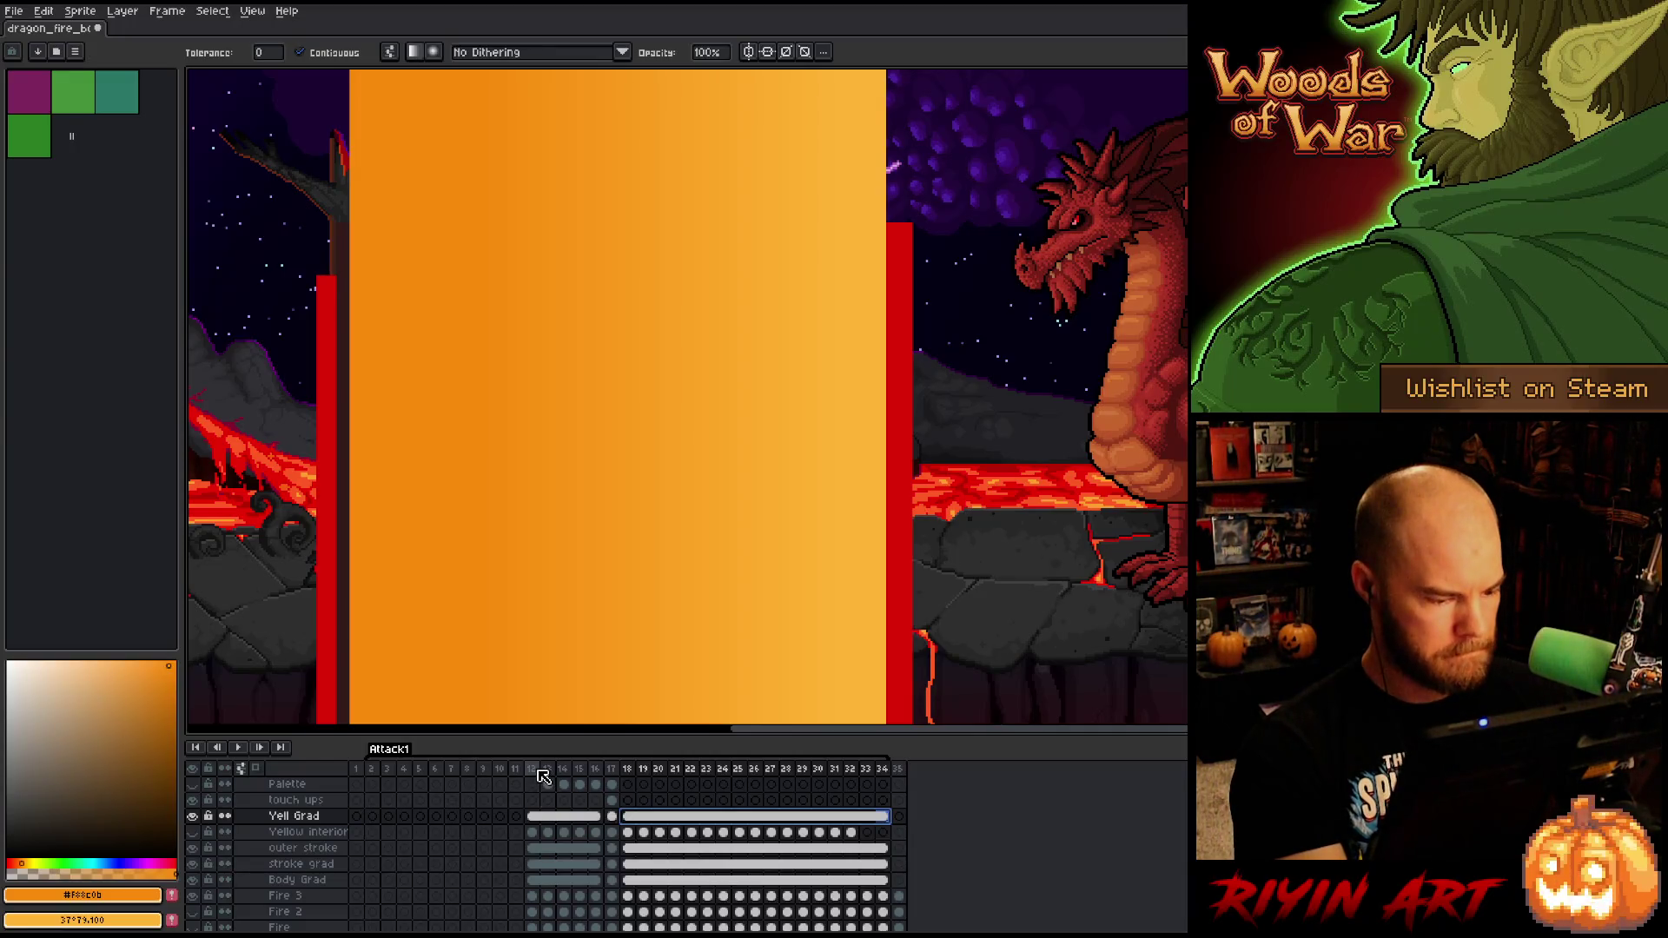
# - Unlink the Yell Grad, outer stroke, stroke grad and Body Grad cels in frames 12–16
pyautogui.click(536, 770)
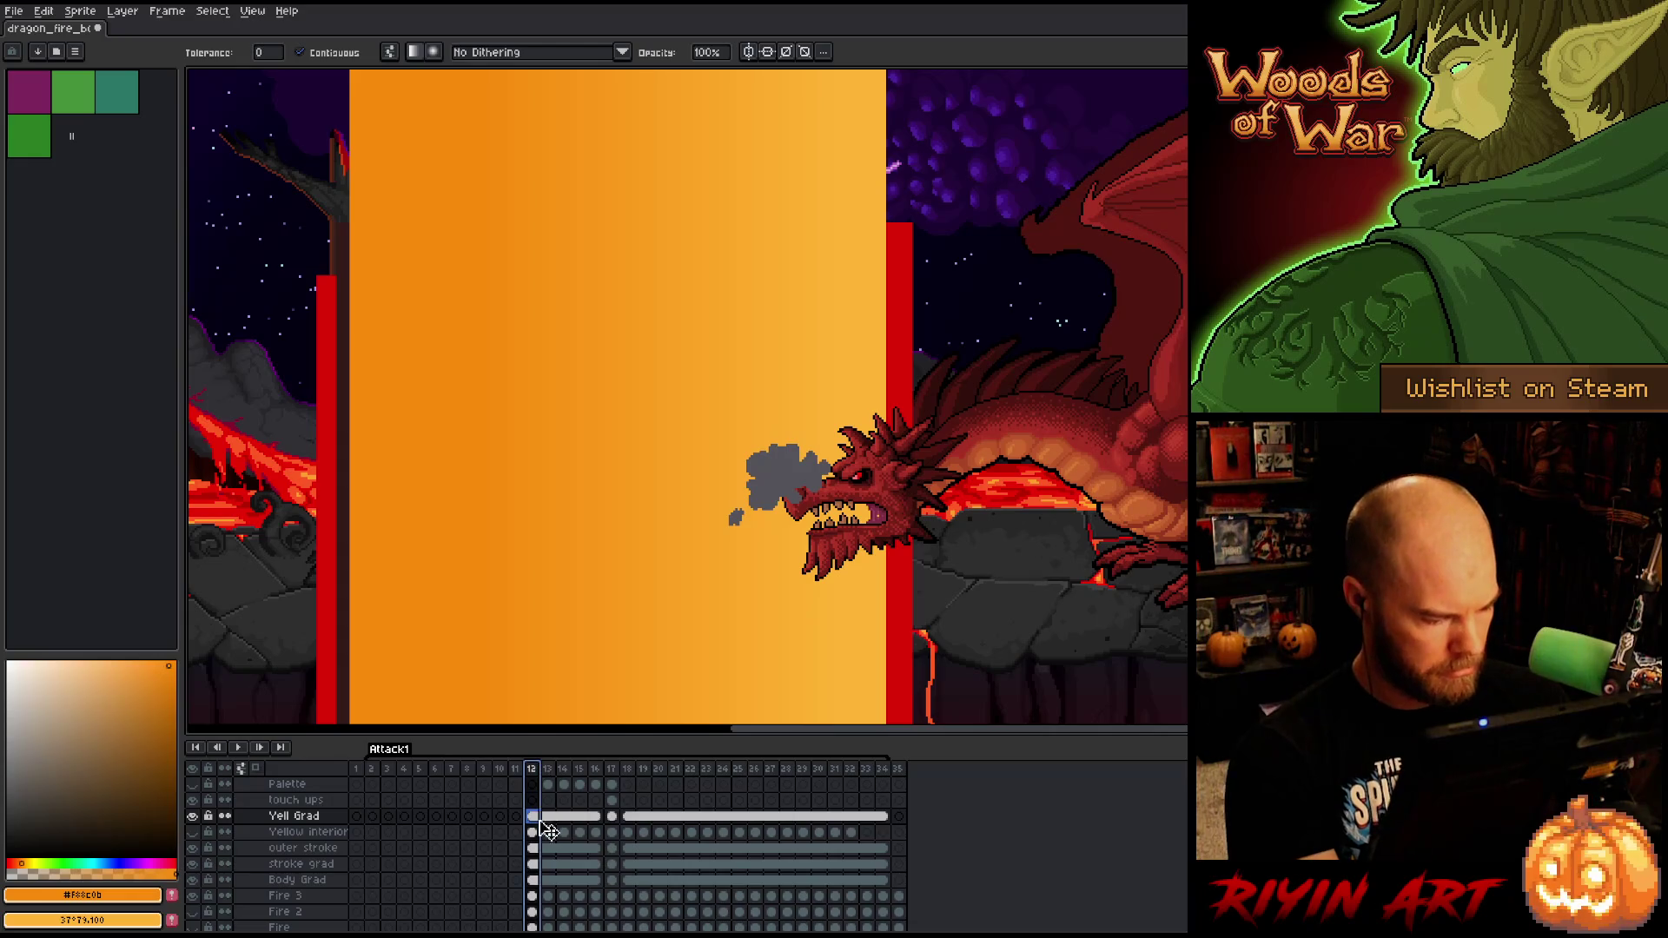
pyautogui.moveTo(551, 818); pyautogui.dragTo(596, 819)
pyautogui.rightClick(603, 824)
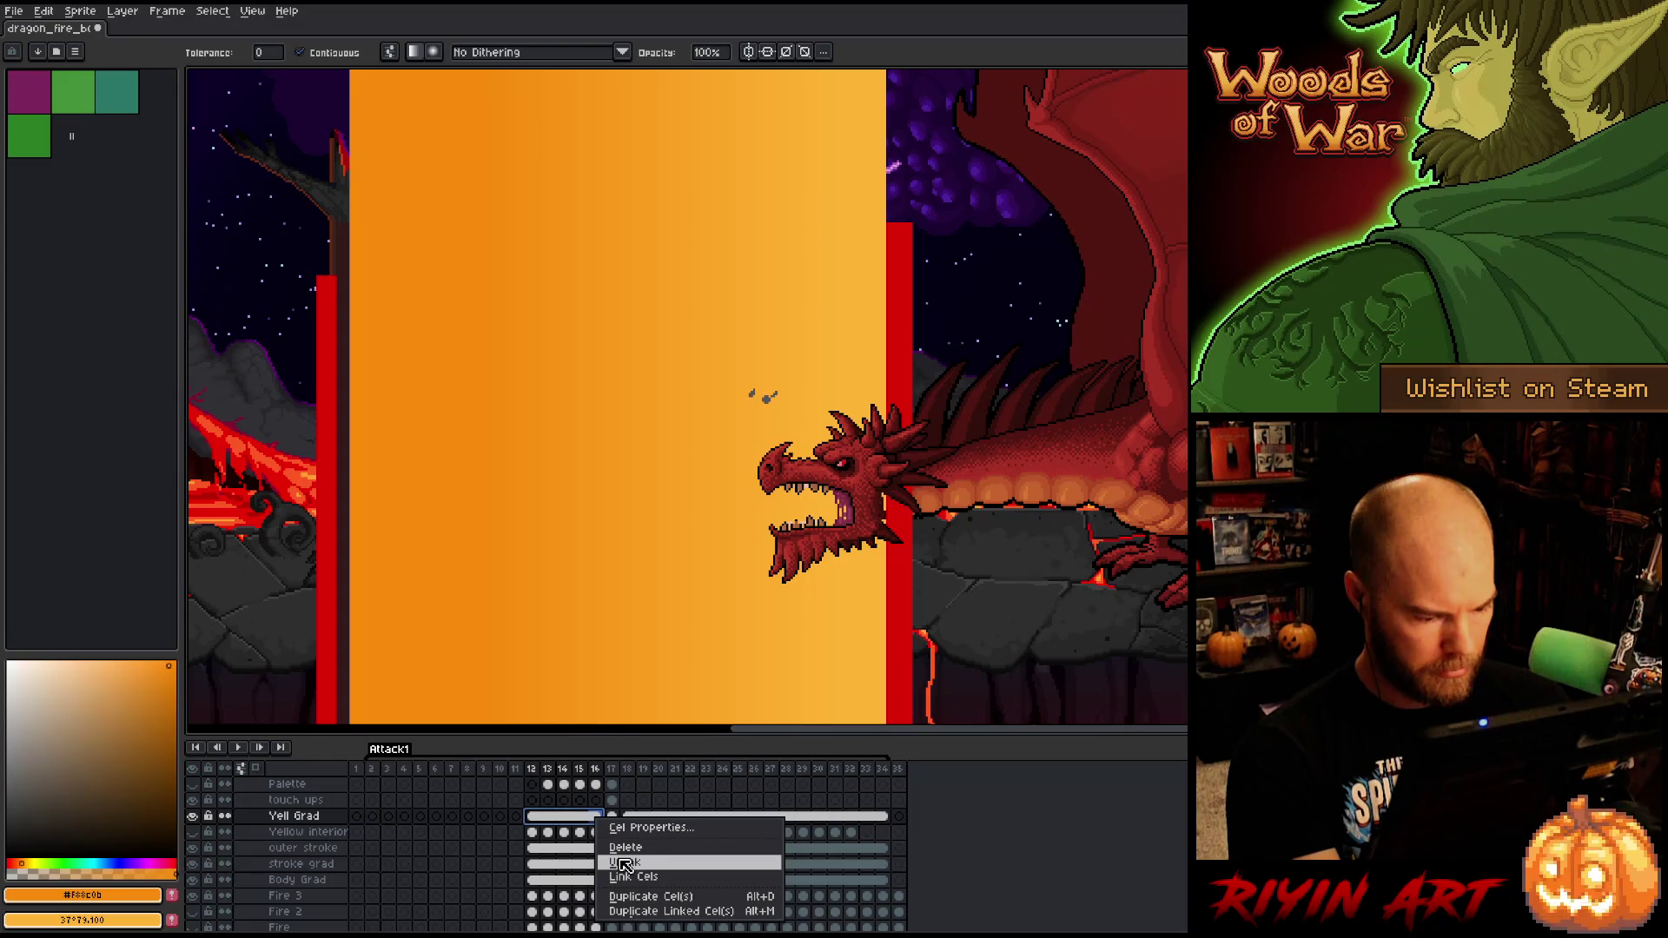
pyautogui.click(624, 862)
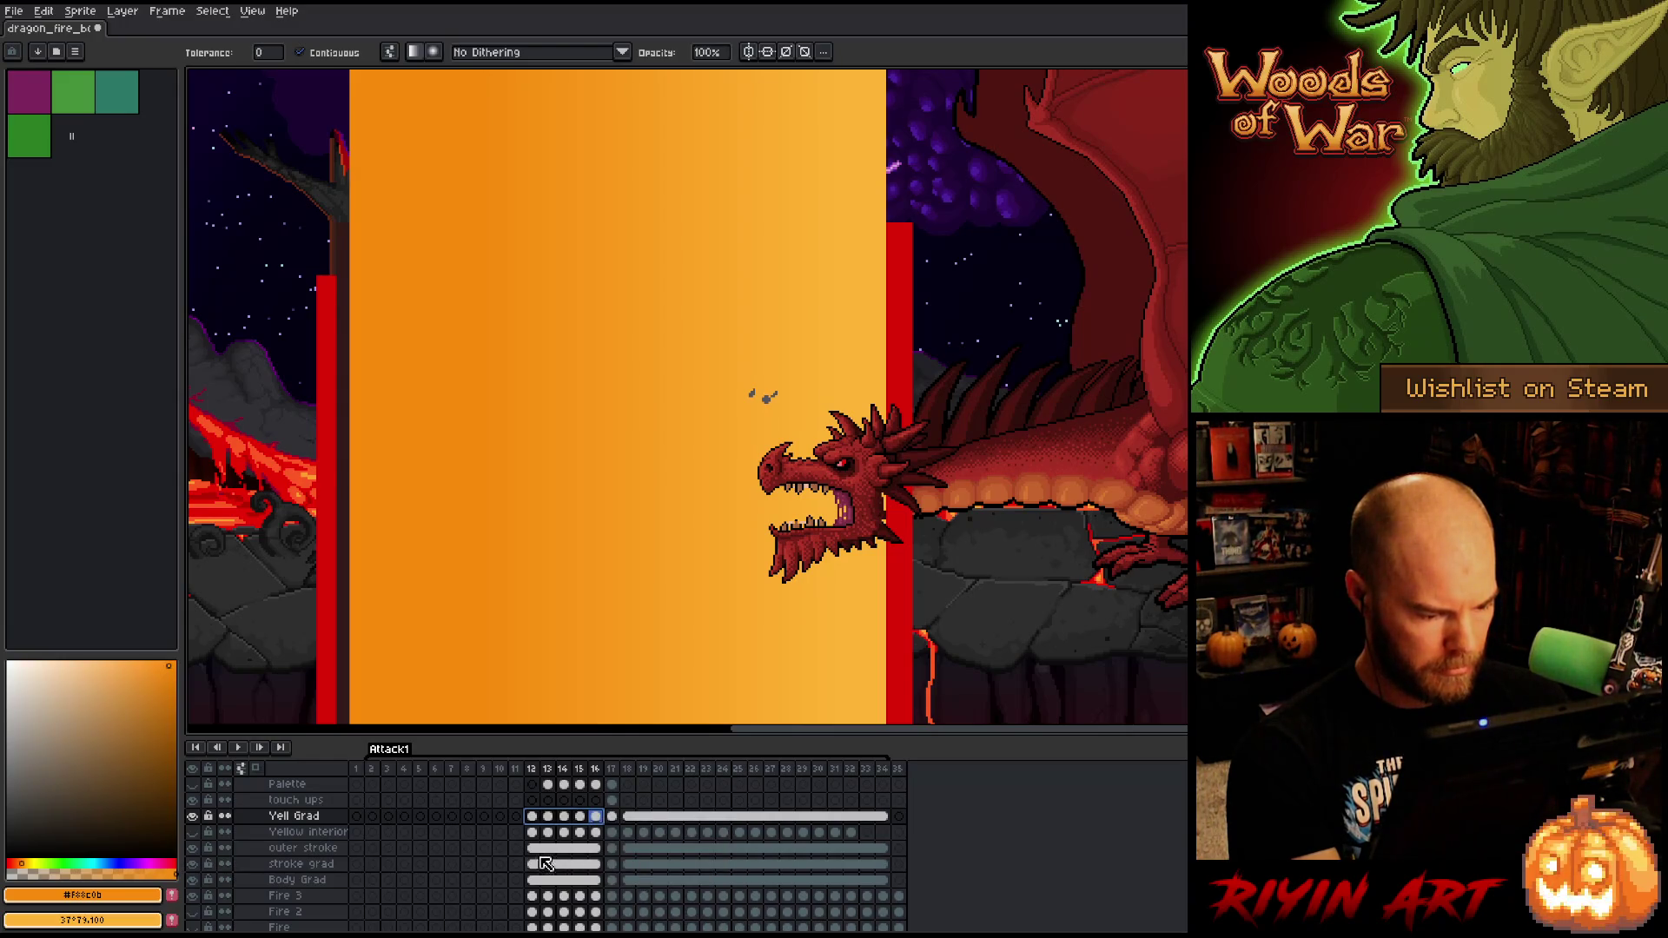
pyautogui.moveTo(537, 852); pyautogui.dragTo(595, 880)
pyautogui.rightClick(593, 847)
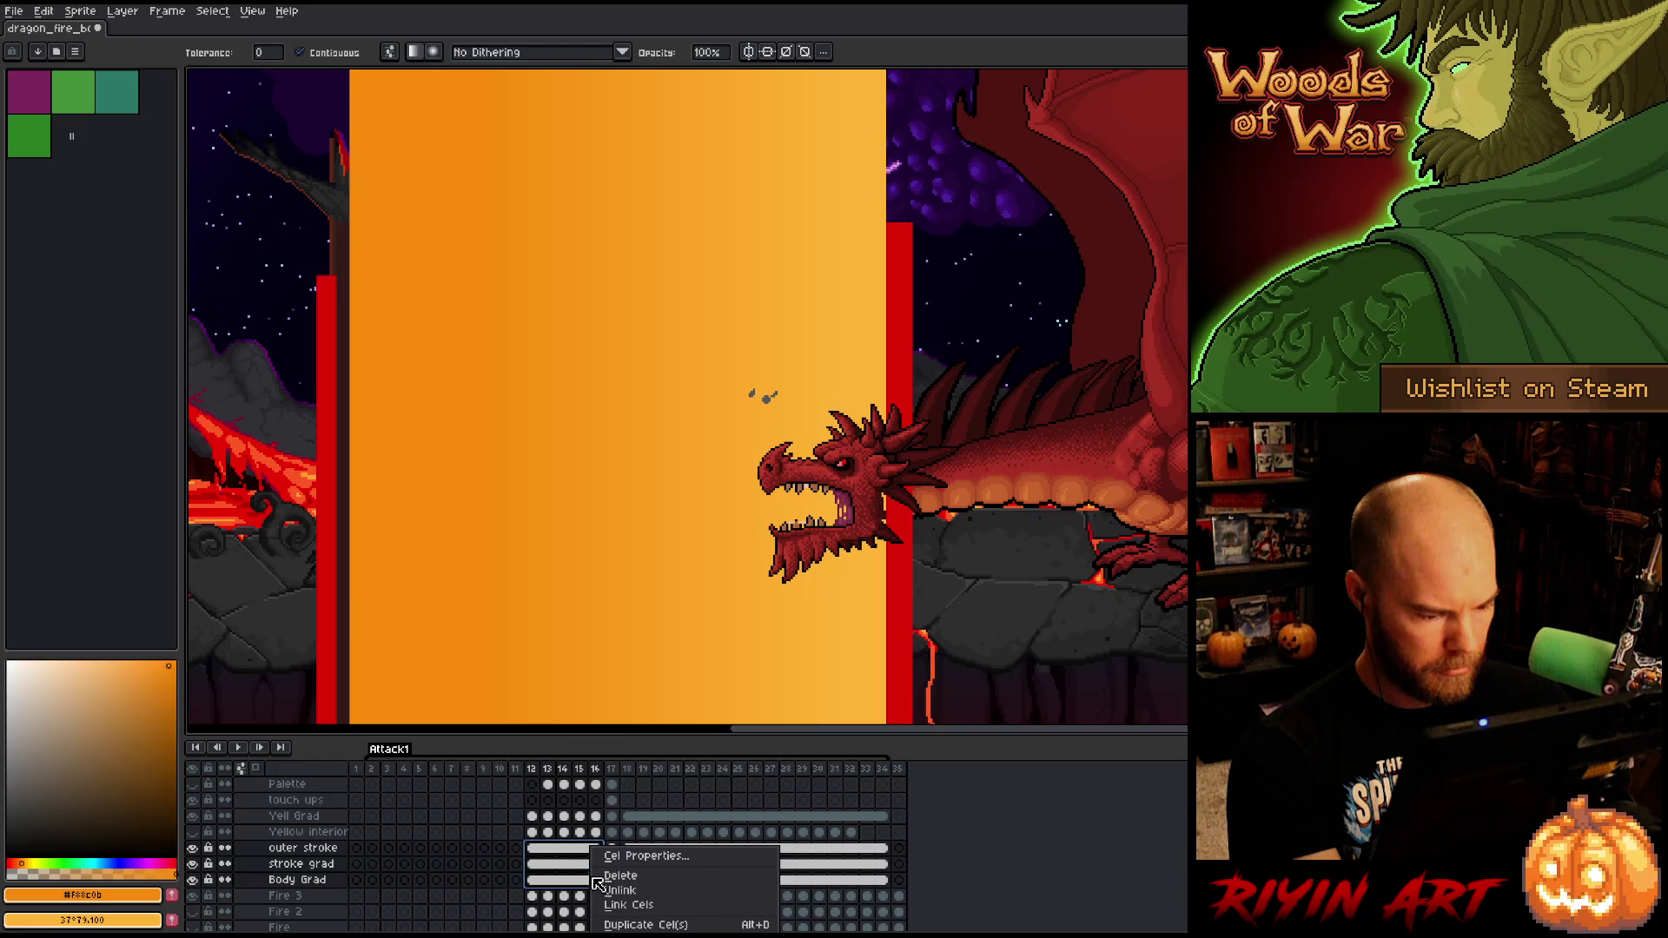
pyautogui.click(620, 892)
# - Unlink the same four gradient layers' cels across frames 18–34
pyautogui.moveTo(637, 823)
pyautogui.mouseDown()
pyautogui.moveTo(924, 815)
pyautogui.moveTo(894, 816)
pyautogui.mouseUp()
pyautogui.rightClick(893, 817)
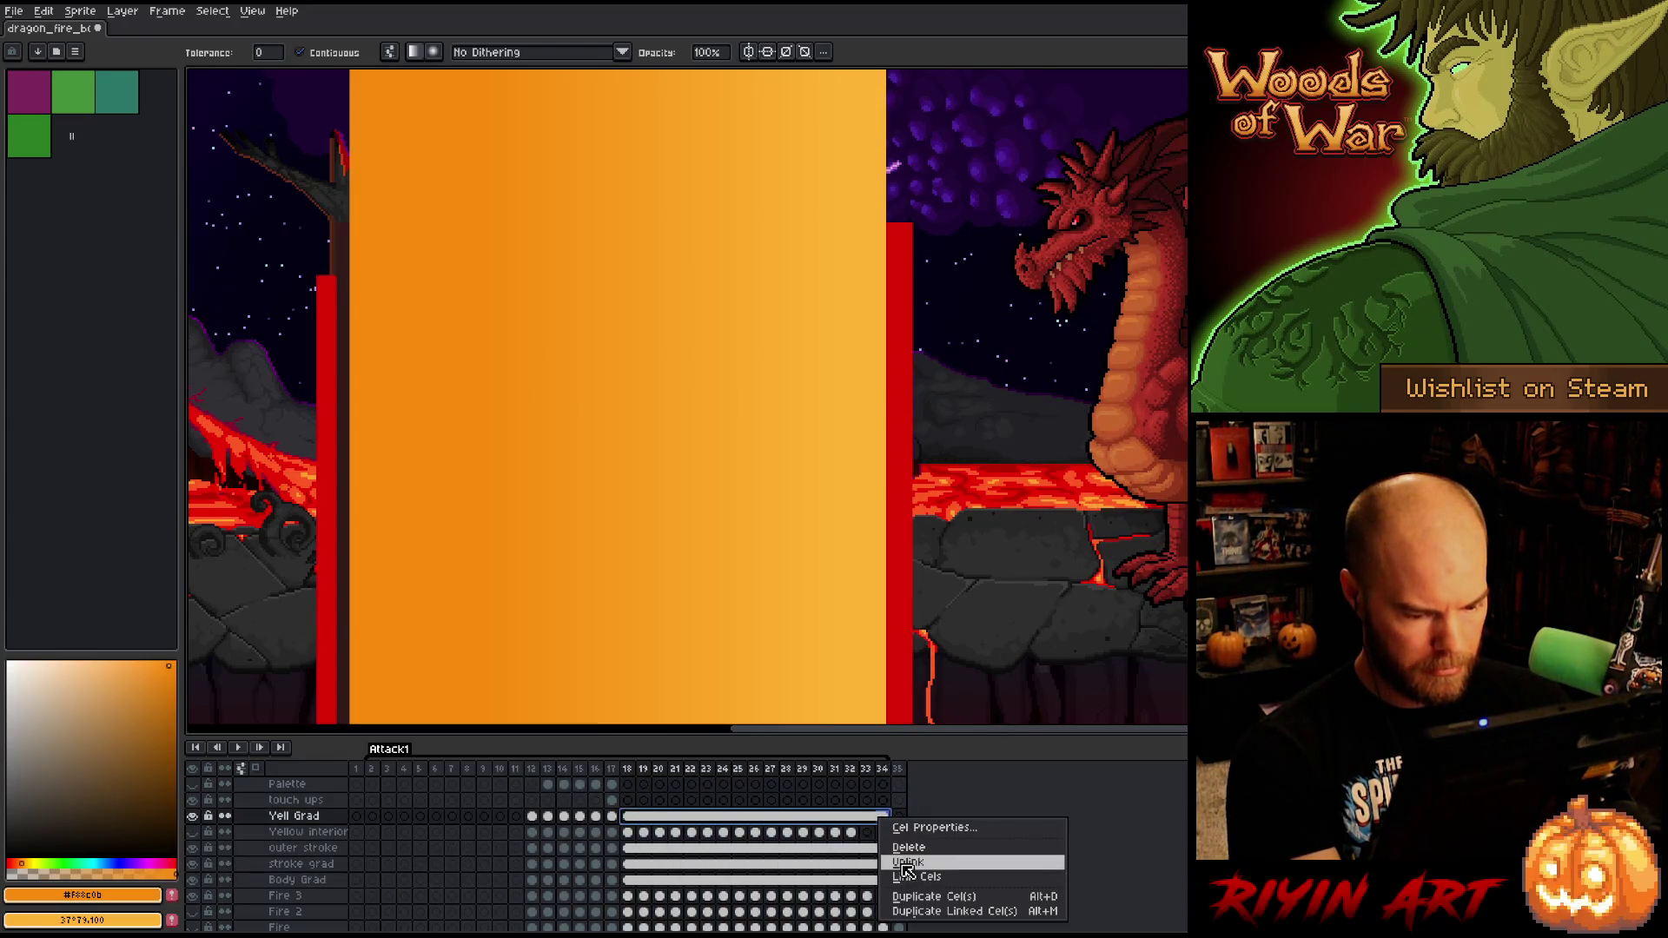
pyautogui.click(905, 864)
pyautogui.moveTo(633, 849); pyautogui.dragTo(882, 879)
pyautogui.rightClick(882, 880)
pyautogui.click(907, 891)
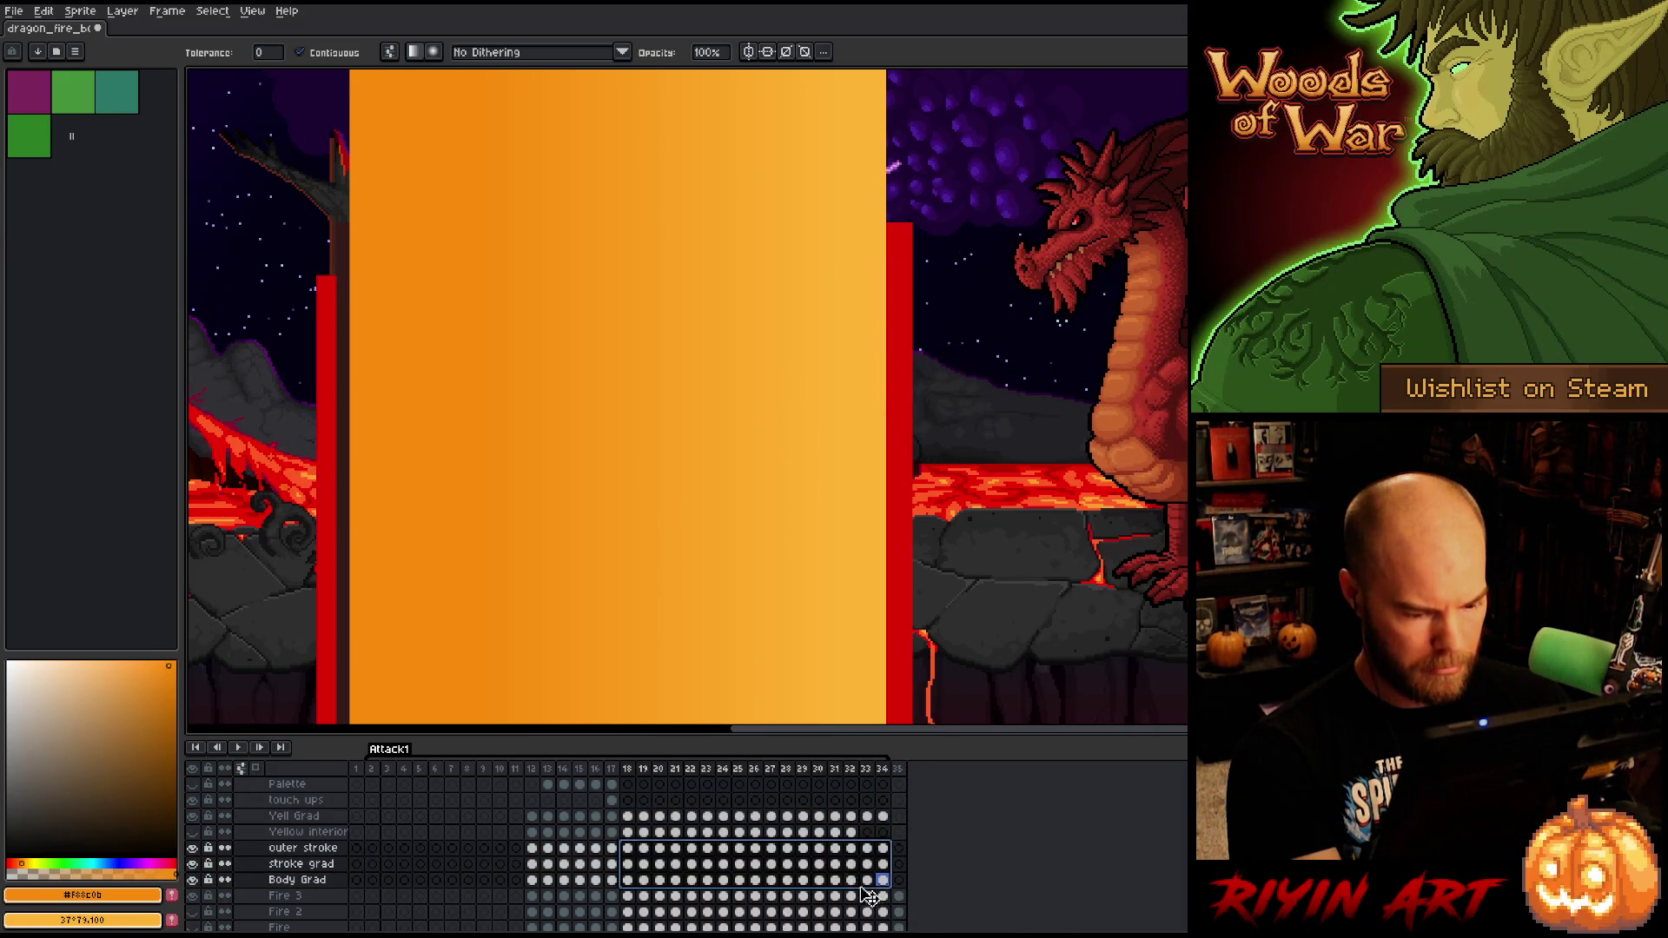
pyautogui.scroll(-3, 496, 516)
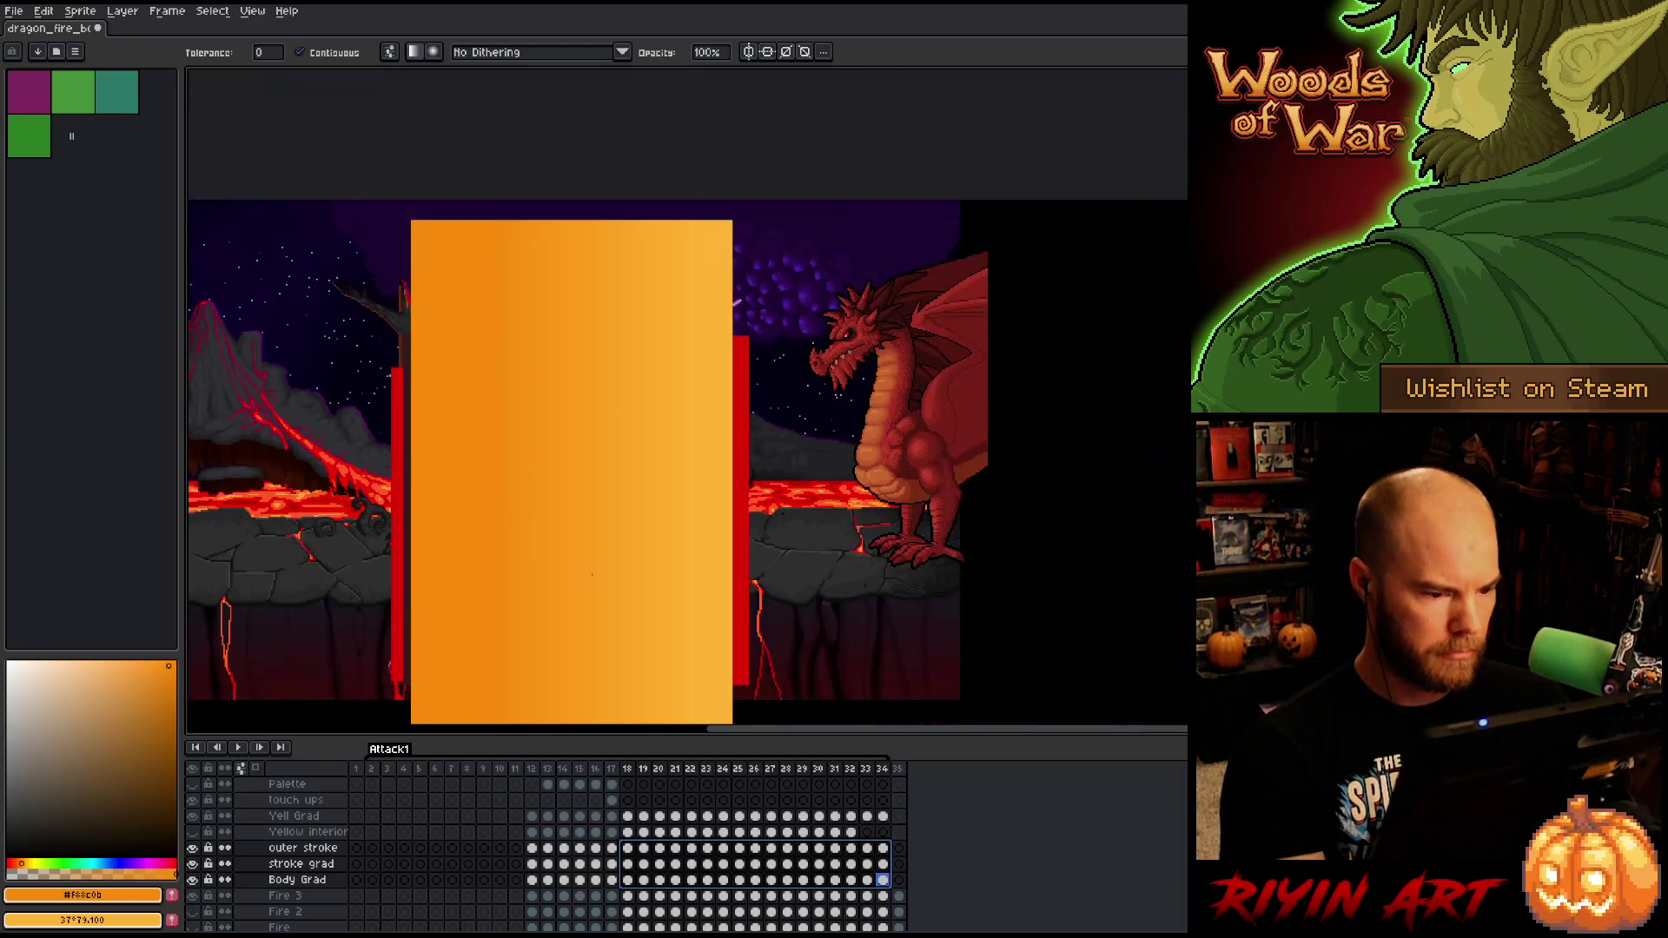
pyautogui.scroll(2, 496, 516)
# - On frame 12, hide Yell Grad, outer stroke and stroke grad, leaving Body Grad visible
pyautogui.click(538, 770)
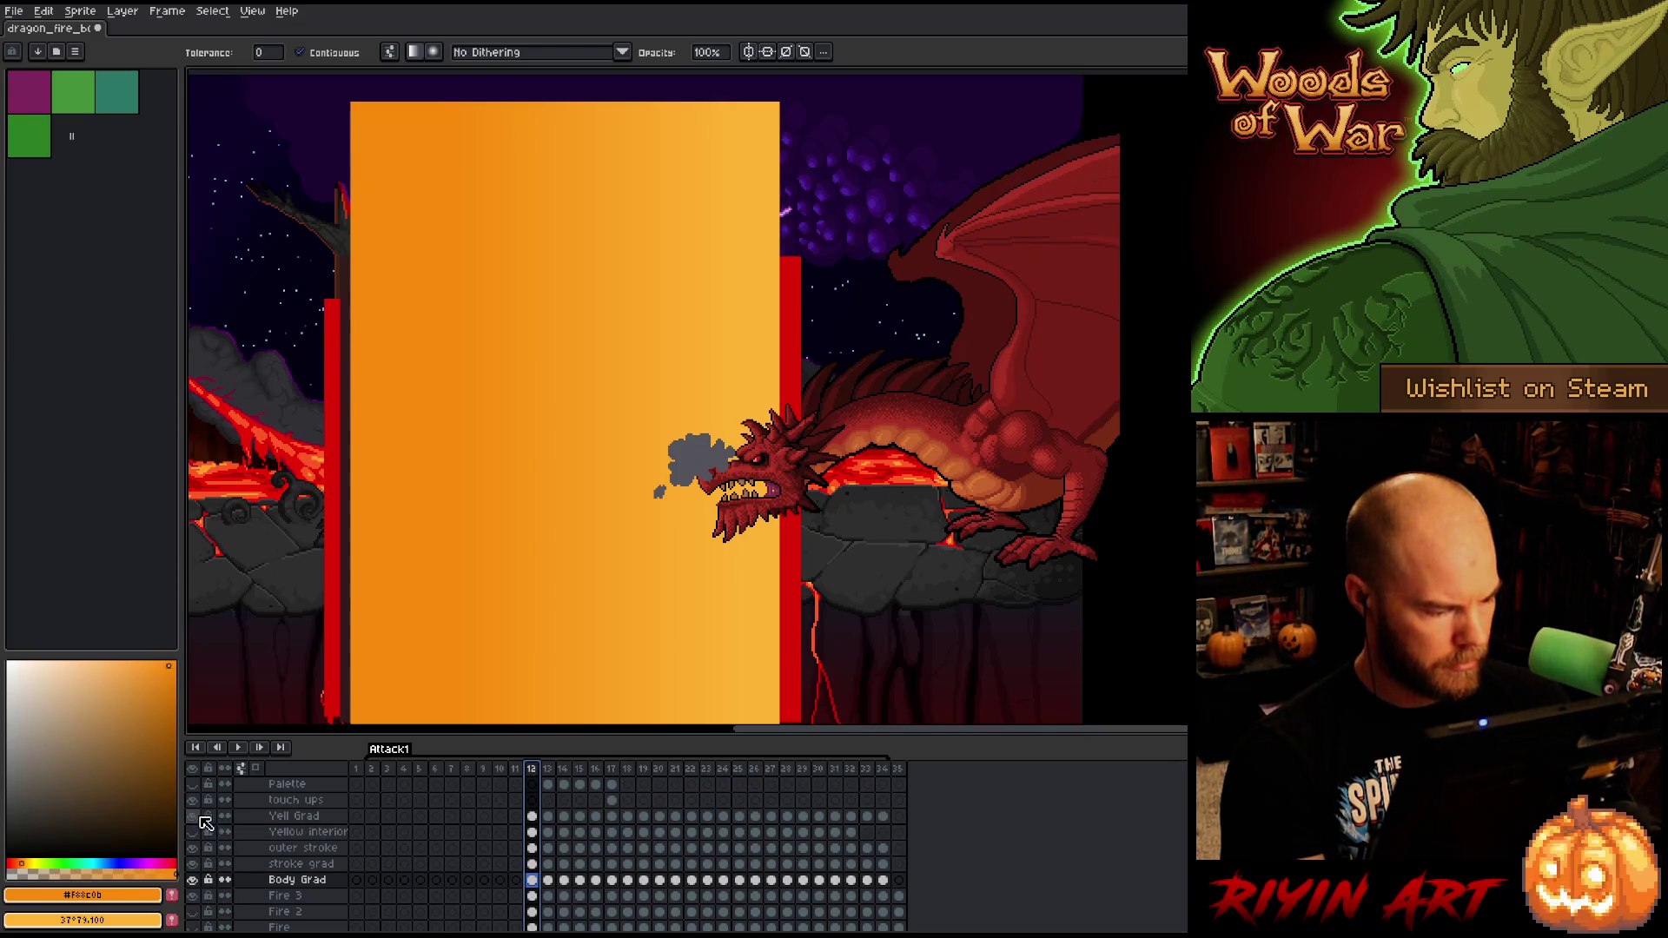
pyautogui.click(193, 816)
pyautogui.click(192, 849)
pyautogui.click(193, 864)
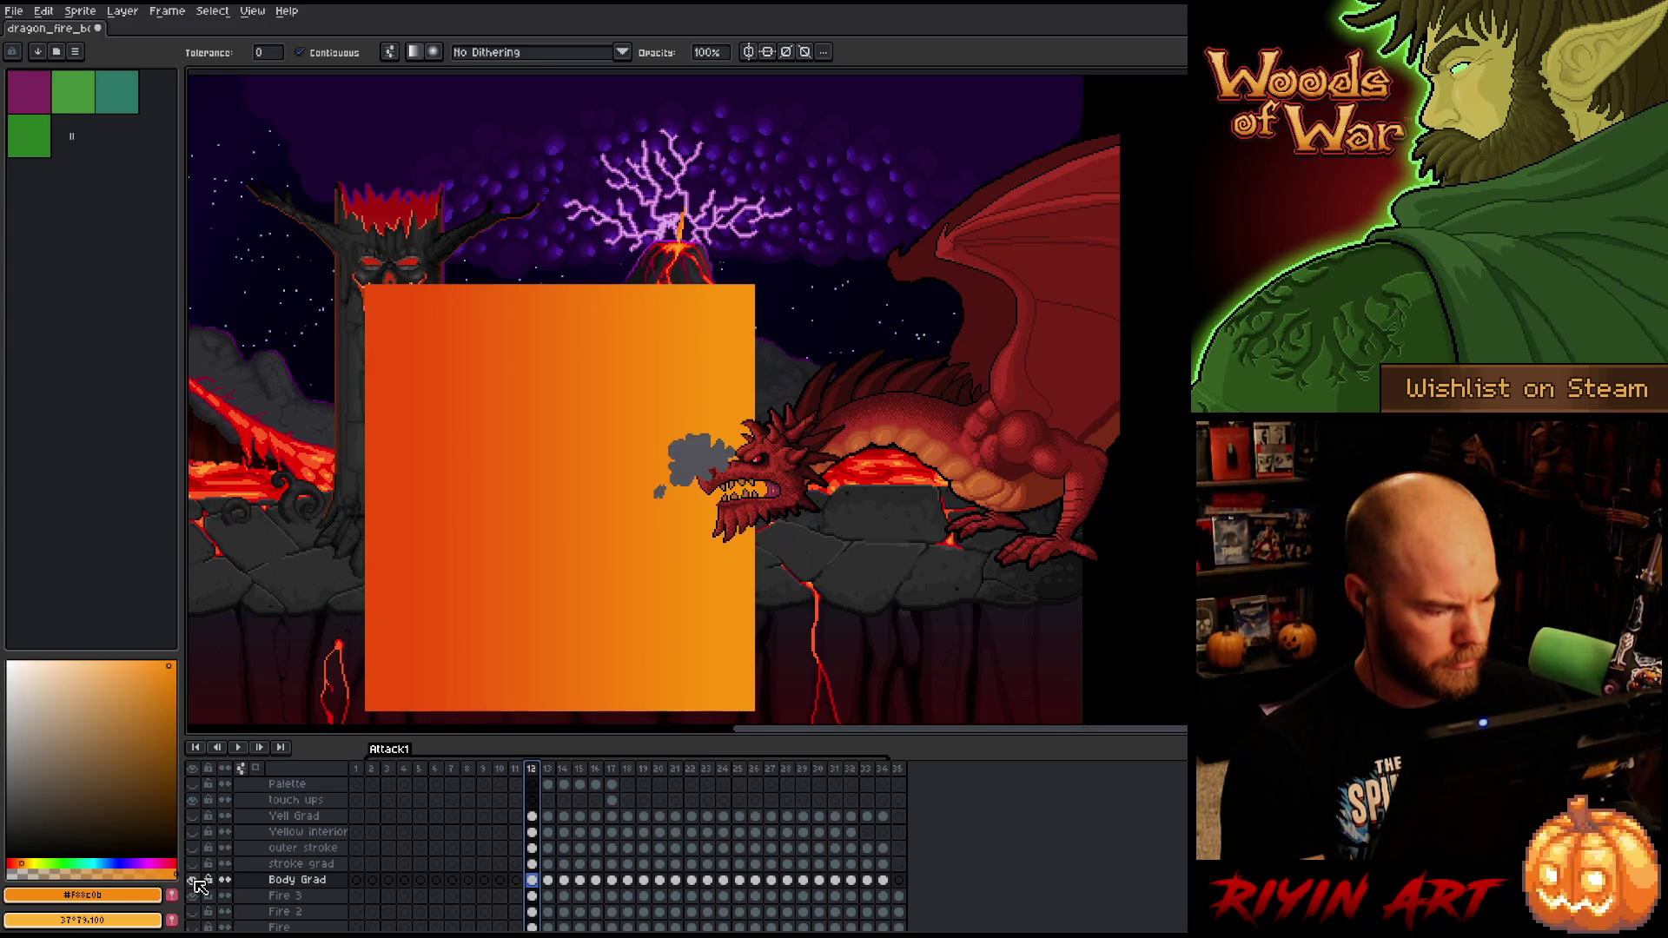
pyautogui.click(193, 880)
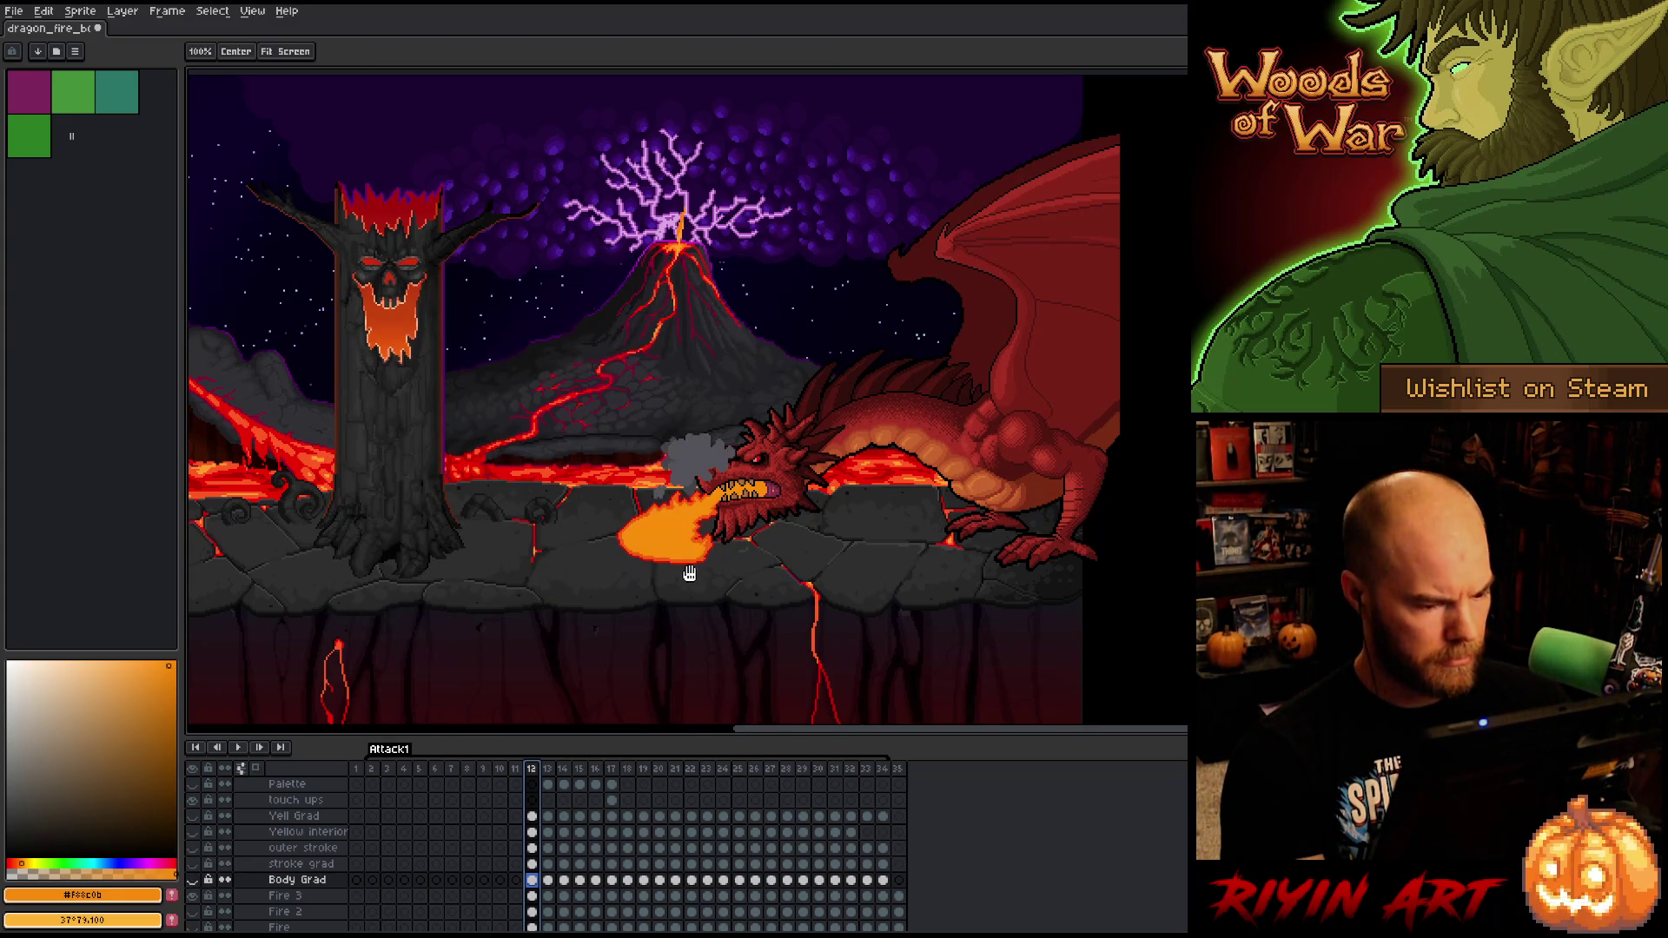
pyautogui.scroll(4, 643, 522)
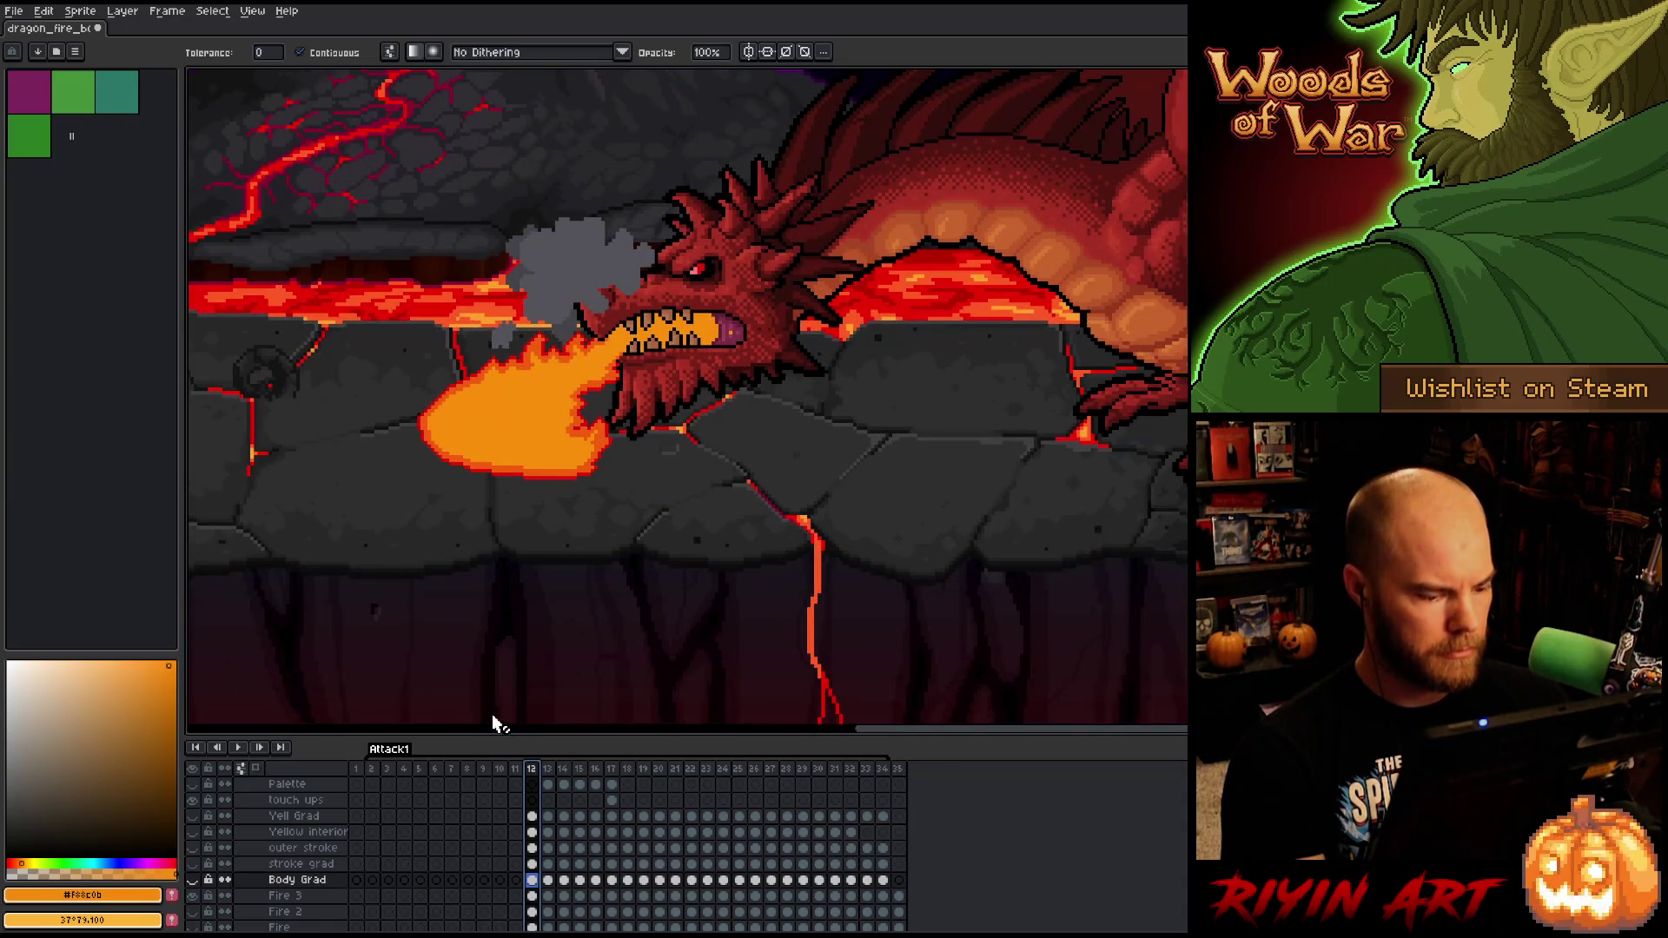
pyautogui.scroll(-3, 461, 501)
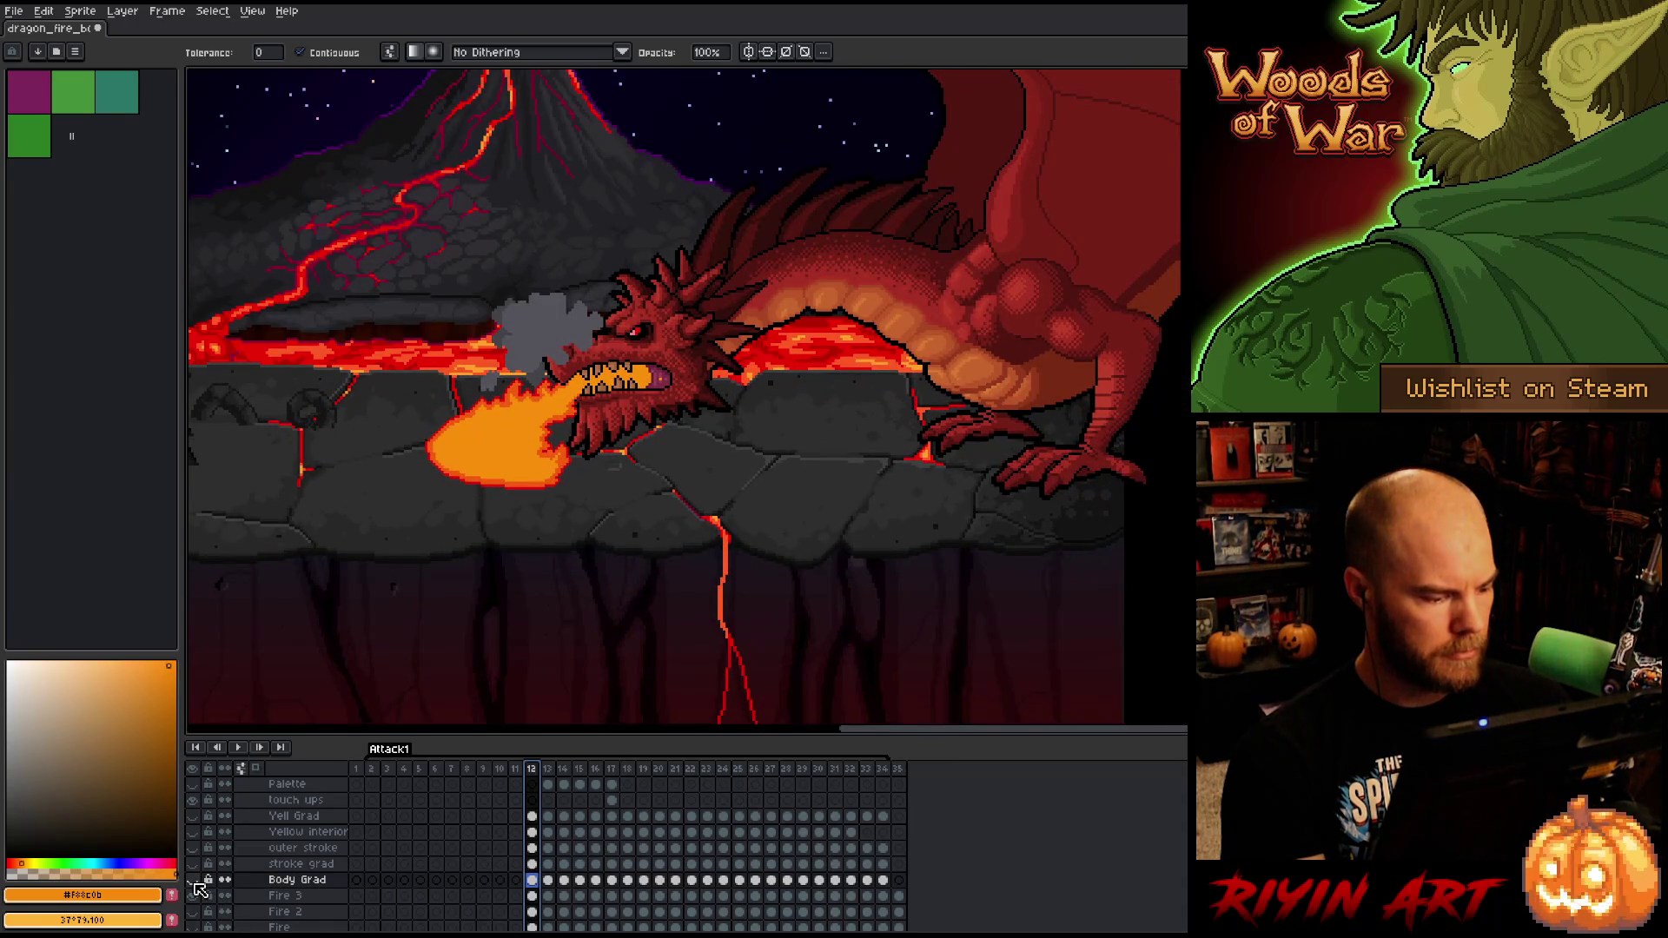
pyautogui.click(193, 880)
pyautogui.scroll(-2, 451, 452)
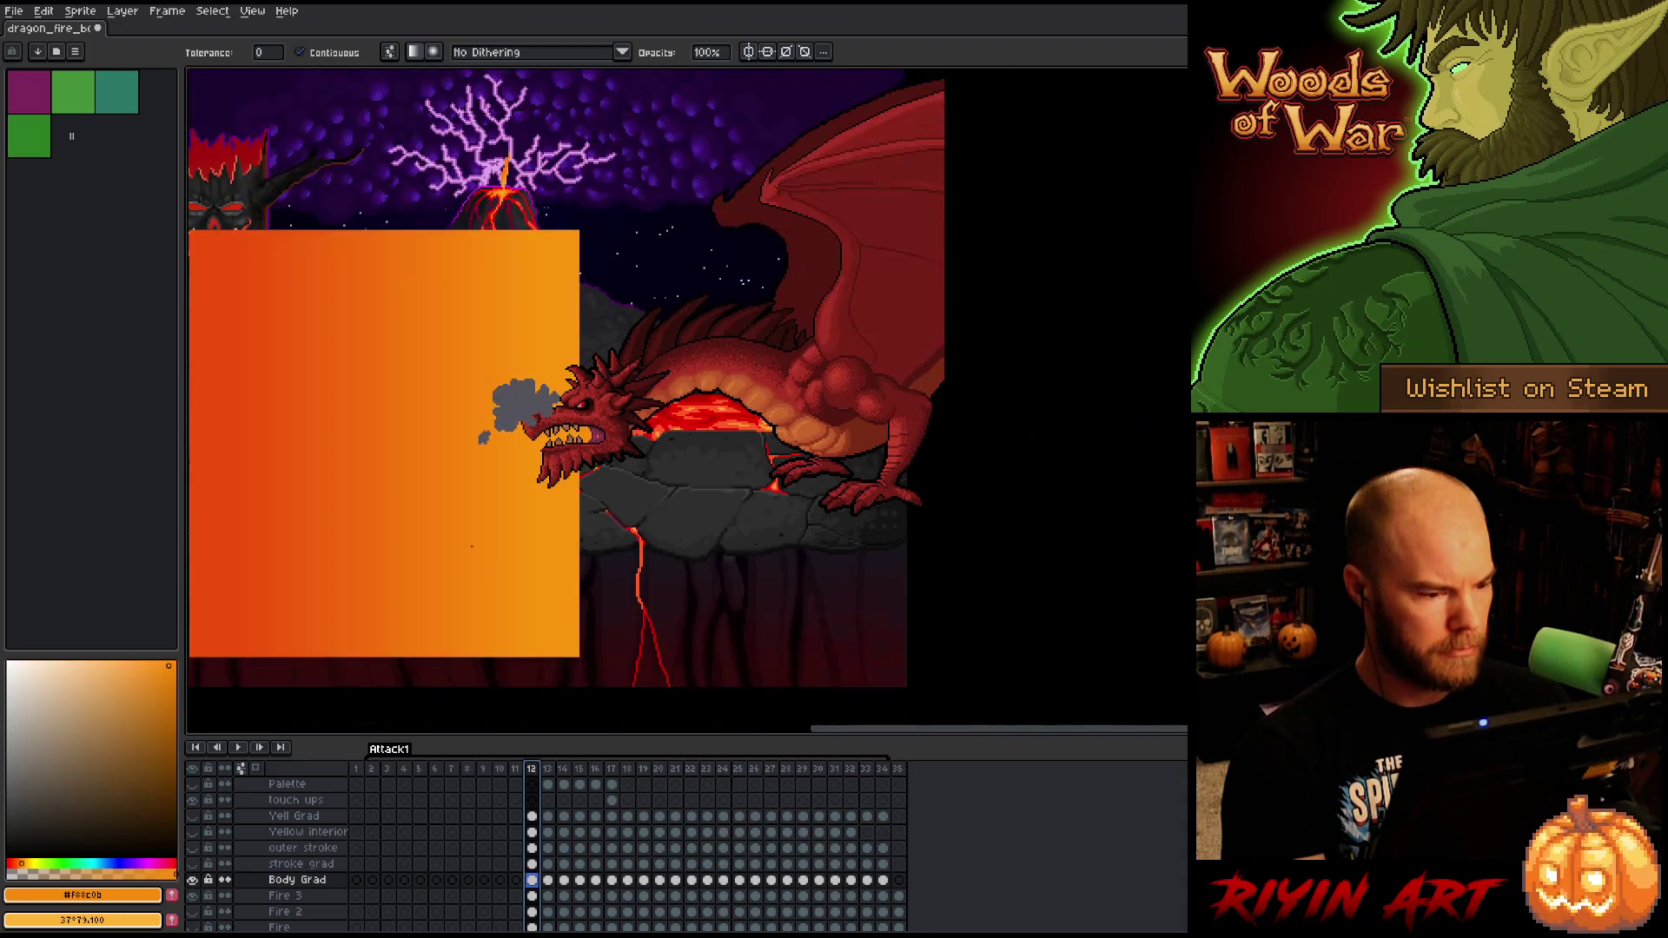
# - Move the Body Grad layer below Fire 3 and select its frame-12 cel
pyautogui.moveTo(372, 521)
pyautogui.mouseDown()
pyautogui.moveTo(510, 558)
pyautogui.moveTo(496, 562)
pyautogui.mouseUp()
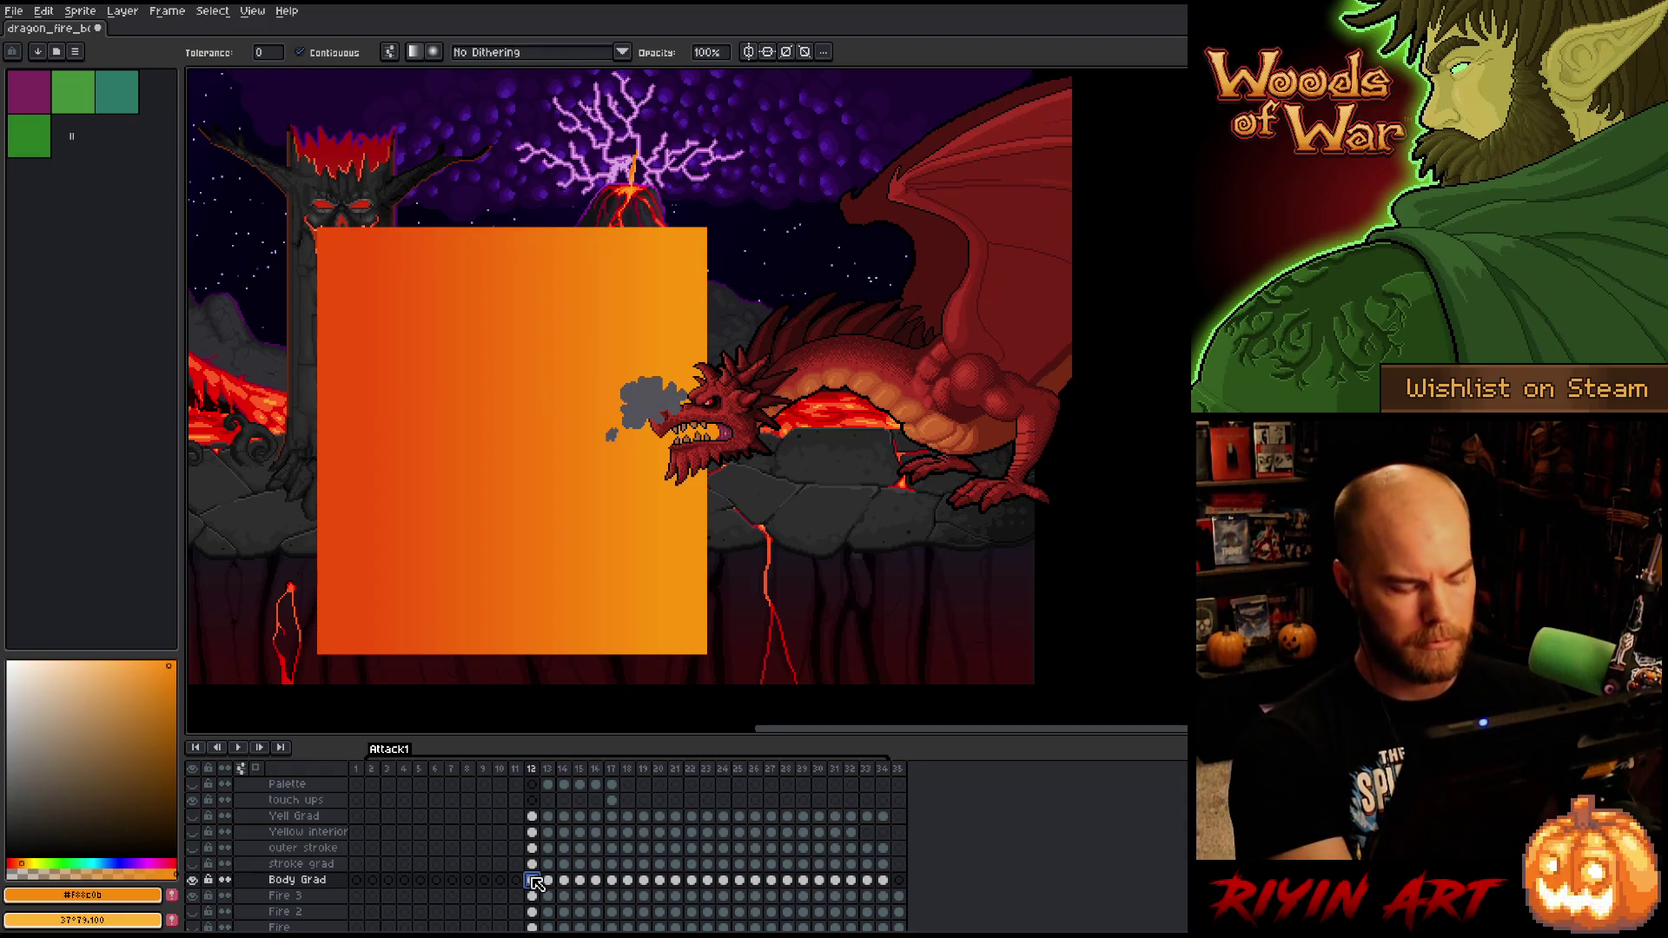
pyautogui.press('ctrl')
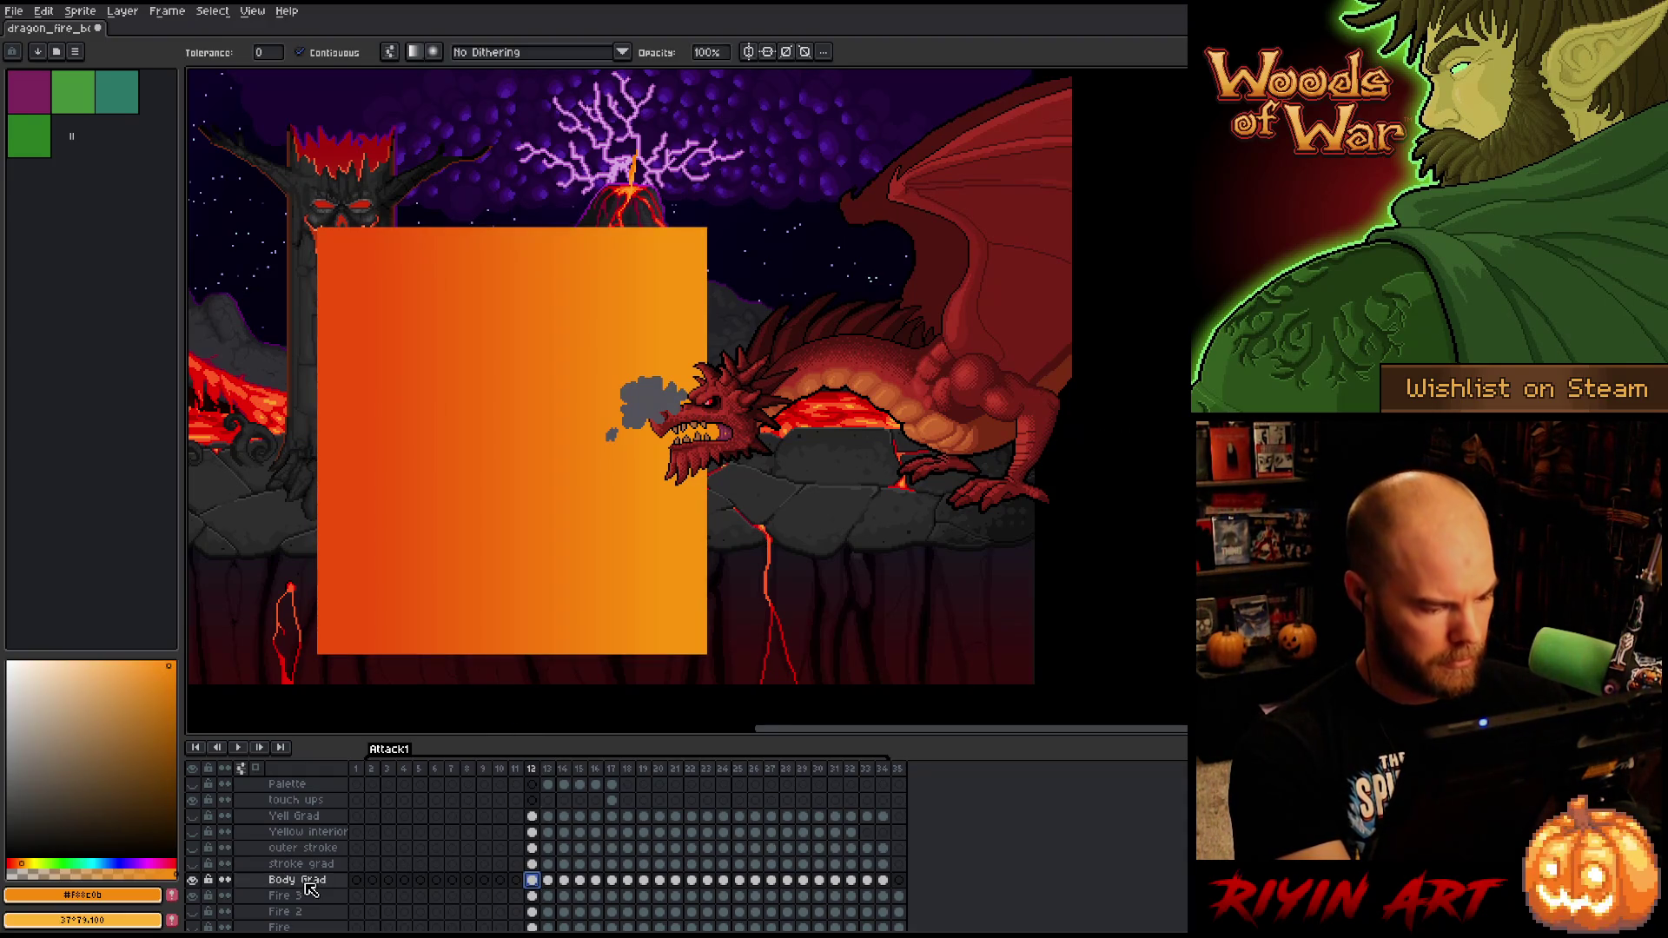
pyautogui.click(300, 881)
pyautogui.moveTo(310, 898); pyautogui.dragTo(310, 904)
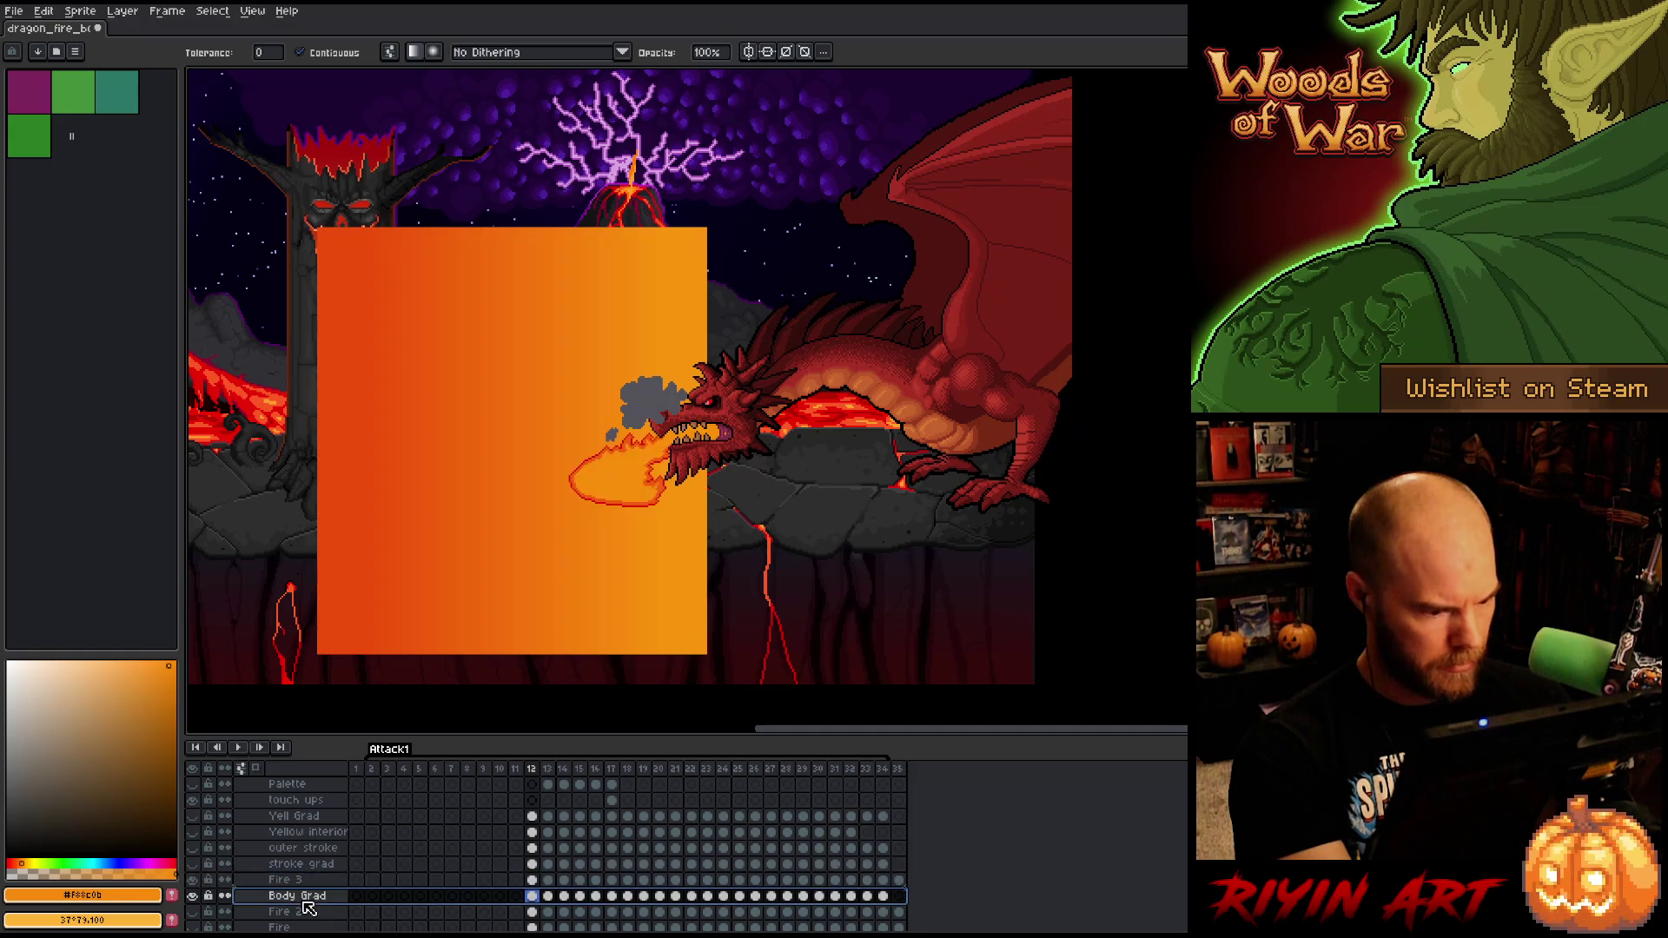
pyautogui.click(533, 897)
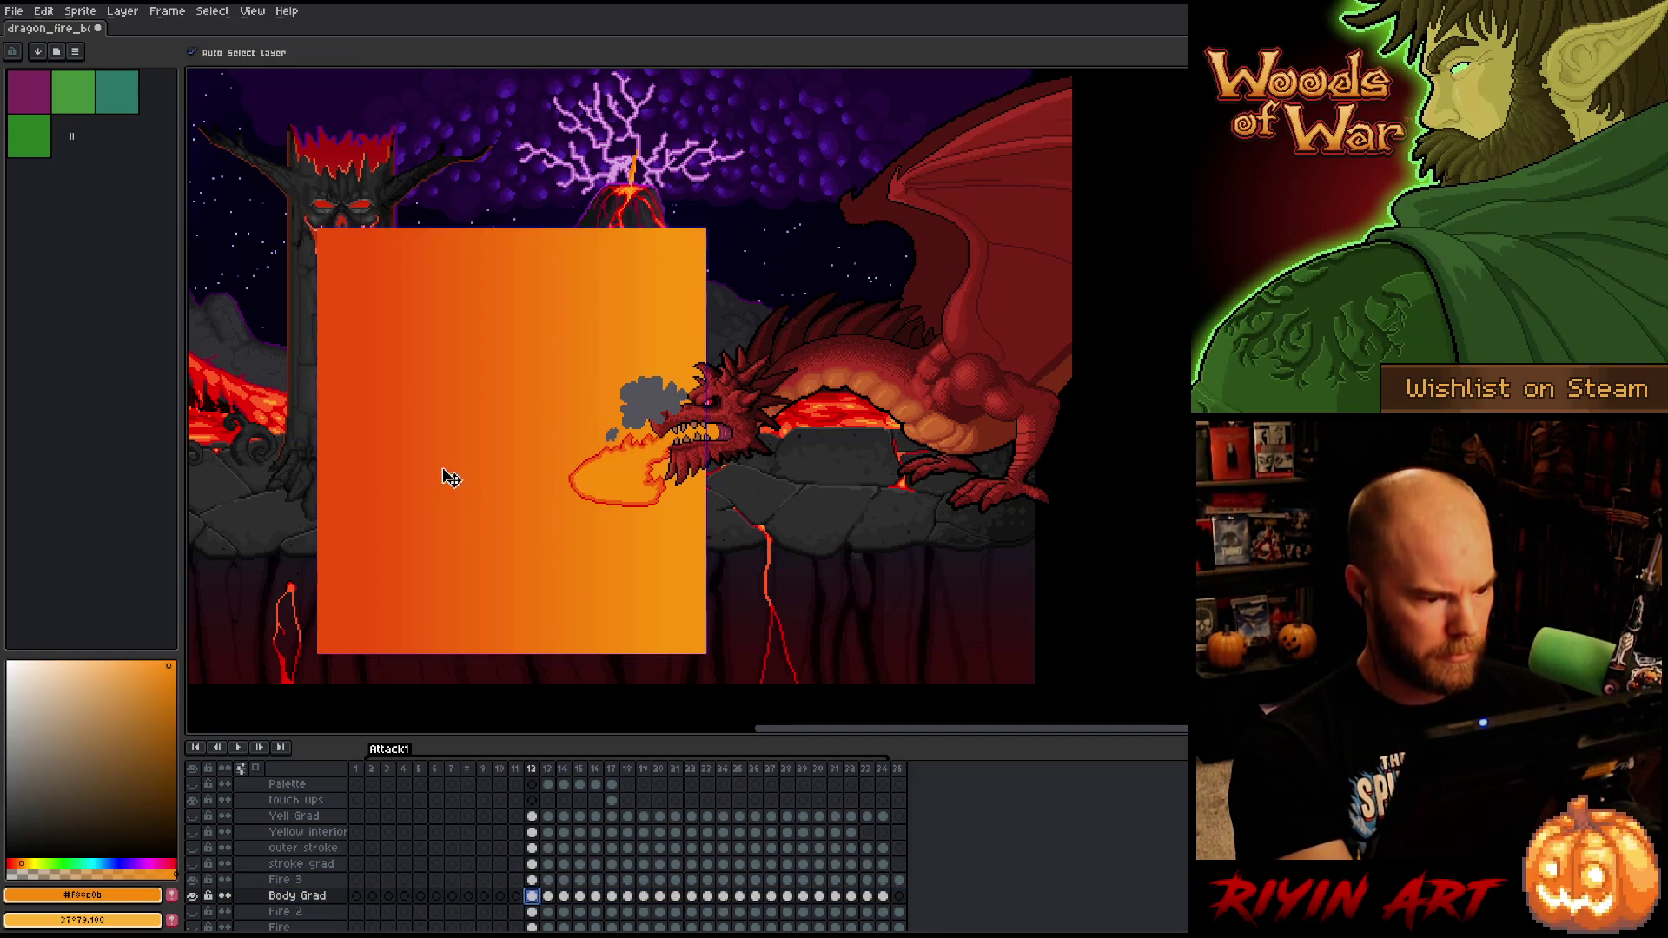
# - Move the outer stroke and stroke grad layers below Fire 3
pyautogui.press('ctrl')
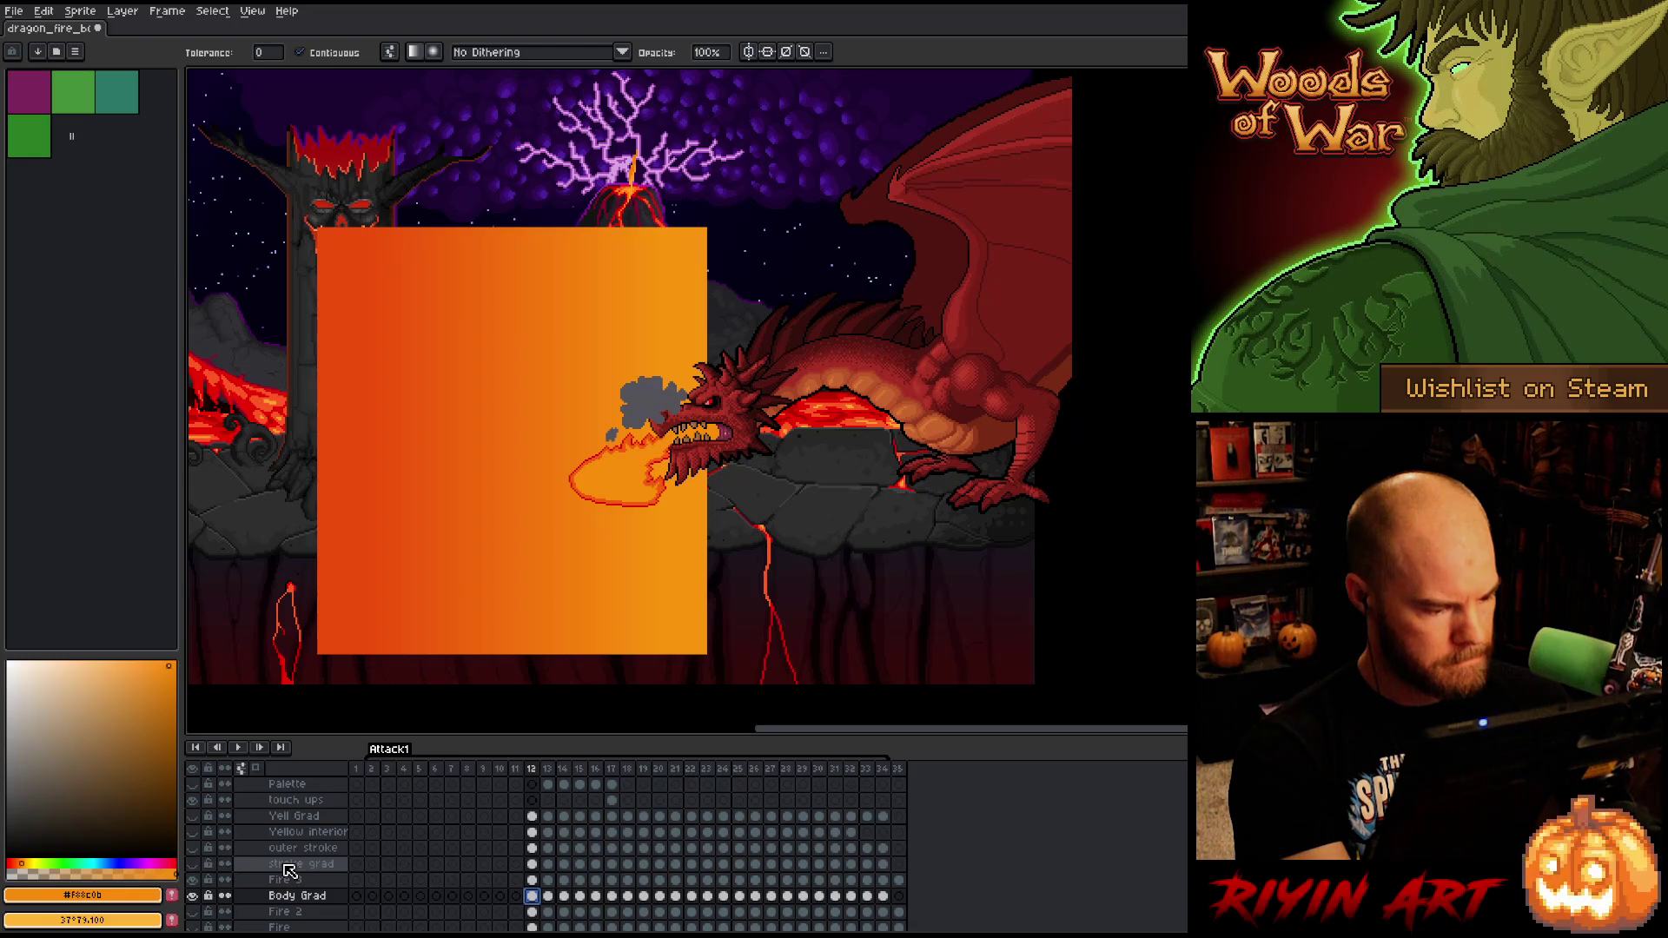
pyautogui.click(290, 870)
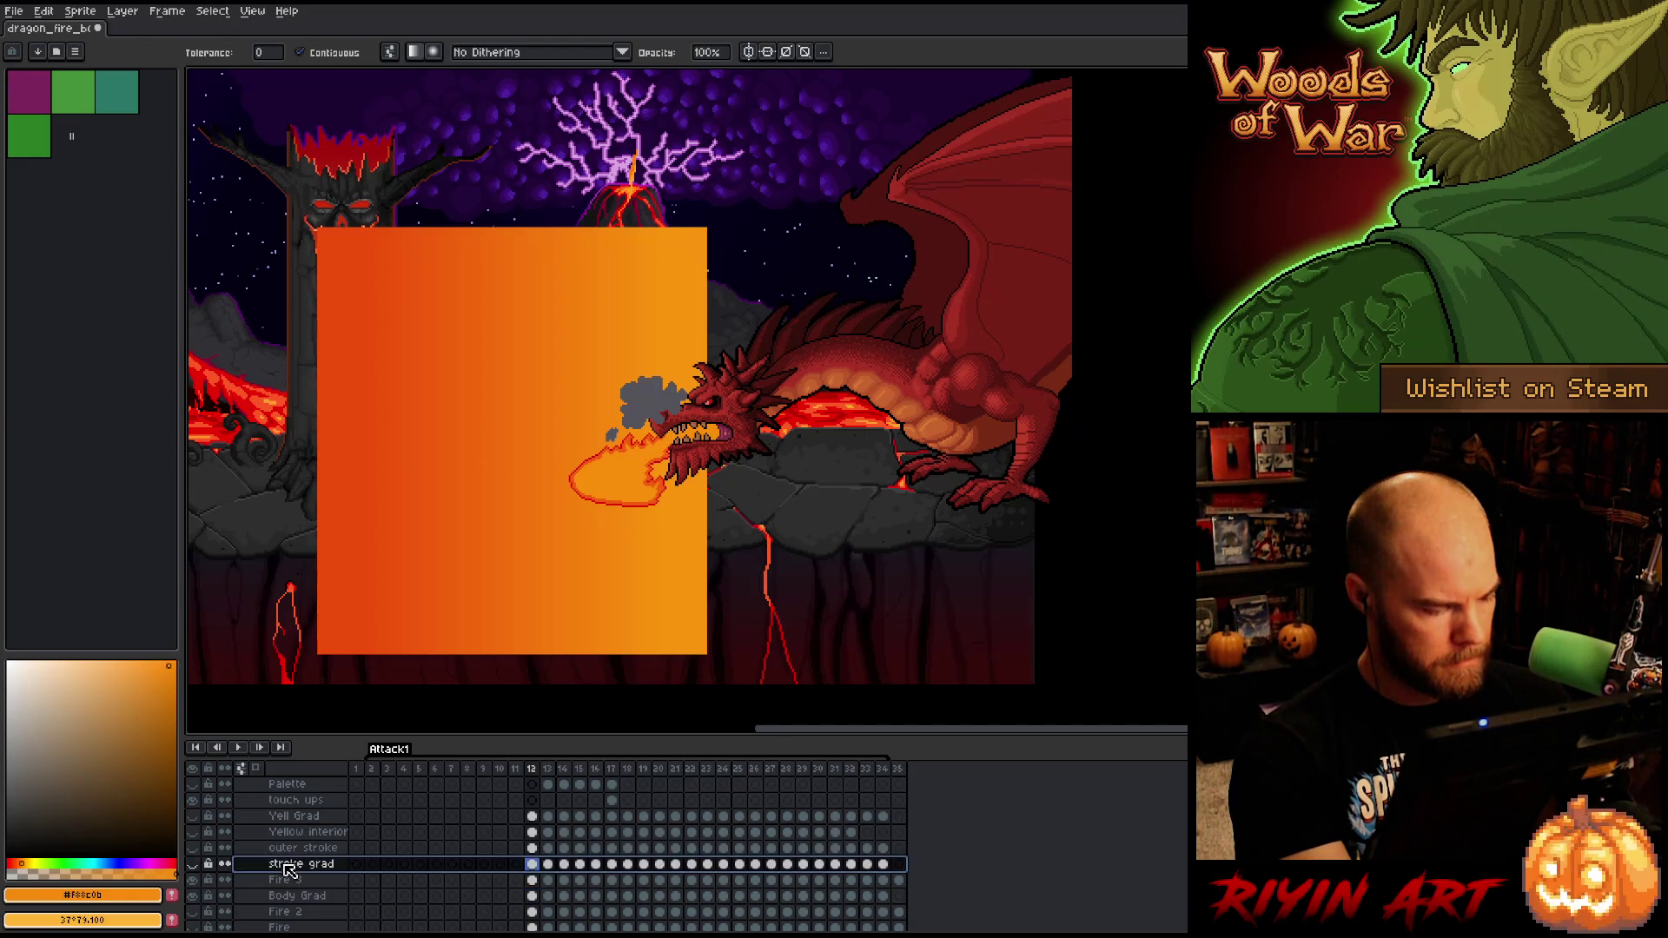
pyautogui.keyDown('shift'); pyautogui.click(291, 848); pyautogui.keyUp('shift')
pyautogui.moveTo(302, 864)
pyautogui.mouseDown()
pyautogui.moveTo(305, 890)
pyautogui.moveTo(310, 850)
pyautogui.mouseUp()
# - Make Yell Grad visible again and select frame 12 across the gradient layers
pyautogui.click(308, 818)
pyautogui.click(192, 848)
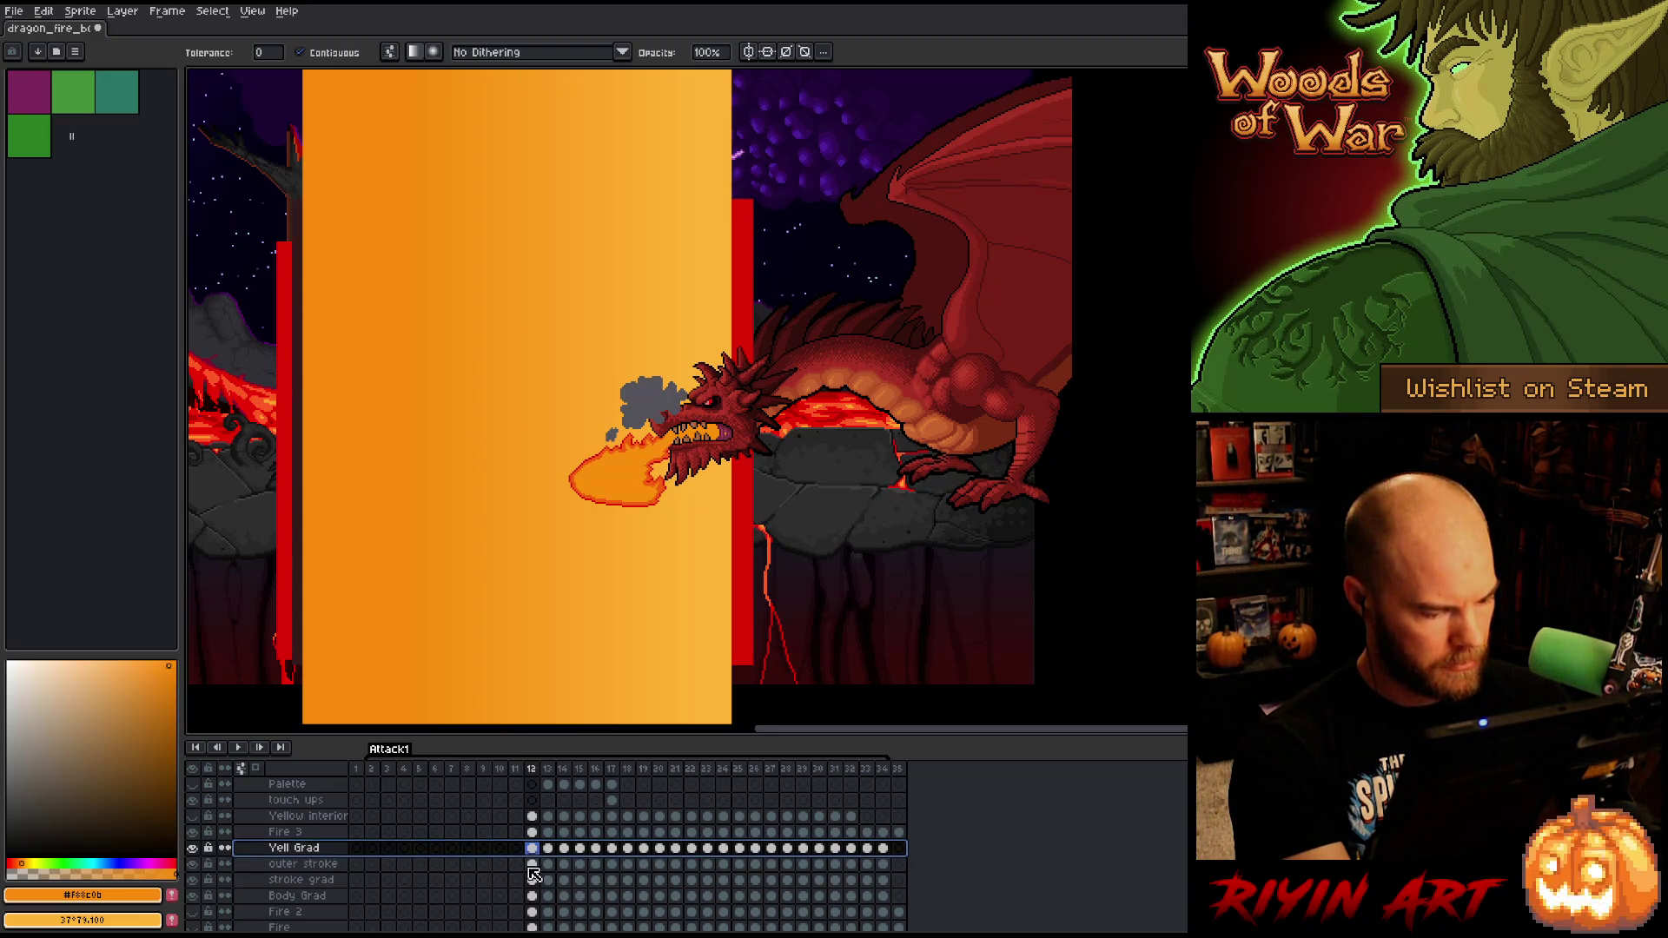
pyautogui.moveTo(536, 855)
pyautogui.mouseDown()
pyautogui.moveTo(543, 919)
pyautogui.moveTo(533, 852)
pyautogui.mouseUp()
# - Marquee the gradient area on frame 12 and select all four gradient cels
pyautogui.scroll(-3, 560, 519)
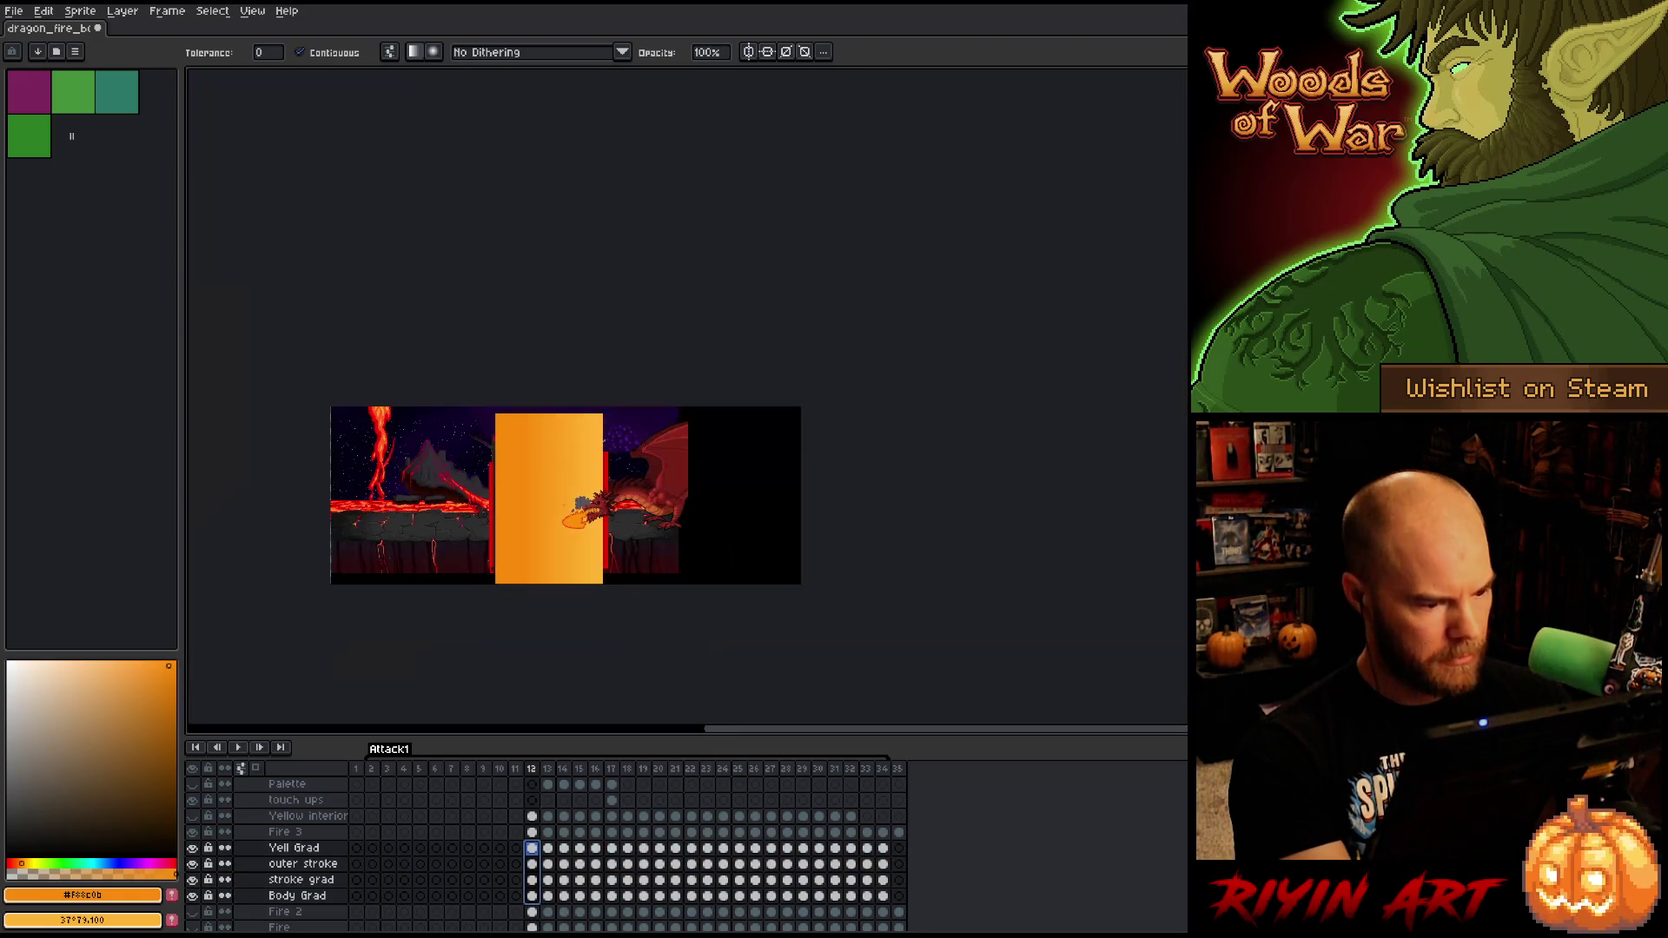
pyautogui.scroll(2, 561, 518)
pyautogui.scroll(-1, 560, 519)
pyautogui.scroll(1, 560, 519)
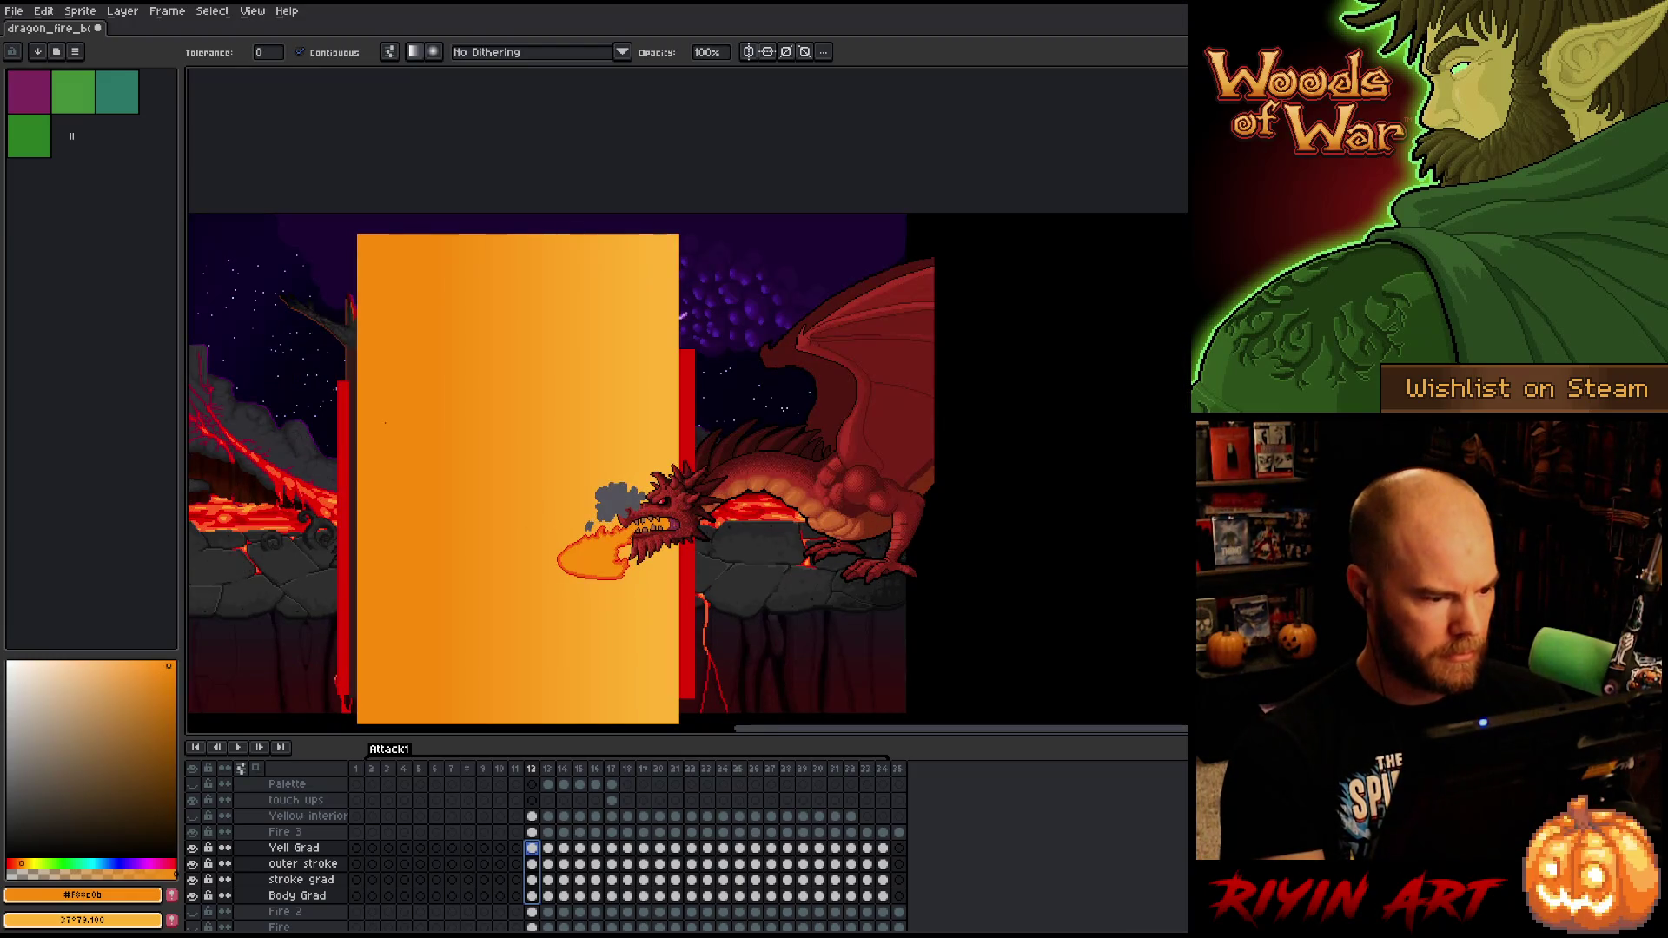
pyautogui.press('m')
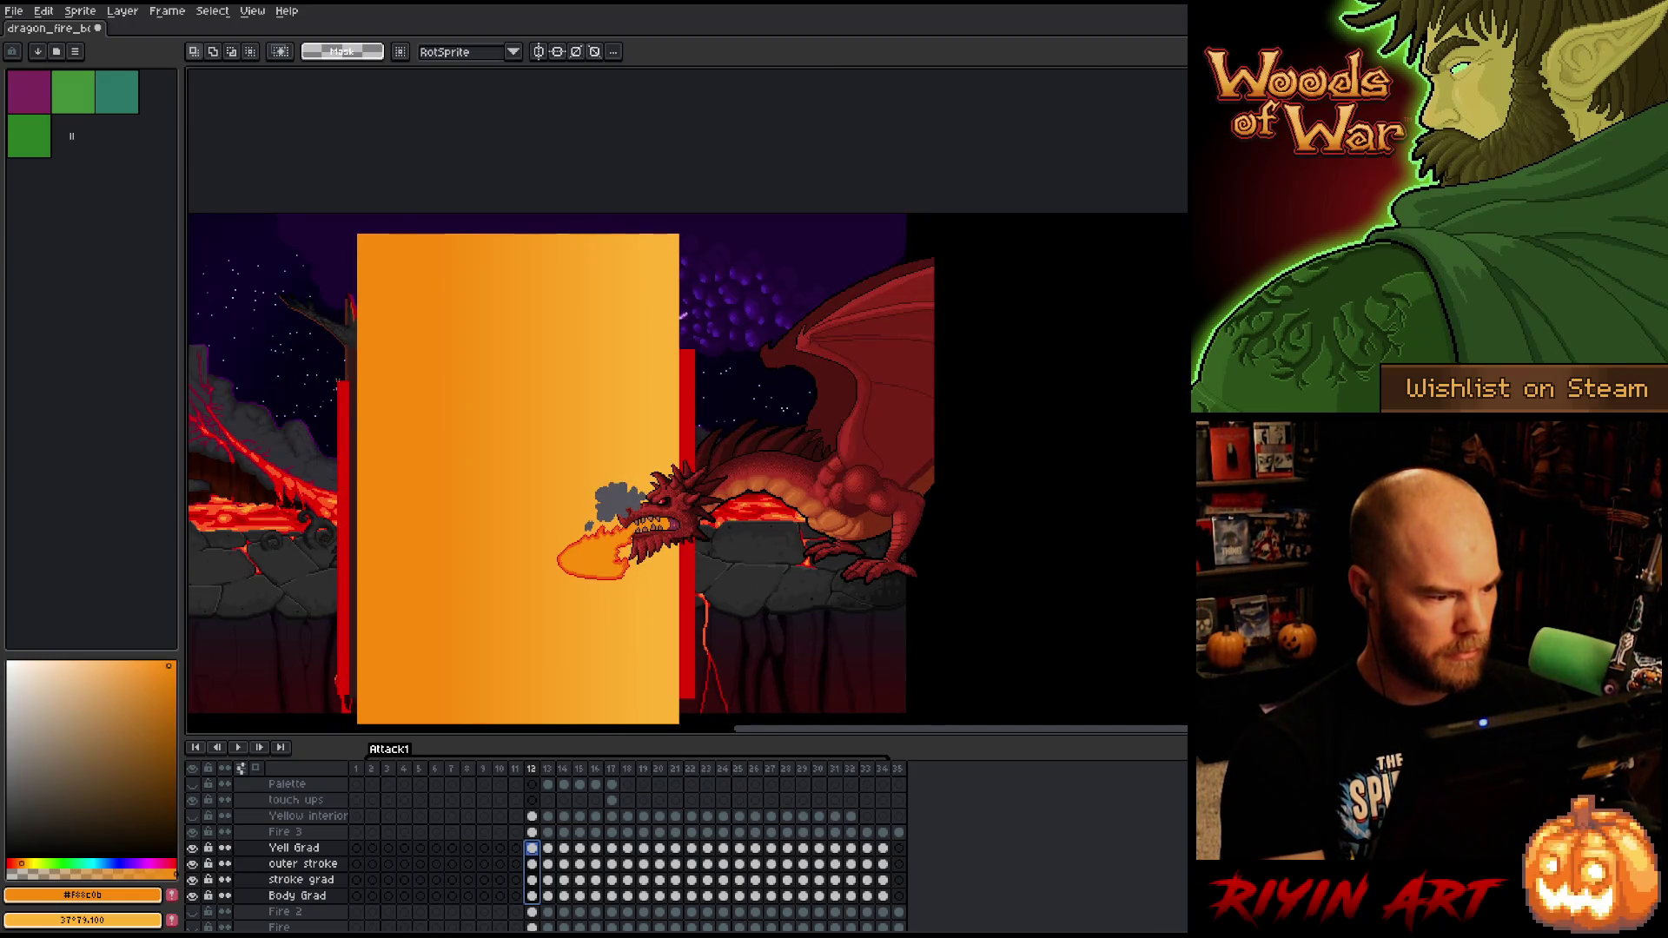
pyautogui.moveTo(339, 368)
pyautogui.mouseDown()
pyautogui.moveTo(655, 706)
pyautogui.moveTo(687, 705)
pyautogui.mouseUp()
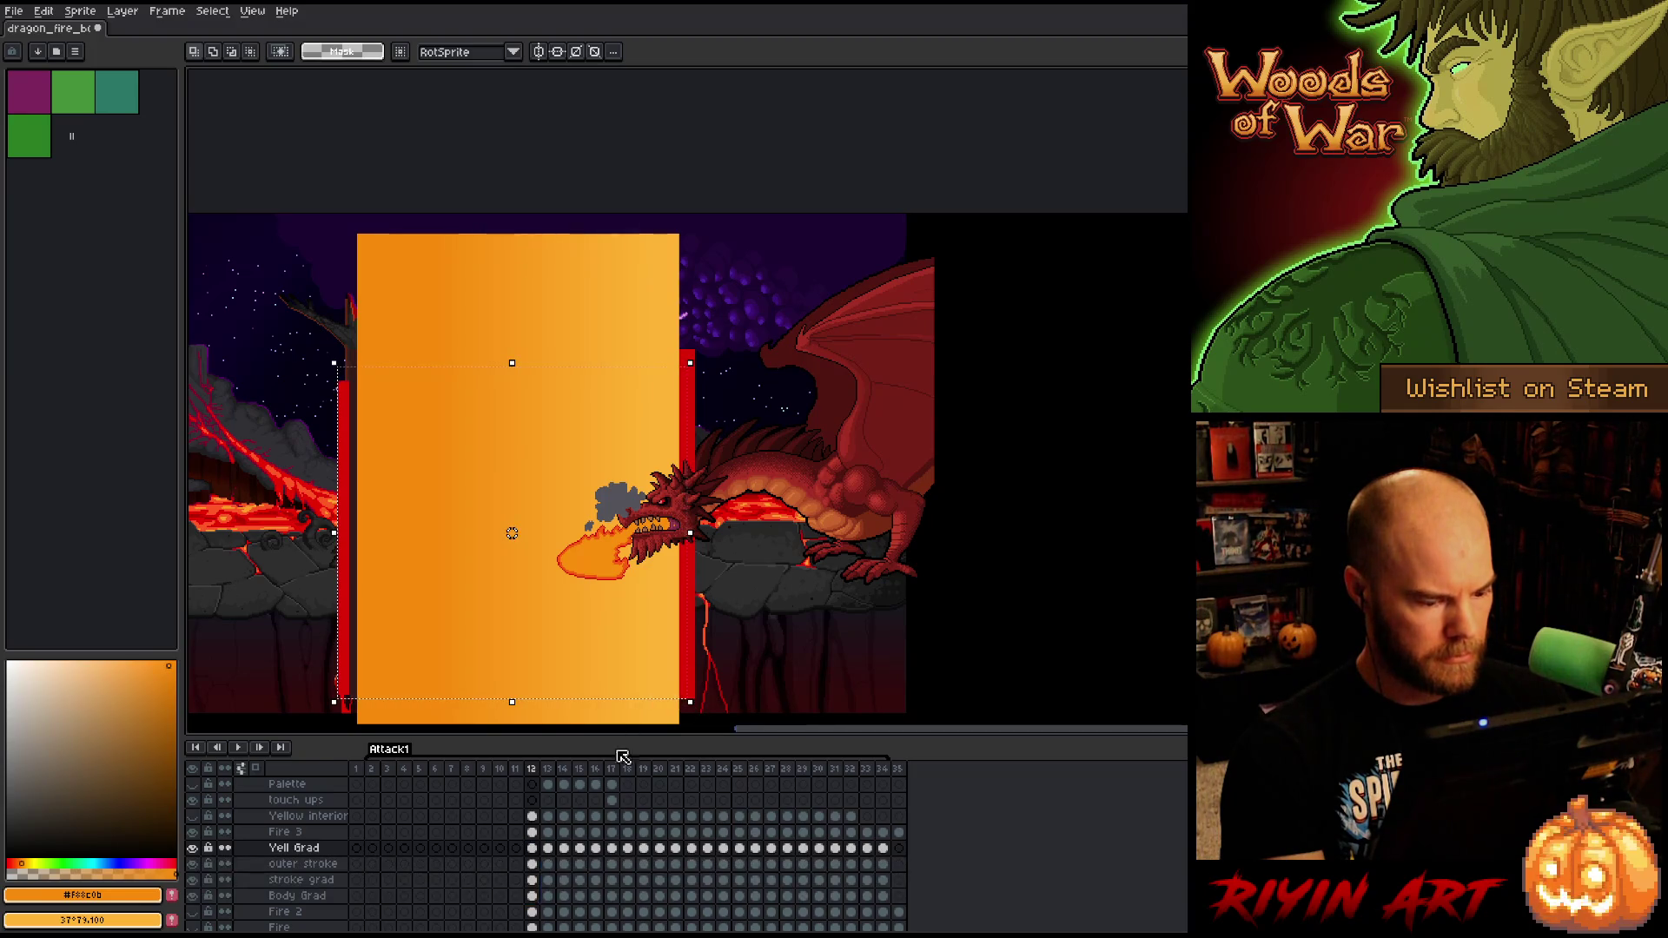
pyautogui.click(532, 897)
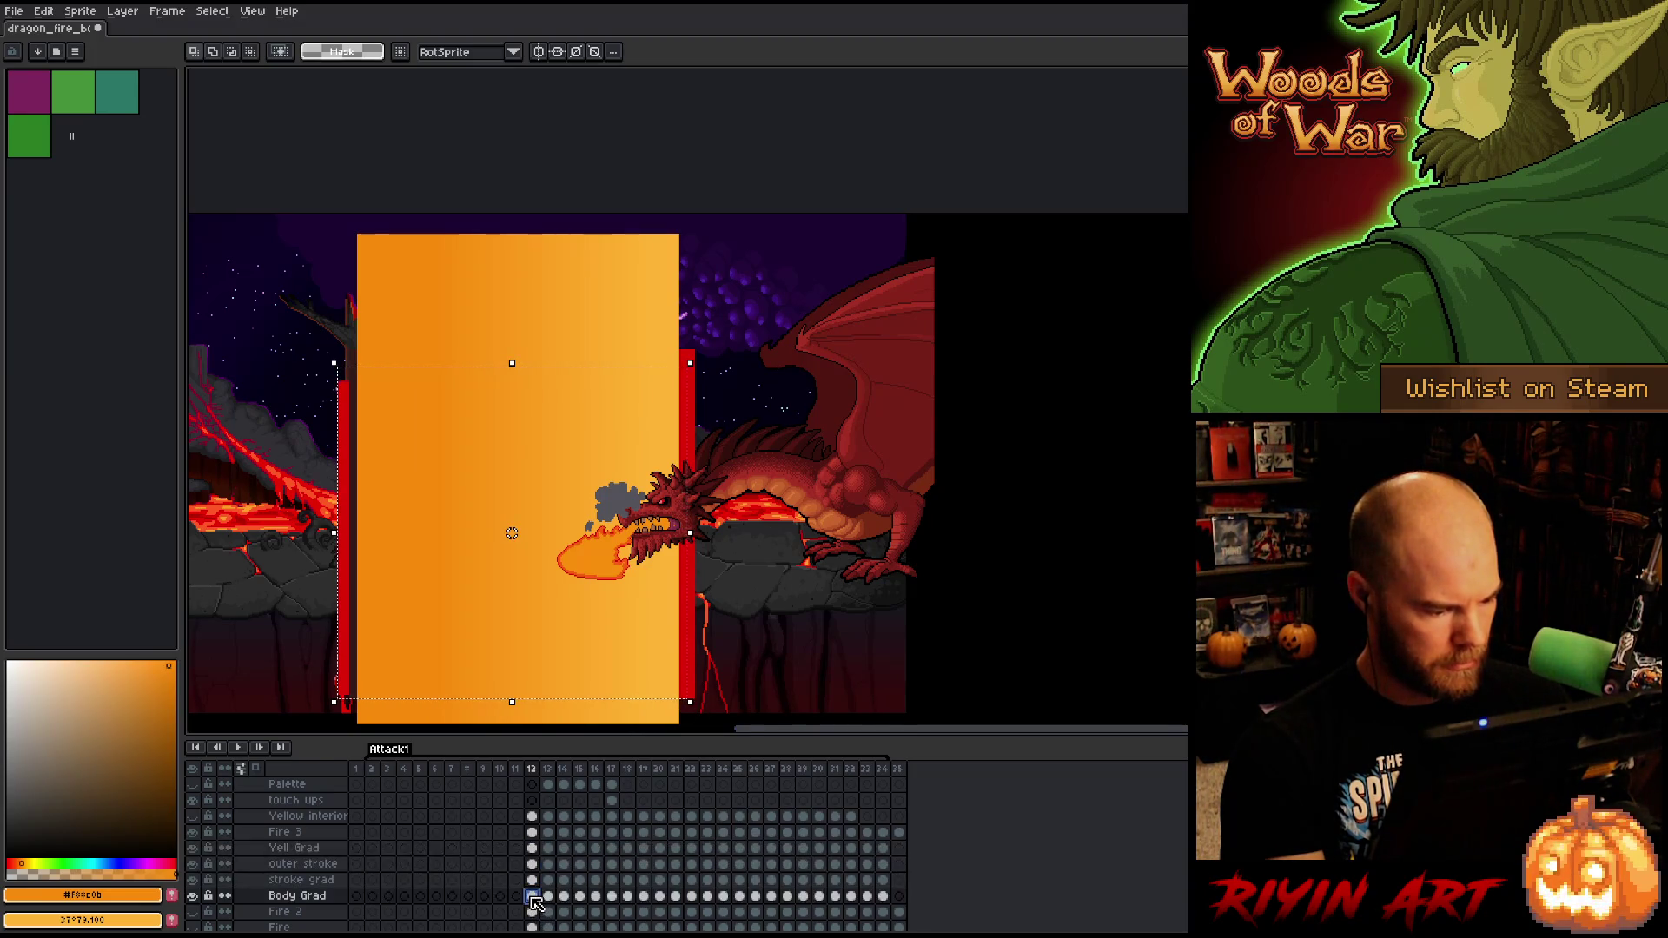
pyautogui.moveTo(533, 898); pyautogui.dragTo(533, 849)
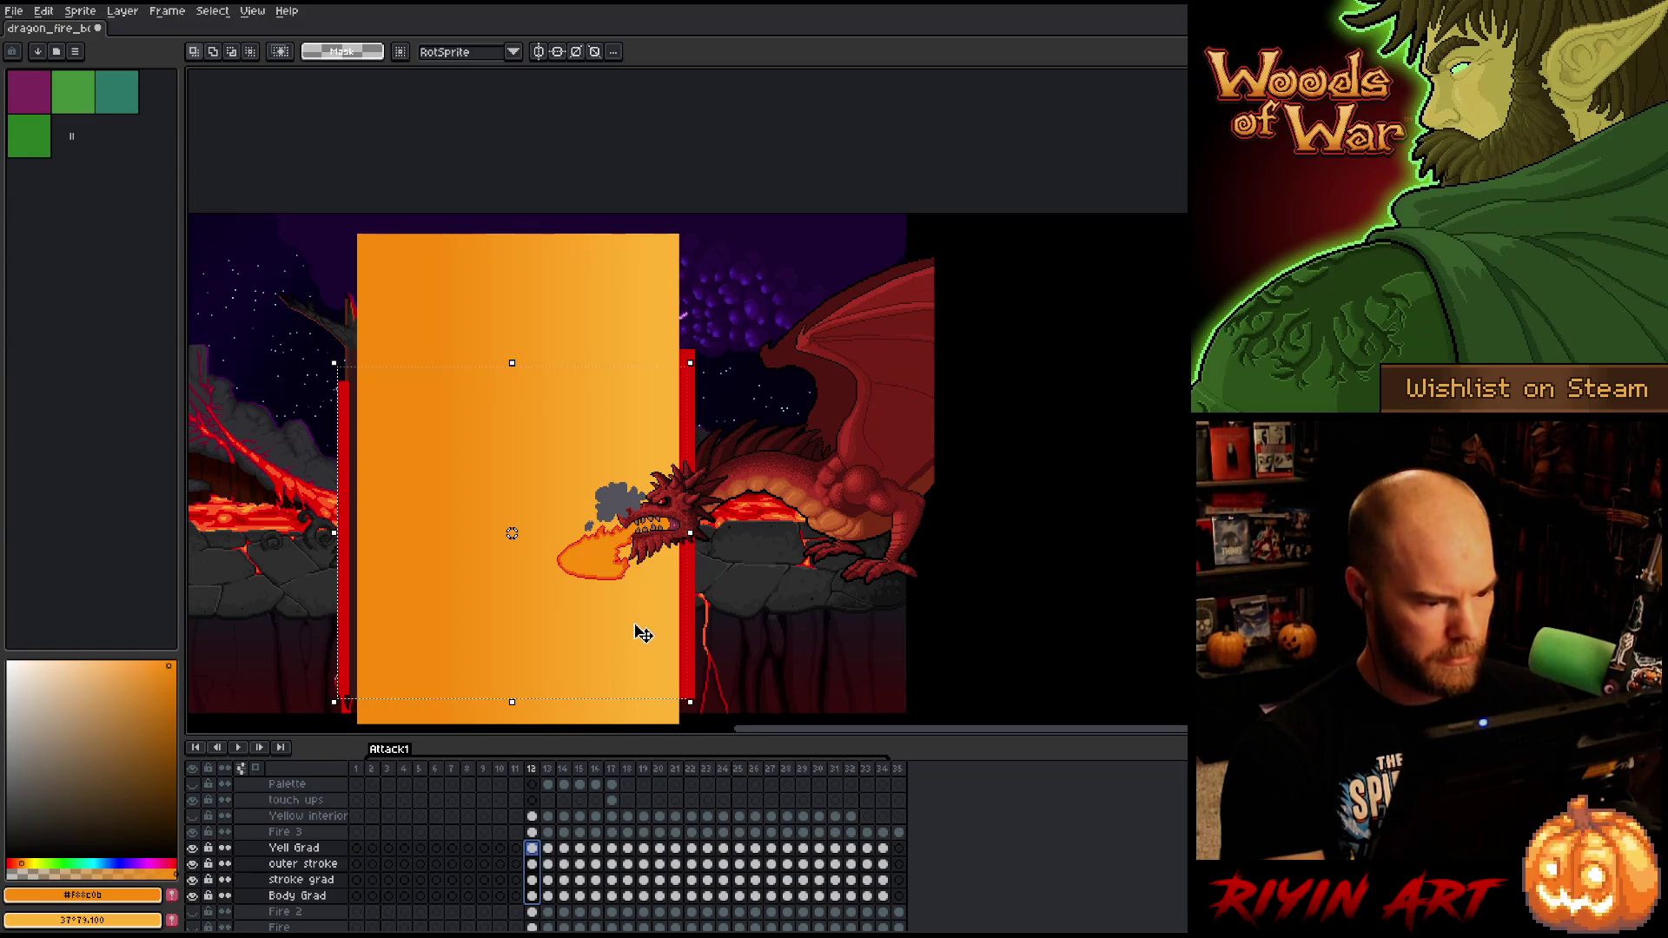
# - Narrow the gradients from the left, rotate them about 50° over the flame, and commit
pyautogui.moveTo(335, 536); pyautogui.dragTo(548, 544)
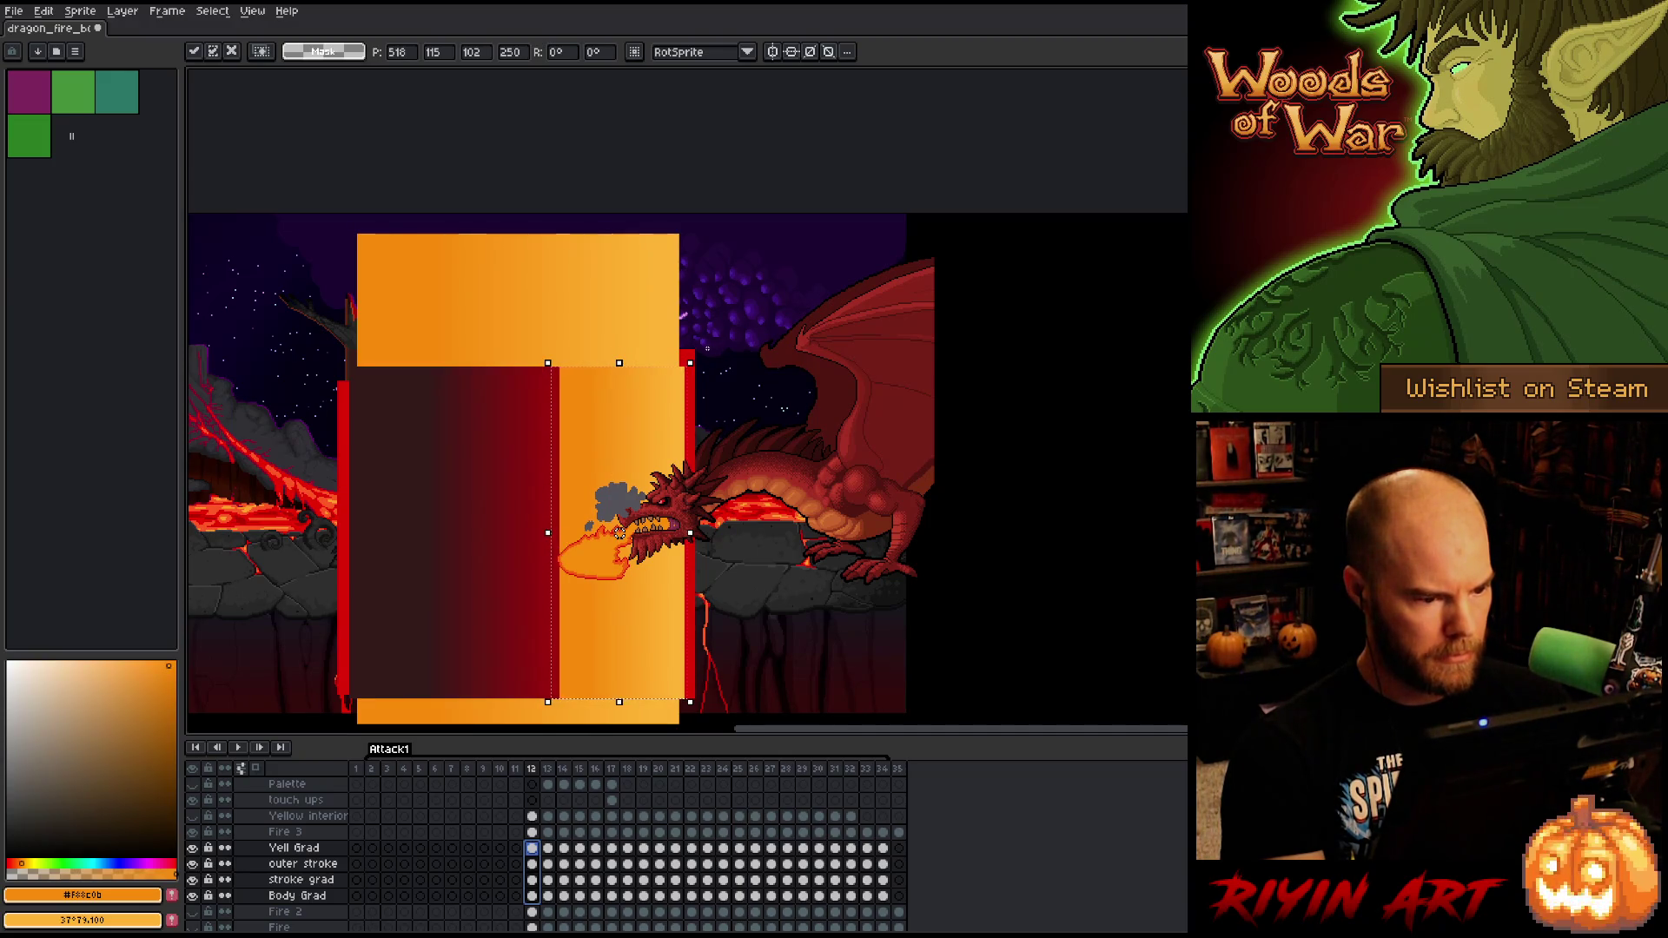
pyautogui.moveTo(704, 349); pyautogui.dragTo(559, 394)
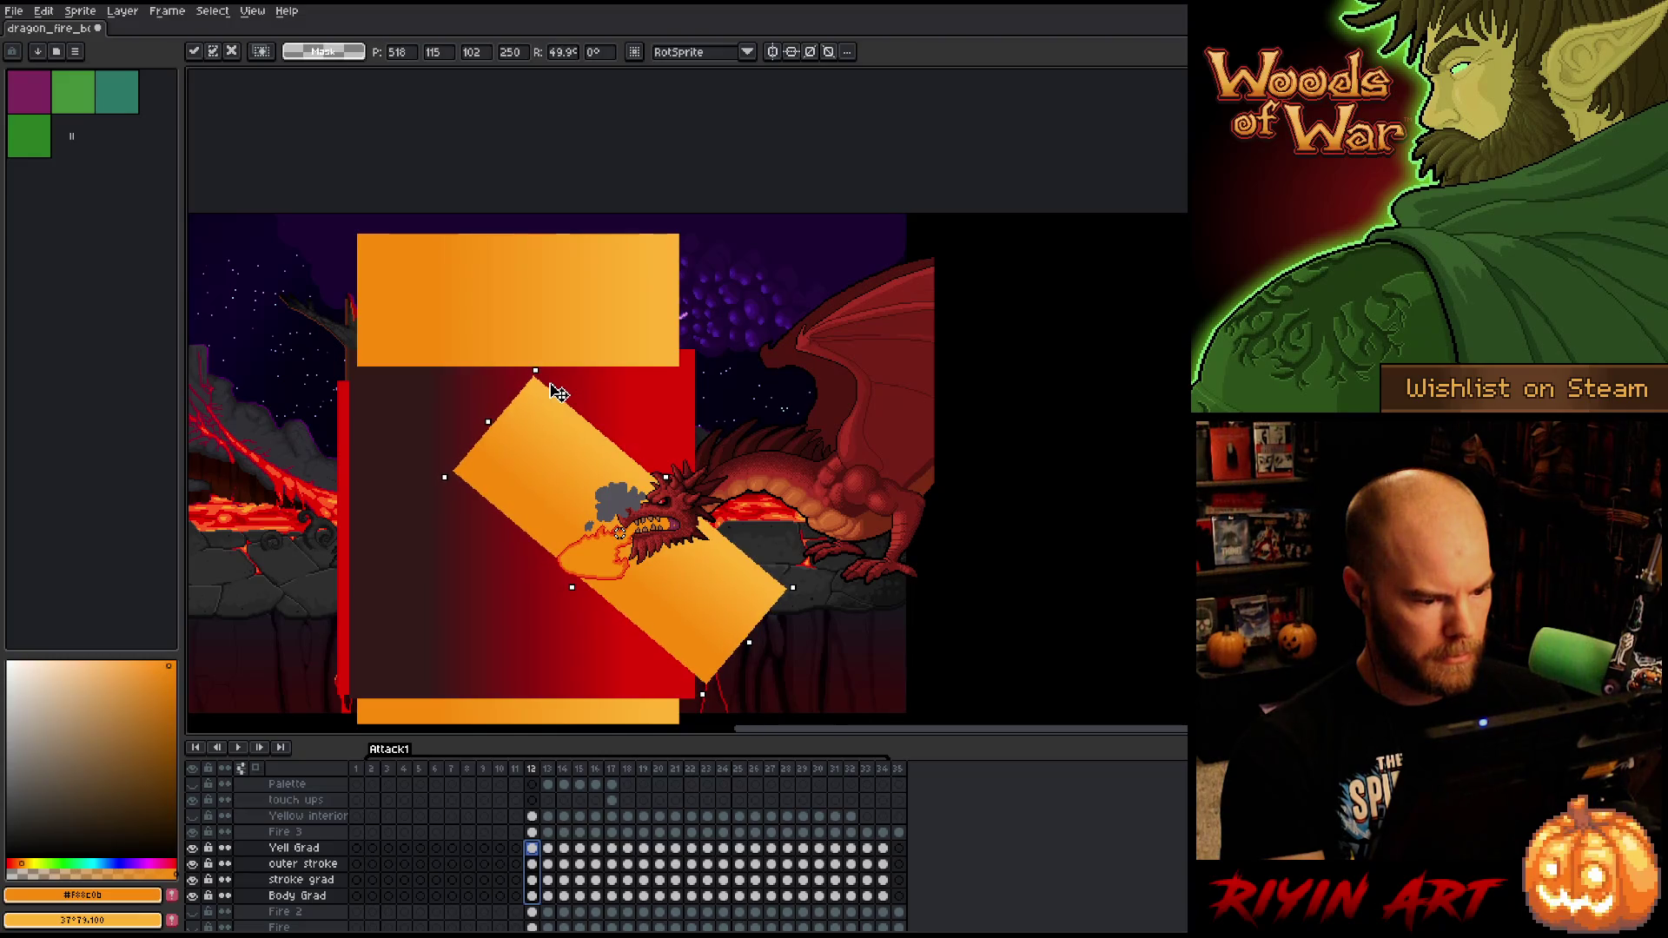
pyautogui.moveTo(571, 587); pyautogui.dragTo(571, 600)
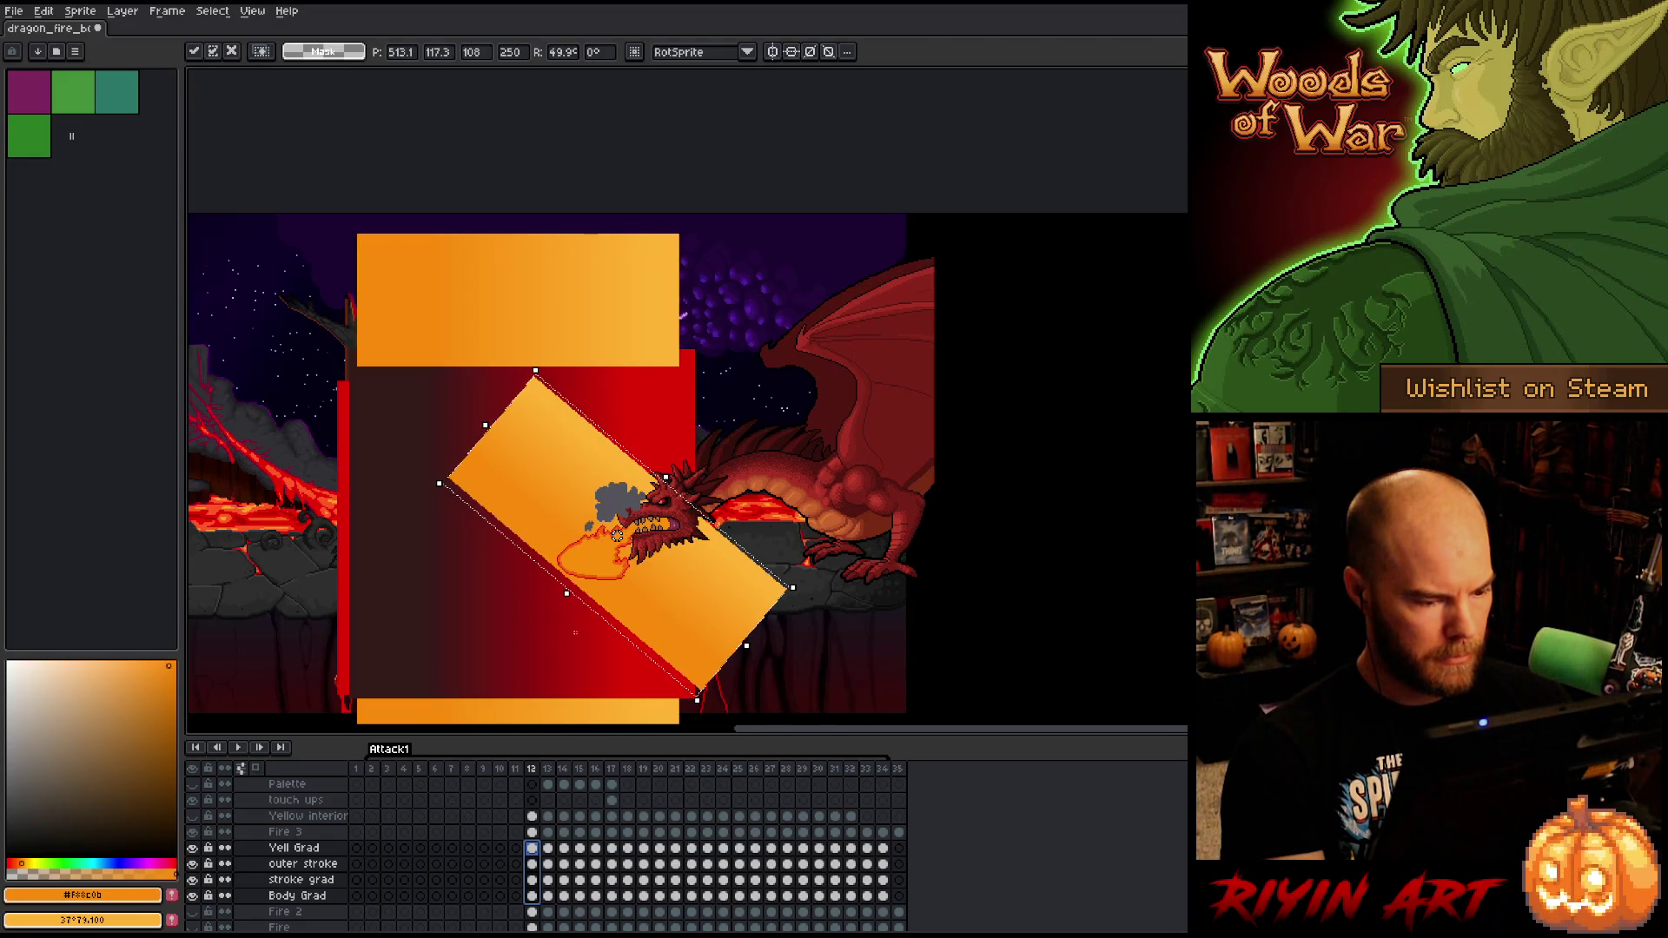
pyautogui.click(533, 865)
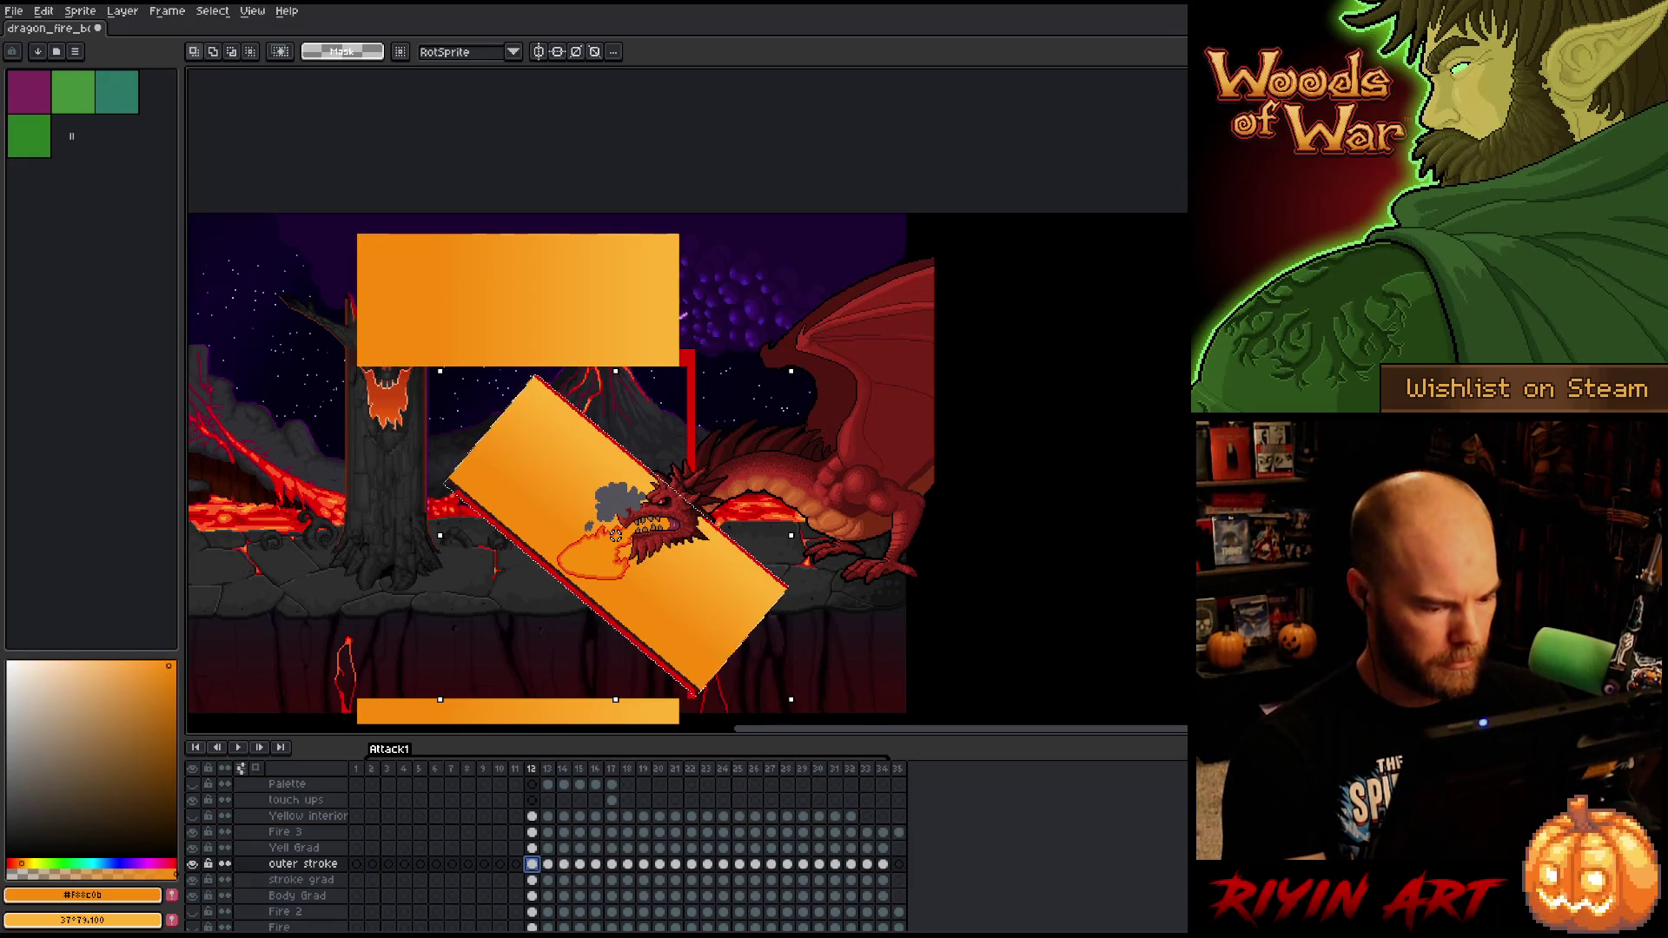
pyautogui.press('Right')
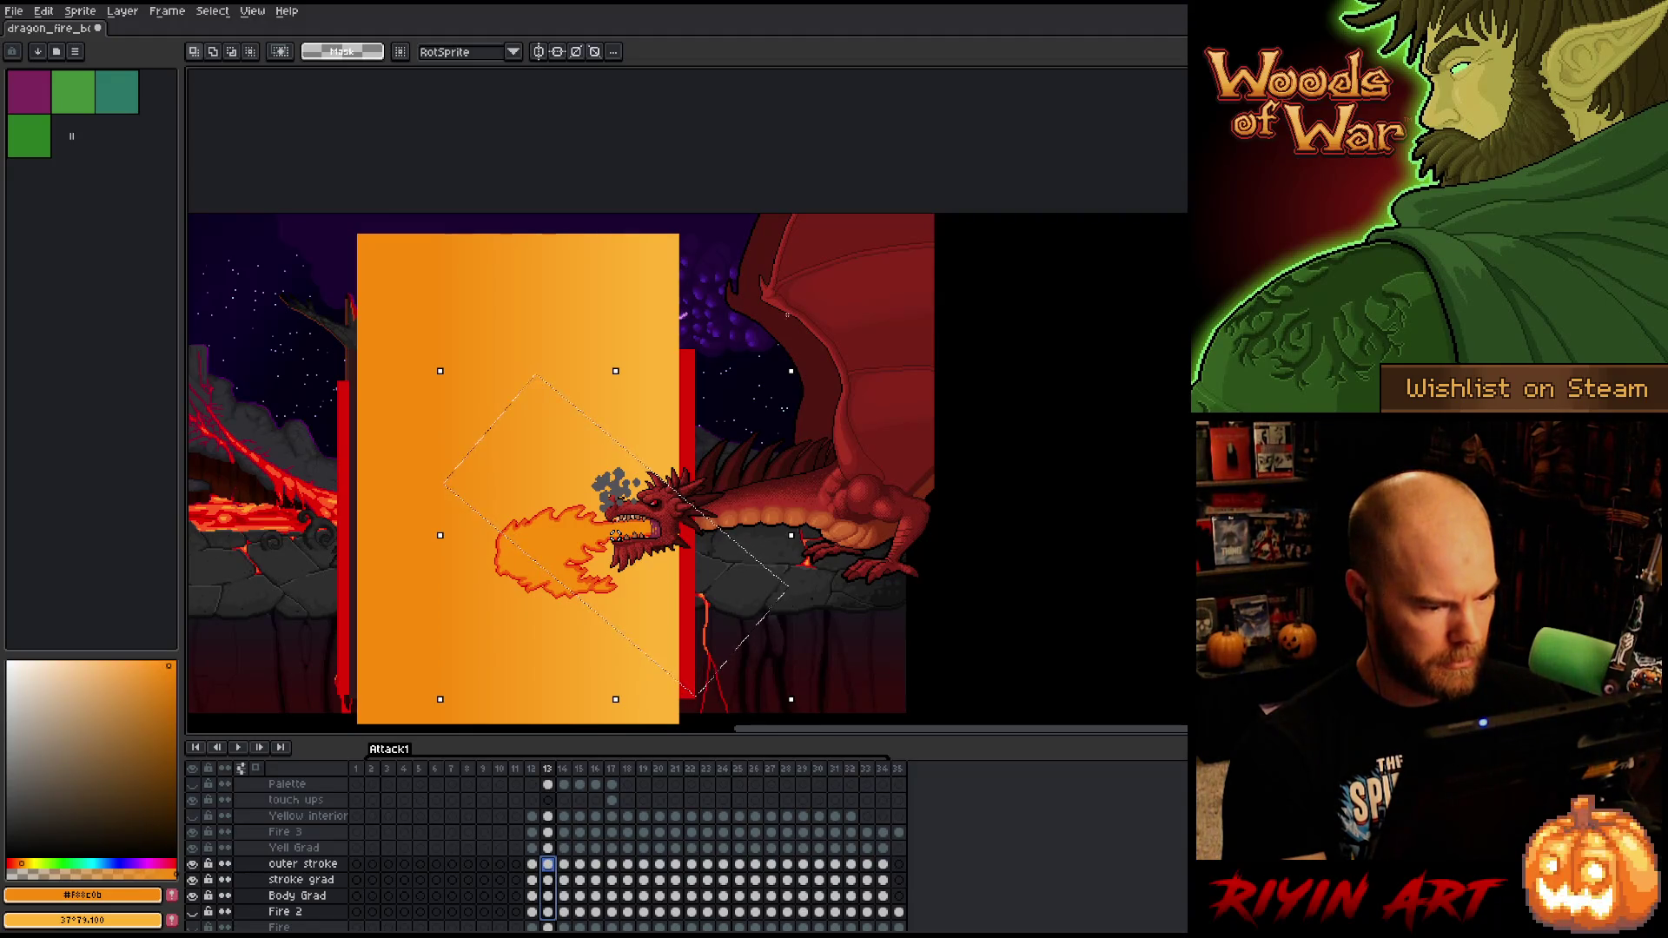
# - On frame 13, narrow the Yell Grad–Body Grad cels from the left and rotate them 21°
pyautogui.hotkey('ctrl', 'd')
pyautogui.moveTo(694, 361)
pyautogui.mouseDown()
pyautogui.moveTo(502, 577)
pyautogui.moveTo(341, 695)
pyautogui.mouseUp()
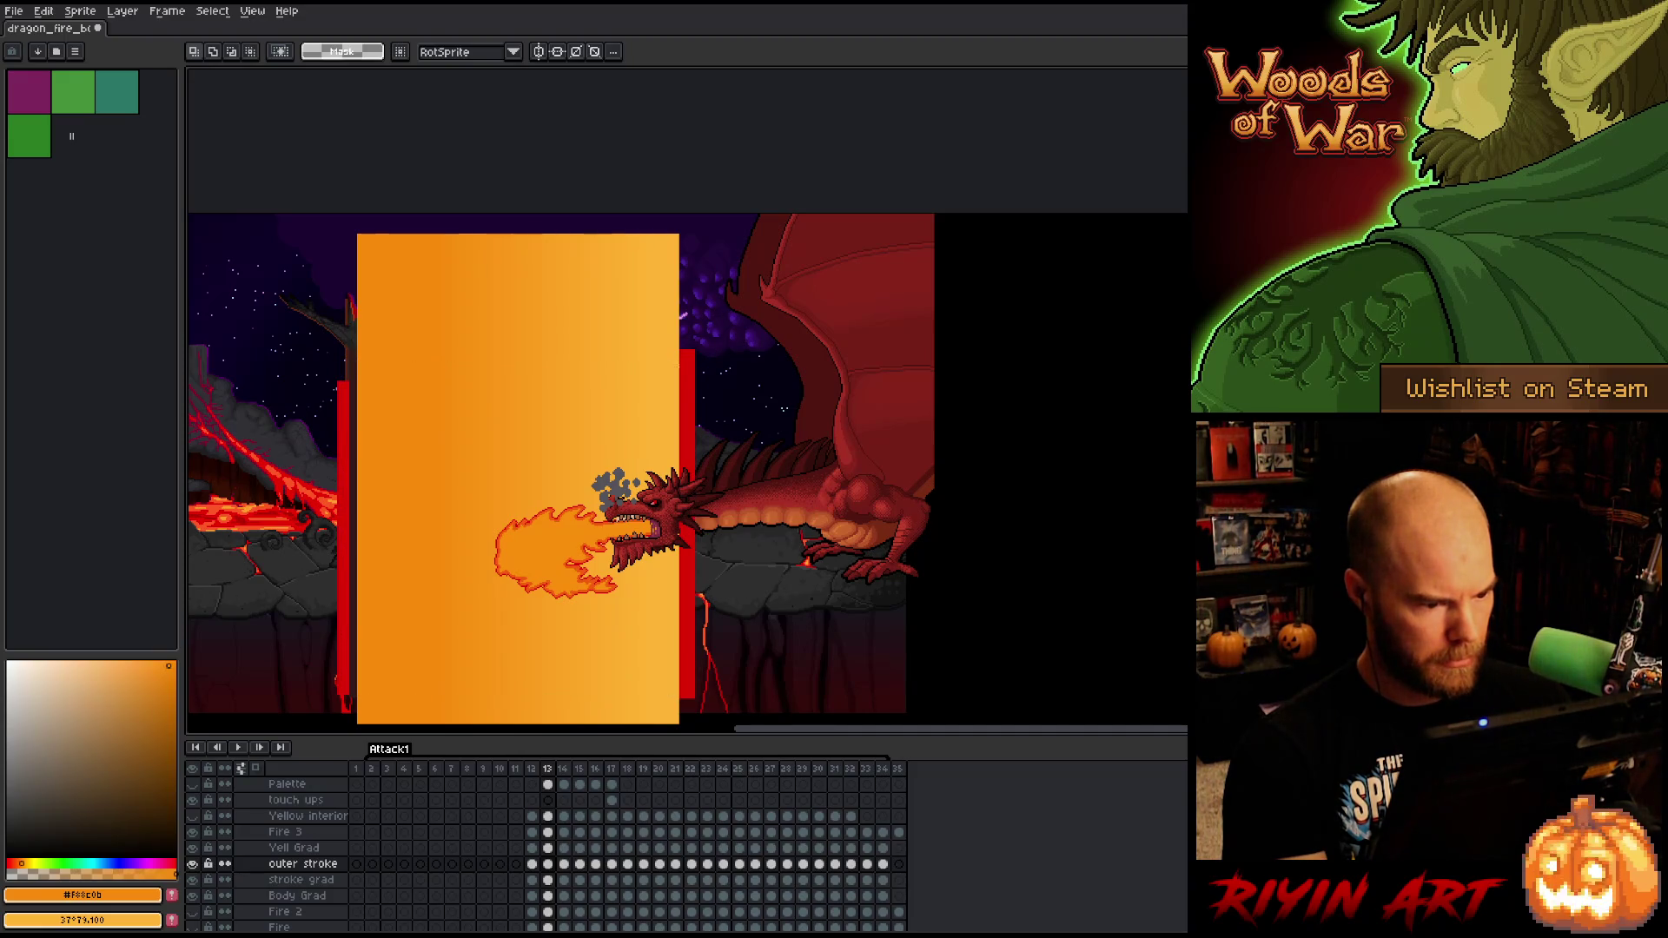
pyautogui.moveTo(676, 365)
pyautogui.mouseDown()
pyautogui.moveTo(596, 703)
pyautogui.moveTo(425, 633)
pyautogui.moveTo(351, 646)
pyautogui.mouseUp()
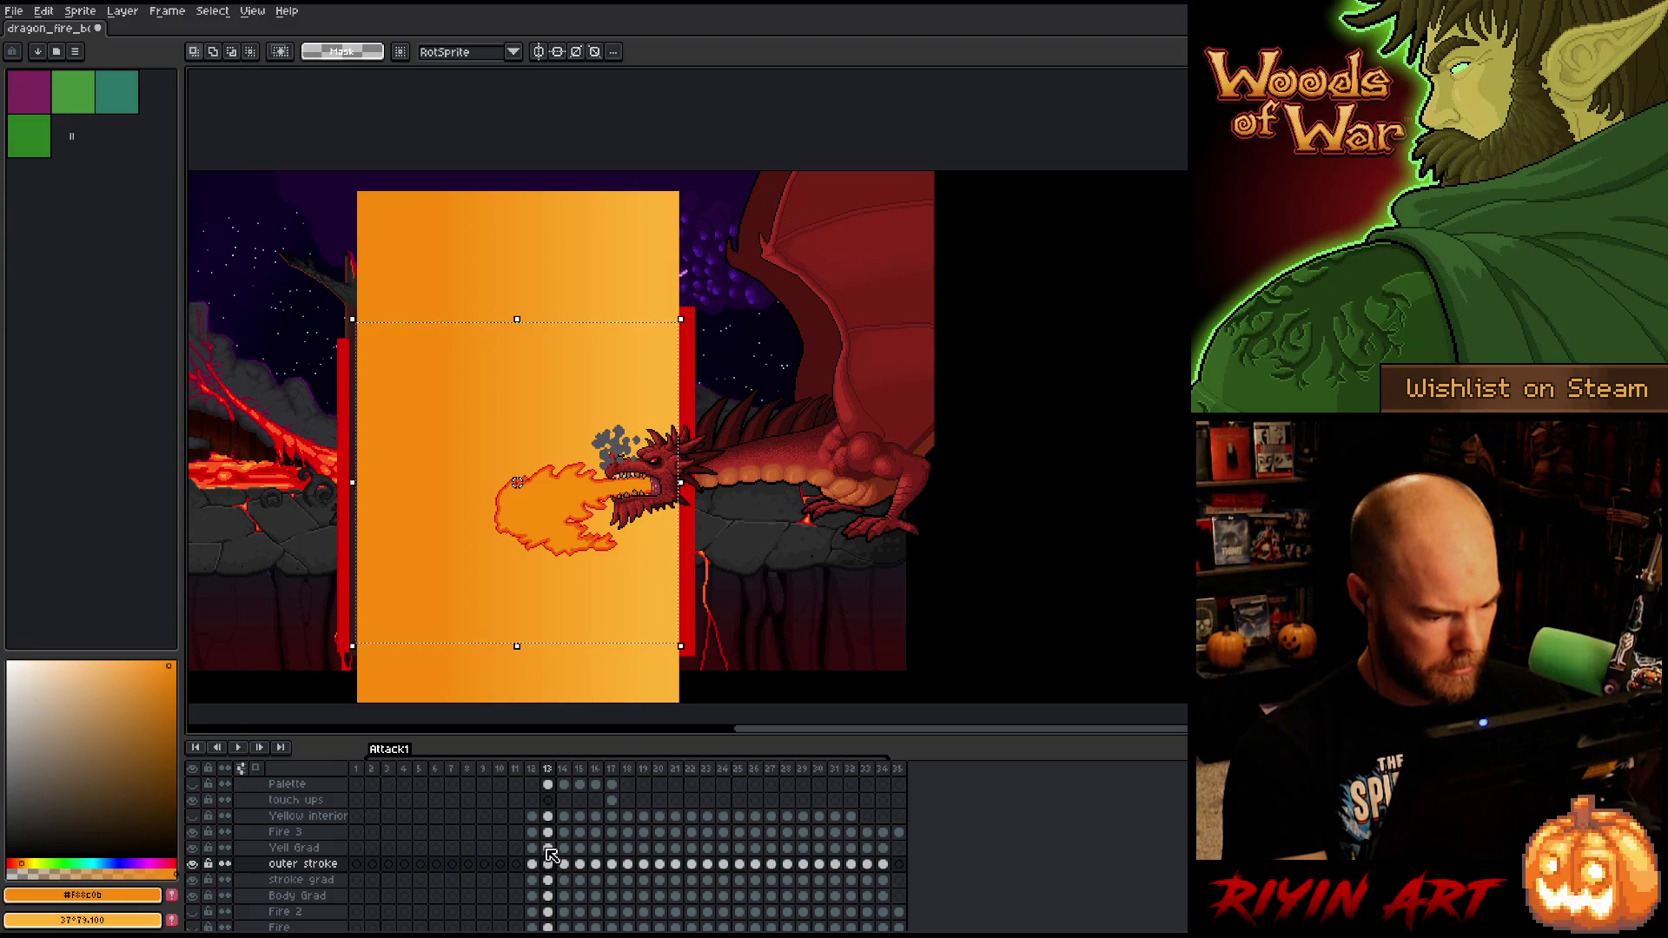
pyautogui.moveTo(546, 850); pyautogui.dragTo(548, 902)
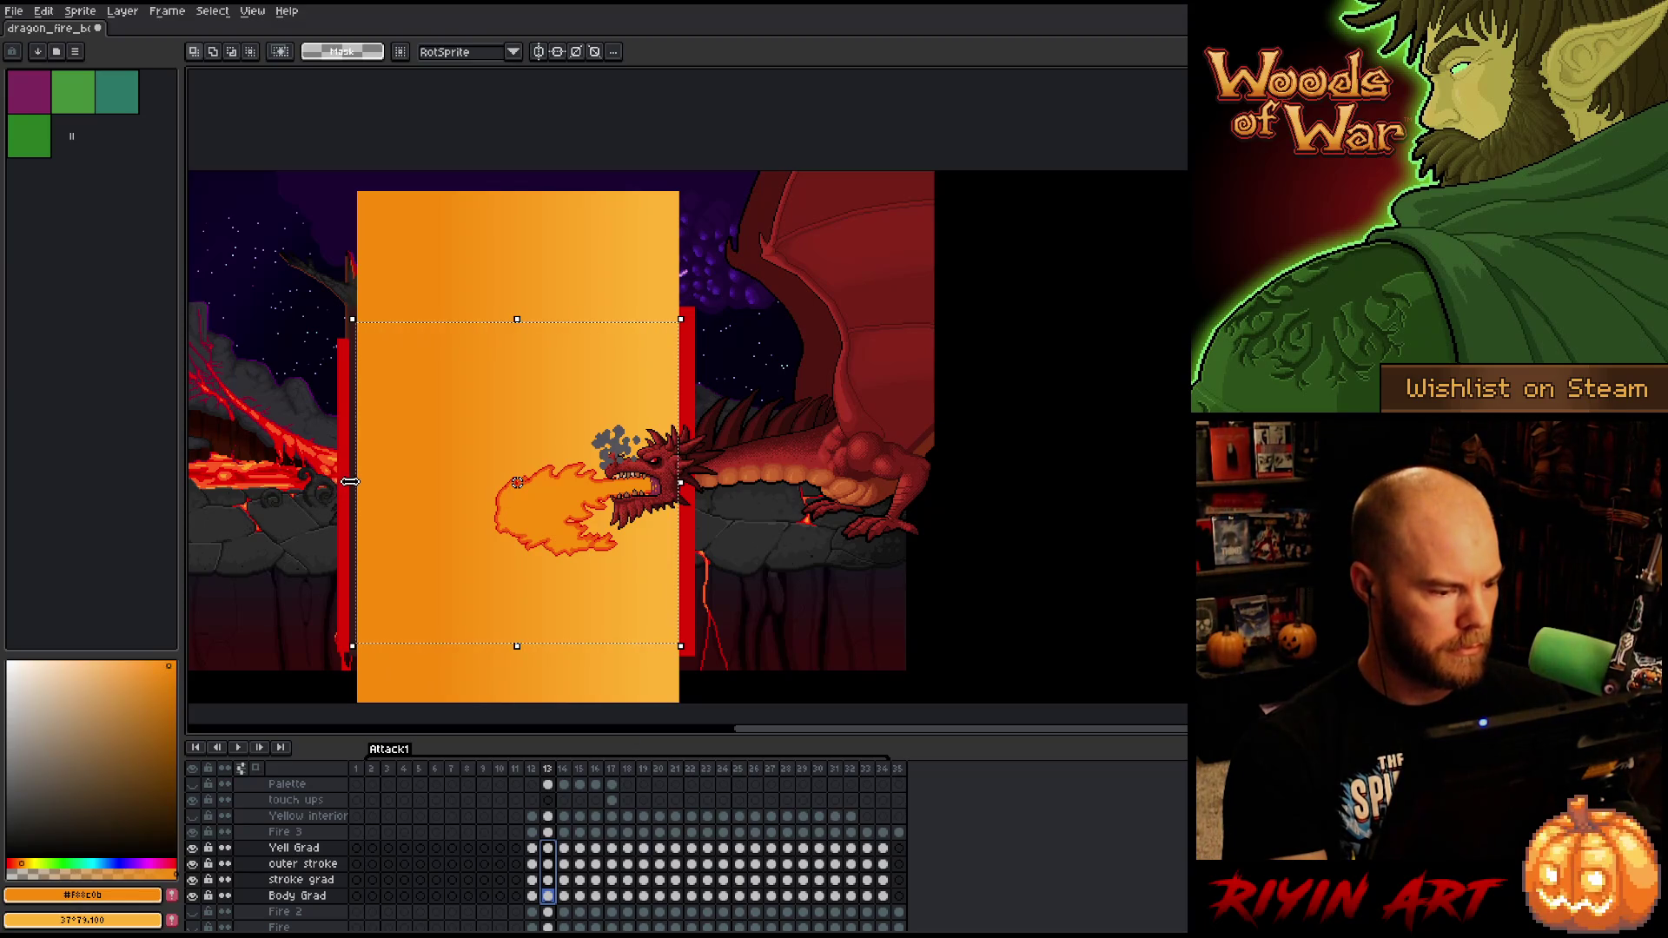
pyautogui.moveTo(350, 482); pyautogui.dragTo(482, 484)
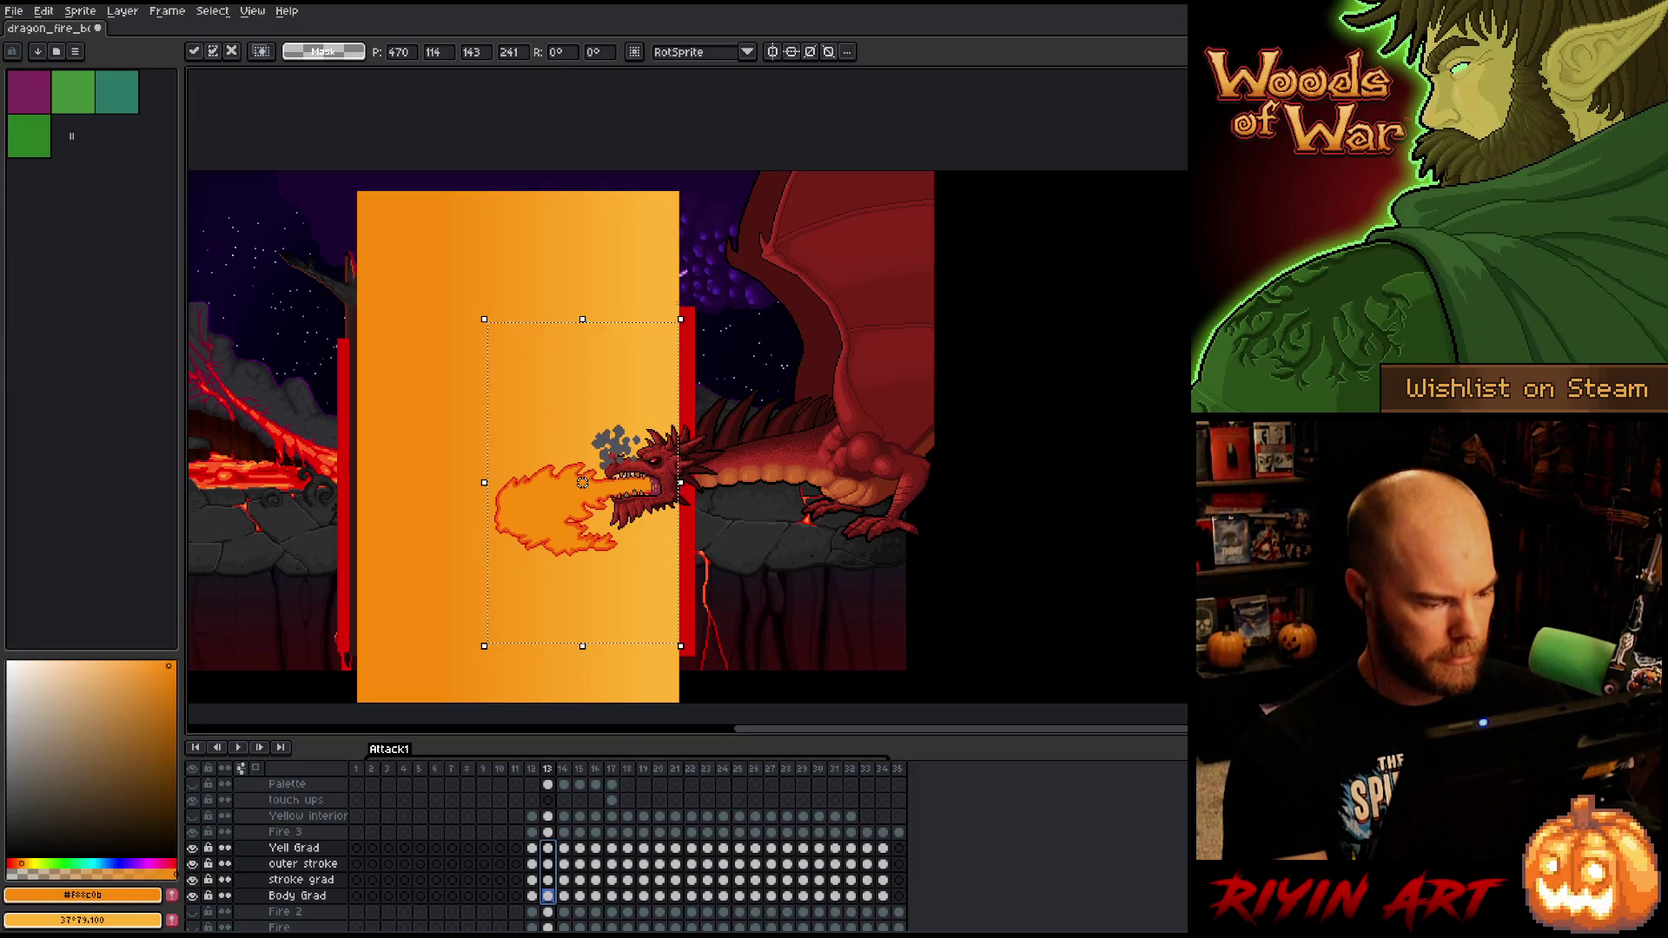
pyautogui.moveTo(694, 309); pyautogui.dragTo(629, 311)
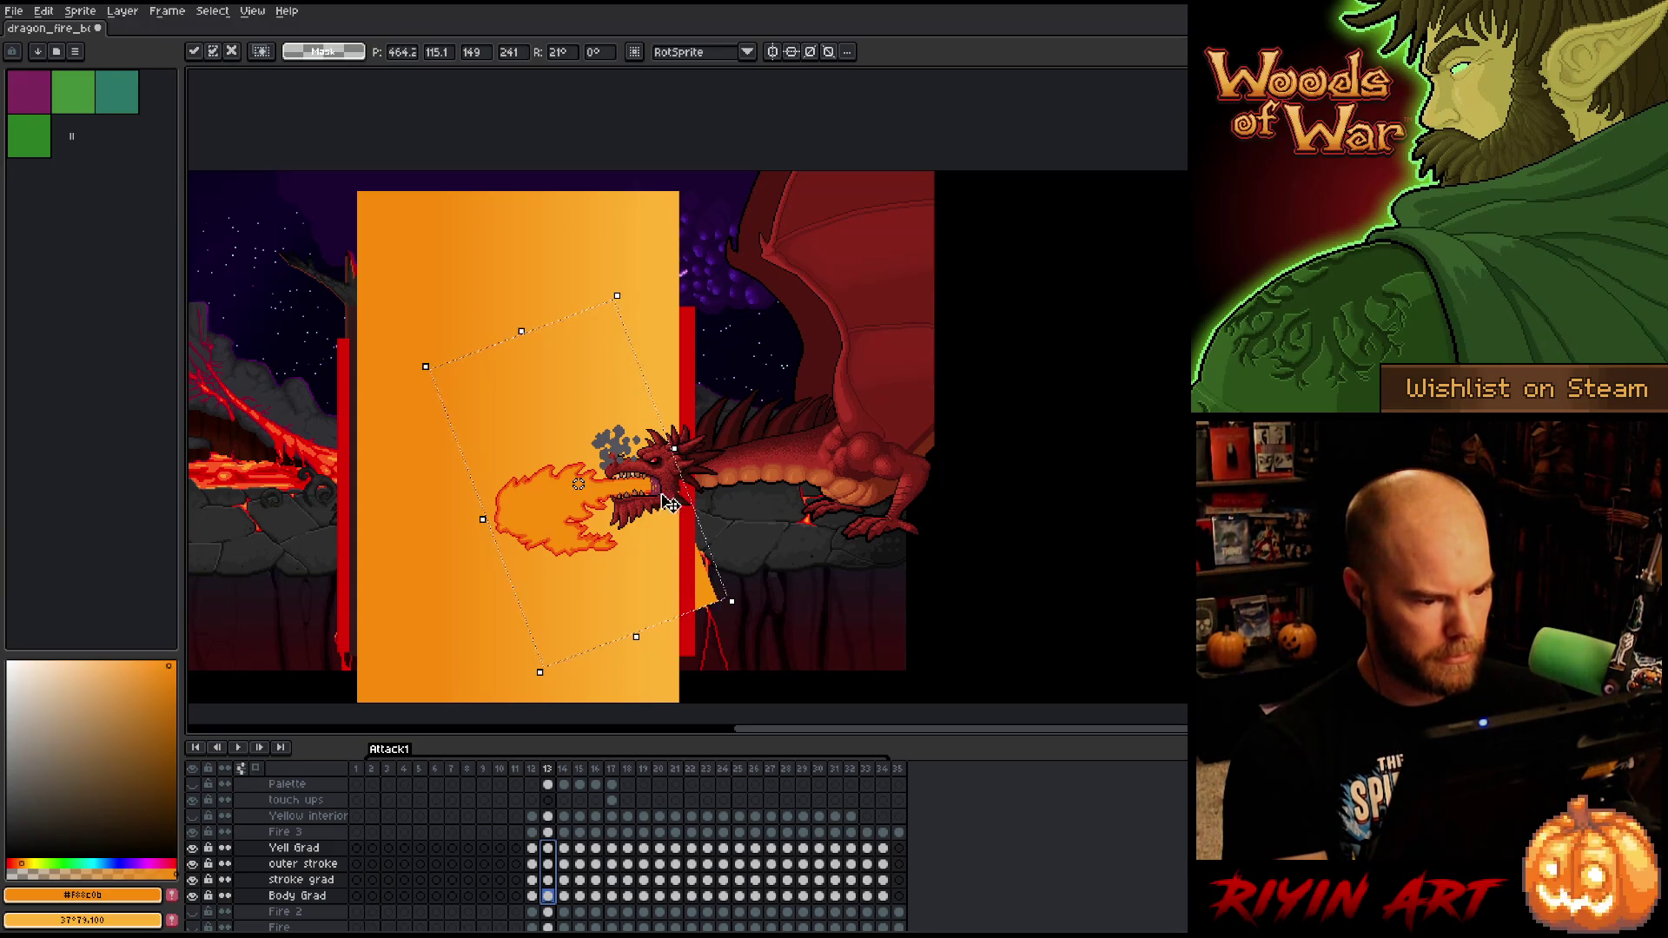
pyautogui.click(548, 865)
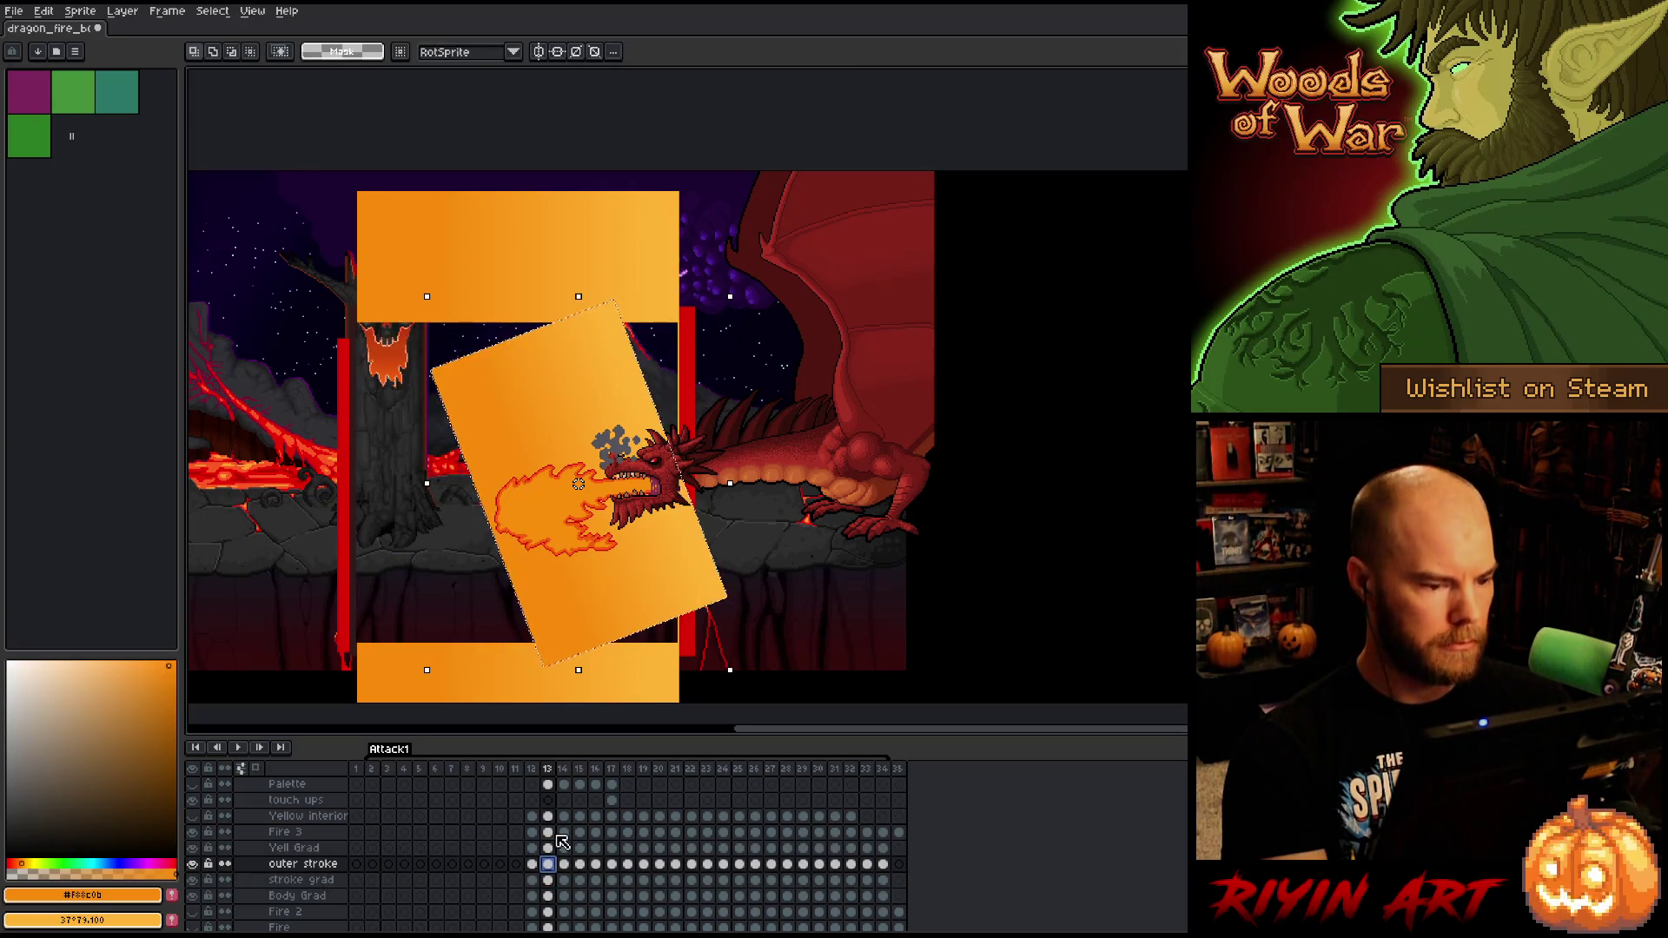
# - Trim the left edge of the frame-14 gradient cels to fit its flame
pyautogui.click(531, 769)
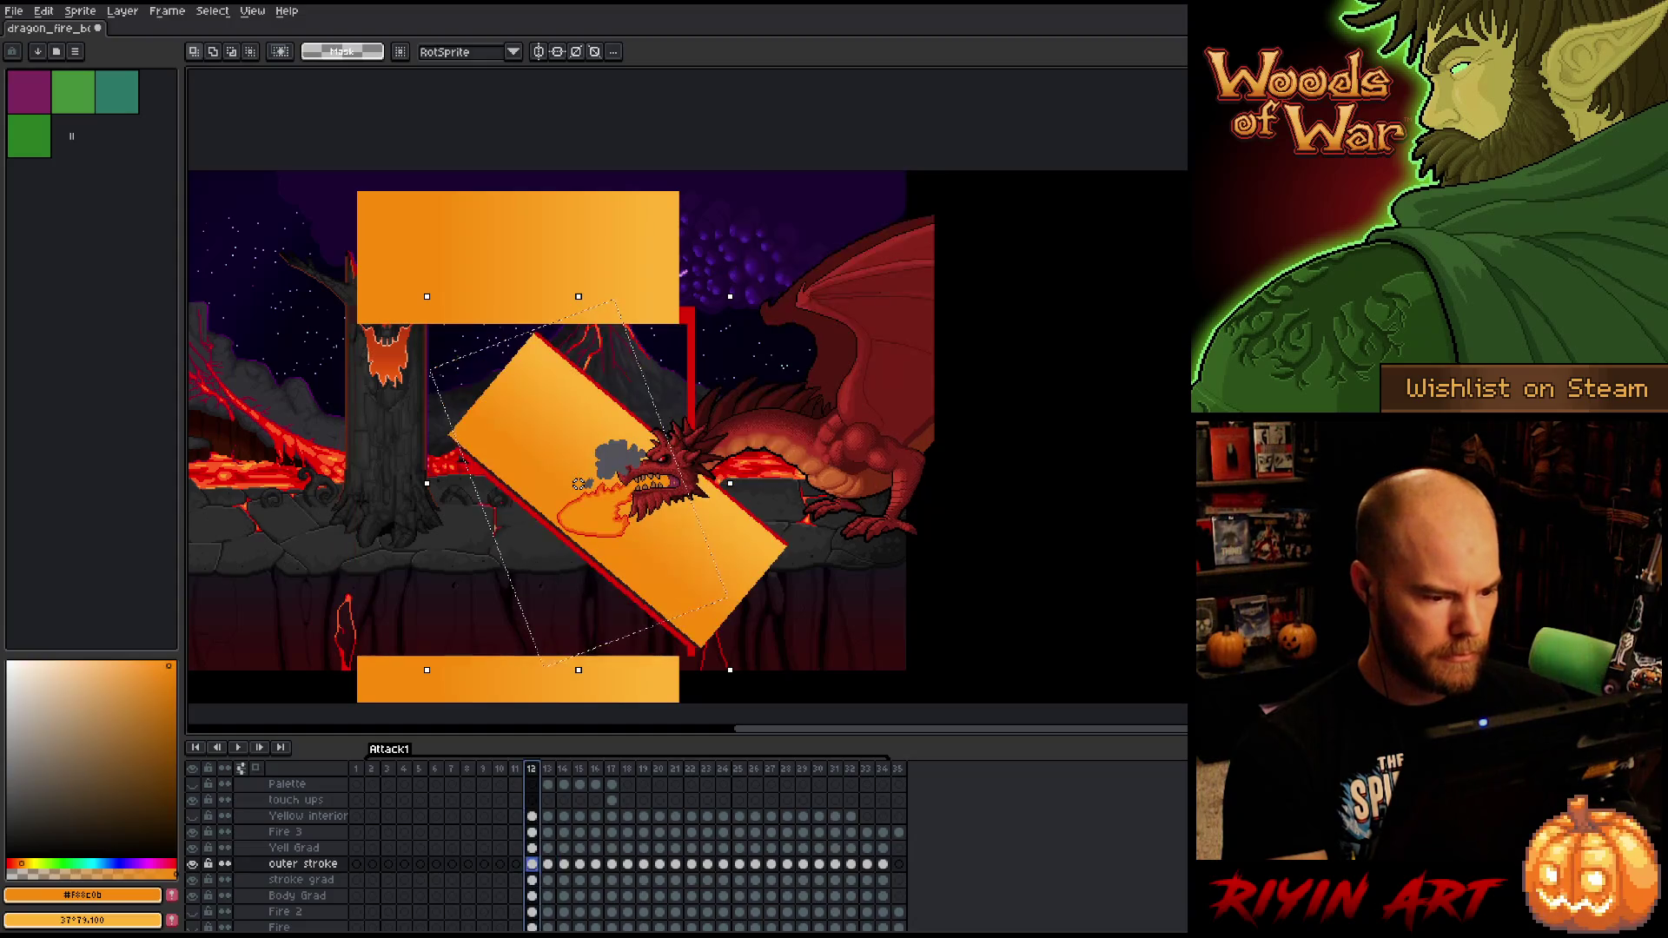
pyautogui.keyDown('shift'); pyautogui.click(547, 769); pyautogui.keyUp('shift')
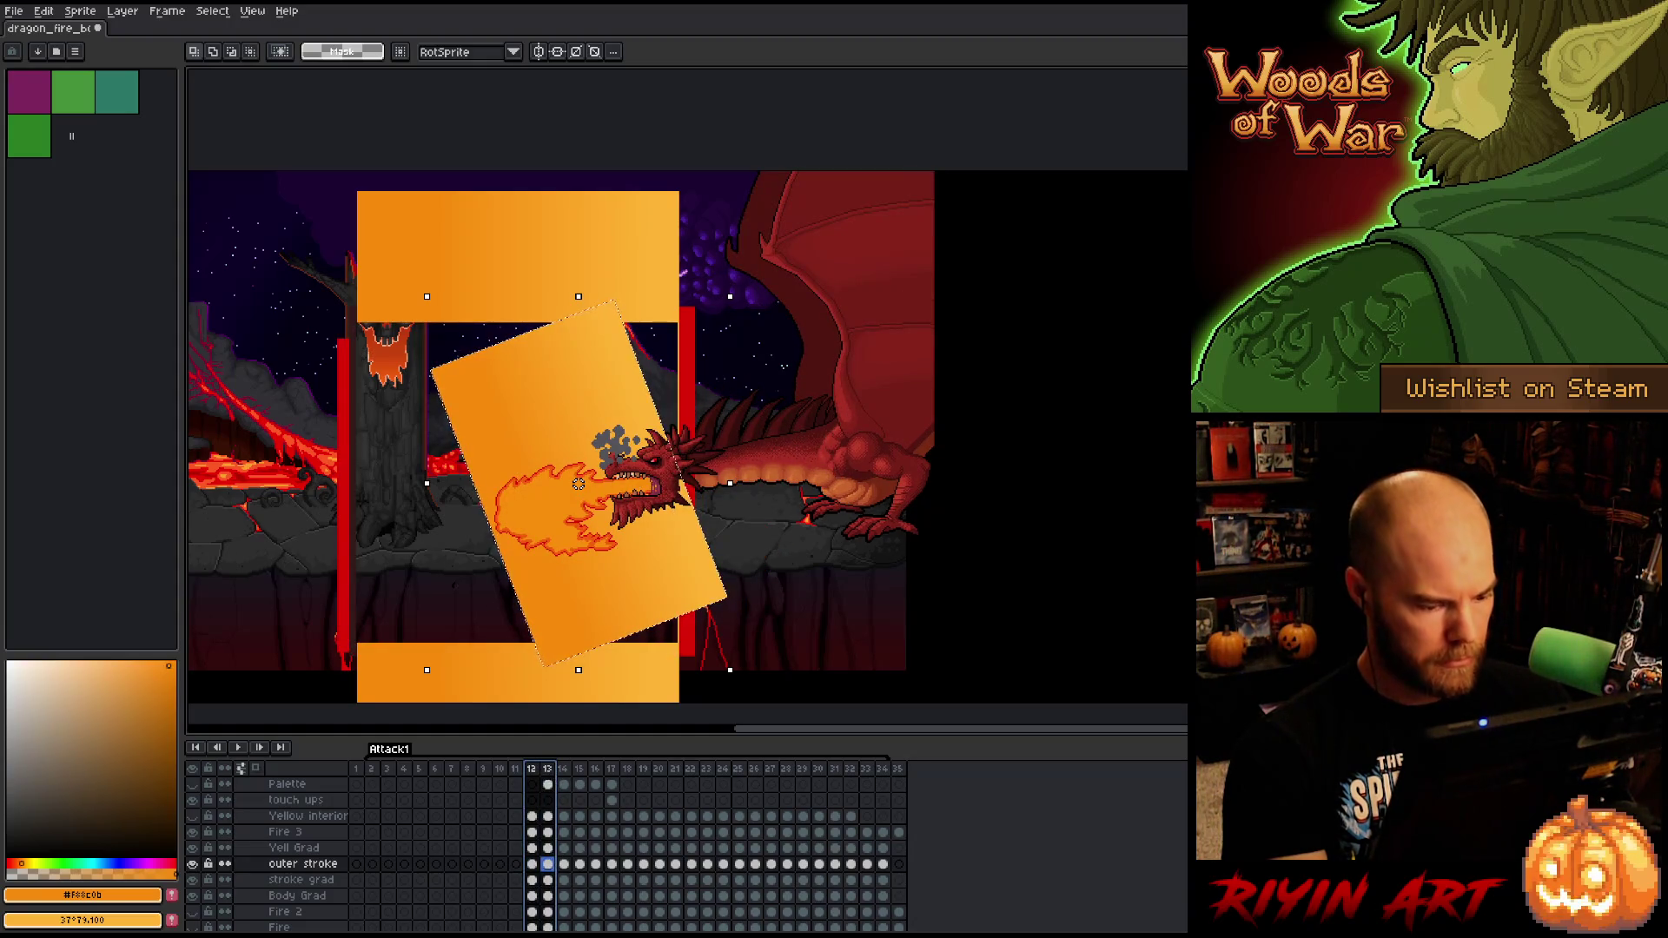
pyautogui.press('.')
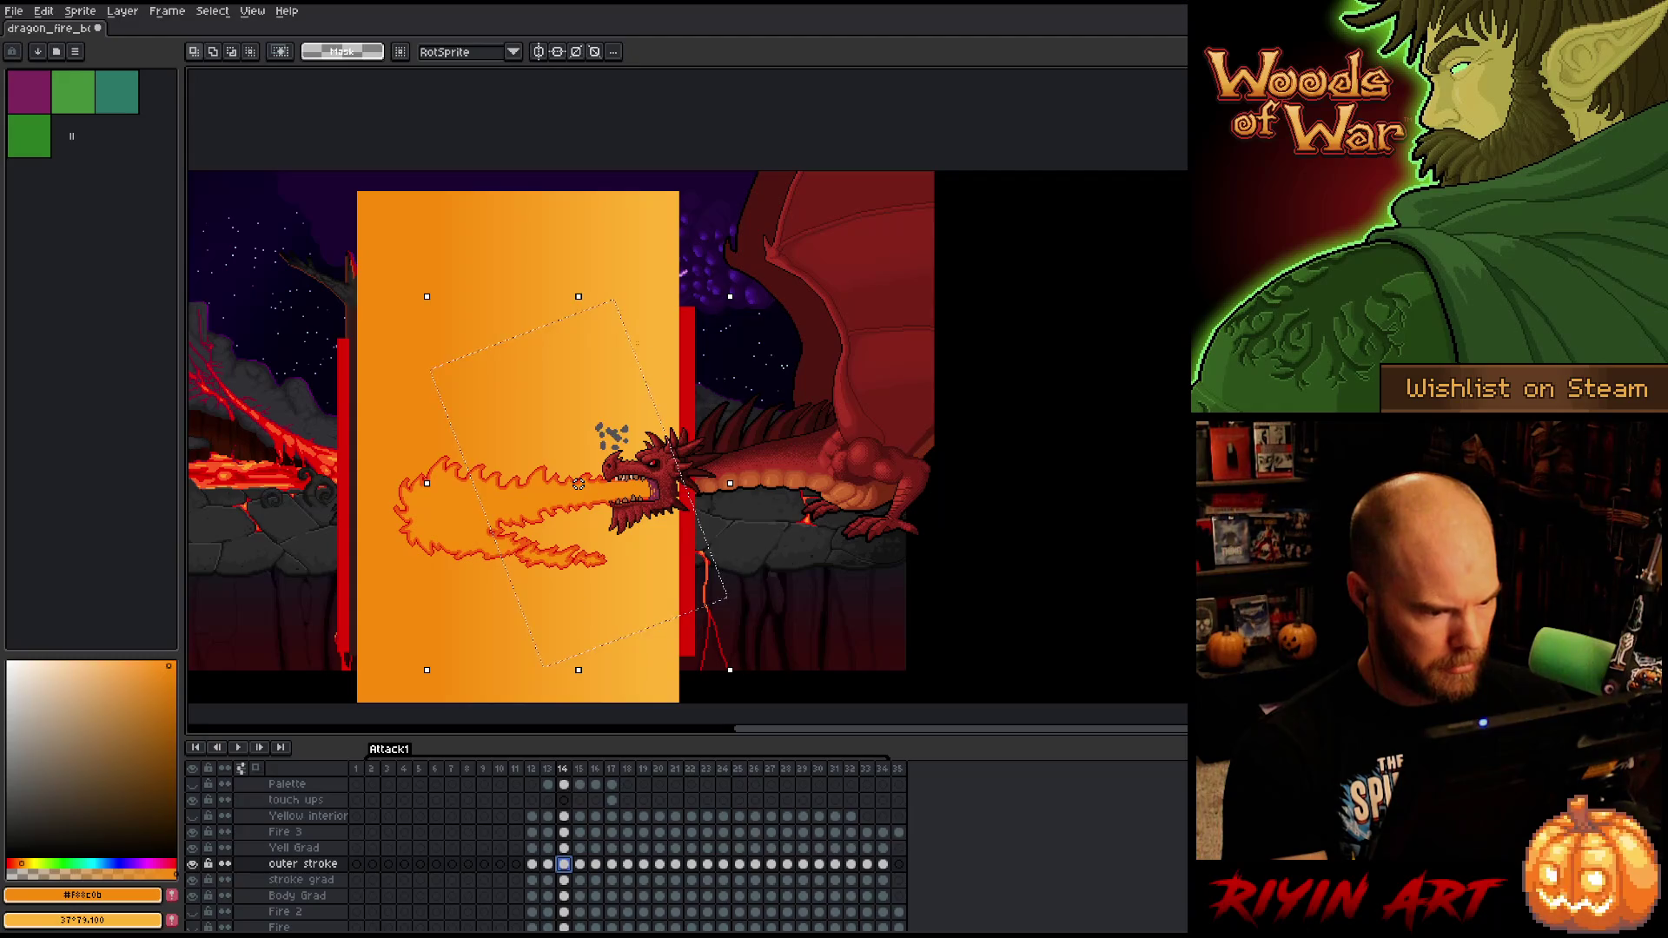
pyautogui.hotkey('ctrl', 'd')
pyautogui.moveTo(679, 331); pyautogui.dragTo(354, 669)
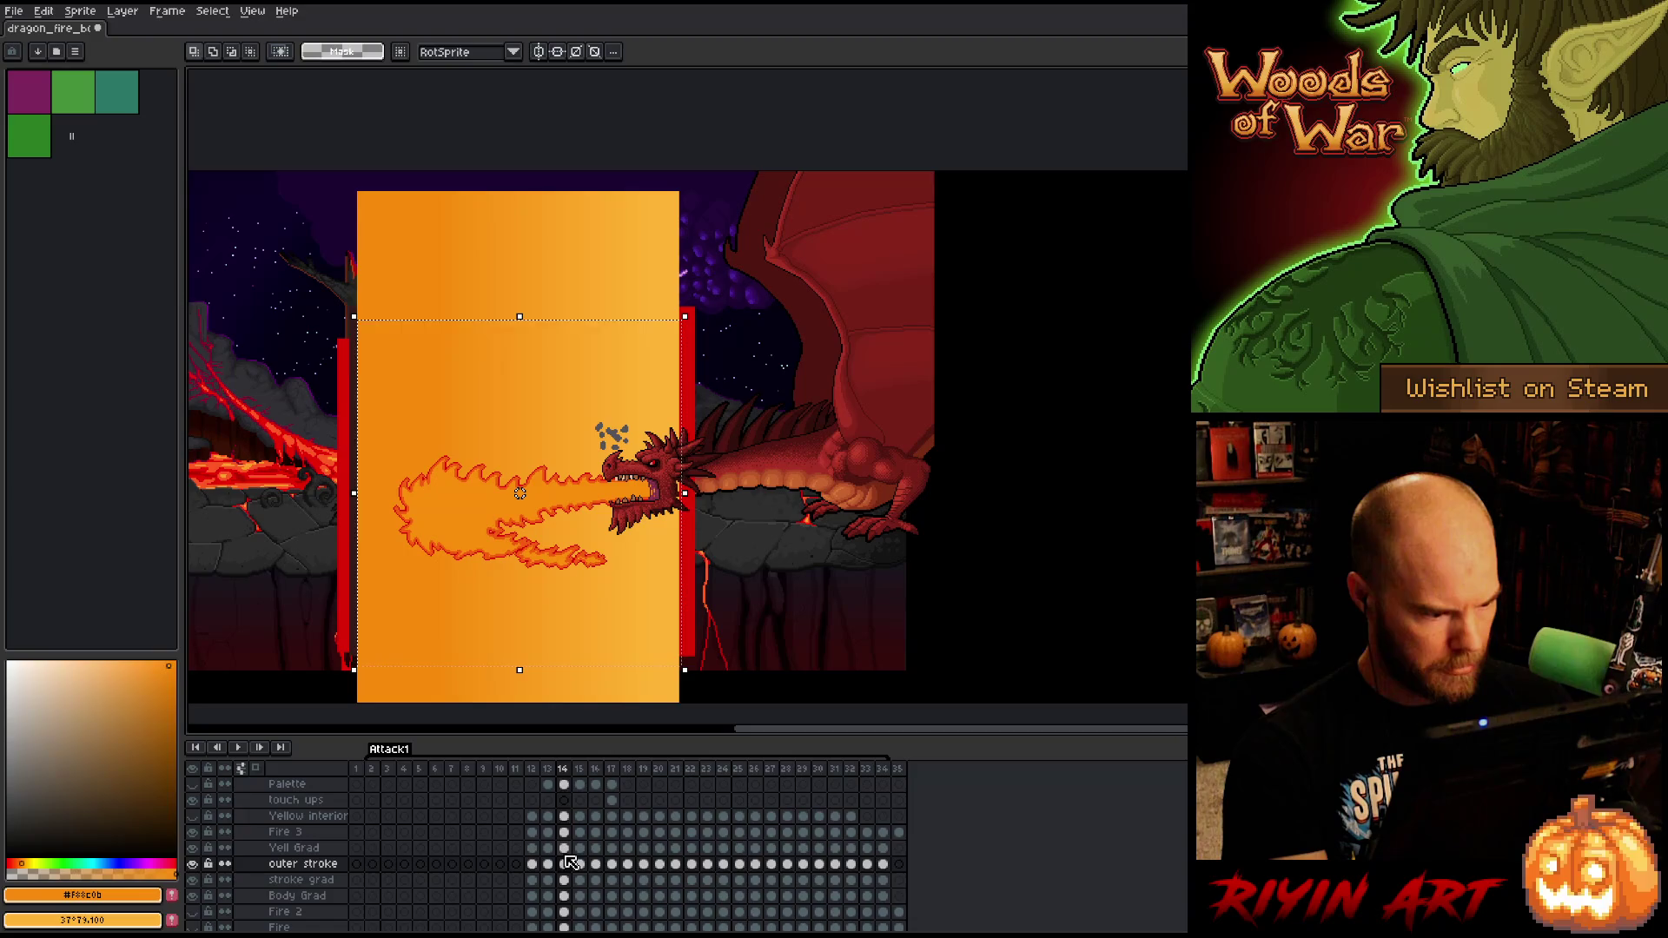
pyautogui.moveTo(565, 851)
pyautogui.mouseDown()
pyautogui.moveTo(569, 916)
pyautogui.moveTo(567, 899)
pyautogui.mouseUp()
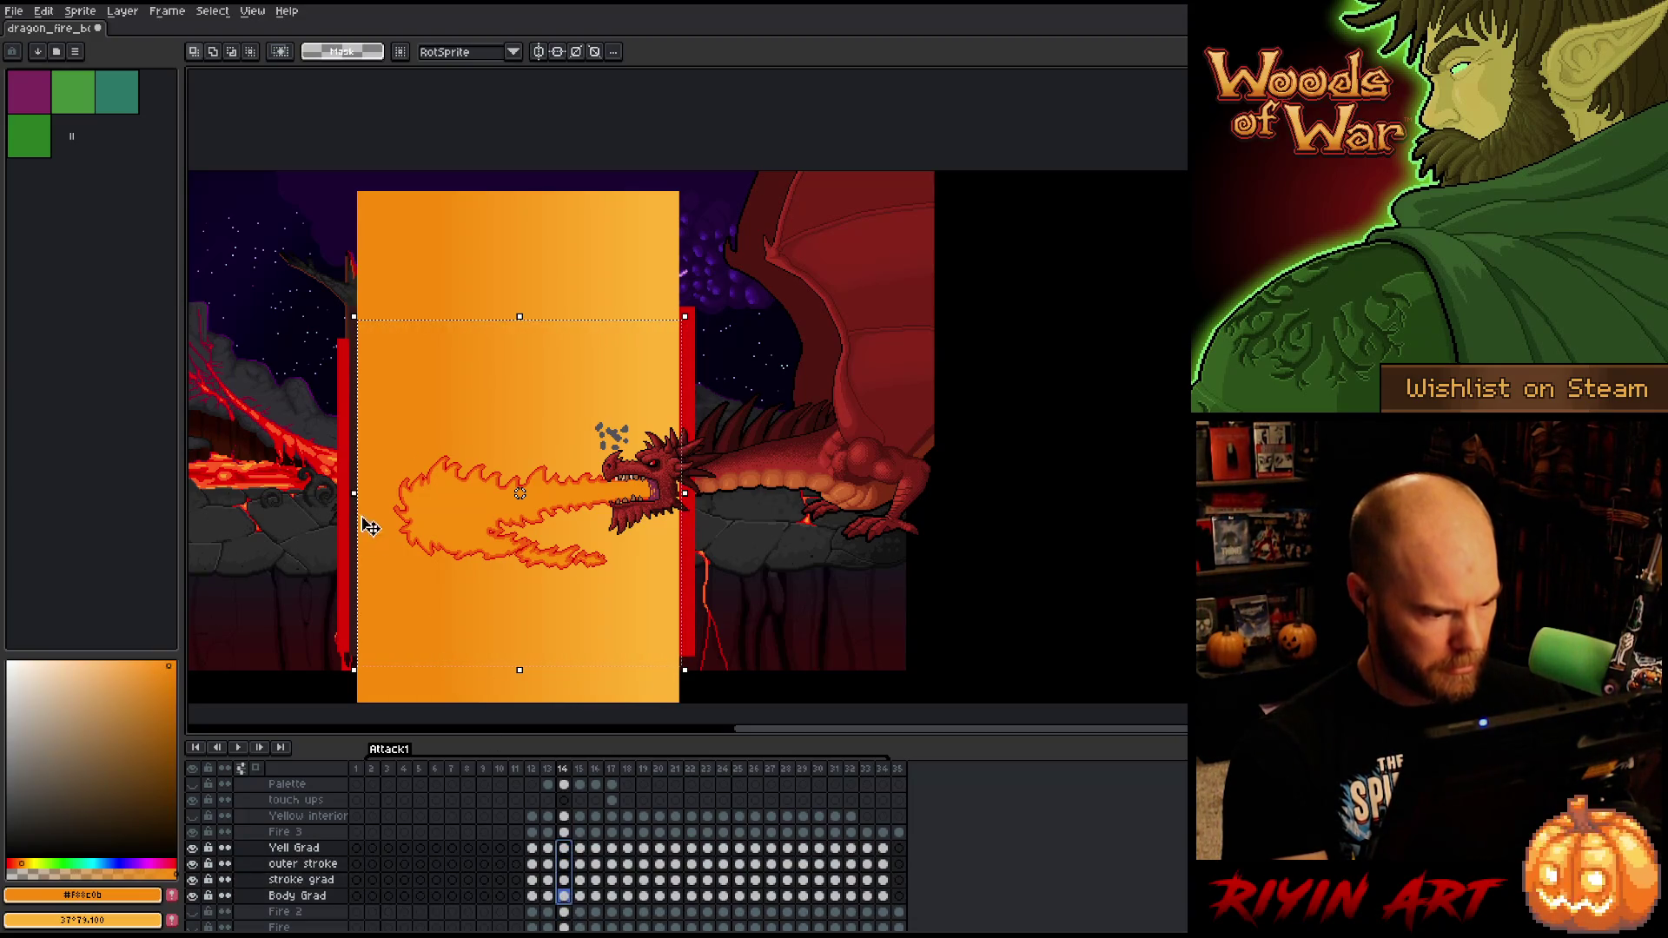
pyautogui.moveTo(355, 493); pyautogui.dragTo(400, 512)
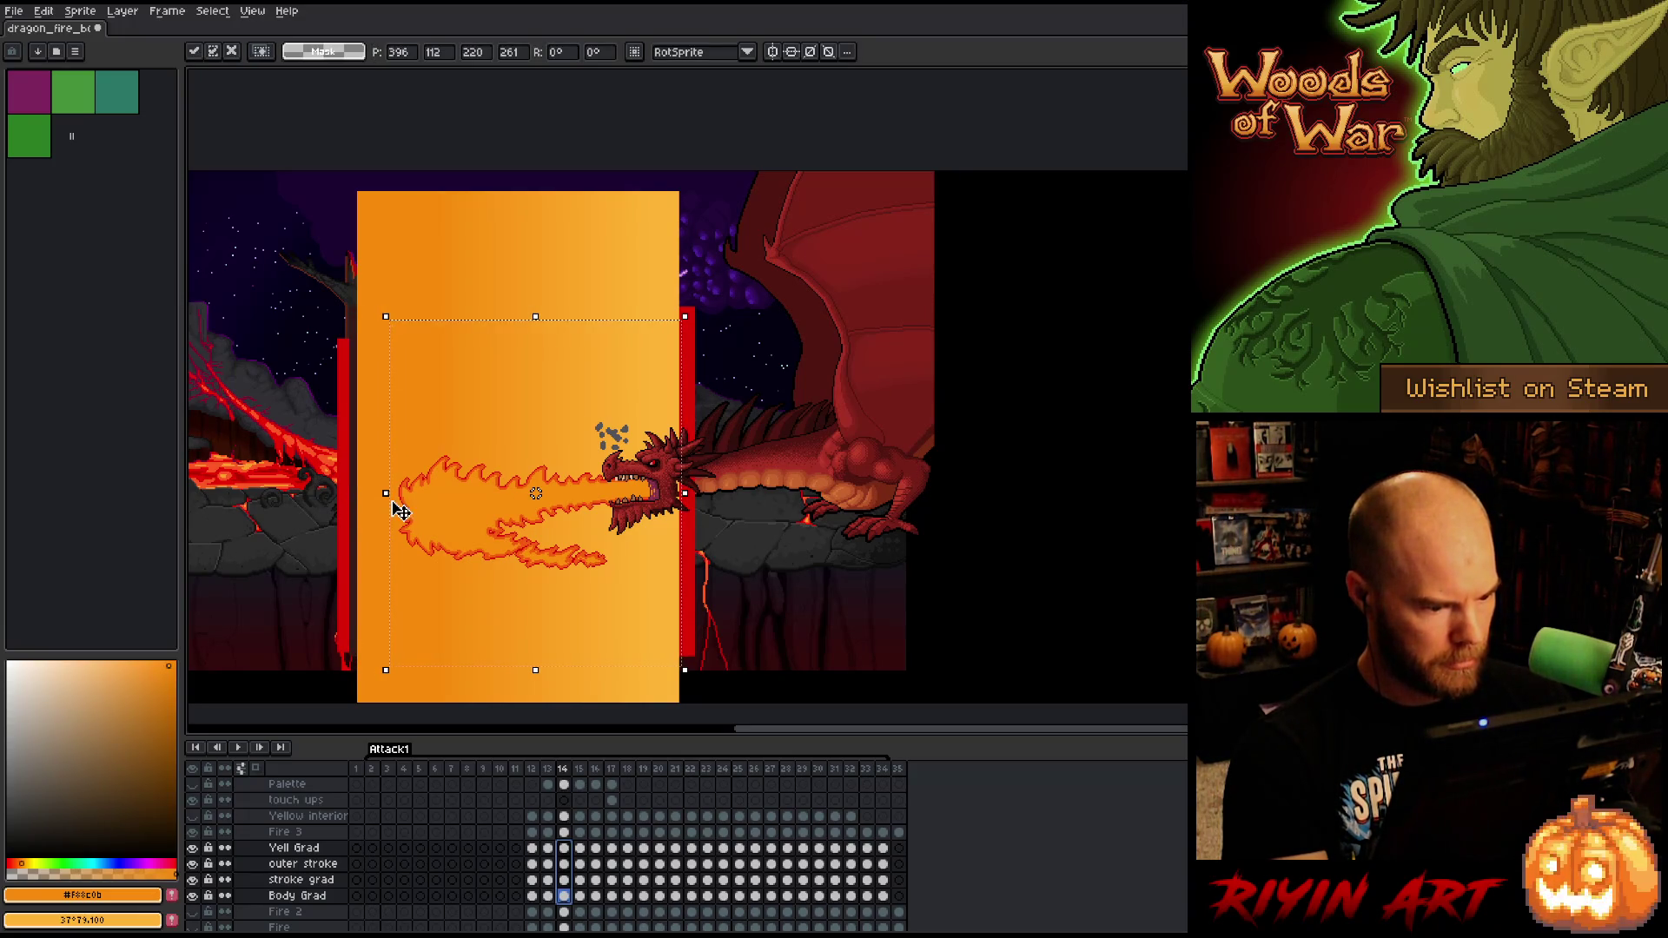
pyautogui.click(564, 864)
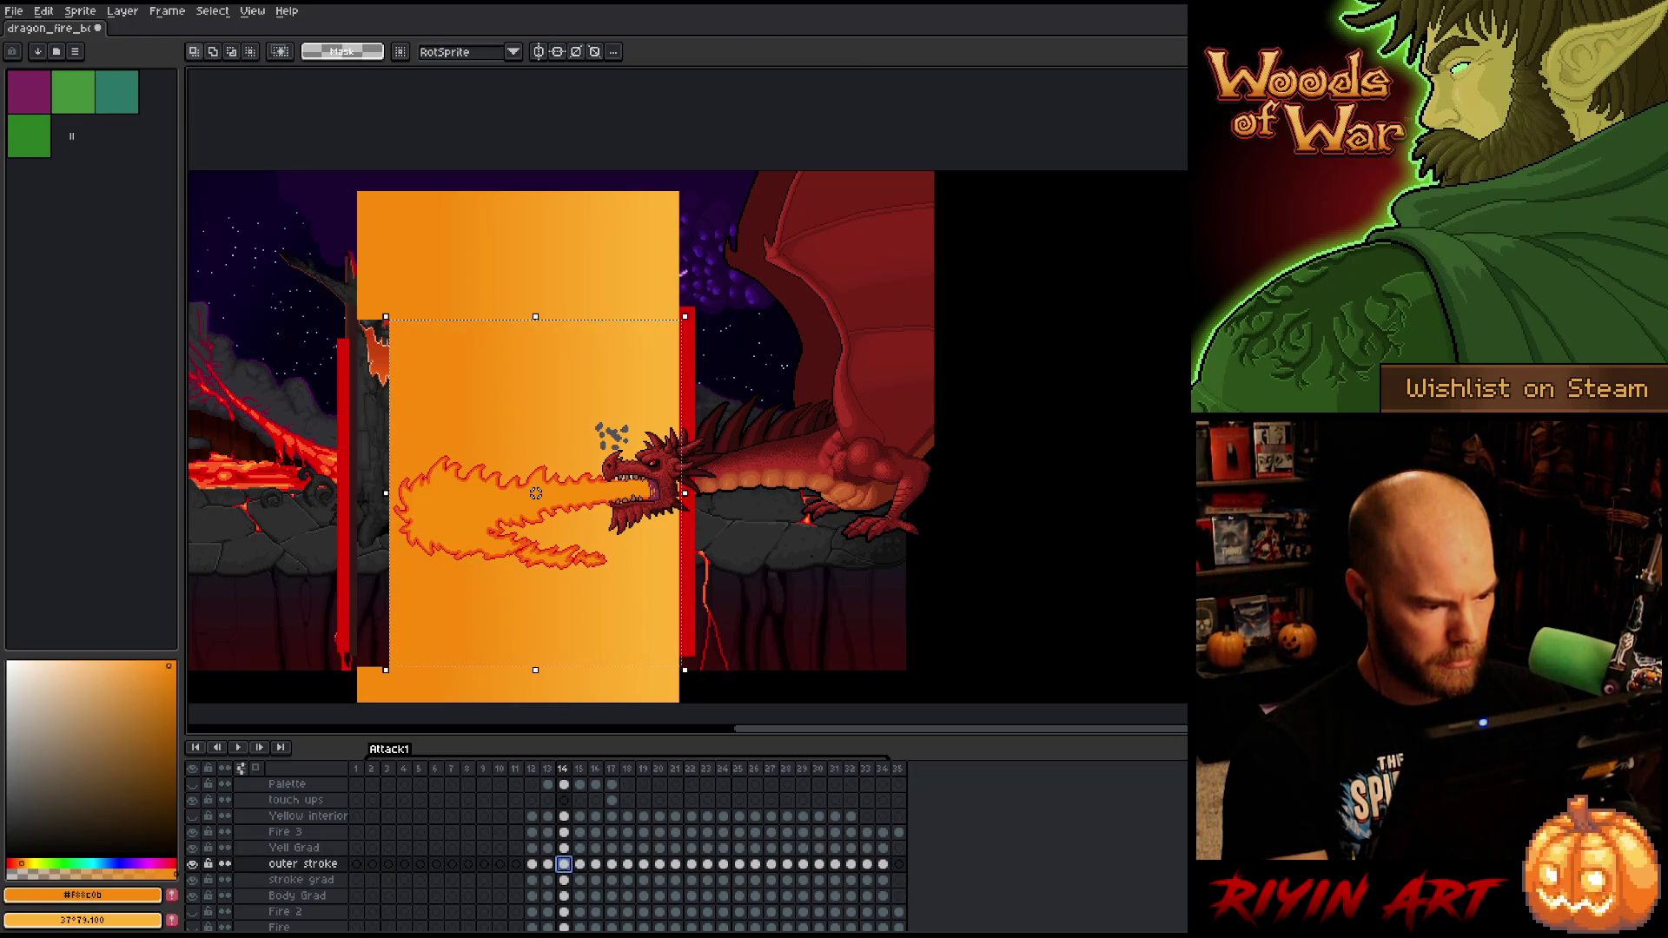
# - Trim the left edge of the frame-15 gradient cels to fit its flame
pyautogui.click(579, 864)
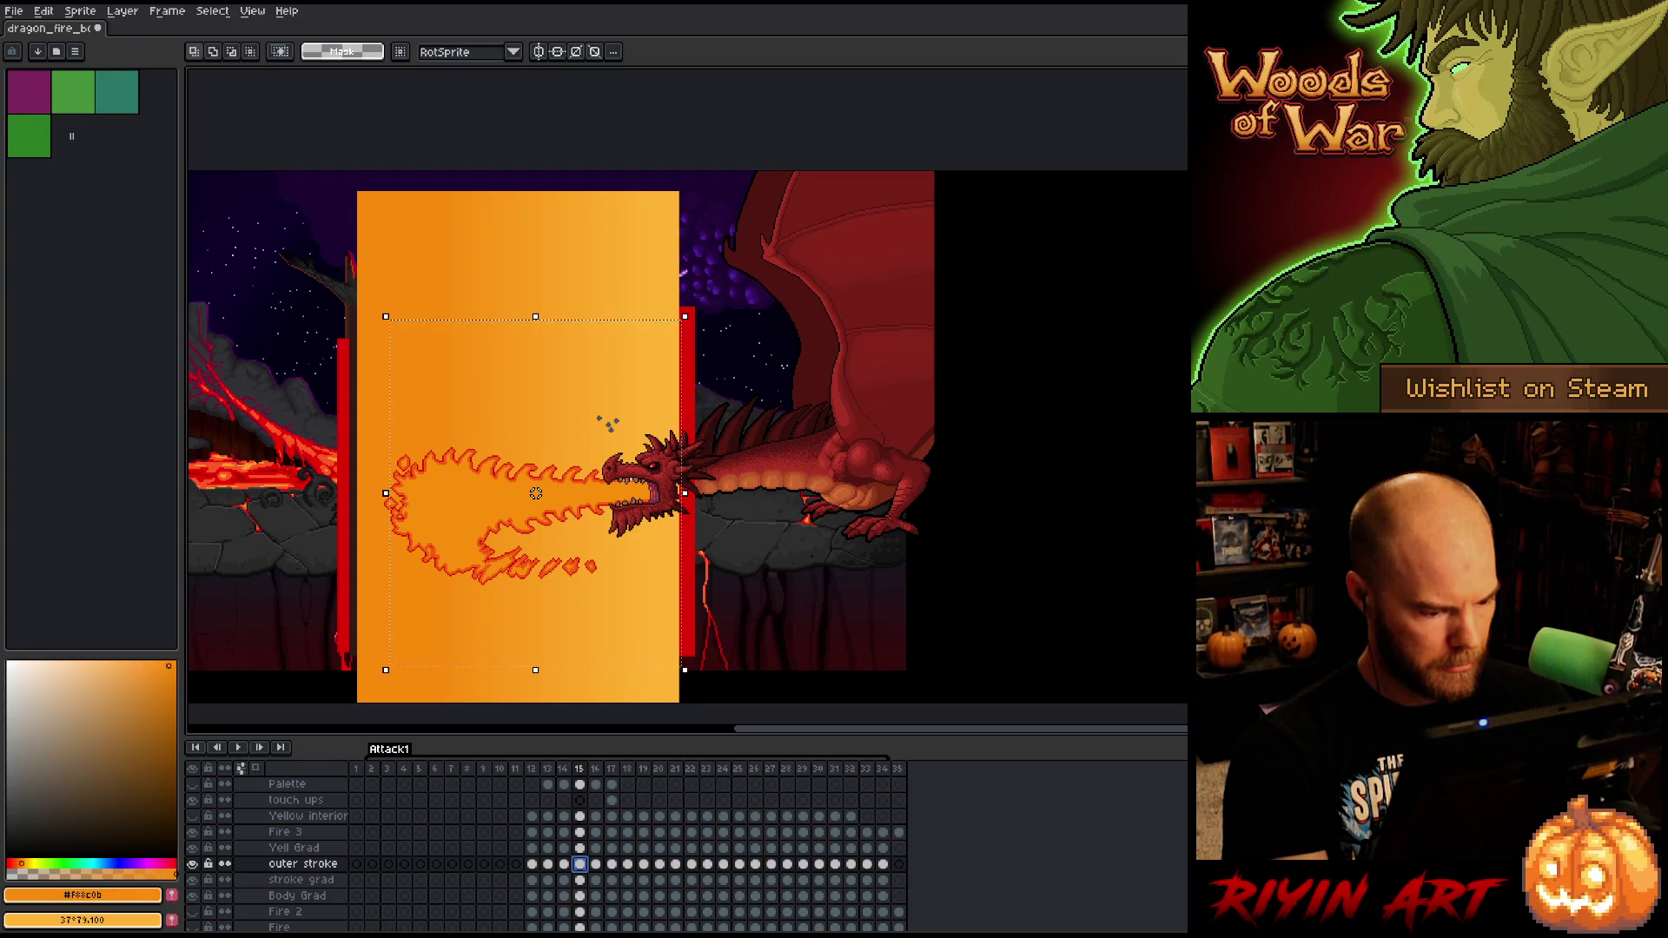
pyautogui.click(579, 911)
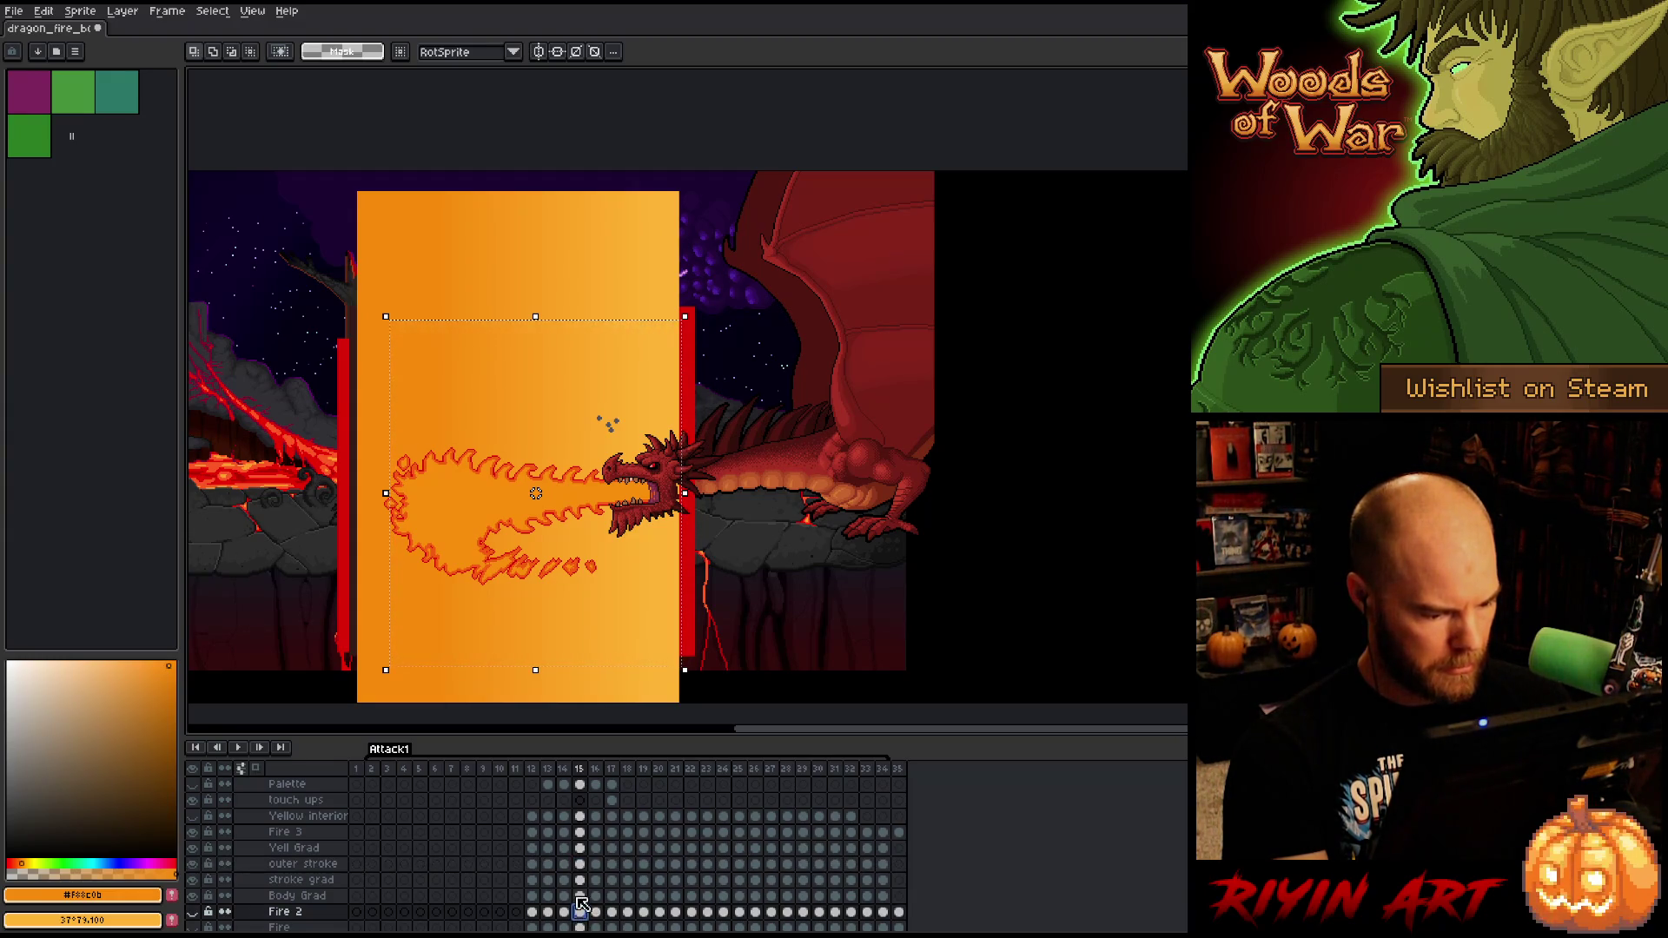
pyautogui.click(579, 896)
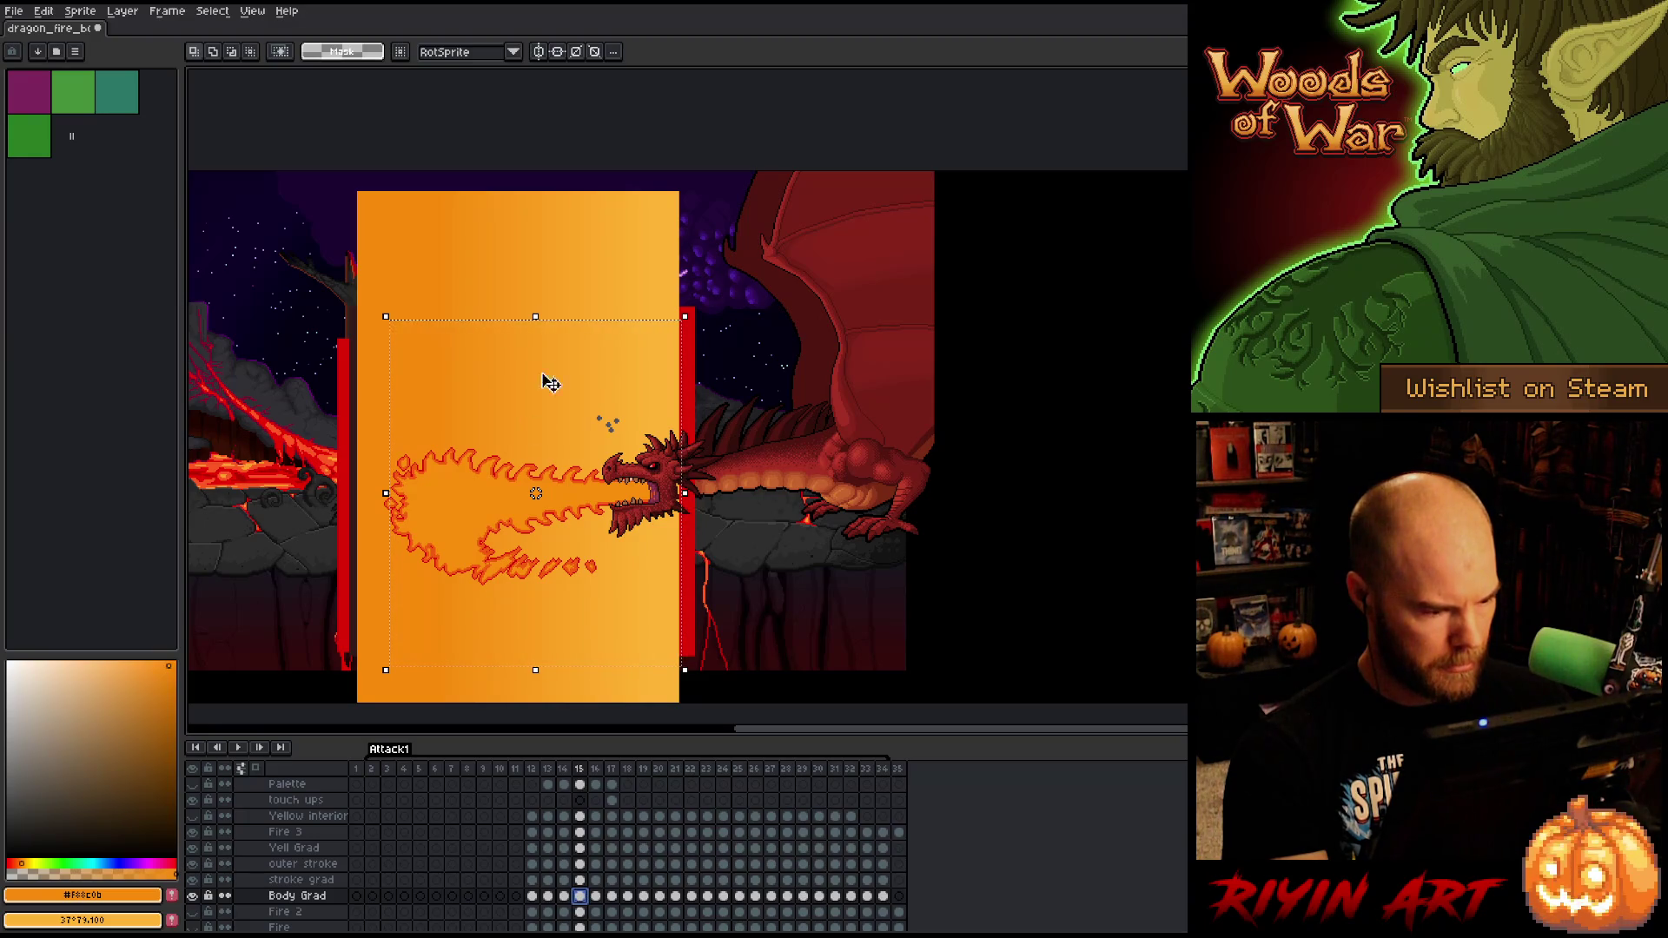
pyautogui.moveTo(684, 325)
pyautogui.mouseDown()
pyautogui.moveTo(508, 566)
pyautogui.moveTo(362, 664)
pyautogui.mouseUp()
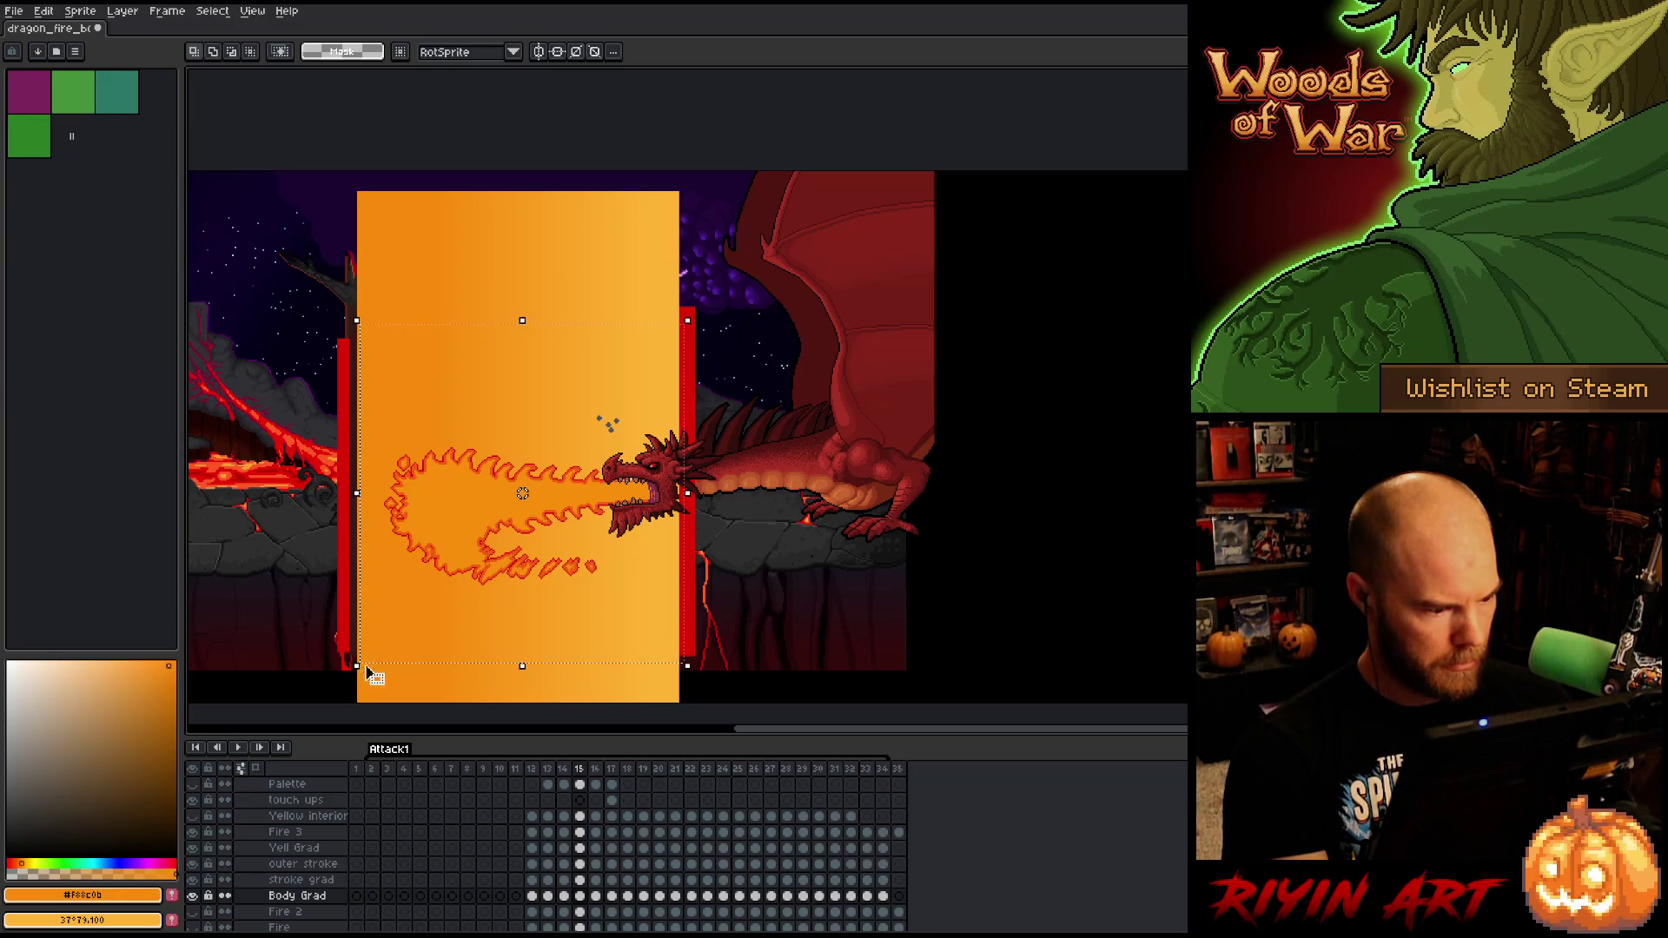
pyautogui.moveTo(581, 898); pyautogui.dragTo(581, 851)
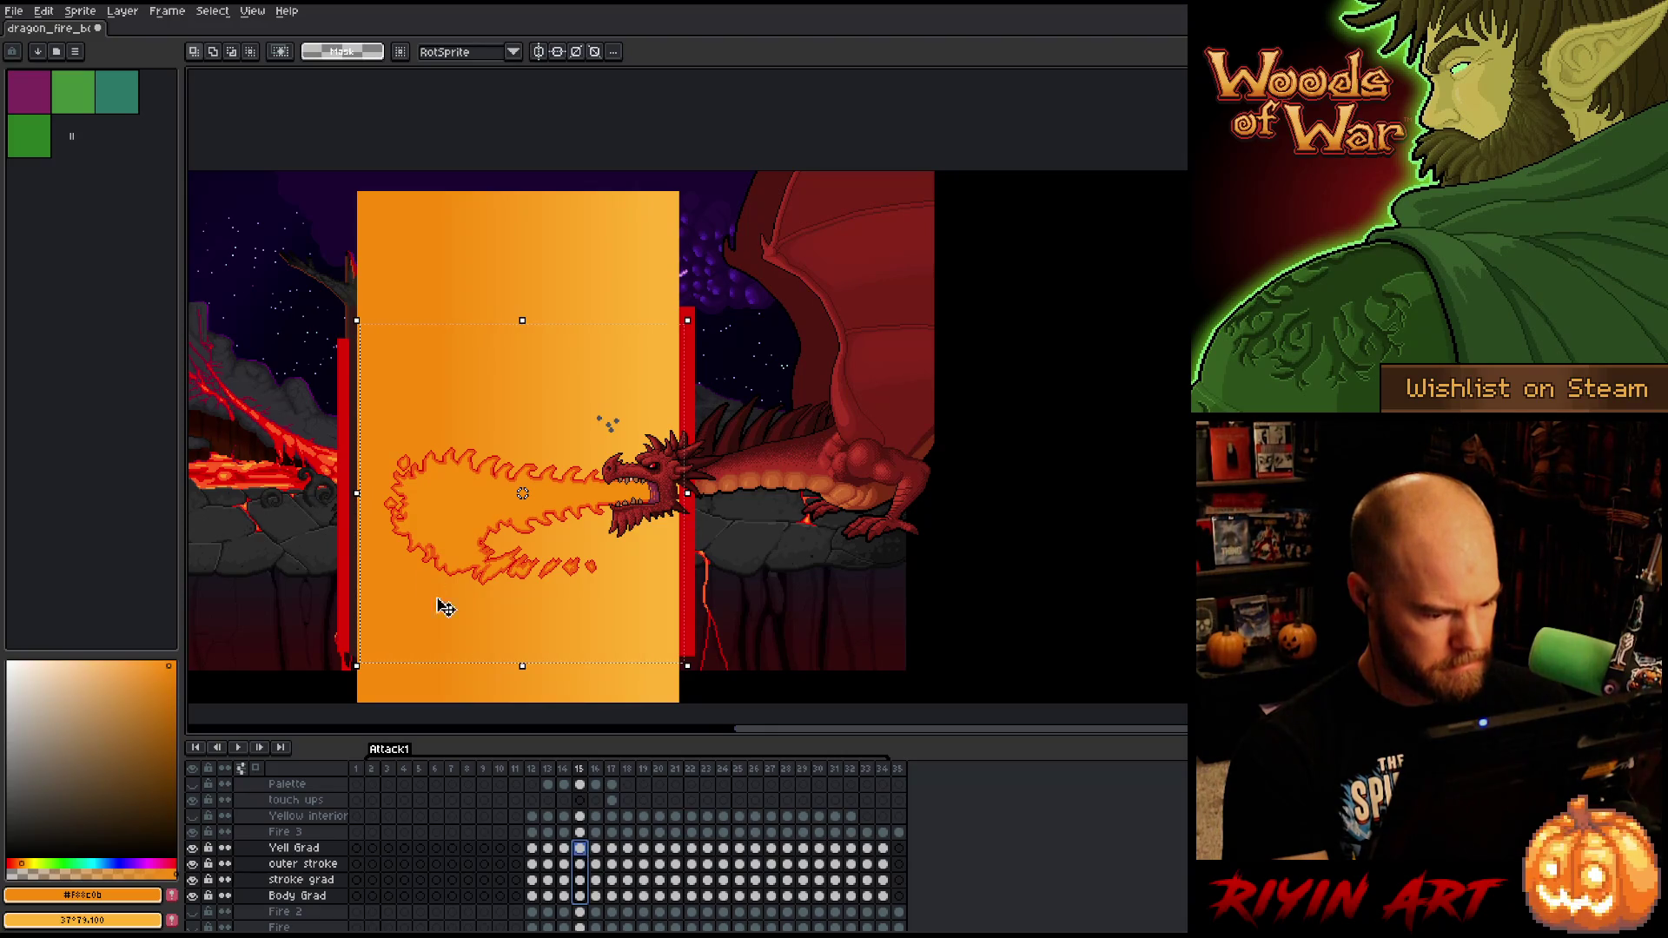
pyautogui.moveTo(357, 493); pyautogui.dragTo(379, 494)
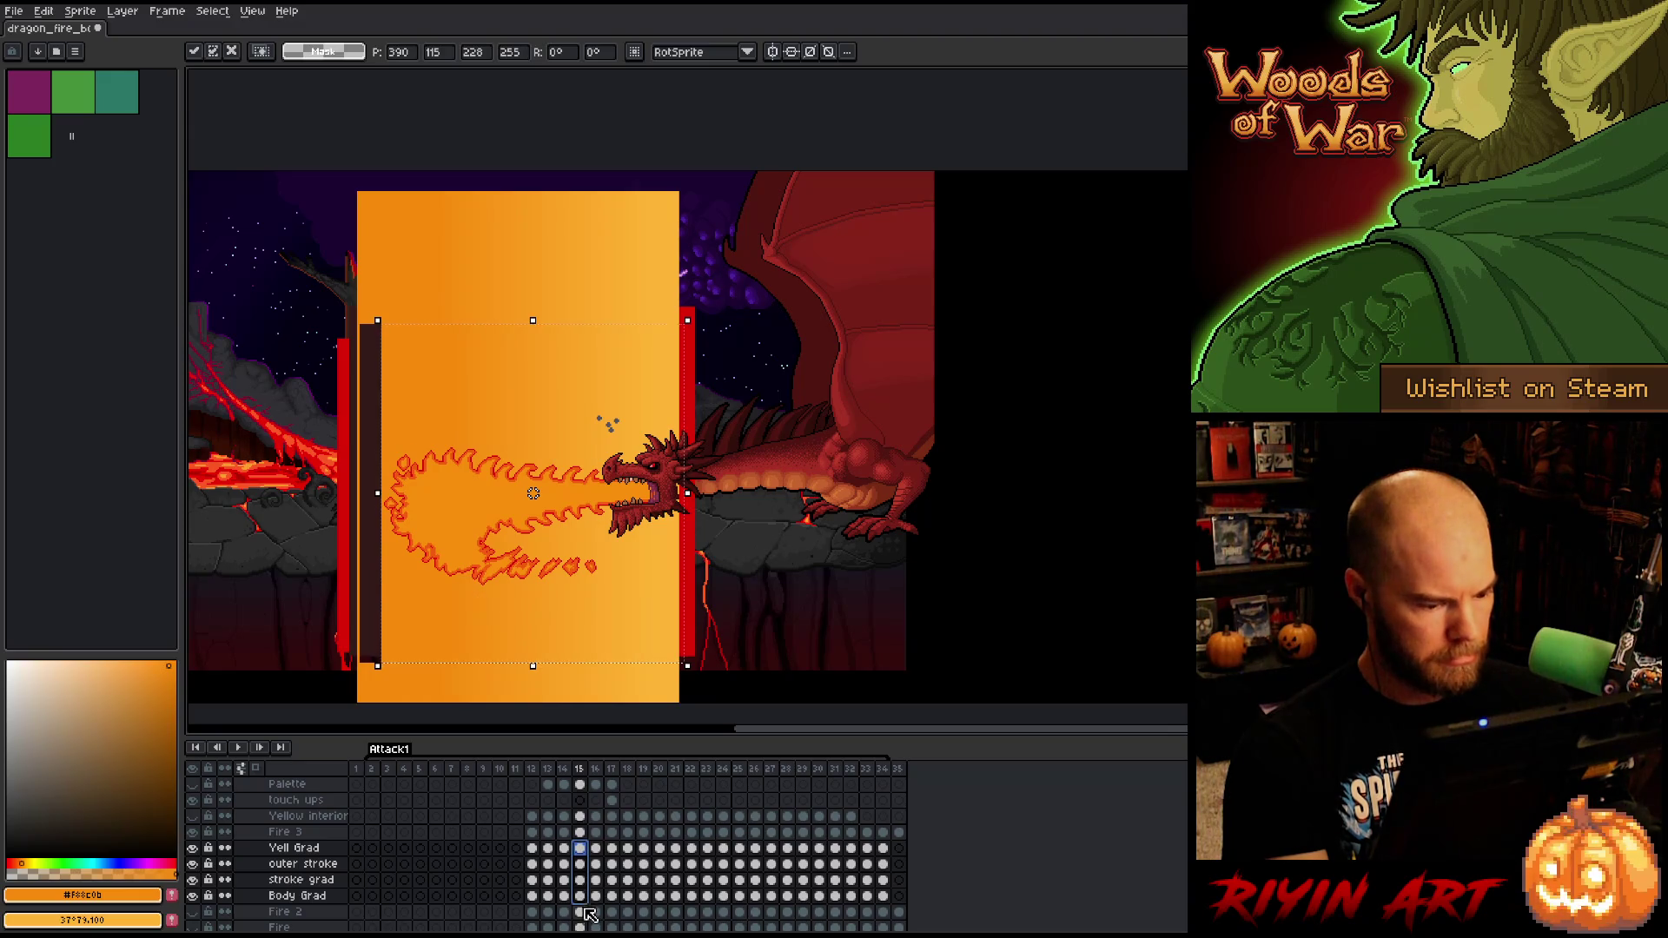
pyautogui.click(580, 864)
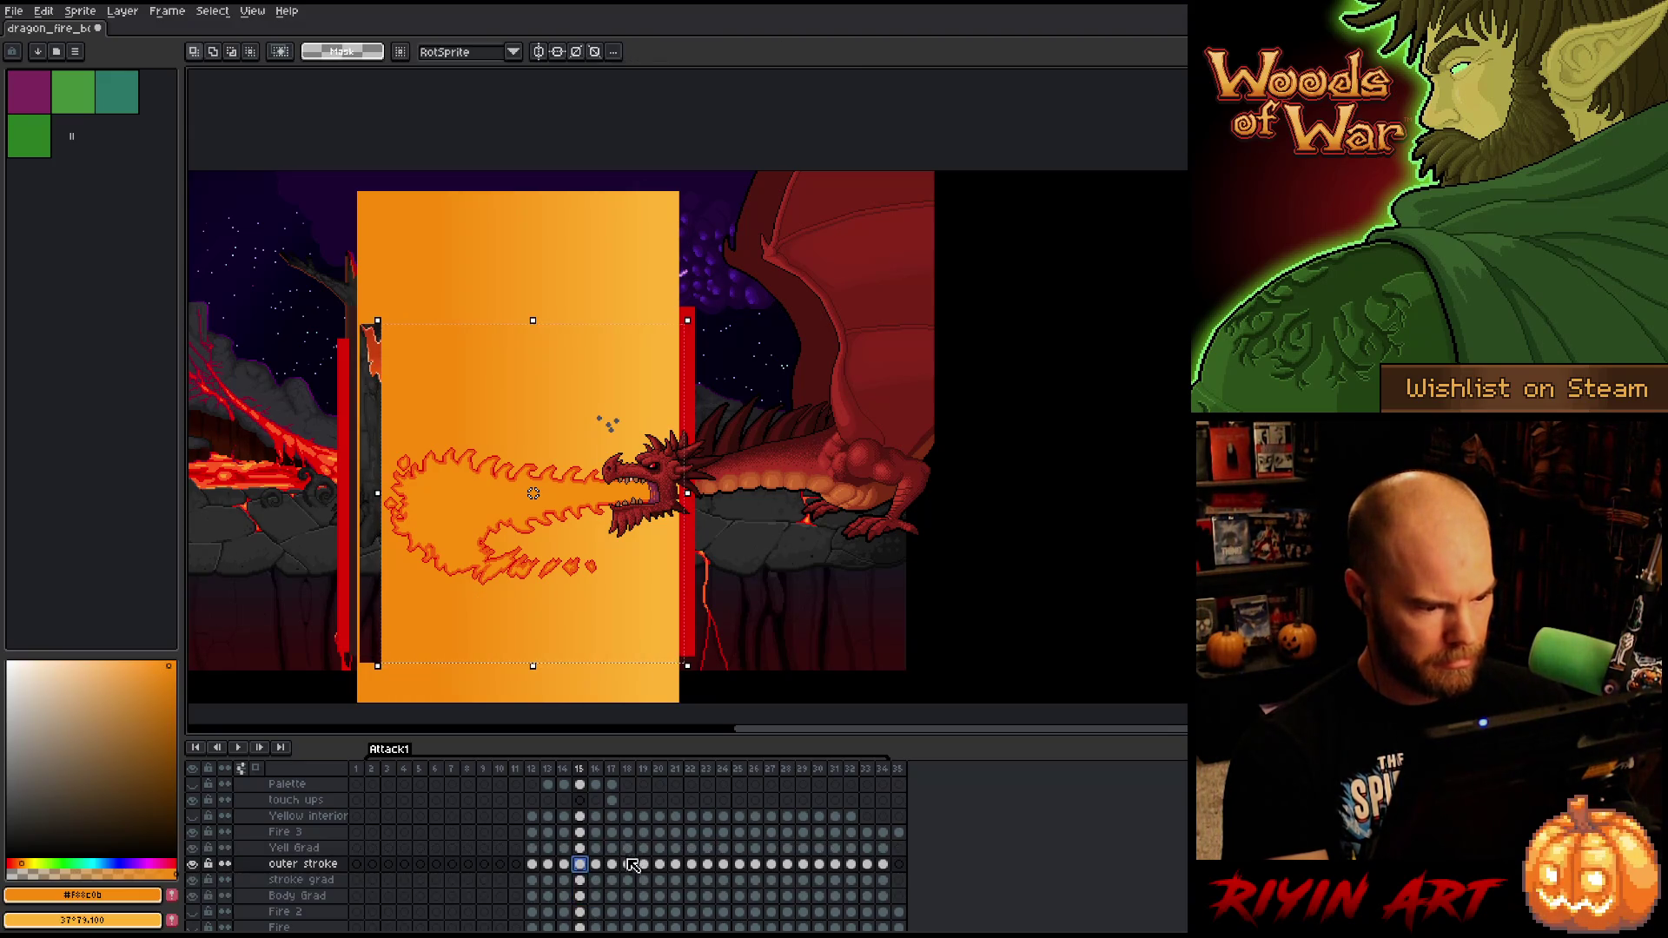
# - Trim the left edge of the frame-16 gradient cels to fit its flame
pyautogui.click(596, 912)
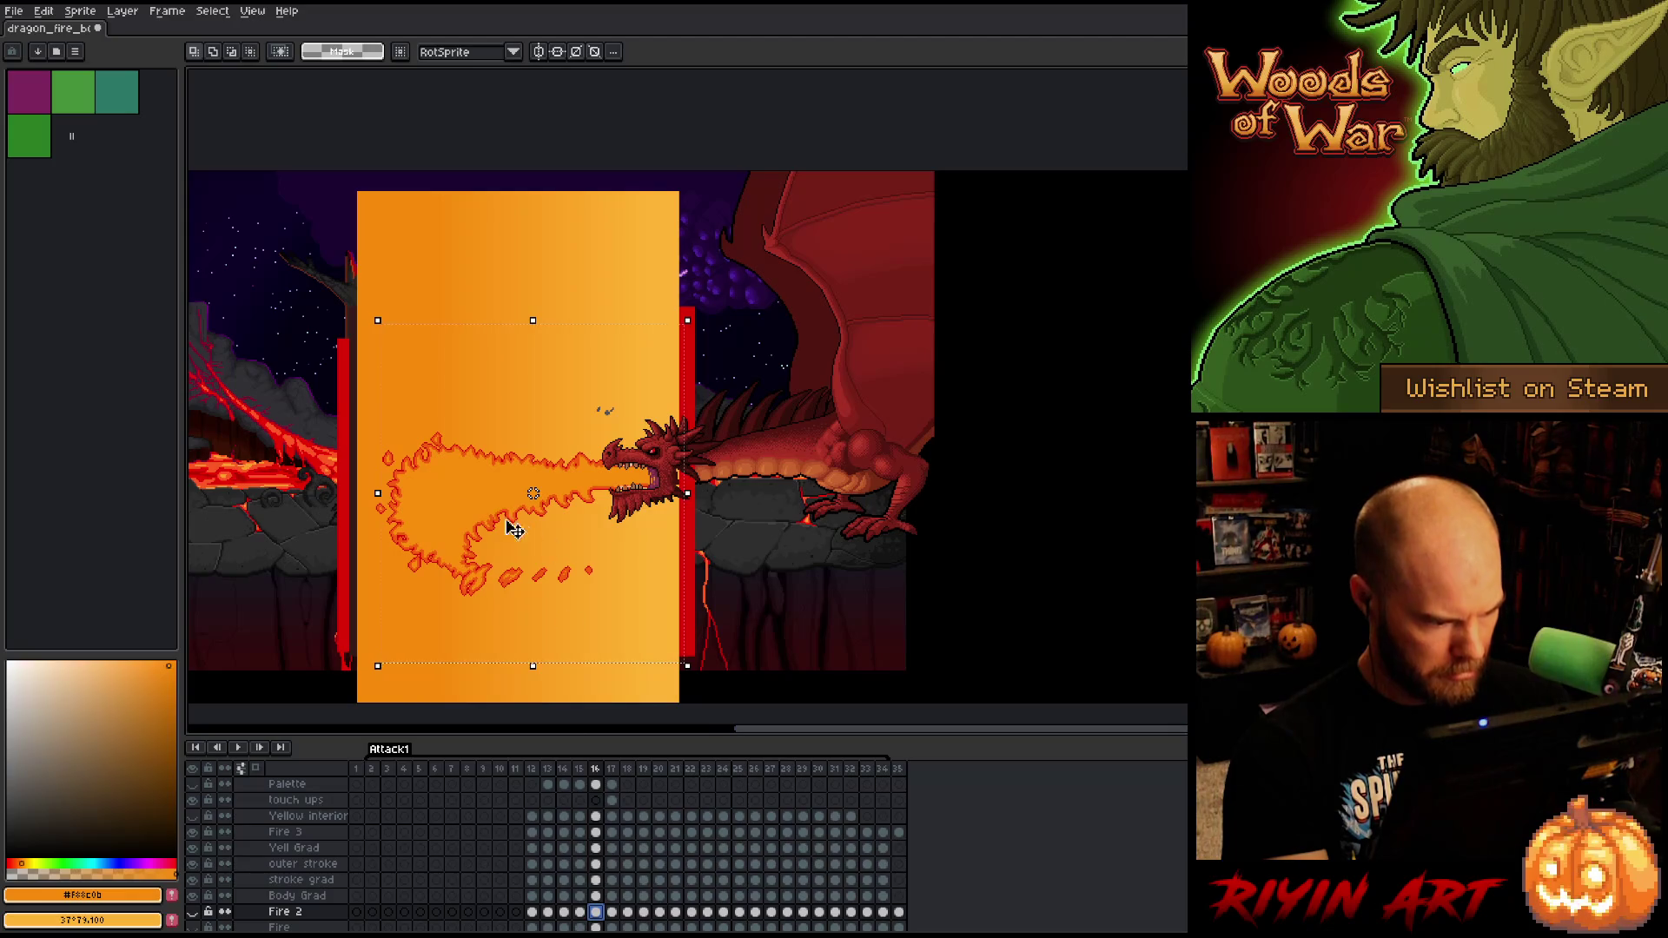
pyautogui.hotkey('ctrl', 'd')
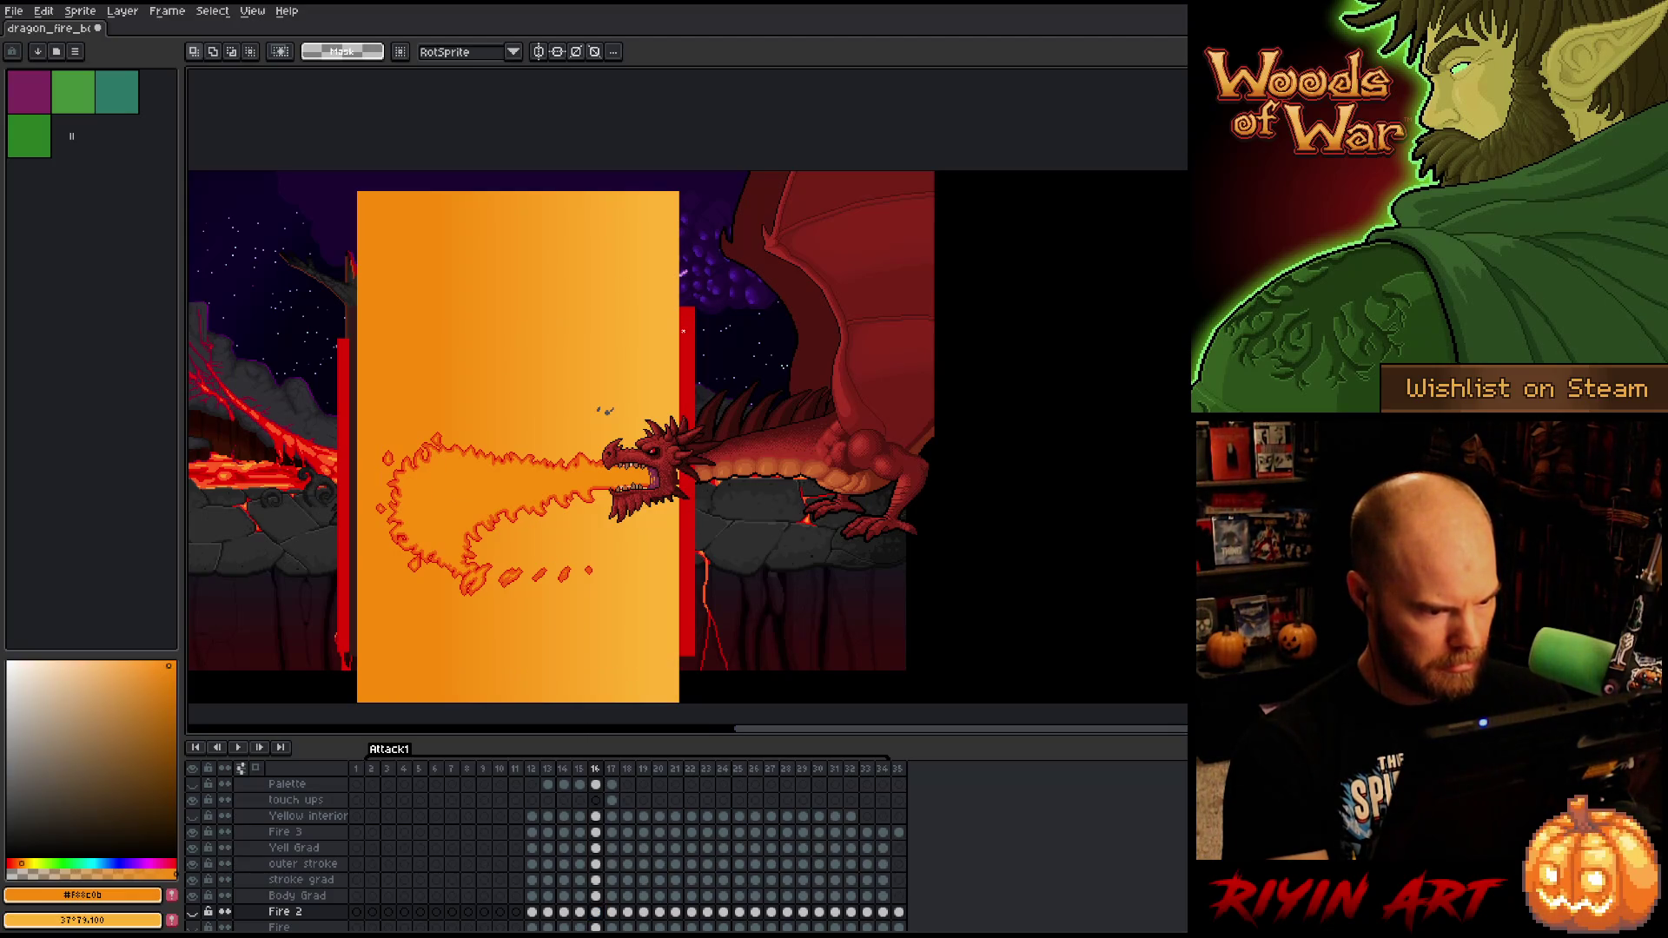
pyautogui.moveTo(683, 331); pyautogui.dragTo(356, 715)
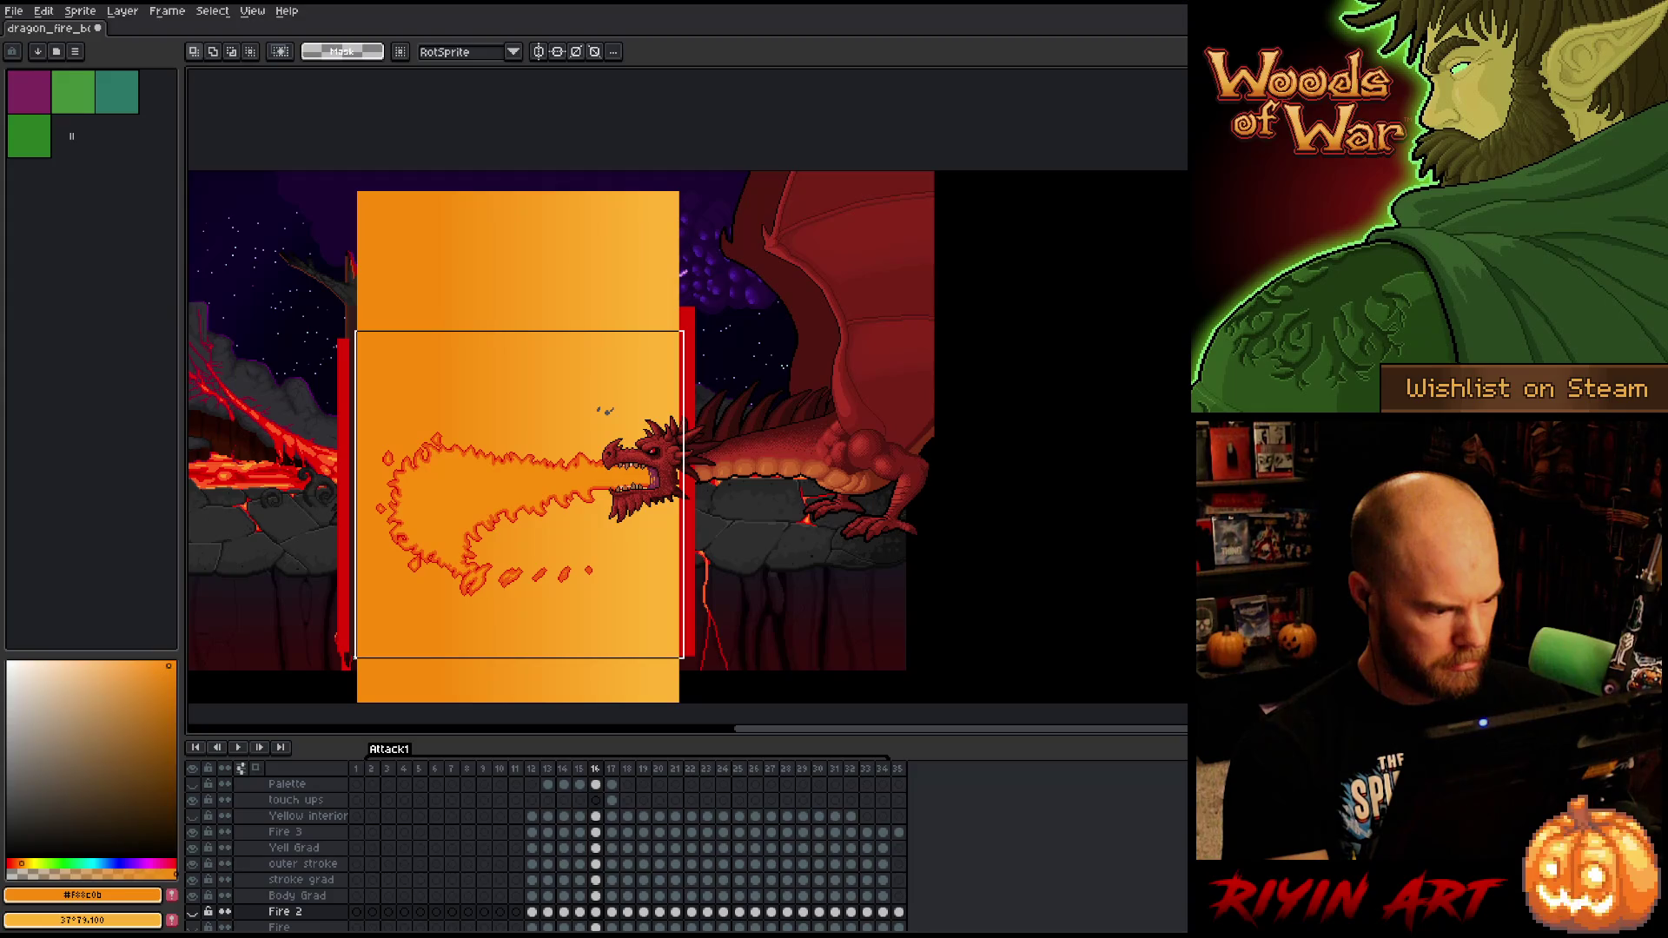
pyautogui.click(596, 912)
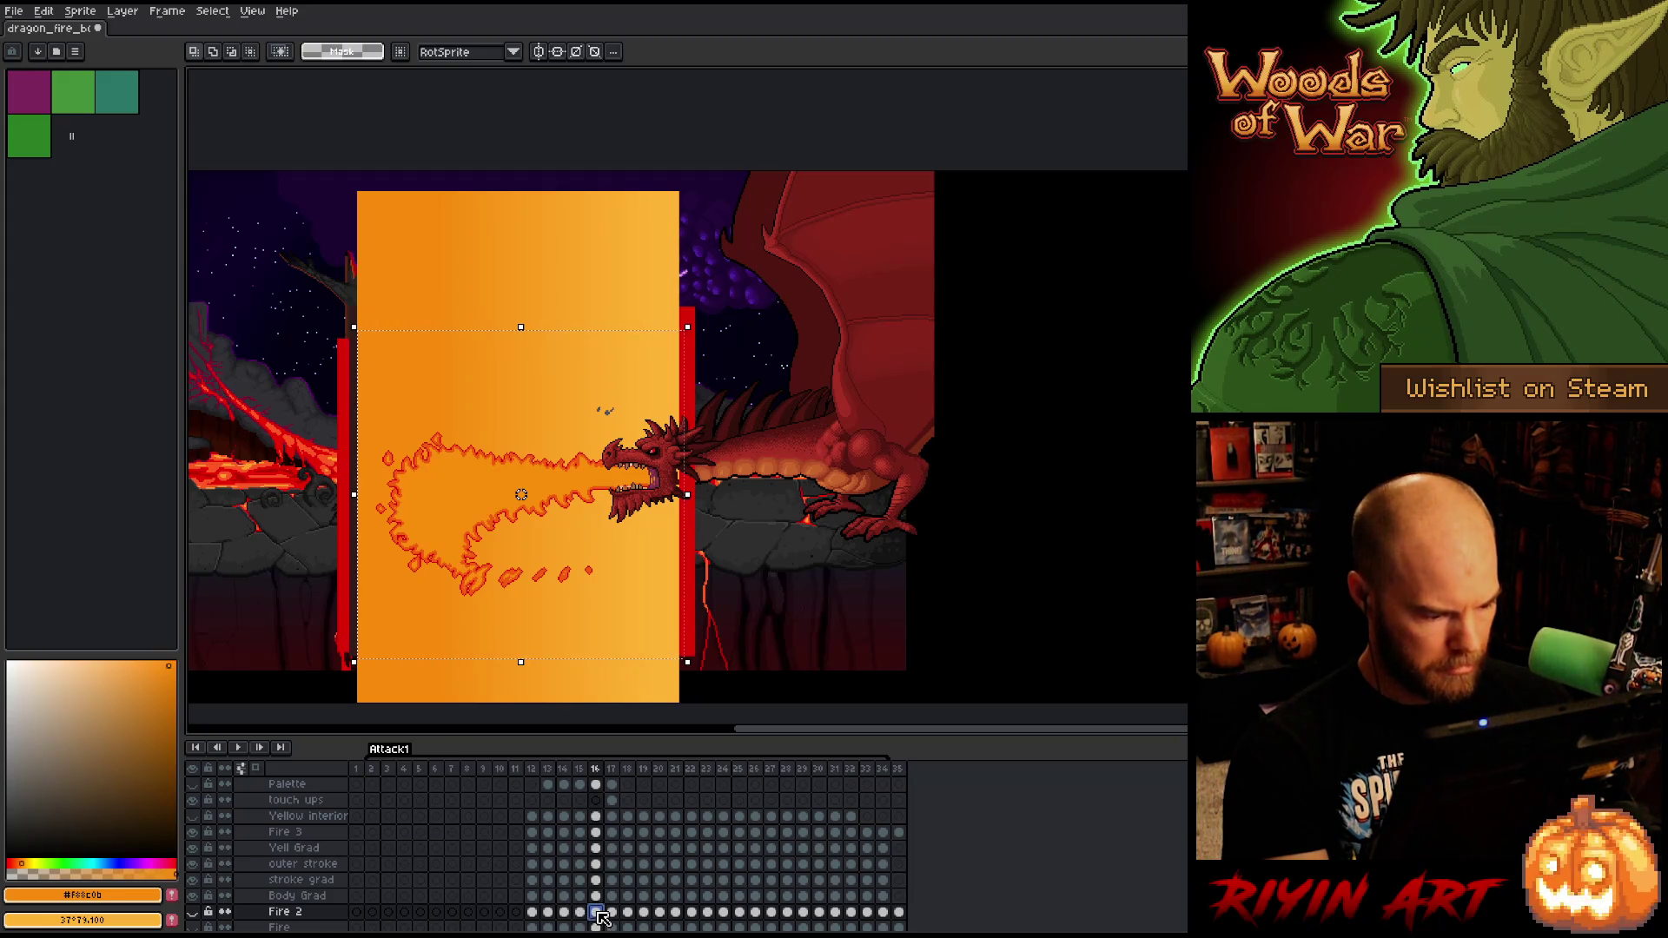
pyautogui.moveTo(596, 896); pyautogui.dragTo(599, 854)
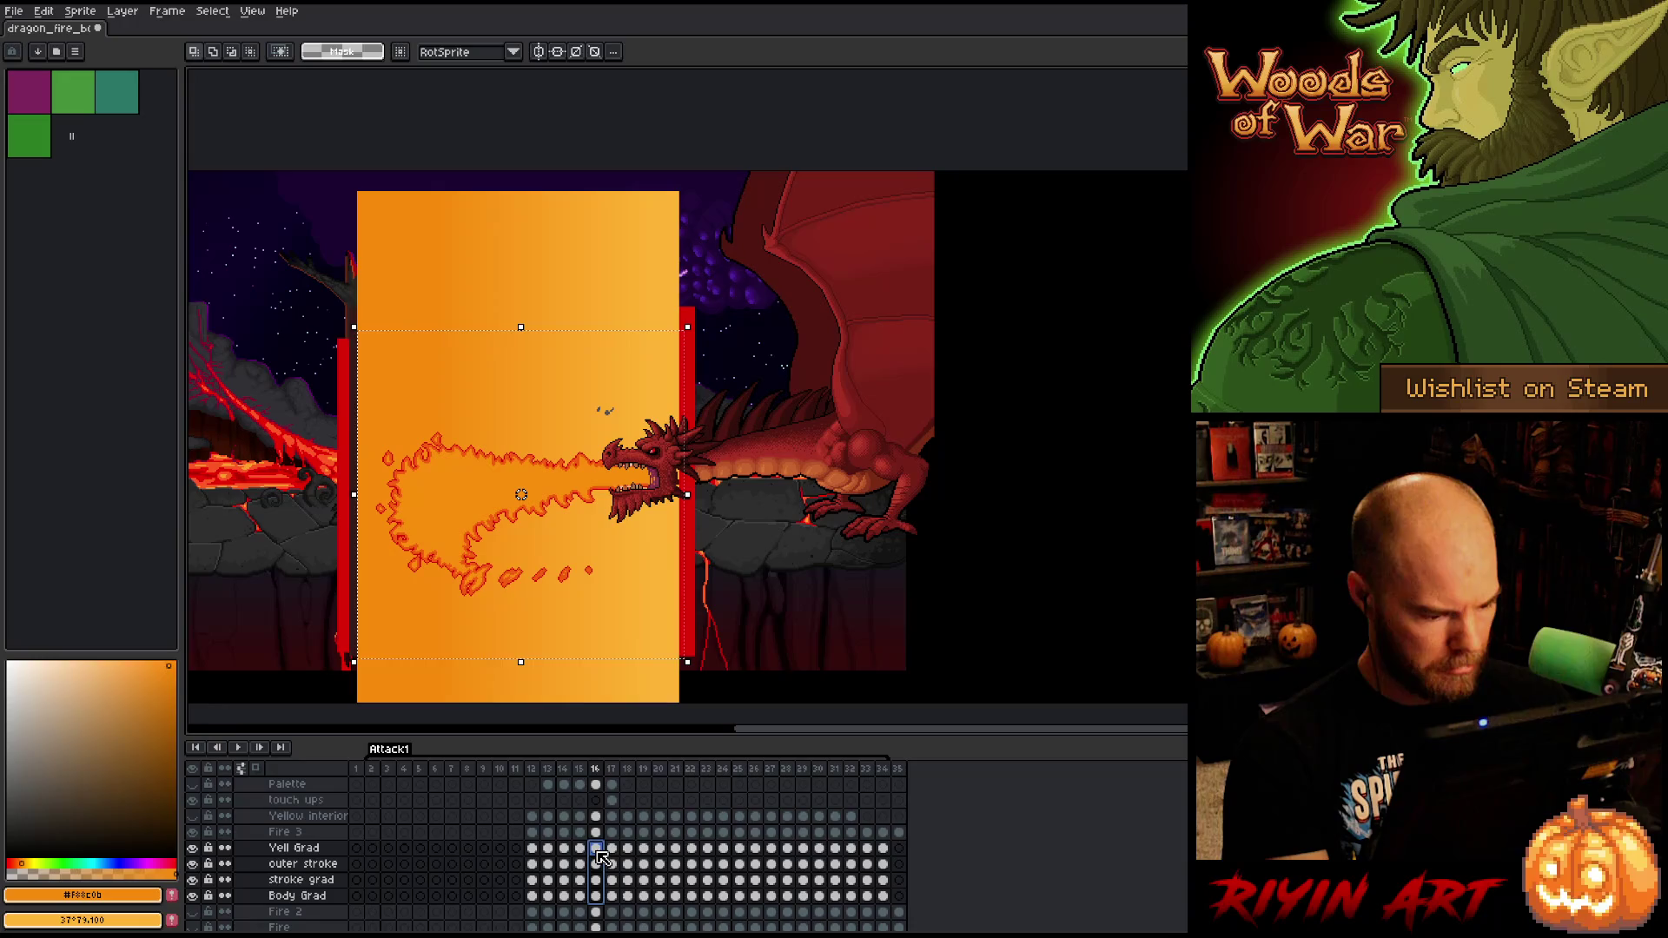
pyautogui.moveTo(355, 495); pyautogui.dragTo(365, 496)
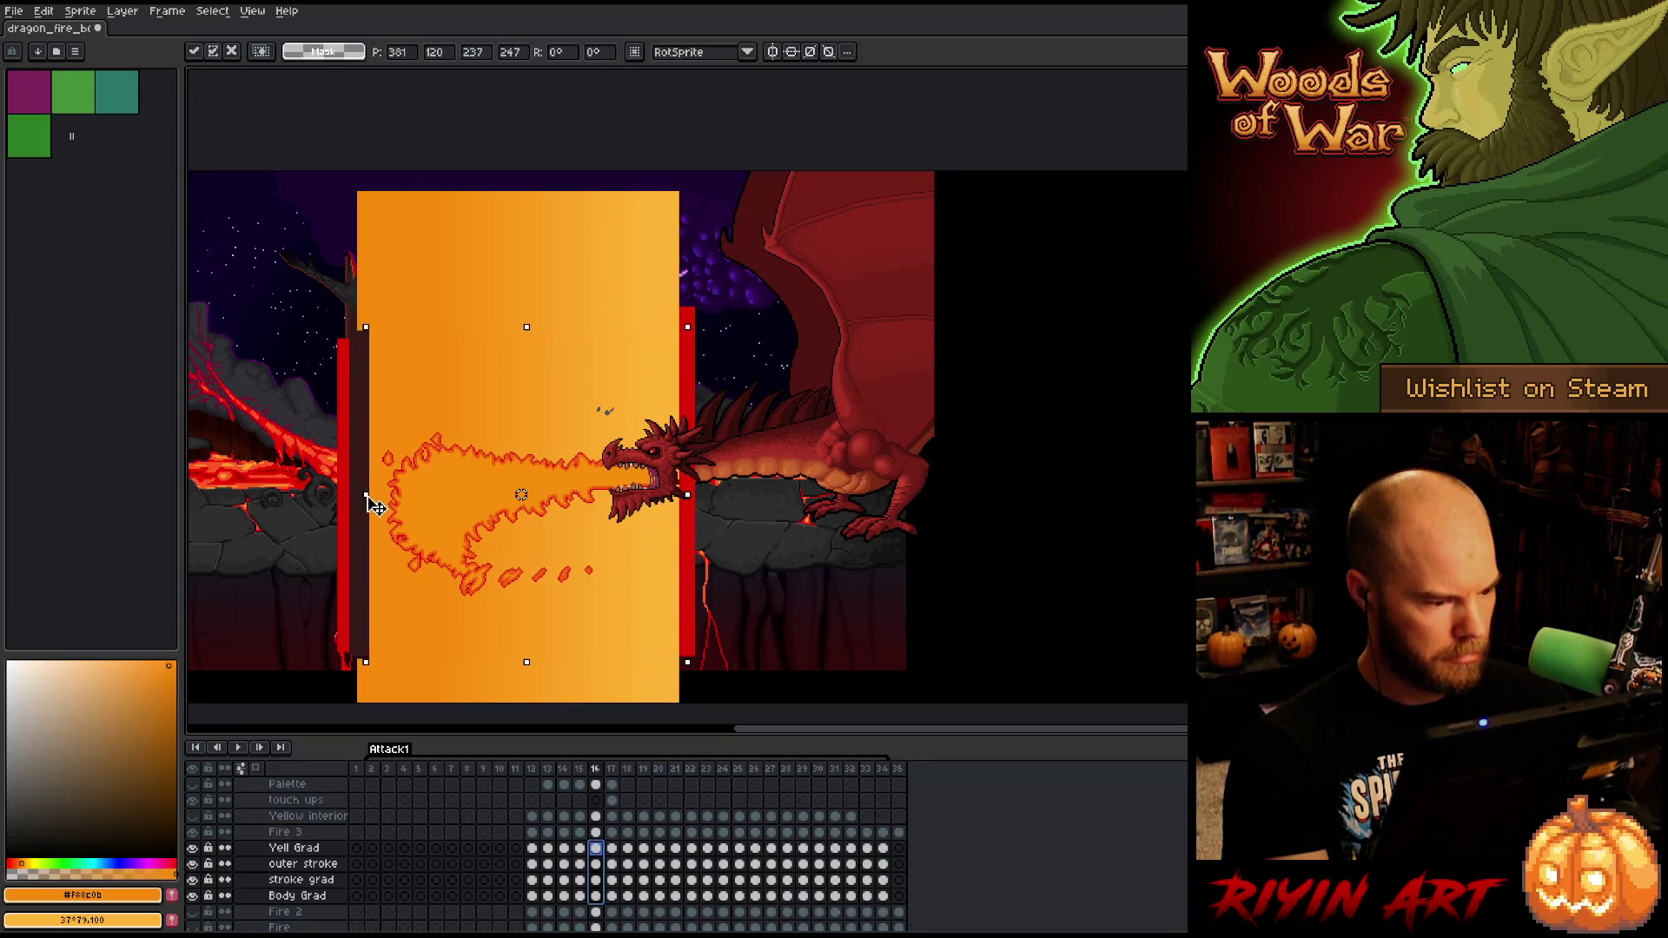
pyautogui.click(598, 864)
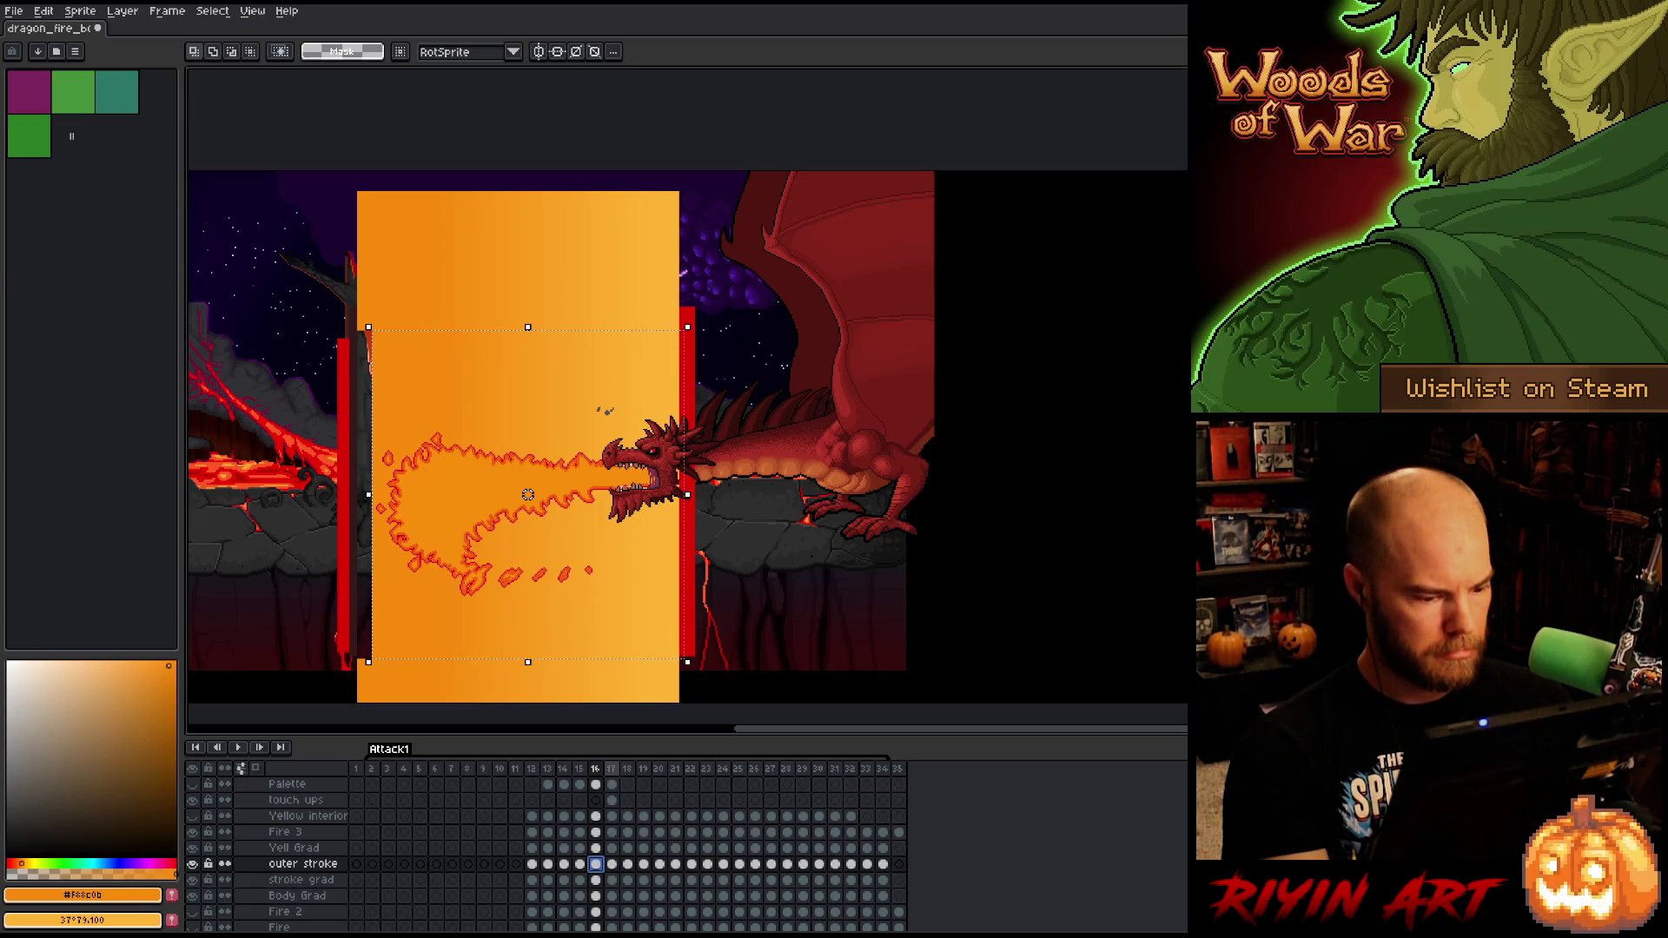
pyautogui.press('Right')
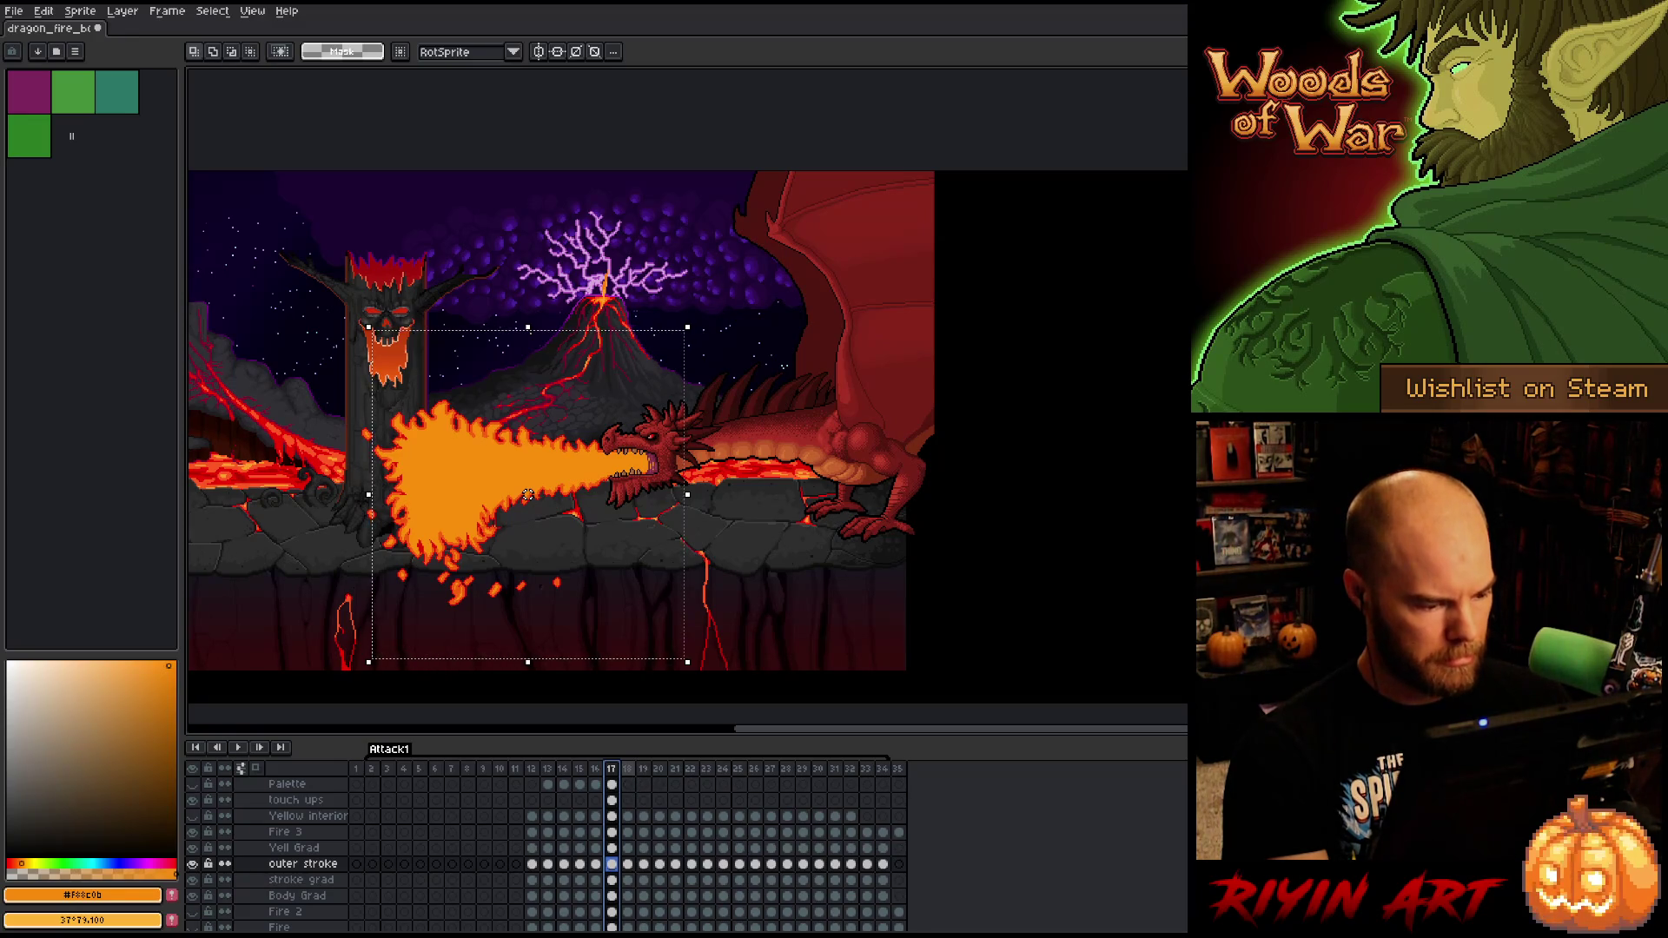
# - Step to frame 19 and select the Yell Grad to Body Grad cels across frames 19–34
pyautogui.press('Right')
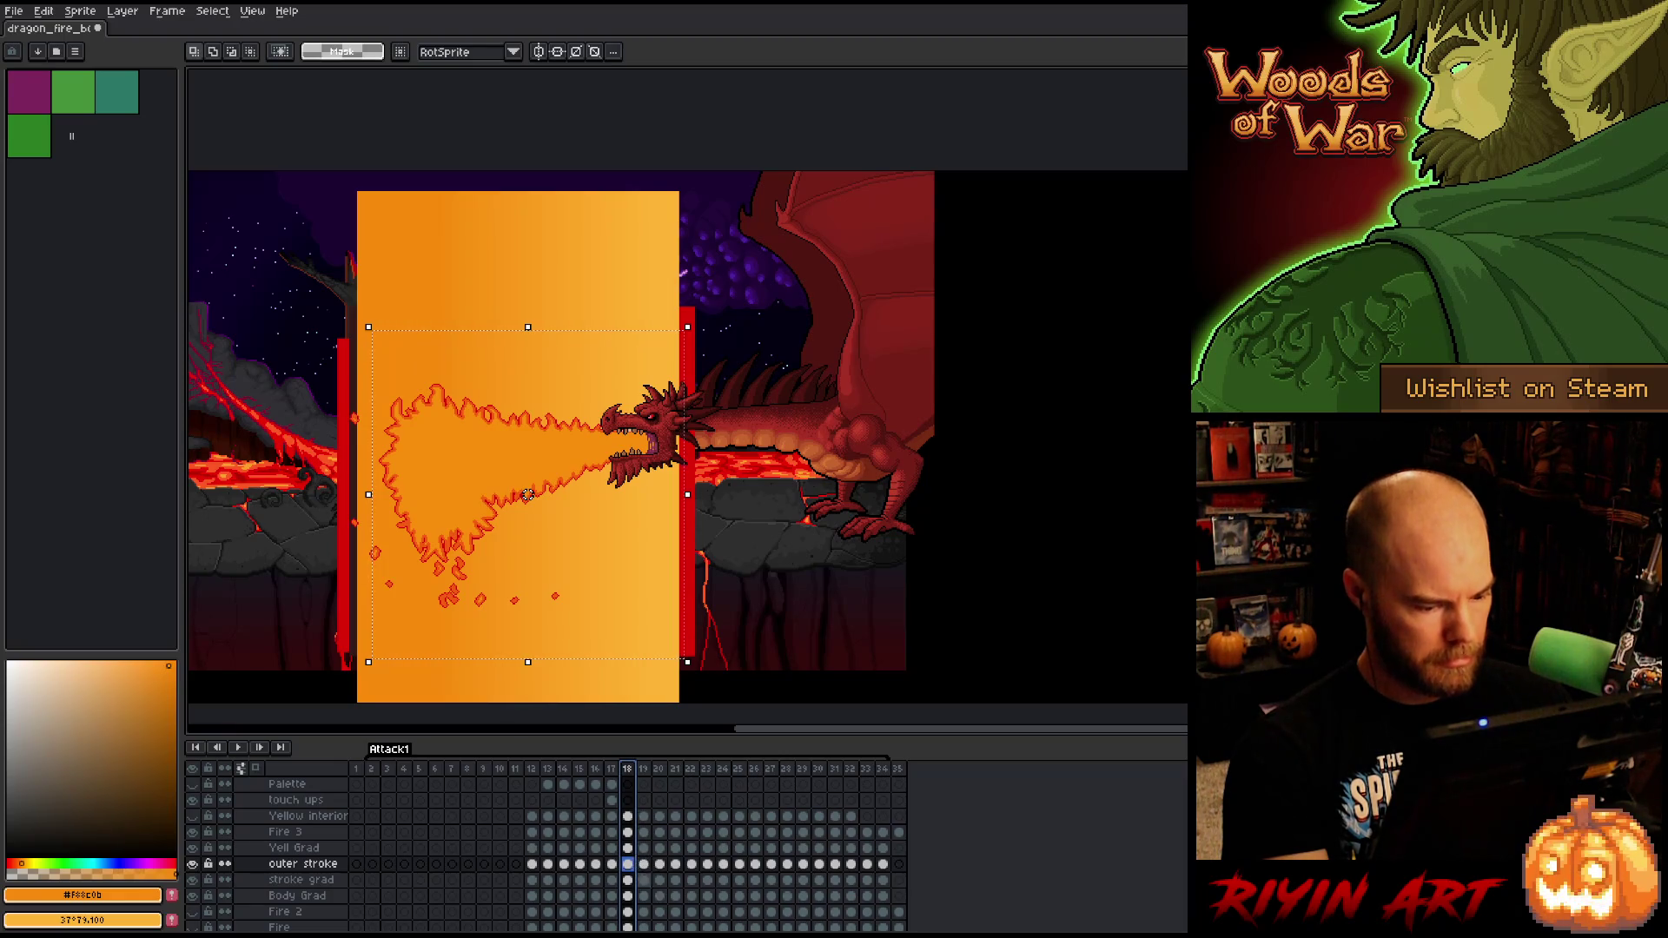
pyautogui.click(644, 912)
pyautogui.moveTo(650, 915); pyautogui.dragTo(645, 848)
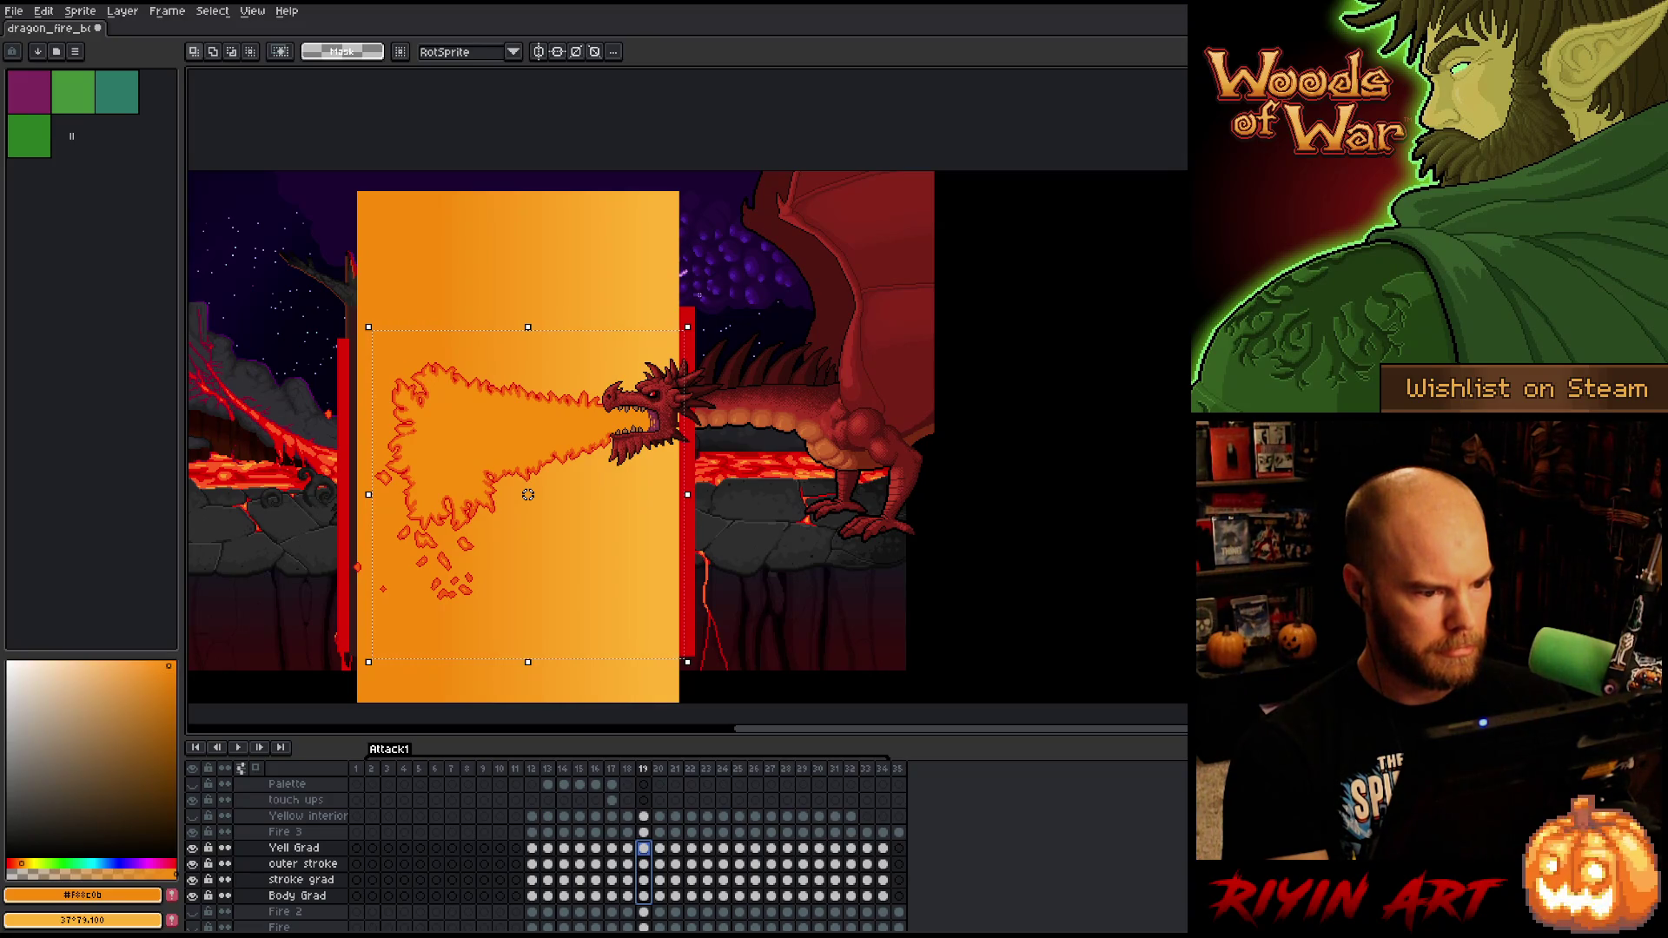
pyautogui.moveTo(357, 295)
pyautogui.mouseDown()
pyautogui.moveTo(703, 558)
pyautogui.moveTo(704, 686)
pyautogui.mouseUp()
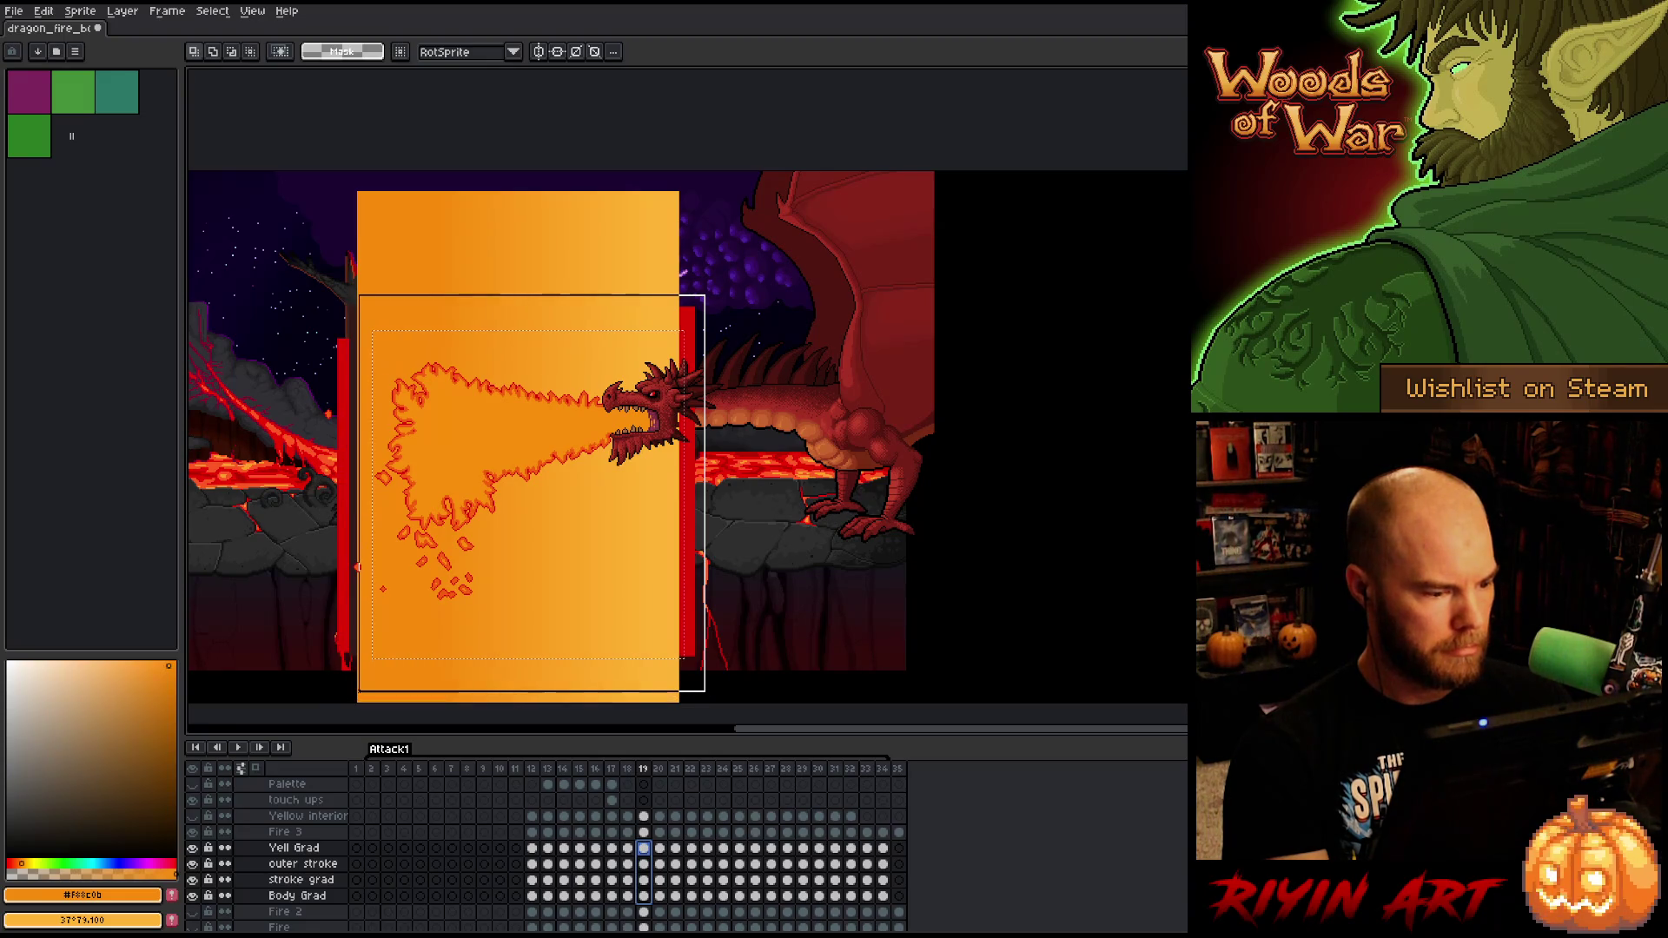
pyautogui.moveTo(359, 691); pyautogui.dragTo(353, 692)
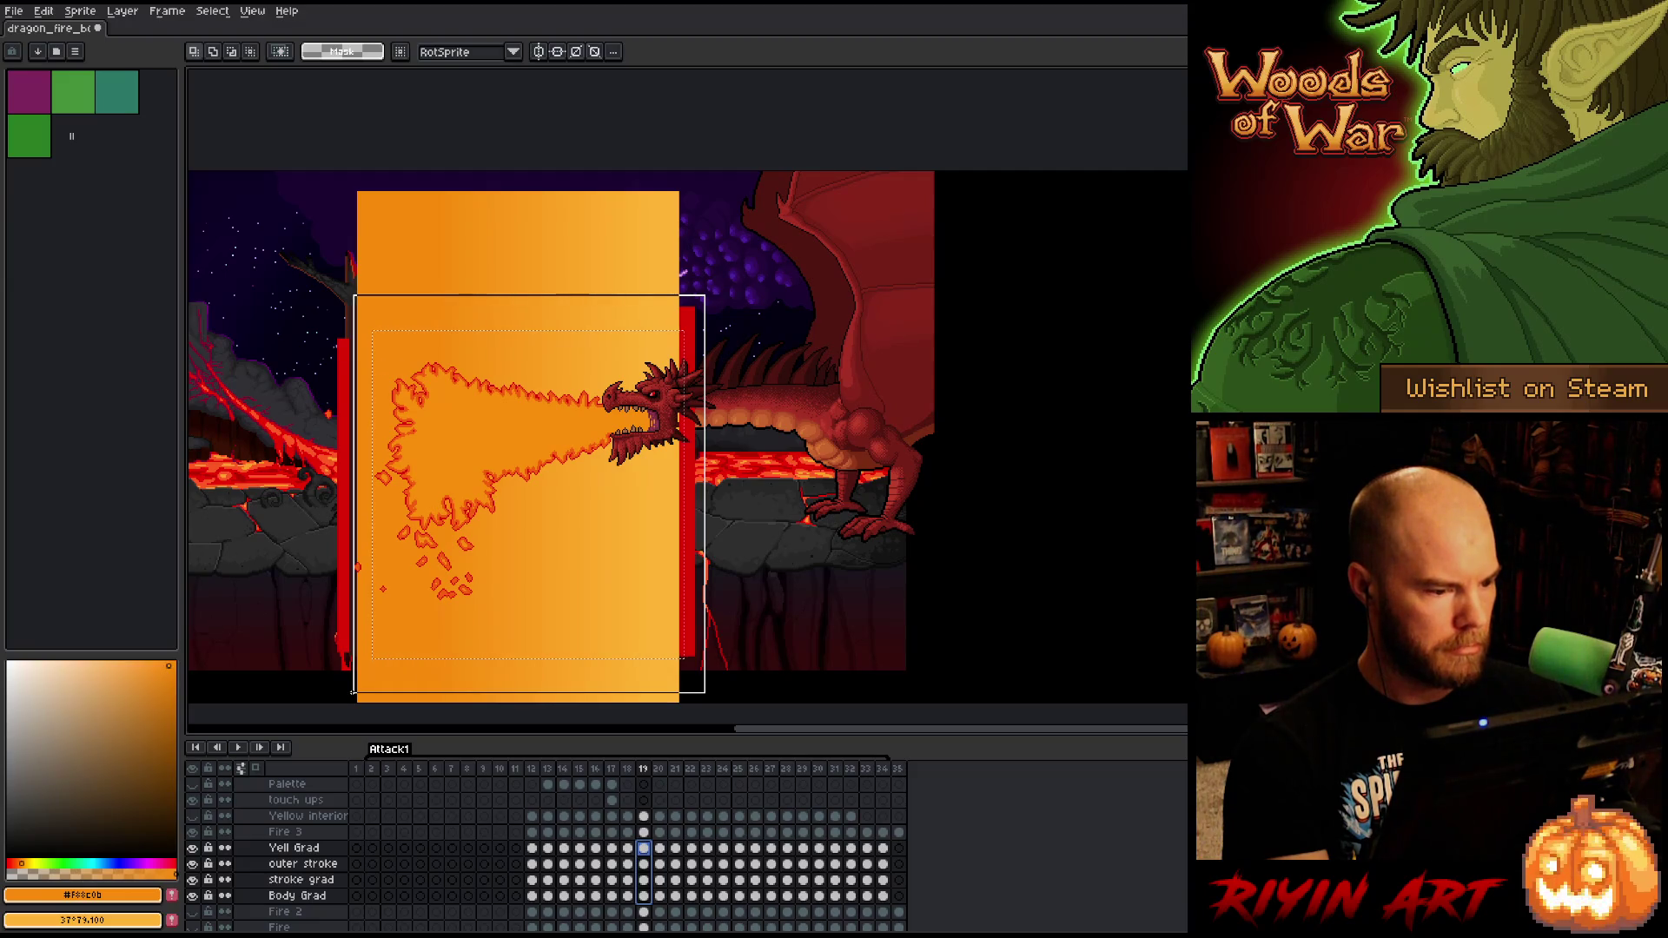
pyautogui.click(614, 603)
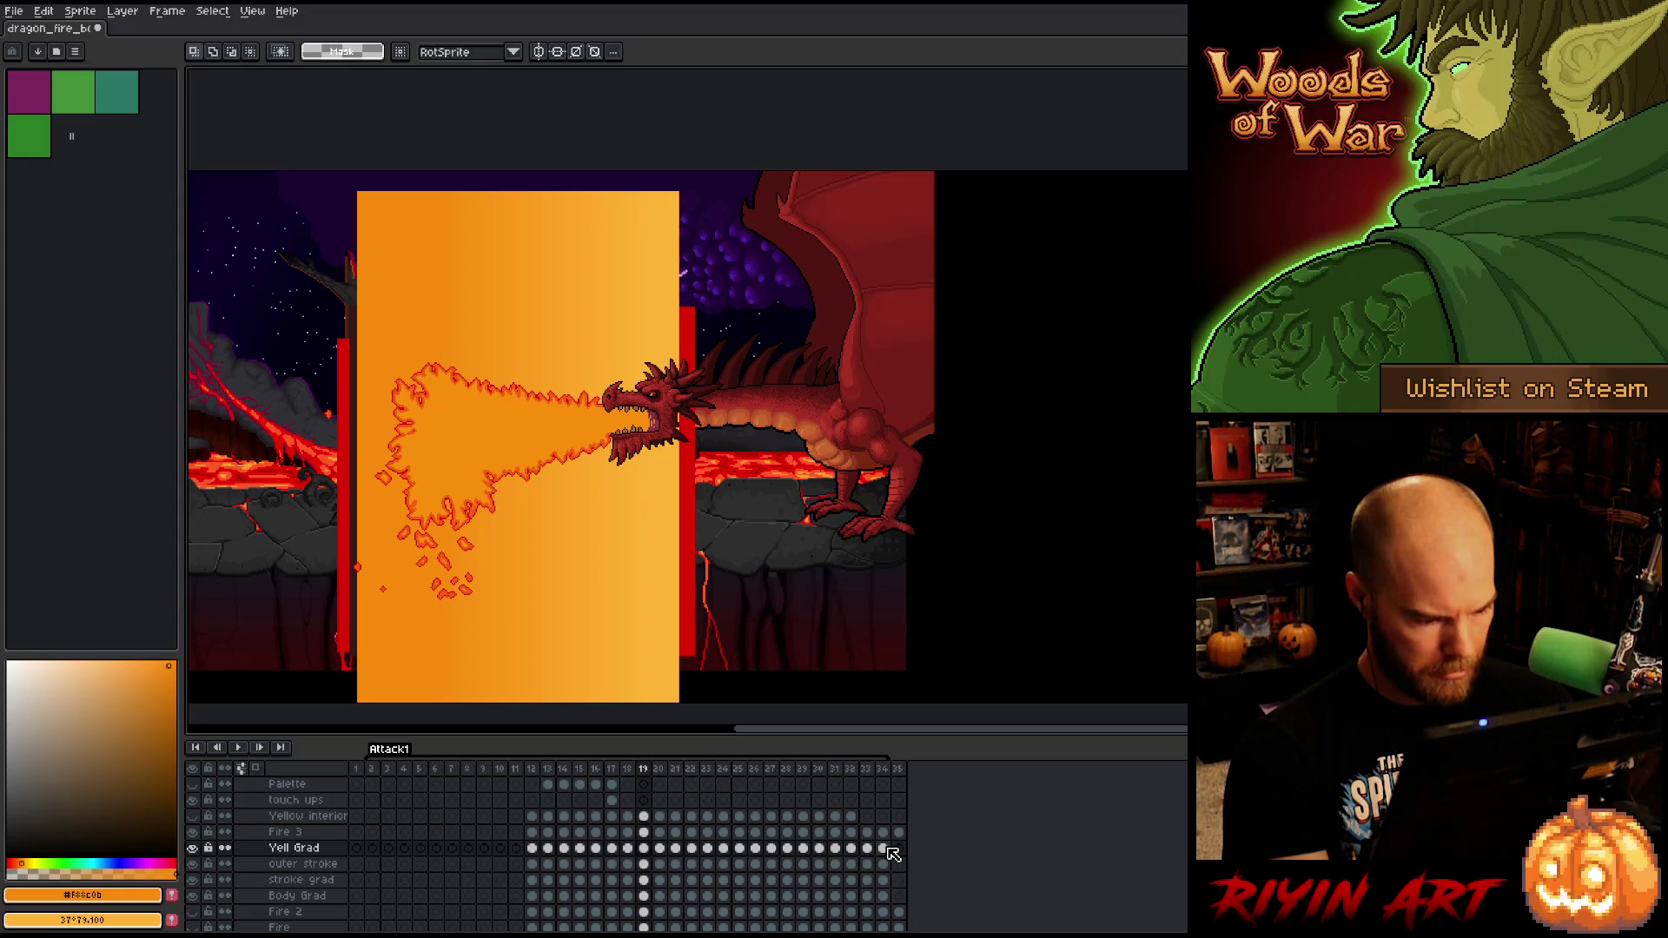
pyautogui.moveTo(886, 849)
pyautogui.mouseDown()
pyautogui.moveTo(812, 895)
pyautogui.moveTo(655, 916)
pyautogui.moveTo(826, 899)
pyautogui.moveTo(602, 898)
pyautogui.moveTo(651, 895)
pyautogui.mouseUp()
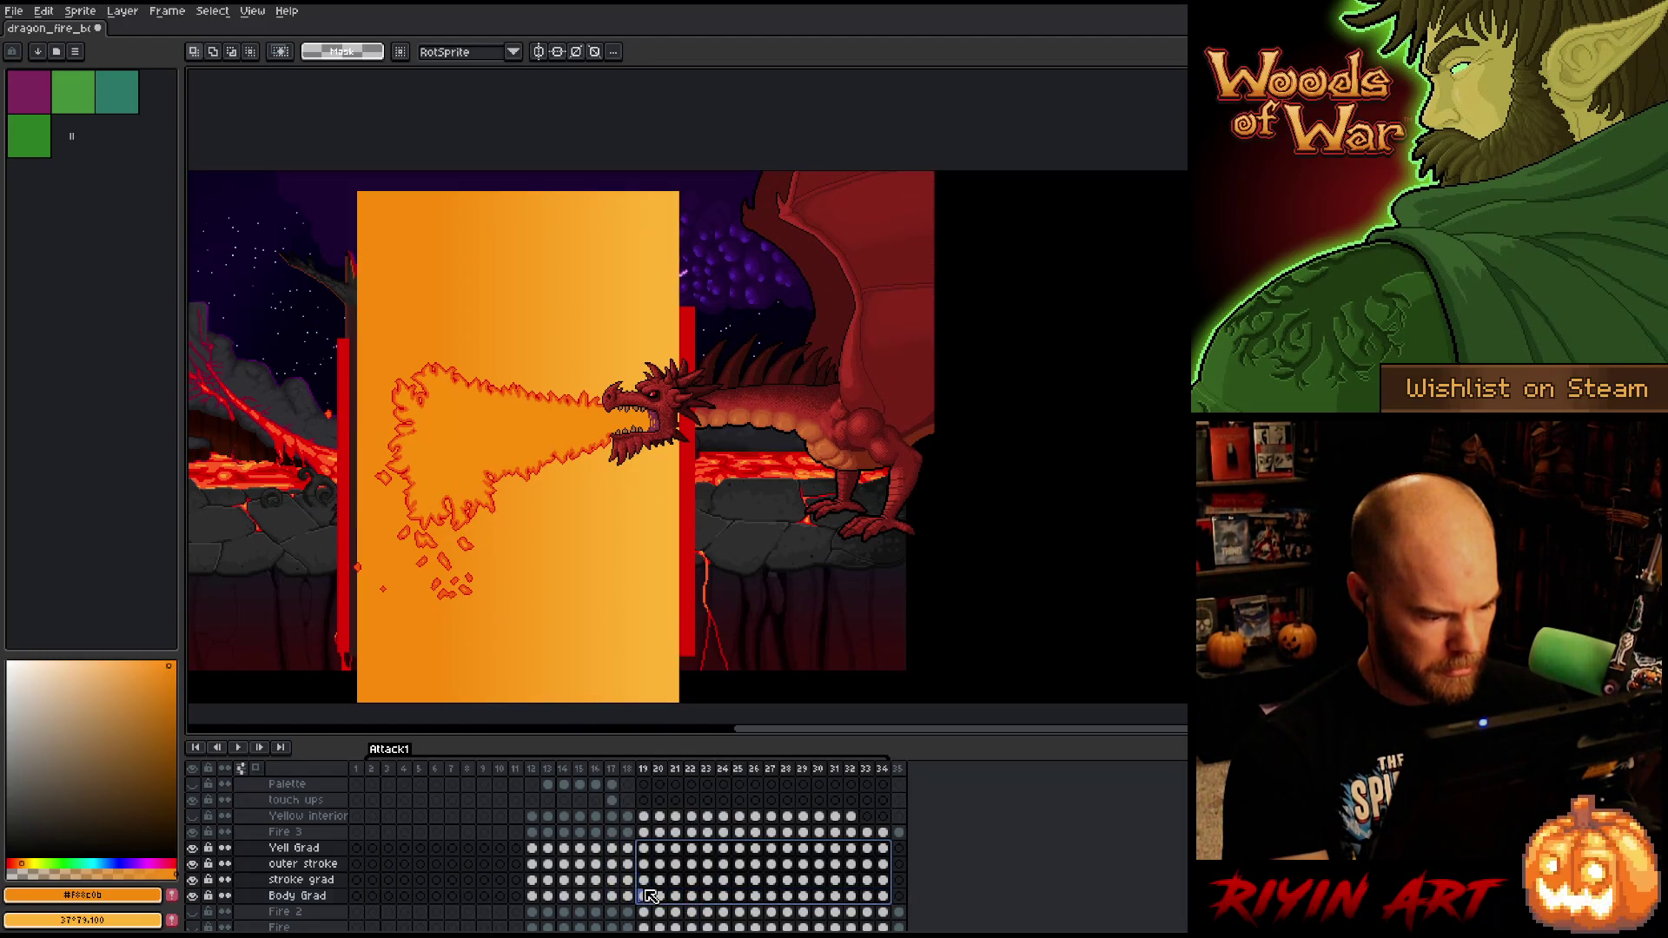
# - Shift the gradient block left over the flame, then move frames 28–34's cels further left
pyautogui.press('v')
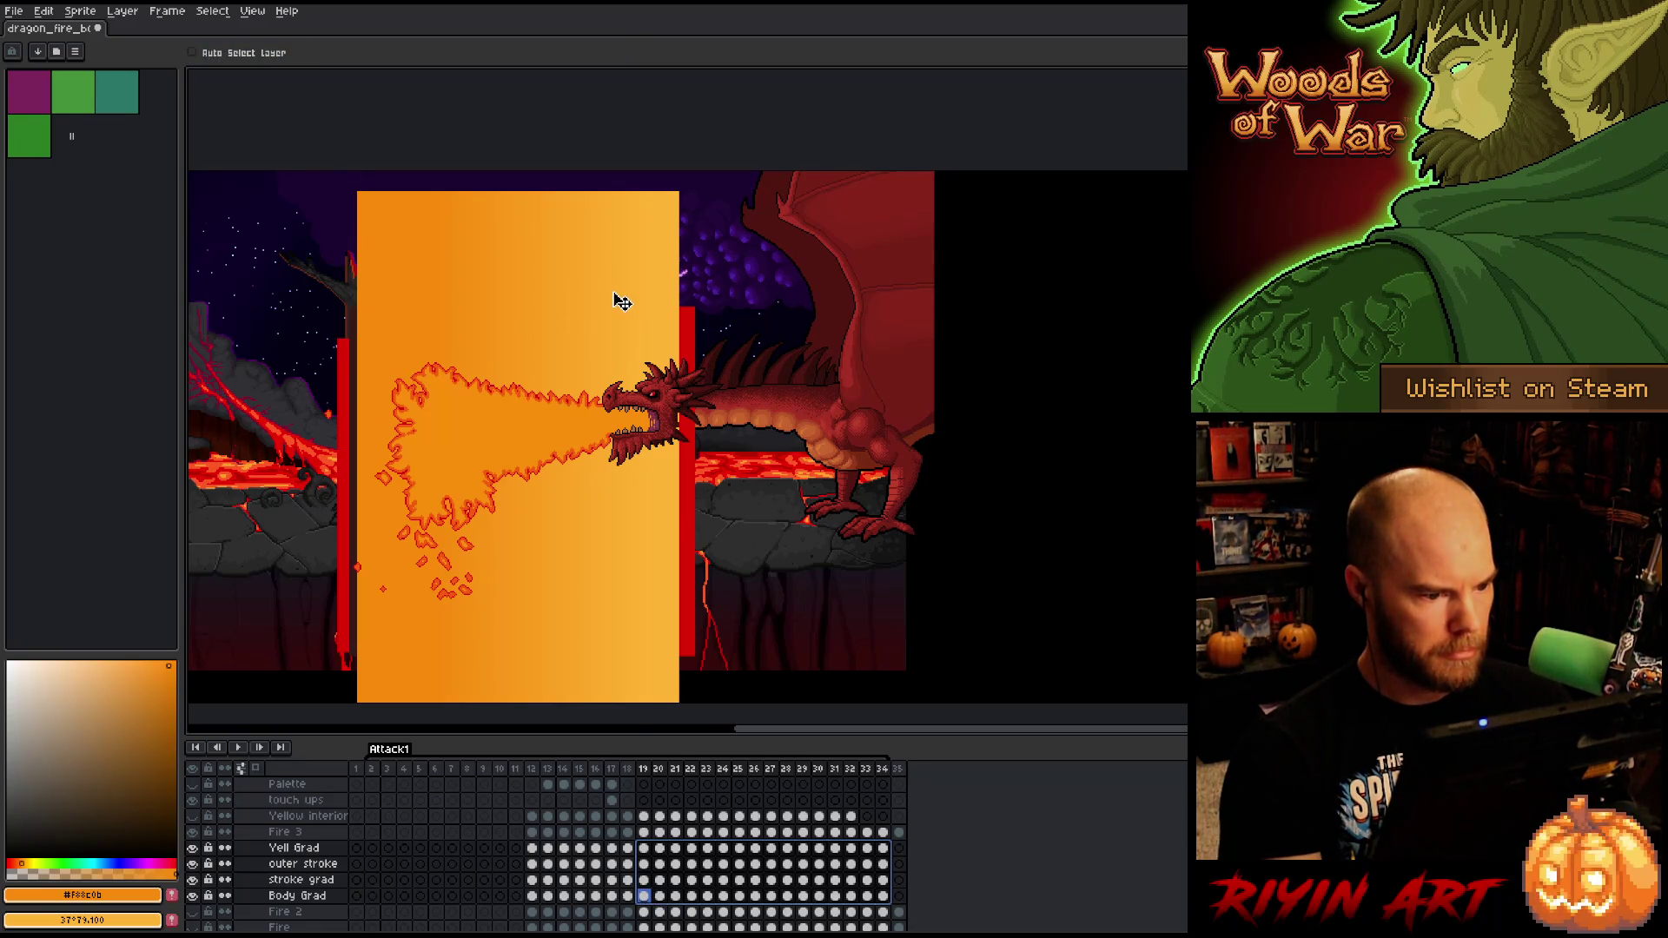
pyautogui.moveTo(622, 302); pyautogui.dragTo(613, 303)
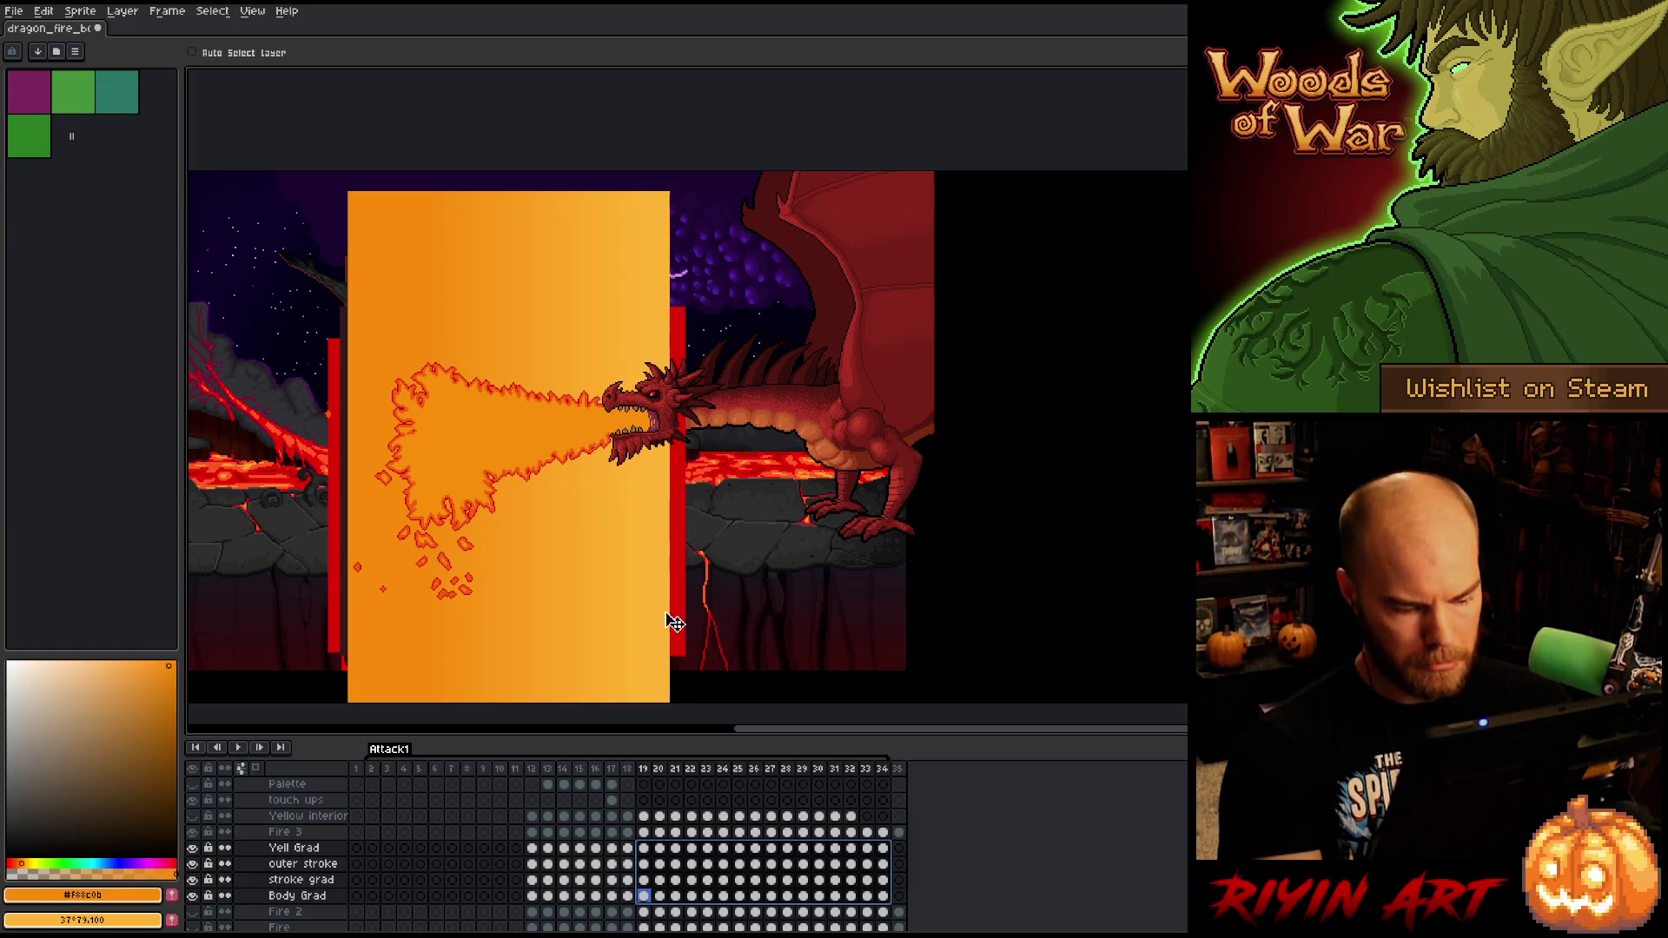
pyautogui.click(644, 848)
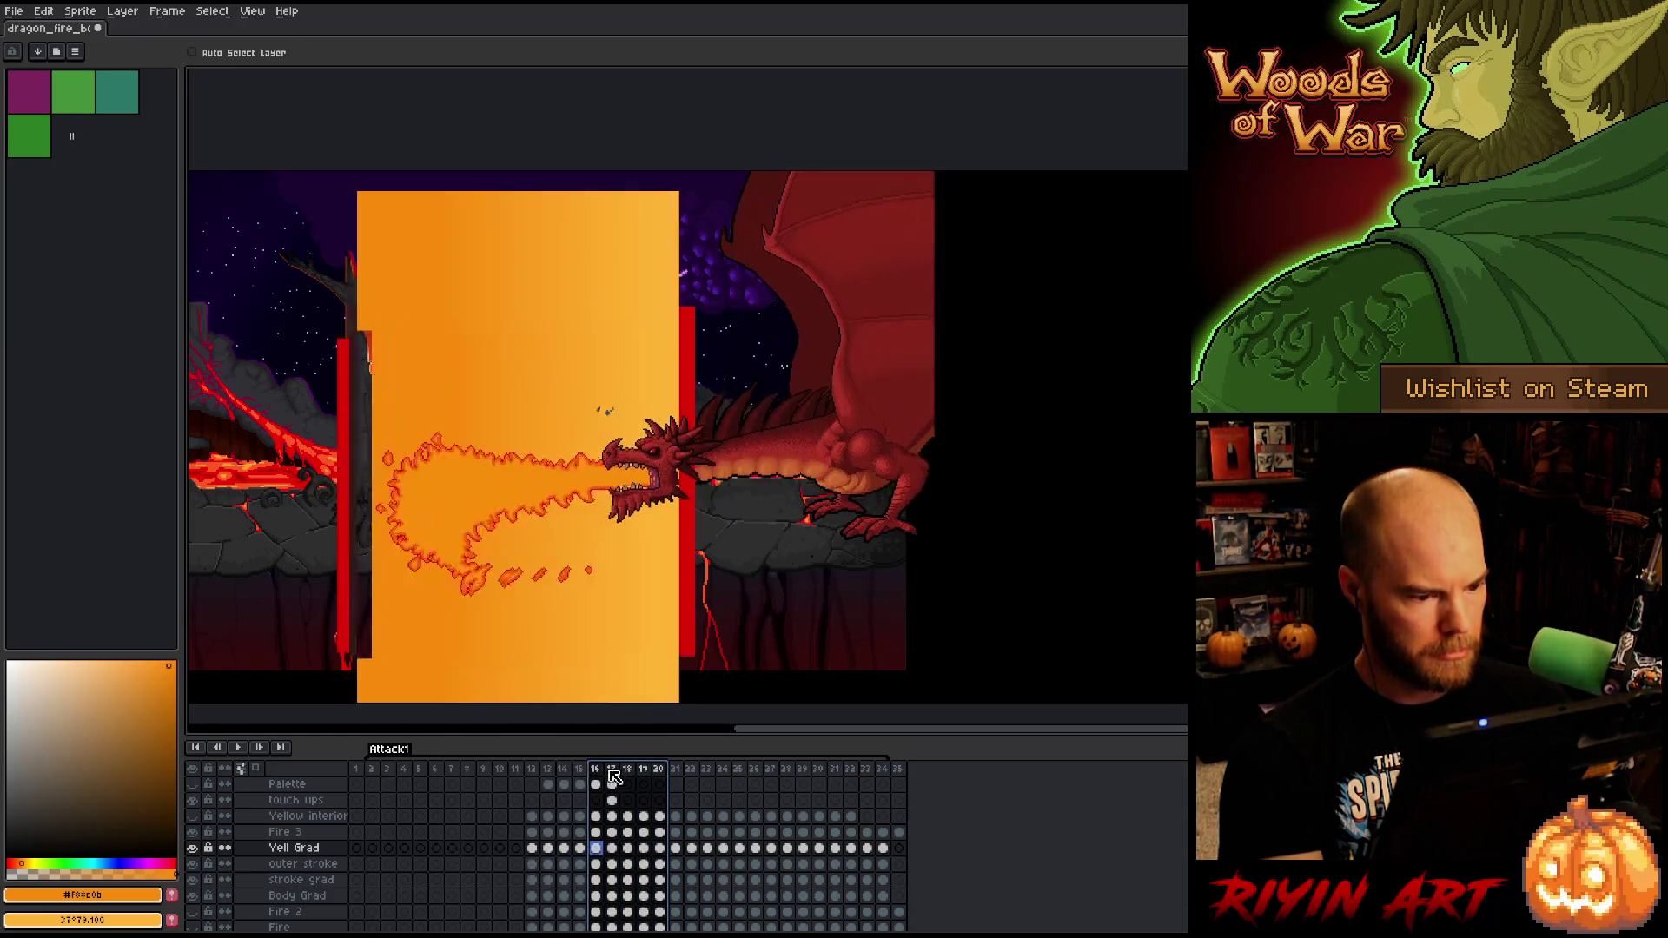
pyautogui.moveTo(662, 770)
pyautogui.mouseDown()
pyautogui.moveTo(709, 770)
pyautogui.moveTo(615, 777)
pyautogui.moveTo(848, 754)
pyautogui.moveTo(770, 758)
pyautogui.moveTo(788, 757)
pyautogui.mouseUp()
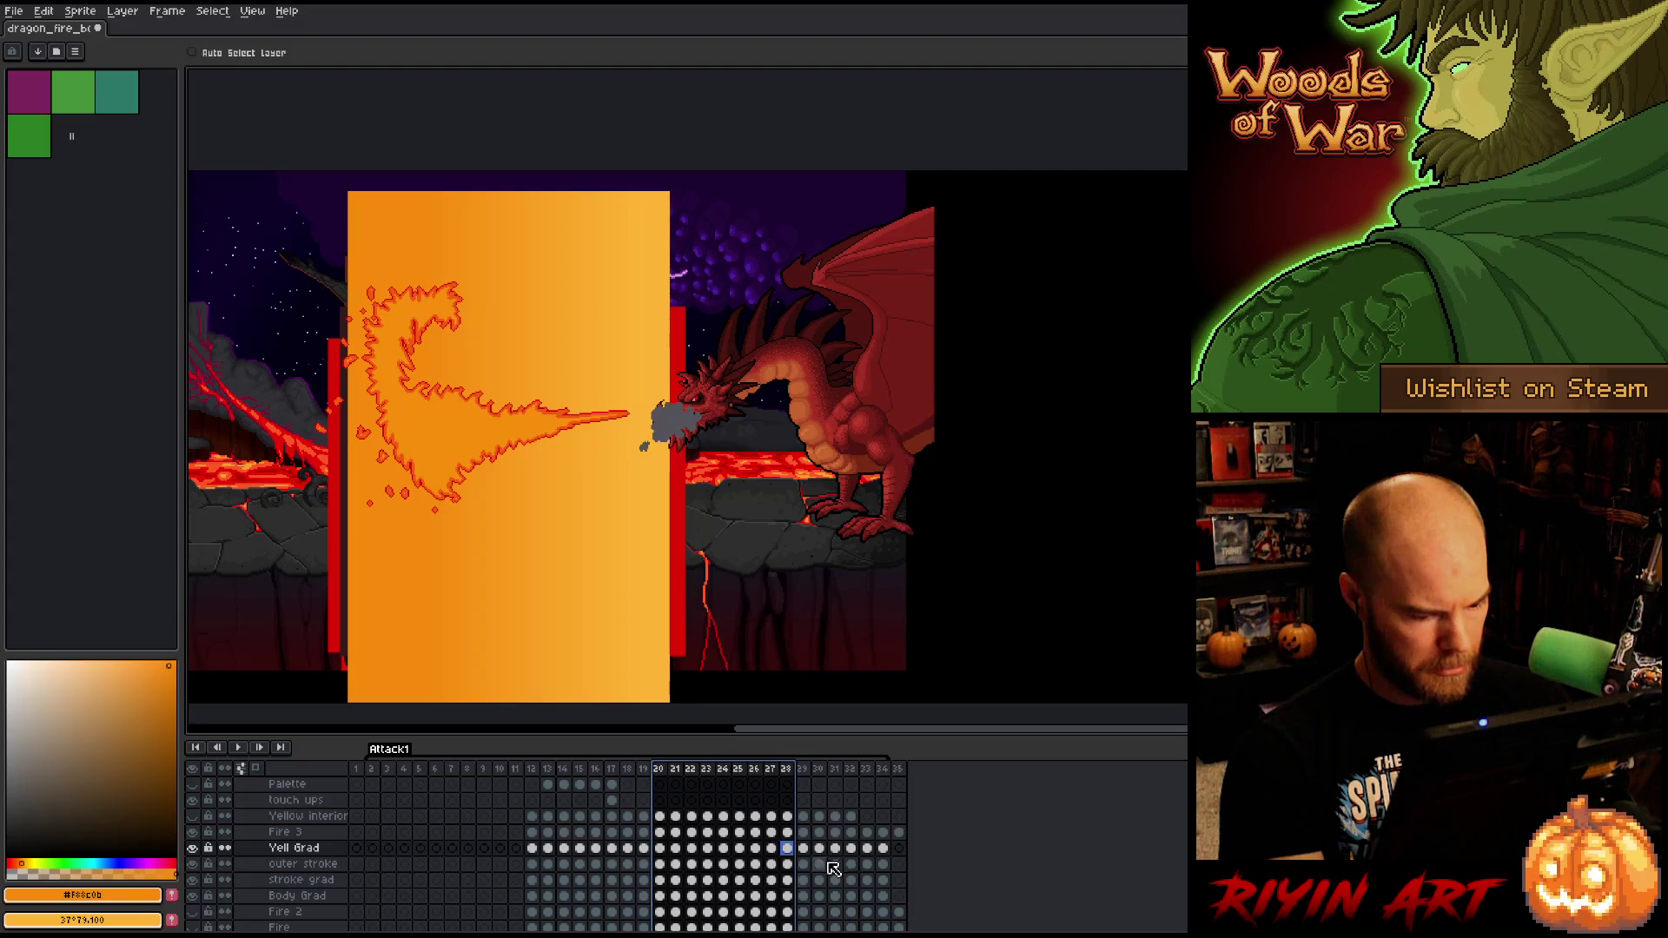
pyautogui.moveTo(884, 849); pyautogui.dragTo(787, 895)
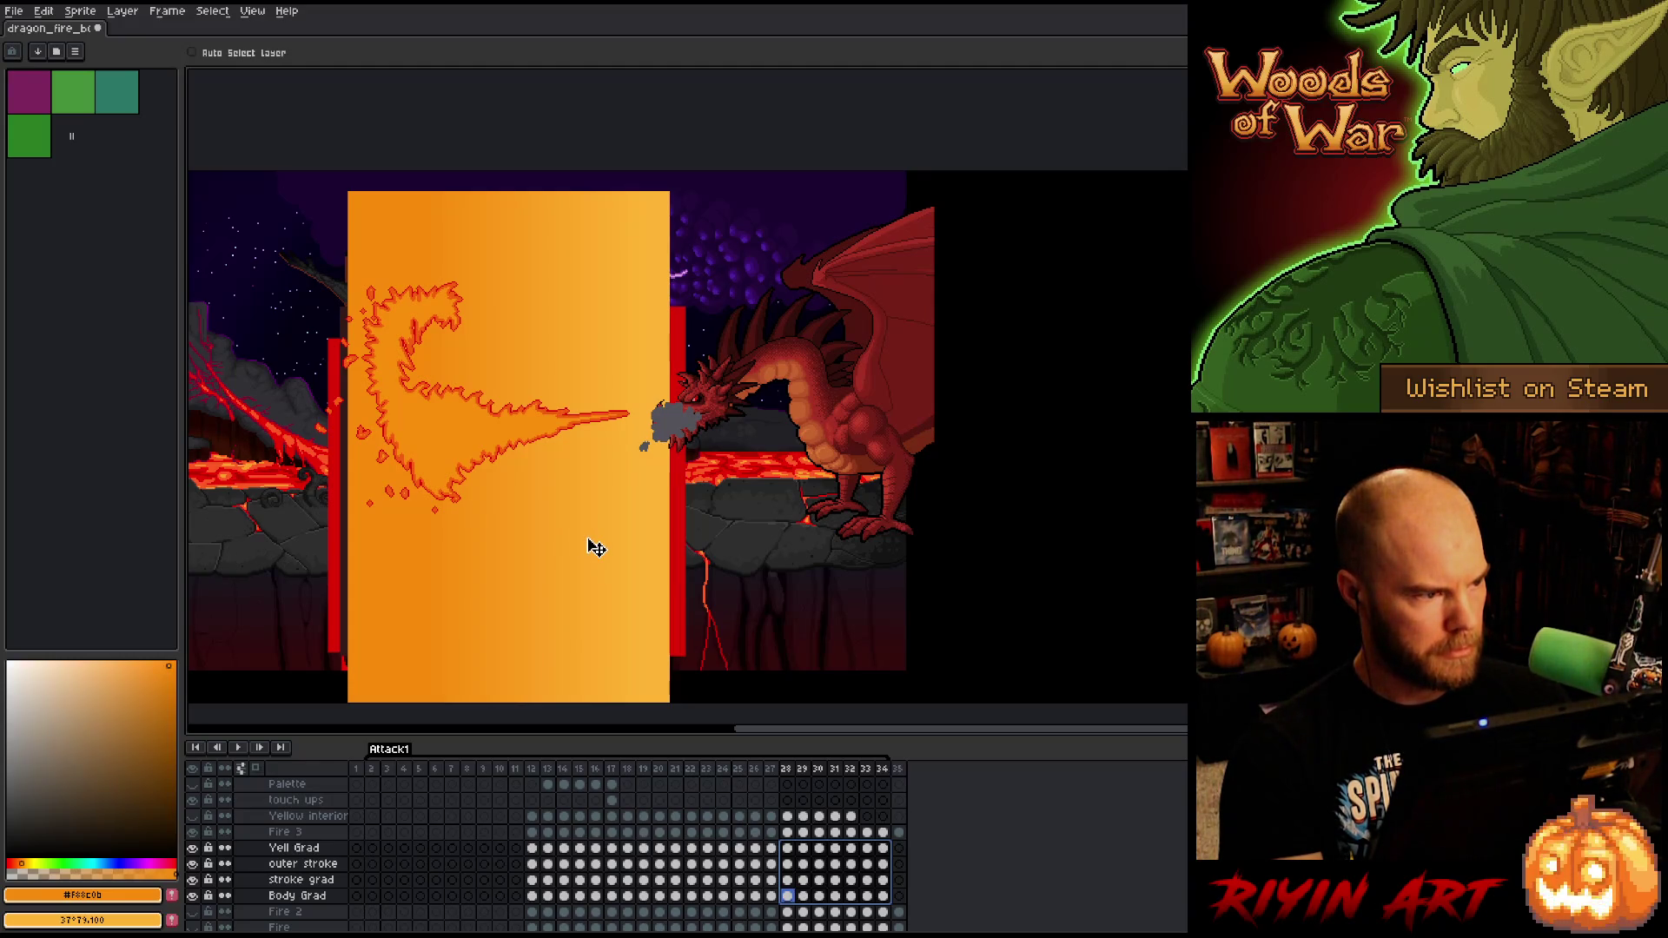
pyautogui.moveTo(589, 546); pyautogui.dragTo(554, 549)
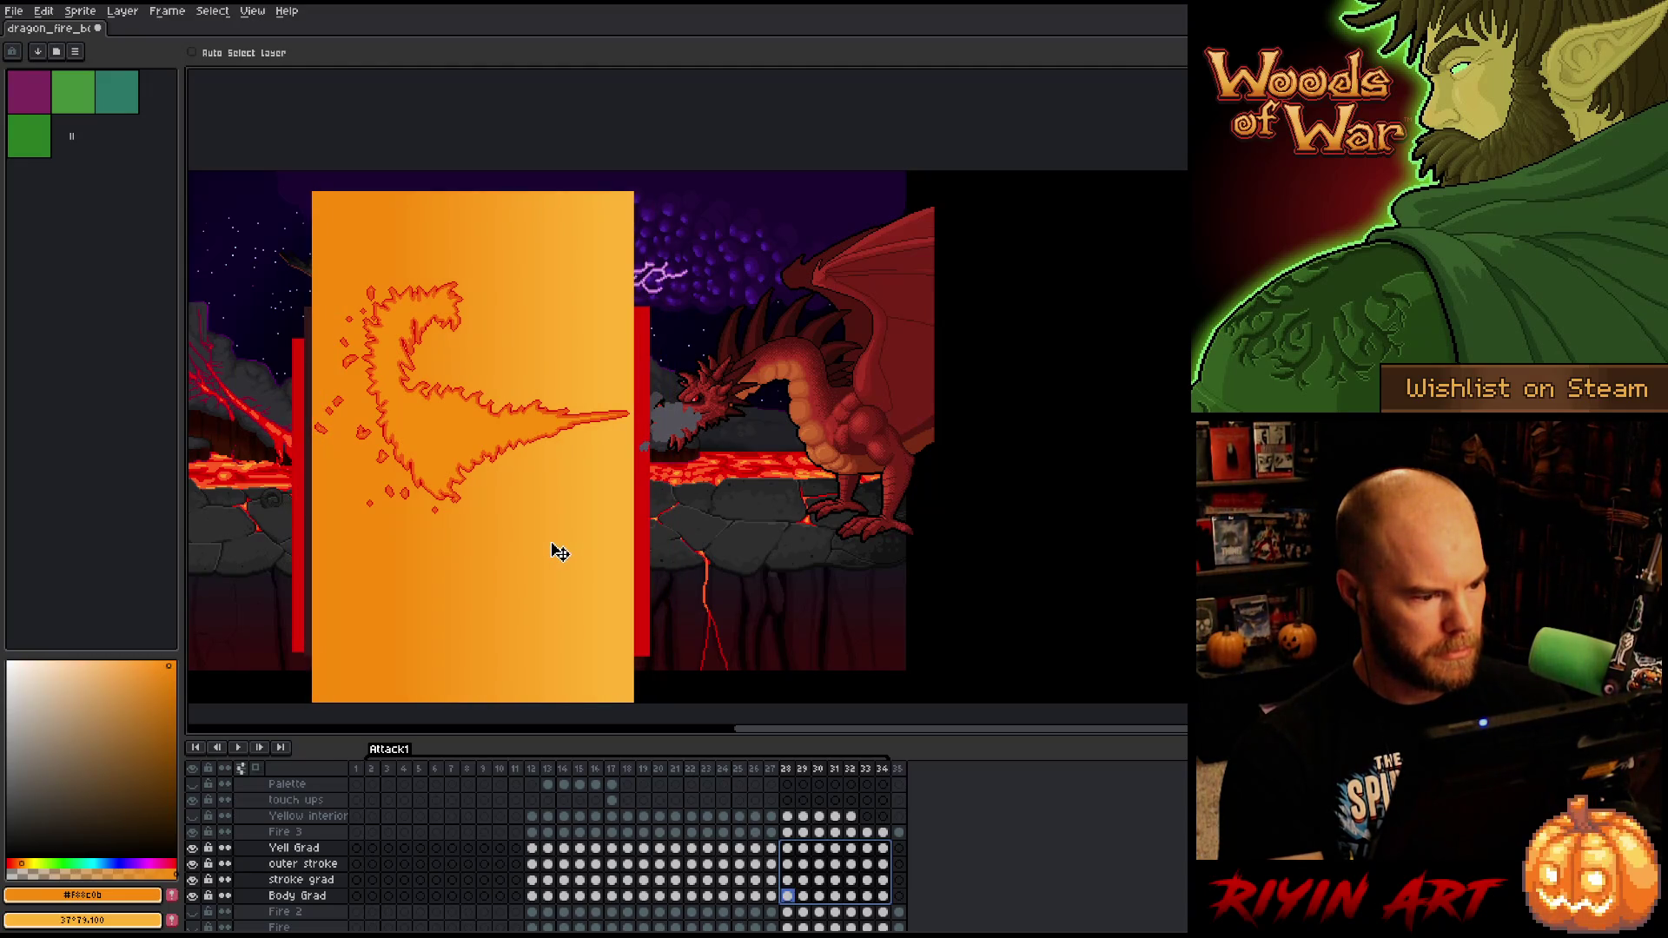
# - Nudge the gradient block left over the flame on frames 27 through 30
pyautogui.moveTo(776, 896); pyautogui.dragTo(773, 861)
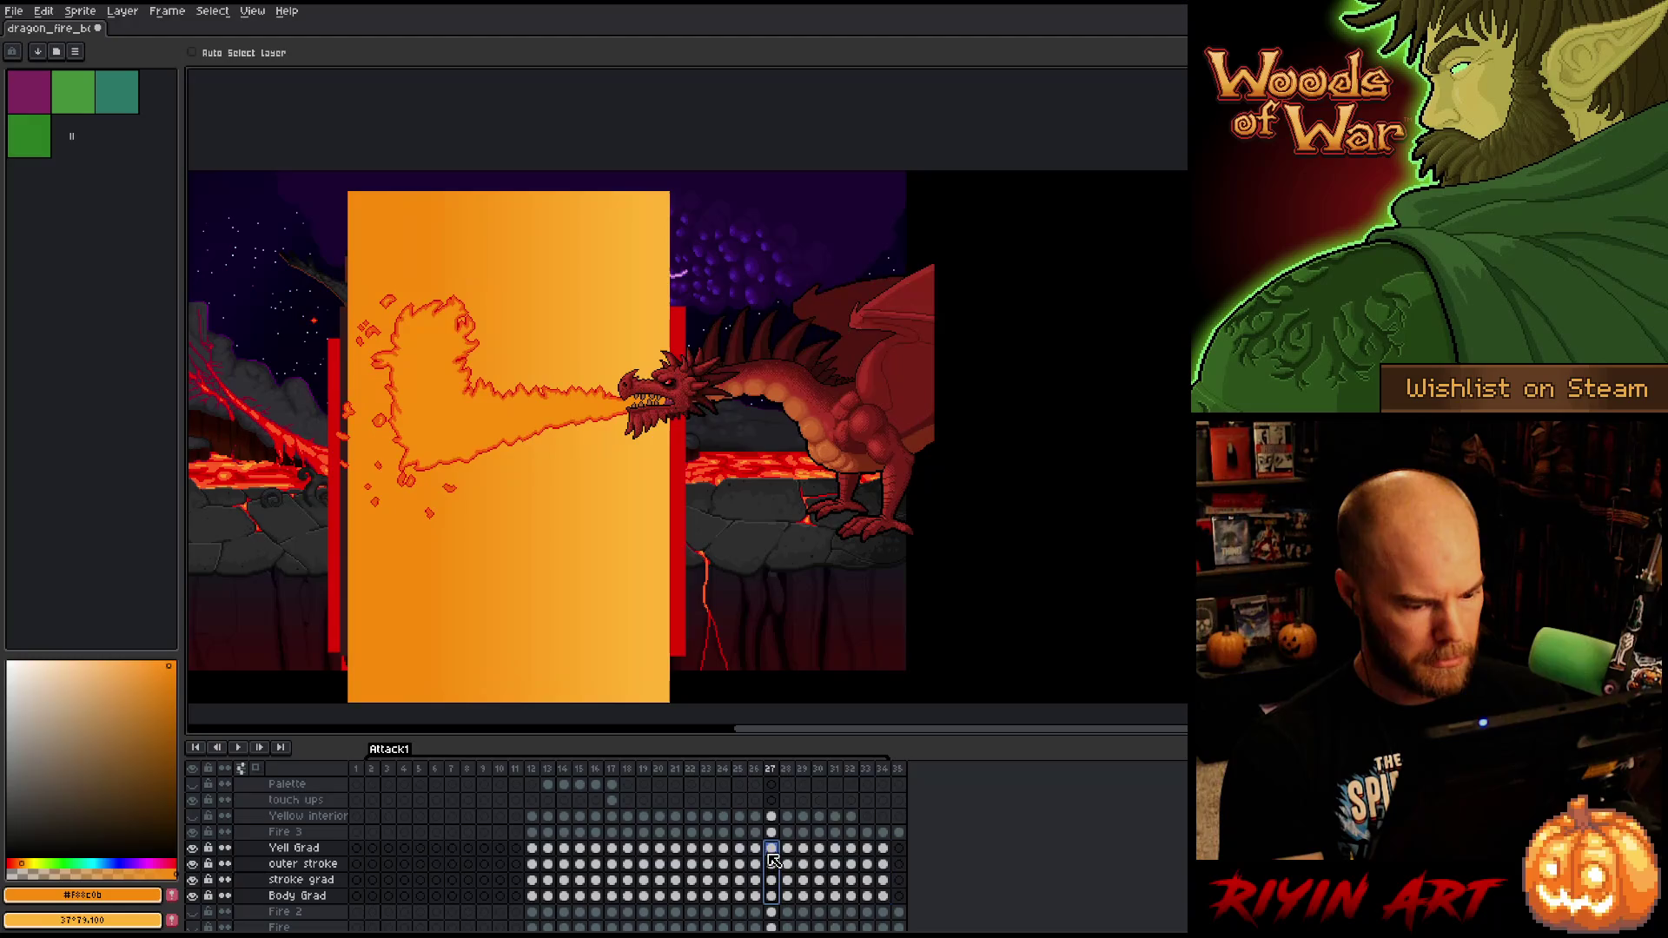
pyautogui.press('Left')
pyautogui.press('Left')
pyautogui.press('Left')
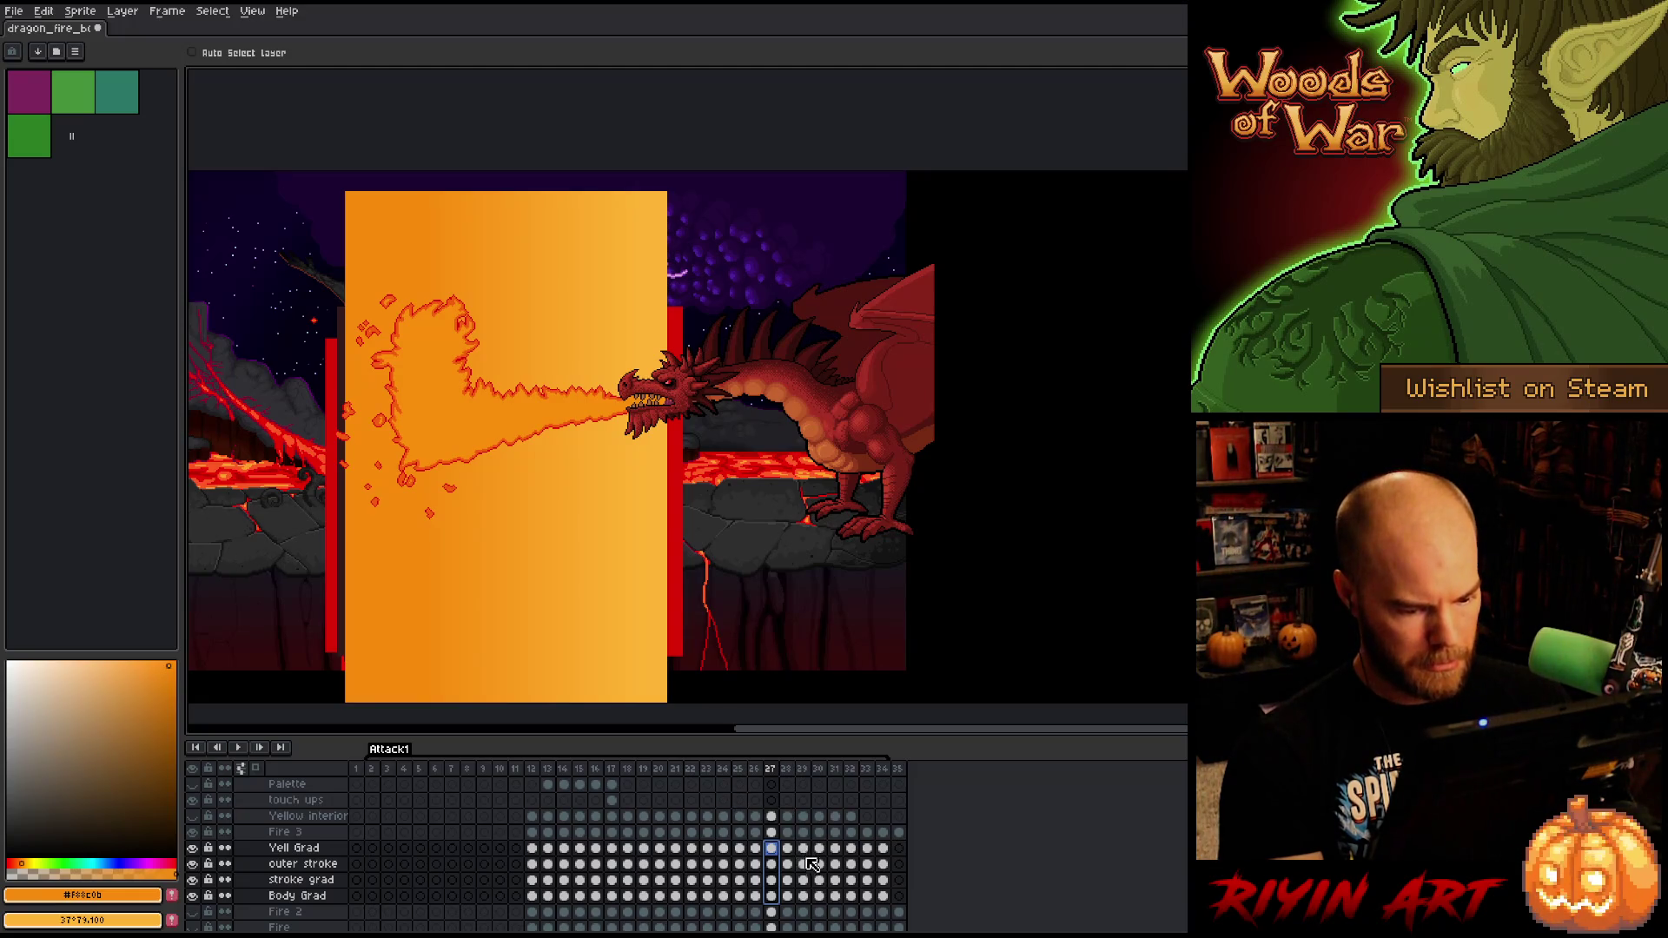
pyautogui.moveTo(803, 896); pyautogui.dragTo(803, 848)
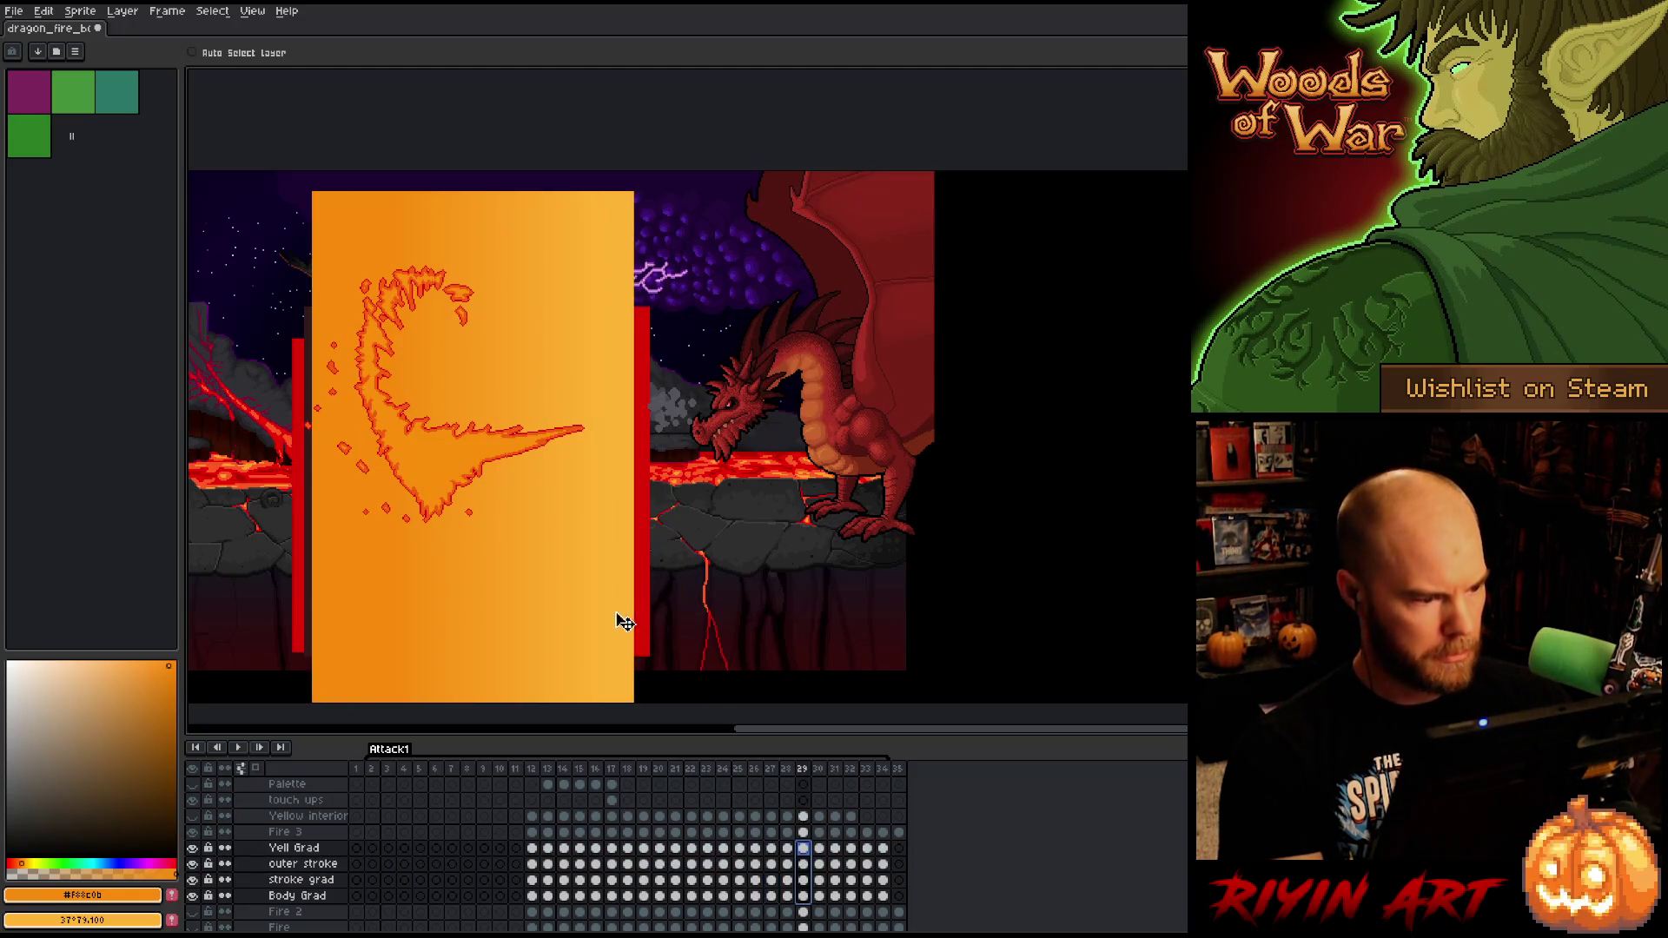
pyautogui.moveTo(560, 578); pyautogui.dragTo(546, 581)
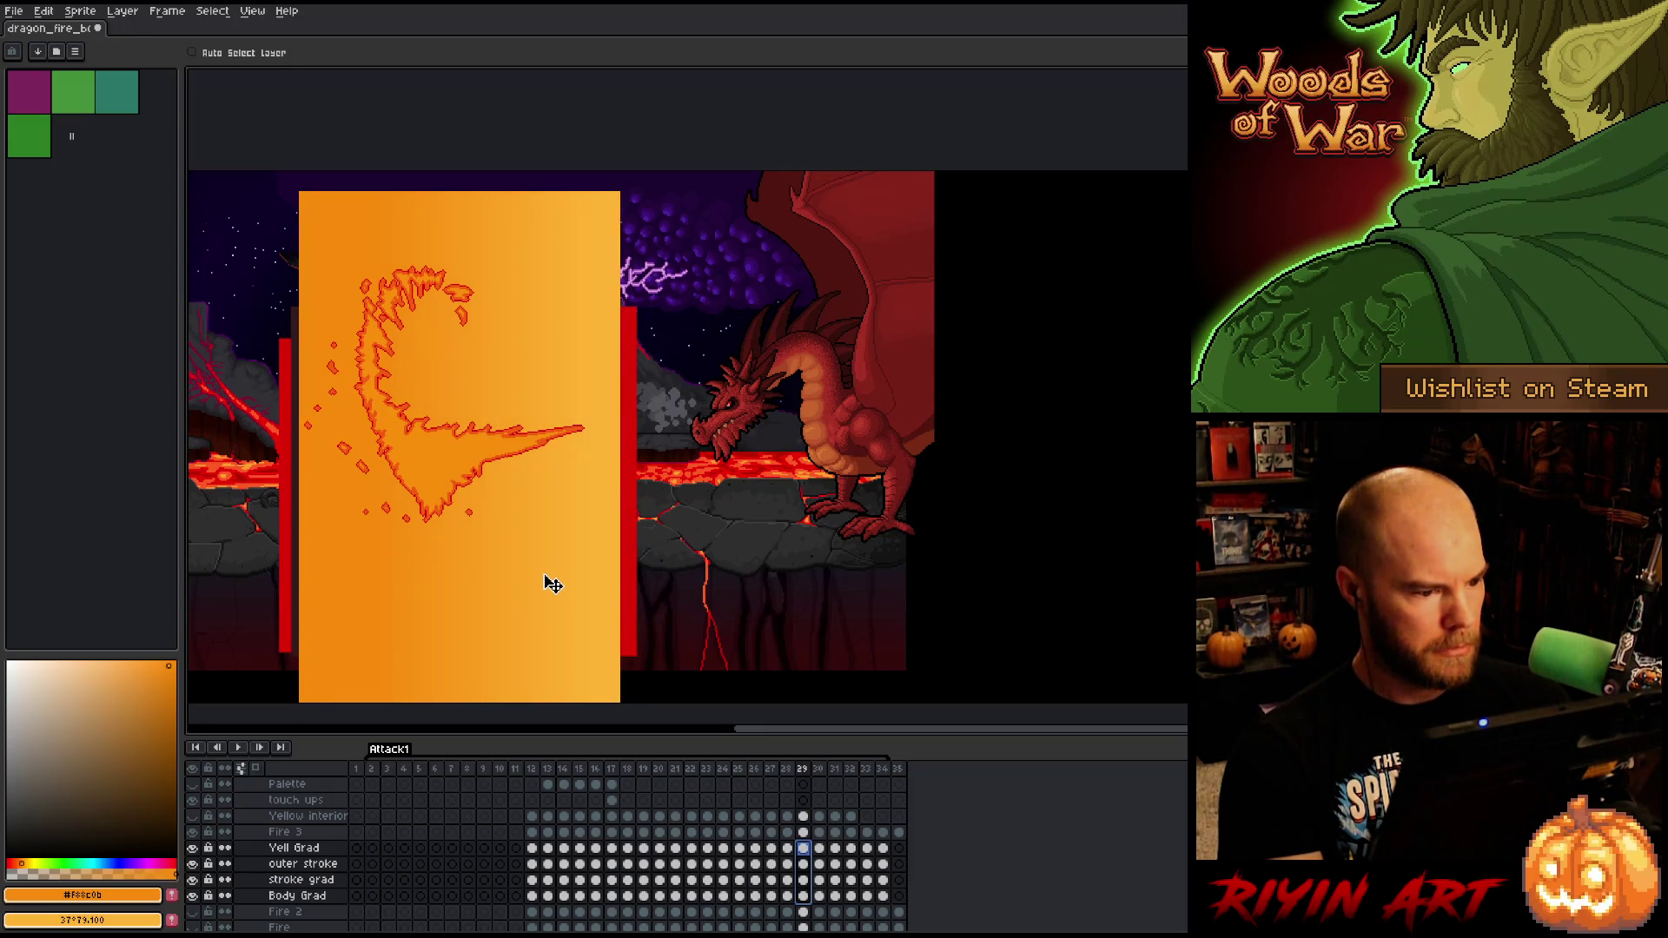
pyautogui.hotkey('ctrl', 'z')
pyautogui.moveTo(802, 848); pyautogui.dragTo(882, 896)
pyautogui.click(814, 860)
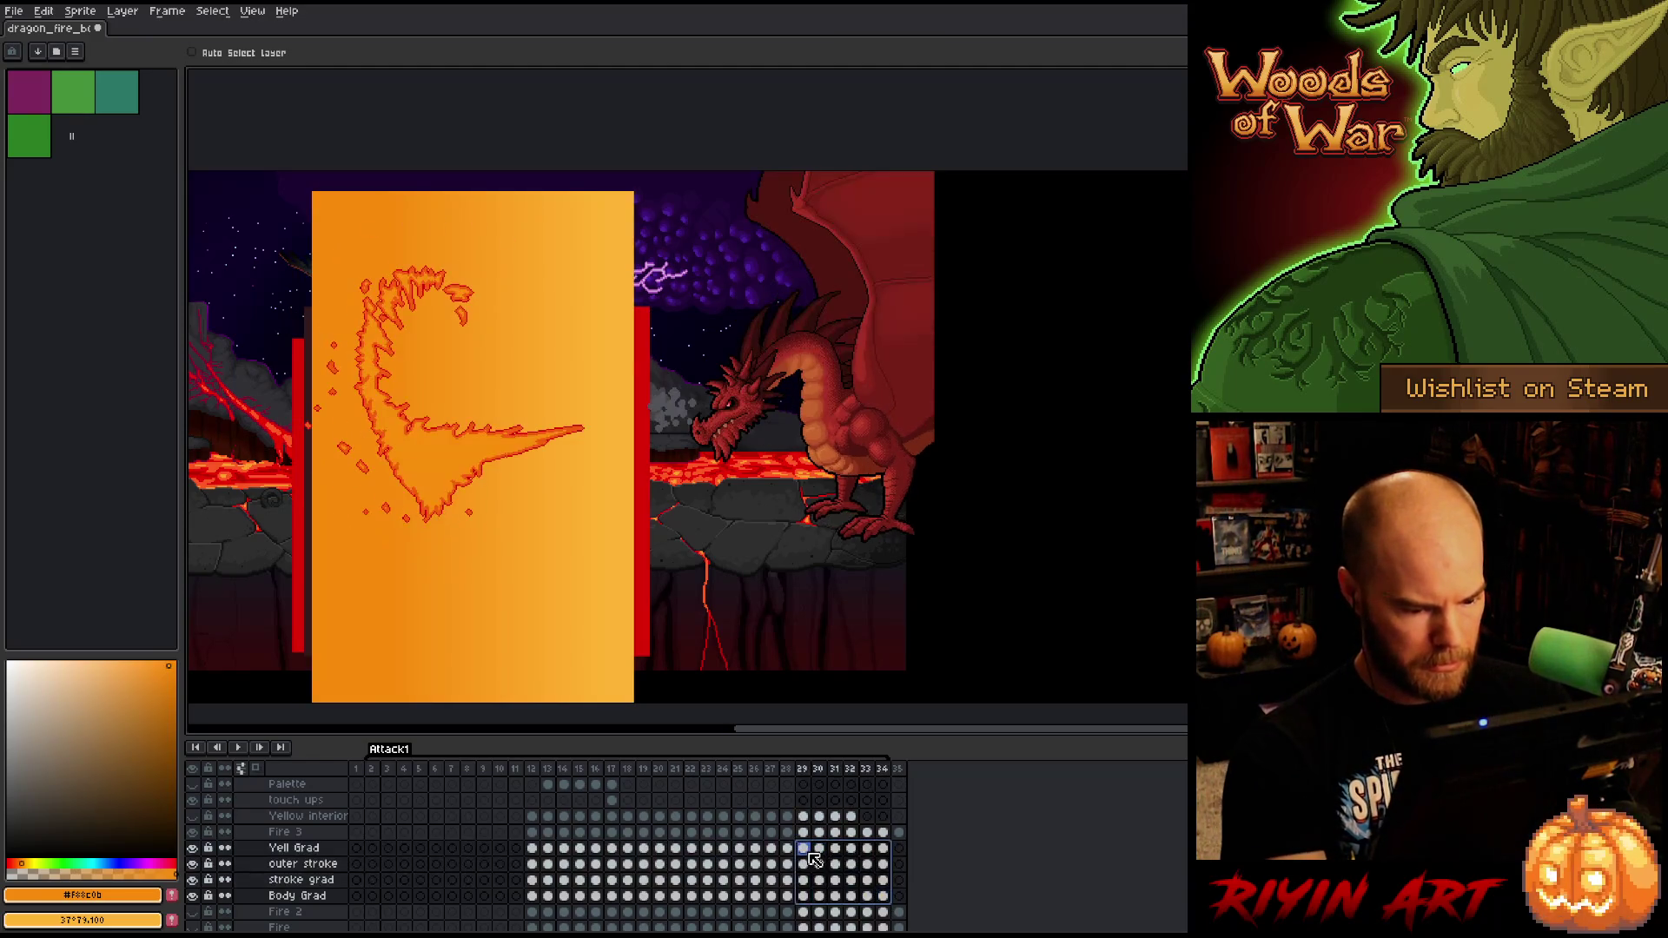
pyautogui.moveTo(573, 599); pyautogui.dragTo(563, 609)
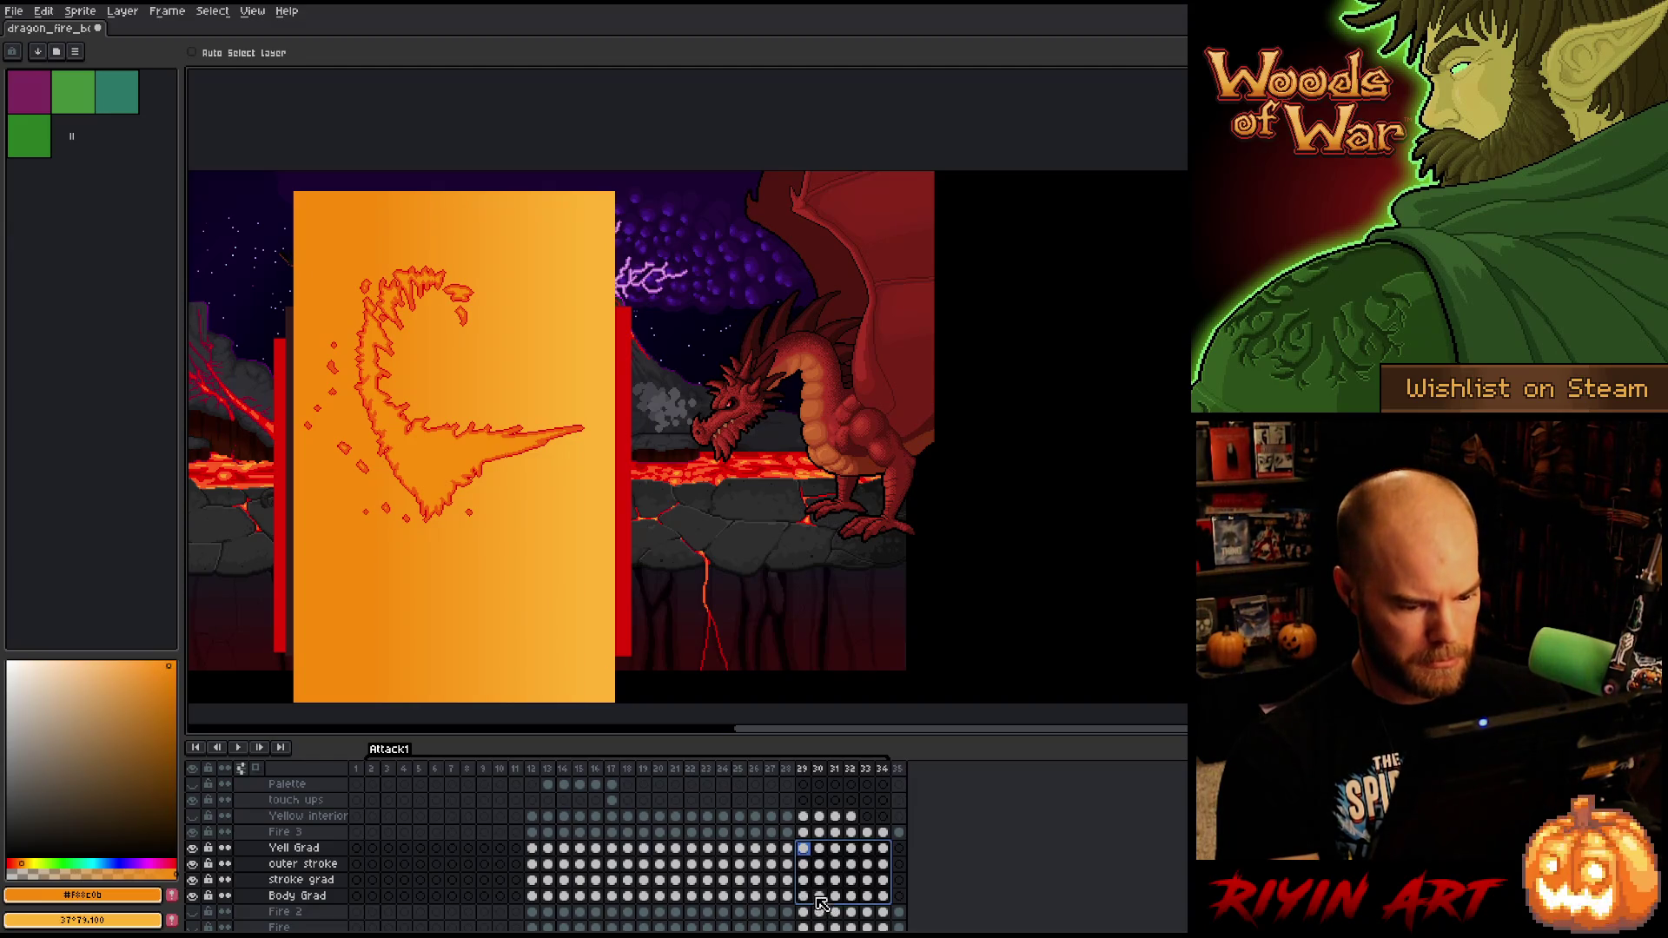
pyautogui.press('Right')
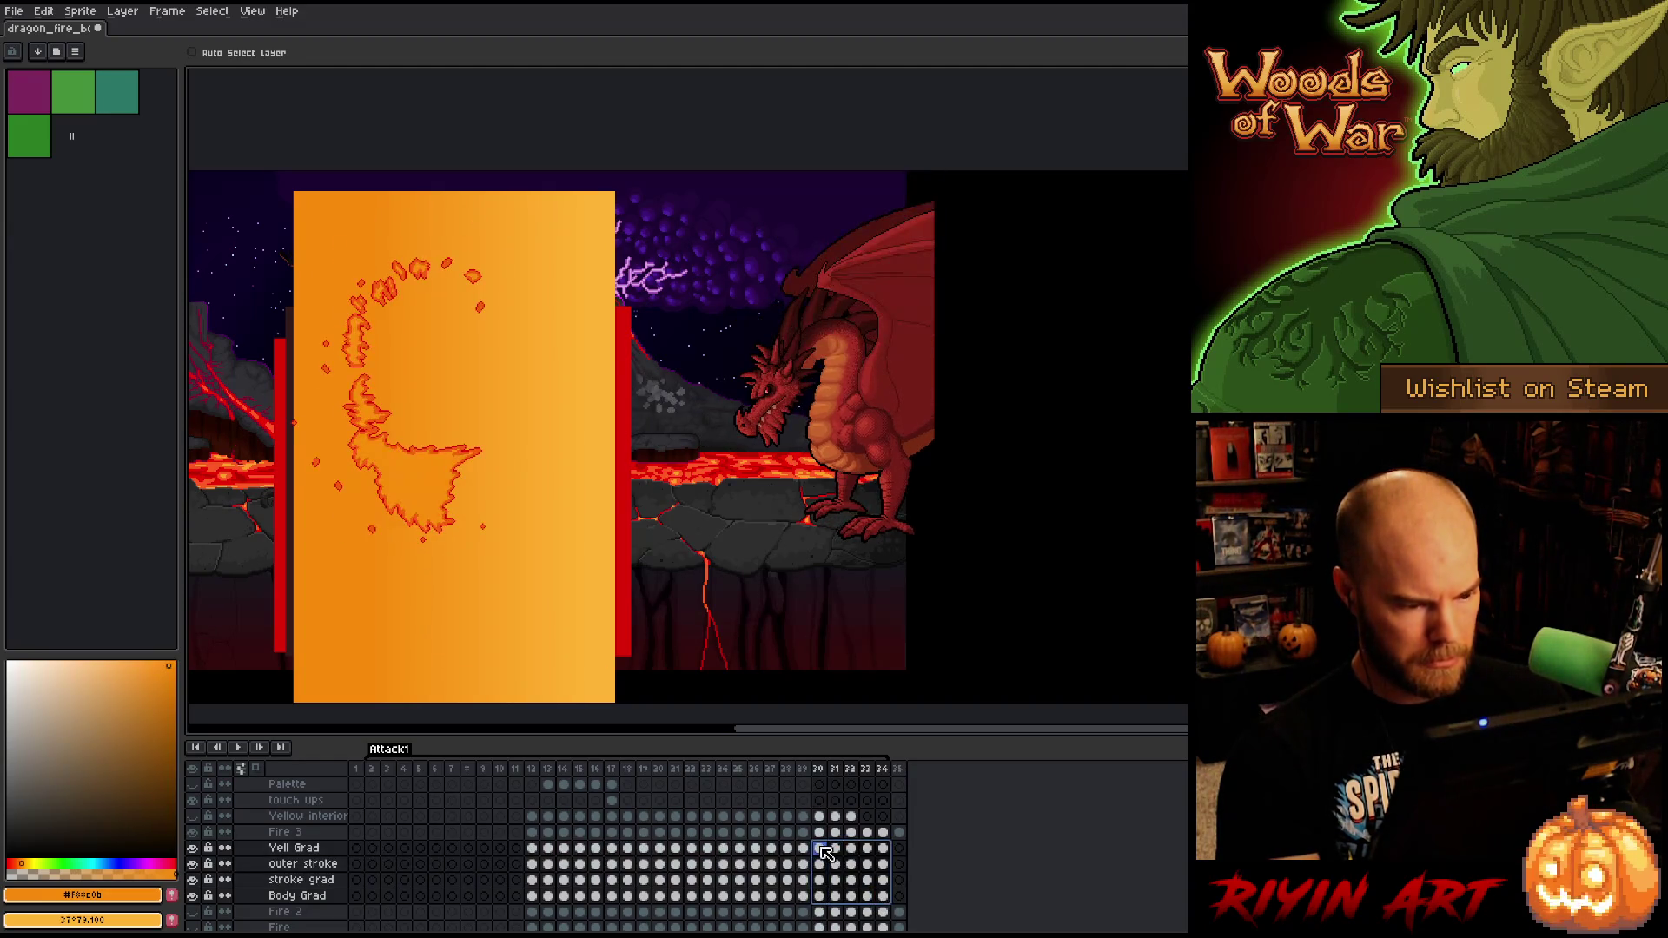
pyautogui.moveTo(550, 621); pyautogui.dragTo(536, 609)
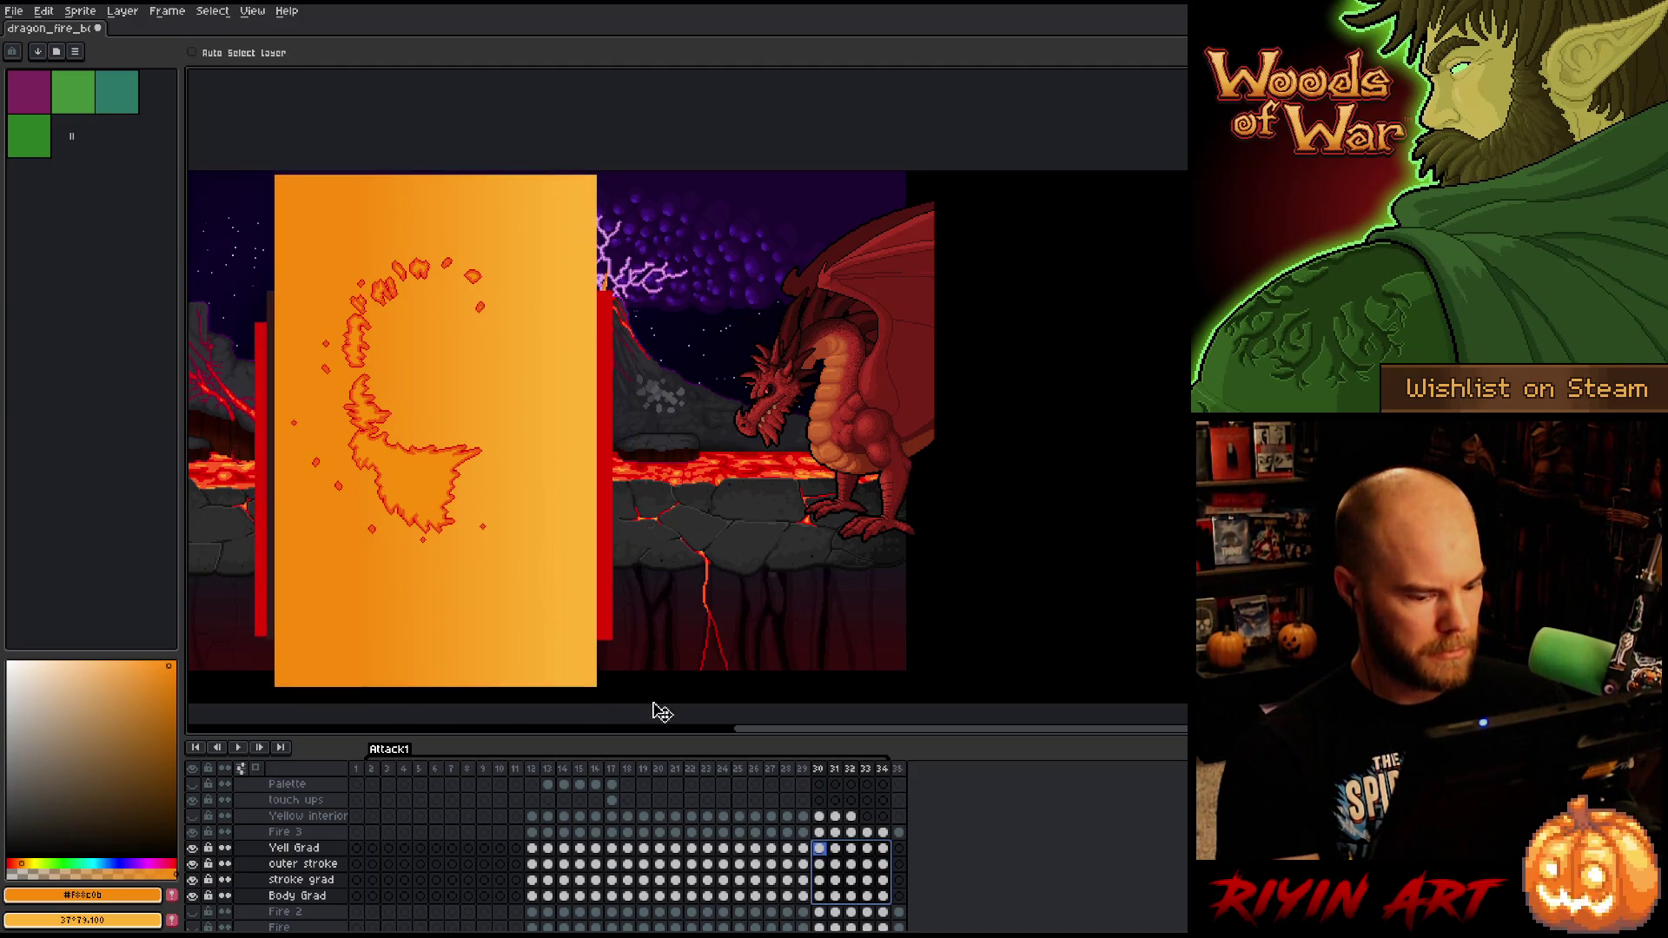
# - Nudge the gradient slightly right on frames 31–34, then play the animation from frame 12
pyautogui.press('Right')
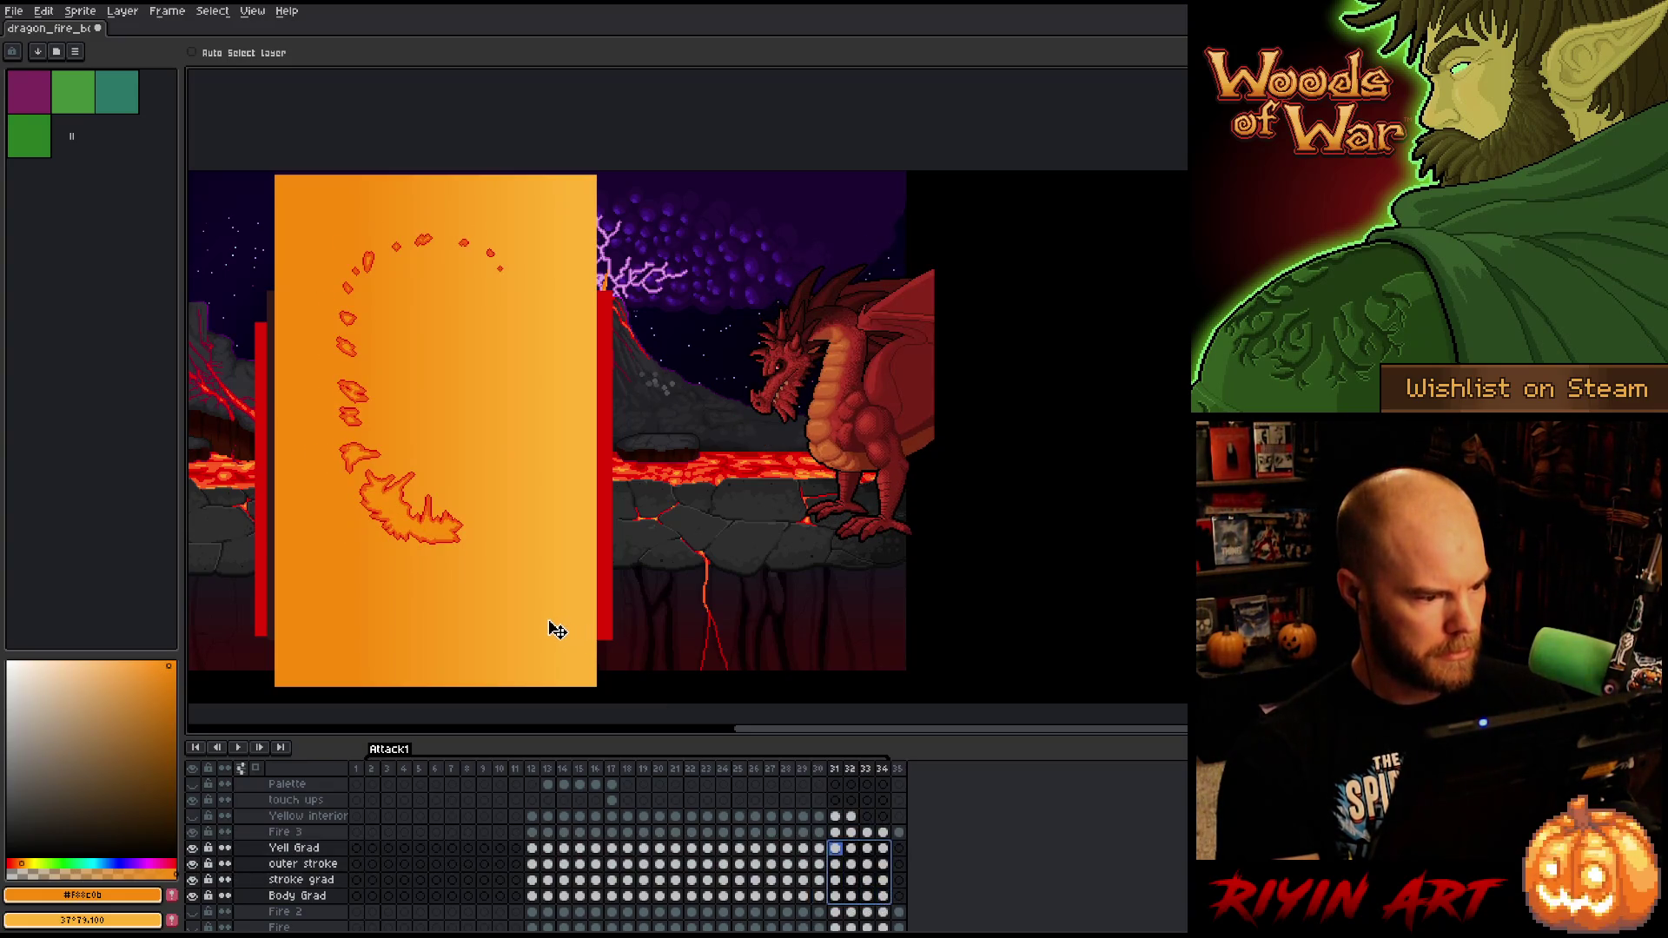
pyautogui.press('Right')
pyautogui.press('Right')
pyautogui.press('Right')
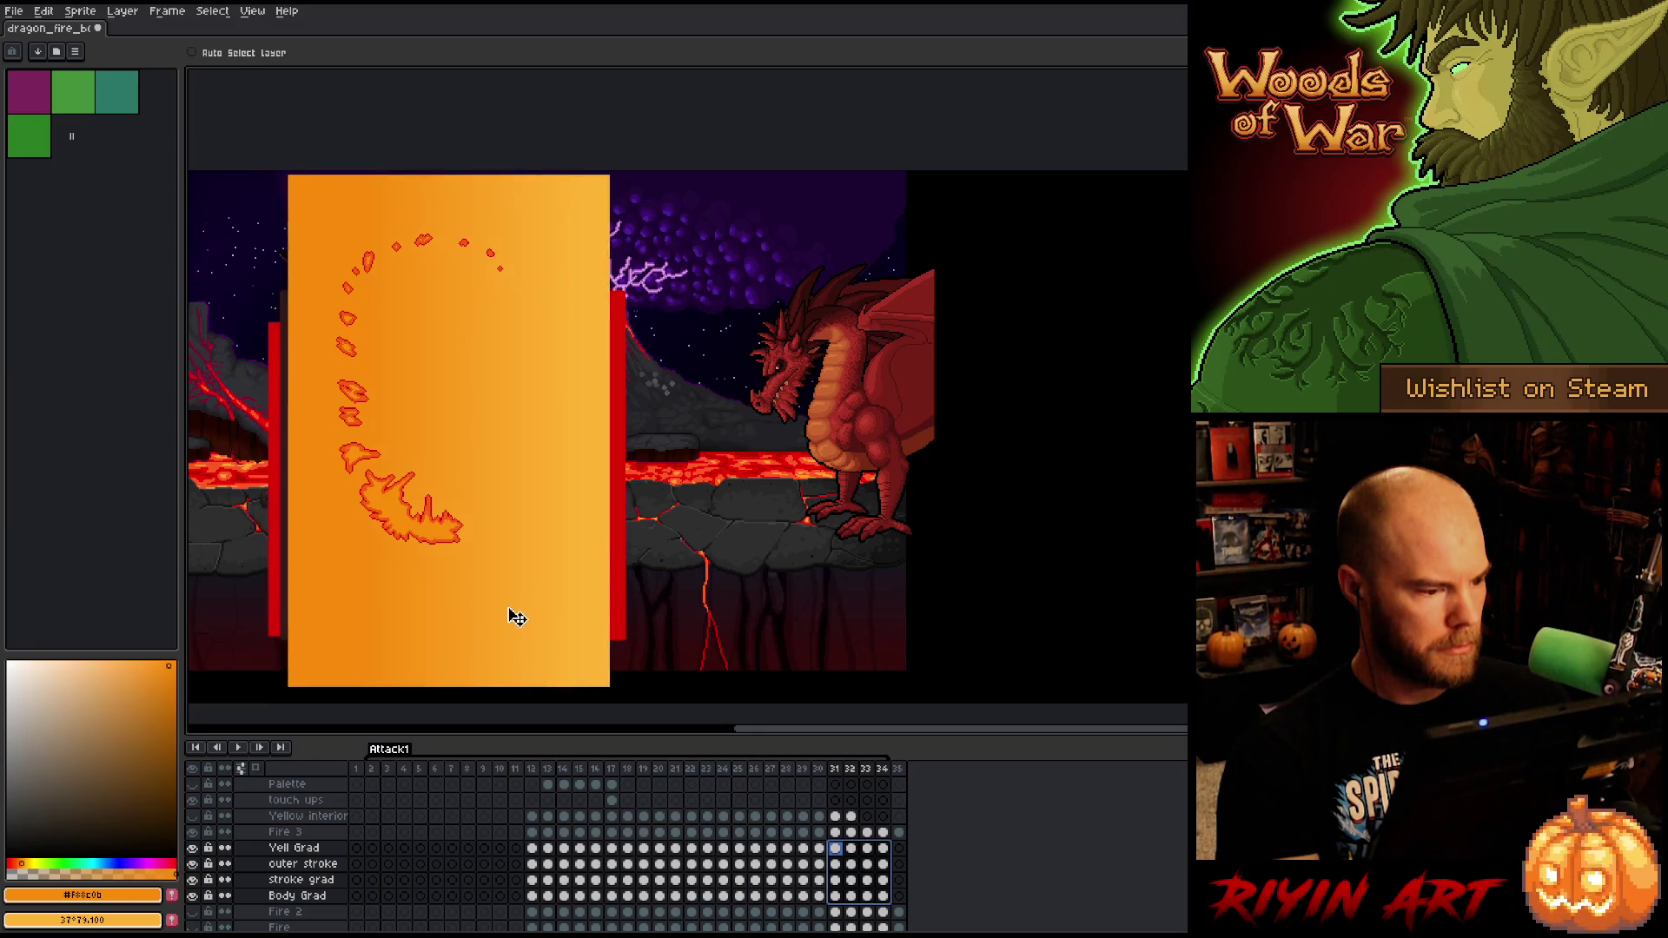
pyautogui.press('Right')
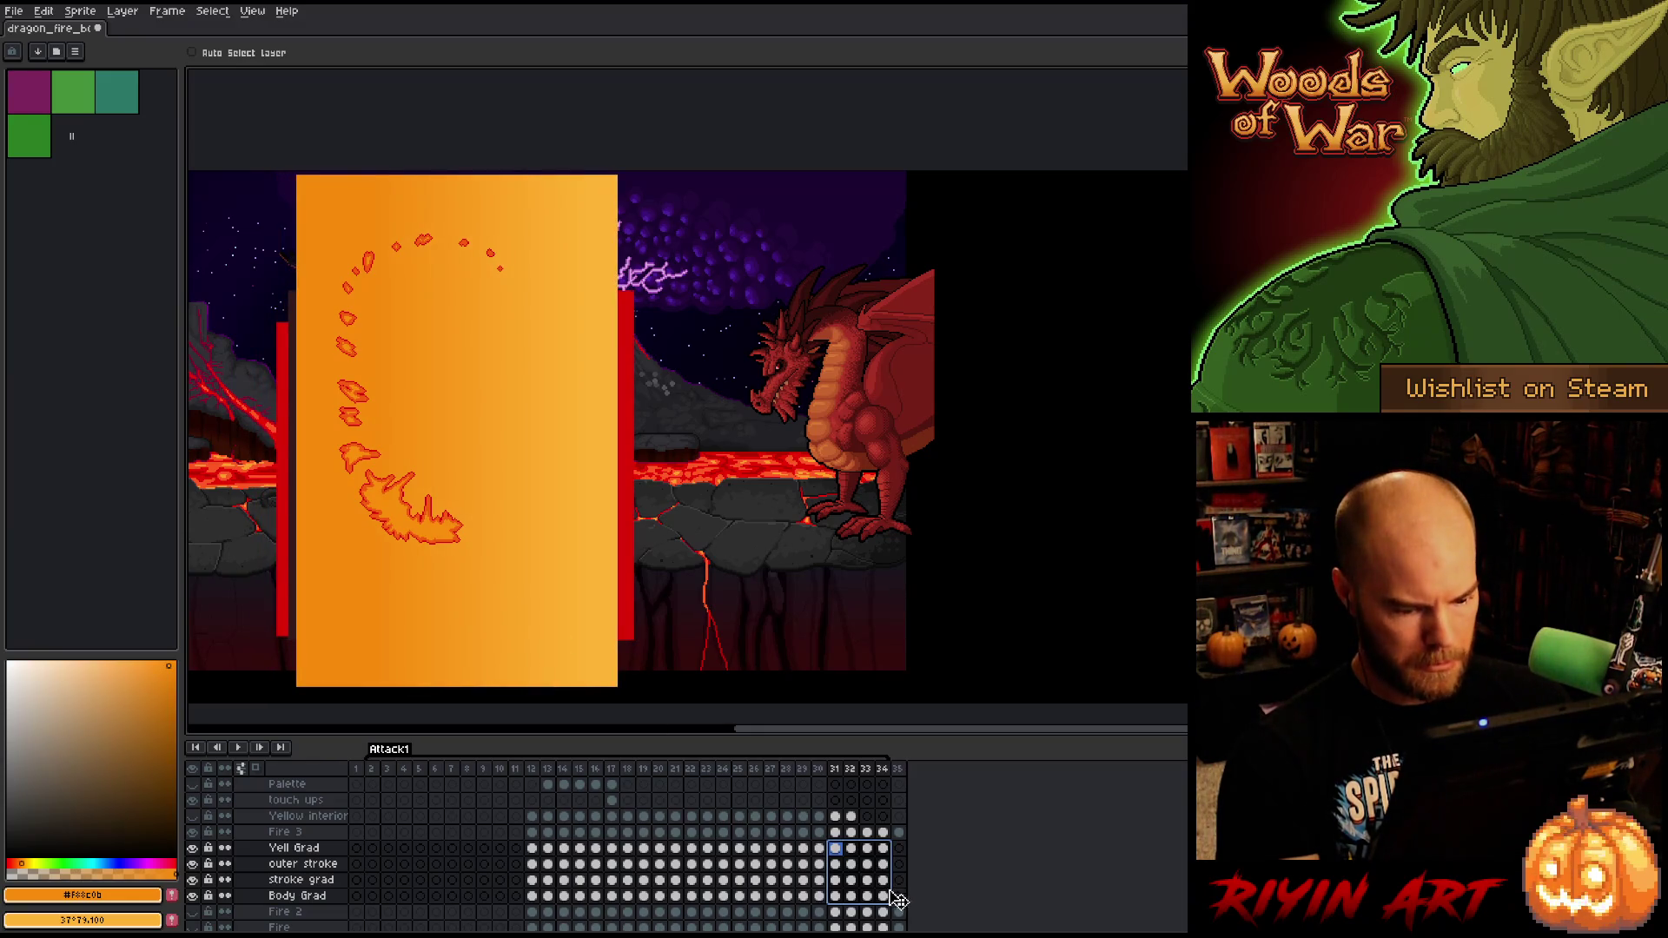
pyautogui.moveTo(885, 901); pyautogui.dragTo(853, 850)
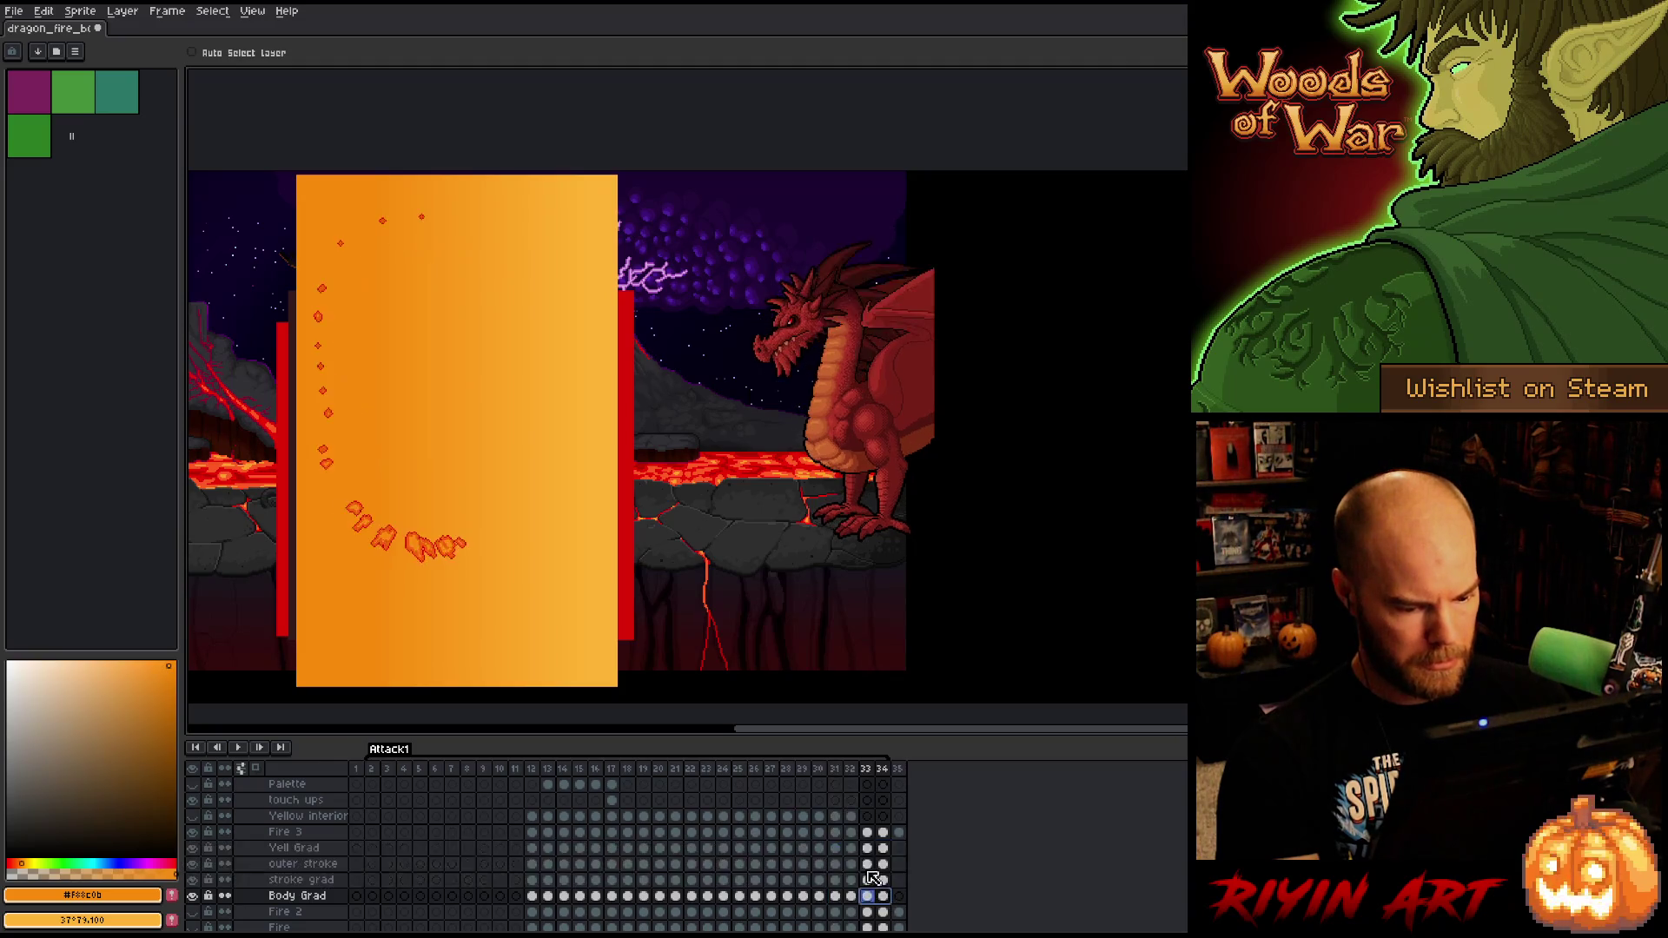
pyautogui.press('Right')
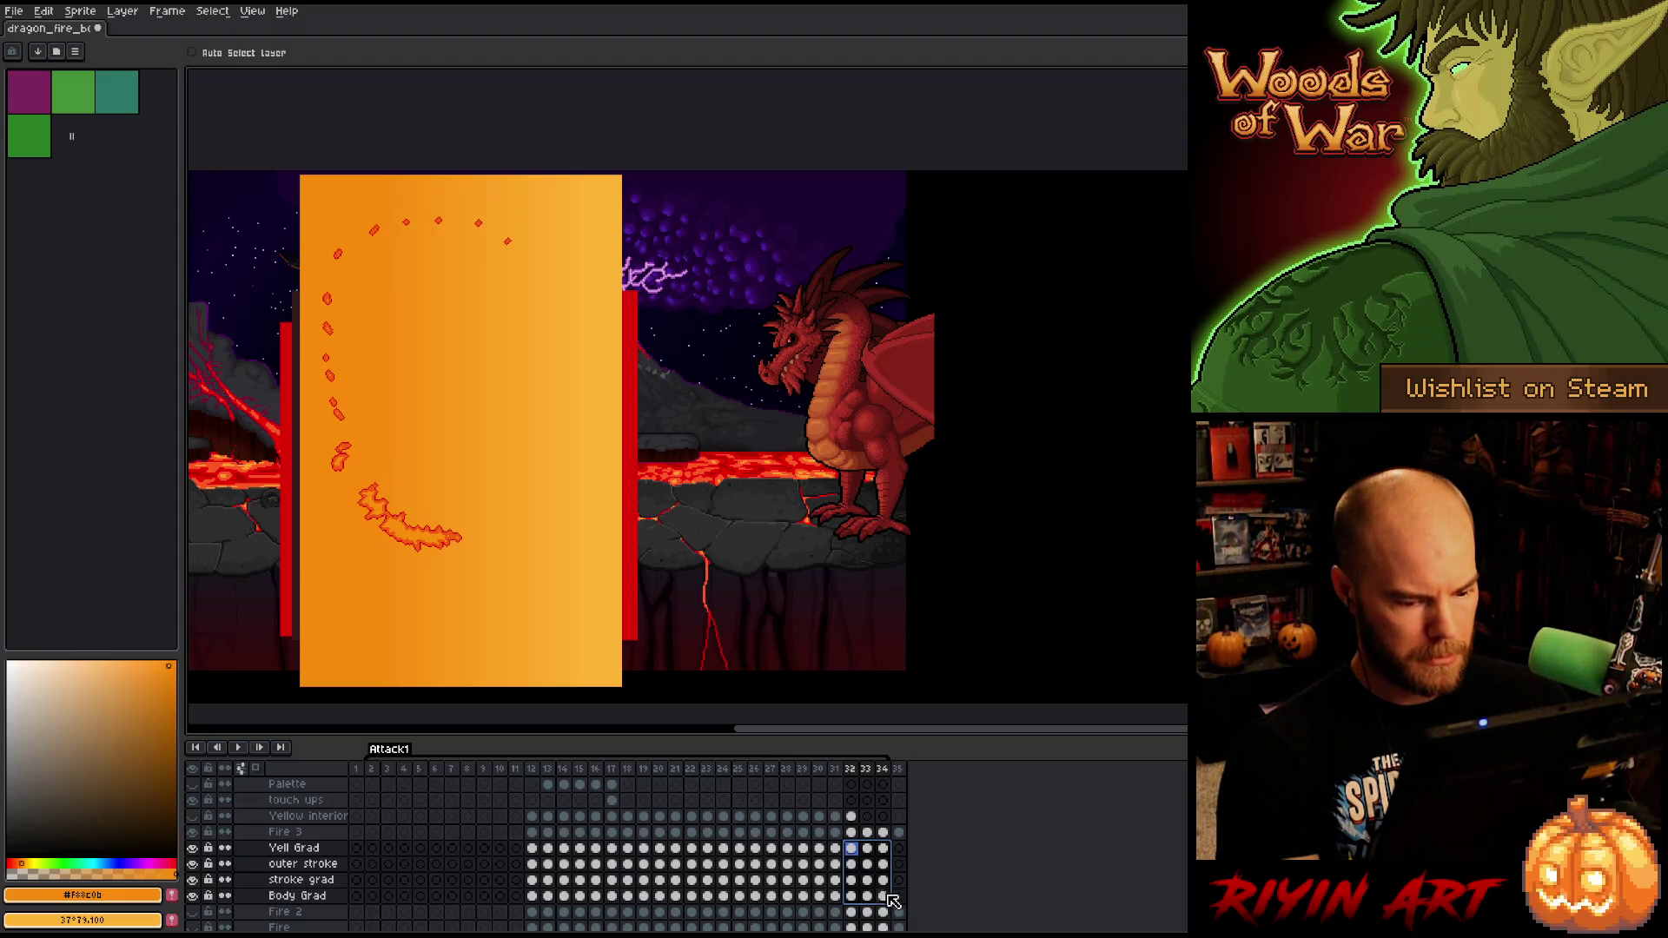
pyautogui.moveTo(882, 896); pyautogui.dragTo(867, 848)
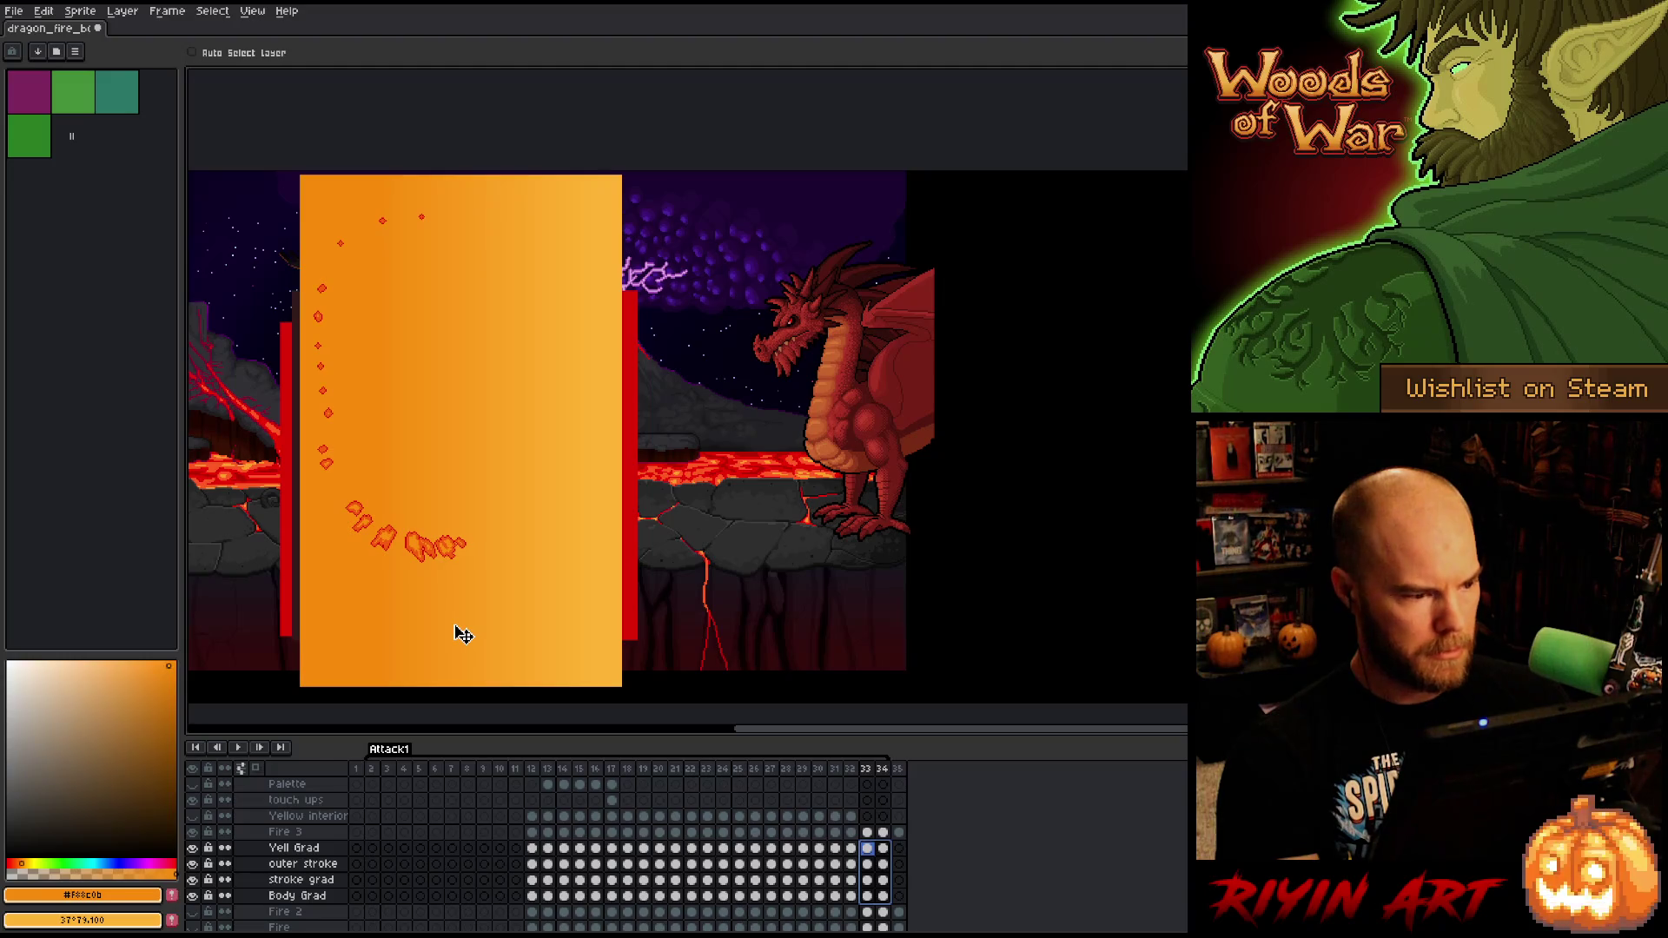
pyautogui.moveTo(456, 625); pyautogui.dragTo(460, 625)
pyautogui.moveTo(883, 898); pyautogui.dragTo(883, 848)
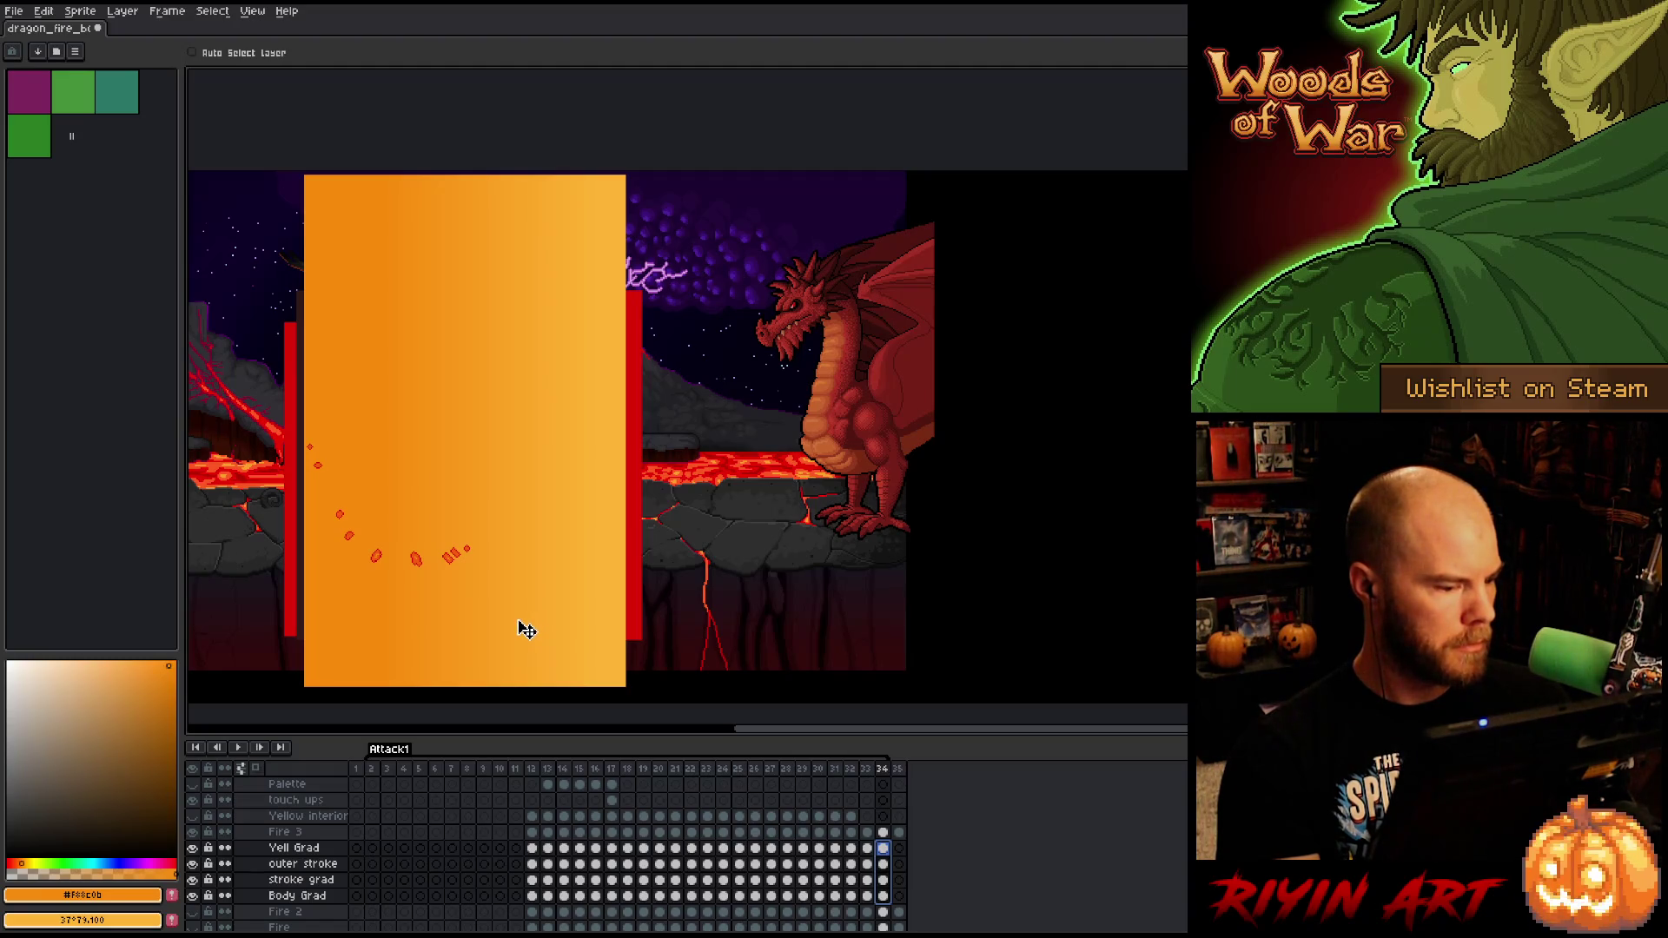
pyautogui.click(538, 774)
pyautogui.press('Return')
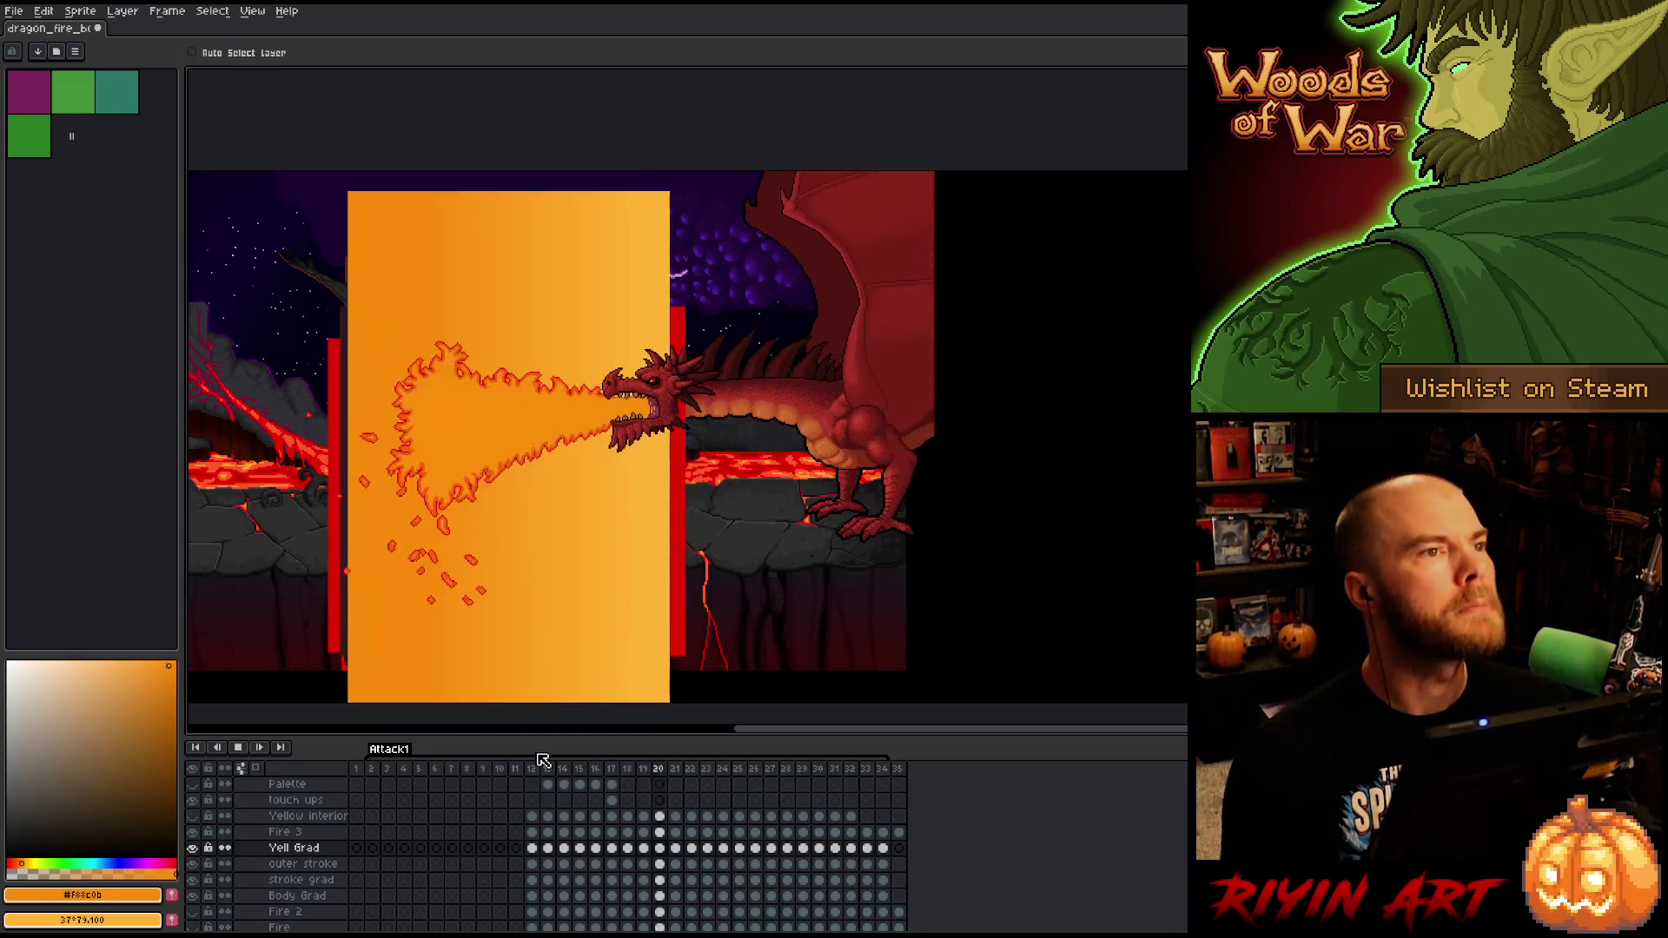
# - Stop playback and, on frame 12, move Yell Grad above the Yellow interior layer
pyautogui.press('Return')
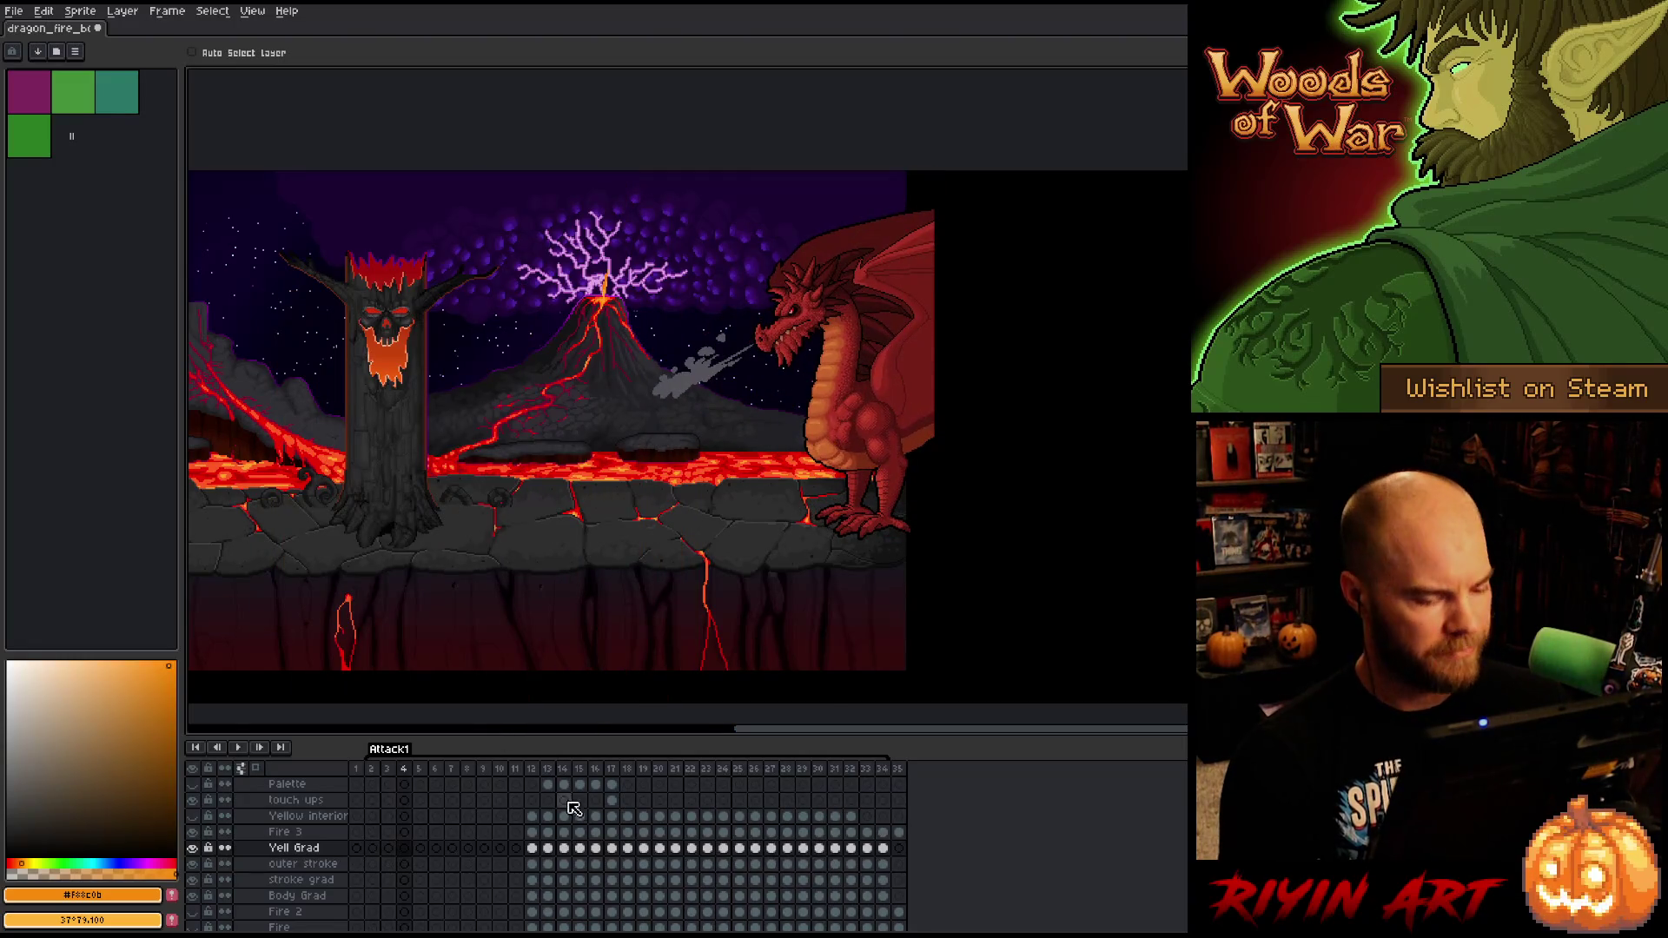
pyautogui.click(538, 773)
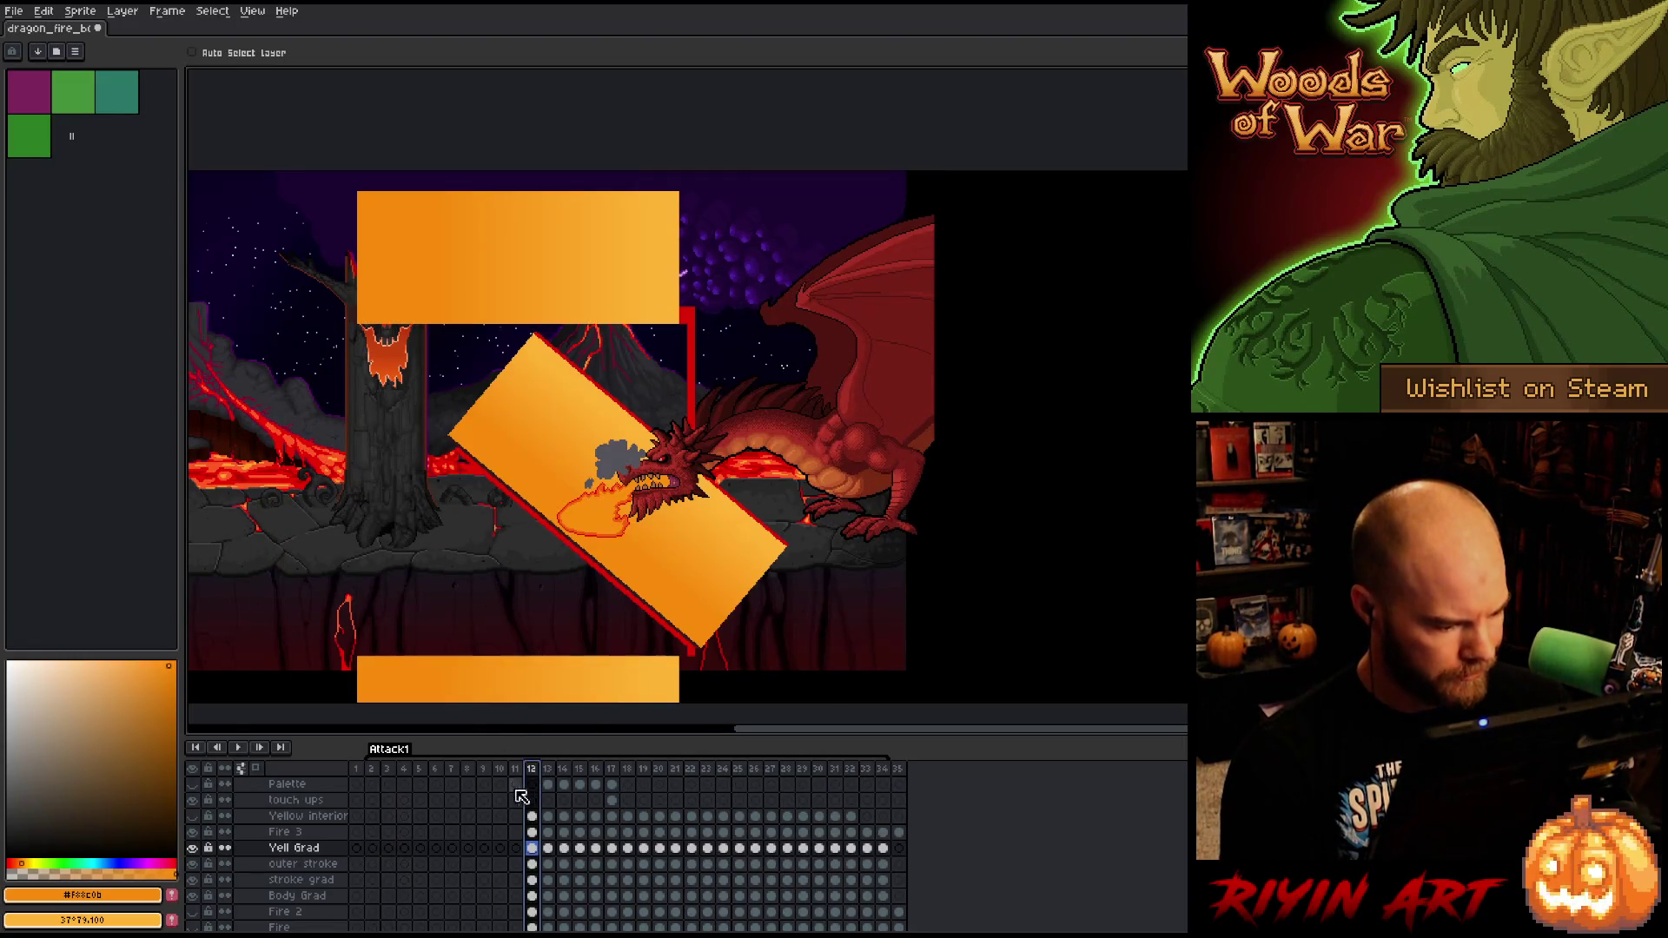
pyautogui.click(308, 891)
pyautogui.moveTo(311, 888); pyautogui.dragTo(305, 815)
pyautogui.click(305, 836)
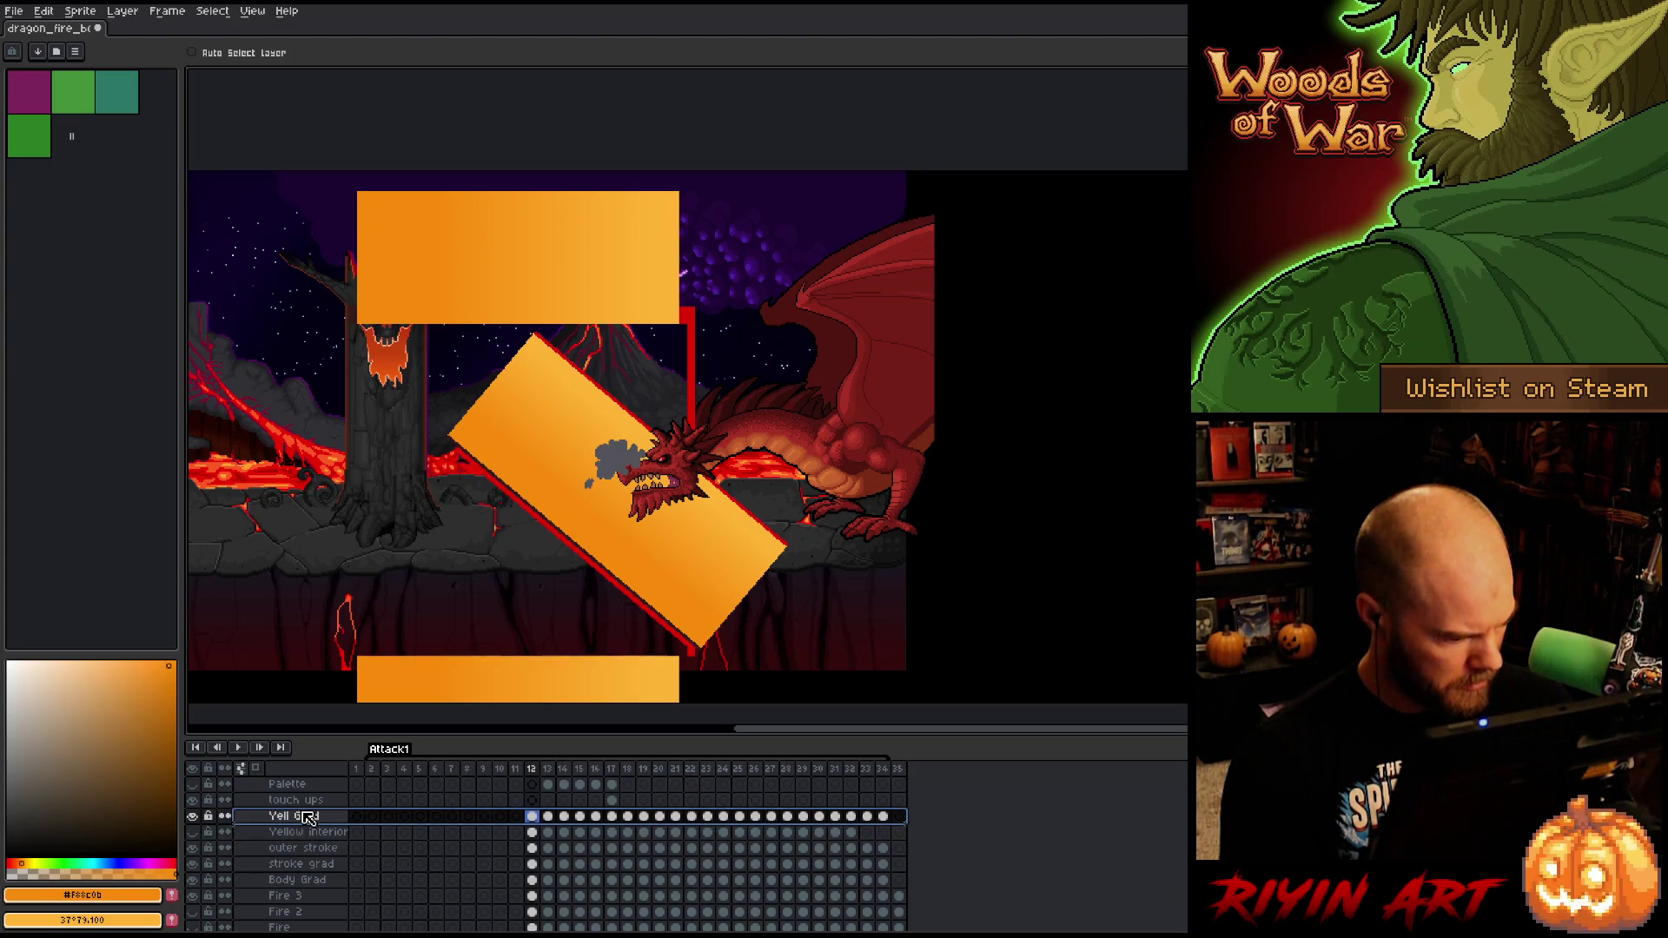
# - Hide Yell Grad, outer stroke and stroke grad, and move Body Grad beneath Fire 3
pyautogui.click(193, 815)
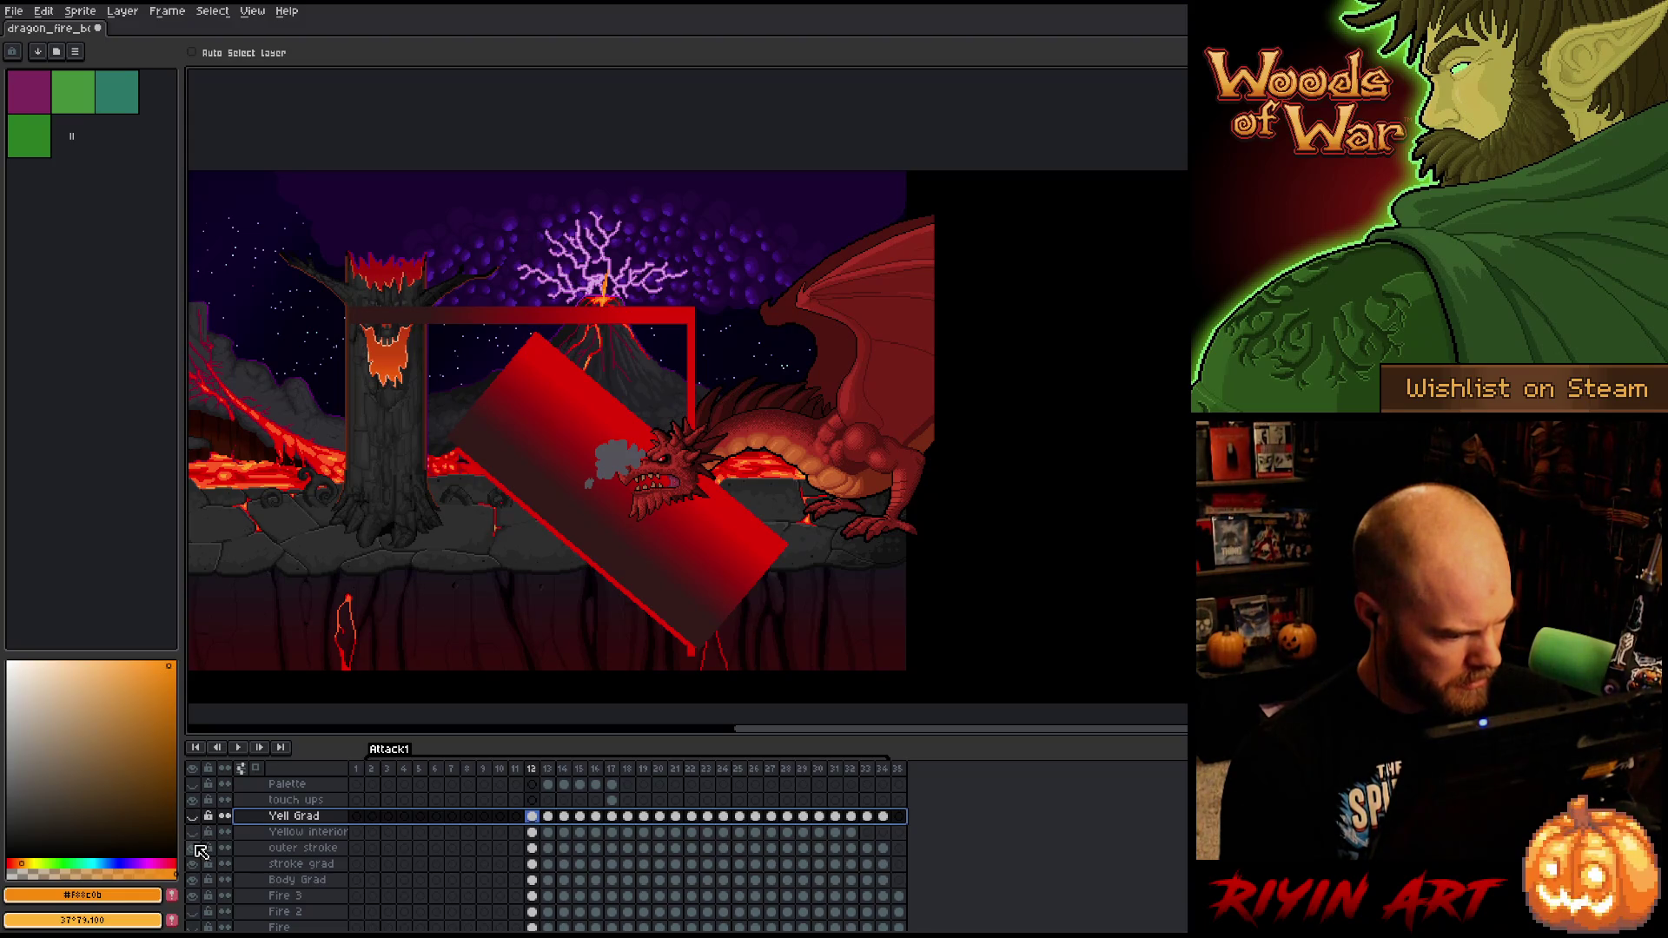
pyautogui.click(194, 848)
pyautogui.click(195, 863)
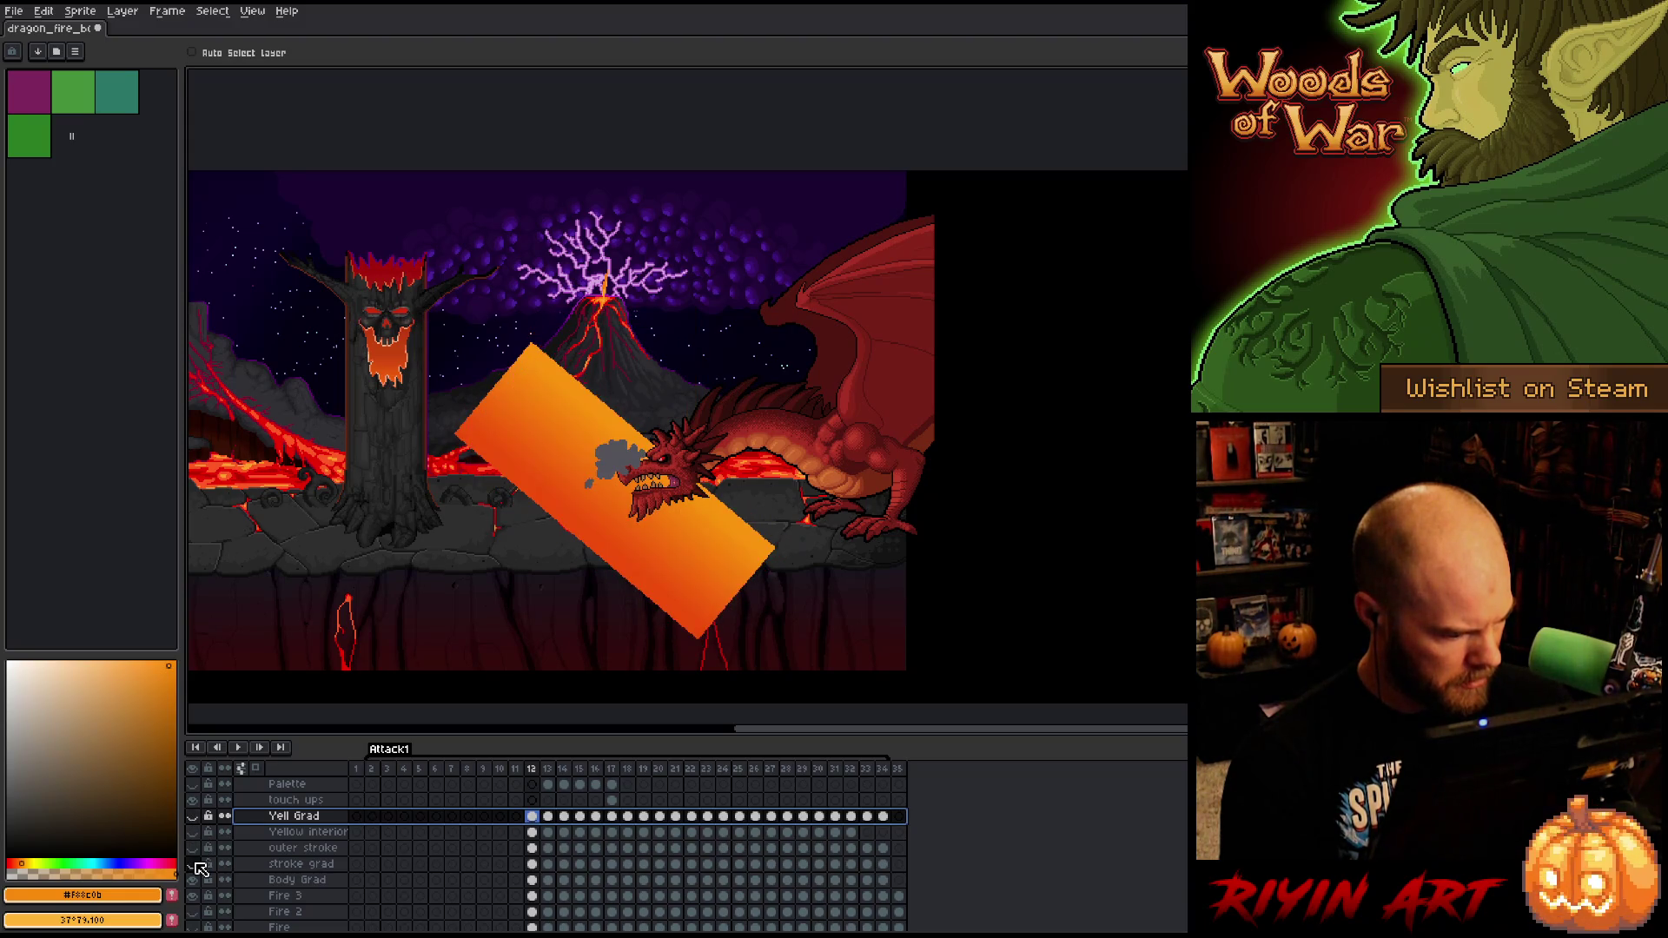
pyautogui.click(300, 880)
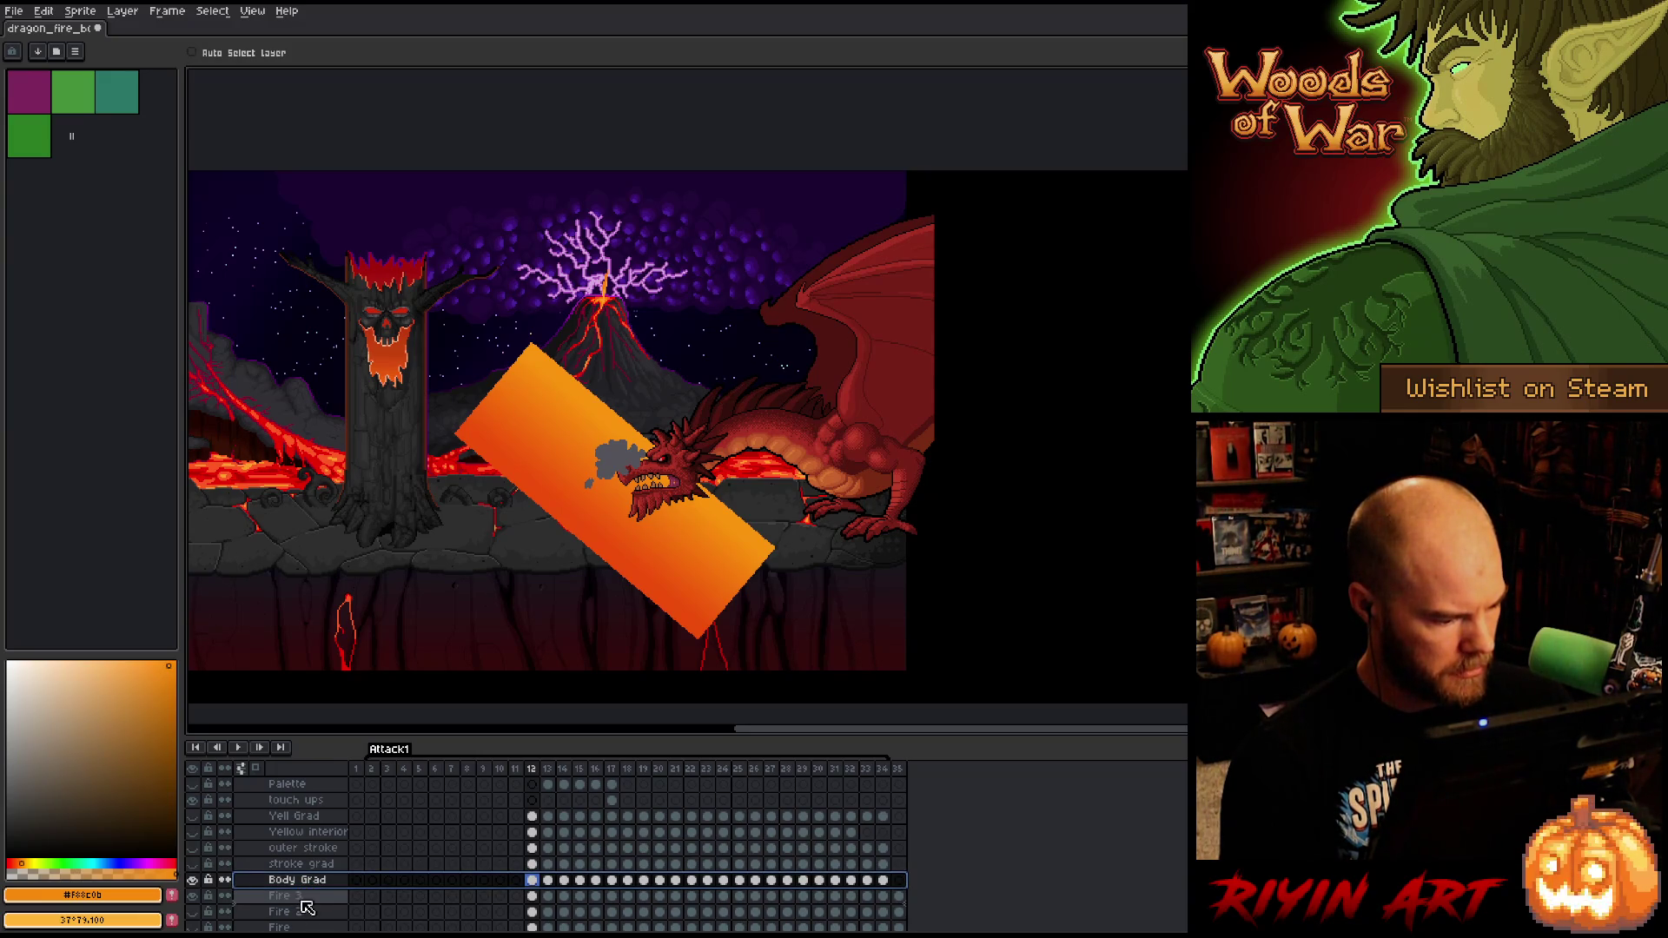
pyautogui.moveTo(307, 907); pyautogui.dragTo(306, 907)
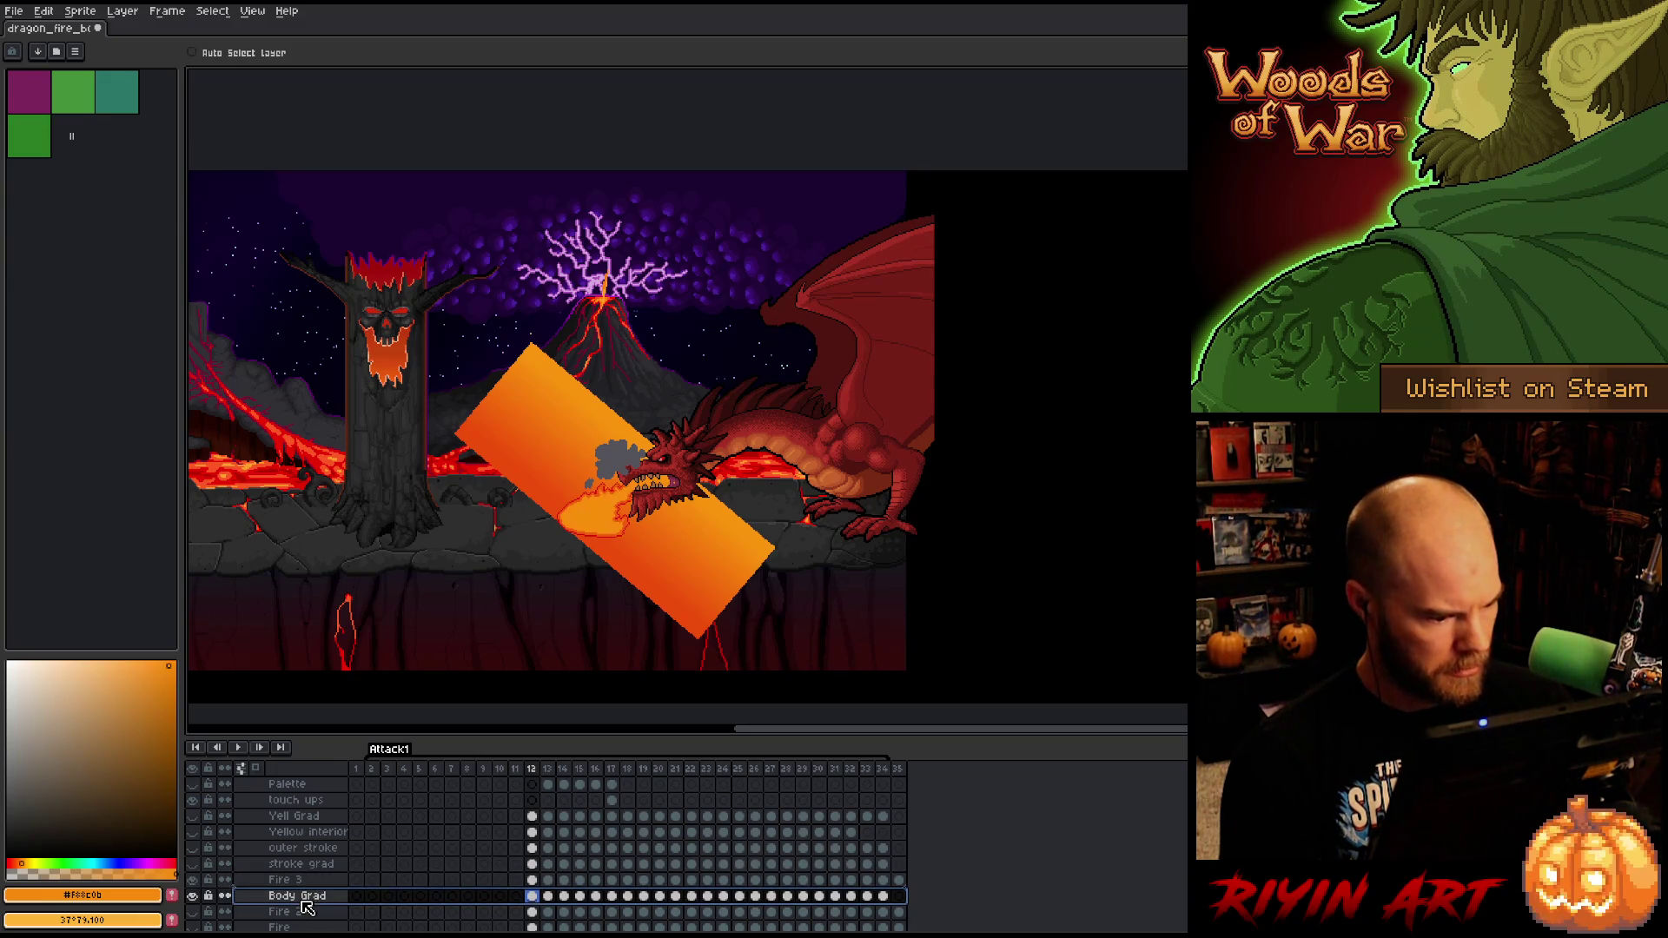
pyautogui.click(538, 772)
# - Go to frame 13 and pick an orange from the flame with the eyedropper
pyautogui.scroll(4, 573, 547)
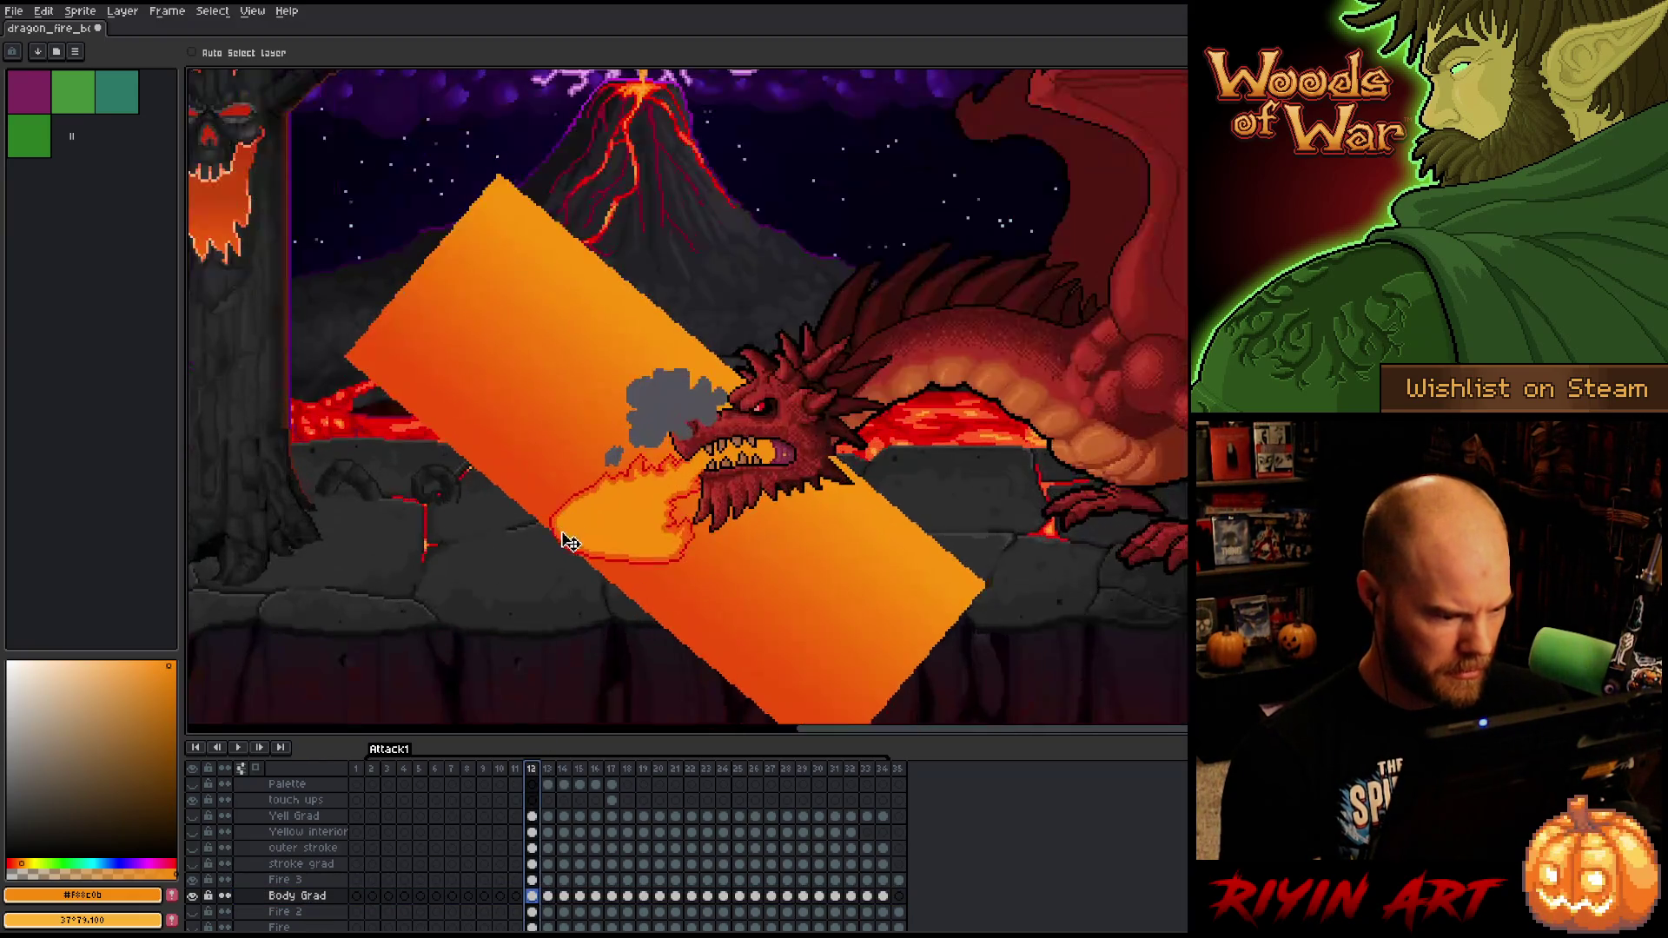
pyautogui.scroll(-4, 587, 569)
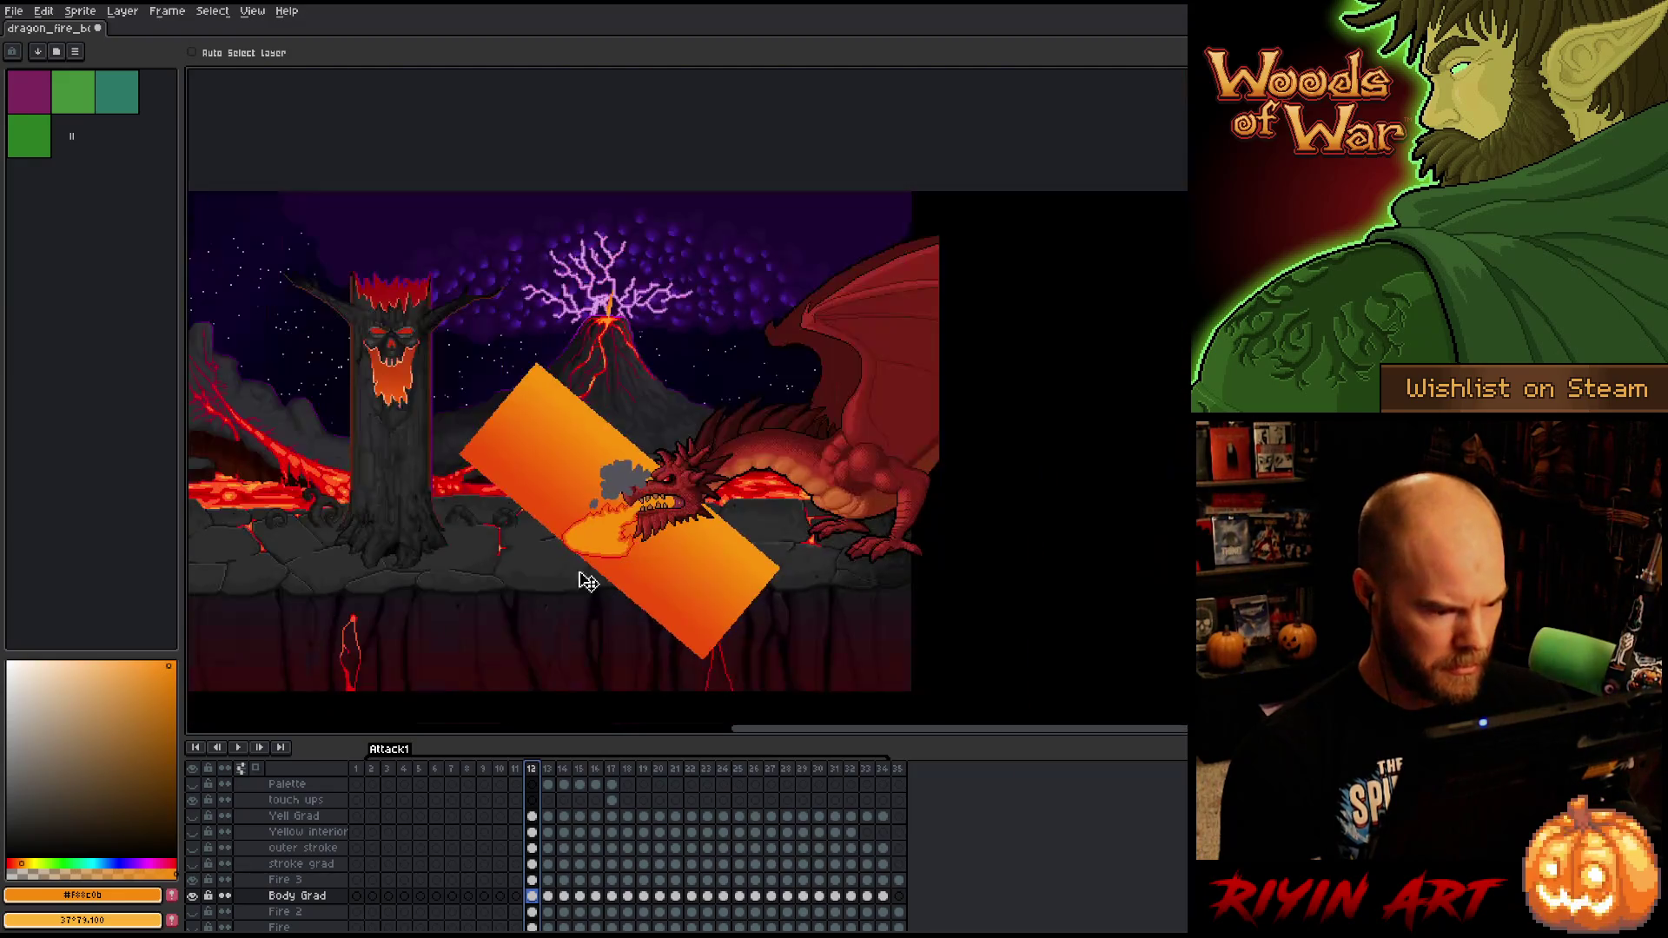
pyautogui.press('Right')
pyautogui.scroll(3, 499, 556)
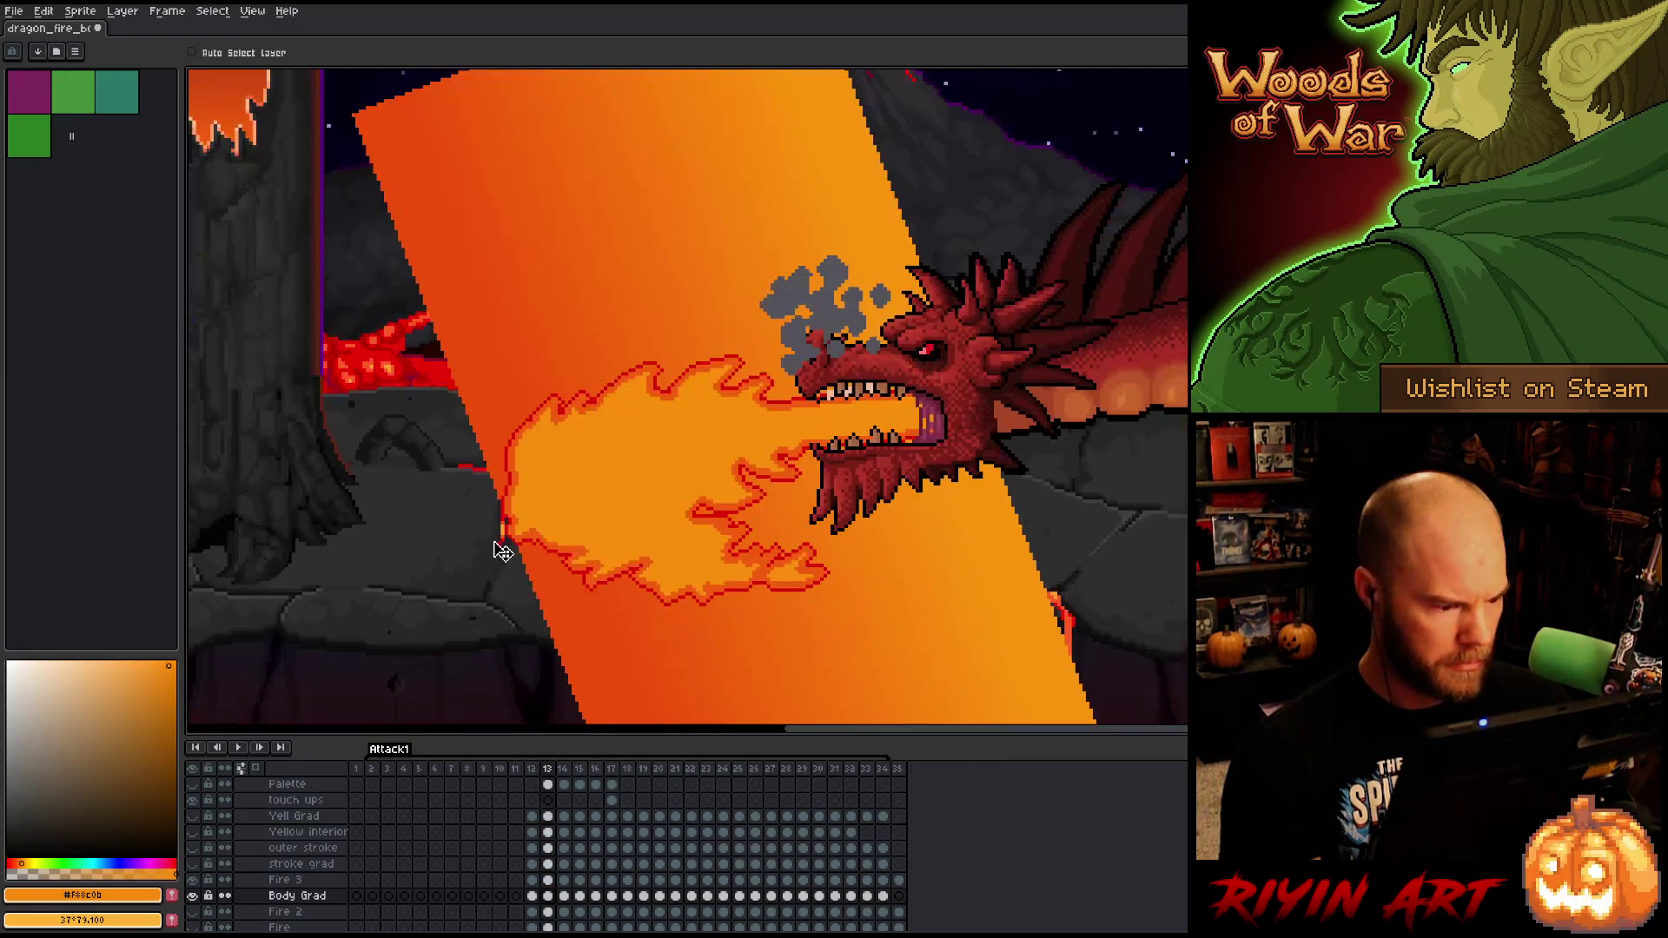
pyautogui.scroll(-4, 508, 560)
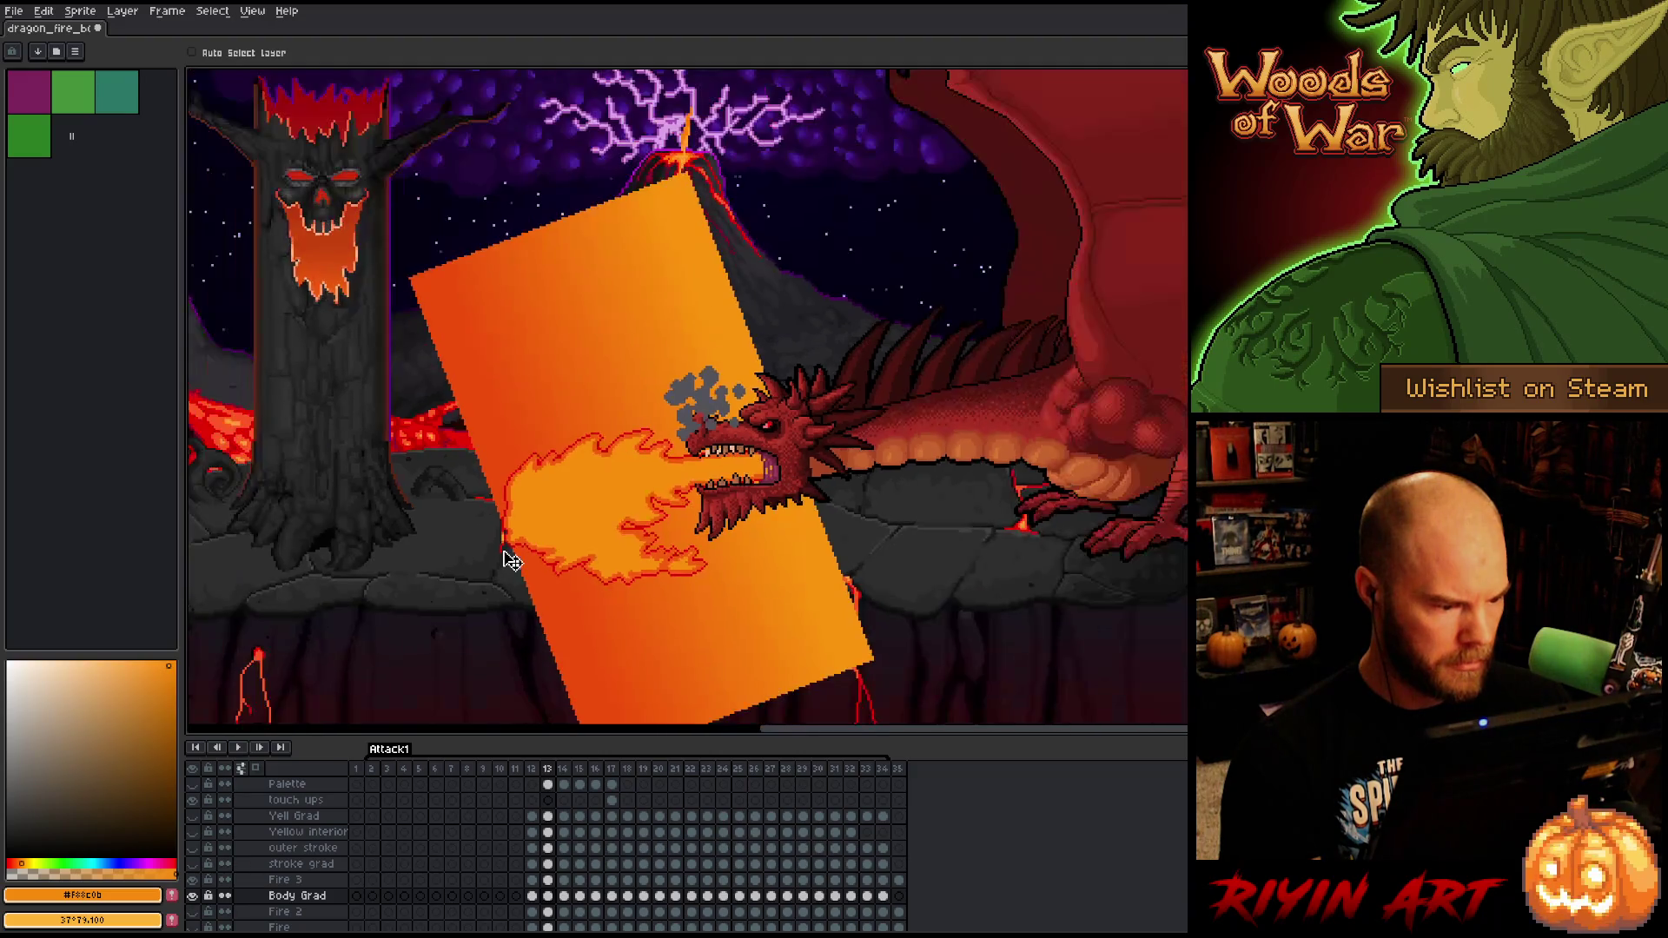
pyautogui.scroll(2, 526, 604)
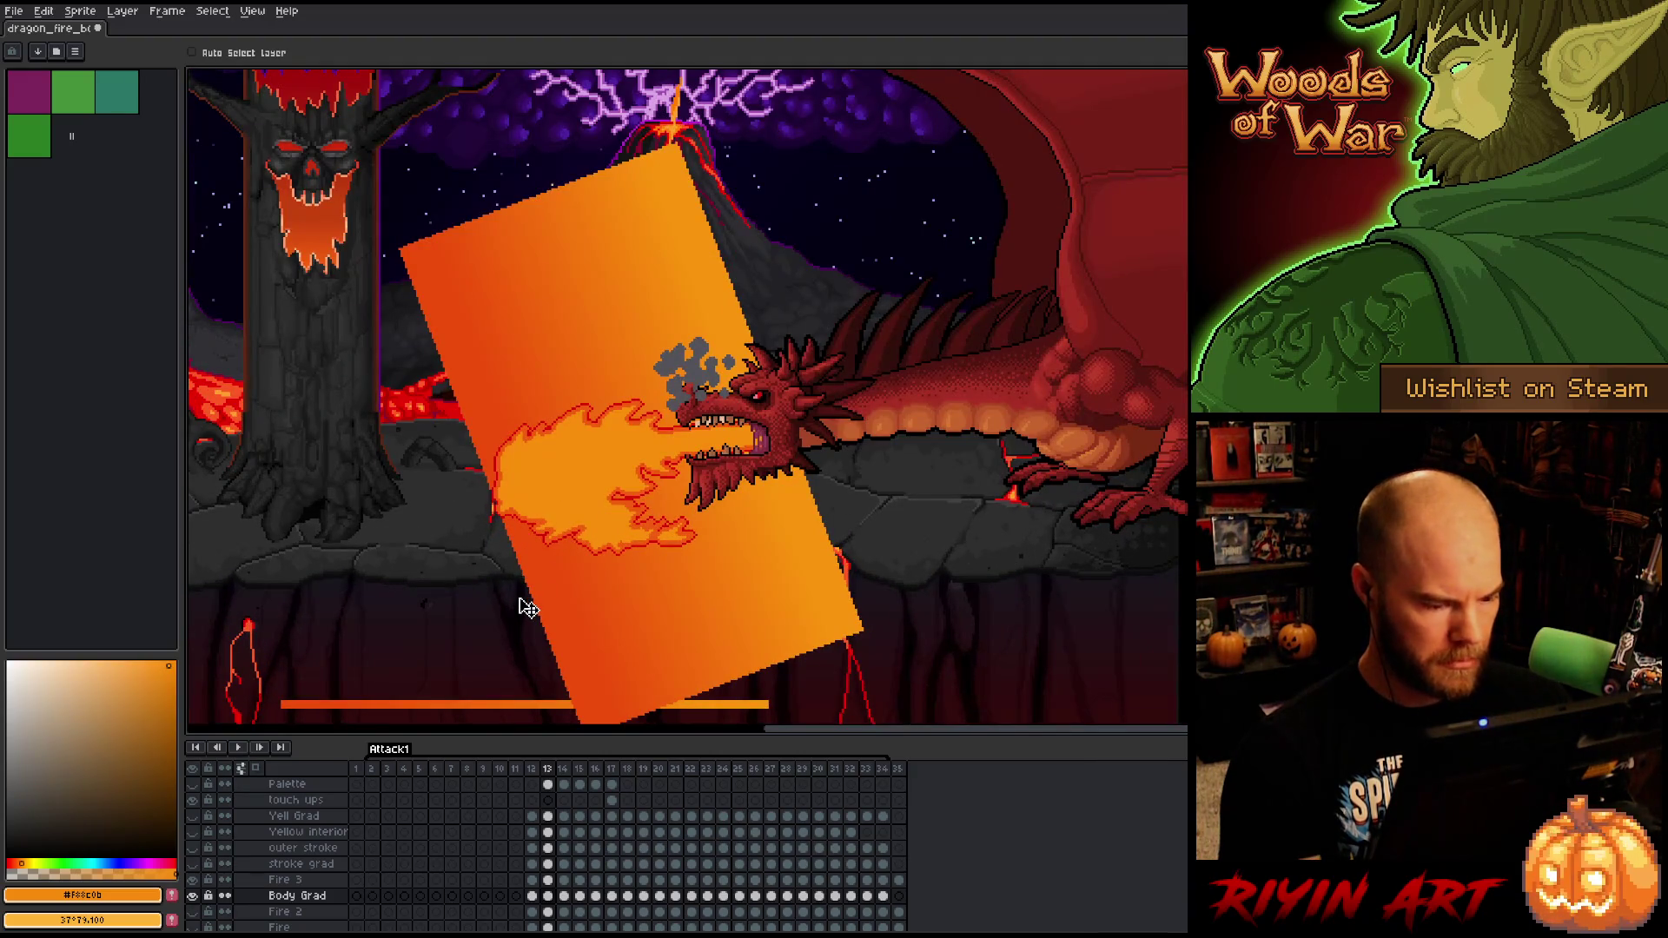
pyautogui.scroll(-1, 530, 600)
pyautogui.press('i')
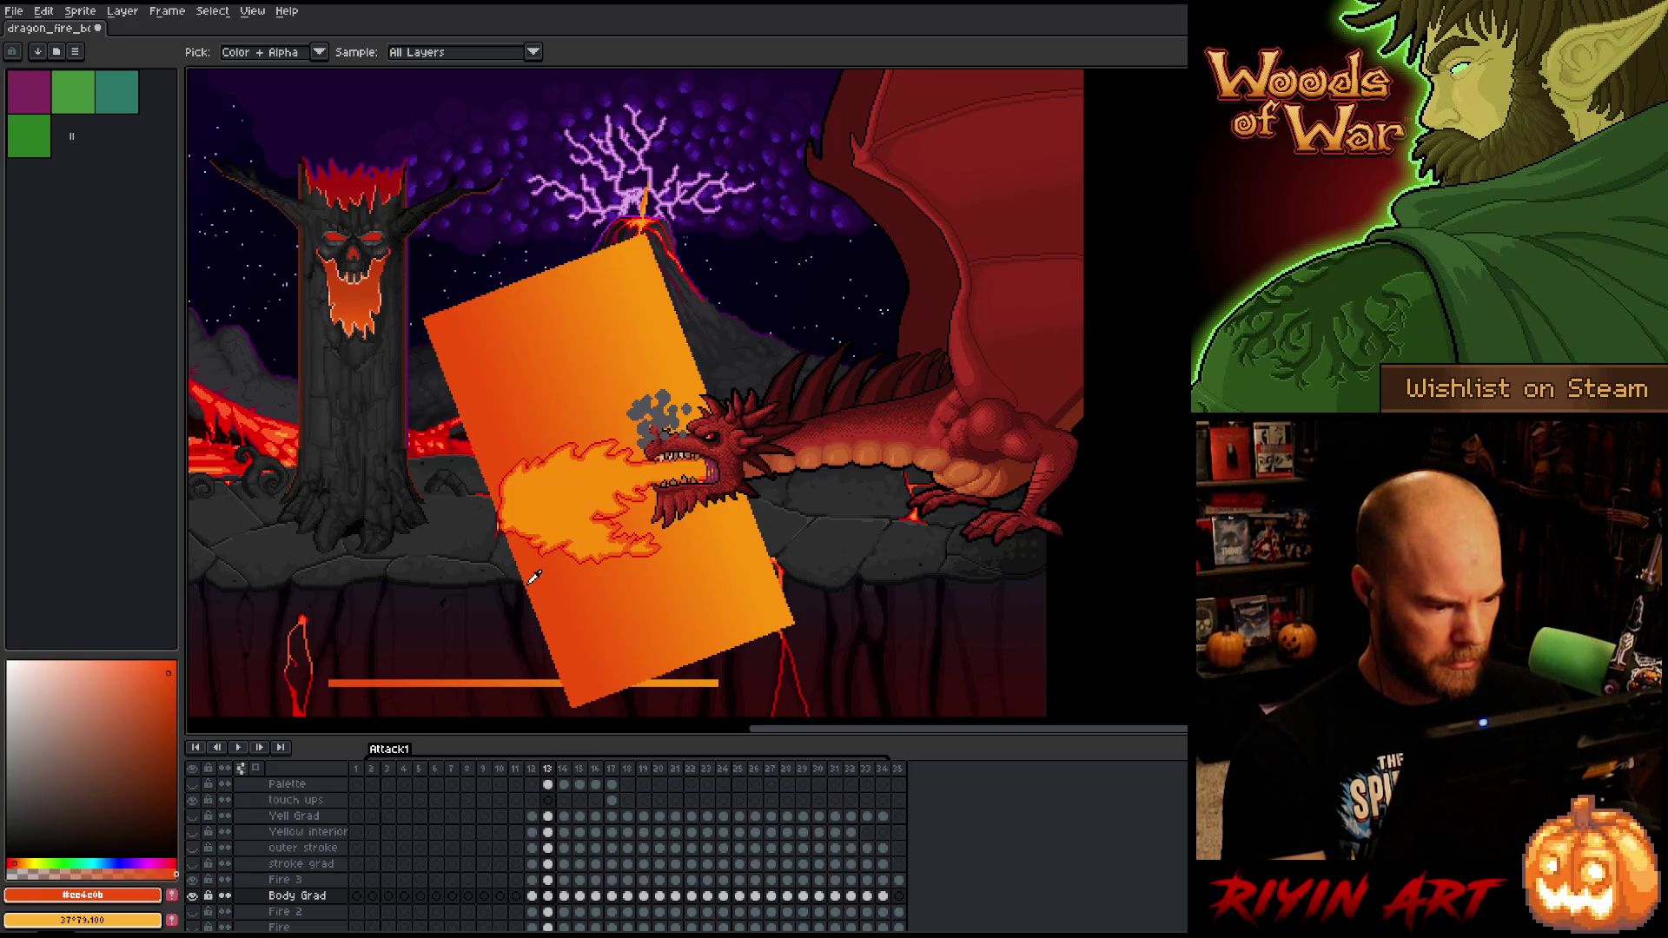
# - Flood-fill the empty background orange with the Paint Bucket on frames 13 through 18
pyautogui.press('g')
pyautogui.click(483, 589)
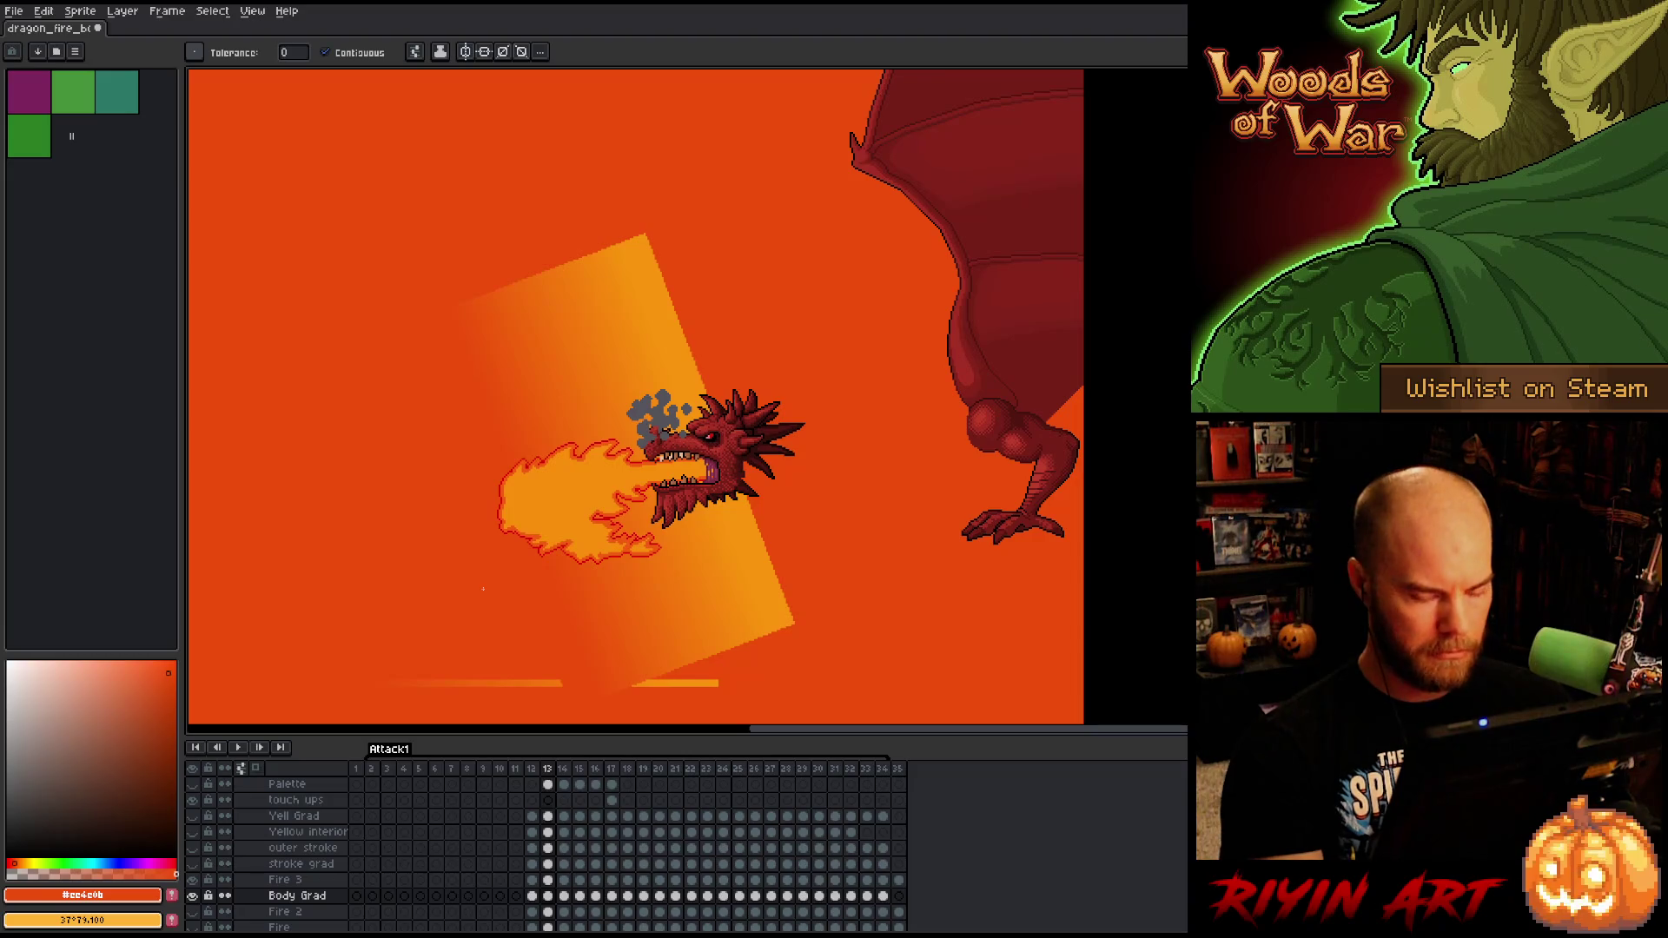
pyautogui.press('Right')
pyautogui.click(320, 556)
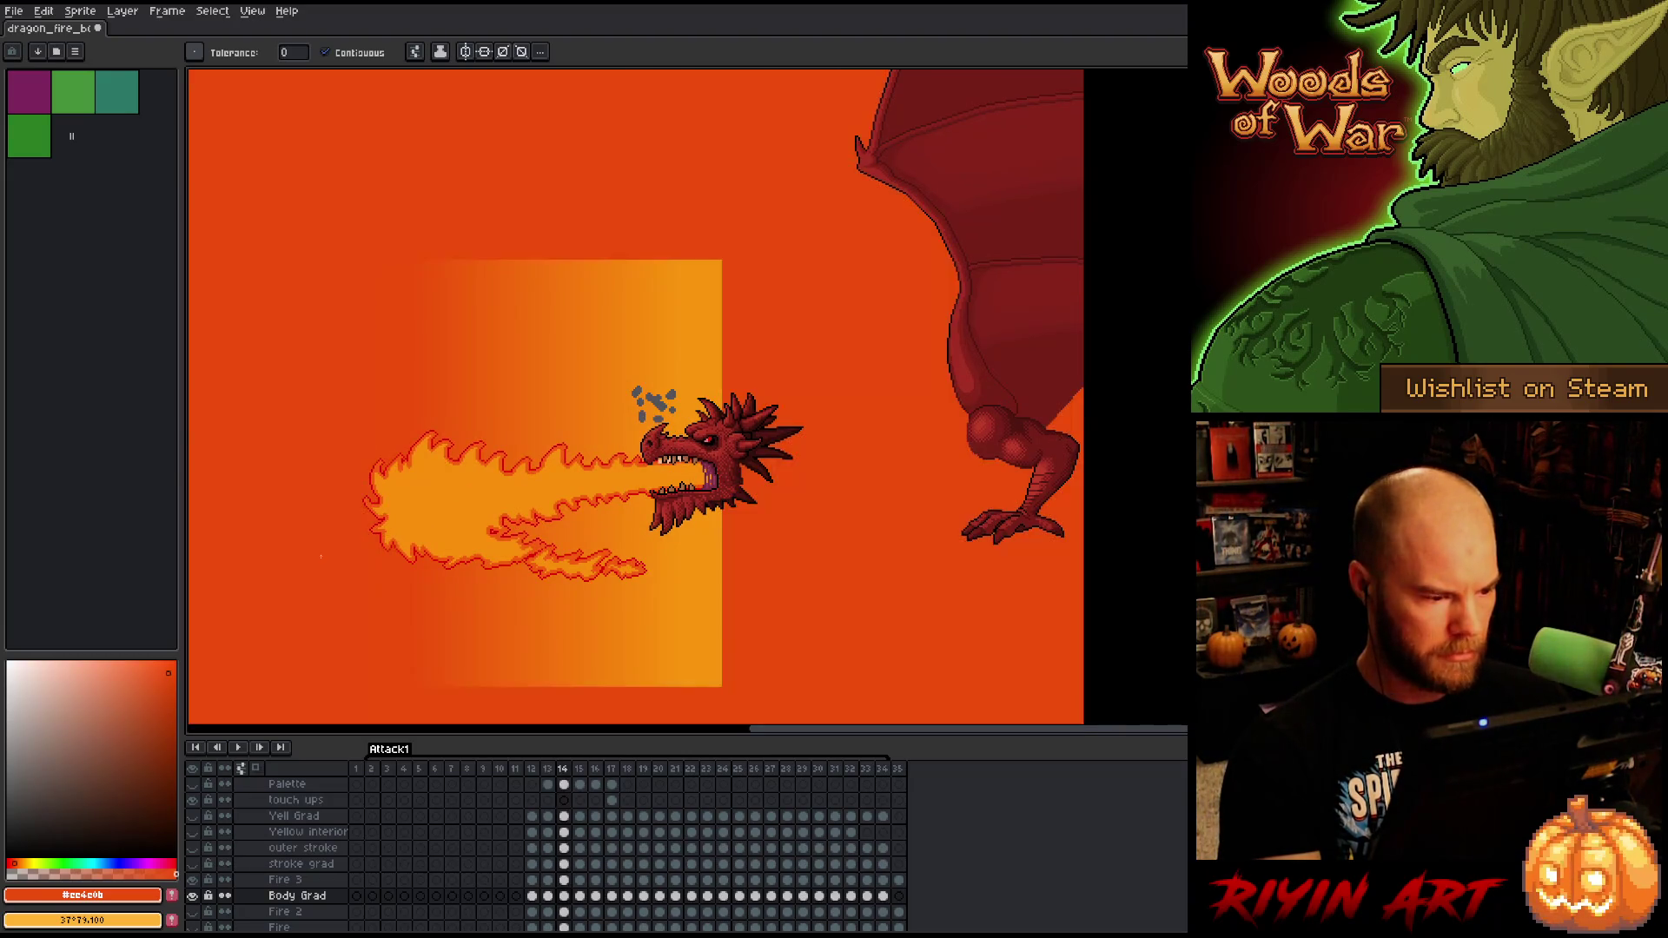
pyautogui.press('Right')
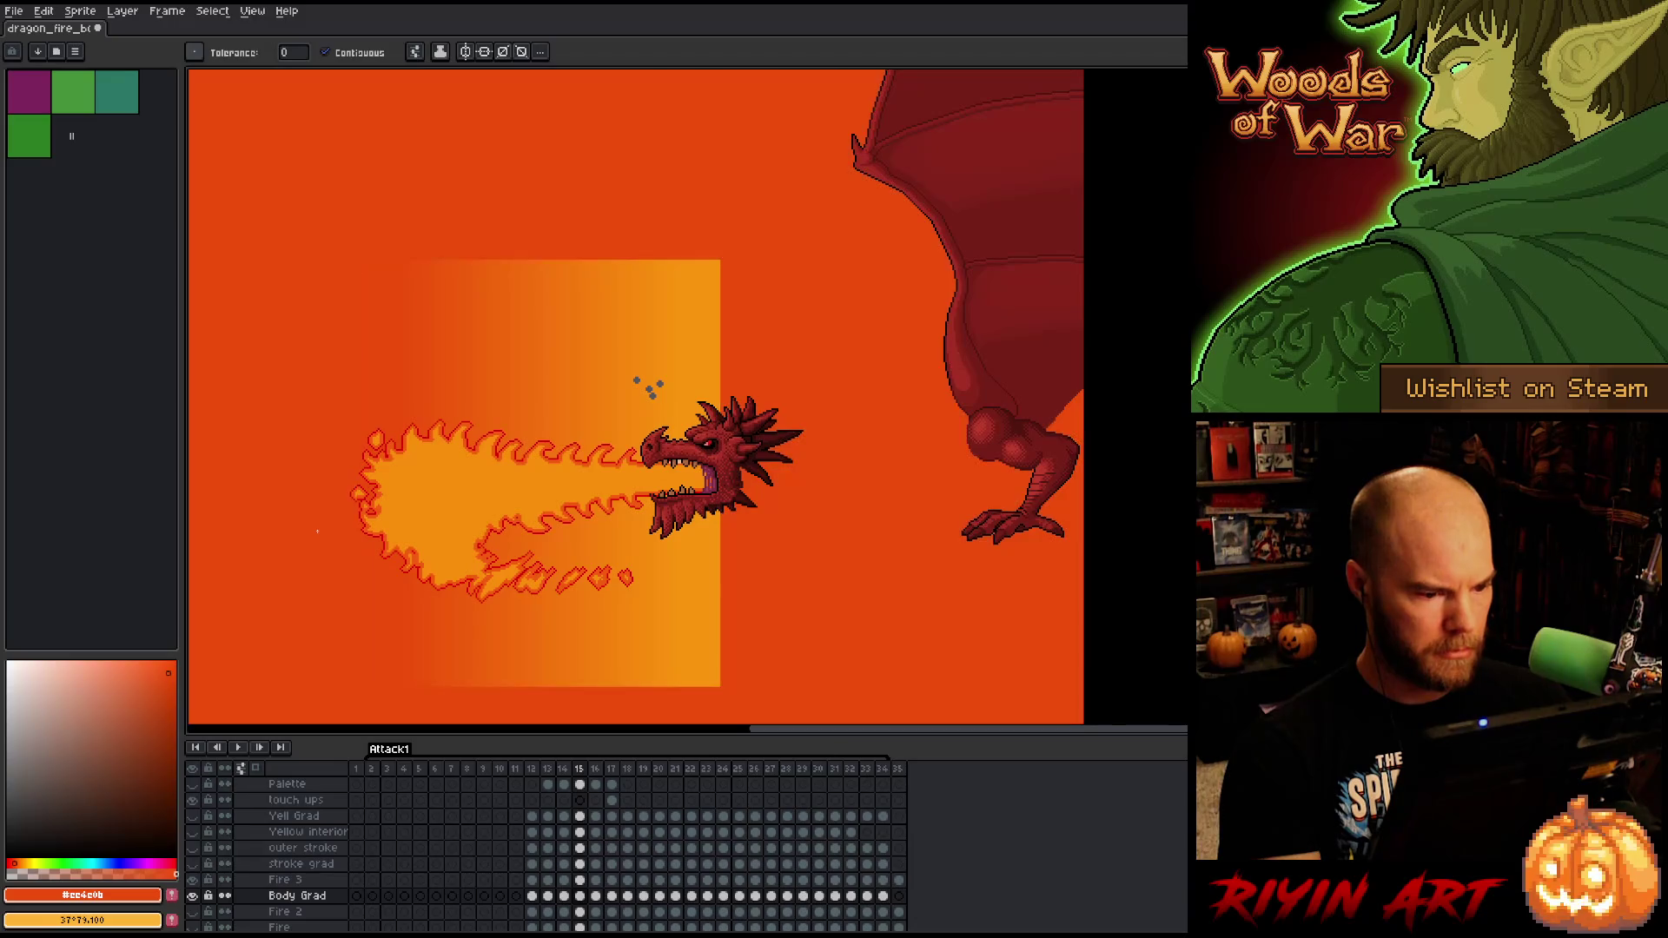
pyautogui.click(646, 382)
pyautogui.press('Right')
pyautogui.click(645, 370)
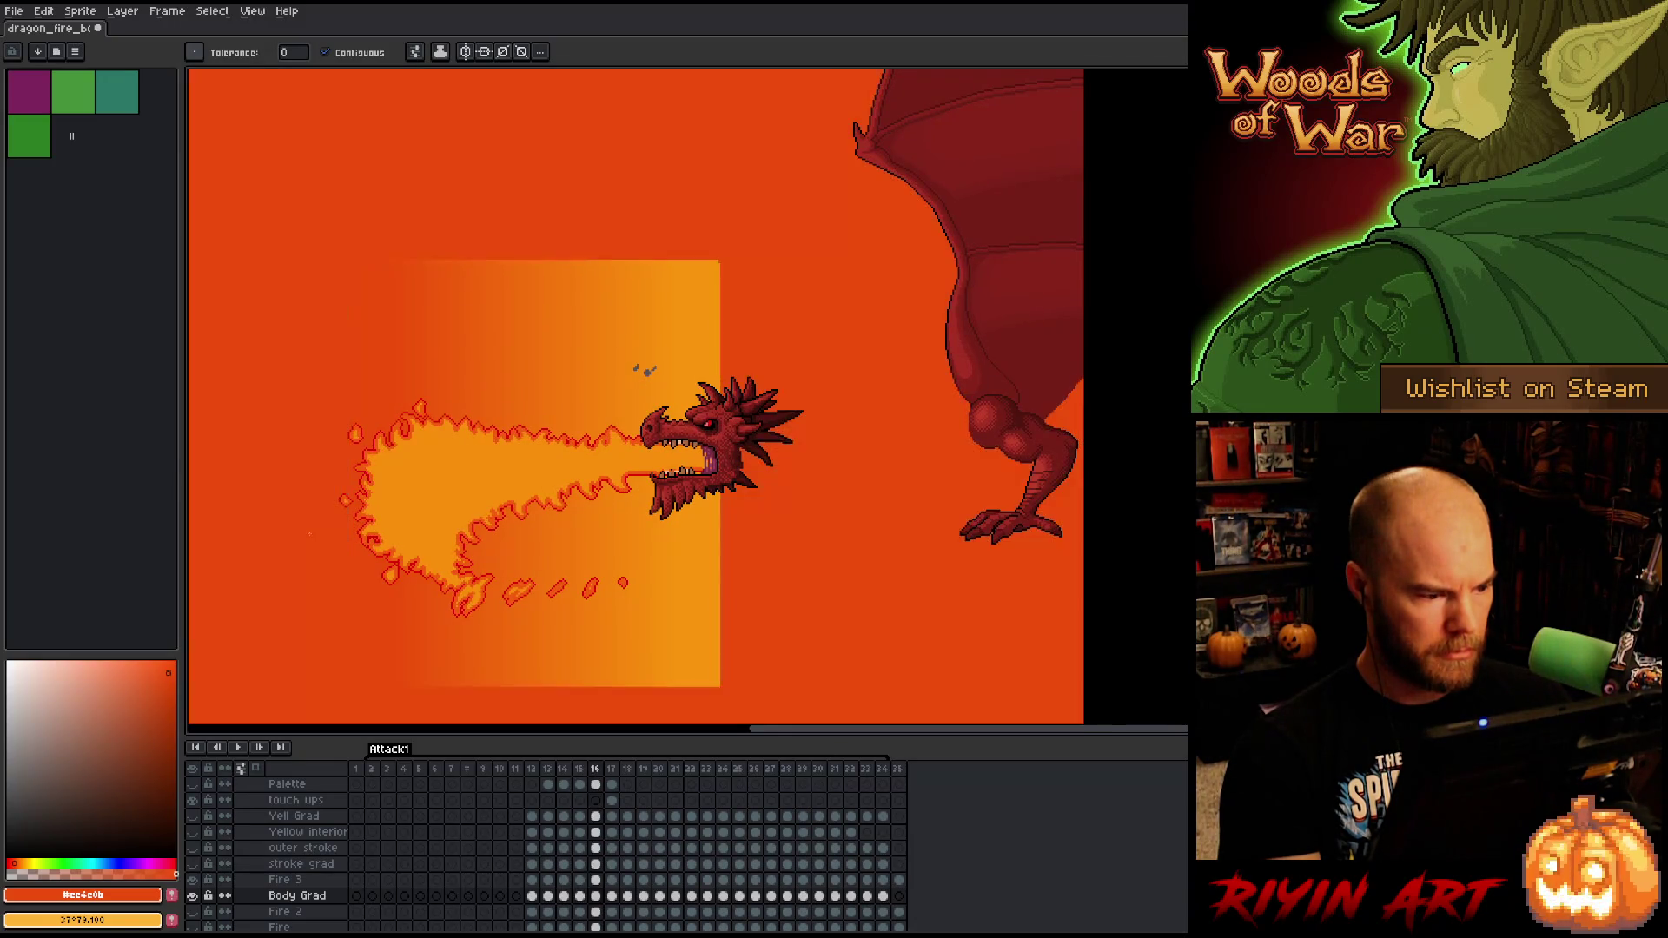
pyautogui.press('Right')
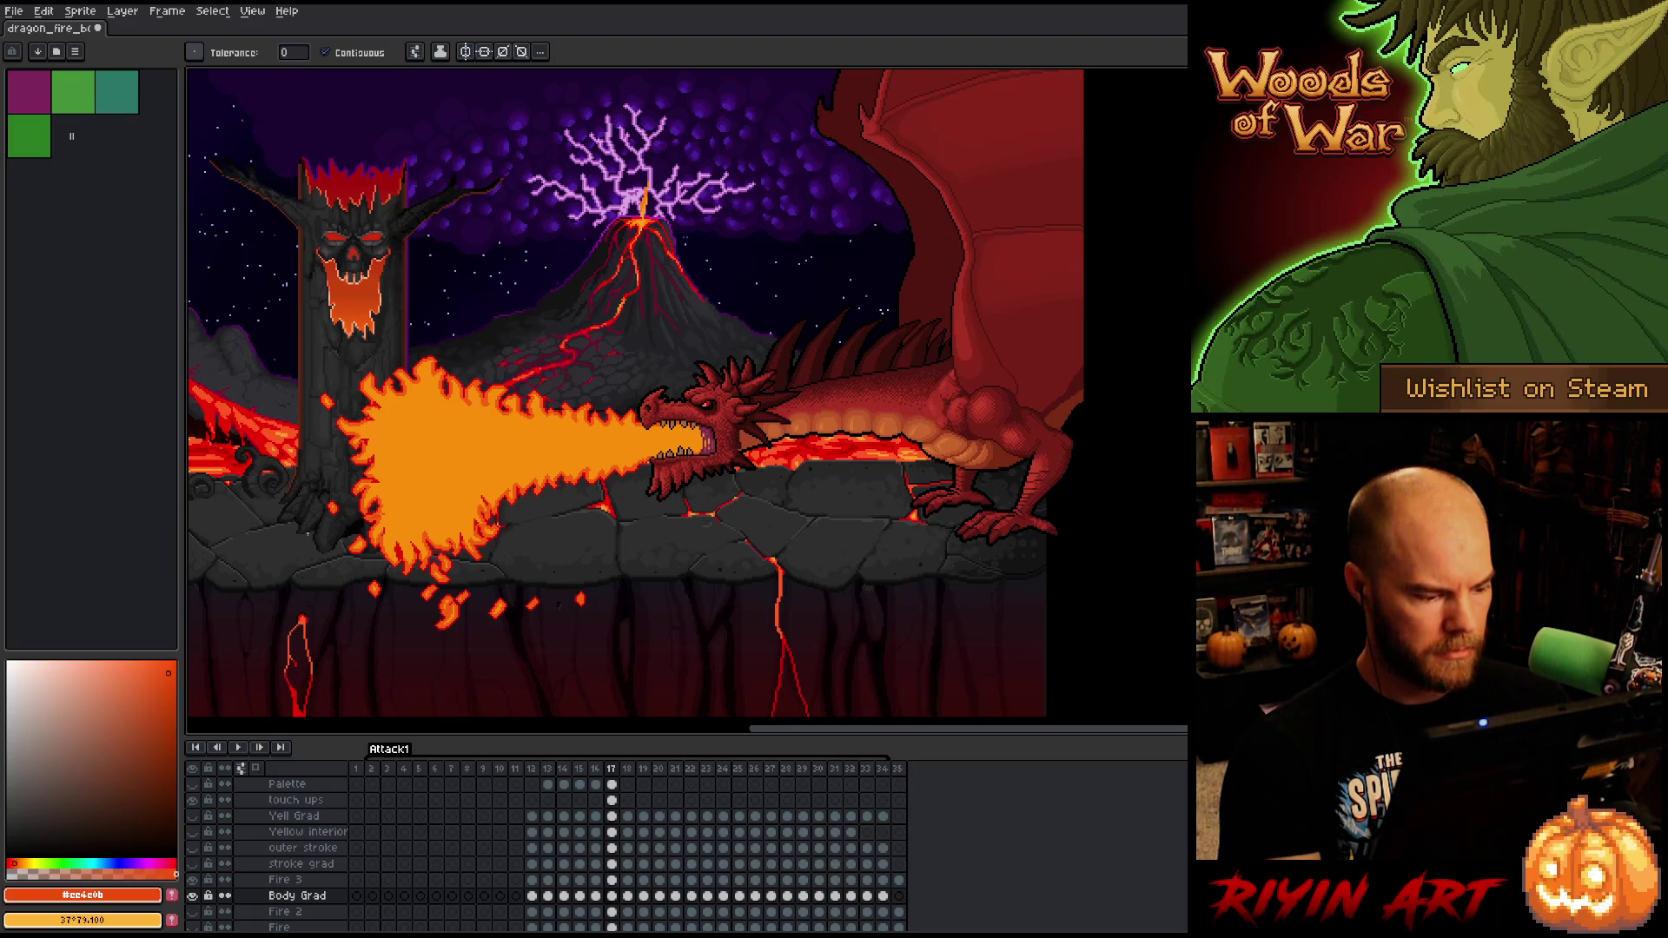
pyautogui.press('Right')
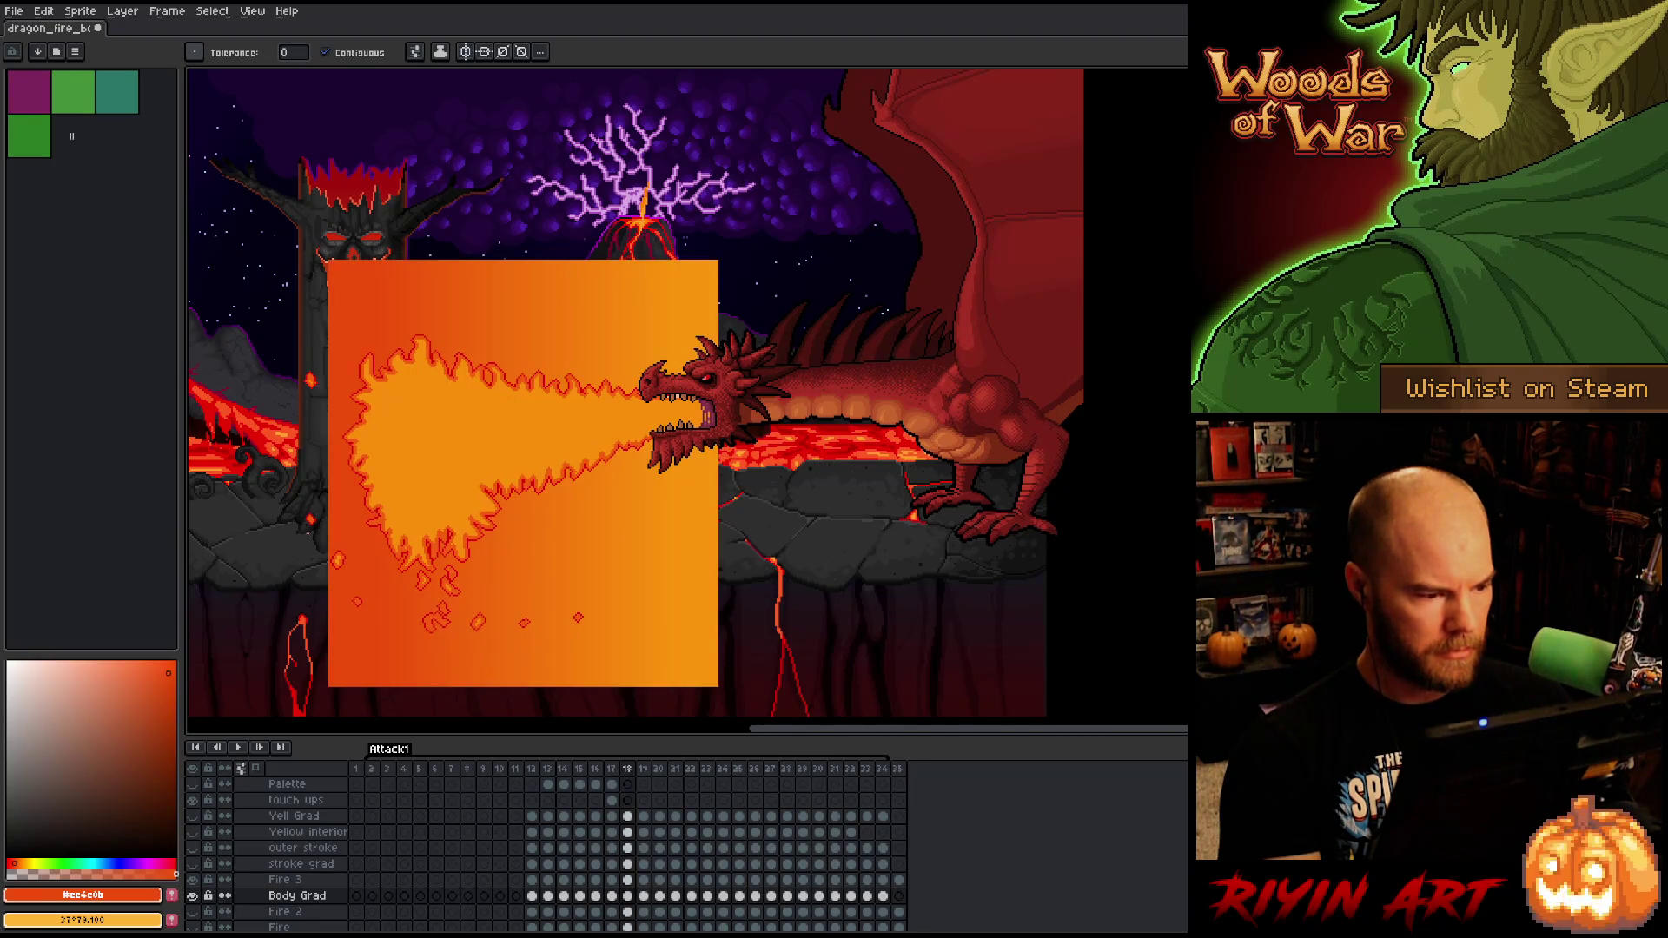
pyautogui.click(291, 536)
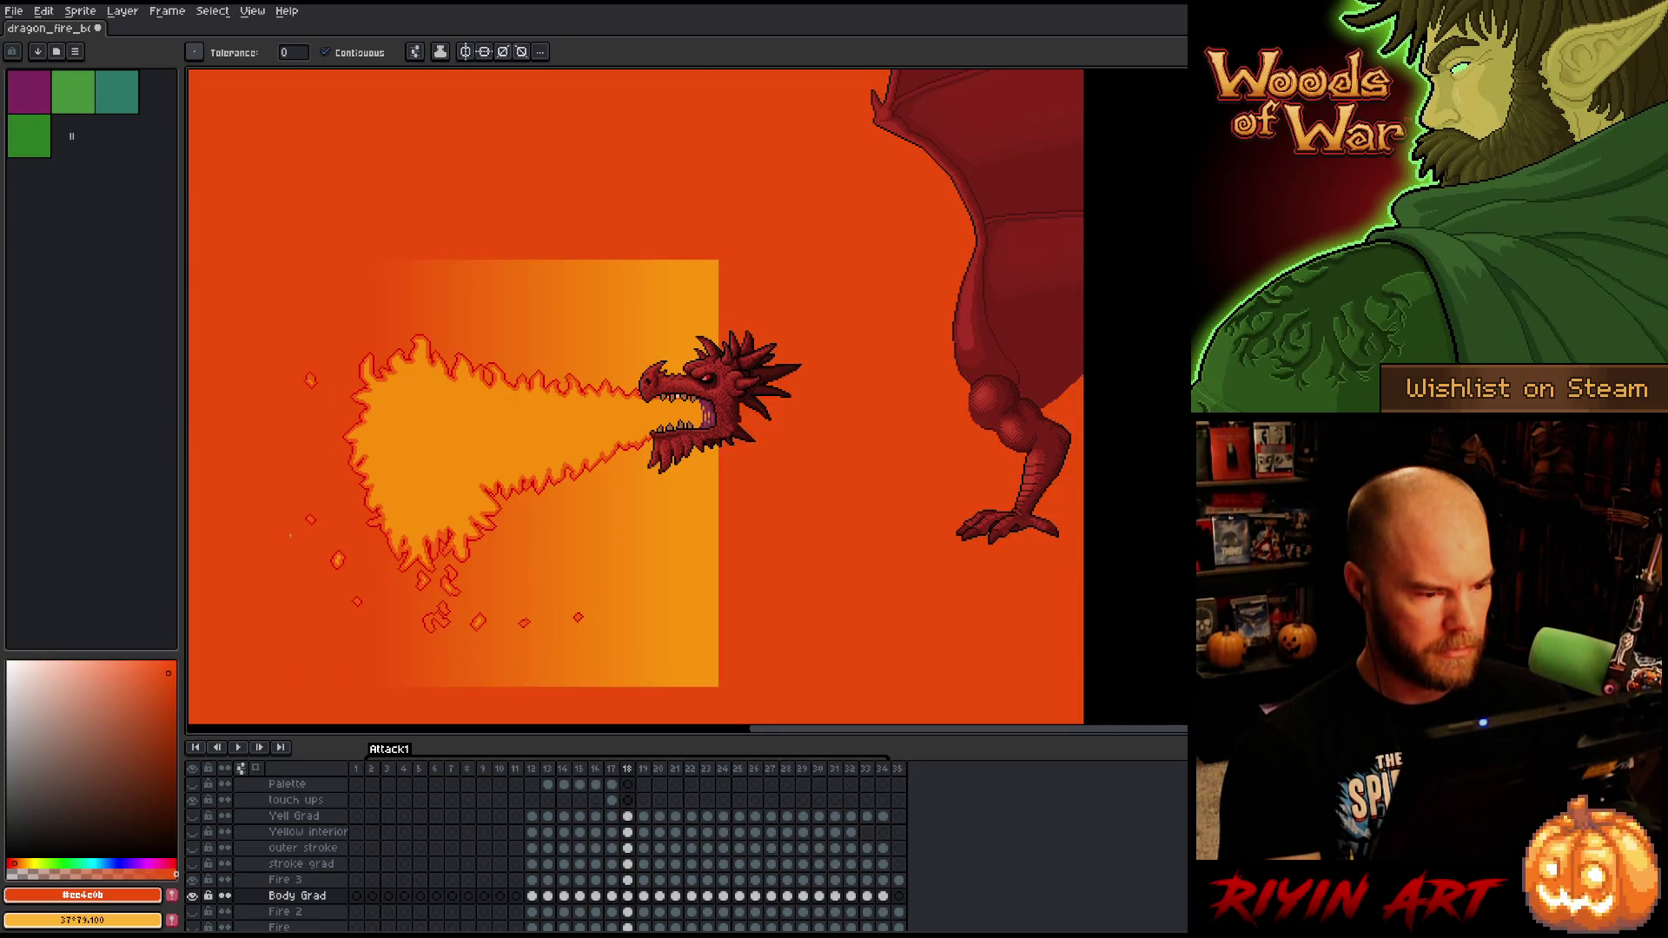
# - Flood-fill the empty background orange on frames 19 through 23
pyautogui.press('Right')
pyautogui.click(291, 535)
pyautogui.press('Right')
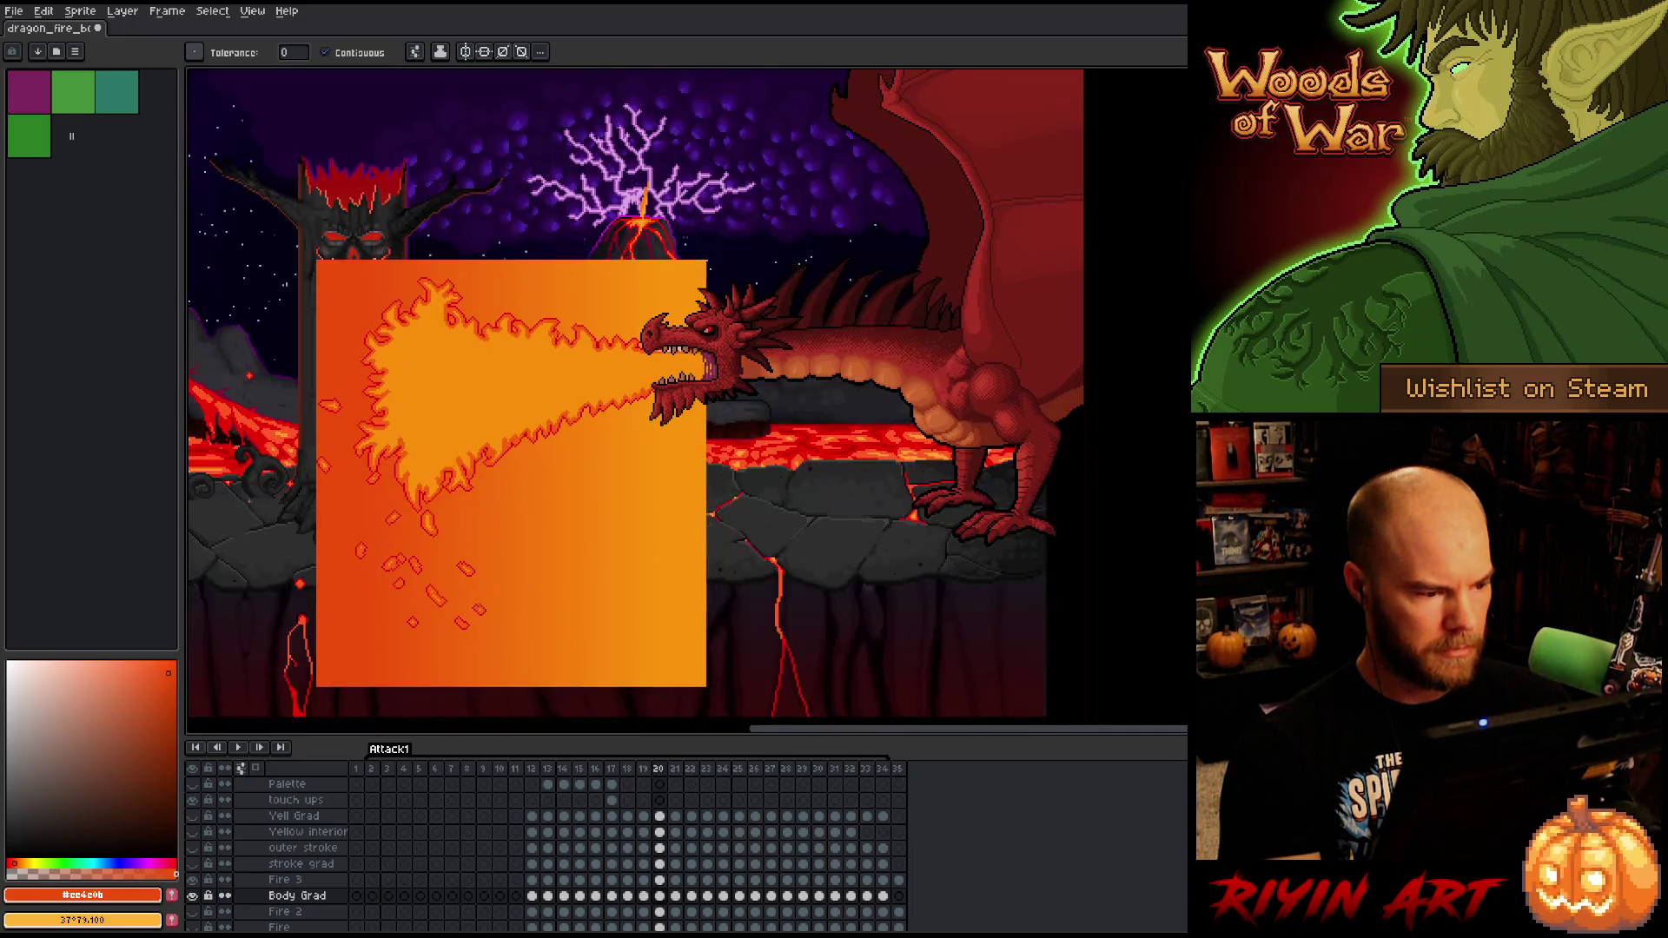
pyautogui.click(290, 535)
pyautogui.scroll(-3, 465, 484)
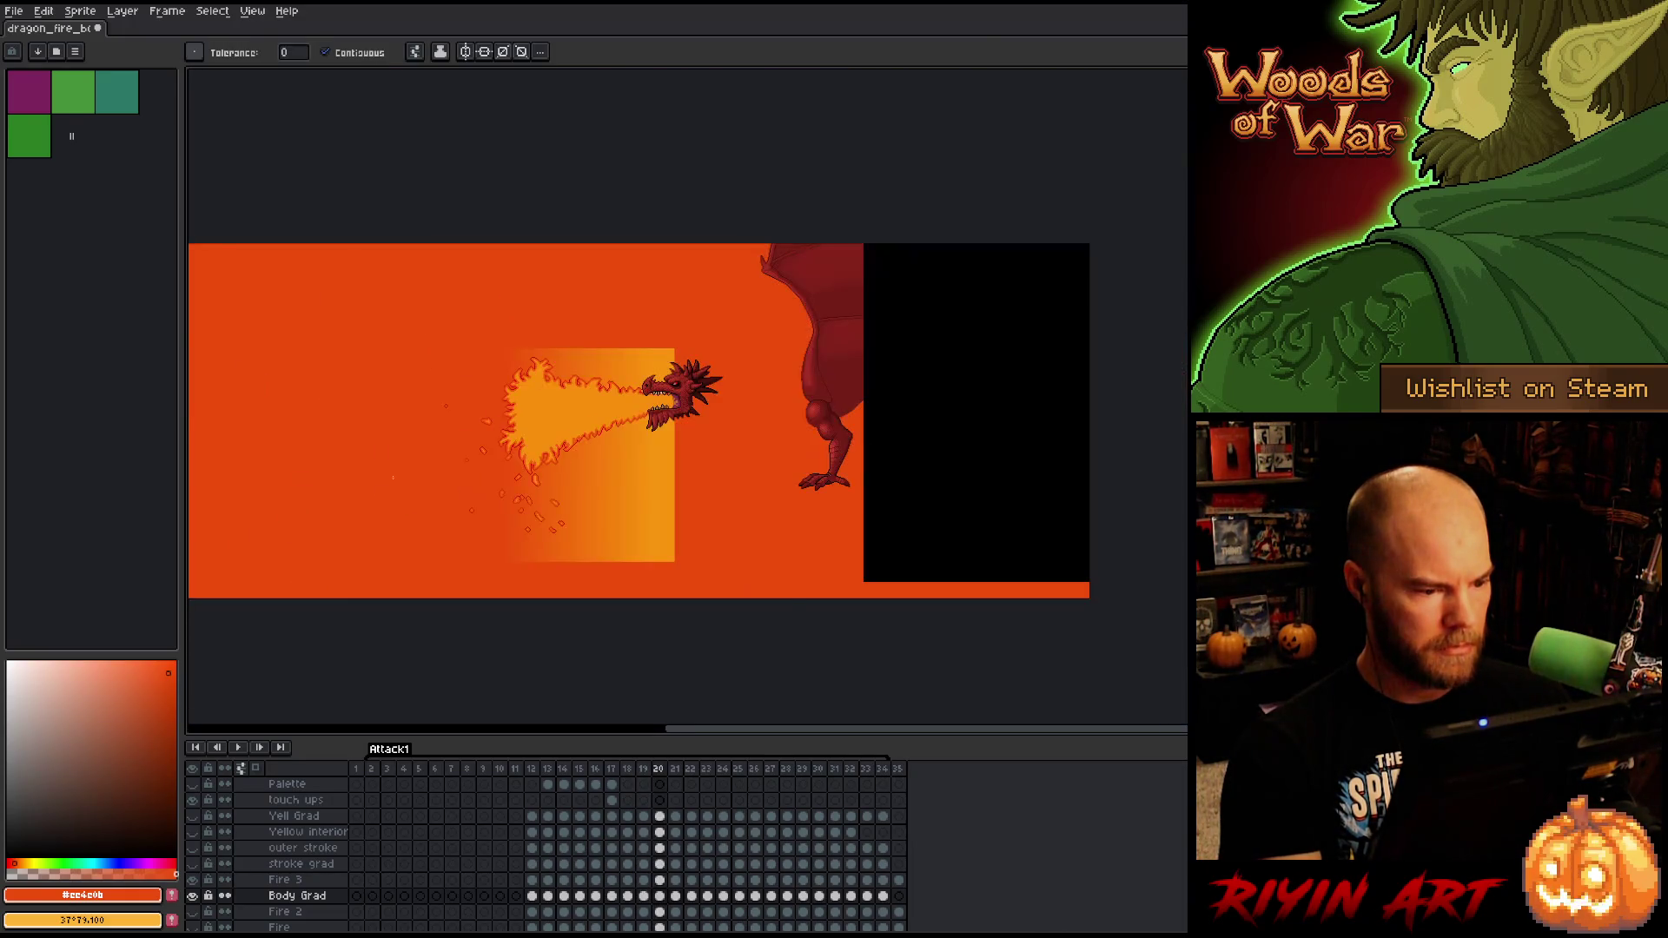
pyautogui.press('Right')
pyautogui.click(393, 476)
pyautogui.press('Right')
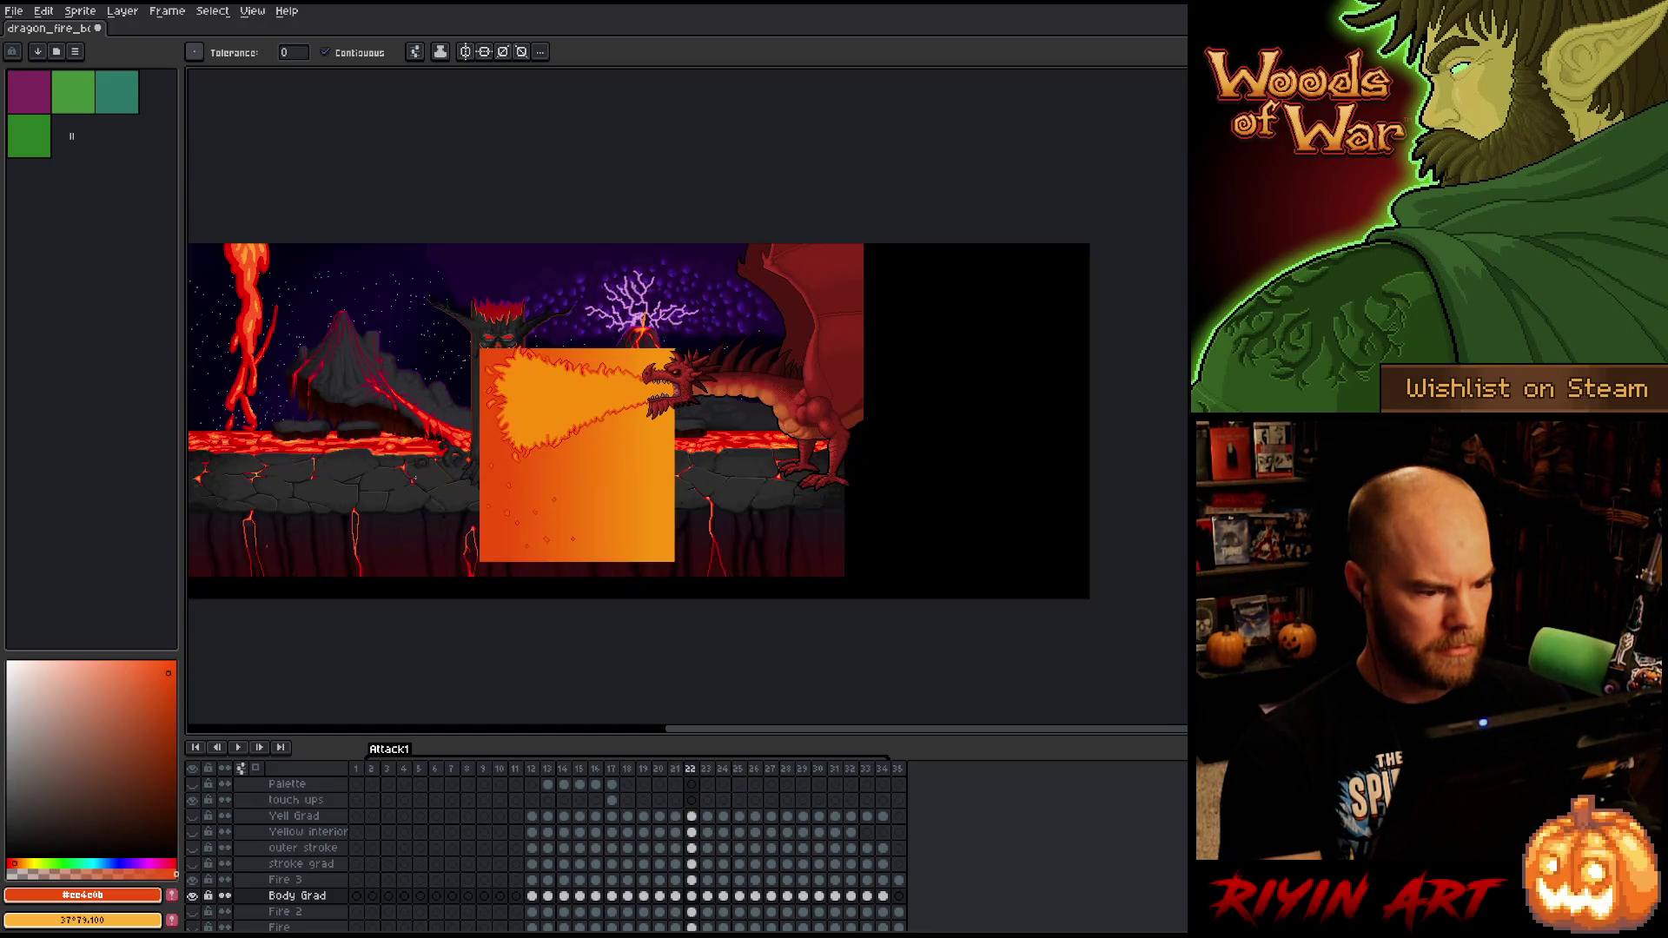
pyautogui.click(421, 470)
pyautogui.press('Right')
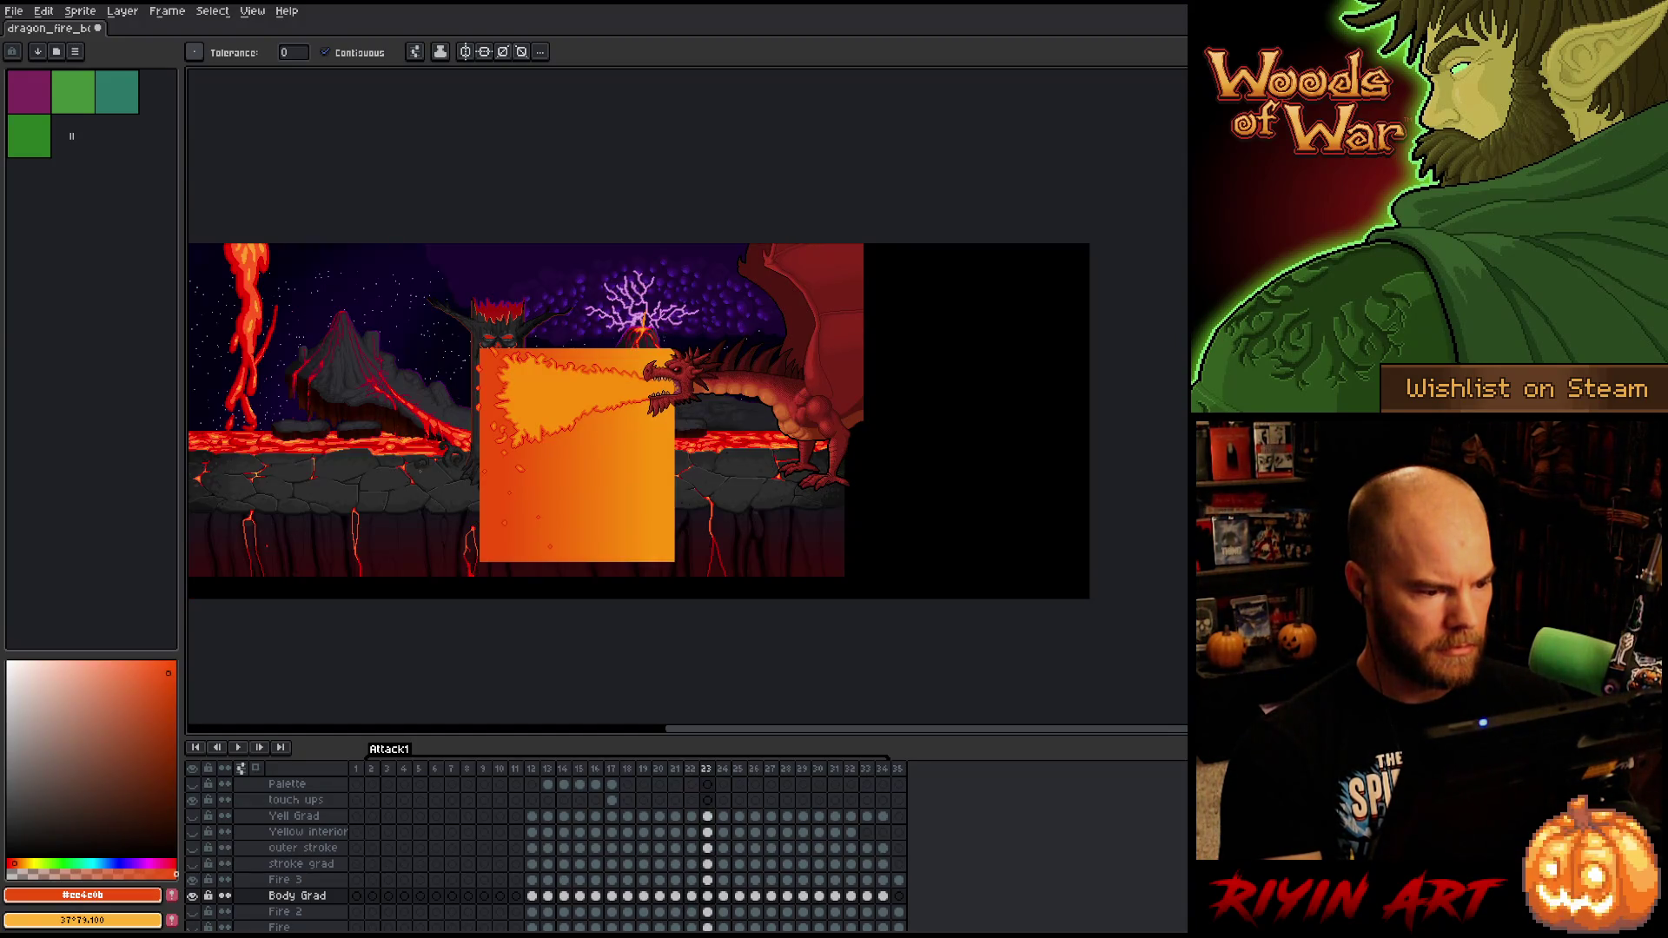
pyautogui.click(421, 470)
# - Fill frames 24 to 26 orange, then undo the orange fill on frame 27
pyautogui.press('Right')
pyautogui.click(412, 495)
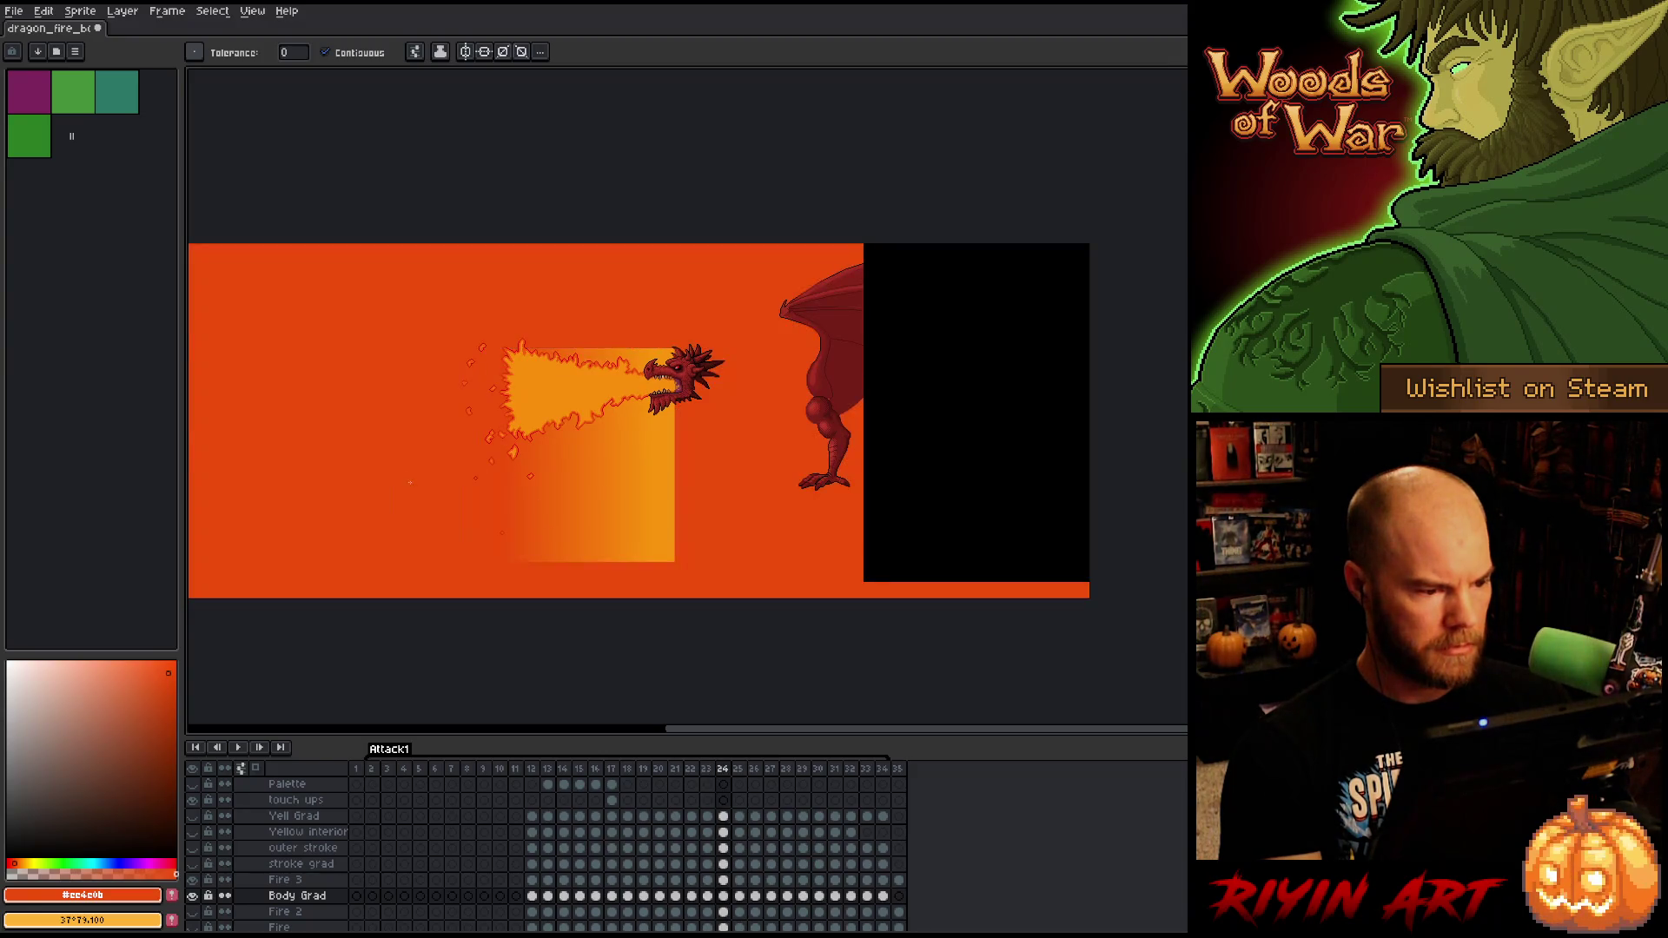
pyautogui.press('Right')
pyautogui.click(408, 479)
pyautogui.press('Right')
pyautogui.click(405, 481)
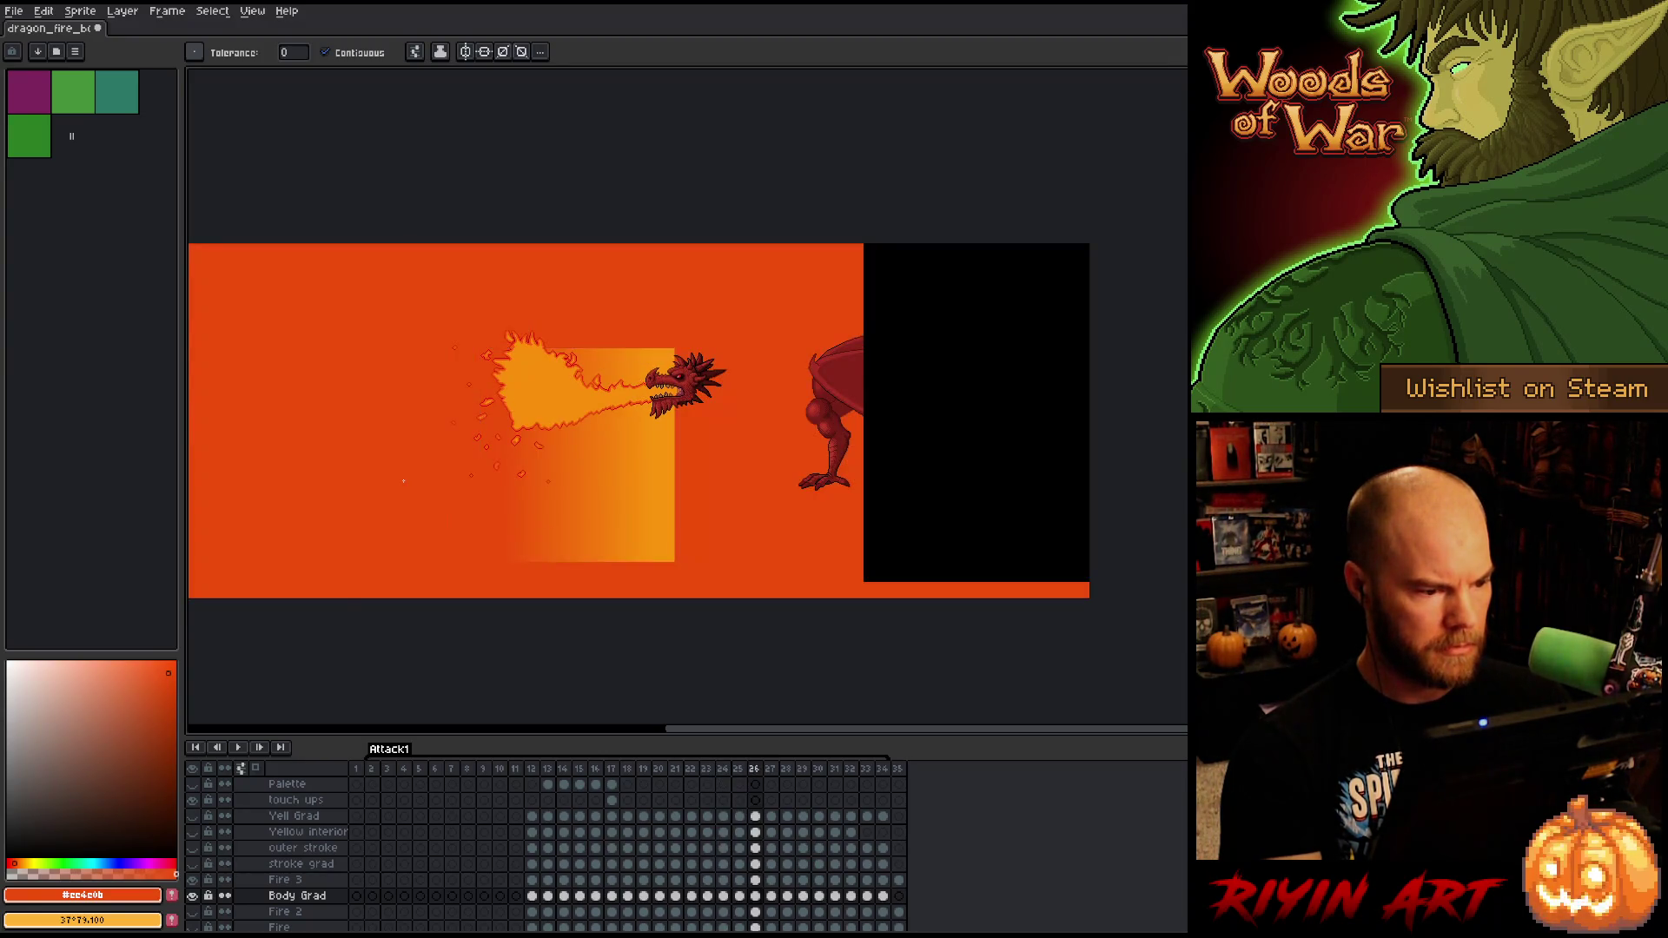
pyautogui.press('Right')
pyautogui.click(403, 480)
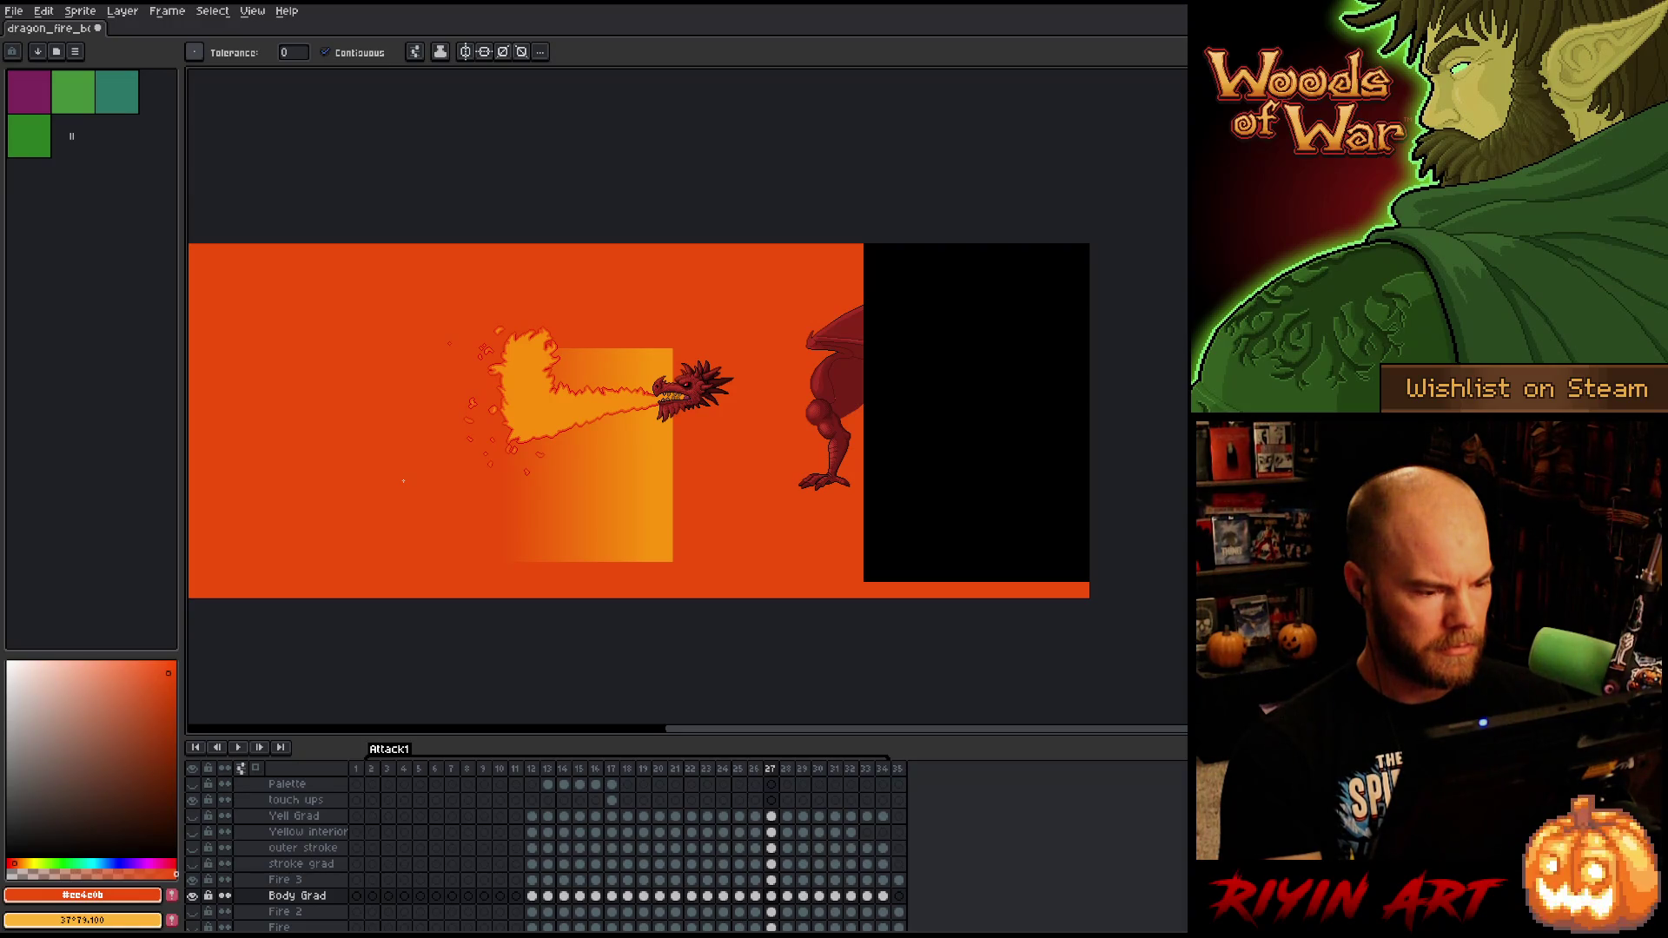
pyautogui.hotkey('ctrl', 'z')
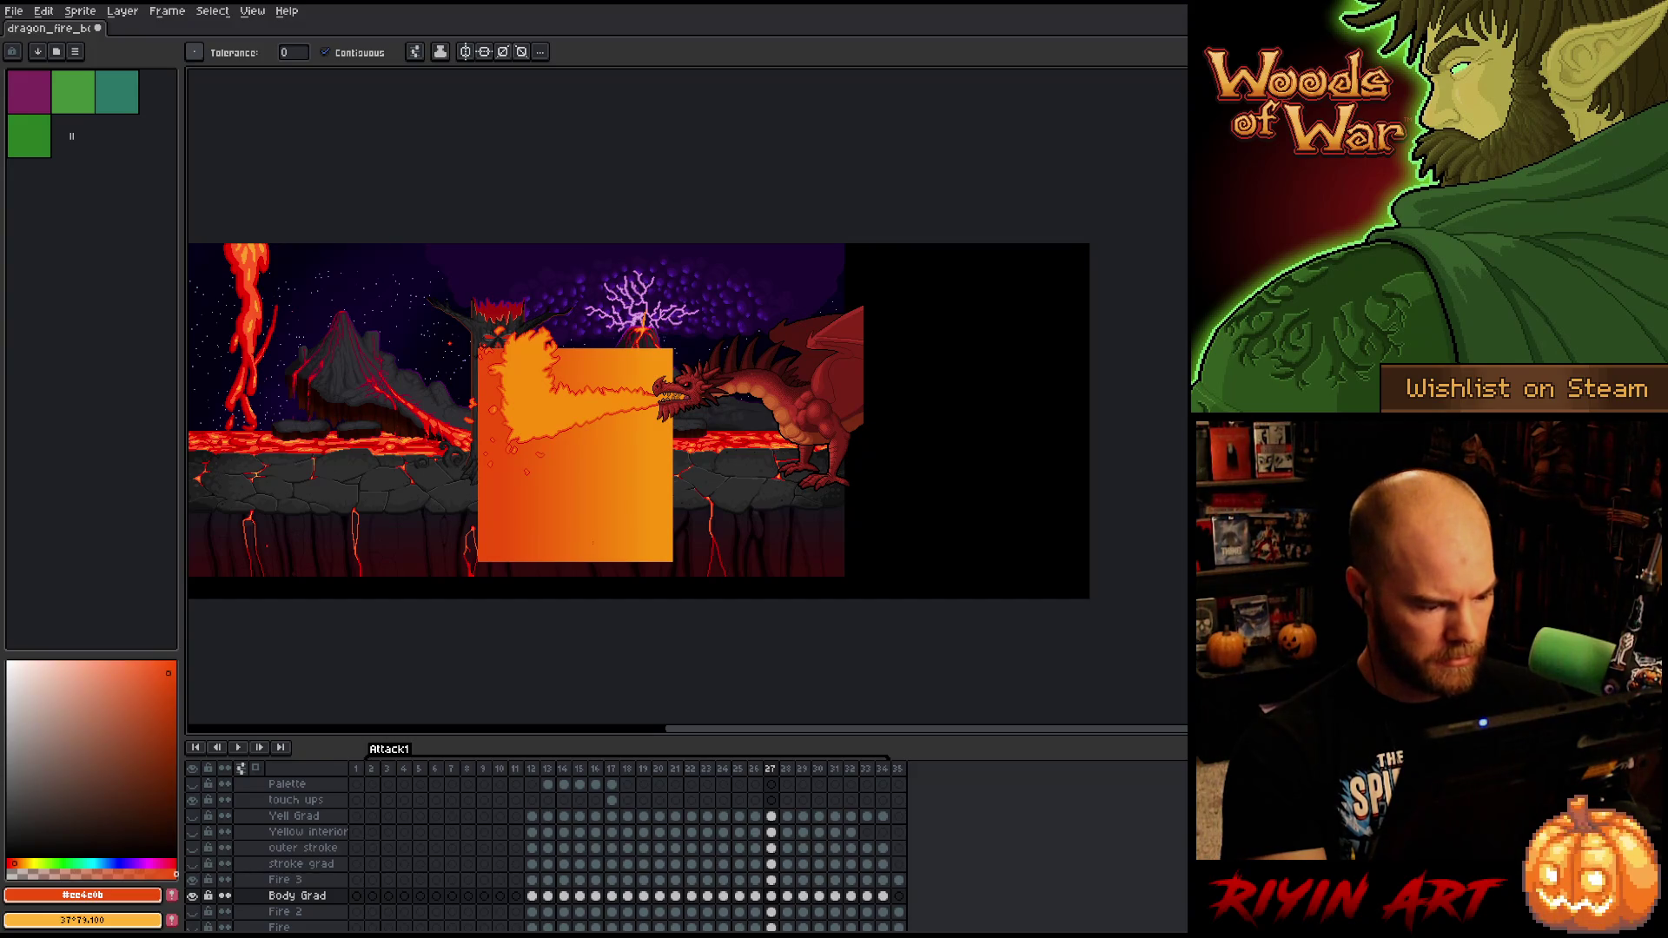
# - Raise the gradient block about 35 pixels over the frame 27 flame
pyautogui.press('v')
pyautogui.moveTo(577, 527); pyautogui.dragTo(579, 483)
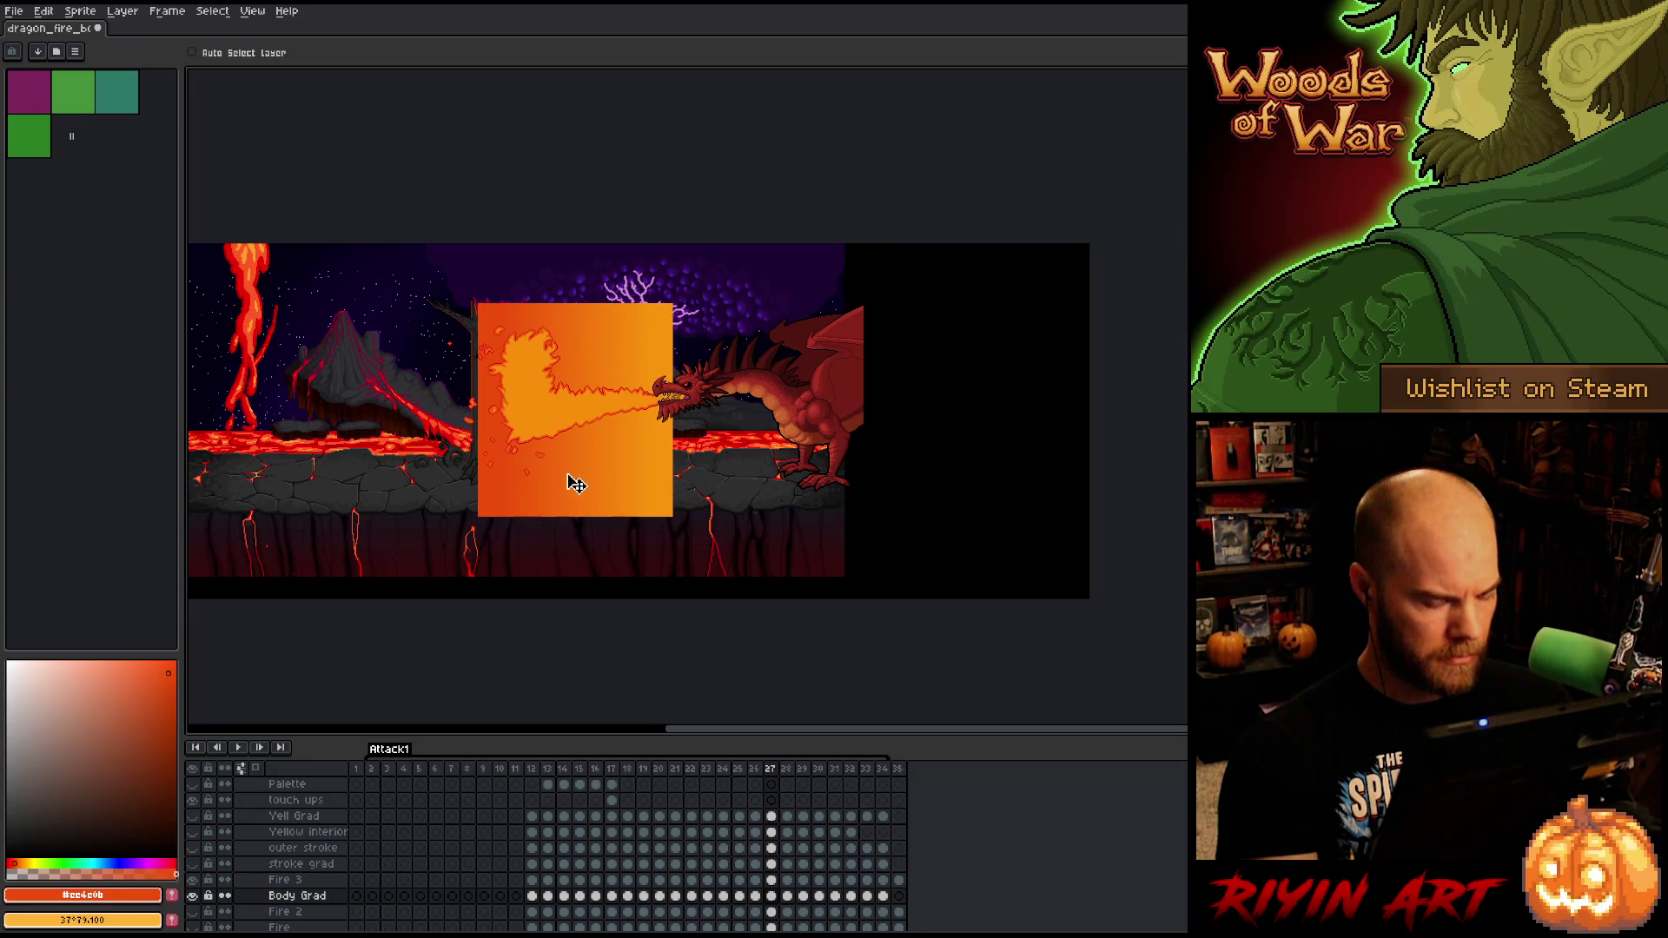
pyautogui.press('m')
pyautogui.scroll(4, 672, 272)
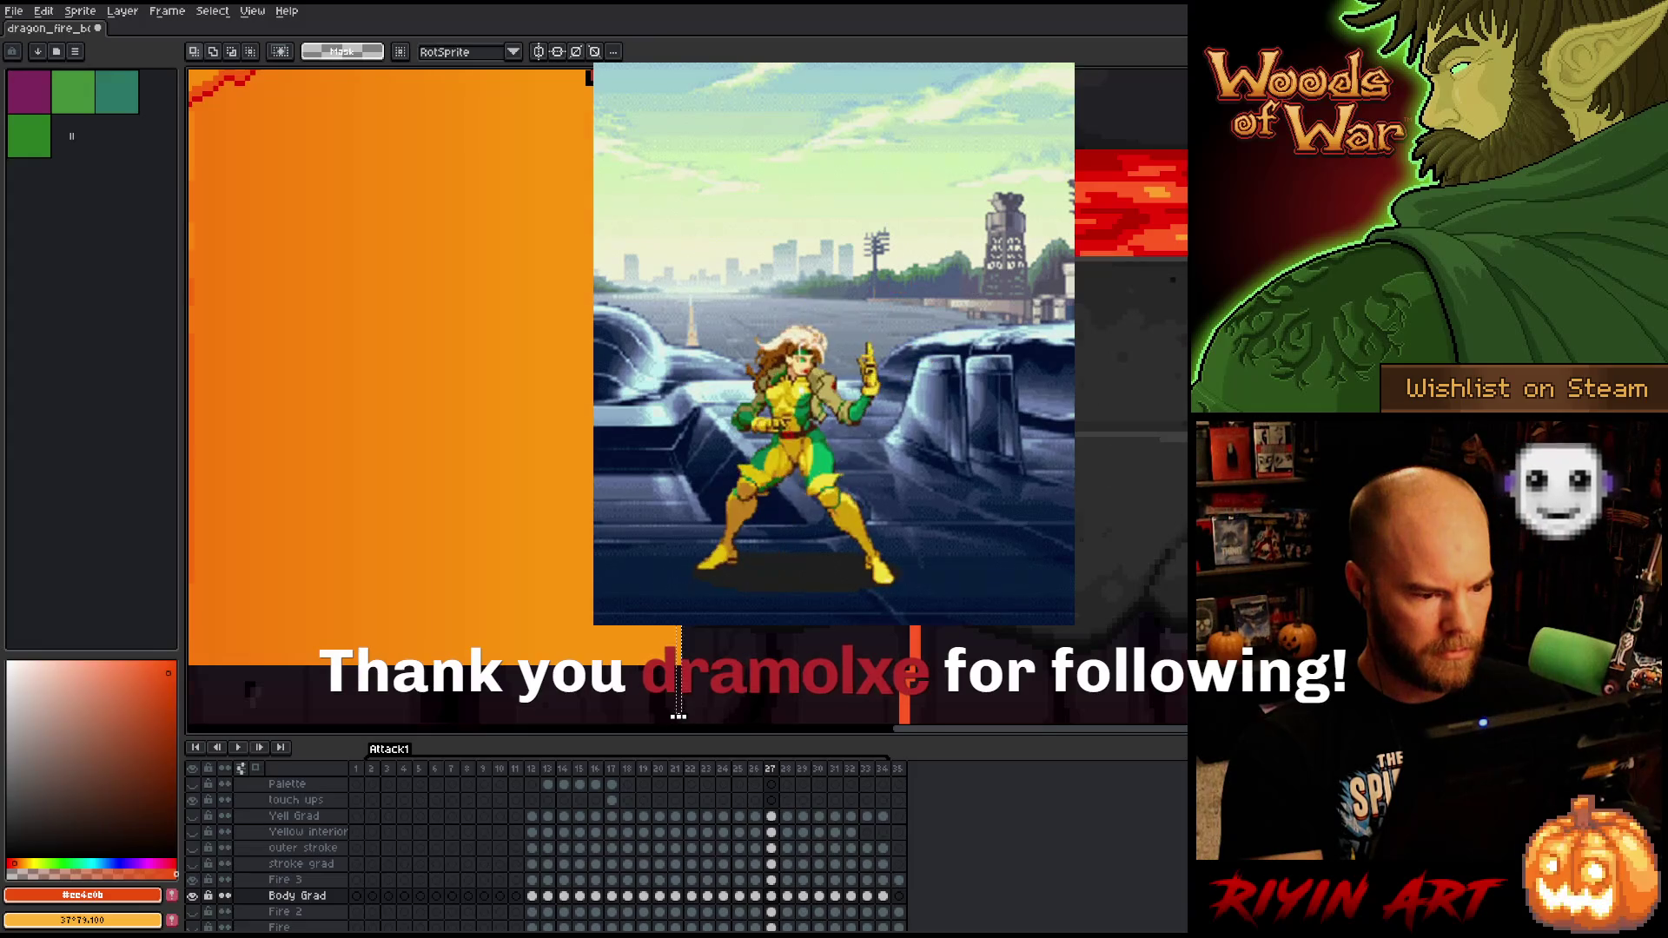
pyautogui.scroll(-3, 684, 700)
# - Flood the lava area orange around the gradient to check flame coverage
pyautogui.scroll(3, 689, 691)
pyautogui.hotkey('ctrl', 't')
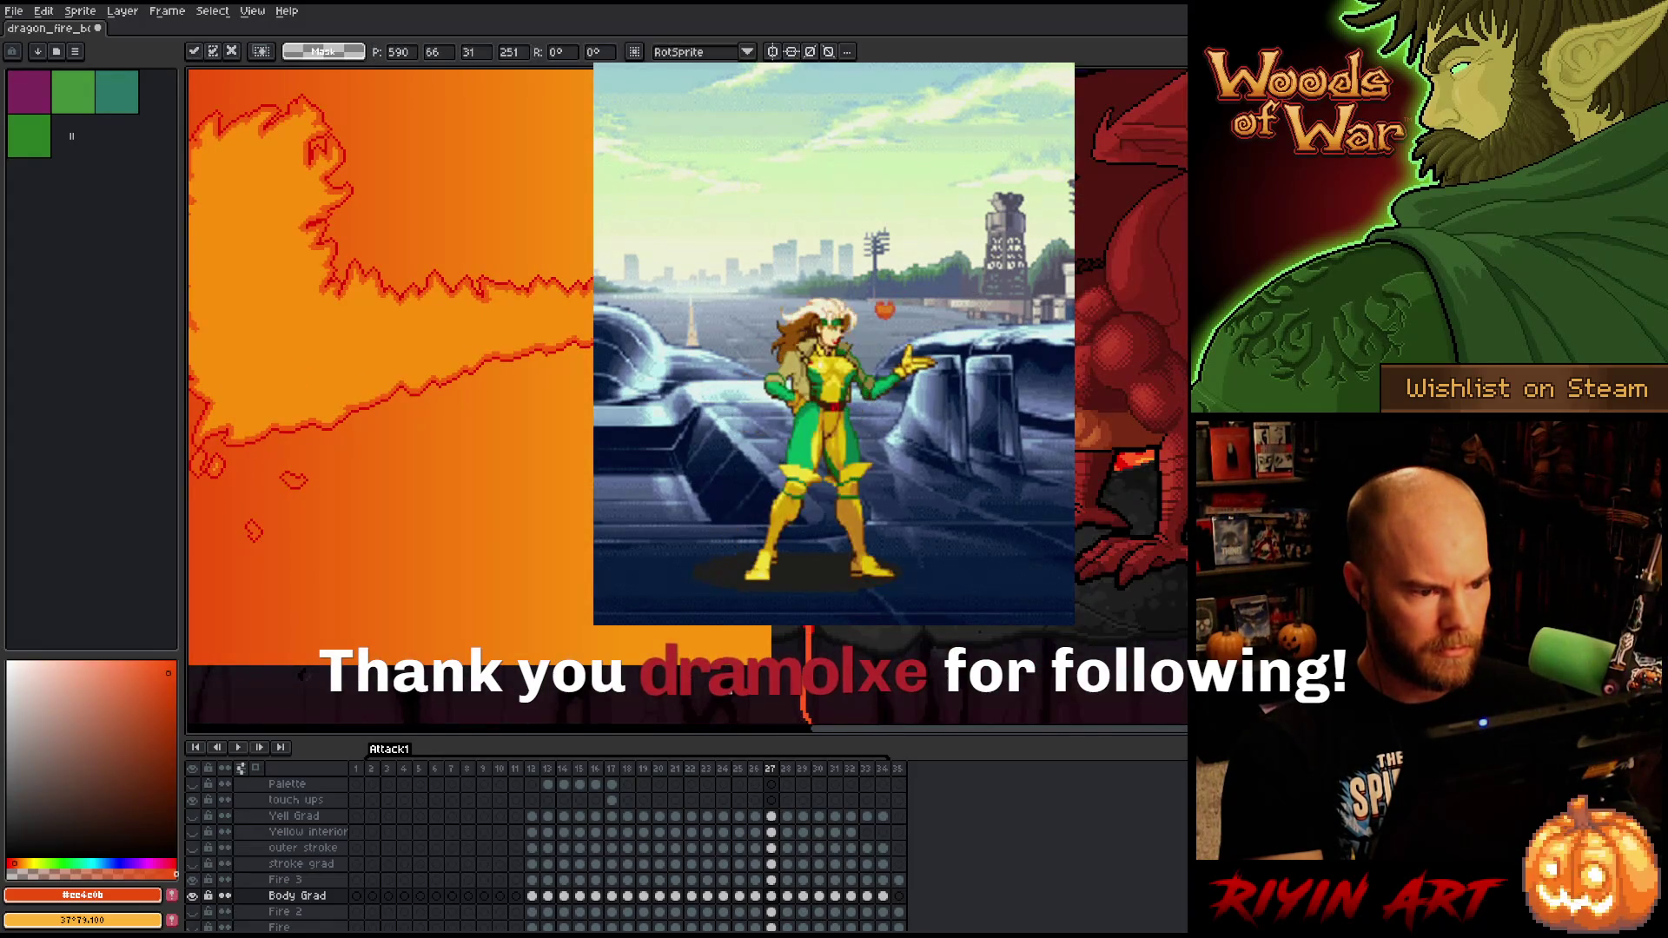
pyautogui.scroll(-3, 689, 691)
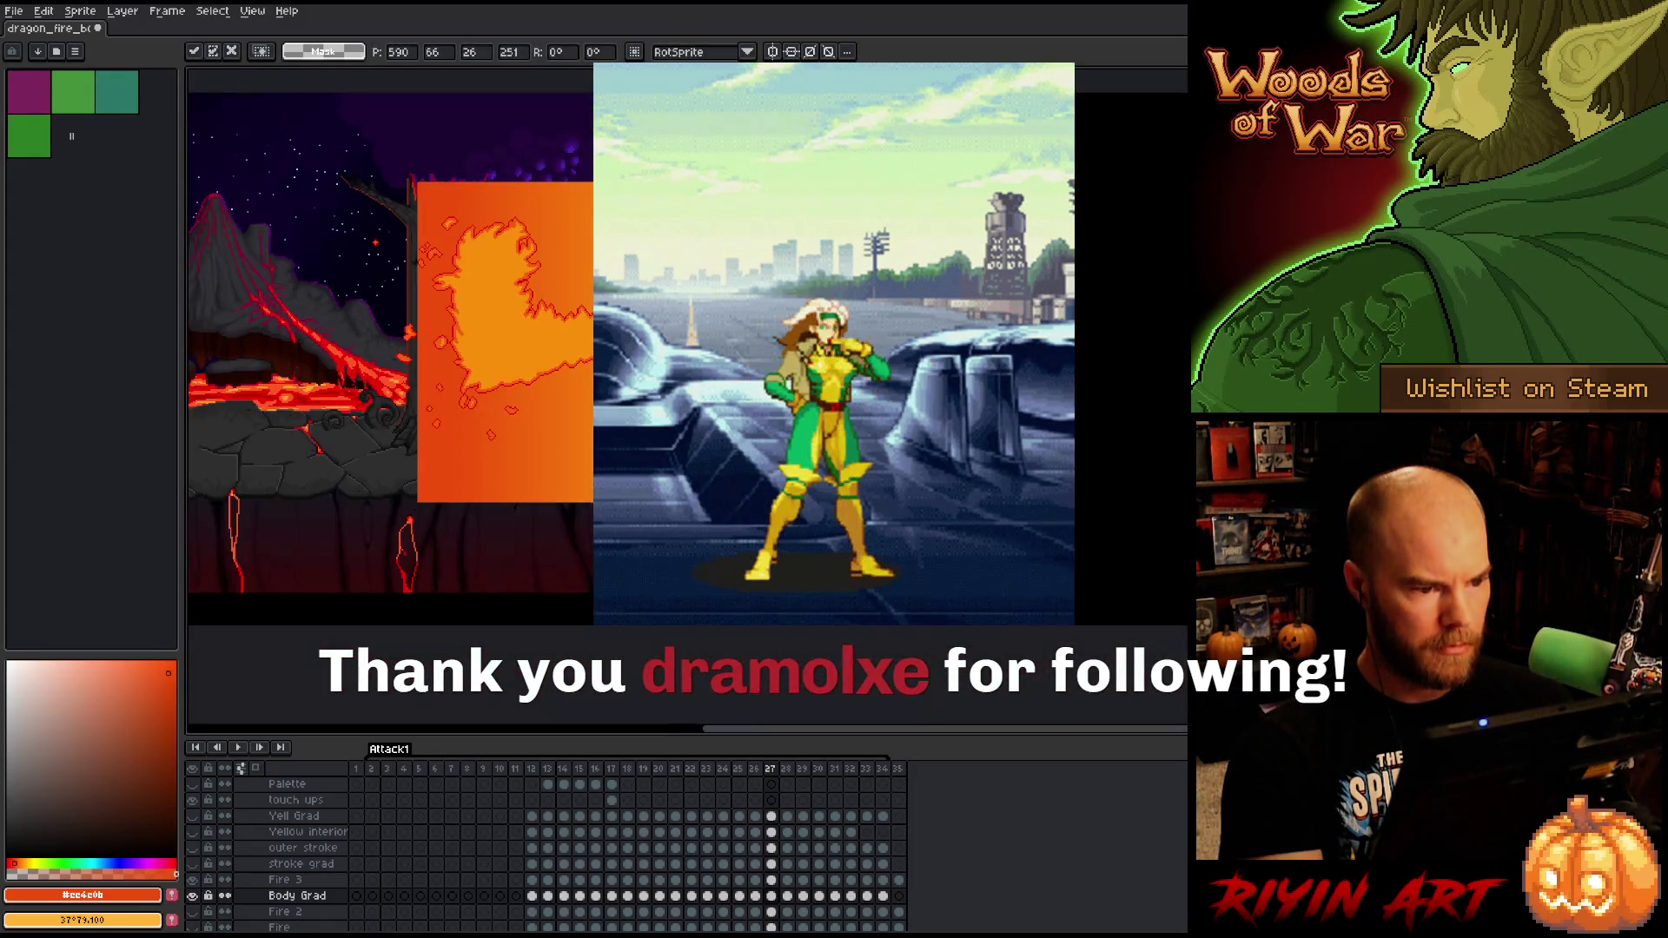
pyautogui.press('g')
pyautogui.click(531, 565)
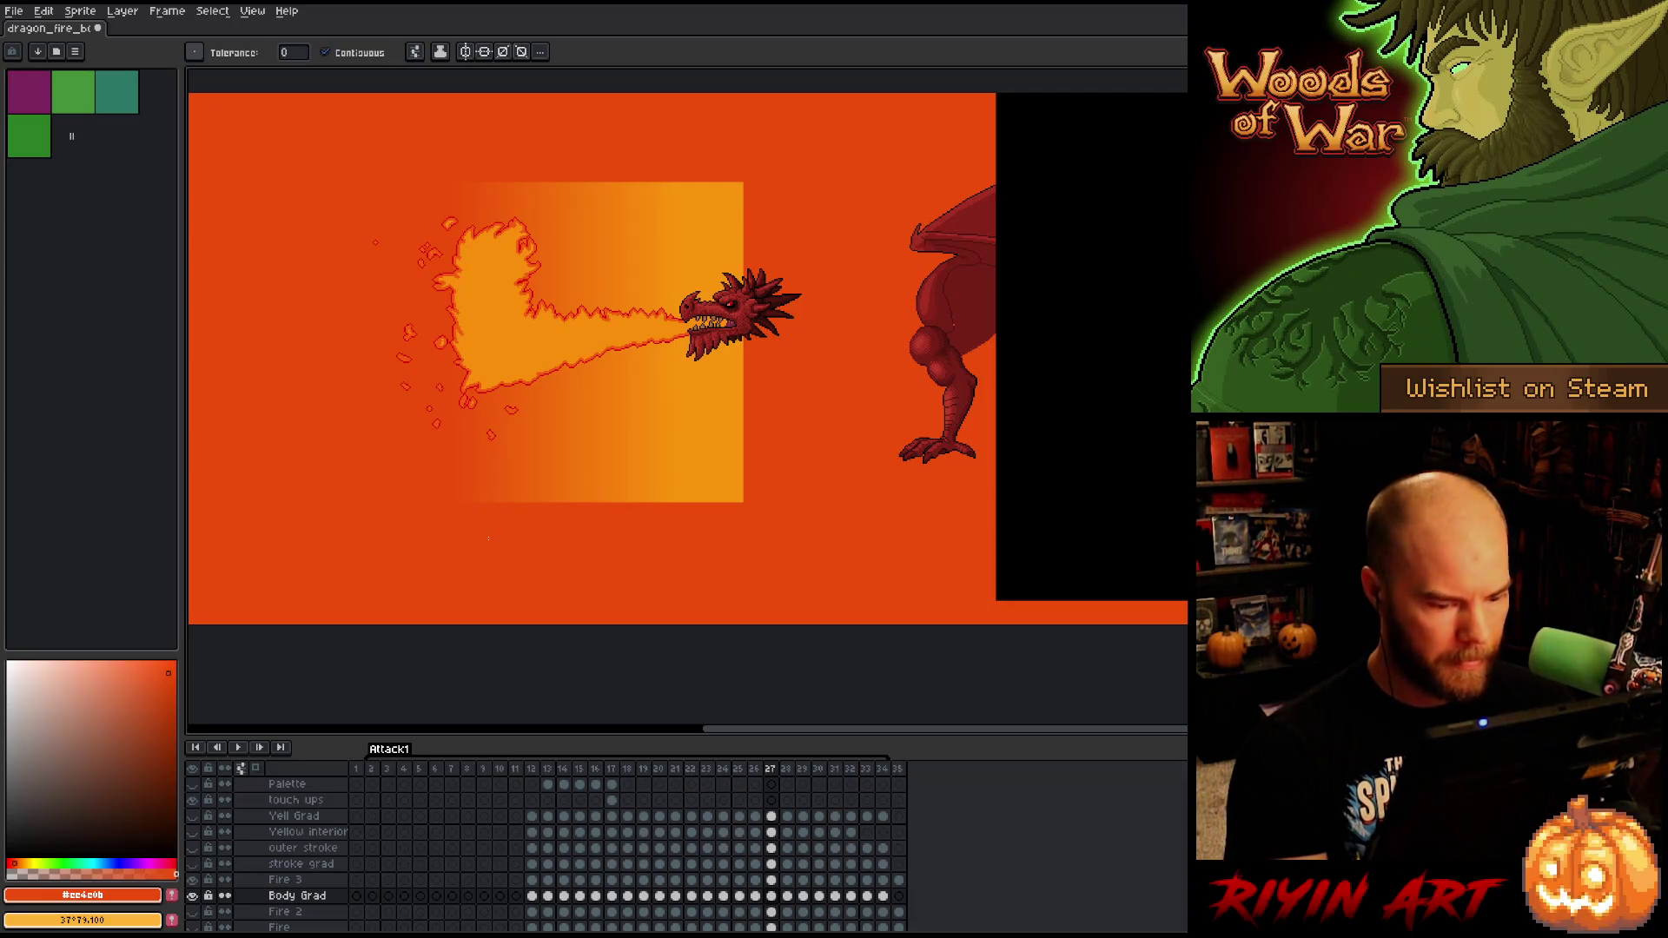
# - On frame 28, move the gradient box up over the flame
pyautogui.press('.')
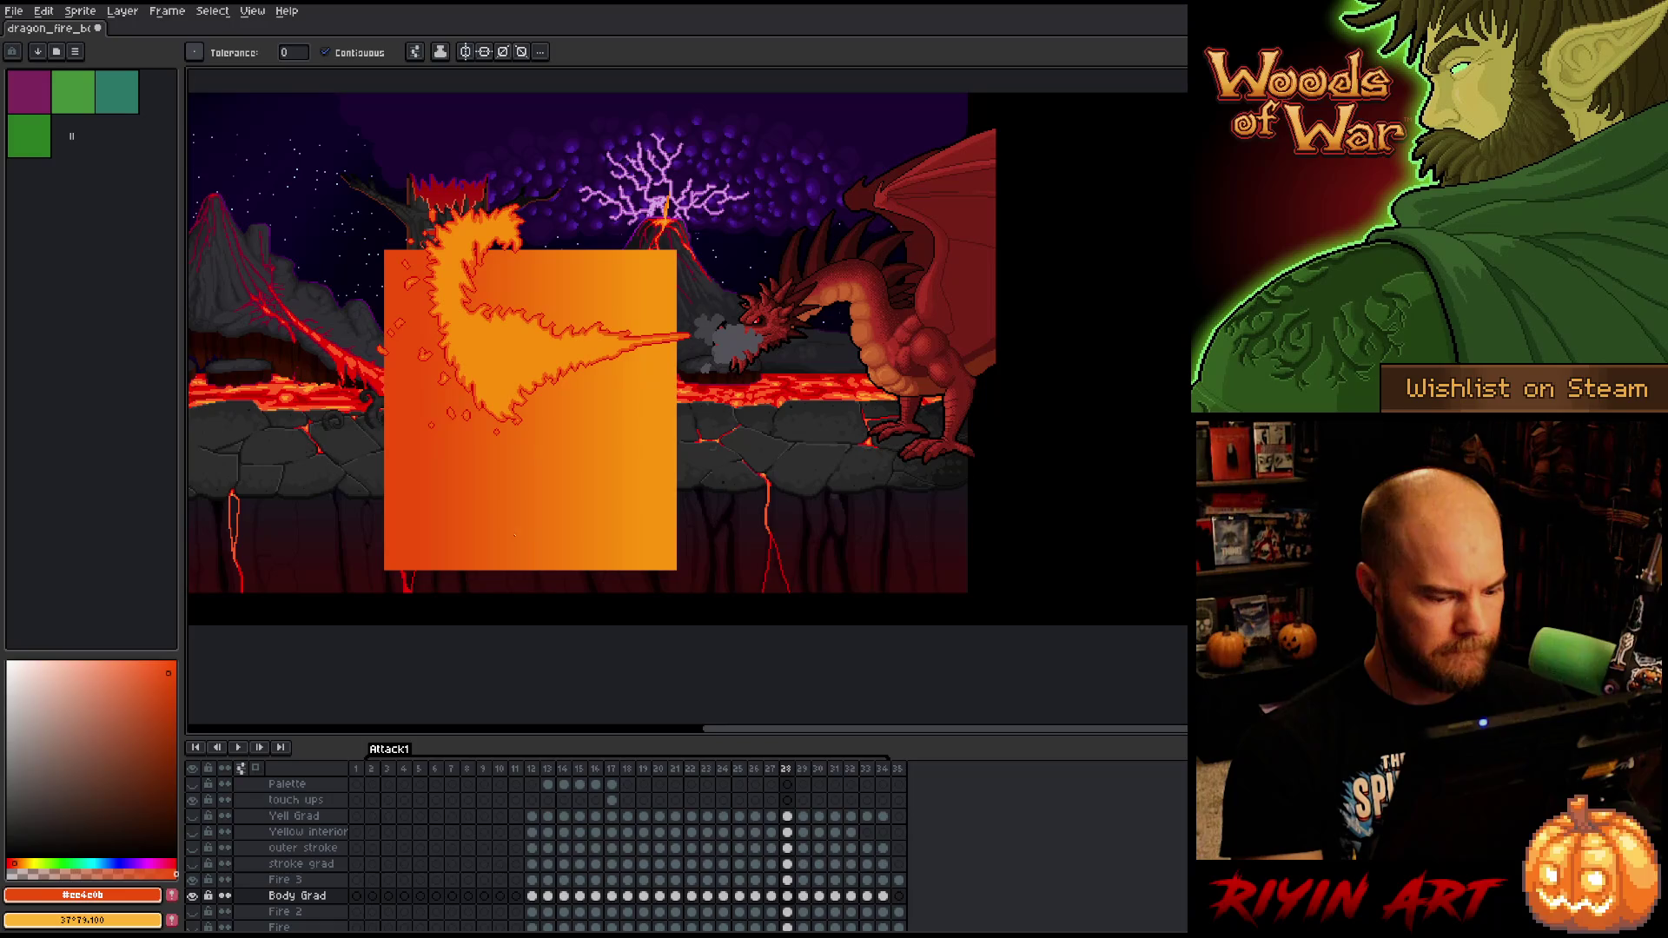
pyautogui.press('v')
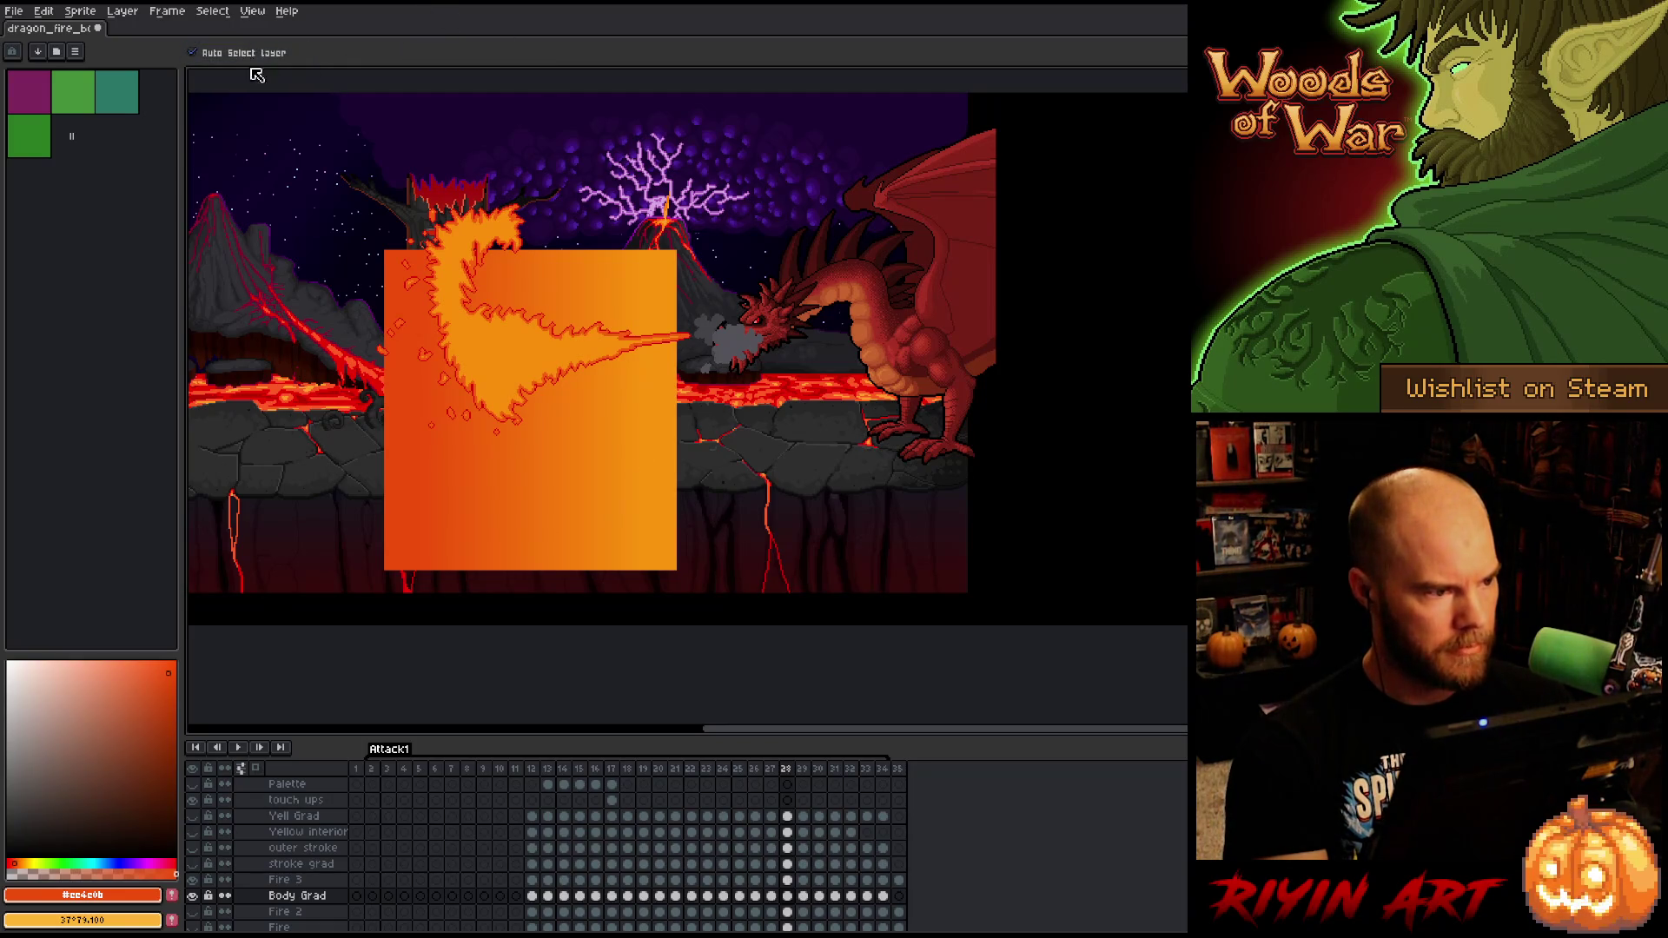
pyautogui.moveTo(640, 526); pyautogui.dragTo(637, 455)
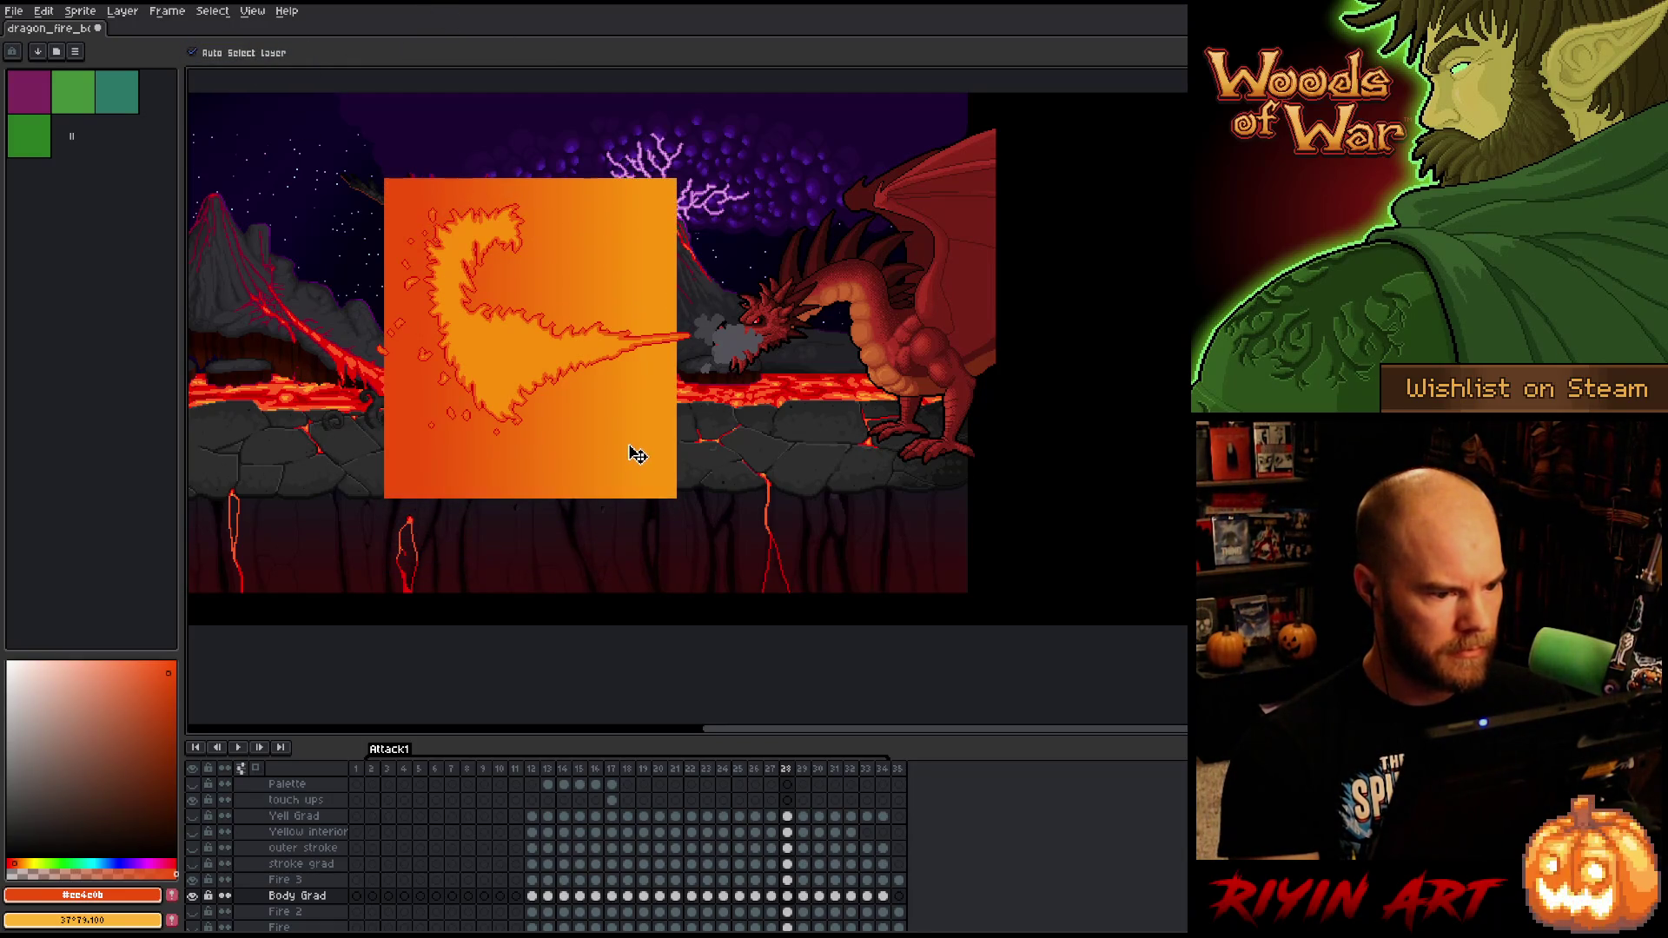
# - Stretch the gradient box's right edge out to the flame at the dragon's mouth
pyautogui.press('m')
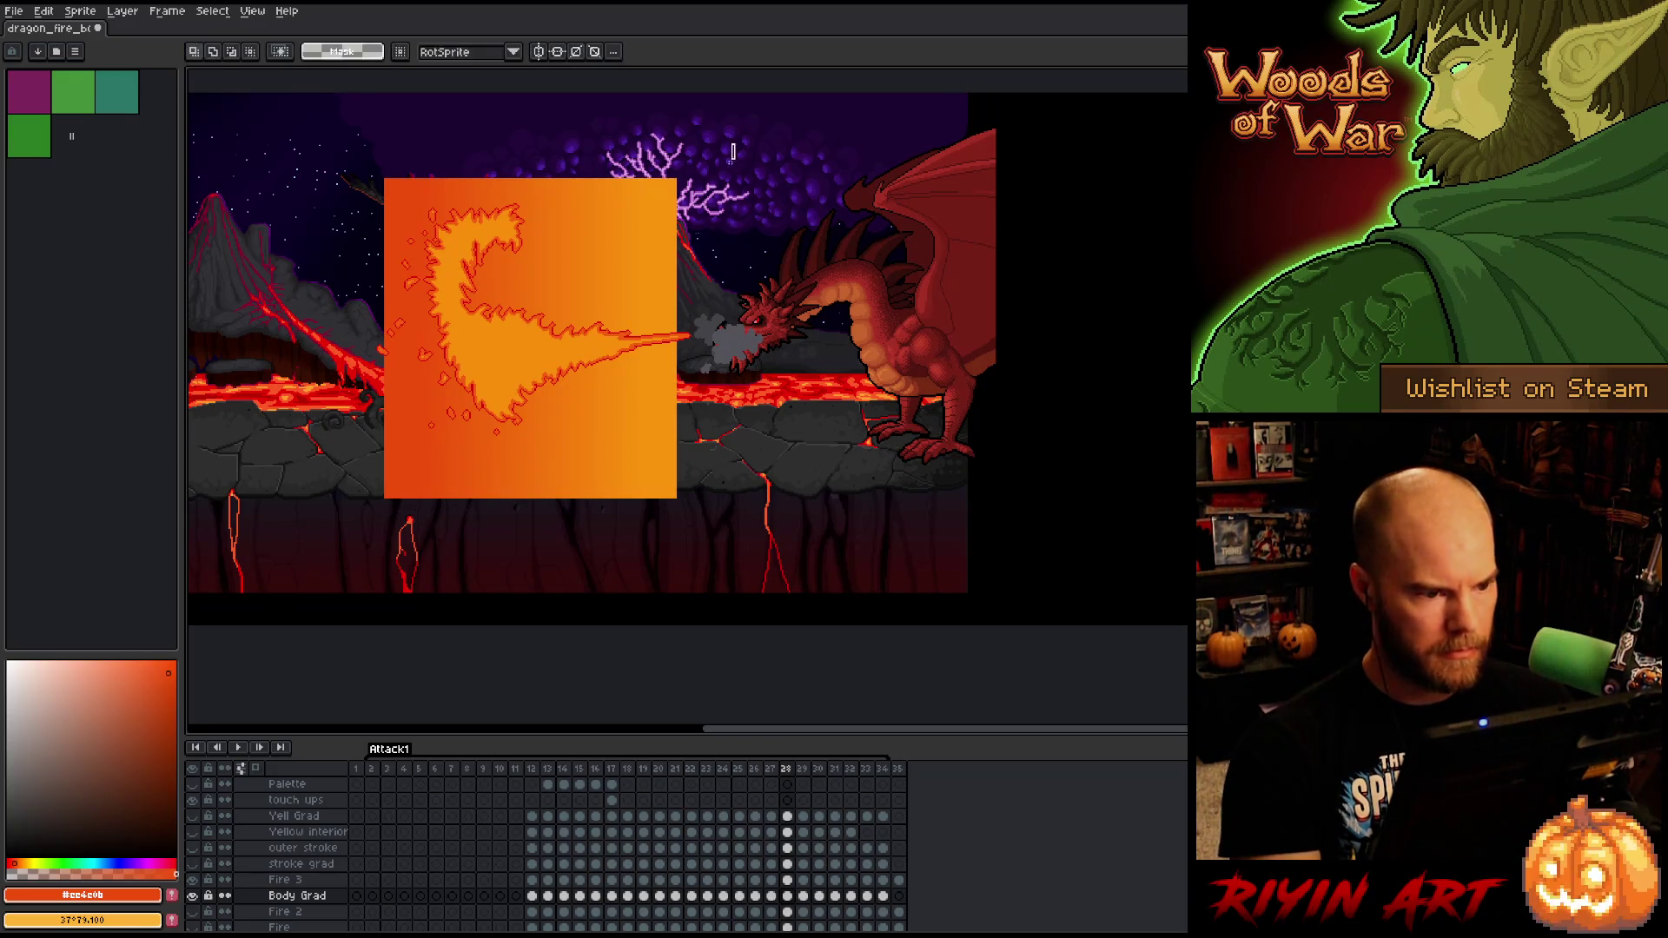
pyautogui.moveTo(734, 144); pyautogui.dragTo(675, 565)
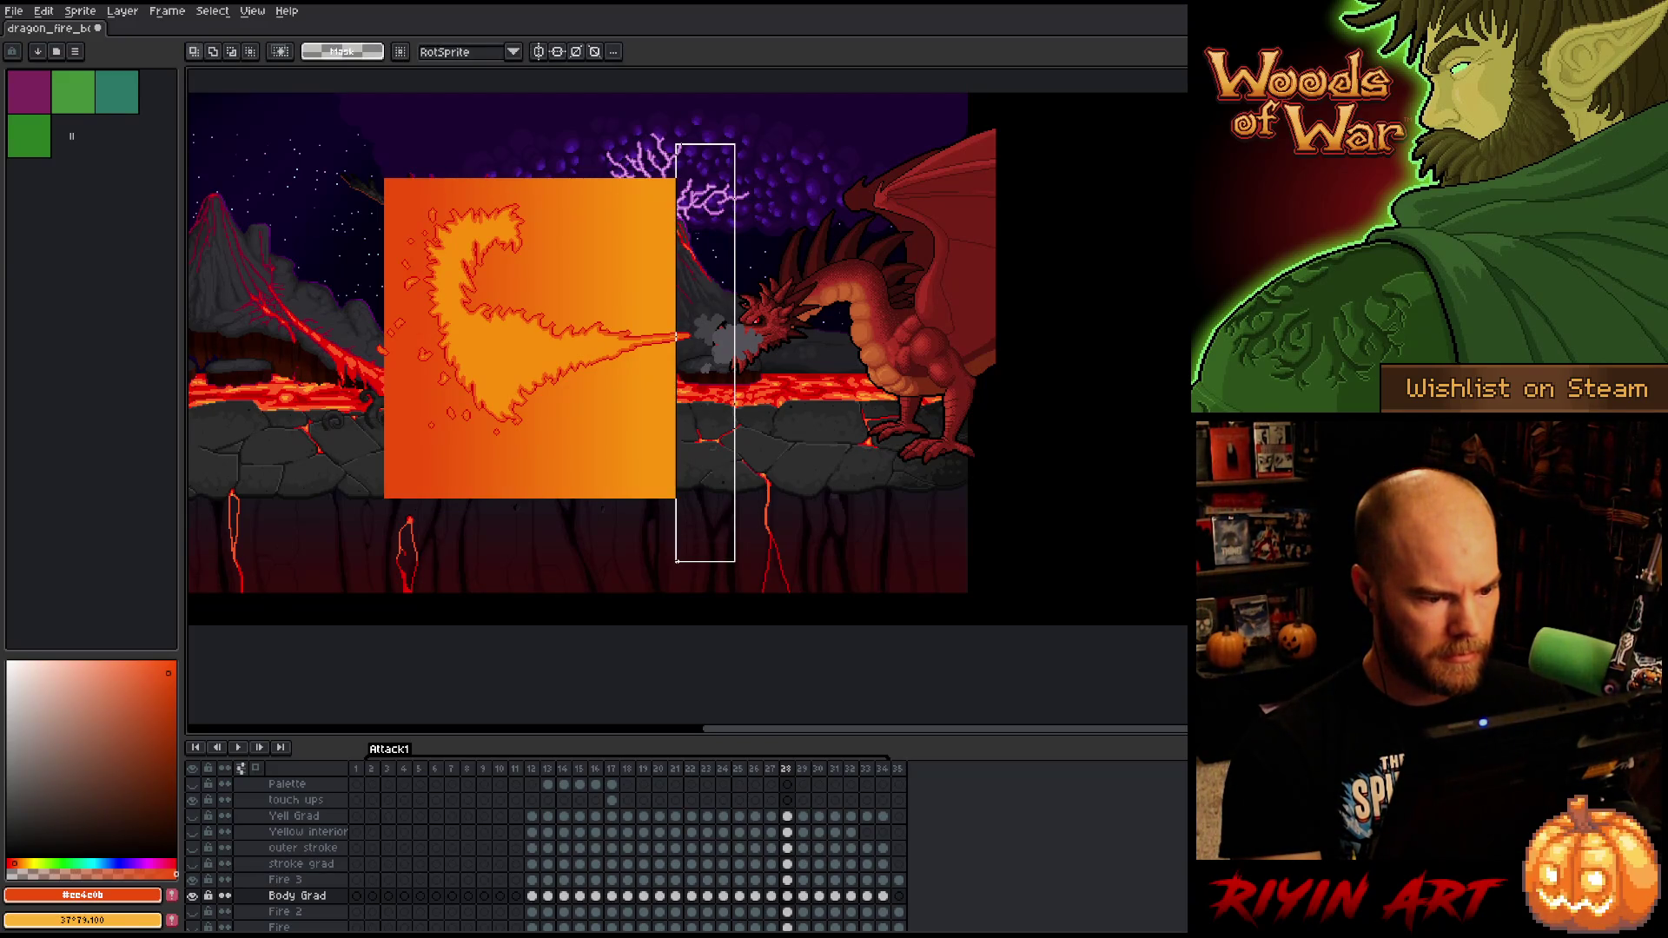
pyautogui.press('w')
pyautogui.click(676, 339)
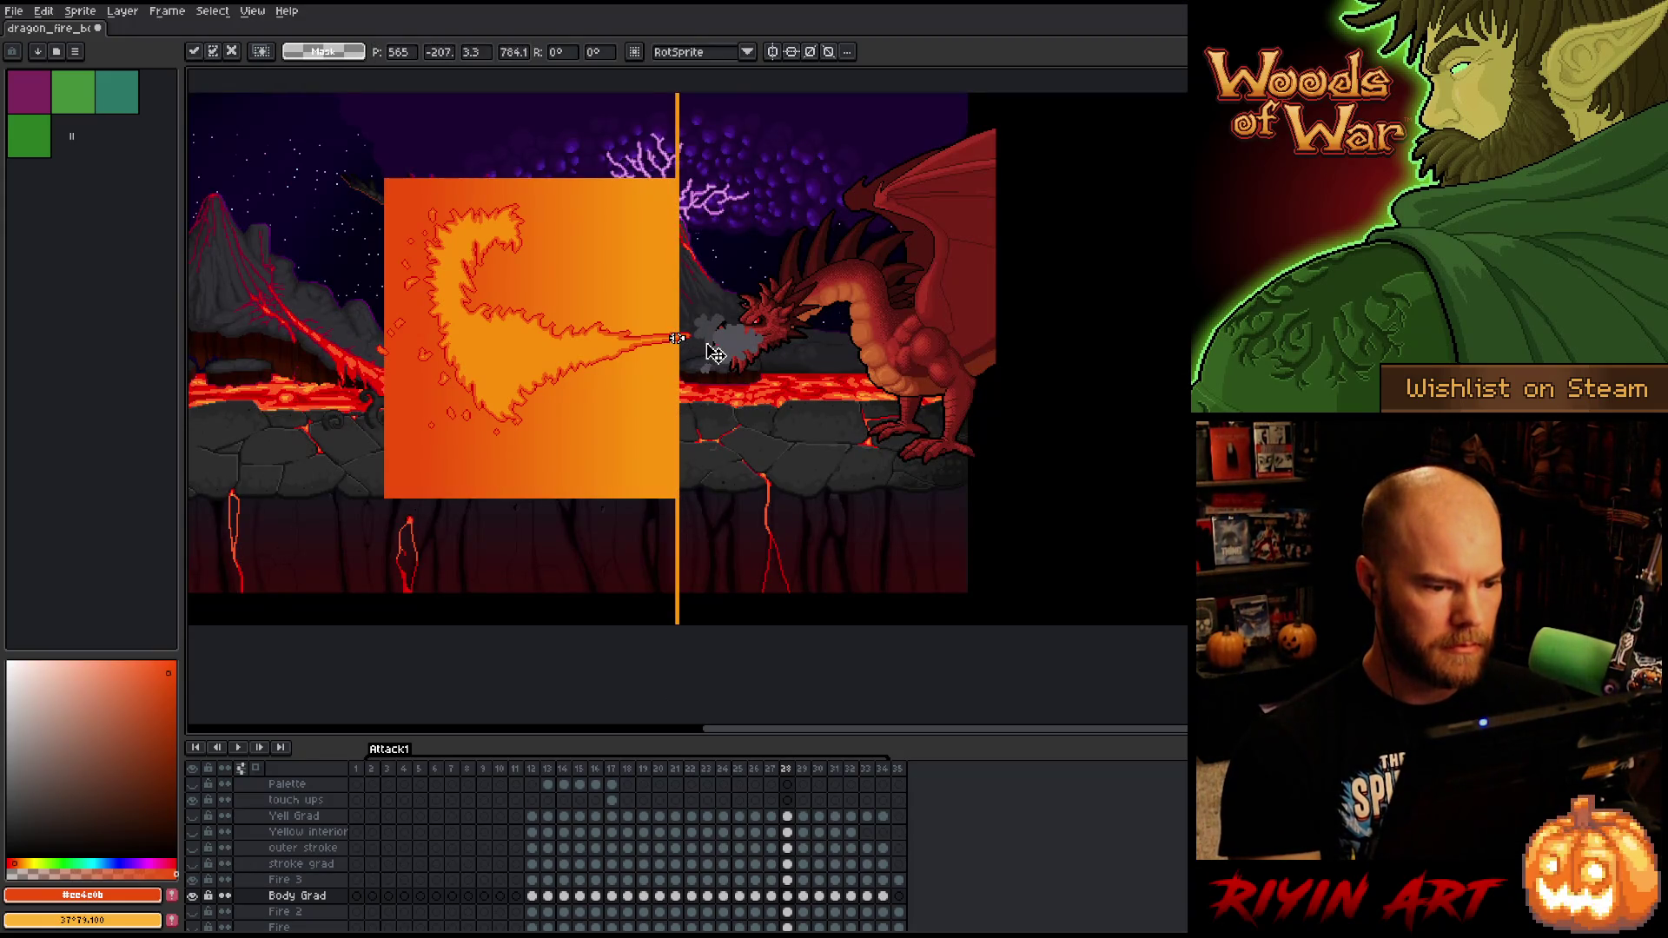
pyautogui.moveTo(691, 340); pyautogui.dragTo(709, 344)
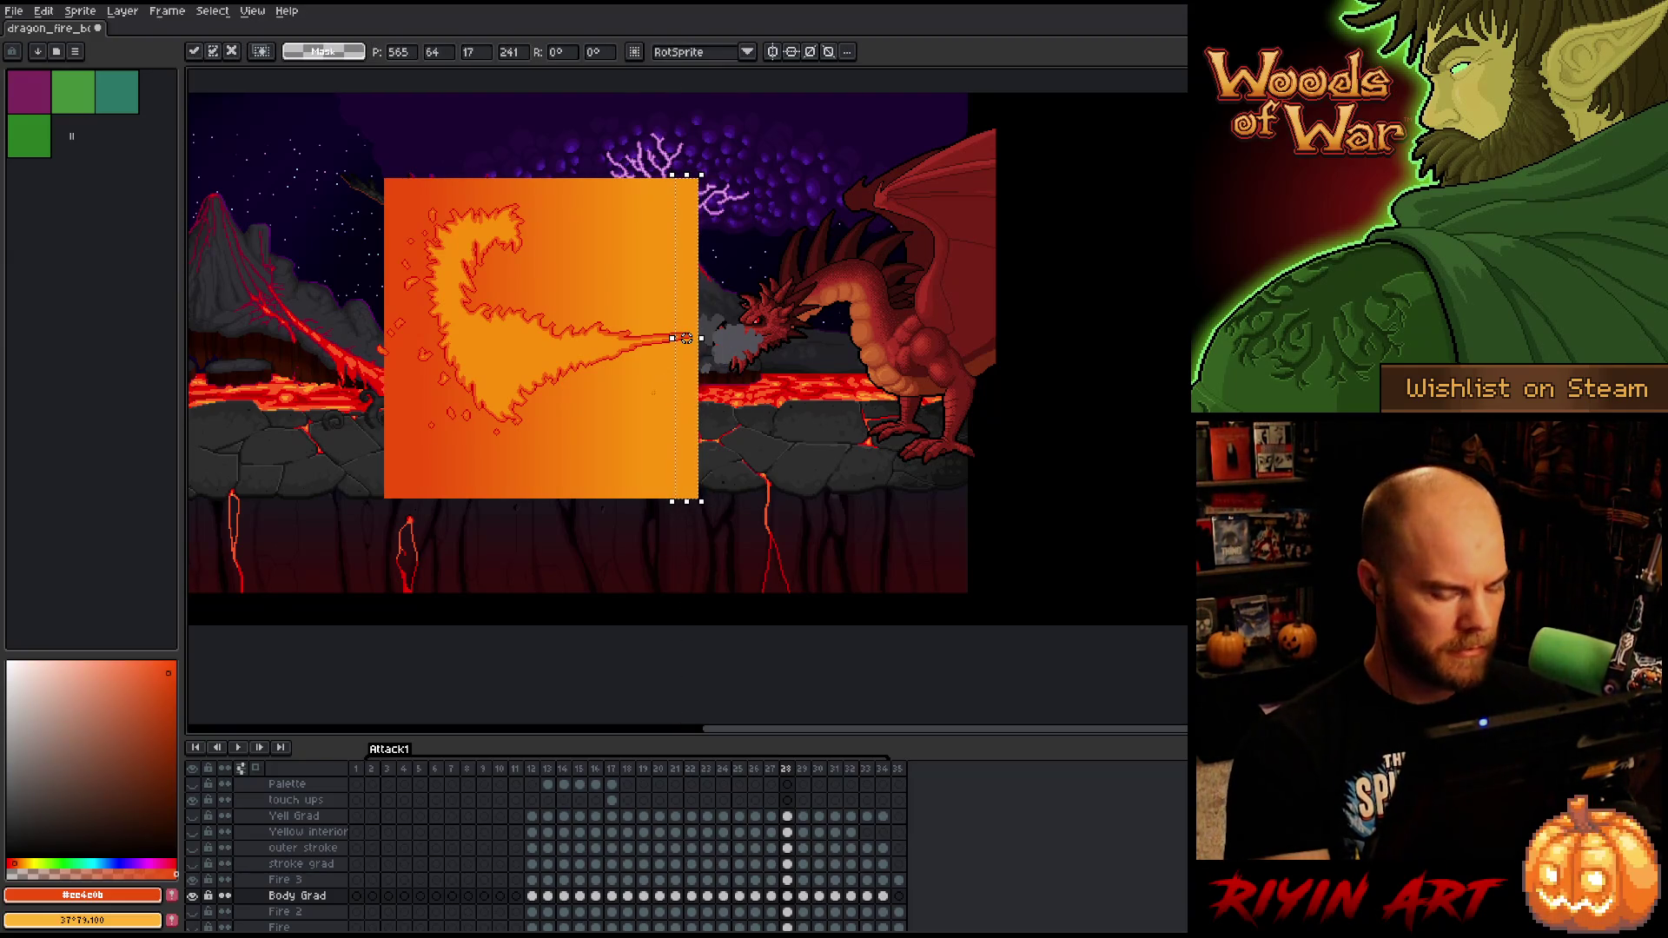
pyautogui.press('Return')
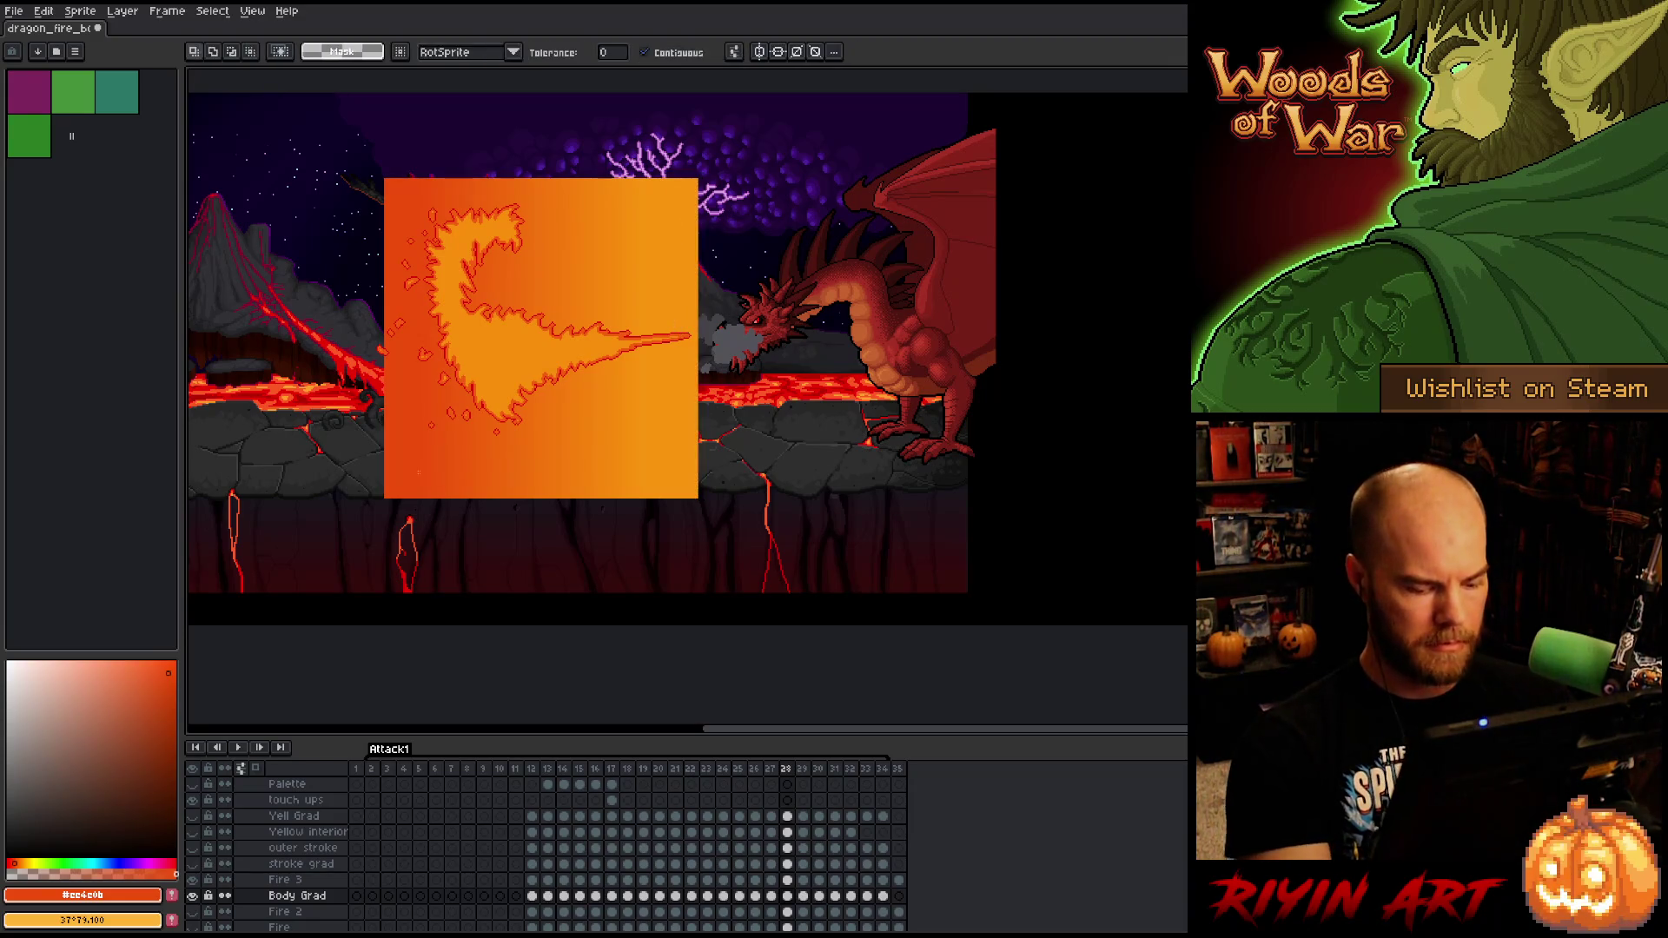
# - Flood frame 28's background orange, then raise frame 29's gradient box and fill around it
pyautogui.press('i')
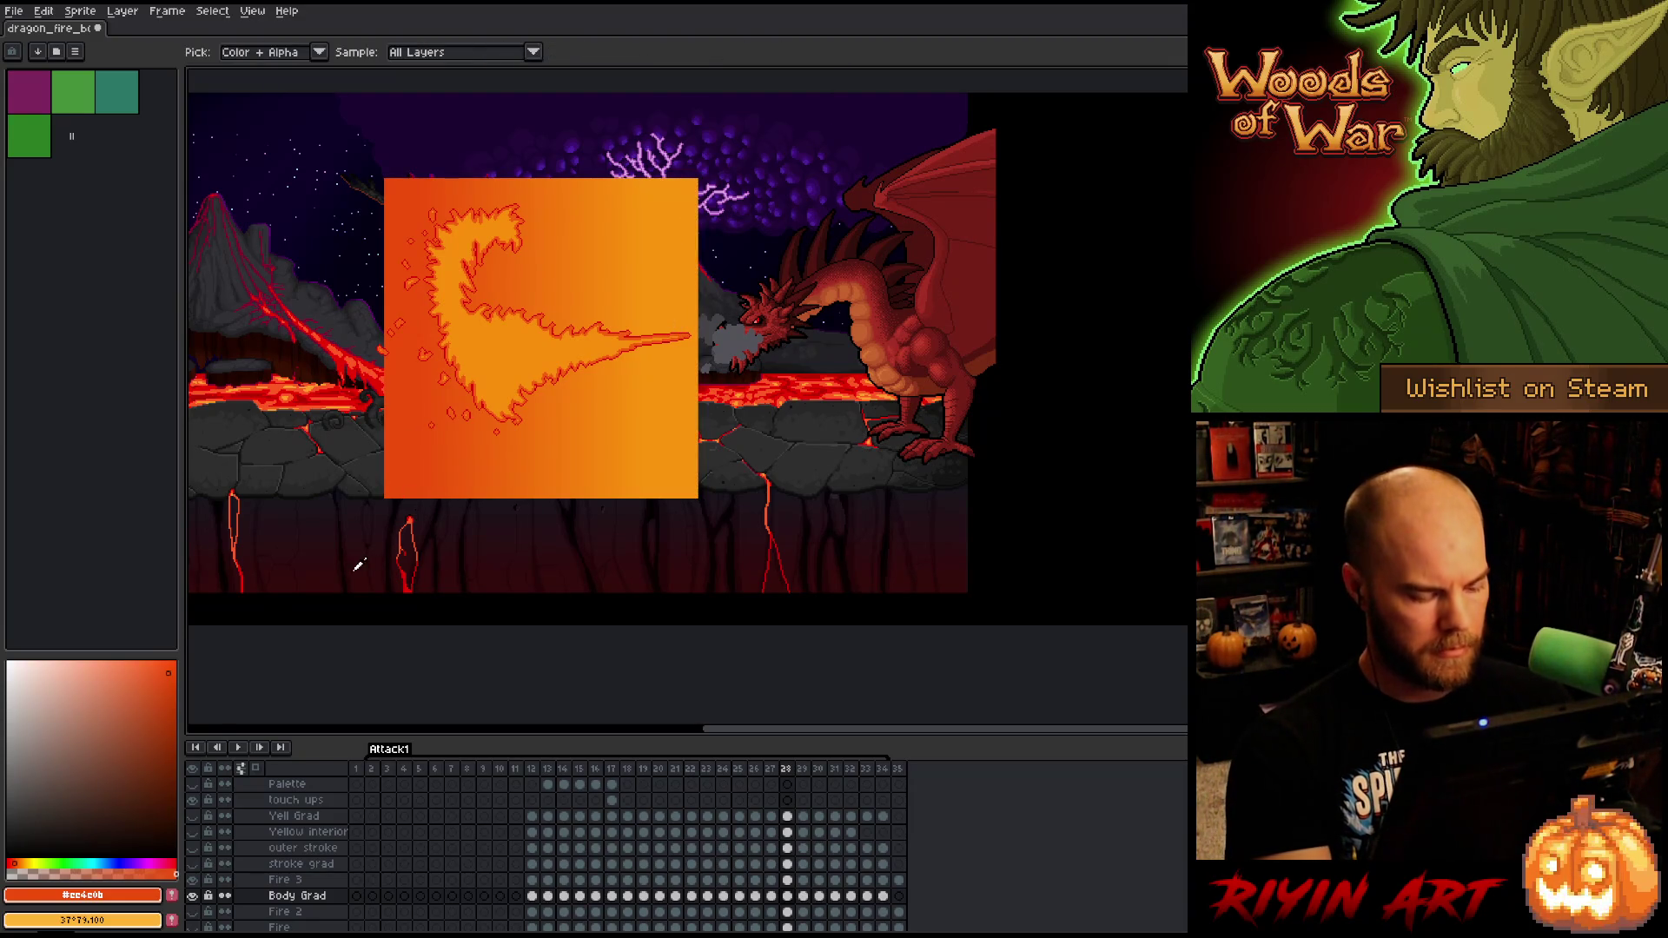
pyautogui.press('g')
pyautogui.click(358, 566)
pyautogui.press('Right')
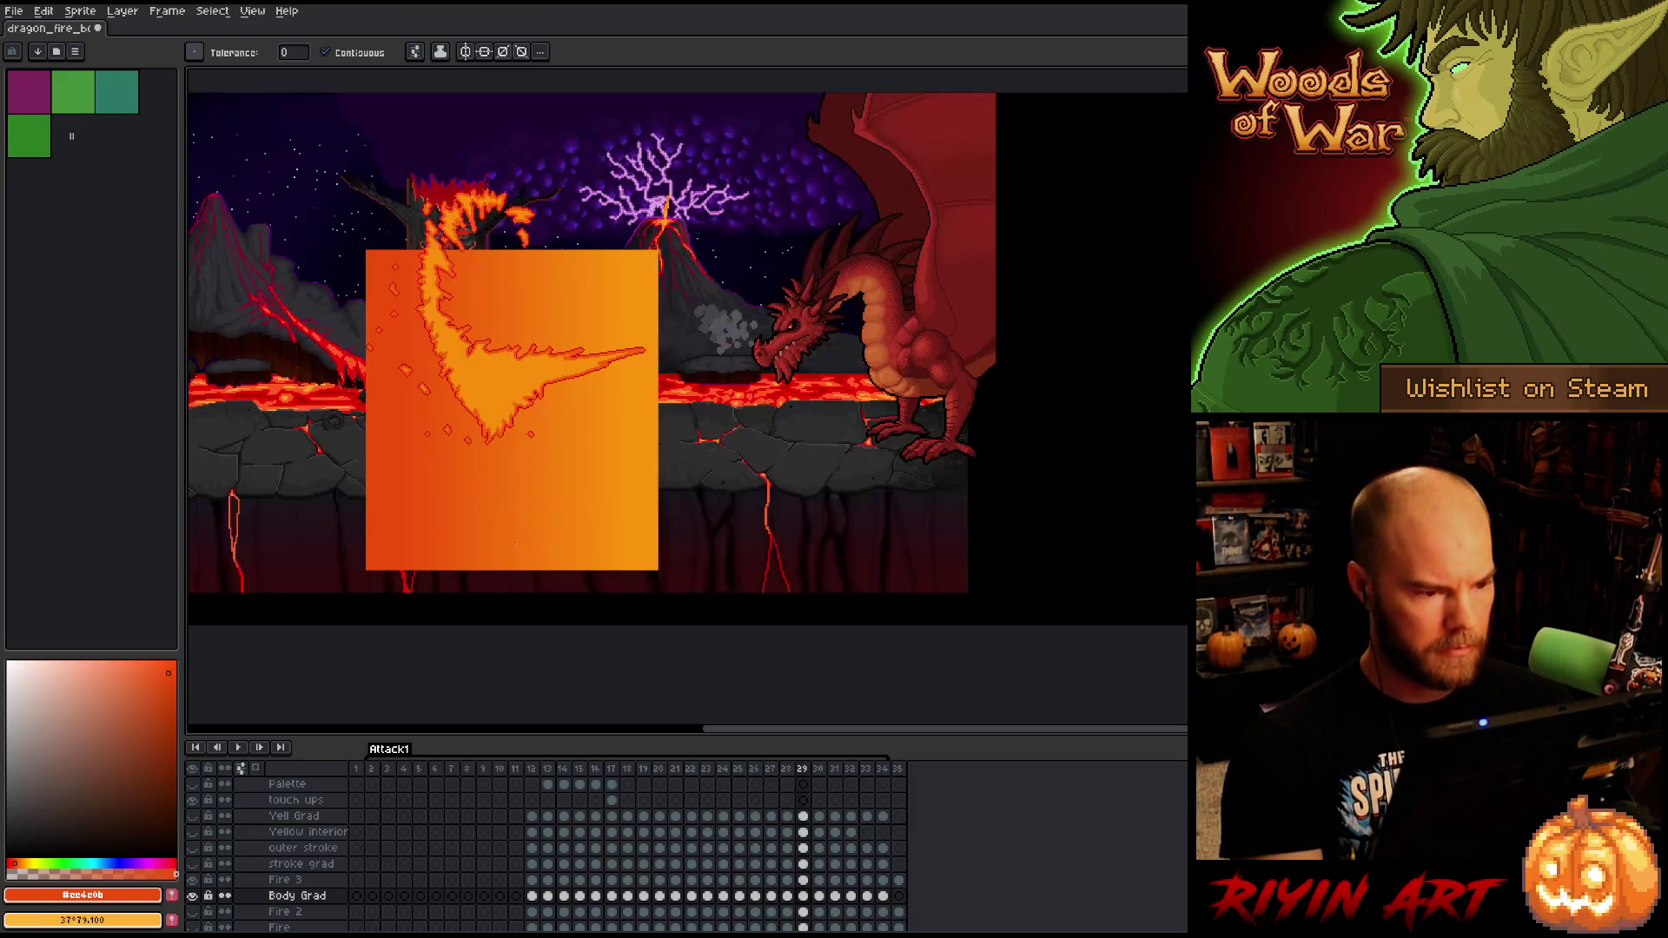
pyautogui.press('v')
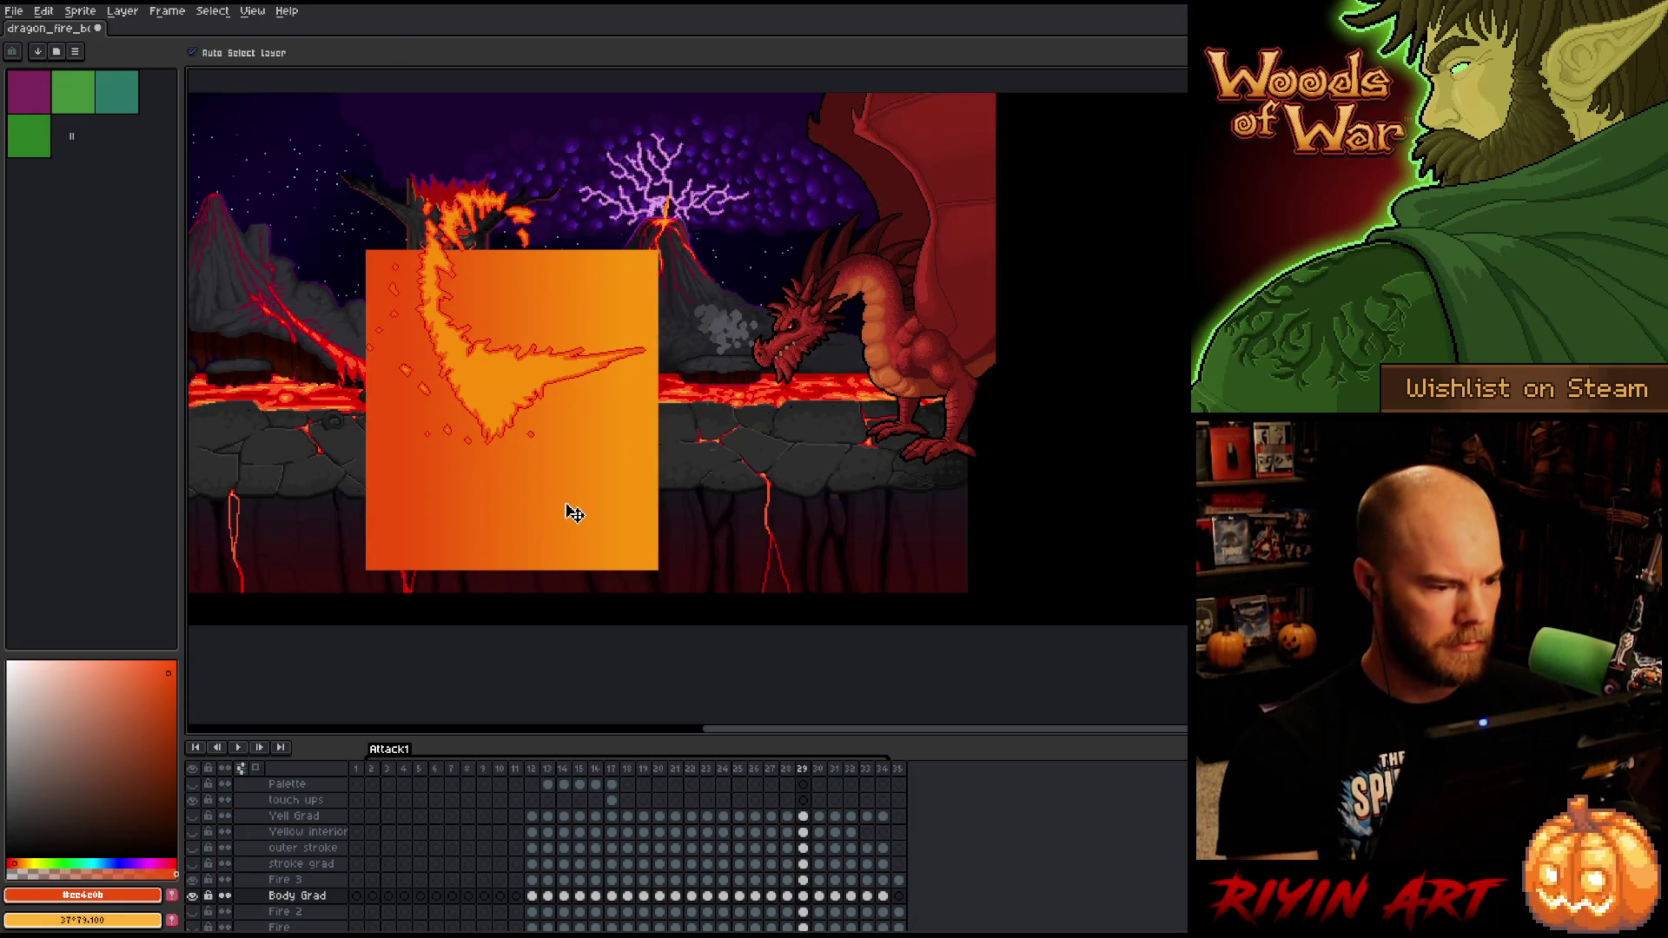
pyautogui.moveTo(570, 510); pyautogui.dragTo(570, 433)
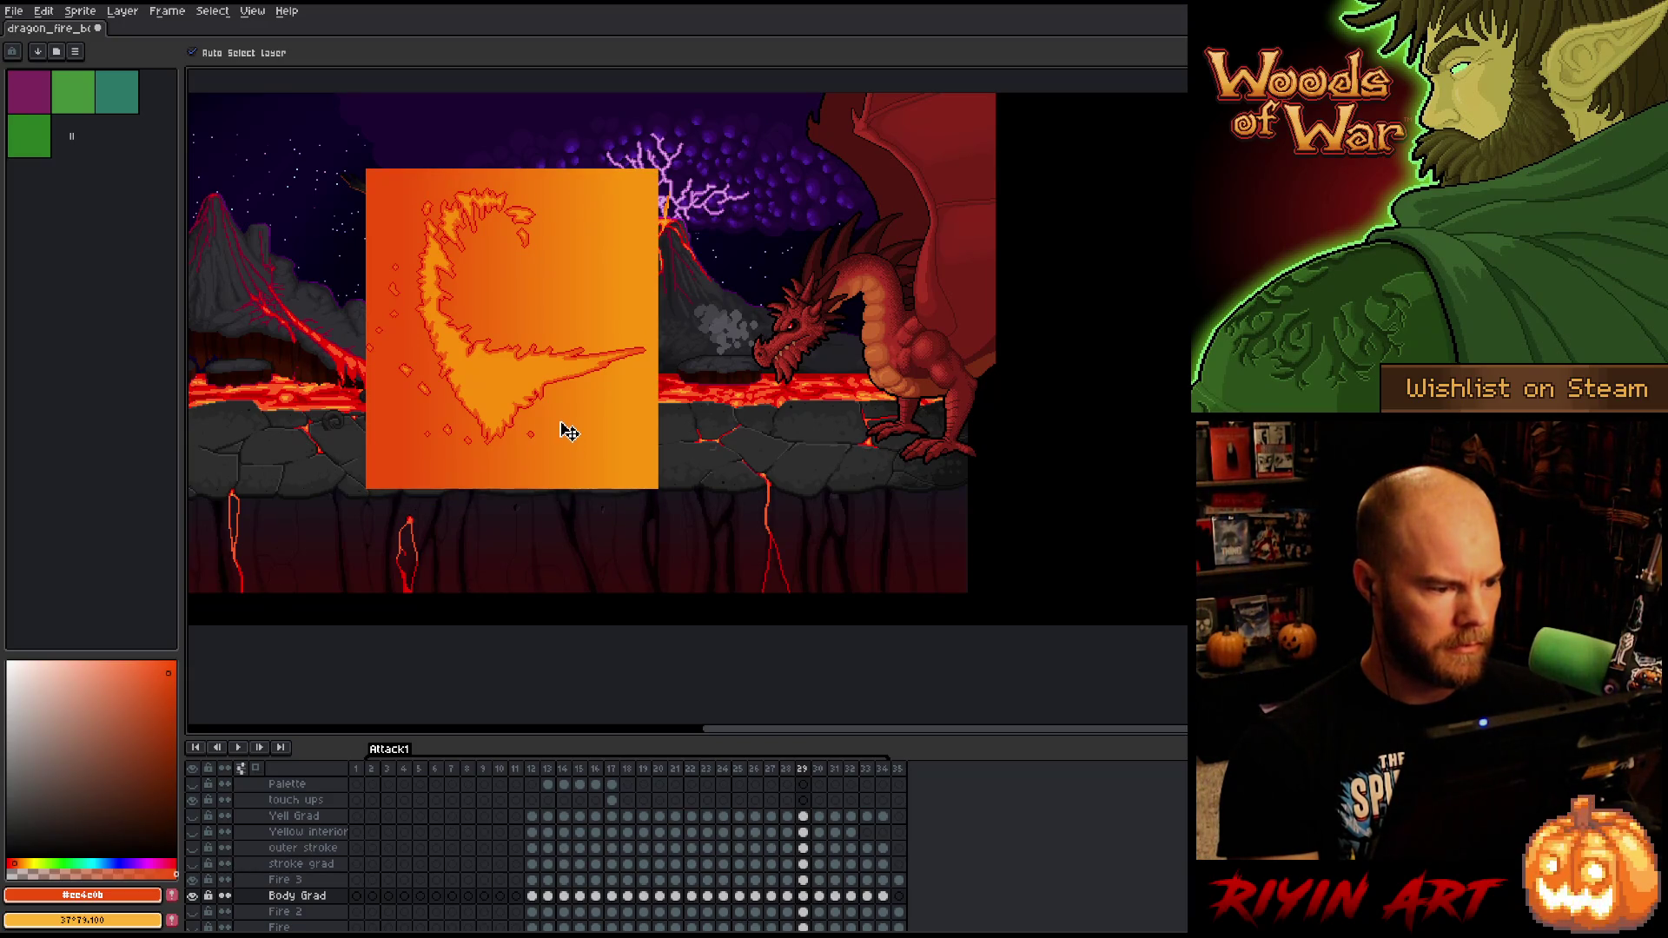
pyautogui.press('g')
pyautogui.click(444, 543)
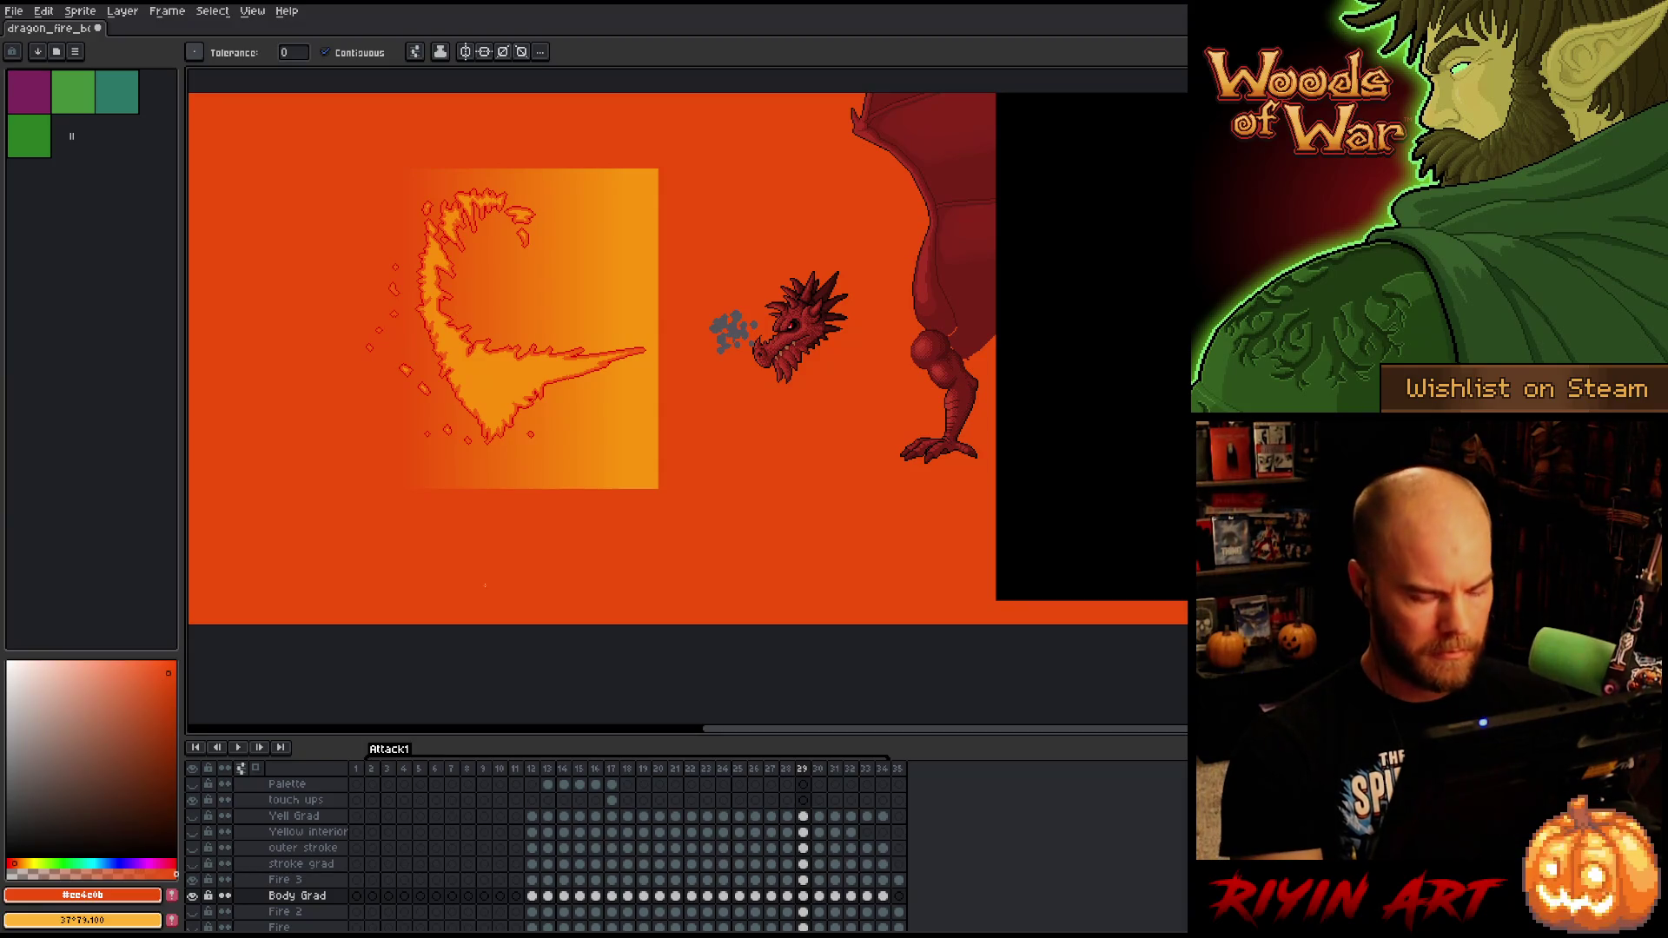
# - Raise the gradient box over the flame on frames 30 and 31 and flood their backgrounds orange
pyautogui.press('Right')
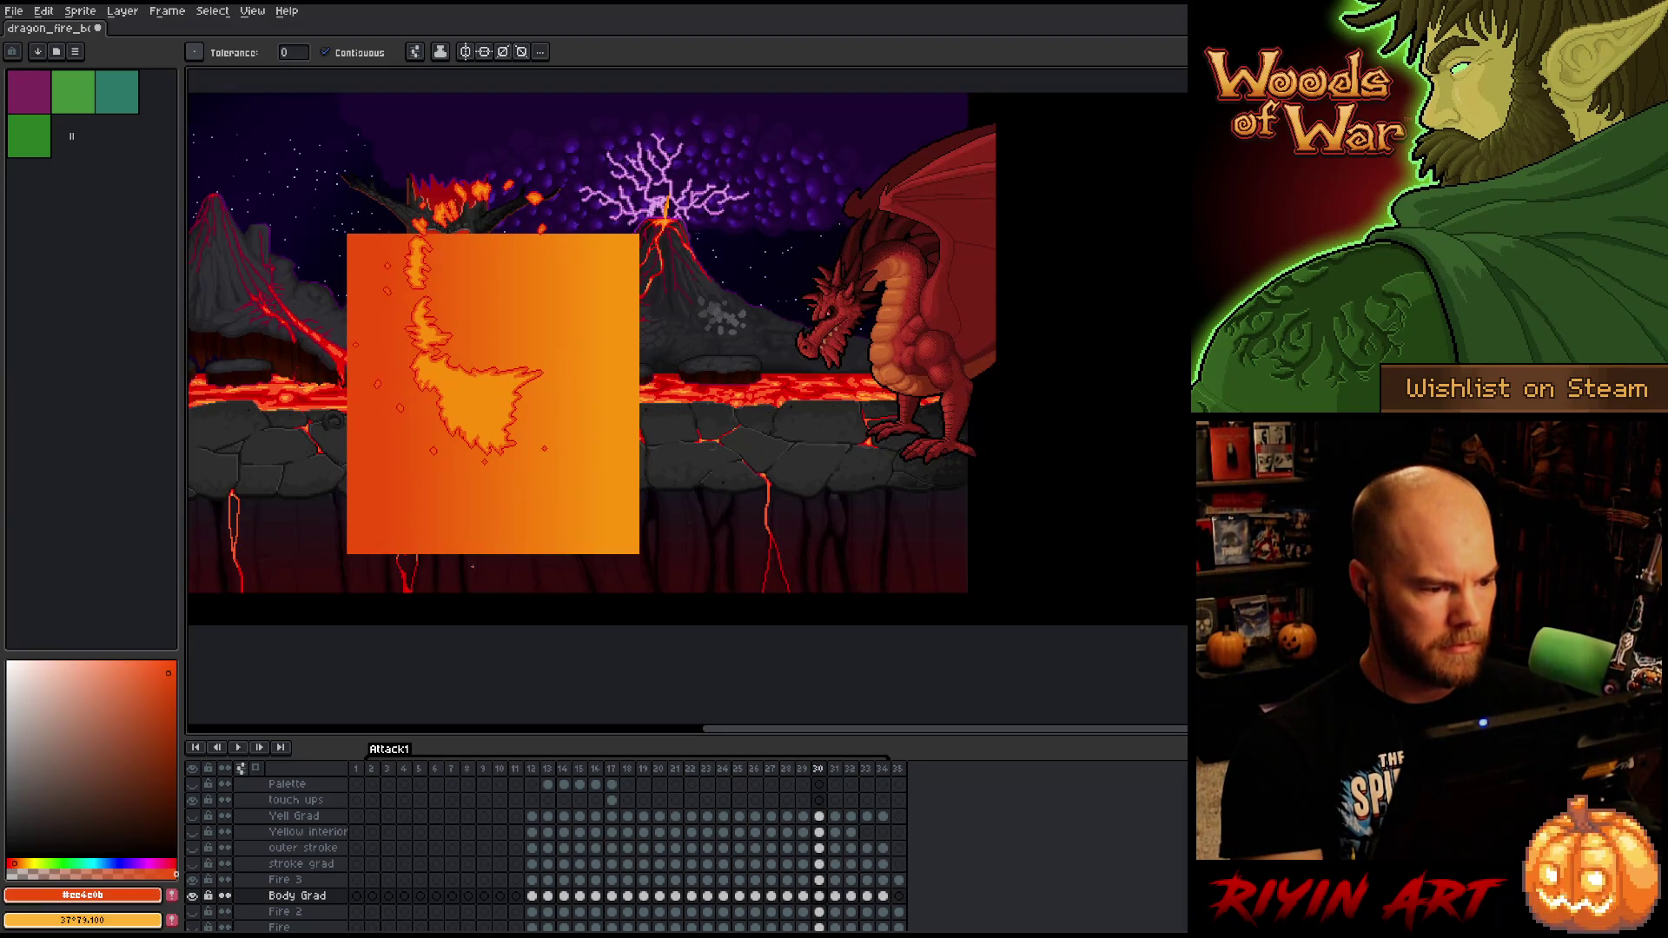
pyautogui.press('v')
pyautogui.moveTo(488, 526); pyautogui.dragTo(487, 459)
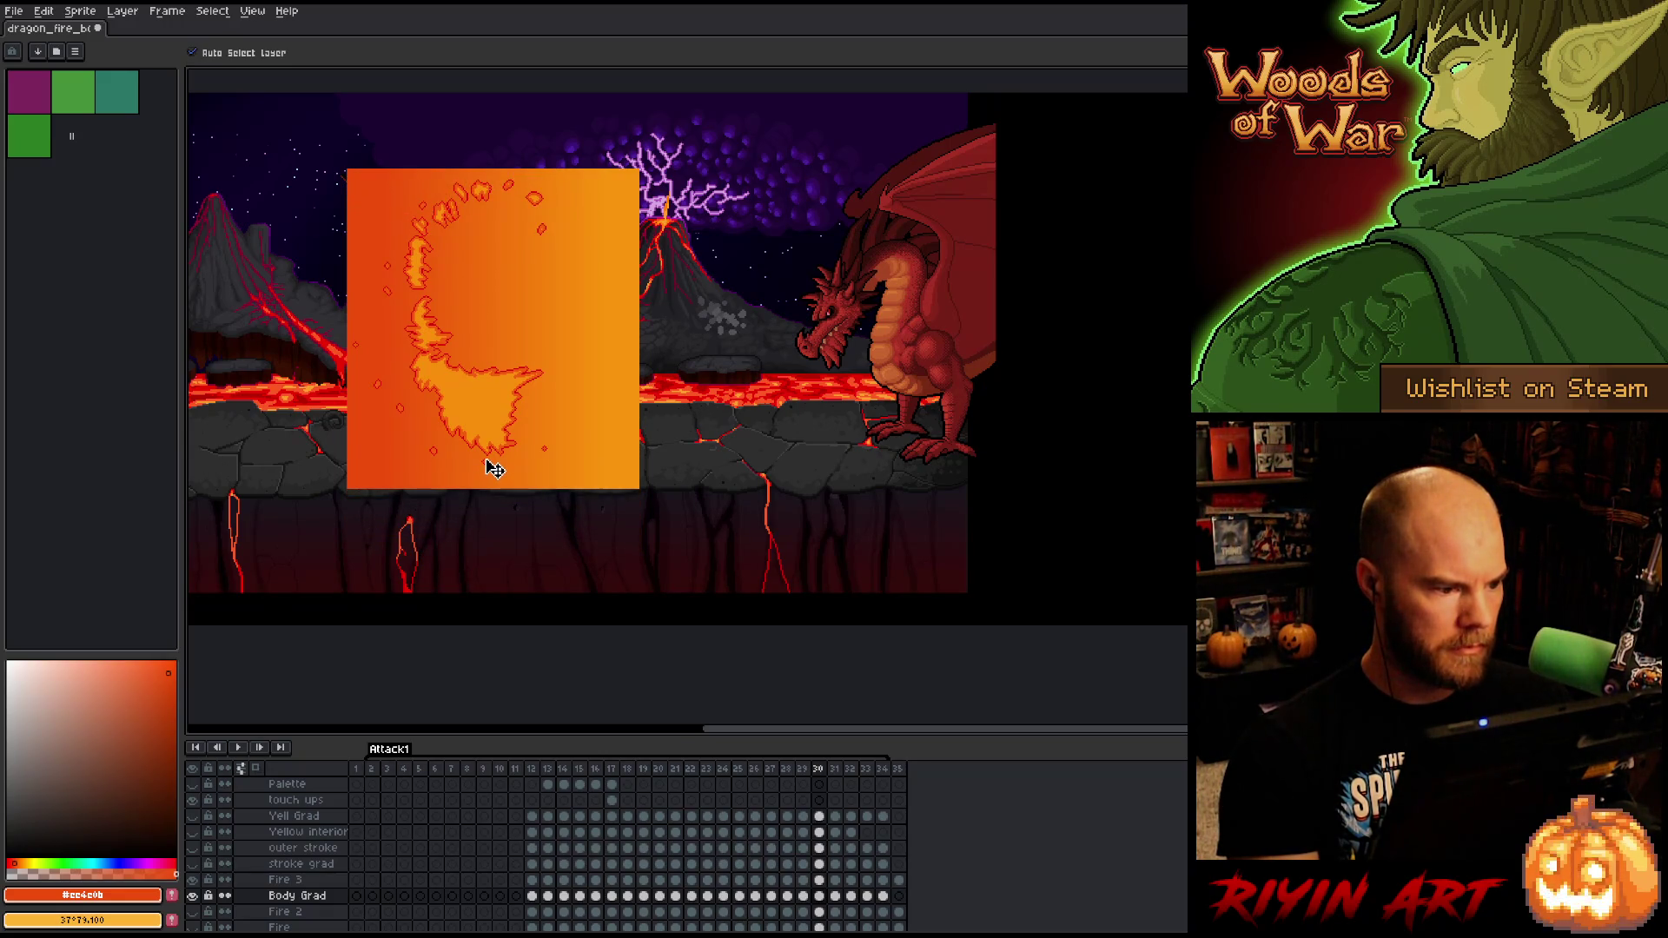
pyautogui.press('g')
pyautogui.click(476, 545)
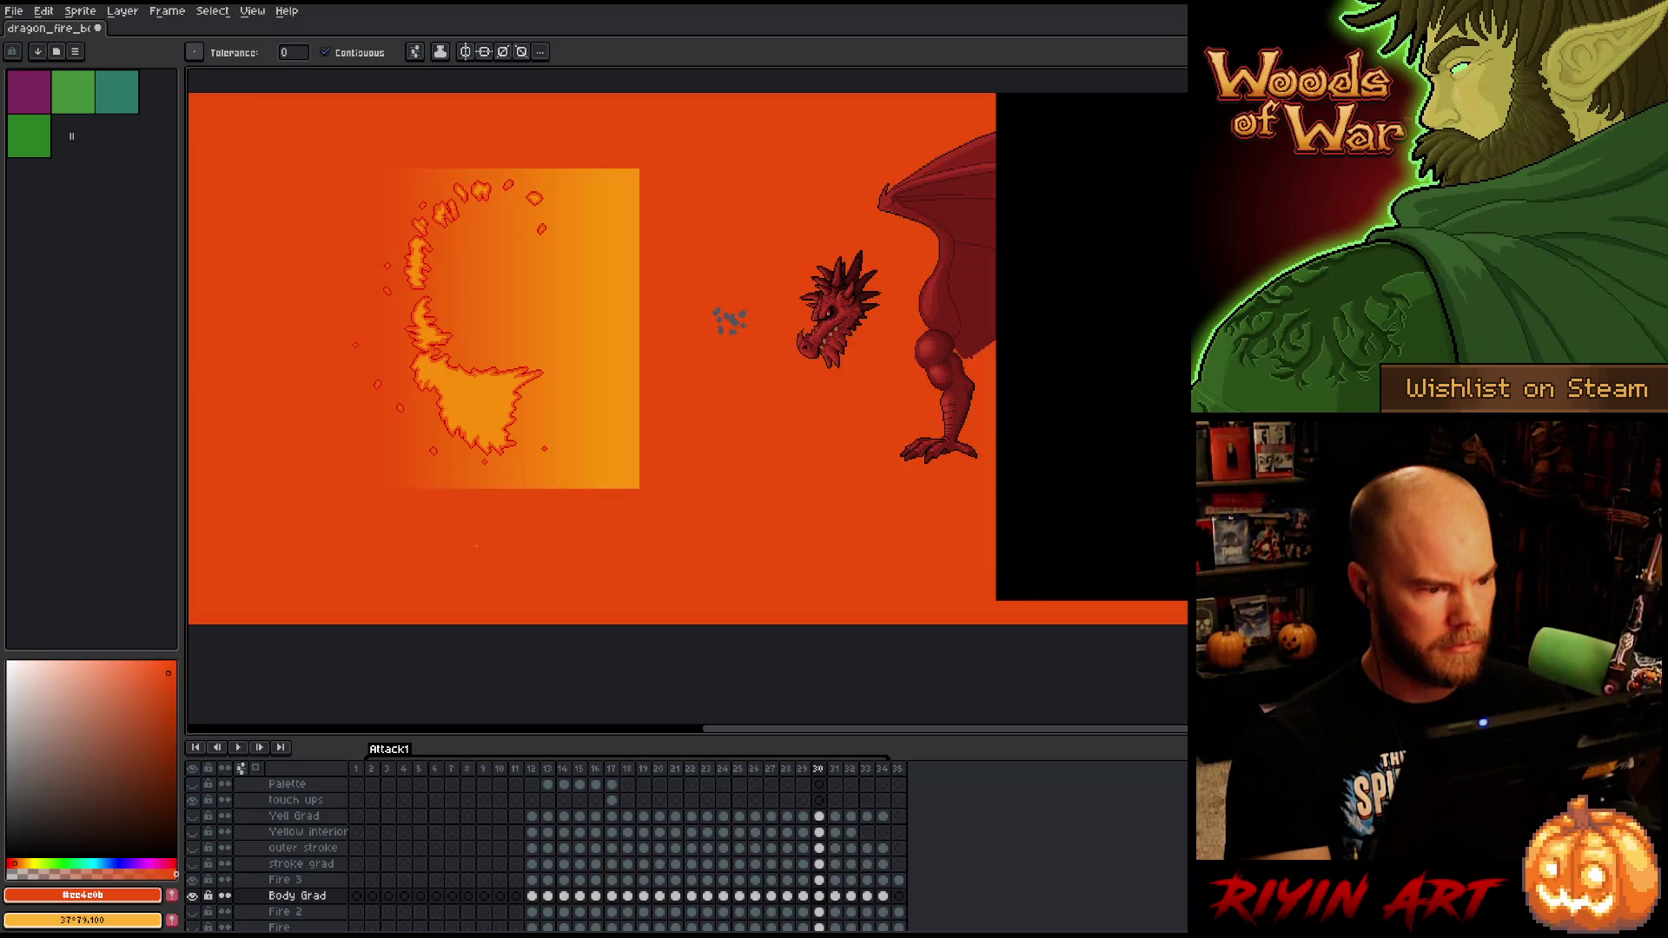
pyautogui.press('Right')
pyautogui.press('v')
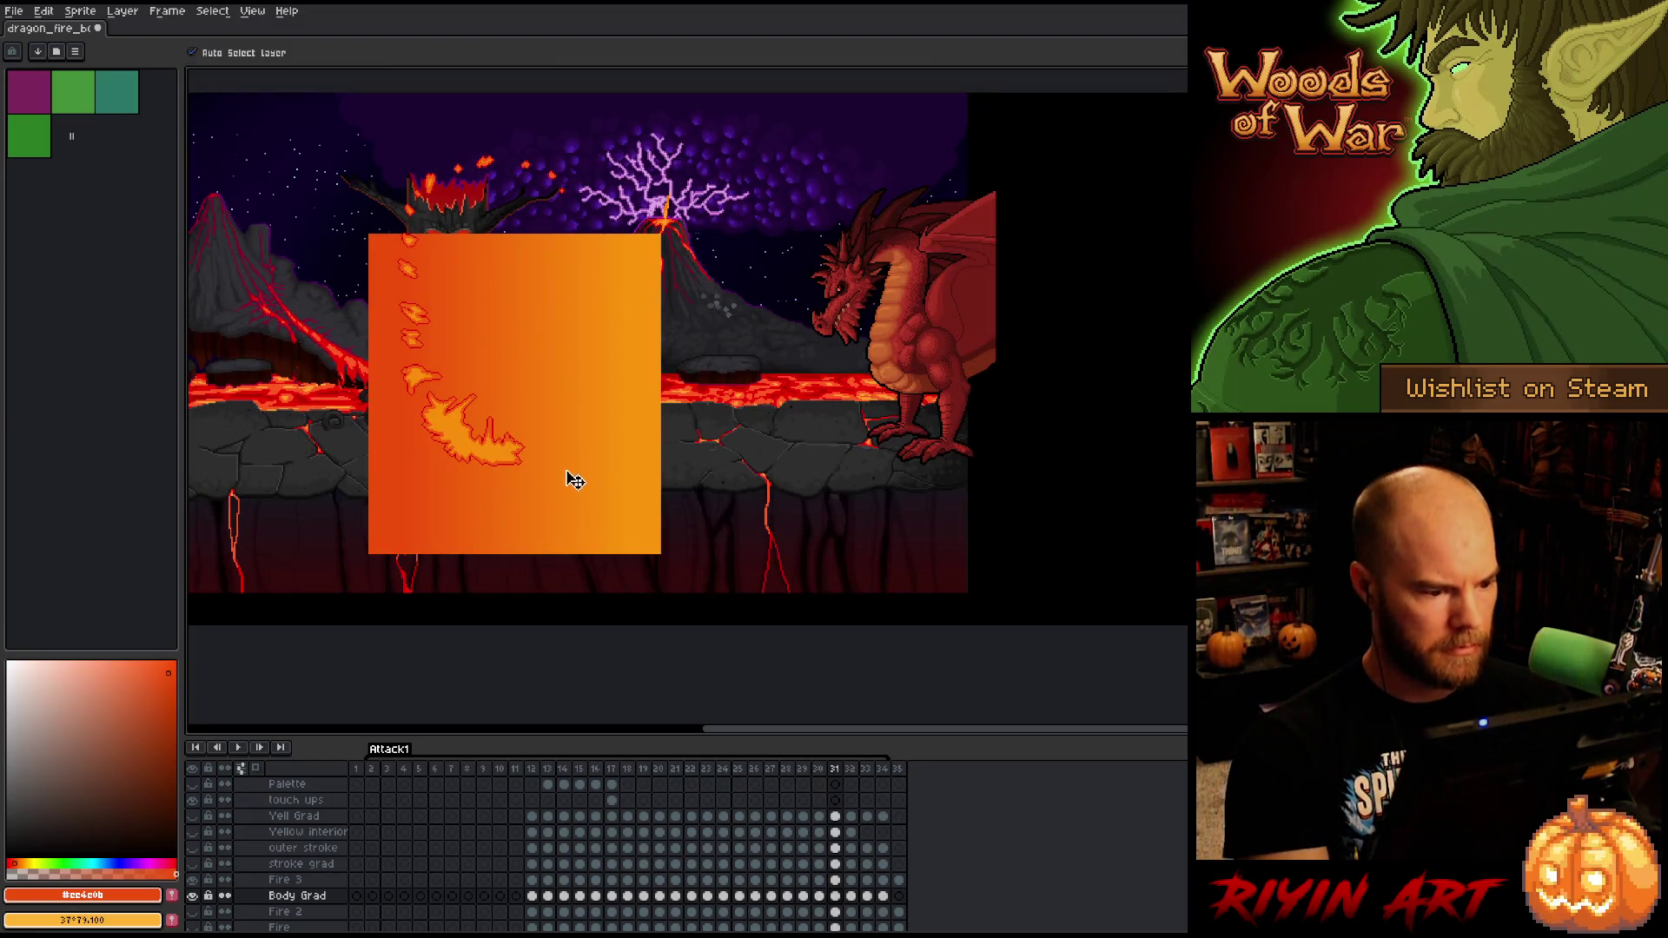
pyautogui.moveTo(539, 525); pyautogui.dragTo(538, 444)
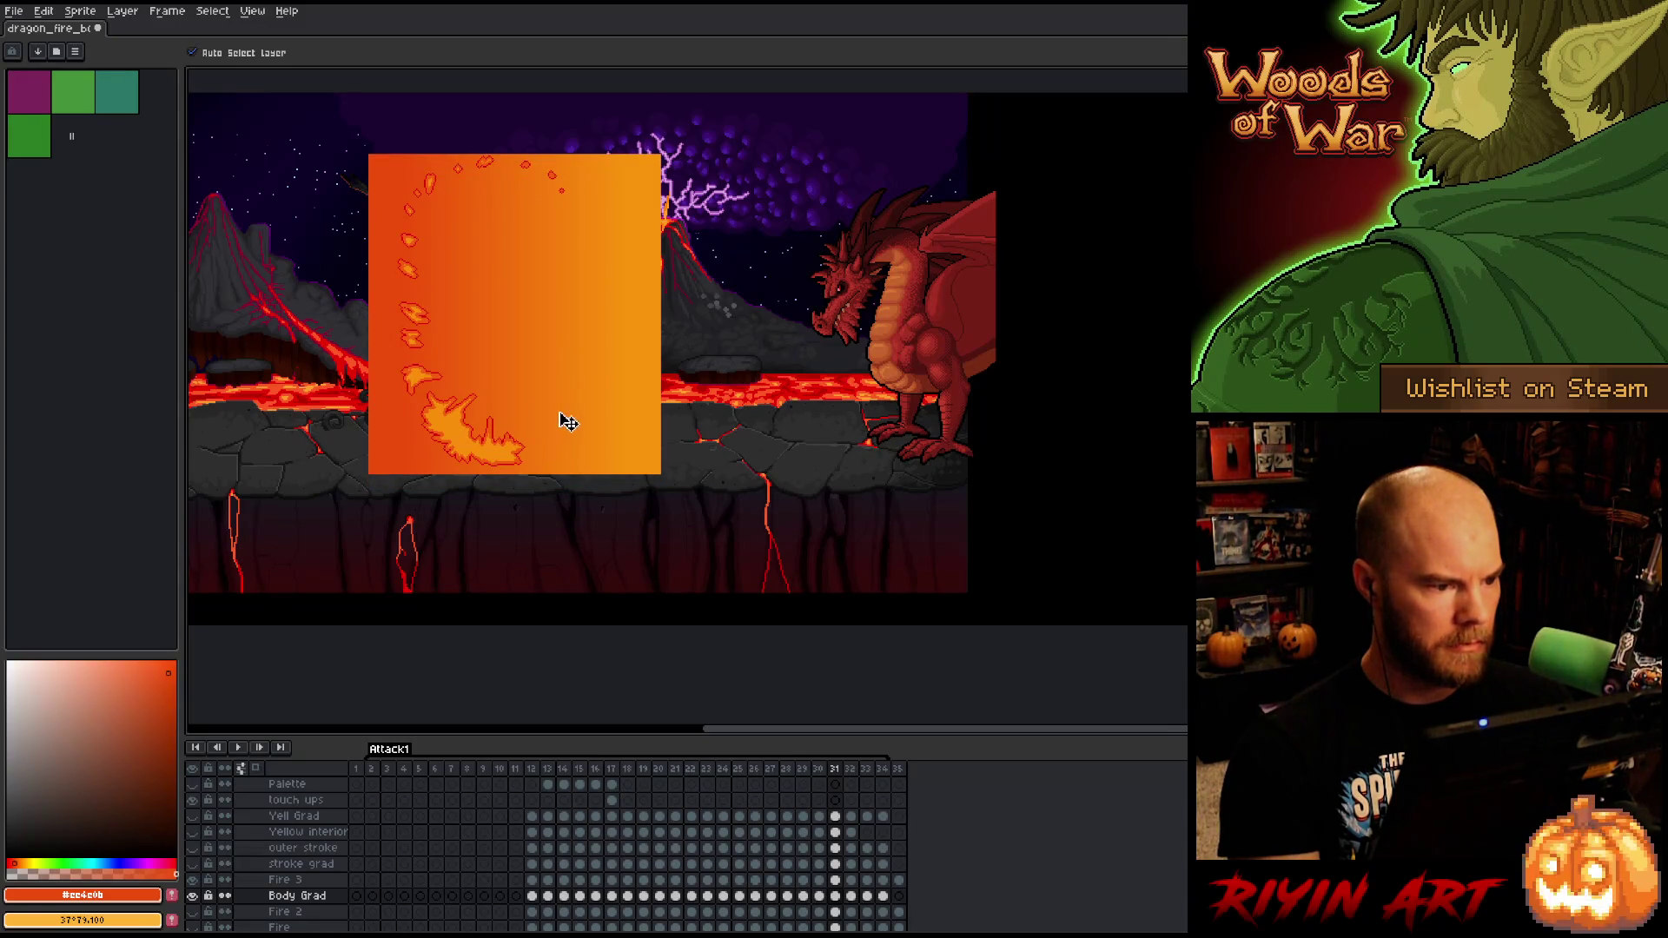
pyautogui.press('g')
pyautogui.click(380, 388)
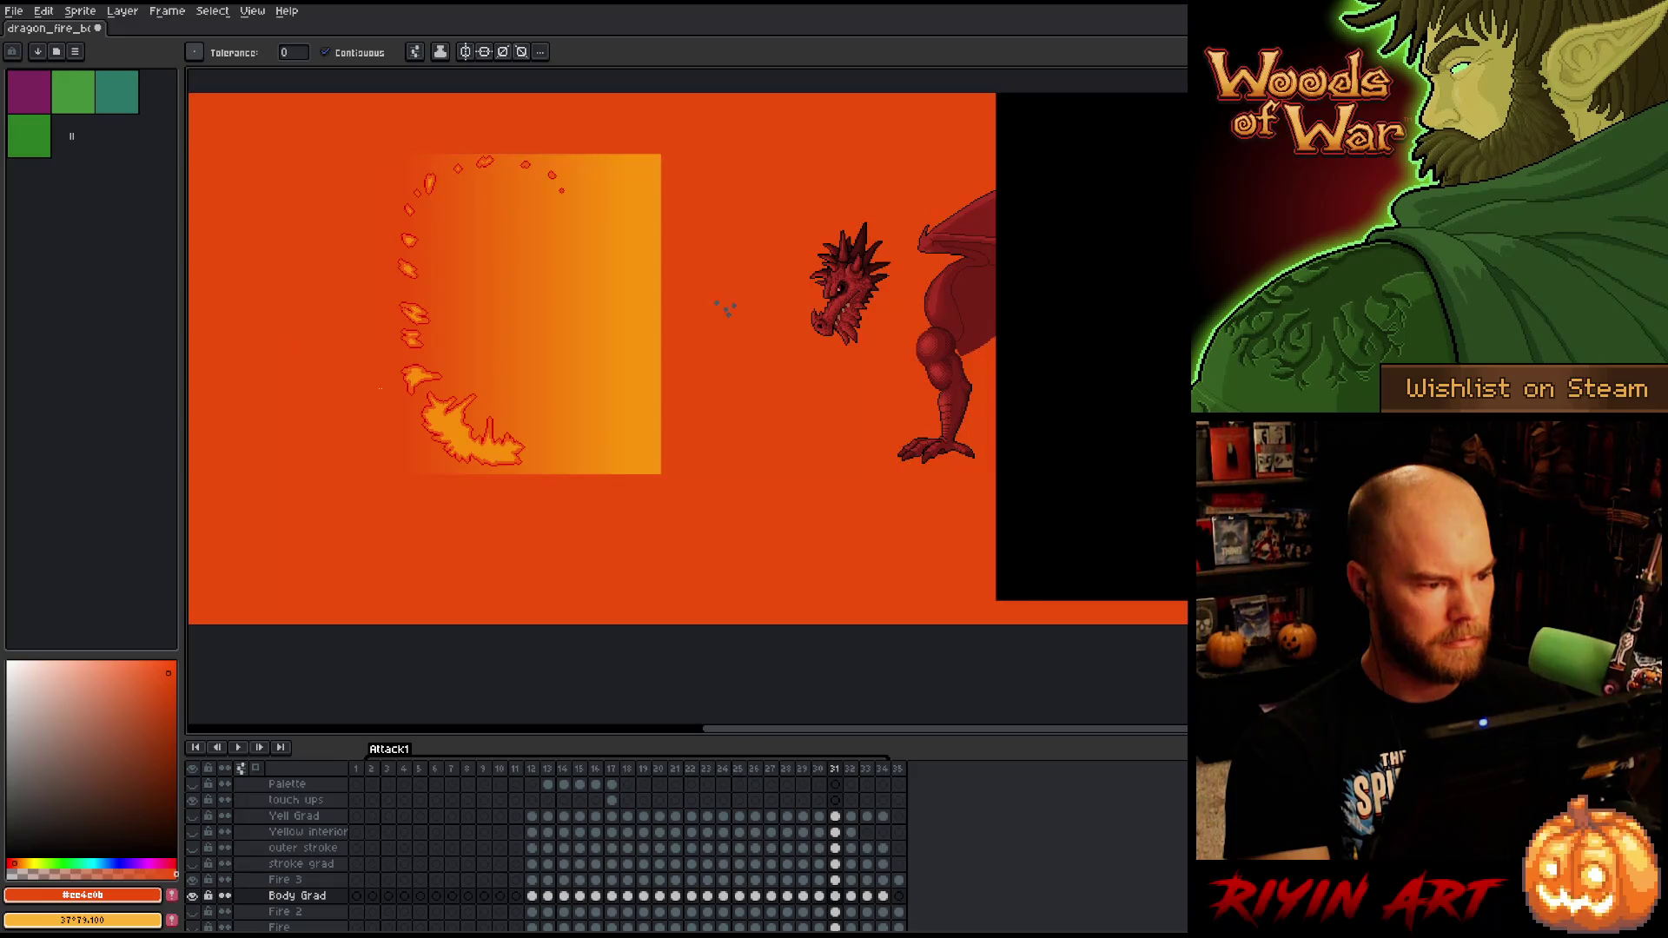
# - On frame 32, raise the gradient box, stretch its top over the embers, and fill orange
pyautogui.press('Right')
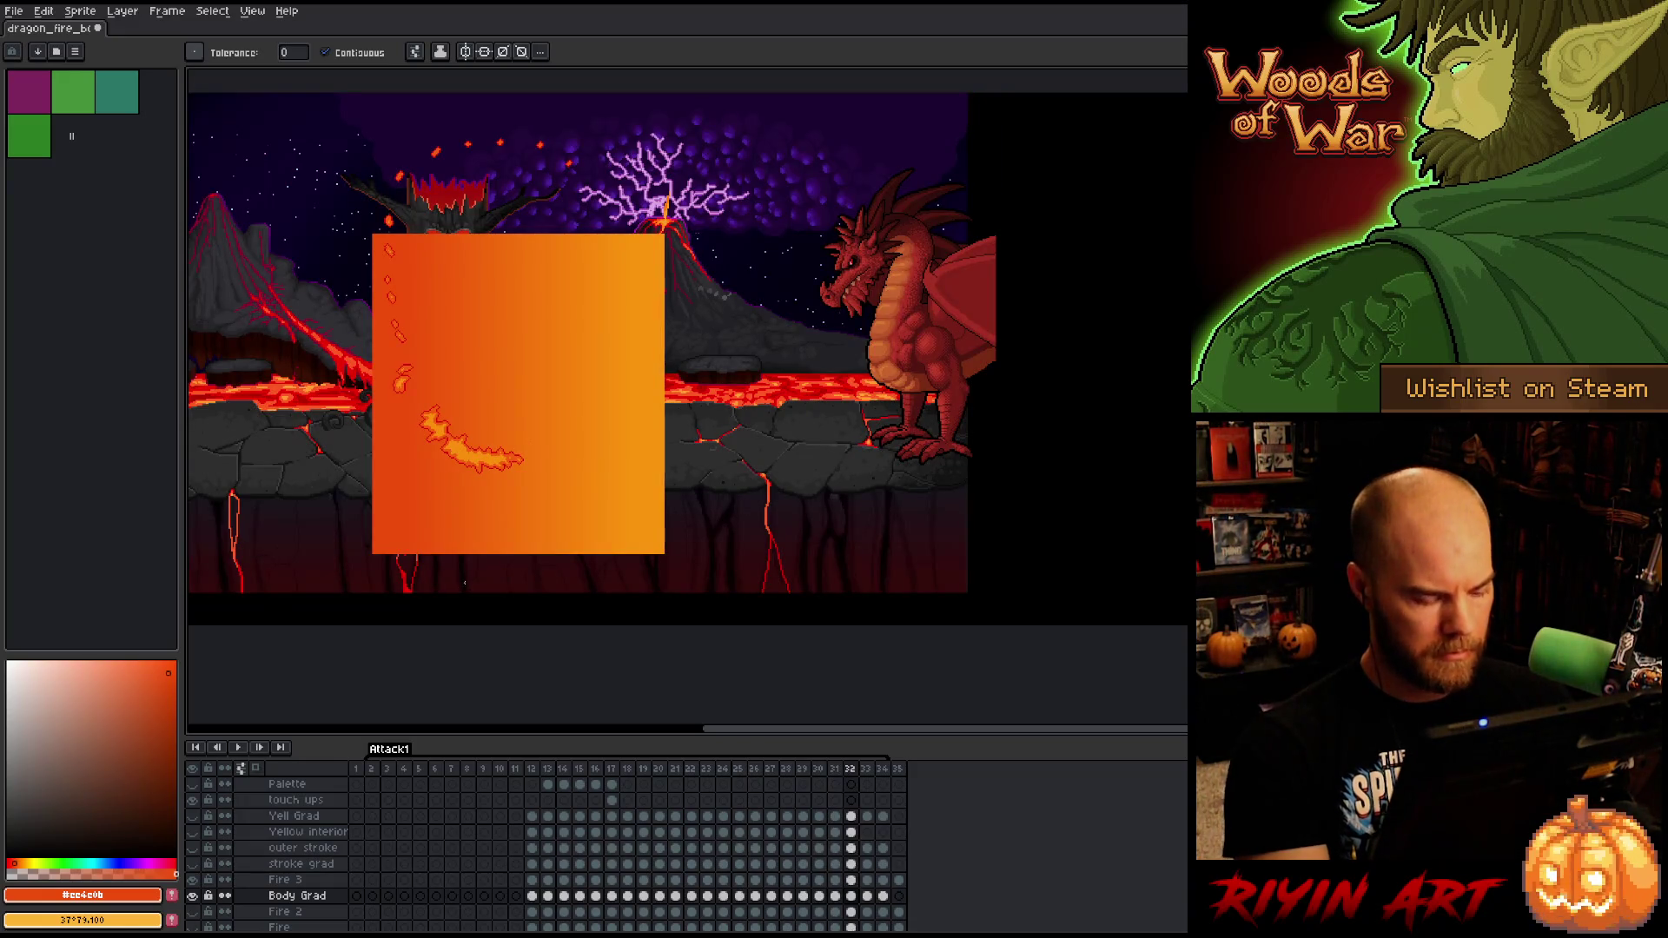
pyautogui.press('v')
pyautogui.moveTo(538, 536); pyautogui.dragTo(530, 469)
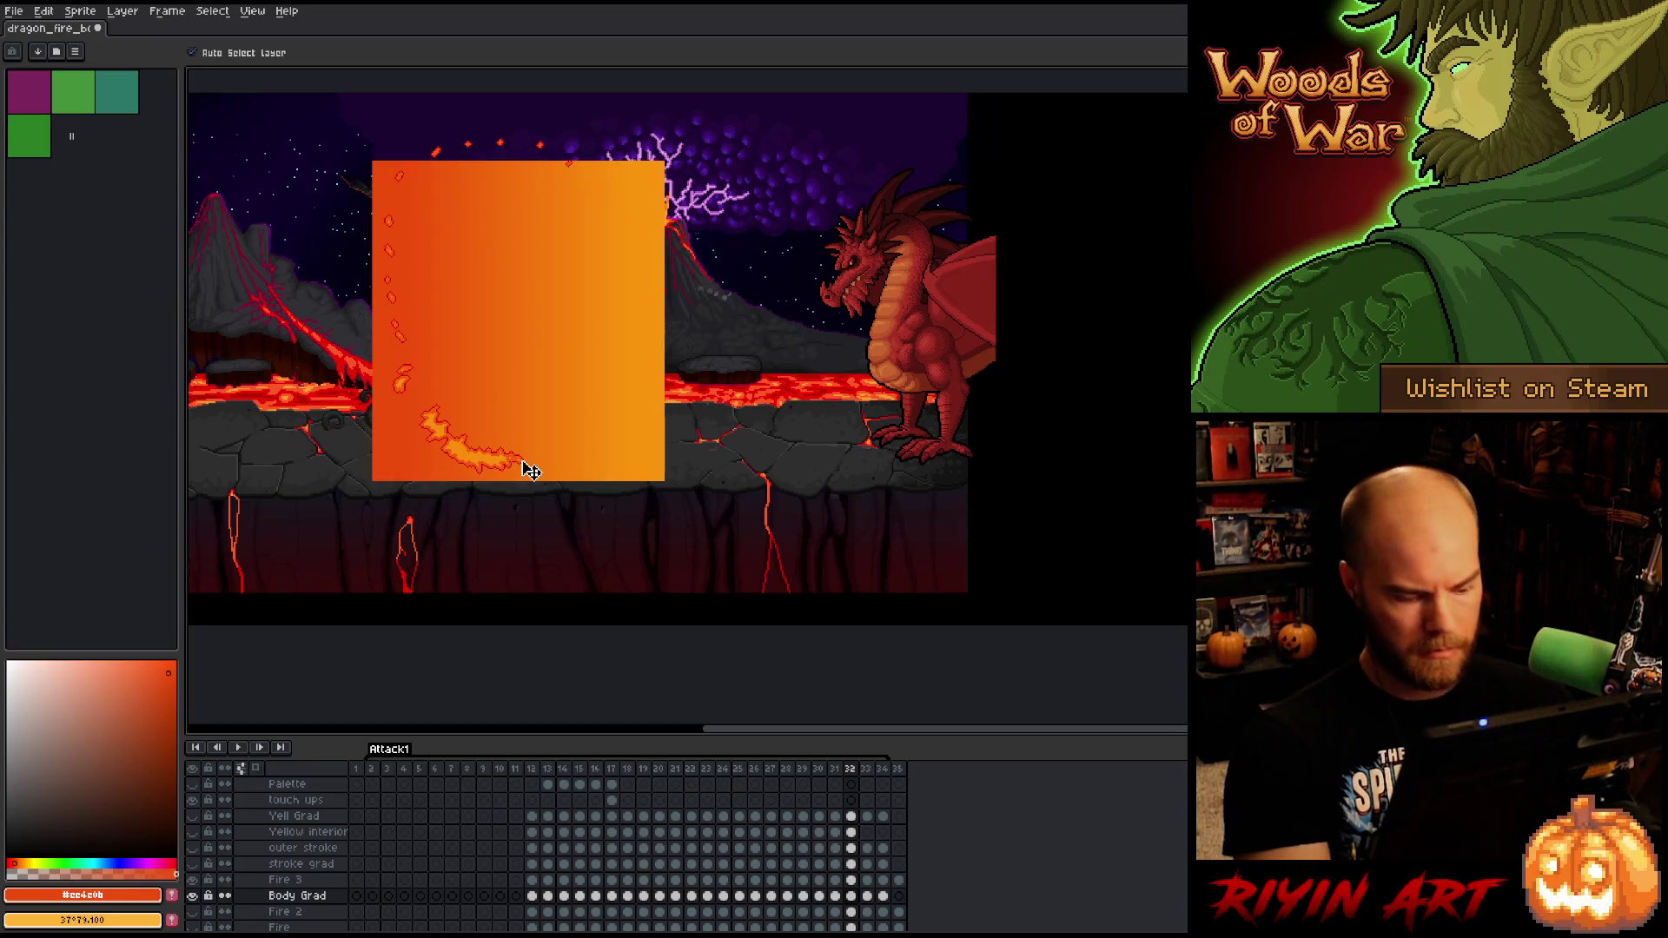
pyautogui.hotkey('ctrl', 't')
pyautogui.moveTo(519, 161); pyautogui.dragTo(520, 119)
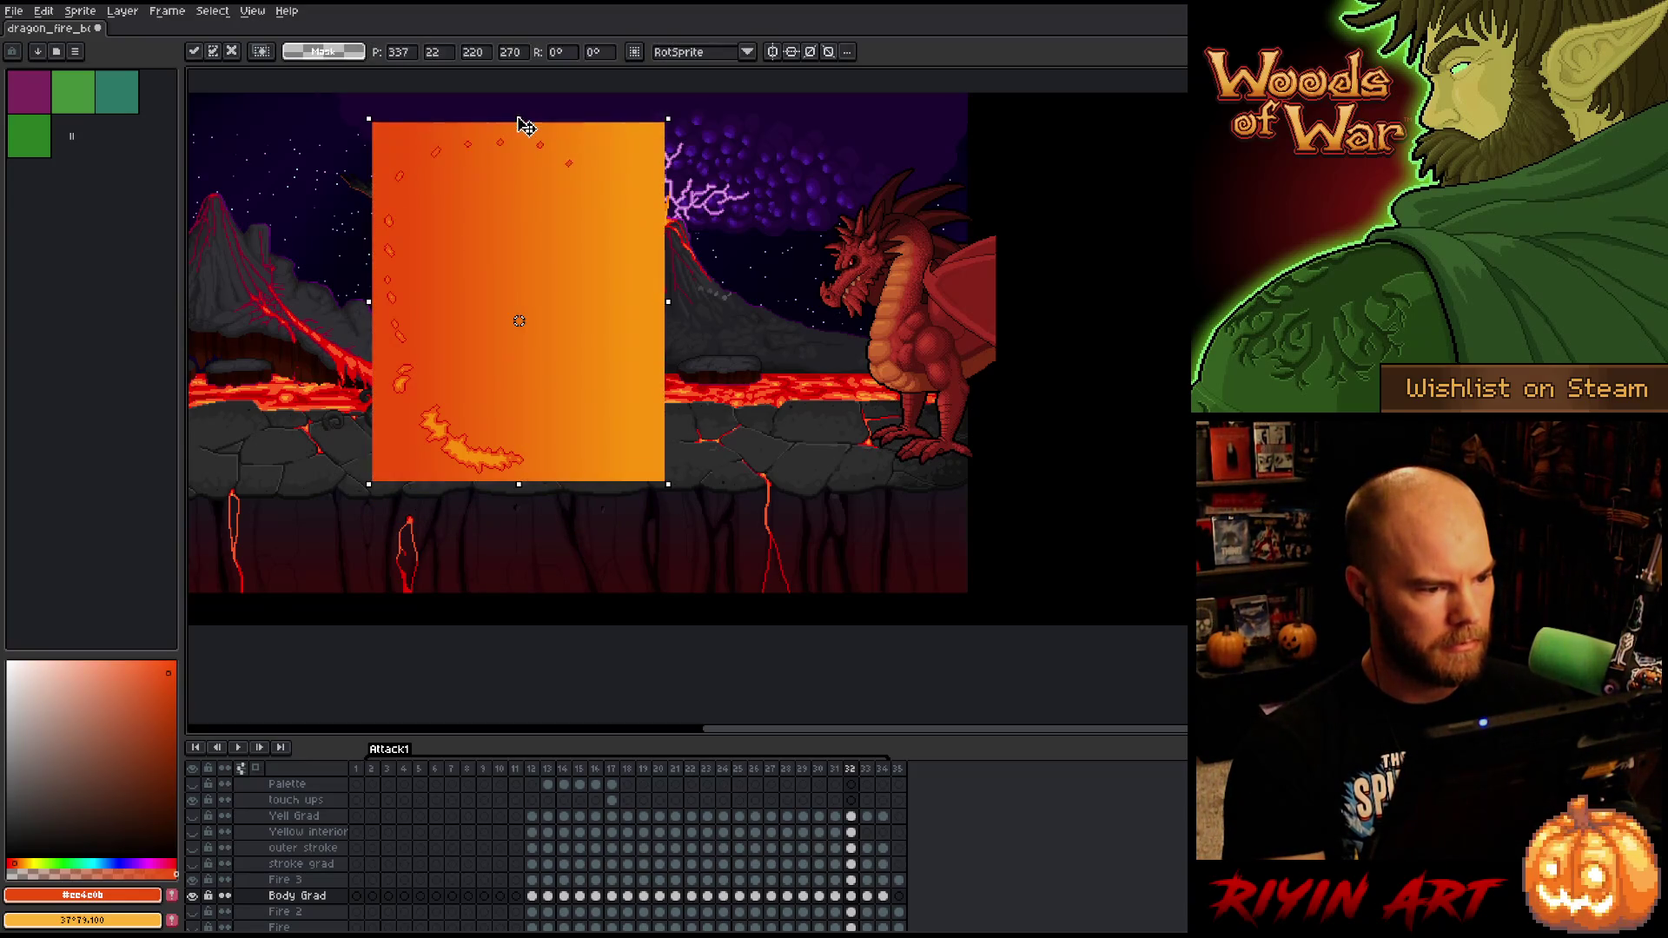
pyautogui.press('Return')
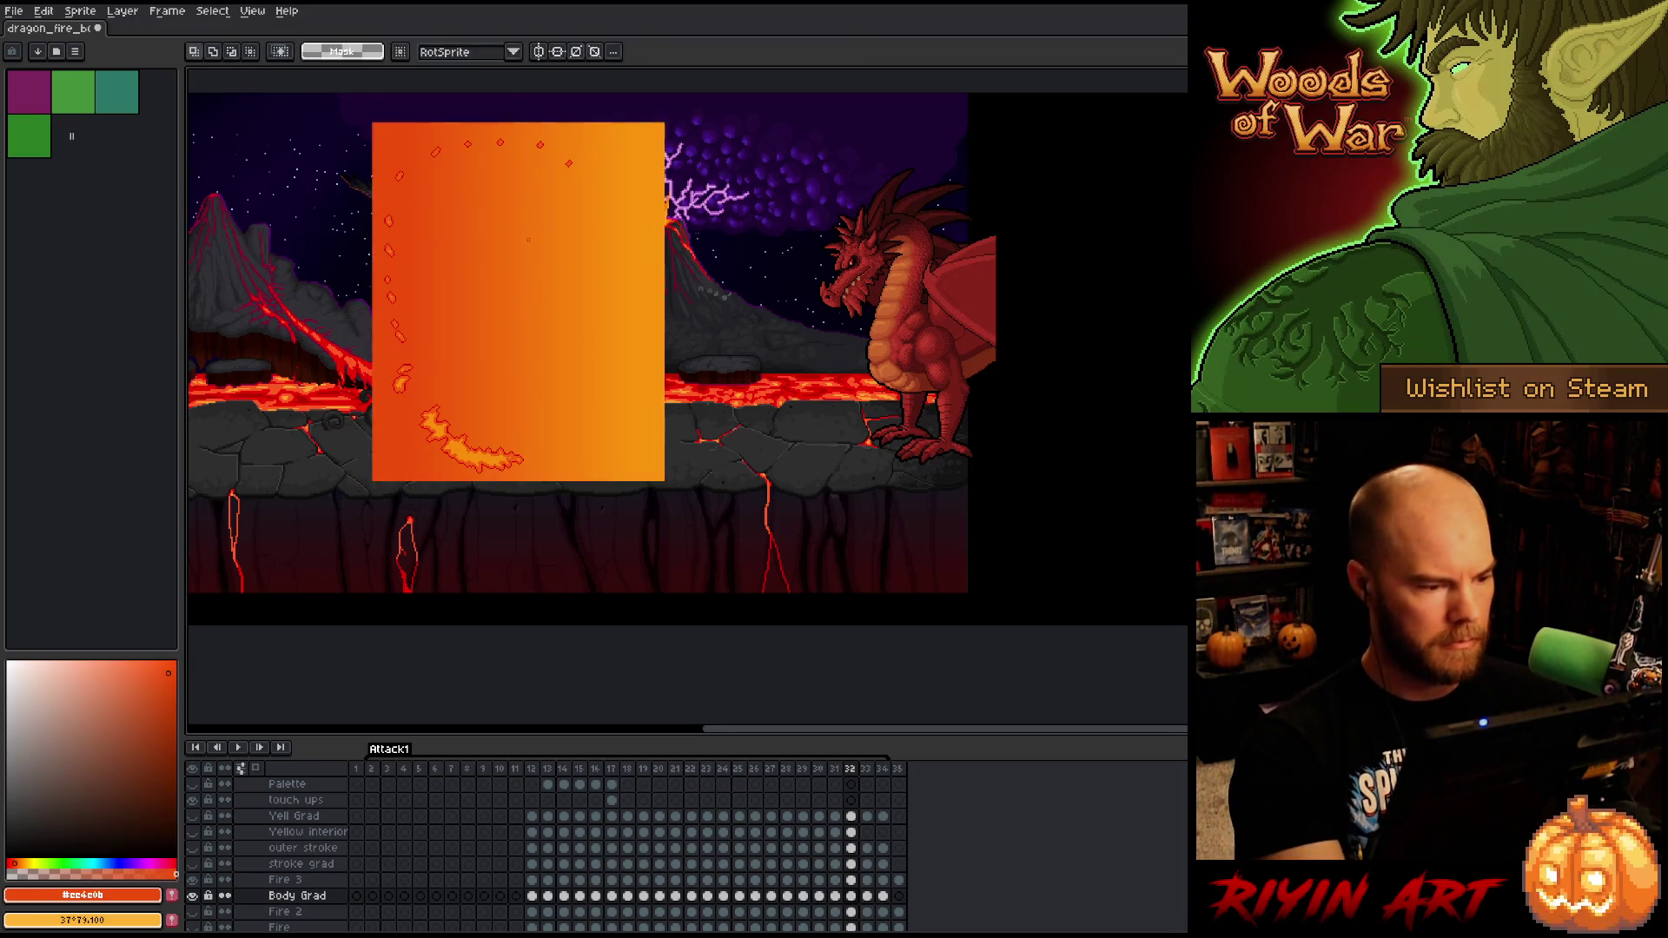
pyautogui.press('g')
pyautogui.click(329, 323)
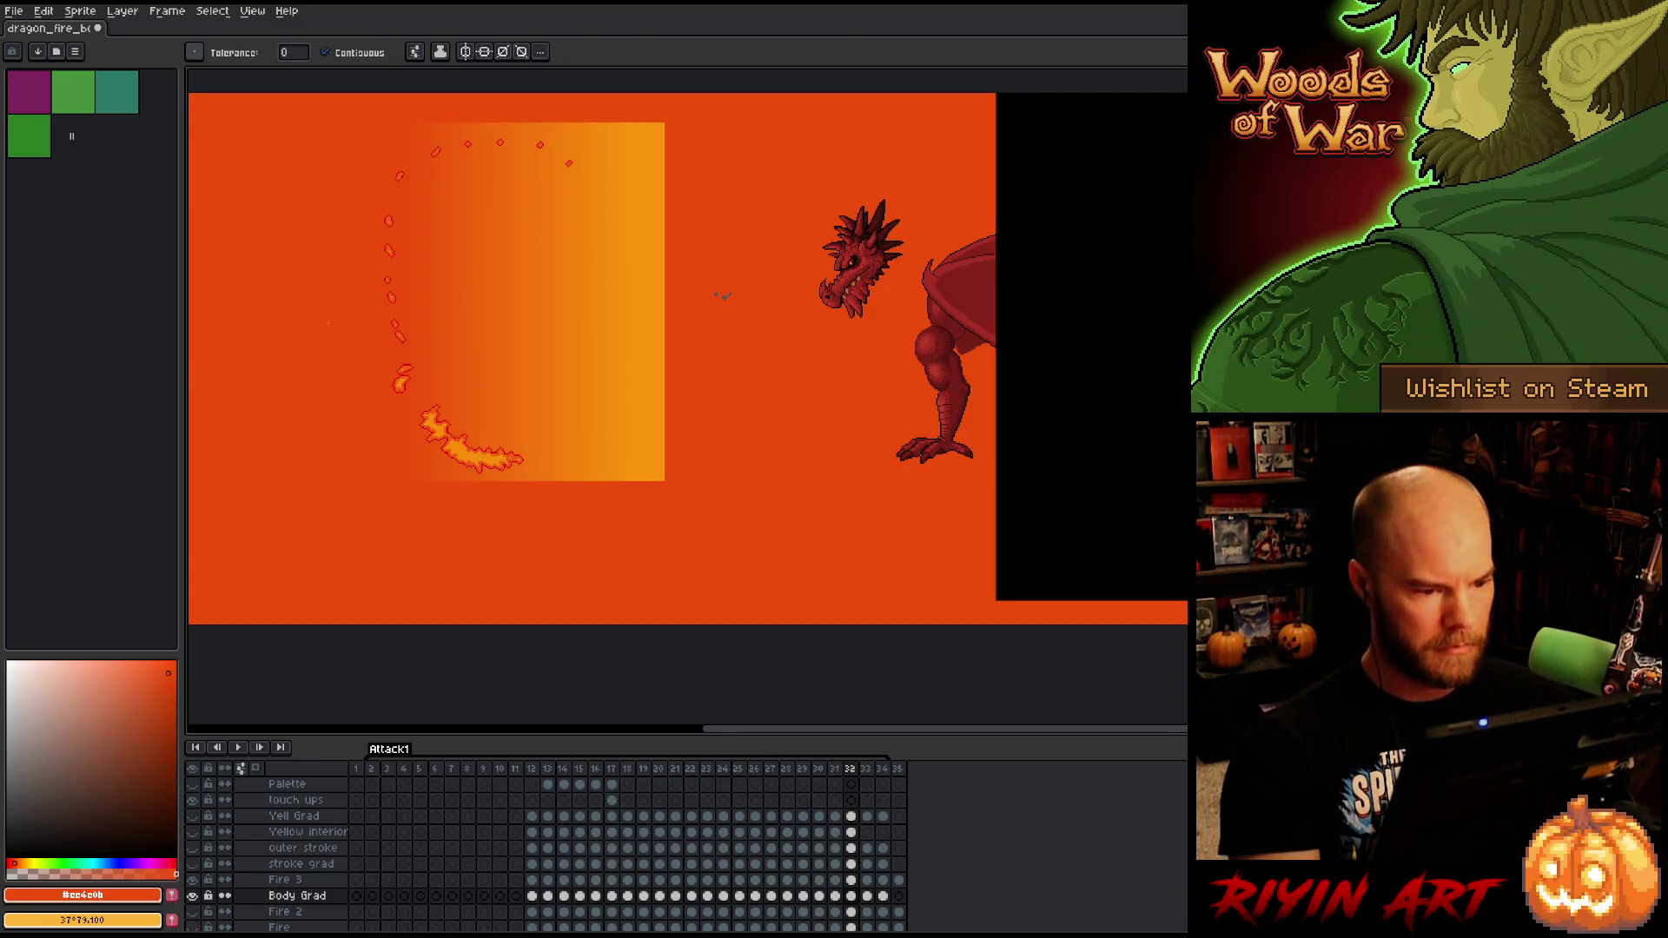
# - On frame 33, stretch the gradient box's top up over the embers and fill orange around it
pyautogui.press('Right')
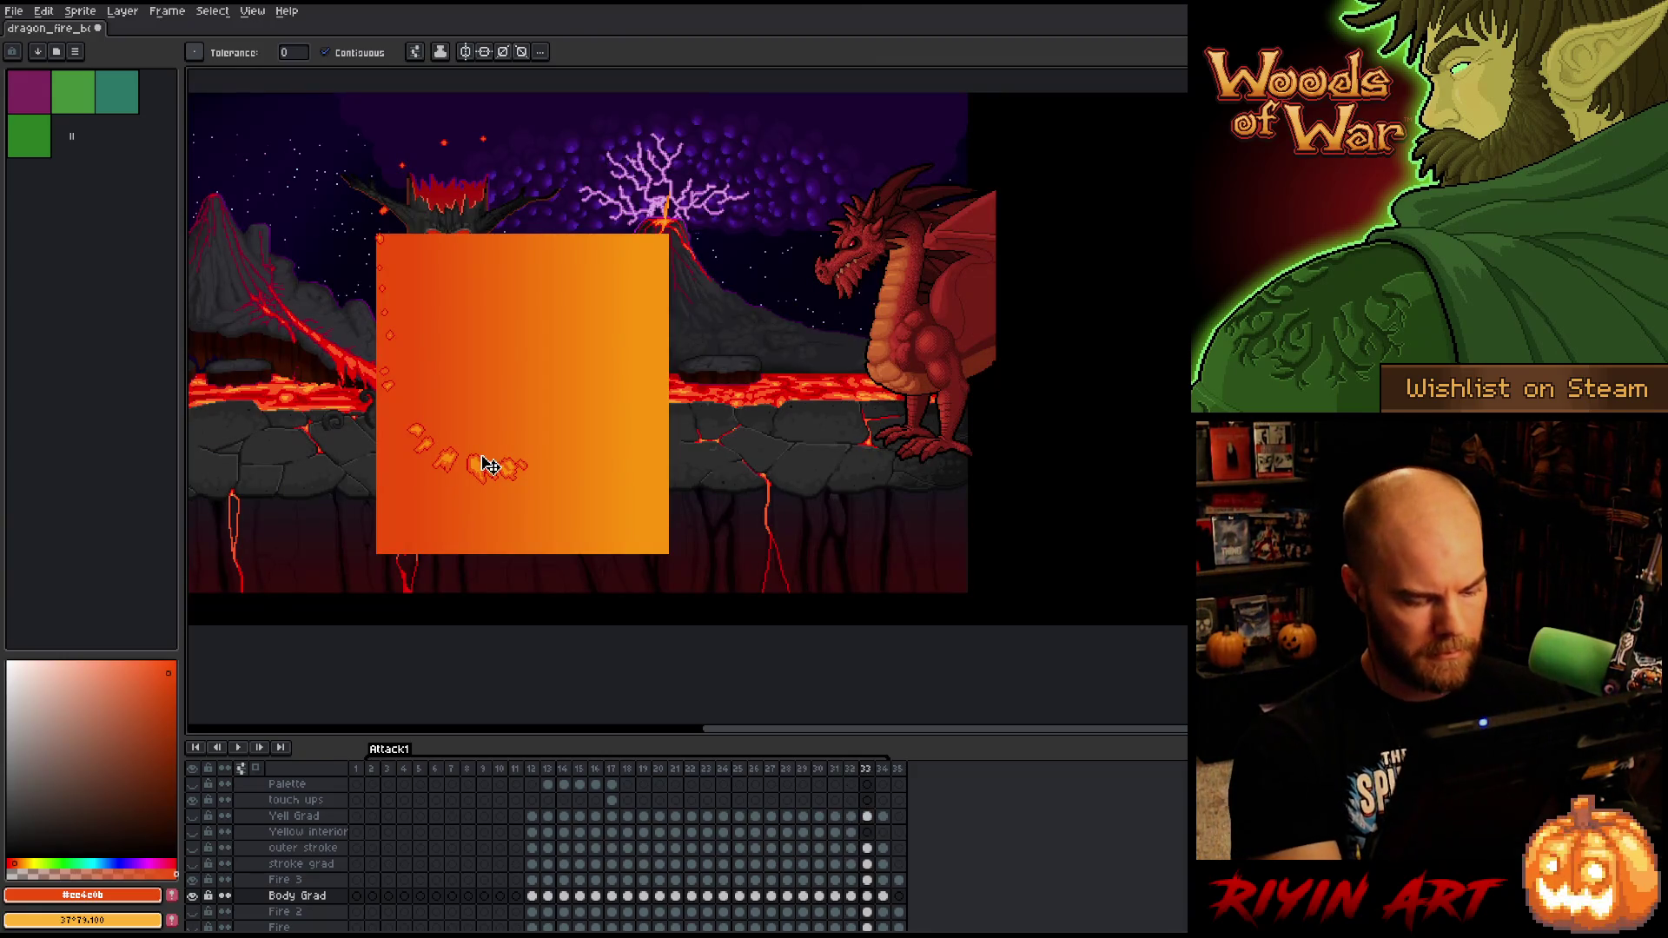
pyautogui.hotkey('ctrl', 't')
pyautogui.moveTo(561, 427); pyautogui.dragTo(566, 376)
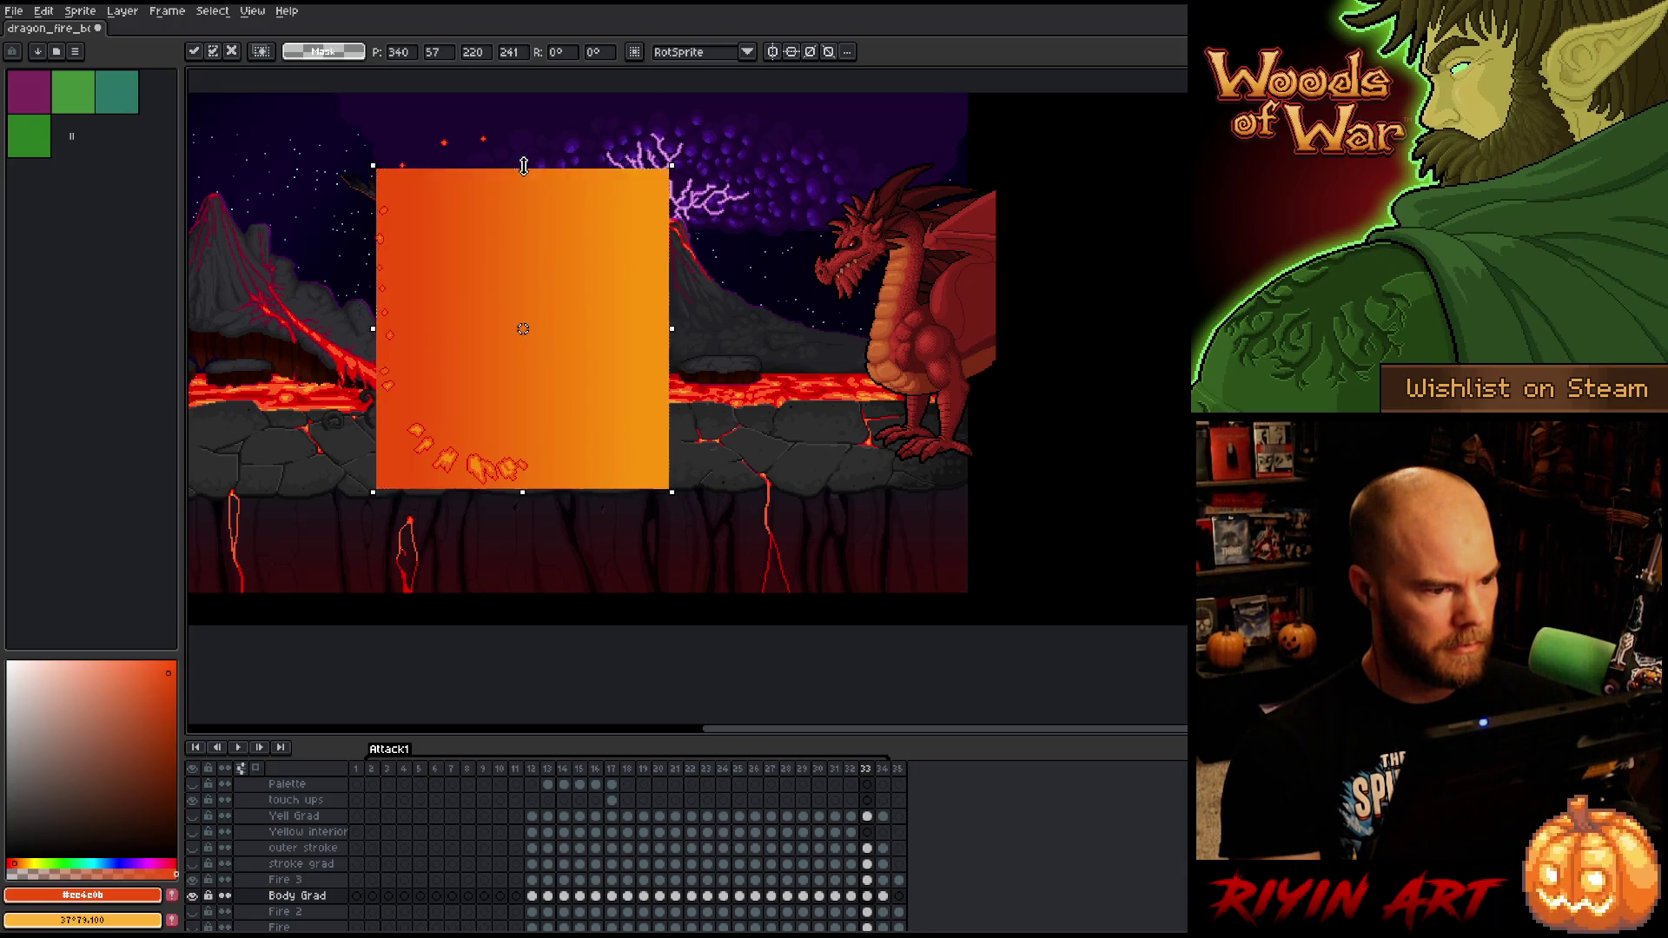
pyautogui.moveTo(524, 165); pyautogui.dragTo(527, 125)
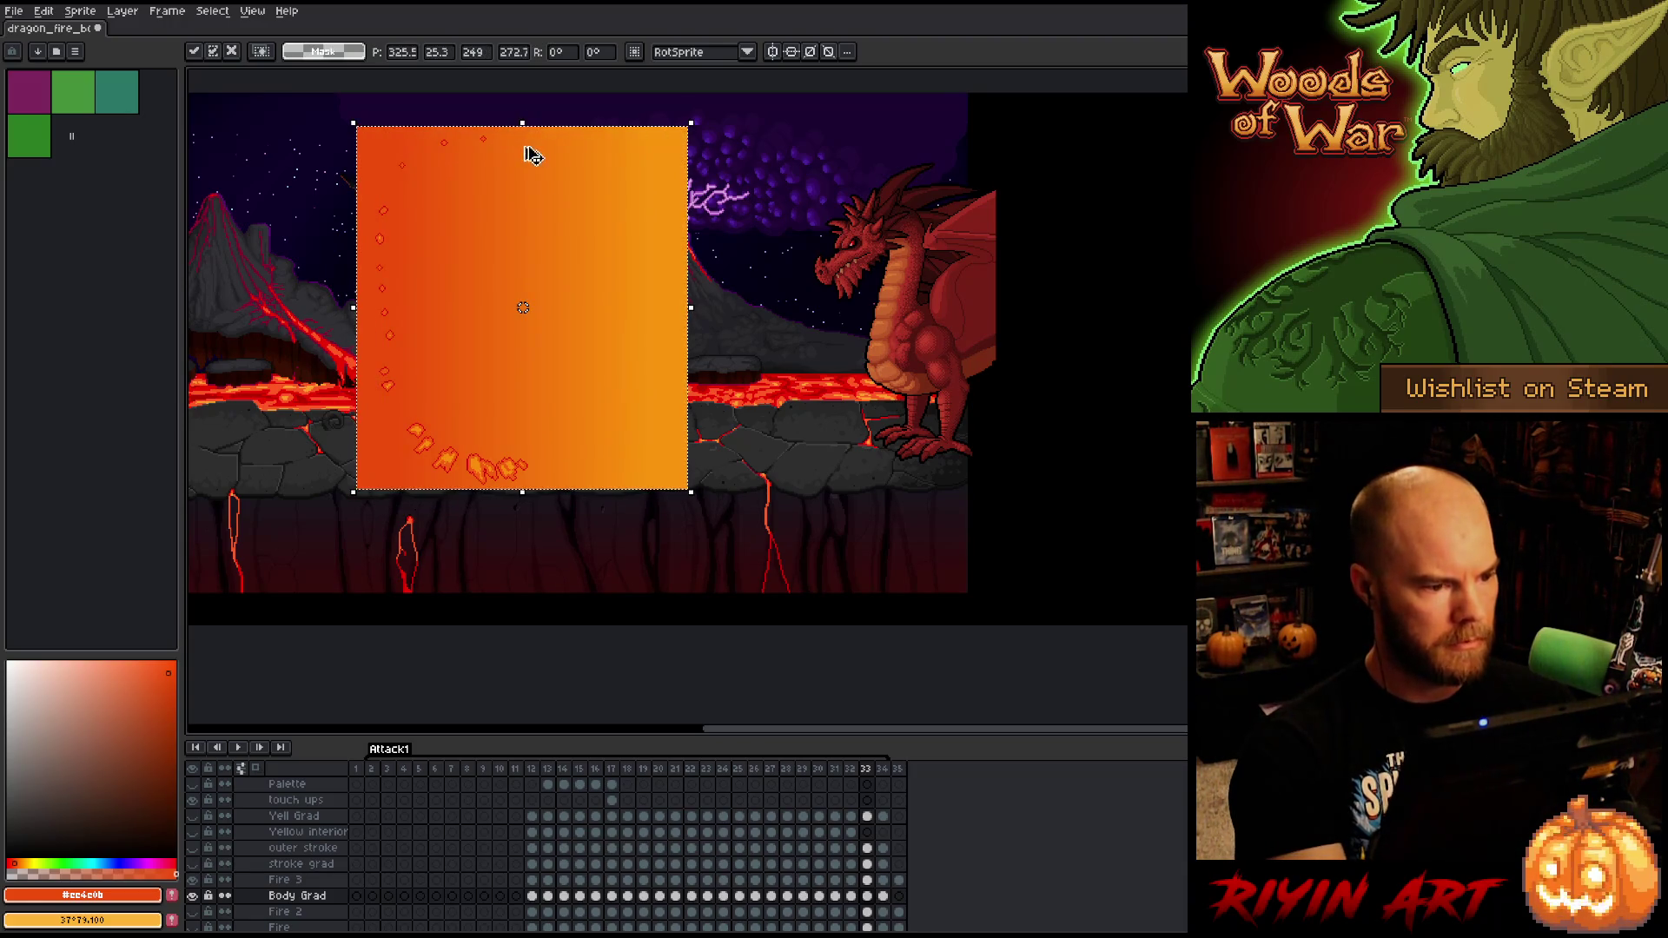
pyautogui.press('Escape')
pyautogui.moveTo(526, 242); pyautogui.dragTo(514, 111)
pyautogui.press('Return')
pyautogui.press('g')
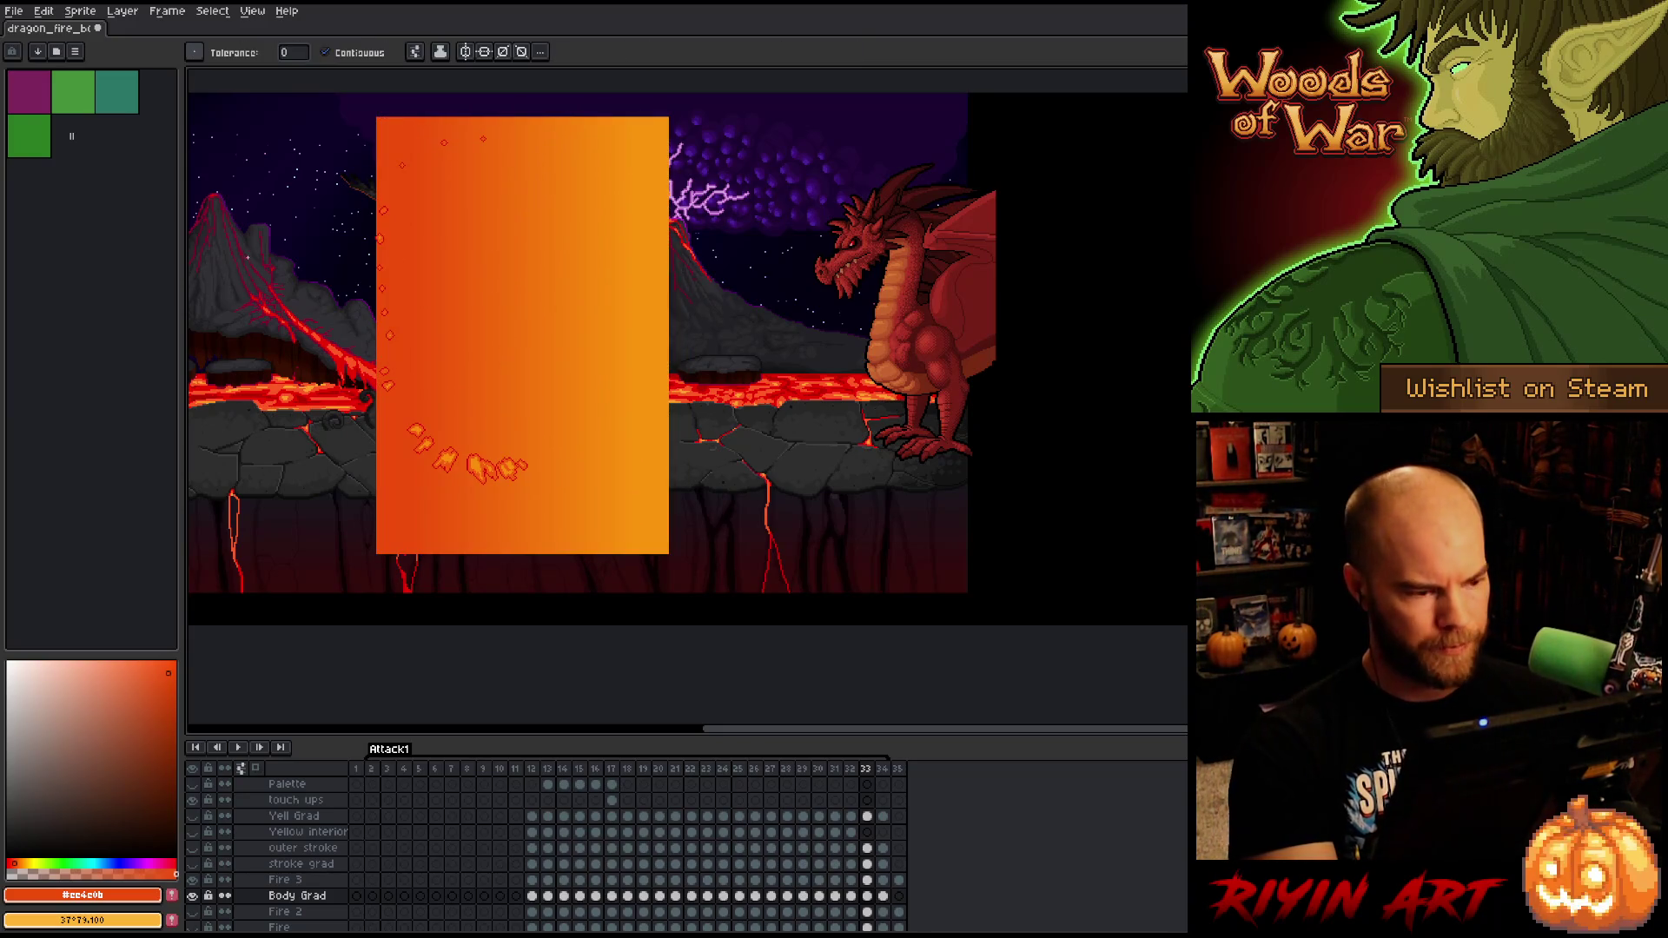
pyautogui.click(513, 111)
# - Stretch frame 34's gradient box toward the canvas top and fill its surroundings orange
pyautogui.press('Right')
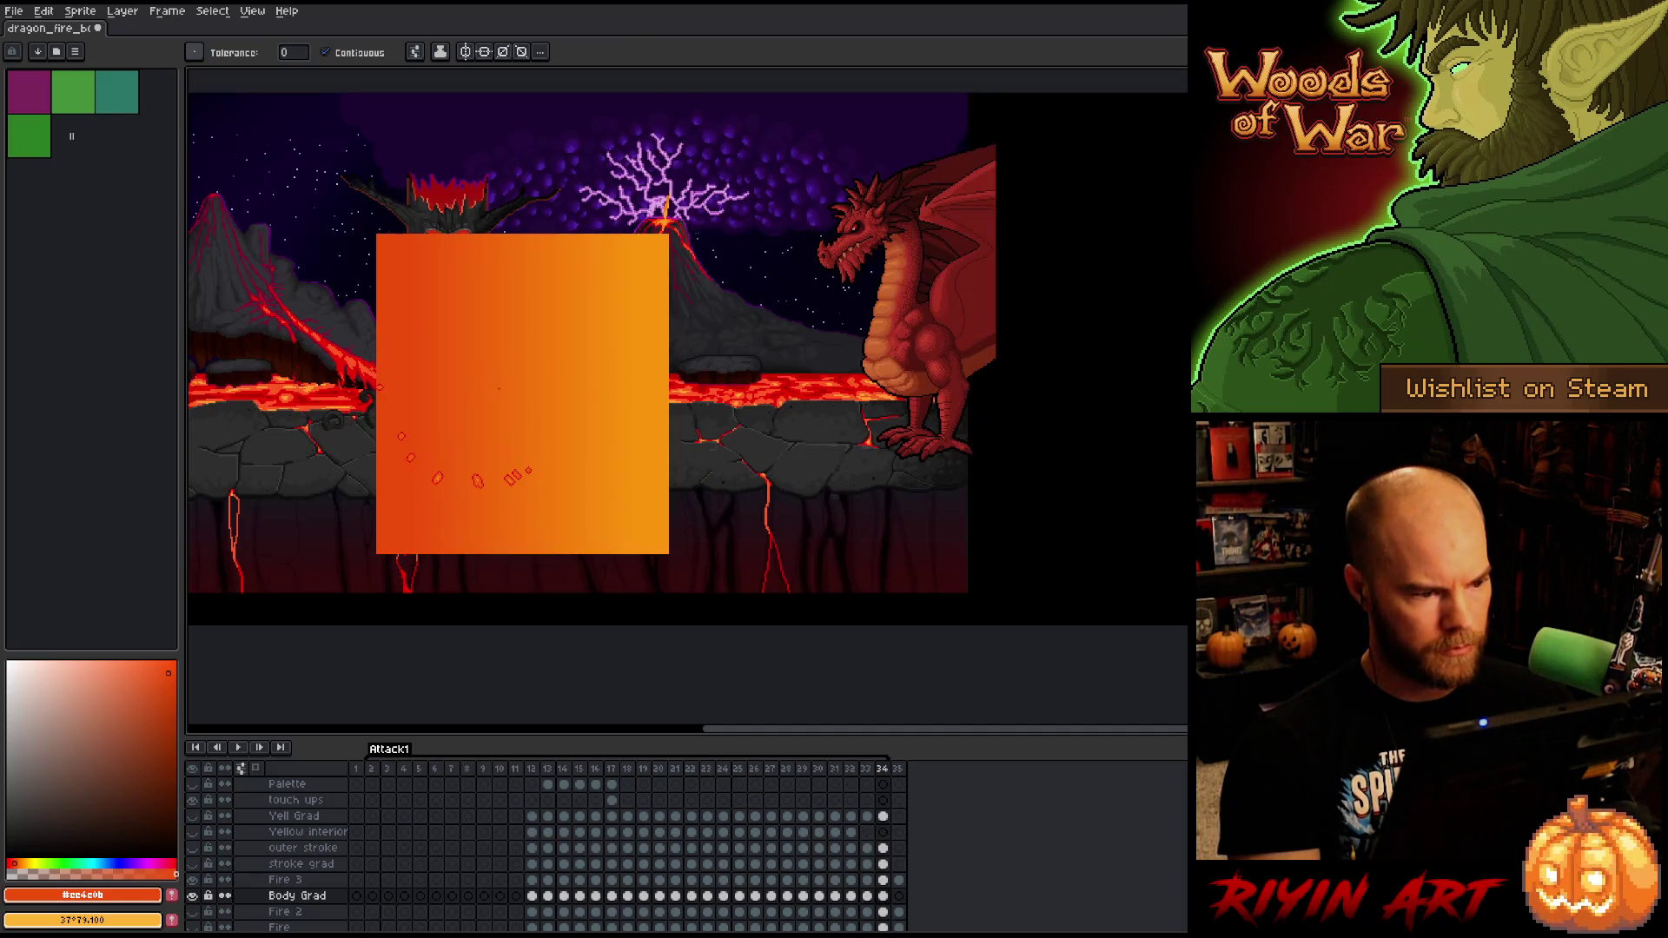
pyautogui.hotkey('ctrl', 't')
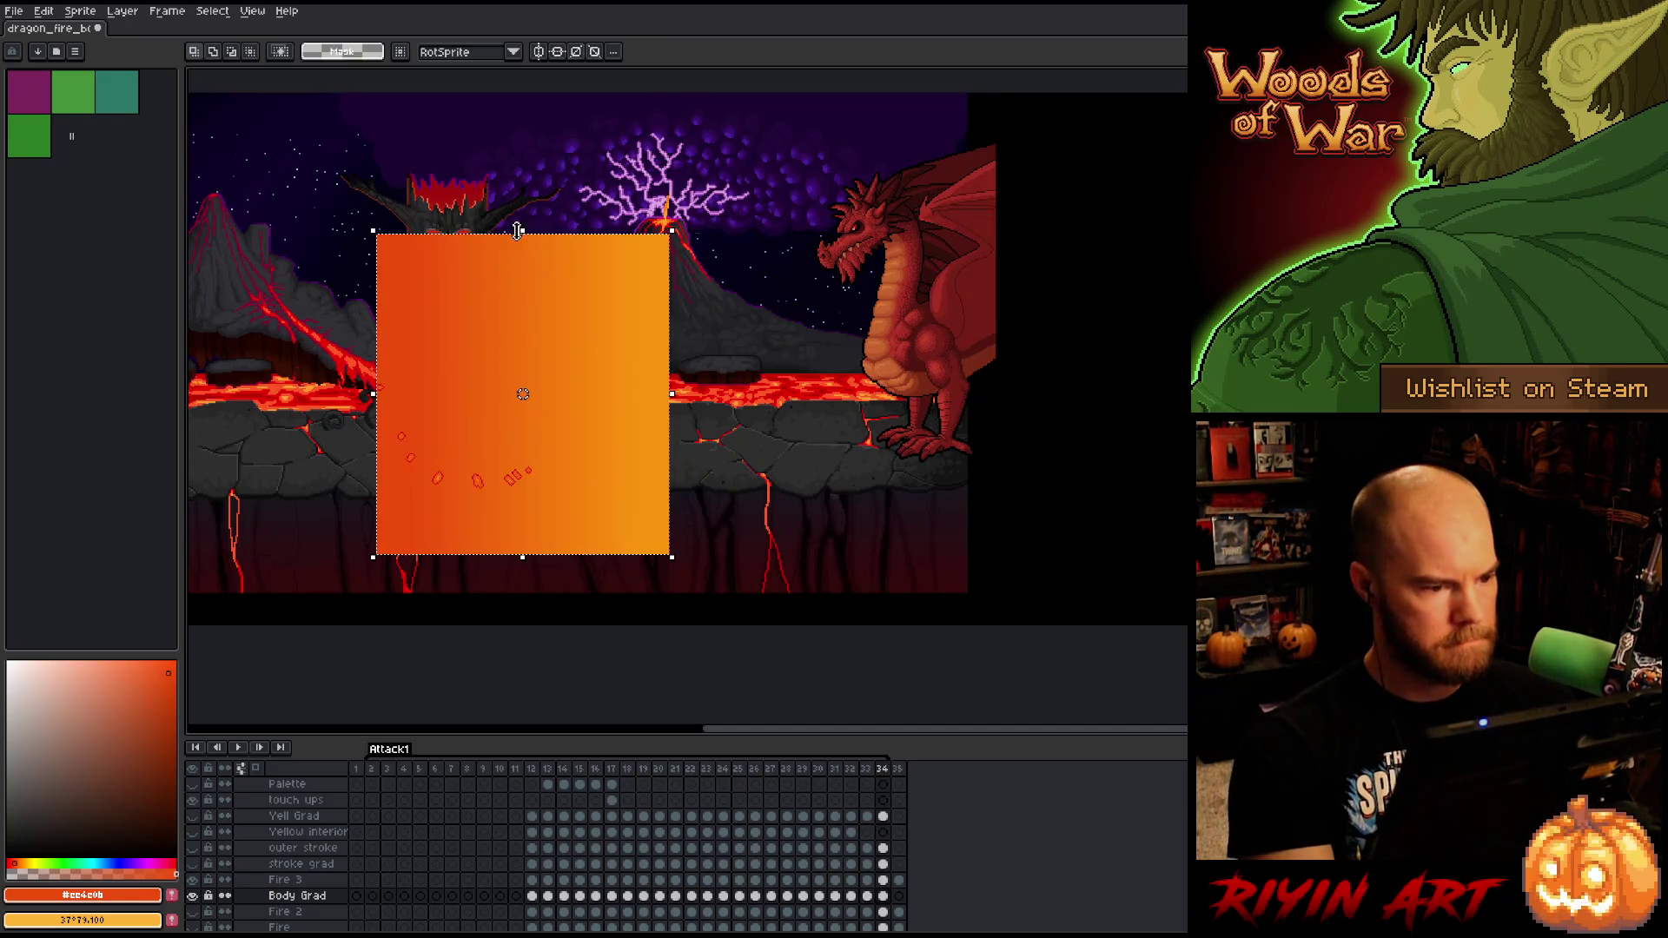
pyautogui.moveTo(522, 233); pyautogui.dragTo(521, 109)
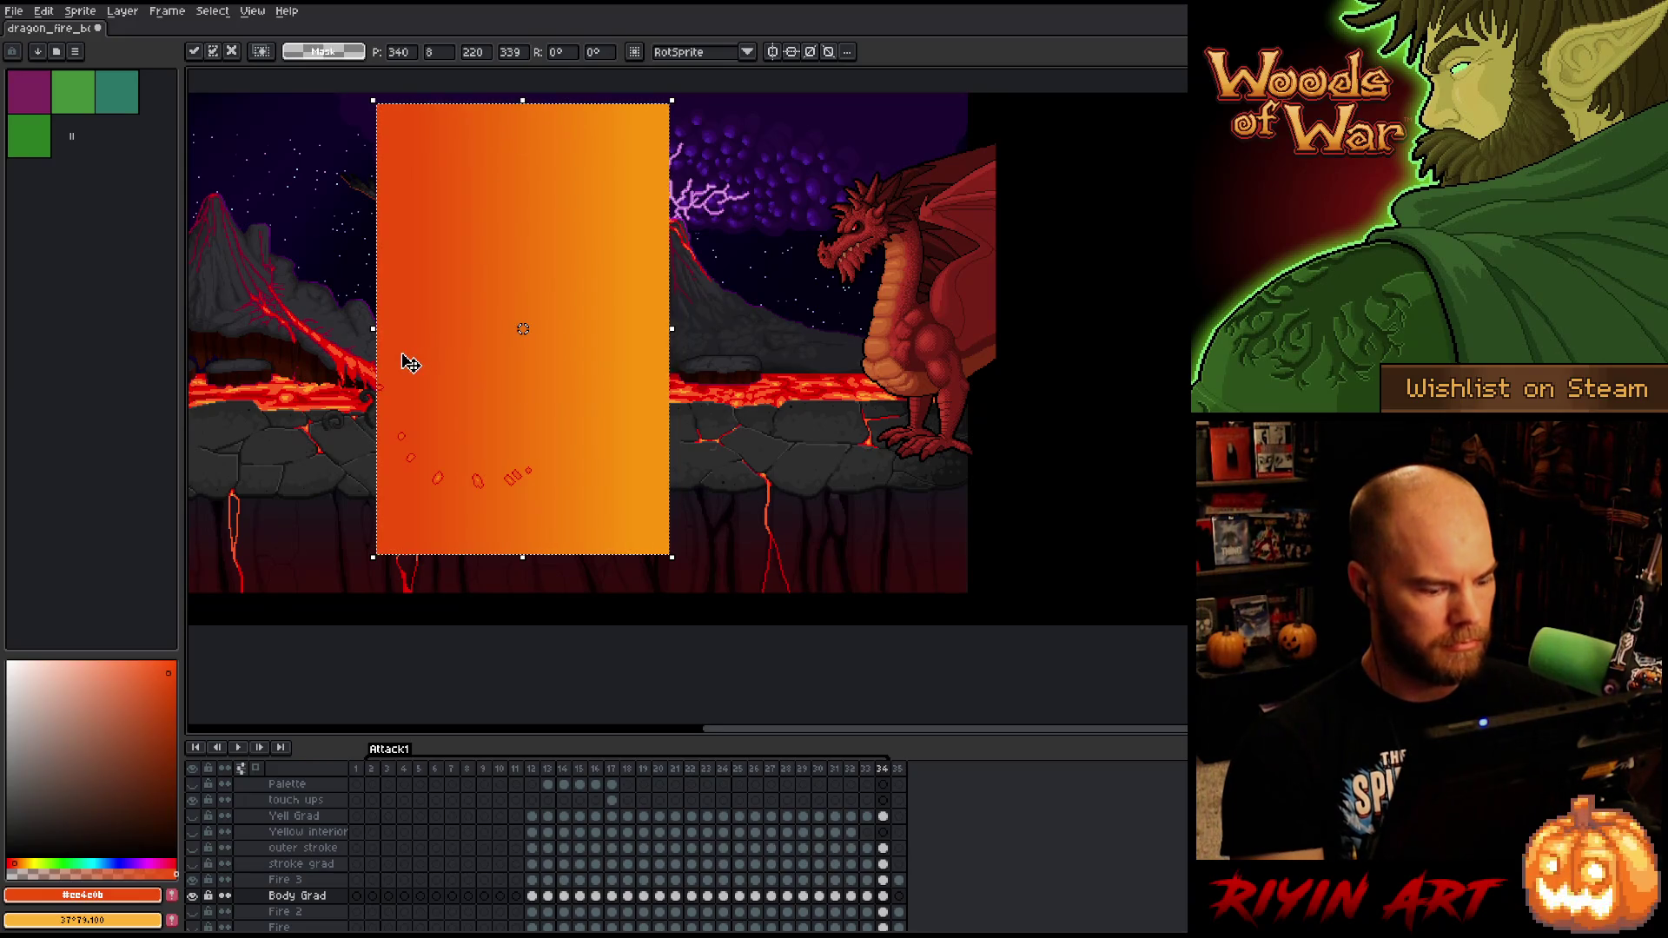
pyautogui.press('Return')
pyautogui.press('g')
pyautogui.click(314, 303)
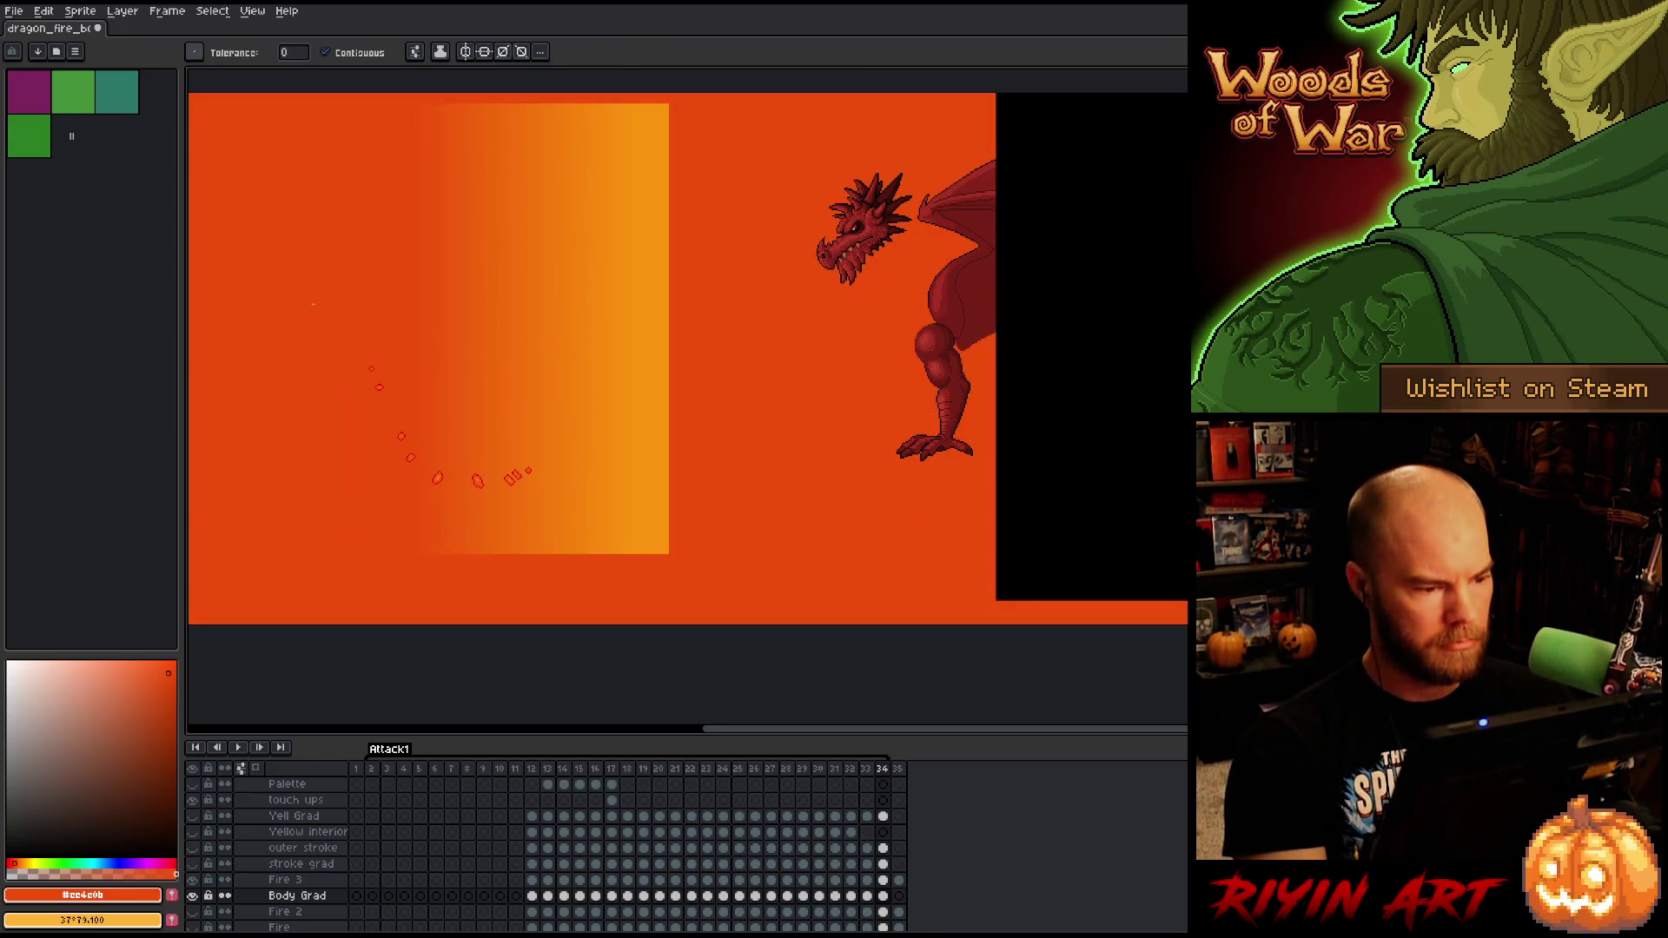
pyautogui.press('Return')
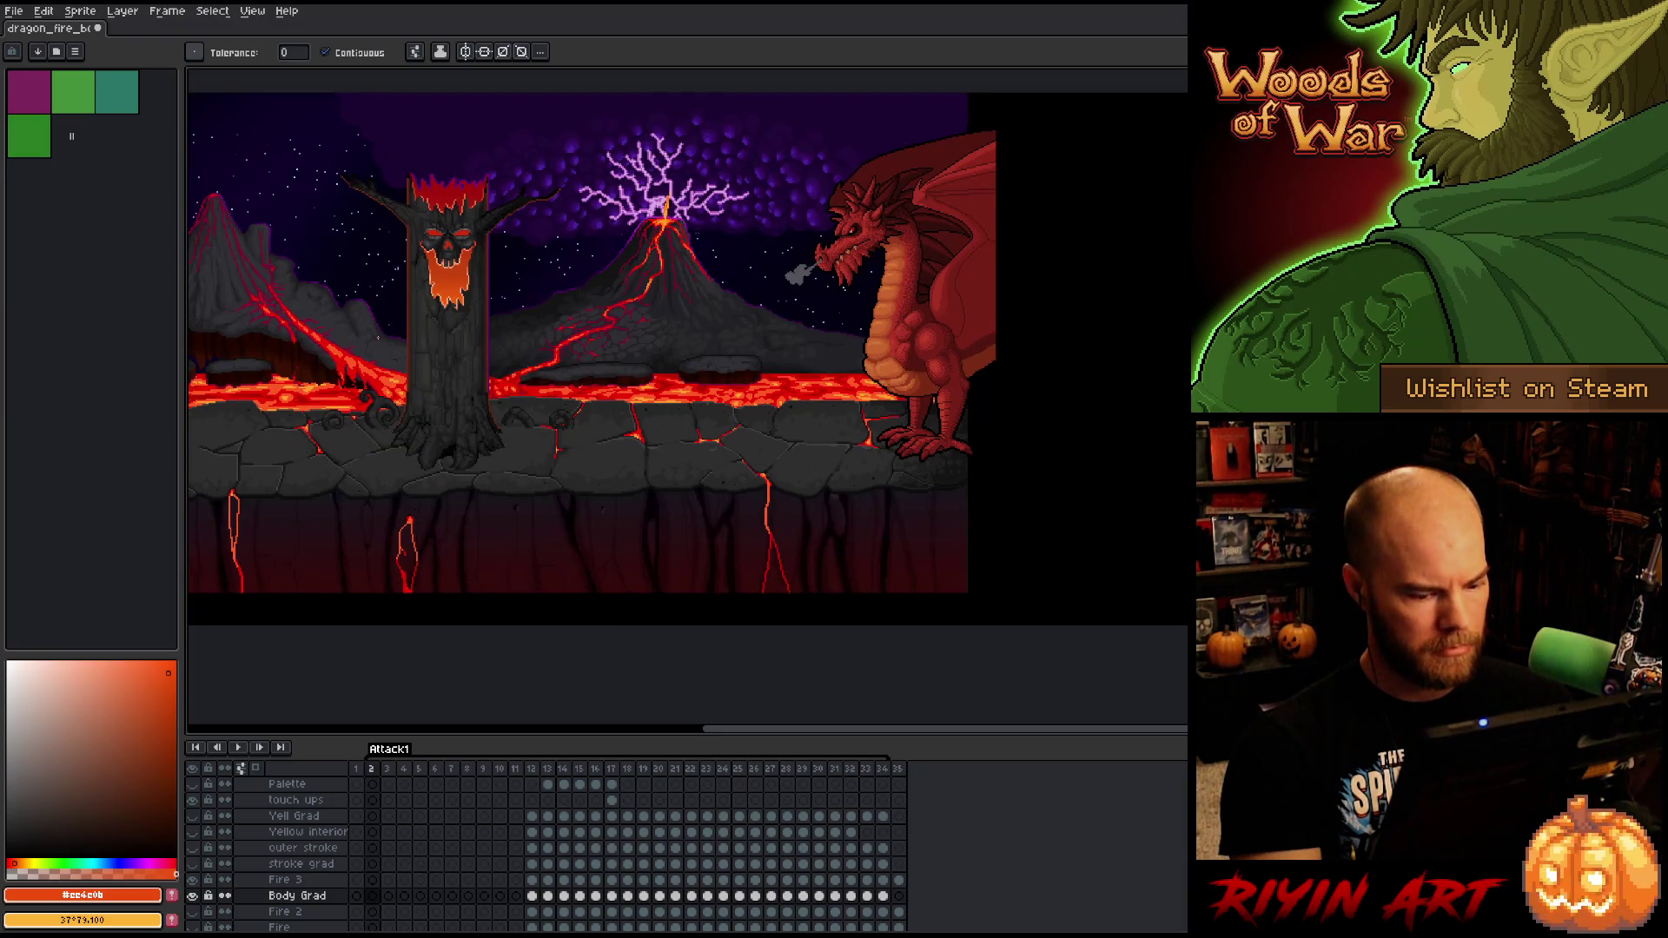
# - Play the animation, stop it, and step forward to frame 22
pyautogui.press('Return')
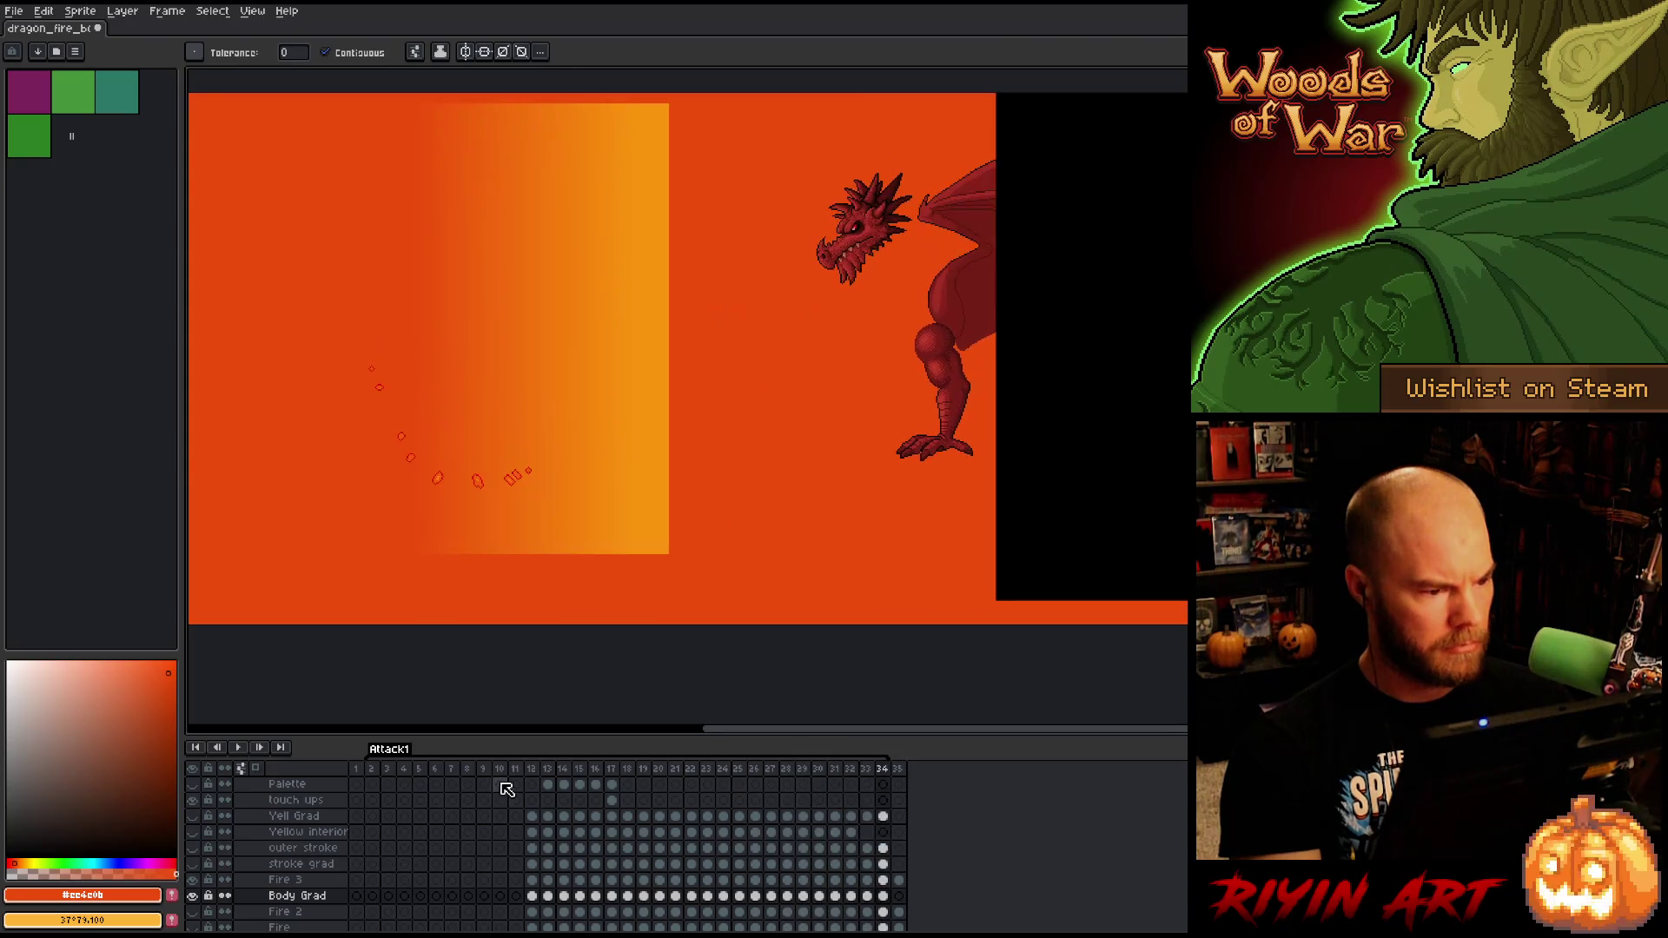
pyautogui.click(536, 772)
pyautogui.press('Right')
pyautogui.press('Right')
pyautogui.press('Right')
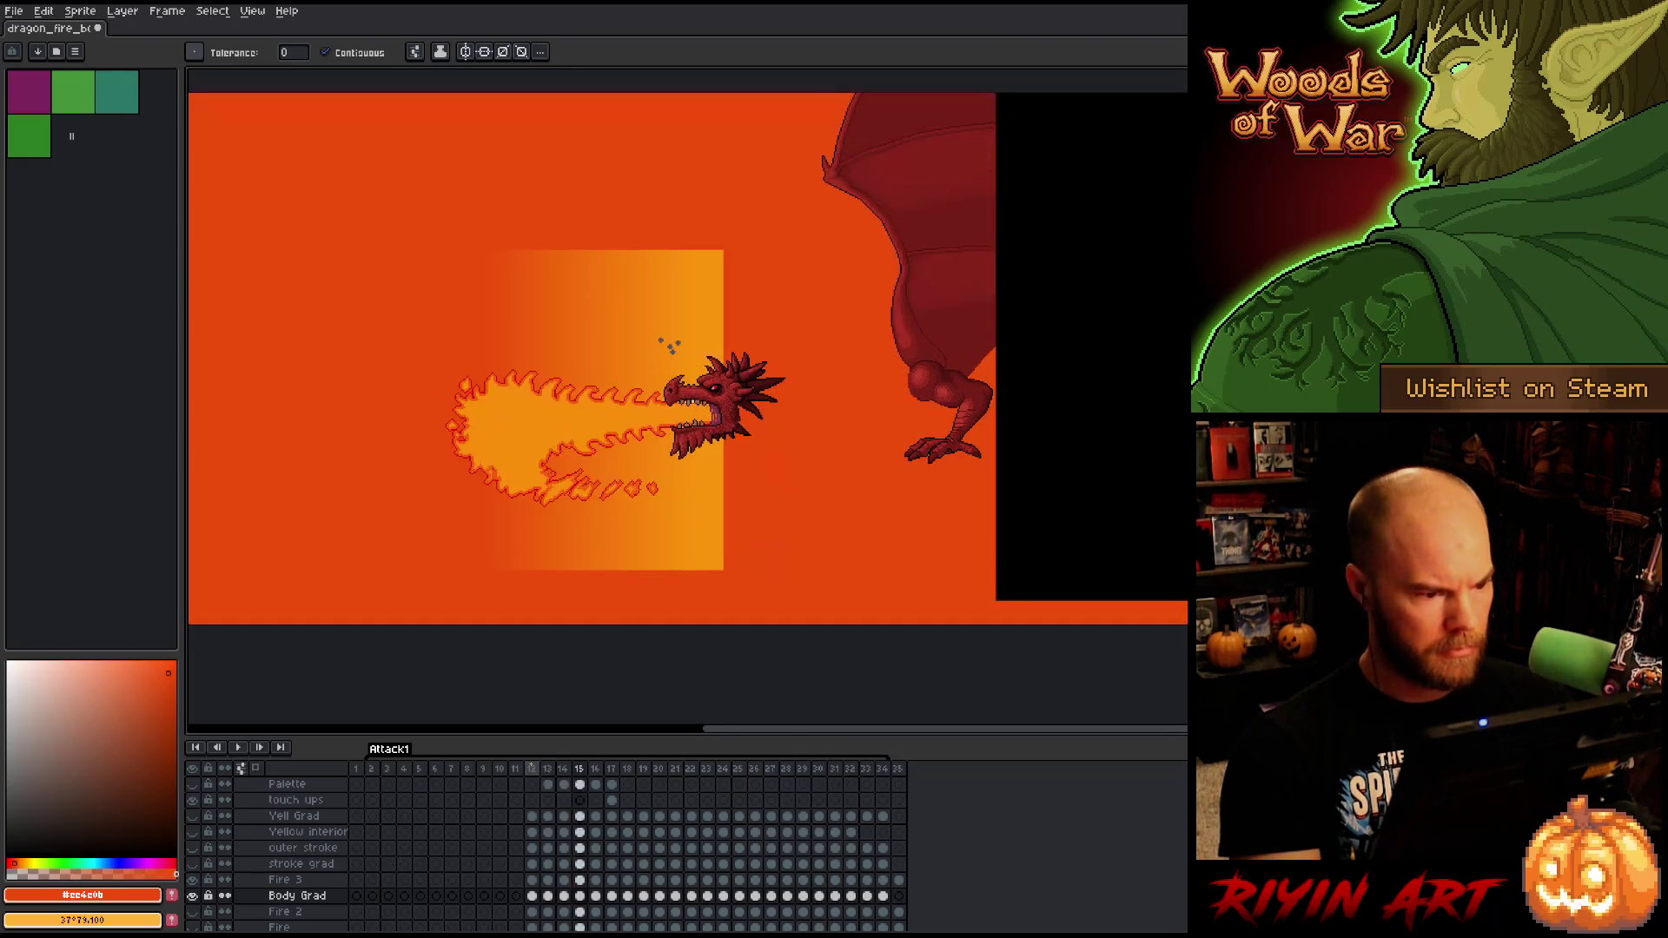
pyautogui.press('Right')
pyautogui.press('Right')
pyautogui.press('Right')
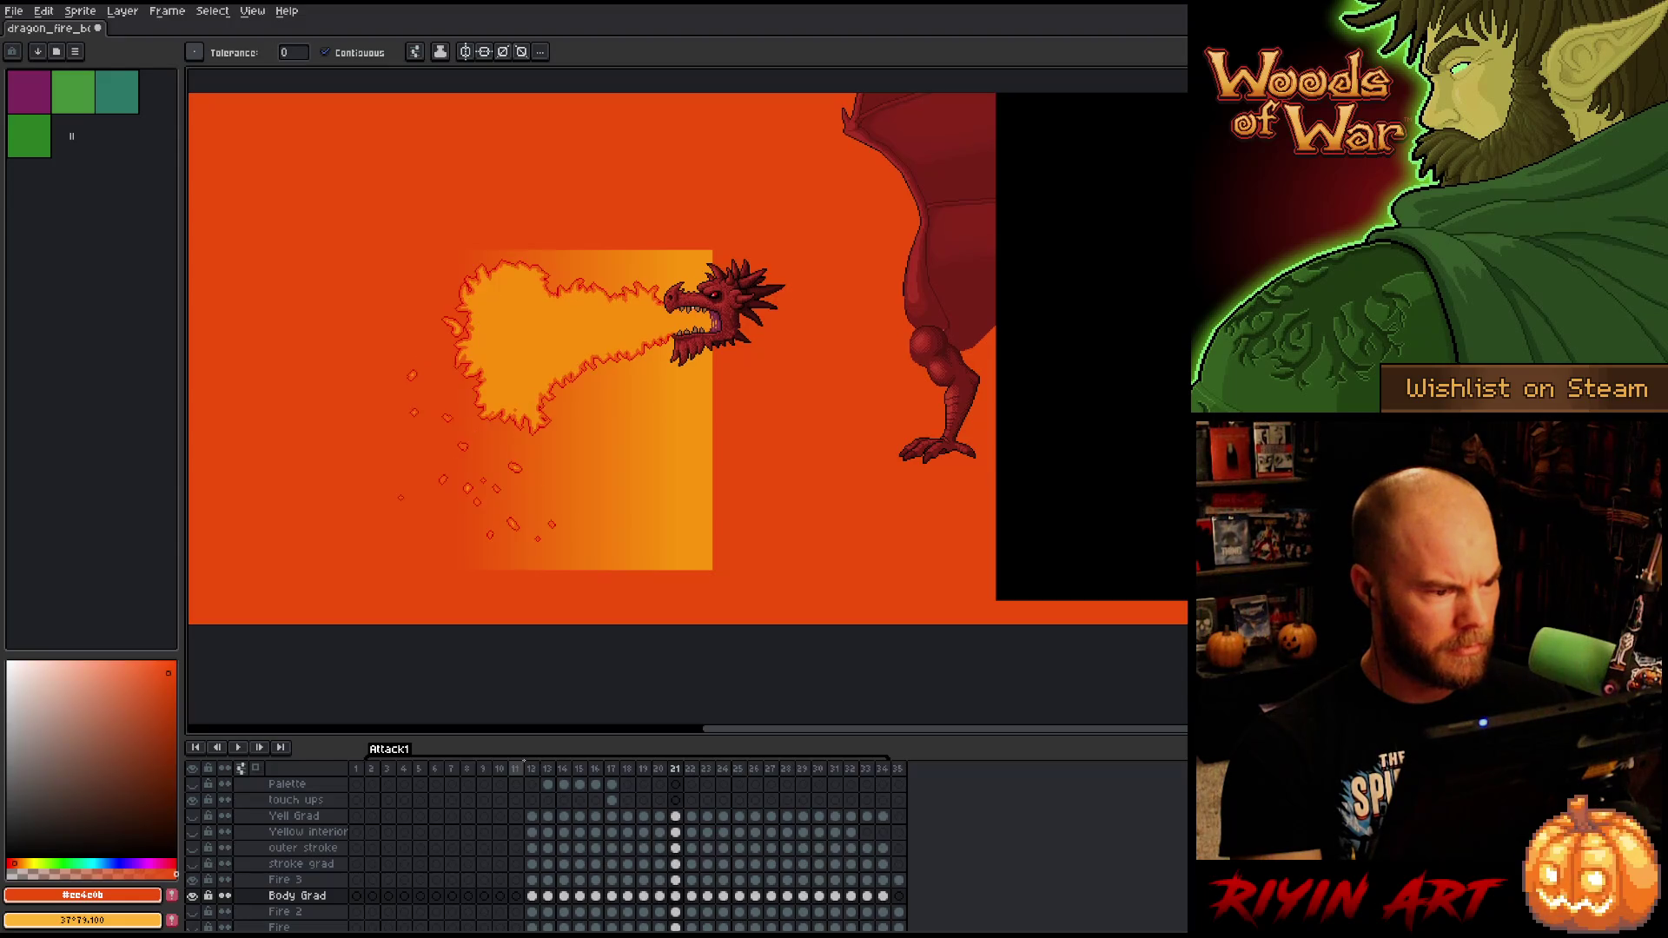
pyautogui.scroll(4, 513, 216)
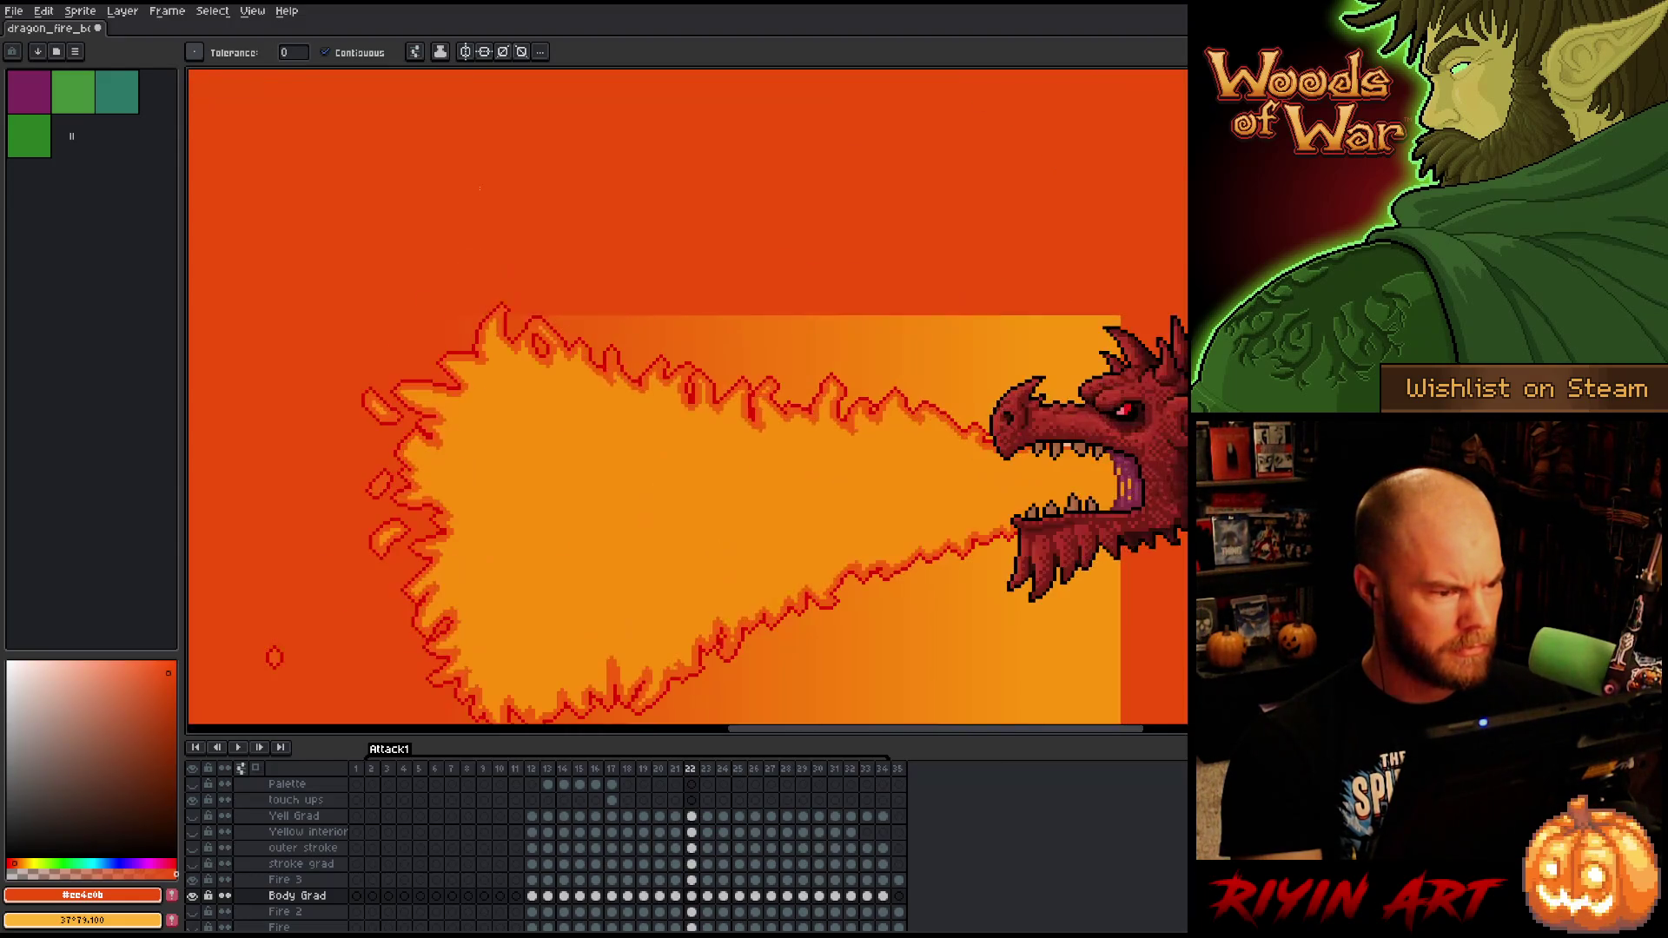
pyautogui.scroll(-2, 653, 460)
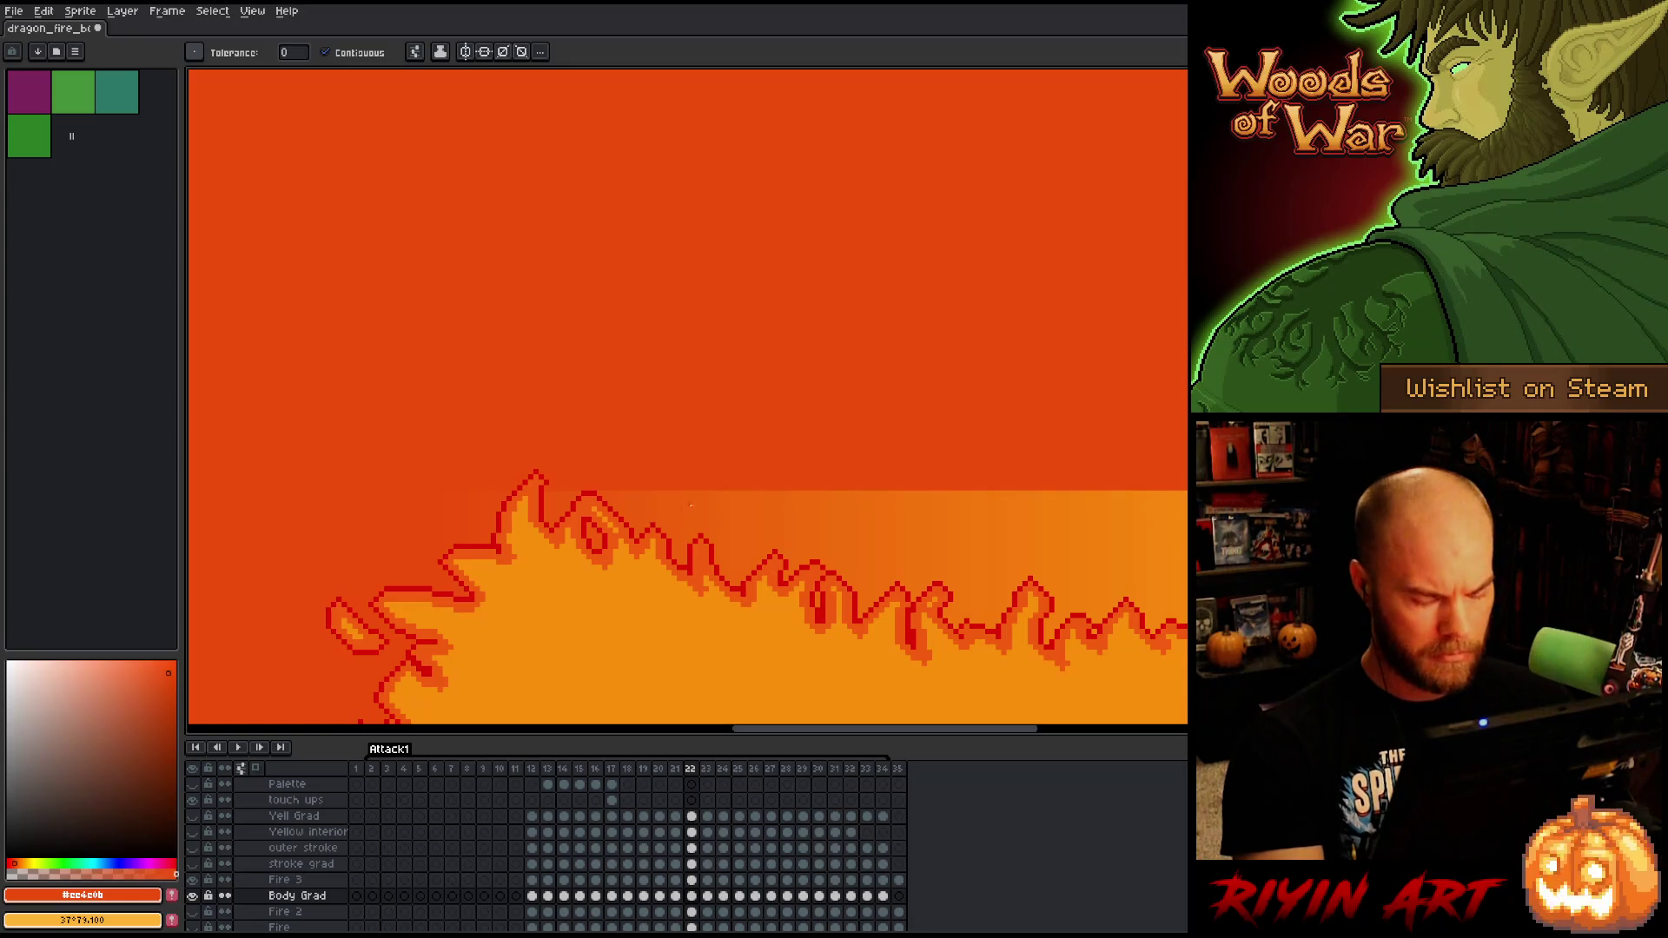
# - Stretch the gradient's top strip upward above the flames on frames 22 and 23
pyautogui.press('m')
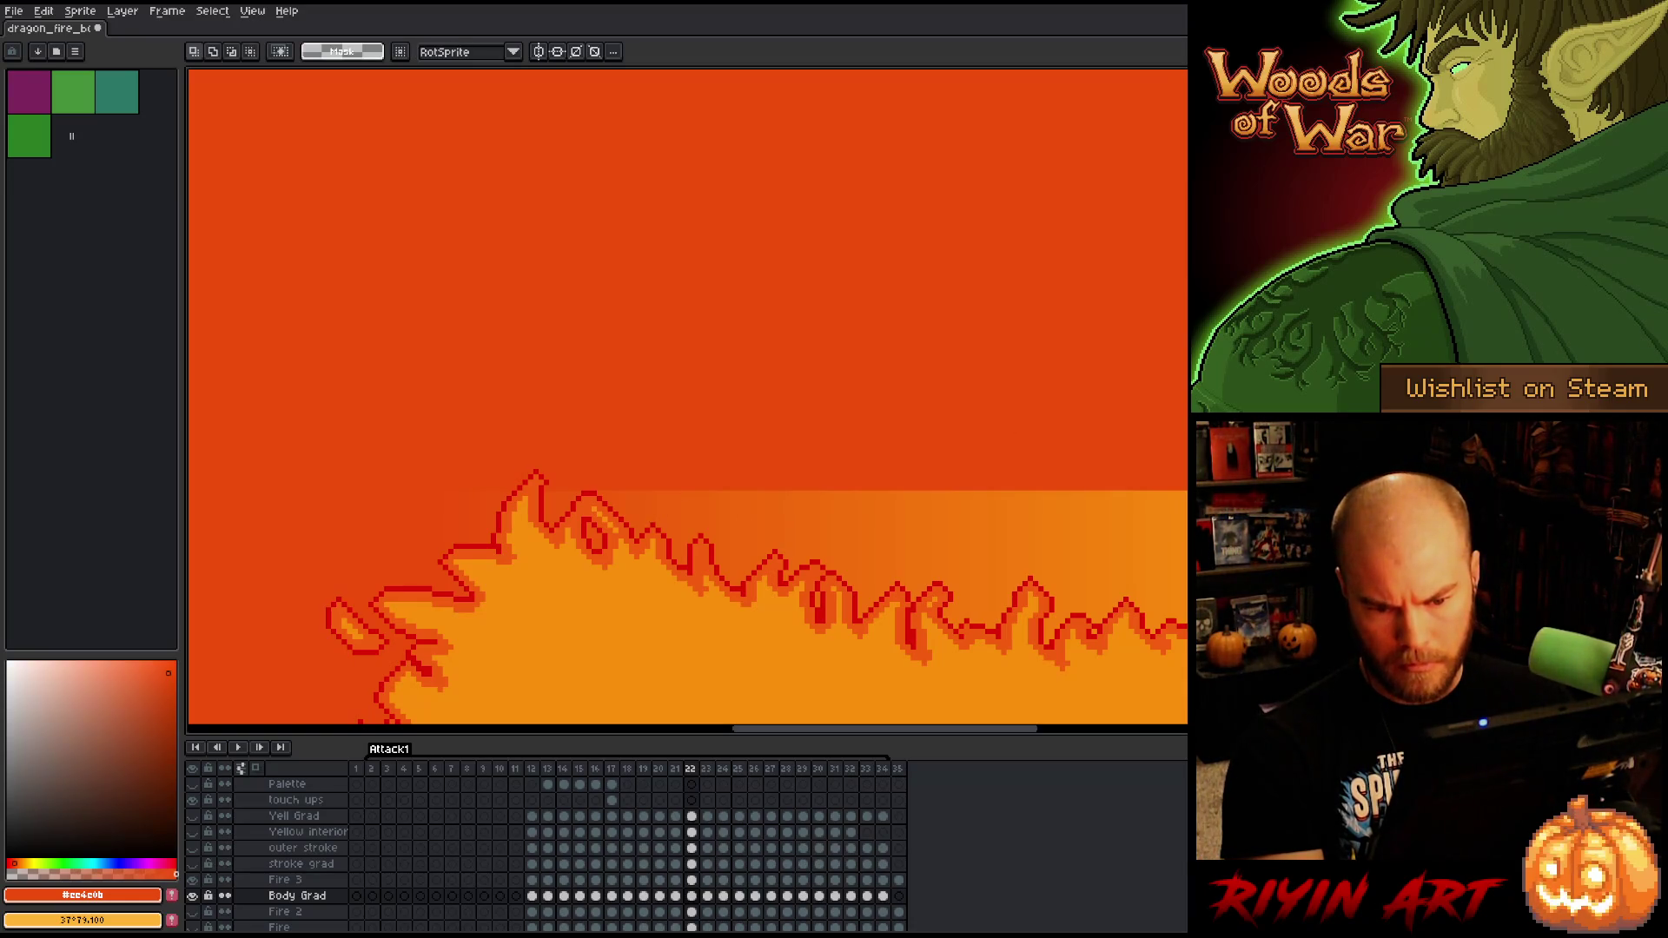
pyautogui.moveTo(782, 492)
pyautogui.mouseDown()
pyautogui.moveTo(342, 518)
pyautogui.moveTo(270, 492)
pyautogui.mouseUp()
pyautogui.moveTo(871, 489); pyautogui.dragTo(849, 418)
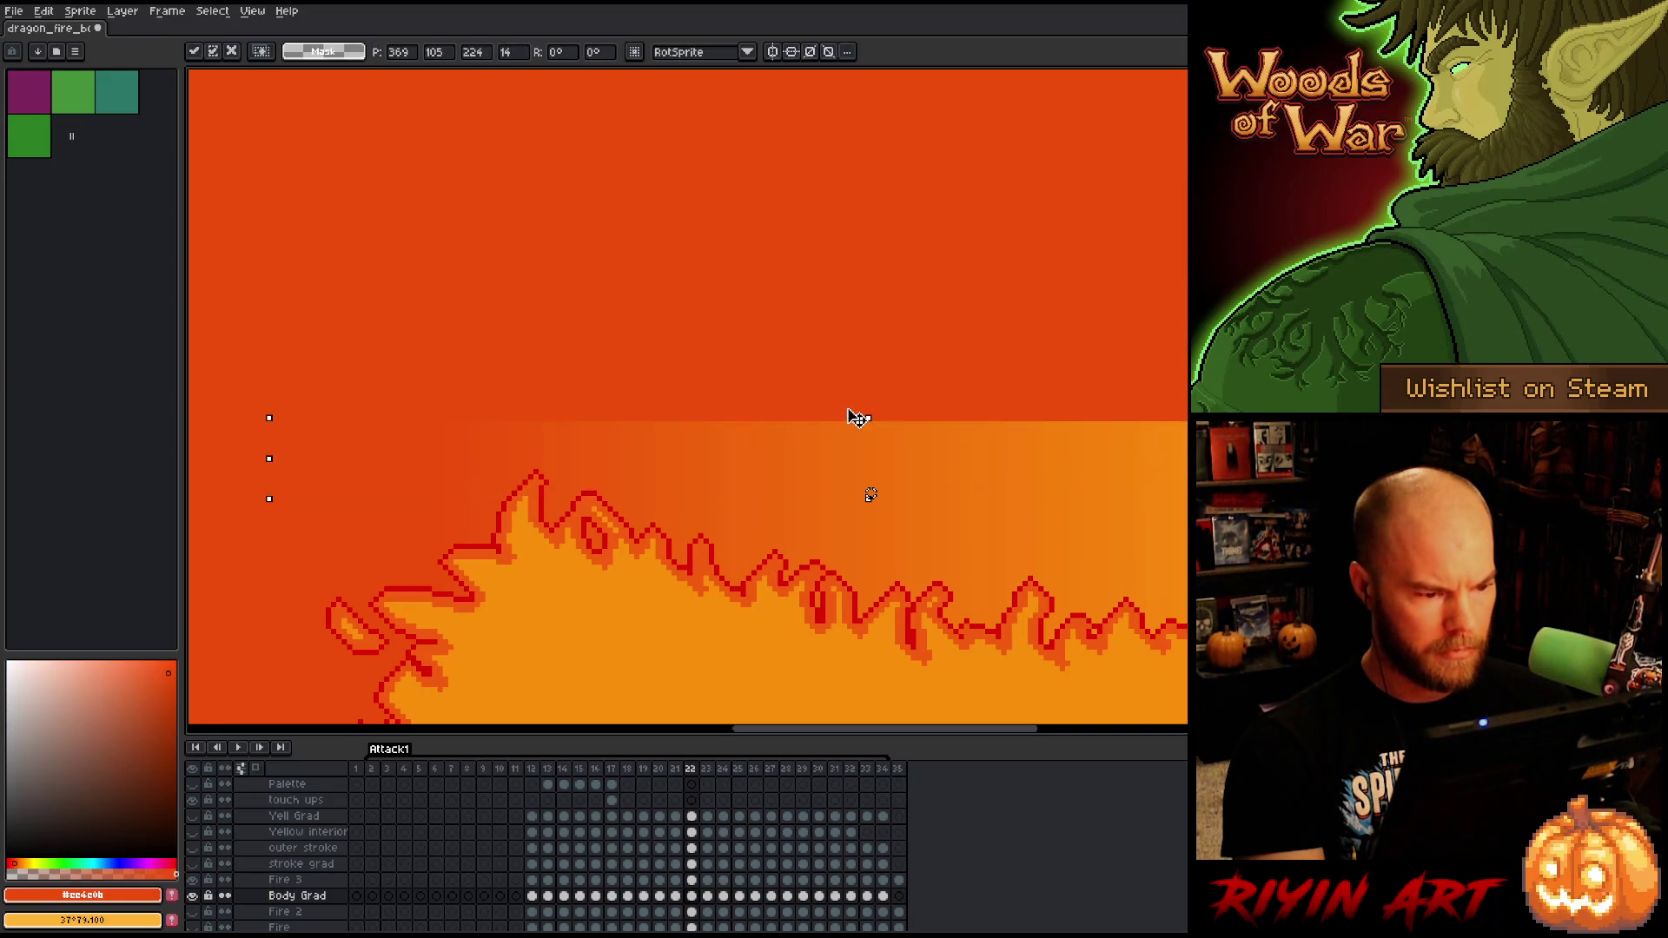
pyautogui.press('.')
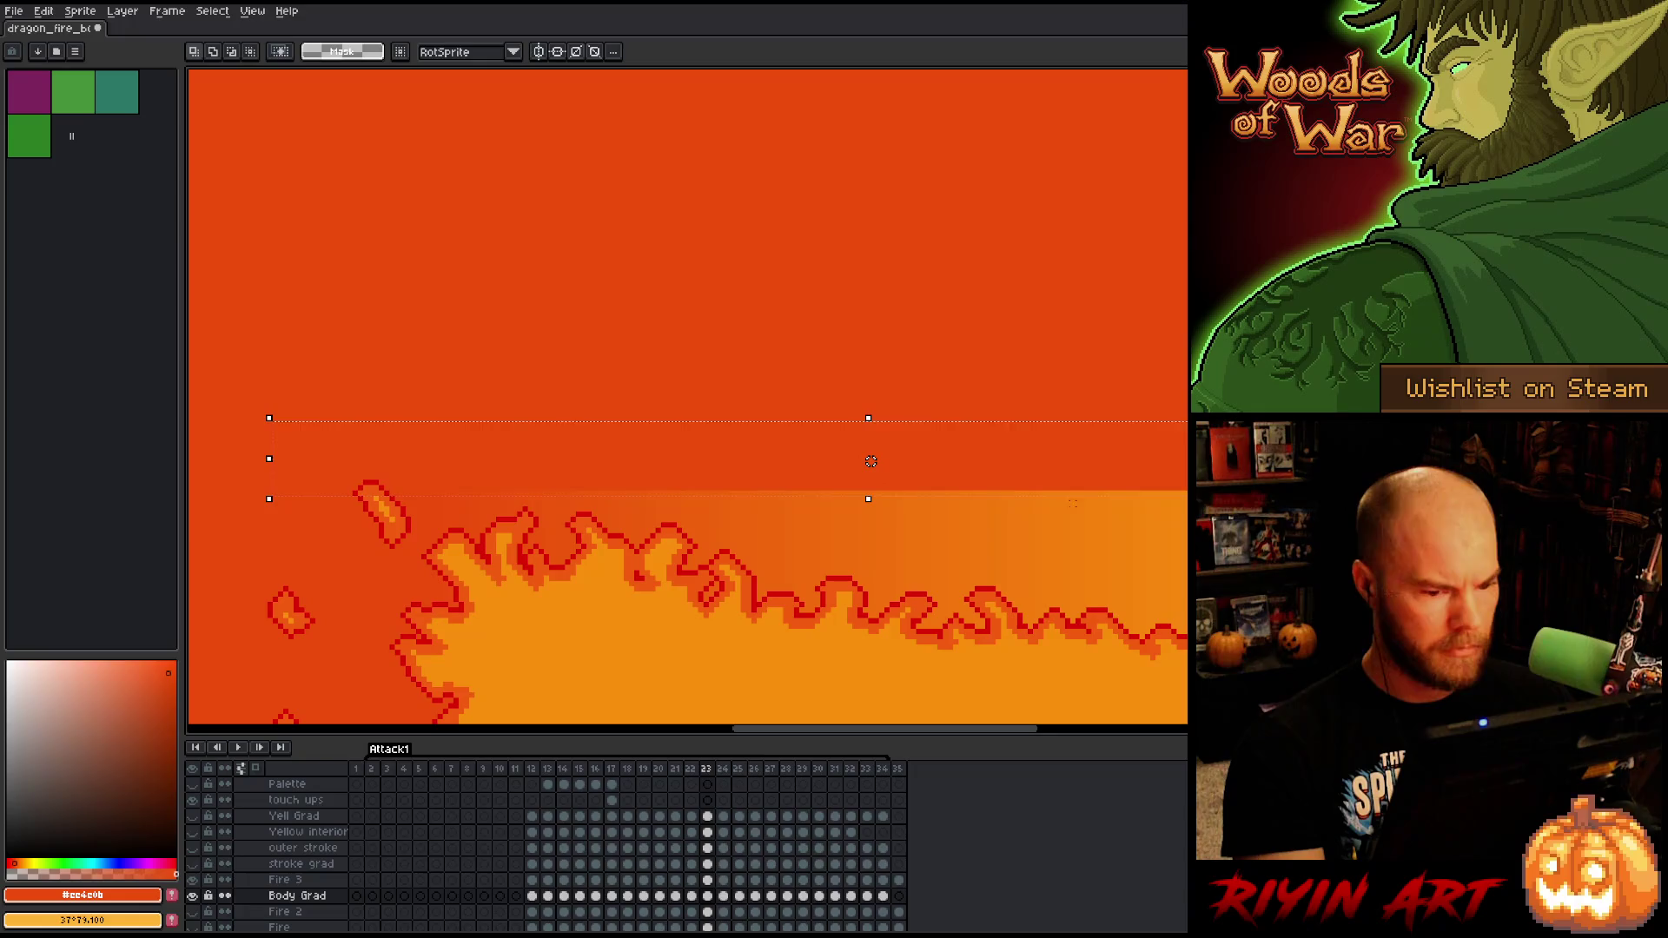
pyautogui.hotkey('ctrl', 'd')
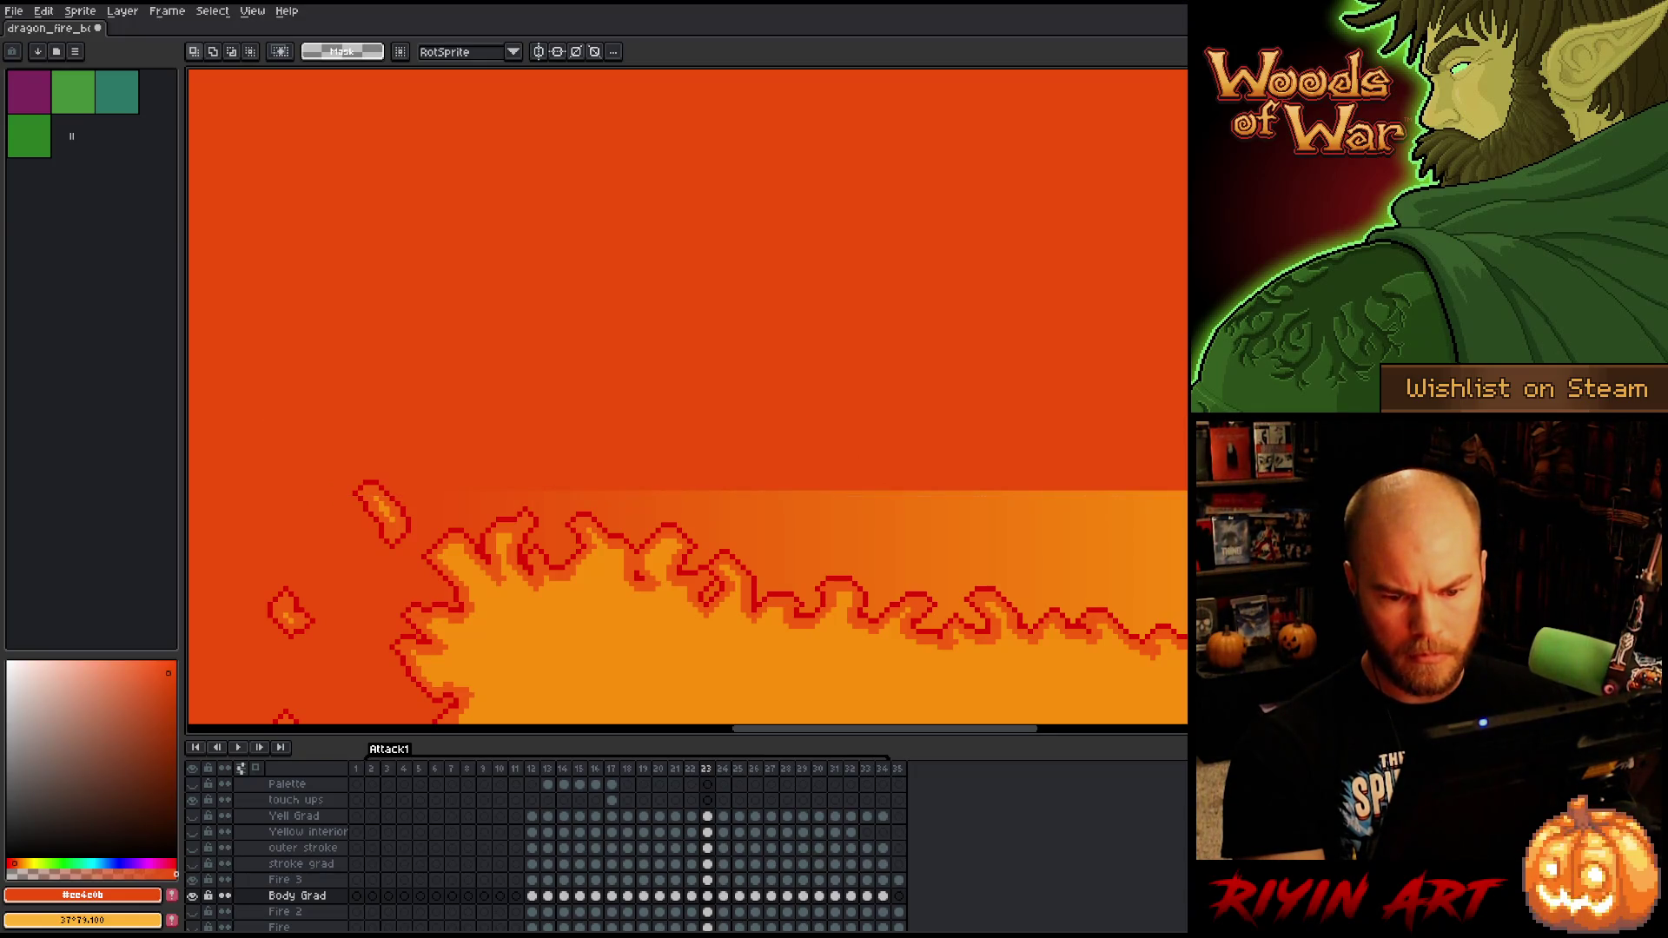
pyautogui.moveTo(1181, 491); pyautogui.dragTo(227, 493)
pyautogui.moveTo(852, 487); pyautogui.dragTo(849, 446)
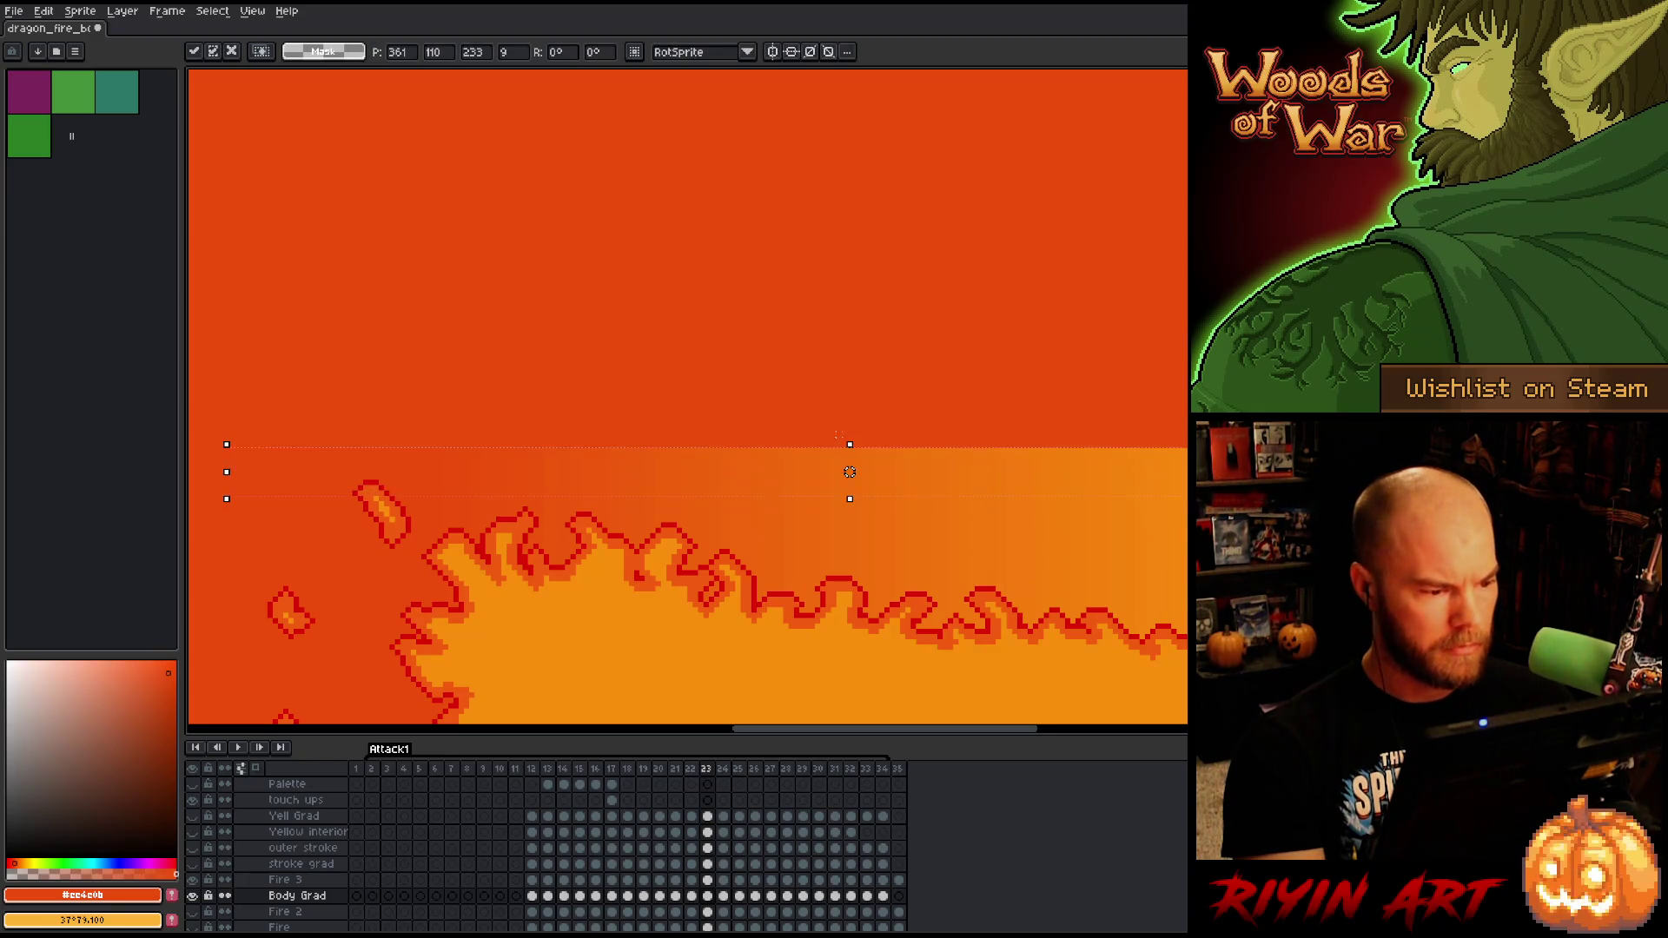
pyautogui.scroll(-3, 819, 589)
# - Move to frame 24 and inspect the gradient behind the dragon's blast
pyautogui.press('.')
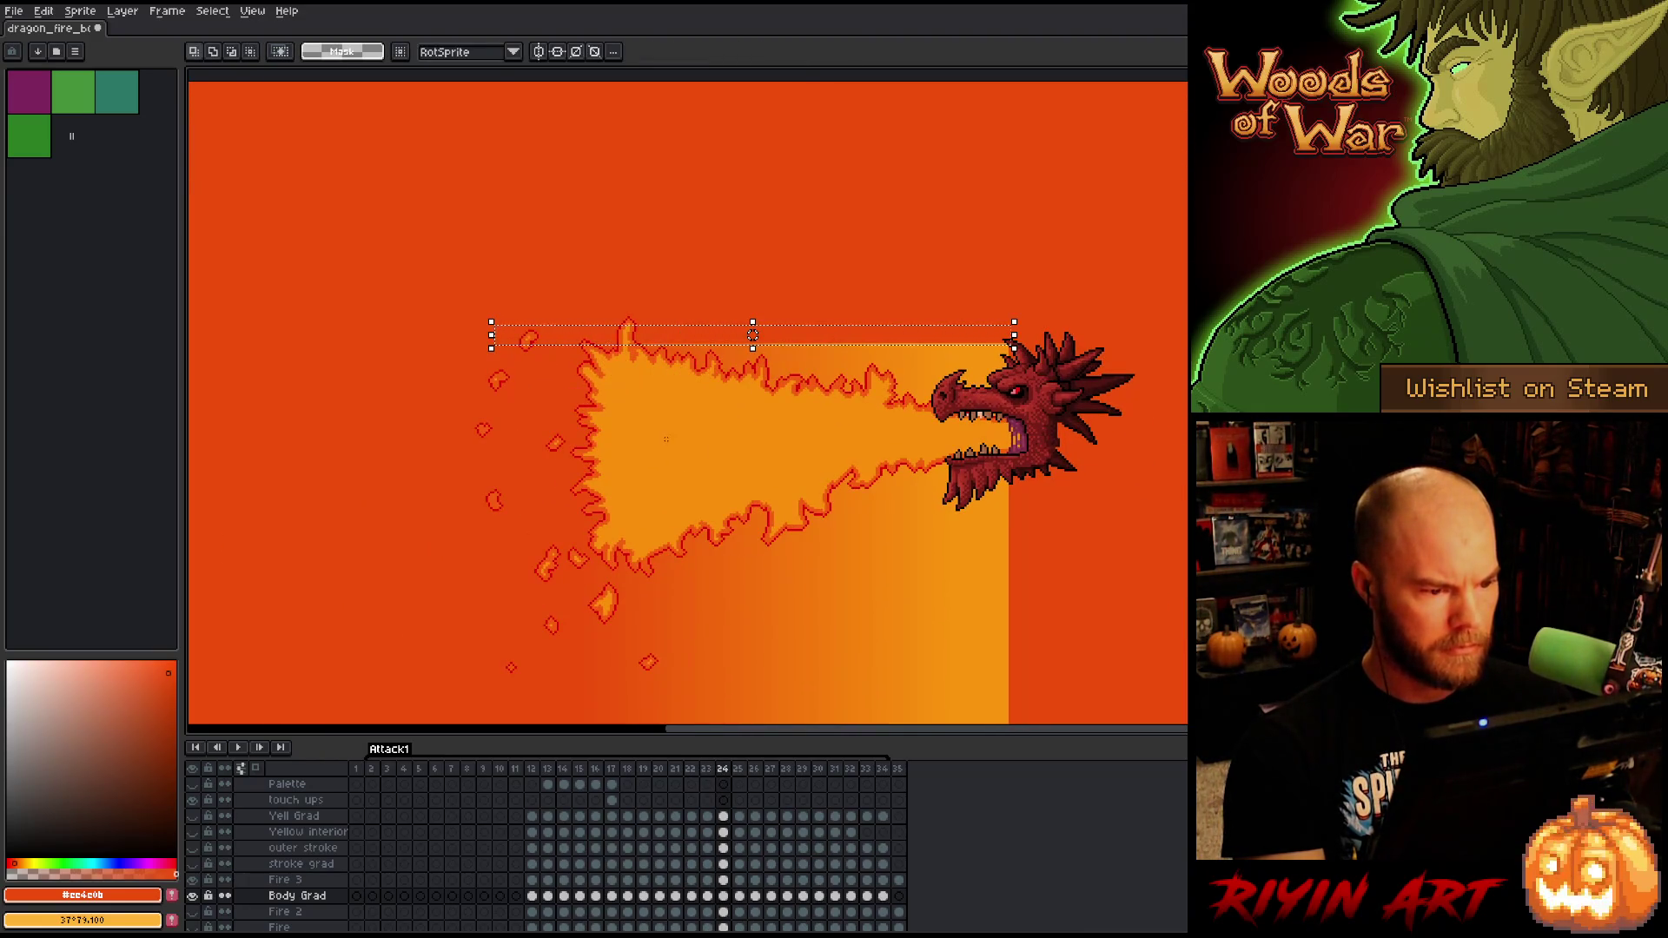
pyautogui.scroll(1, 925, 367)
pyautogui.scroll(-2, 812, 478)
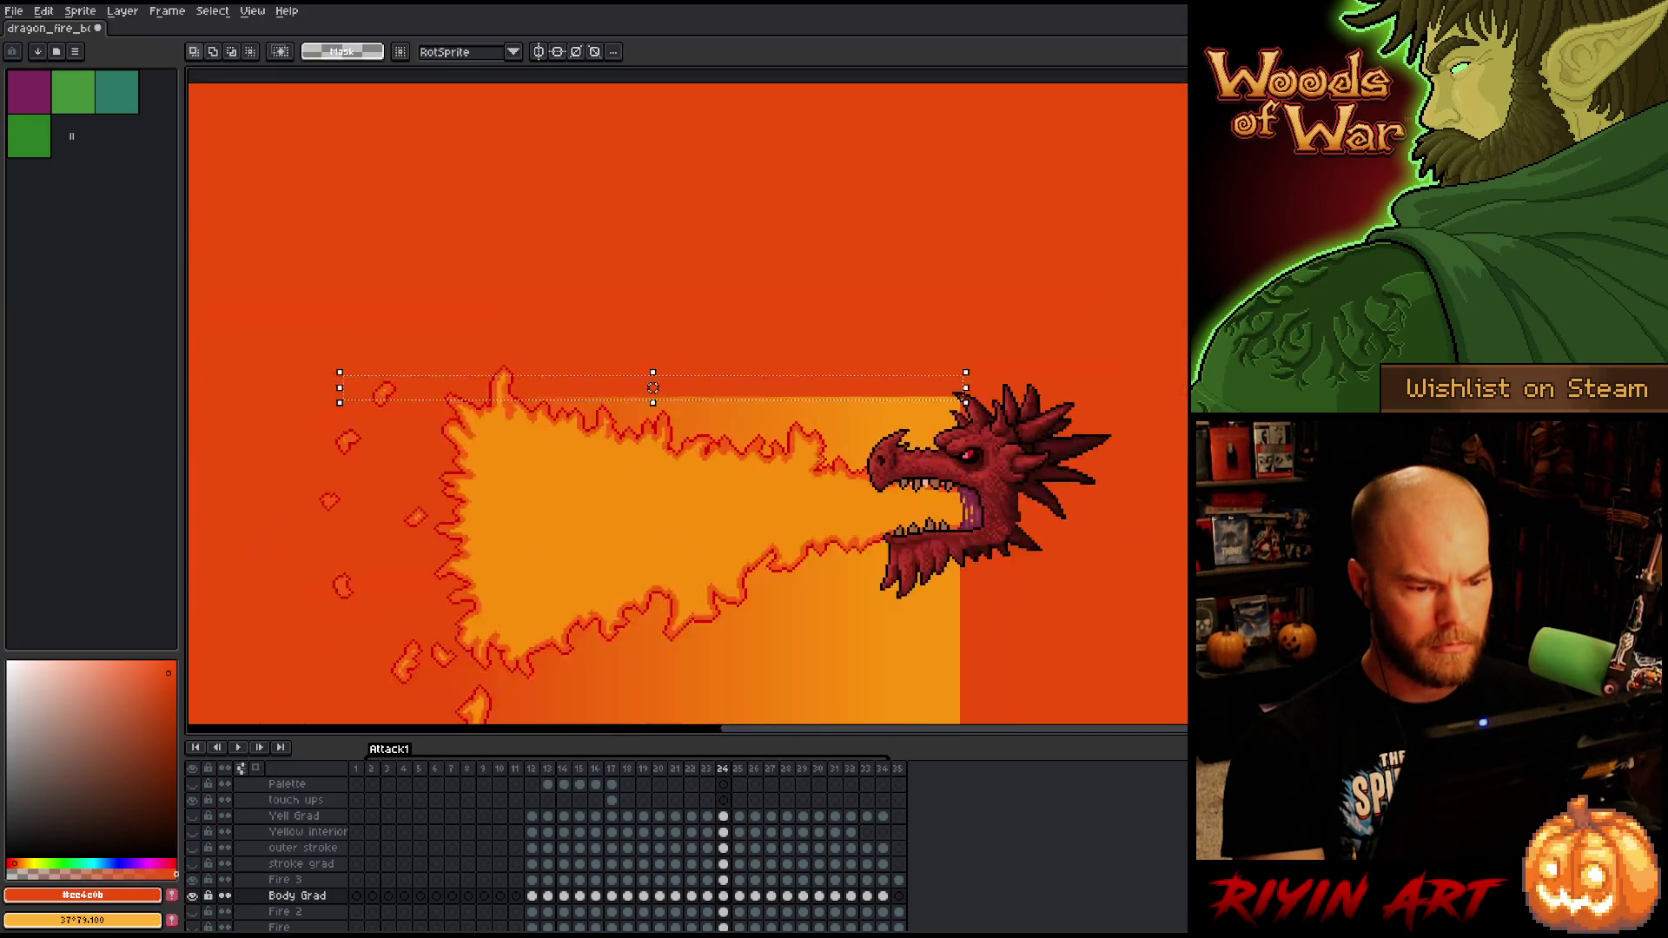
pyautogui.scroll(-1, 811, 548)
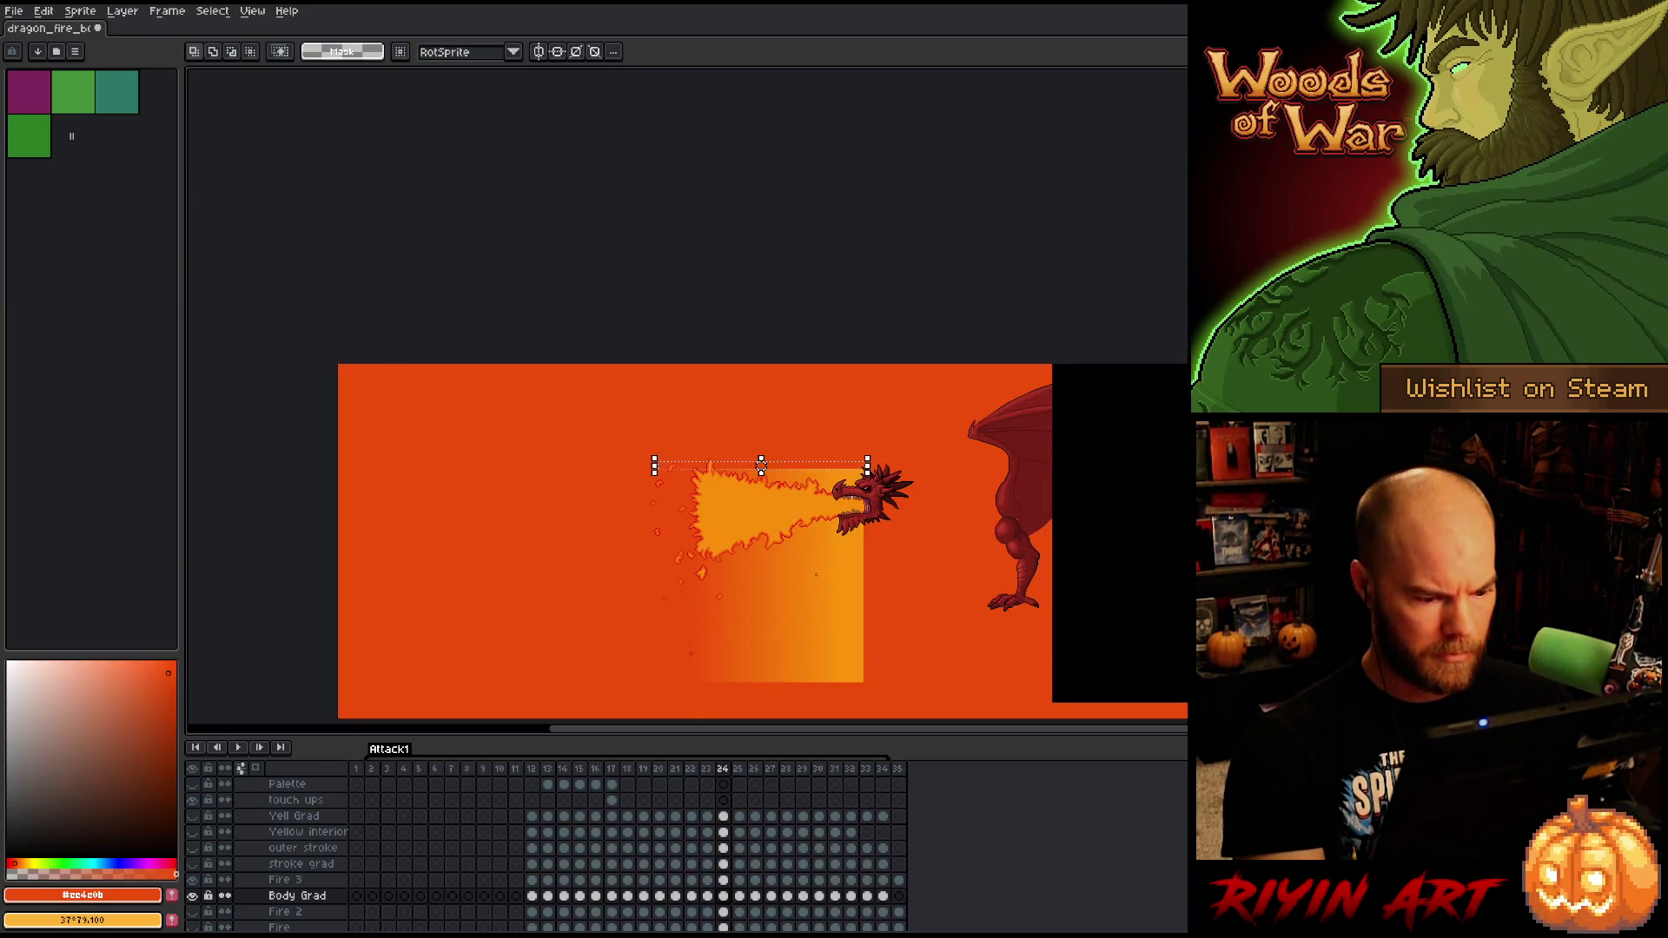
# - Shift the Body Grad content up about 23, 33 and 30 px on frames 24, 25 and 26
pyautogui.hotkey('ctrl', 'd')
pyautogui.press('v')
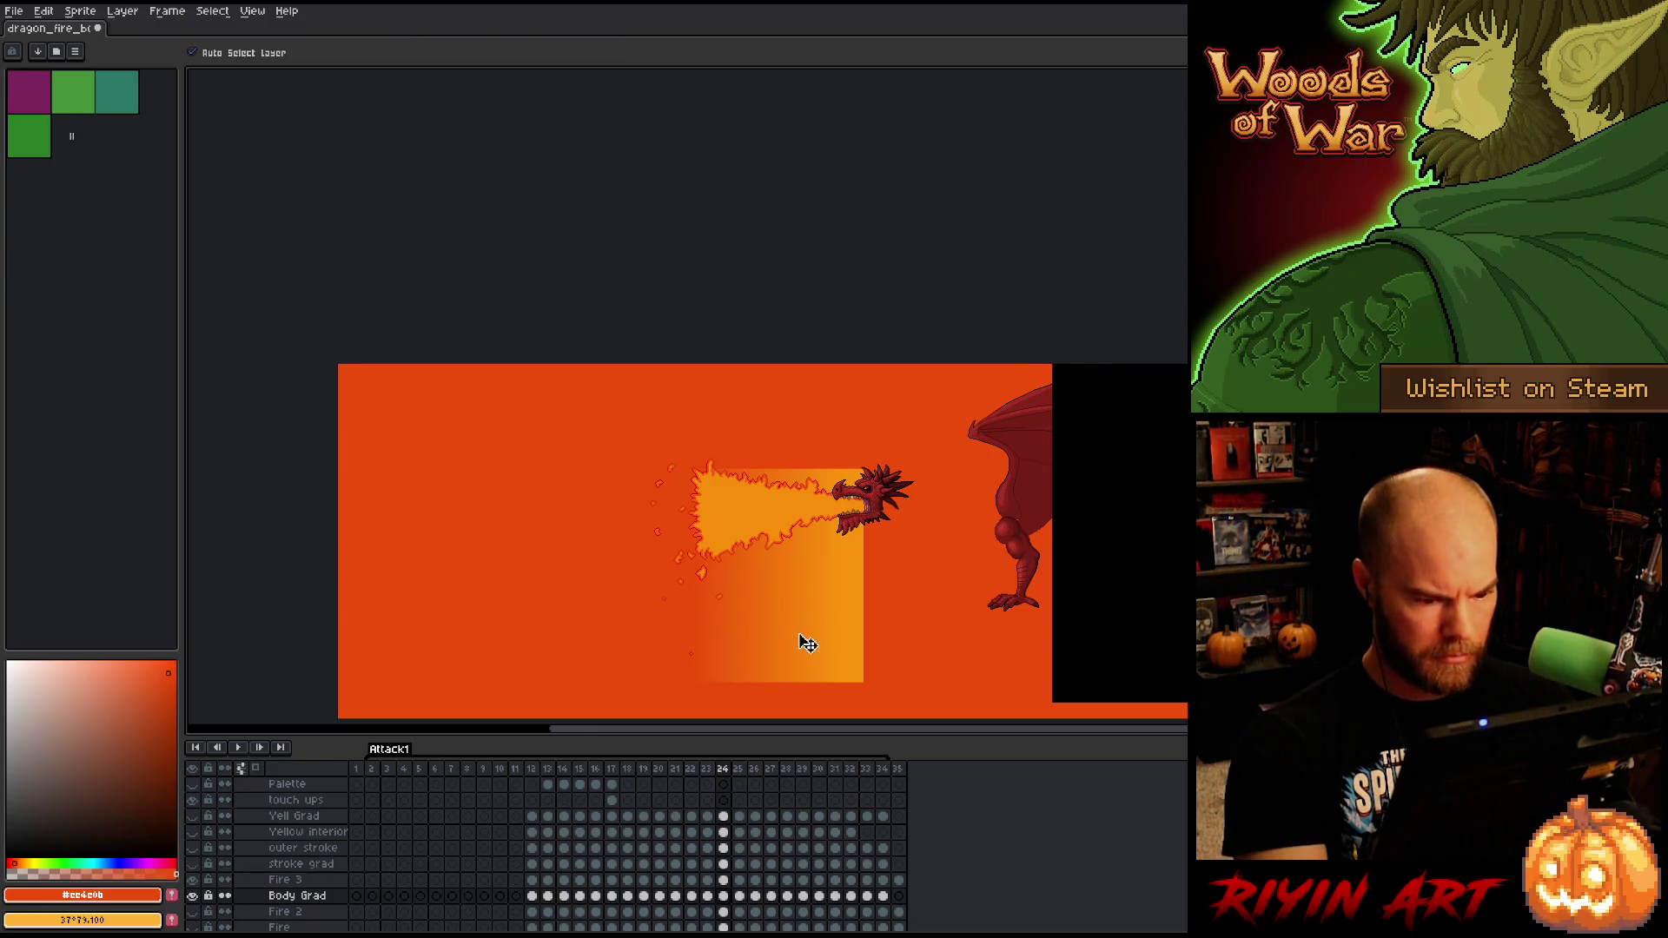
pyautogui.moveTo(808, 647); pyautogui.dragTo(807, 629)
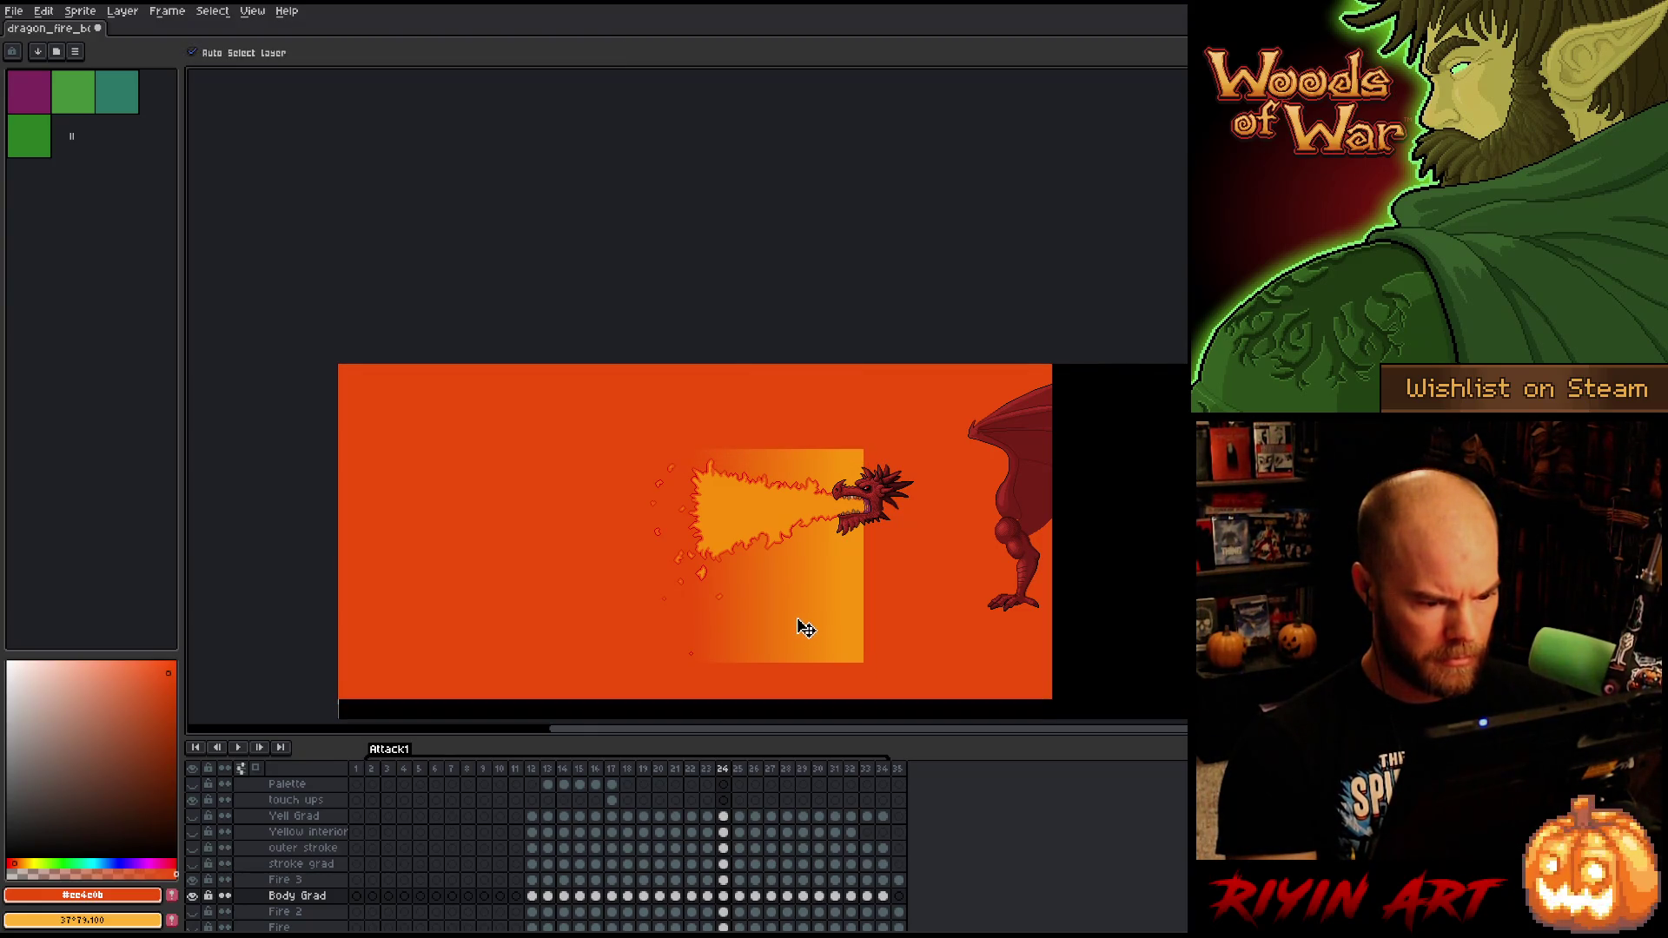
pyautogui.press('Right')
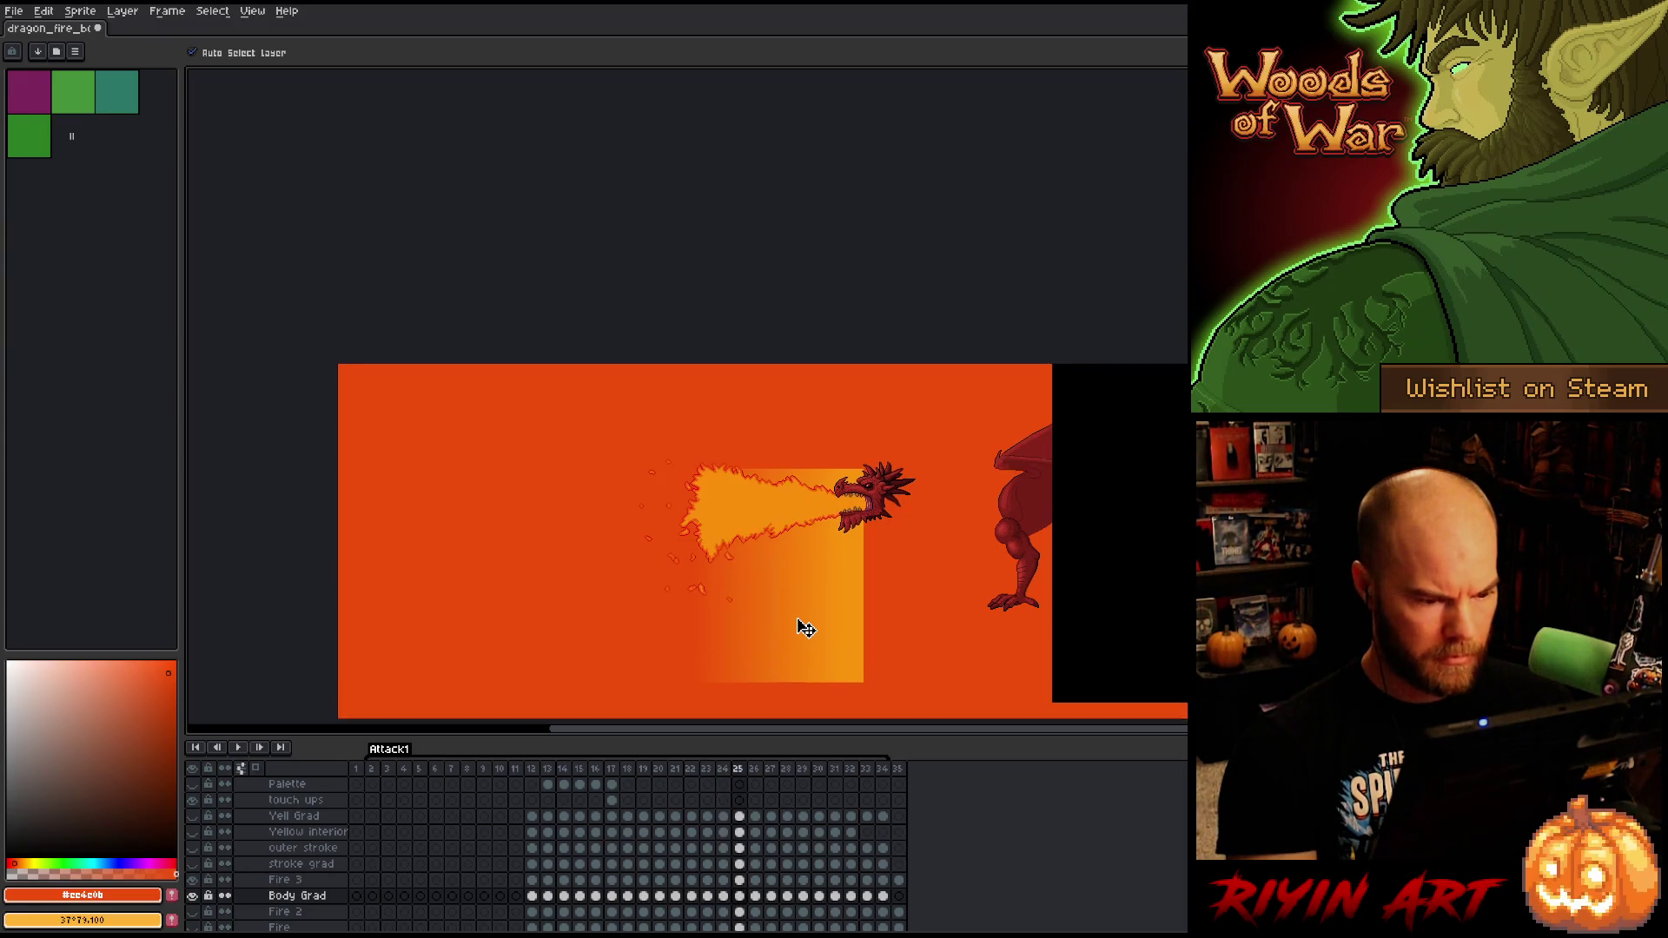
pyautogui.moveTo(800, 641); pyautogui.dragTo(803, 611)
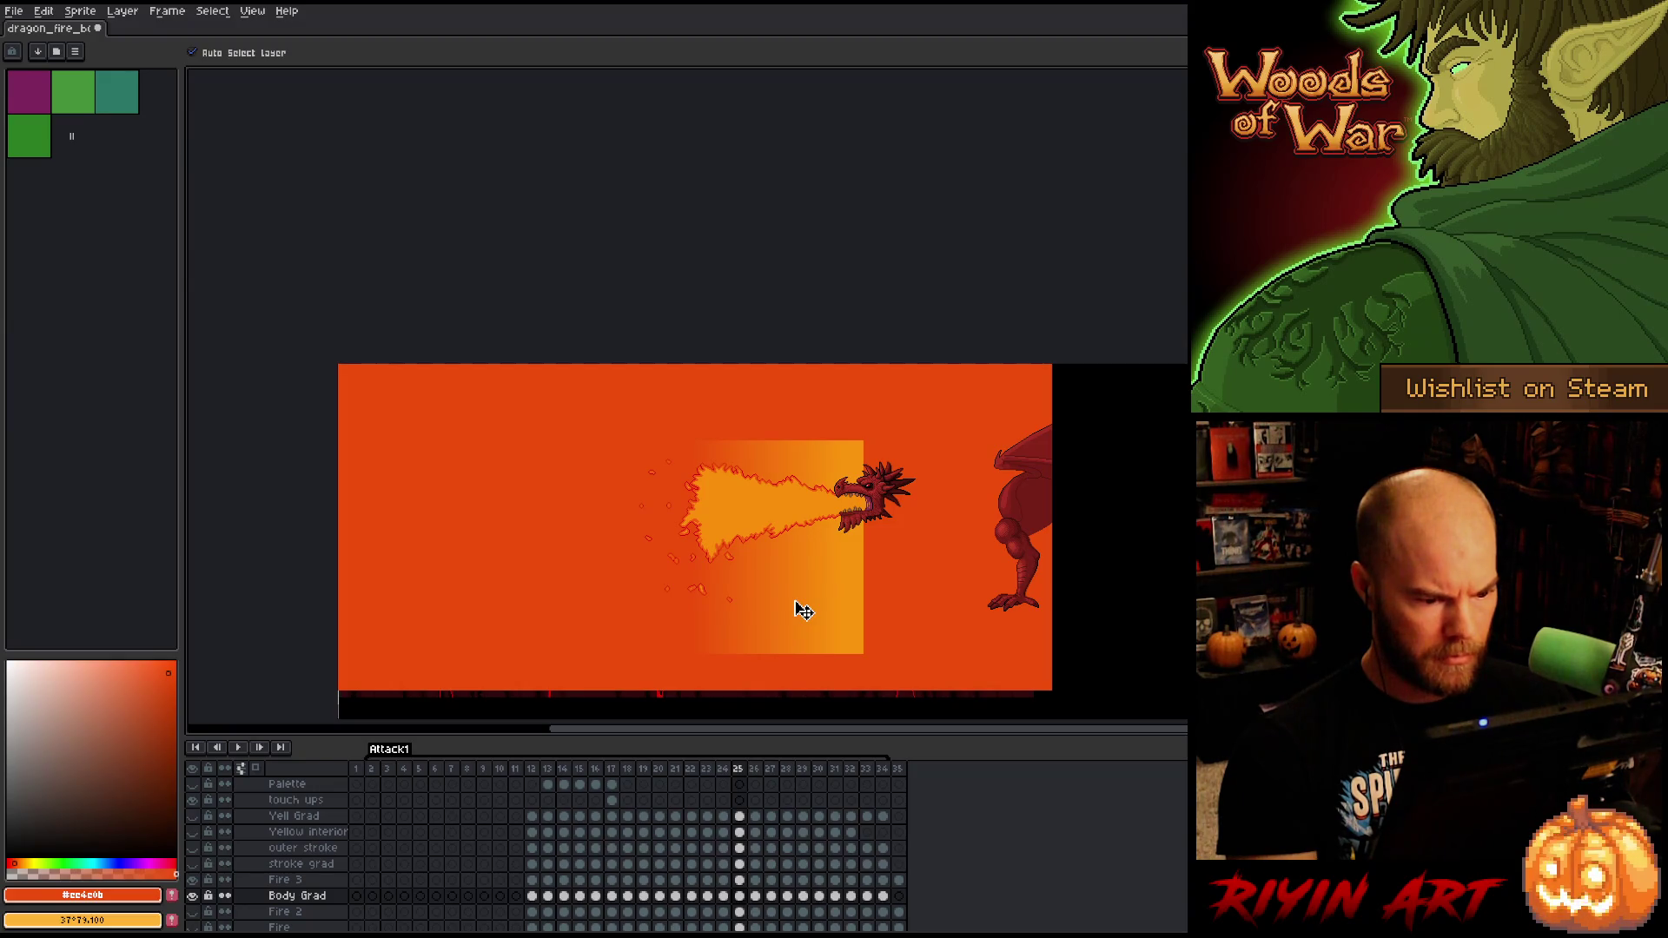
pyautogui.press('Right')
pyautogui.moveTo(795, 619); pyautogui.dragTo(798, 593)
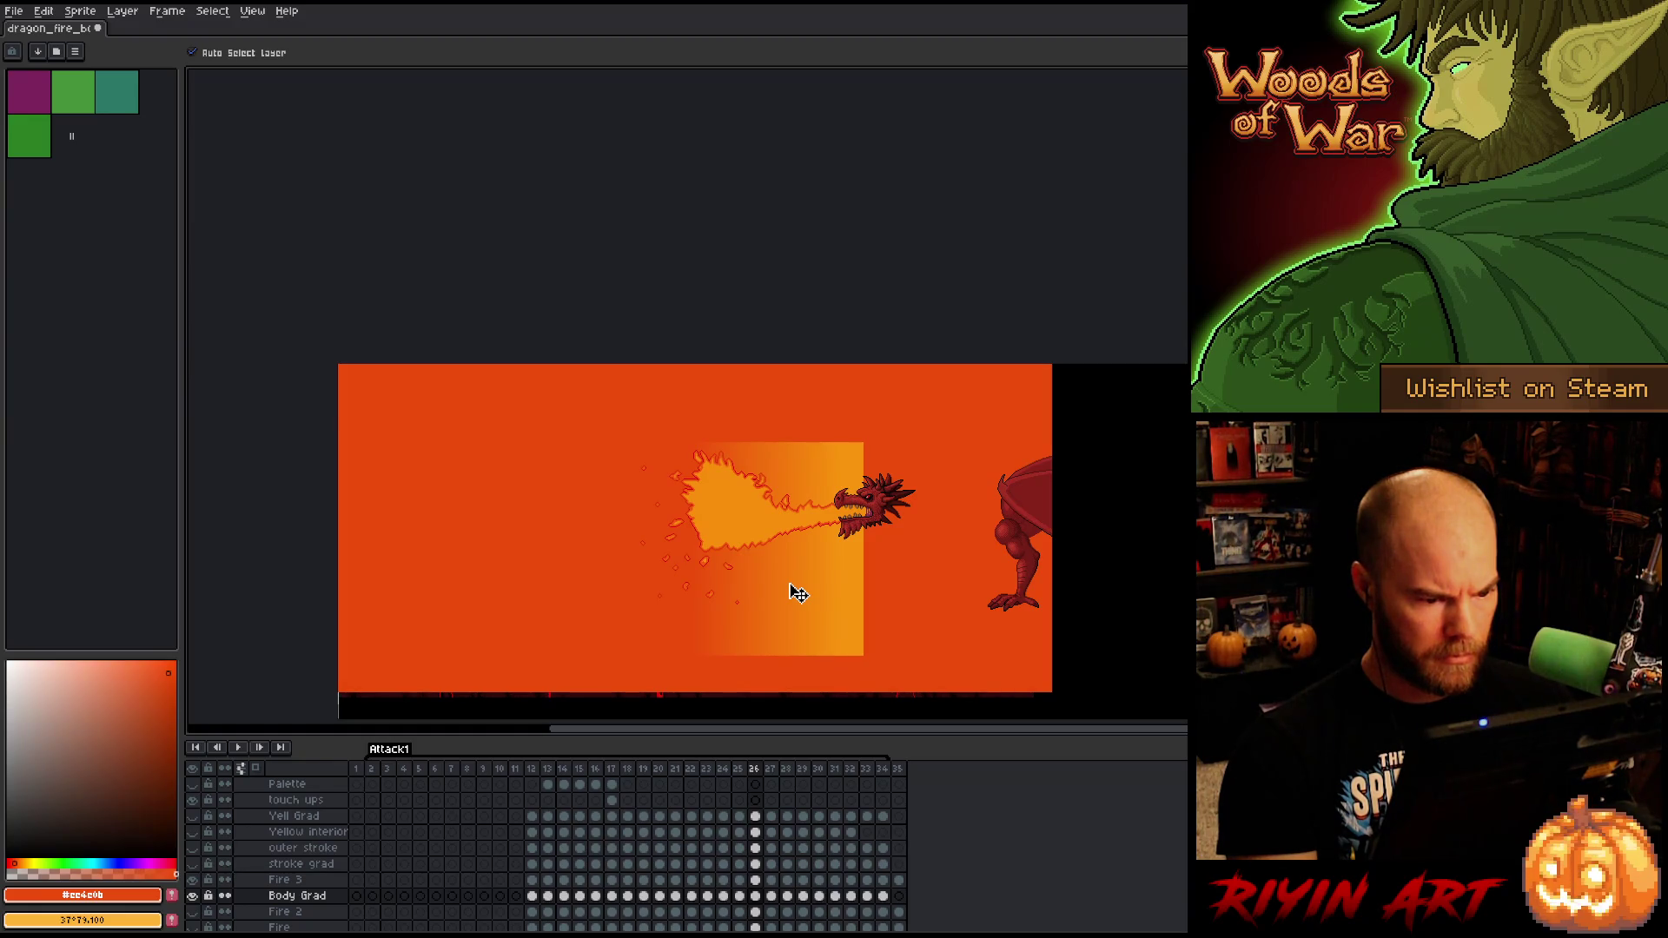
# - Step through frames 27 to 32, then play the animation to review it
pyautogui.press('Right')
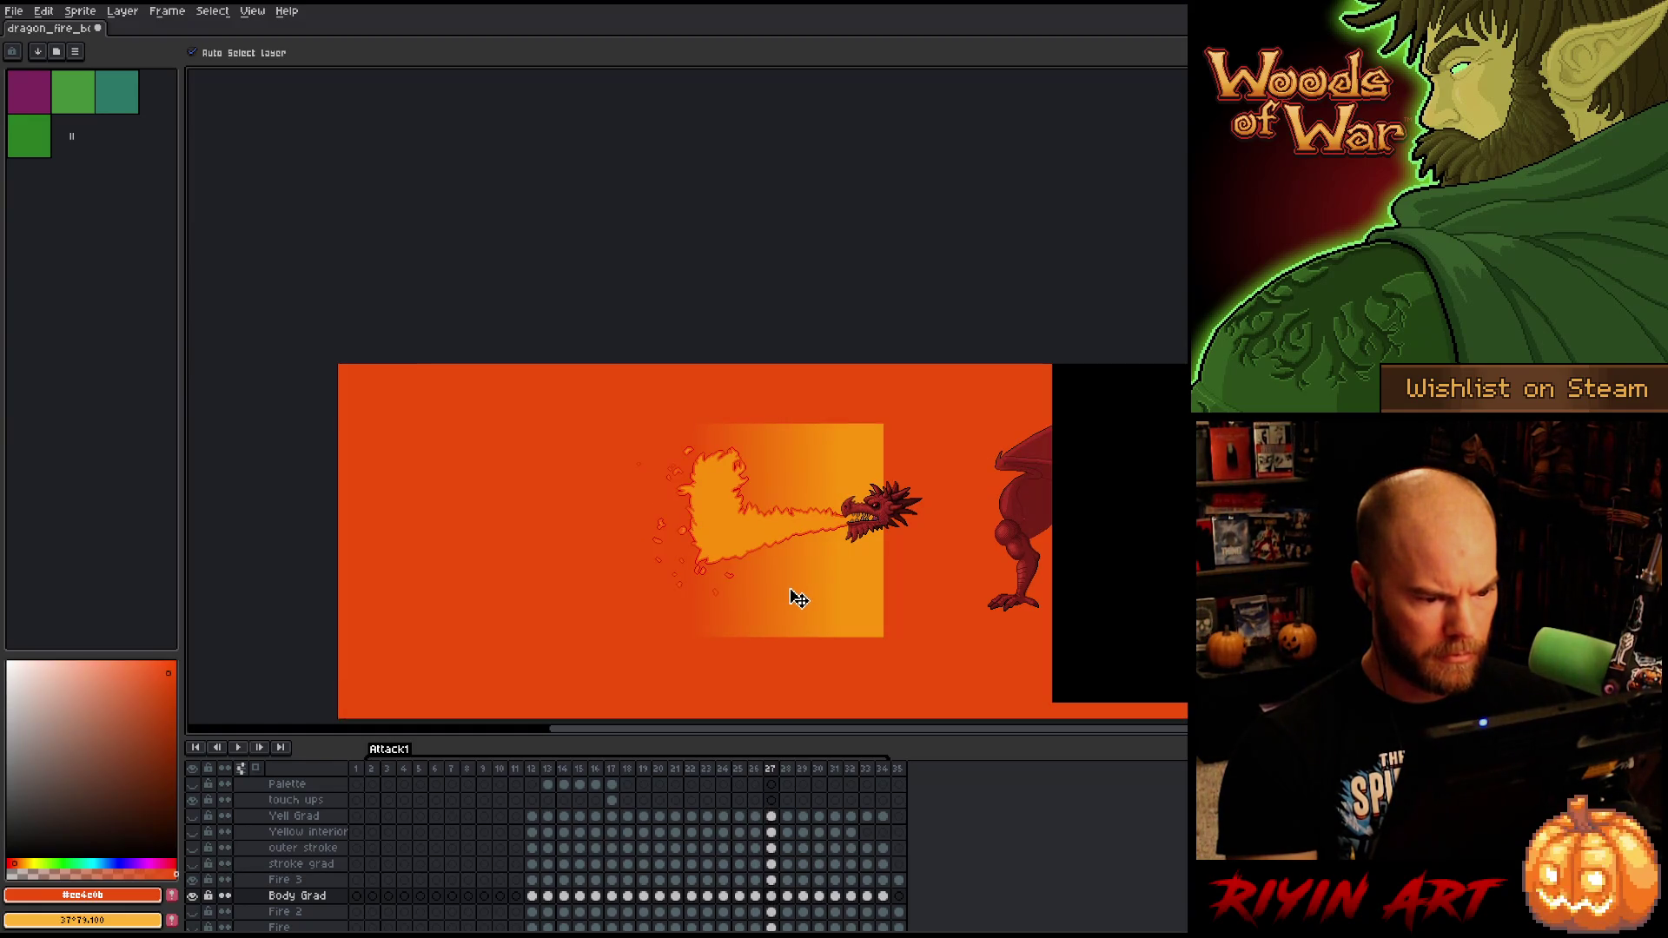
pyautogui.press('Right')
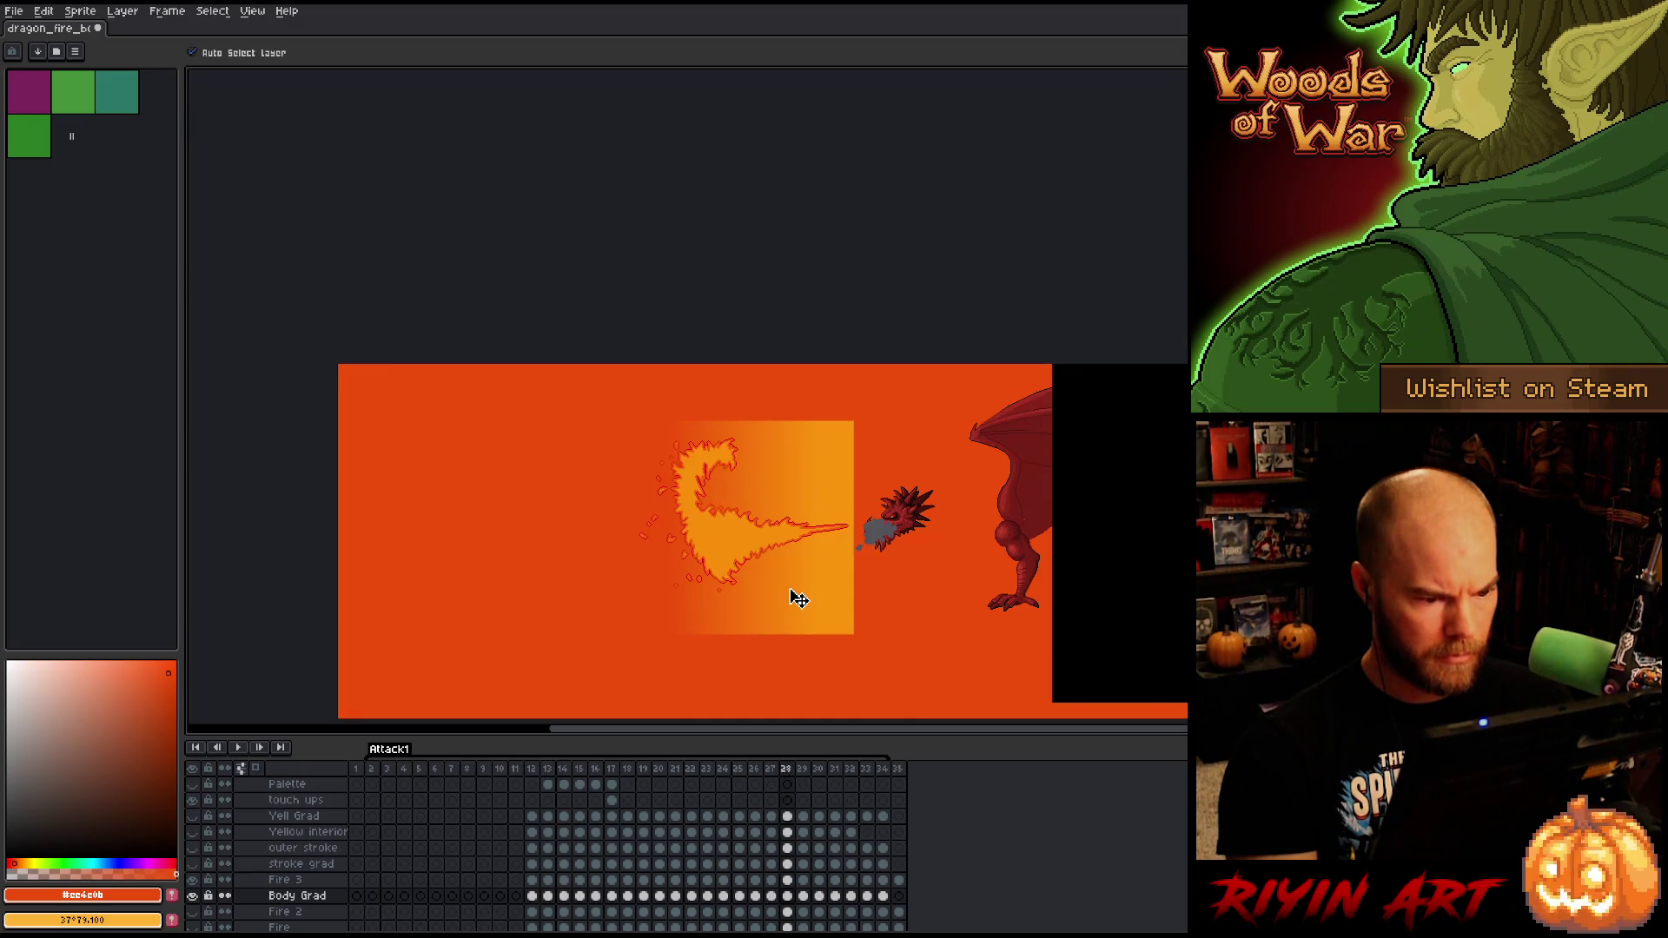
pyautogui.press('Right')
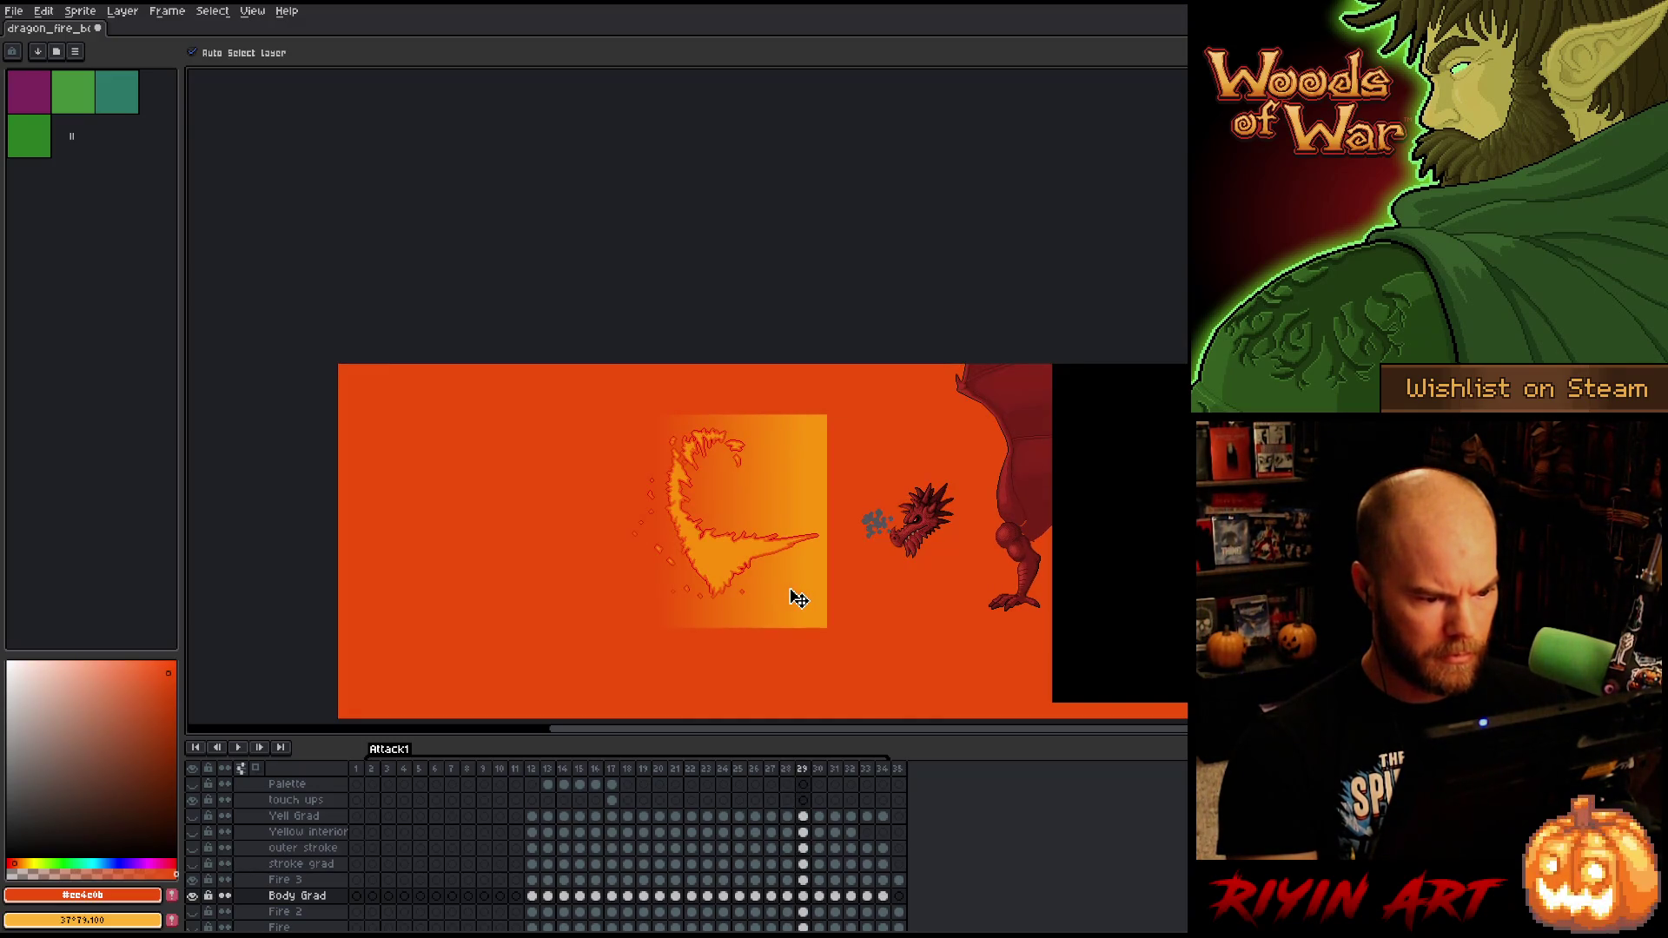
pyautogui.press('Right')
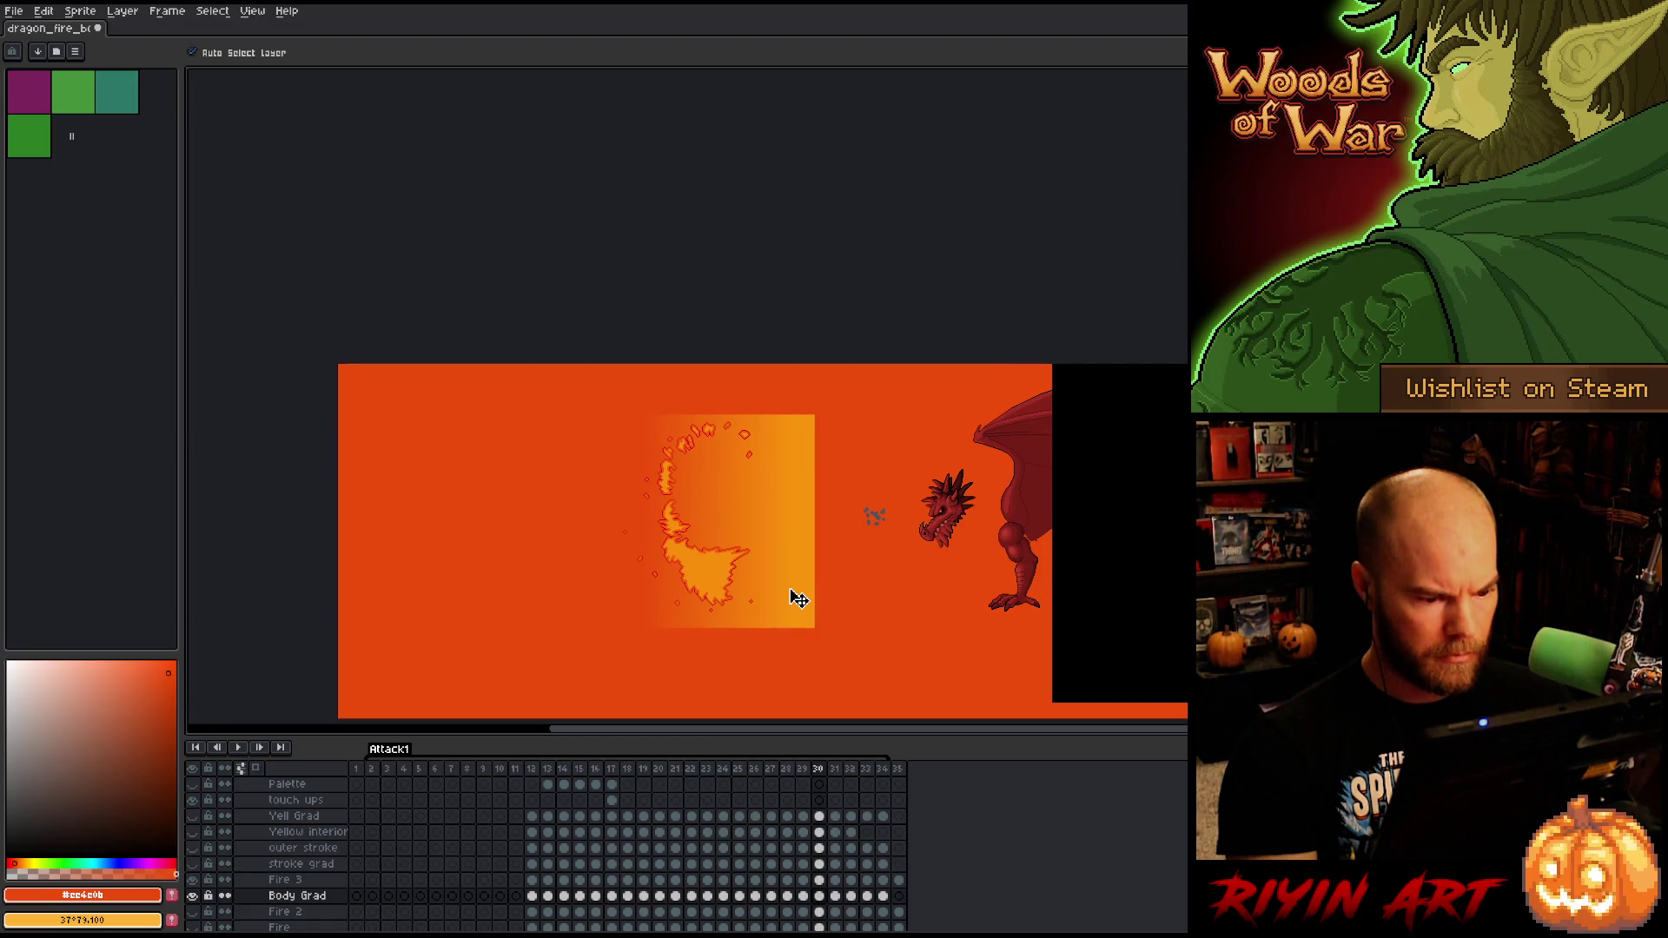
pyautogui.press('Right')
pyautogui.press('Right')
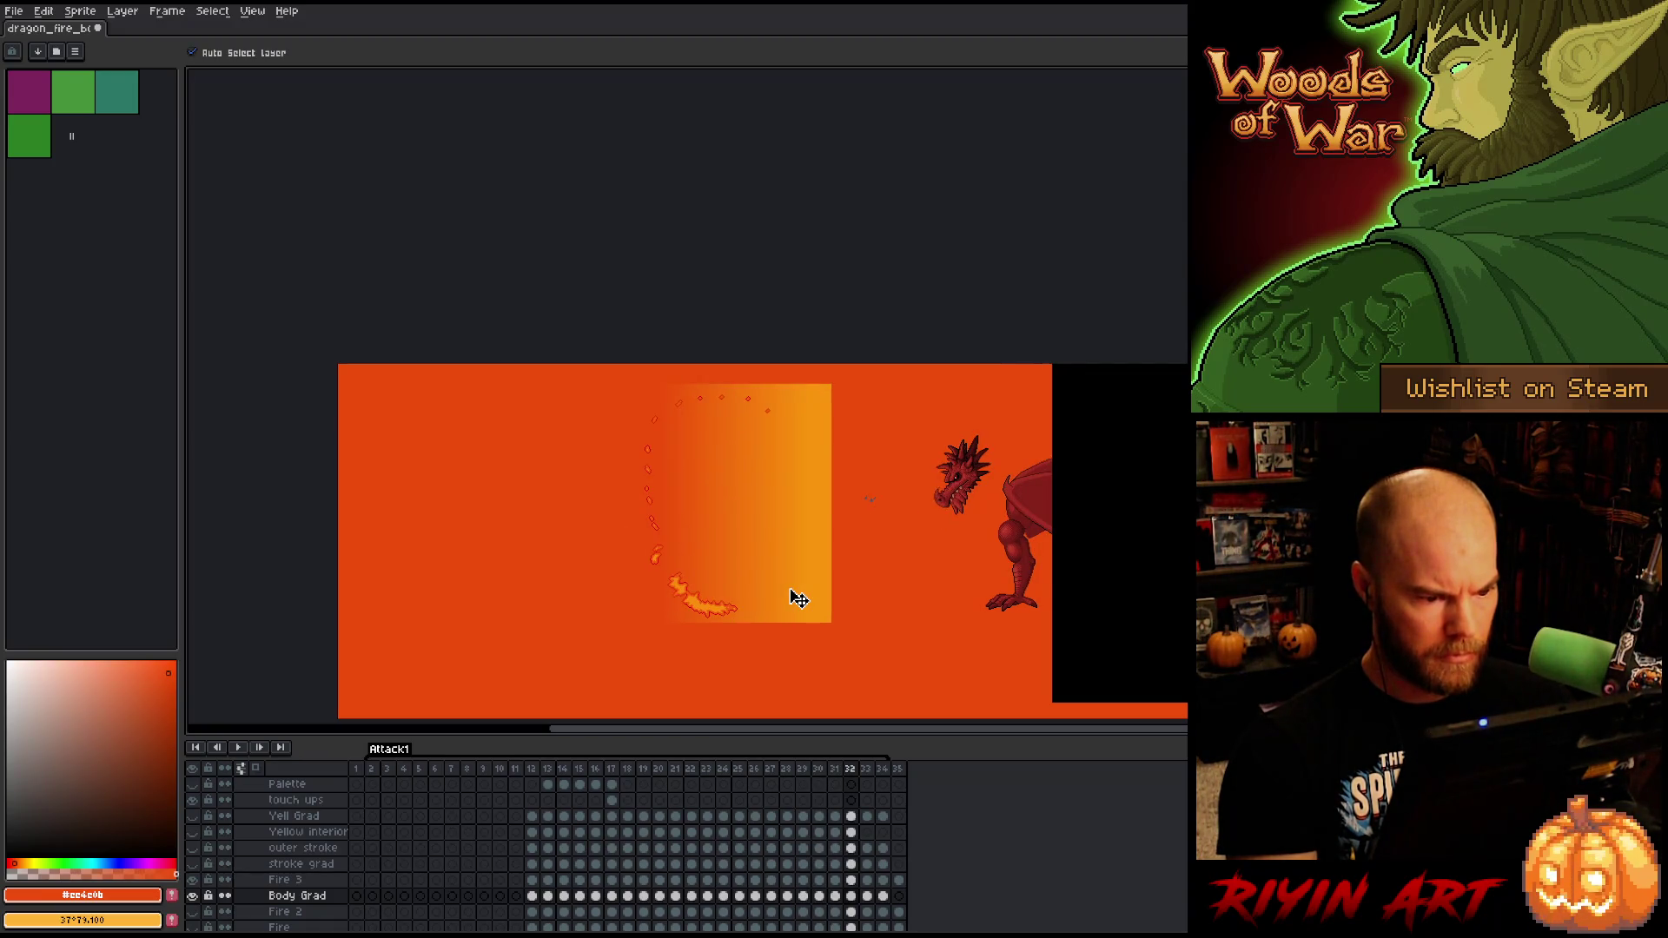
pyautogui.press('Right')
pyautogui.press('Return')
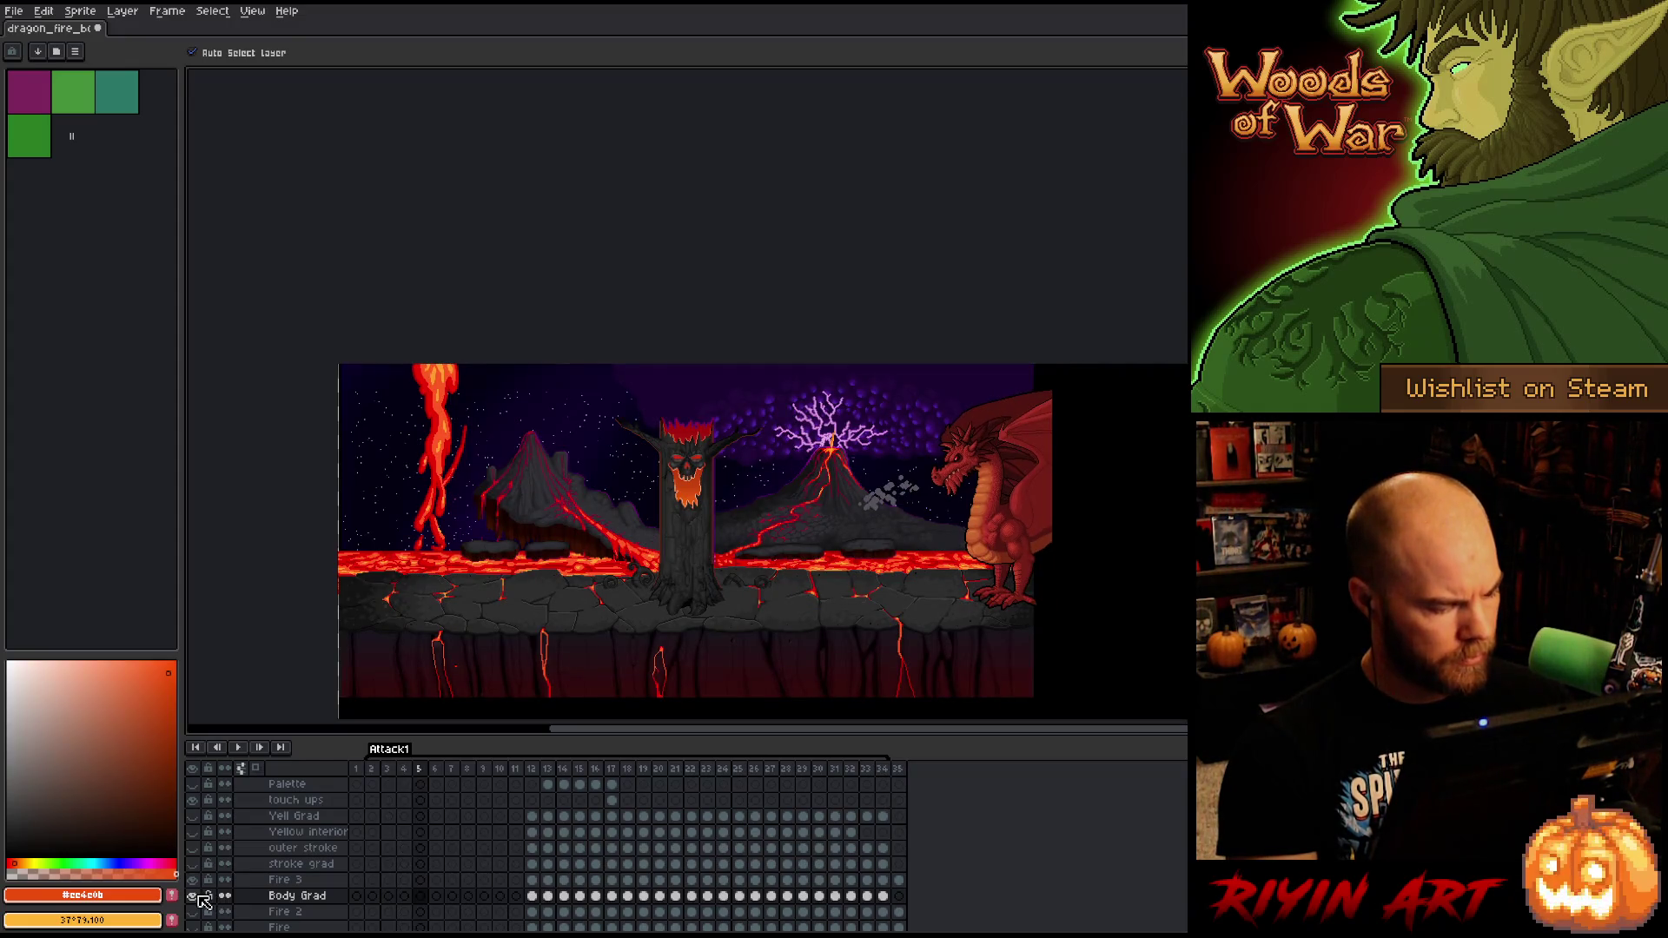
# - Make the stroke grad layer visible and move it below Fire 3 at frame 12
pyautogui.click(217, 865)
pyautogui.click(192, 863)
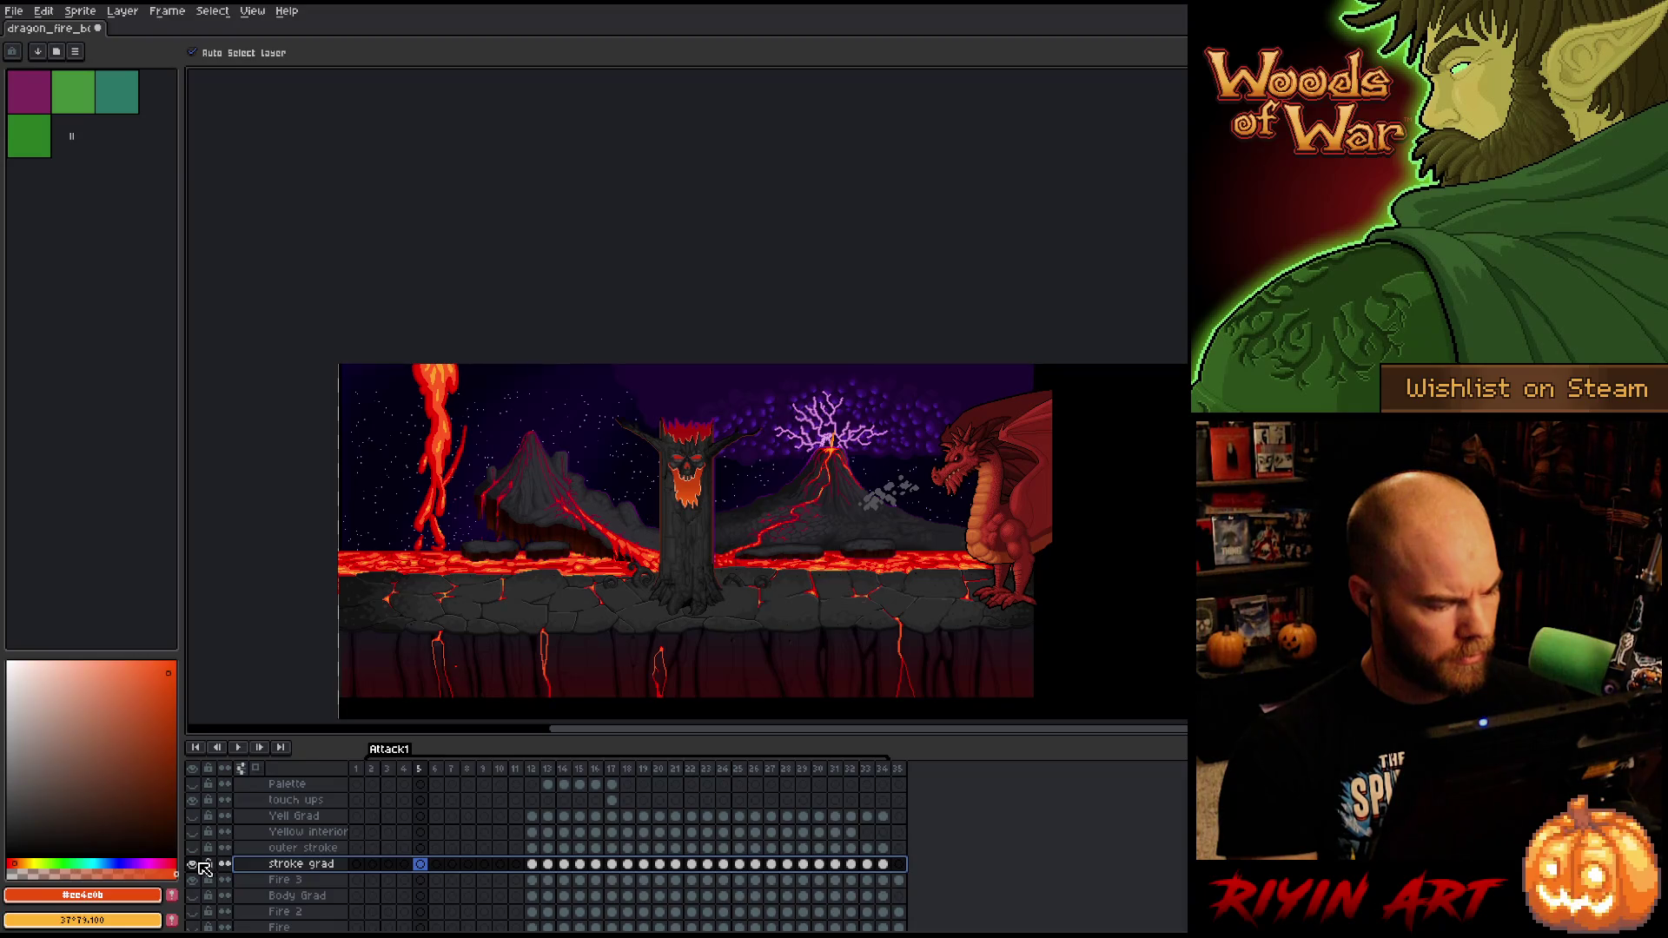
pyautogui.click(533, 770)
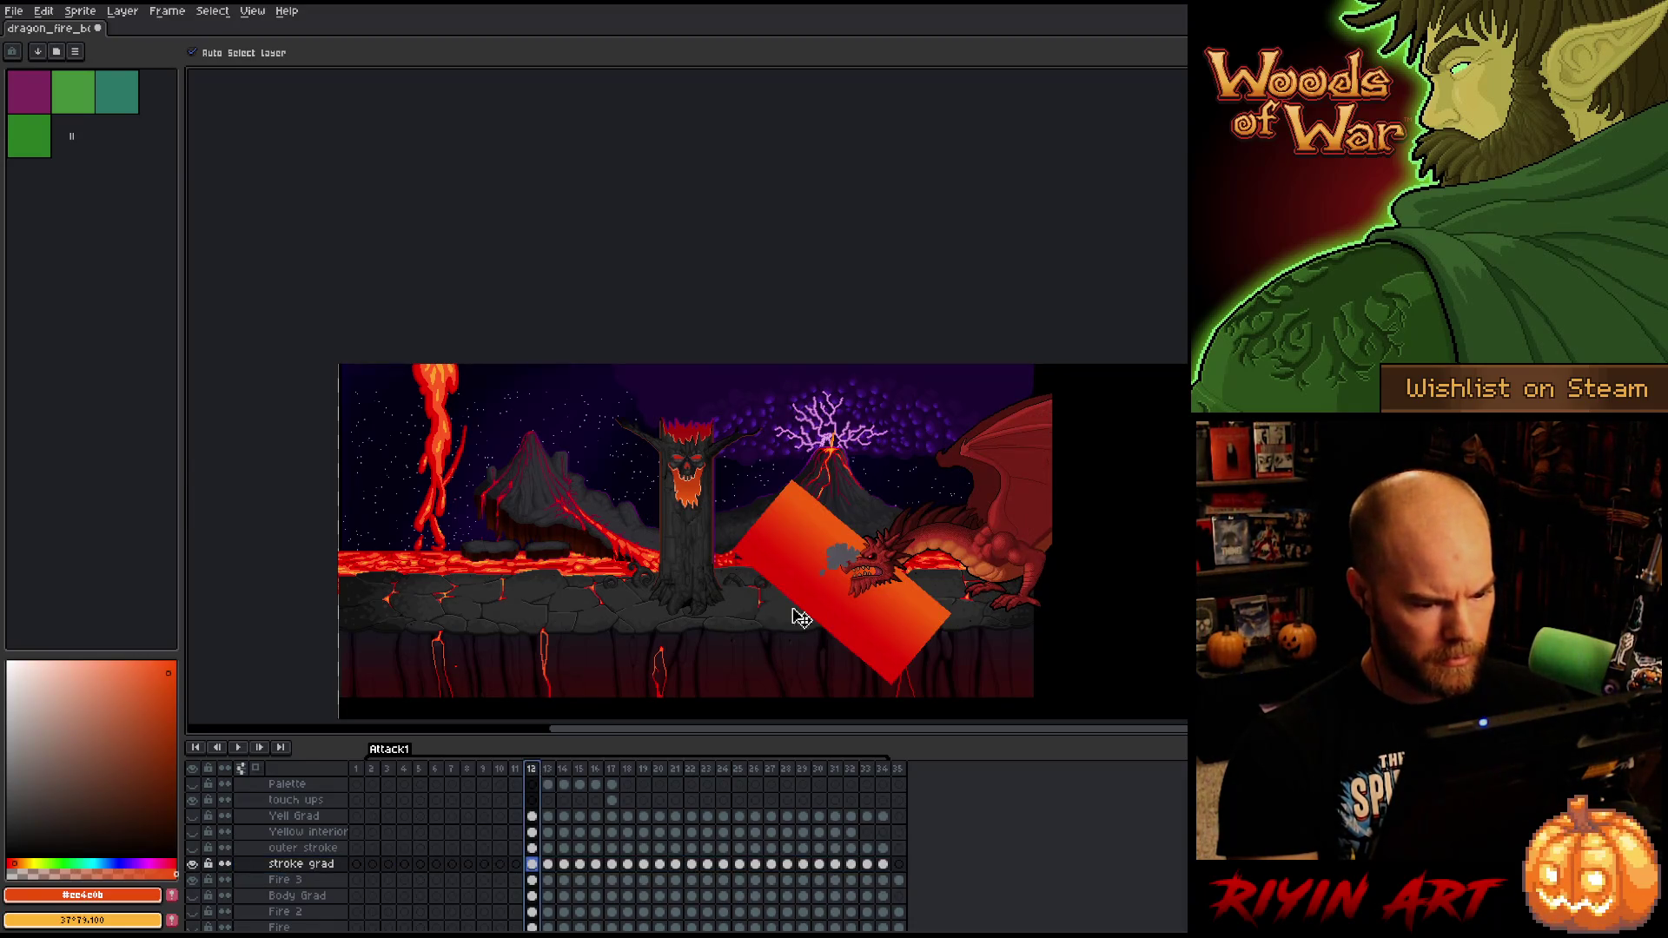
pyautogui.scroll(1, 794, 614)
pyautogui.scroll(1, 713, 782)
pyautogui.moveTo(322, 883); pyautogui.dragTo(318, 901)
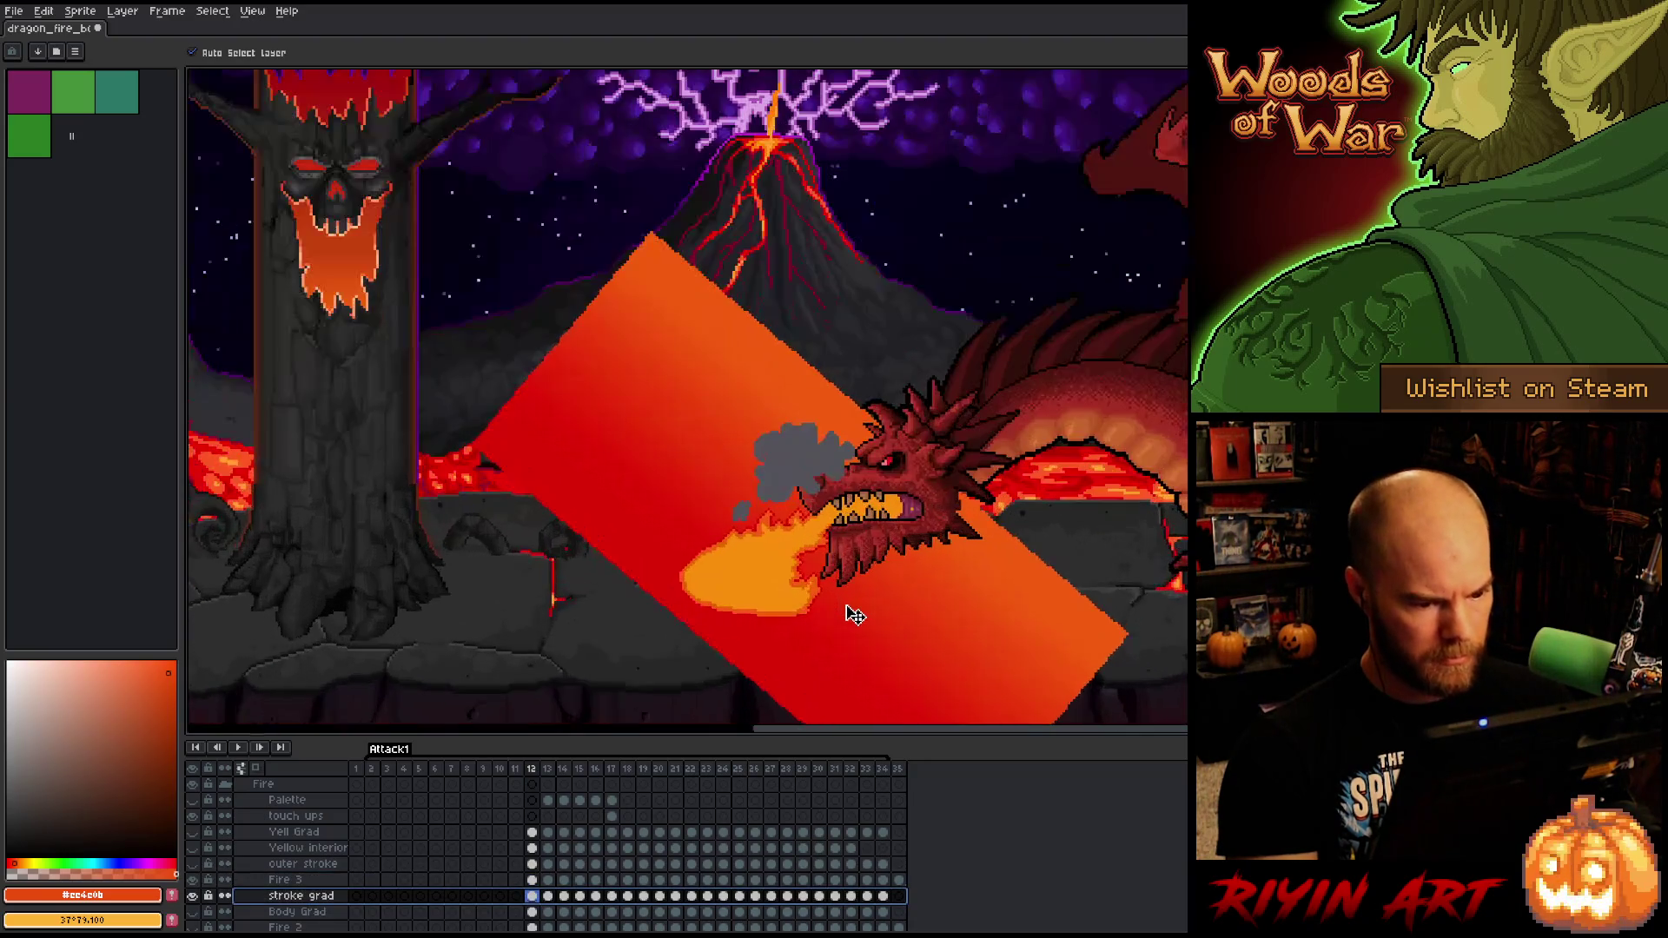
pyautogui.scroll(1, 807, 608)
# - On frame 13, eyedropper the dark red from the gradient box
pyautogui.press('.')
pyautogui.moveTo(812, 602); pyautogui.dragTo(691, 510)
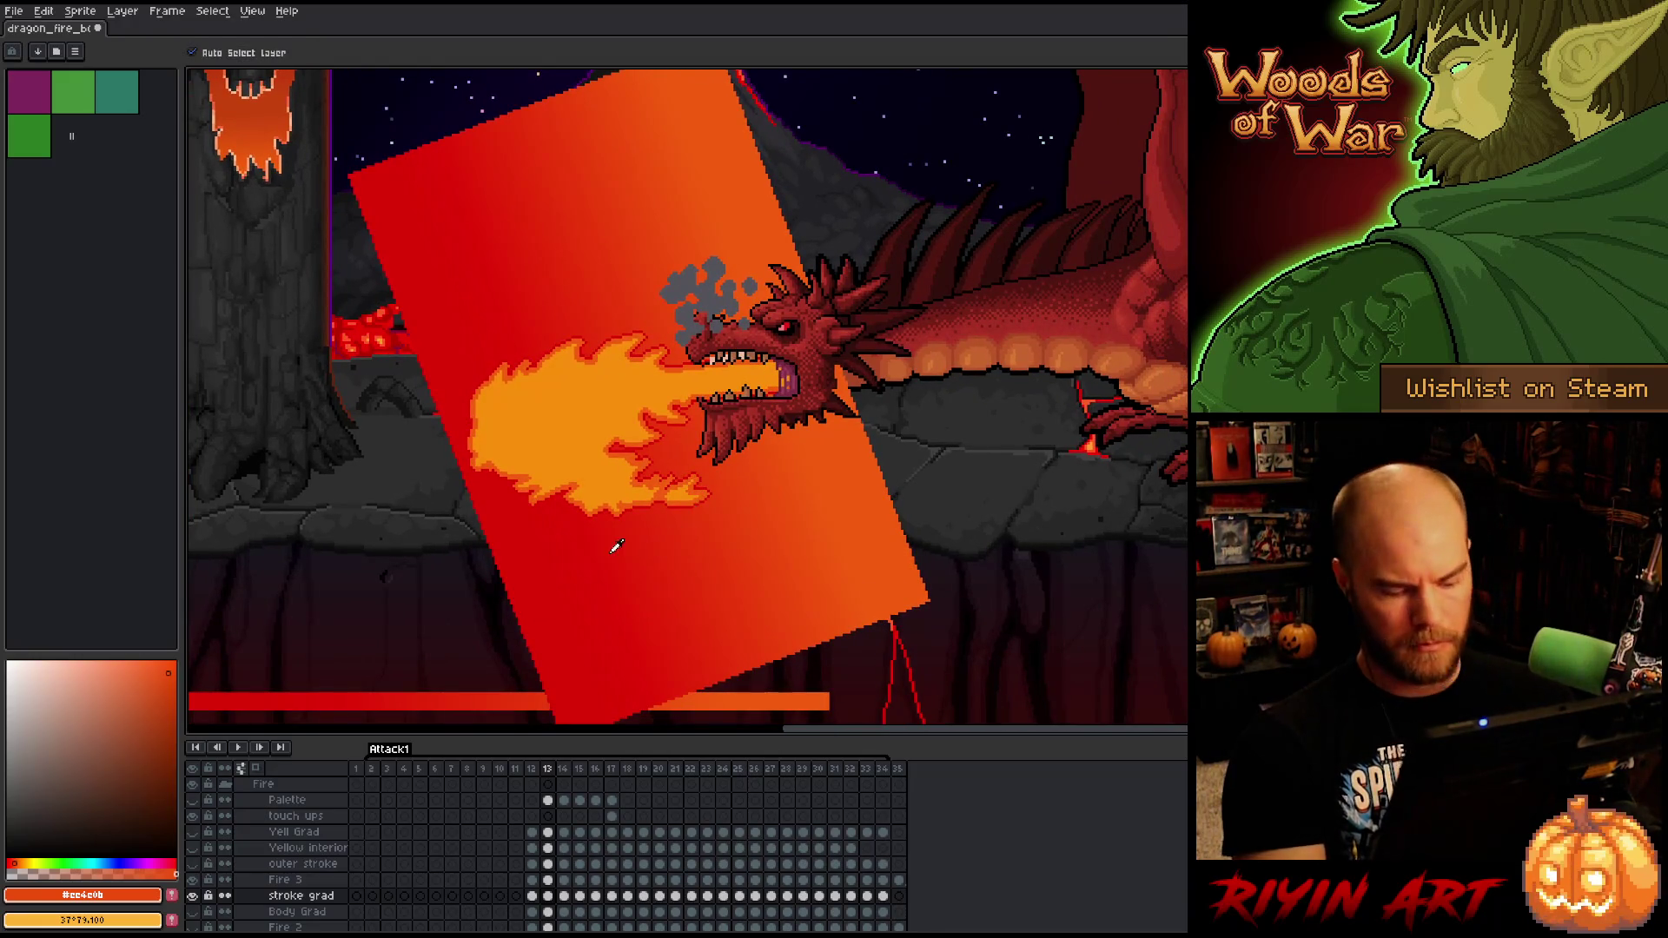
pyautogui.press('i')
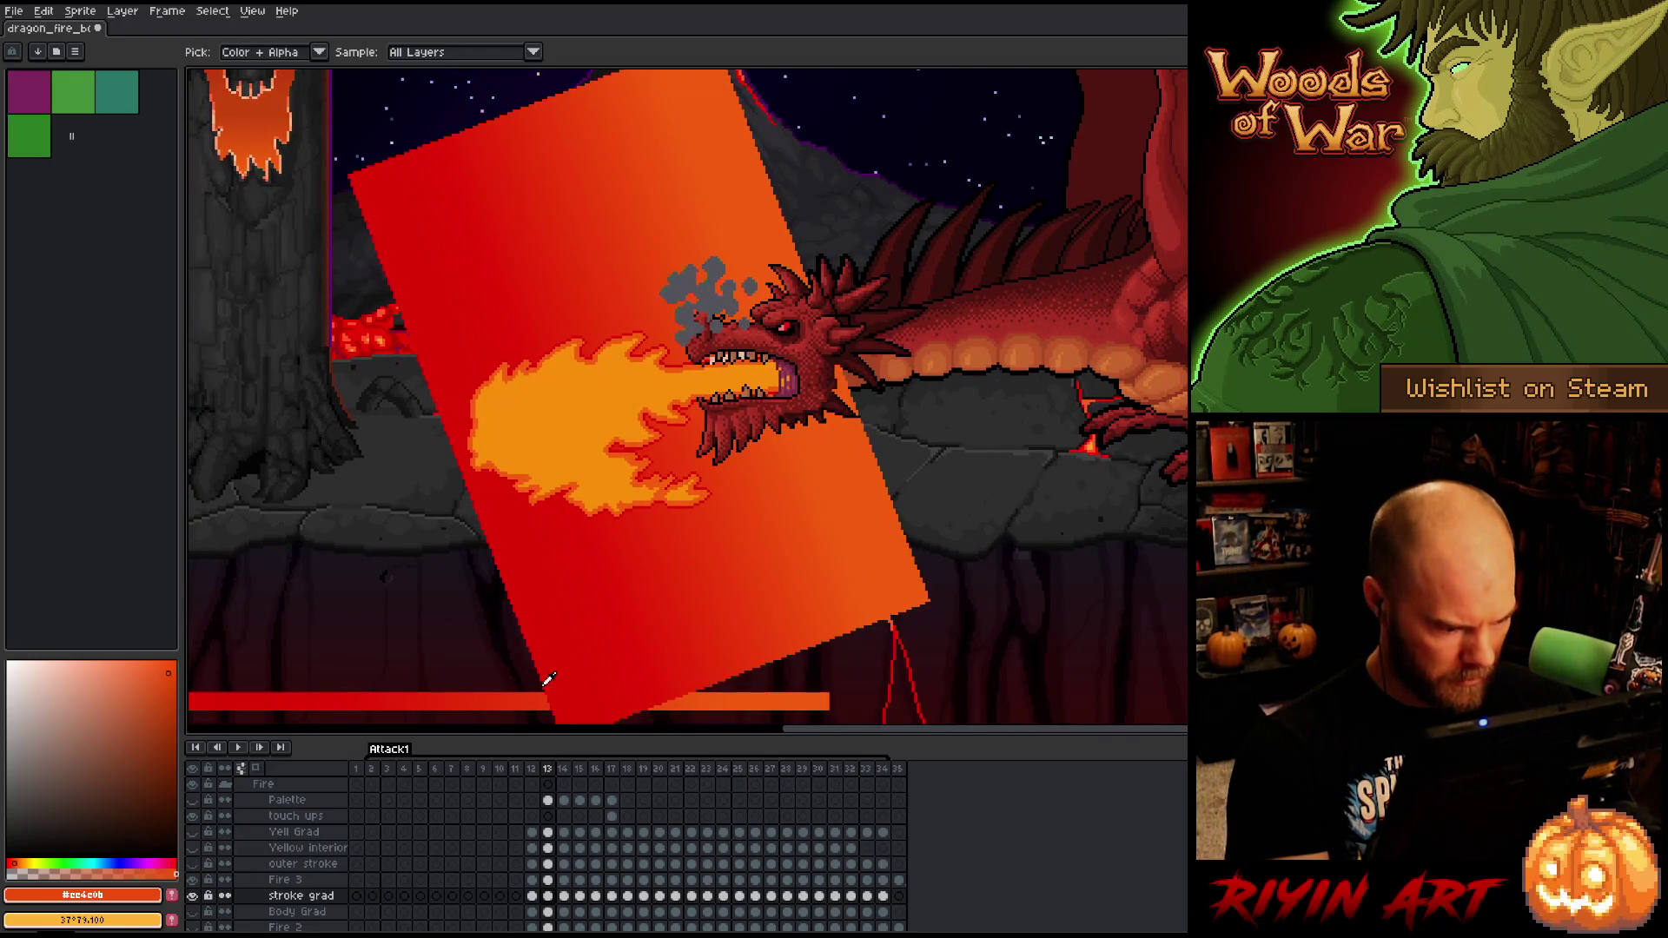
pyautogui.scroll(3, 545, 682)
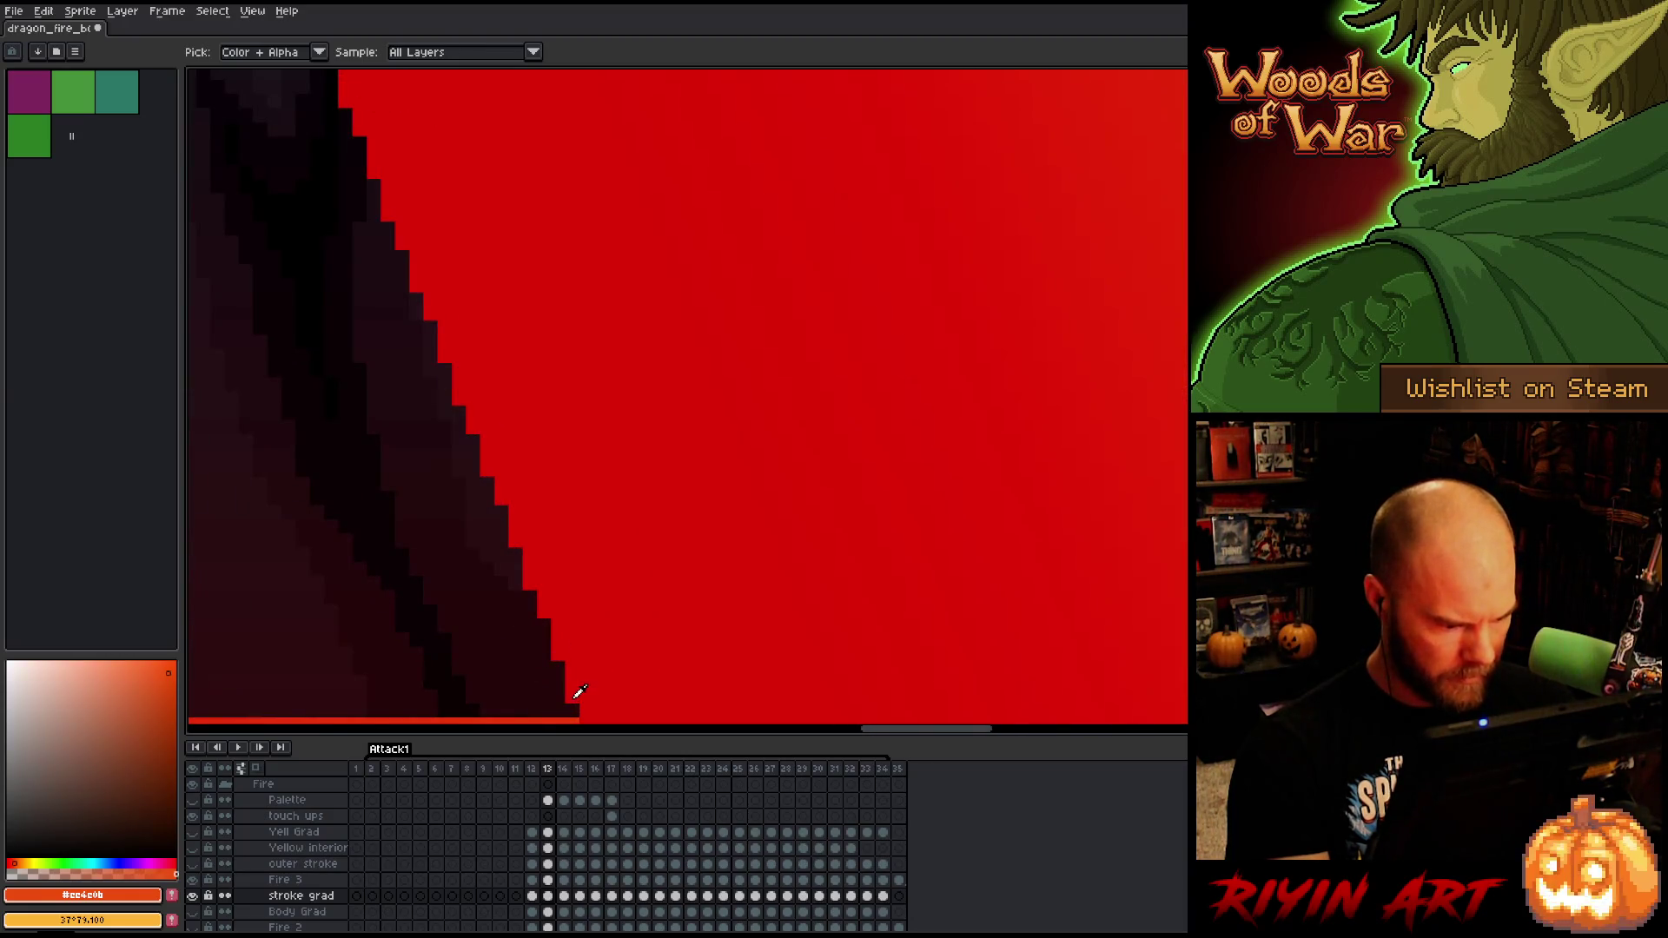
pyautogui.click(579, 691)
pyautogui.scroll(-3, 579, 687)
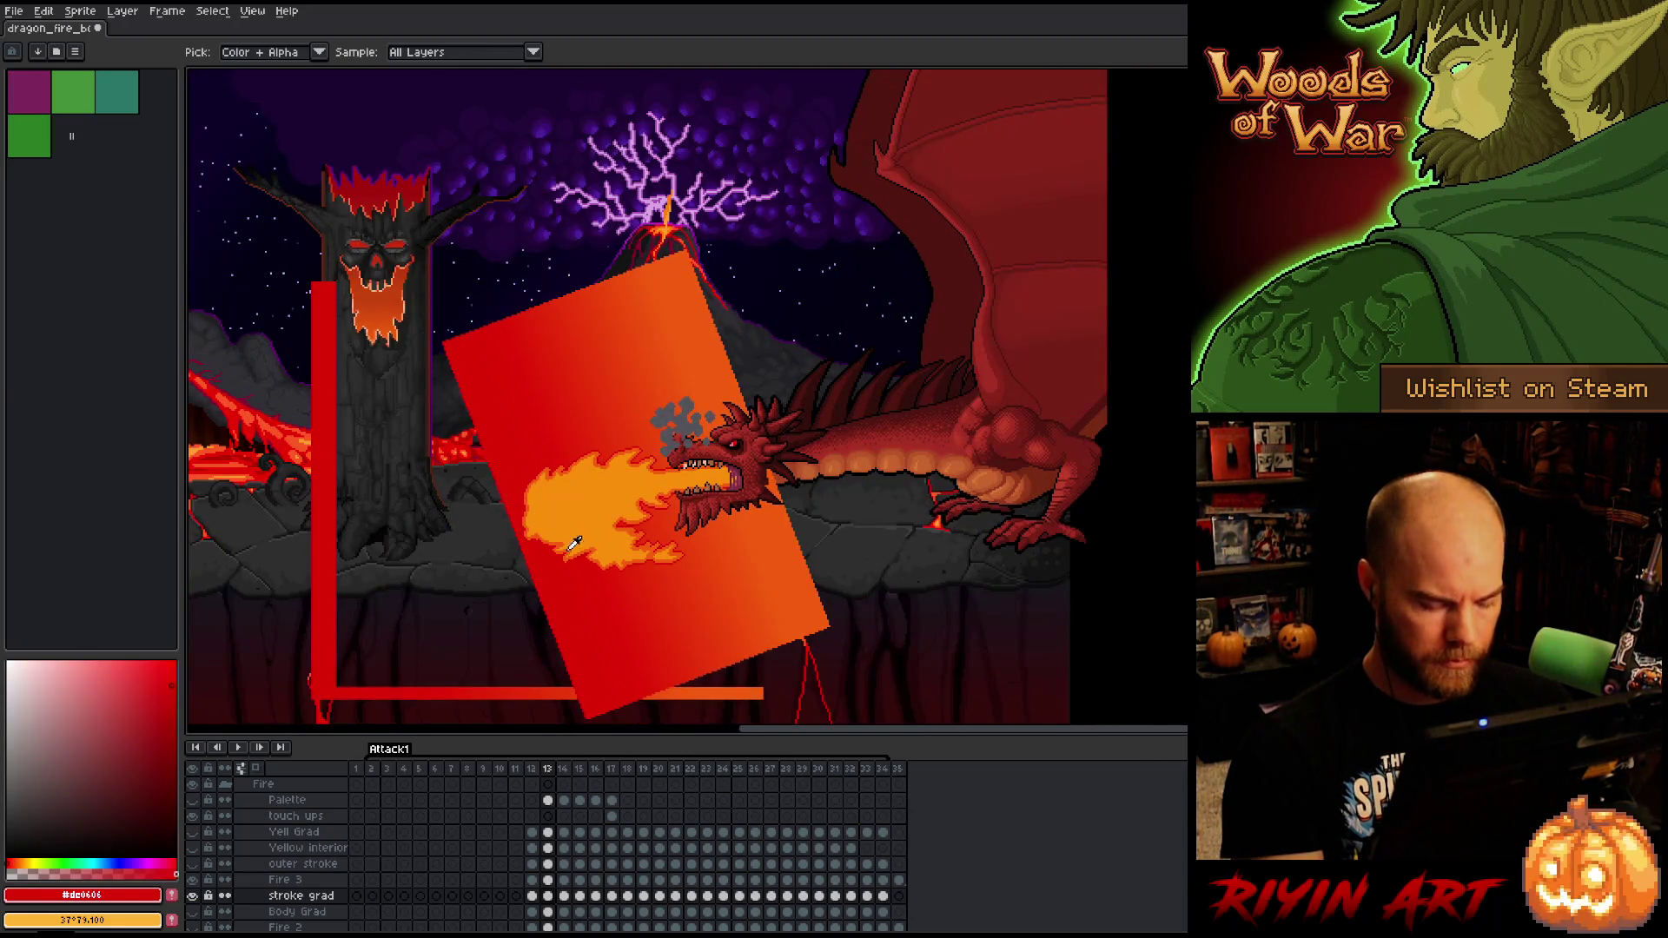
pyautogui.press('b')
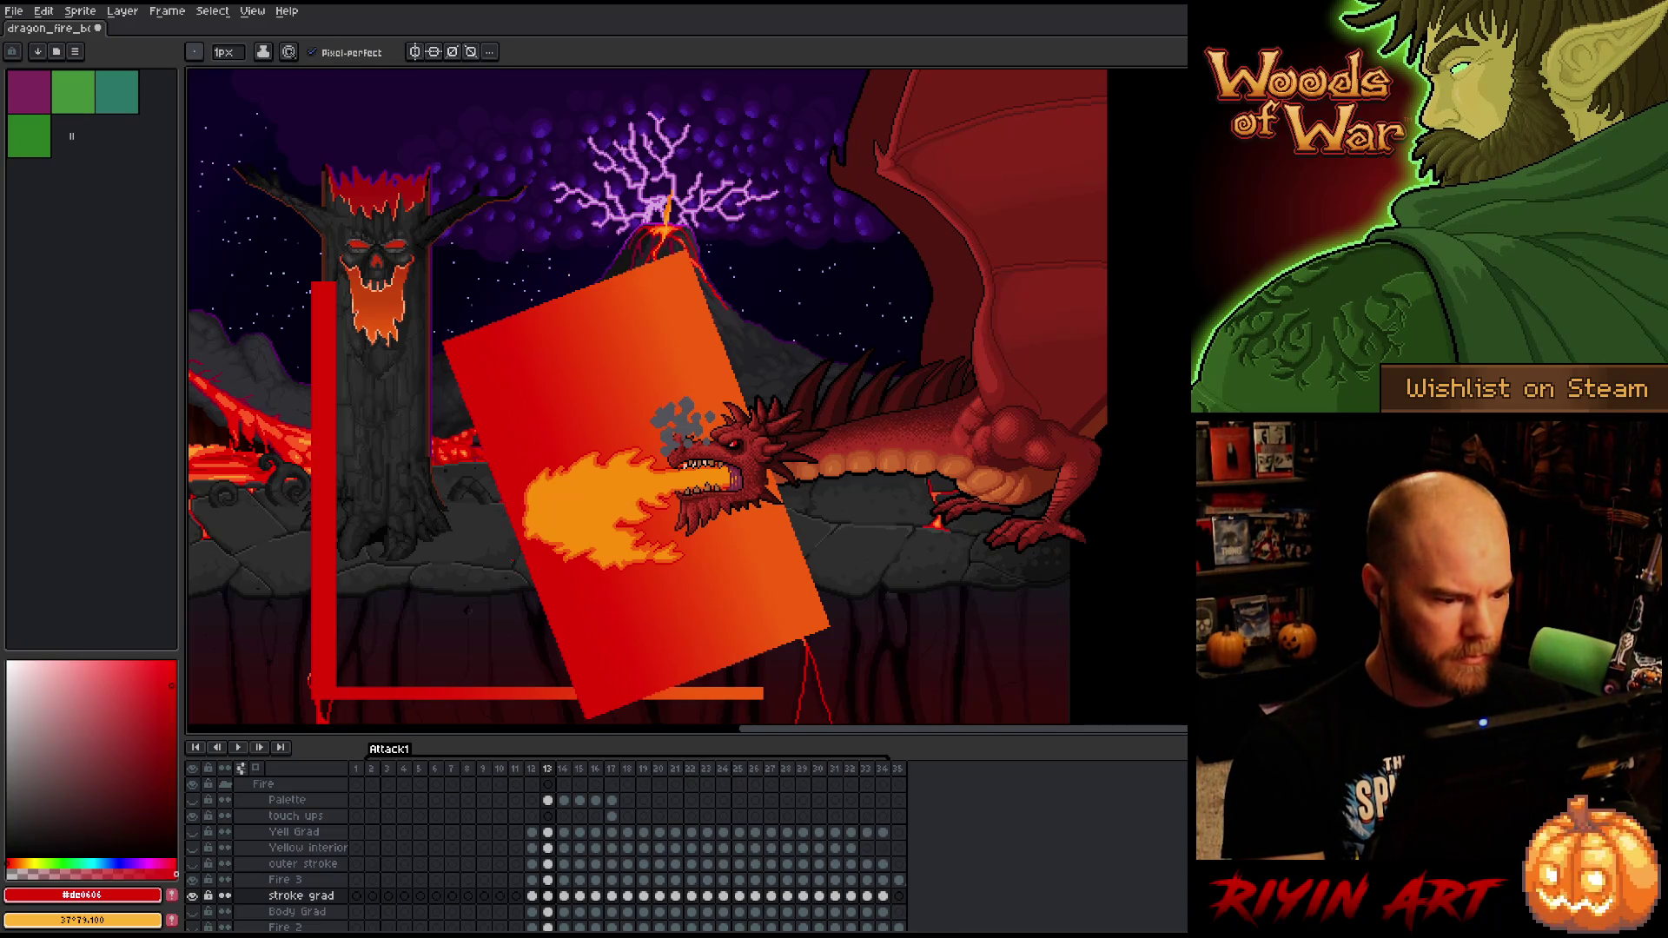
# - Advance to frame 19 and bucket-fill the area around the gradient on frames 19–21
pyautogui.press('Right')
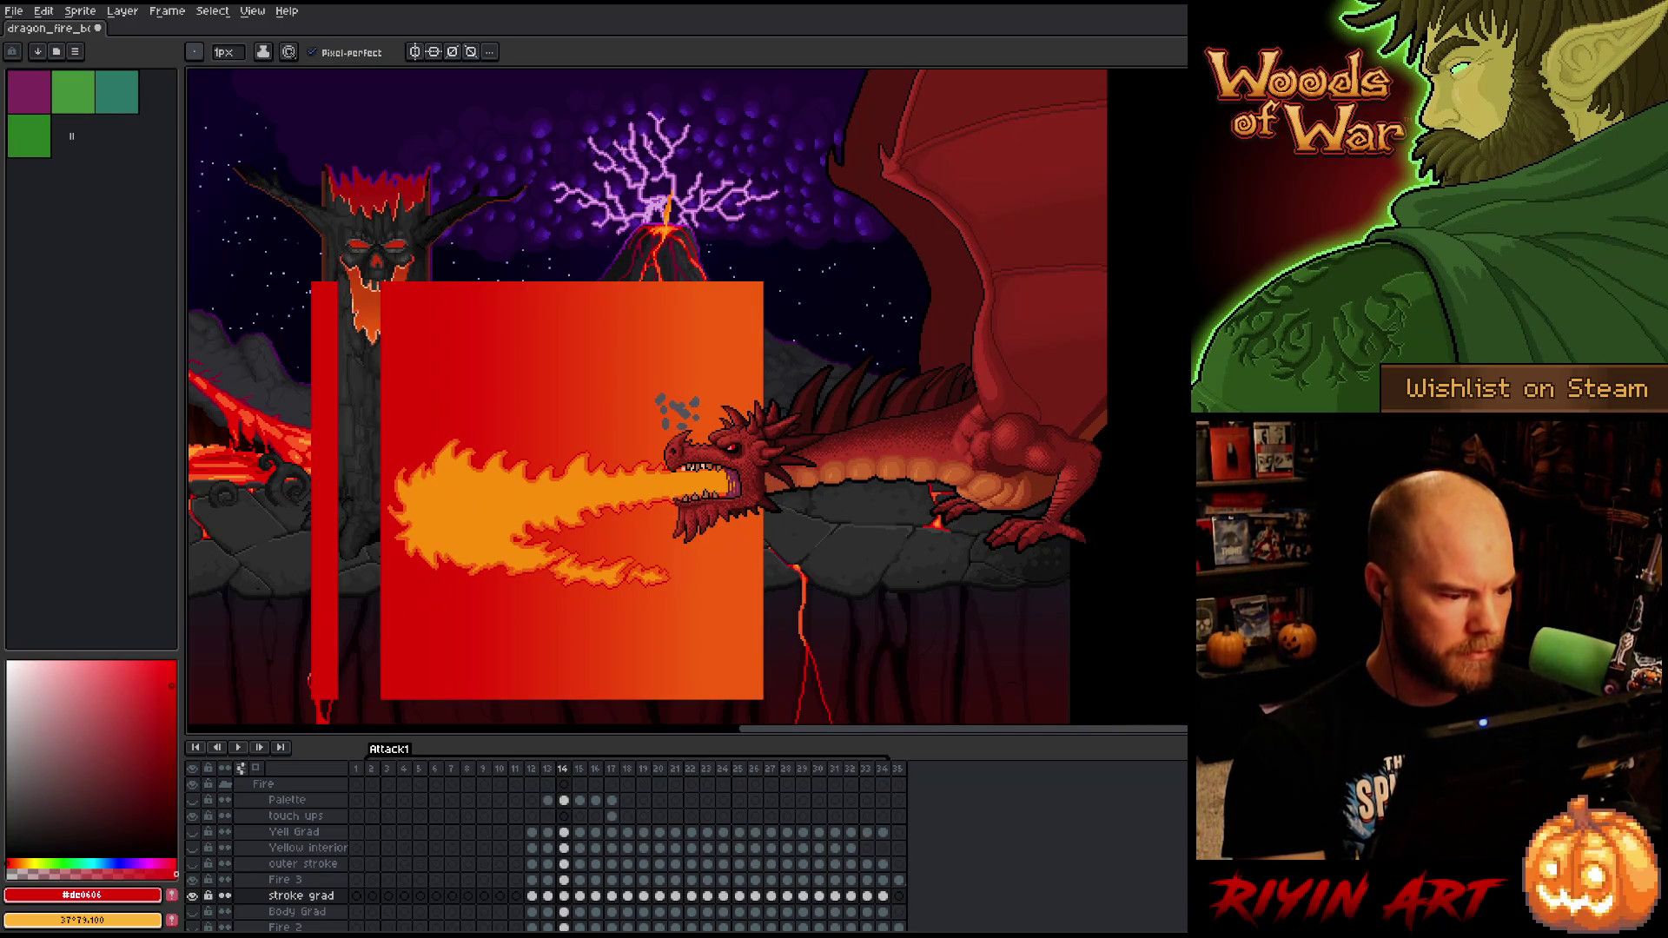
pyautogui.press('Right')
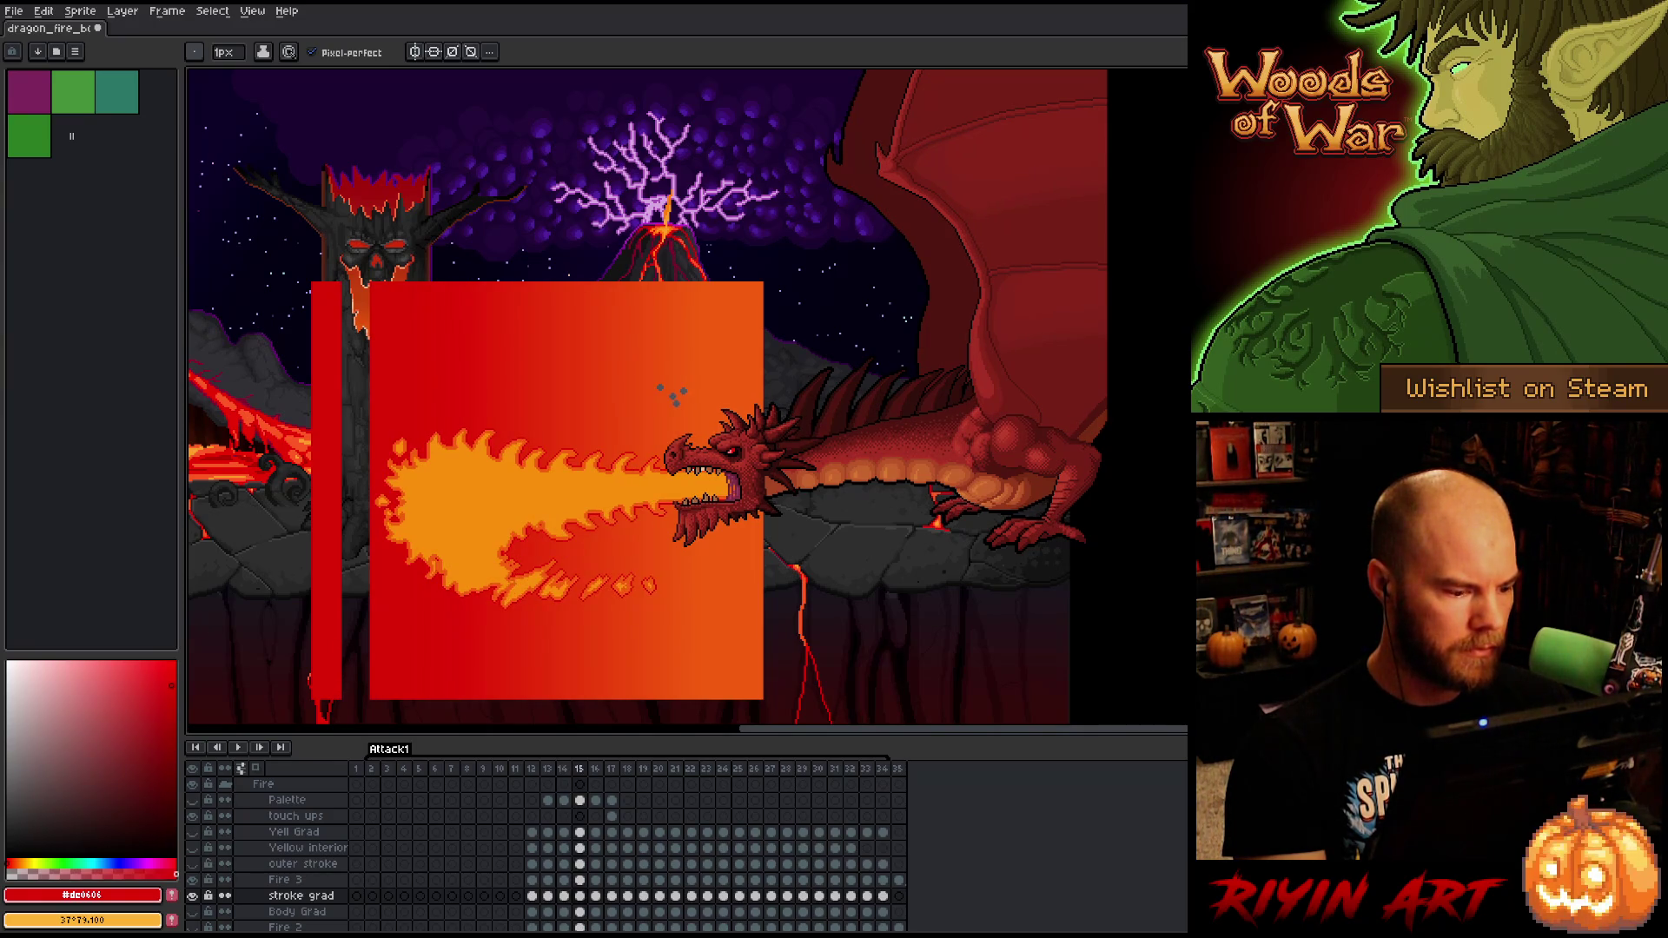
pyautogui.press('Right')
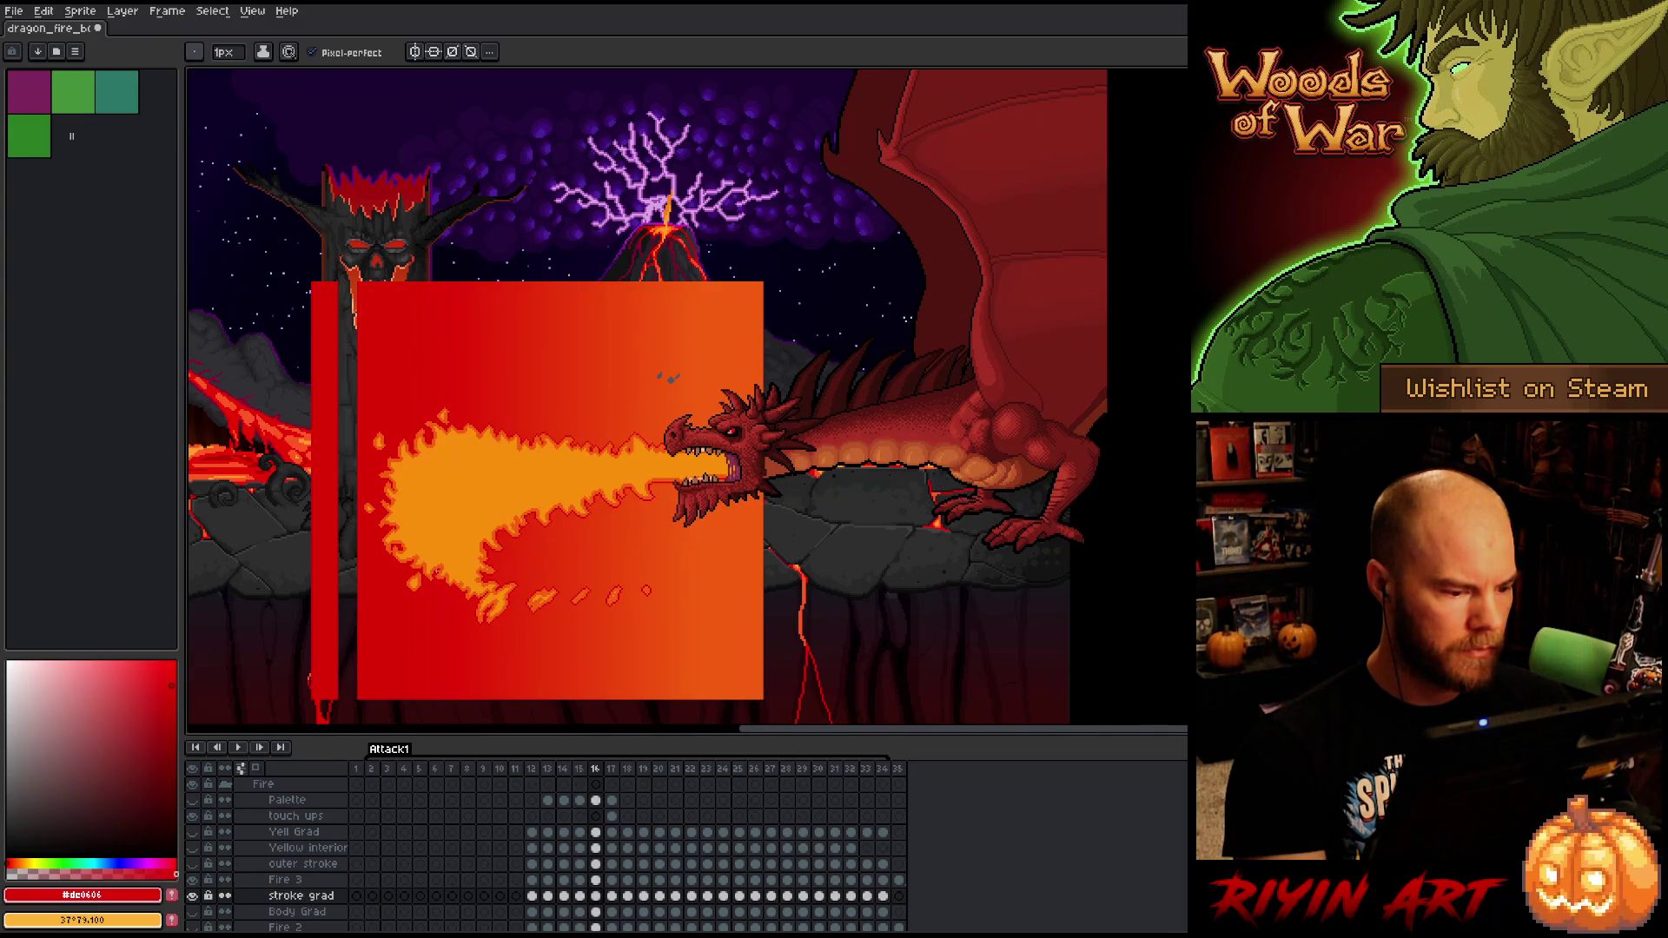
pyautogui.press('Right')
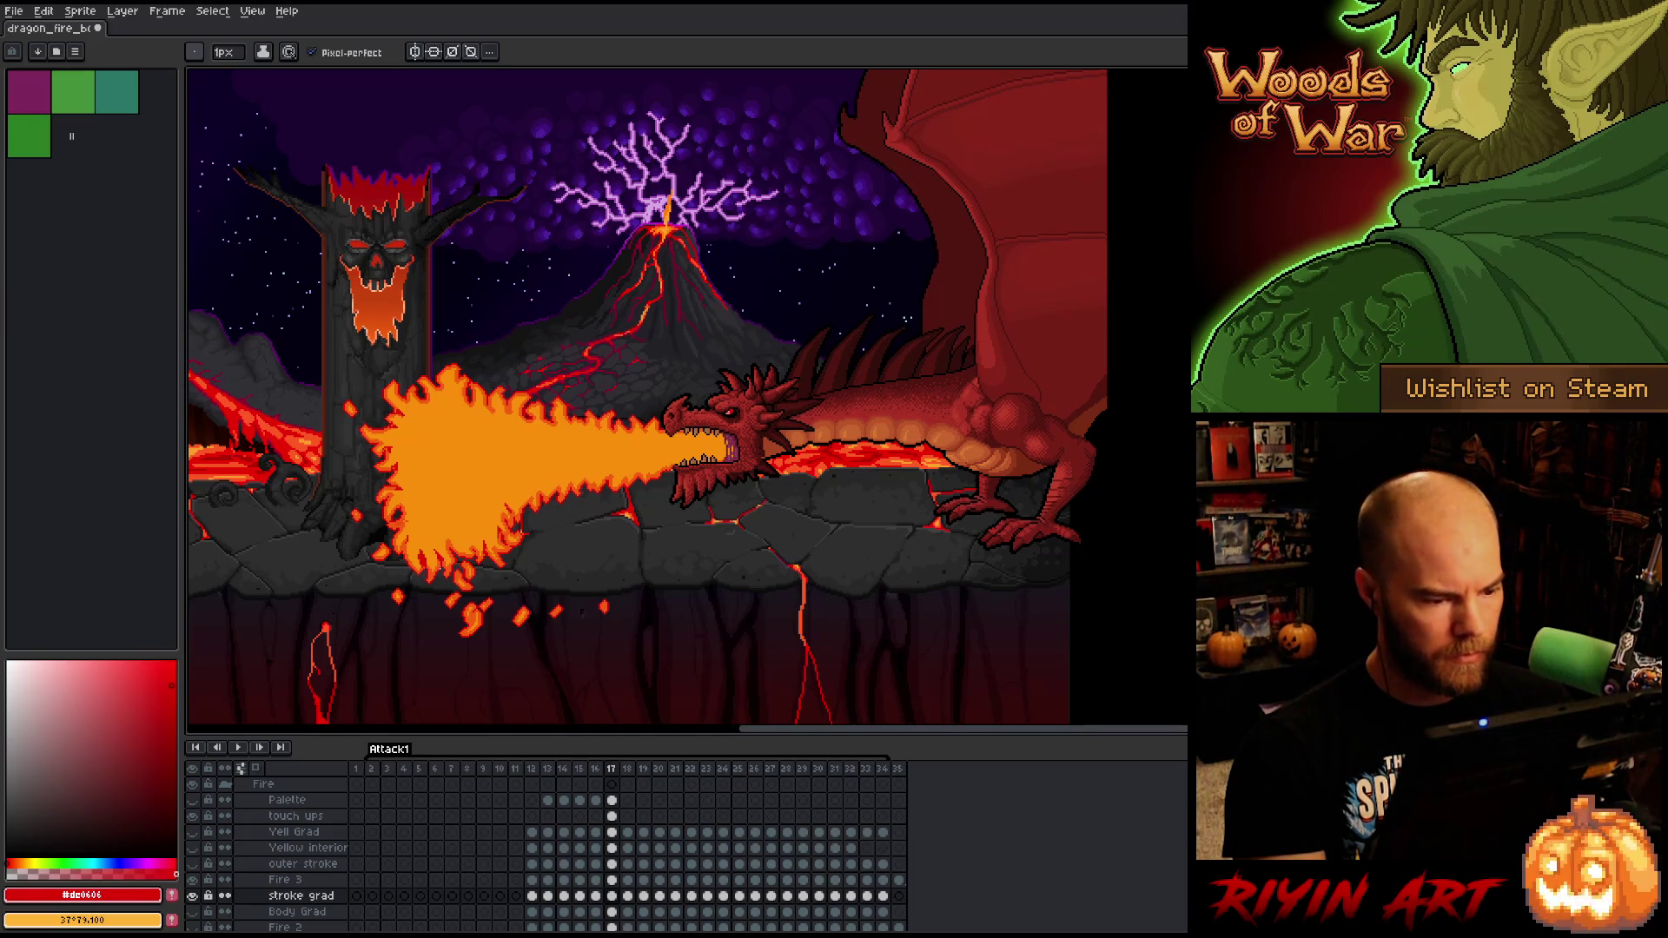
pyautogui.press('Right')
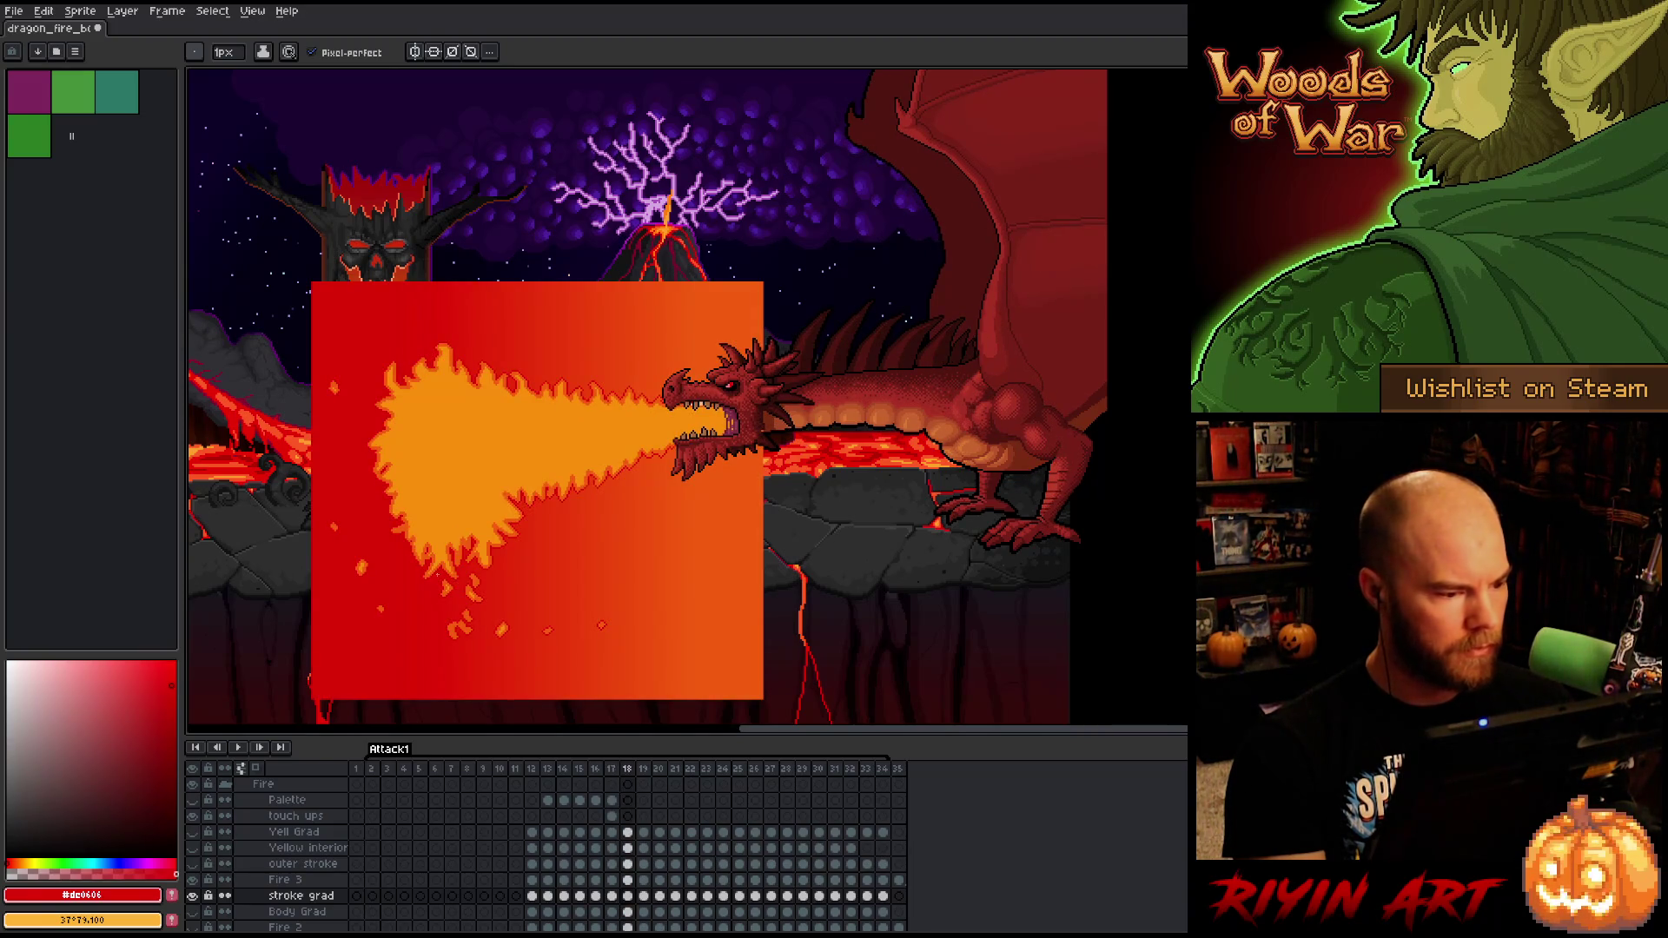
pyautogui.press('Right')
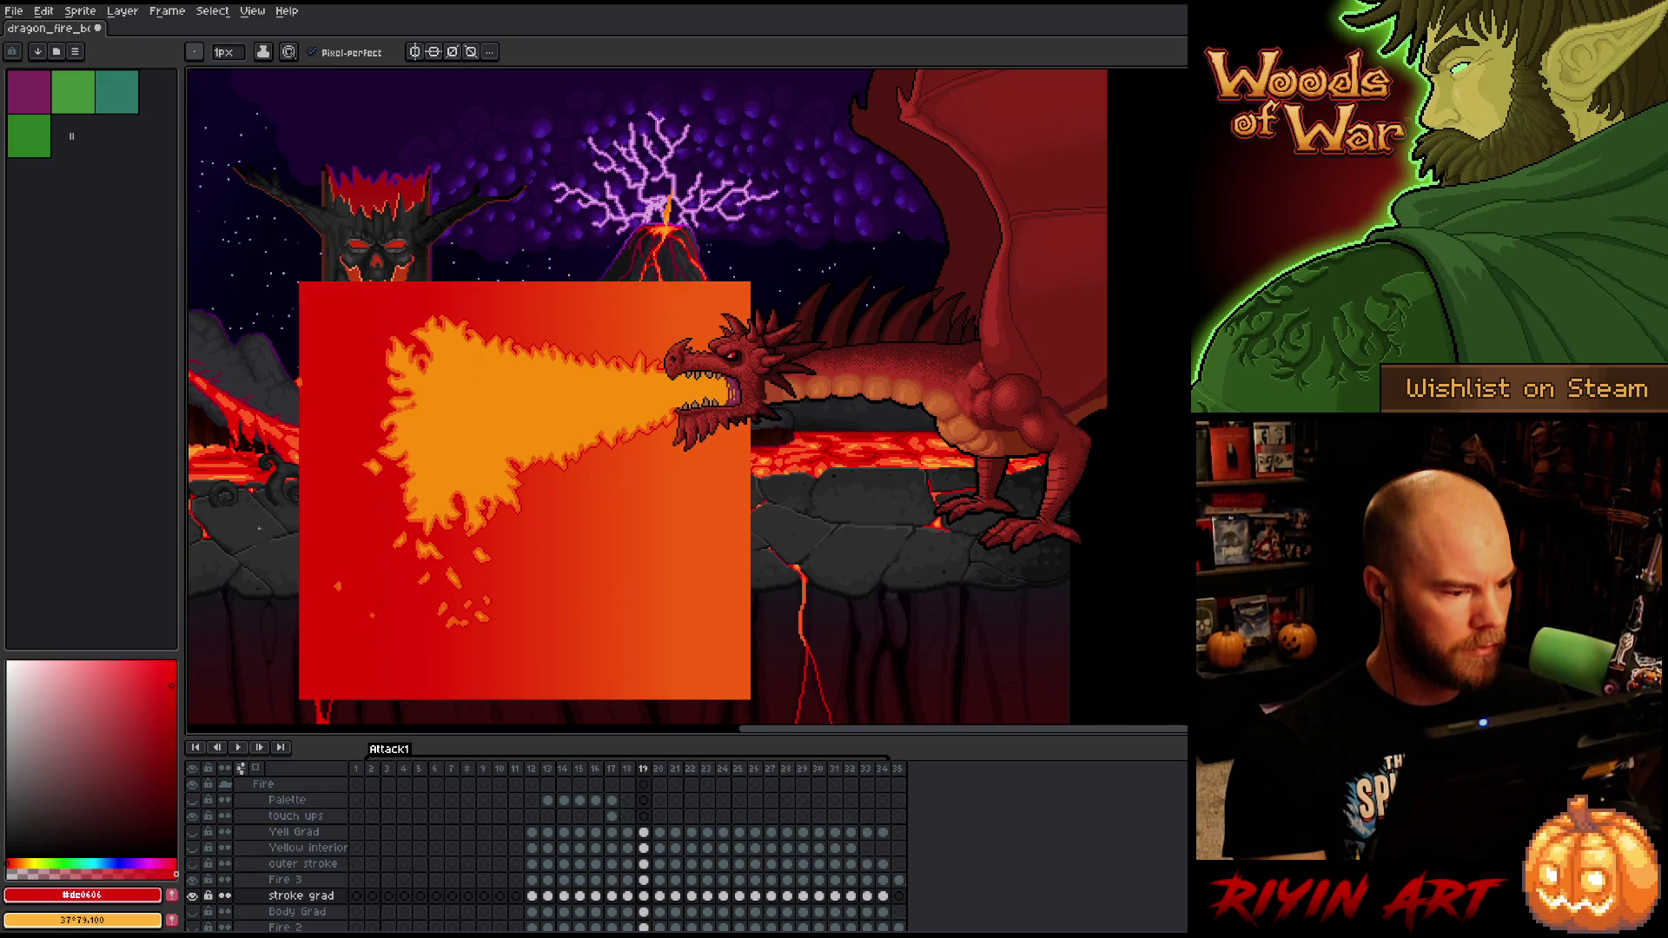
pyautogui.press('g')
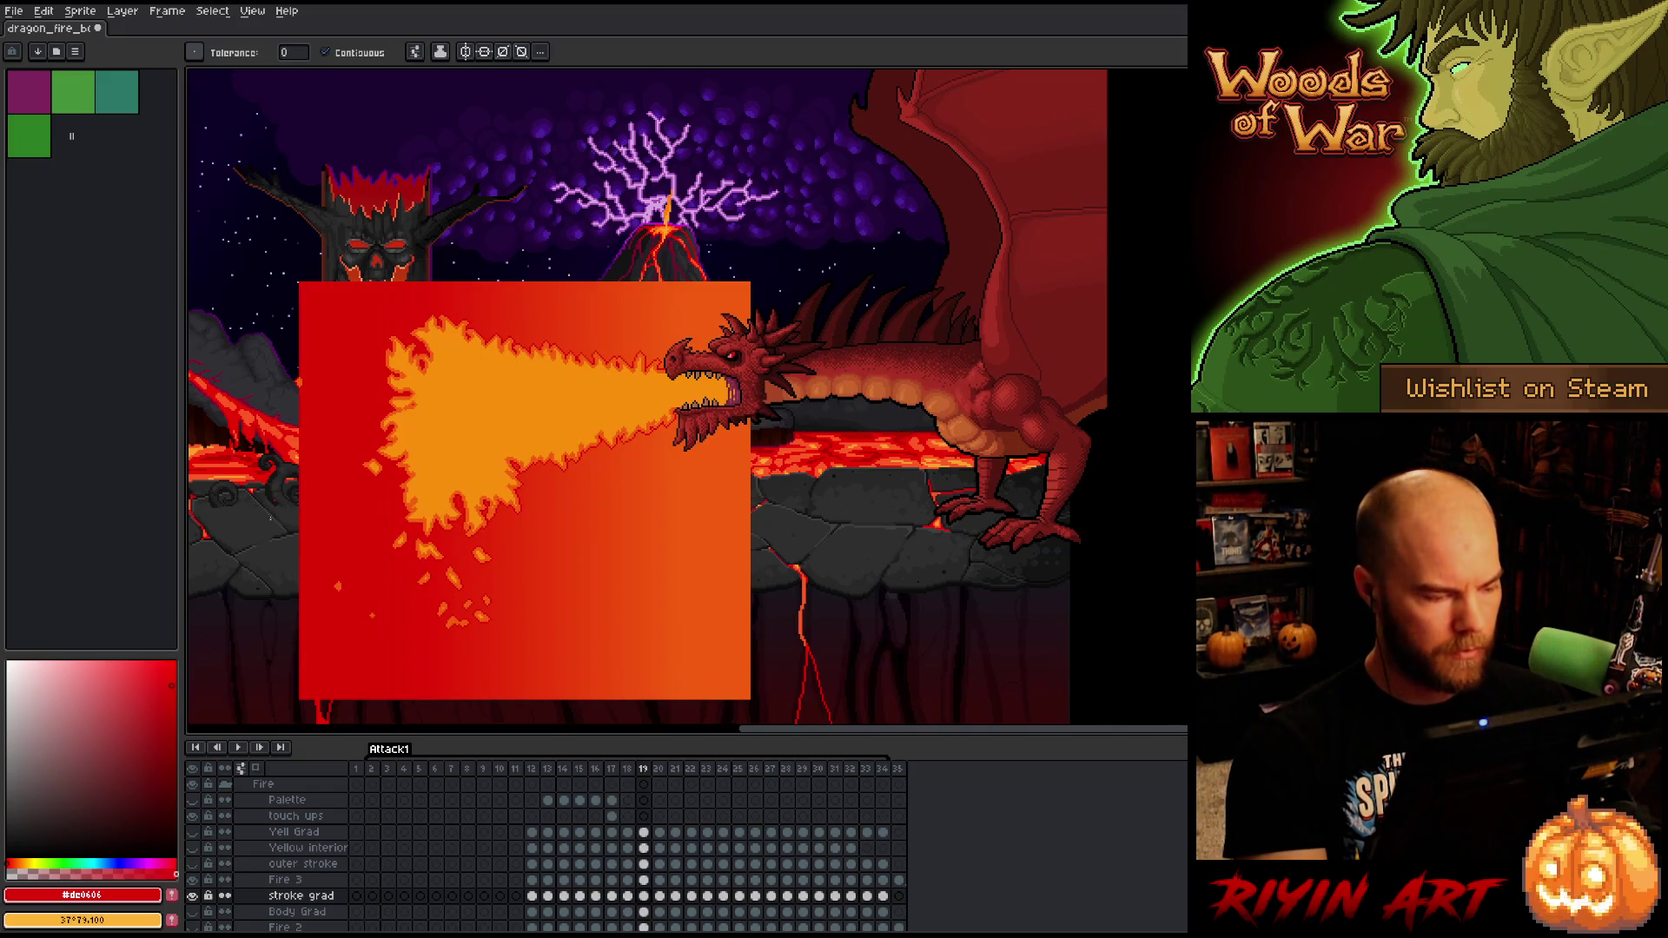
pyautogui.click(270, 526)
pyautogui.press('Right')
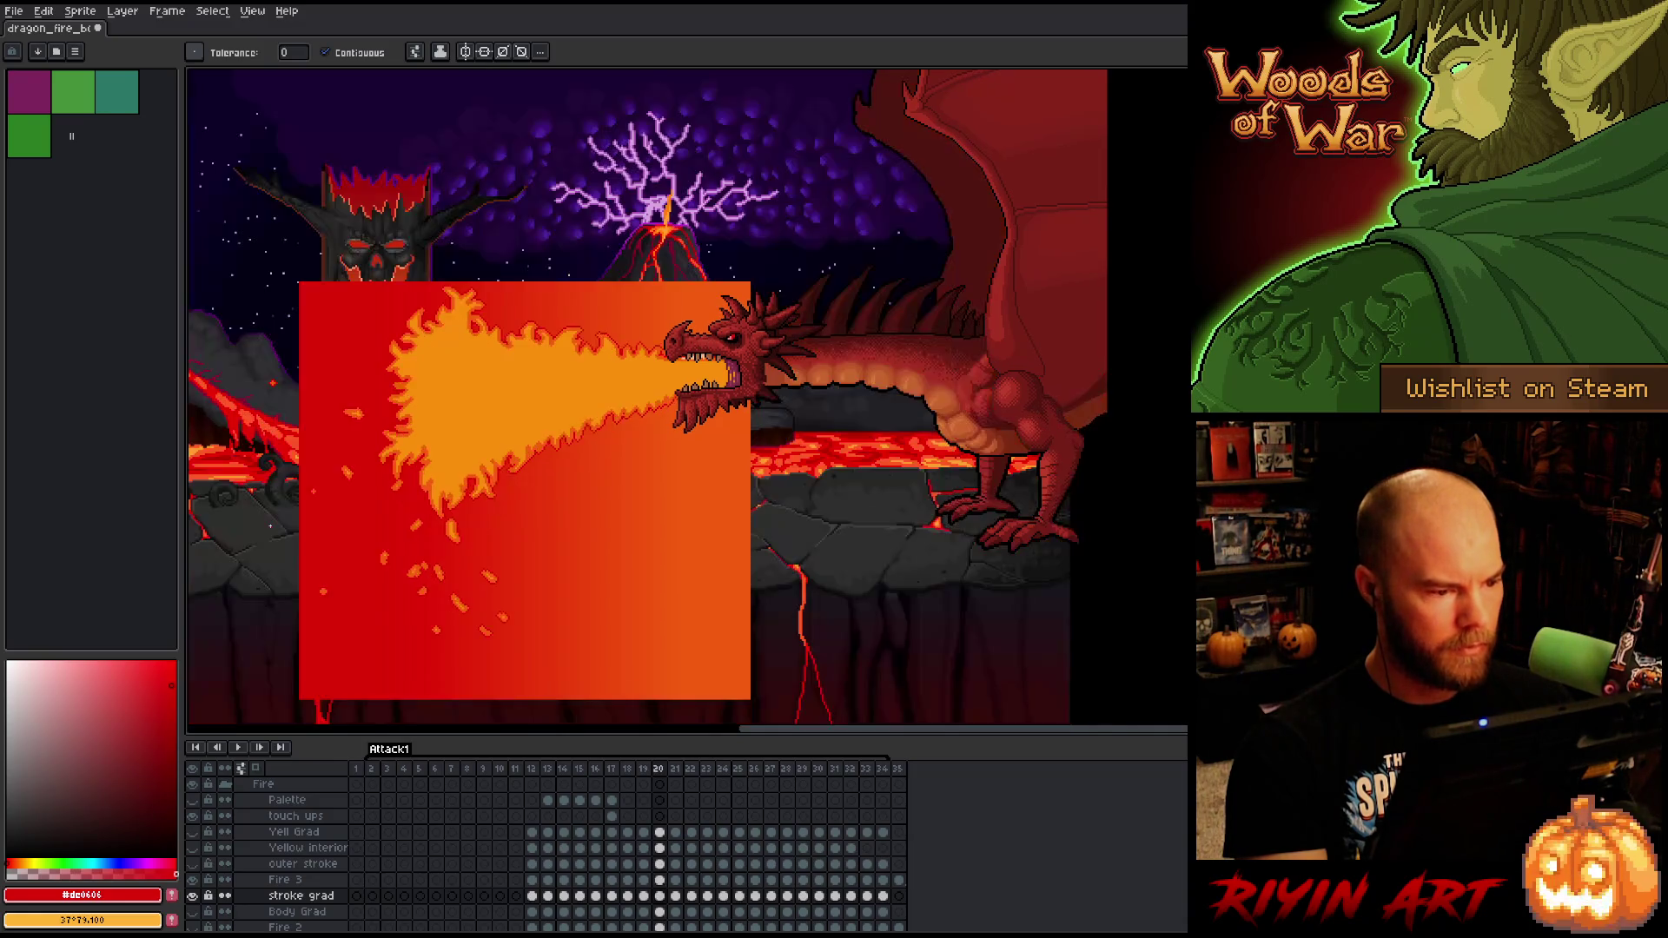
pyautogui.click(257, 553)
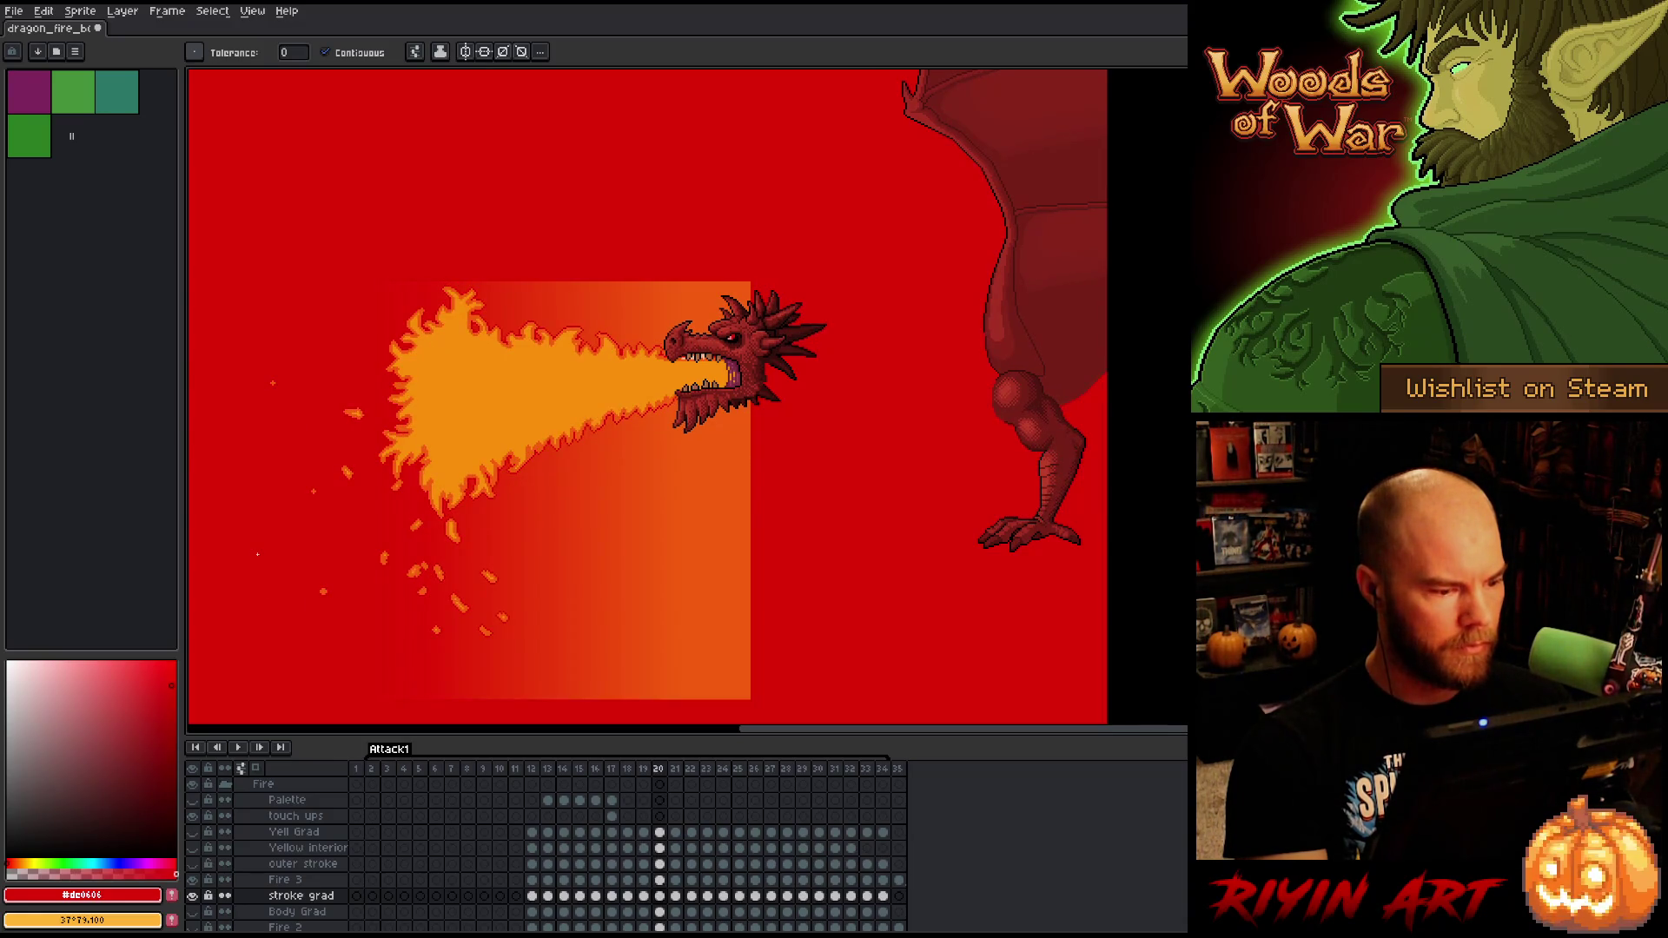
pyautogui.press('Right')
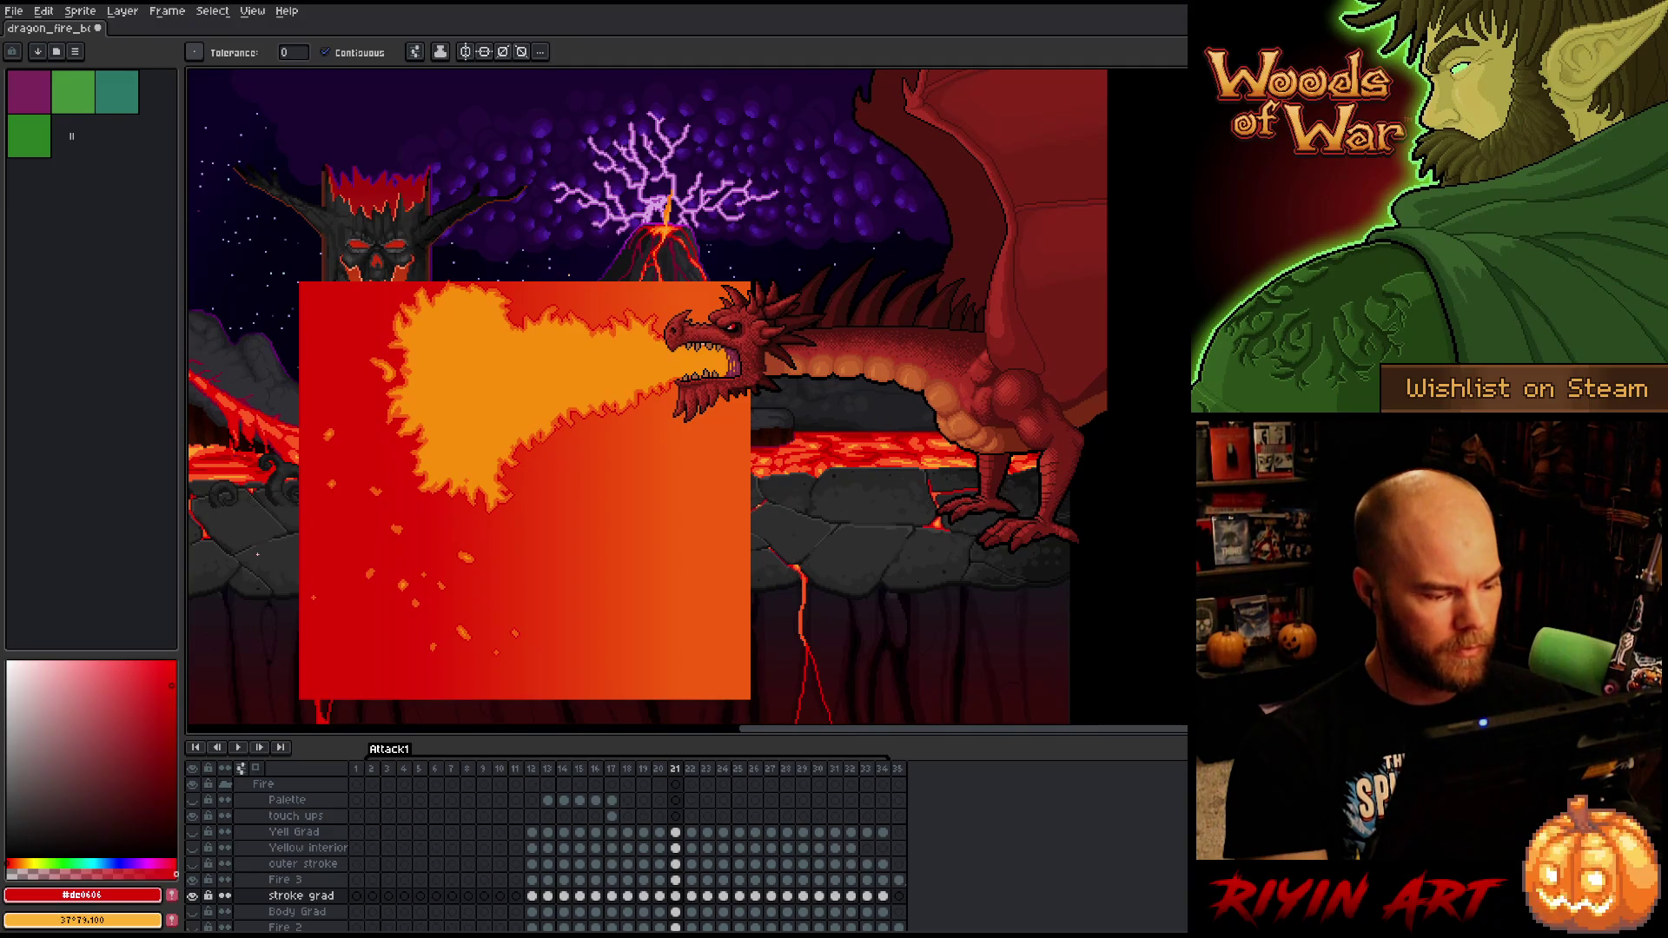
pyautogui.click(257, 554)
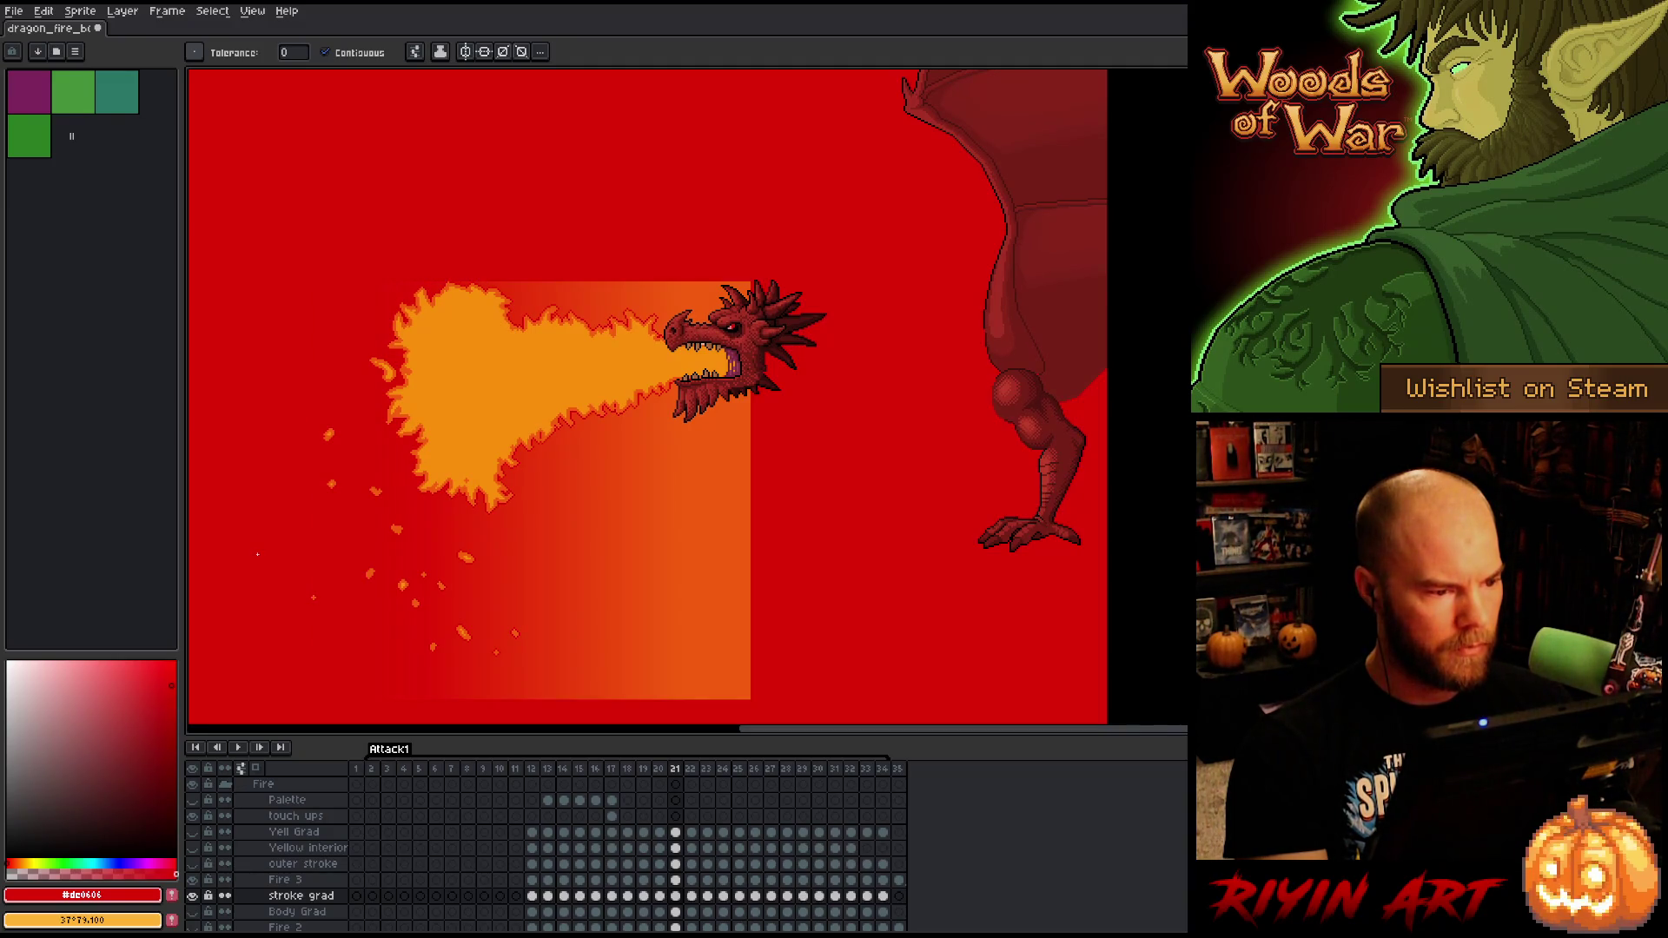
# - Raise the gradient box about 15 px on frame 21, then fill around it on frame 22
pyautogui.press('Right')
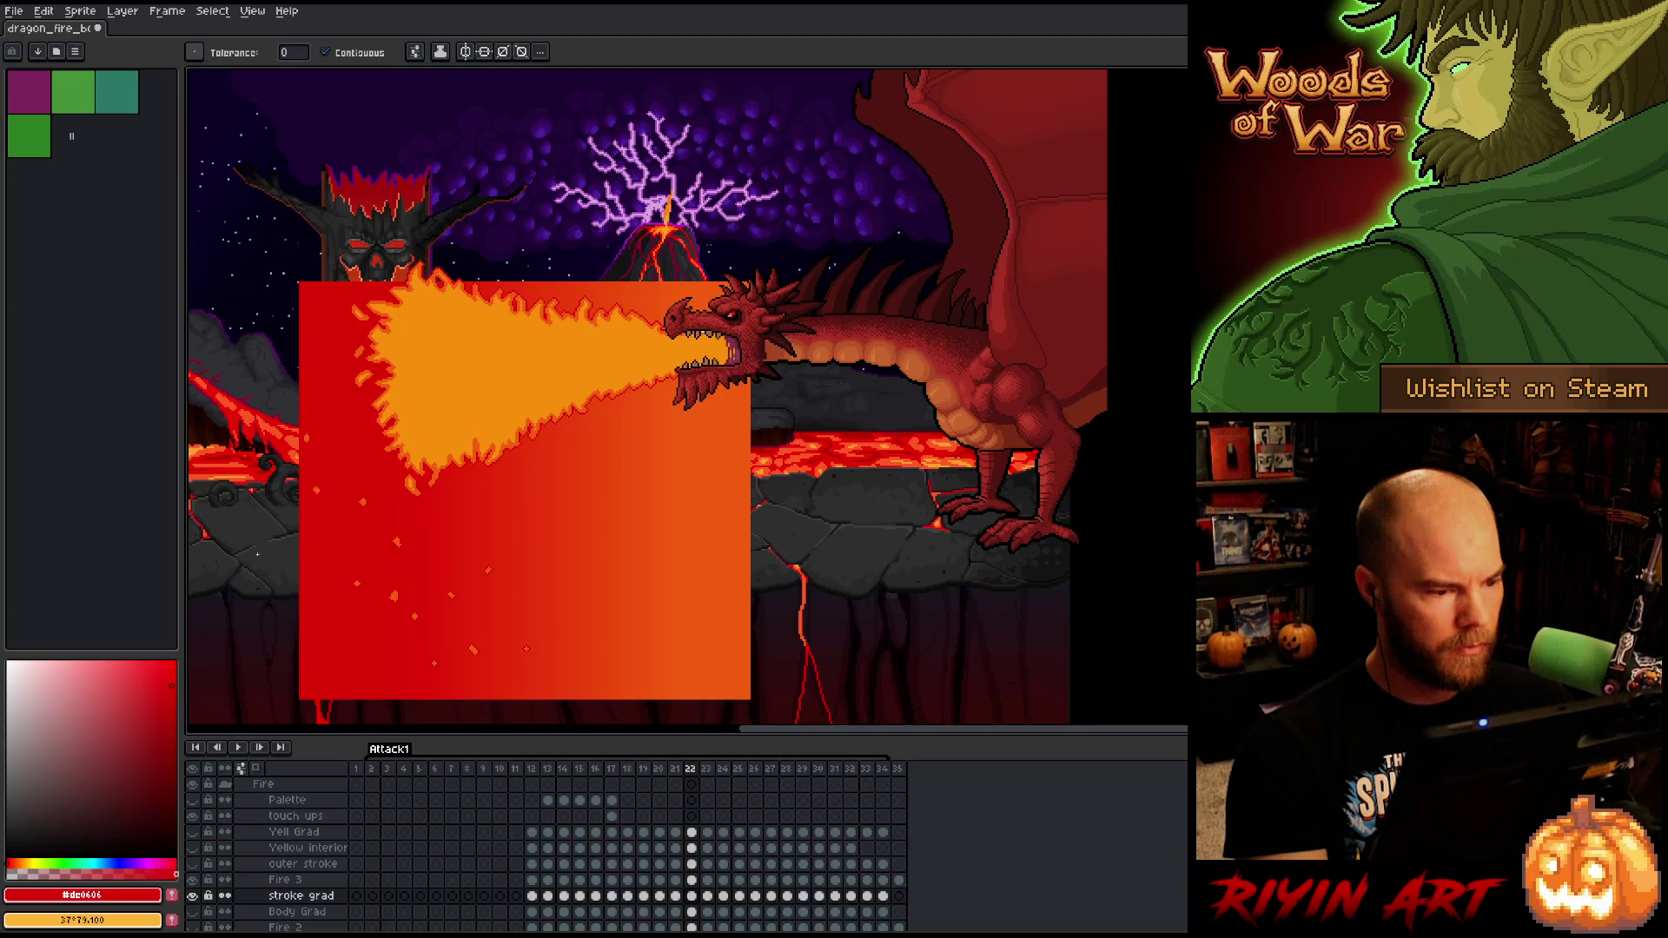
pyautogui.press('Left')
pyautogui.press('v')
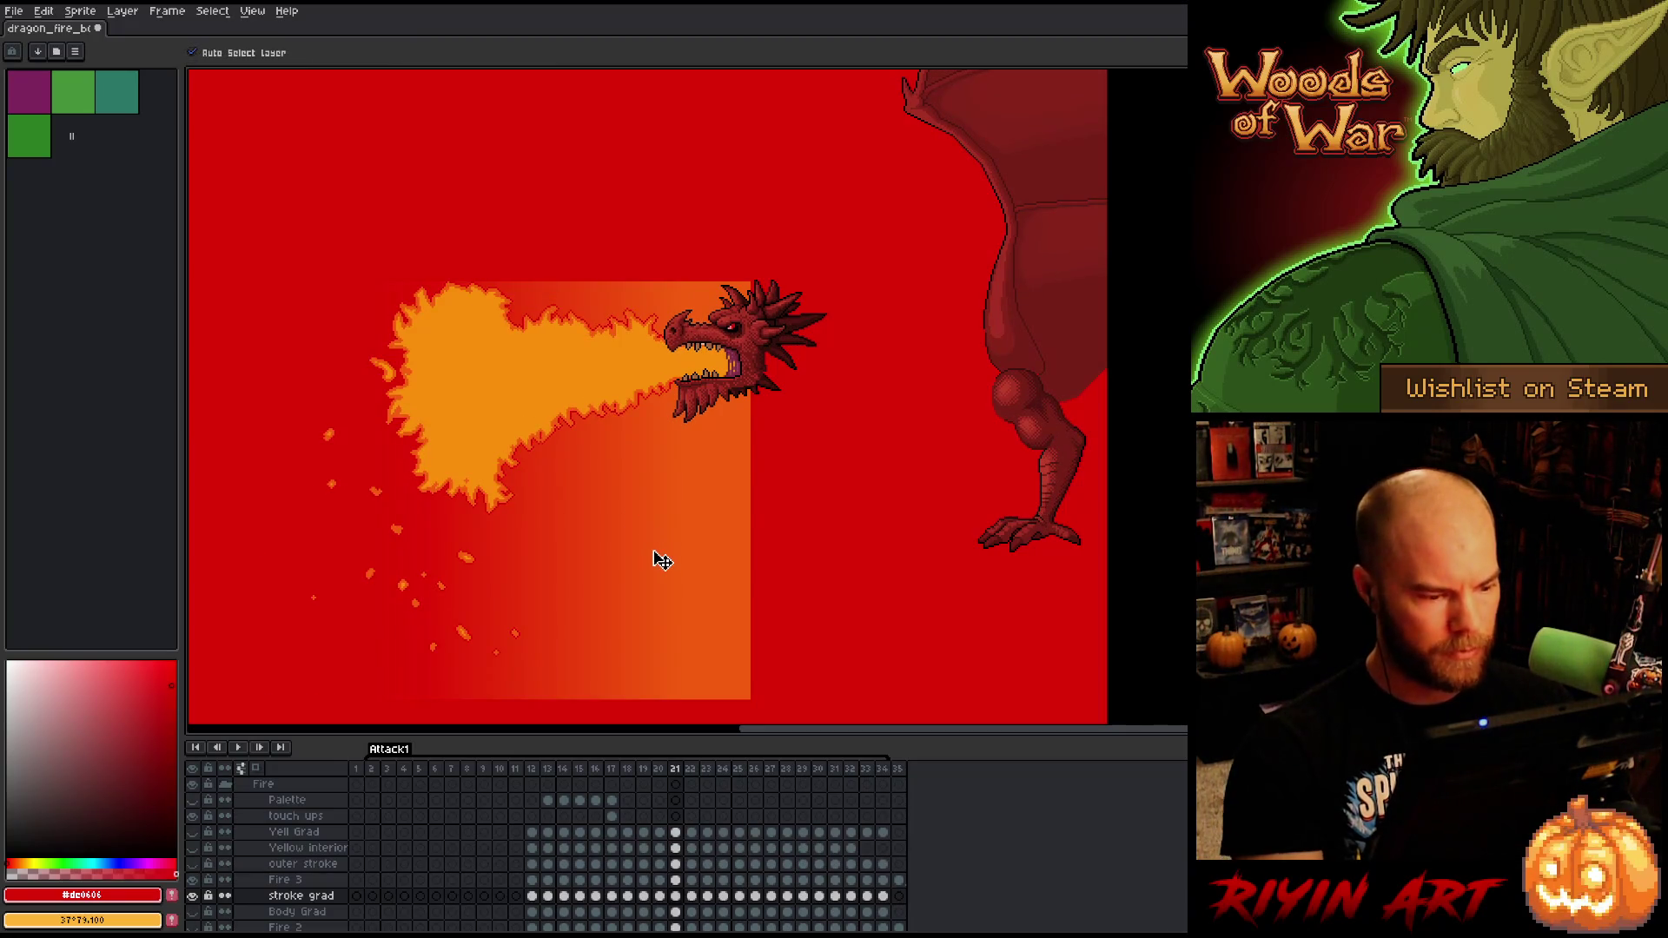
pyautogui.moveTo(655, 559); pyautogui.dragTo(622, 549)
pyautogui.press('Right')
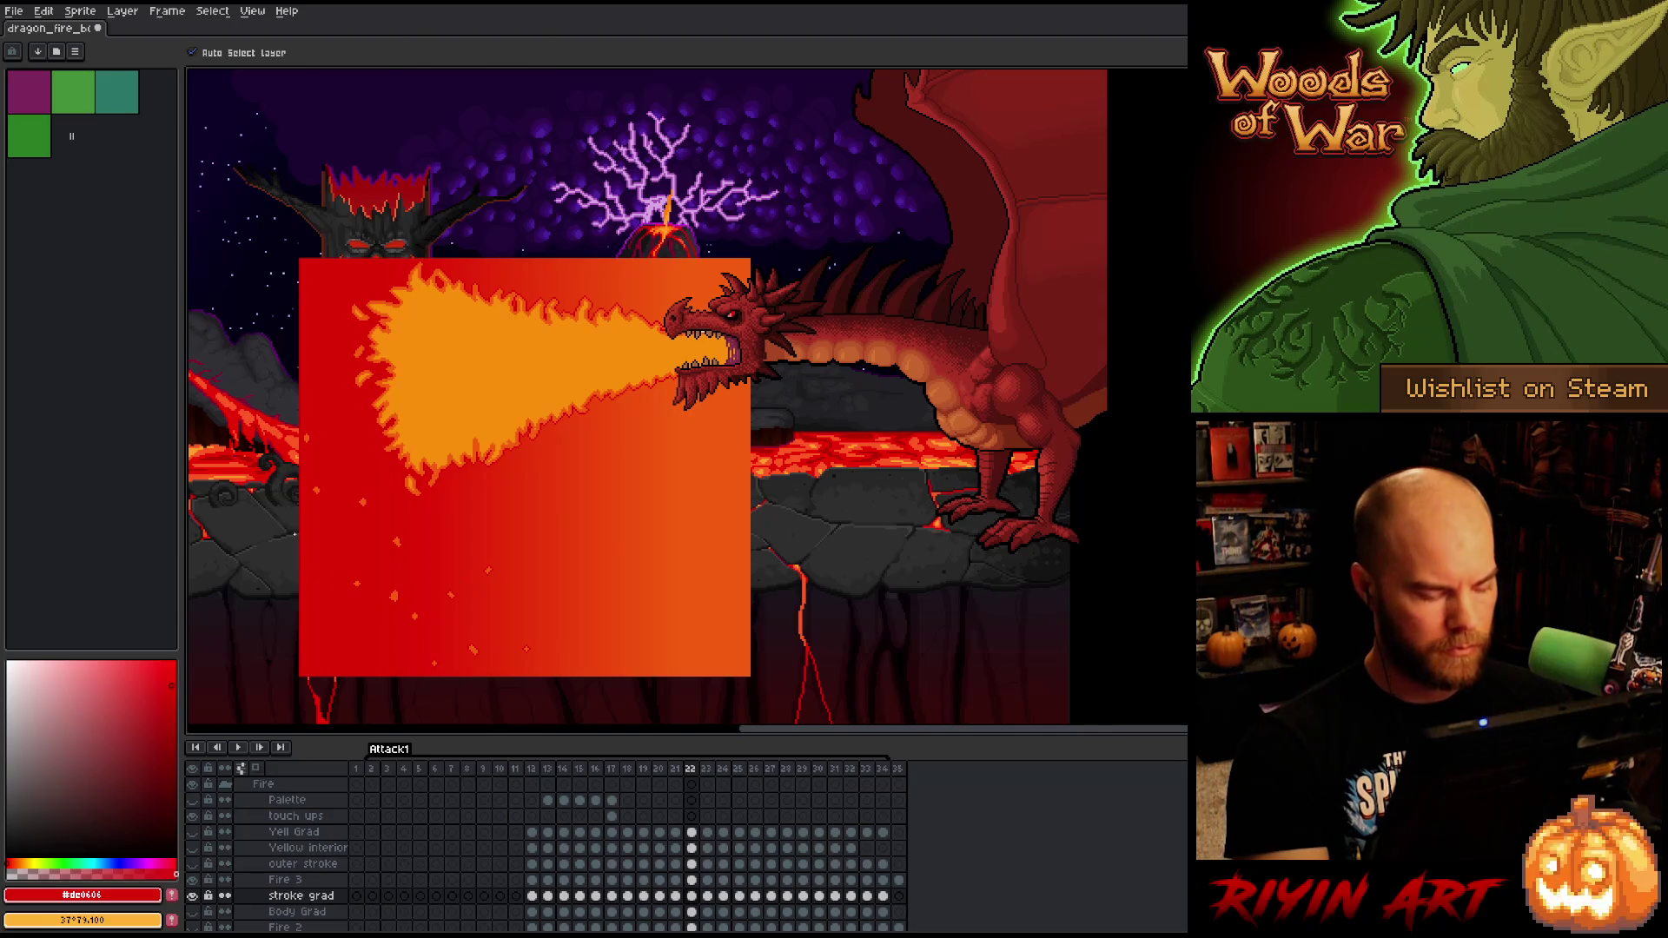
pyautogui.press('g')
pyautogui.click(369, 603)
pyautogui.press('Right')
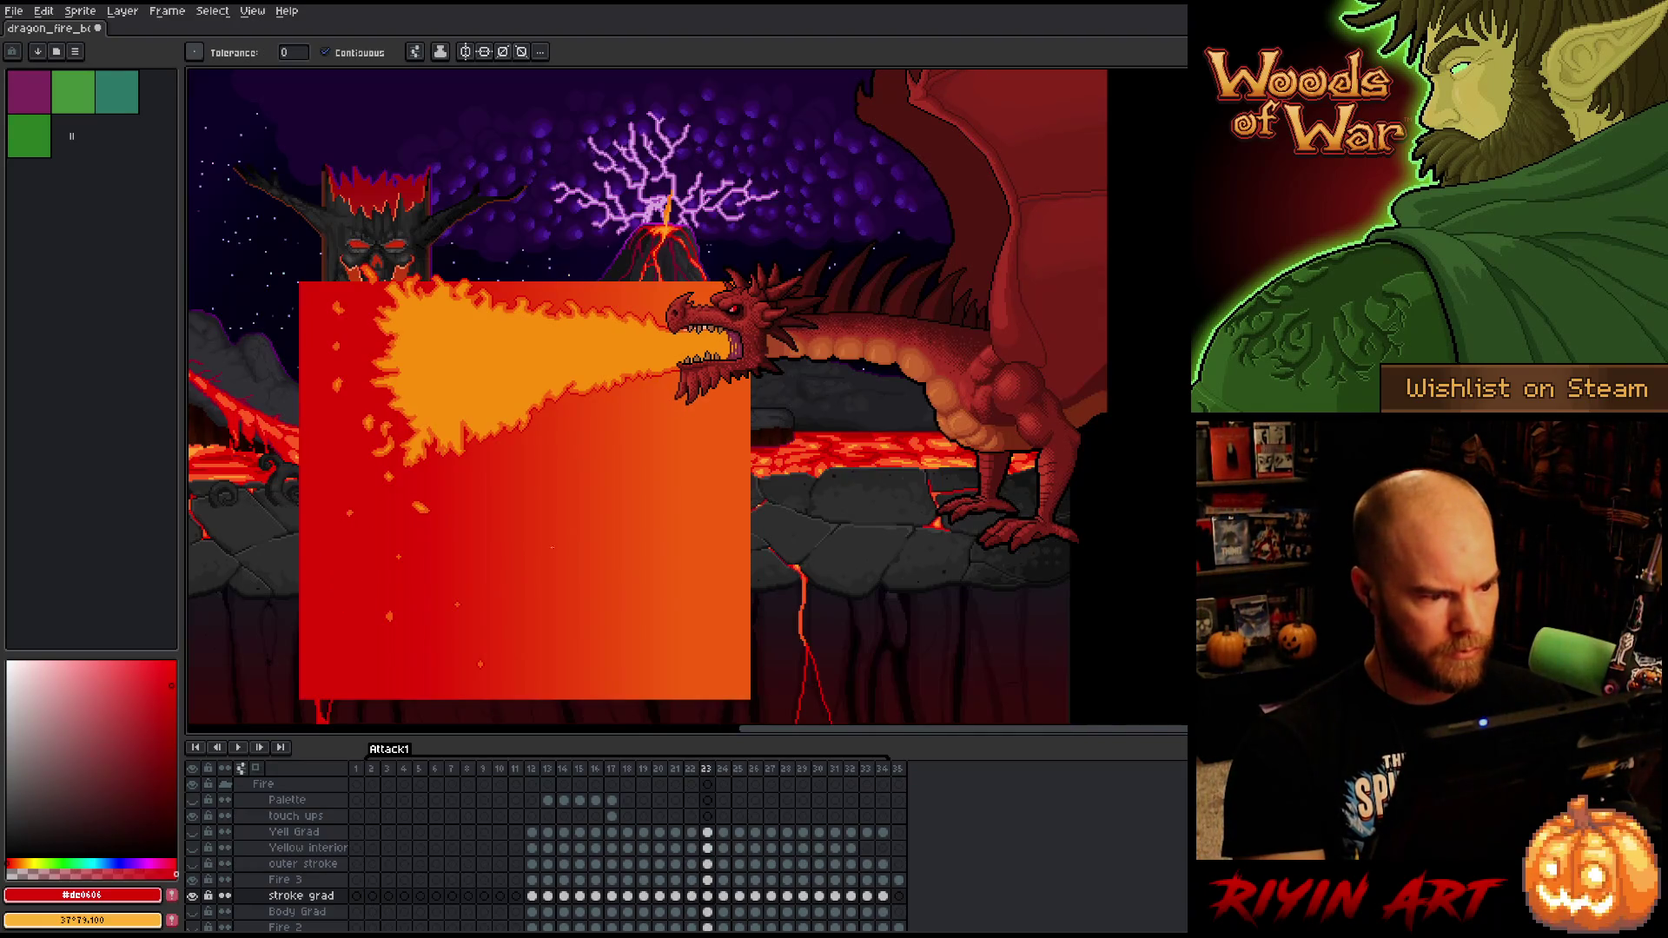
# - Move the gradient box over the flame on frame 23 and fill around it on frames 24–25
pyautogui.press('v')
pyautogui.moveTo(619, 581)
pyautogui.mouseDown()
pyautogui.moveTo(617, 561)
pyautogui.moveTo(577, 570)
pyautogui.moveTo(573, 543)
pyautogui.mouseUp()
pyautogui.press('Right')
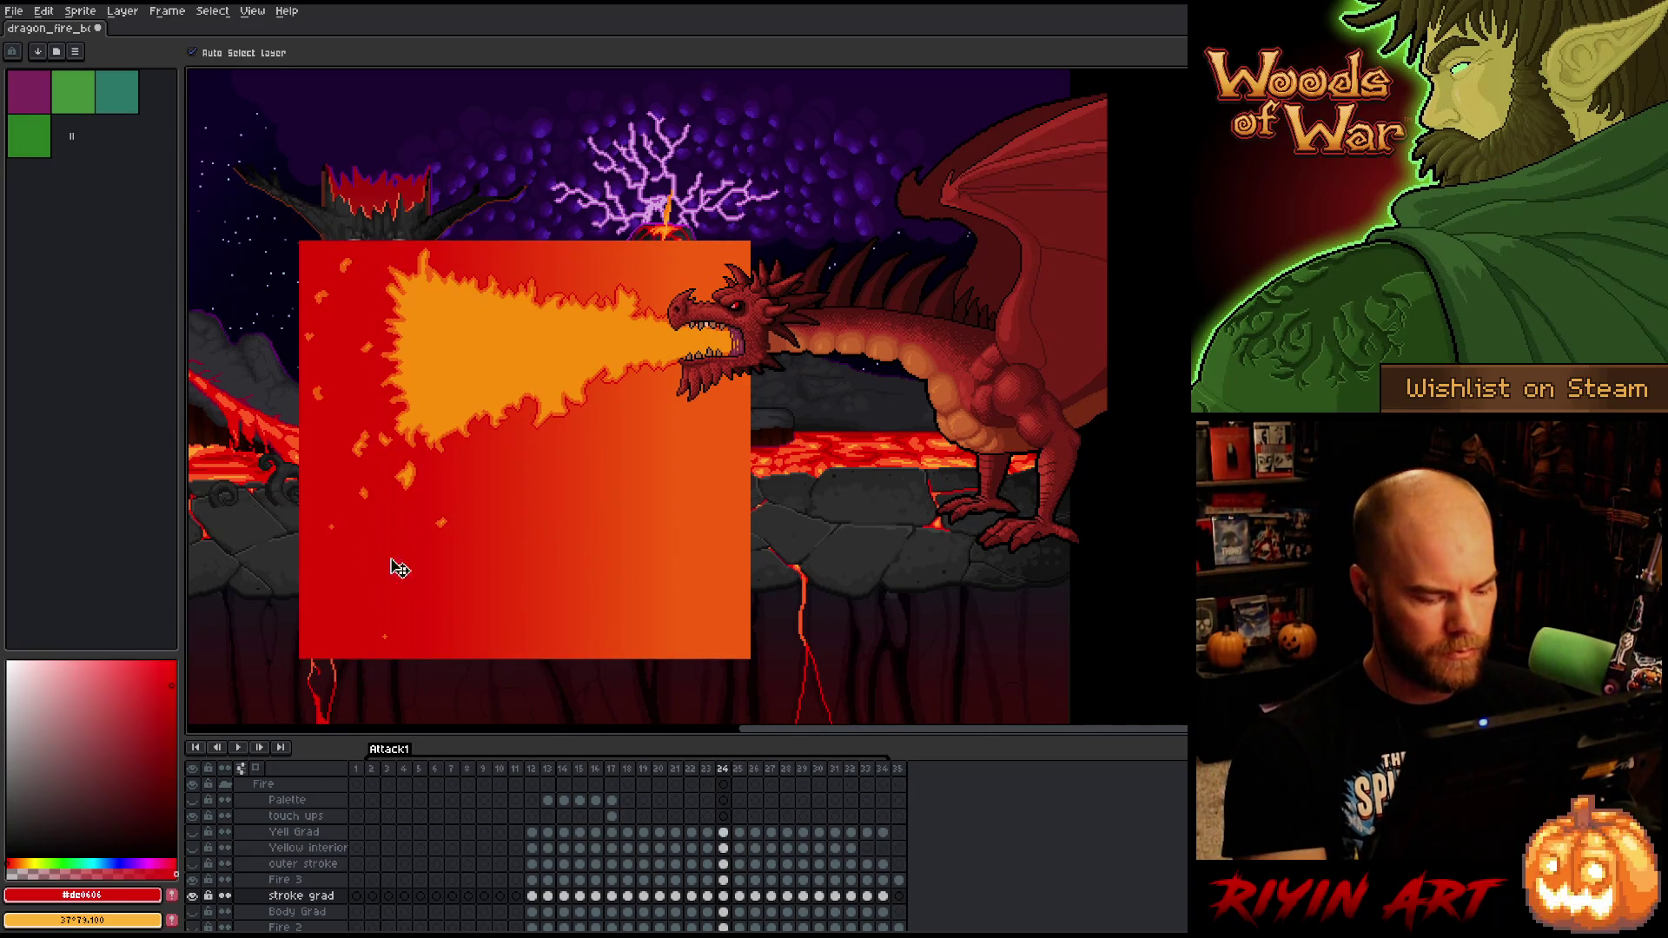
pyautogui.press('g')
pyautogui.click(395, 566)
pyautogui.press('Right')
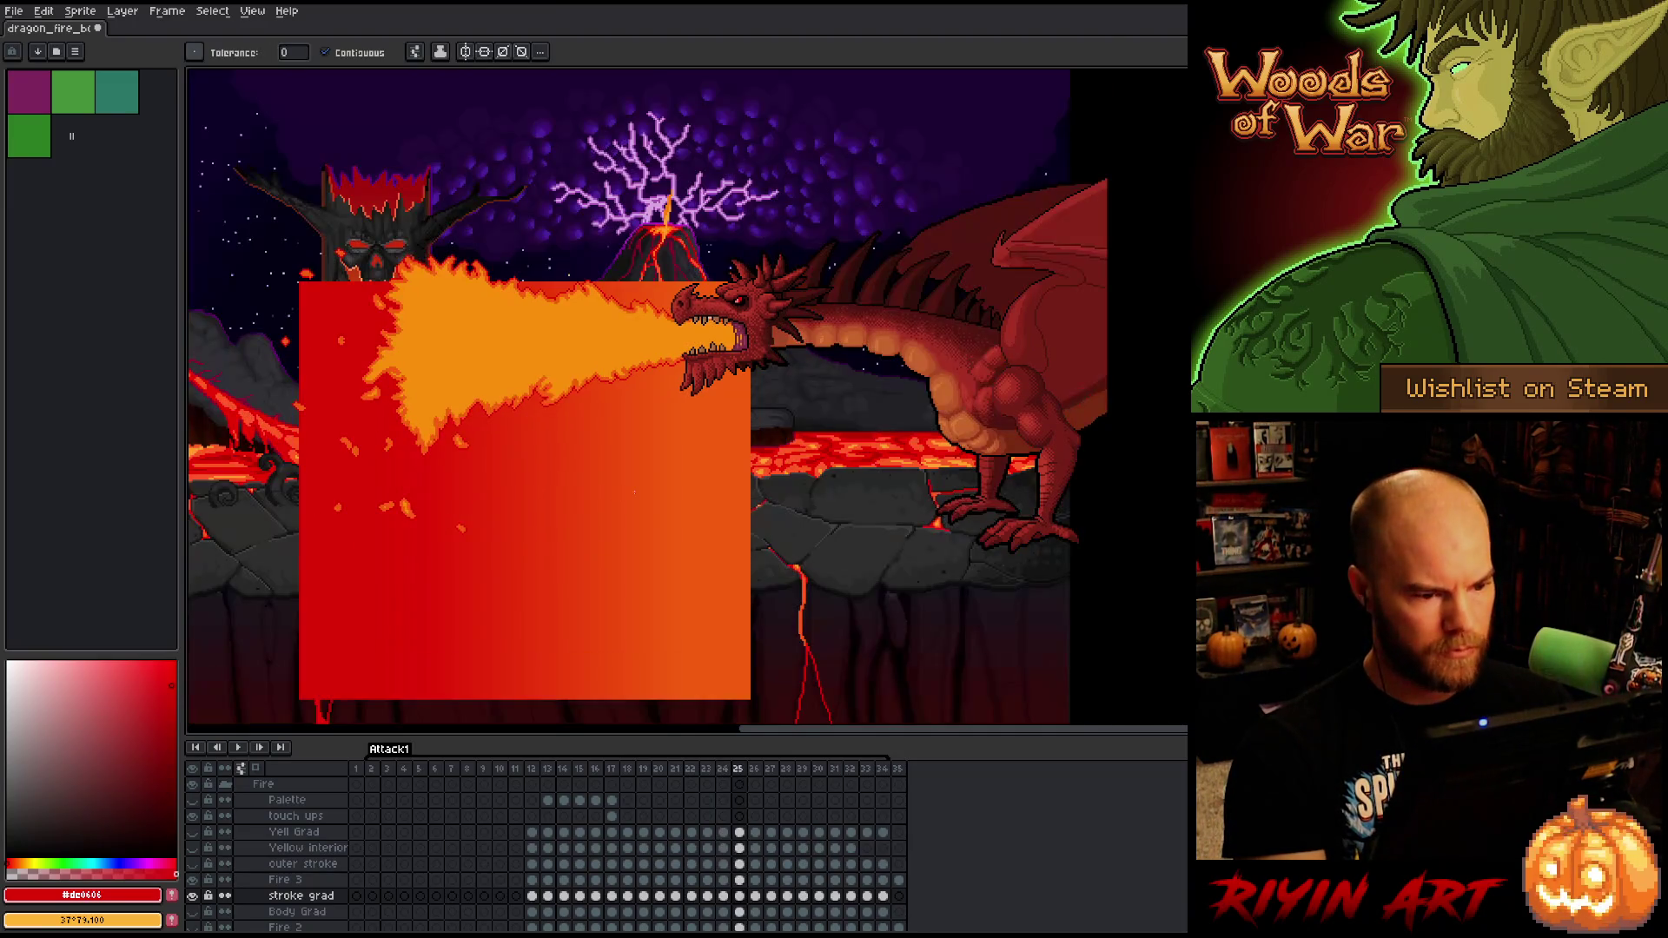
pyautogui.press('v')
pyautogui.moveTo(651, 622); pyautogui.dragTo(640, 544)
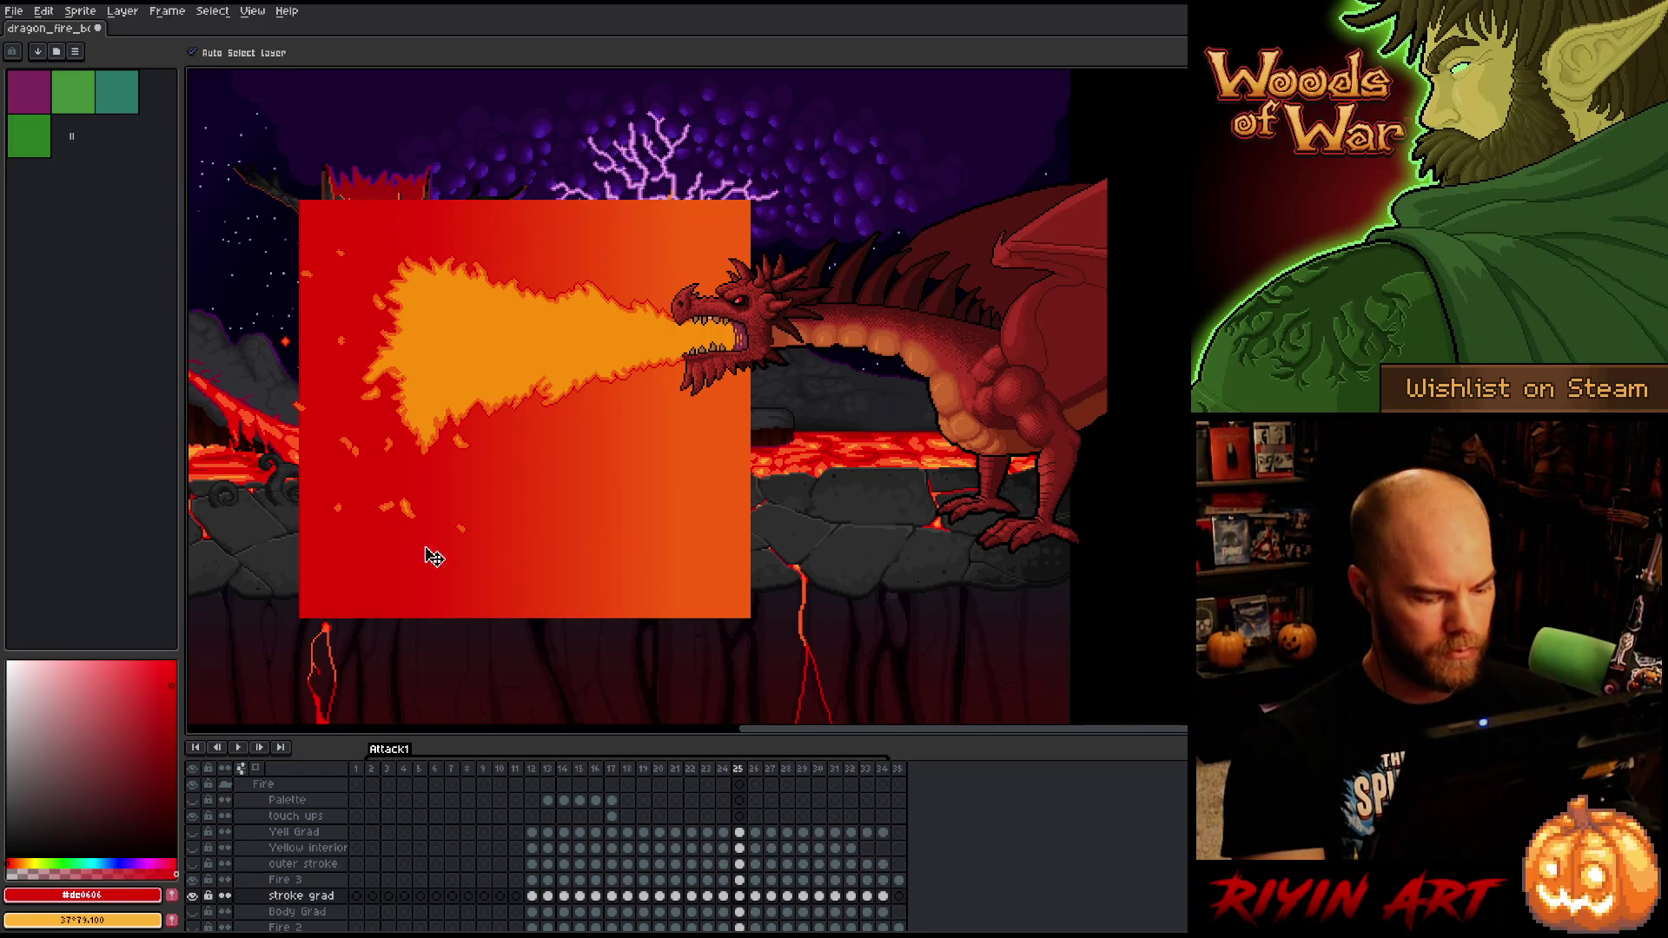
pyautogui.press('g')
pyautogui.click(275, 467)
# - Raise the gradient box over frame 26's flame and fill the area around it
pyautogui.press('Right')
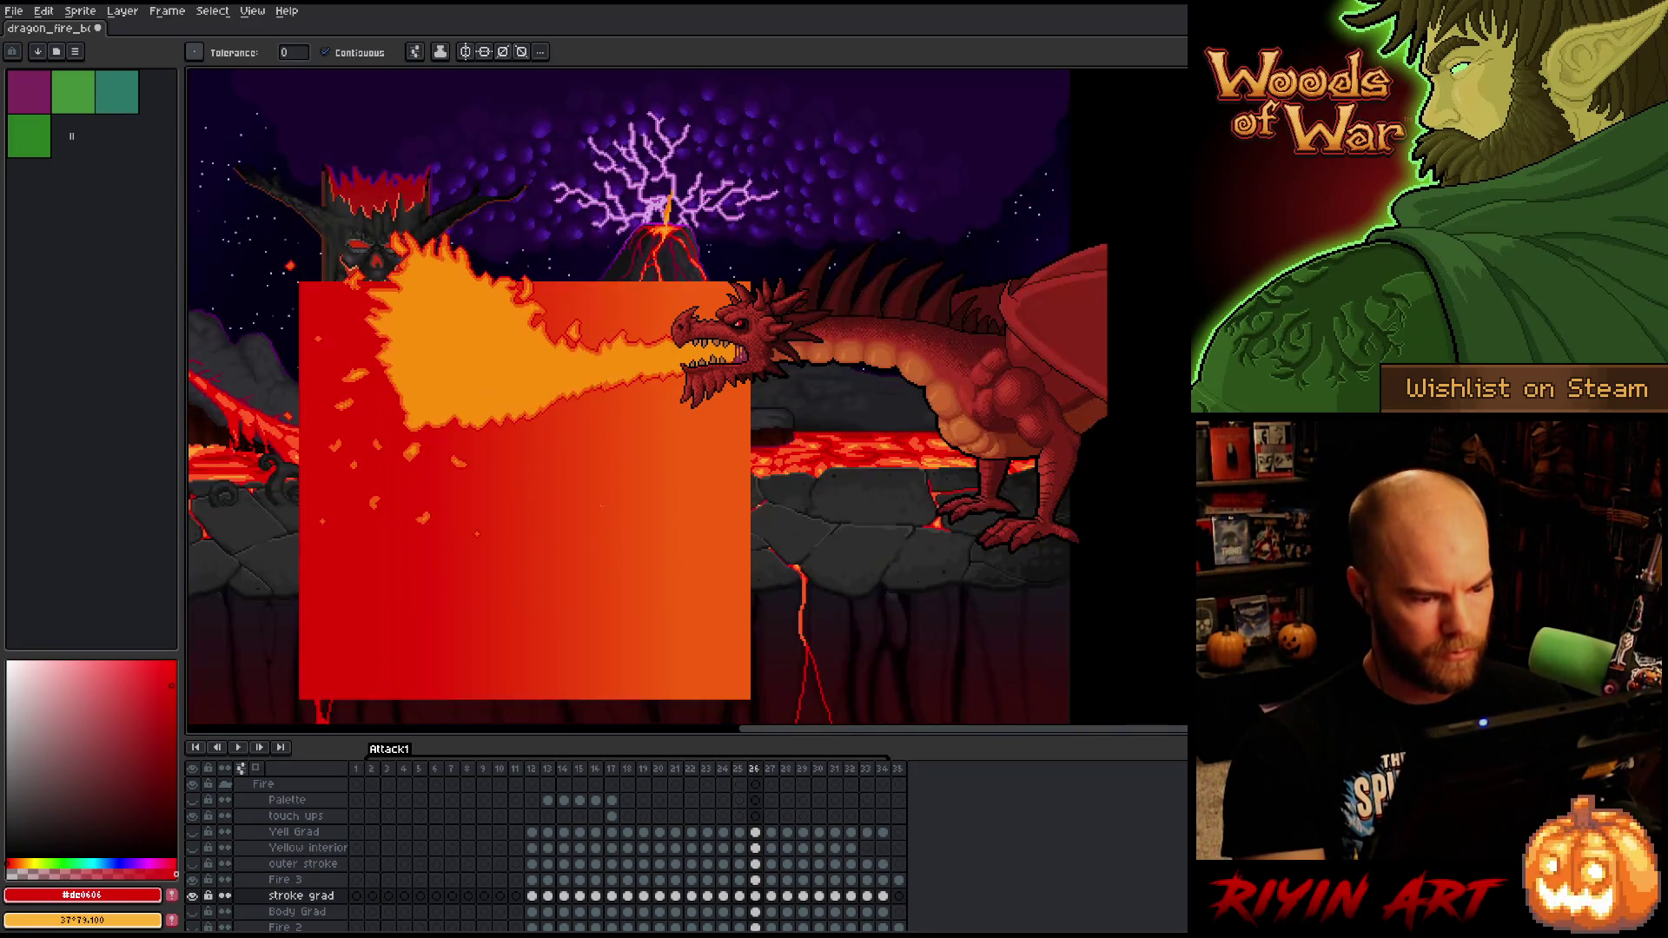
pyautogui.press('v')
pyautogui.moveTo(596, 615); pyautogui.dragTo(588, 533)
pyautogui.press('g')
pyautogui.click(327, 561)
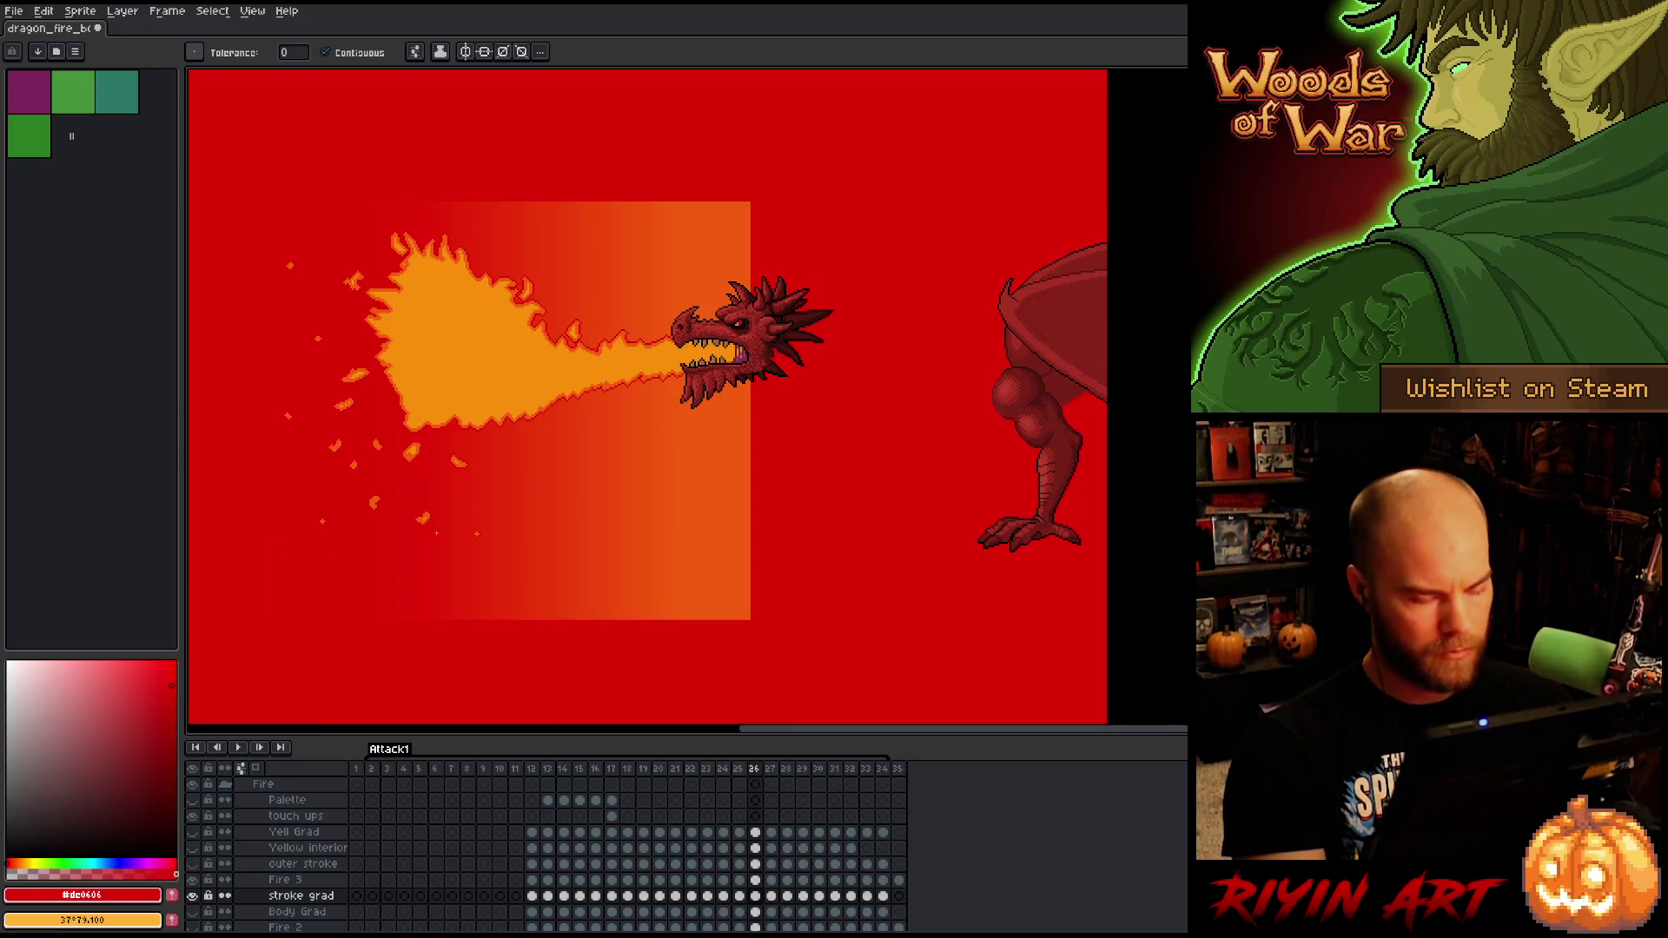
pyautogui.press('Right')
# - Raise the gradient box over the flame and fill around it on frames 27 and 28
pyautogui.press('v')
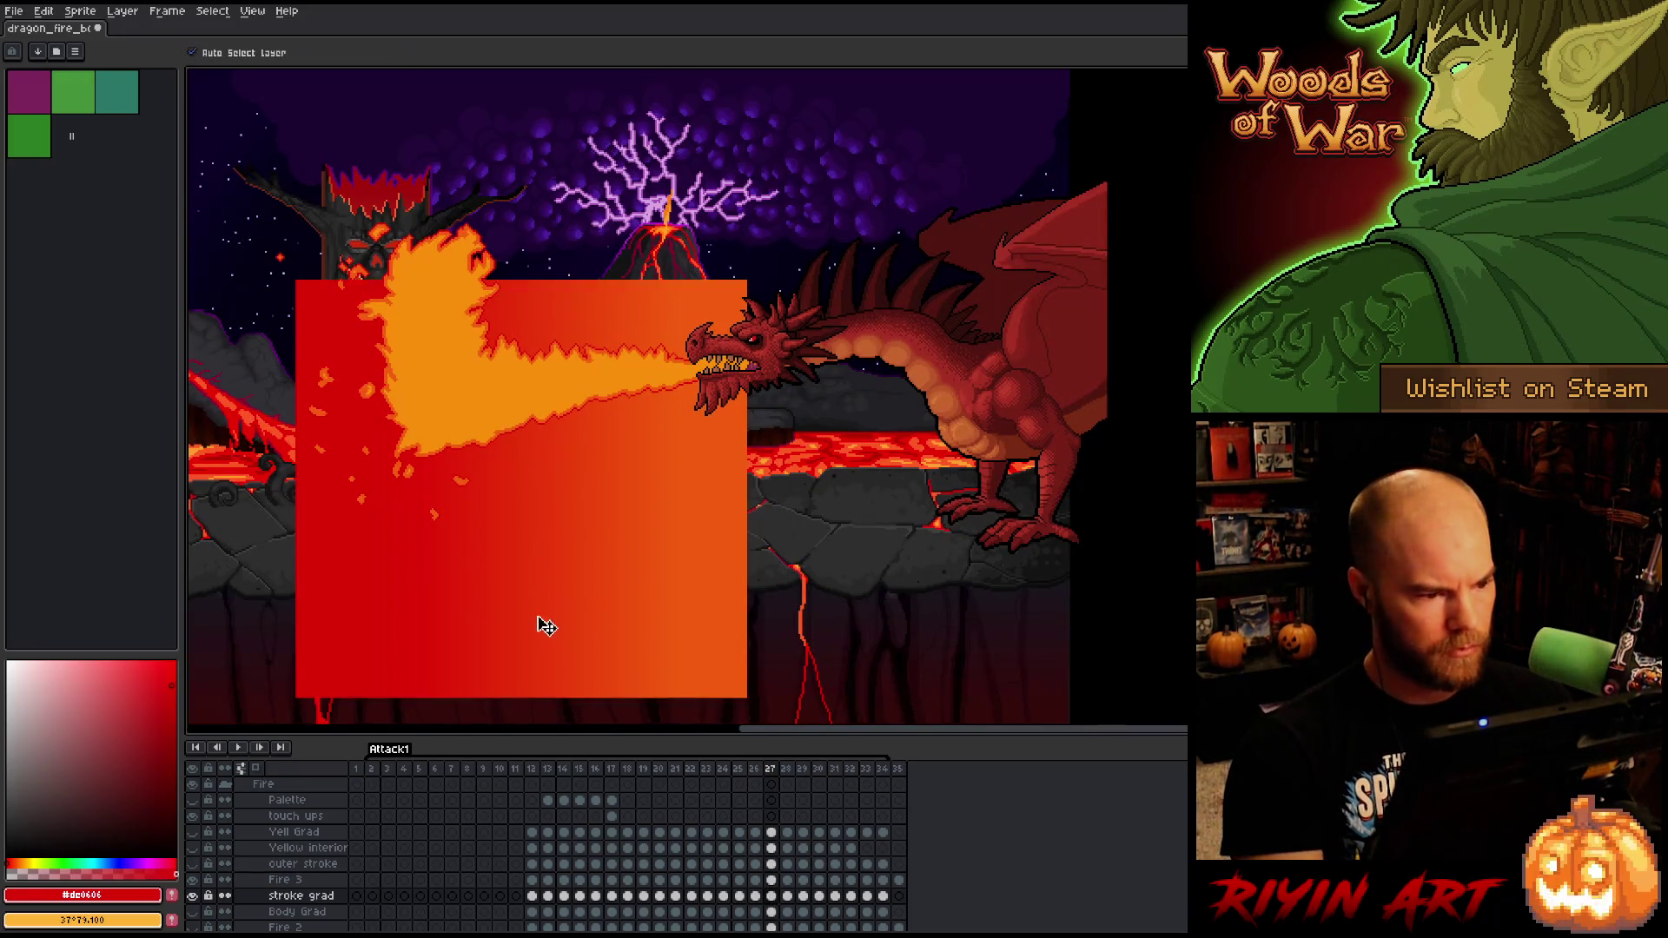
pyautogui.moveTo(545, 624); pyautogui.dragTo(534, 534)
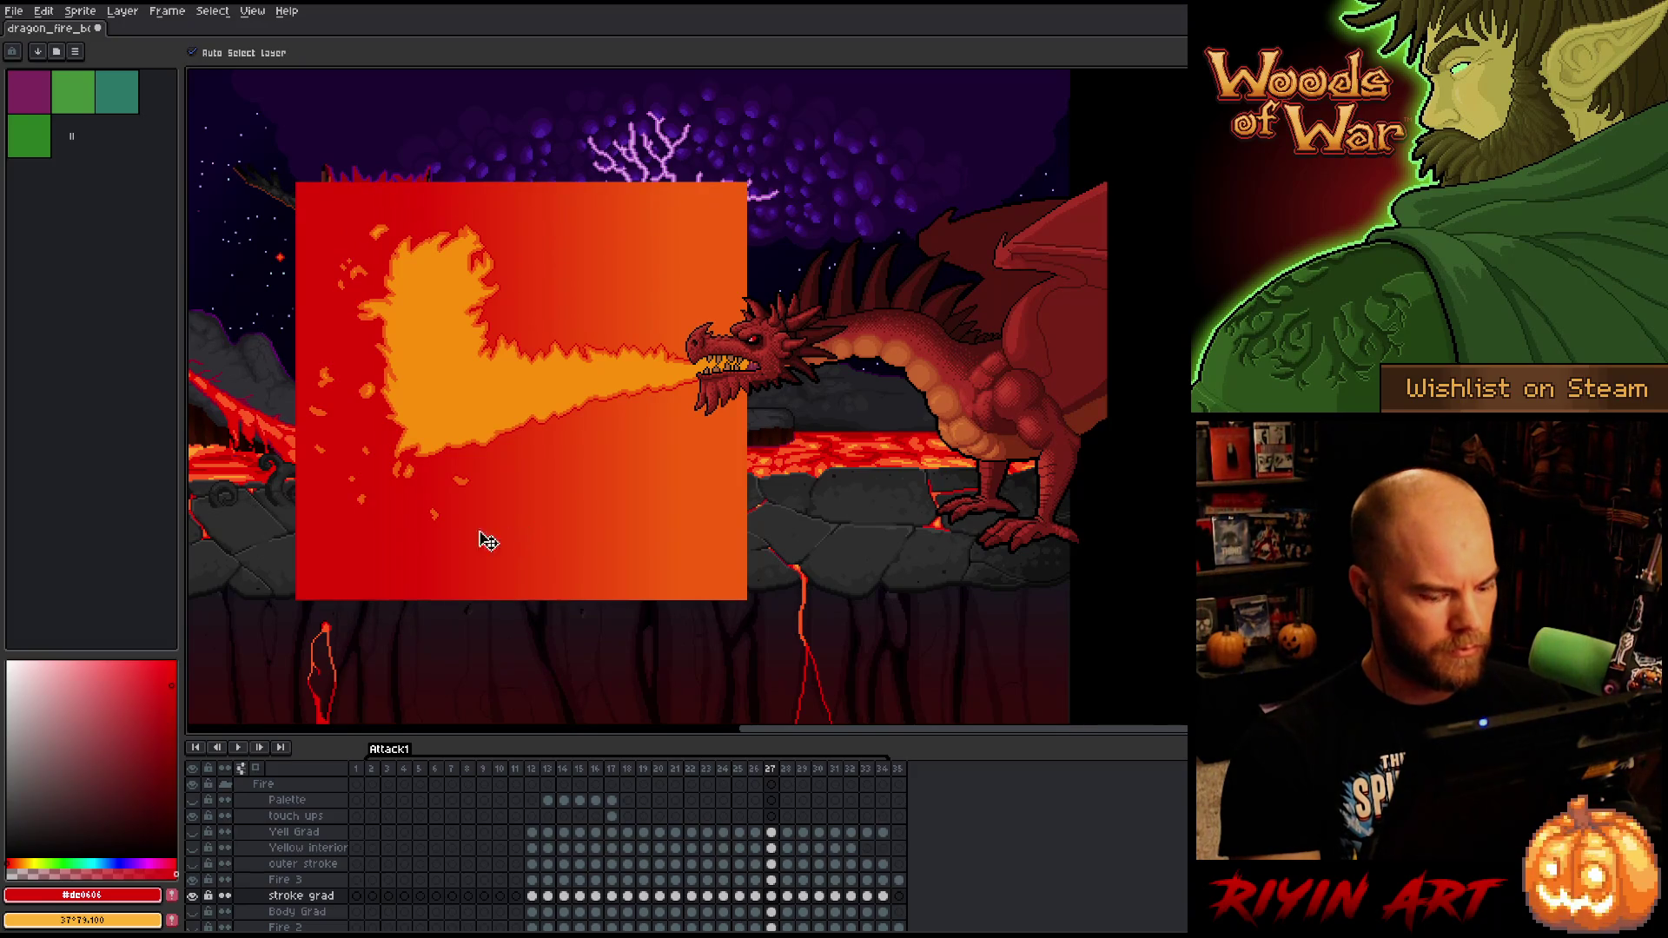
pyautogui.press('g')
pyautogui.click(295, 544)
pyautogui.press('Right')
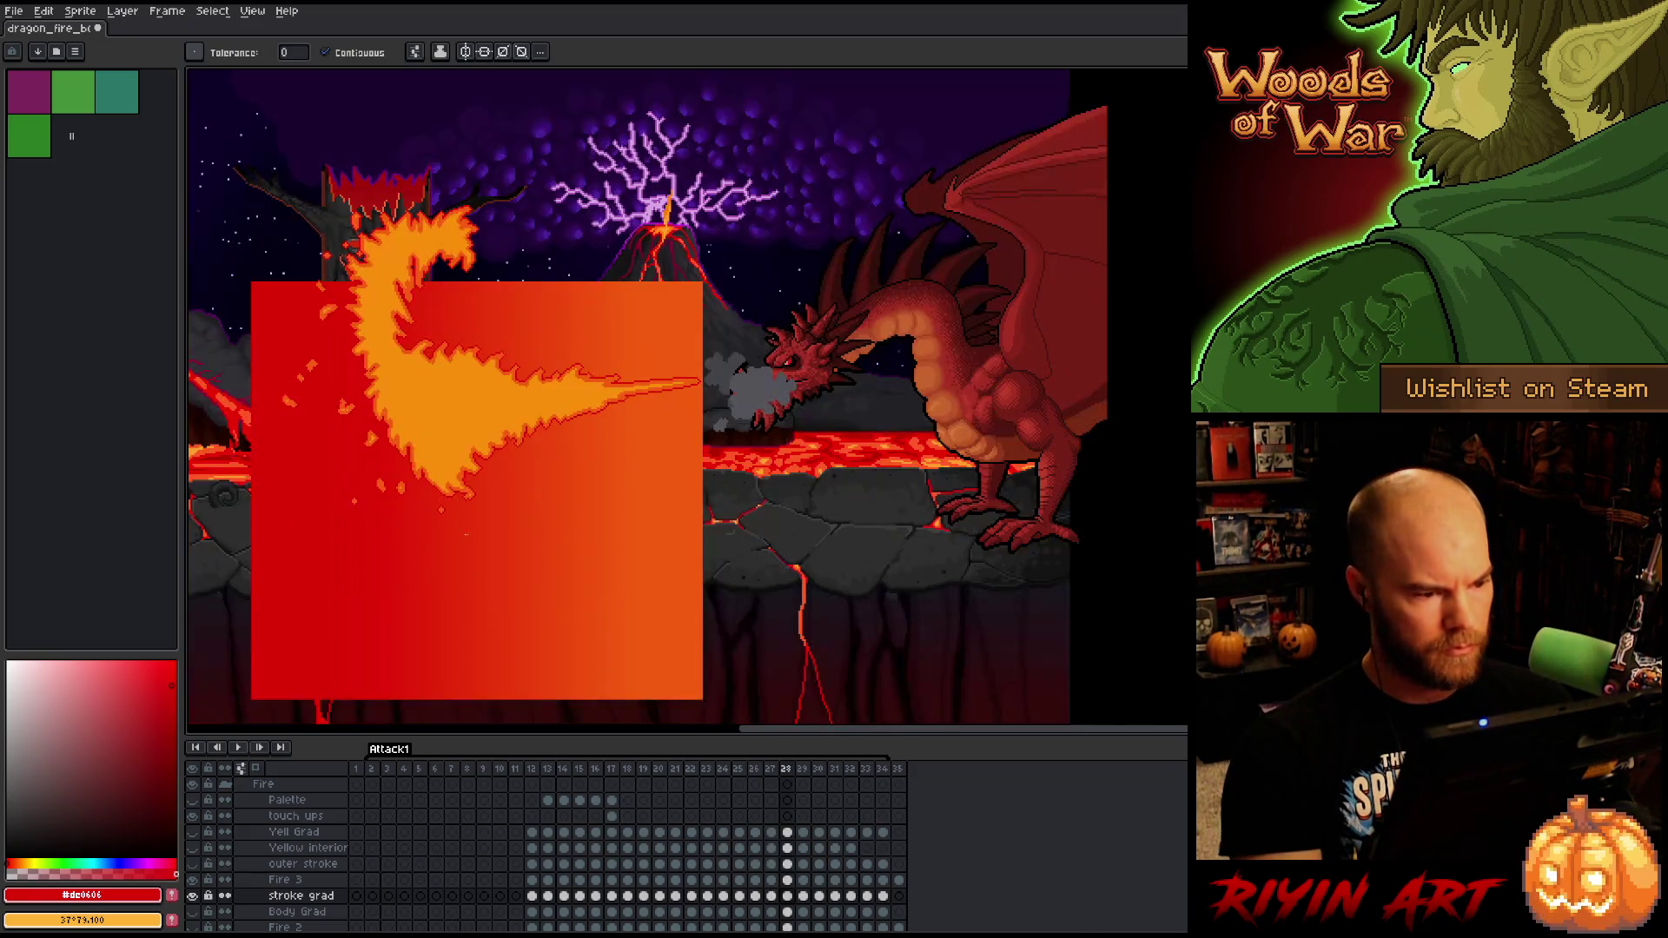
pyautogui.press('v')
pyautogui.moveTo(506, 633); pyautogui.dragTo(510, 534)
pyautogui.press('g')
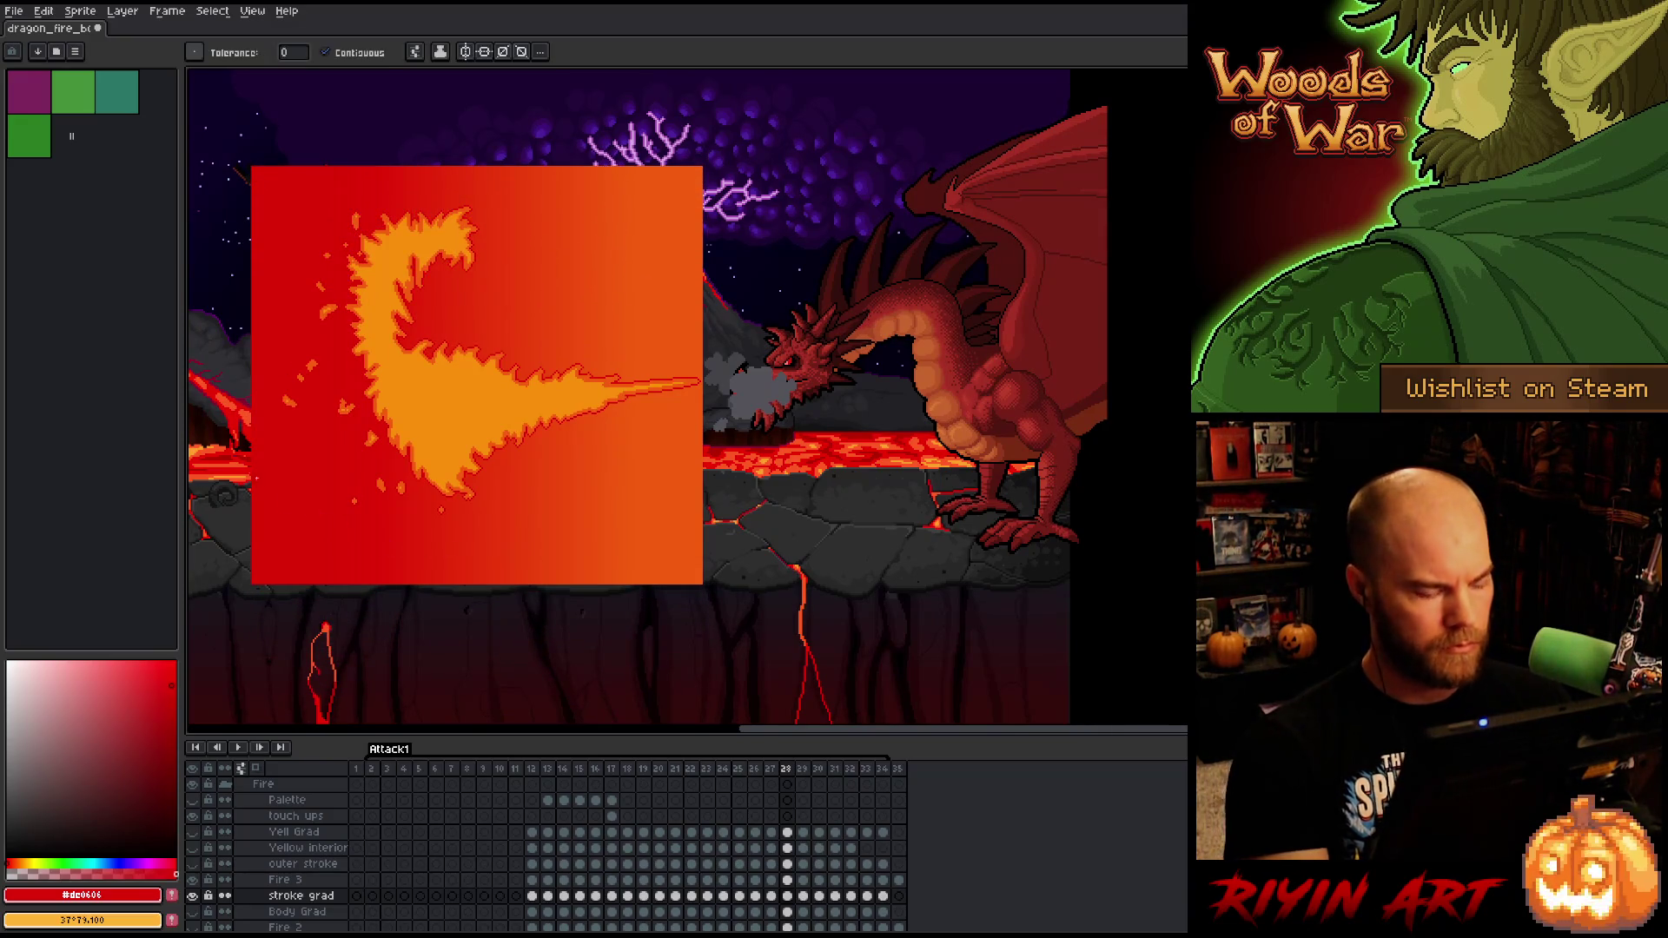
pyautogui.click(216, 455)
pyautogui.press('Right')
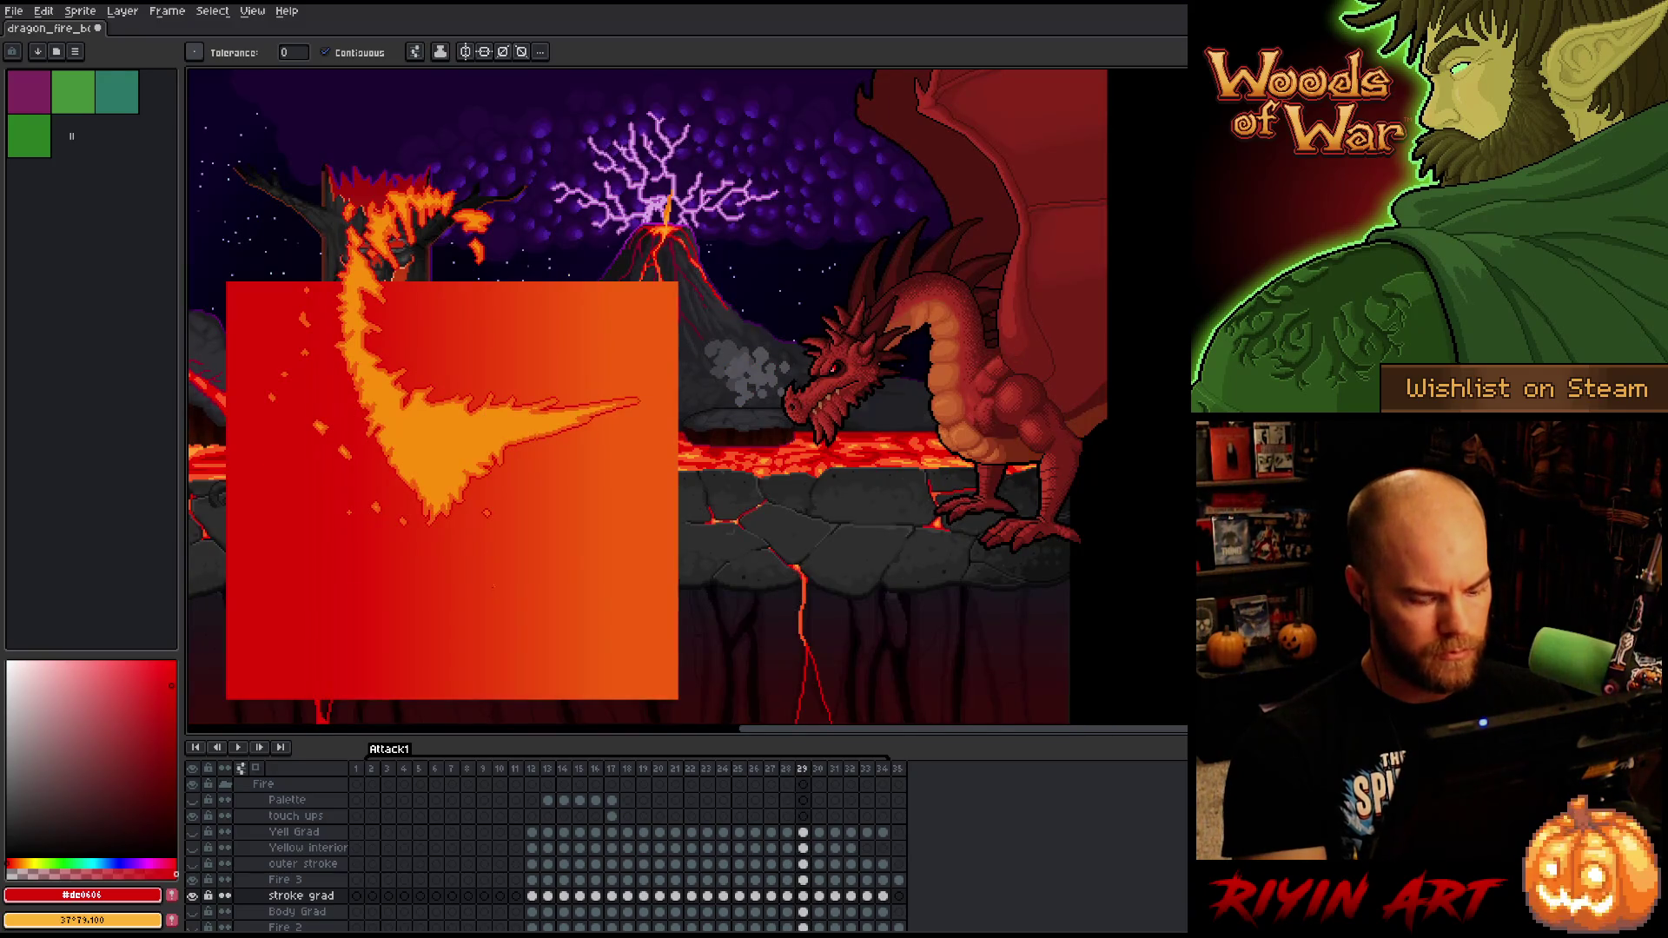
# - Move the gradient box up over the flames on frames 29 and 30, fill-checking coverage
pyautogui.press('v')
pyautogui.moveTo(534, 612); pyautogui.dragTo(532, 511)
pyautogui.press('g')
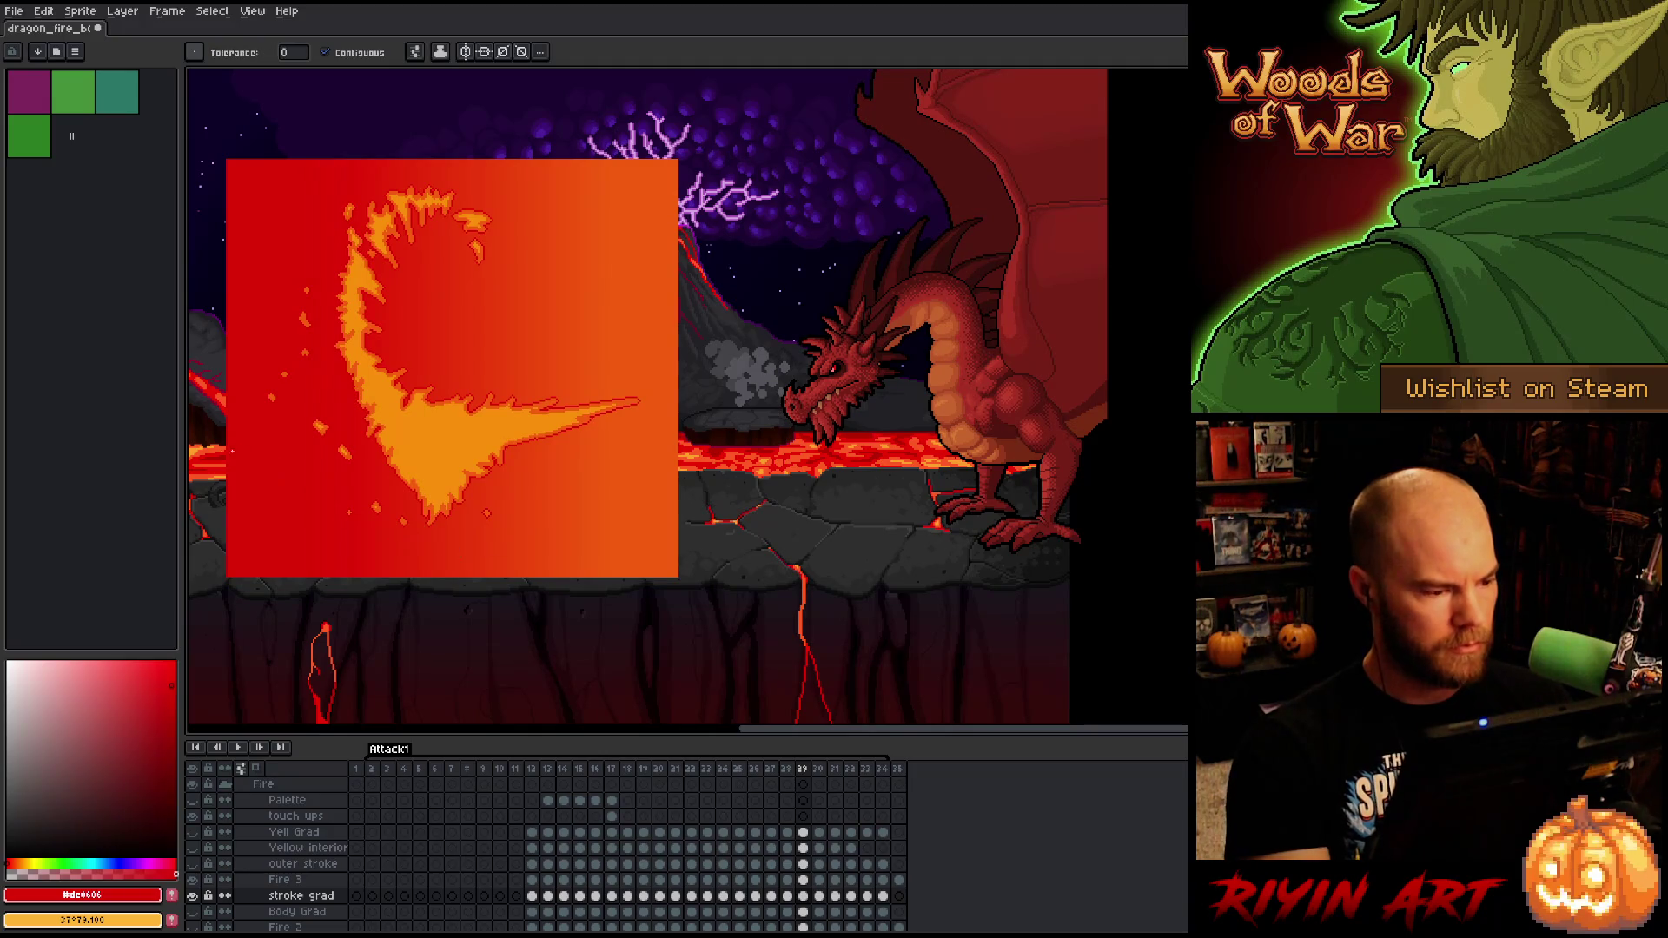
pyautogui.click(206, 459)
pyautogui.press('Right')
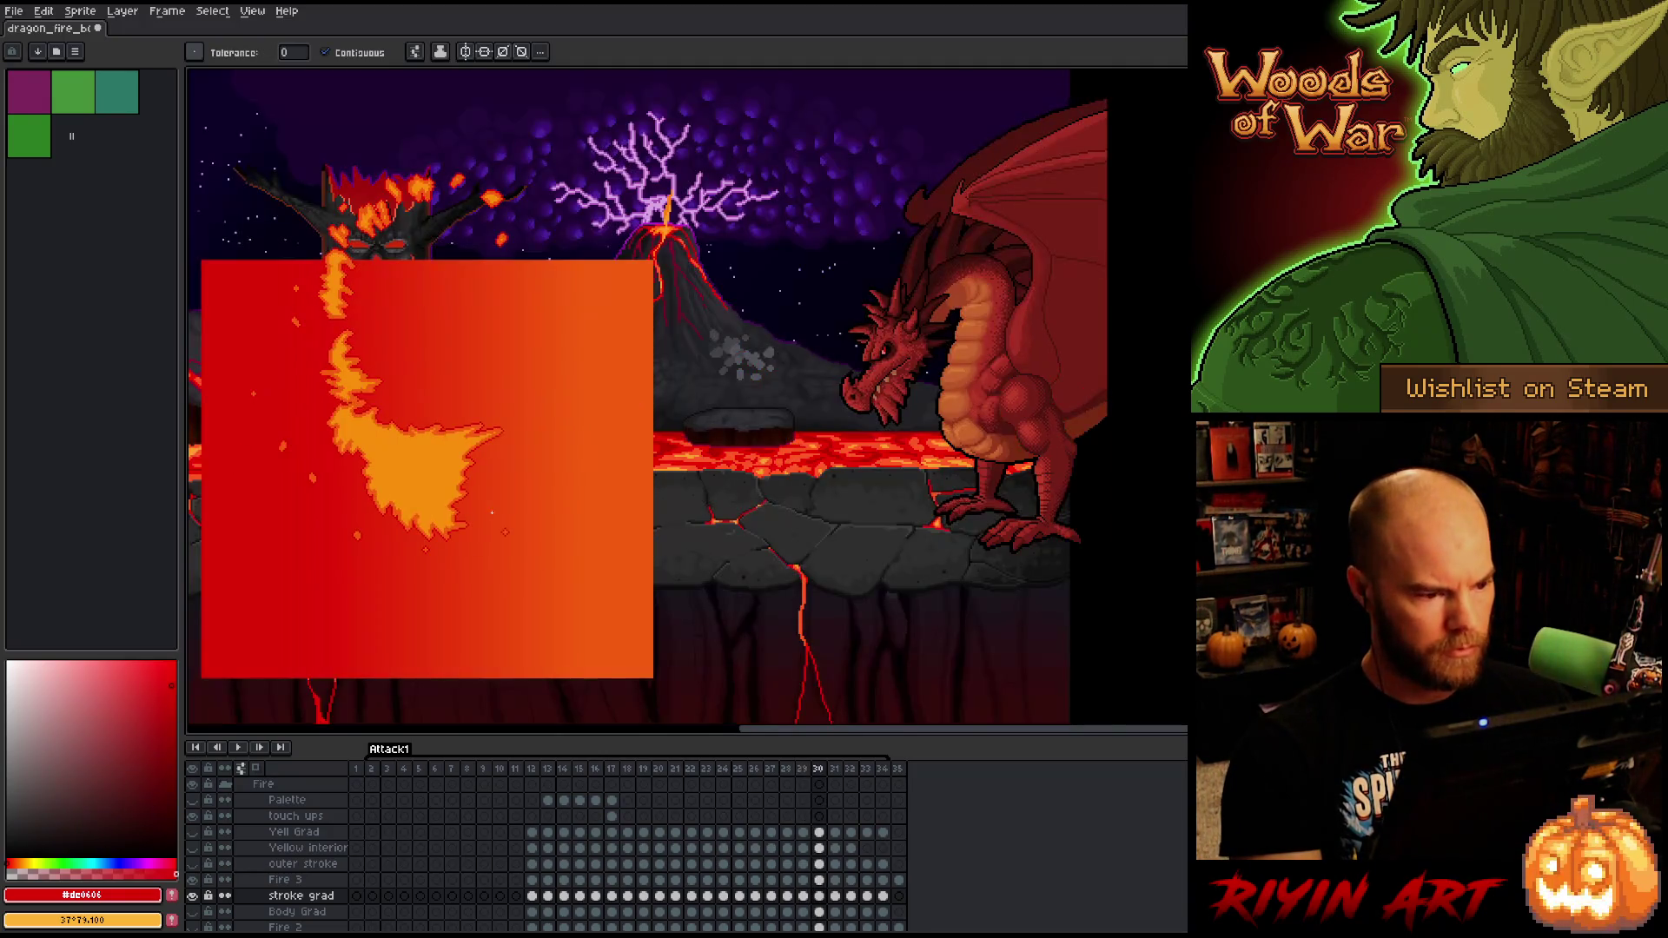
pyautogui.press('v')
pyautogui.moveTo(577, 622); pyautogui.dragTo(574, 519)
pyautogui.press('g')
pyautogui.click(508, 640)
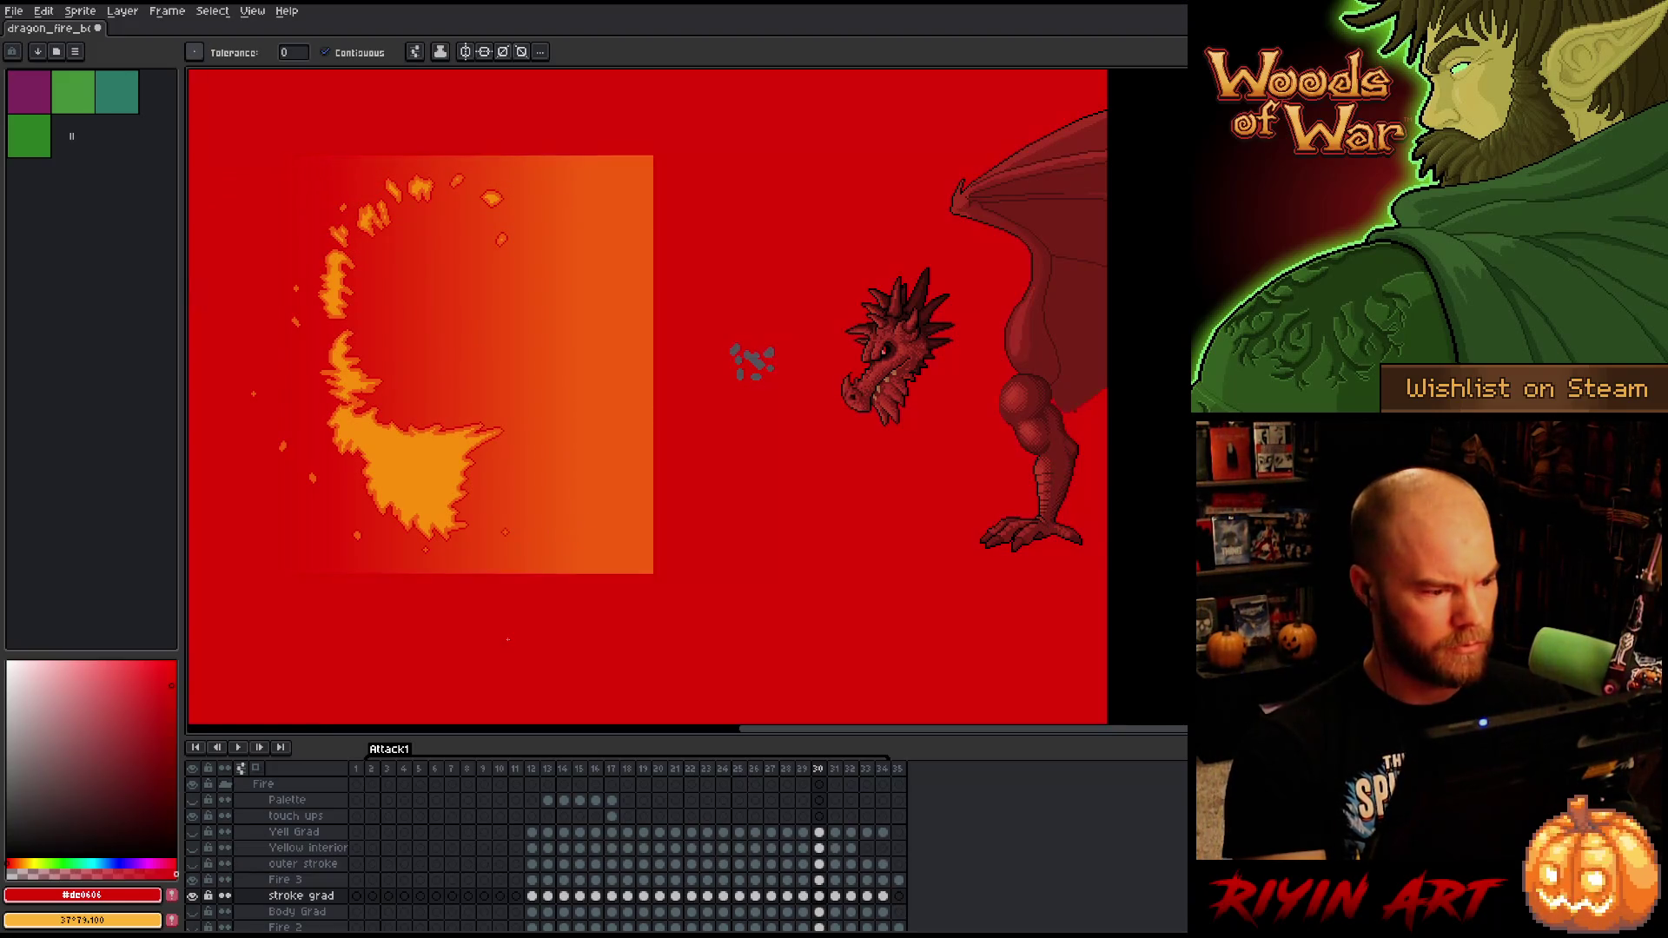
pyautogui.press('Right')
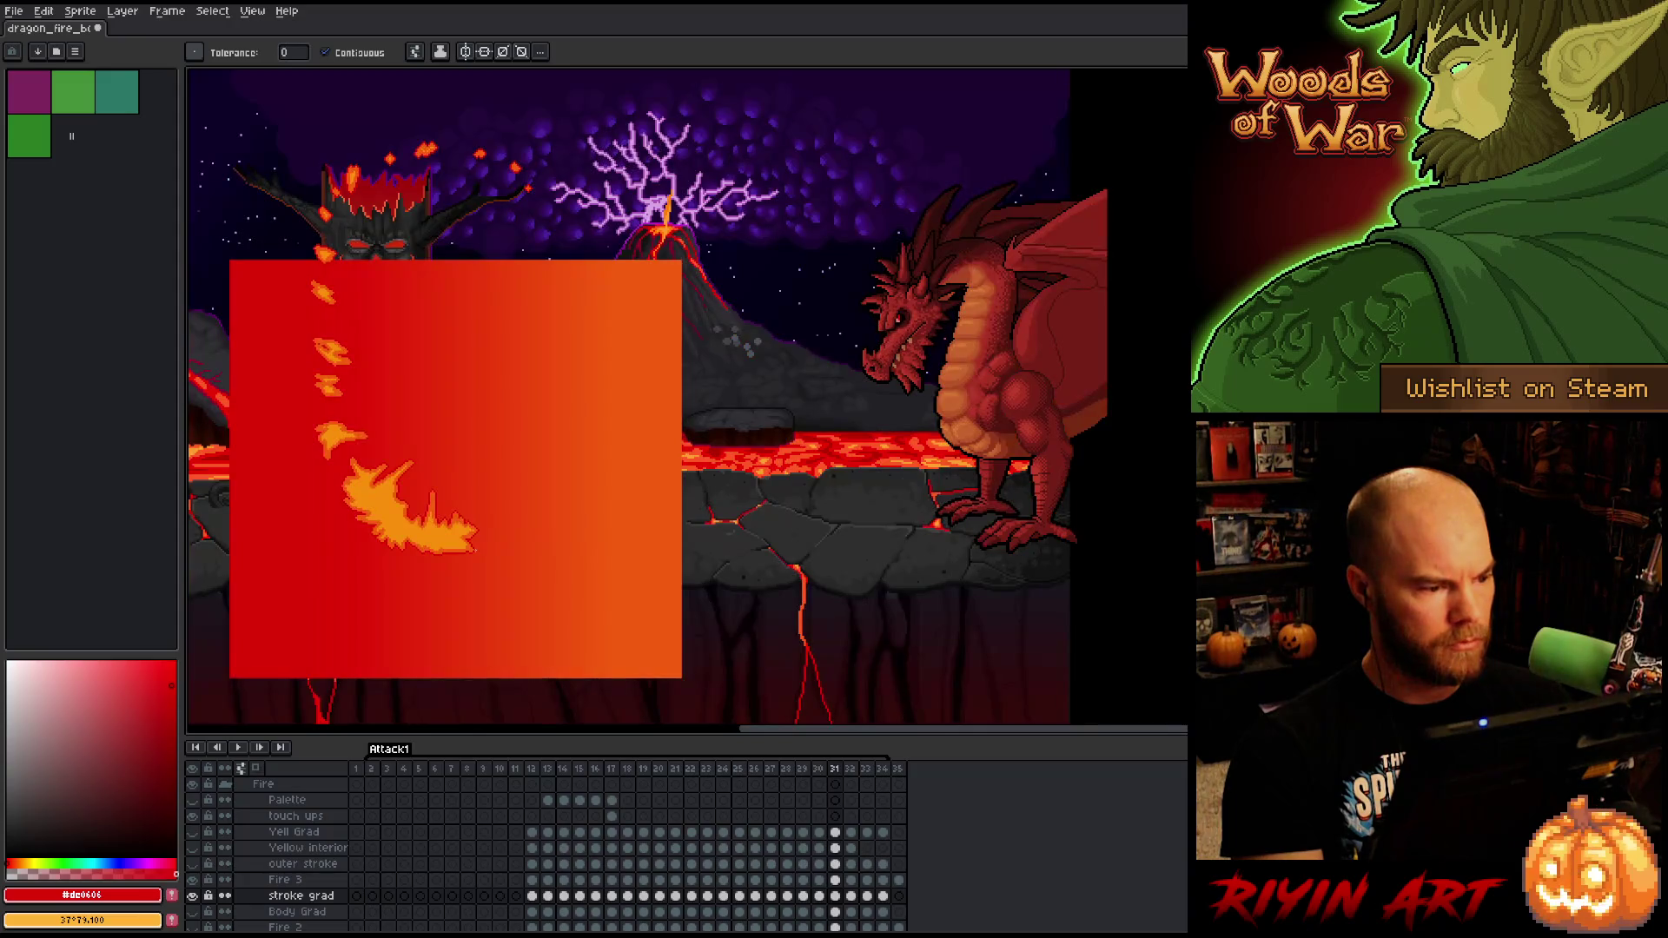
# - On frame 31, move the gradient box up and stretch its top edge, then fill-check
pyautogui.press('v')
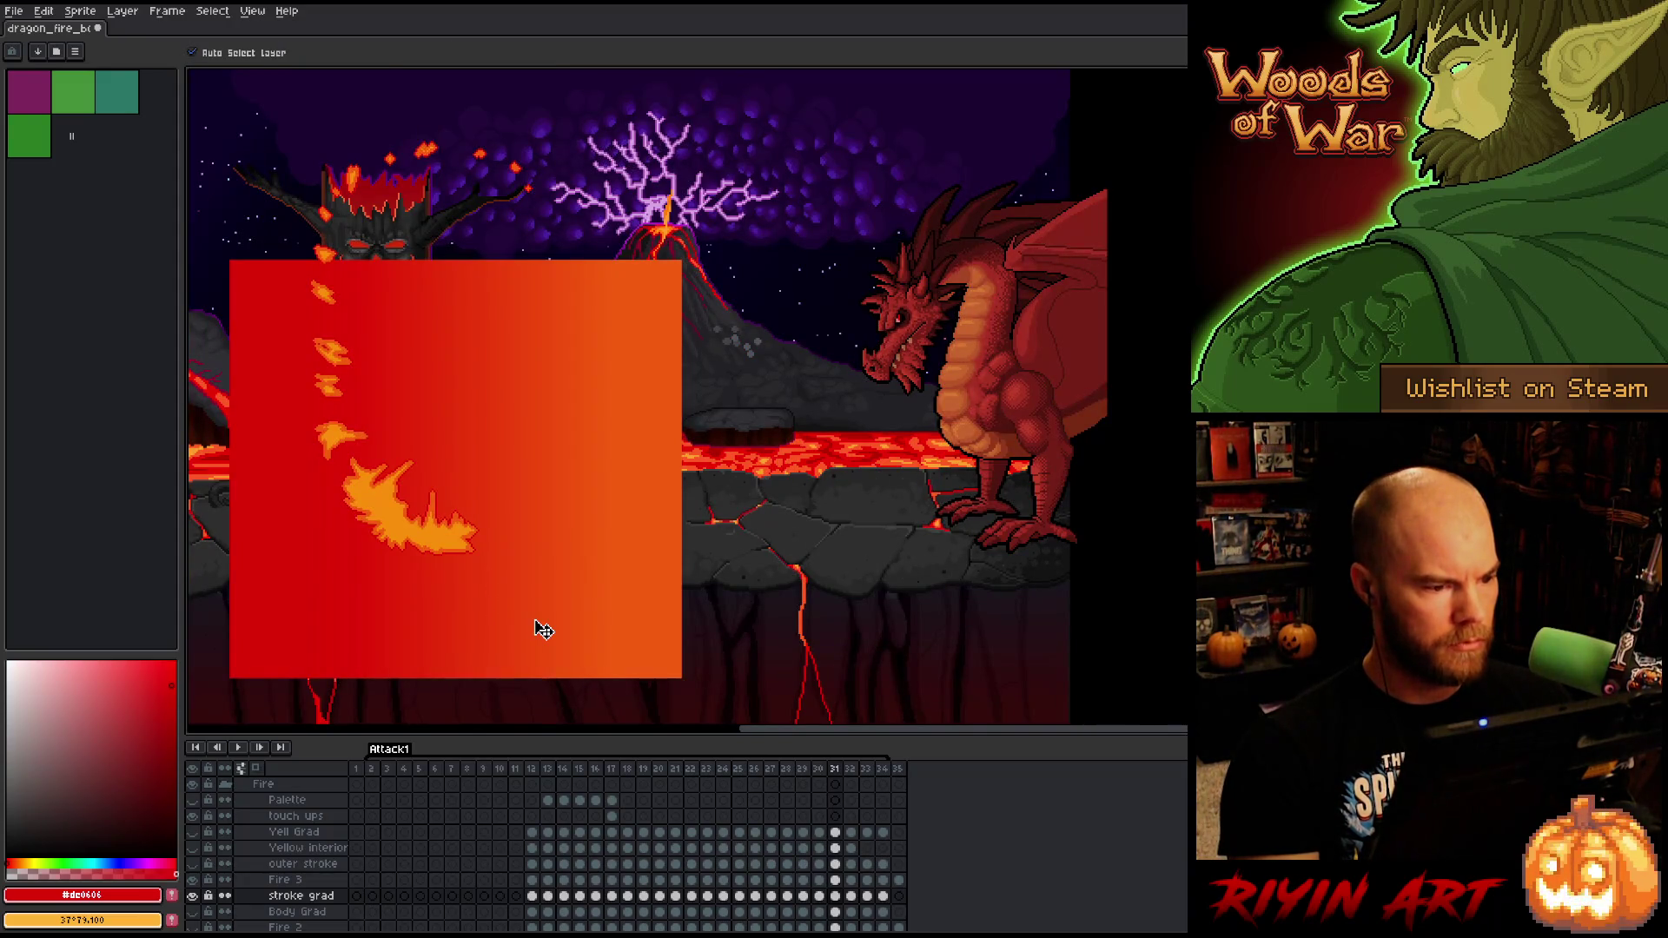
pyautogui.moveTo(543, 630); pyautogui.dragTo(534, 536)
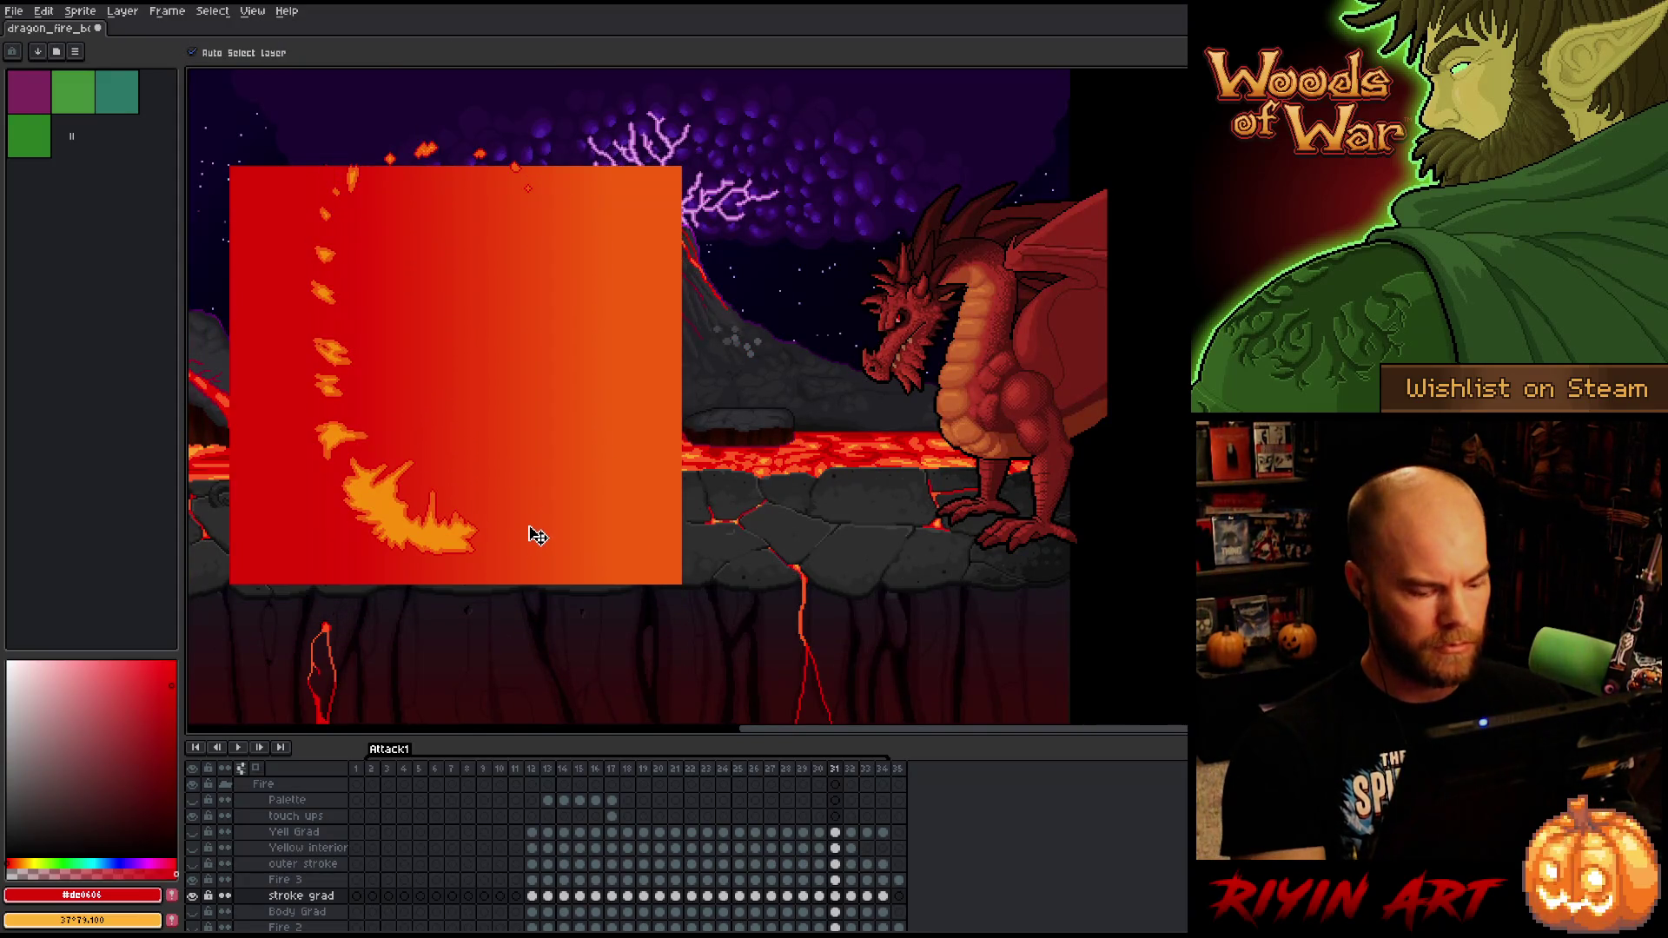
pyautogui.click(439, 222)
pyautogui.moveTo(453, 167); pyautogui.dragTo(452, 100)
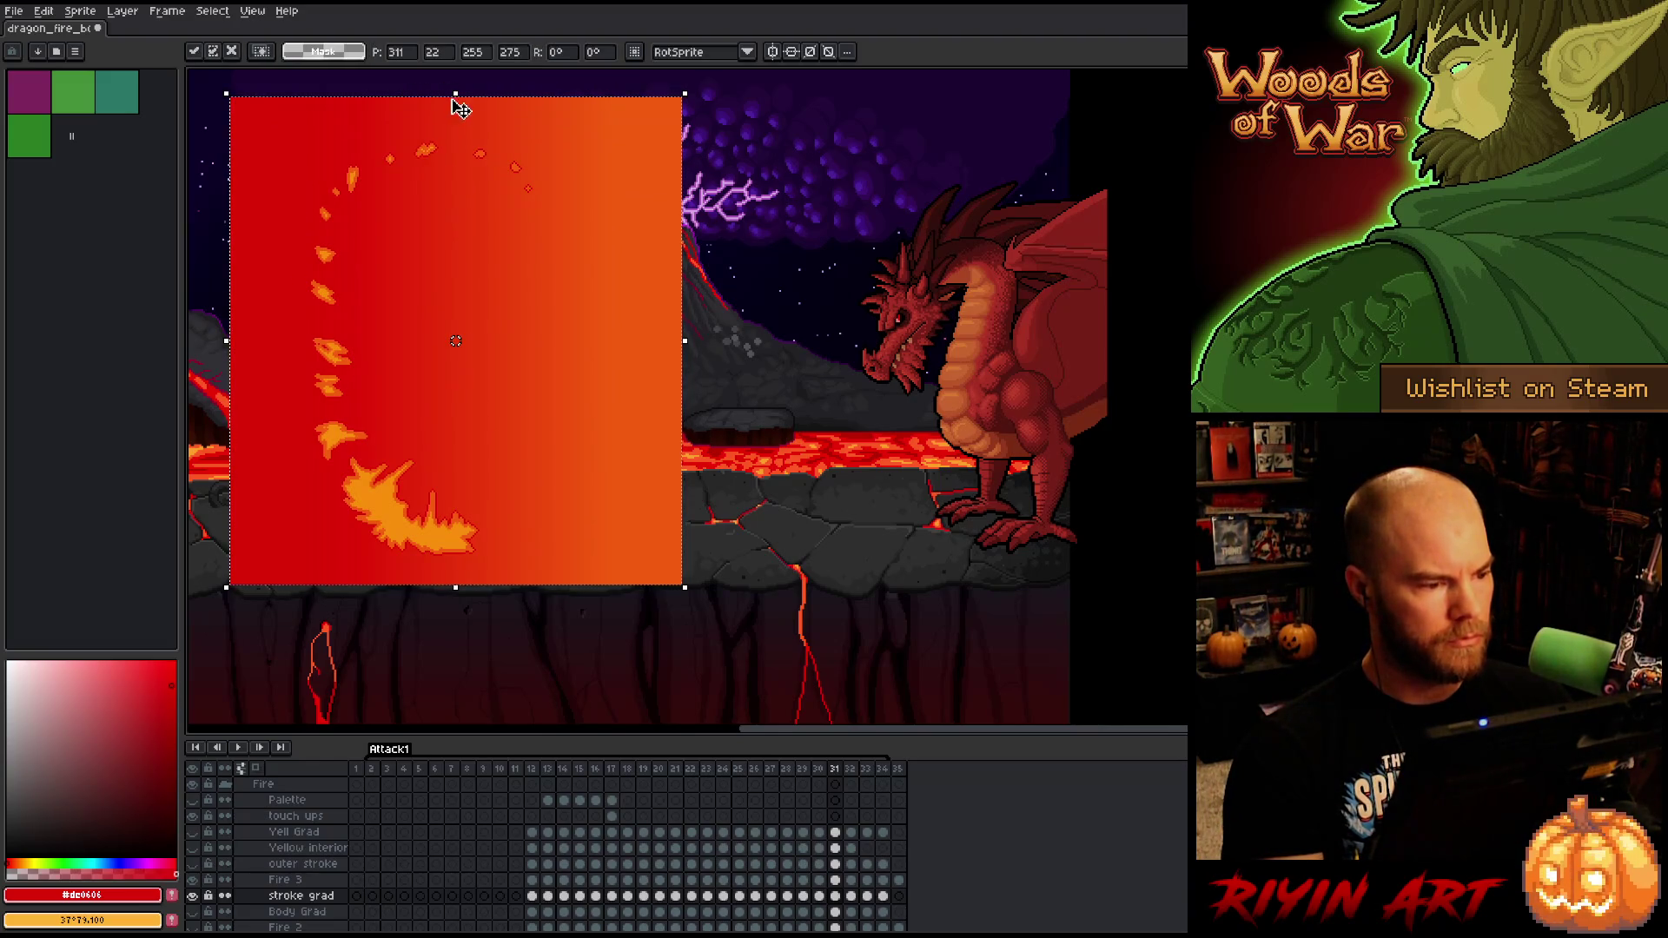
pyautogui.press('Return')
pyautogui.press('g')
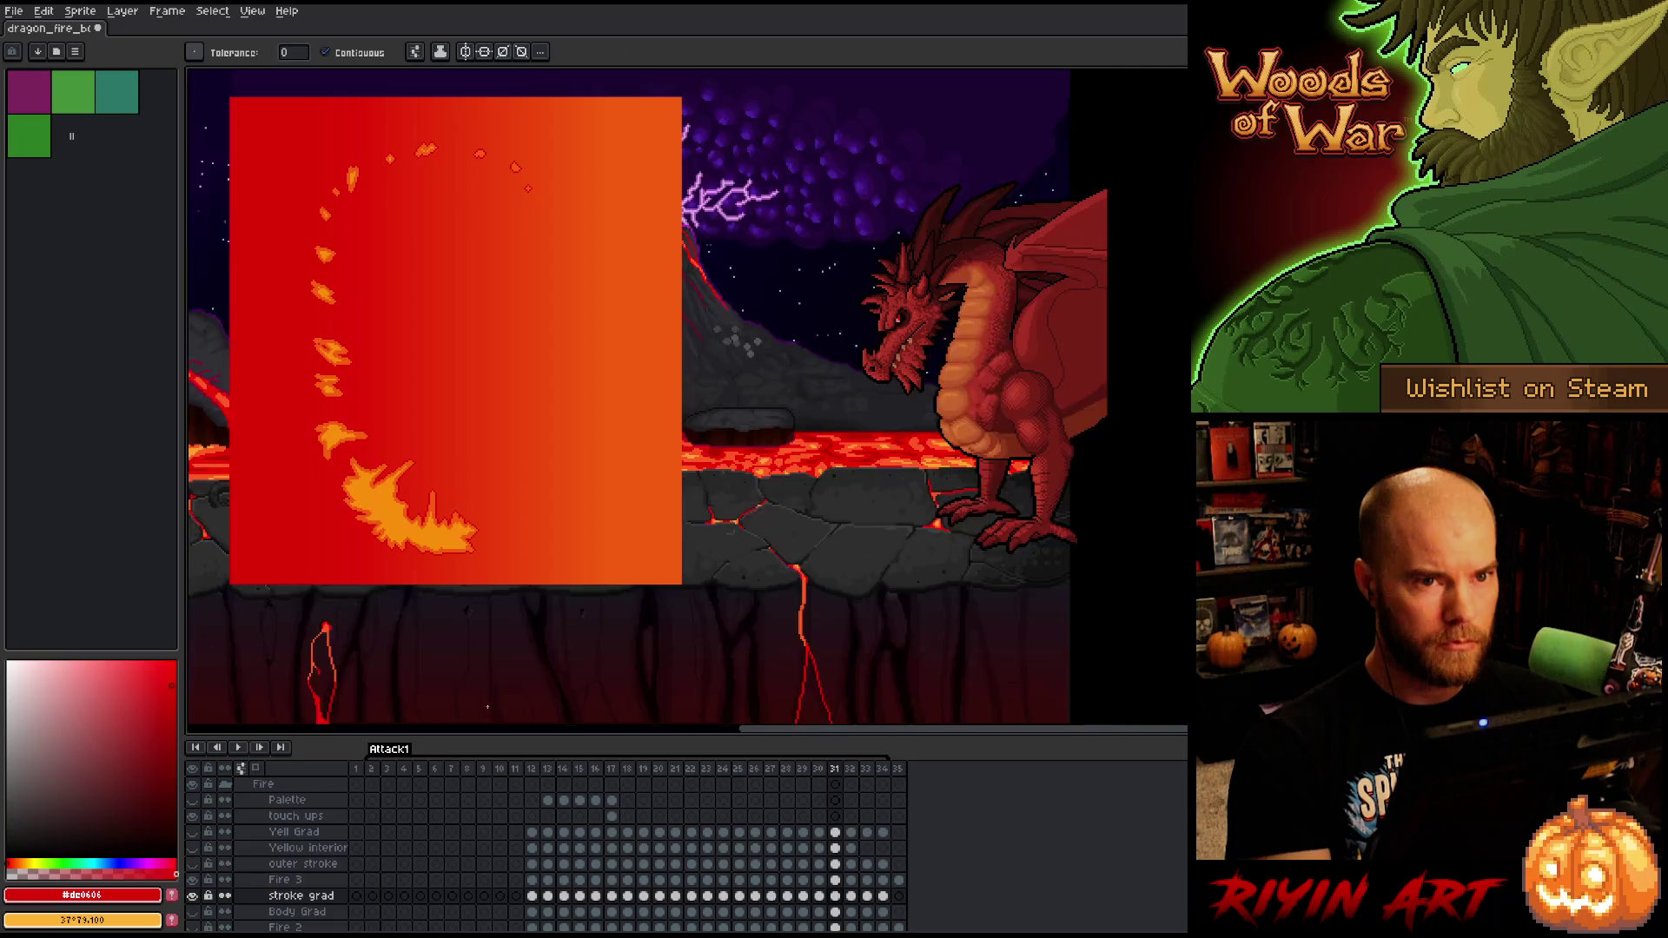
pyautogui.click(487, 707)
pyautogui.press('Right')
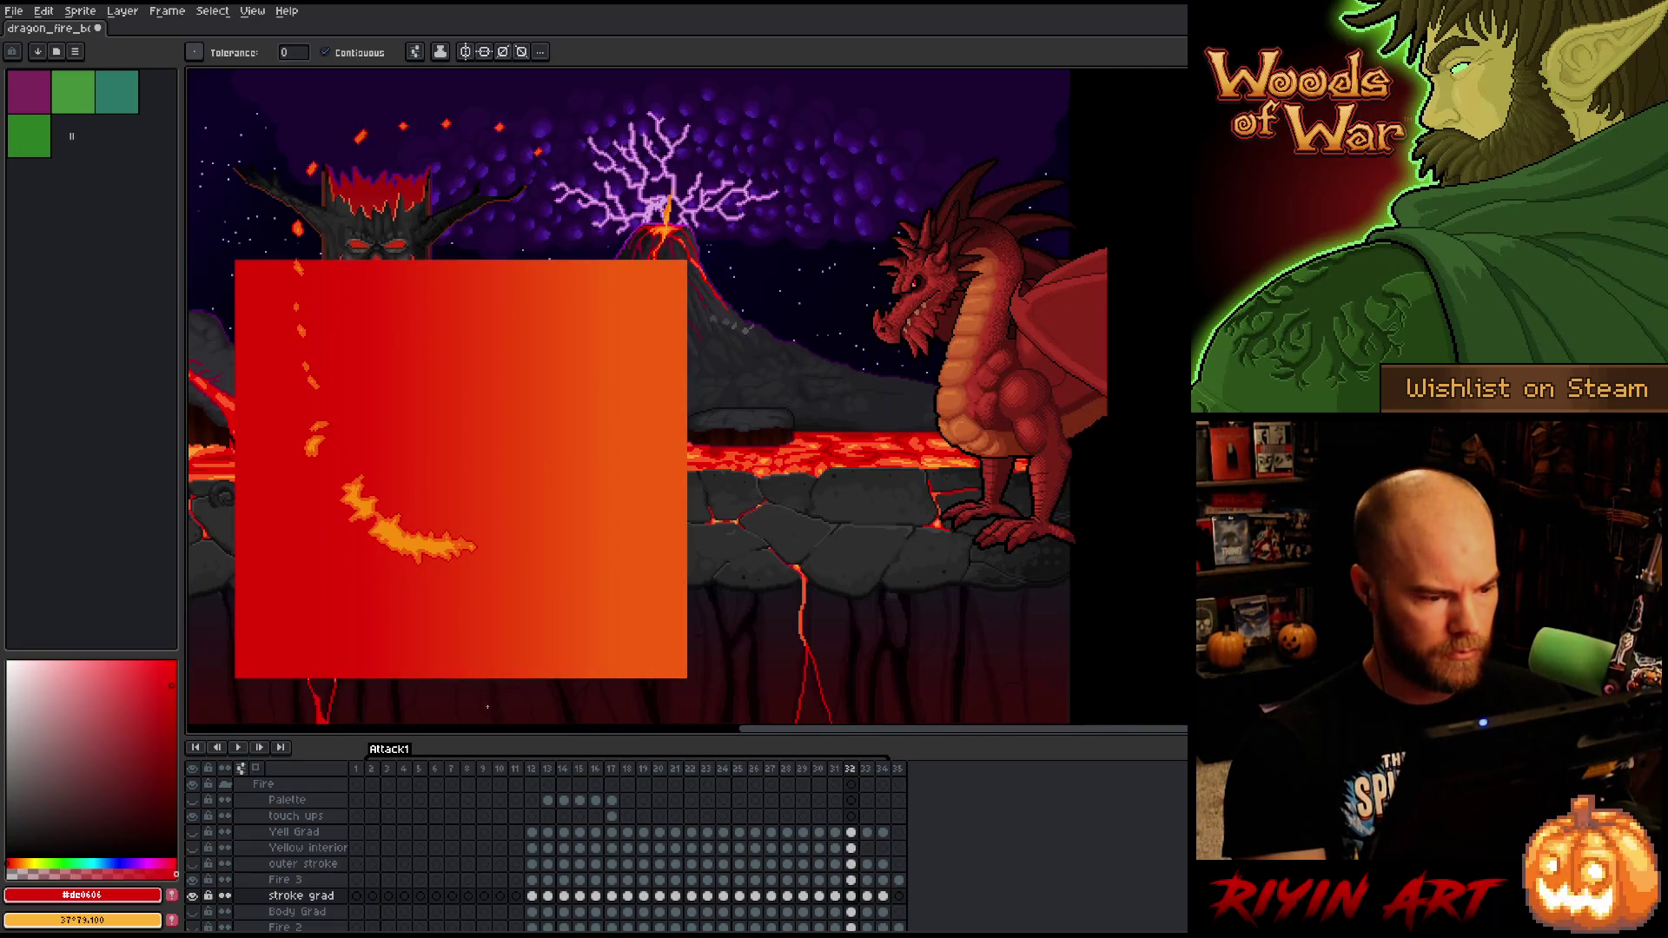
# - On frame 32, stretch the gradient box's top over the flames with Ctrl+T and fill-check
pyautogui.hotkey('ctrl', 't')
pyautogui.scroll(-1, 439, 259)
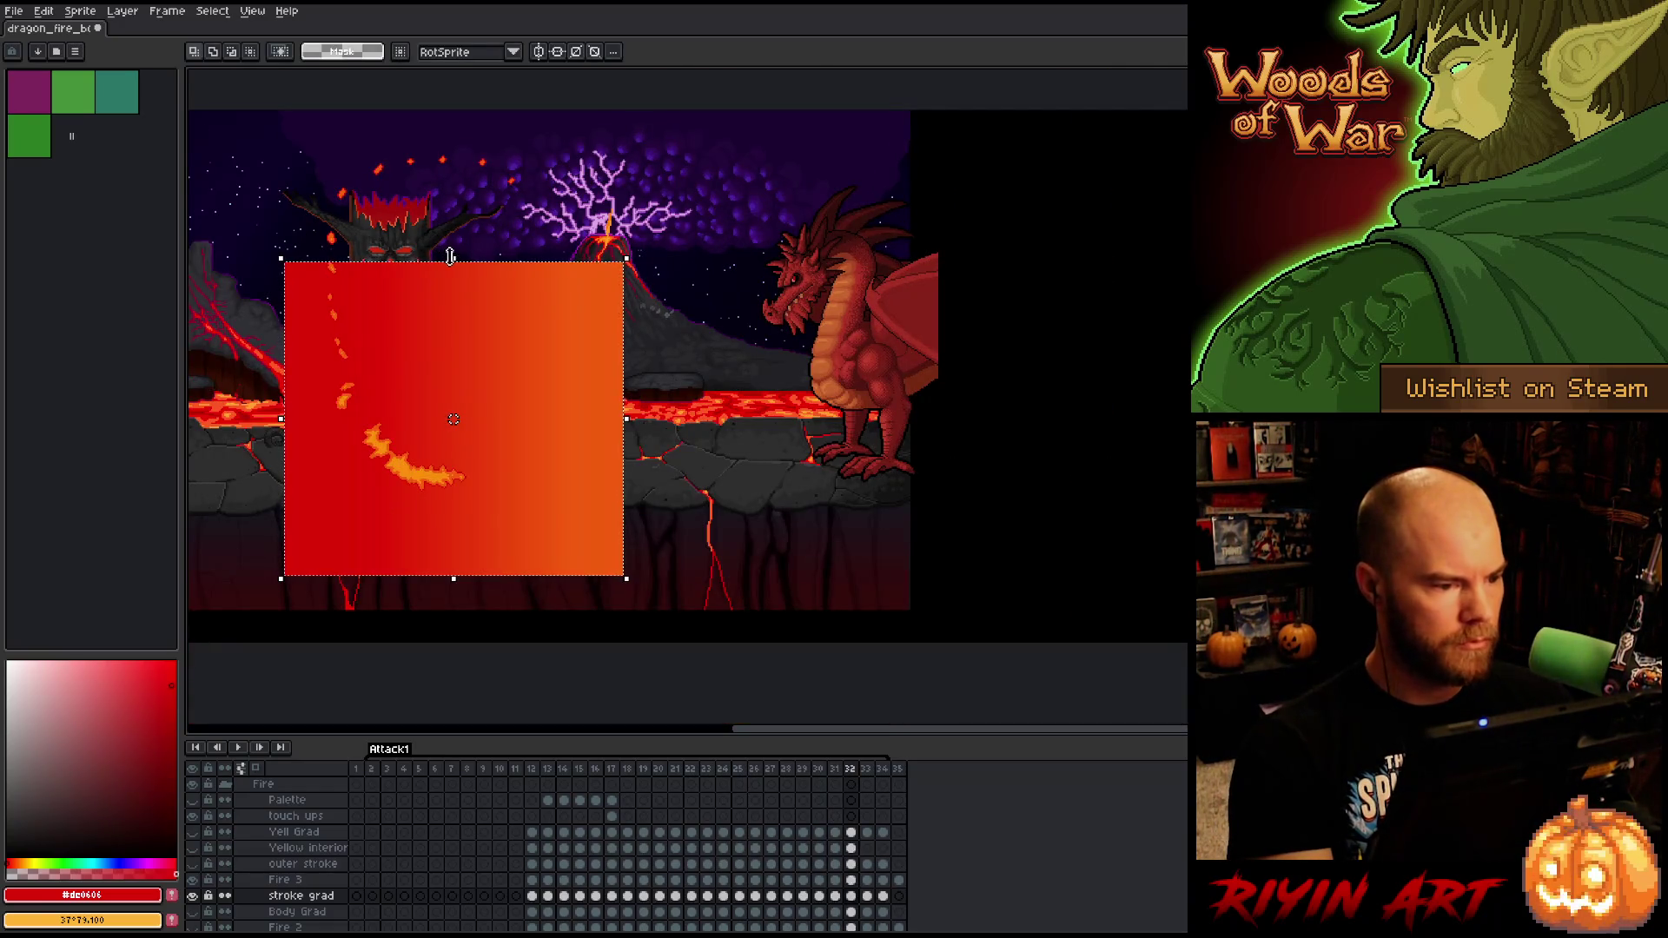
pyautogui.moveTo(452, 261); pyautogui.dragTo(469, 124)
pyautogui.press('Return')
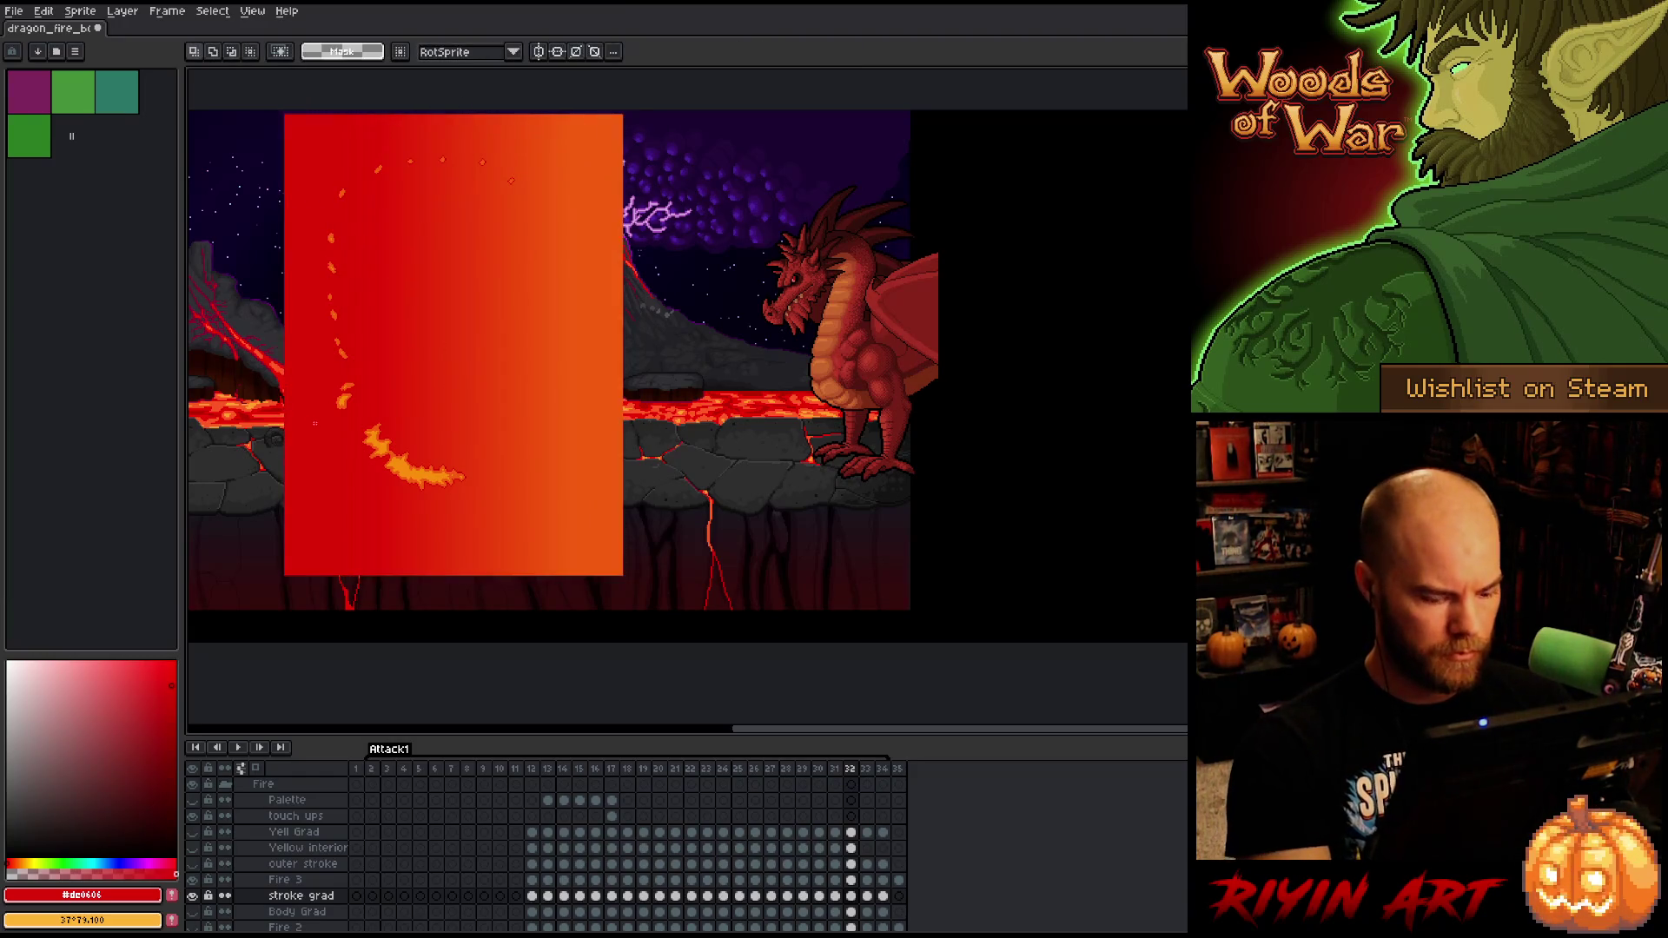
pyautogui.press('g')
pyautogui.click(245, 366)
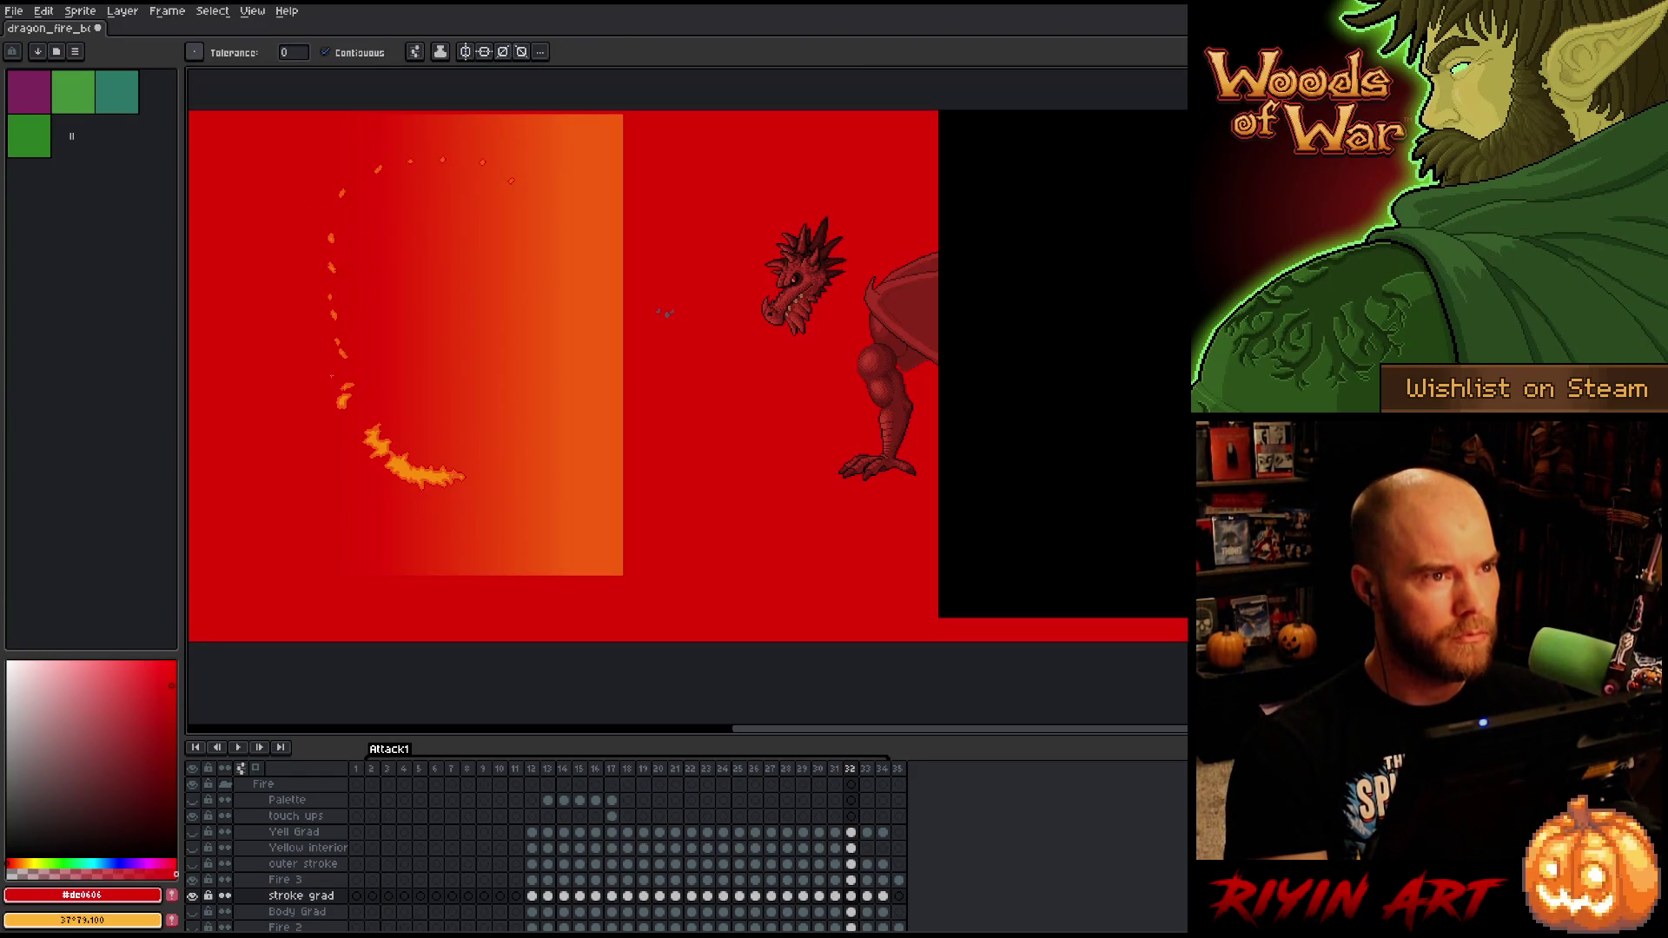
pyautogui.moveTo(410, 358); pyautogui.dragTo(521, 376)
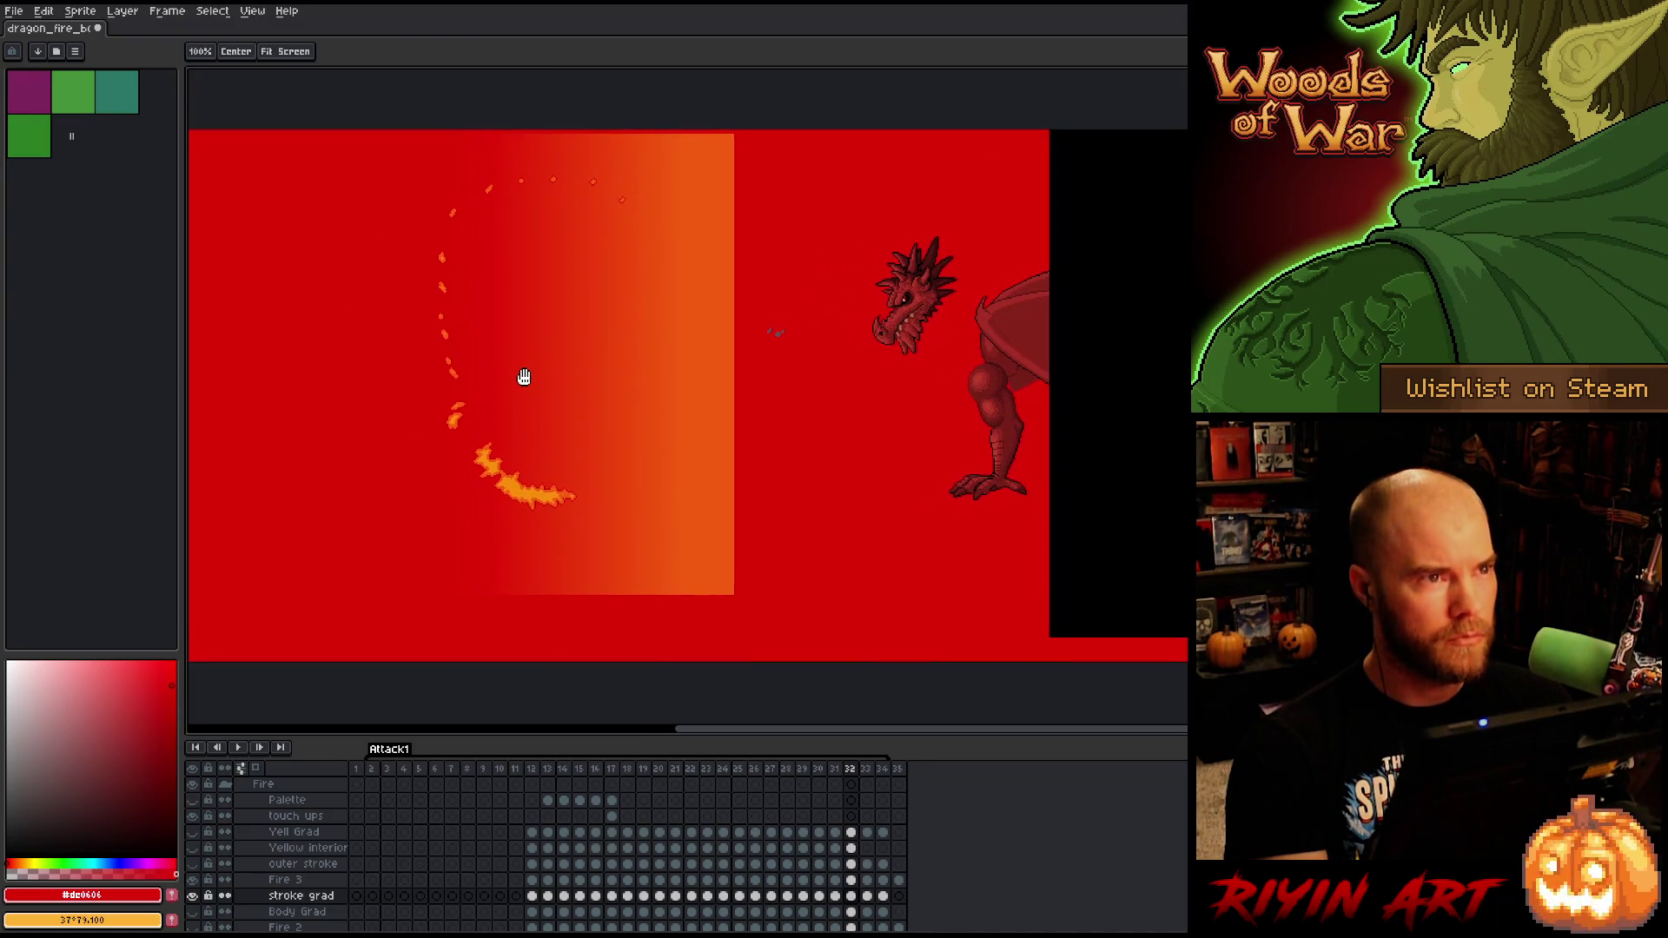
pyautogui.press('Right')
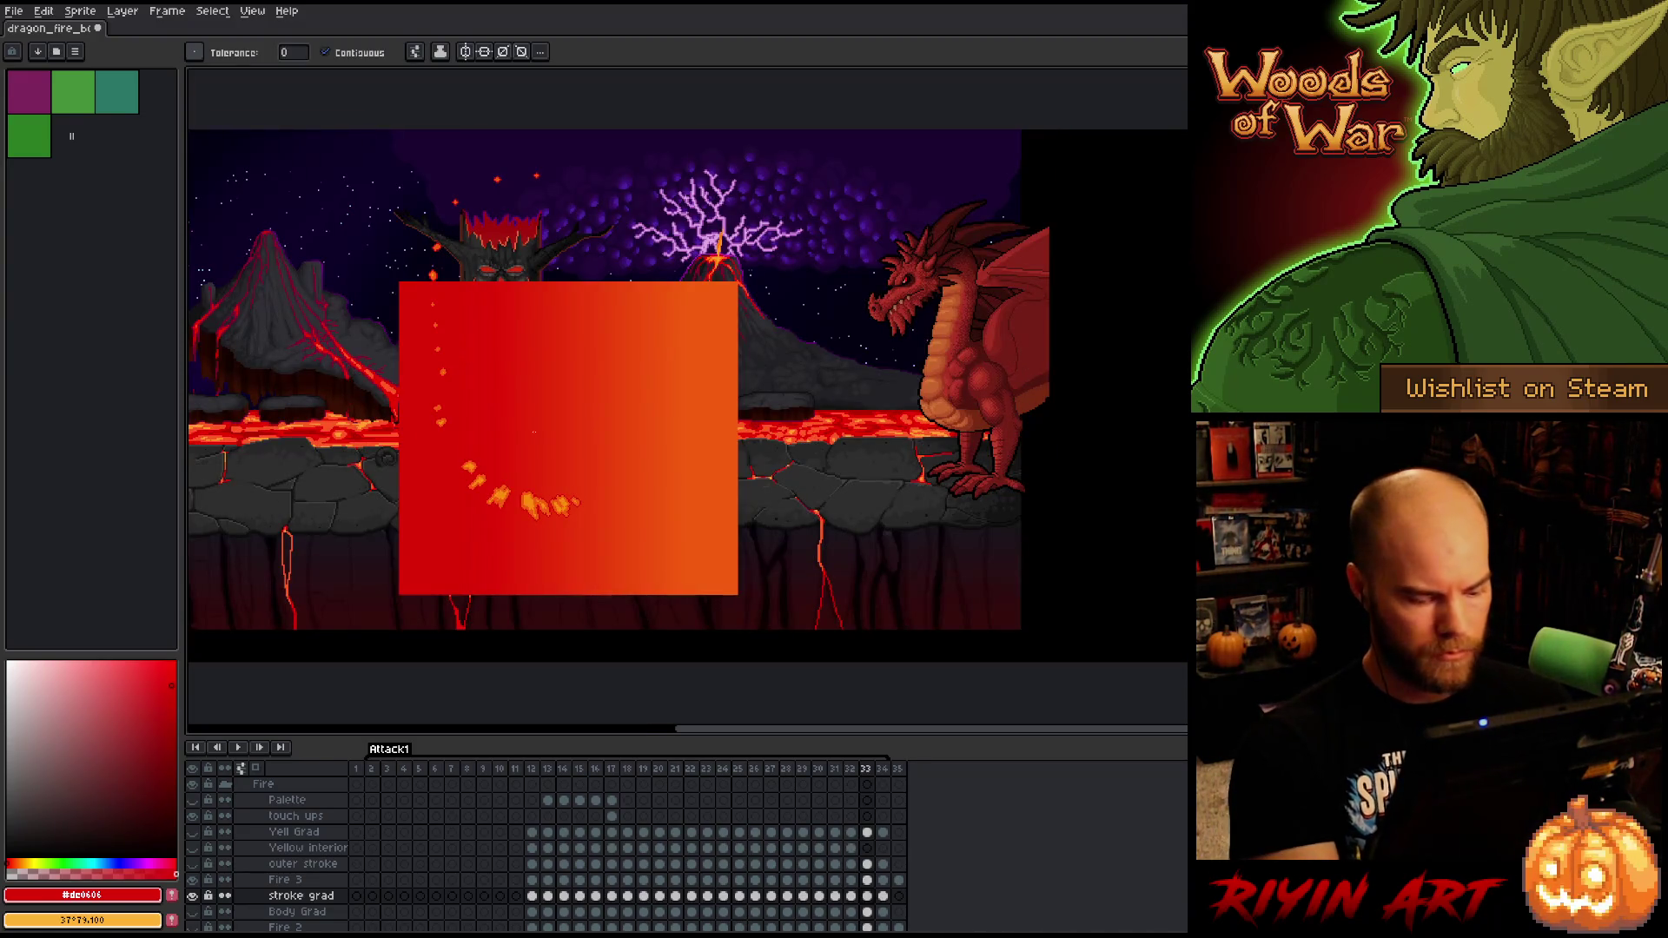
# - Stretch the gradient box's top edge upward on frames 33 and 34
pyautogui.hotkey('ctrl', 't')
pyautogui.moveTo(561, 277); pyautogui.dragTo(566, 151)
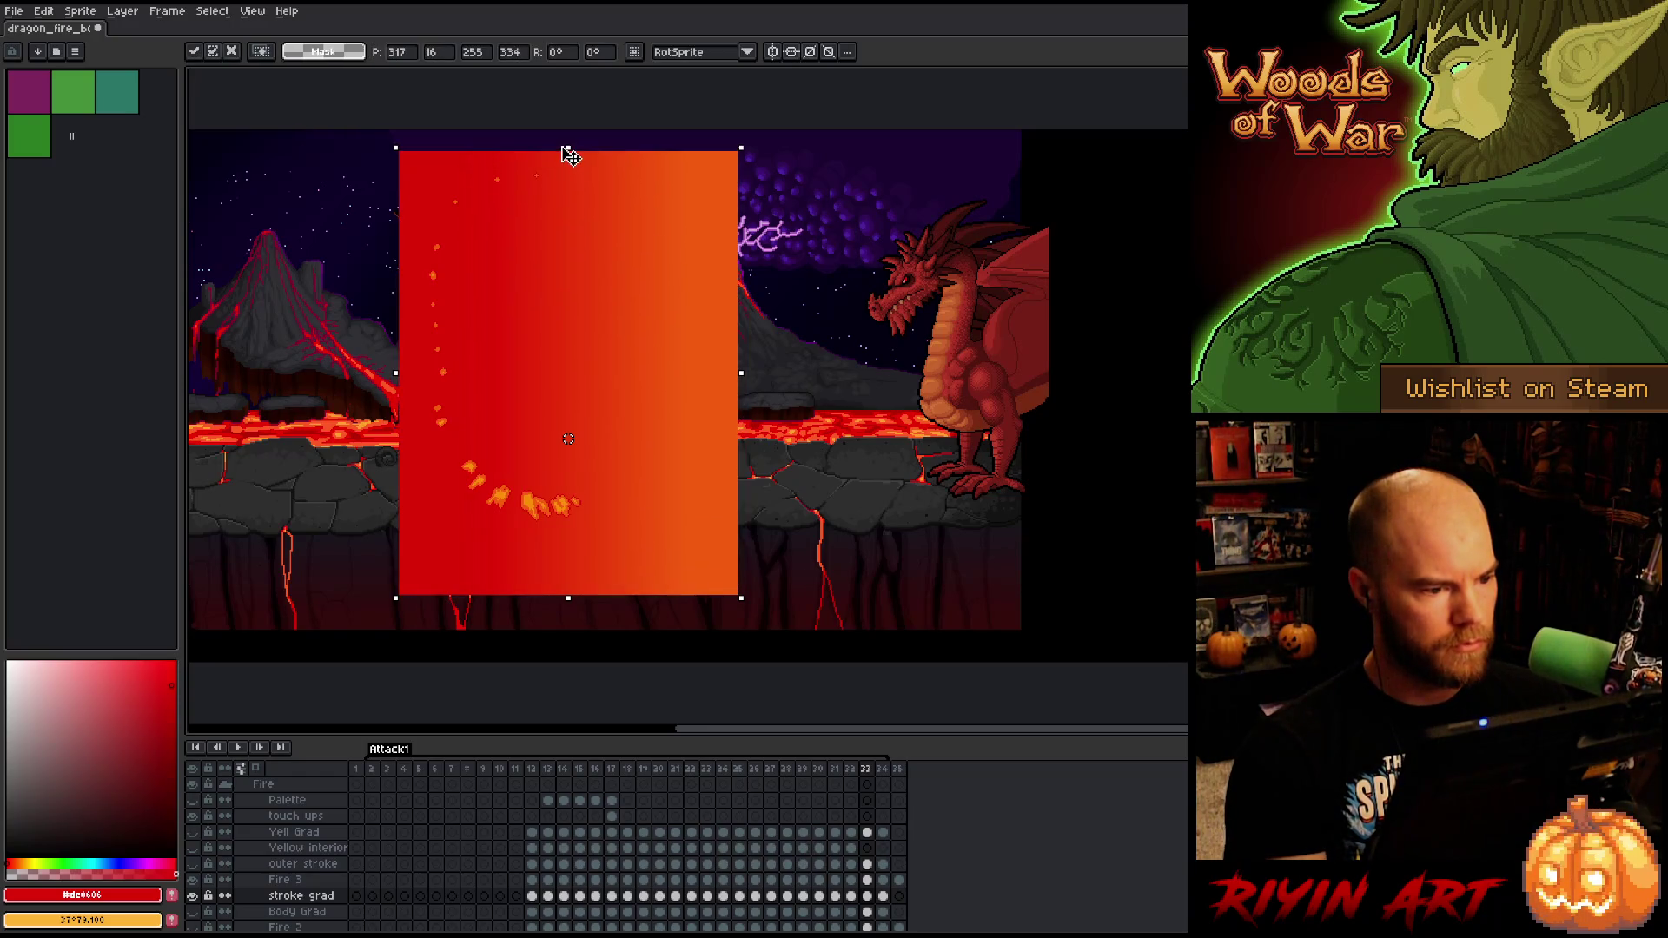
pyautogui.press('Return')
pyautogui.press('g')
pyautogui.click(312, 311)
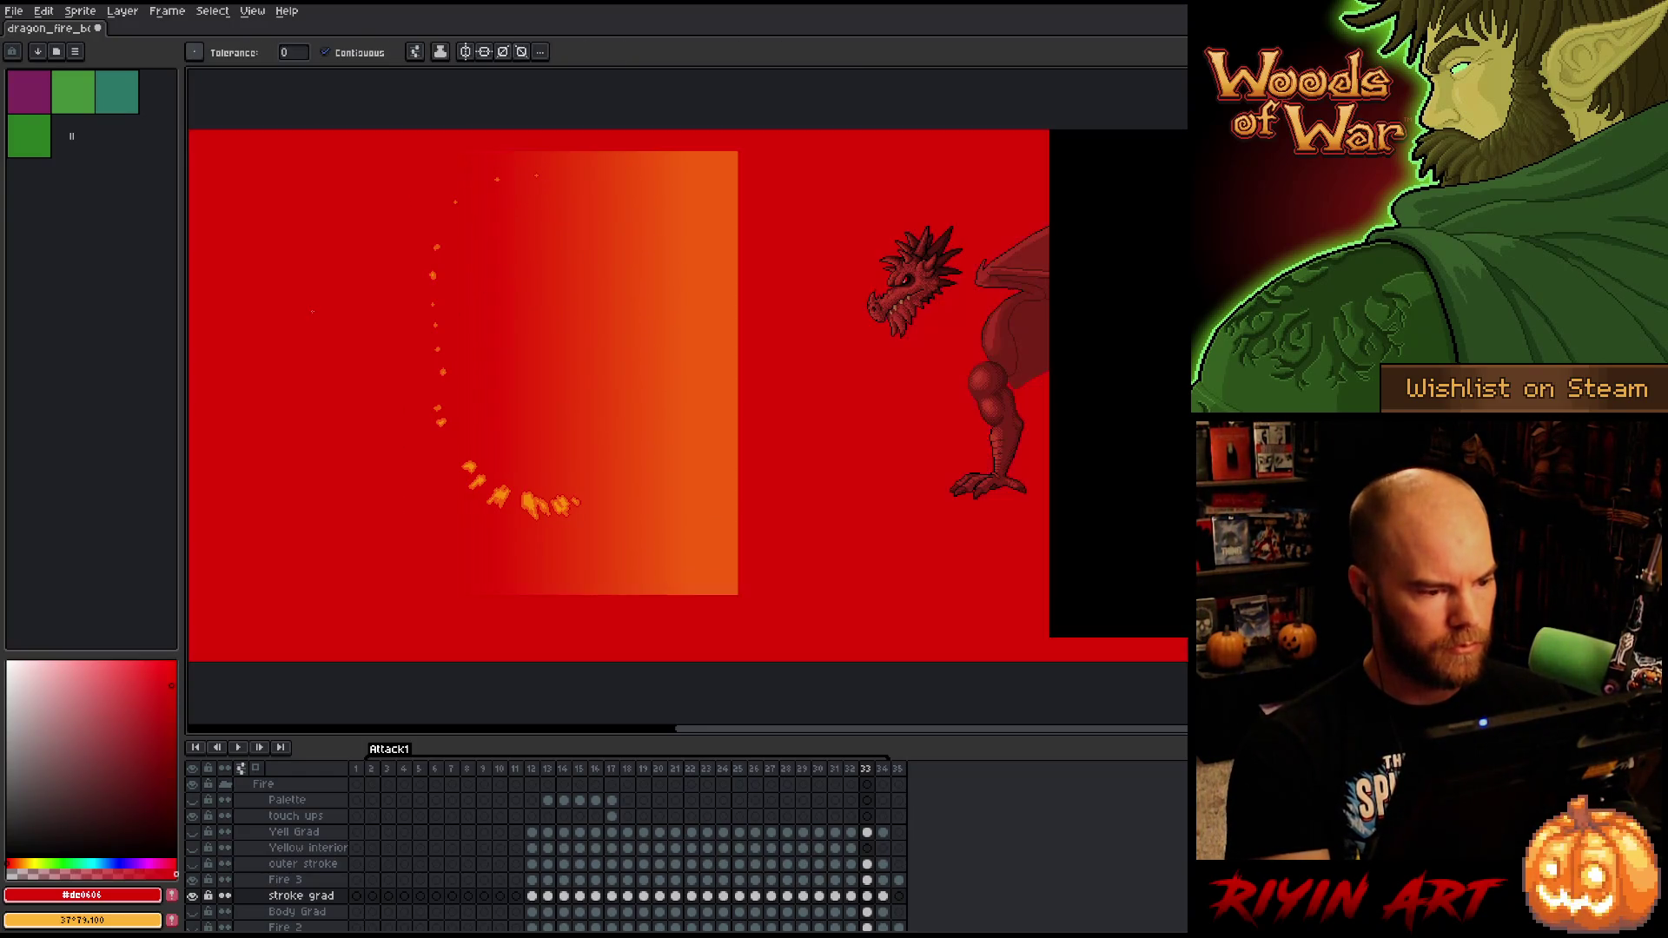
pyautogui.press('.')
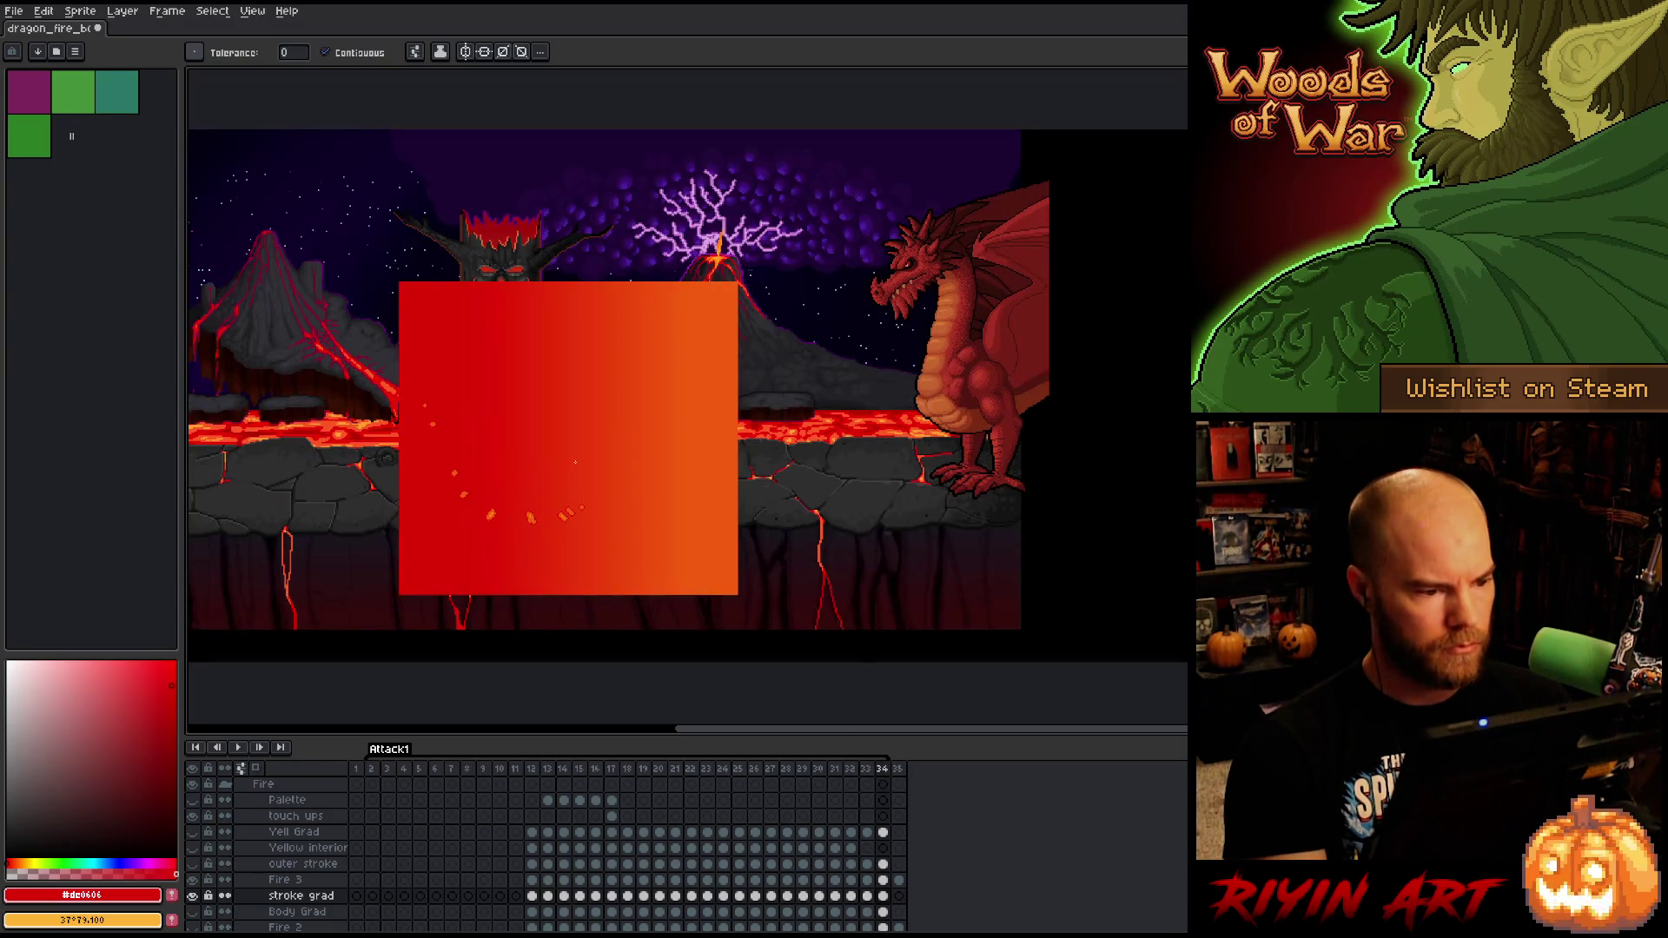
pyautogui.hotkey('ctrl', 't')
pyautogui.moveTo(565, 280); pyautogui.dragTo(560, 112)
pyautogui.press('Return')
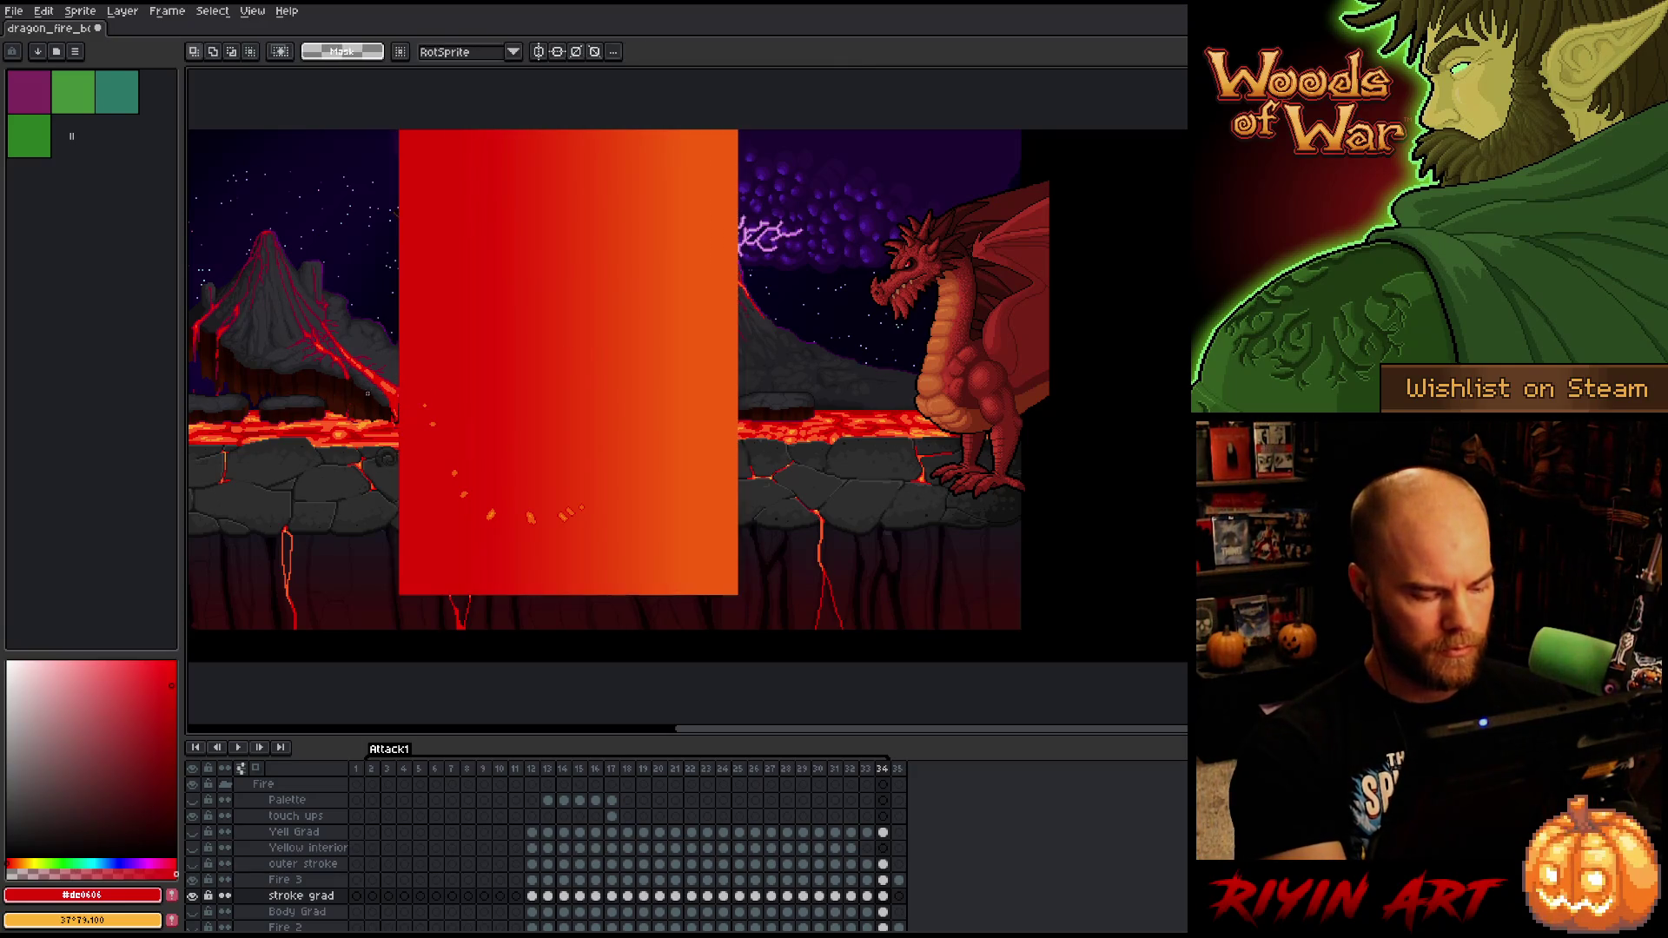
# - Fill-check frame 34, then play the animation from frame 2 and again from frame 13
pyautogui.click(288, 372)
pyautogui.press('Return')
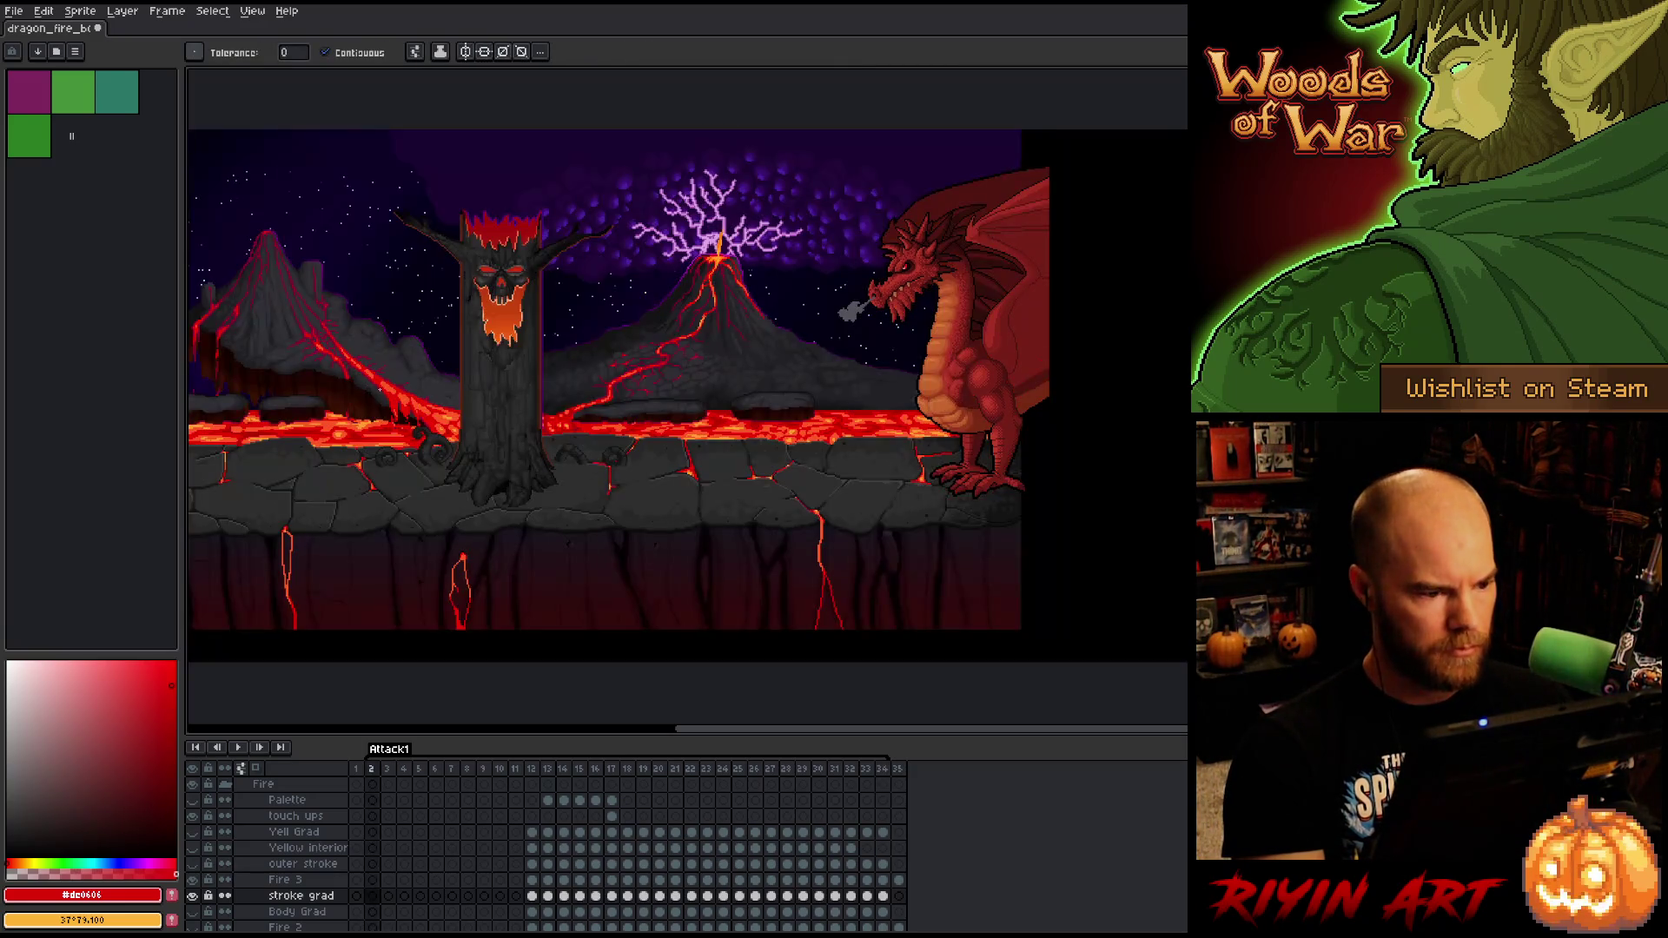
pyautogui.press('Return')
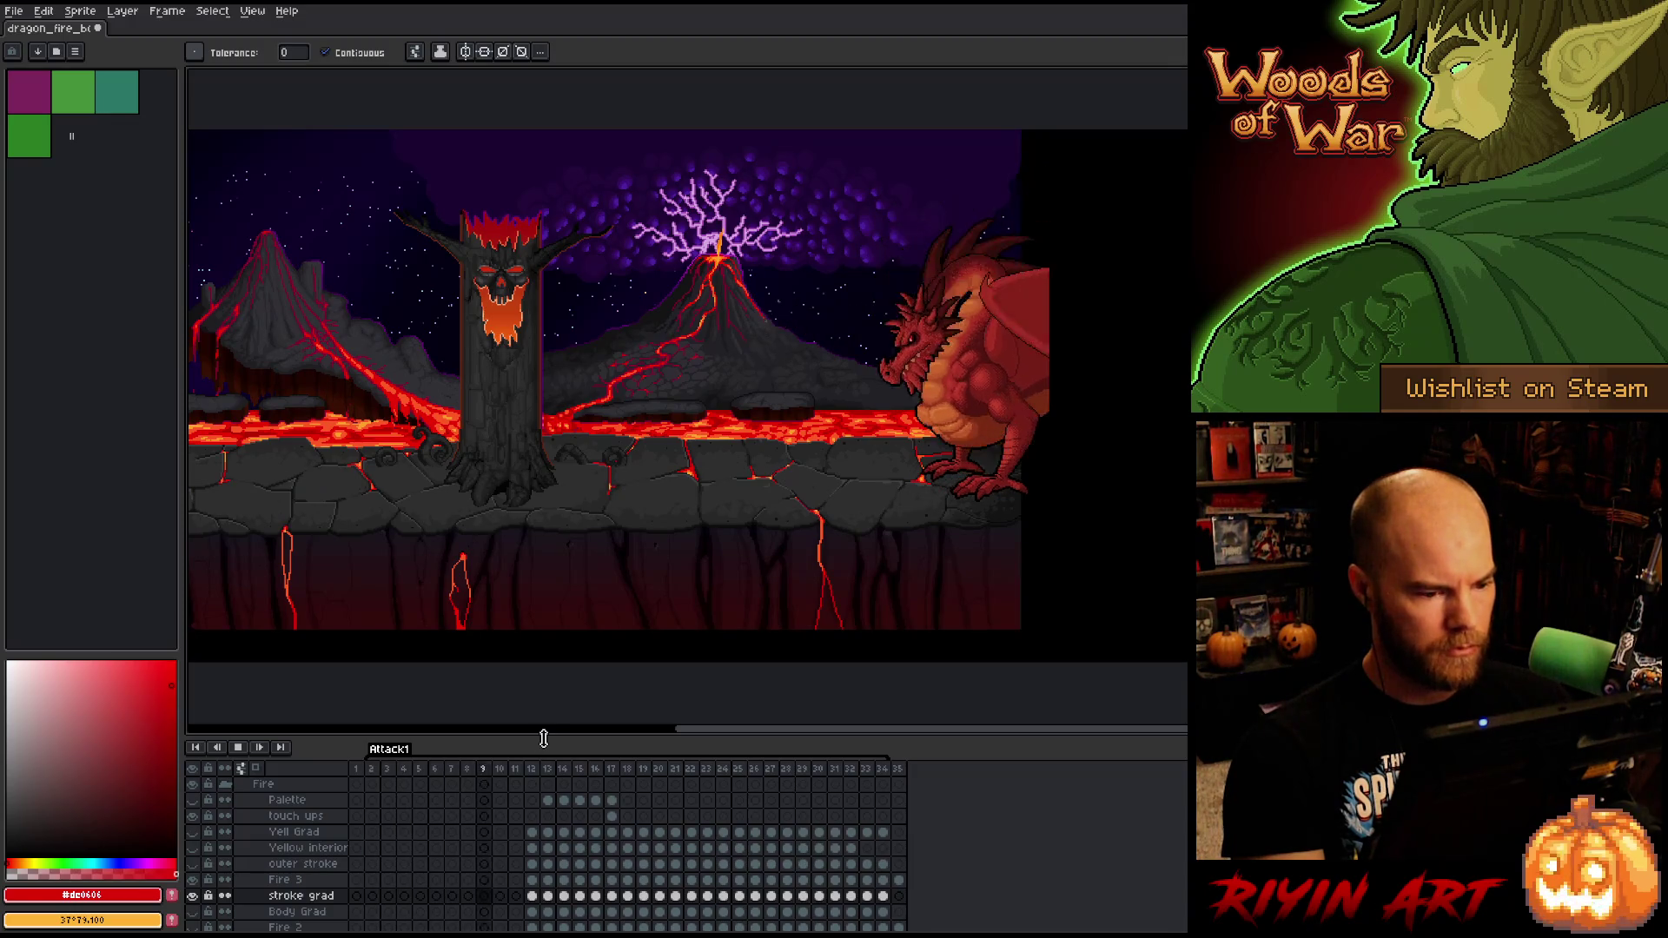
pyautogui.press('Return')
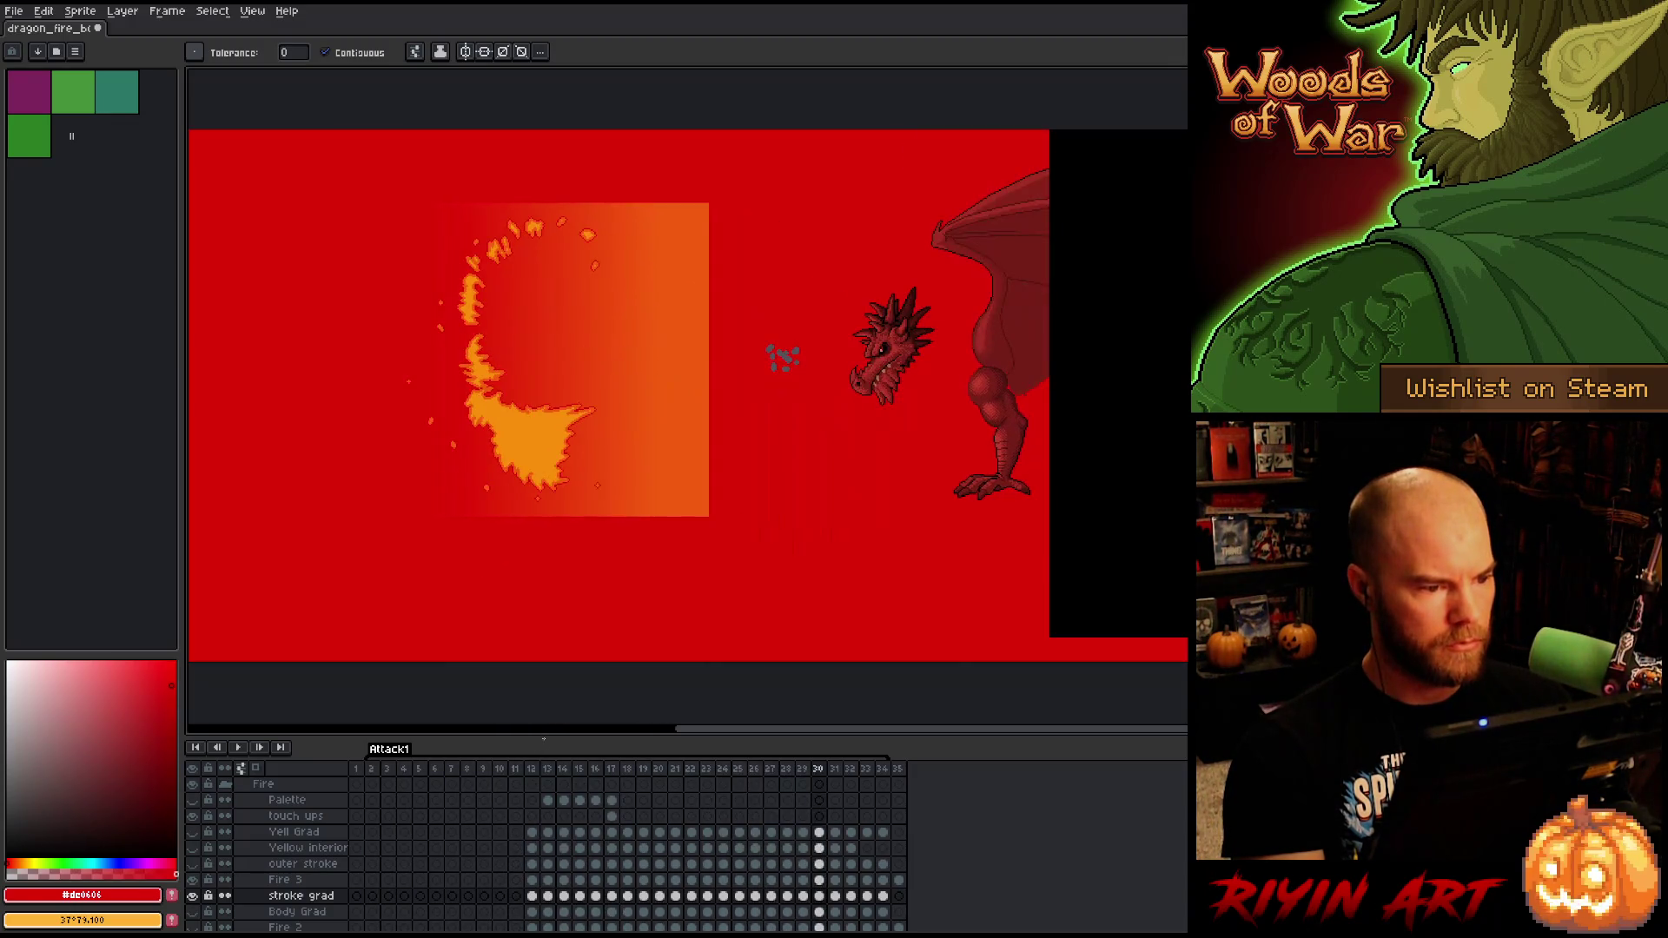
pyautogui.click(549, 770)
pyautogui.press('Return')
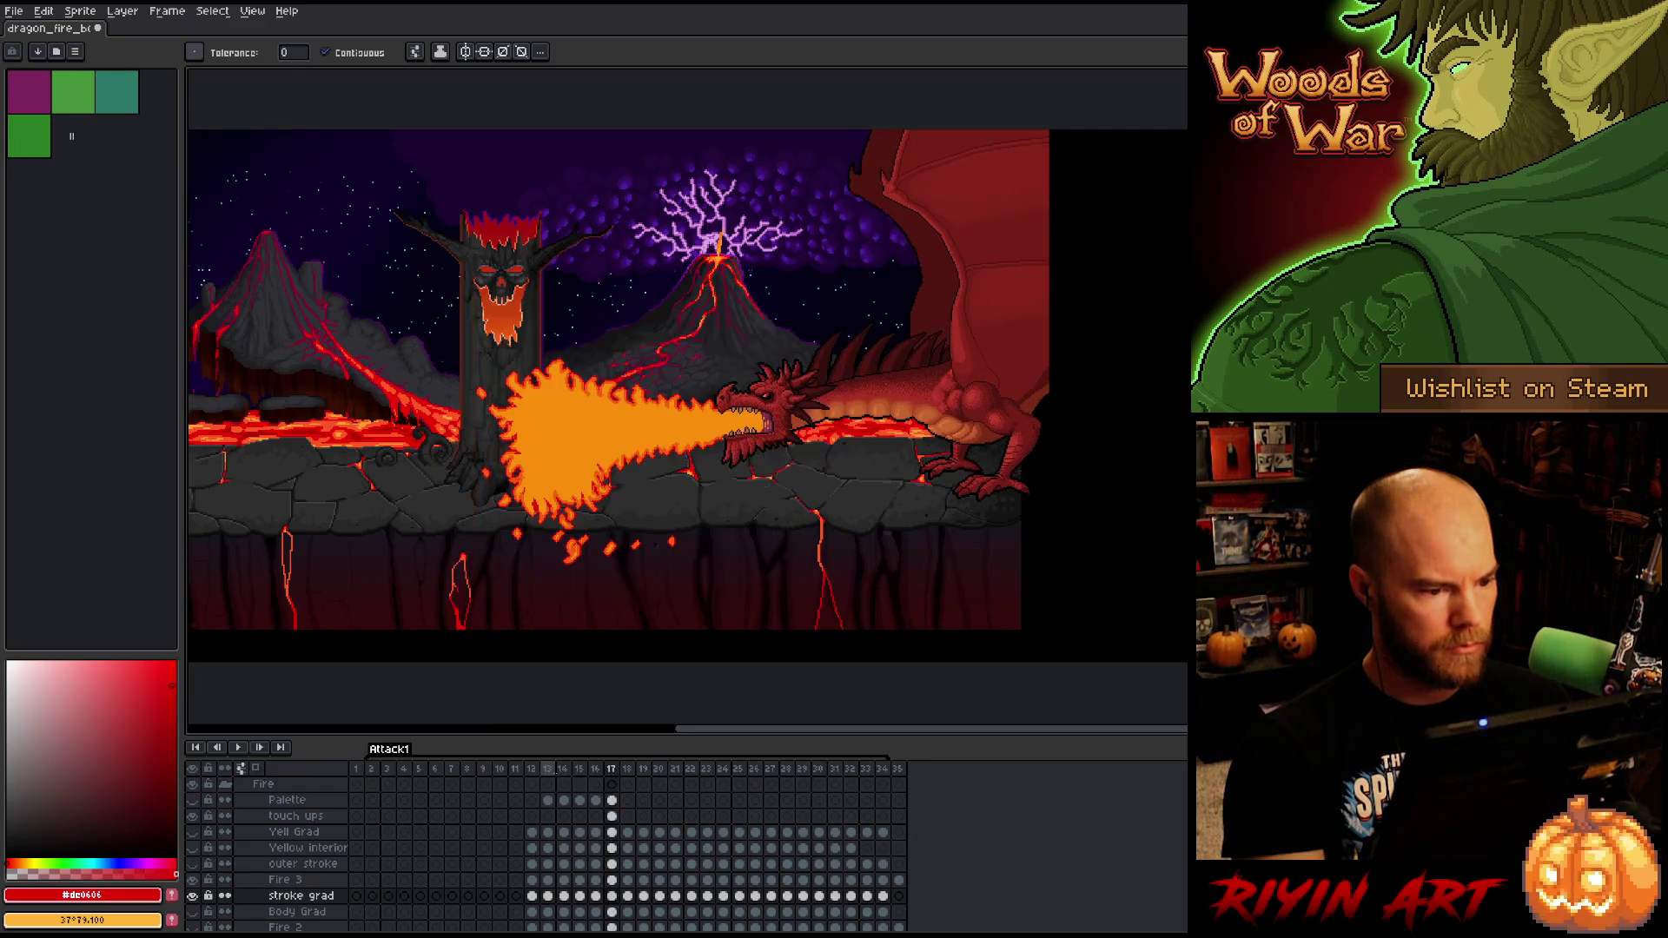
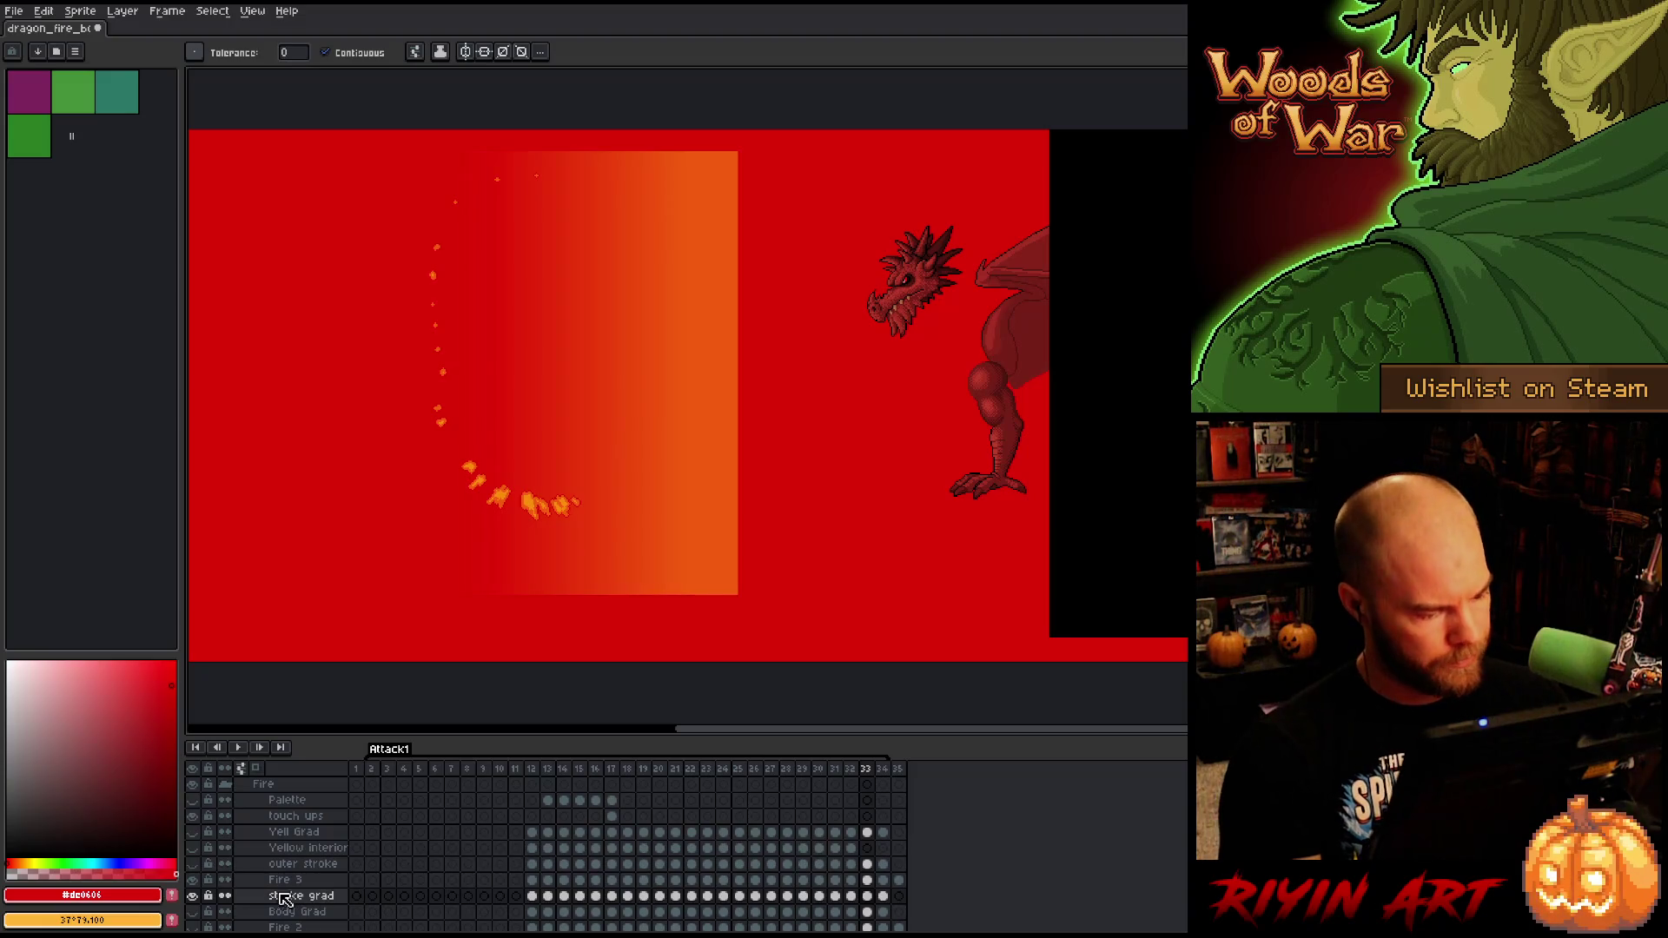
# - Hide stroke grad, show outer stroke, and move outer stroke below Fire 3
pyautogui.click(193, 896)
pyautogui.click(192, 863)
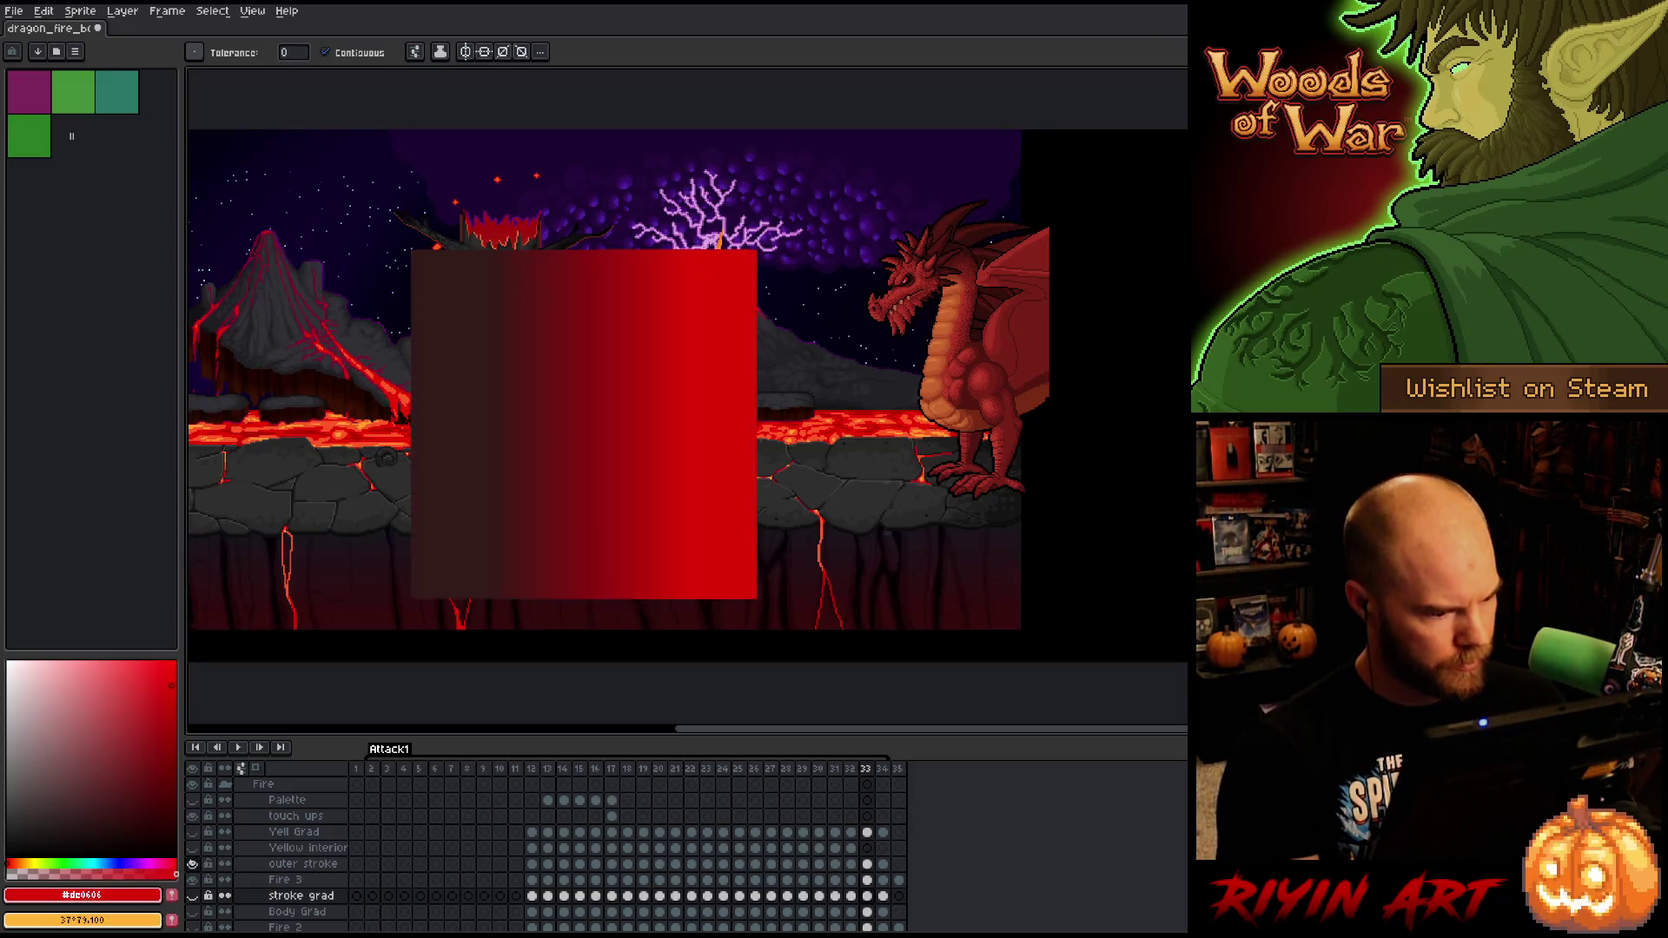
pyautogui.click(295, 866)
pyautogui.moveTo(293, 872); pyautogui.dragTo(320, 891)
# - Step through frames 12 to 18 to check the flames over the red box
pyautogui.click(535, 774)
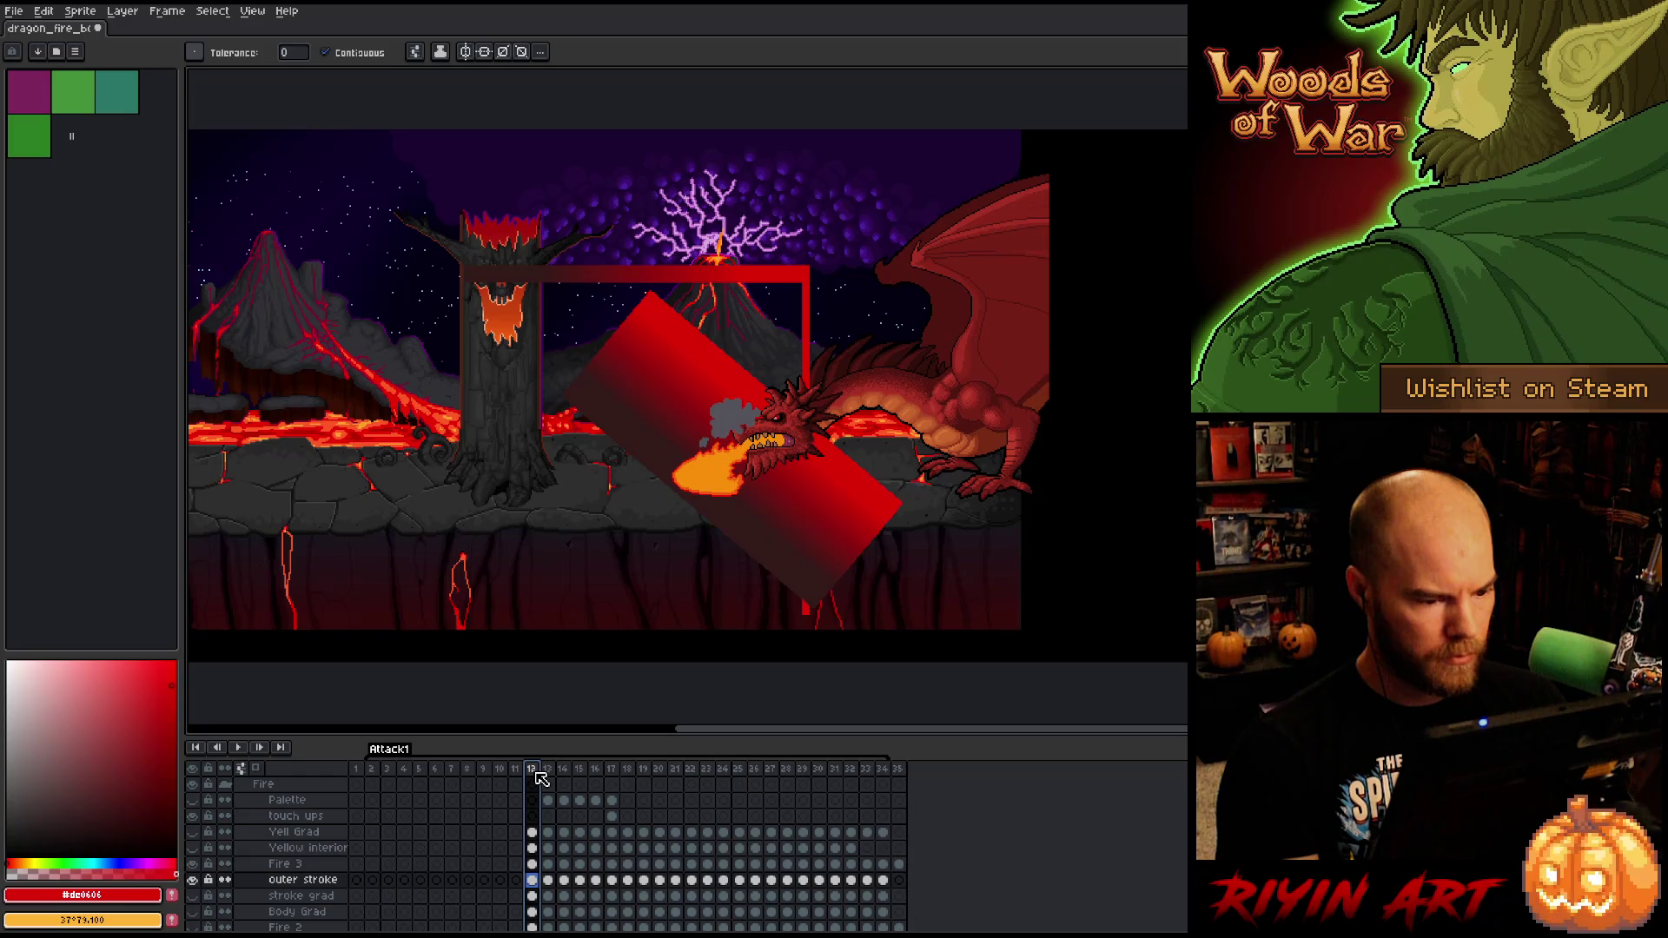
pyautogui.press('Right')
pyautogui.press('Right')
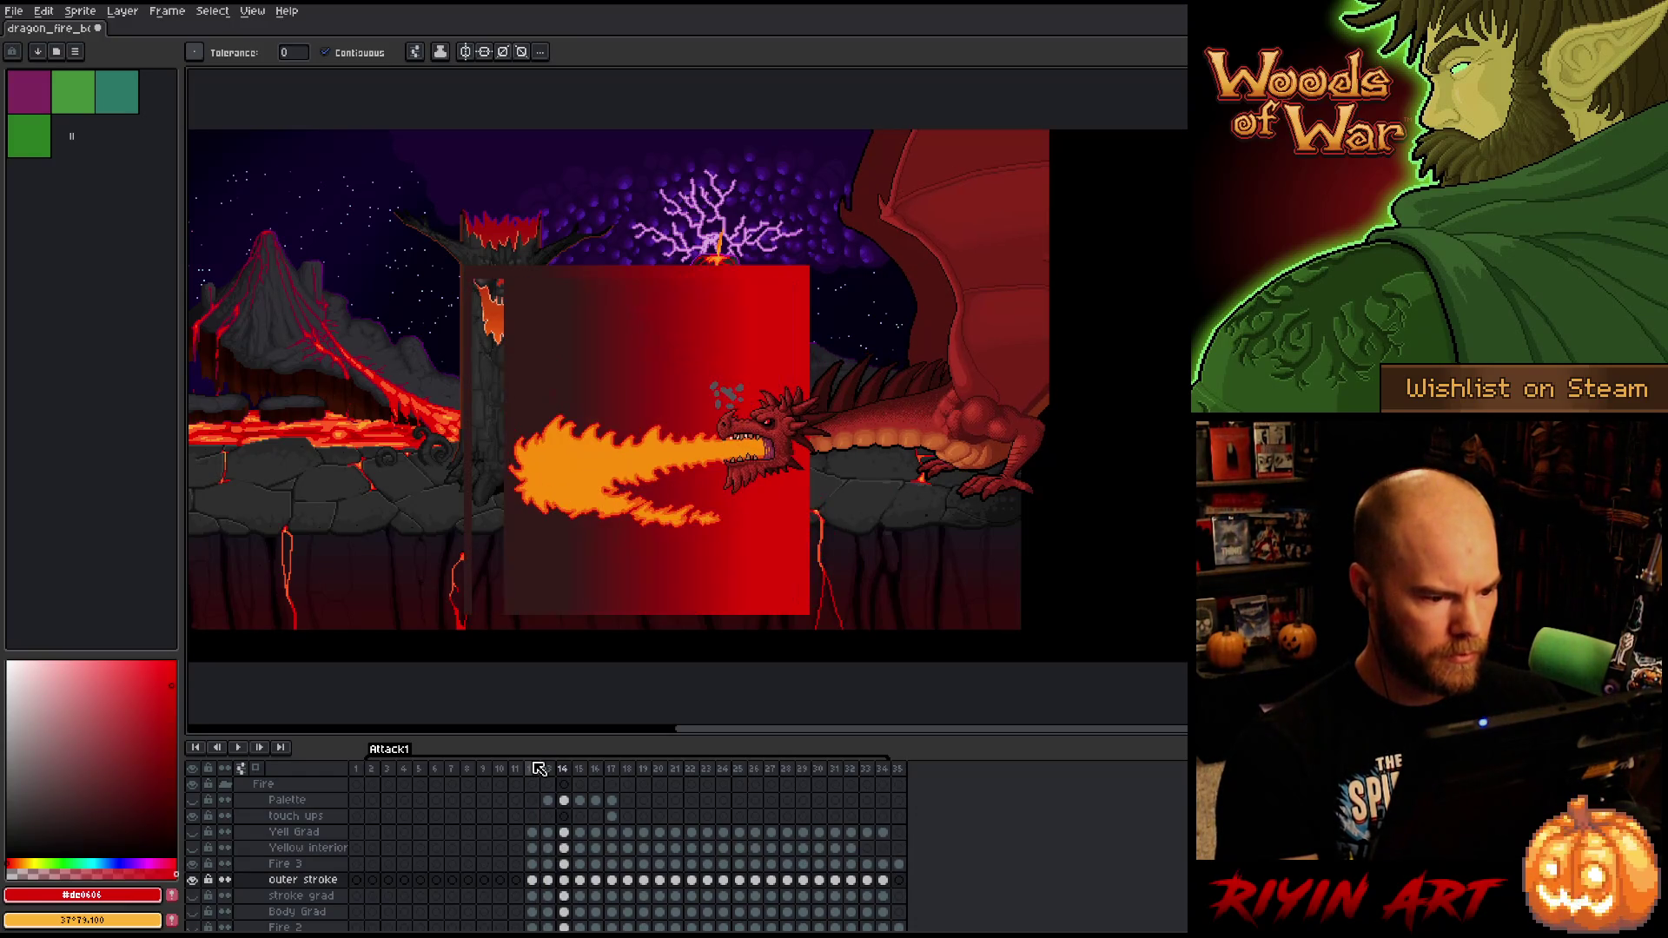
pyautogui.press('Right')
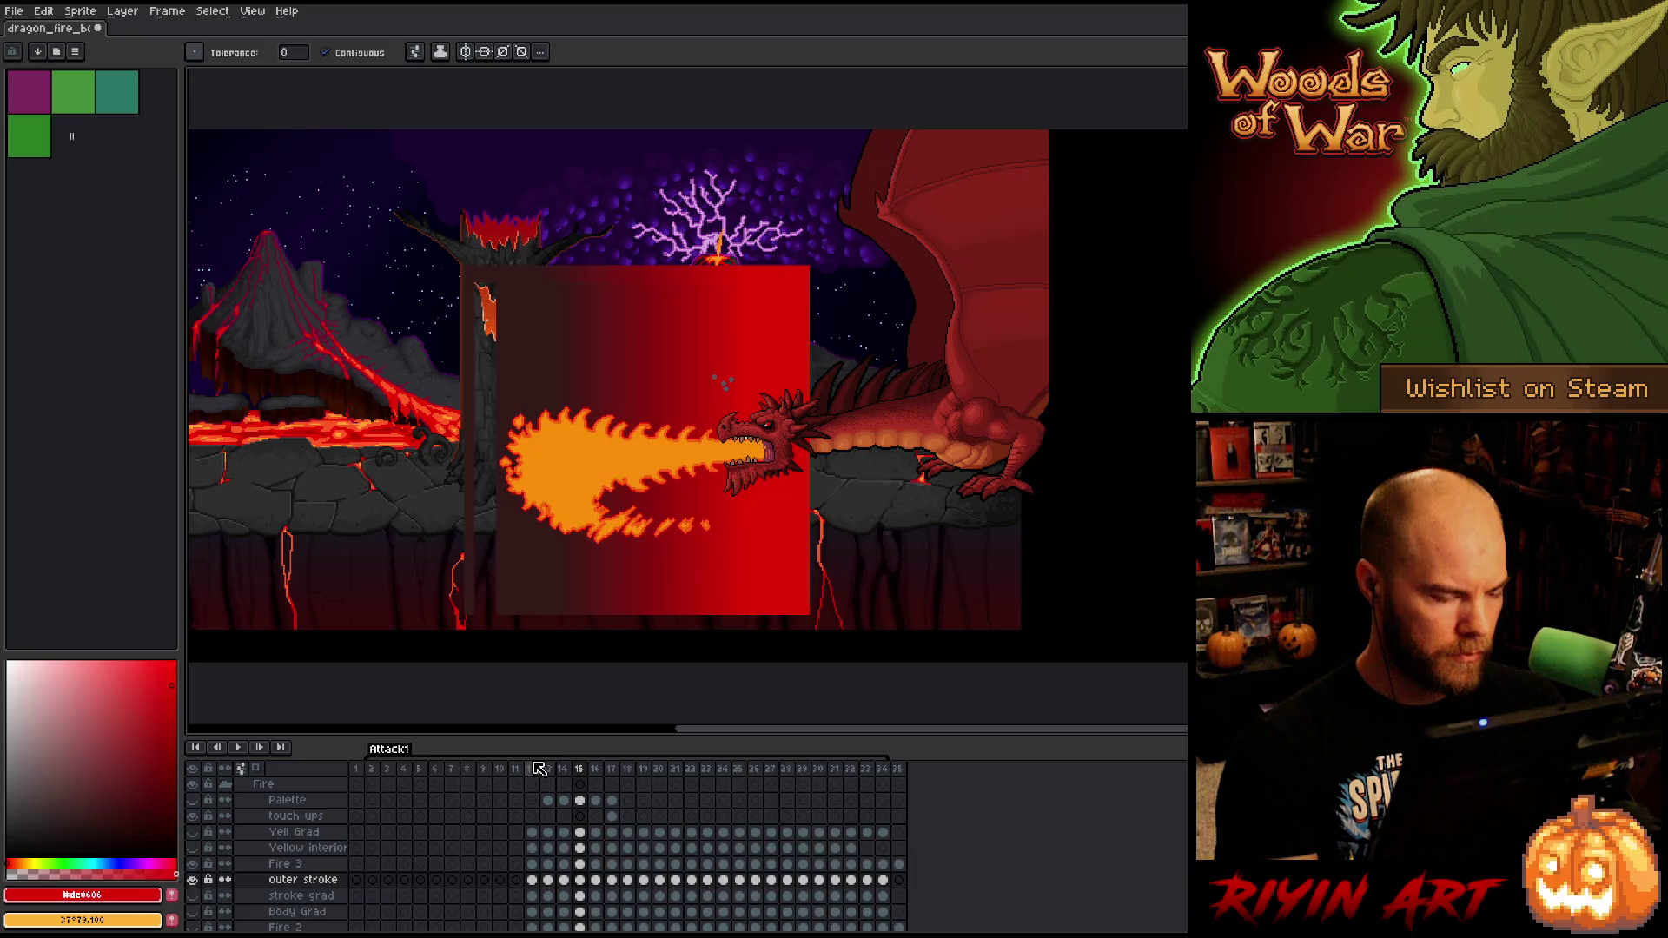
pyautogui.press('Right')
pyautogui.press('Right')
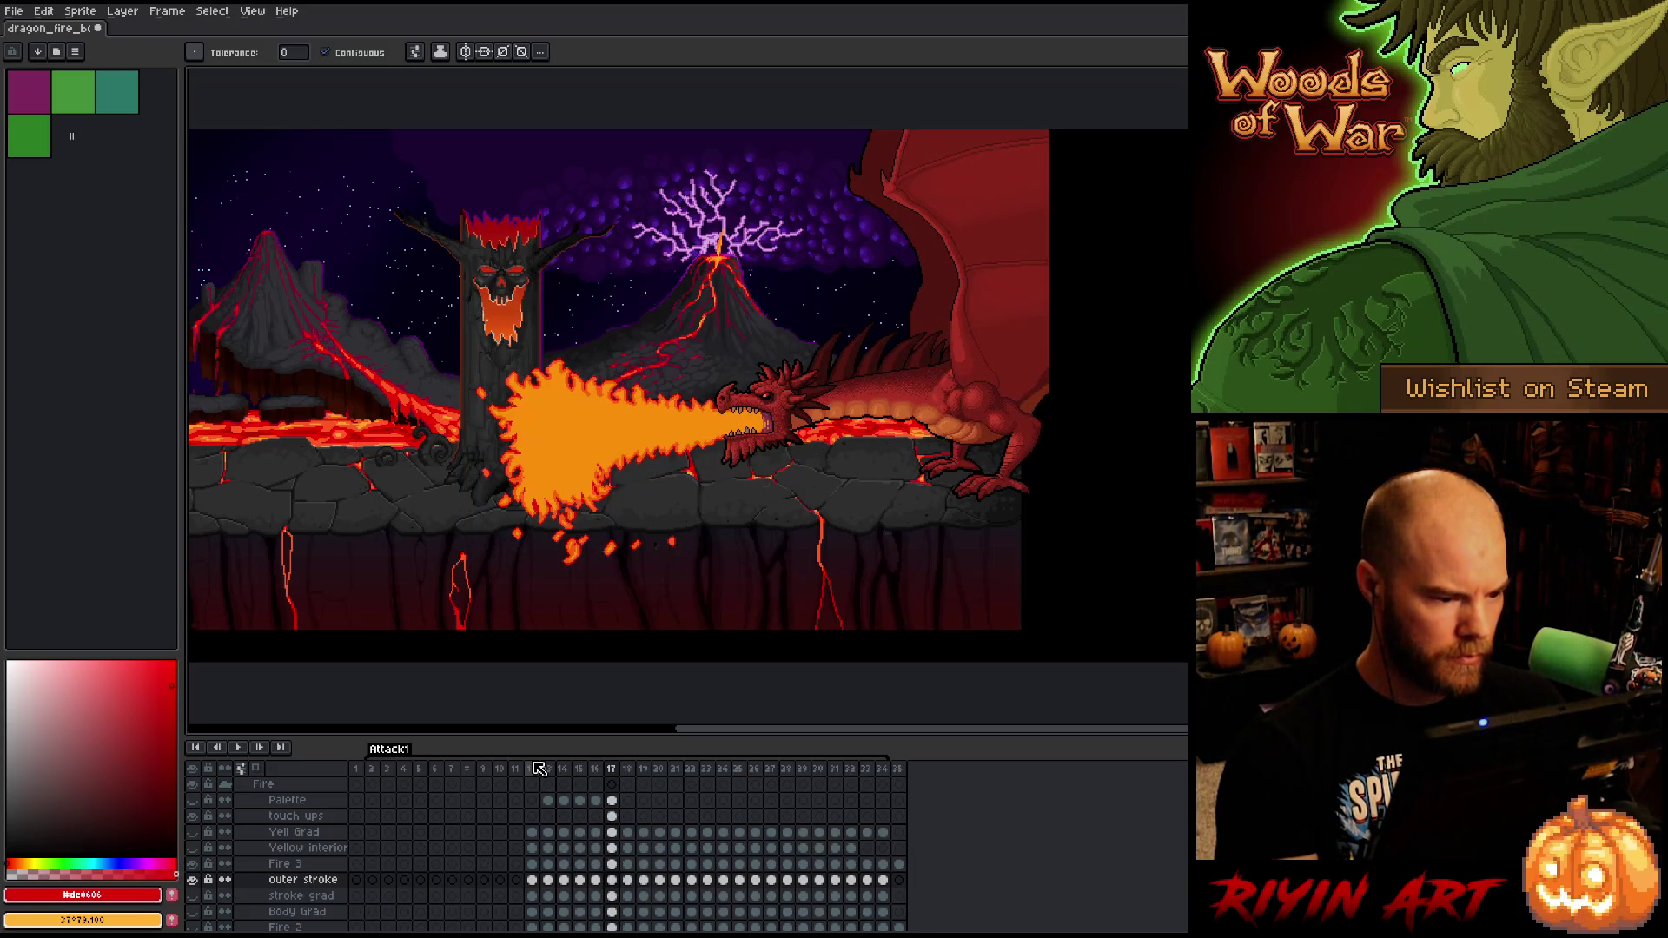
pyautogui.press('Right')
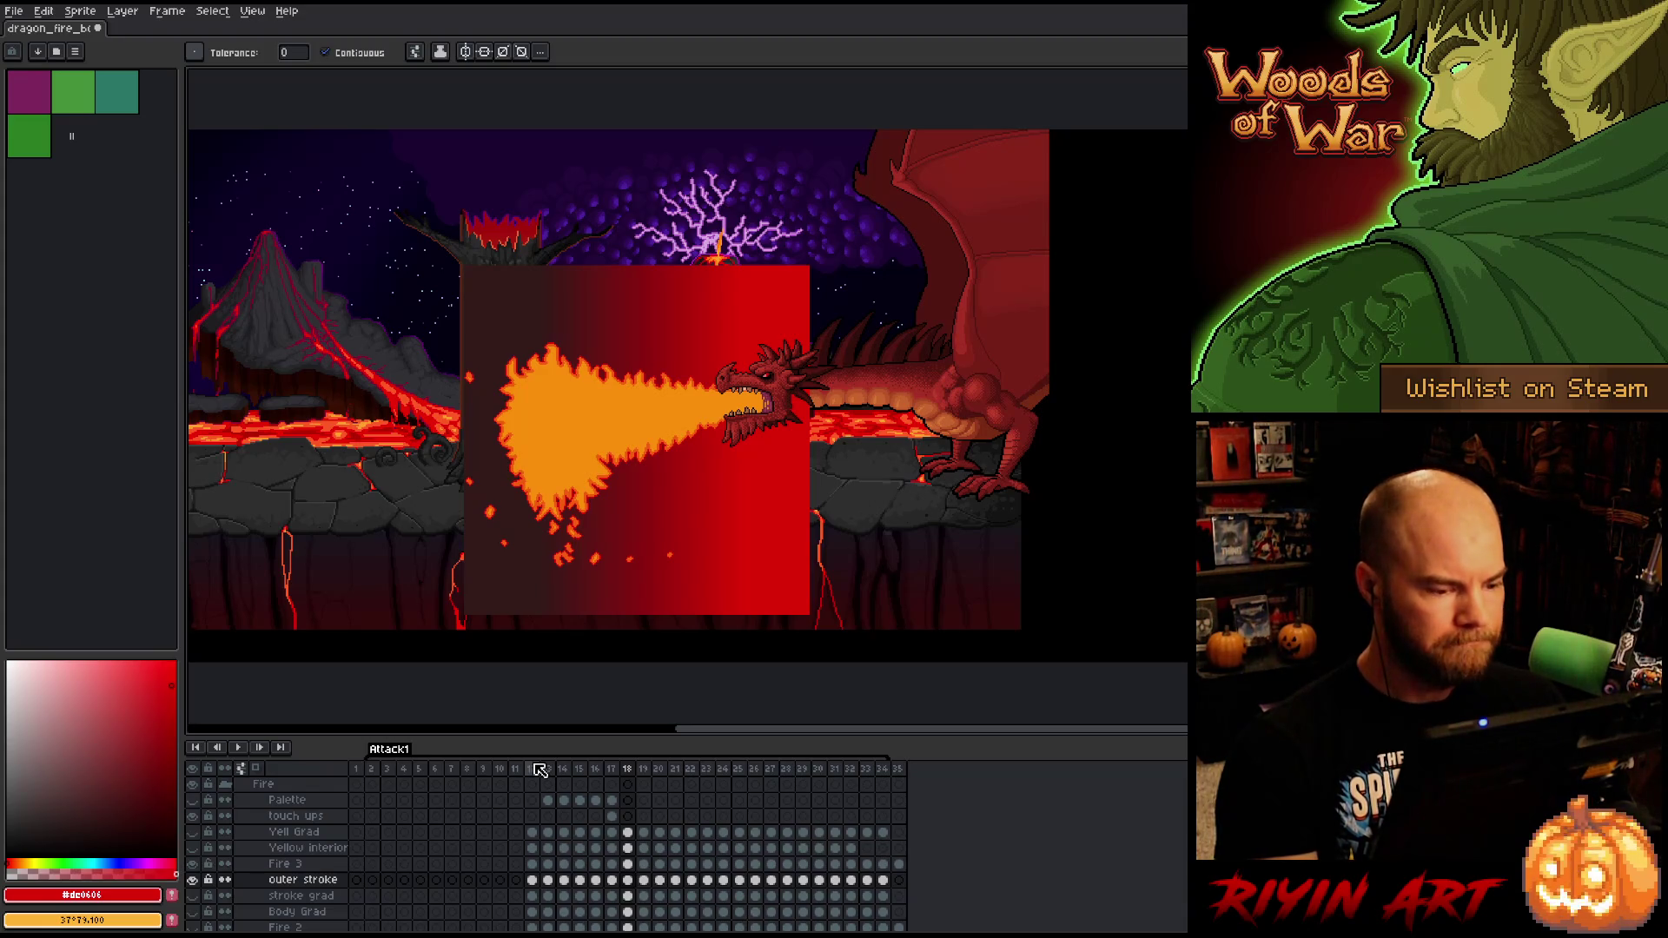
pyautogui.press('Left')
pyautogui.press('Right')
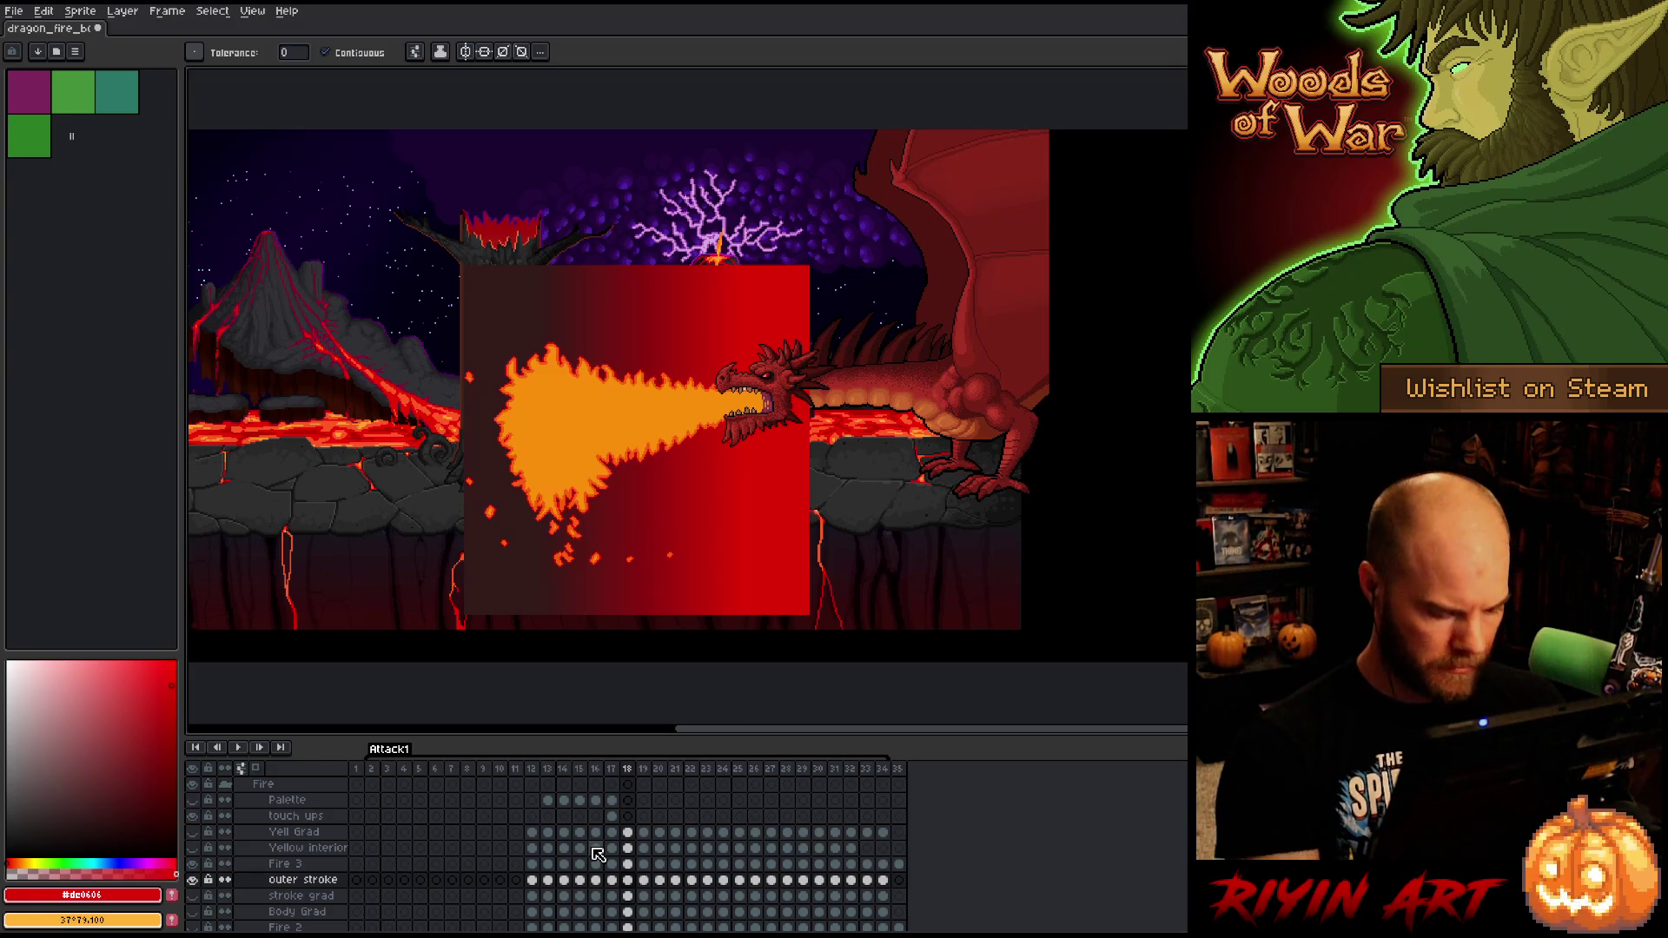
# - Switch to the eyedropper and zoom in on the canvas
pyautogui.press('i')
pyautogui.scroll(5, 465, 563)
pyautogui.scroll(3, 465, 563)
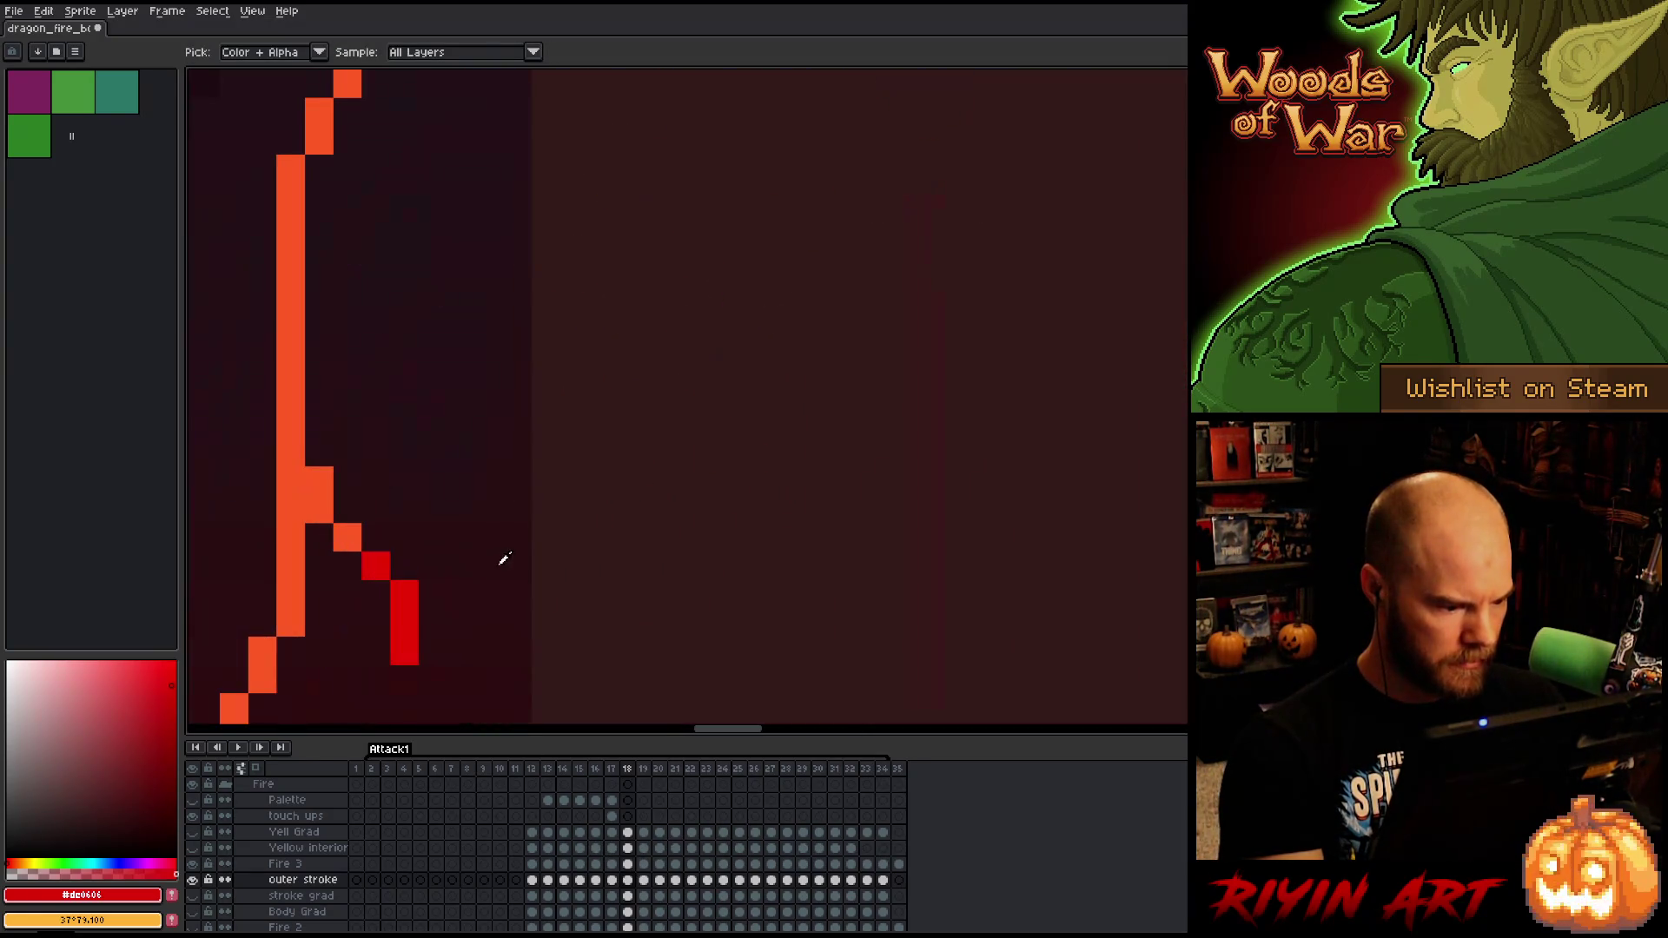
# - Sample the dark brown and bucket-fill frame 19's backdrop with it
pyautogui.click(541, 552)
pyautogui.scroll(-8, 540, 552)
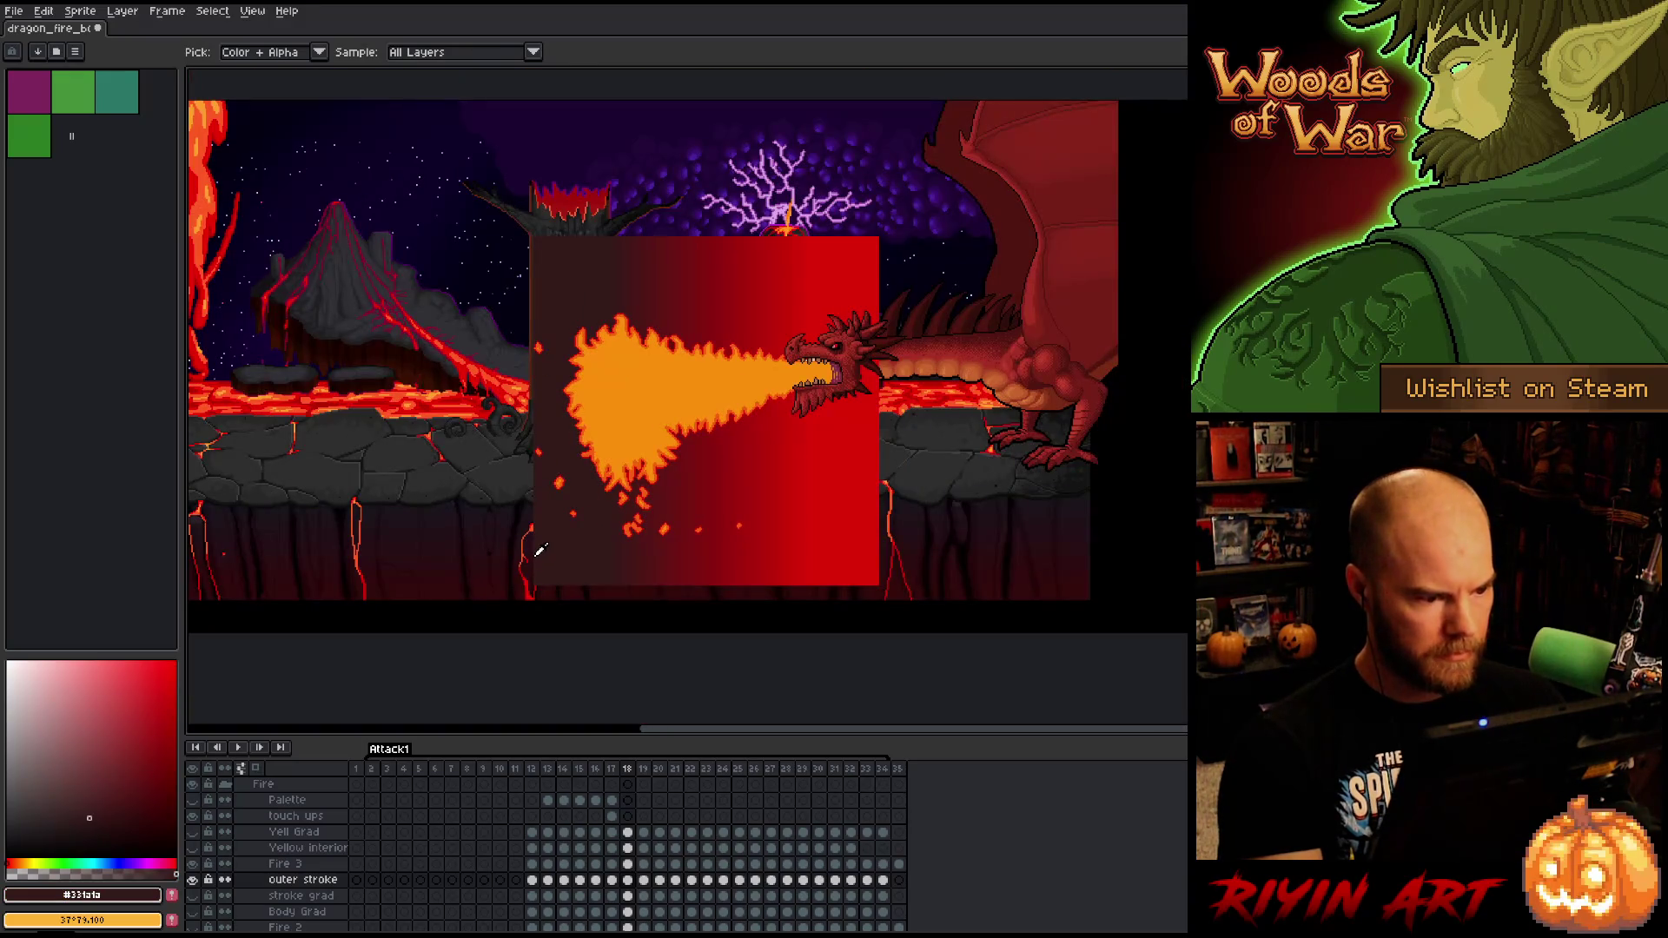
pyautogui.press('w')
pyautogui.press('.')
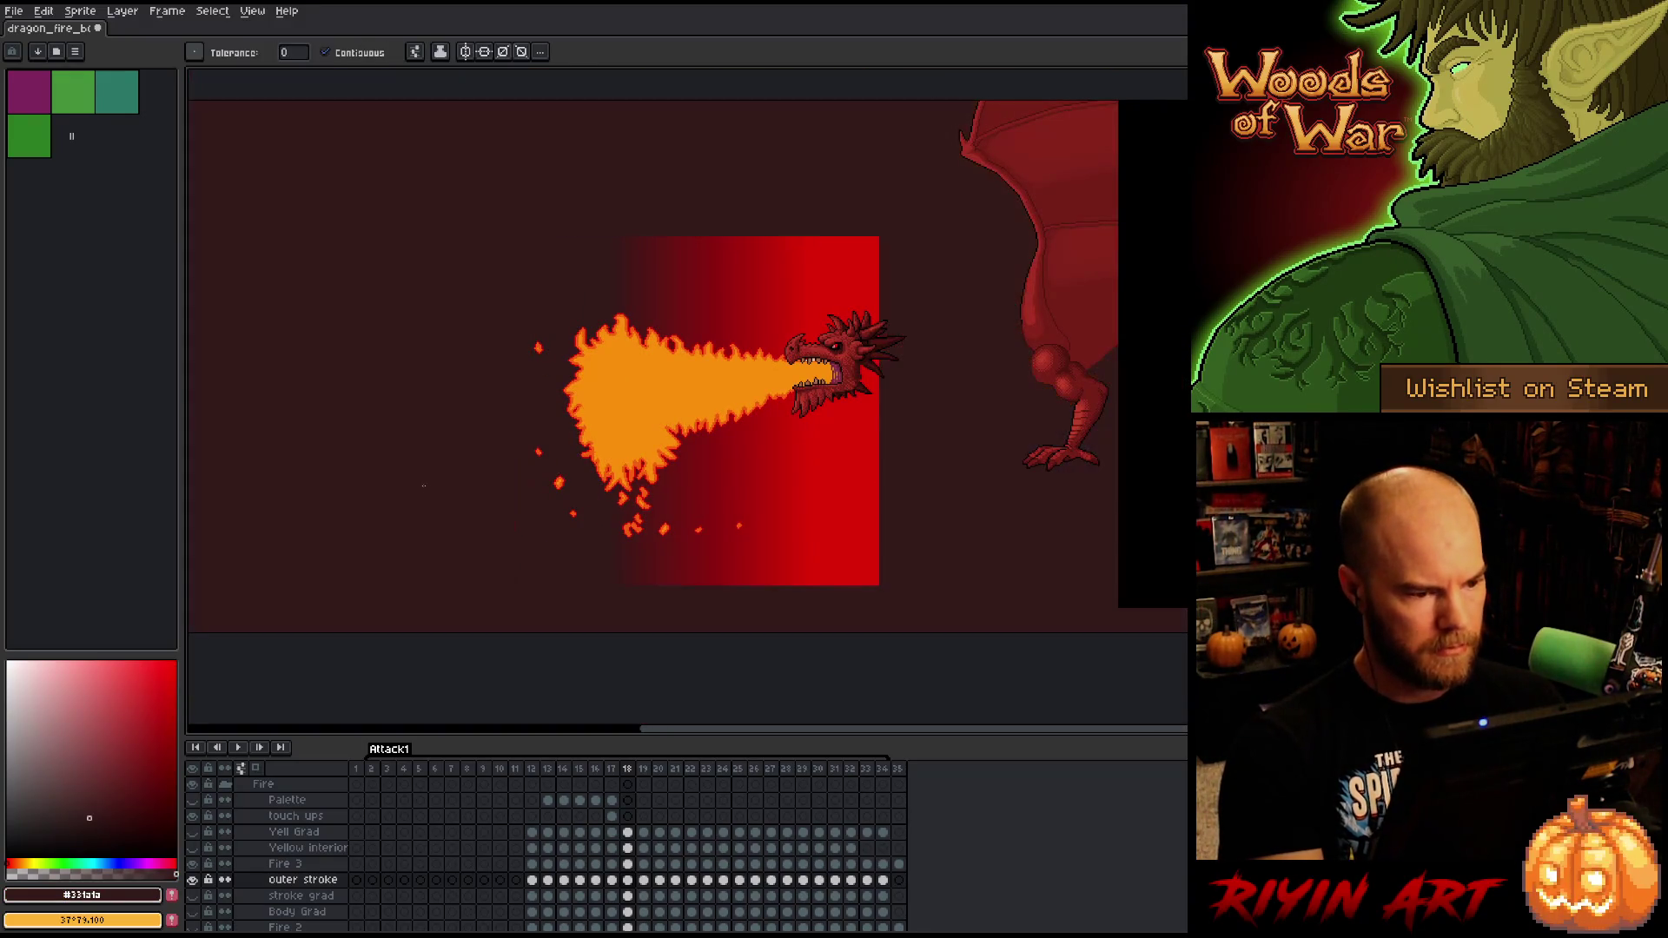
pyautogui.click(466, 399)
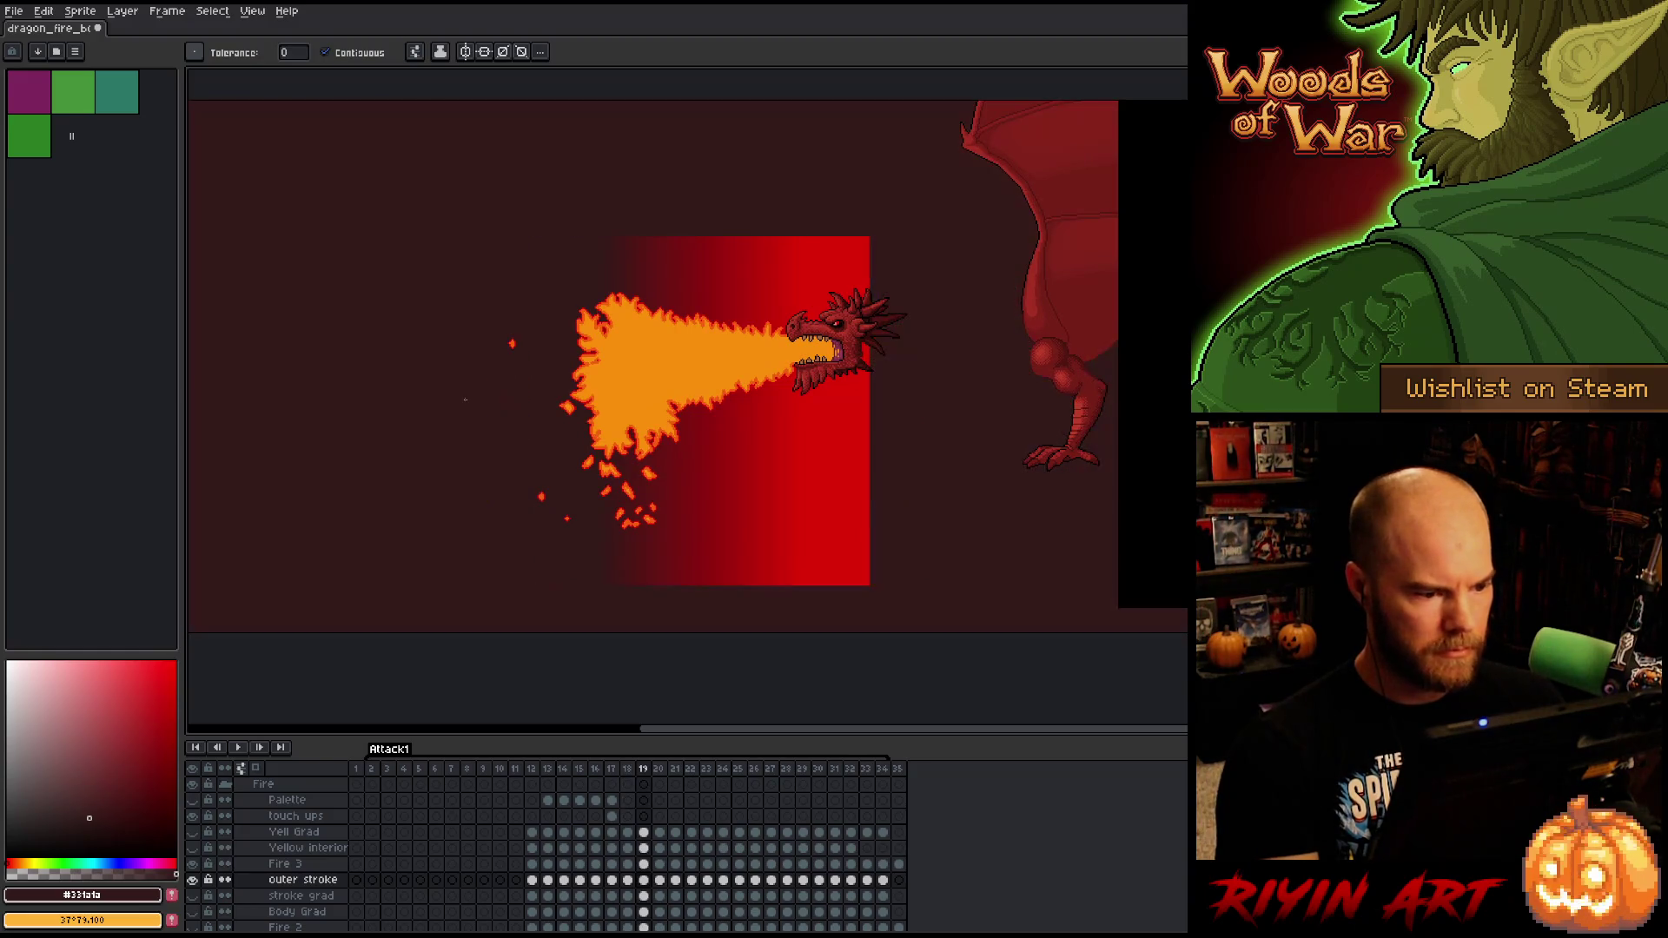
# - Advance to frame 25 and fill its empty backdrop dark brown
pyautogui.press('.')
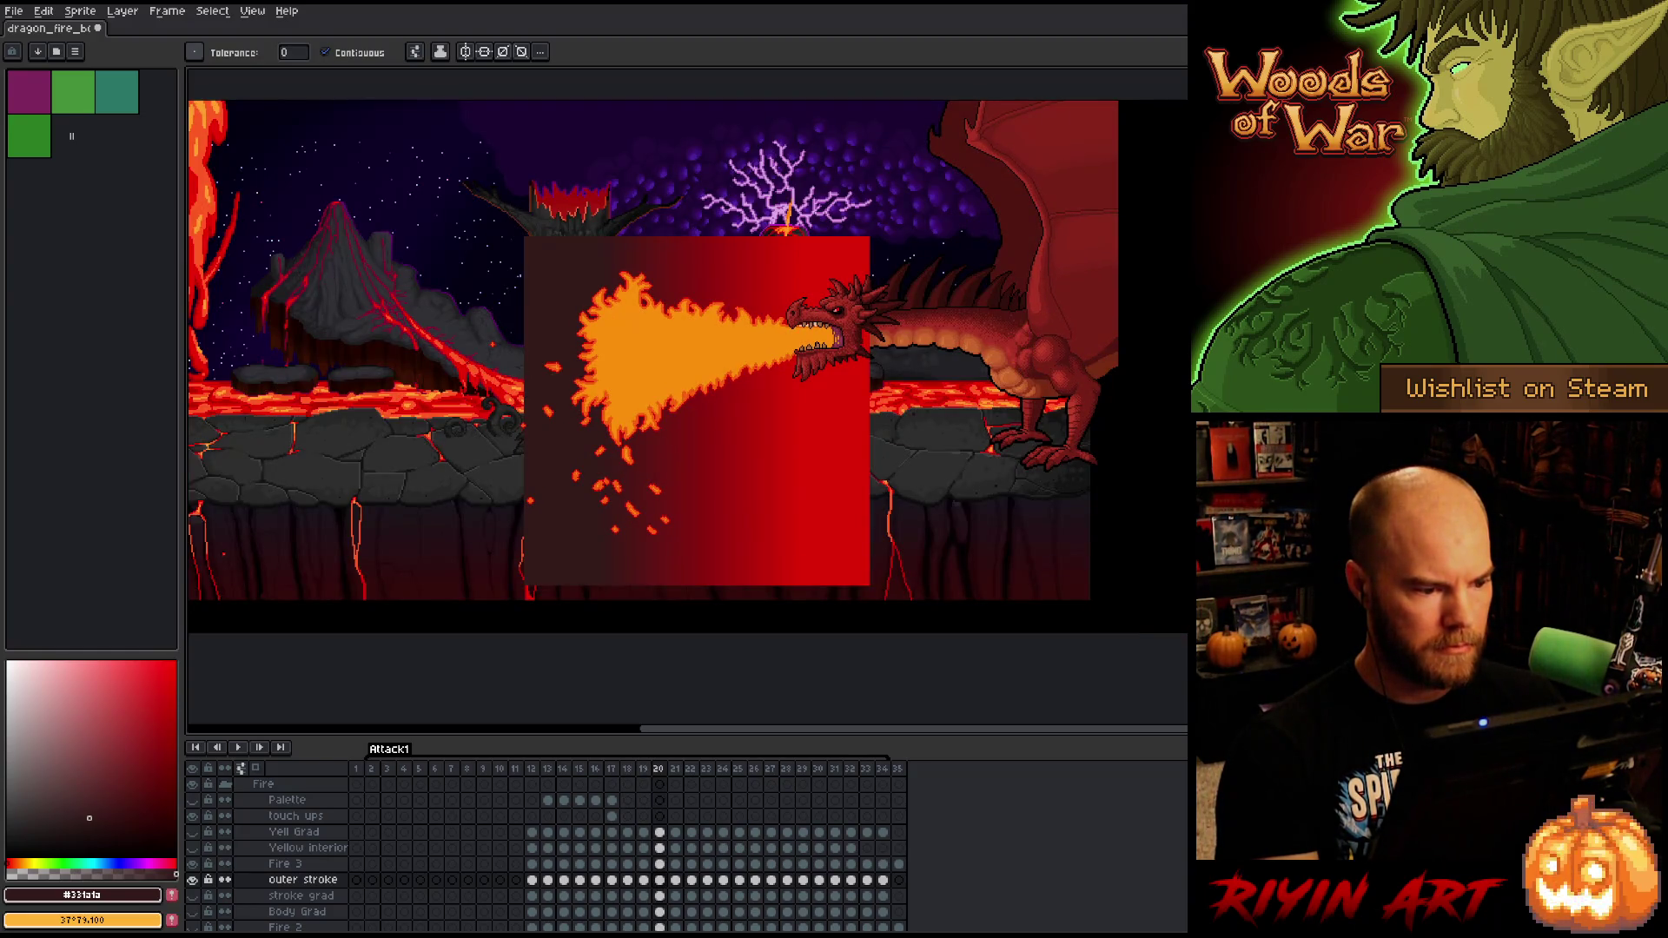
pyautogui.press('.')
pyautogui.press('.')
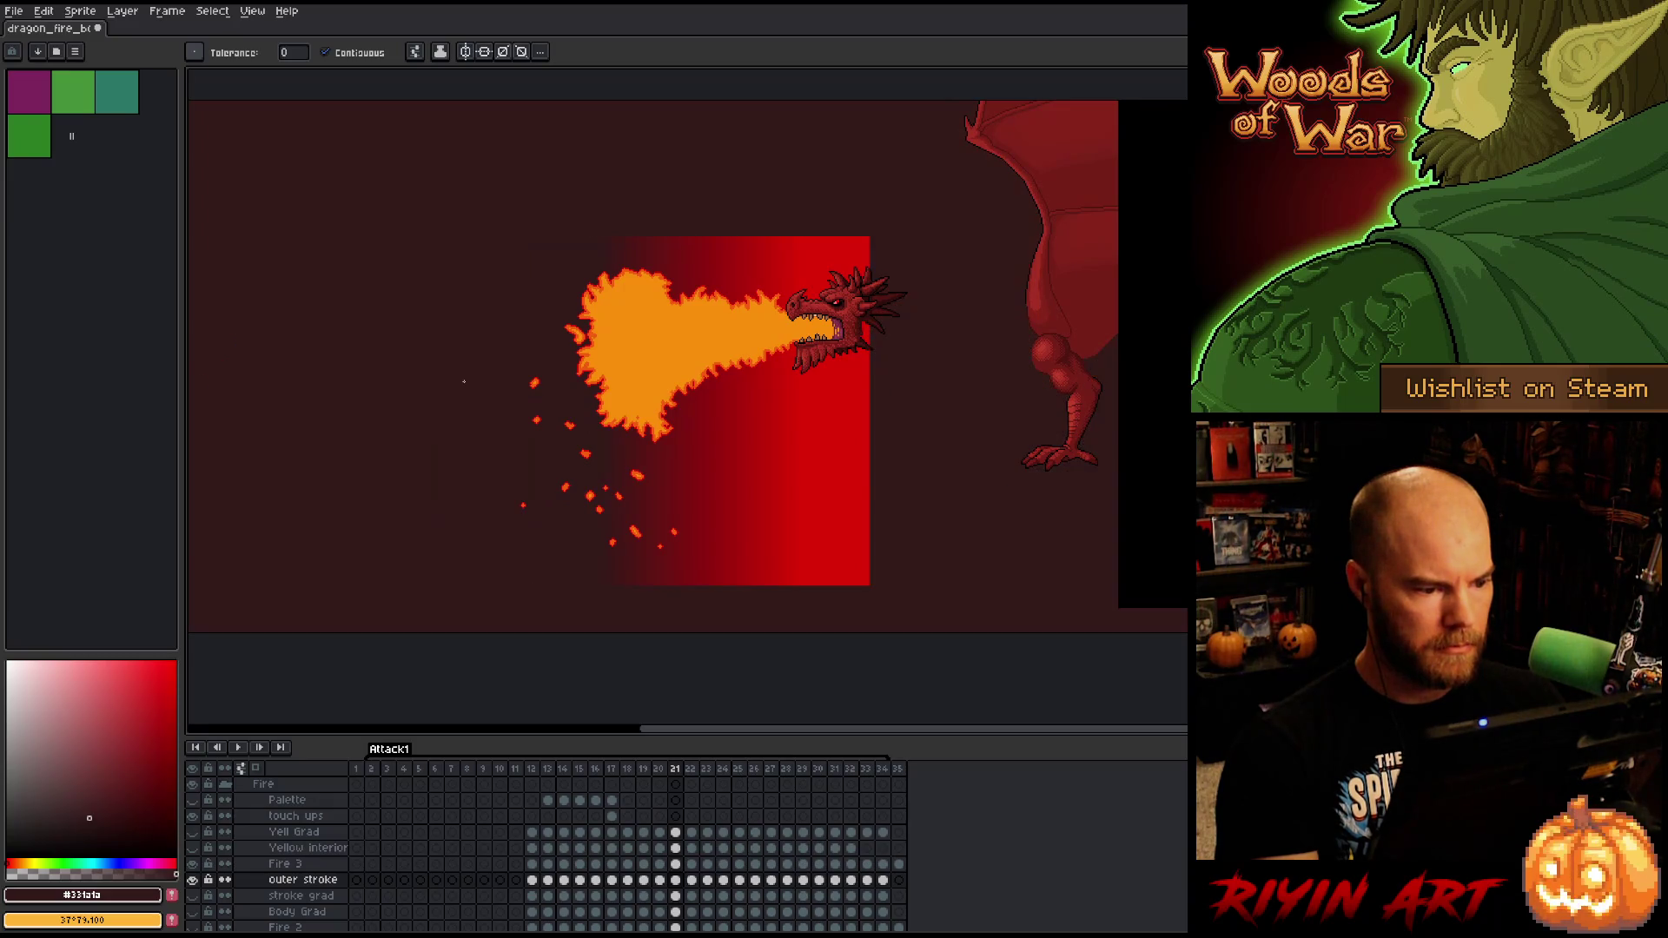
pyautogui.press('.')
pyautogui.press(',')
pyautogui.press('.')
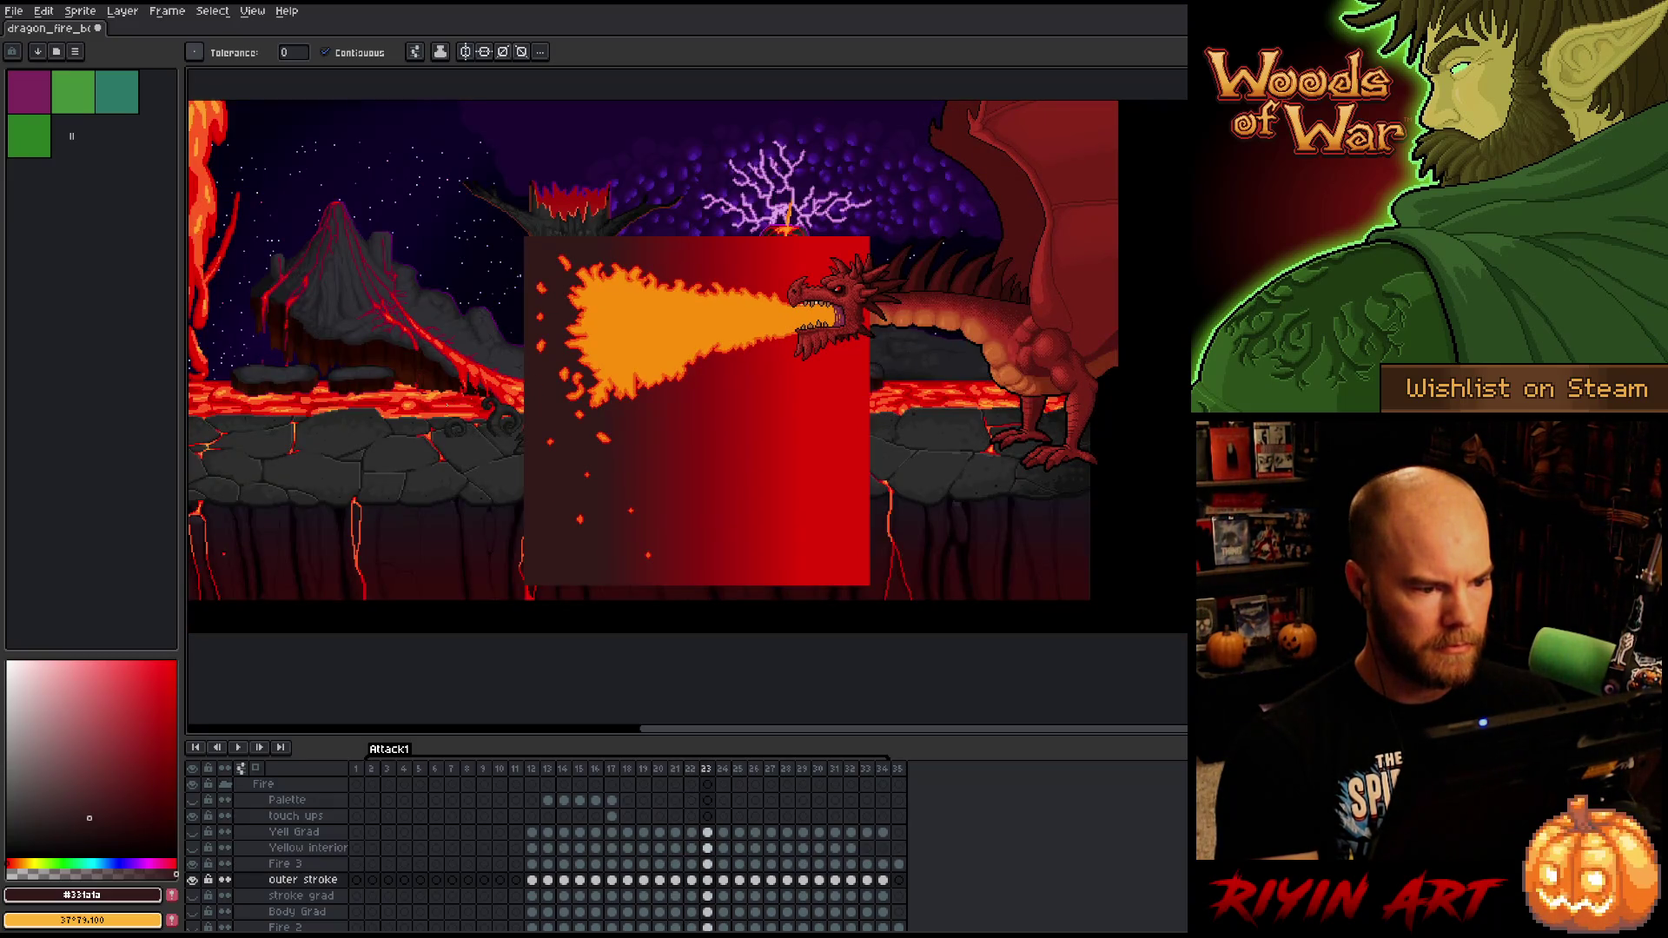
pyautogui.press('.')
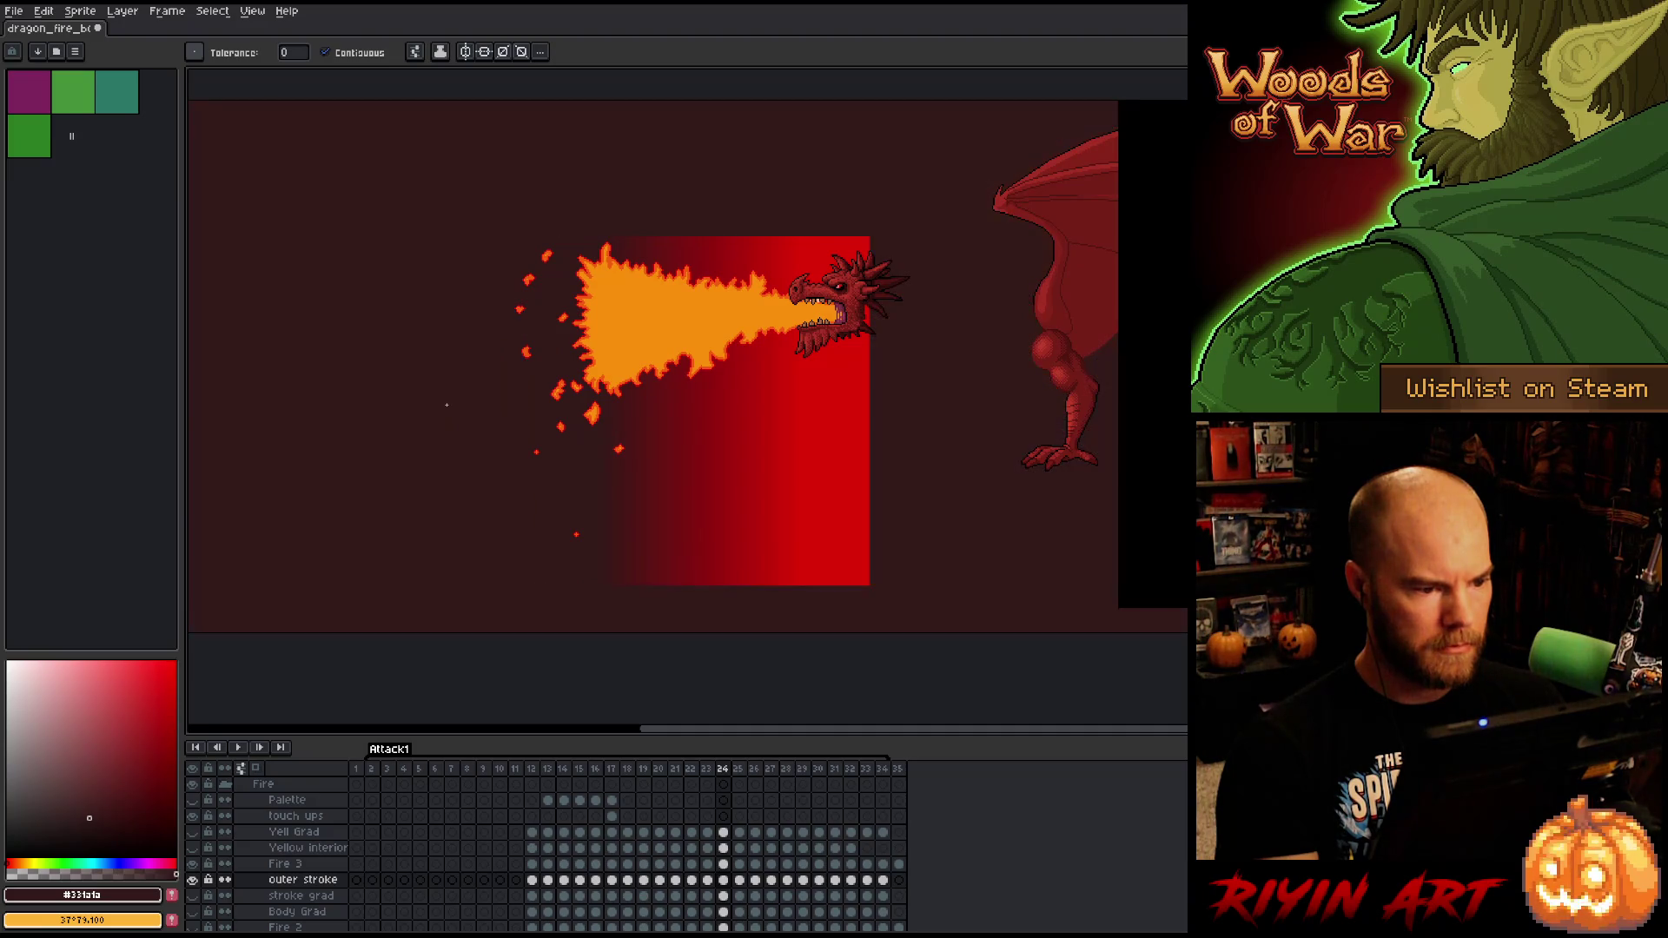
pyautogui.press('.')
pyautogui.click(441, 406)
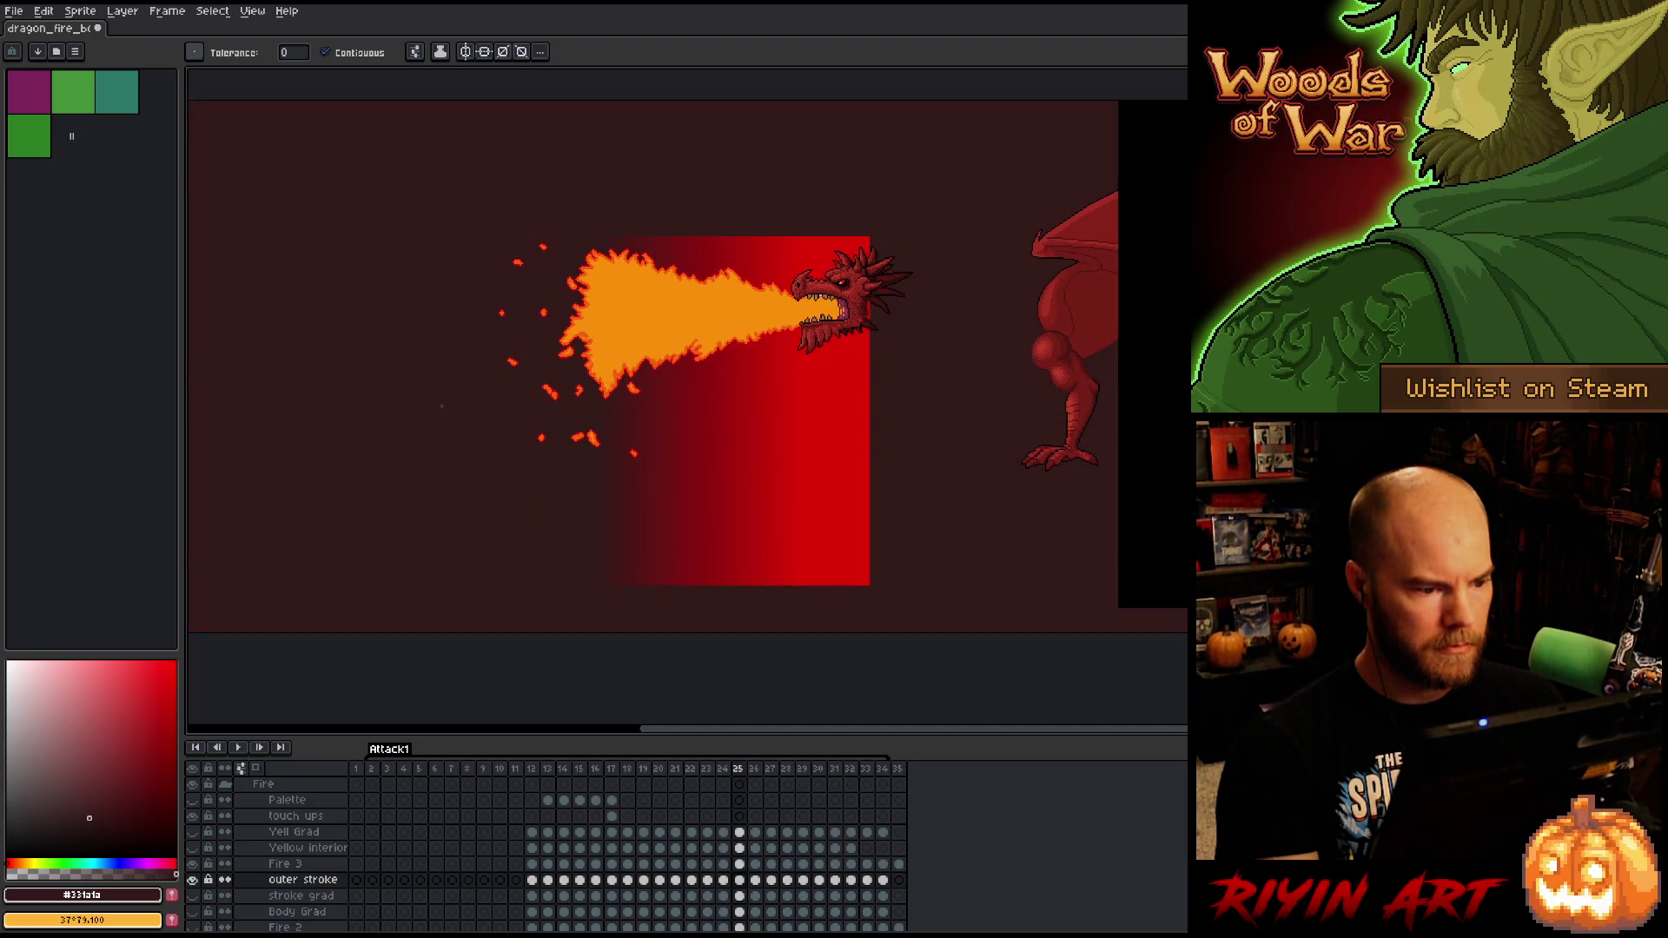
# - On frames 26 and 27, raise the red gradient about 56 and 65 px and fill the backdrop dark brown
pyautogui.press('.')
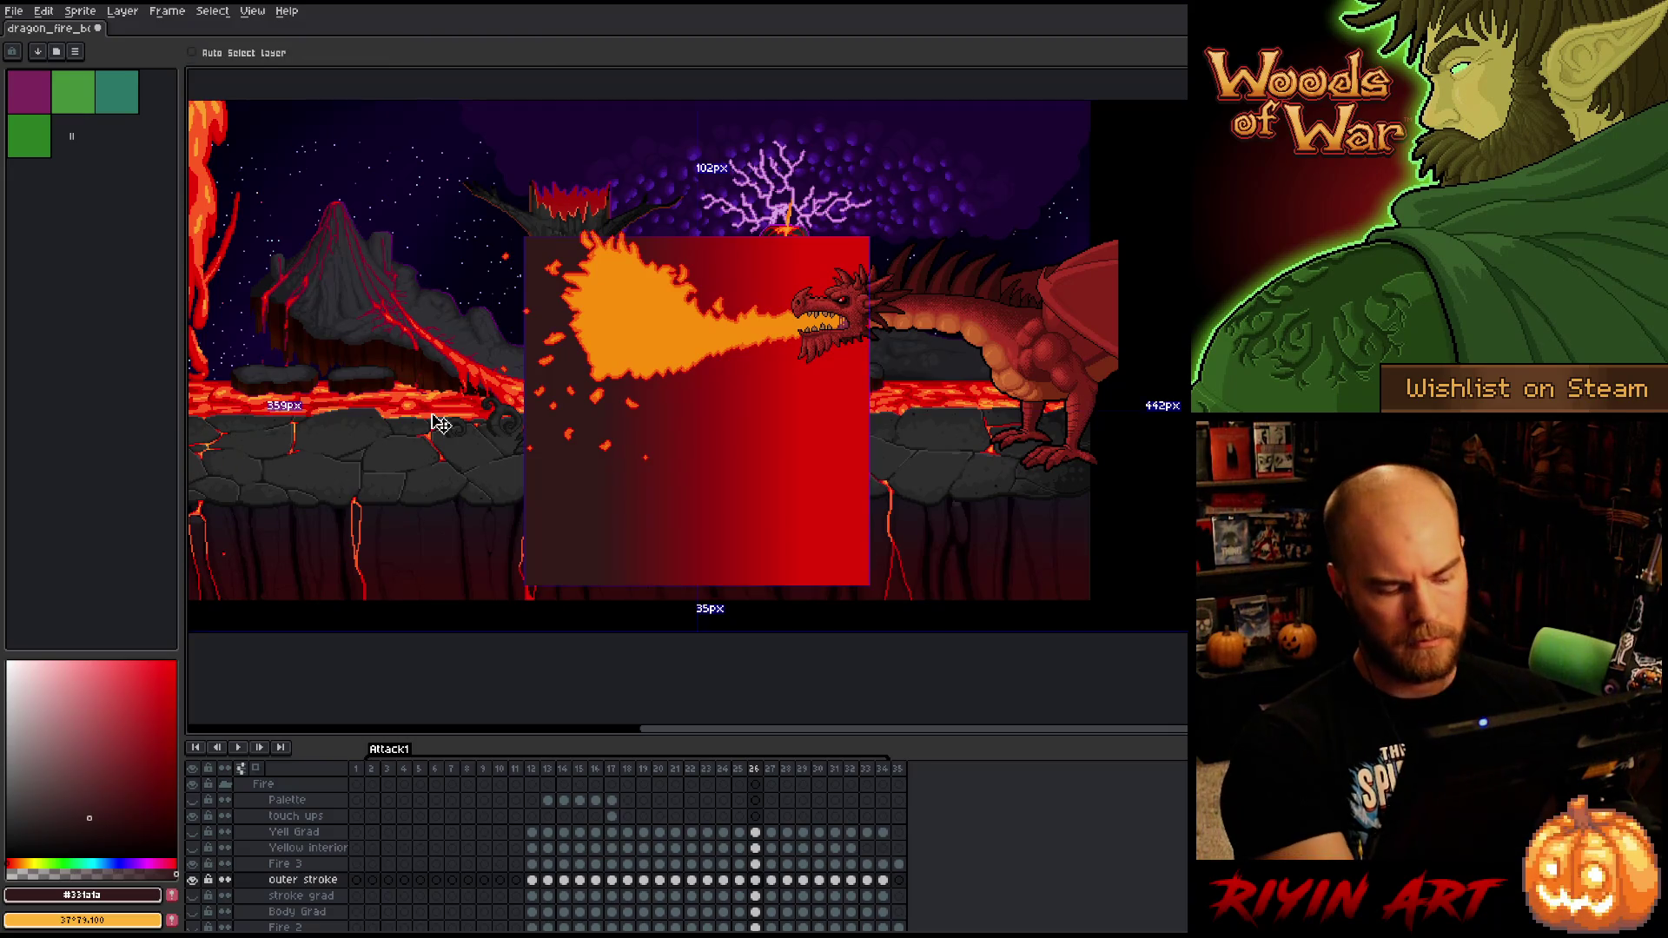
pyautogui.hotkey('ctrl', 'a')
pyautogui.press('m')
pyautogui.moveTo(710, 511); pyautogui.dragTo(693, 458)
pyautogui.press('g')
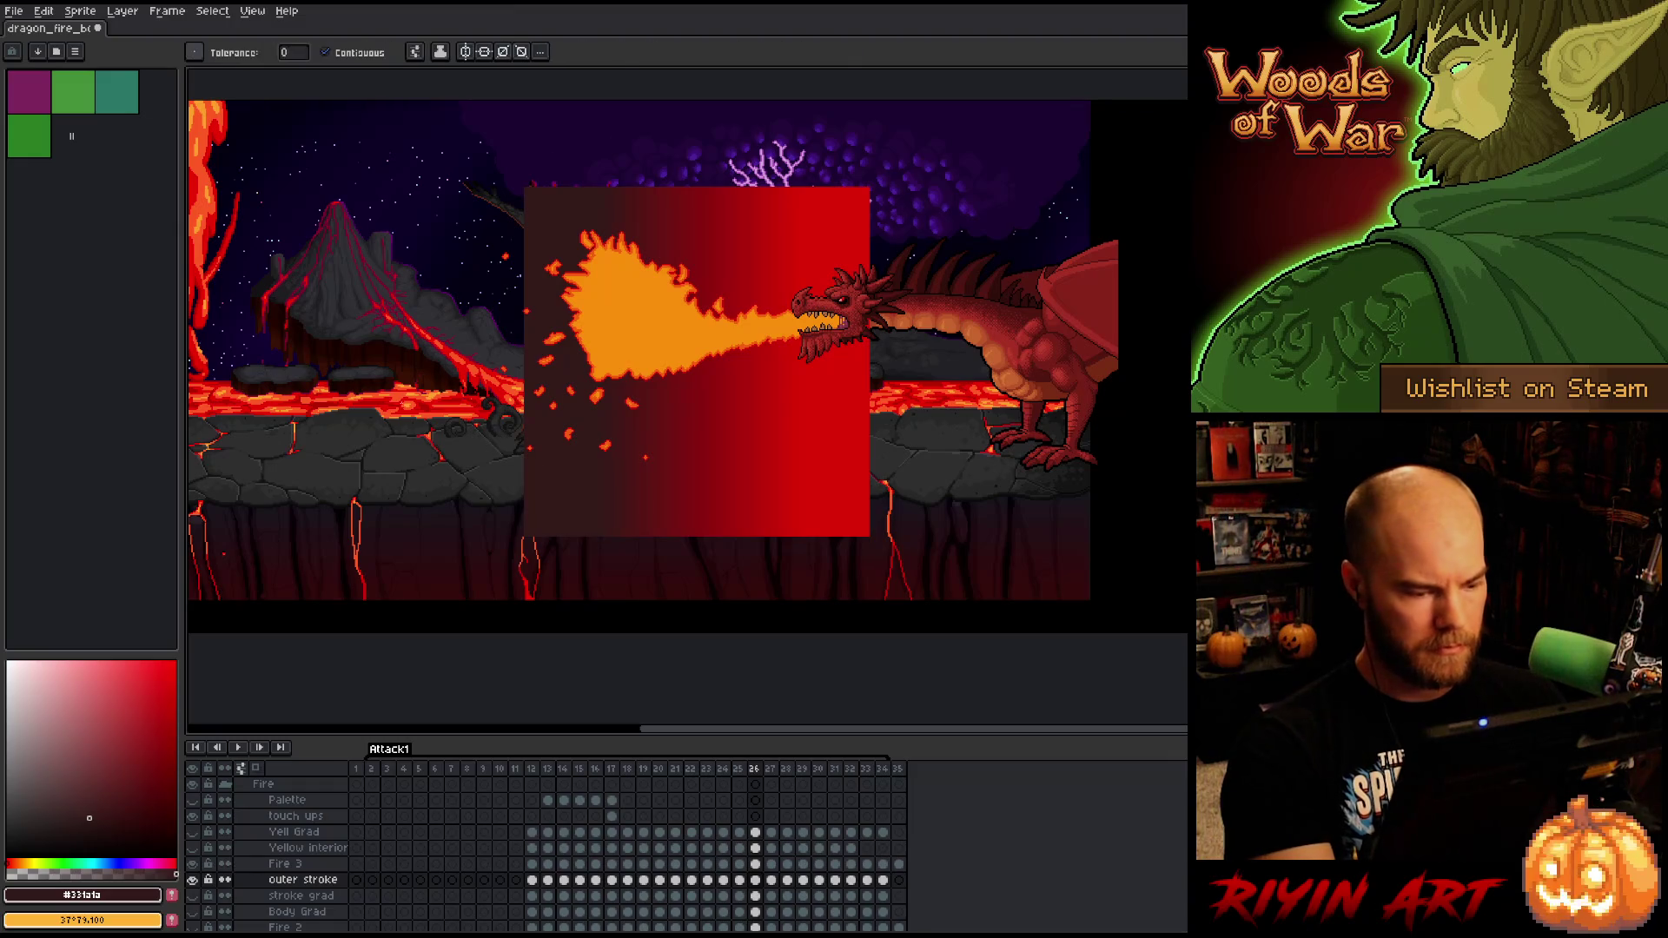
pyautogui.click(372, 366)
pyautogui.press('Right')
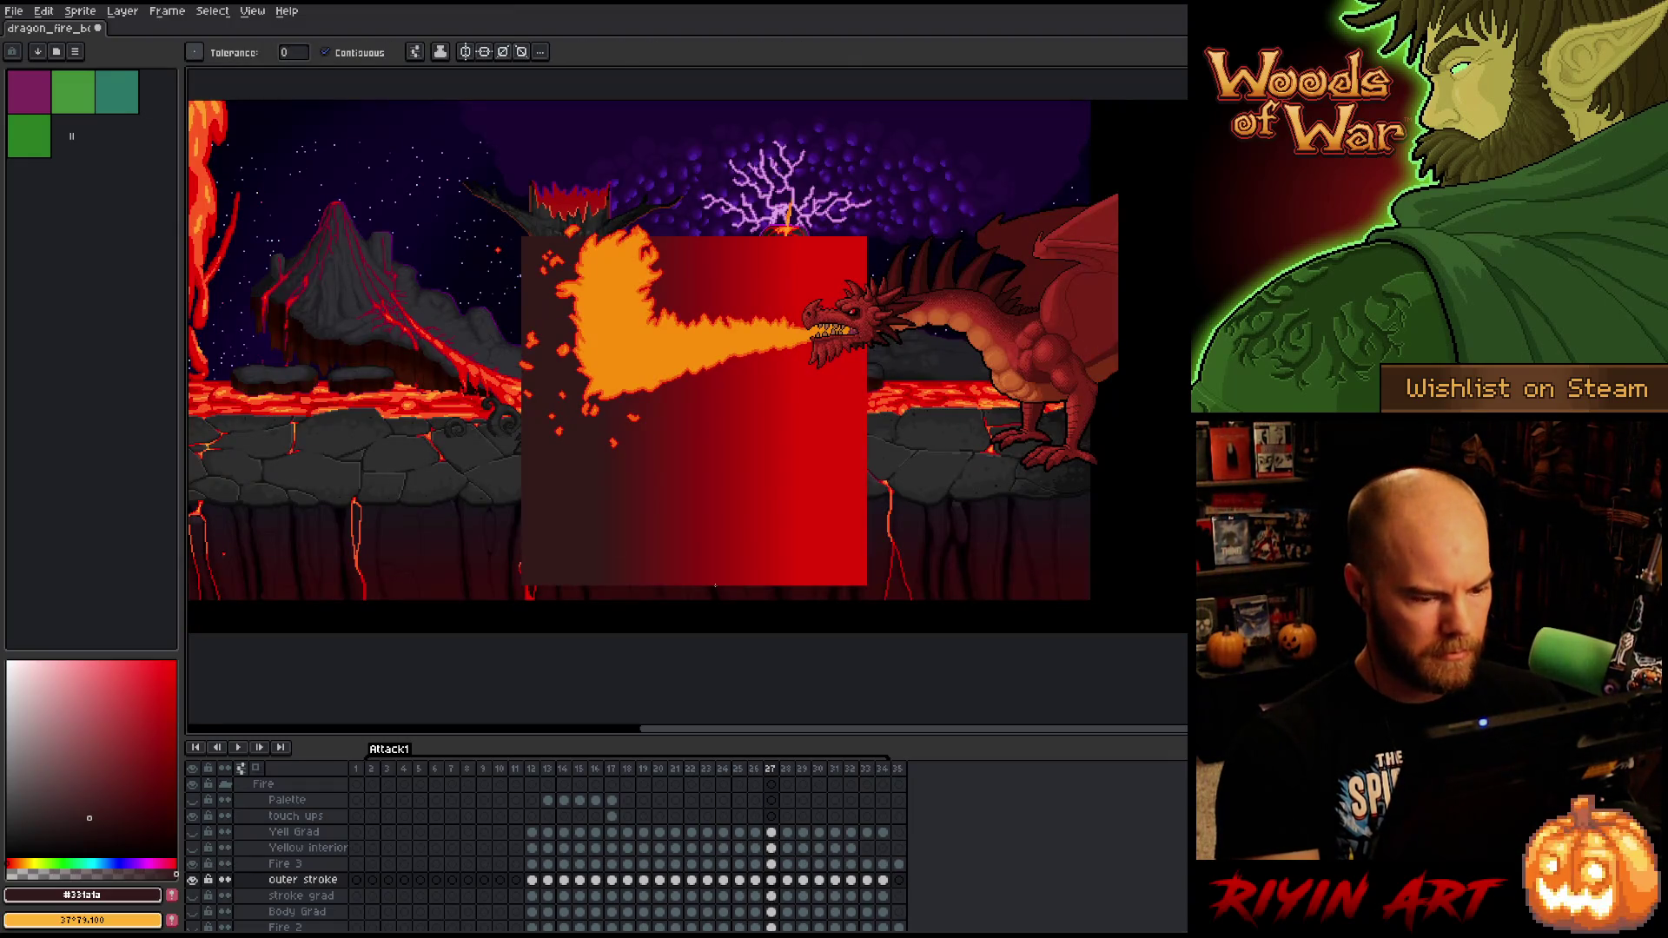
pyautogui.press('v')
pyautogui.moveTo(762, 548); pyautogui.dragTo(759, 482)
pyautogui.press('g')
pyautogui.click(422, 408)
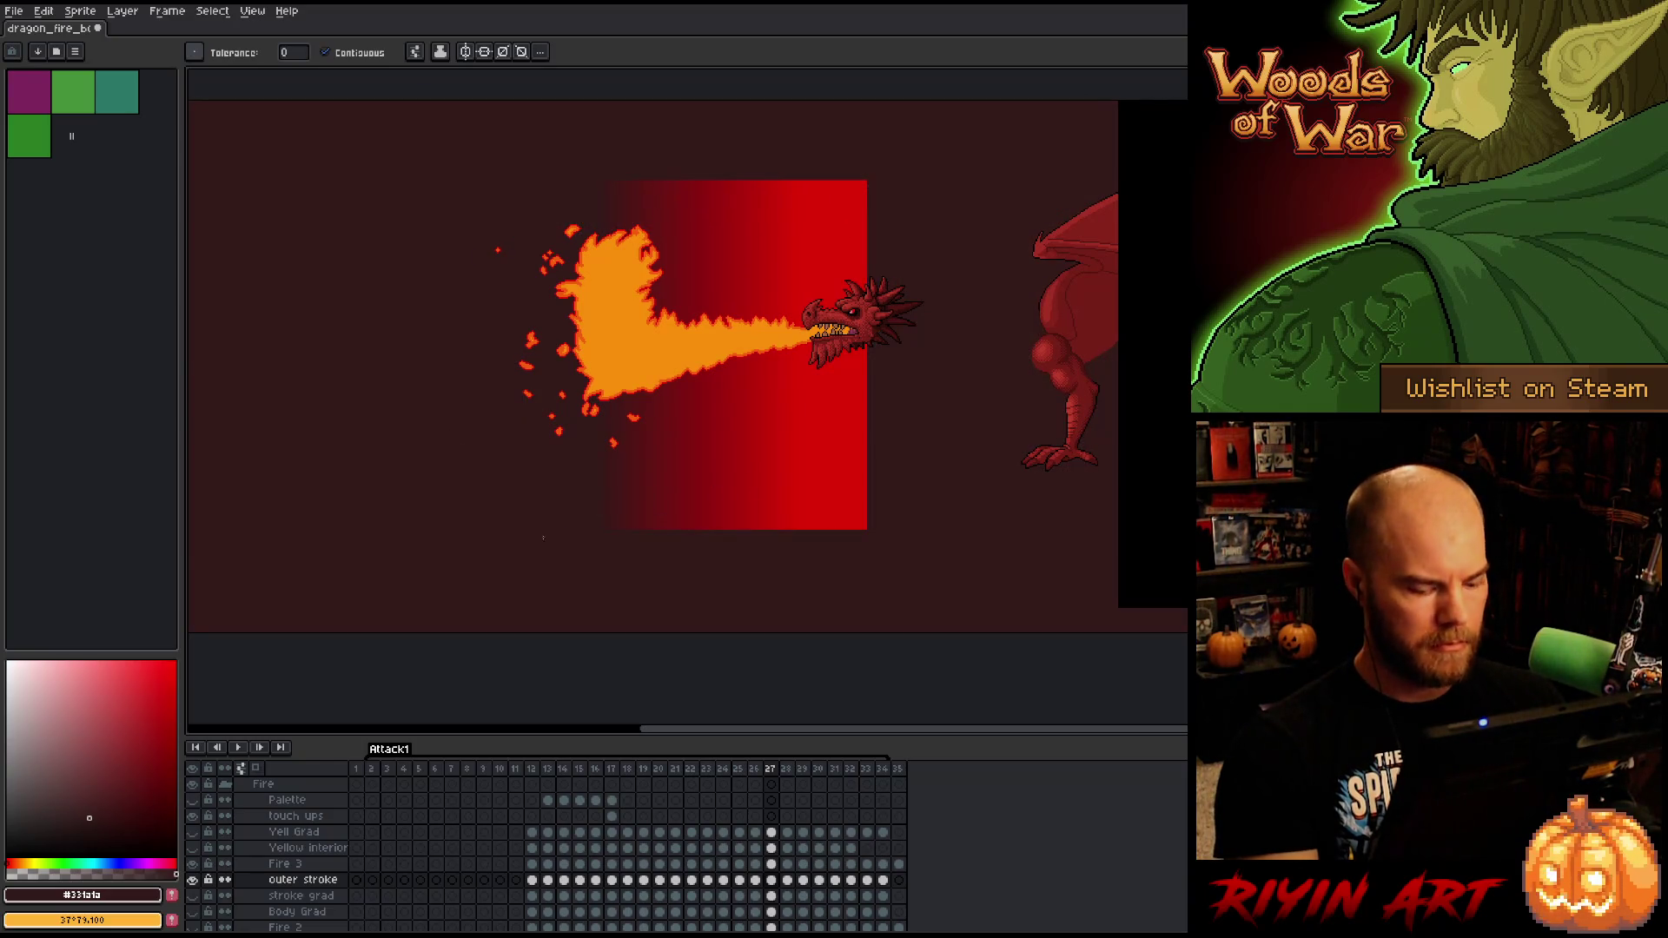
# - On frames 28 and 29, raise the red gradient about 70 and 89 px and fill the backdrop
pyautogui.press('Right')
pyautogui.press('v')
pyautogui.moveTo(652, 525); pyautogui.dragTo(660, 464)
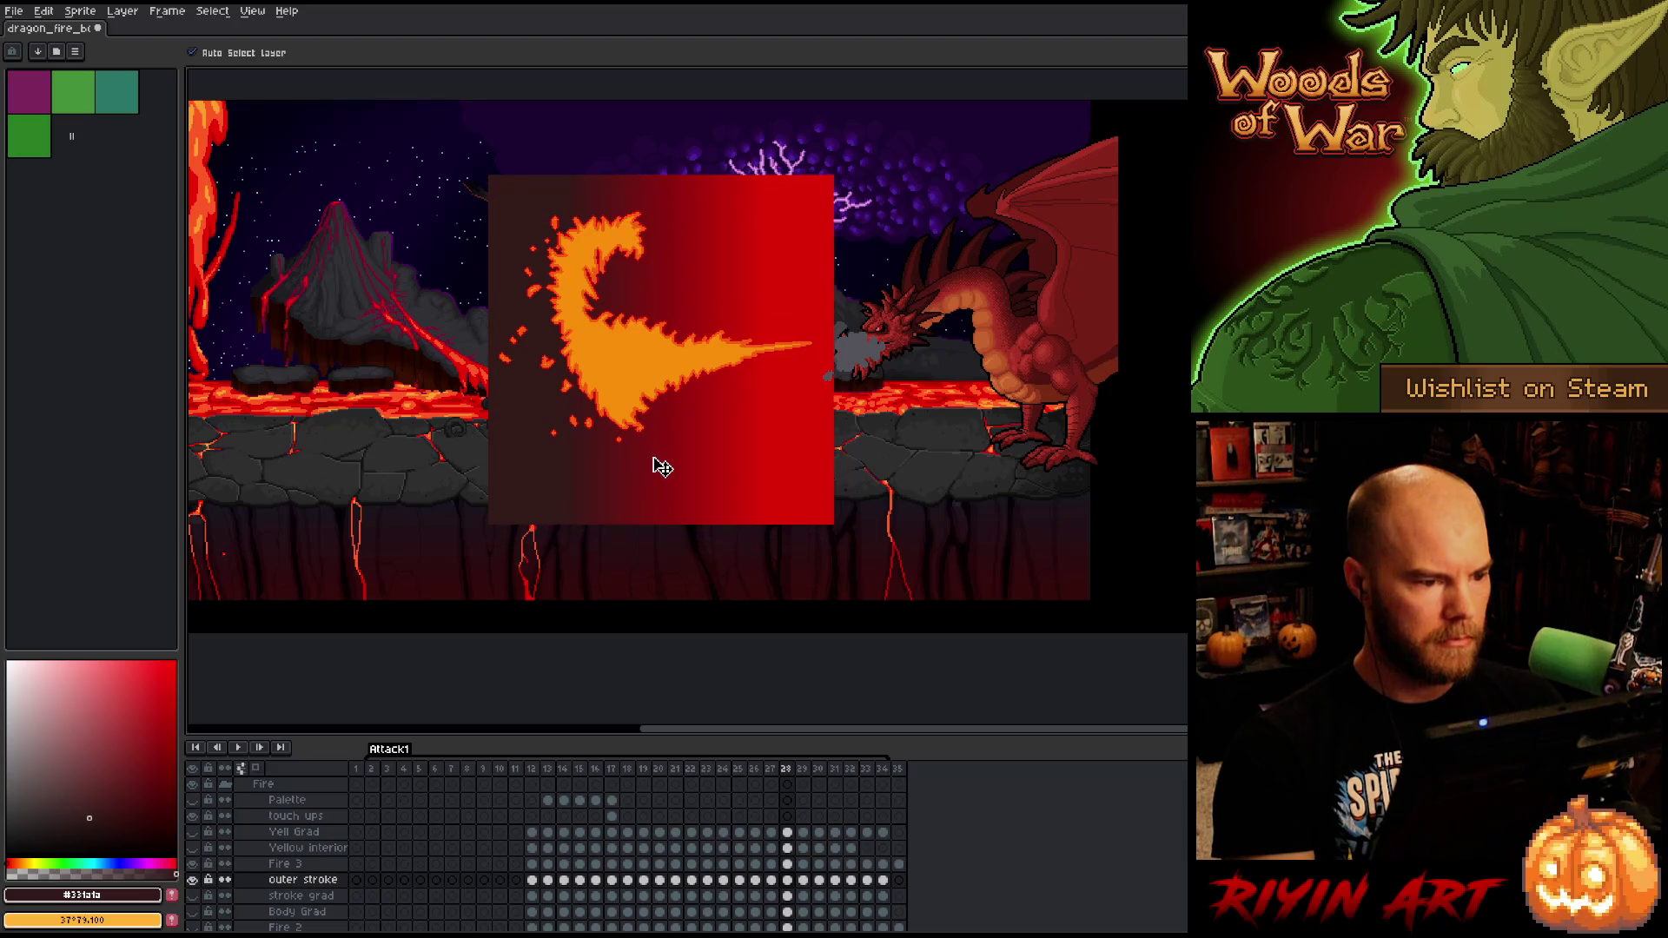
pyautogui.press('g')
pyautogui.click(413, 427)
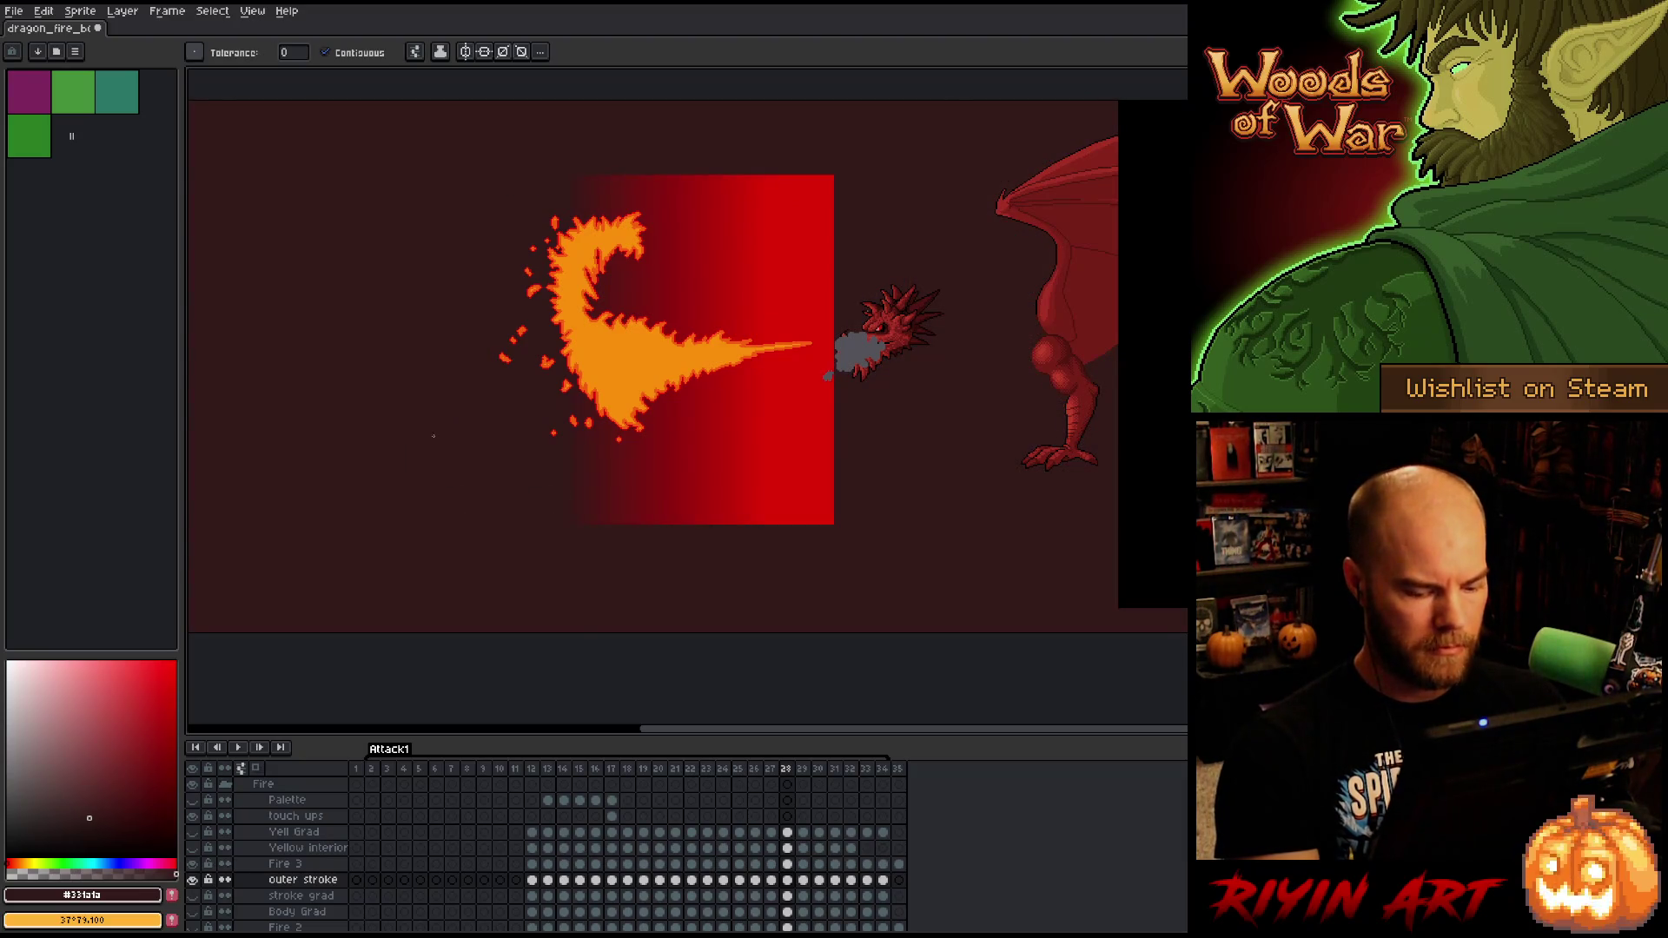
pyautogui.press('Right')
pyautogui.press('v')
pyautogui.moveTo(659, 544); pyautogui.dragTo(674, 467)
pyautogui.press('g')
pyautogui.click(406, 399)
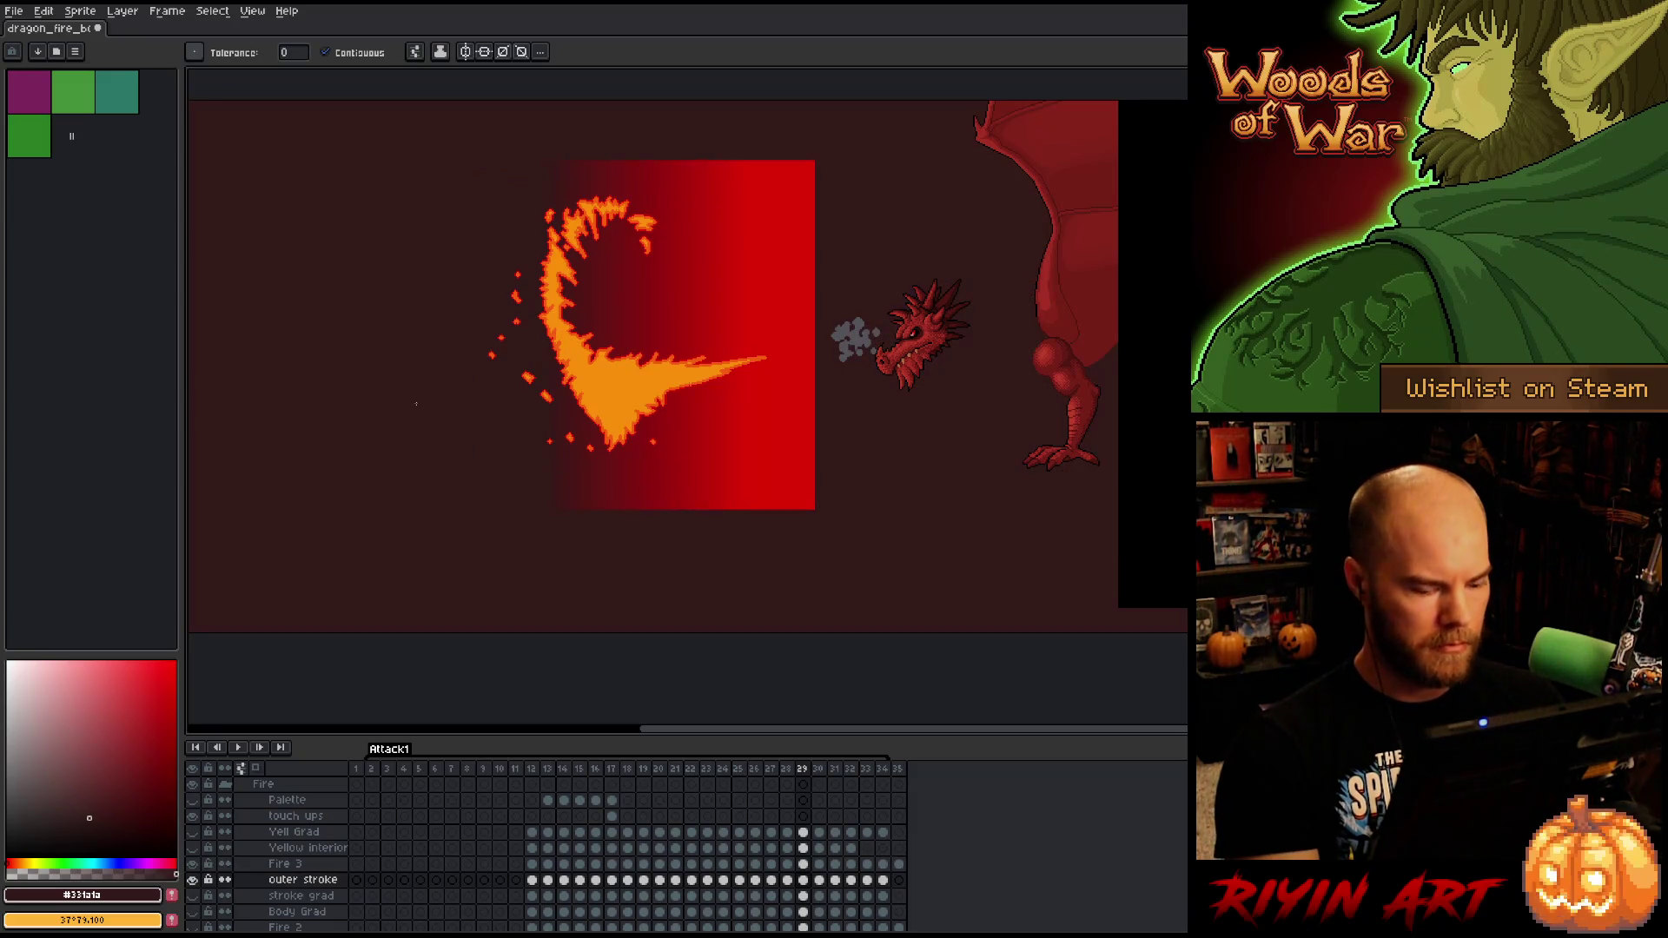
# - On frames 30 and 31, raise the red gradient about 70 and 77 px and fill the backdrop
pyautogui.press('Right')
pyautogui.press('v')
pyautogui.moveTo(667, 535); pyautogui.dragTo(665, 477)
pyautogui.press('g')
pyautogui.click(363, 401)
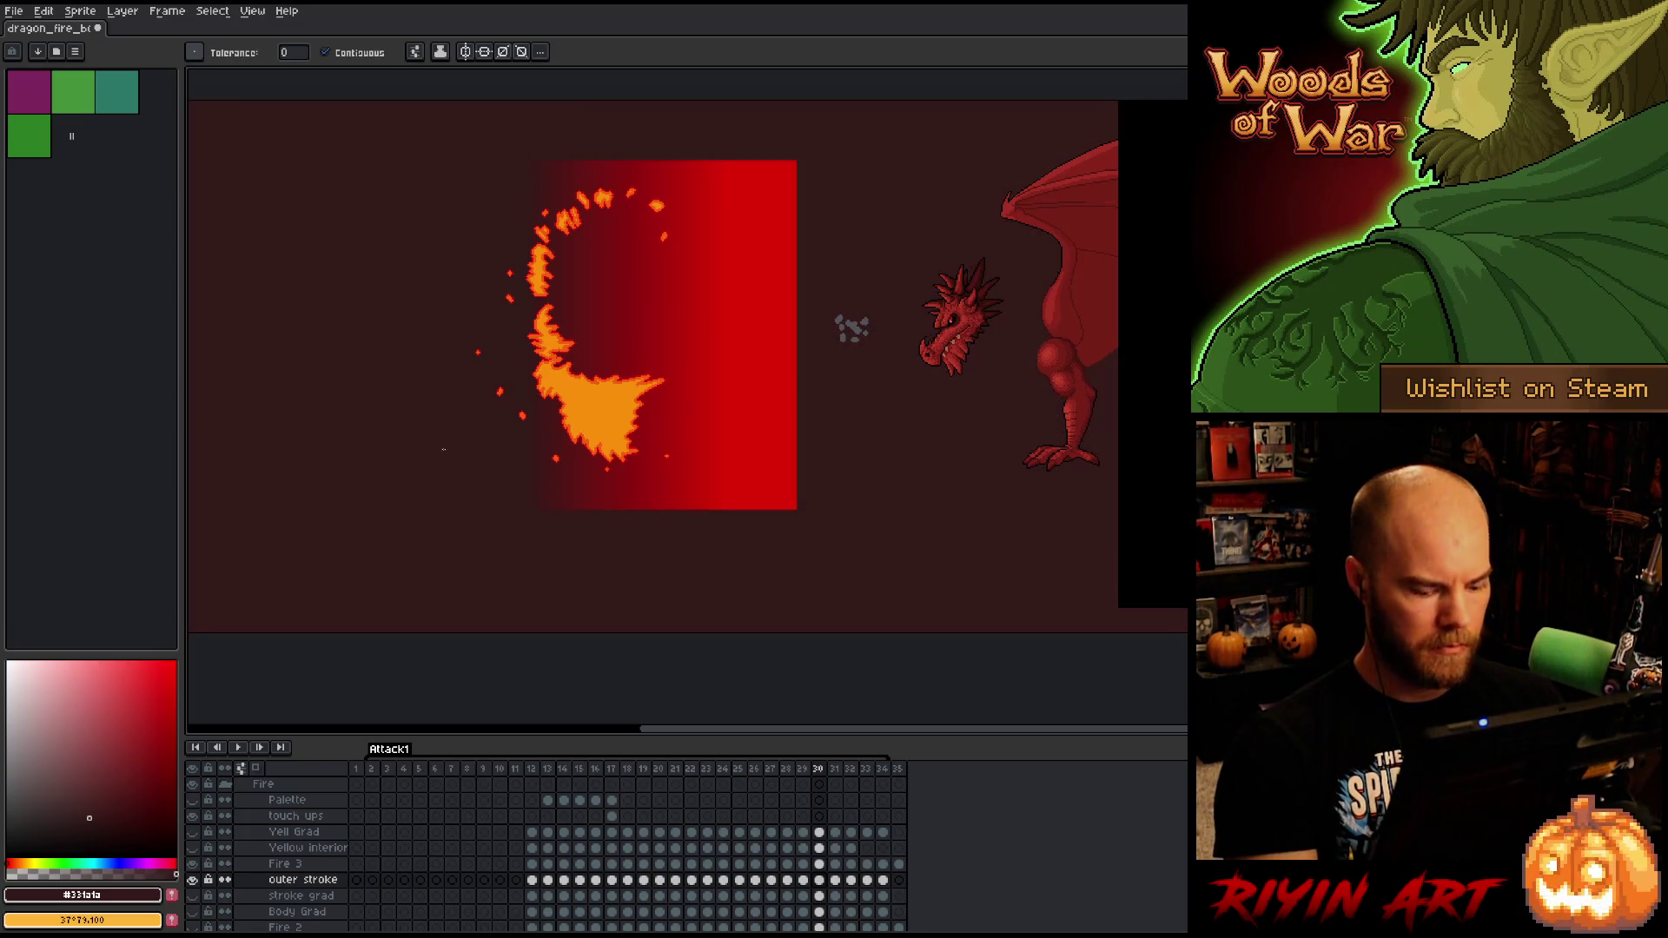
pyautogui.press('Right')
pyautogui.press('v')
pyautogui.moveTo(687, 535); pyautogui.dragTo(686, 467)
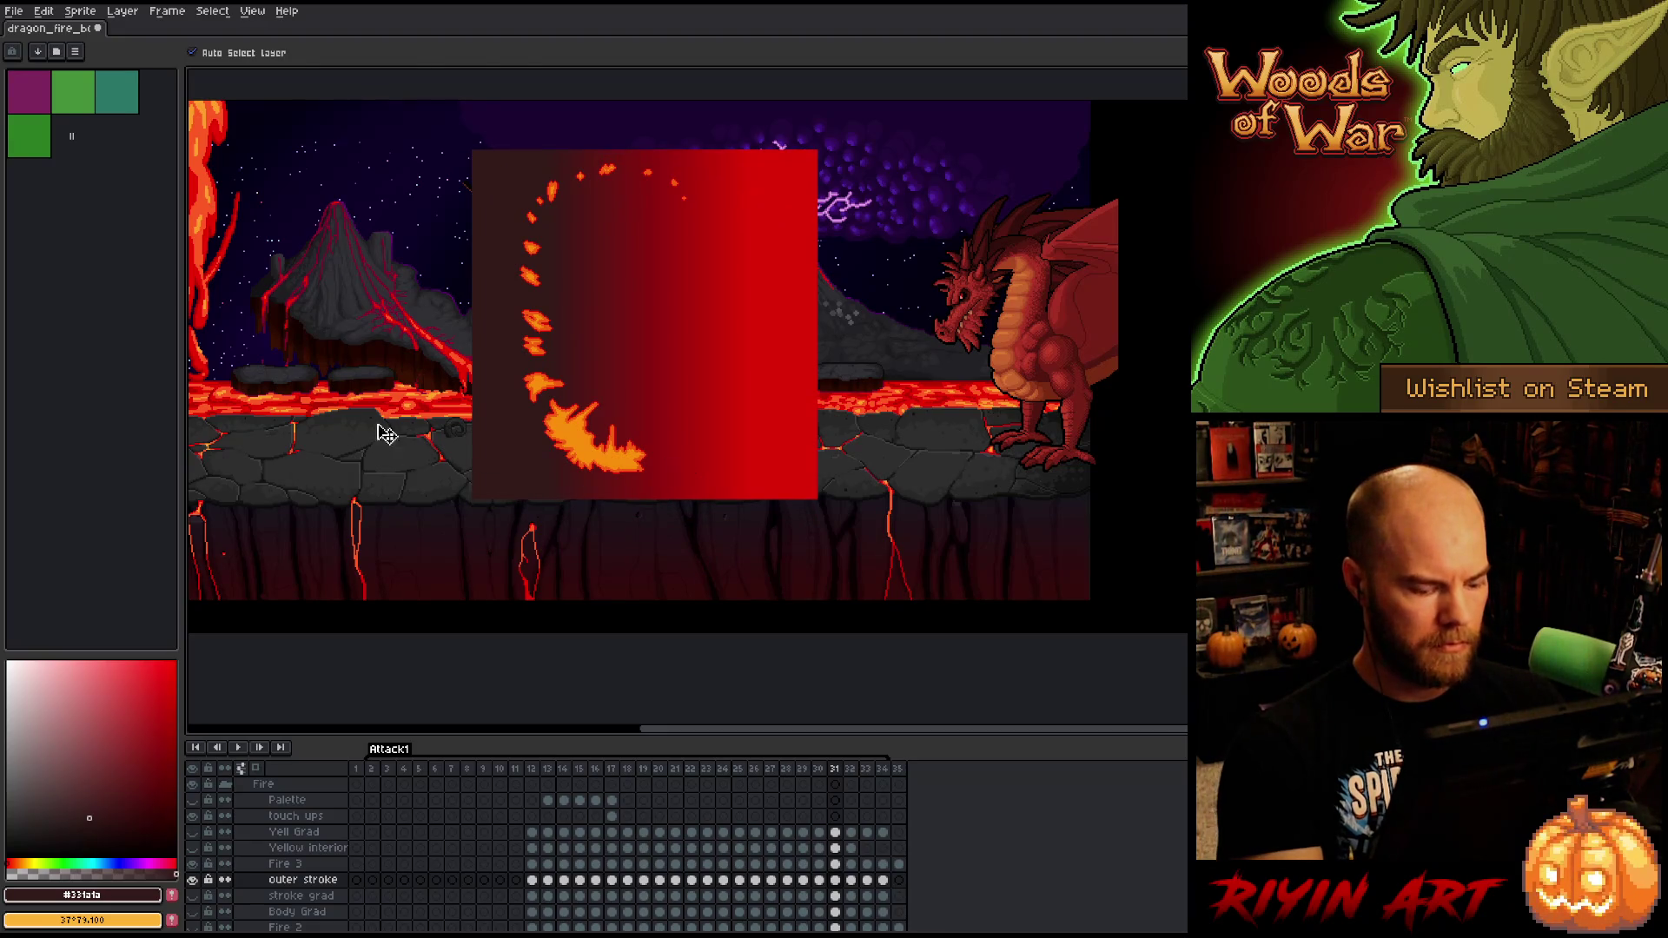
pyautogui.press('g')
pyautogui.click(847, 317)
# - On frame 32, raise the red gradient about 60 px, stretch it taller, and fill the backdrop
pyautogui.press('Right')
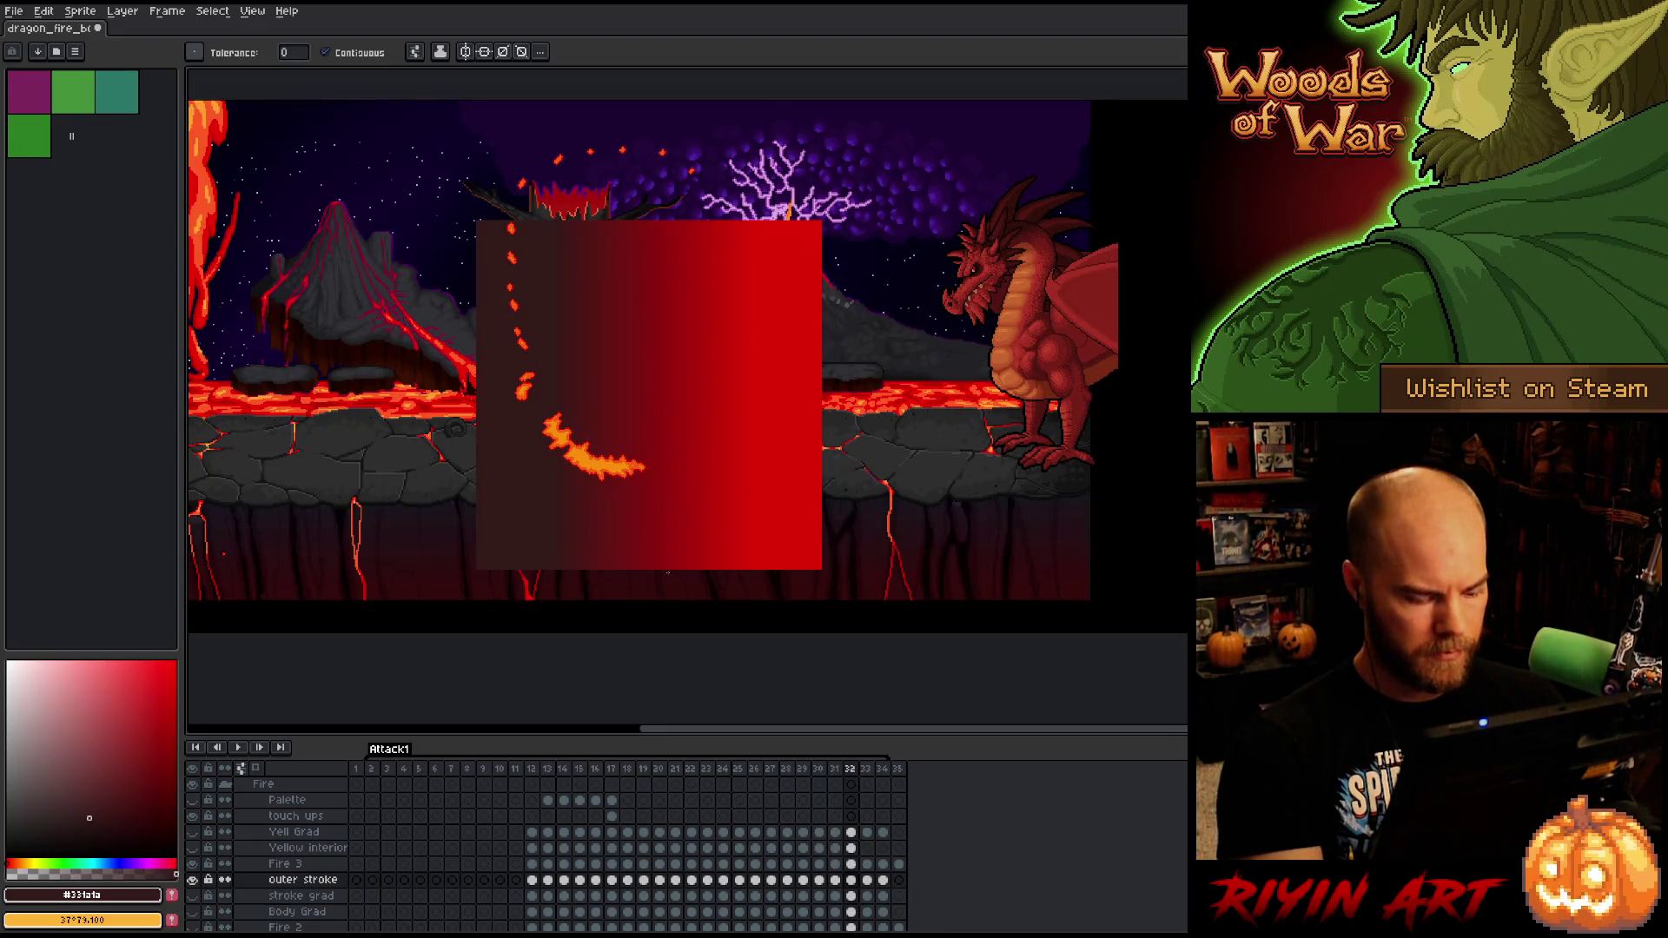
pyautogui.press('v')
pyautogui.moveTo(690, 544); pyautogui.dragTo(689, 493)
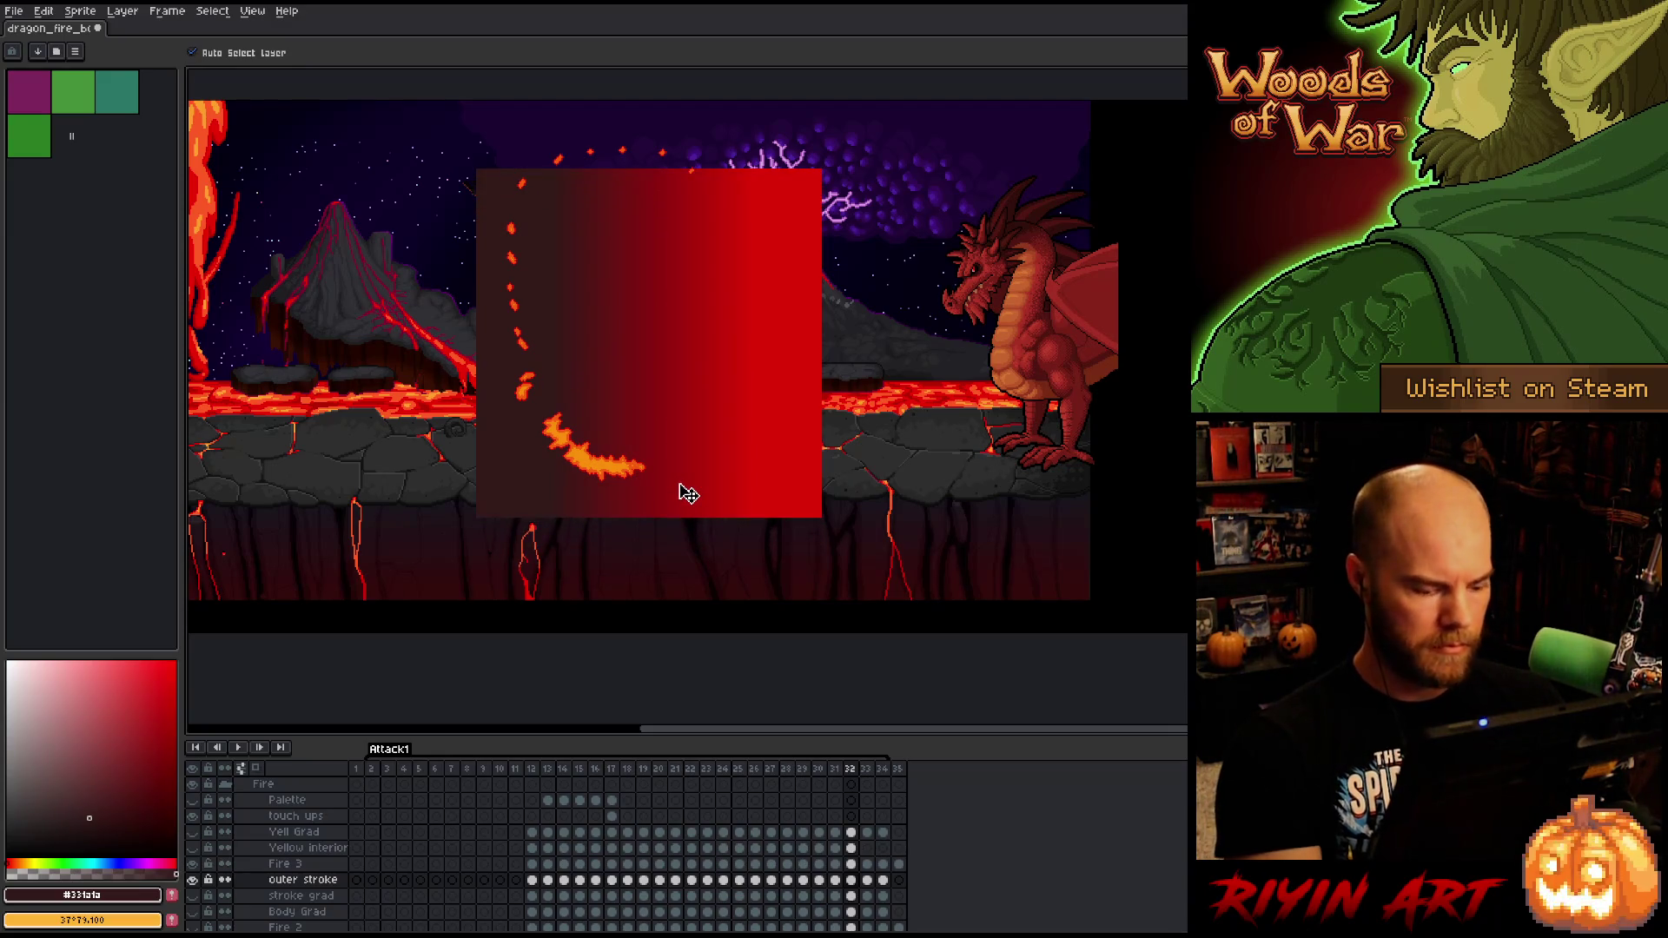
pyautogui.hotkey('ctrl', 't')
pyautogui.moveTo(645, 160); pyautogui.dragTo(647, 120)
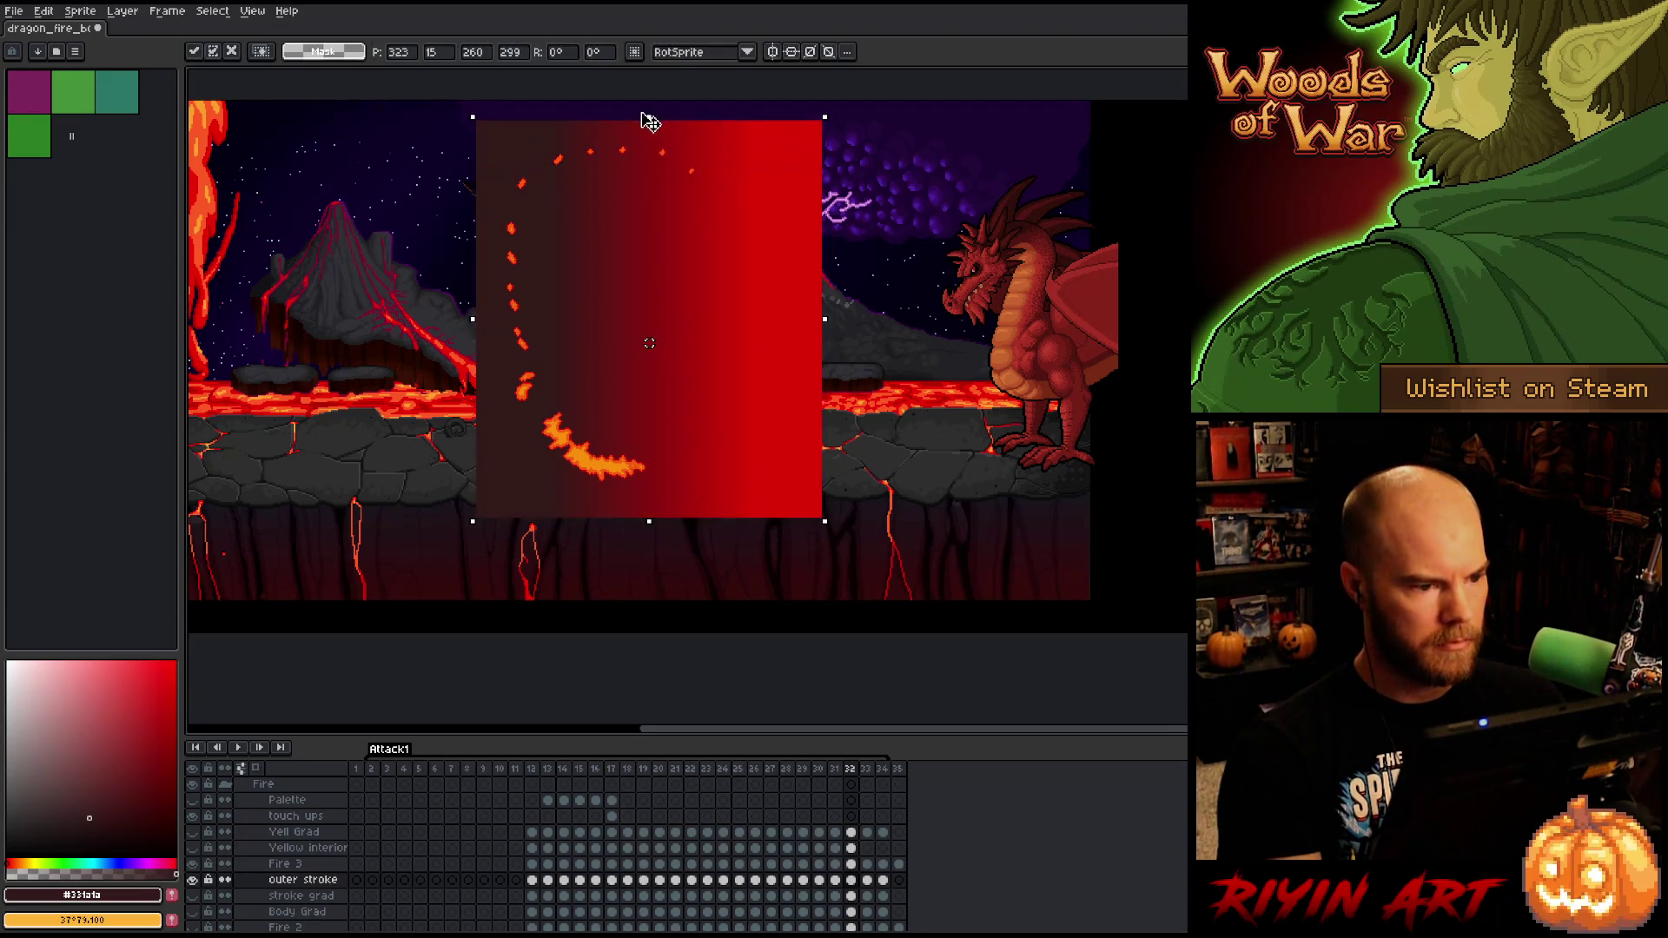
pyautogui.press('Return')
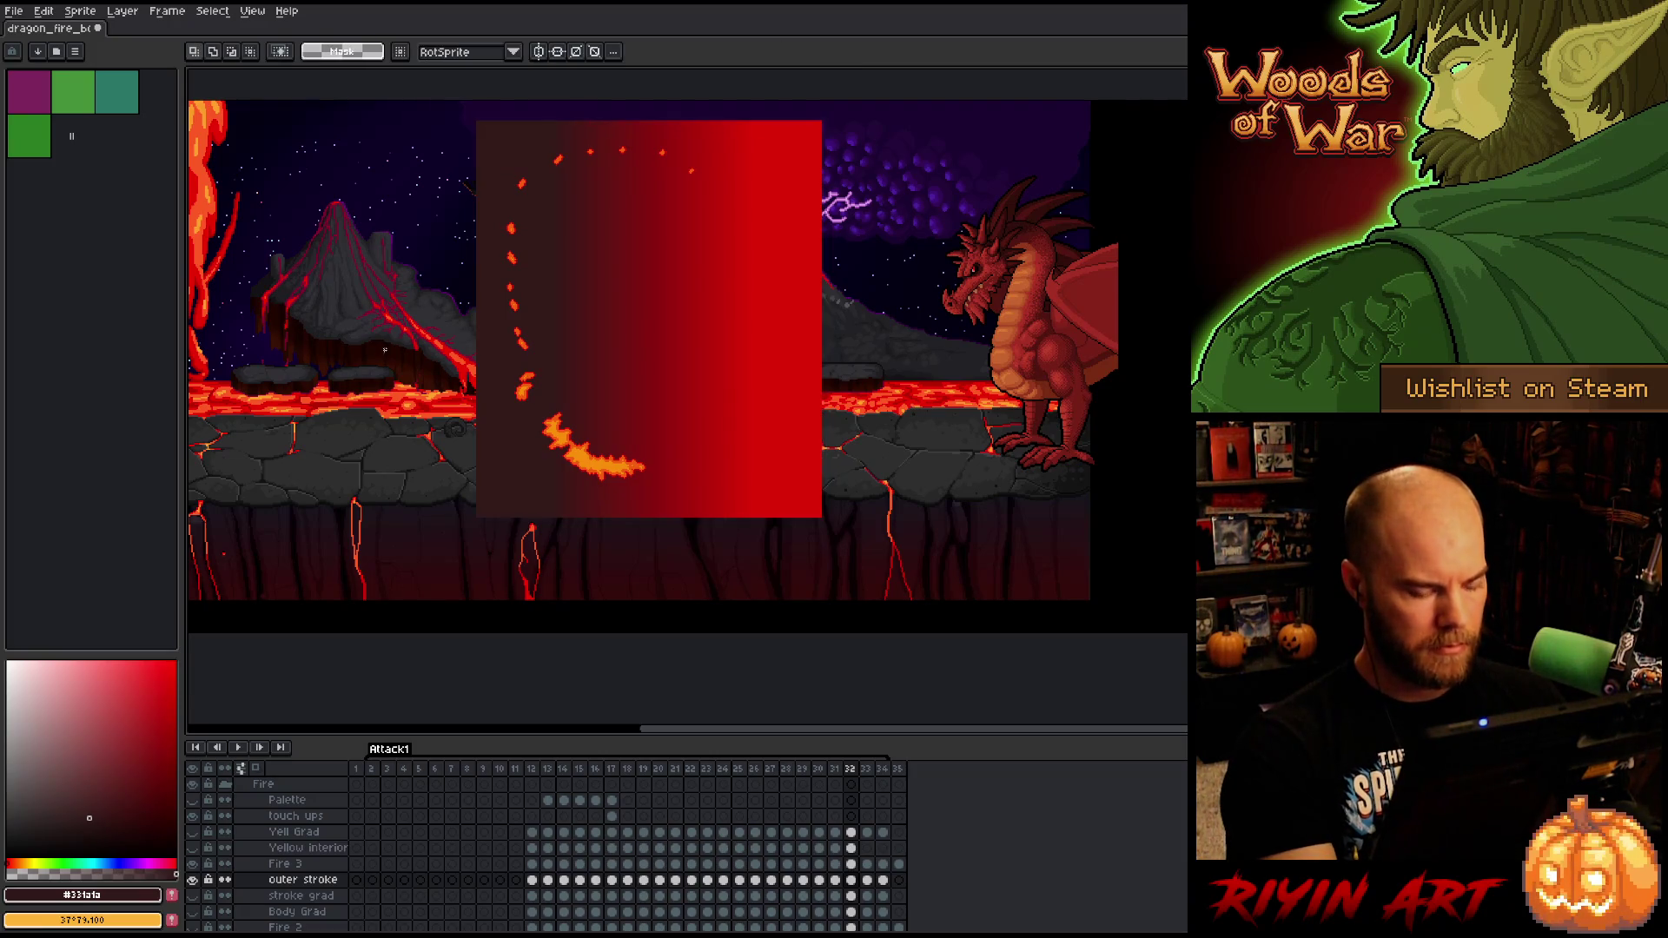
pyautogui.press('g')
pyautogui.click(355, 346)
# - Stretch frame 33's gradient block to the top and fill frames 33 and 34's background dark red
pyautogui.press('Right')
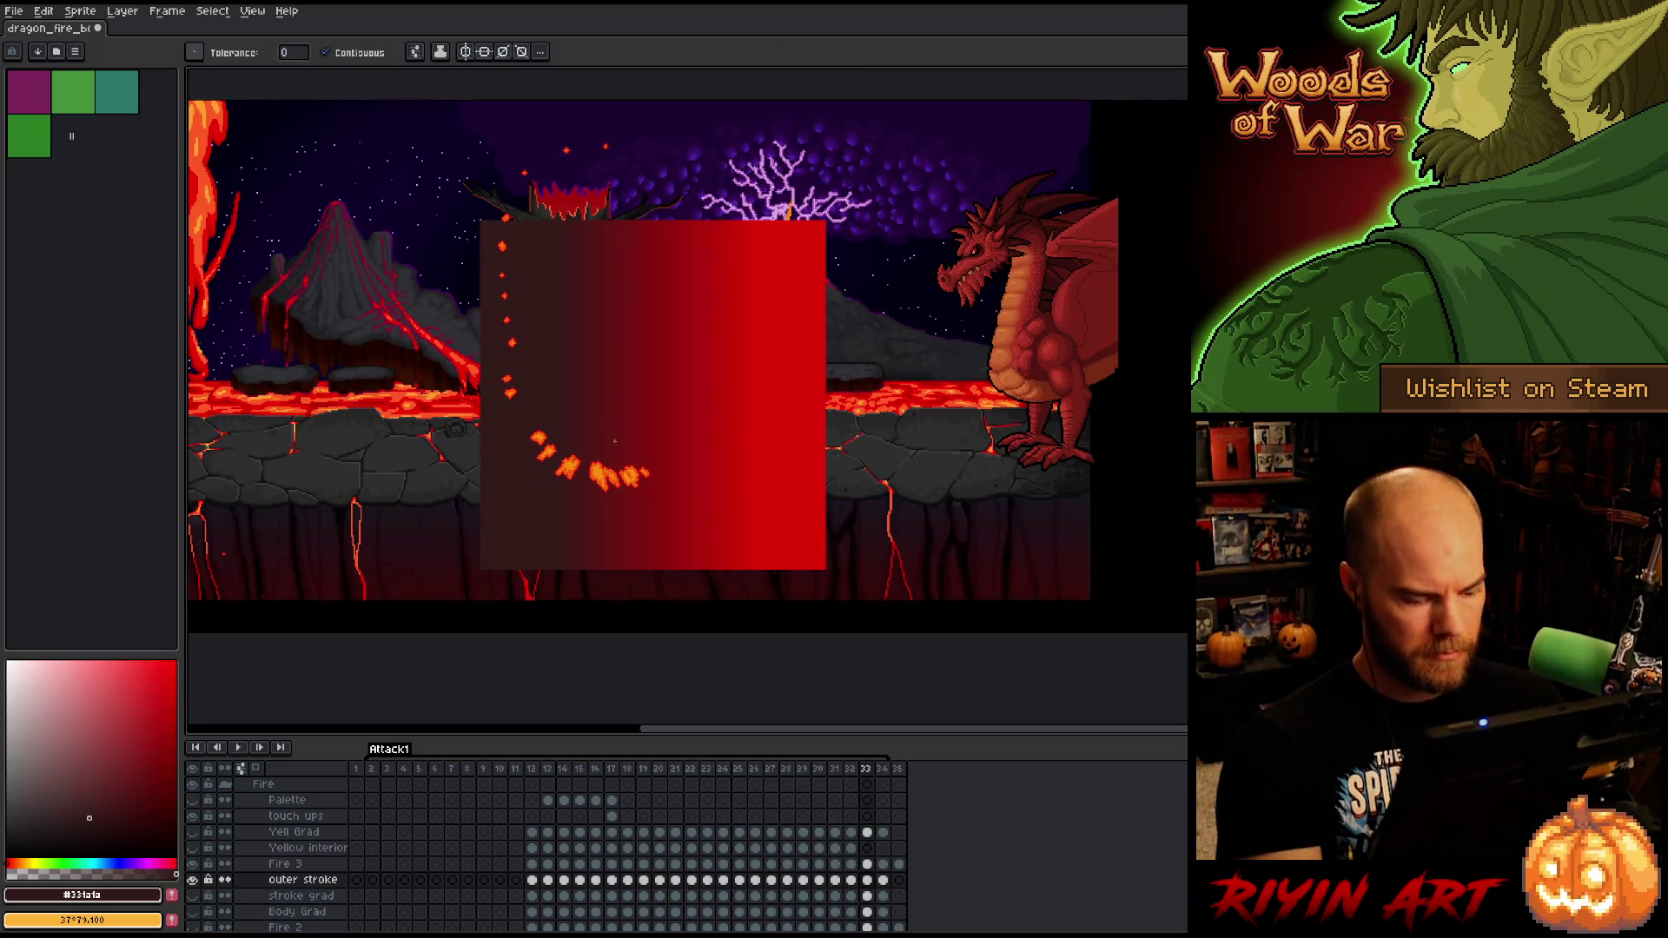
pyautogui.hotkey('ctrl', 't')
pyautogui.moveTo(654, 222); pyautogui.dragTo(644, 119)
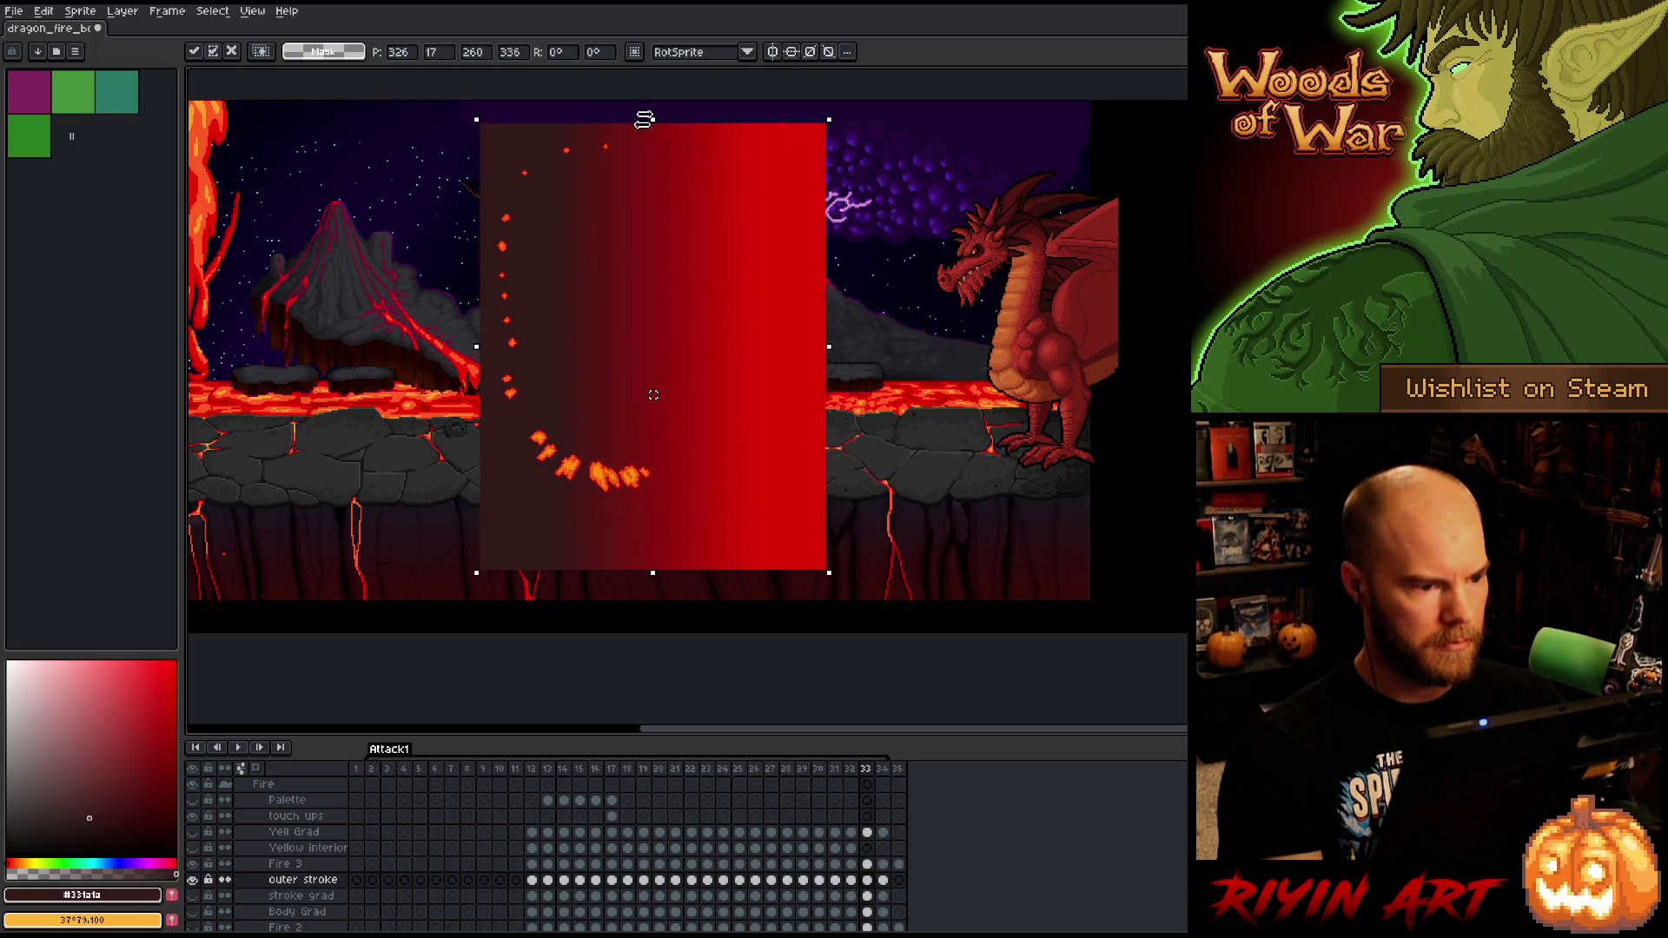
pyautogui.press('Return')
pyautogui.press('g')
pyautogui.click(377, 282)
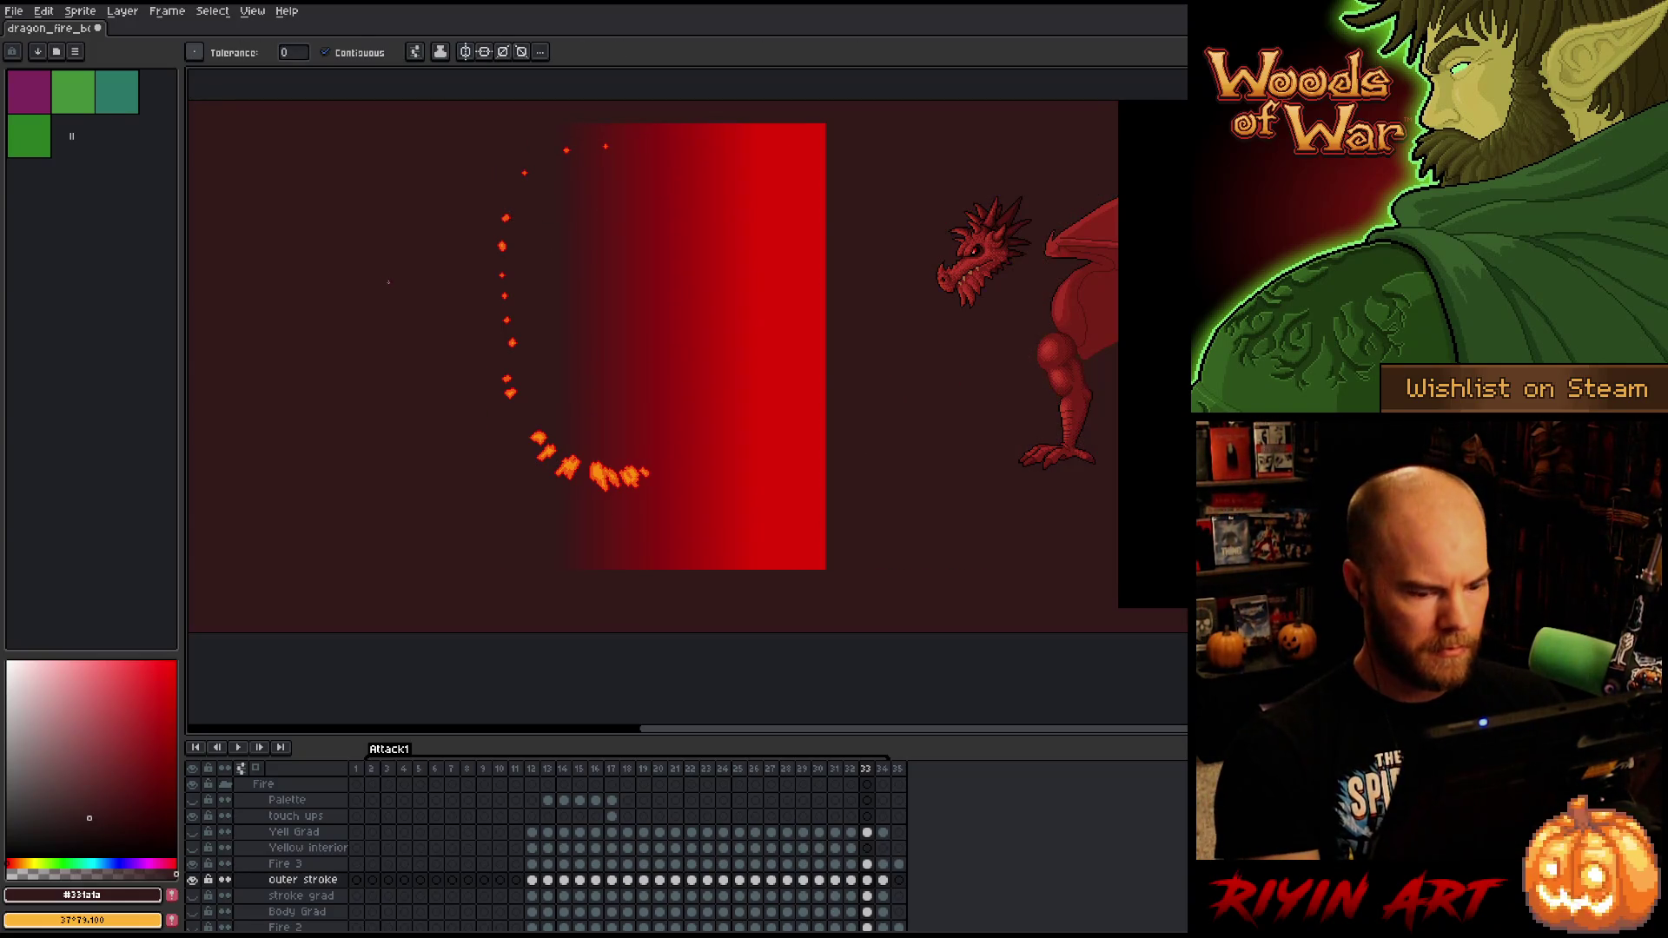
pyautogui.press('Right')
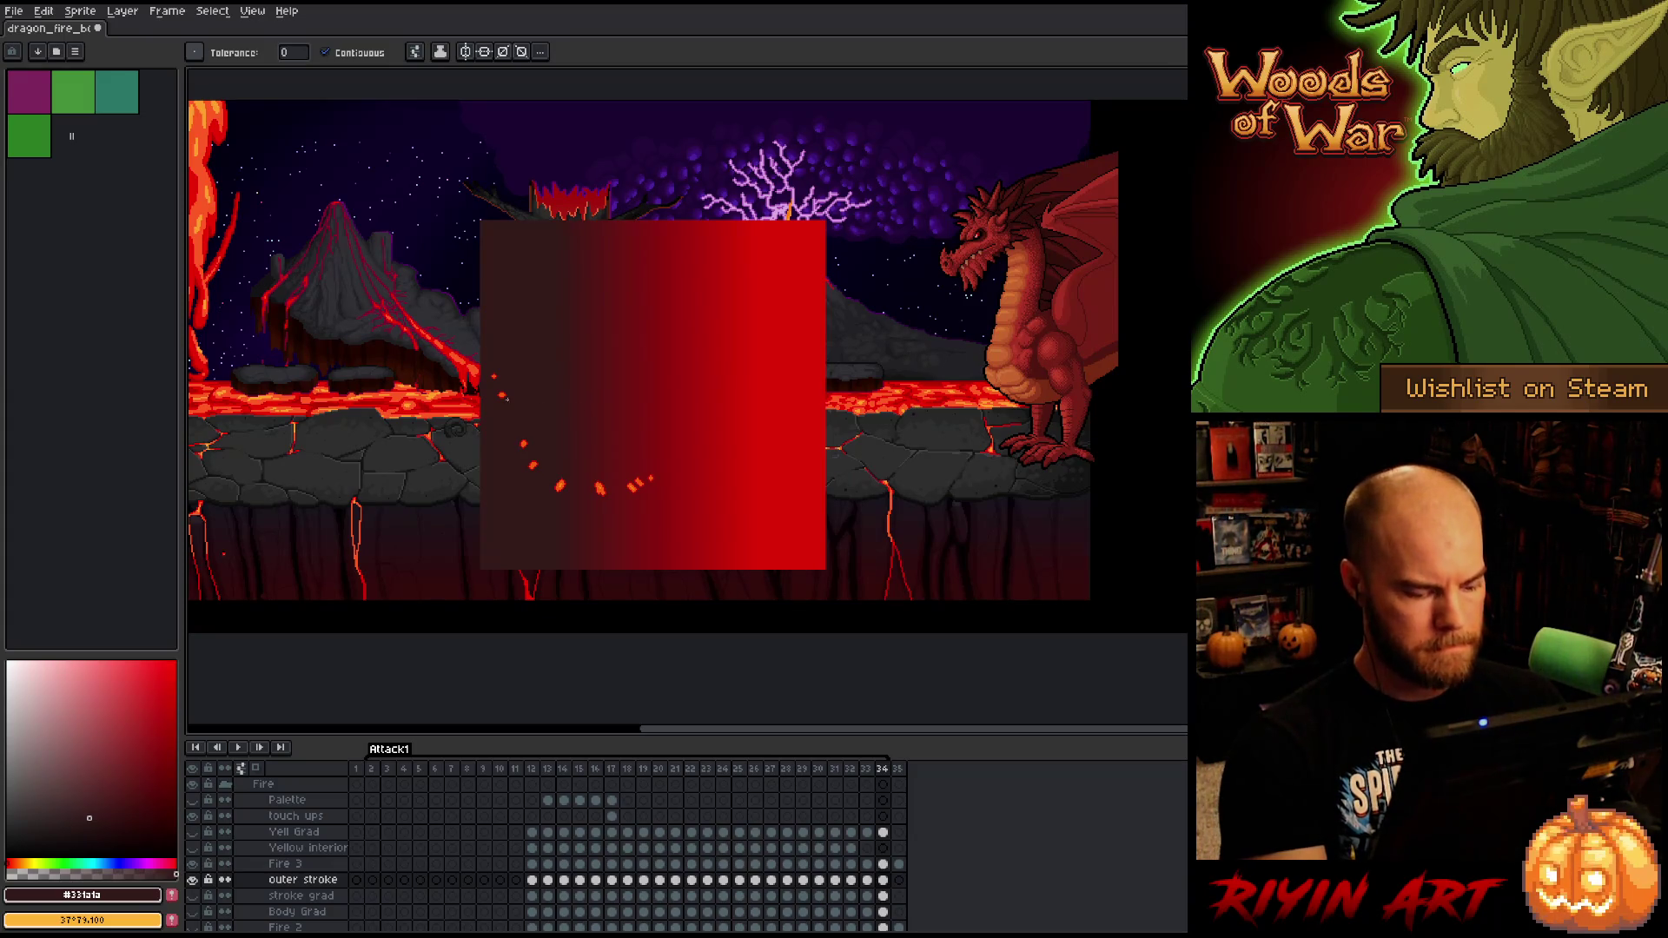
pyautogui.click(373, 351)
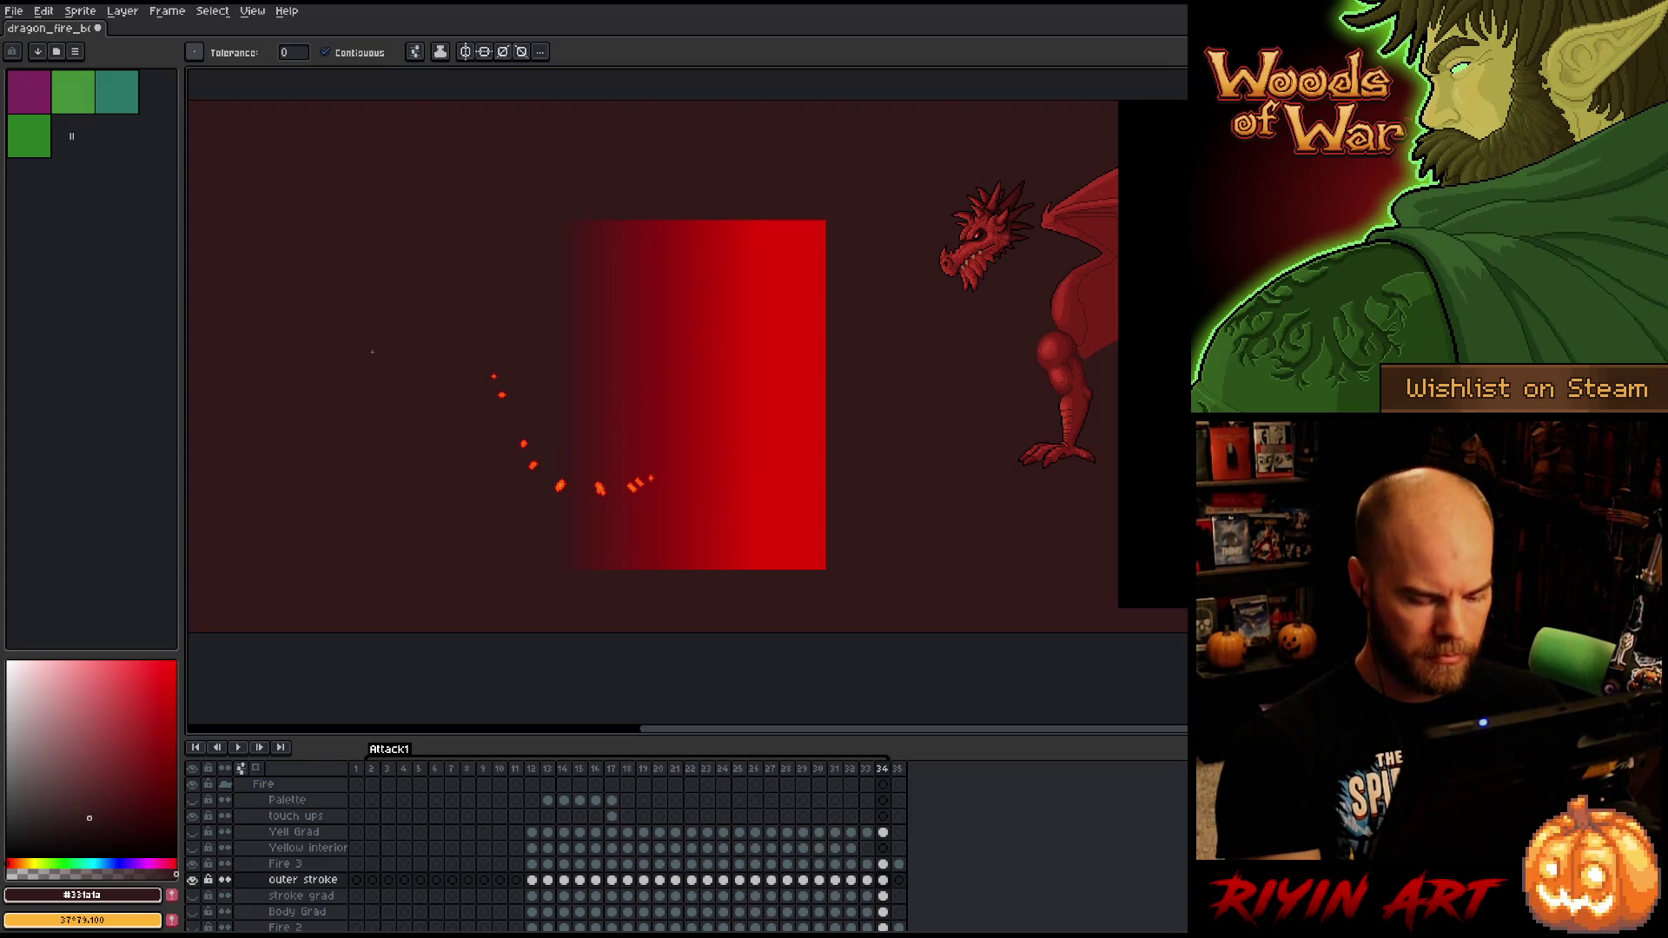
# - Return to the start of Attack1 and preview the animation
pyautogui.press('Right')
pyautogui.press('Return')
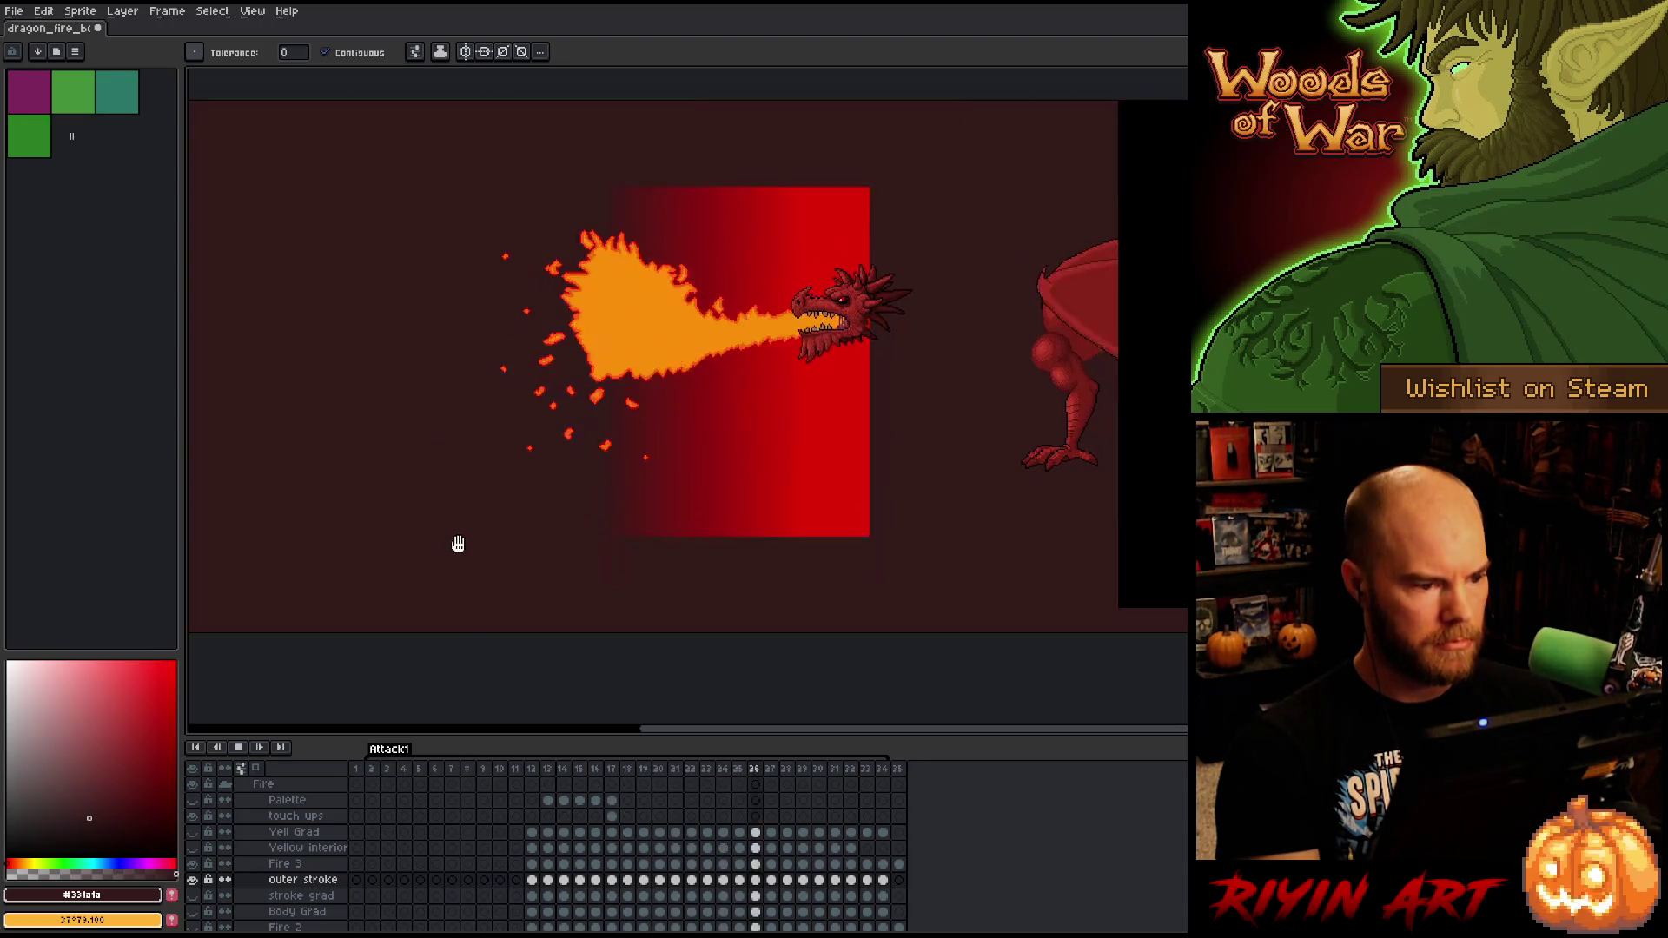
pyautogui.press('Return')
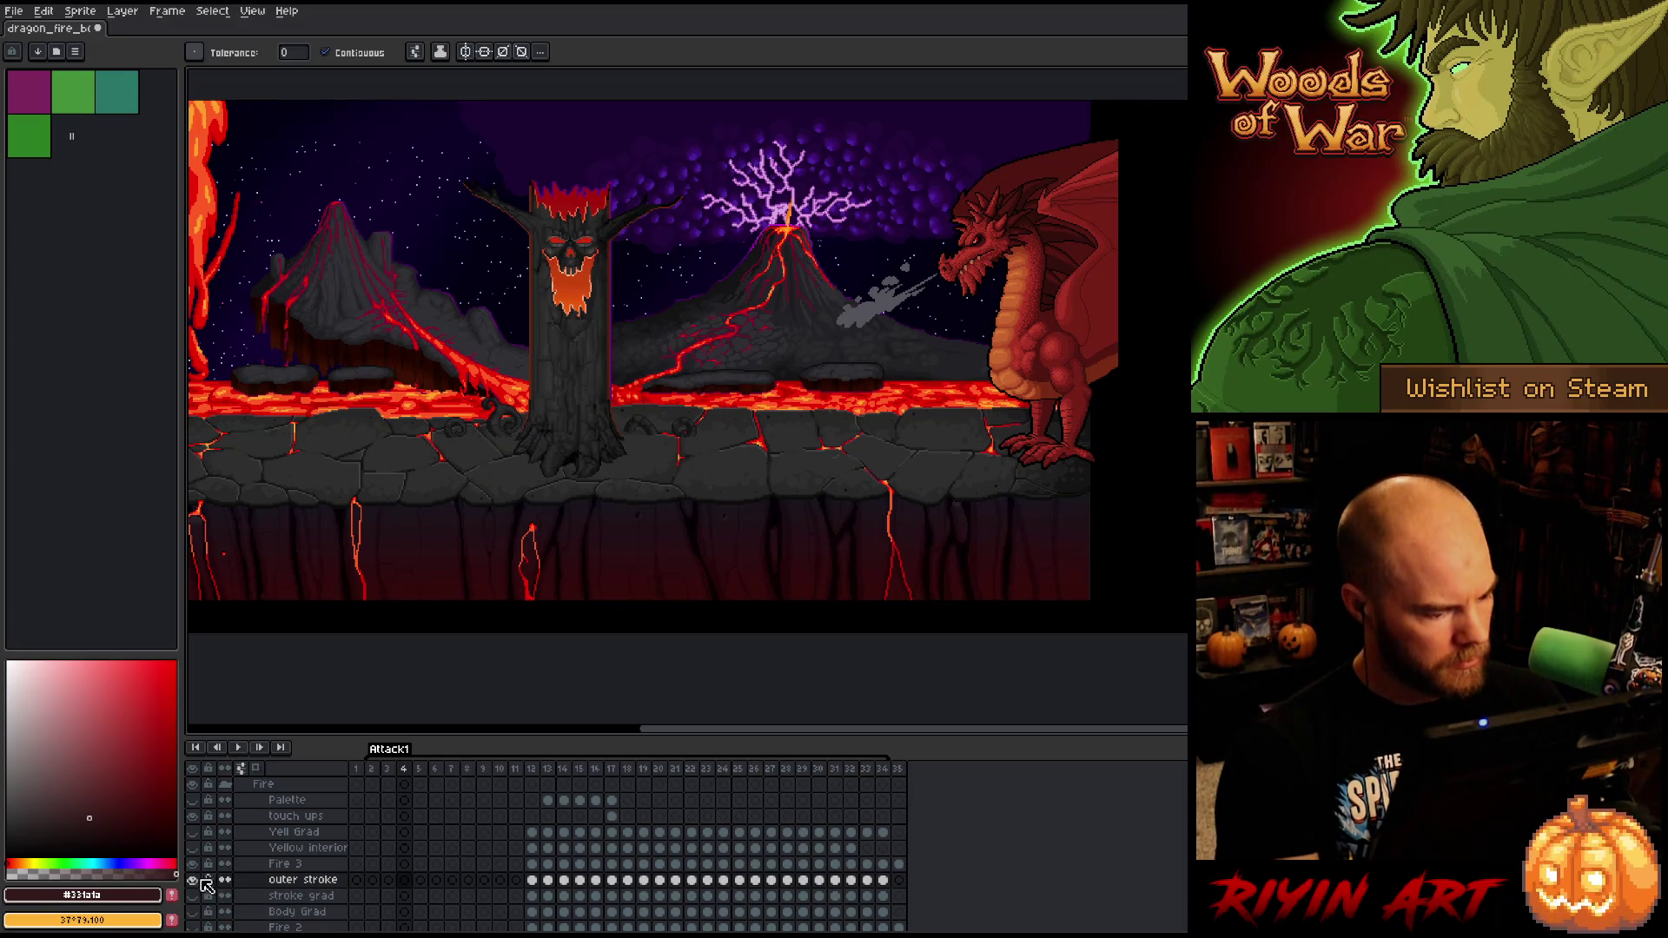
# - Try Yellow interior below Fire 3 and preview the fire frames
pyautogui.click(283, 851)
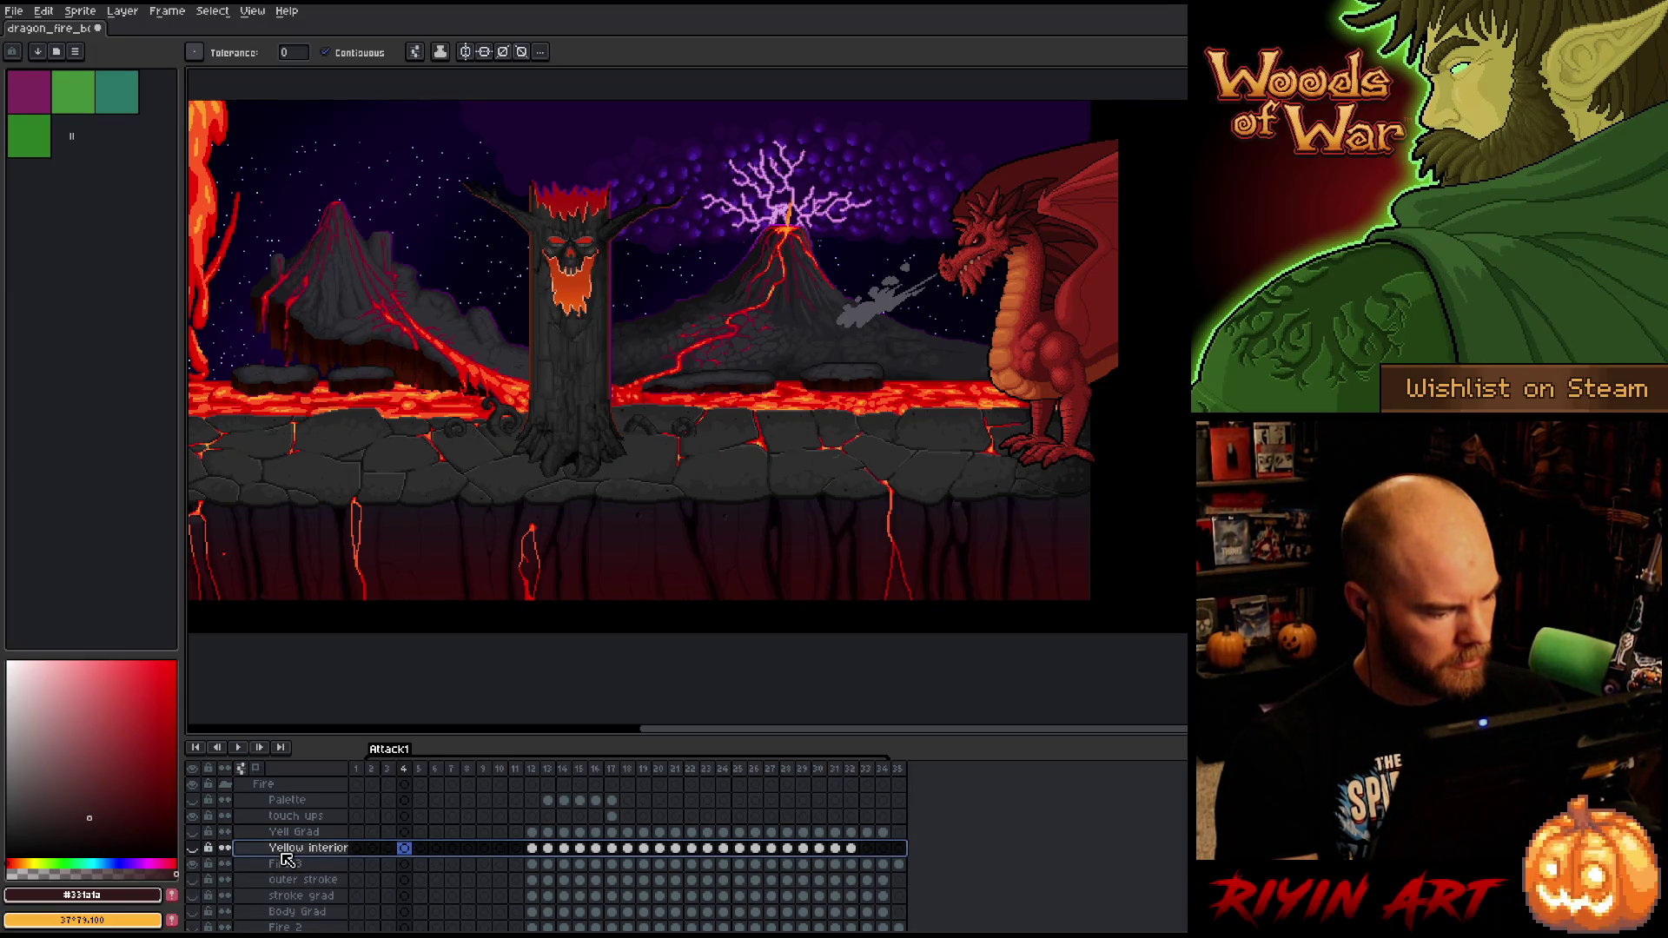
pyautogui.moveTo(292, 859); pyautogui.dragTo(291, 876)
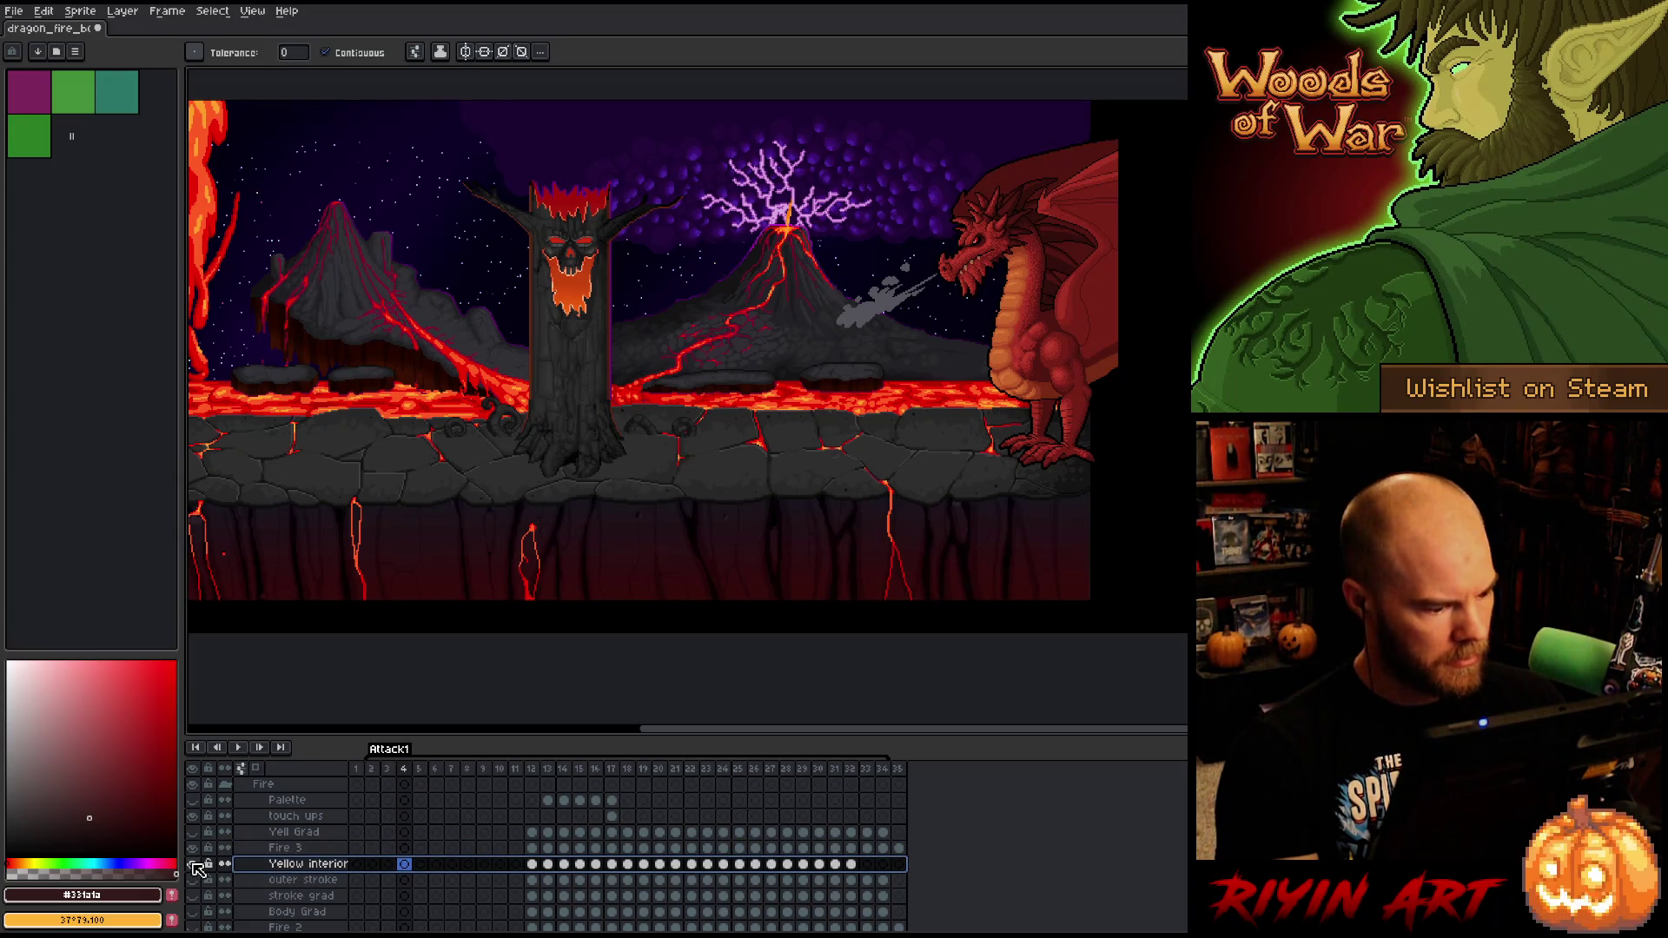
pyautogui.click(533, 772)
pyautogui.press('Return')
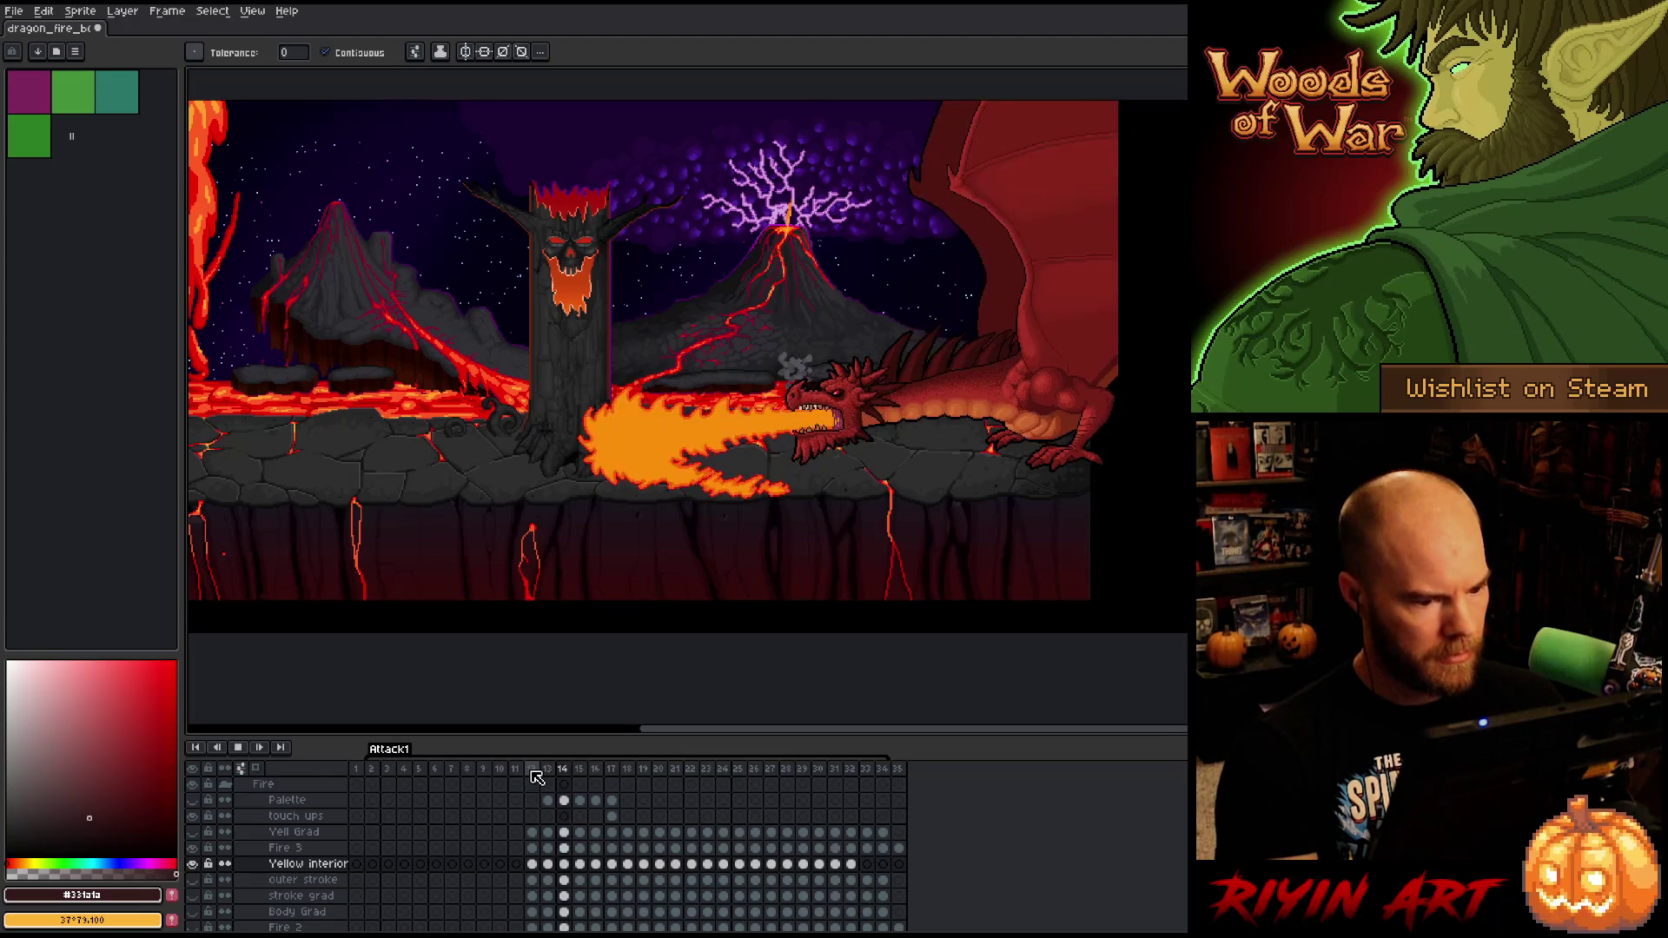
pyautogui.press('Return')
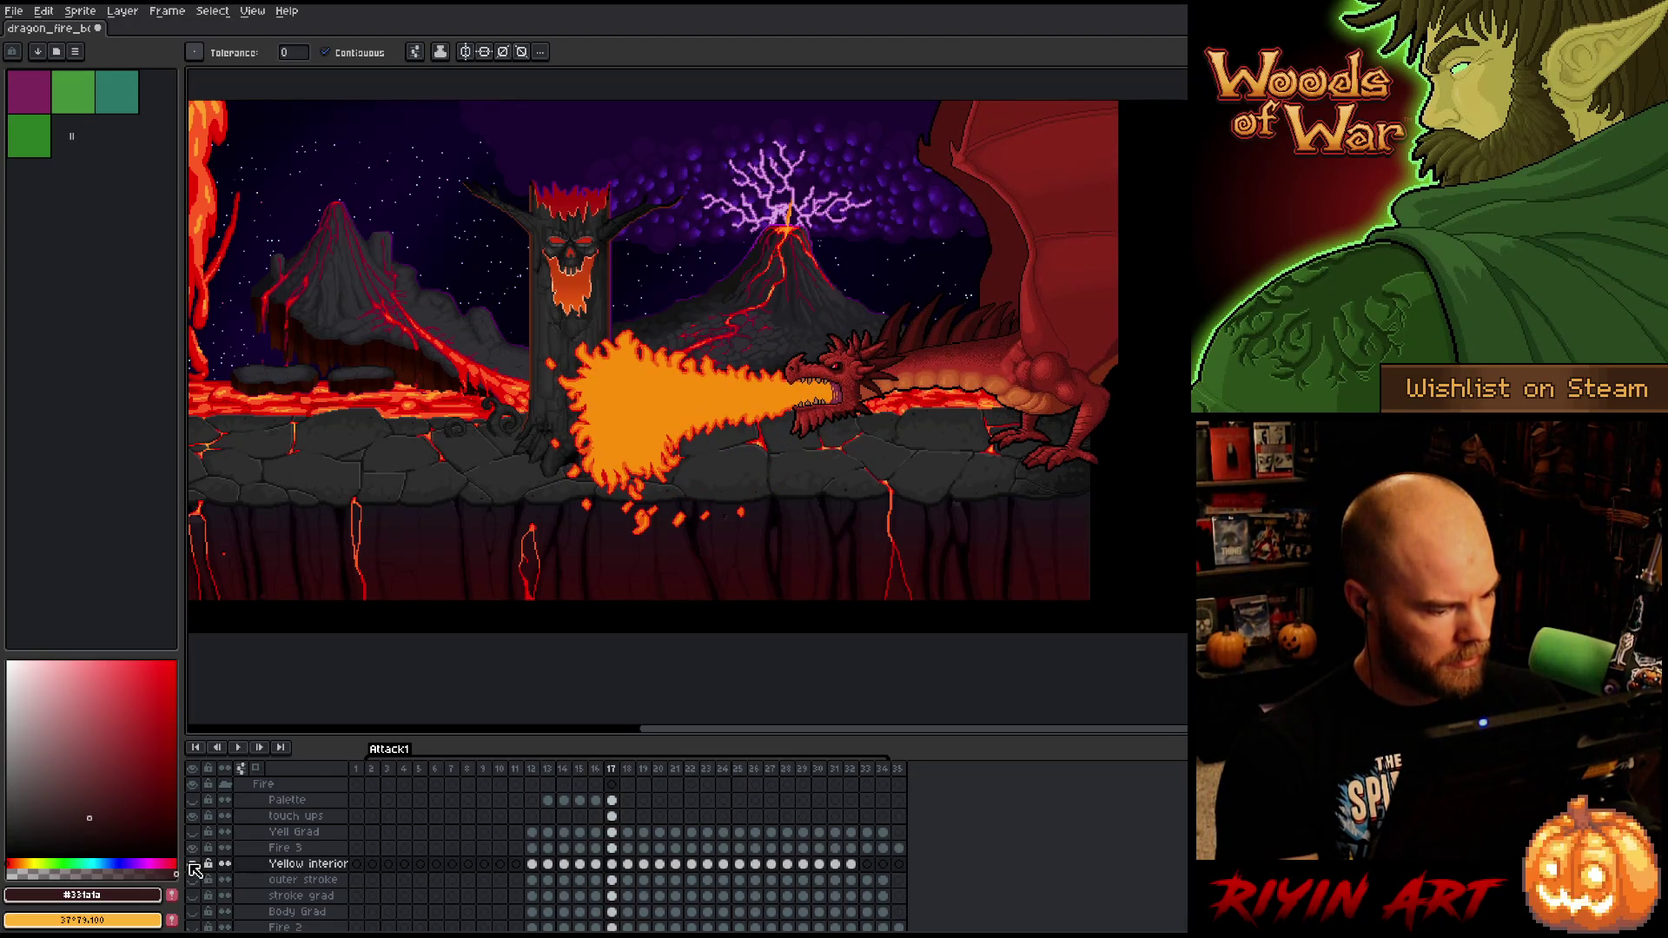
# - Move Yellow interior back above Fire 3 and select the Yell Grad layer
pyautogui.click(280, 864)
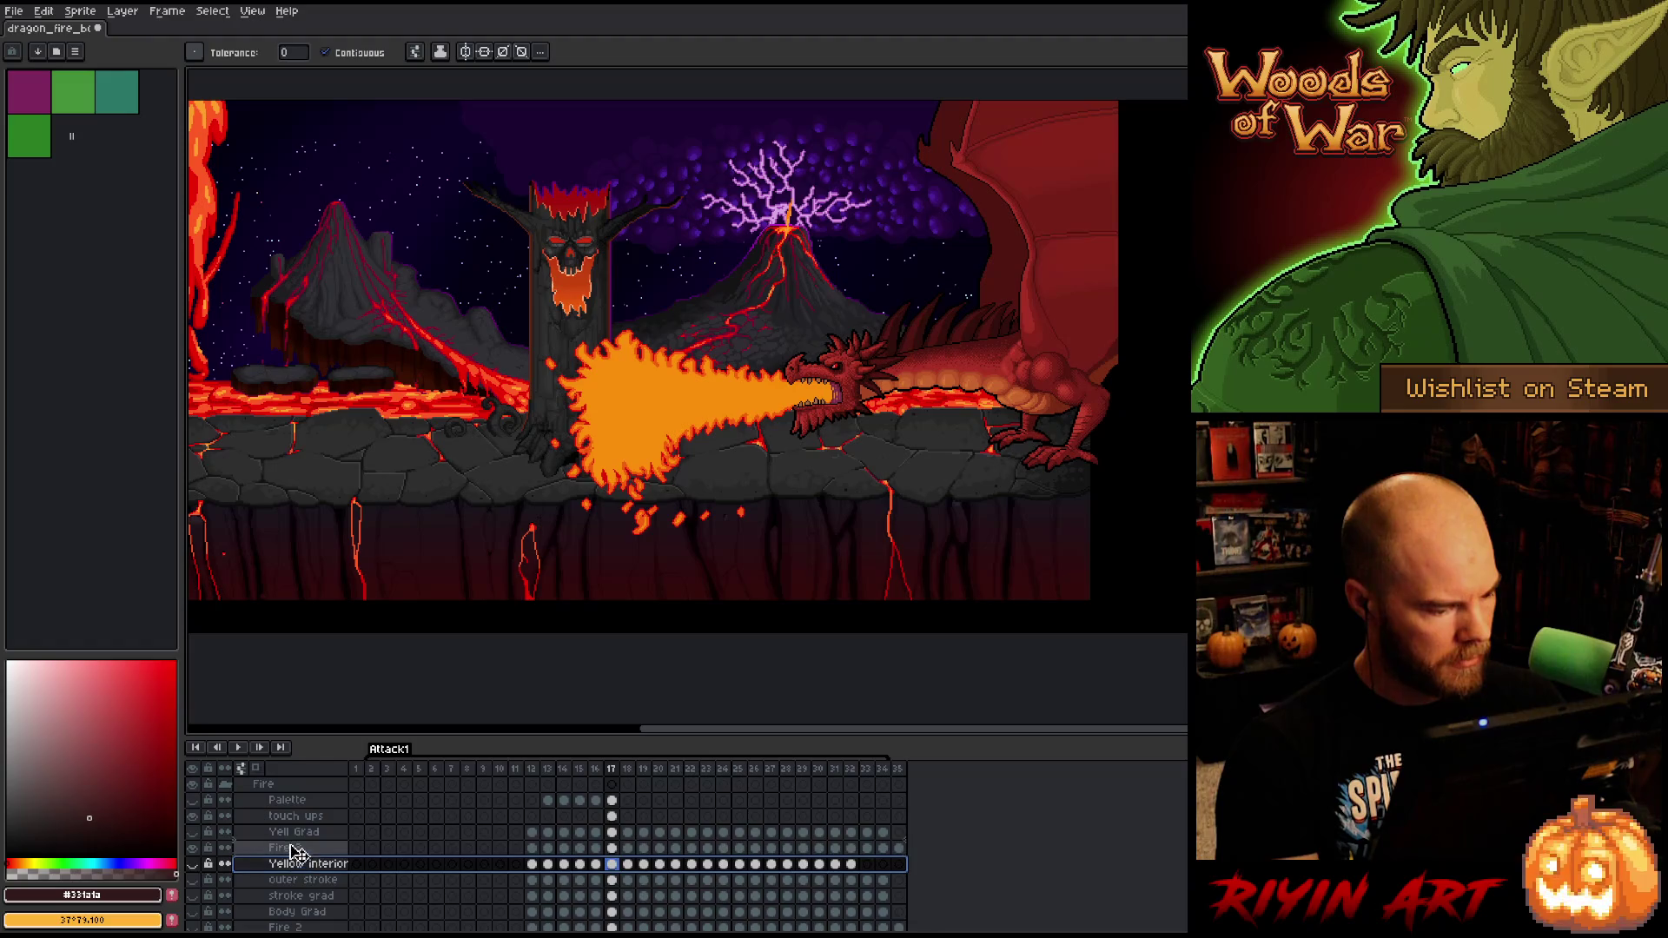
pyautogui.moveTo(296, 851); pyautogui.dragTo(304, 874)
pyautogui.click(291, 832)
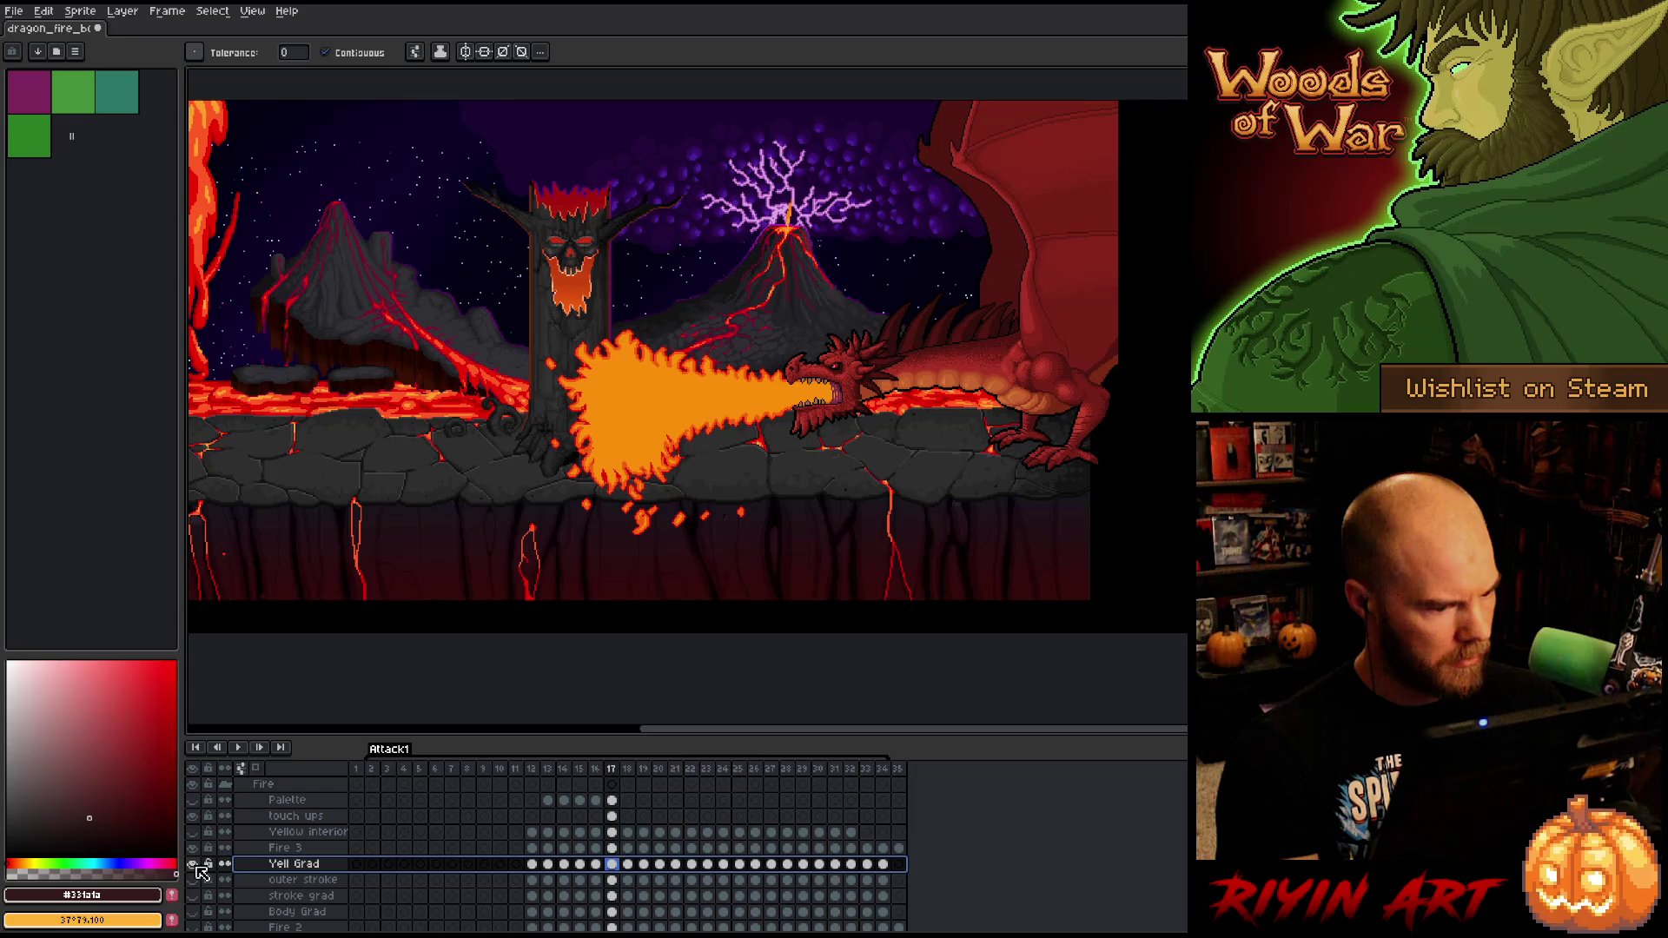
# - Play from frame 12 to check the gradient, then switch to the eyedropper
pyautogui.click(540, 773)
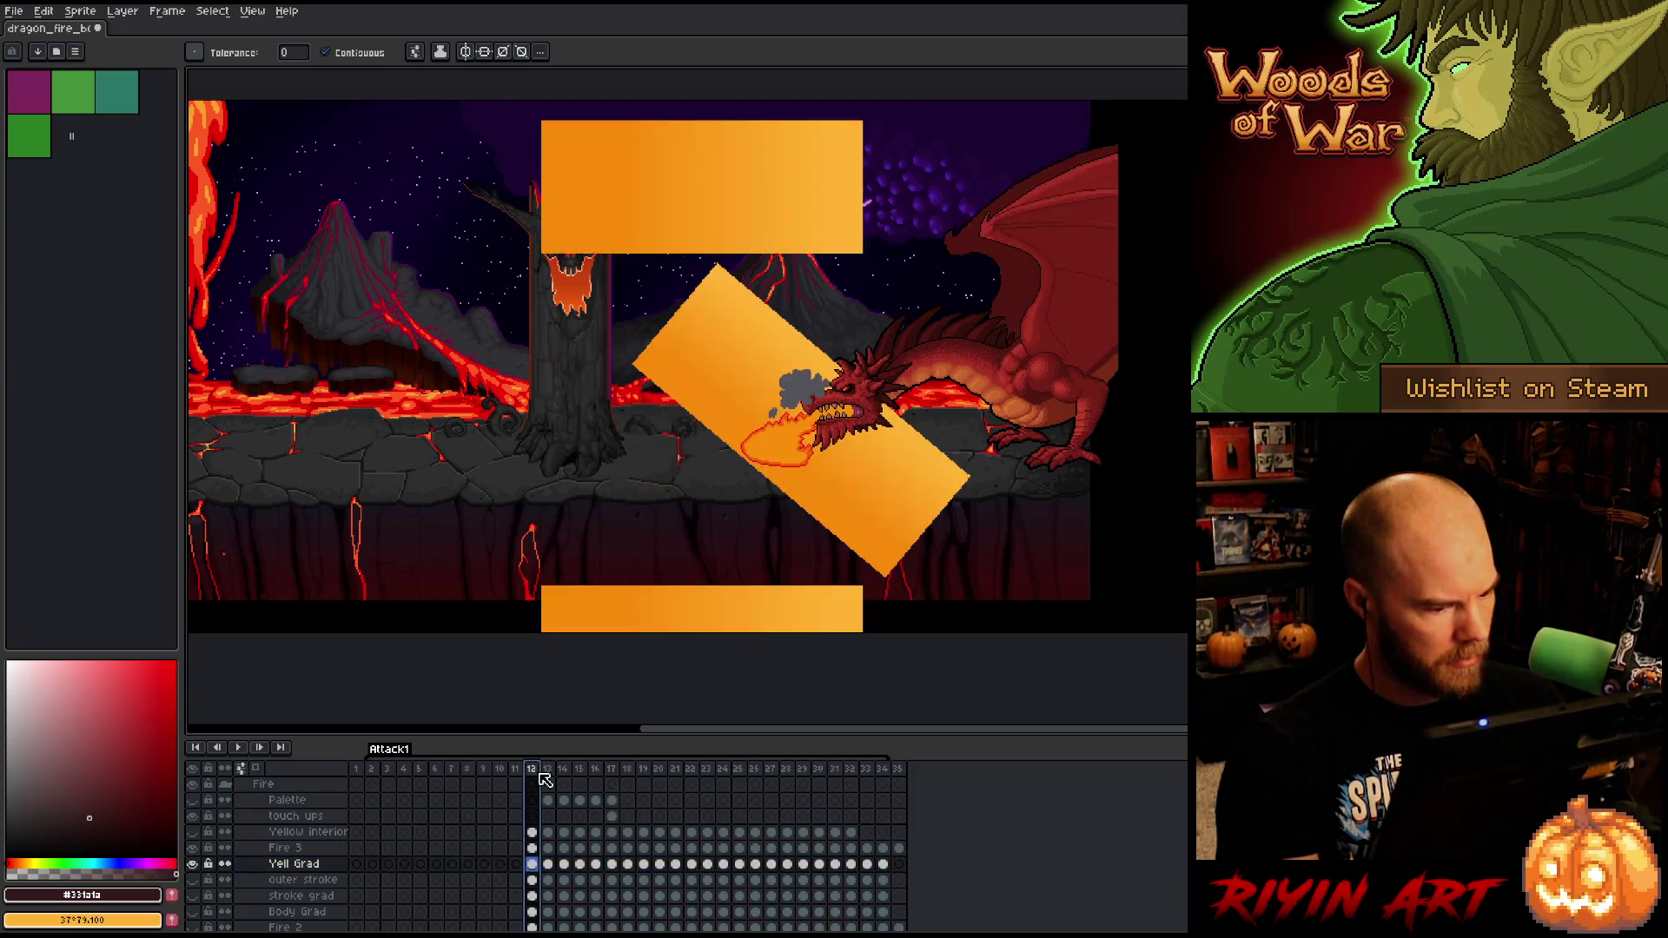
pyautogui.press('Return')
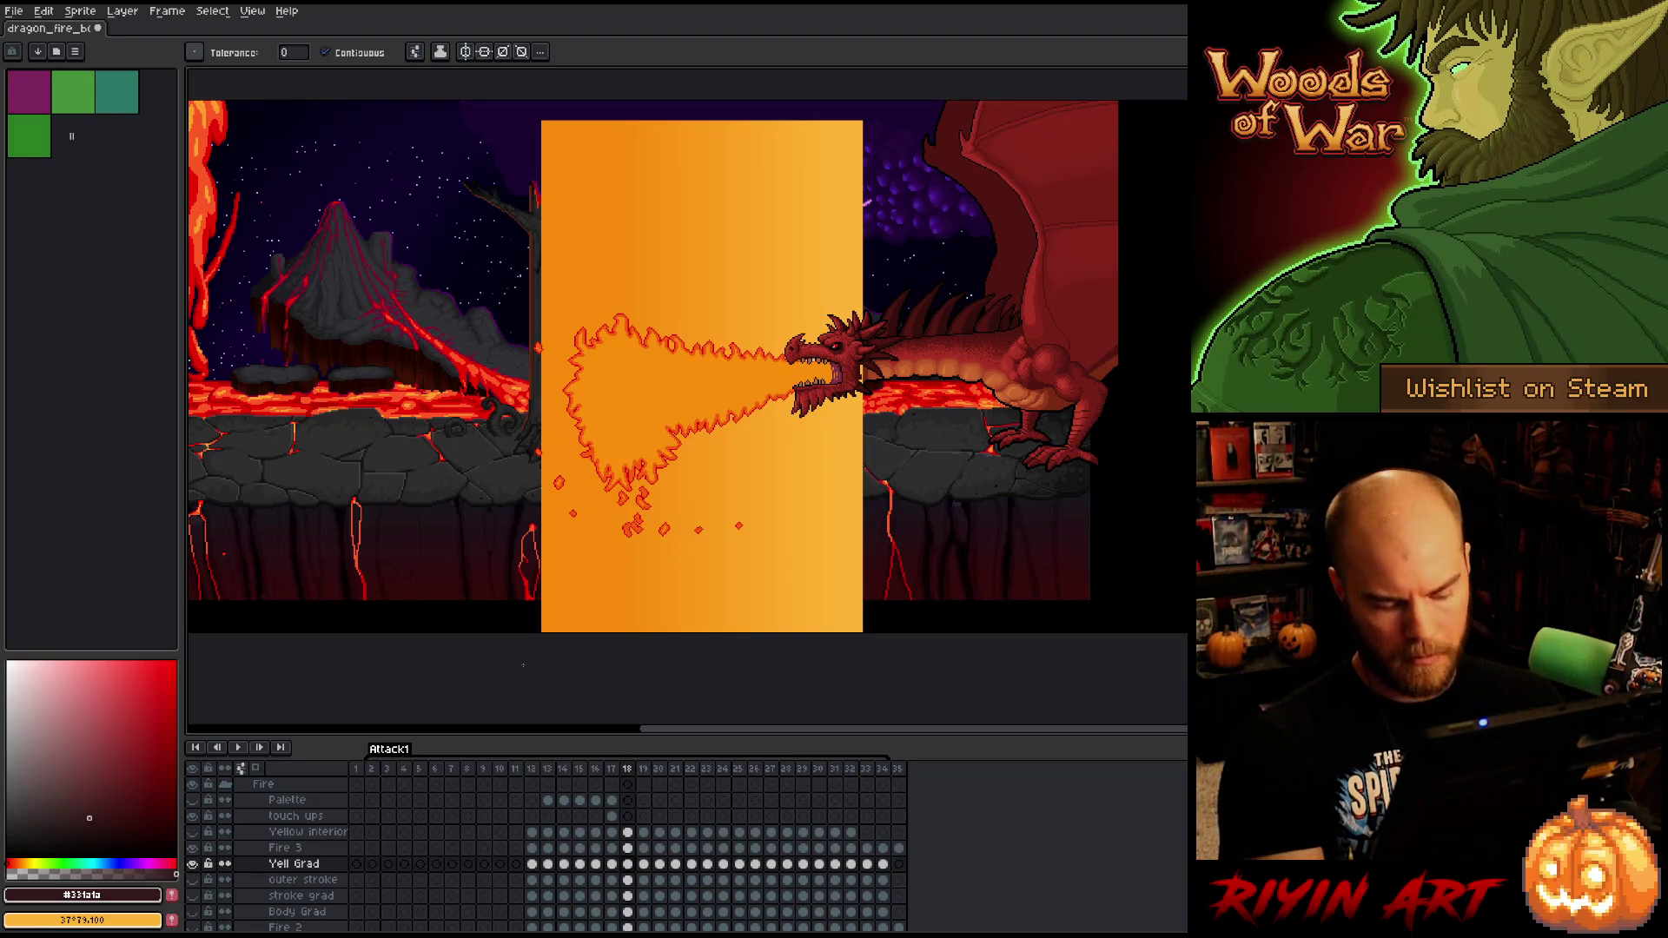
pyautogui.press('i')
pyautogui.scroll(4, 545, 411)
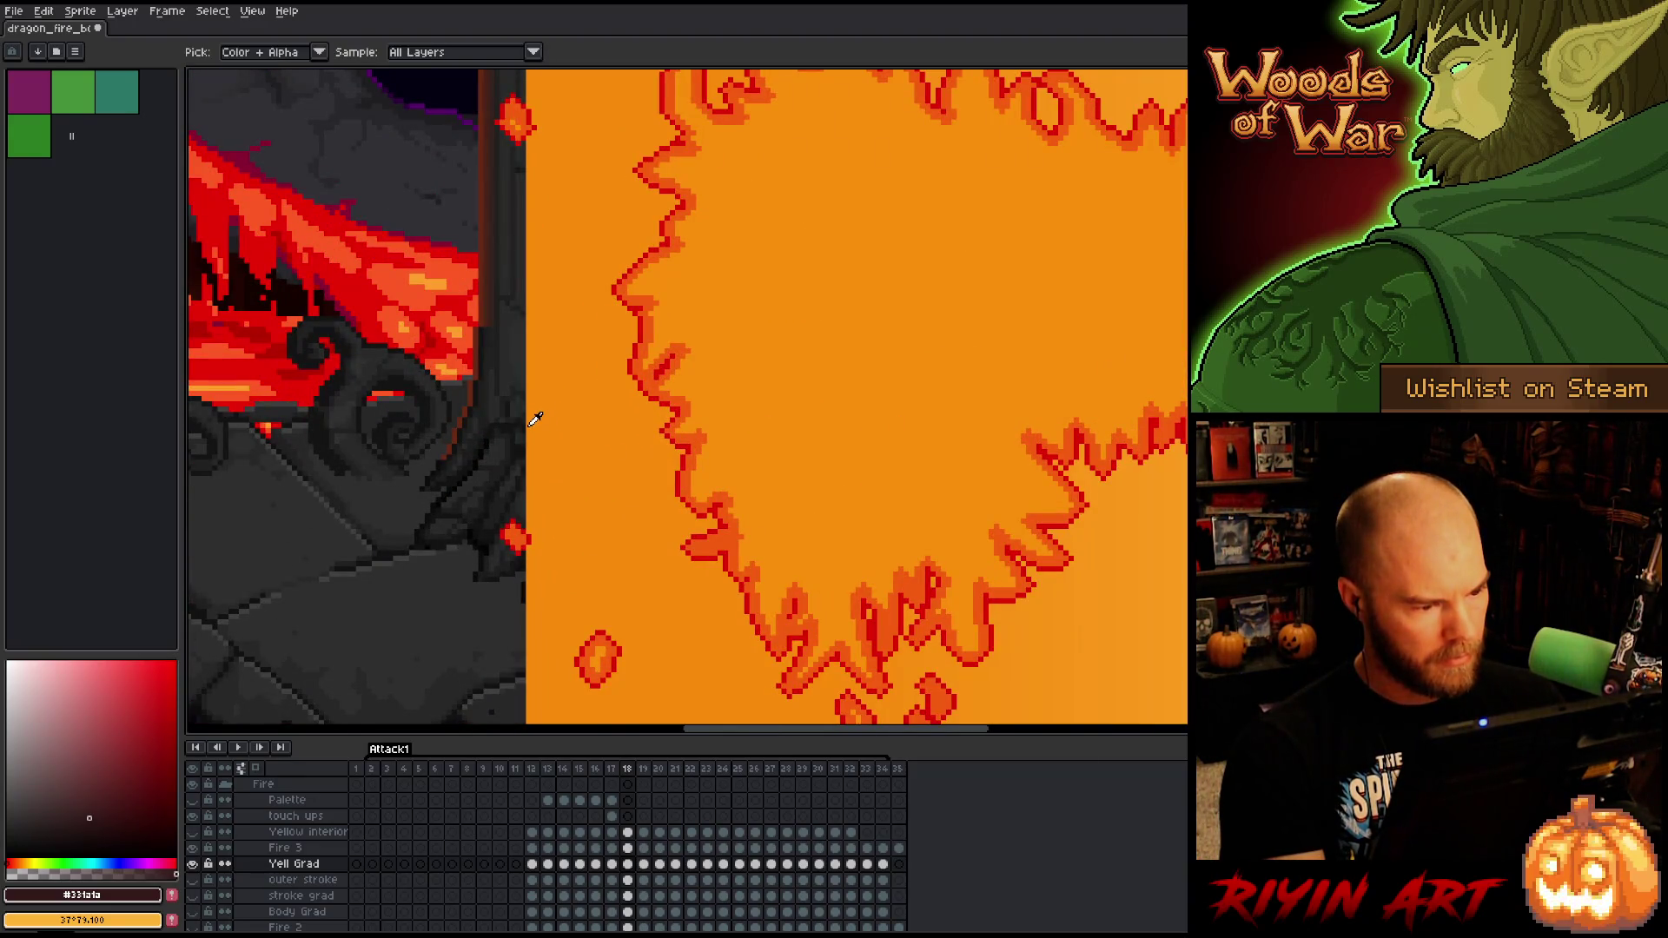
# - Sample orange #f88c0b from the gradient and fill frame 19's background with it
pyautogui.click(534, 420)
pyautogui.press('w')
pyautogui.scroll(-4, 534, 419)
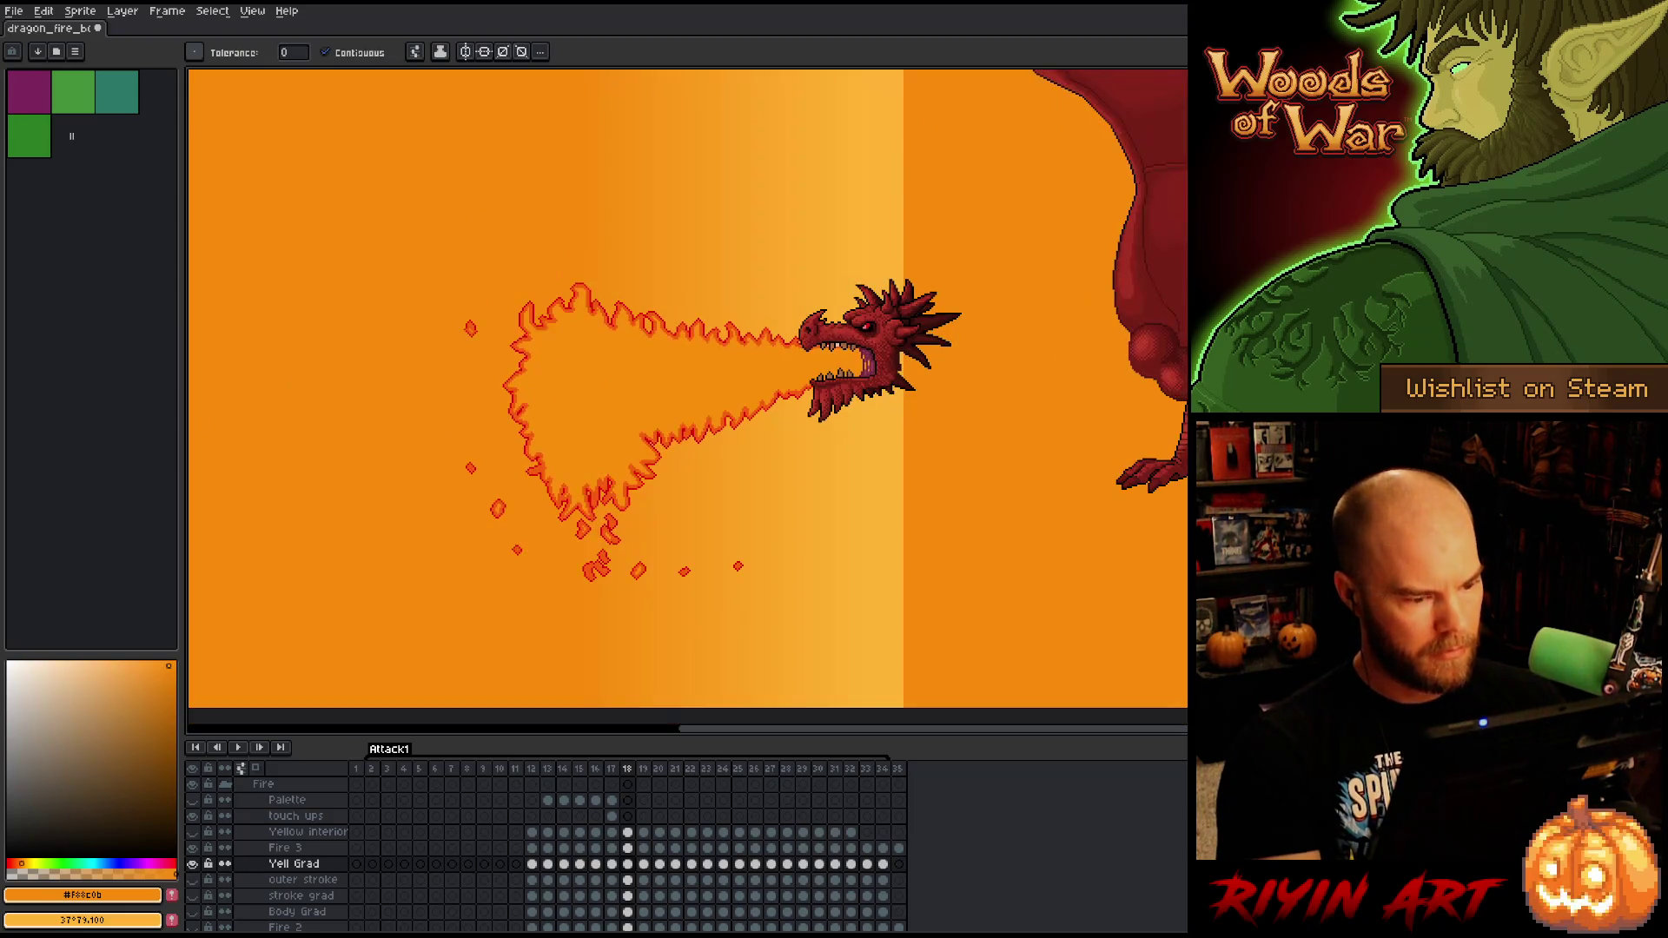
pyautogui.press('Right')
pyautogui.click(424, 492)
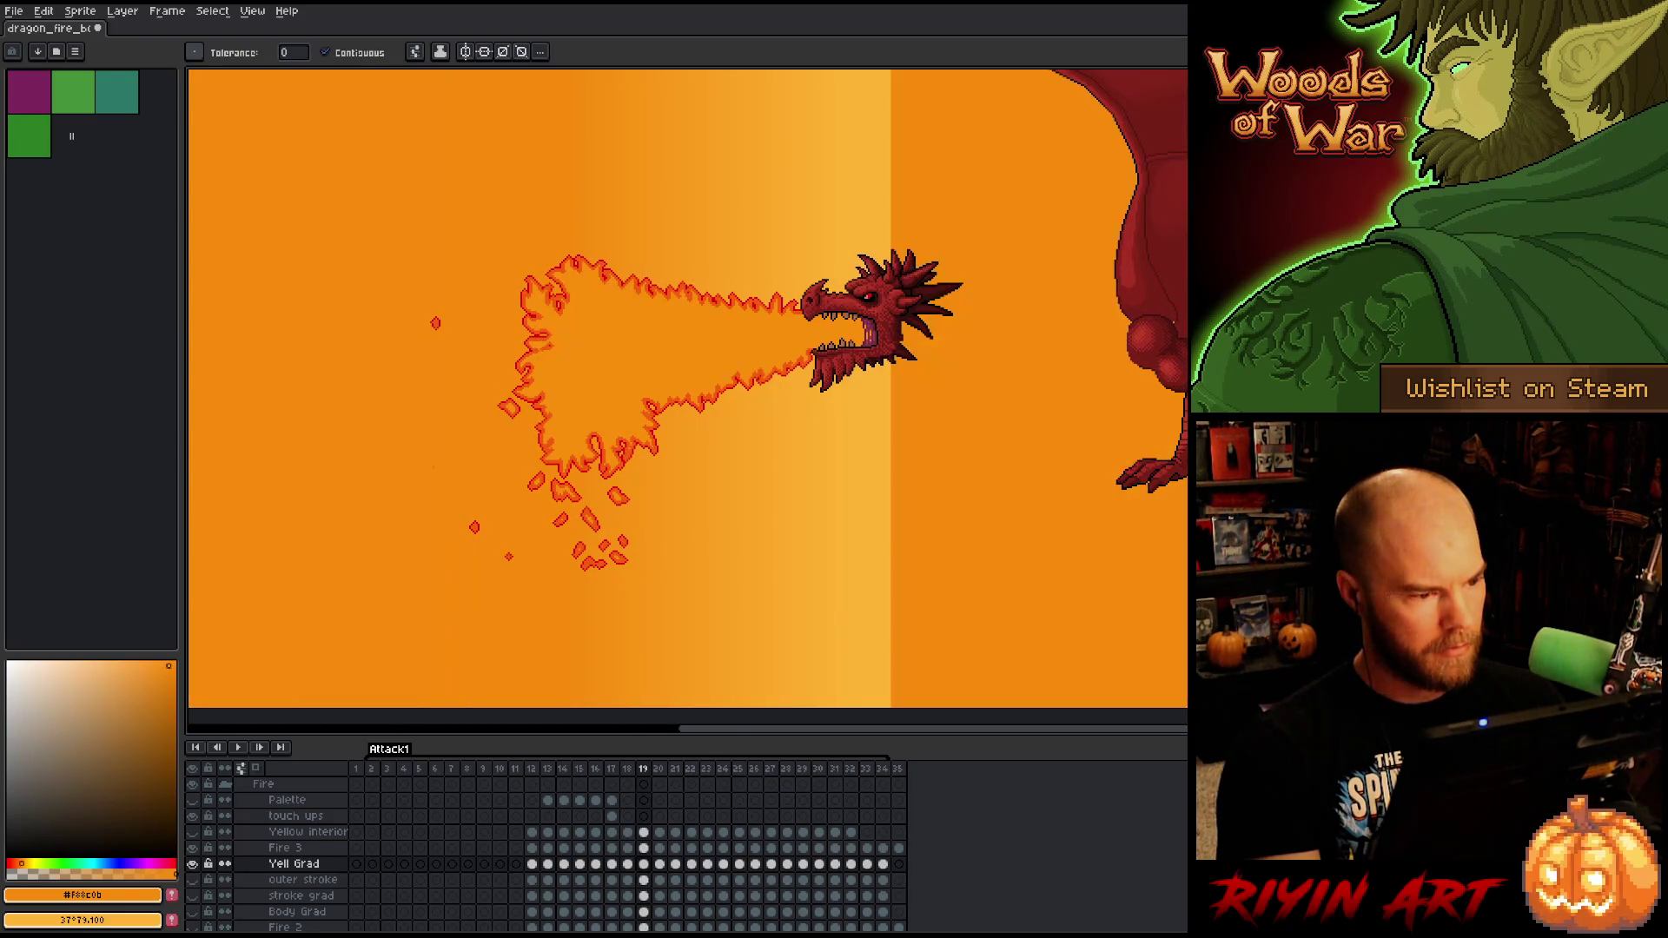
# - Advance to frame 22 and fill its background flat orange
pyautogui.scroll(-3, 424, 491)
pyautogui.scroll(3, 424, 491)
pyautogui.press('Right')
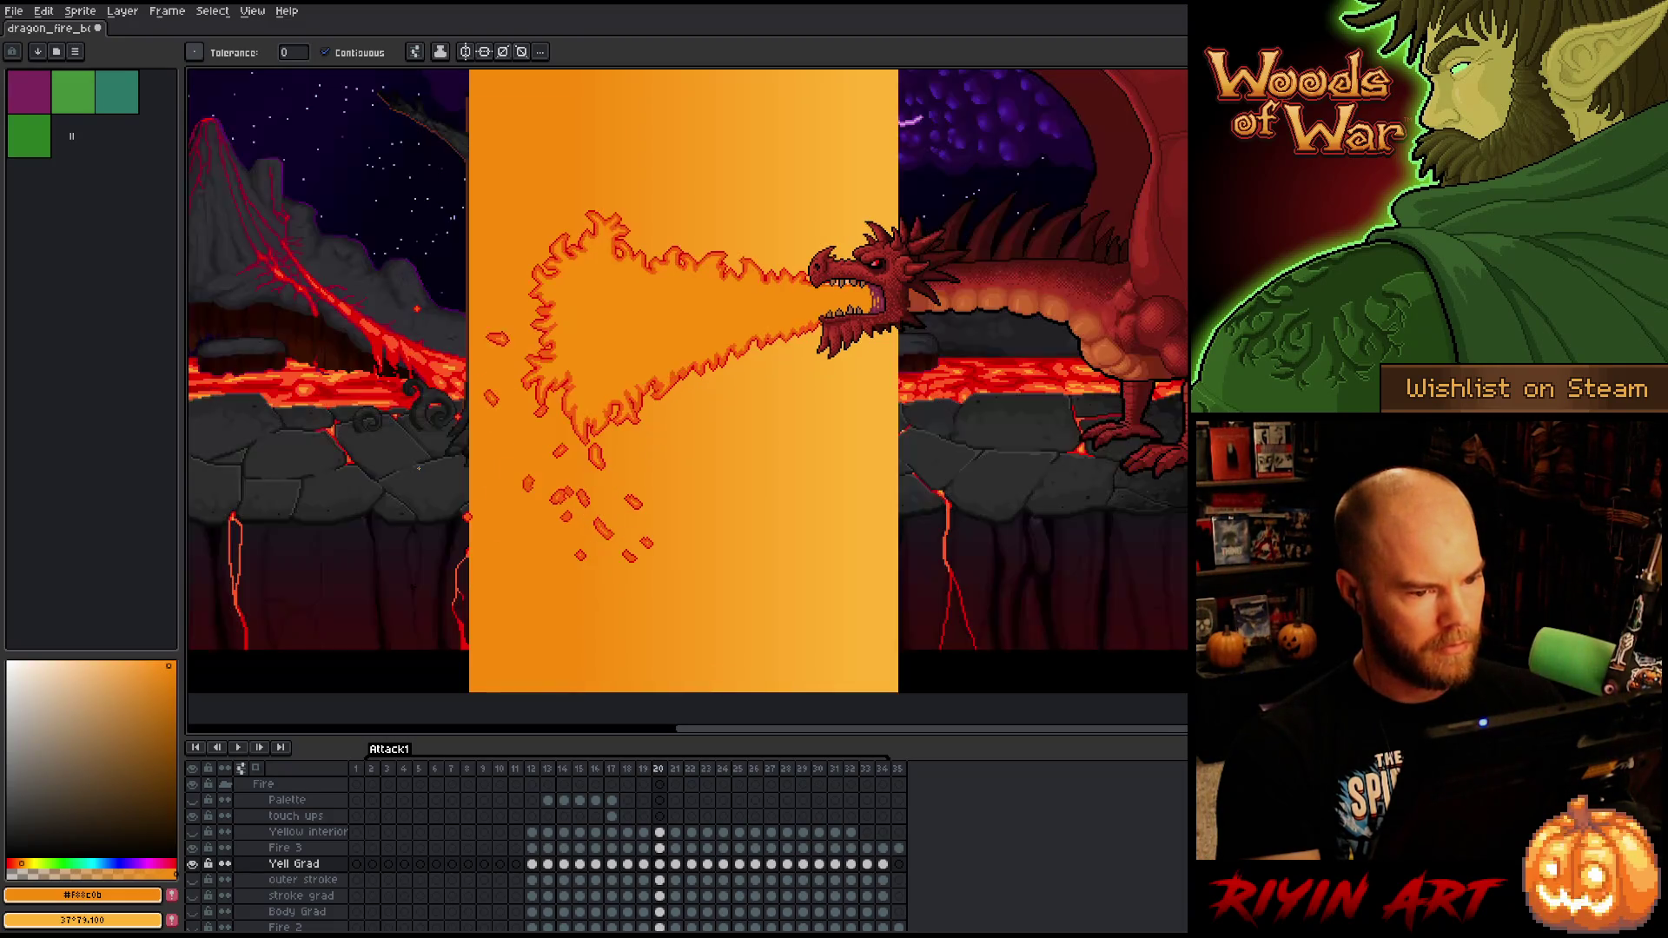
pyautogui.press('Right')
pyautogui.scroll(-2, 619, 356)
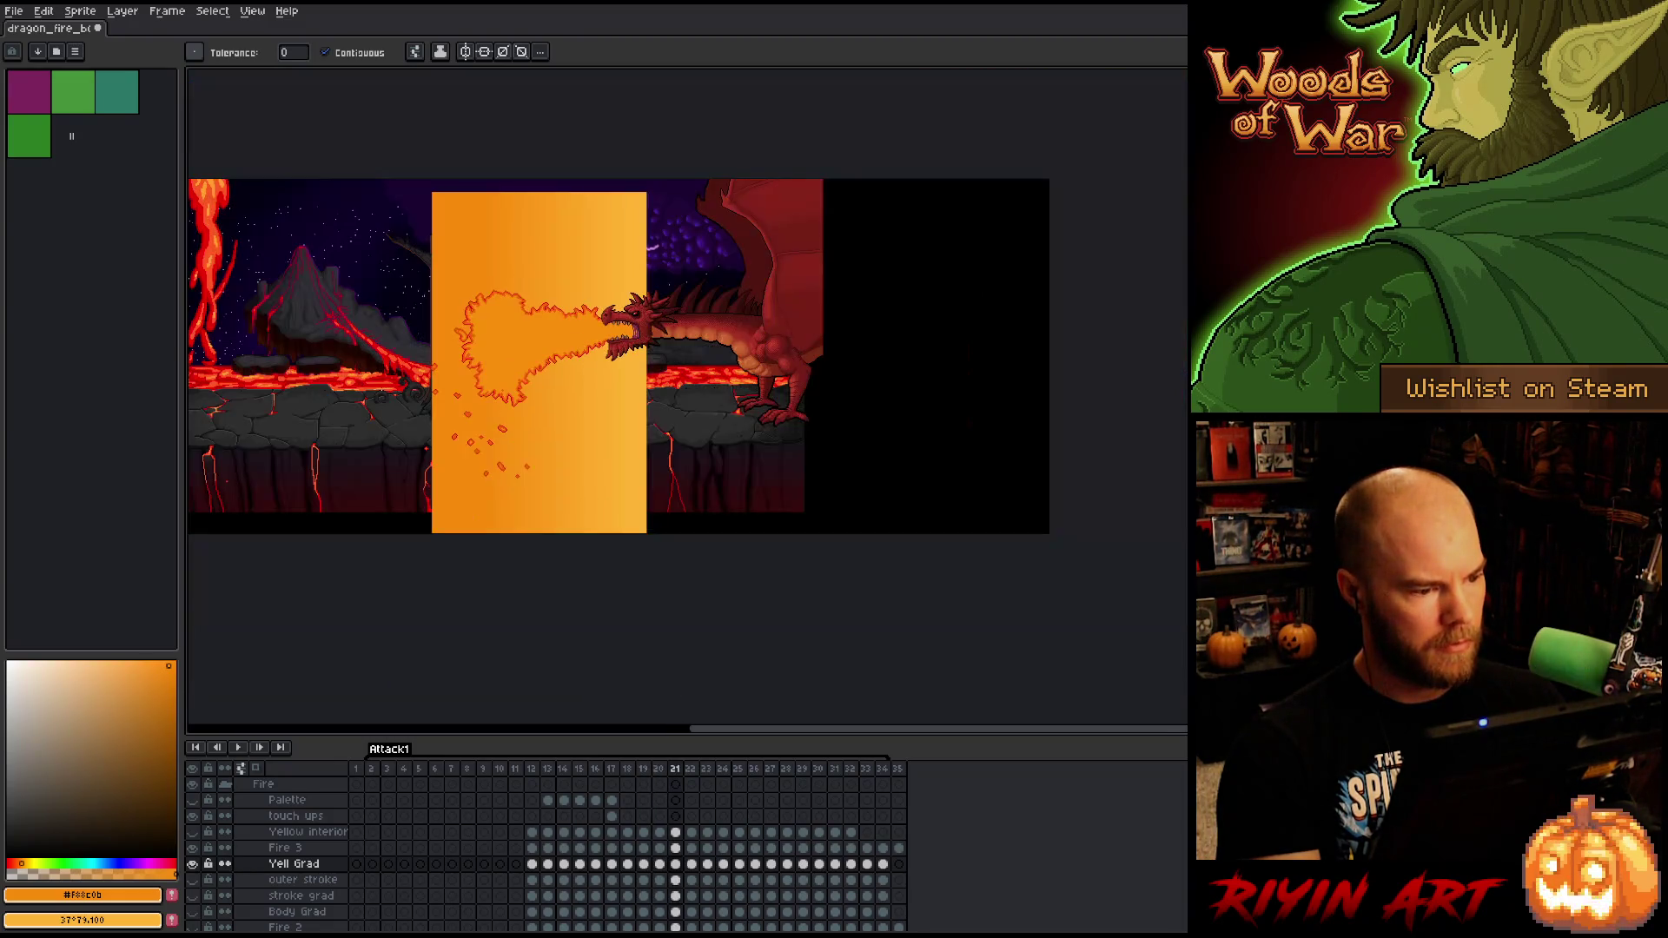
pyautogui.press('Right')
pyautogui.click(424, 492)
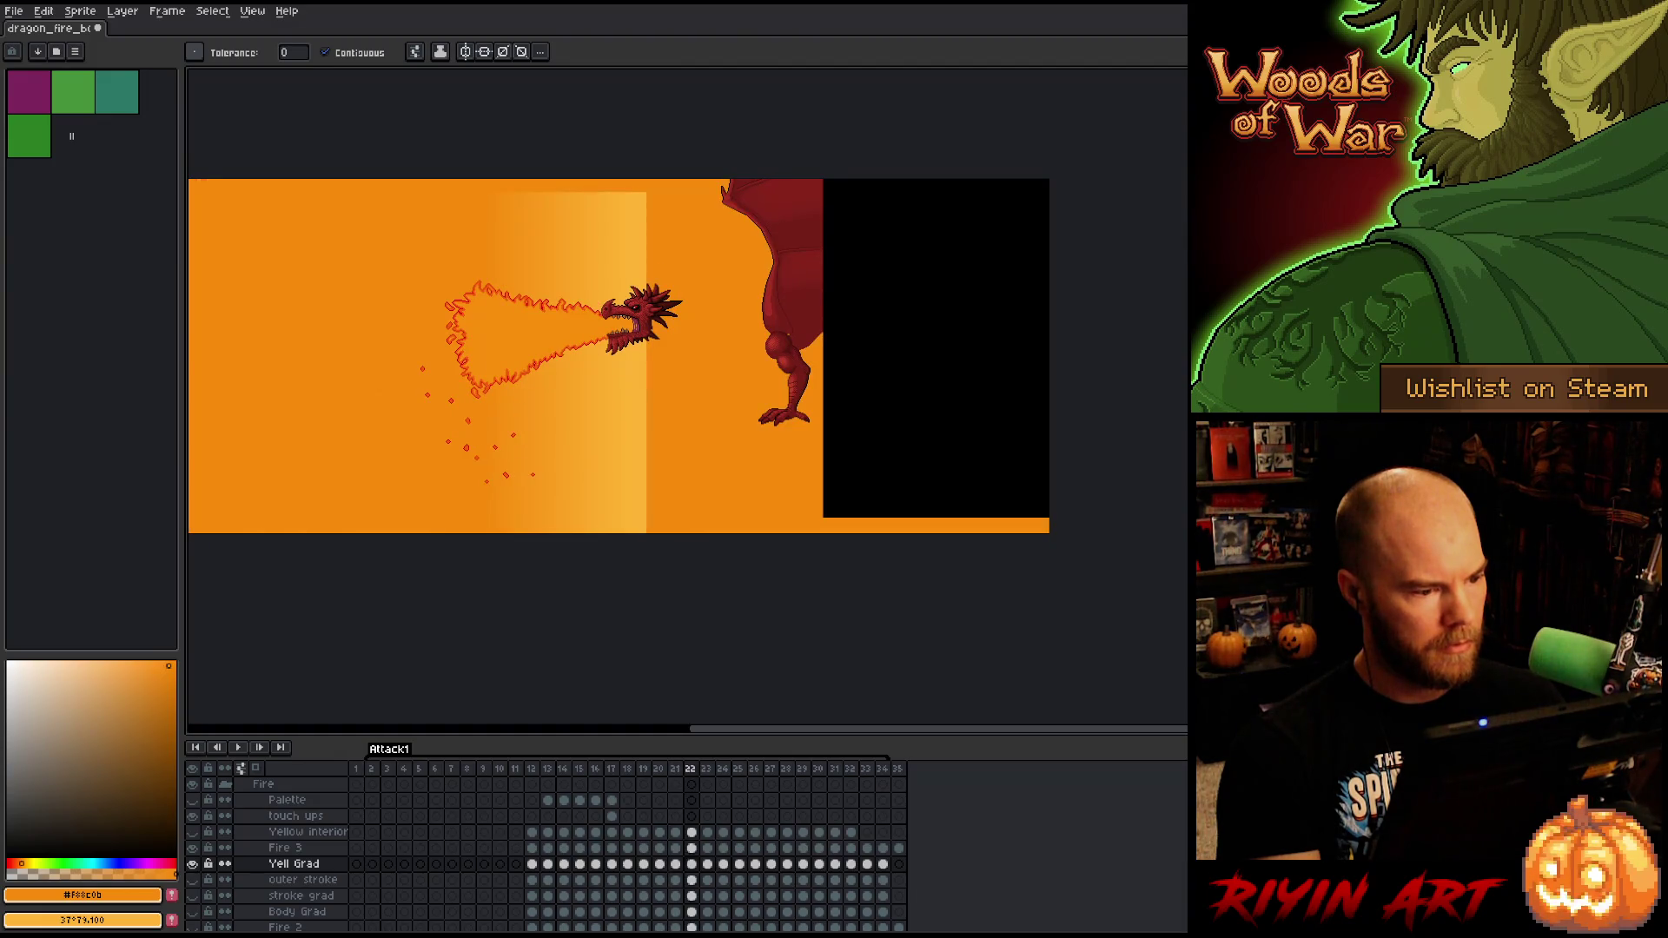
# - Step through fire frames 23 to 34 and play the animation to preview the orange fills
pyautogui.press('Right')
pyautogui.press('Left')
pyautogui.press('Right')
pyautogui.press('Right')
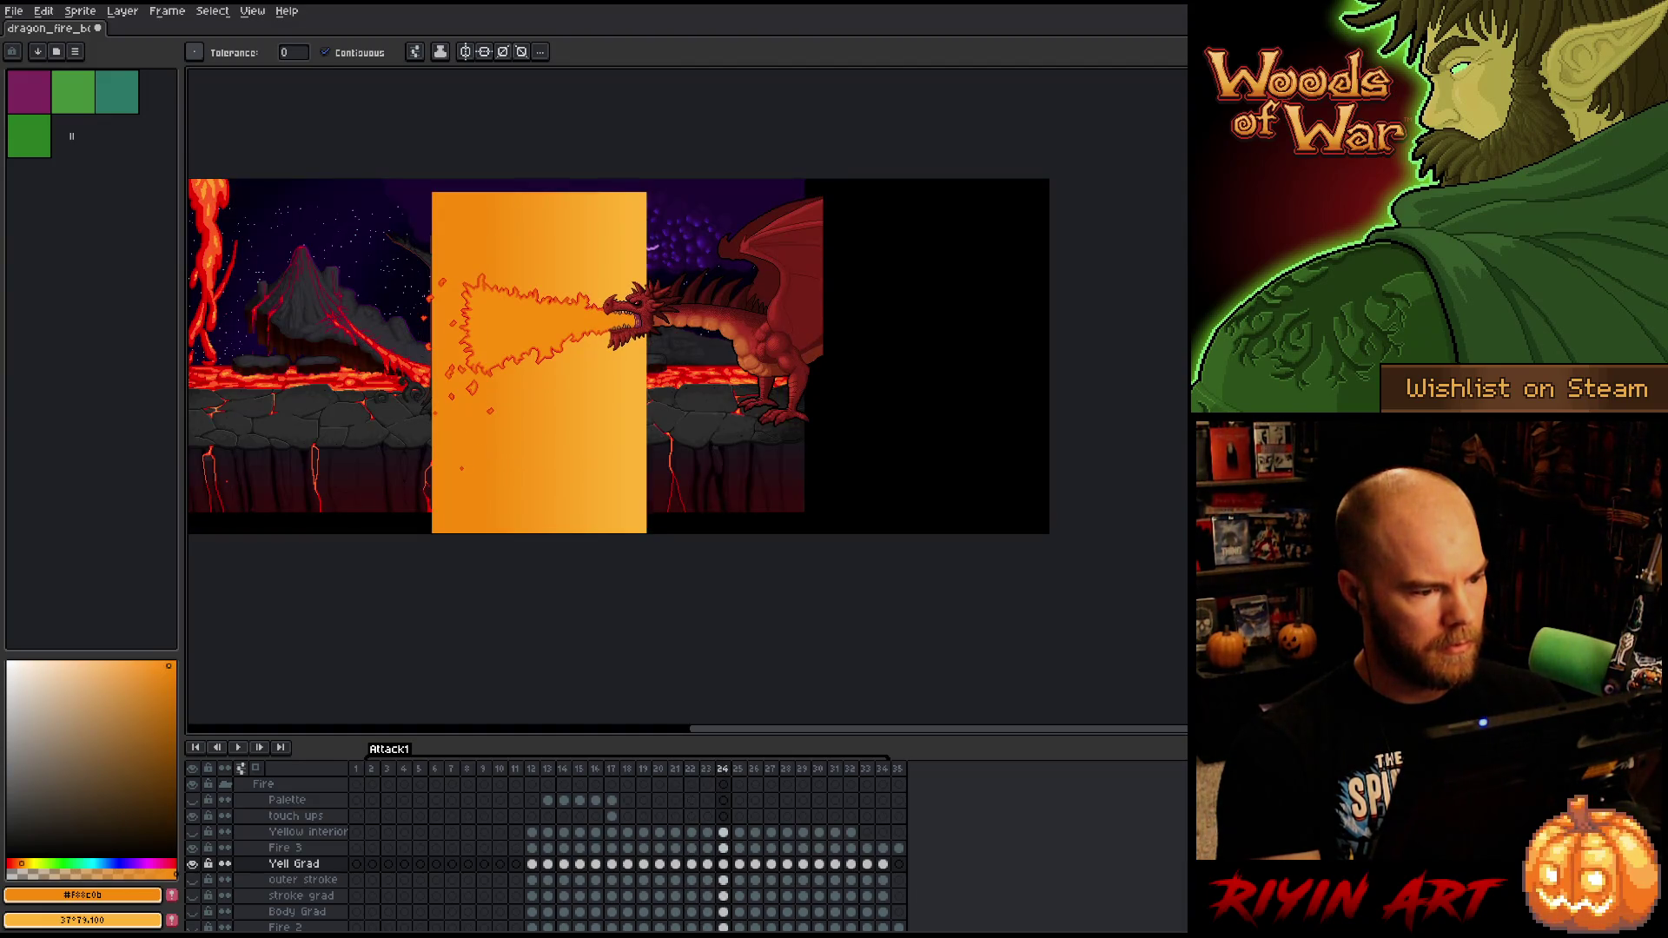
pyautogui.press('Right')
pyautogui.press('Left')
pyautogui.press('Right')
pyautogui.press('Left')
pyautogui.press('Right')
pyautogui.press('Right')
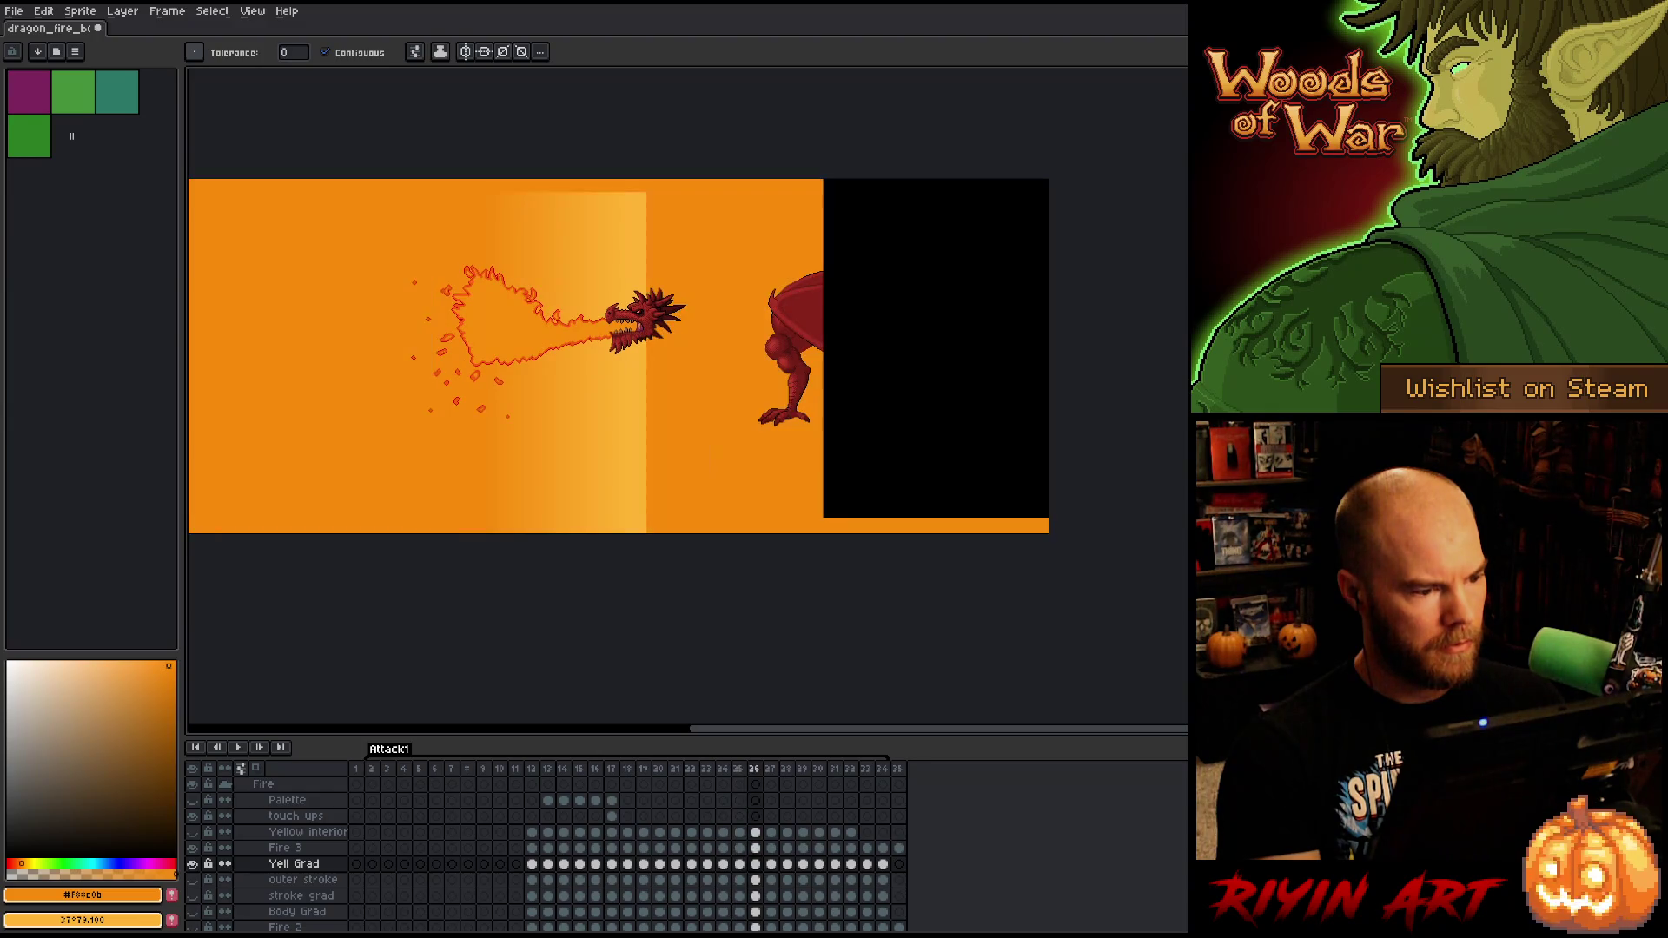
pyautogui.press('Right')
pyautogui.press('Left')
pyautogui.press('Right')
pyautogui.press('Right')
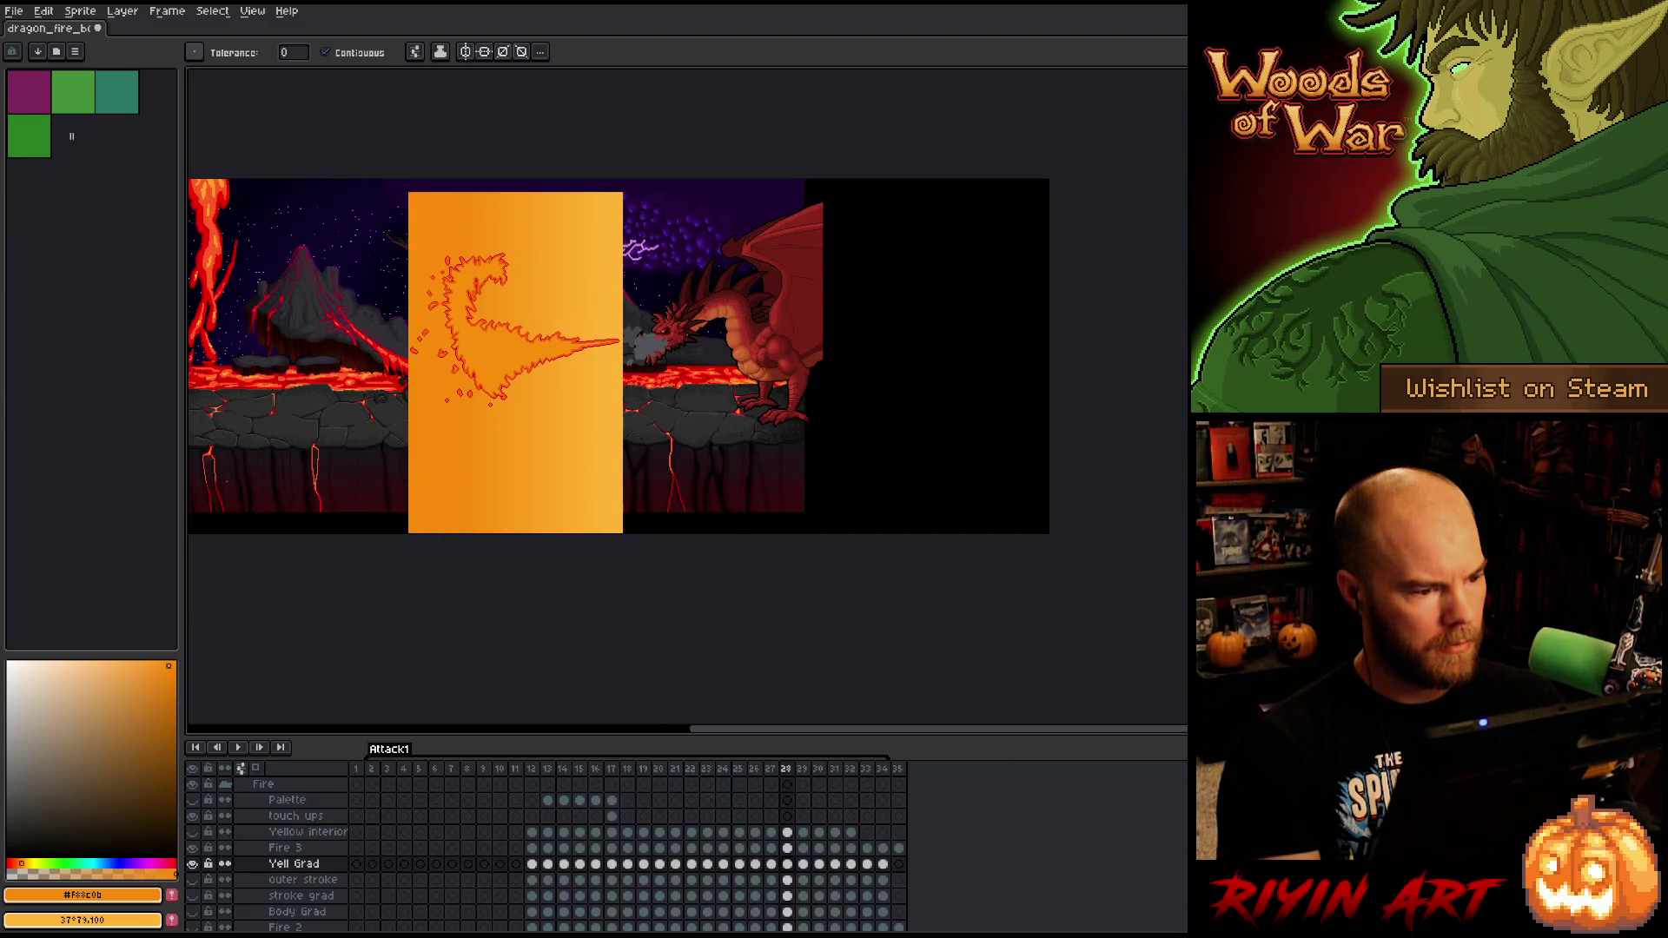
pyautogui.press('Right')
pyautogui.press('Left')
pyautogui.press('Right')
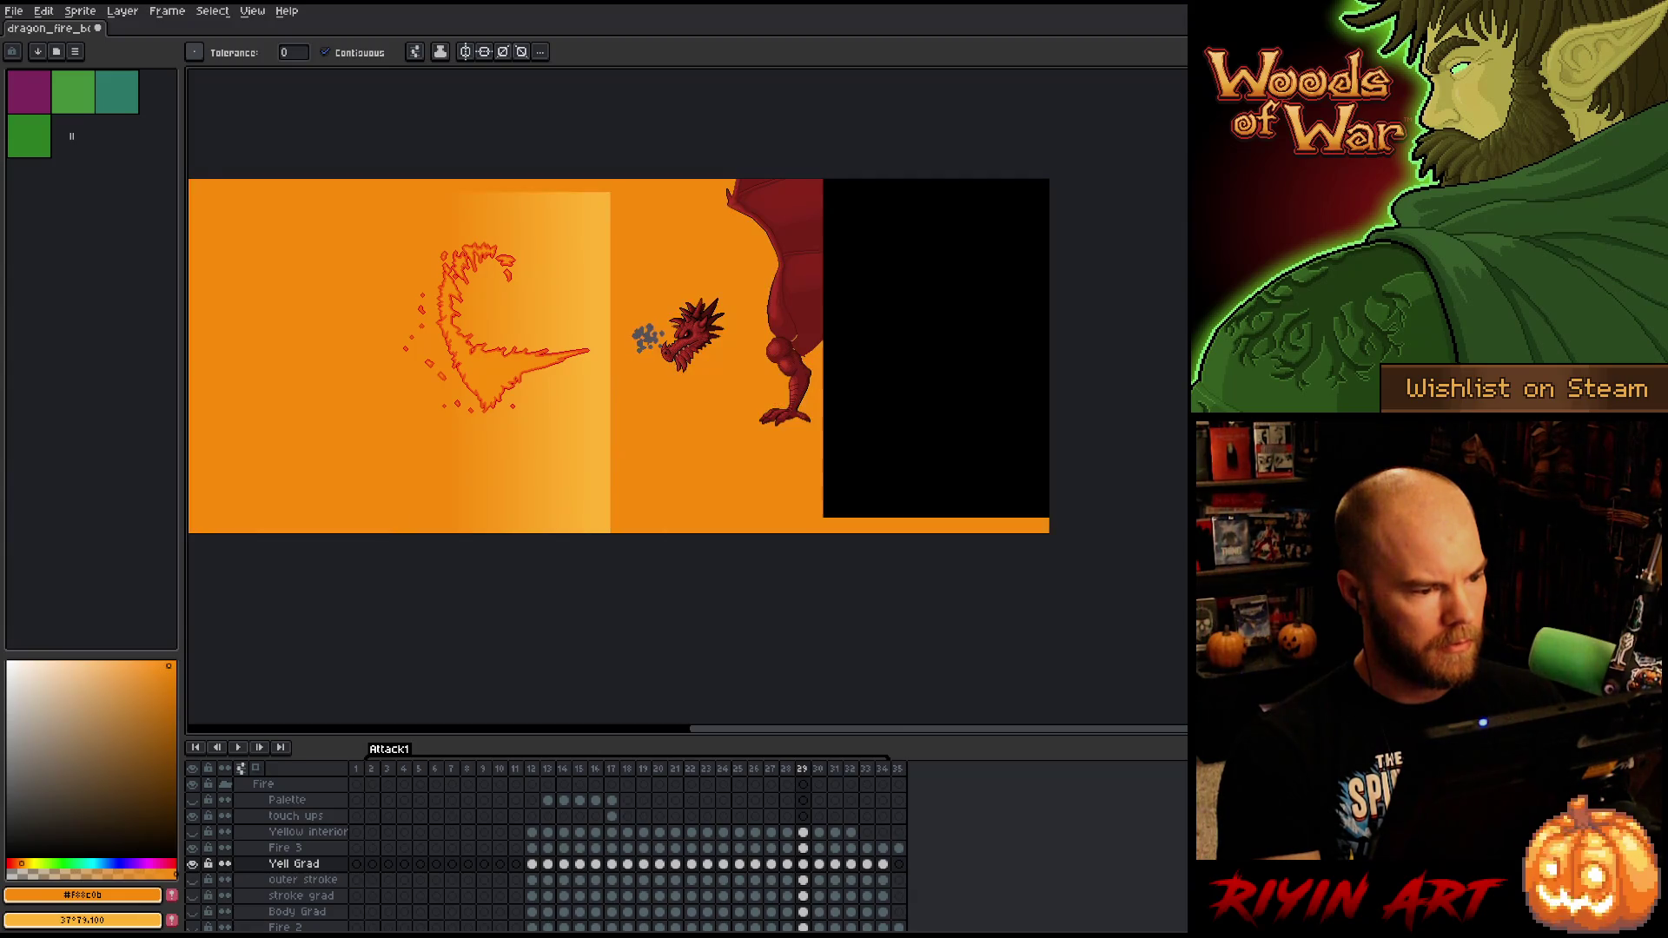
pyautogui.press('Right')
pyautogui.press('Left')
pyautogui.press('Right')
pyautogui.press('Right')
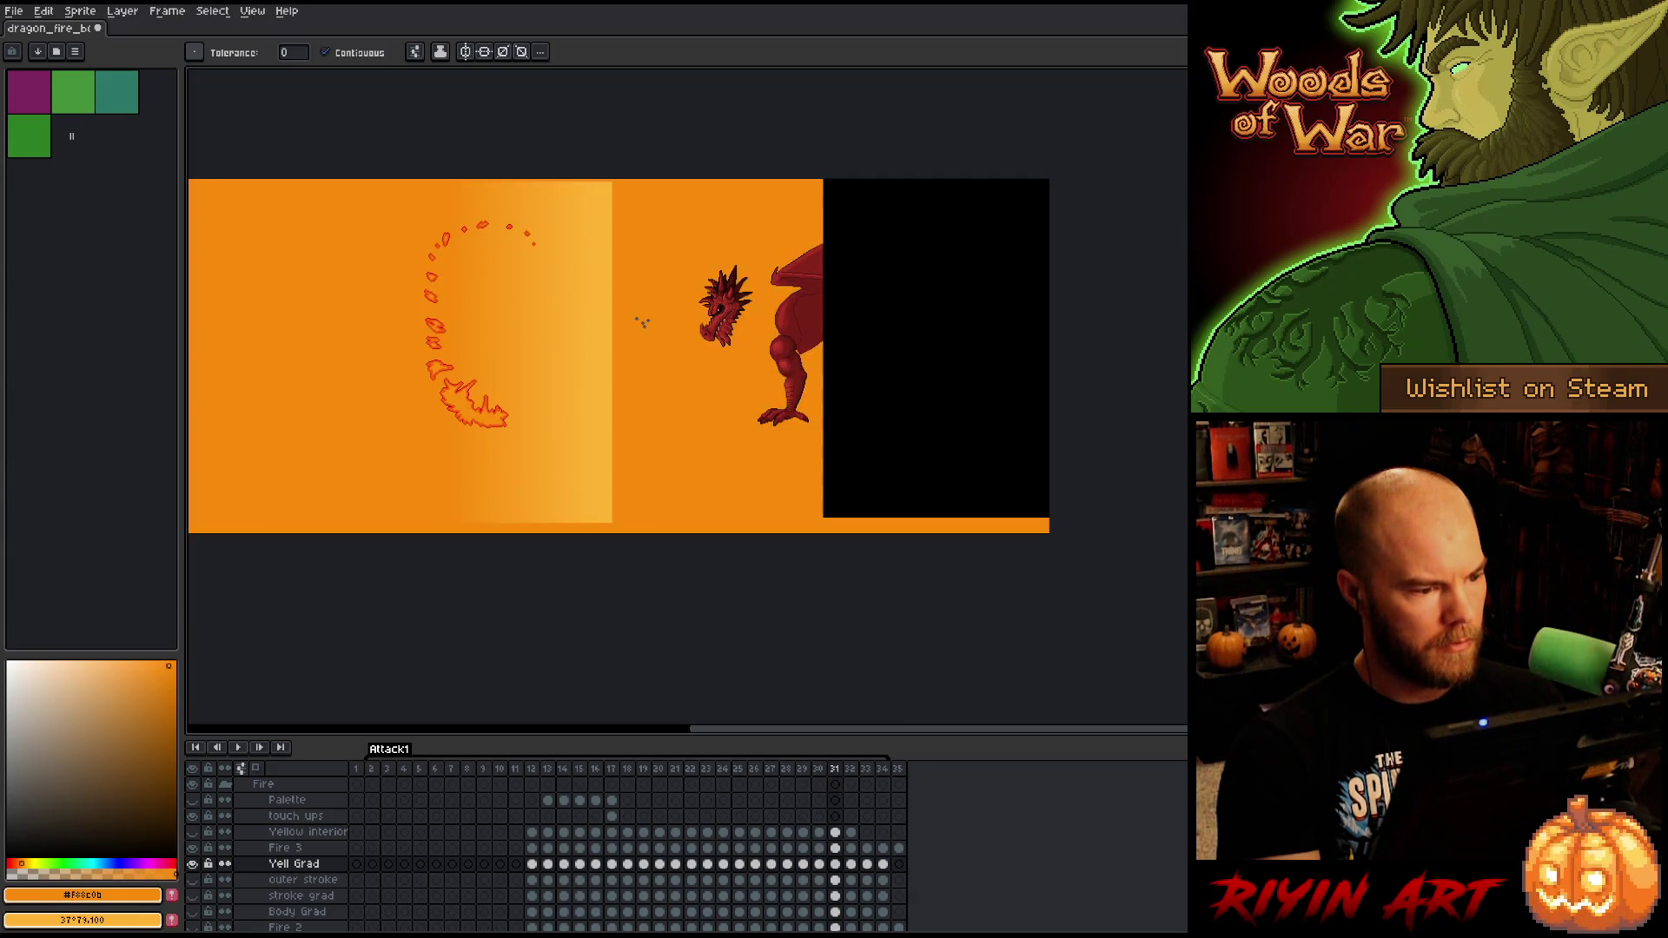
pyautogui.press('Right')
pyautogui.press('Right')
pyautogui.press('Right')
pyautogui.press('Left')
pyautogui.press('Right')
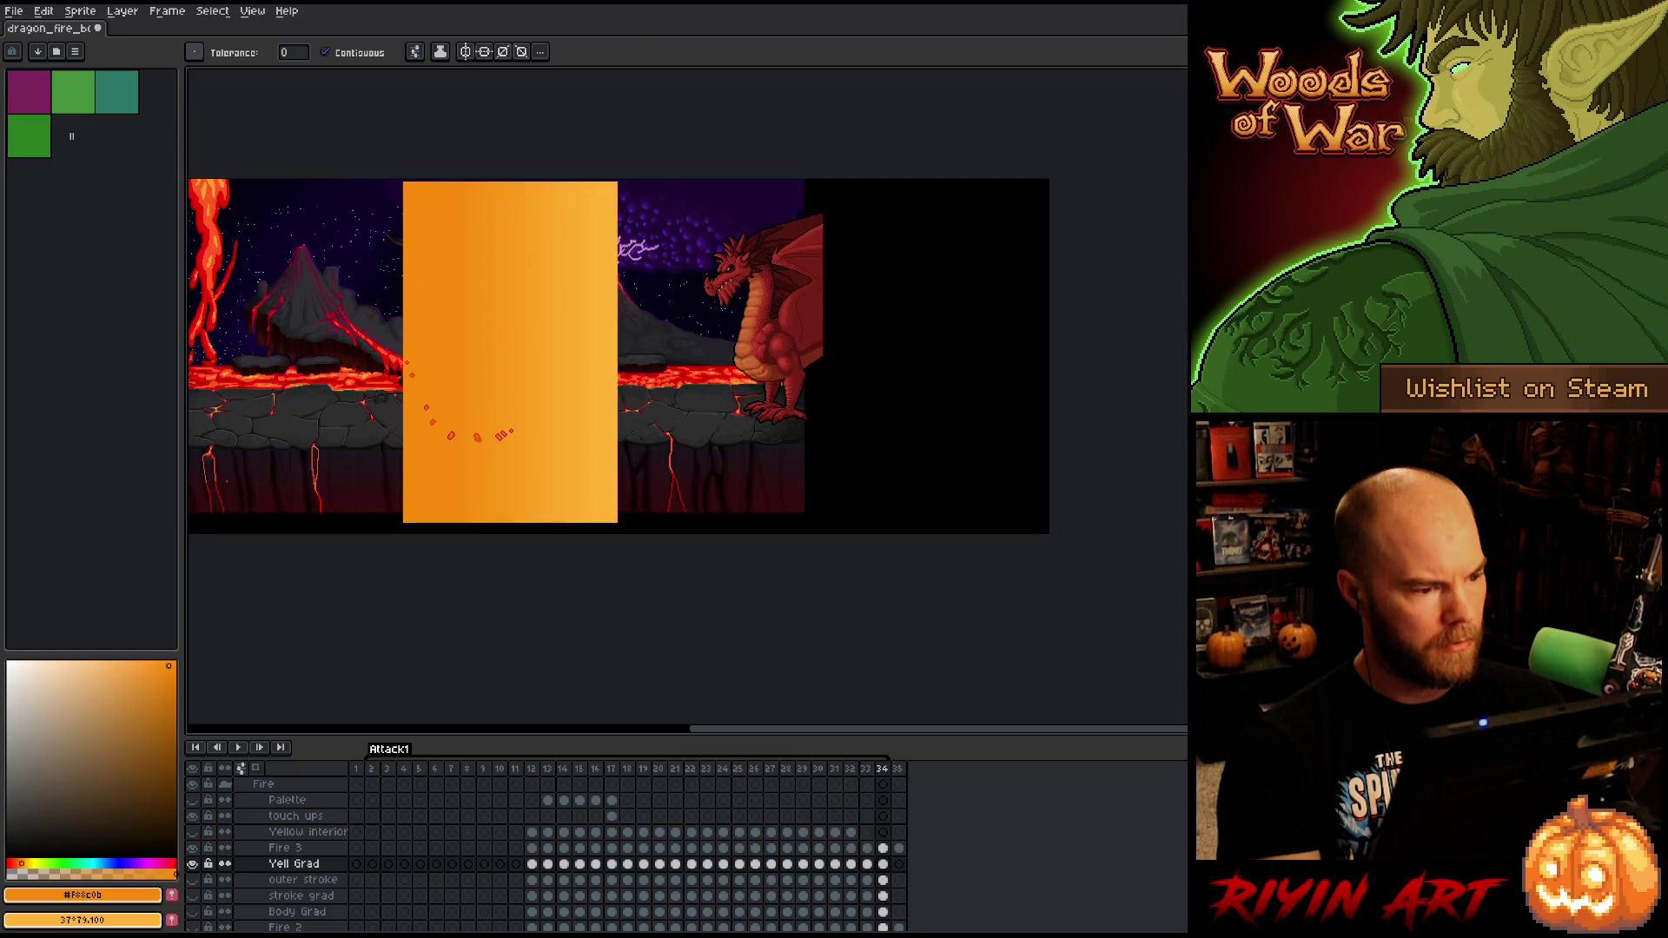
pyautogui.press('Right')
pyautogui.press('Right')
pyautogui.press('Right')
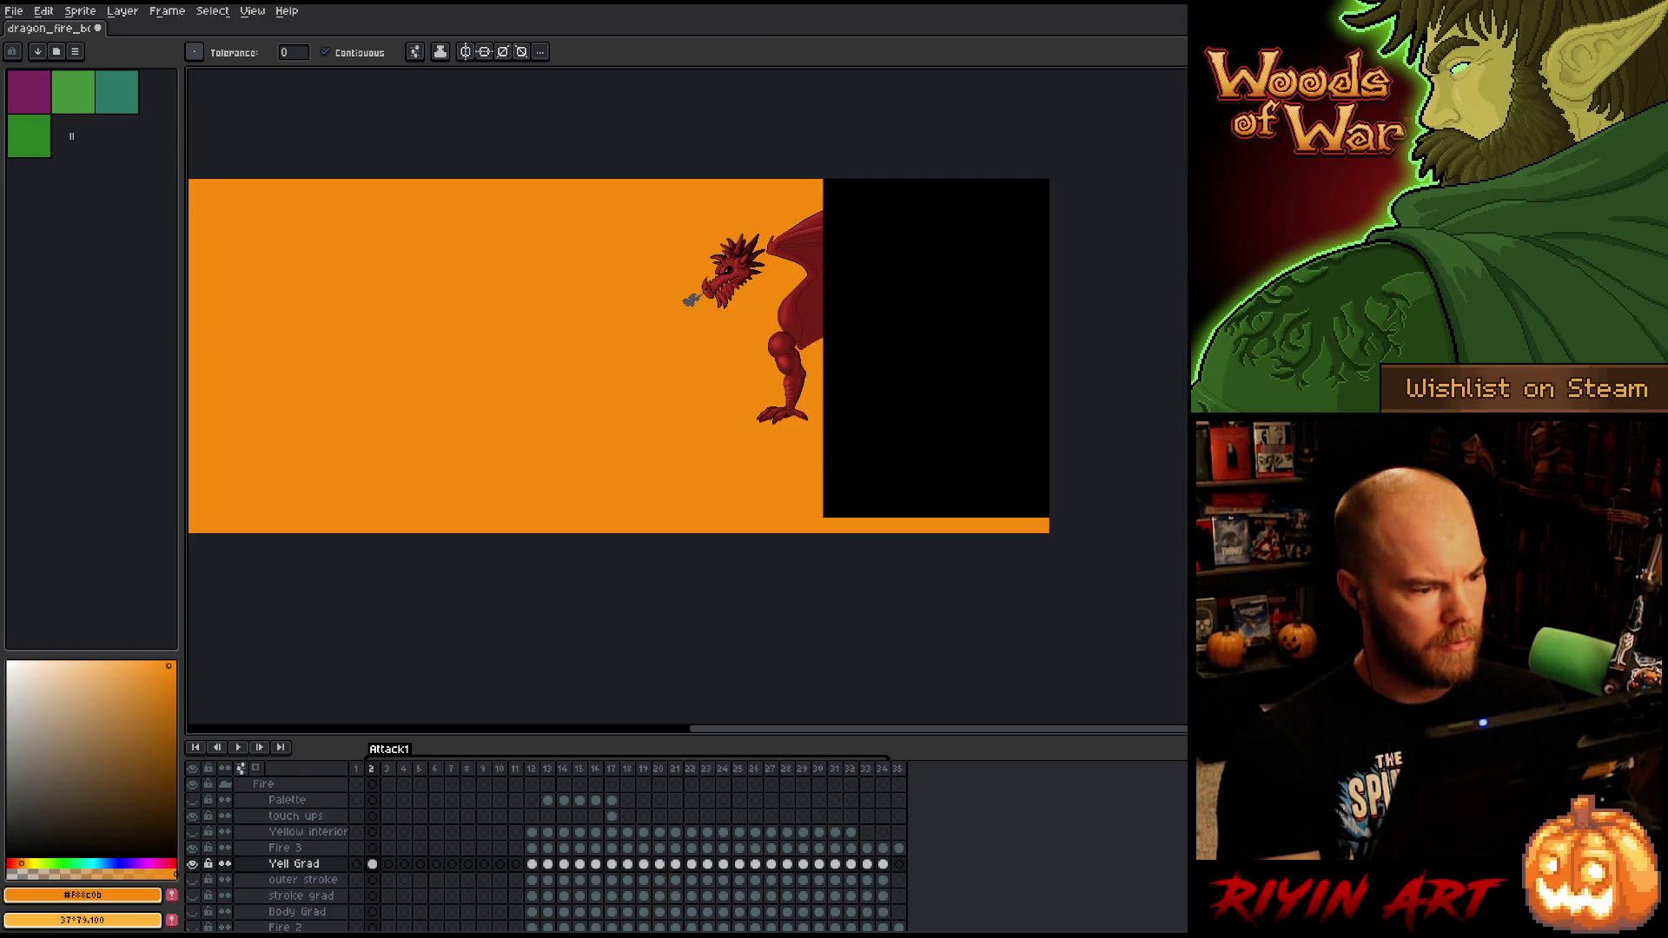
pyautogui.press('Return')
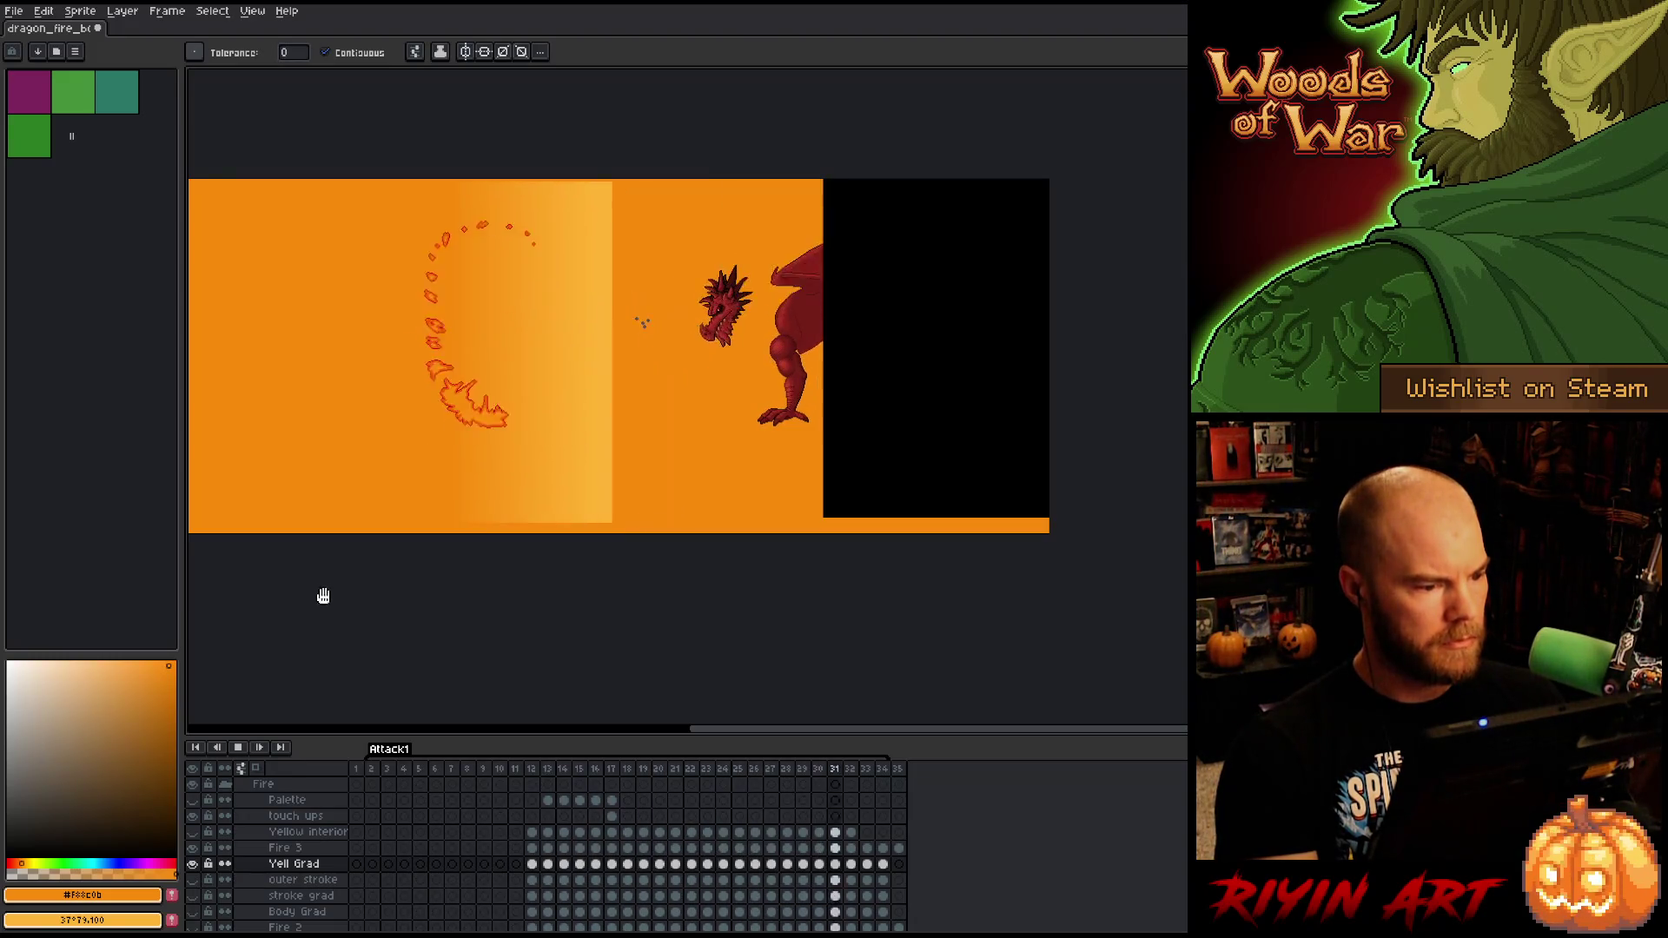
pyautogui.press('Return')
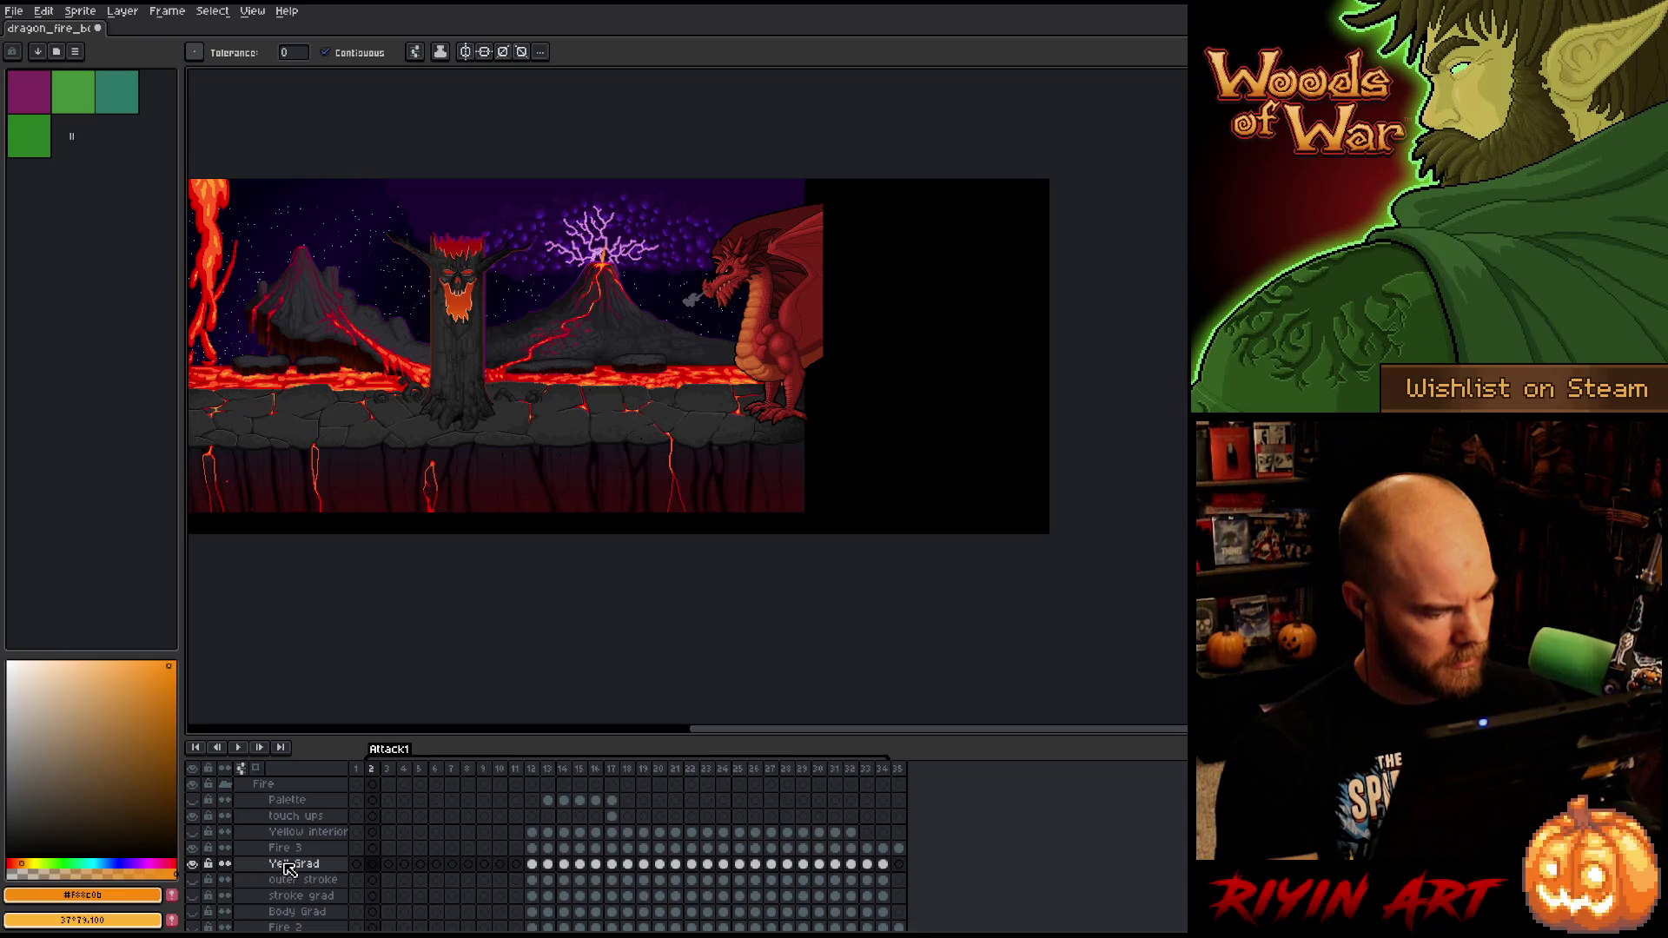
pyautogui.click(612, 866)
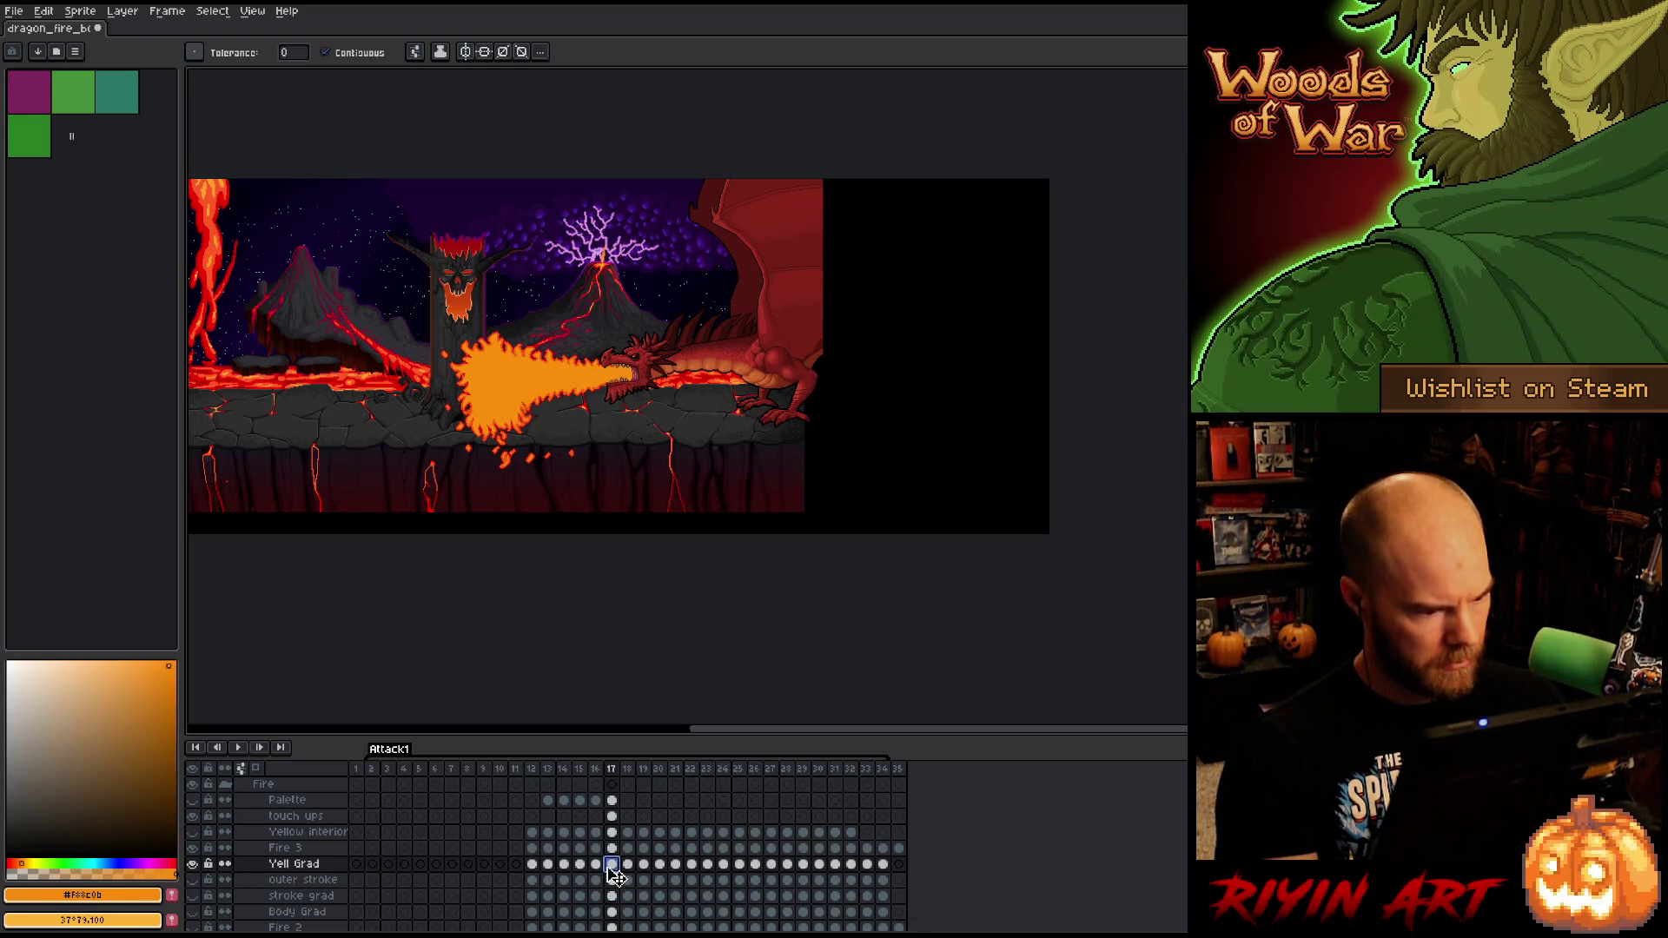
pyautogui.scroll(-2, 619, 874)
pyautogui.scroll(2, 621, 872)
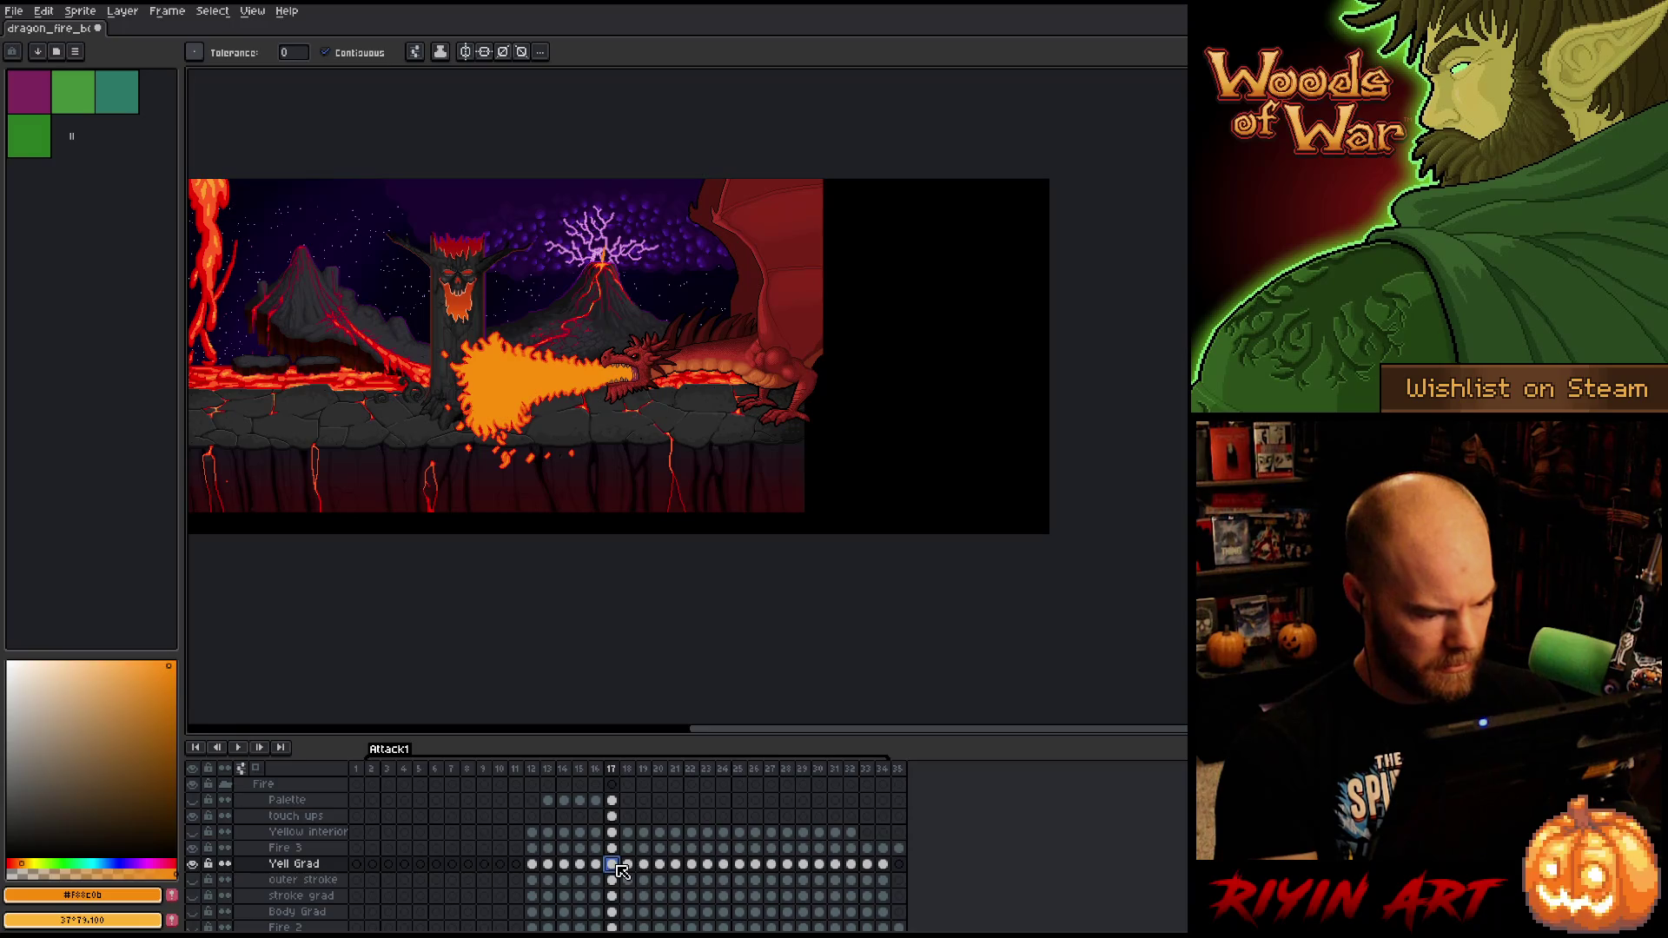
pyautogui.scroll(-2, 621, 871)
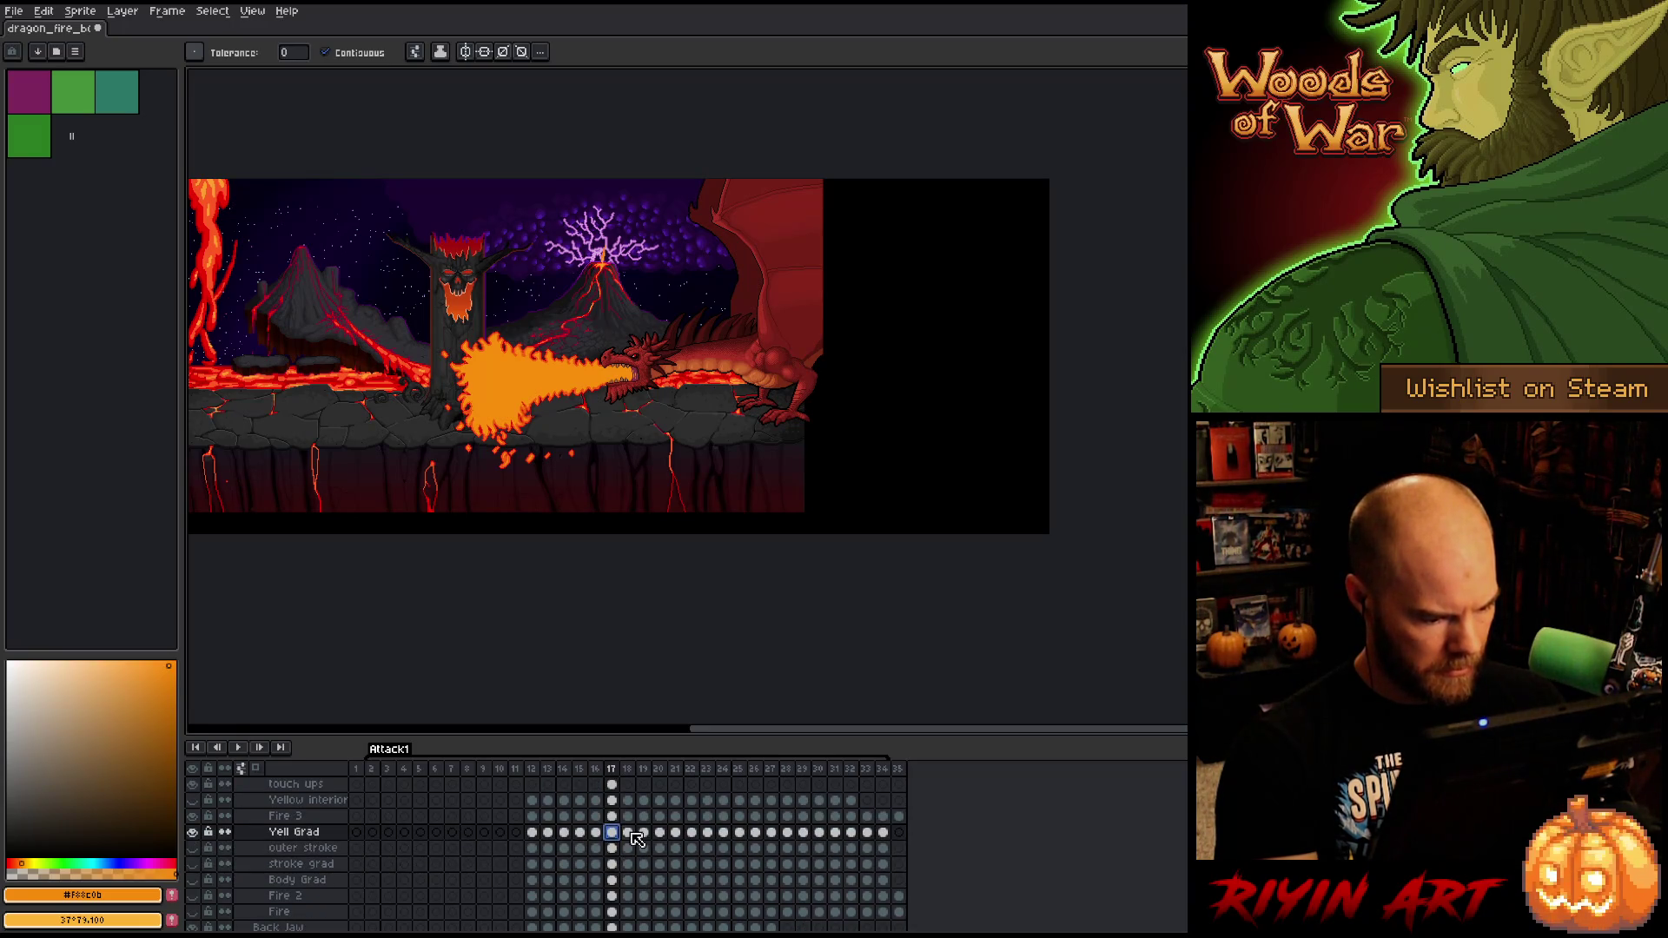
pyautogui.moveTo(629, 833)
pyautogui.mouseDown()
pyautogui.moveTo(632, 896)
pyautogui.moveTo(631, 880)
pyautogui.mouseUp()
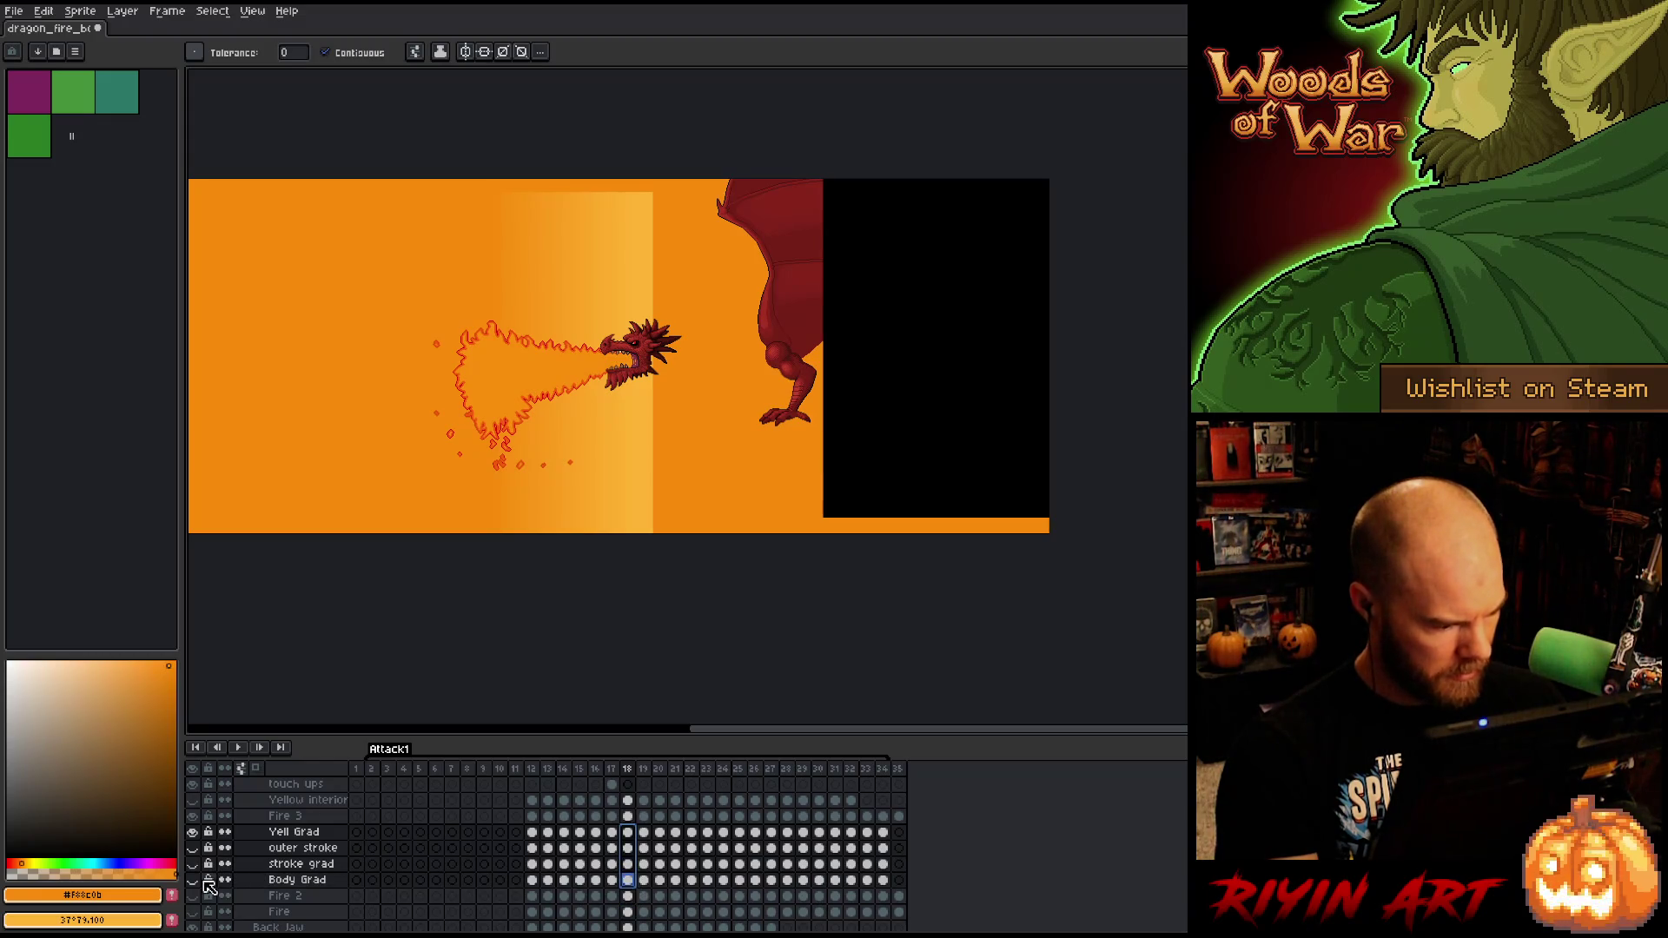
pyautogui.moveTo(192, 880); pyautogui.dragTo(203, 861)
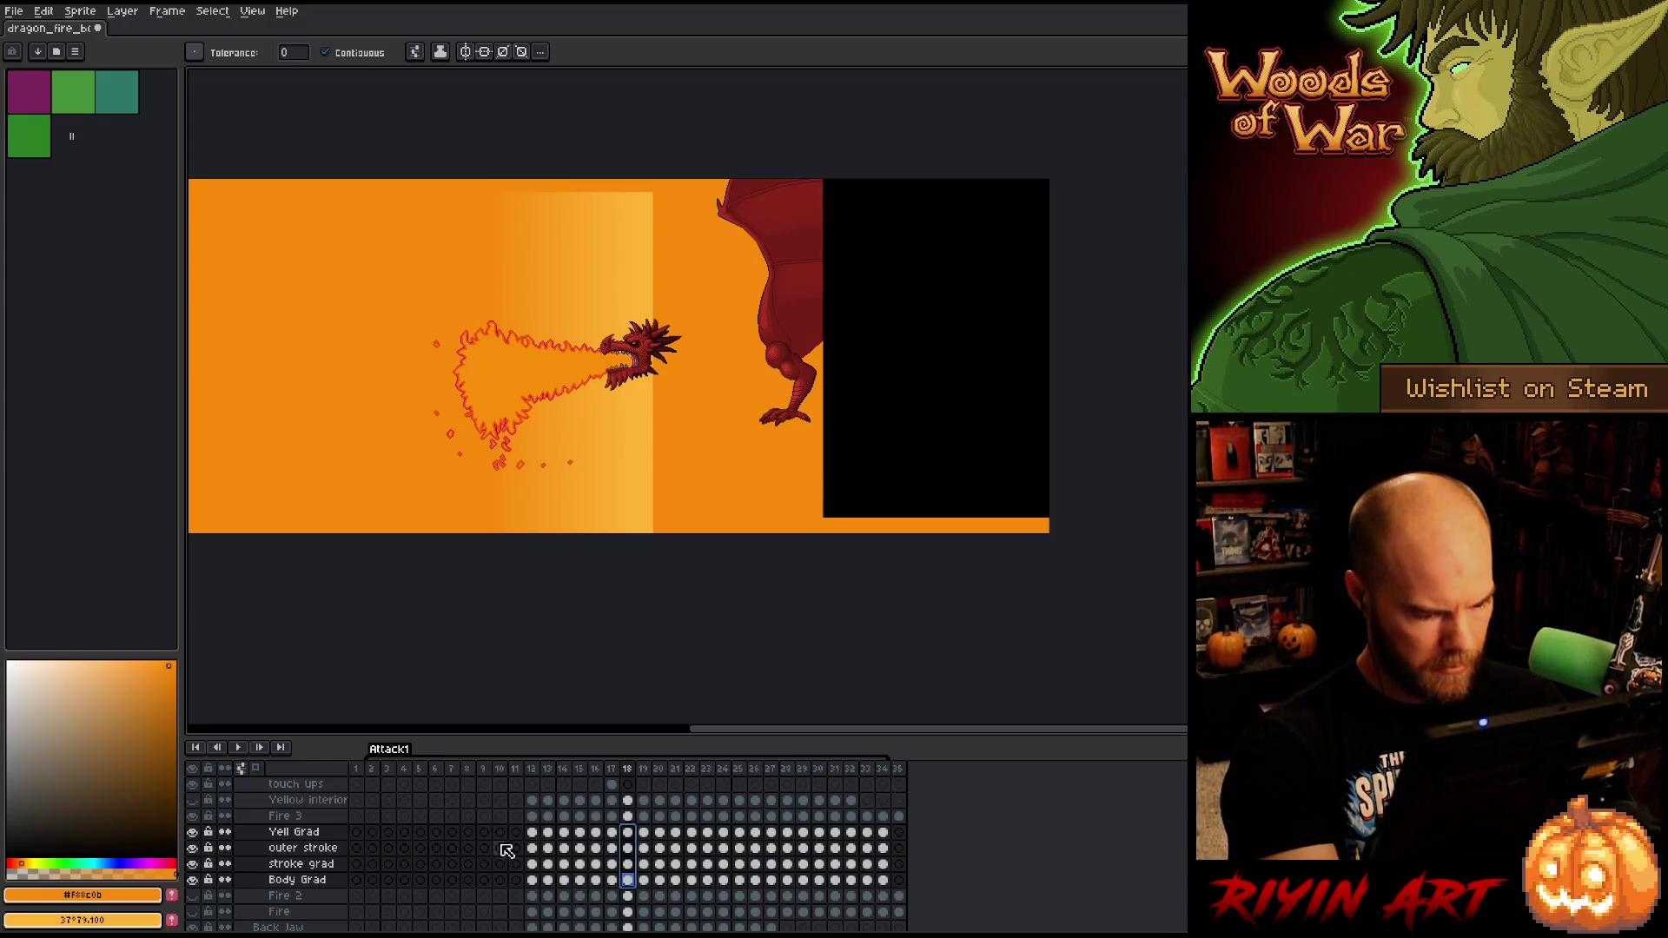
pyautogui.click(612, 831)
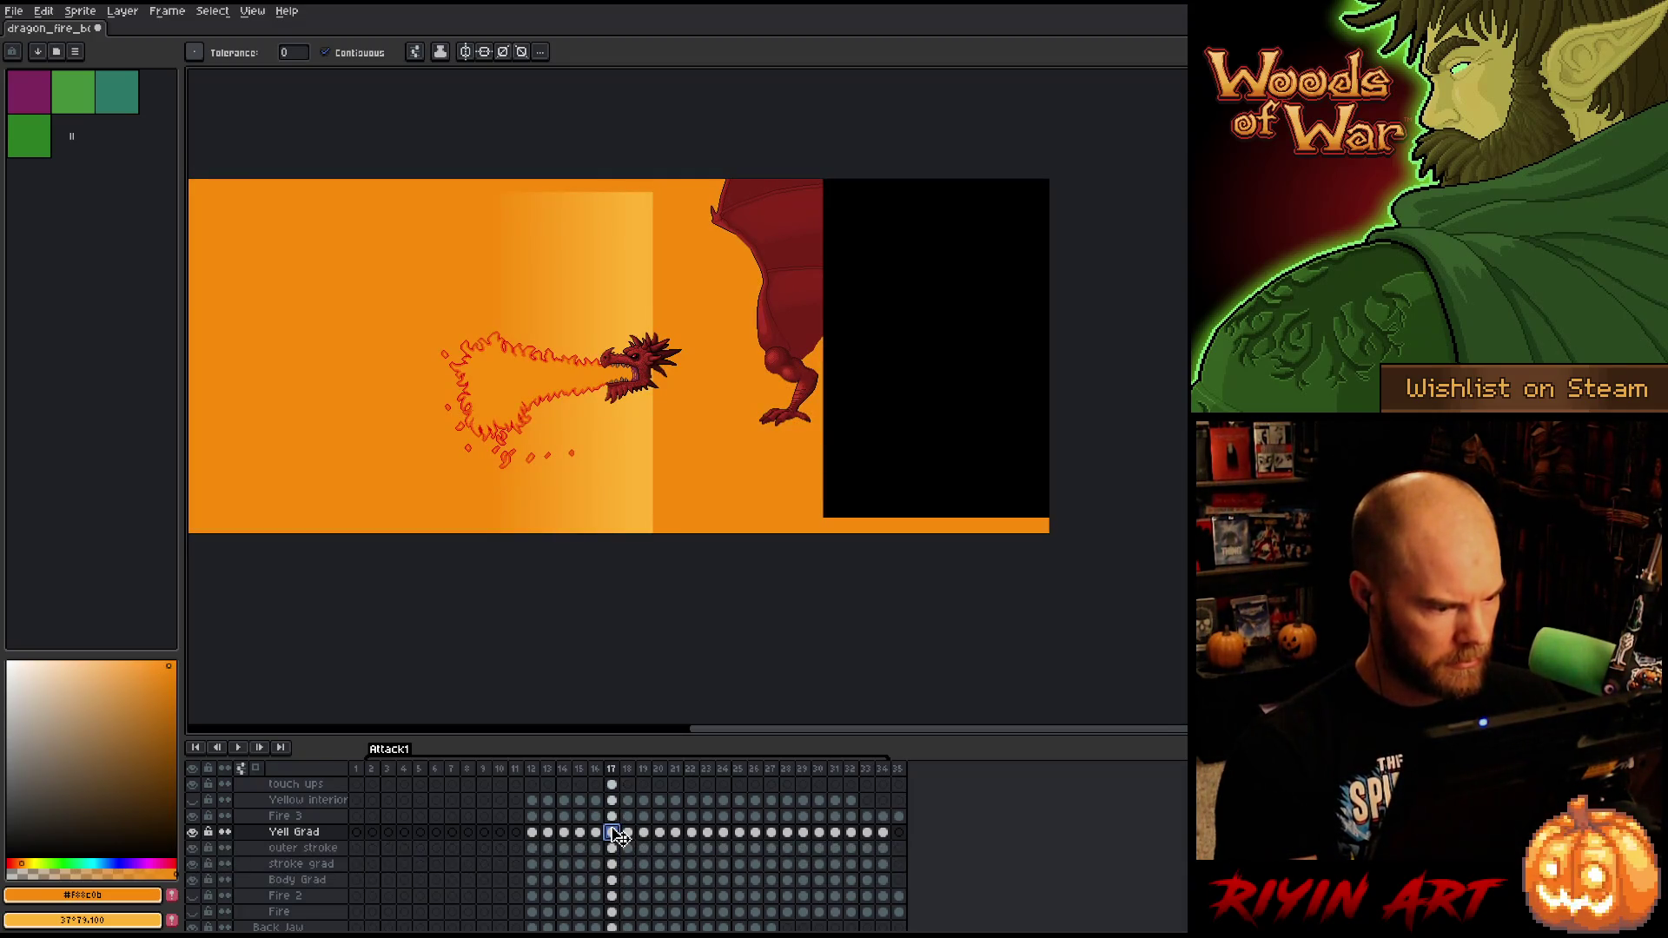
pyautogui.click(194, 833)
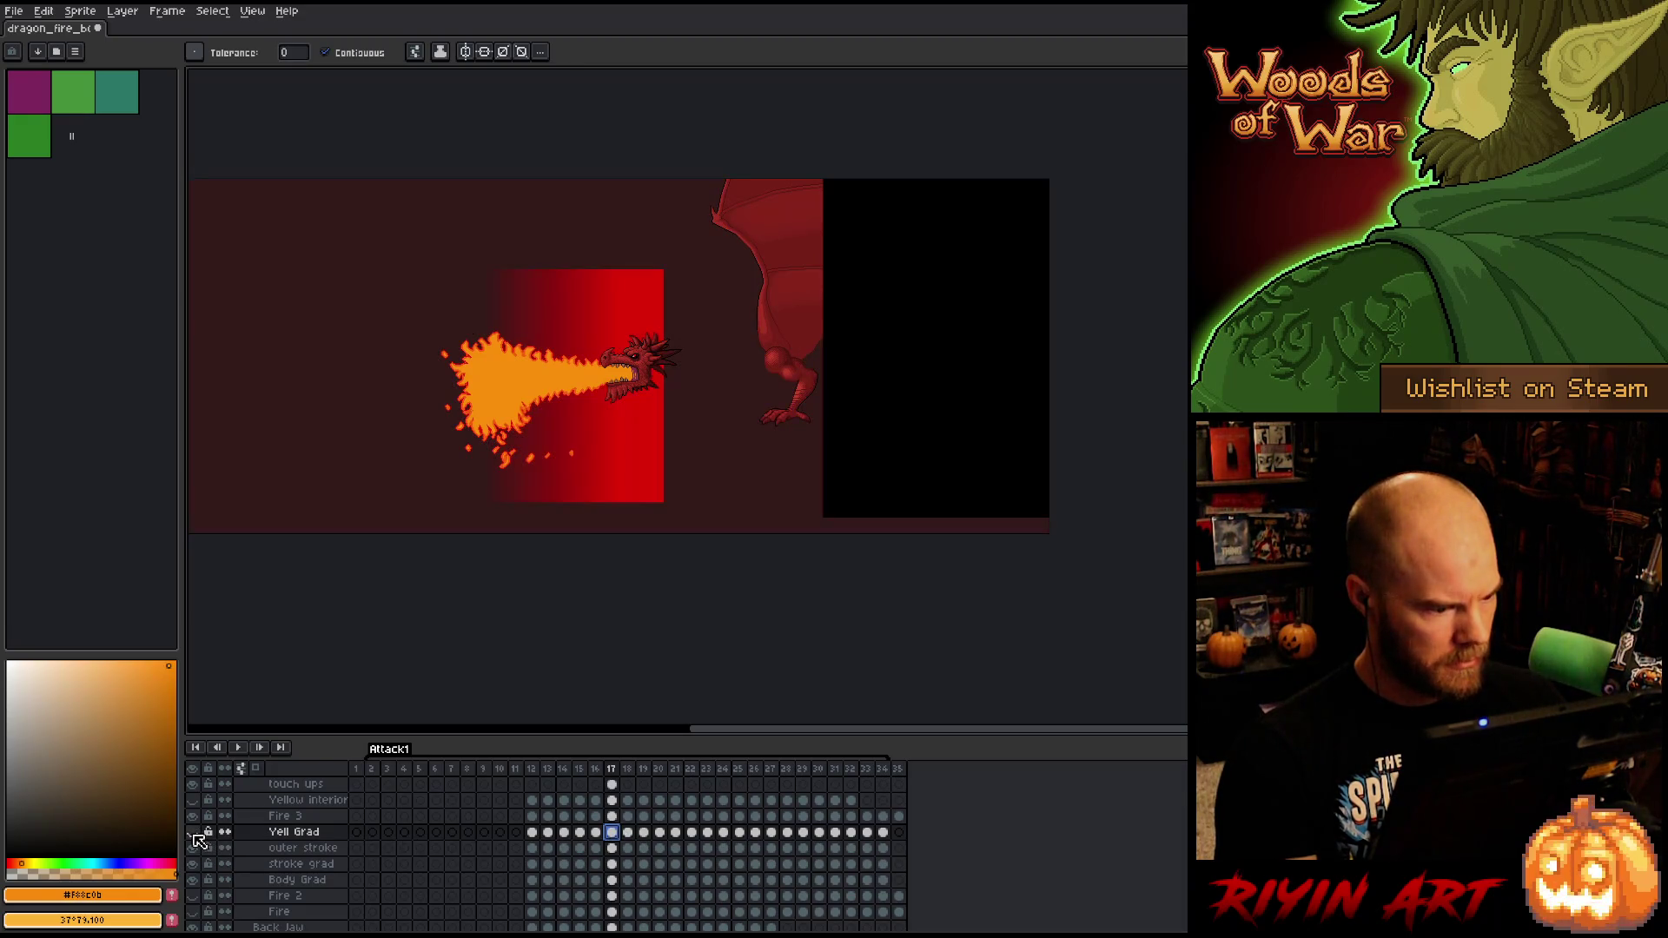
pyautogui.click(195, 849)
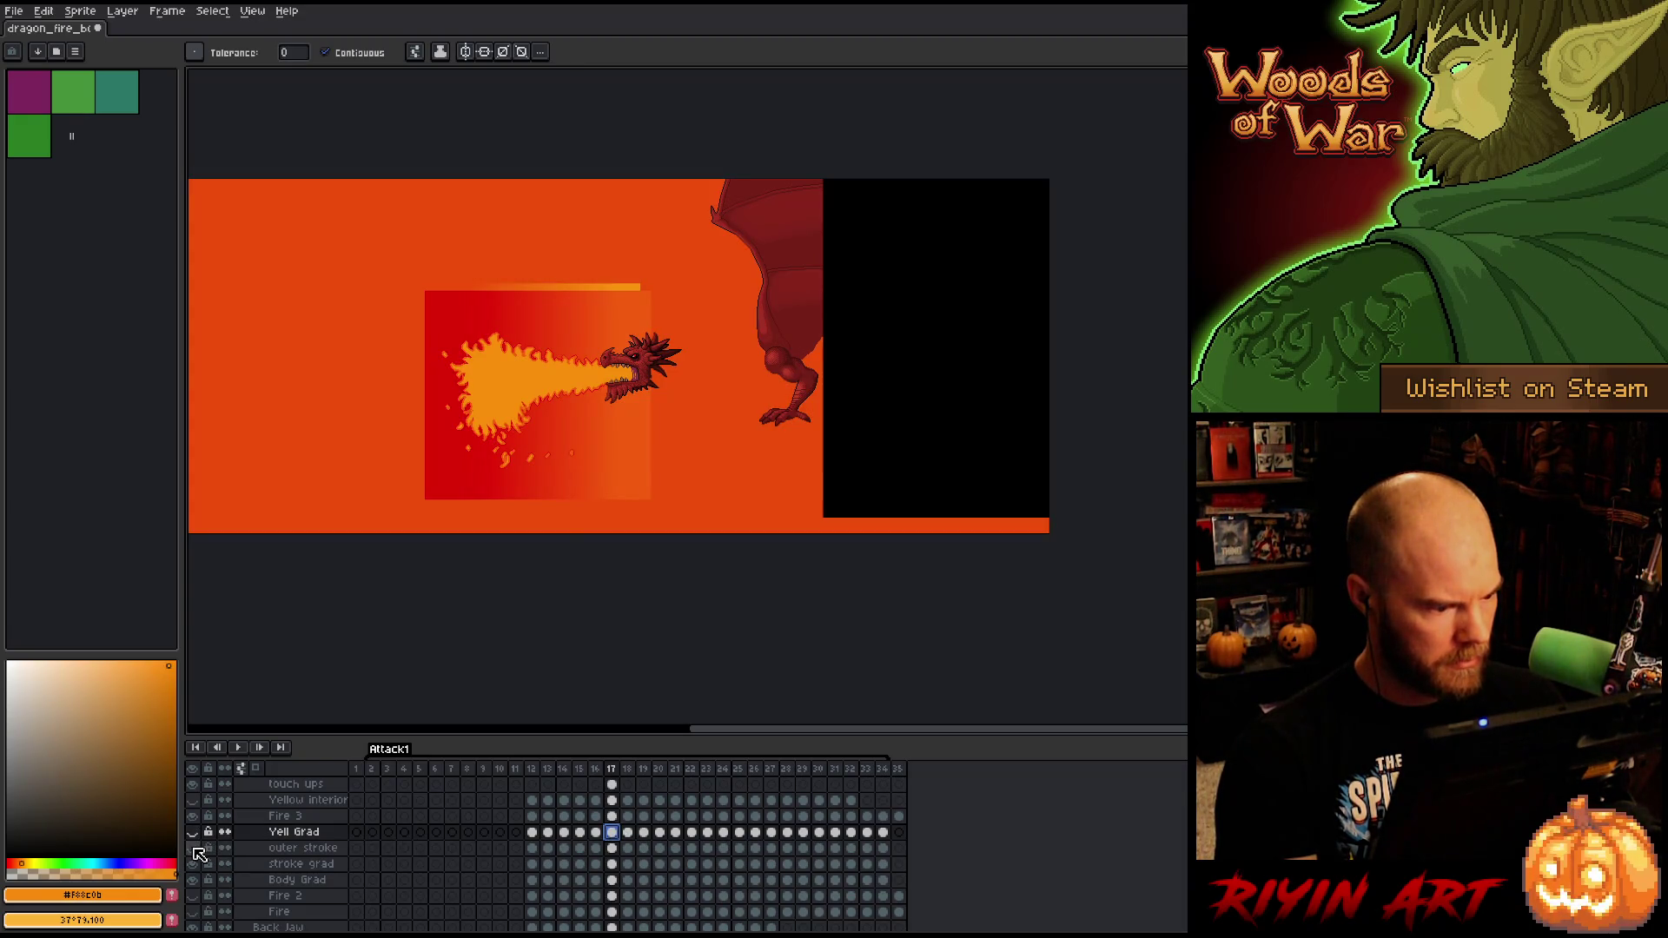
pyautogui.click(193, 865)
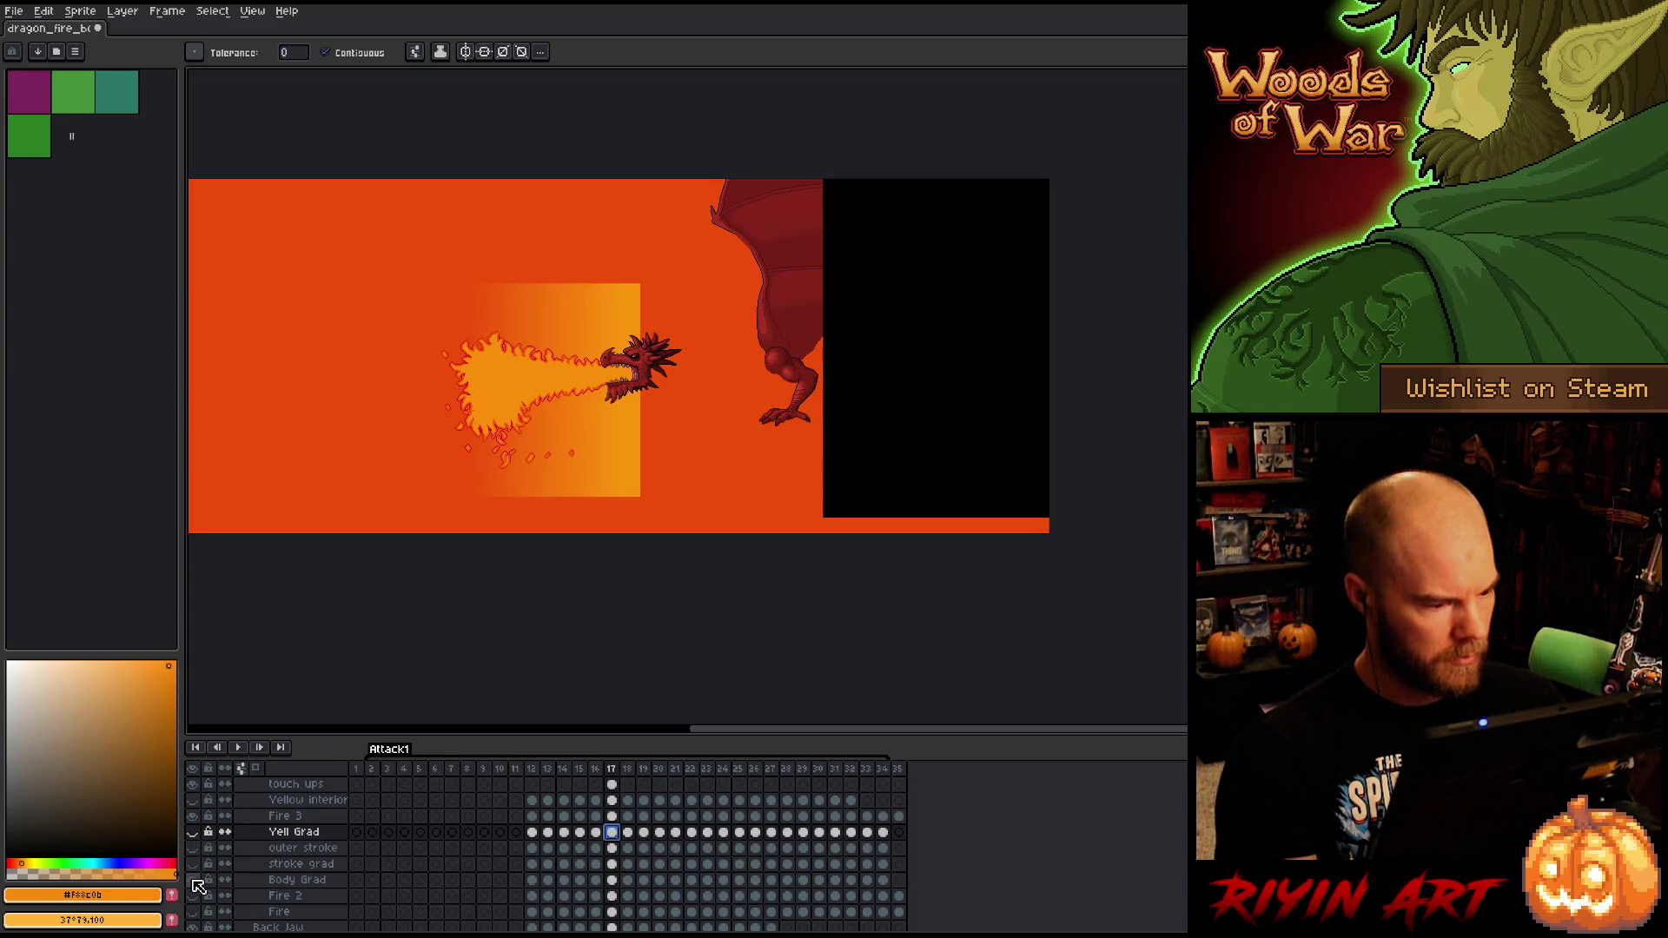
pyautogui.click(194, 881)
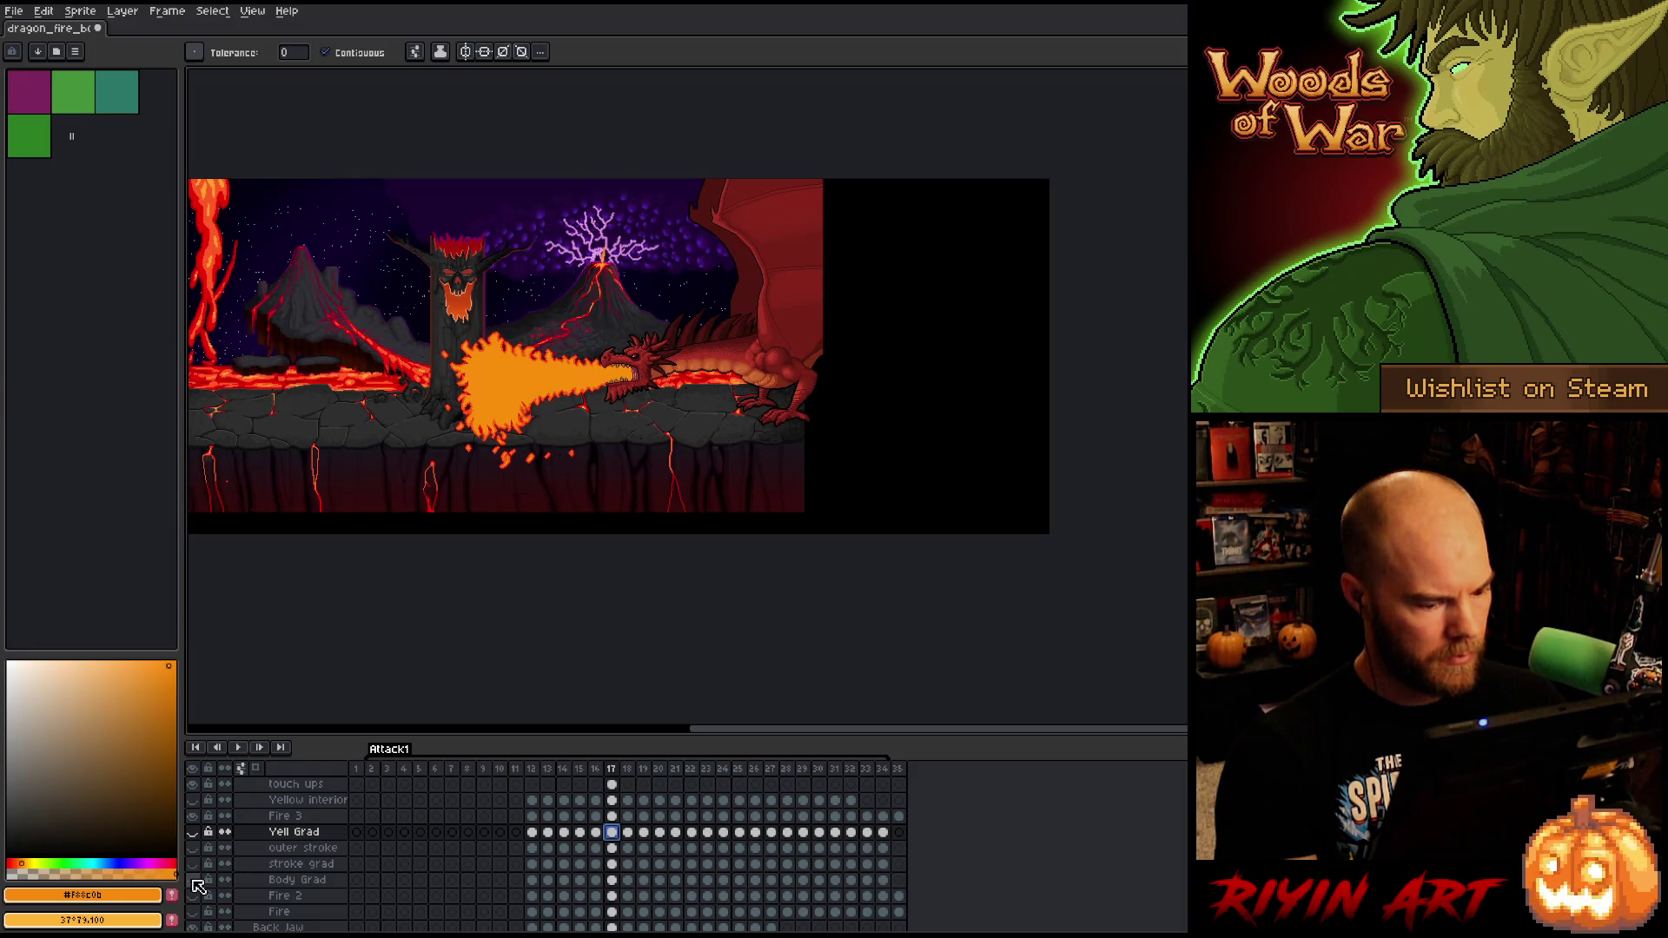
pyautogui.click(193, 801)
pyautogui.press('Left')
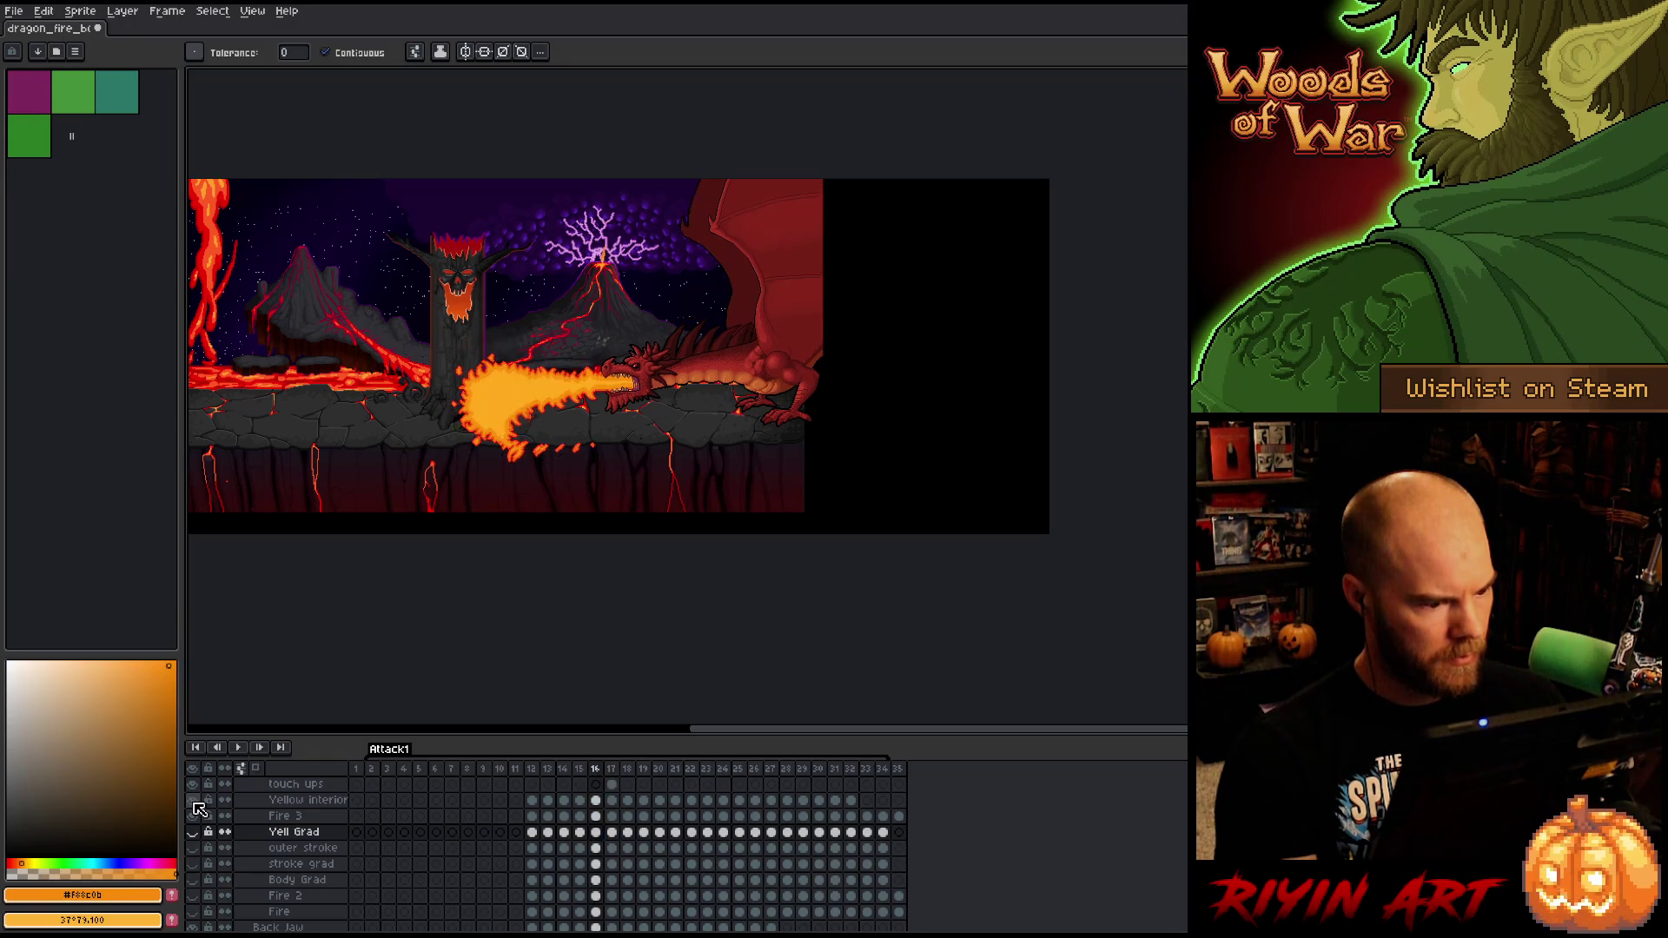
pyautogui.press('Right')
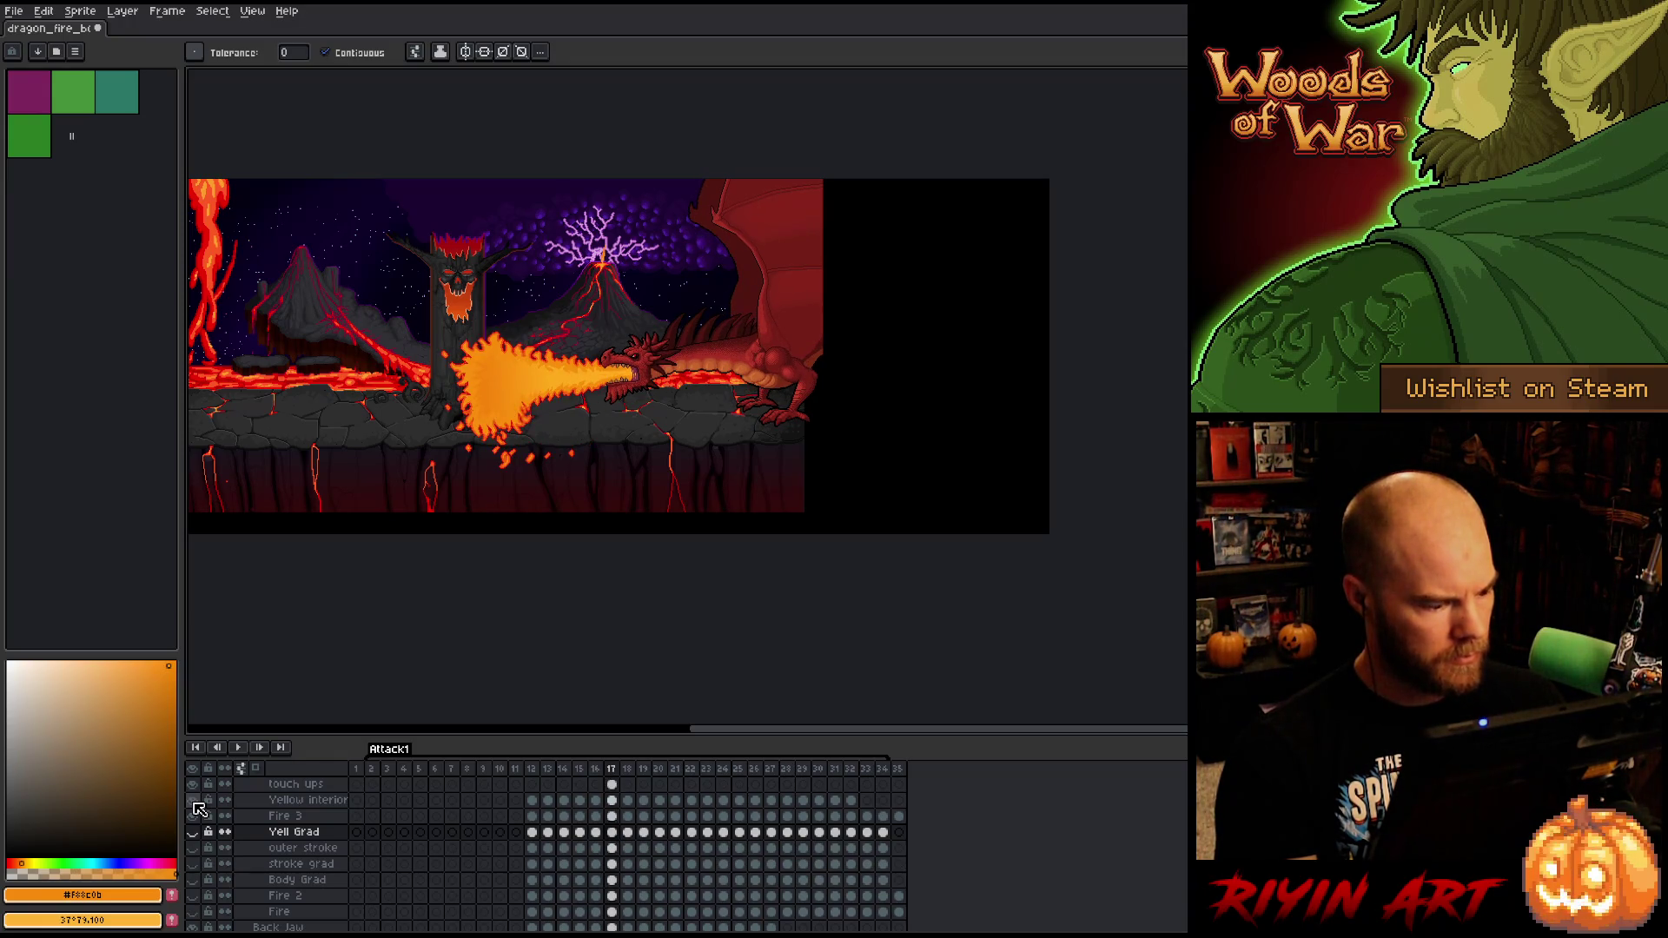
pyautogui.click(194, 801)
pyautogui.click(326, 832)
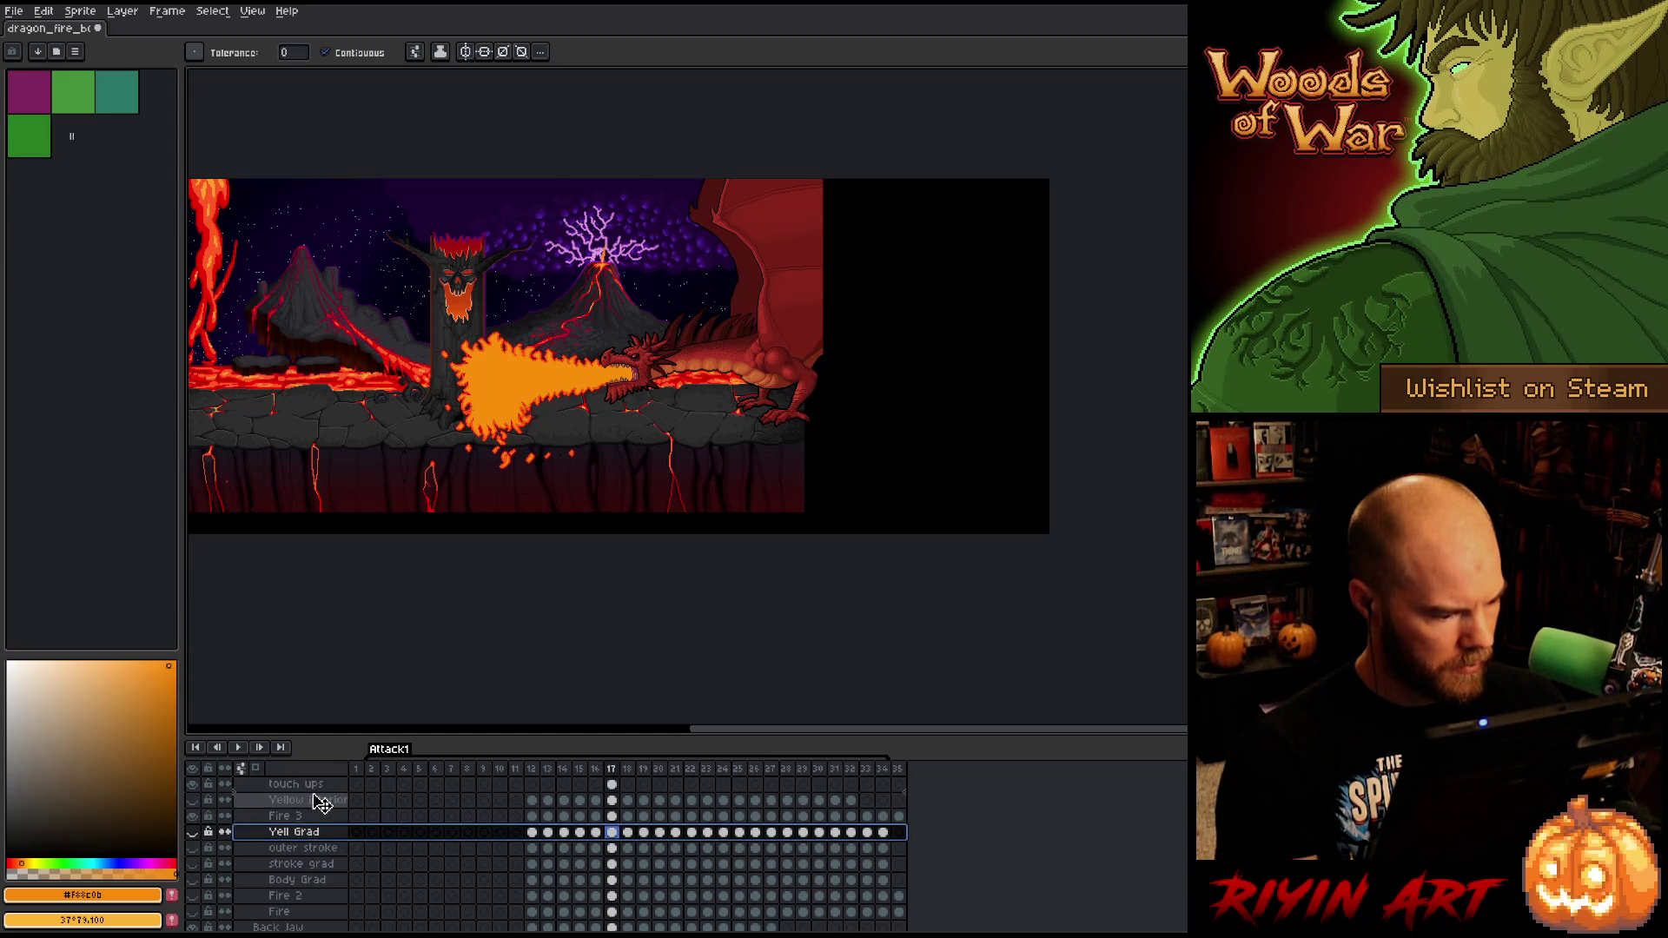
# - Move Yell Grad above Yellow interior and Fire 3 just above Fire 2
pyautogui.moveTo(319, 803); pyautogui.dragTo(318, 800)
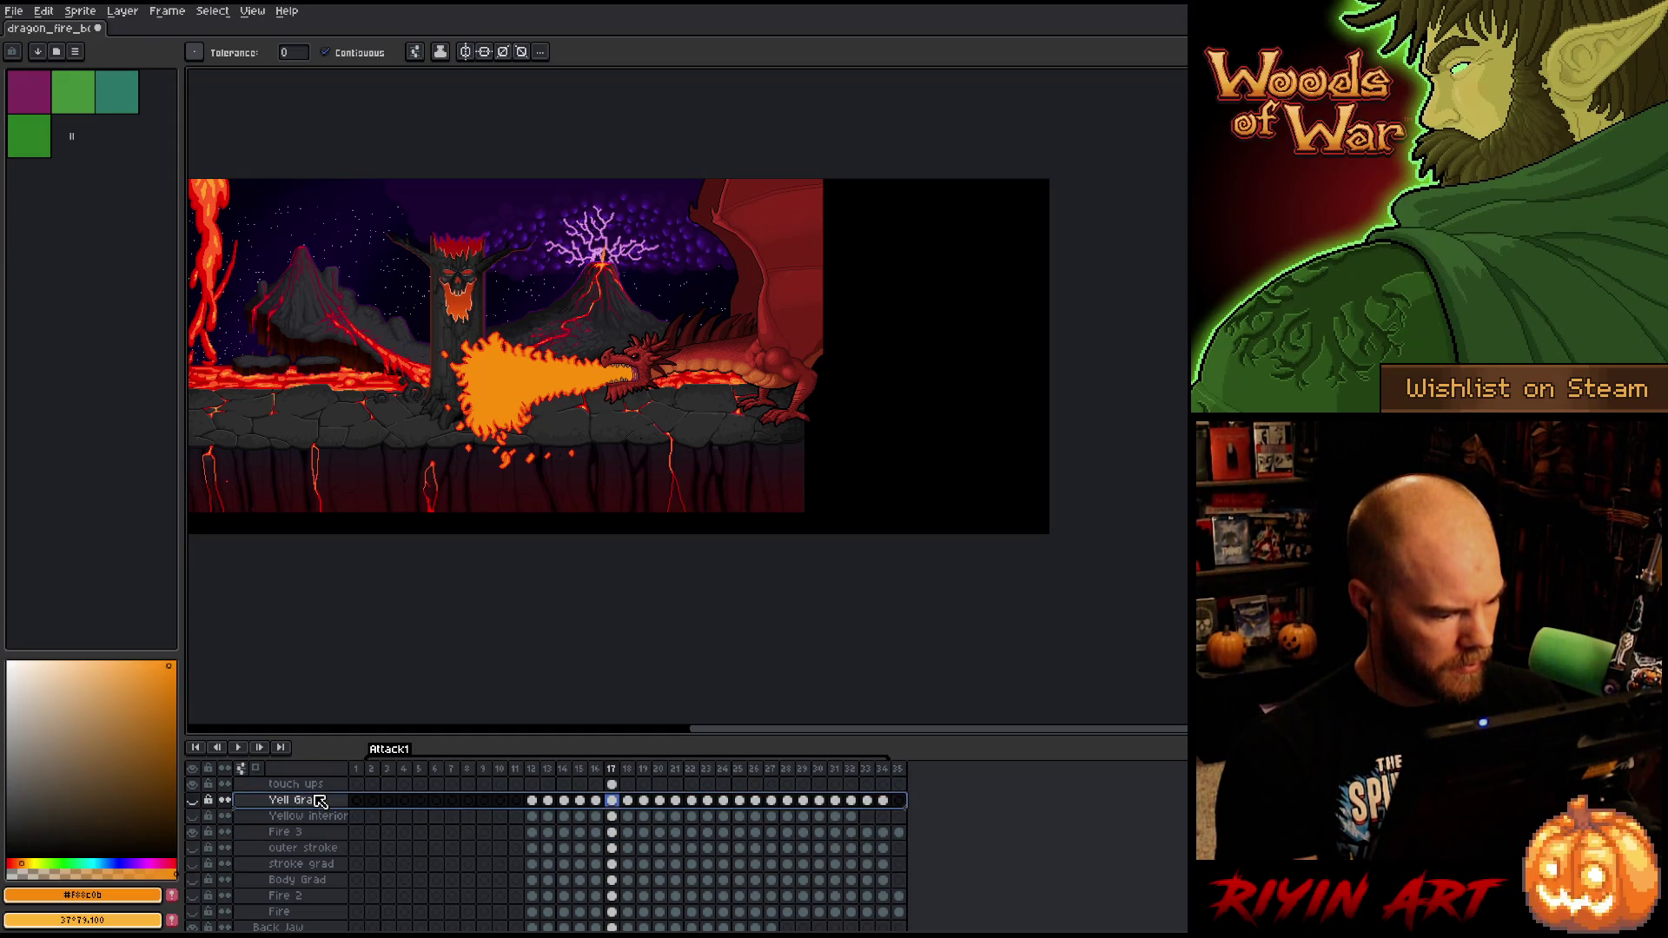
pyautogui.scroll(-2, 320, 851)
pyautogui.click(316, 864)
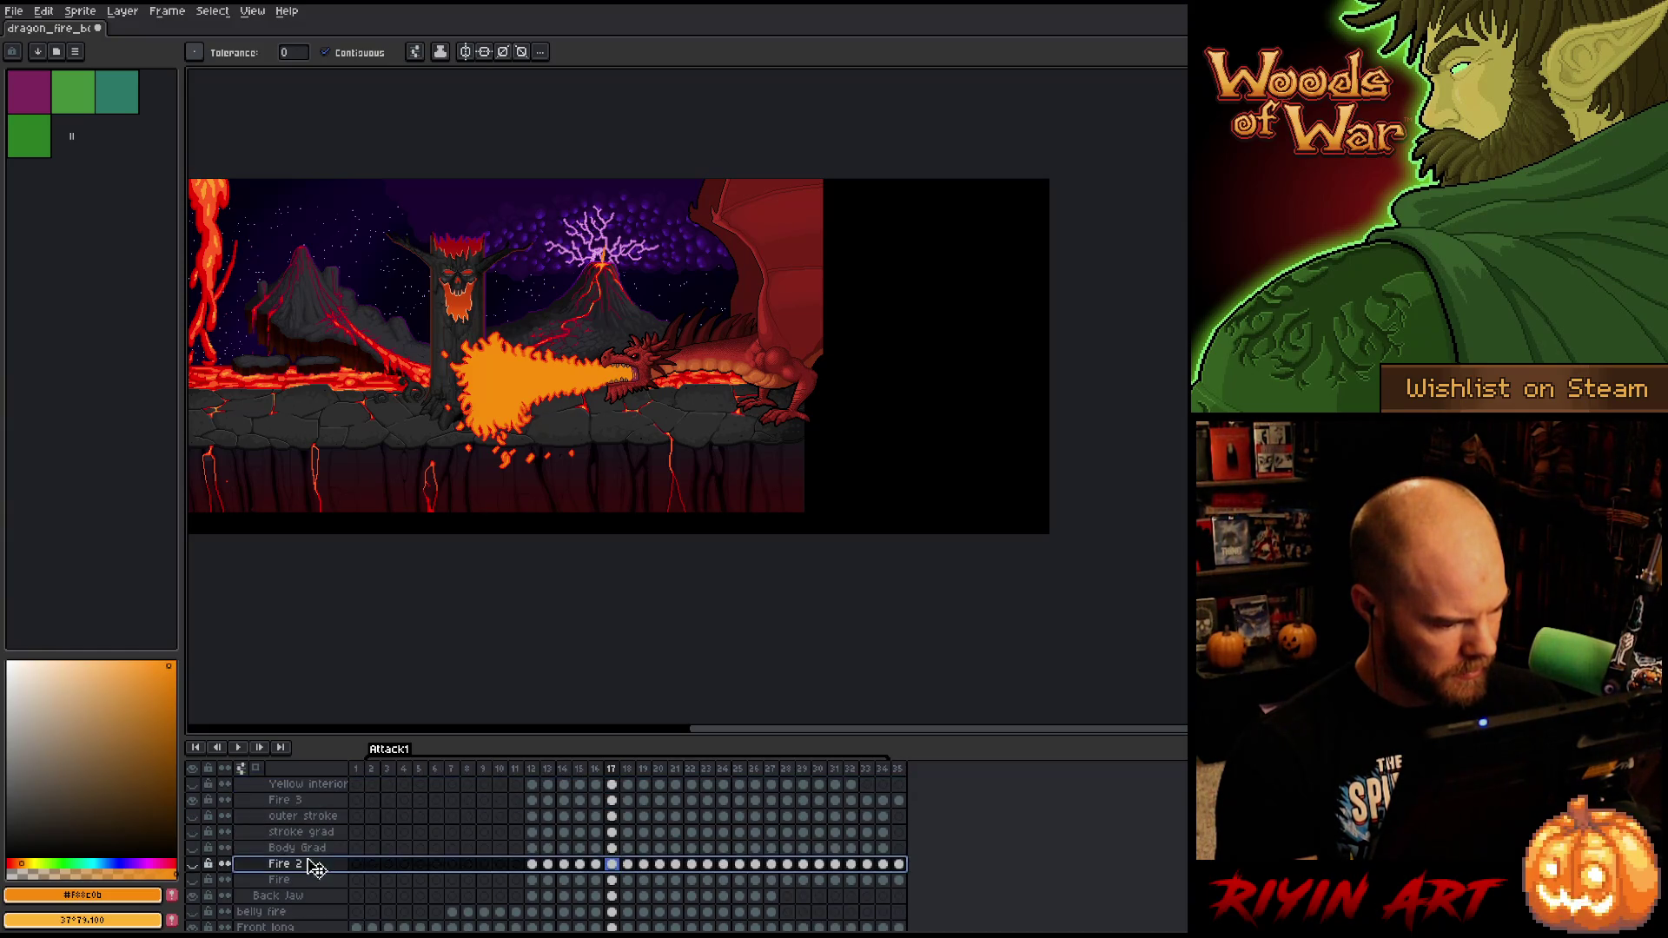
pyautogui.scroll(1, 299, 843)
pyautogui.click(290, 818)
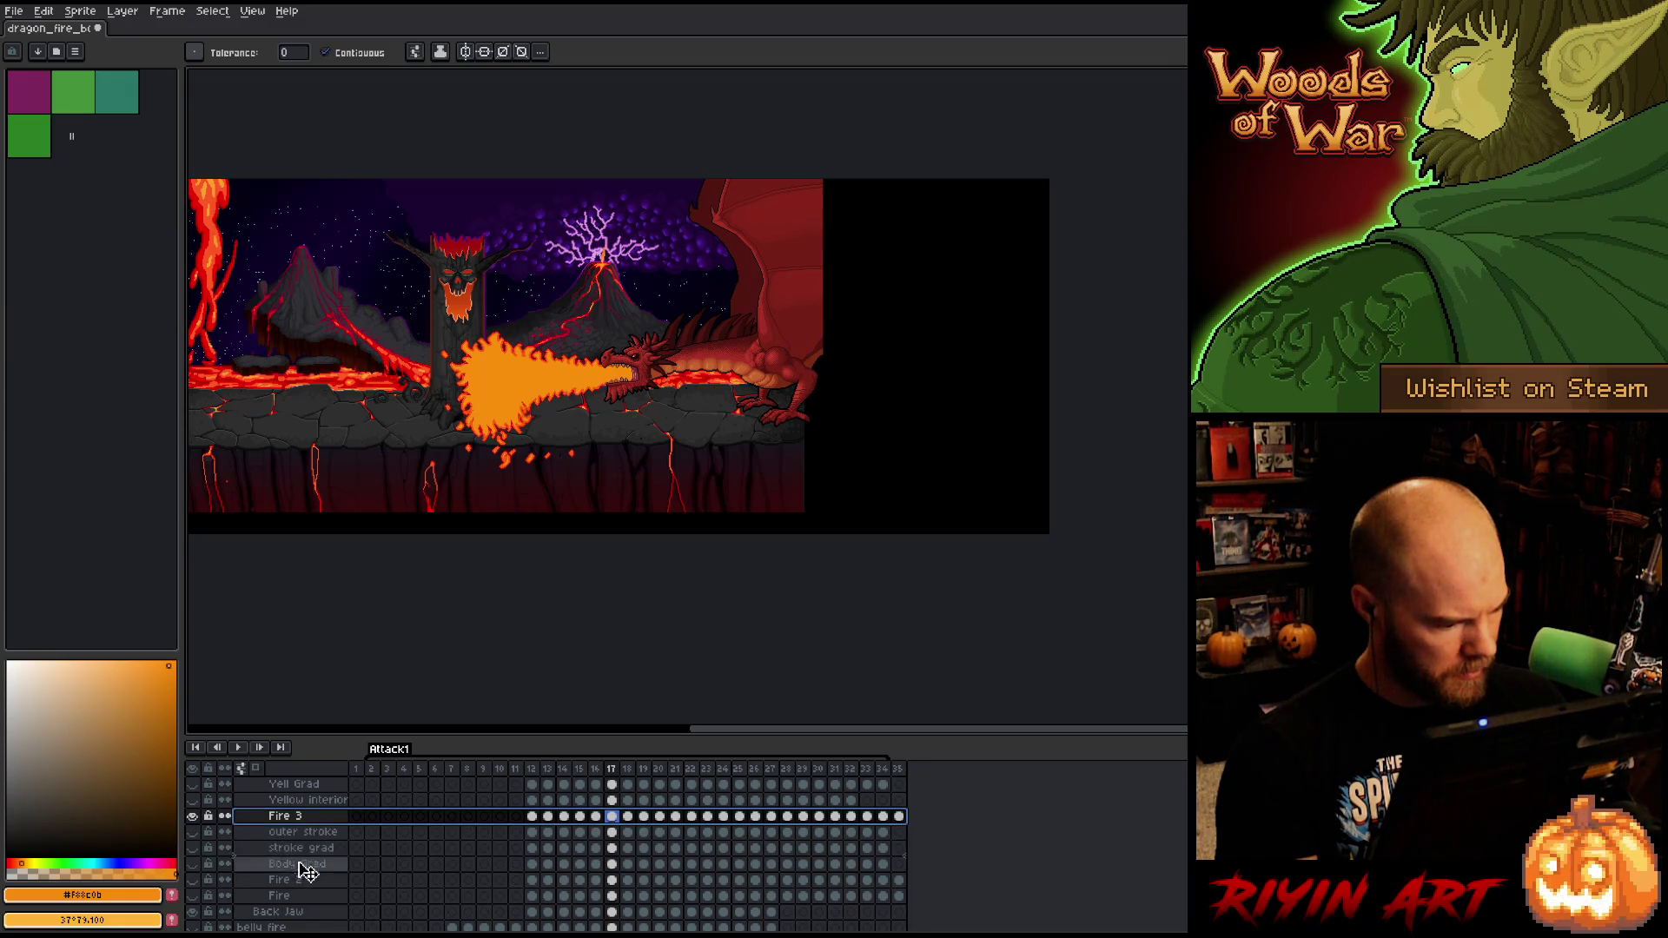
pyautogui.moveTo(306, 886); pyautogui.dragTo(300, 873)
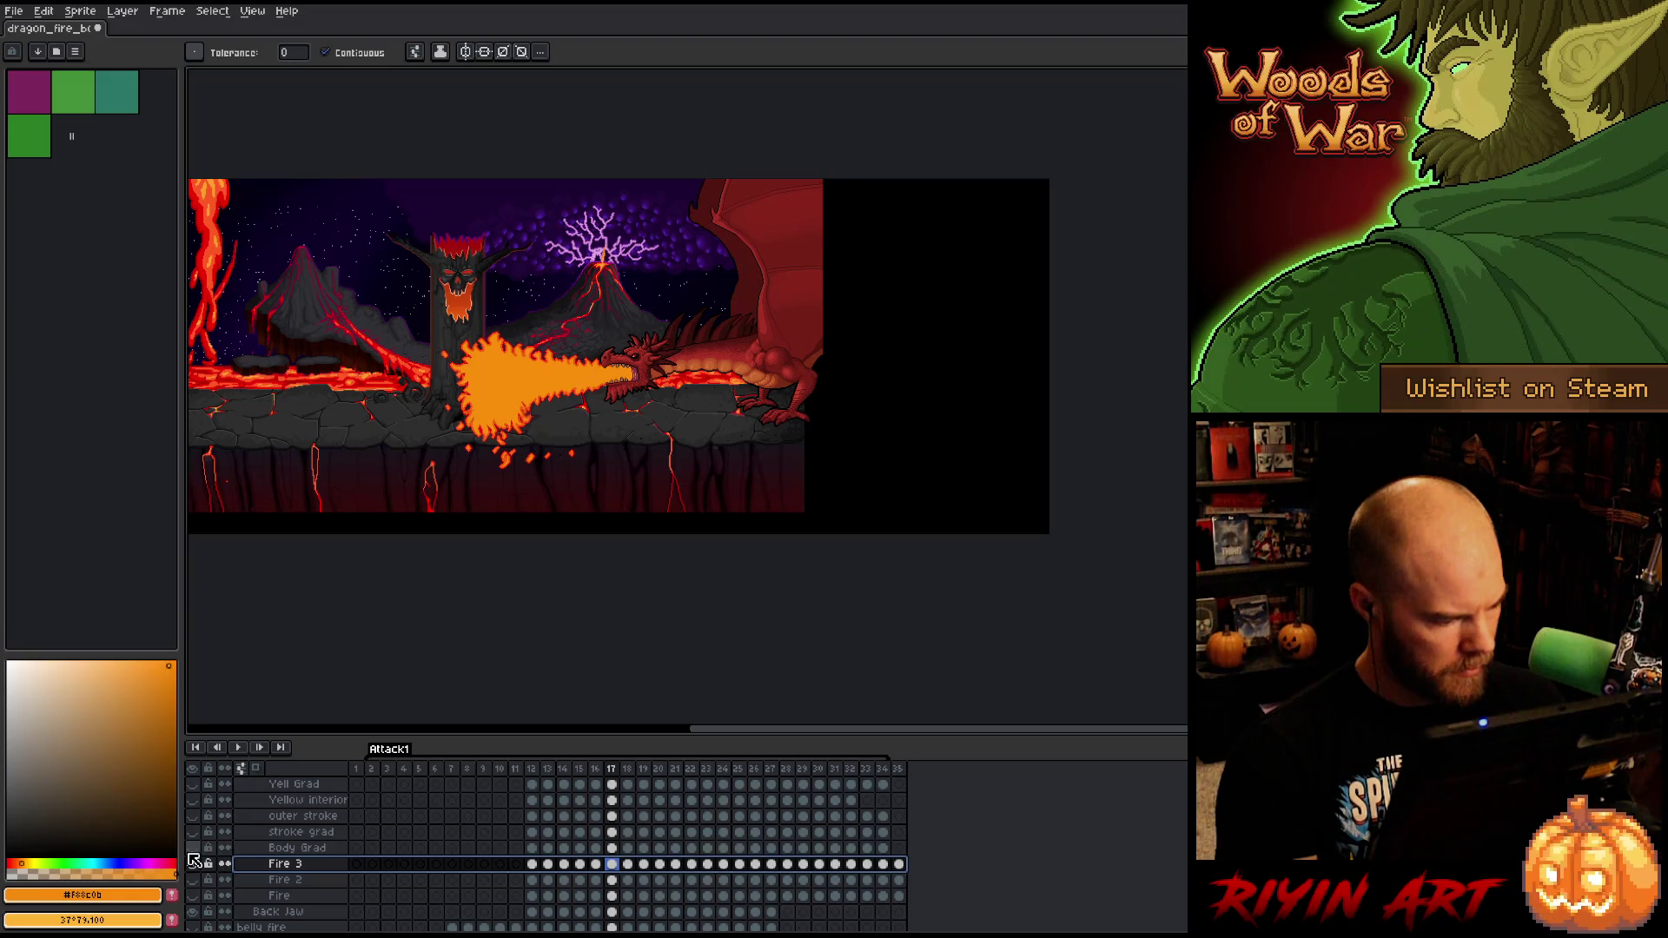
# - Save the sprite and compare frames 16 and 17
pyautogui.scroll(2, 479, 517)
pyautogui.scroll(2, 479, 517)
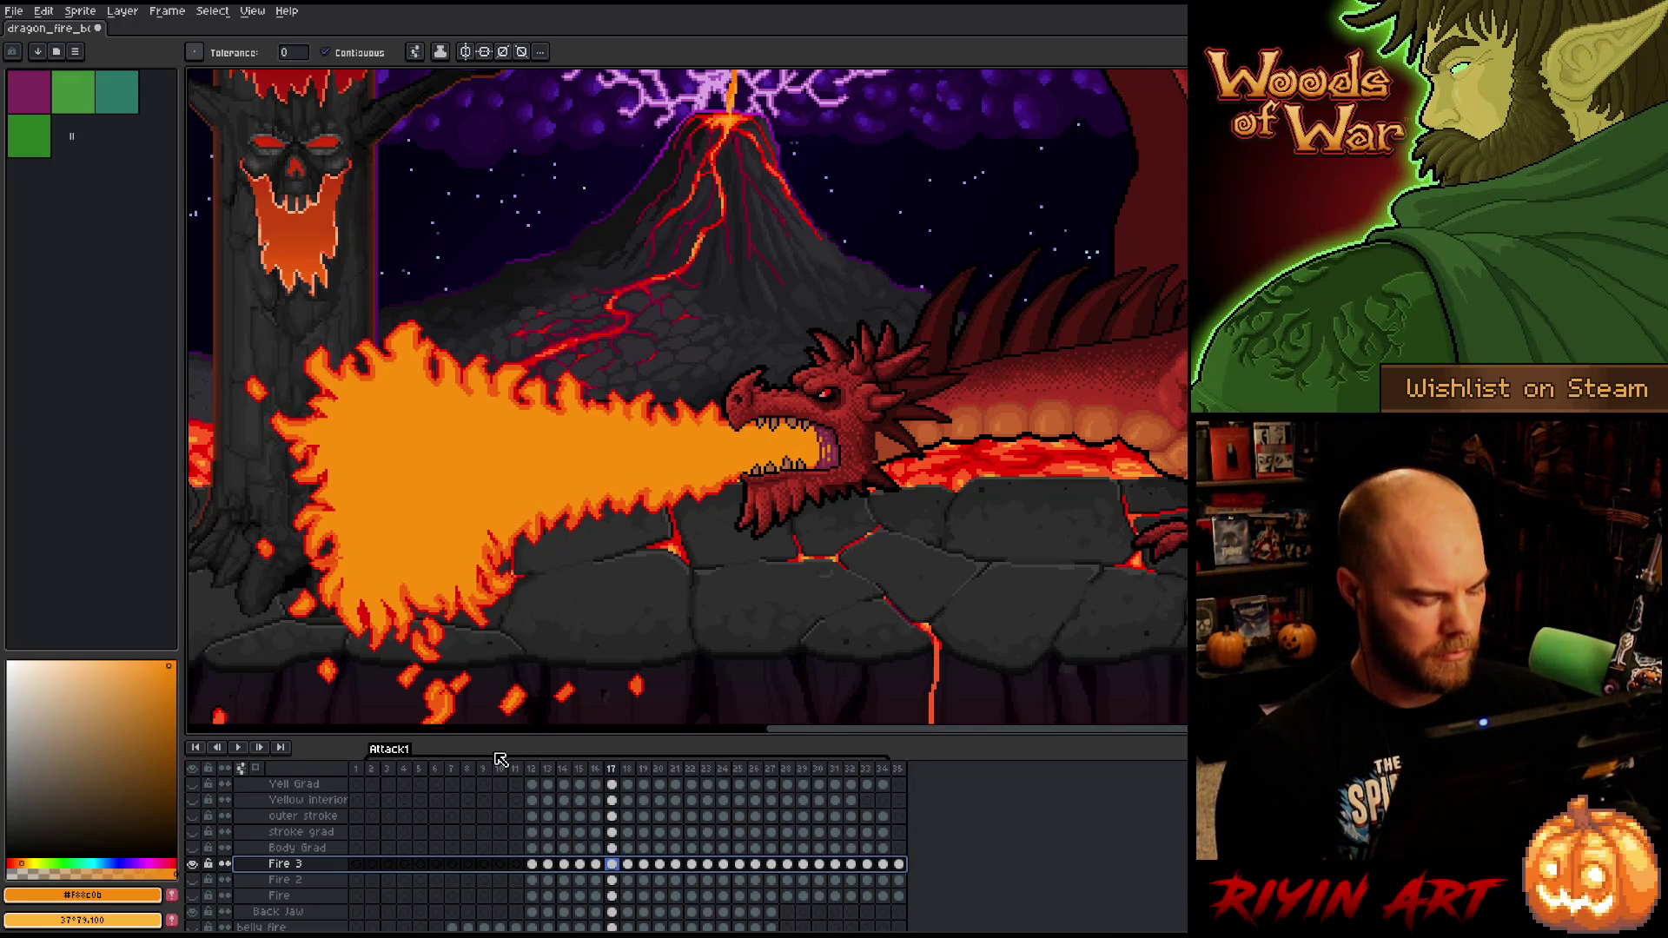
pyautogui.hotkey('ctrl', 's')
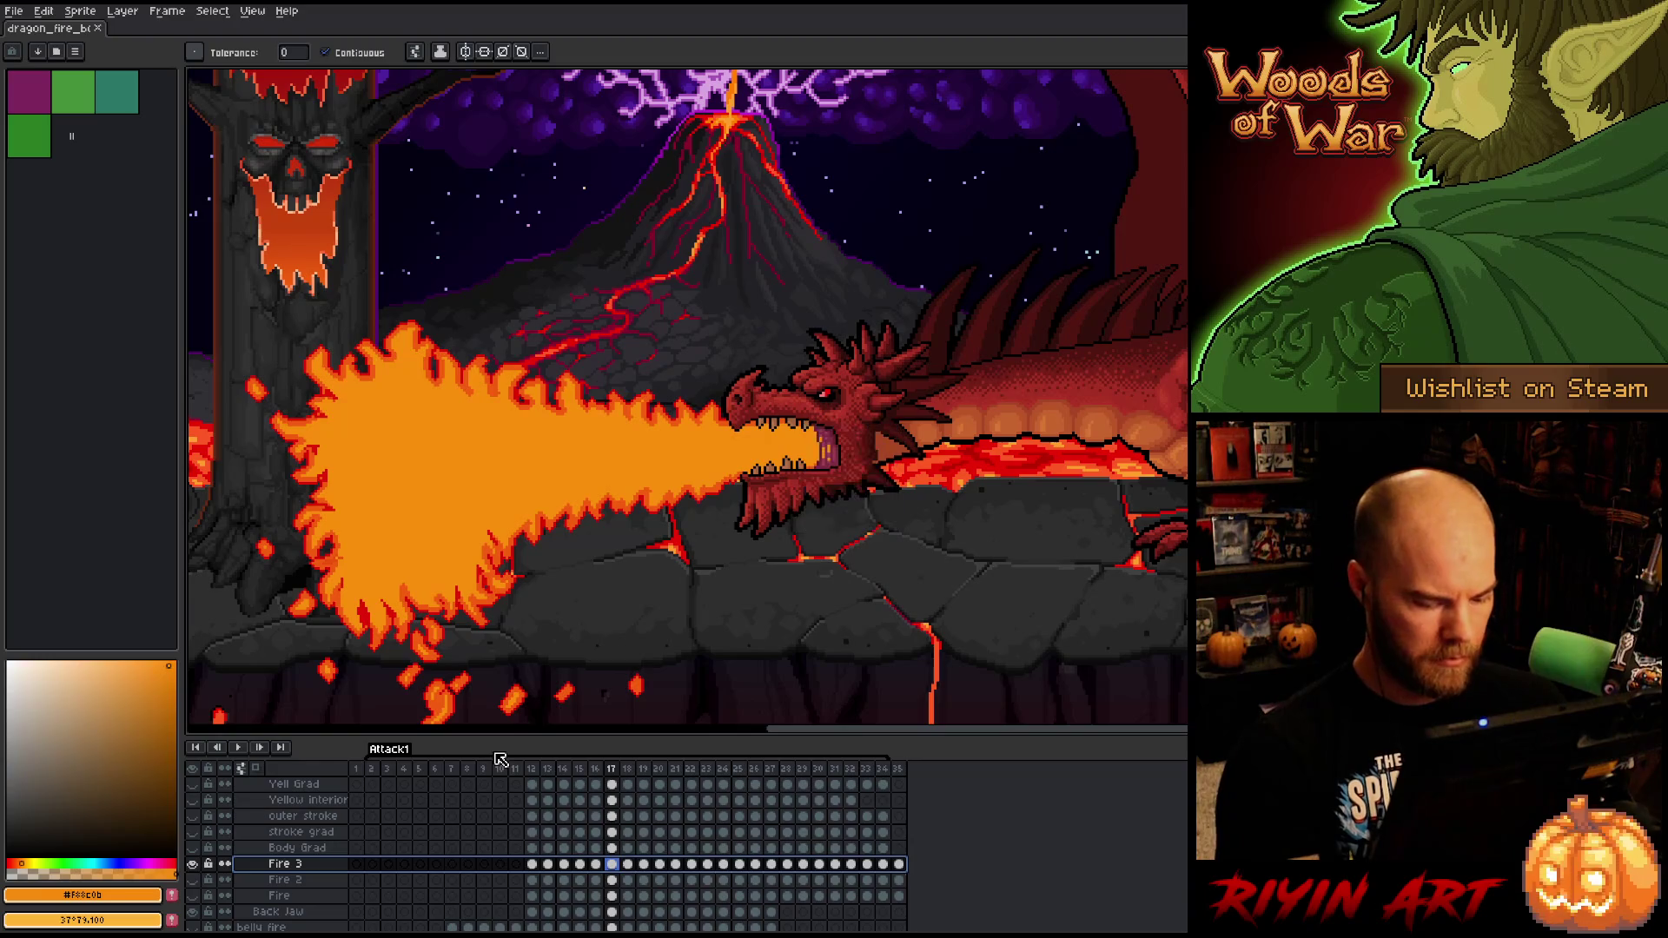
pyautogui.press('Left')
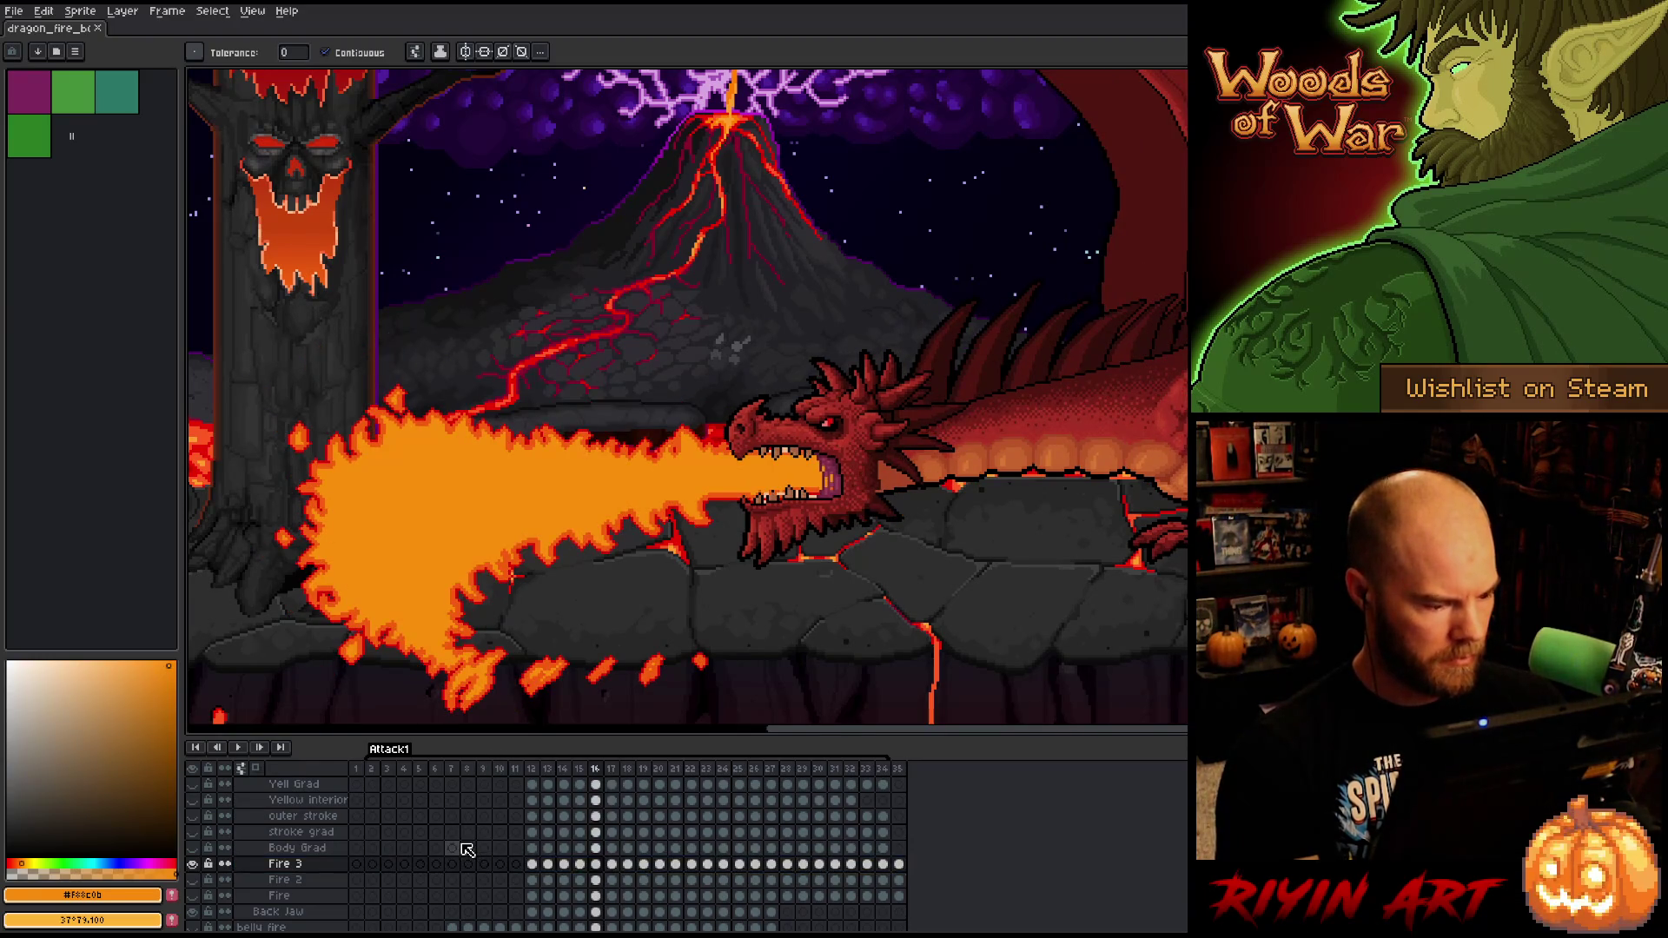
pyautogui.press('Right')
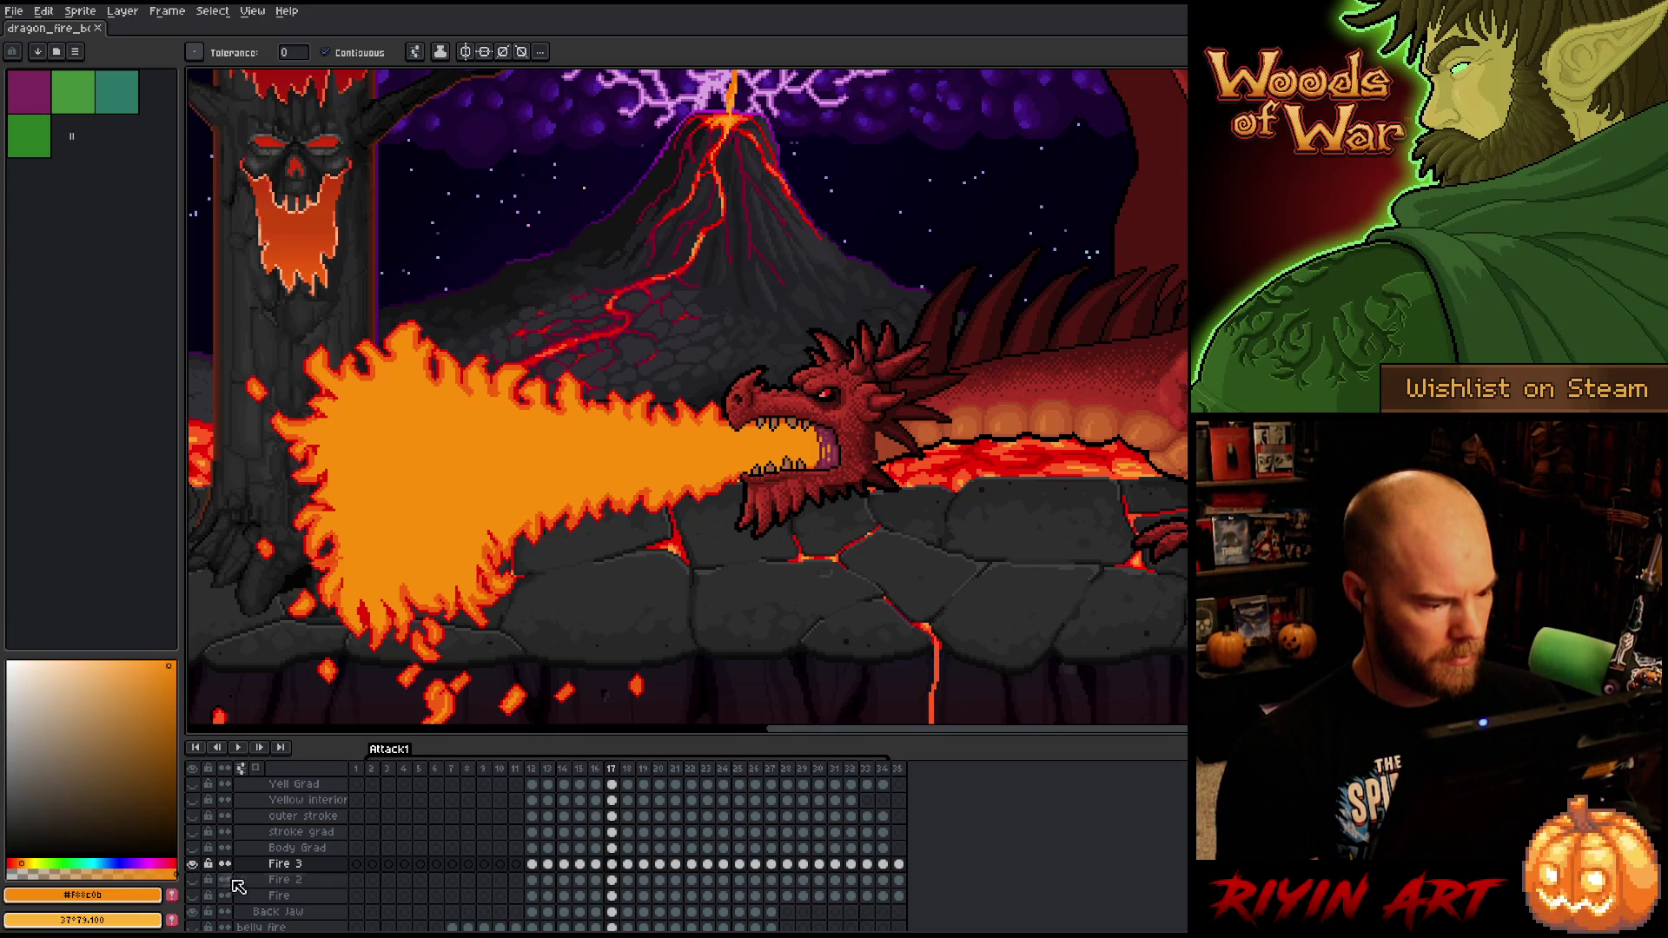
# - Duplicate the Fire 3 layer and rename the copy 'body mask'
pyautogui.rightClick(293, 872)
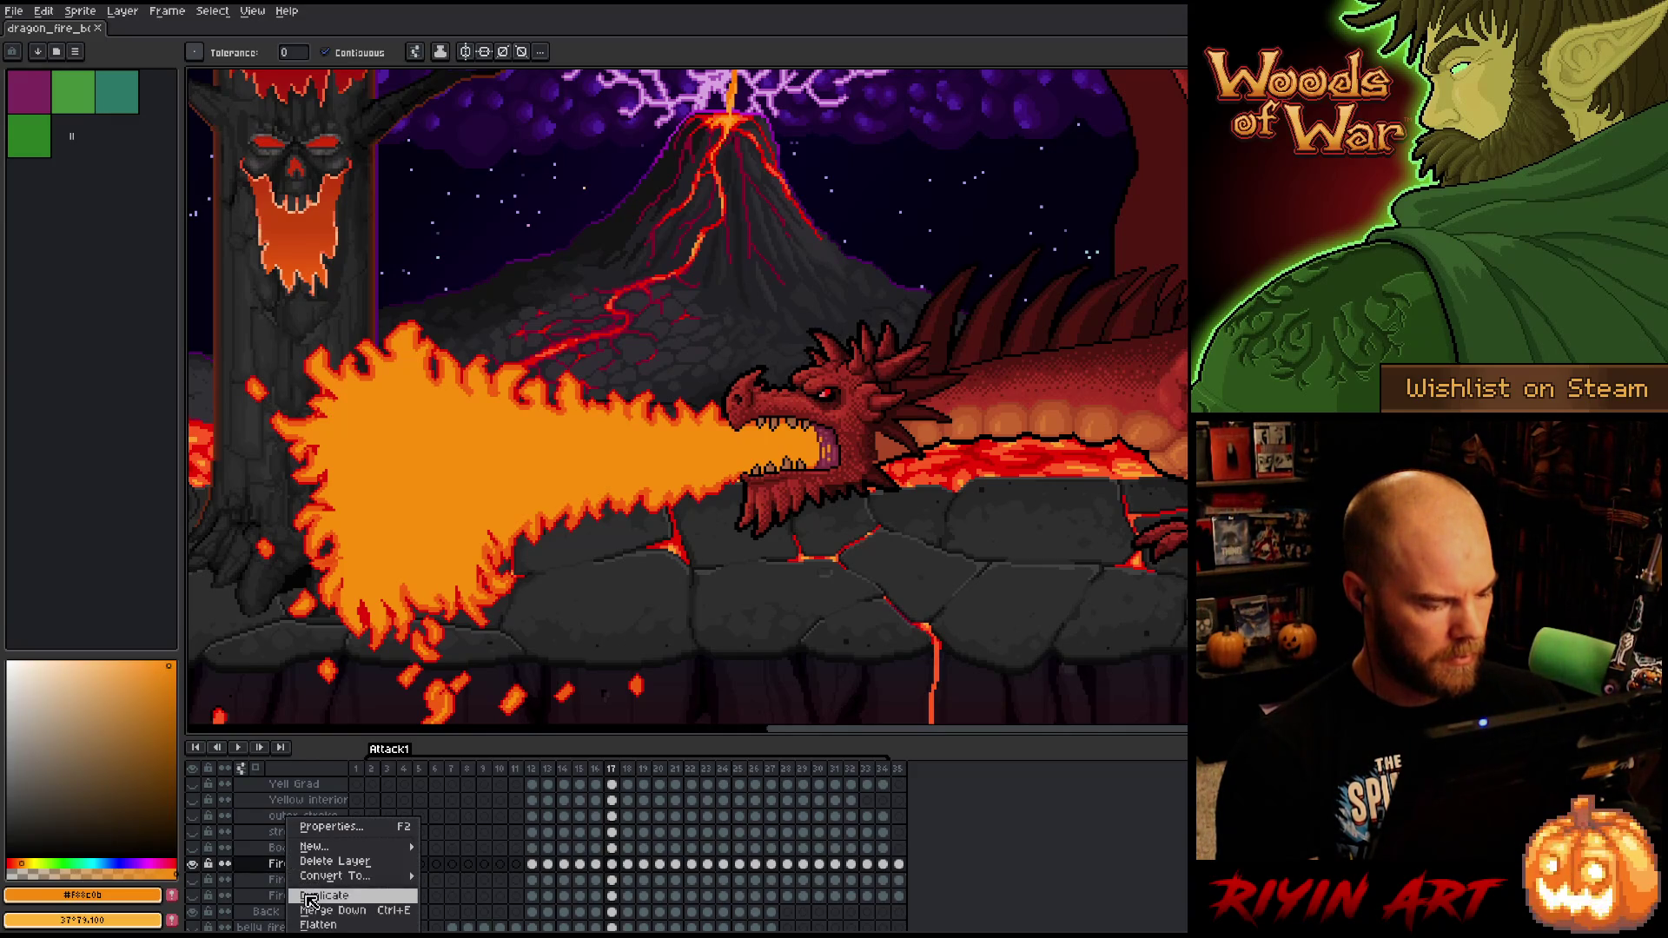
pyautogui.click(317, 896)
pyautogui.click(293, 868)
pyautogui.doubleClick(293, 865)
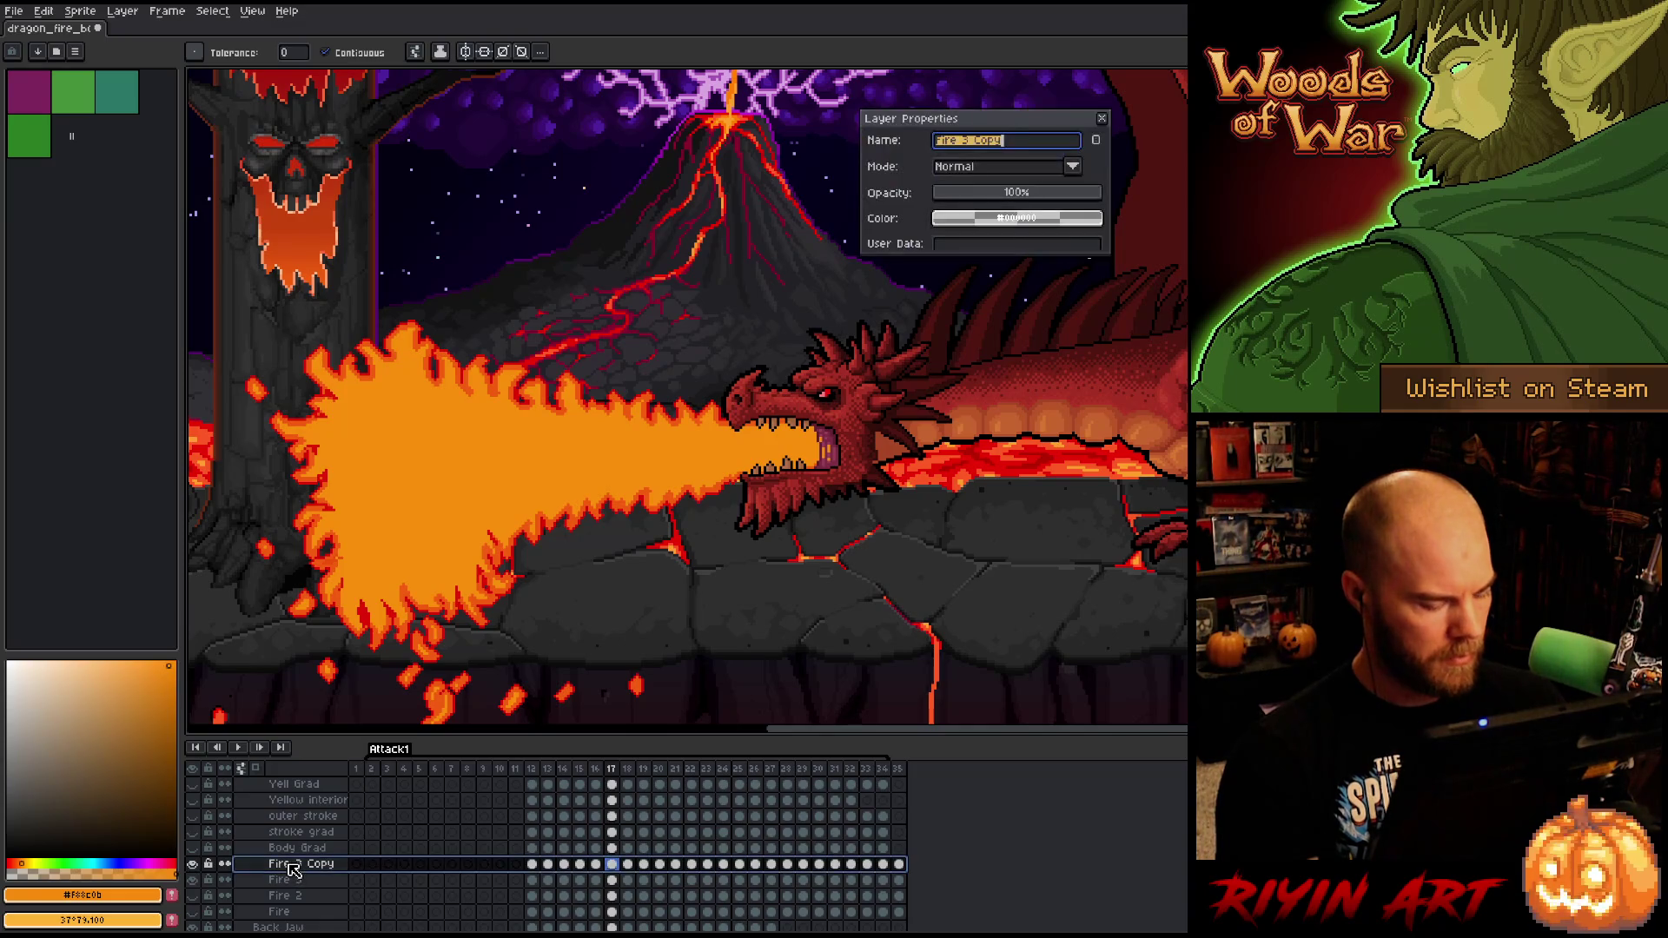
pyautogui.write('body mask')
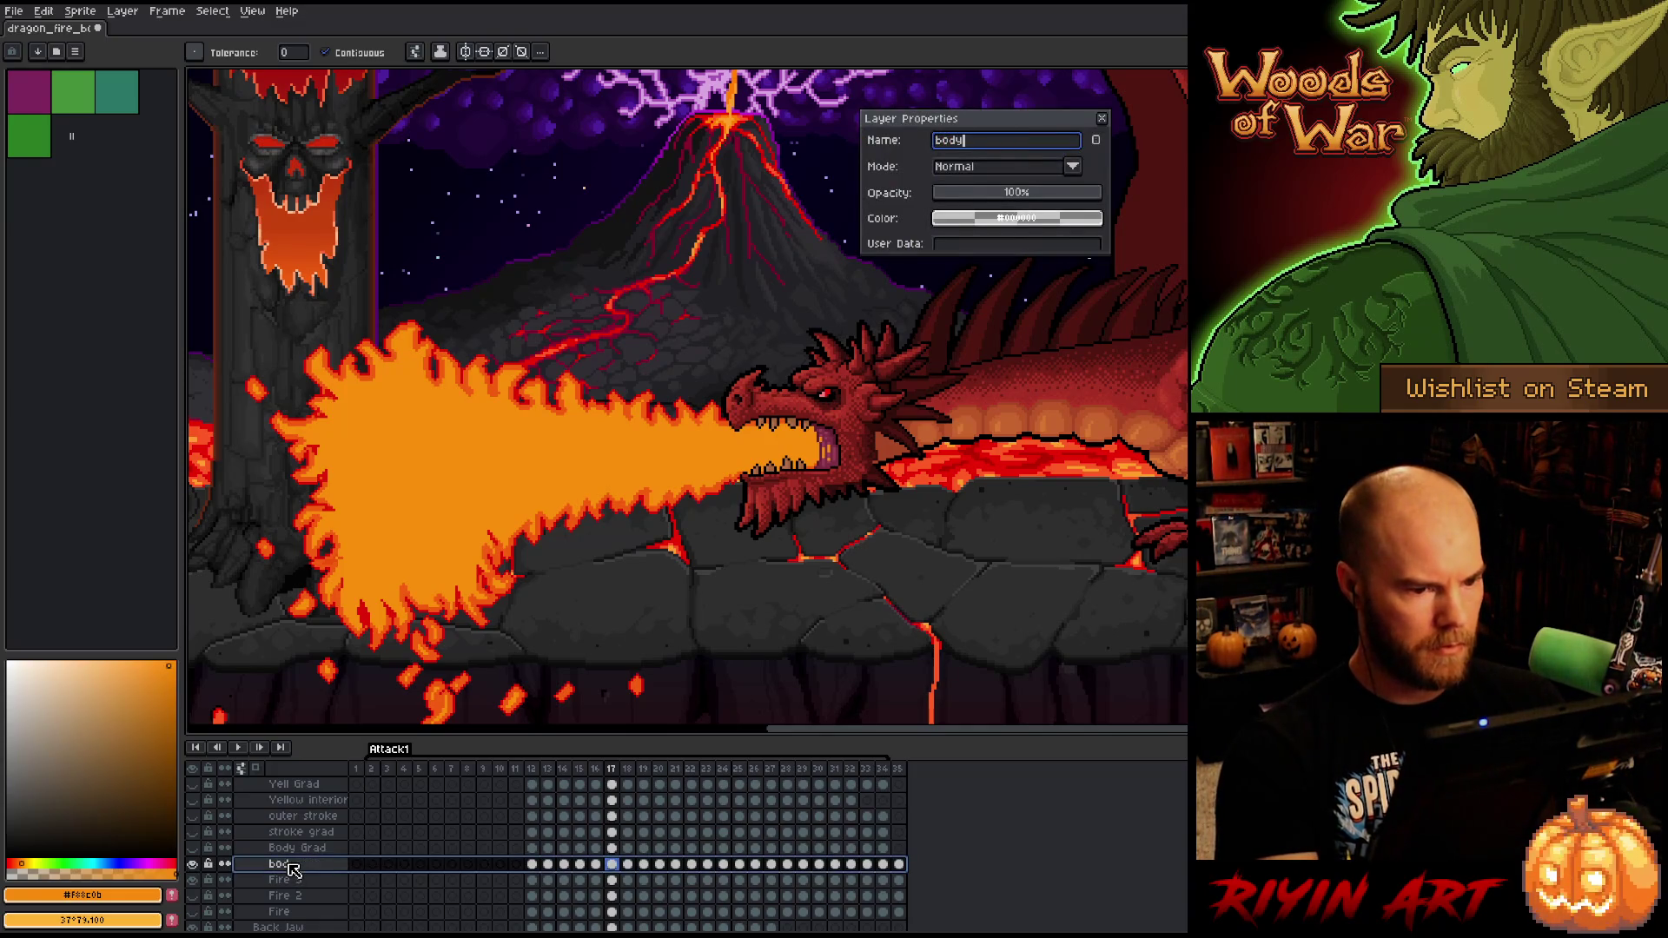
pyautogui.press('Return')
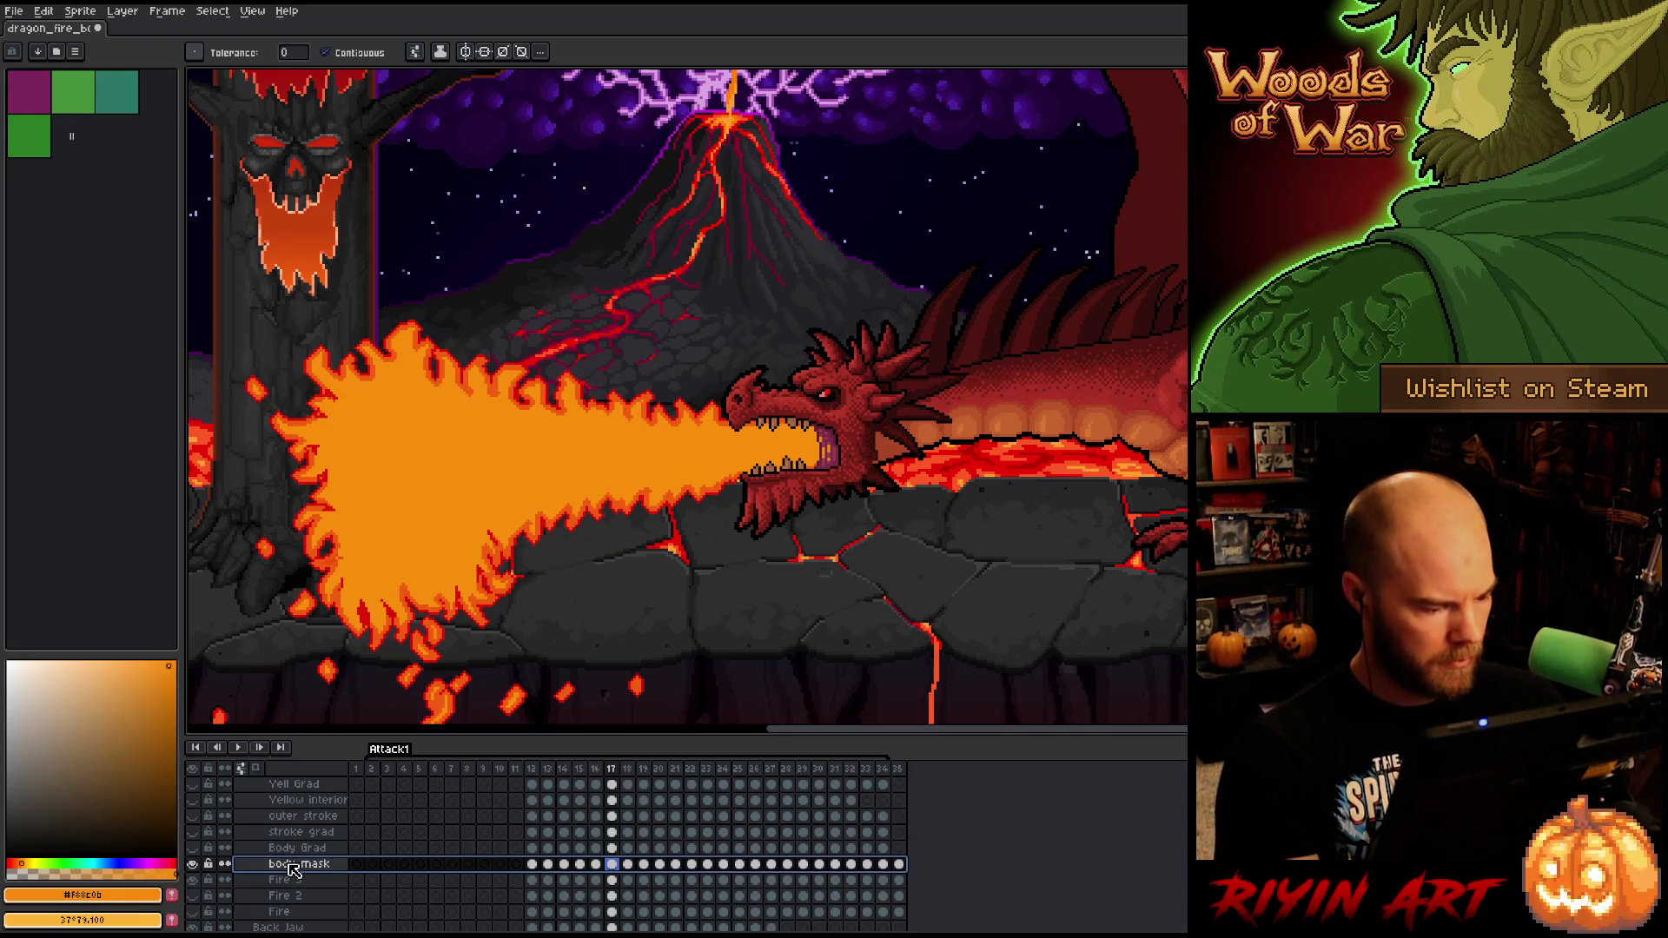
# - Duplicate the body mask layer and rename the copy 'stroke mask'
pyautogui.rightClick(294, 865)
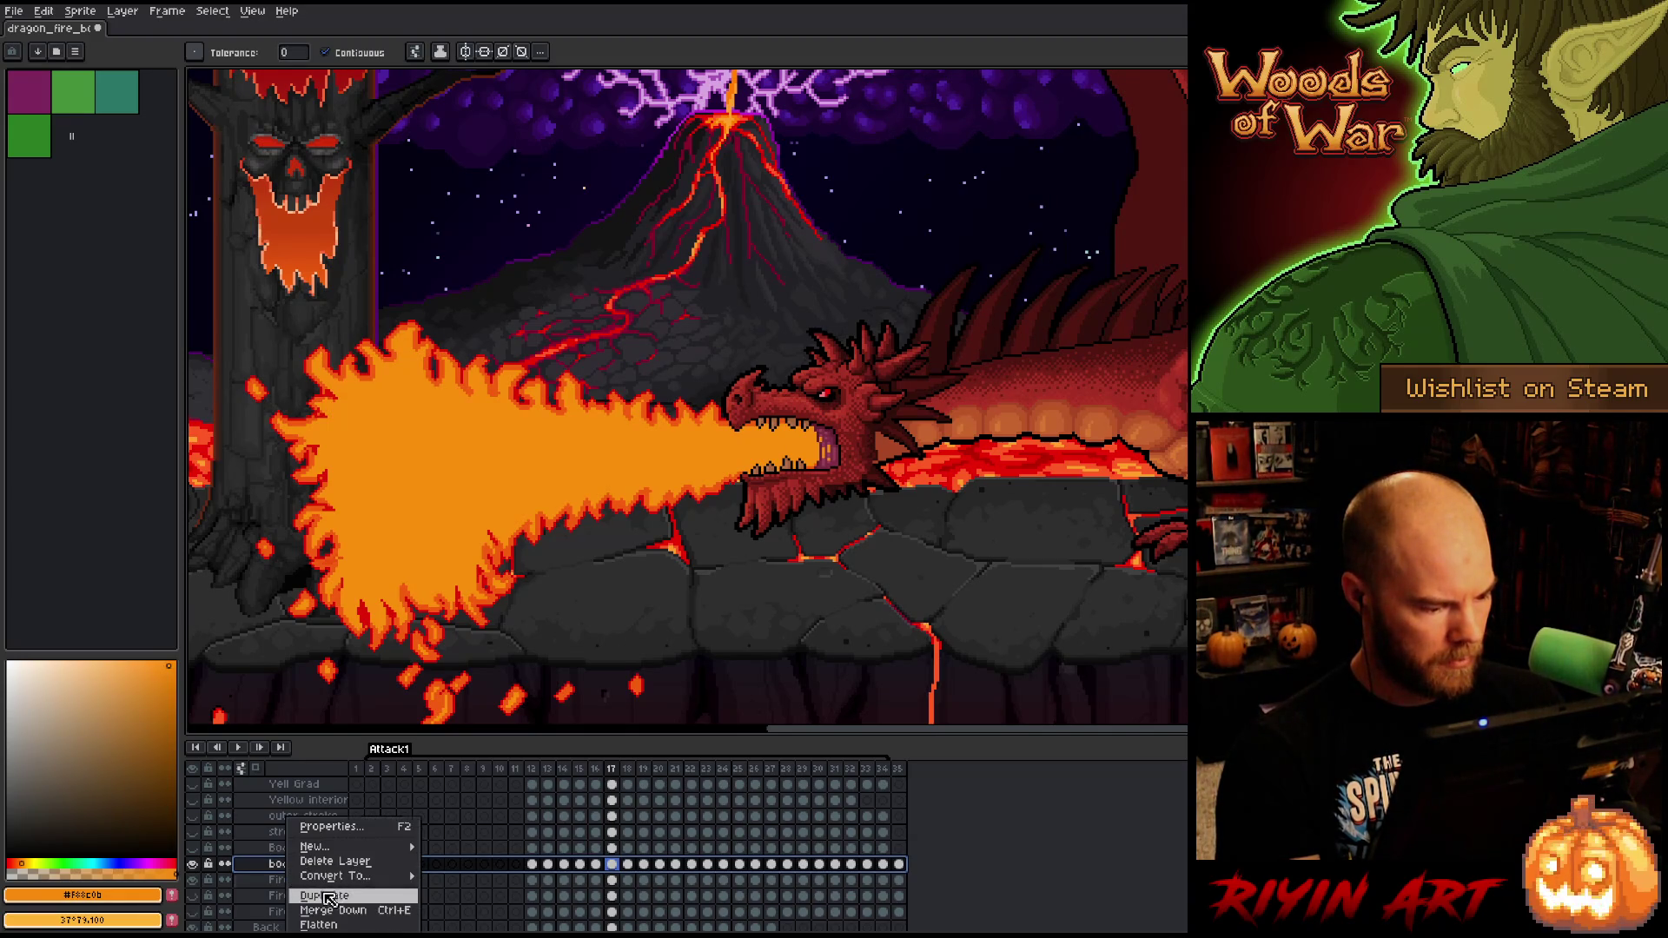
pyautogui.click(325, 895)
pyautogui.doubleClick(298, 867)
pyautogui.write('stroke mask')
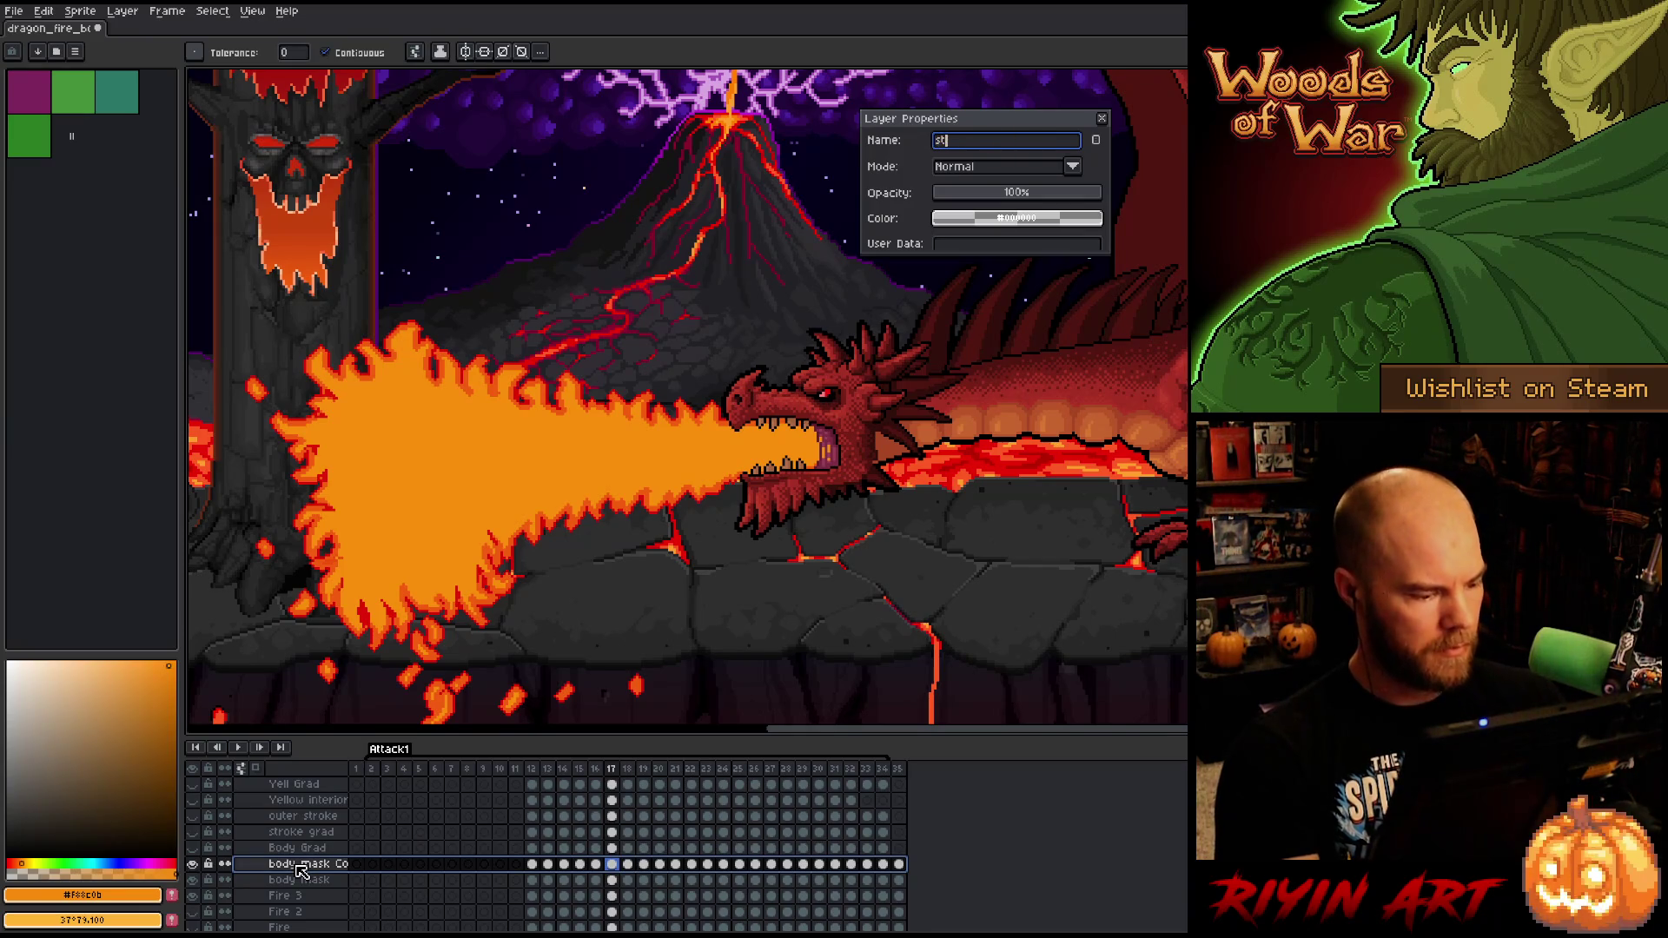
pyautogui.press('Return')
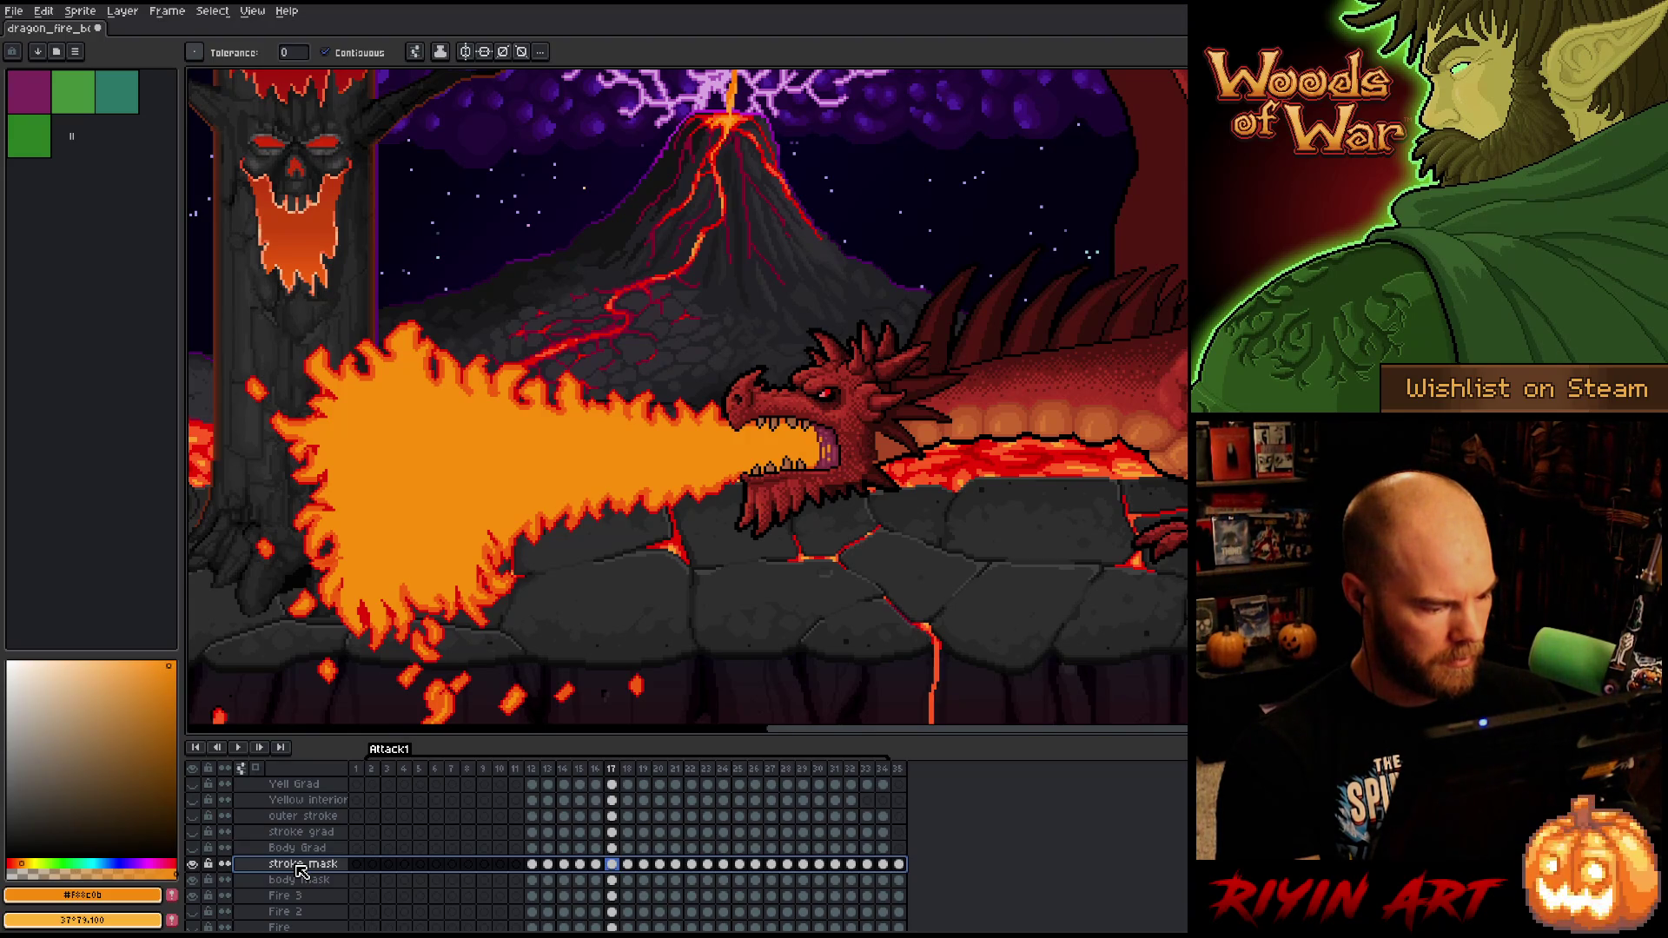
# - Duplicate stroke mask as 'outer stroke mask' and hide the background layers
pyautogui.rightClick(300, 866)
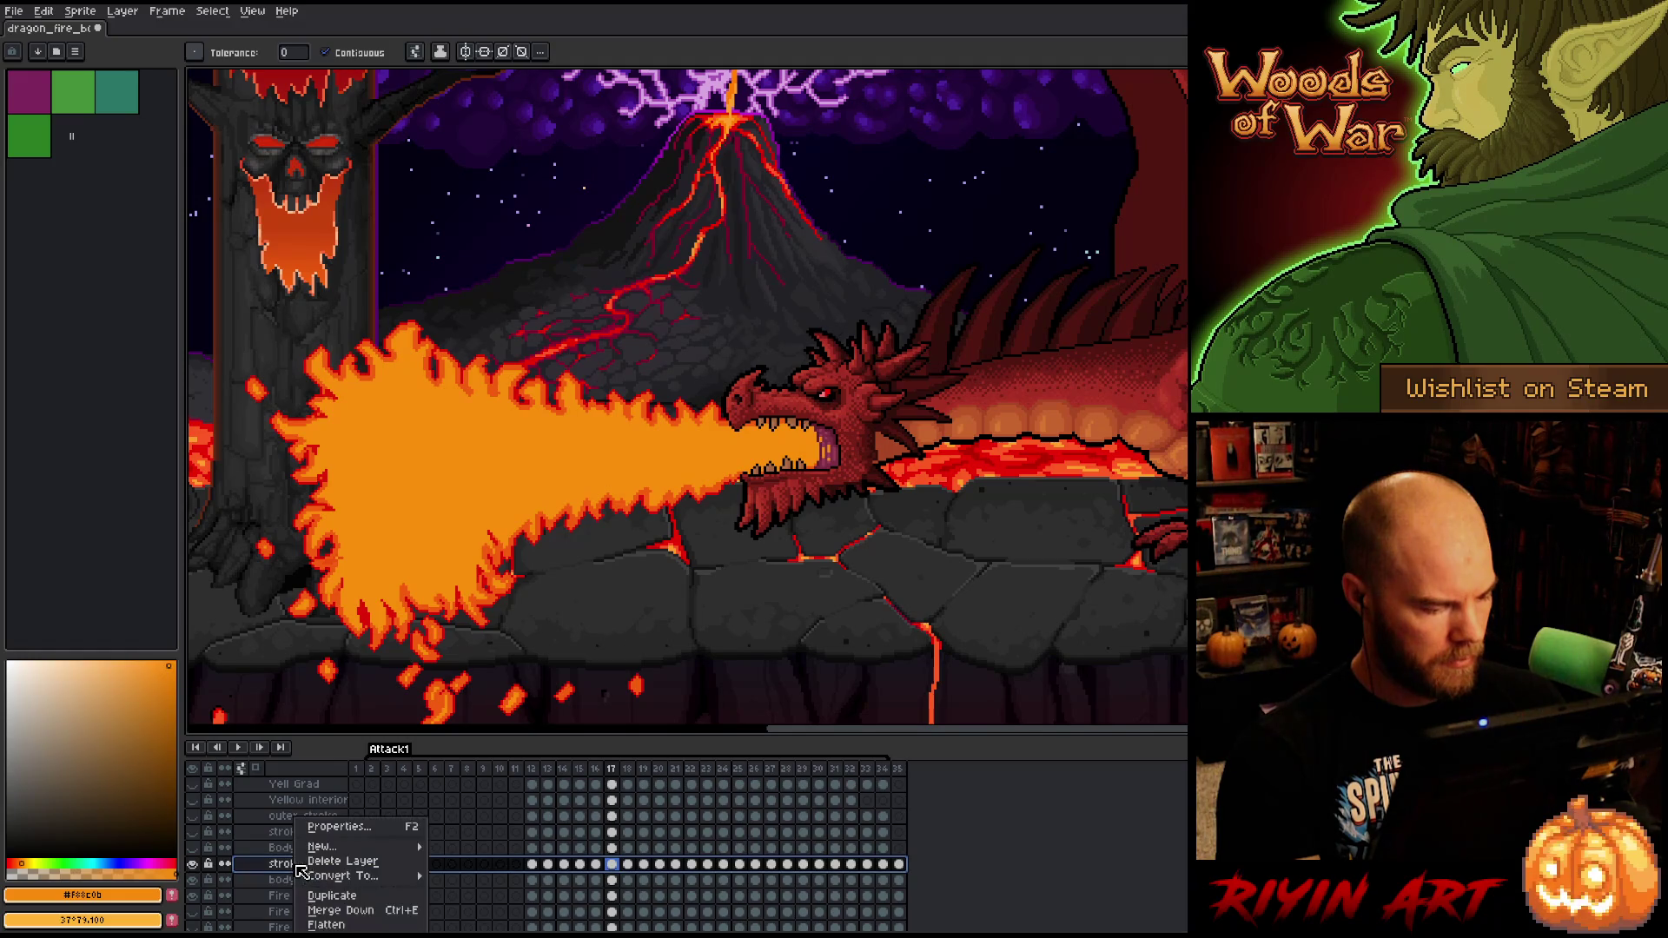
pyautogui.click(324, 894)
pyautogui.doubleClick(290, 869)
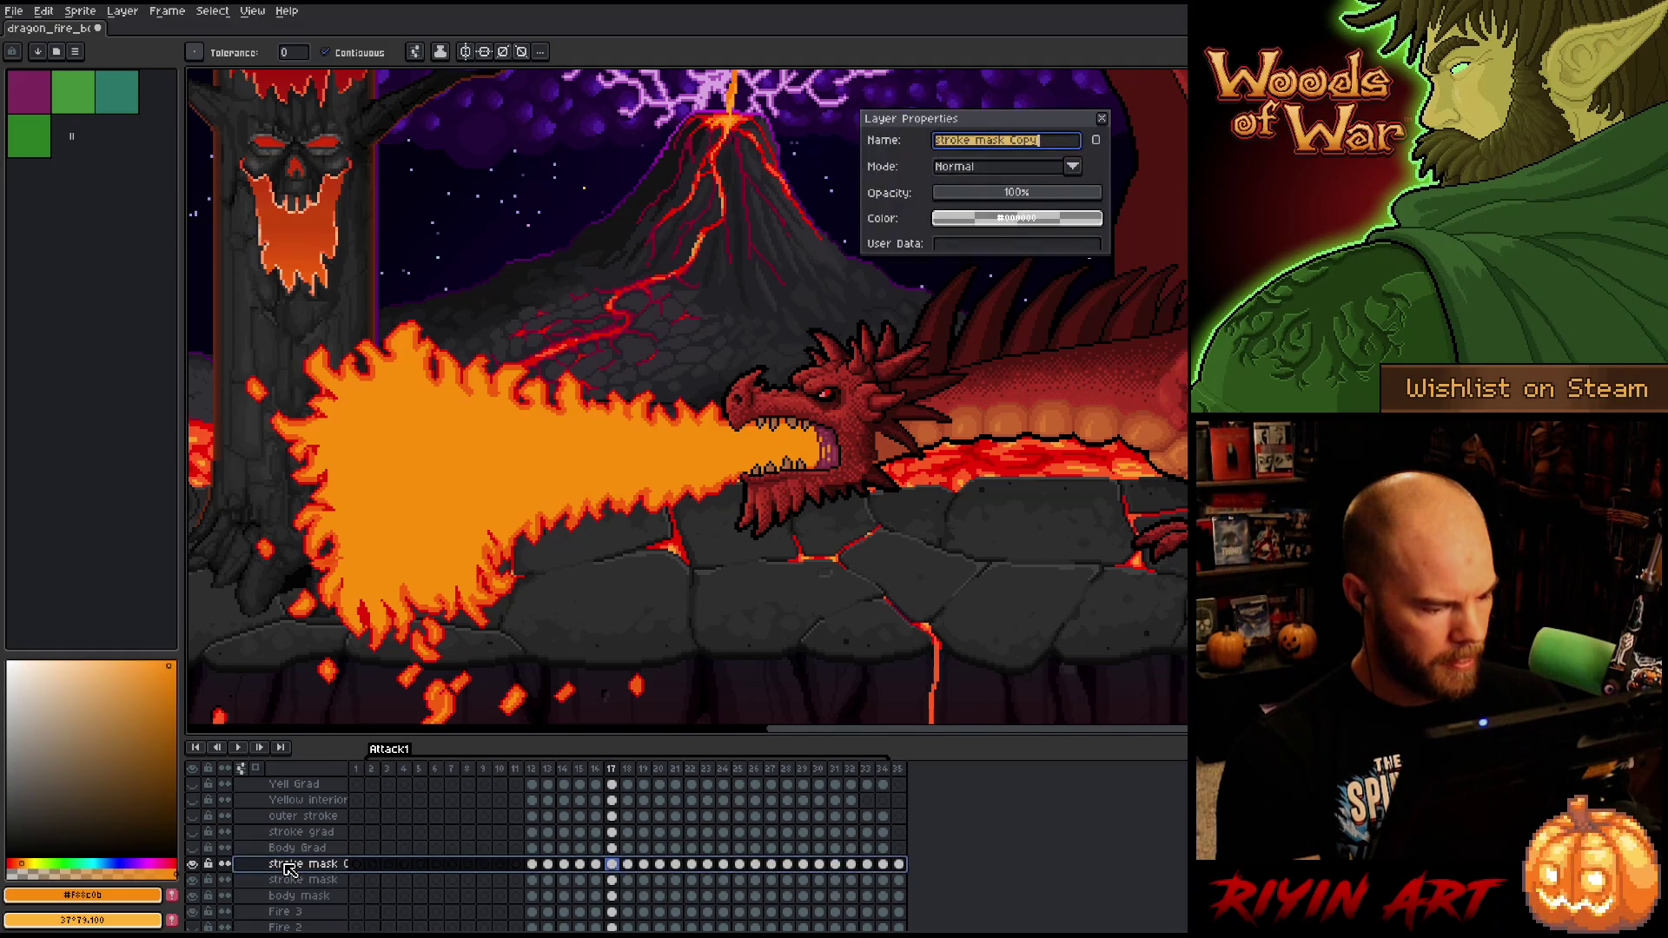
pyautogui.write('outer')
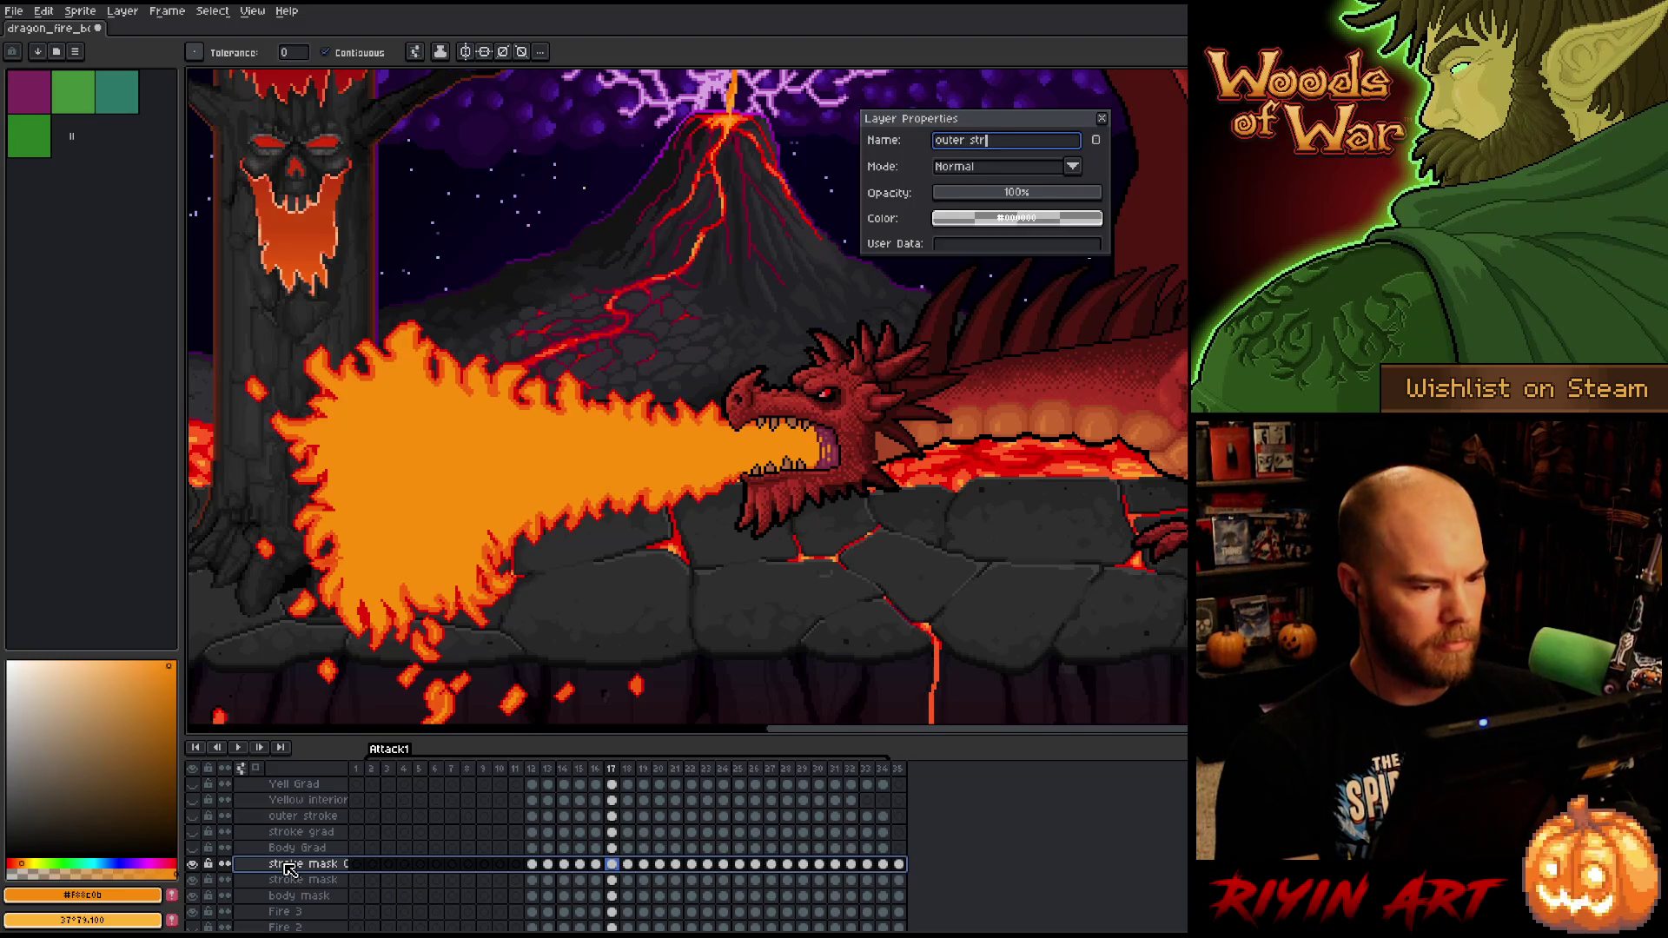
pyautogui.write('oke r')
pyautogui.press('Return')
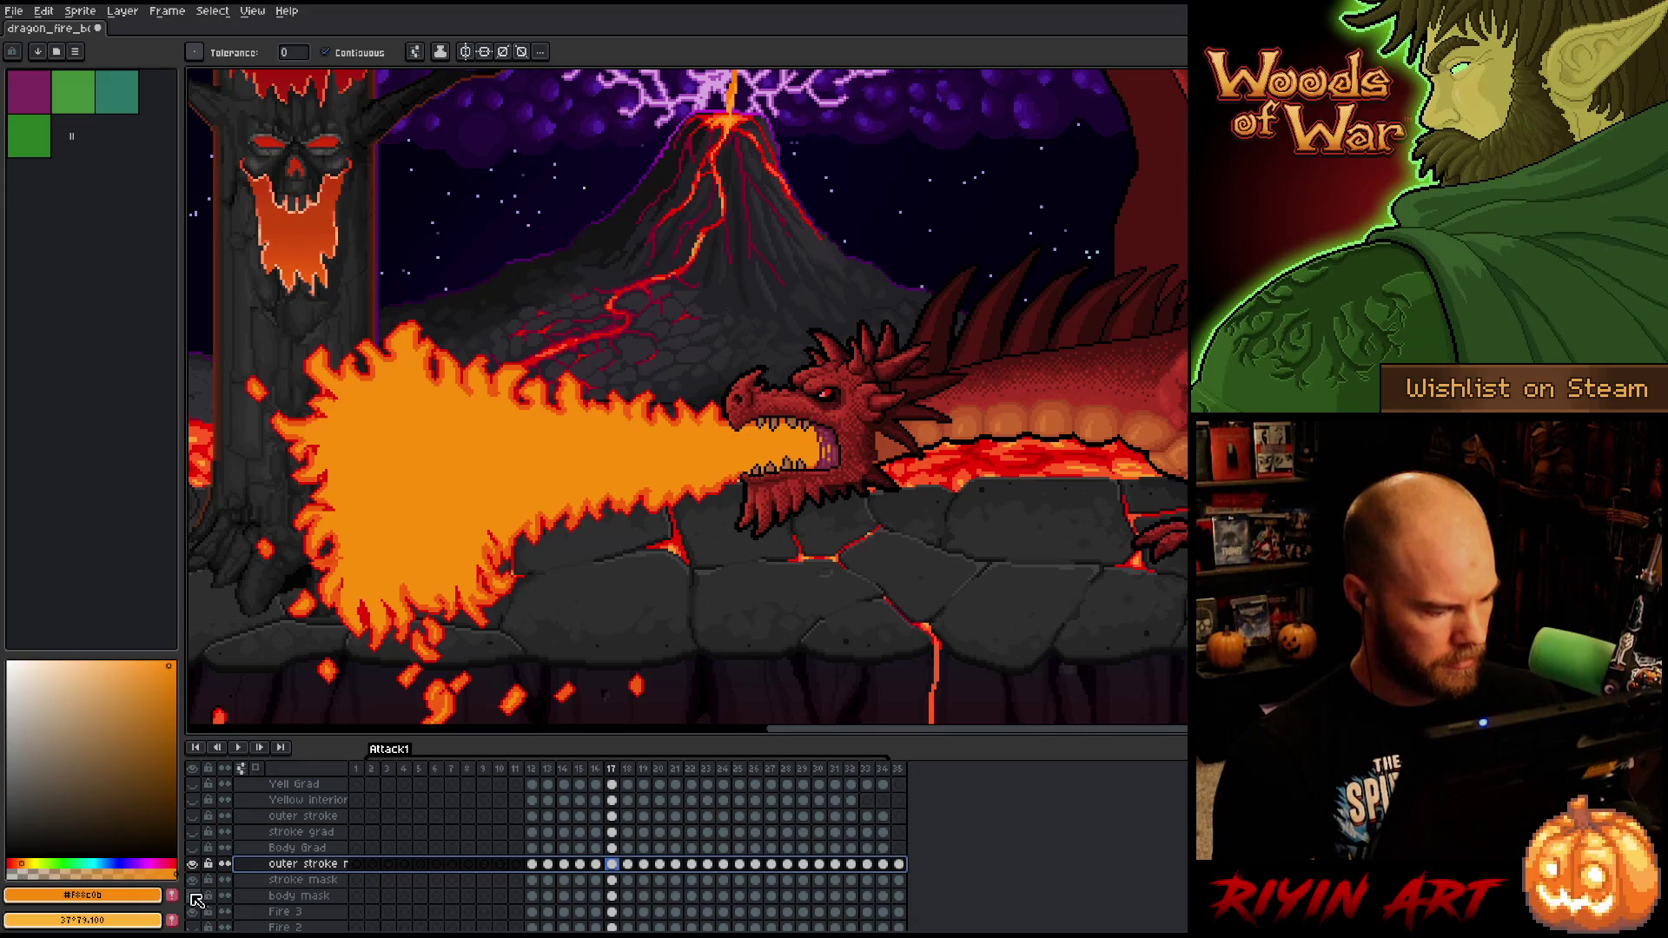
pyautogui.keyDown('alt'); pyautogui.click(194, 897); pyautogui.keyUp('alt')
pyautogui.click(282, 896)
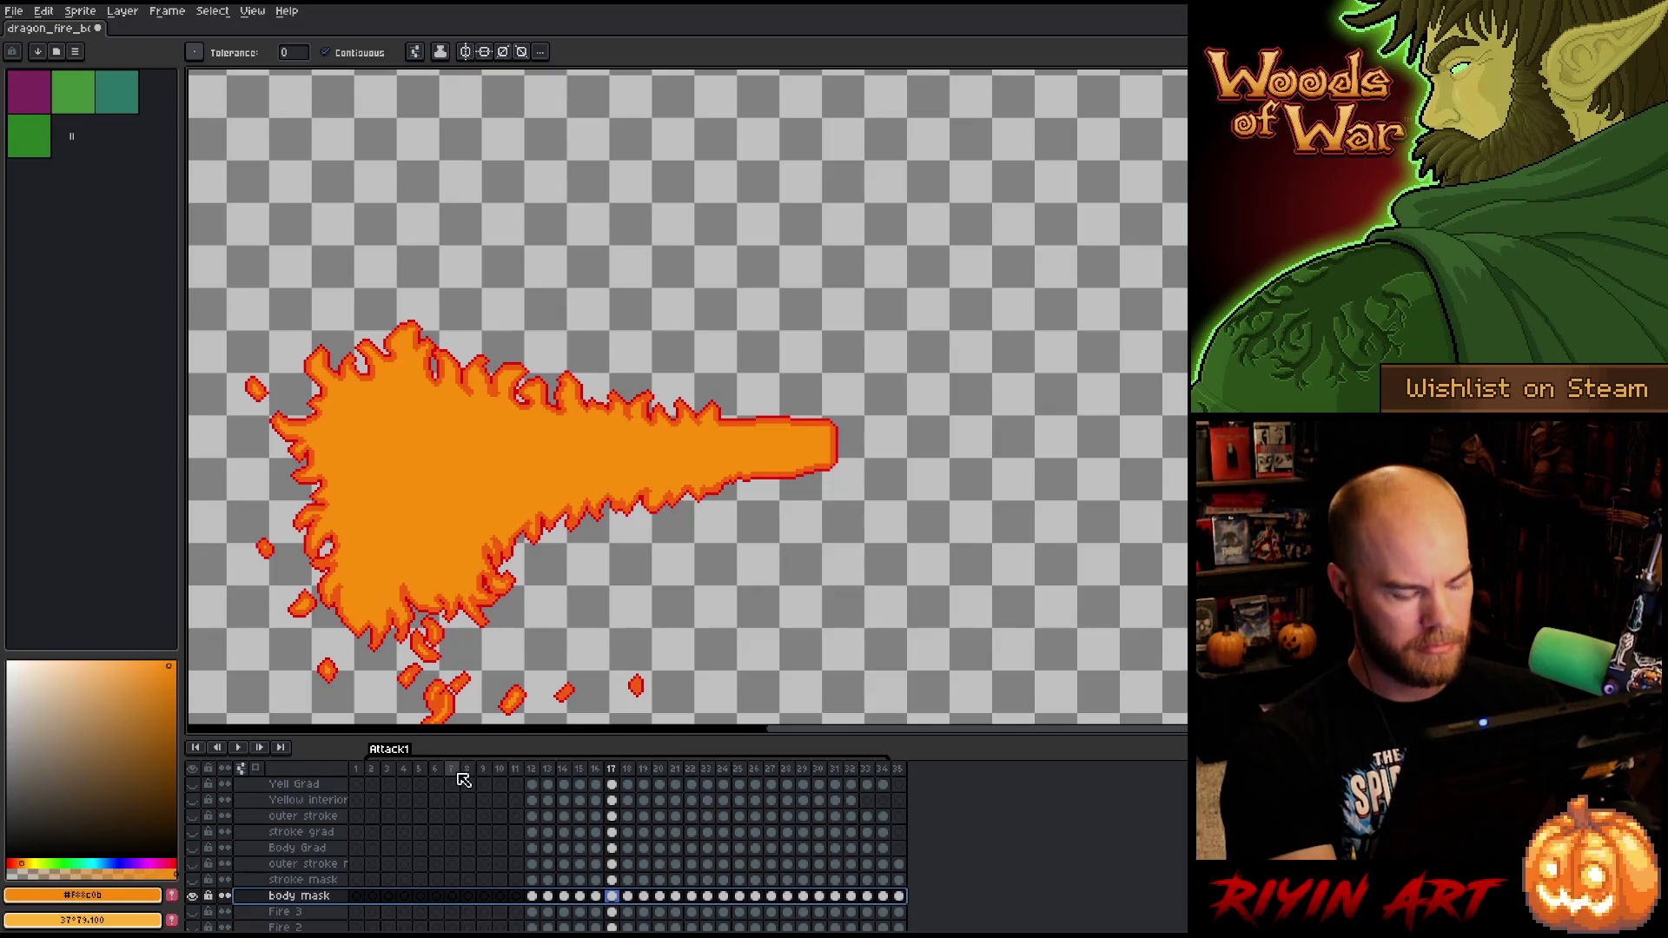
# - Replace the light orange outline colour on body mask with transparent at tolerance 0
pyautogui.hotkey('shift', 'r')
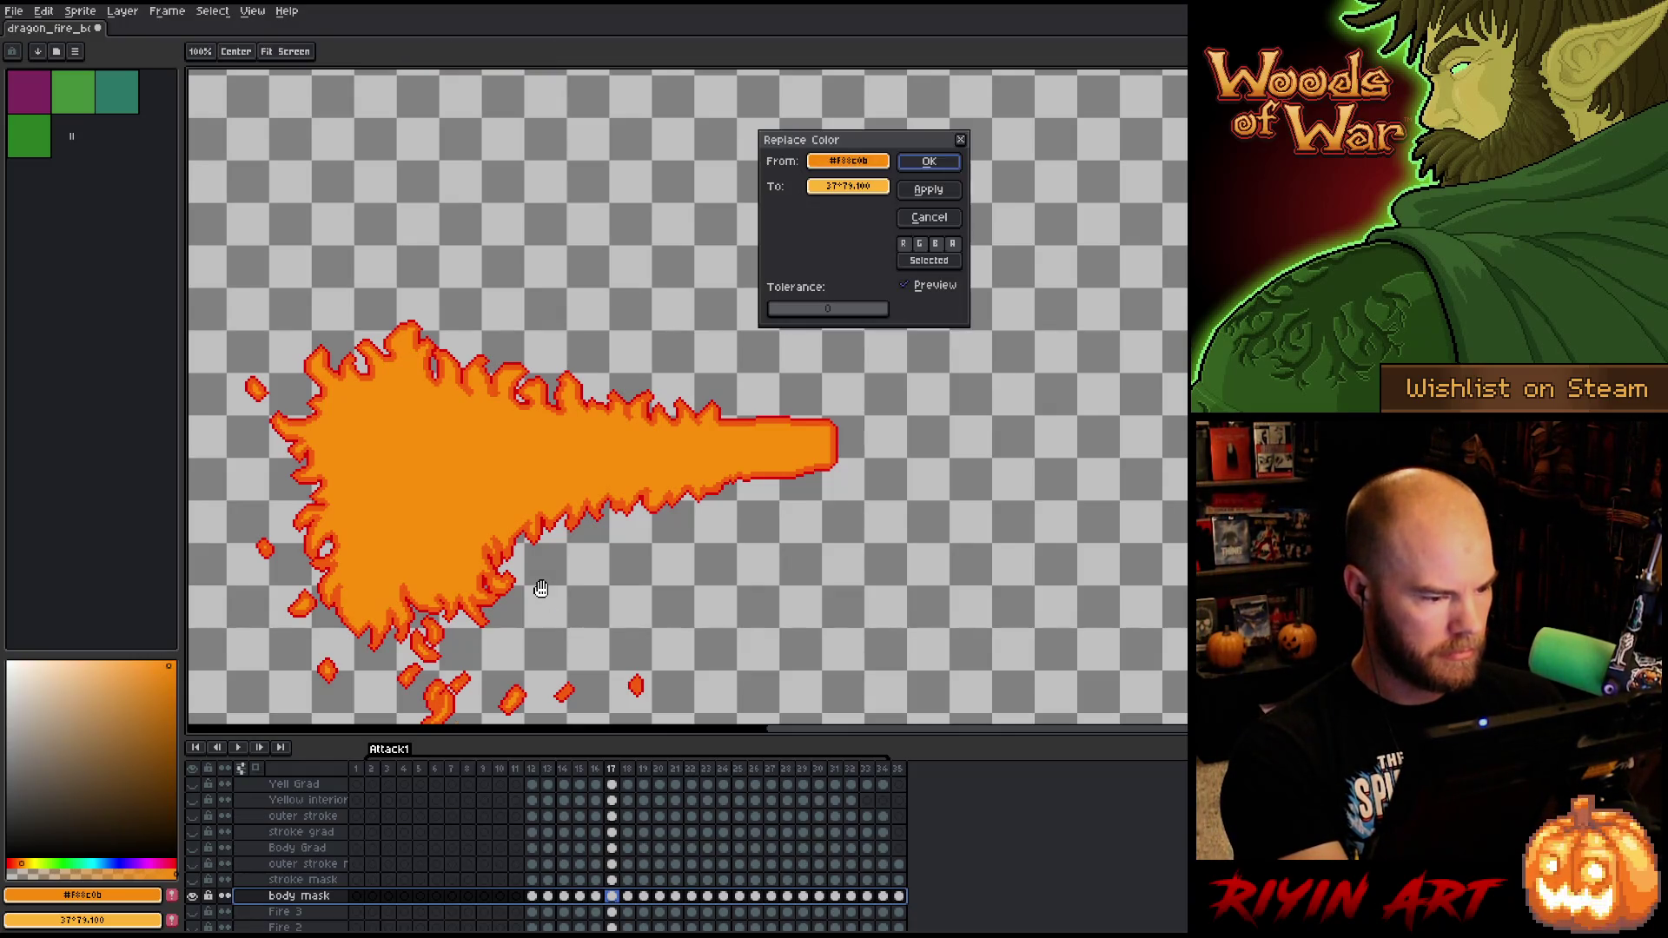
pyautogui.moveTo(847, 161)
pyautogui.mouseDown()
pyautogui.moveTo(772, 320)
pyautogui.moveTo(776, 410)
pyautogui.mouseUp()
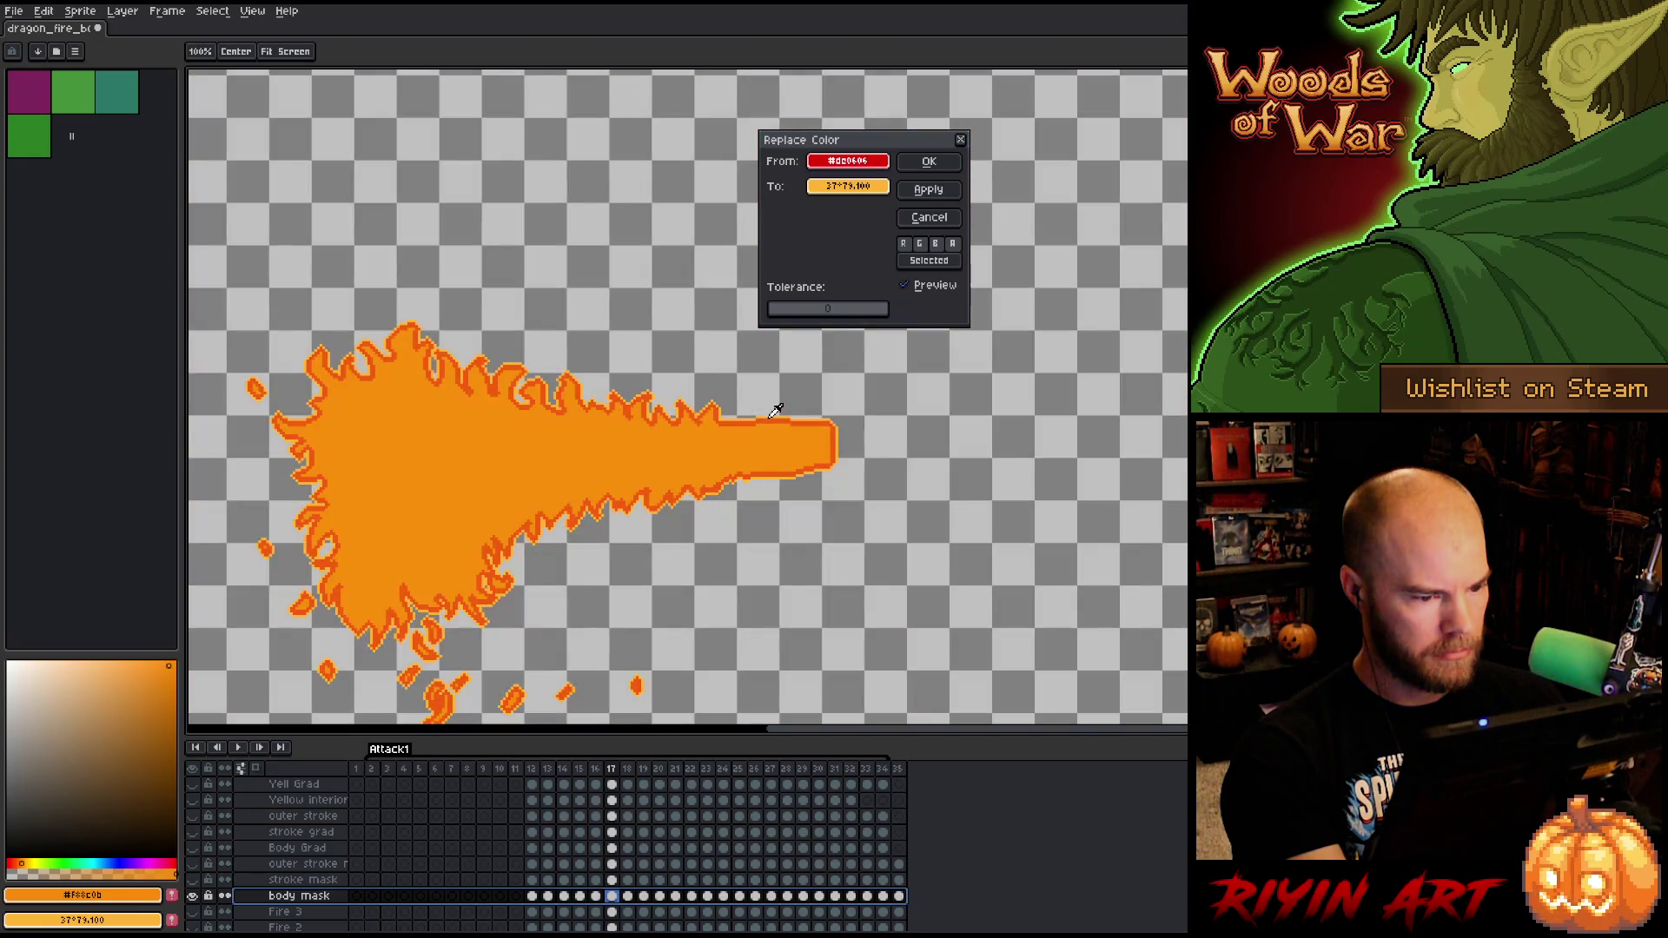
pyautogui.click(786, 310)
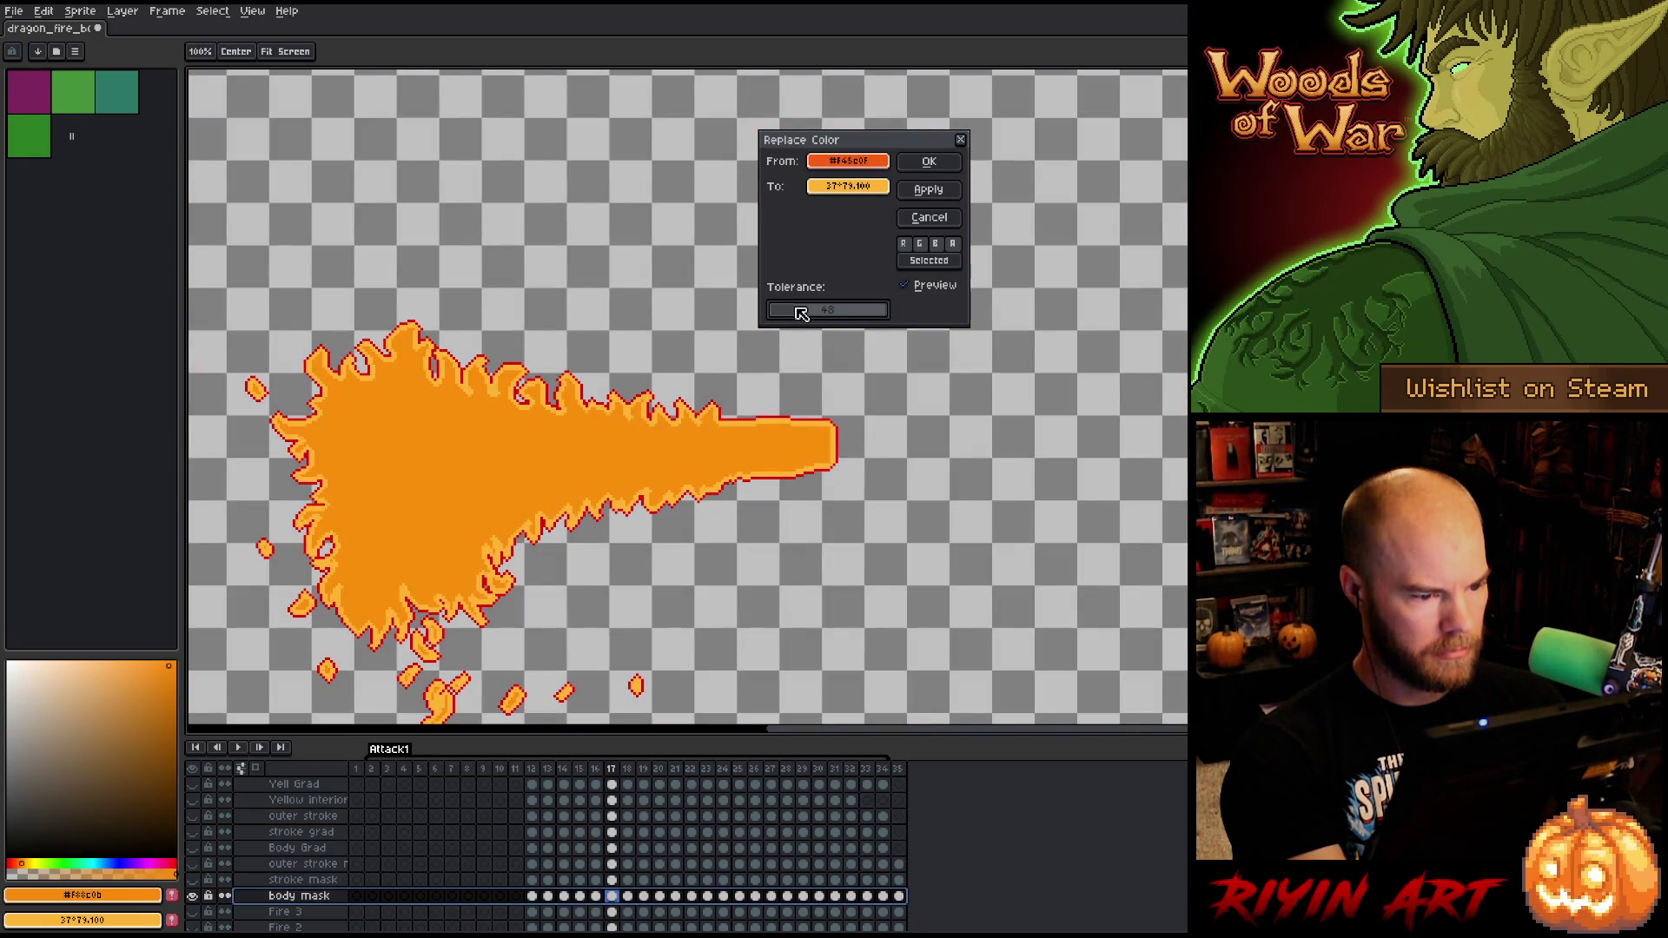
pyautogui.moveTo(800, 313); pyautogui.dragTo(731, 326)
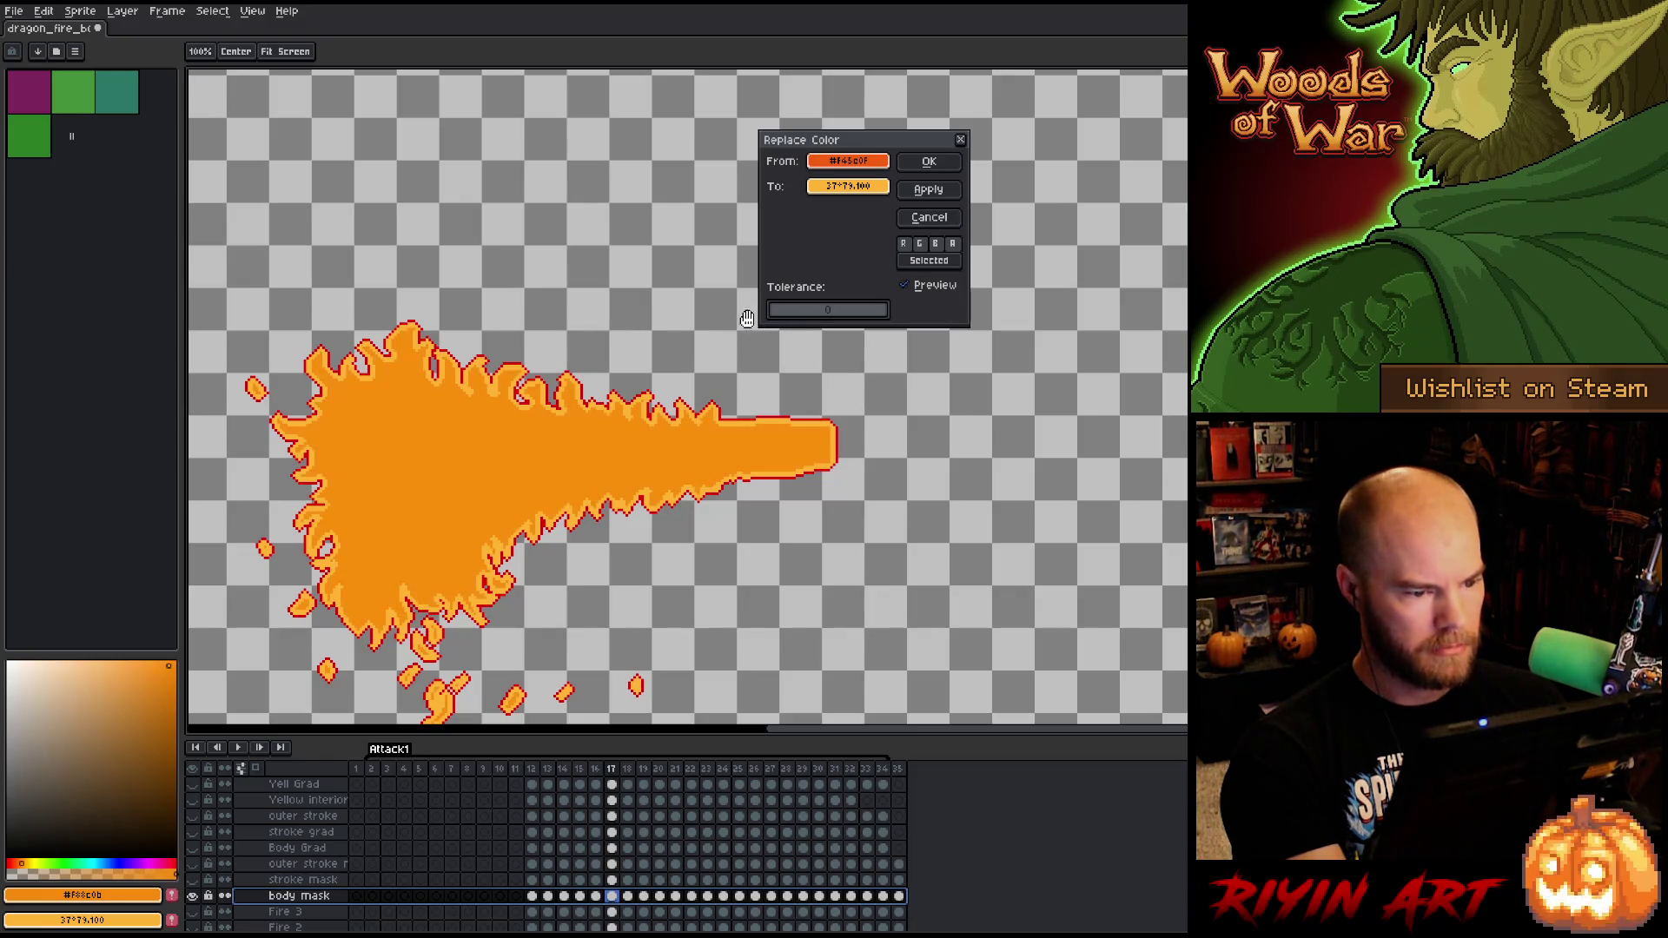
pyautogui.click(839, 186)
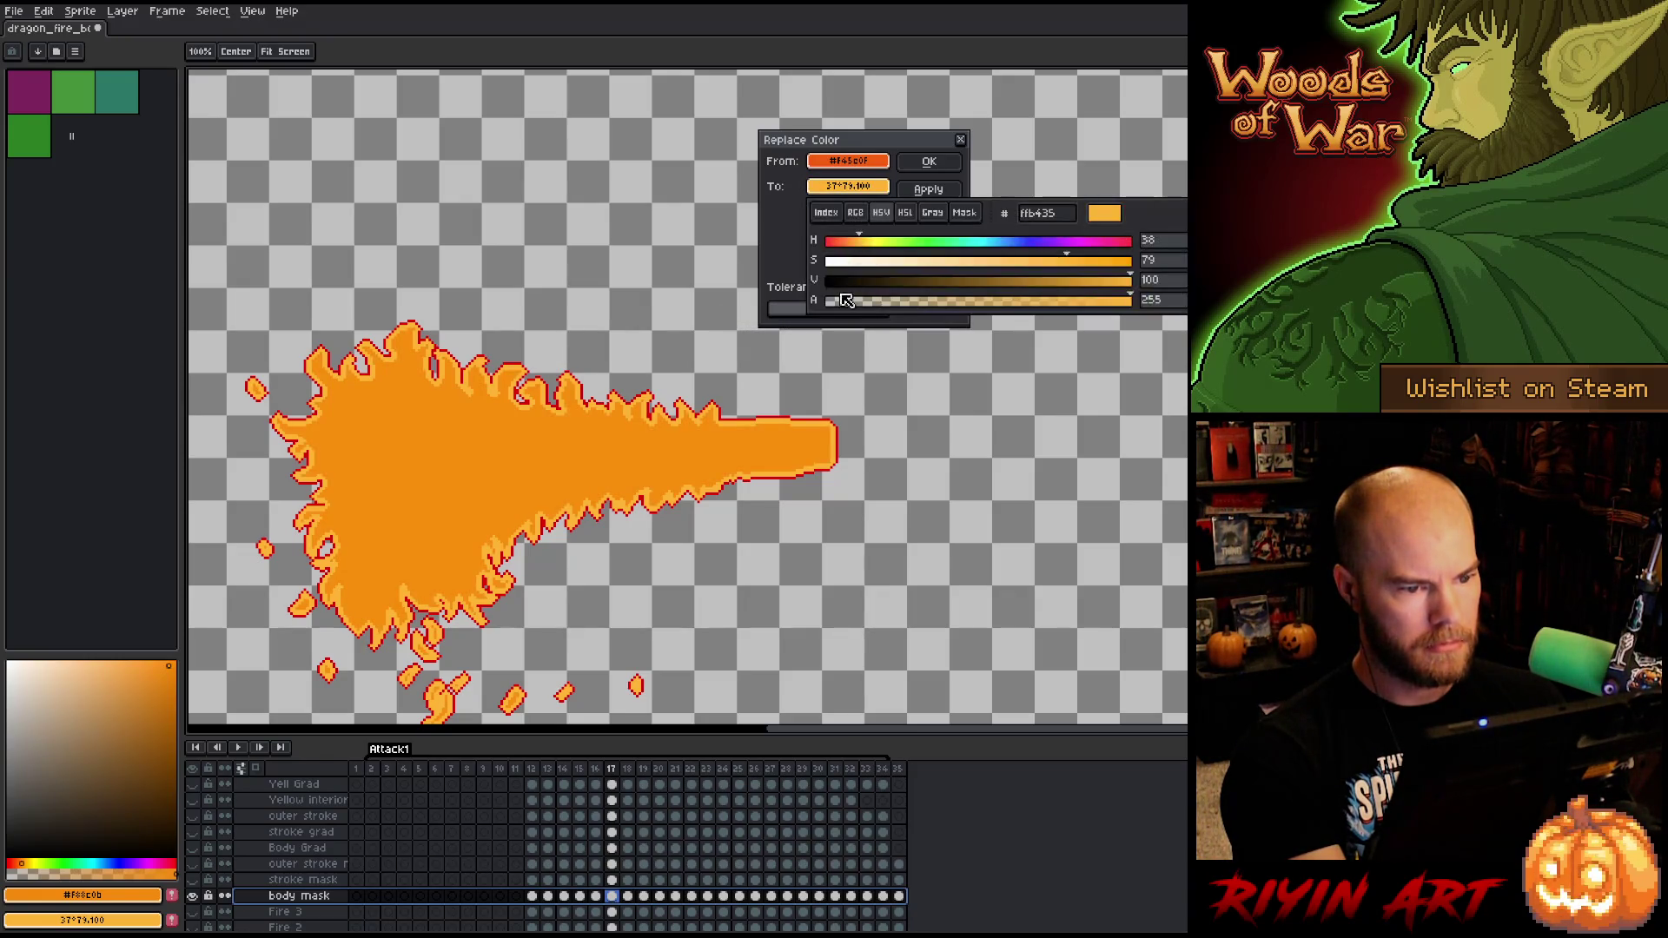
pyautogui.click(674, 286)
pyautogui.click(925, 163)
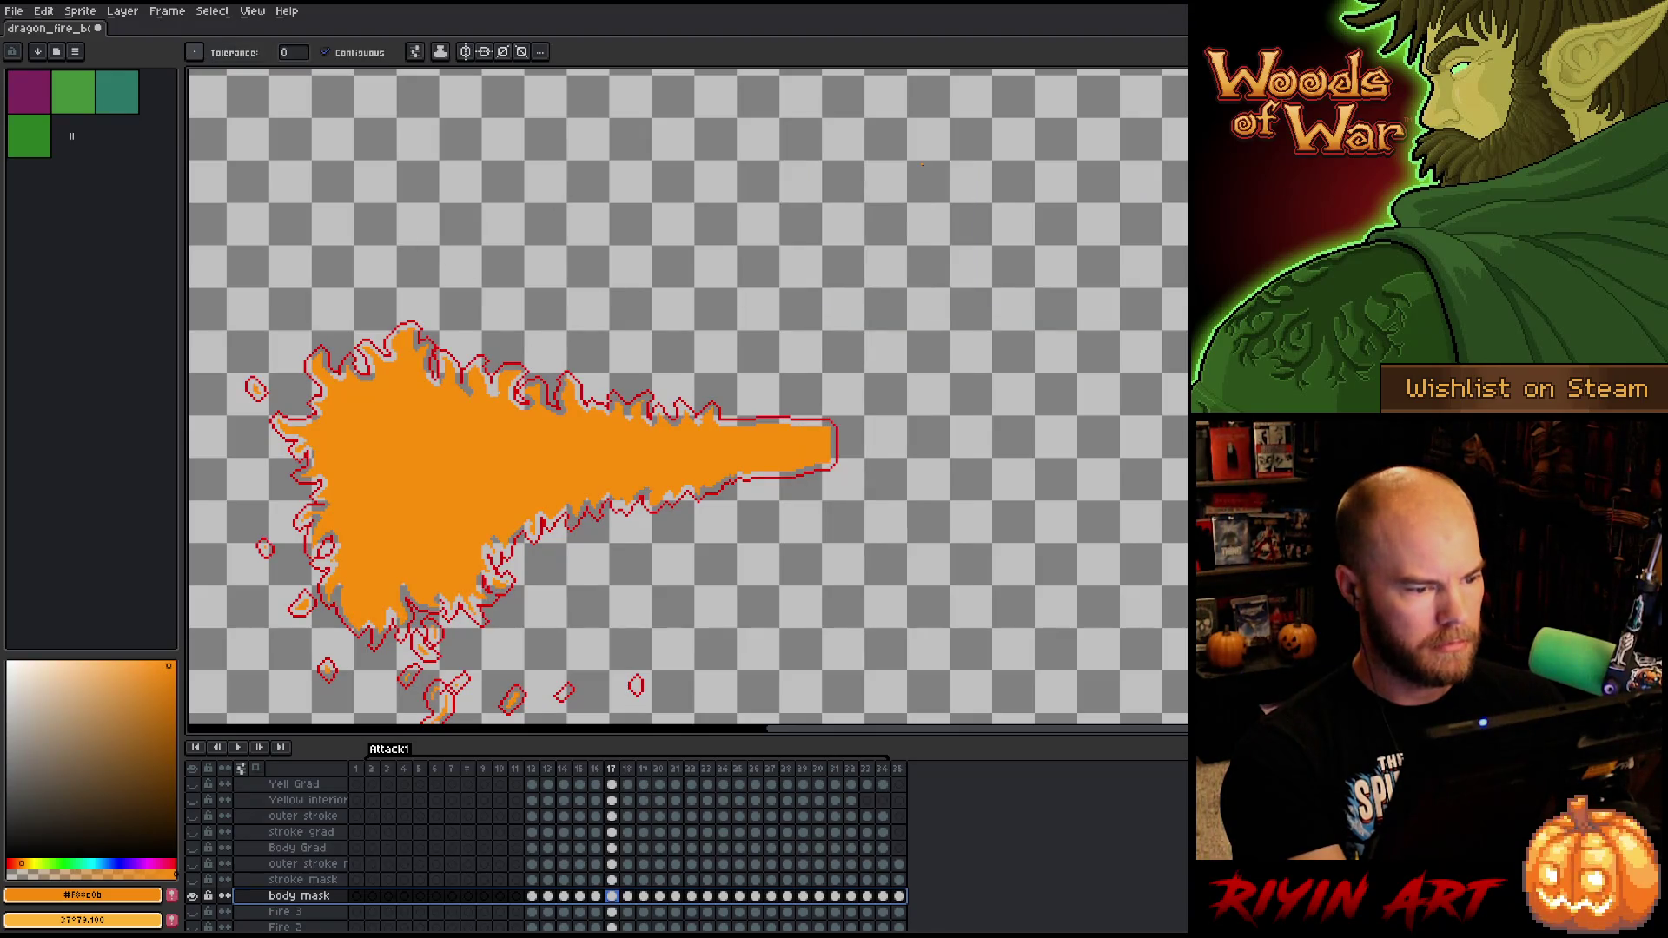
# - Remove the red outline colour from the body mask flame as well
pyautogui.hotkey('shift', 'r')
pyautogui.click(847, 161)
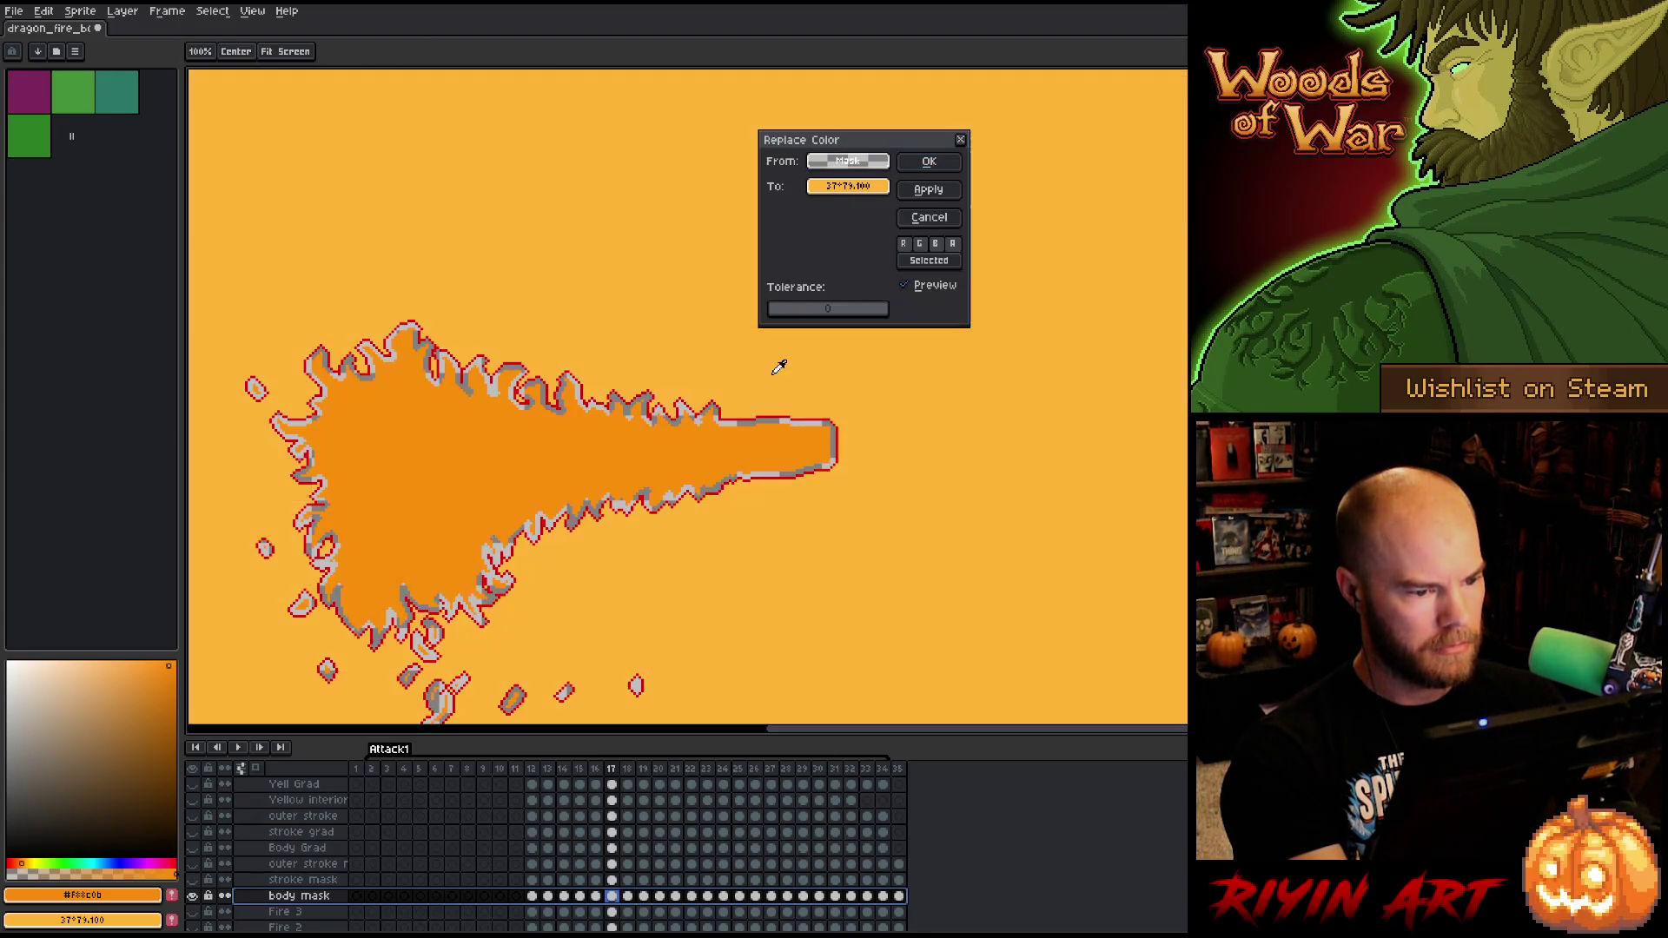
pyautogui.click(746, 417)
pyautogui.click(834, 185)
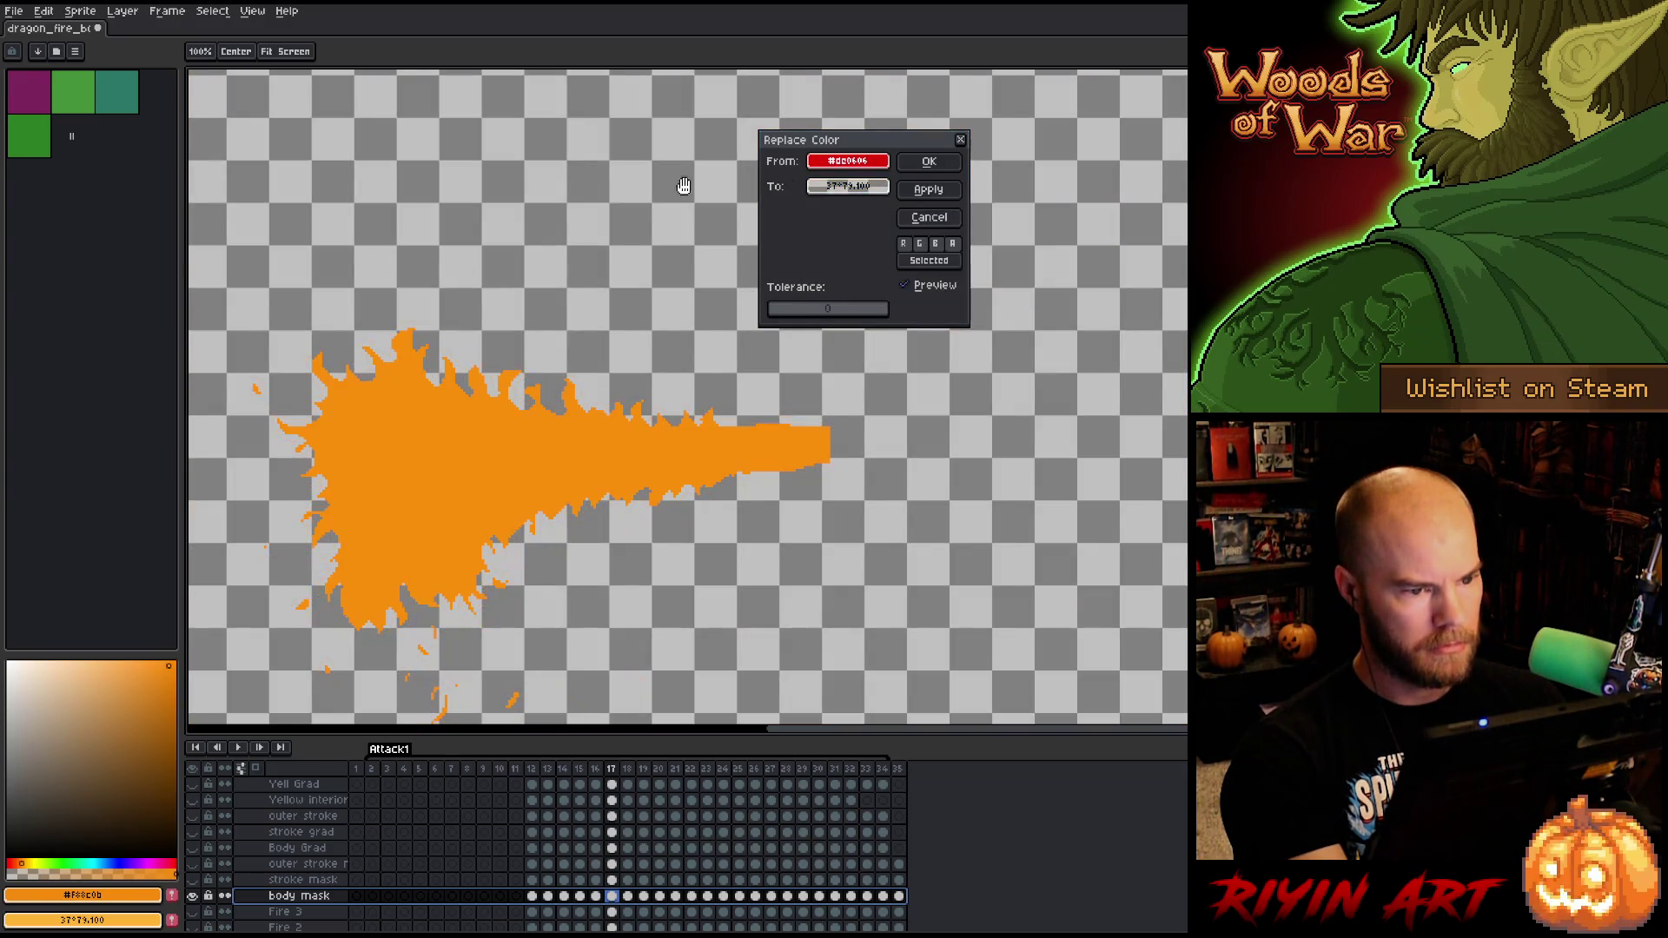
pyautogui.click(928, 161)
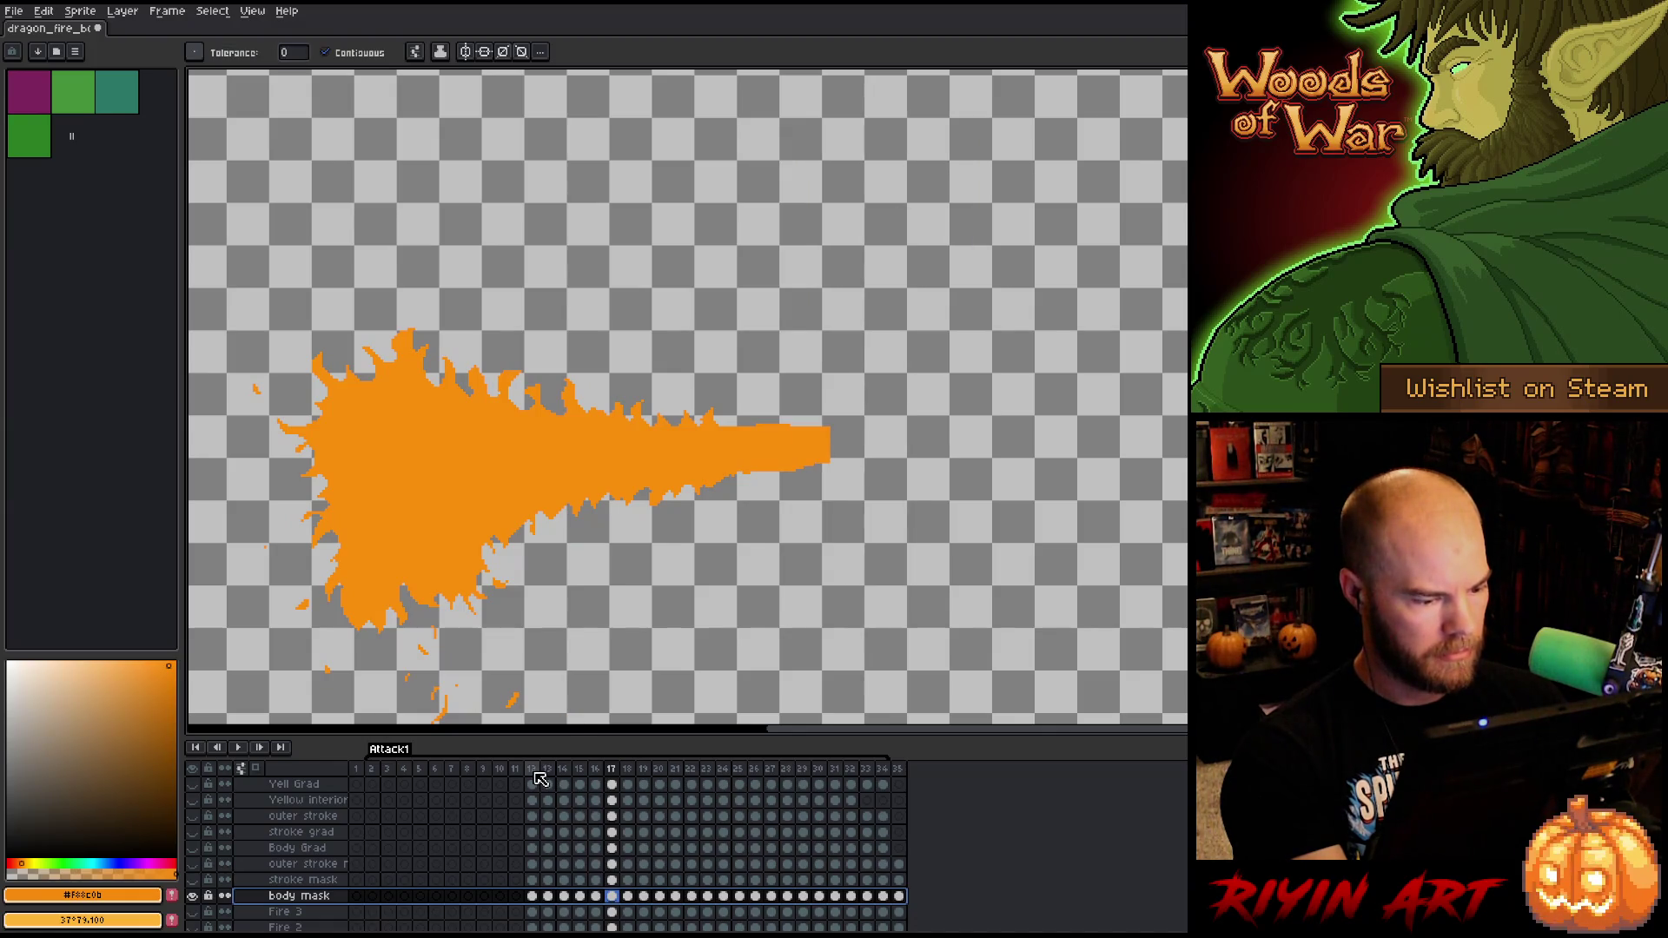
pyautogui.moveTo(536, 773); pyautogui.dragTo(858, 762)
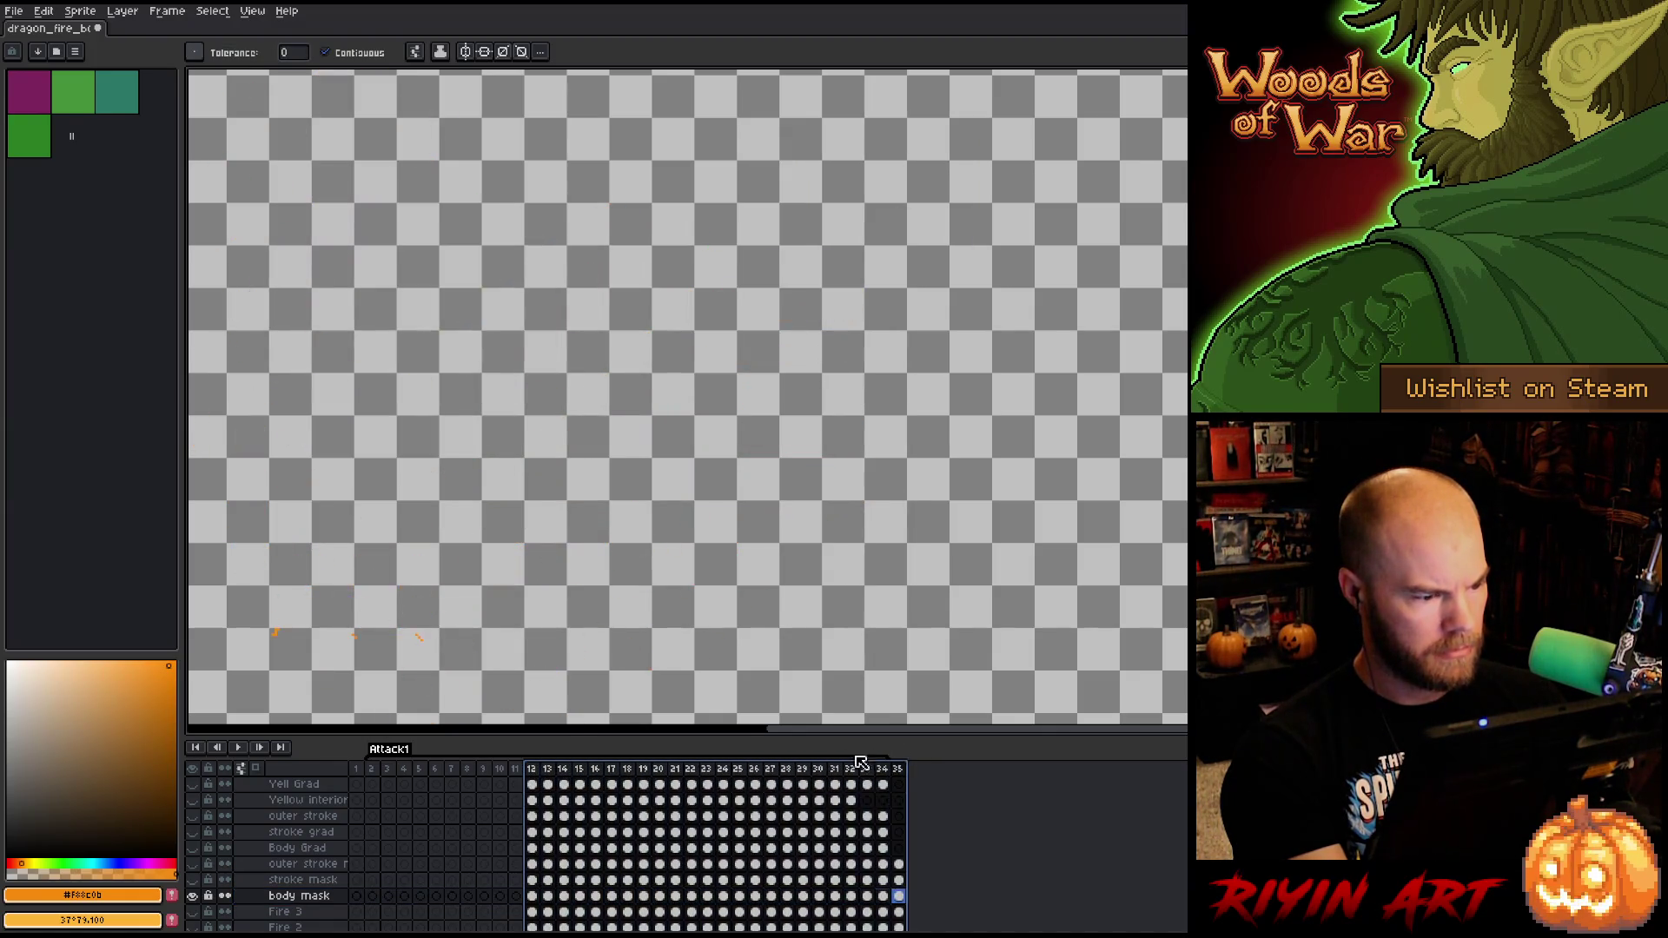
# - Add a new layer and fill its frame 6 with a dull, dark purple
pyautogui.click(532, 769)
pyautogui.keyDown('shift'); pyautogui.click(547, 769); pyautogui.keyUp('shift')
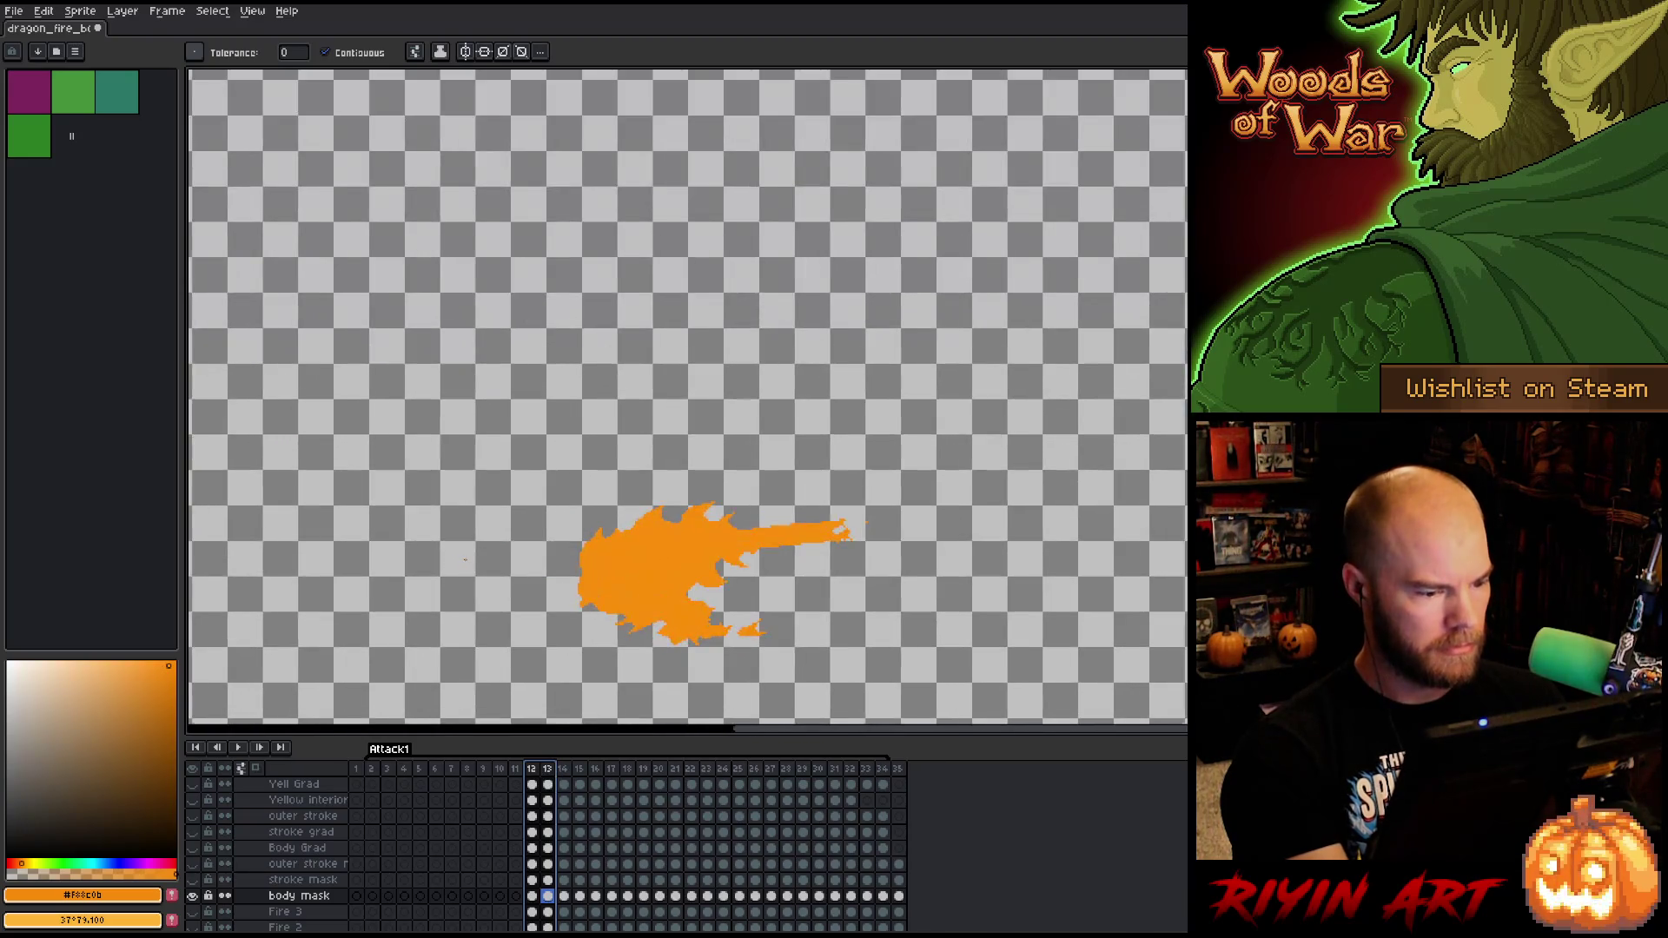
pyautogui.scroll(-2, 466, 560)
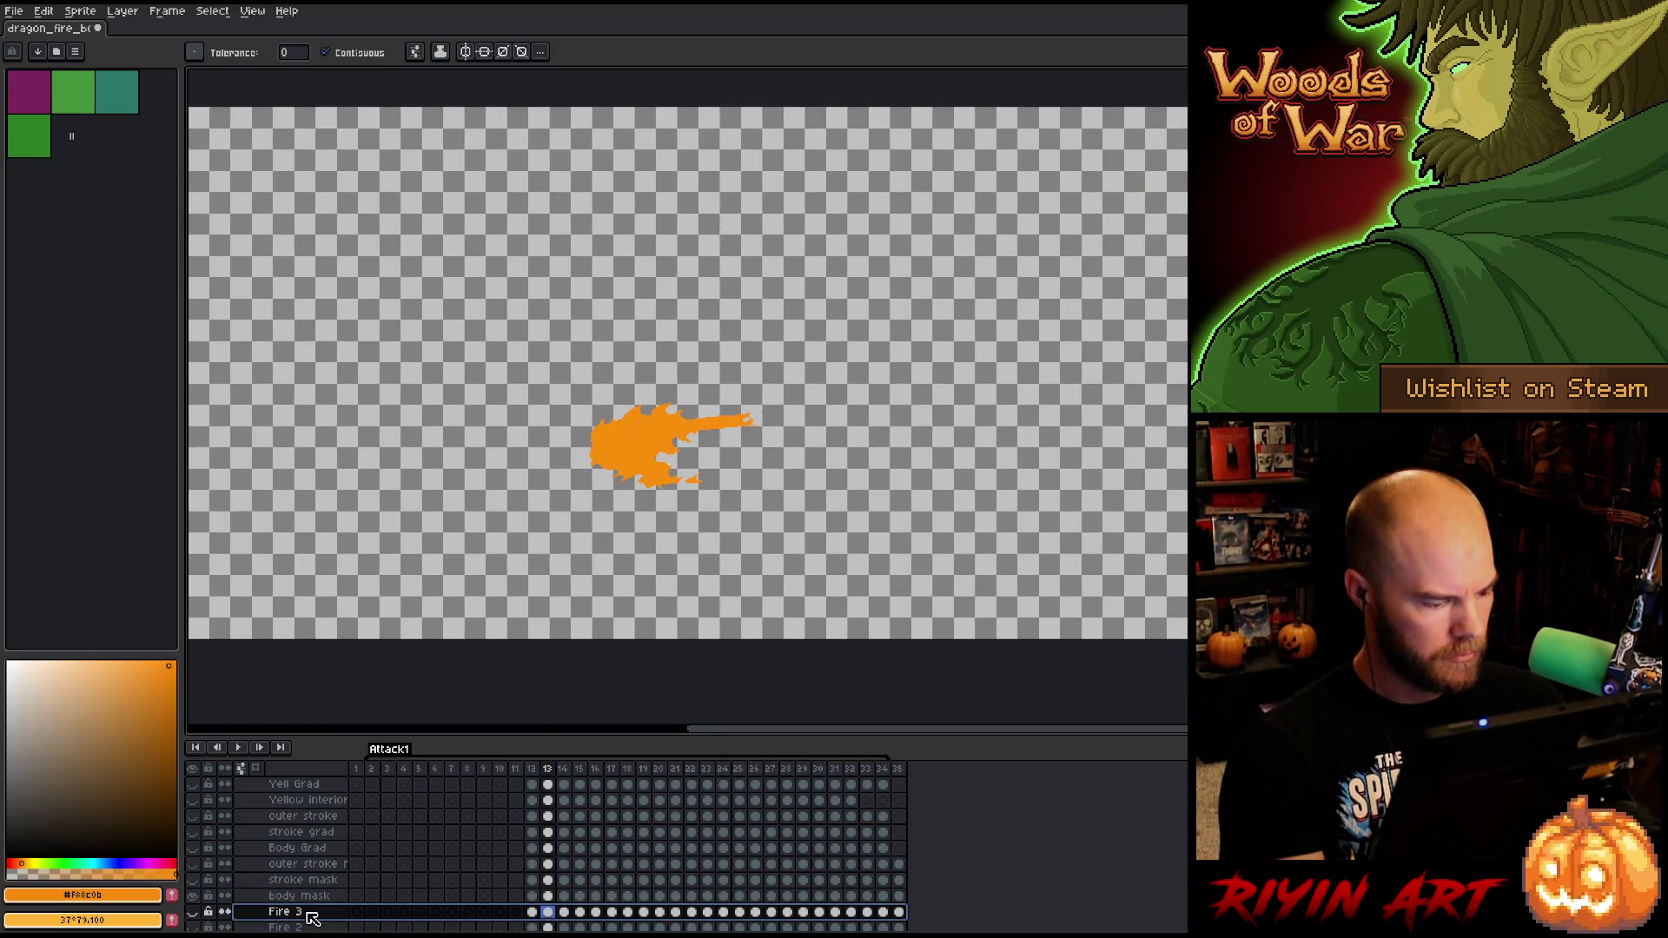
pyautogui.hotkey('shift', 'n')
pyautogui.scroll(-2, 385, 900)
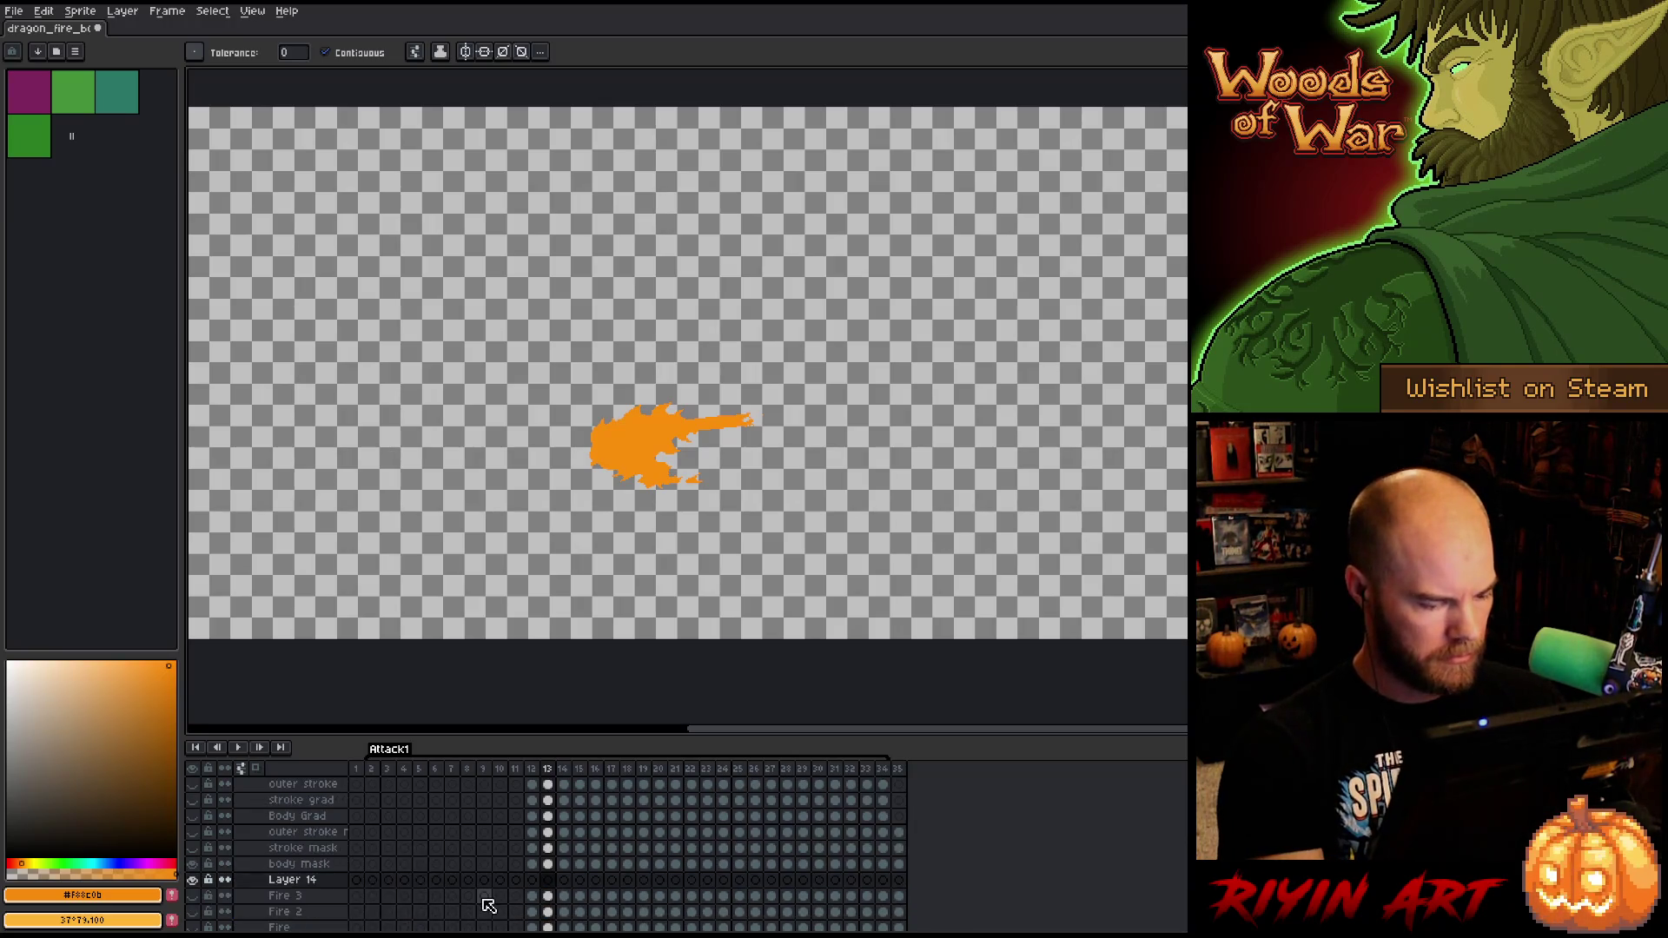
pyautogui.click(438, 881)
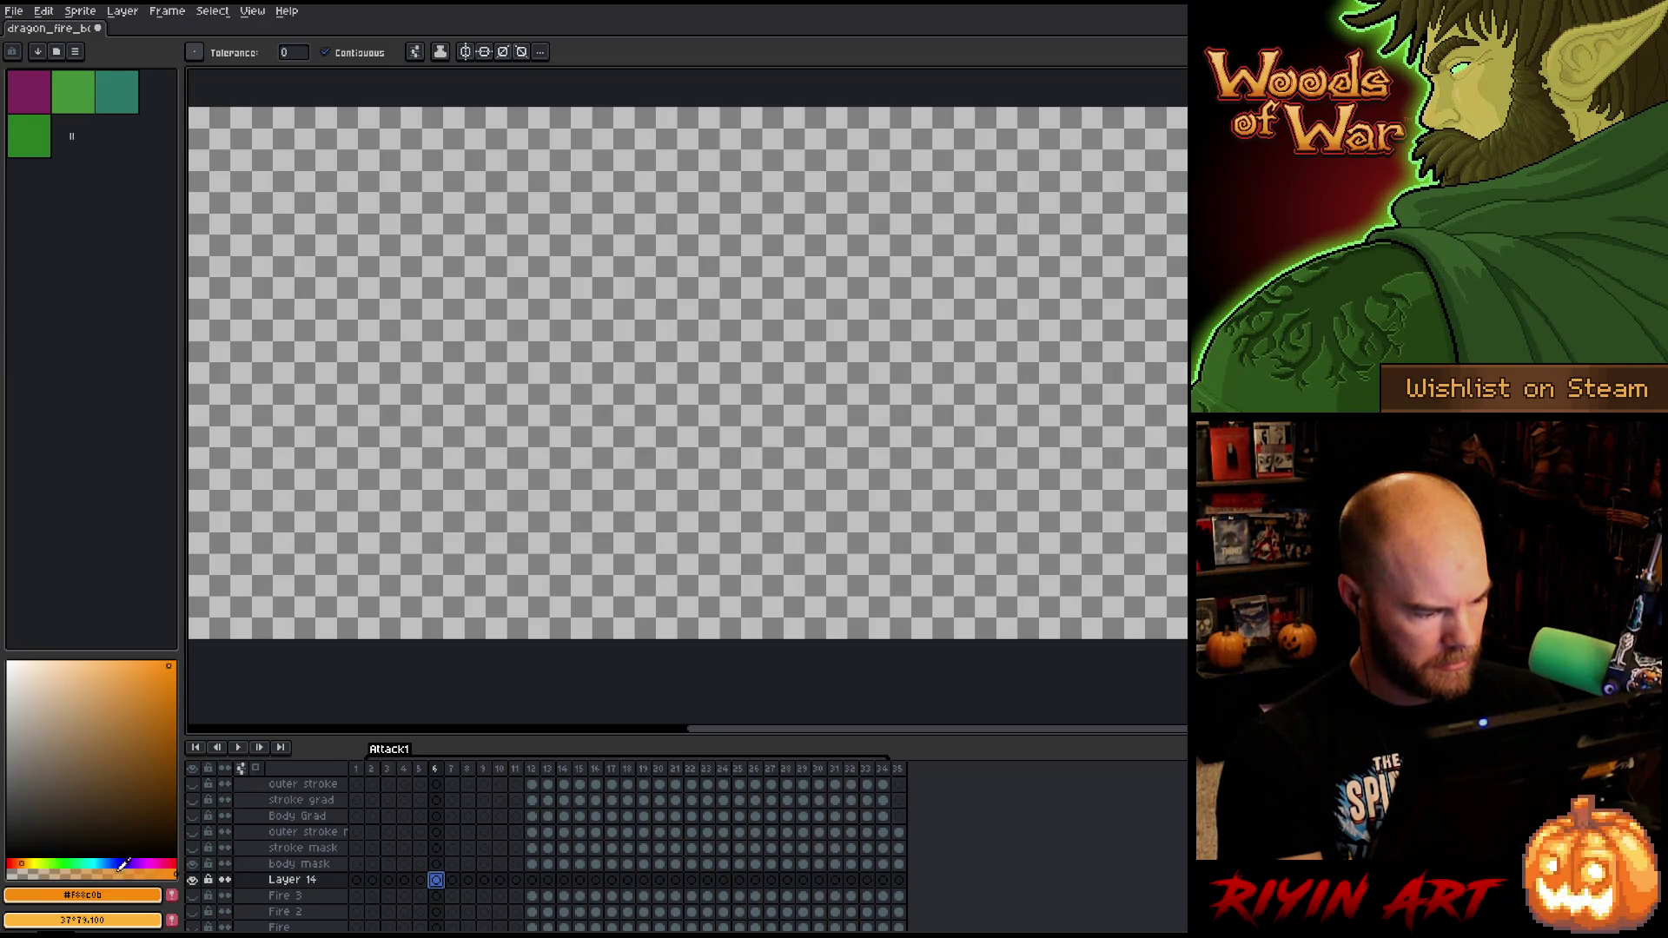
pyautogui.moveTo(122, 864); pyautogui.dragTo(137, 864)
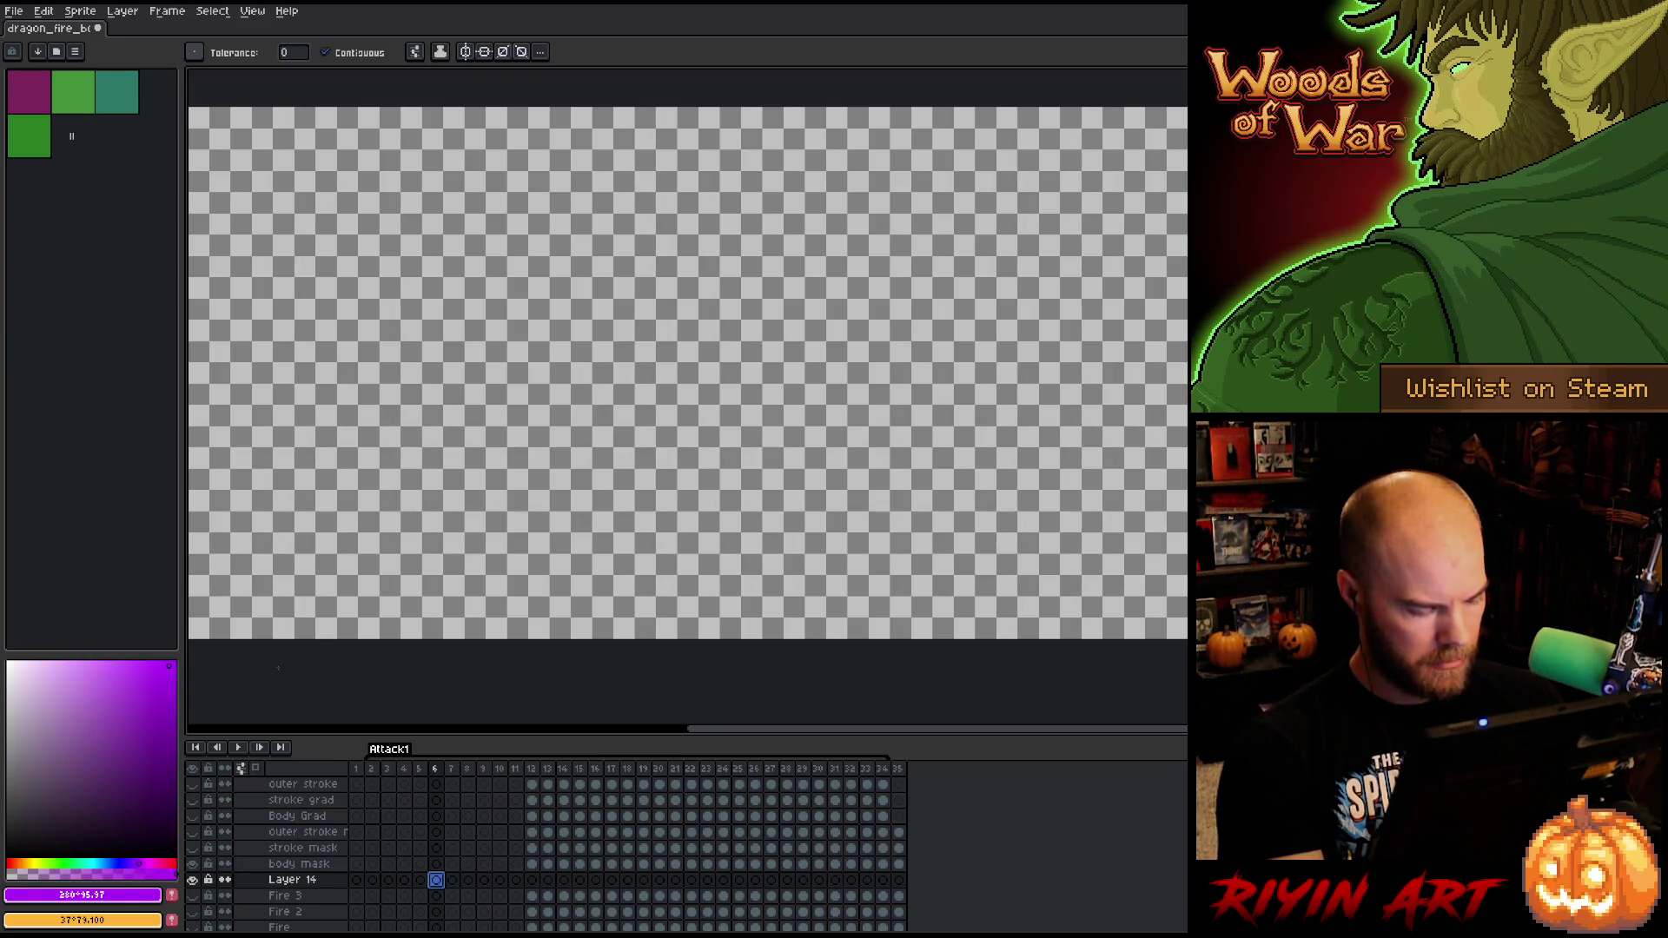
pyautogui.click(278, 609)
pyautogui.moveTo(122, 752); pyautogui.dragTo(92, 766)
pyautogui.click(550, 440)
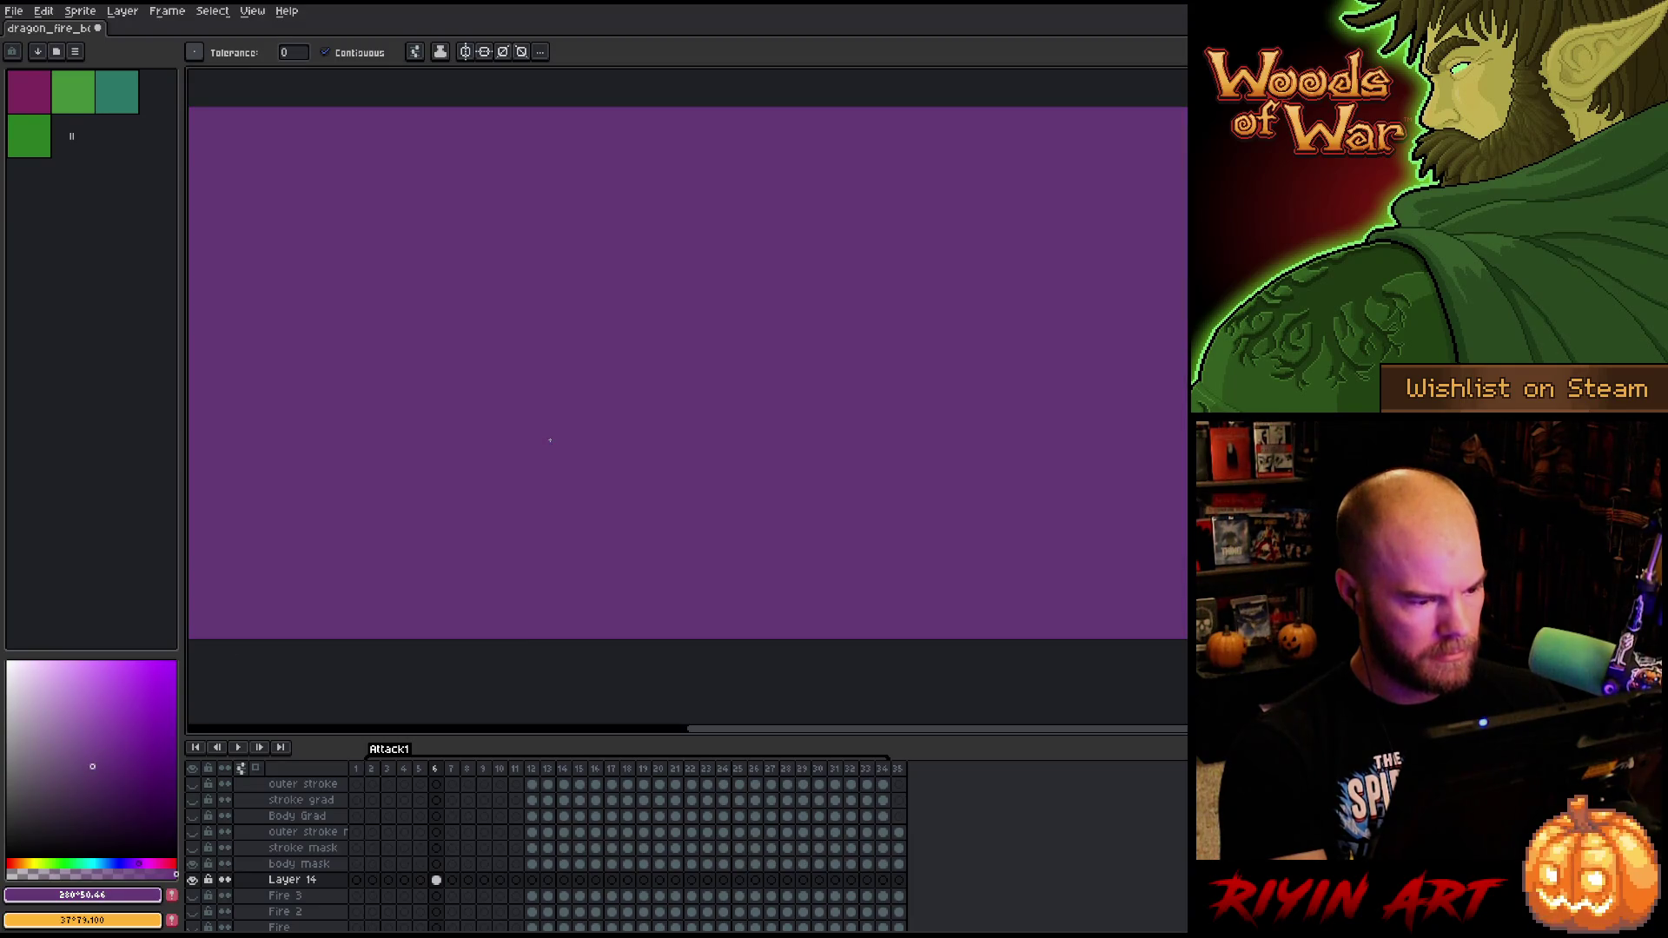
# - Link the purple cel across frames 6 through 35 of the new layer
pyautogui.click(448, 879)
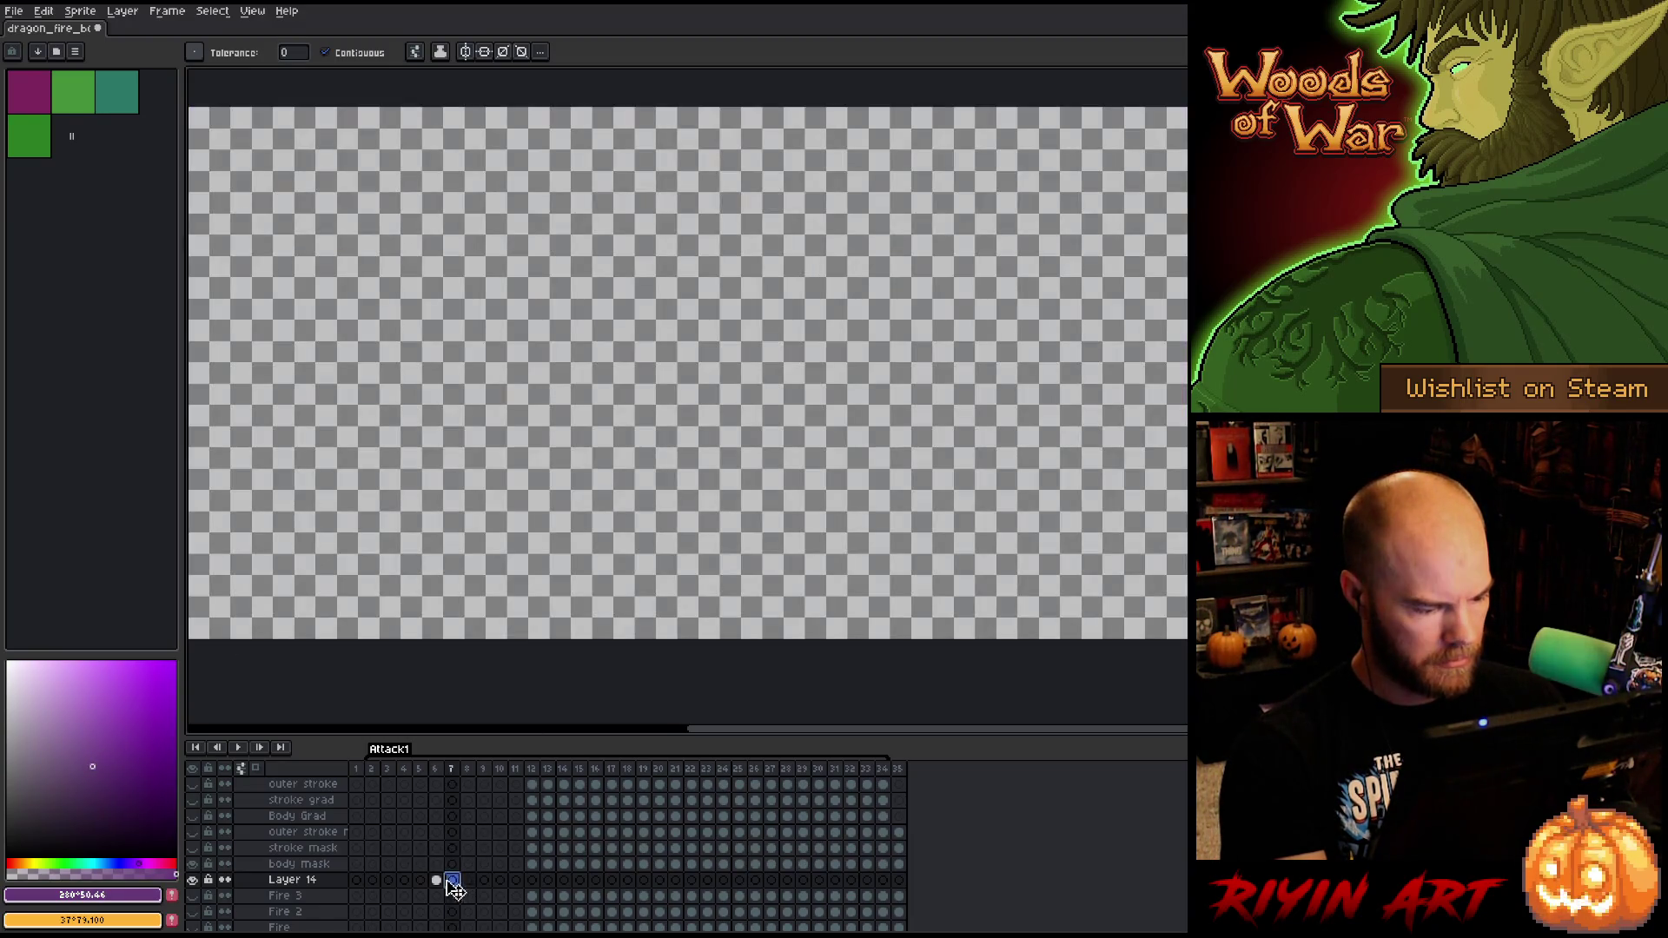
pyautogui.click(436, 880)
pyautogui.moveTo(436, 880); pyautogui.dragTo(899, 883)
pyautogui.rightClick(904, 885)
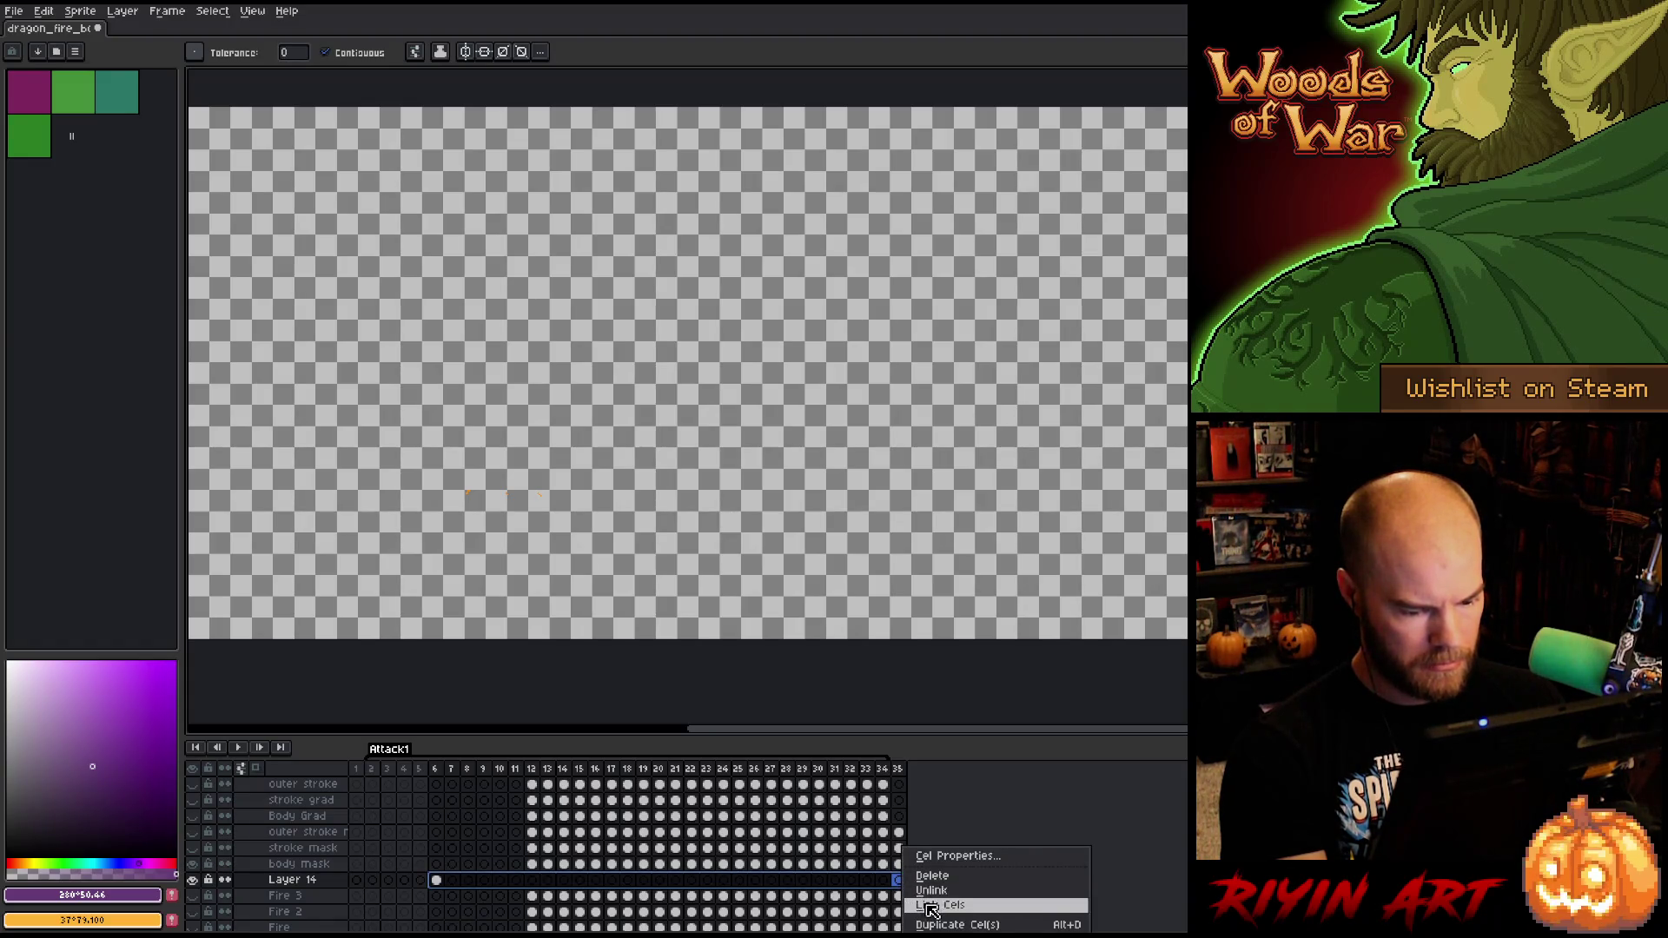
pyautogui.click(923, 905)
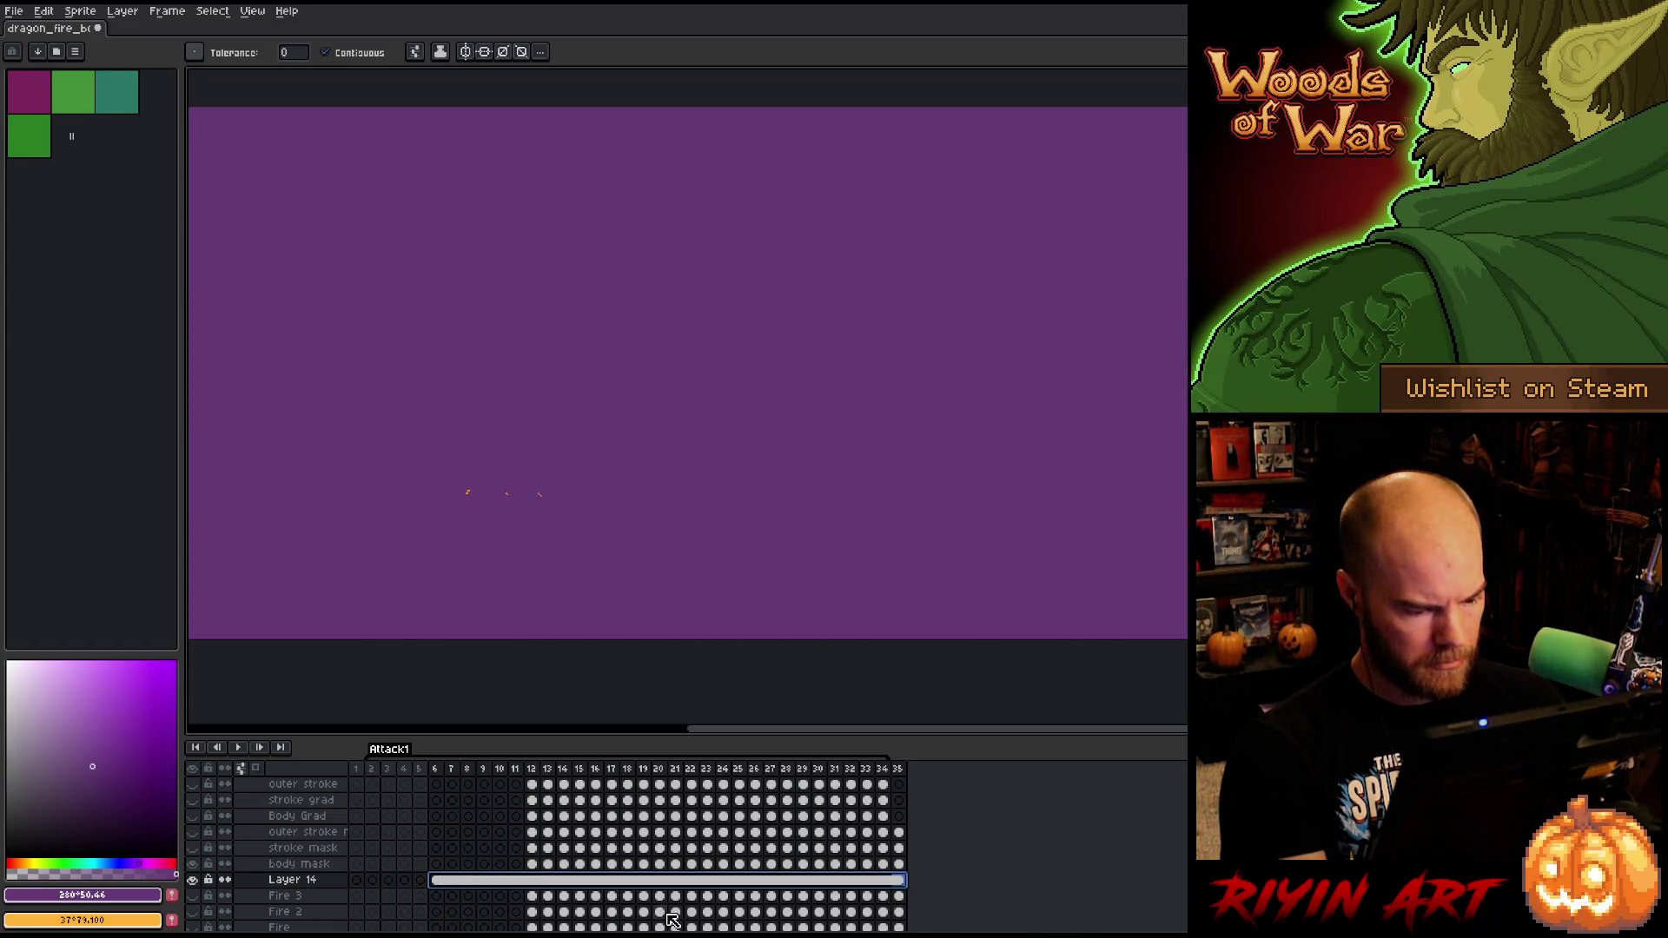
# - Unlink the purple cels and clear them from frames 6 to 11
pyautogui.rightClick(478, 882)
pyautogui.click(538, 893)
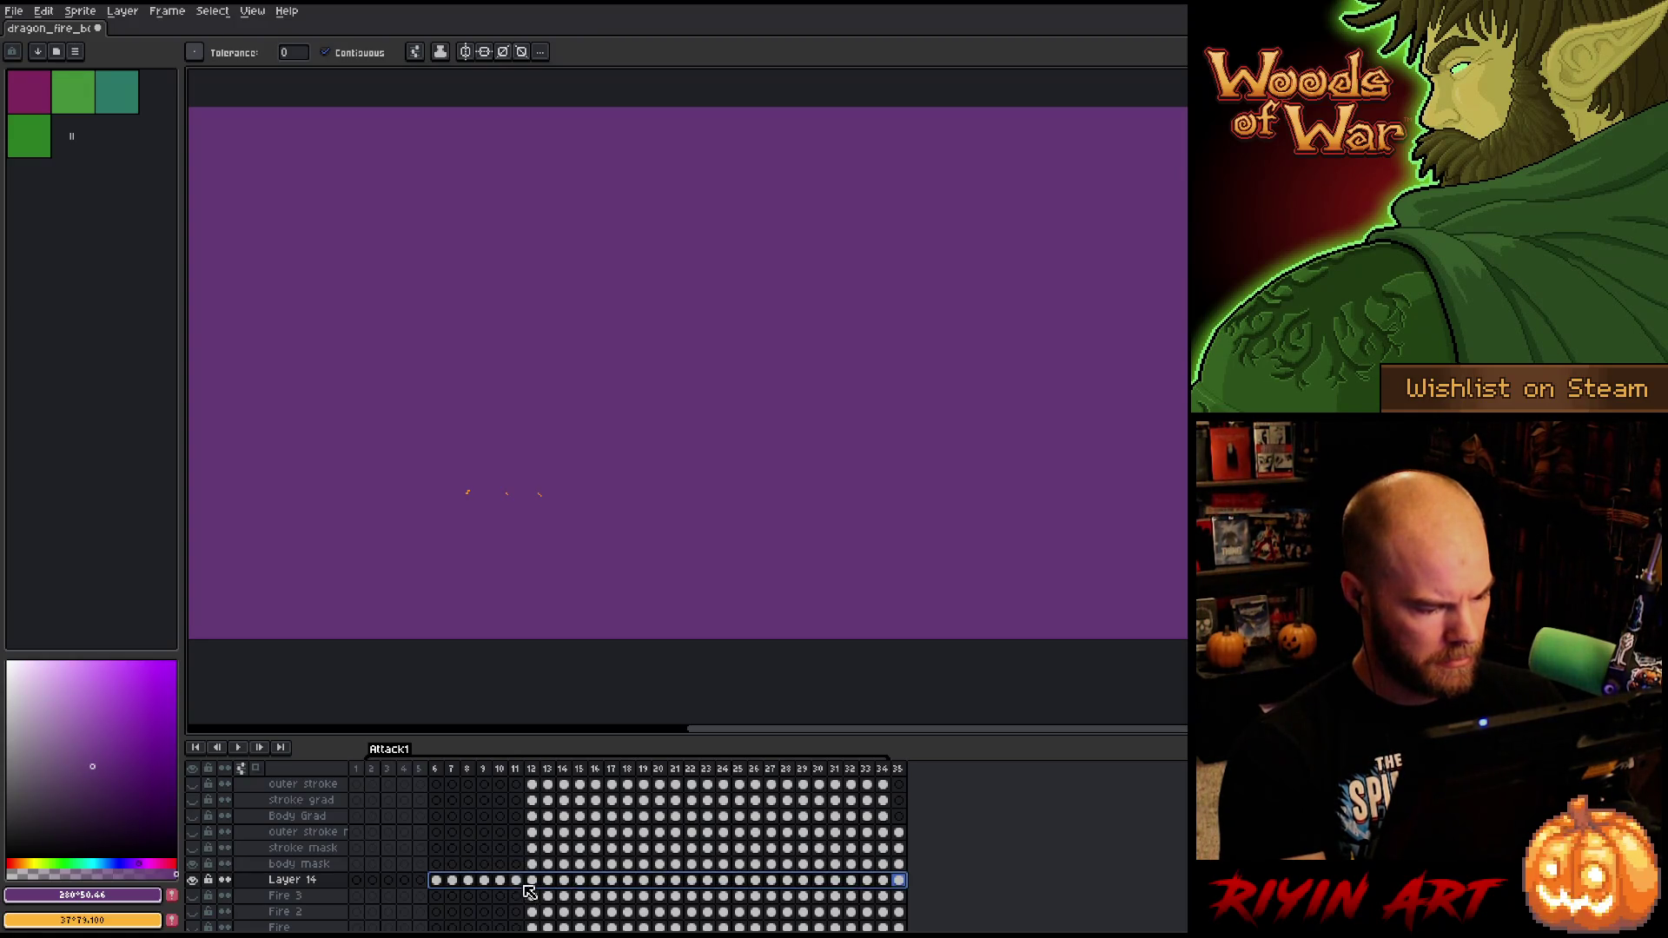
pyautogui.moveTo(515, 880); pyautogui.dragTo(406, 886)
pyautogui.click(435, 881)
pyautogui.keyDown('shift'); pyautogui.click(515, 881); pyautogui.keyUp('shift')
pyautogui.press('Delete')
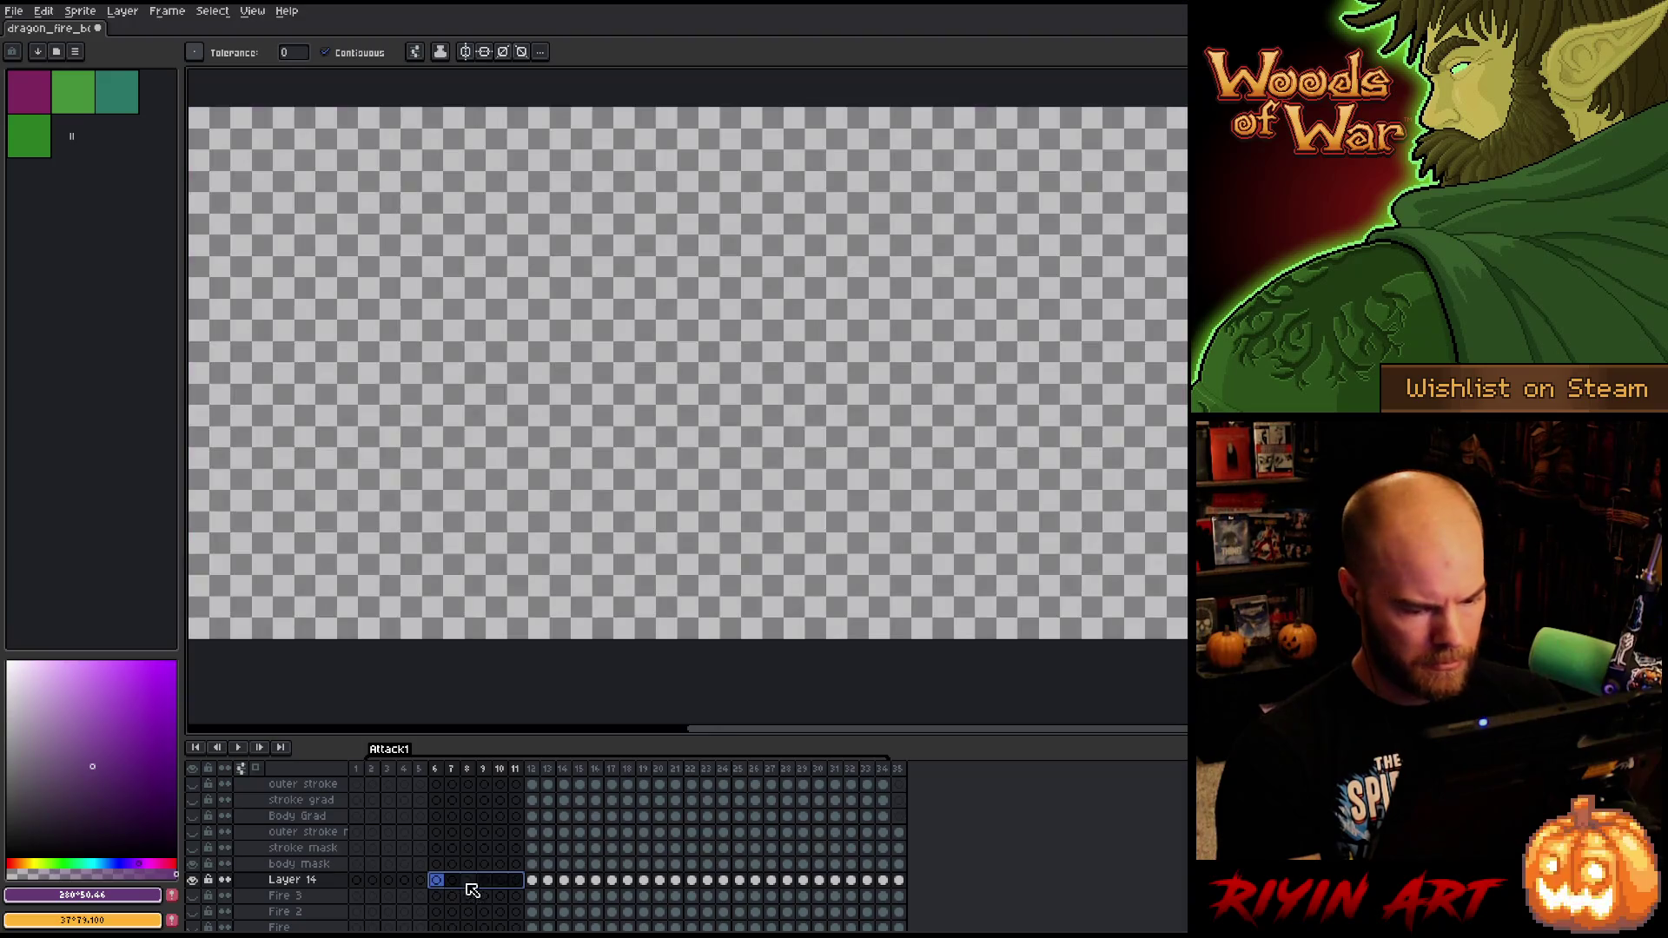
# - Rename the new purple layer to 'body m', undoing an accidental deletion
pyautogui.doubleClick(285, 881)
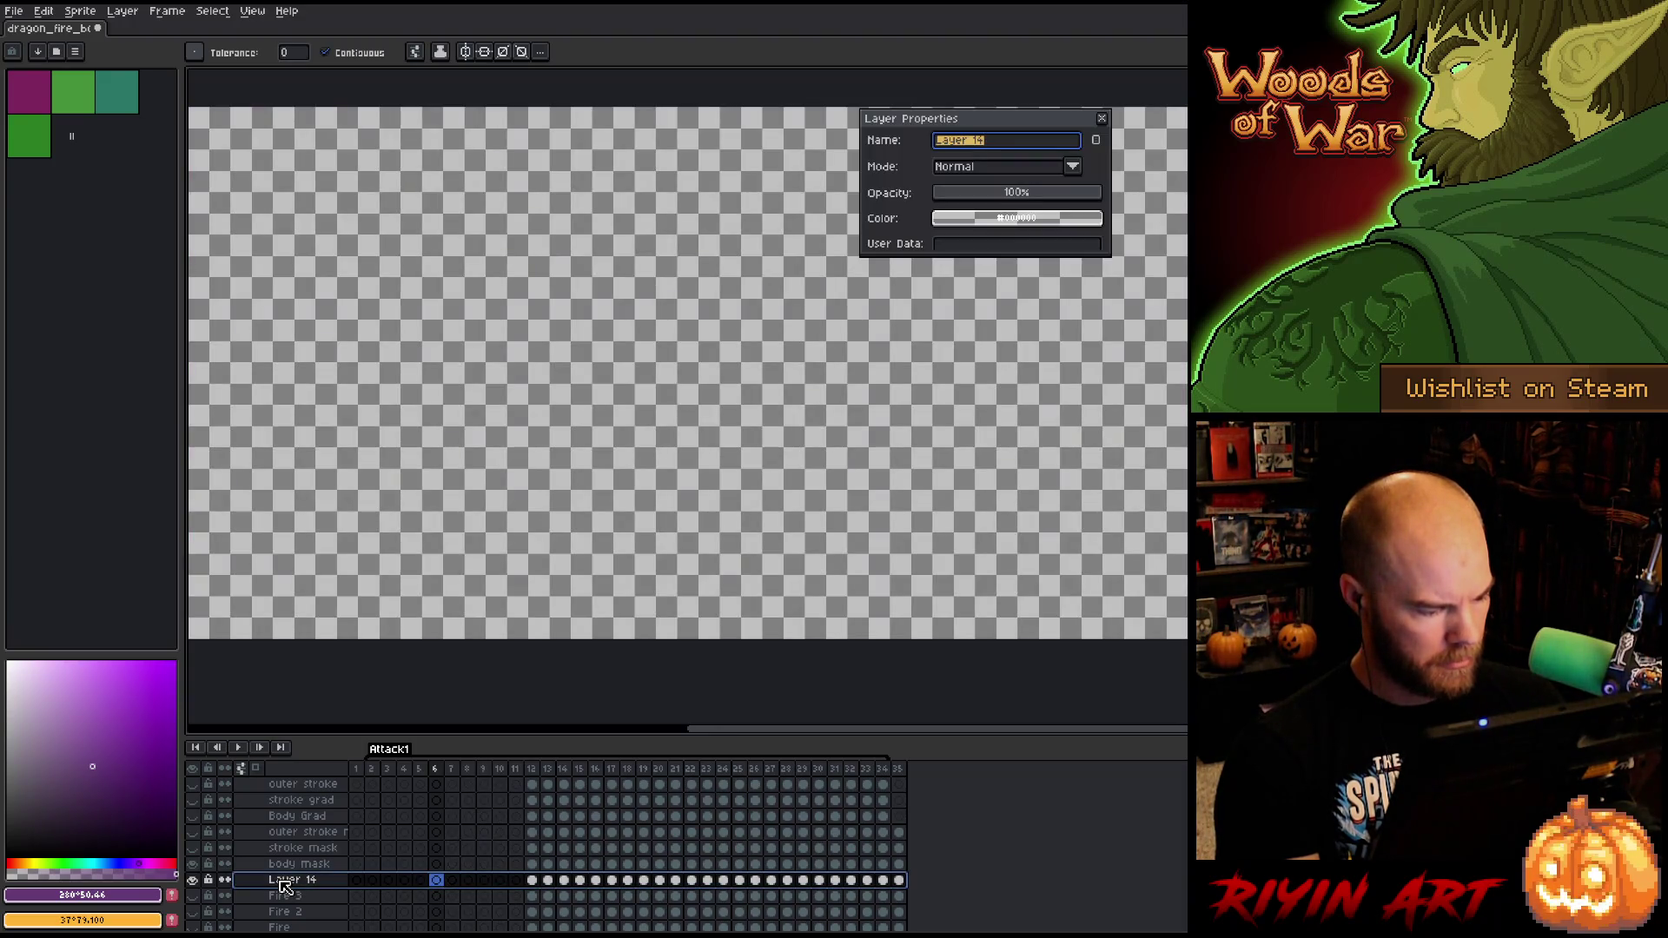
pyautogui.write('body m')
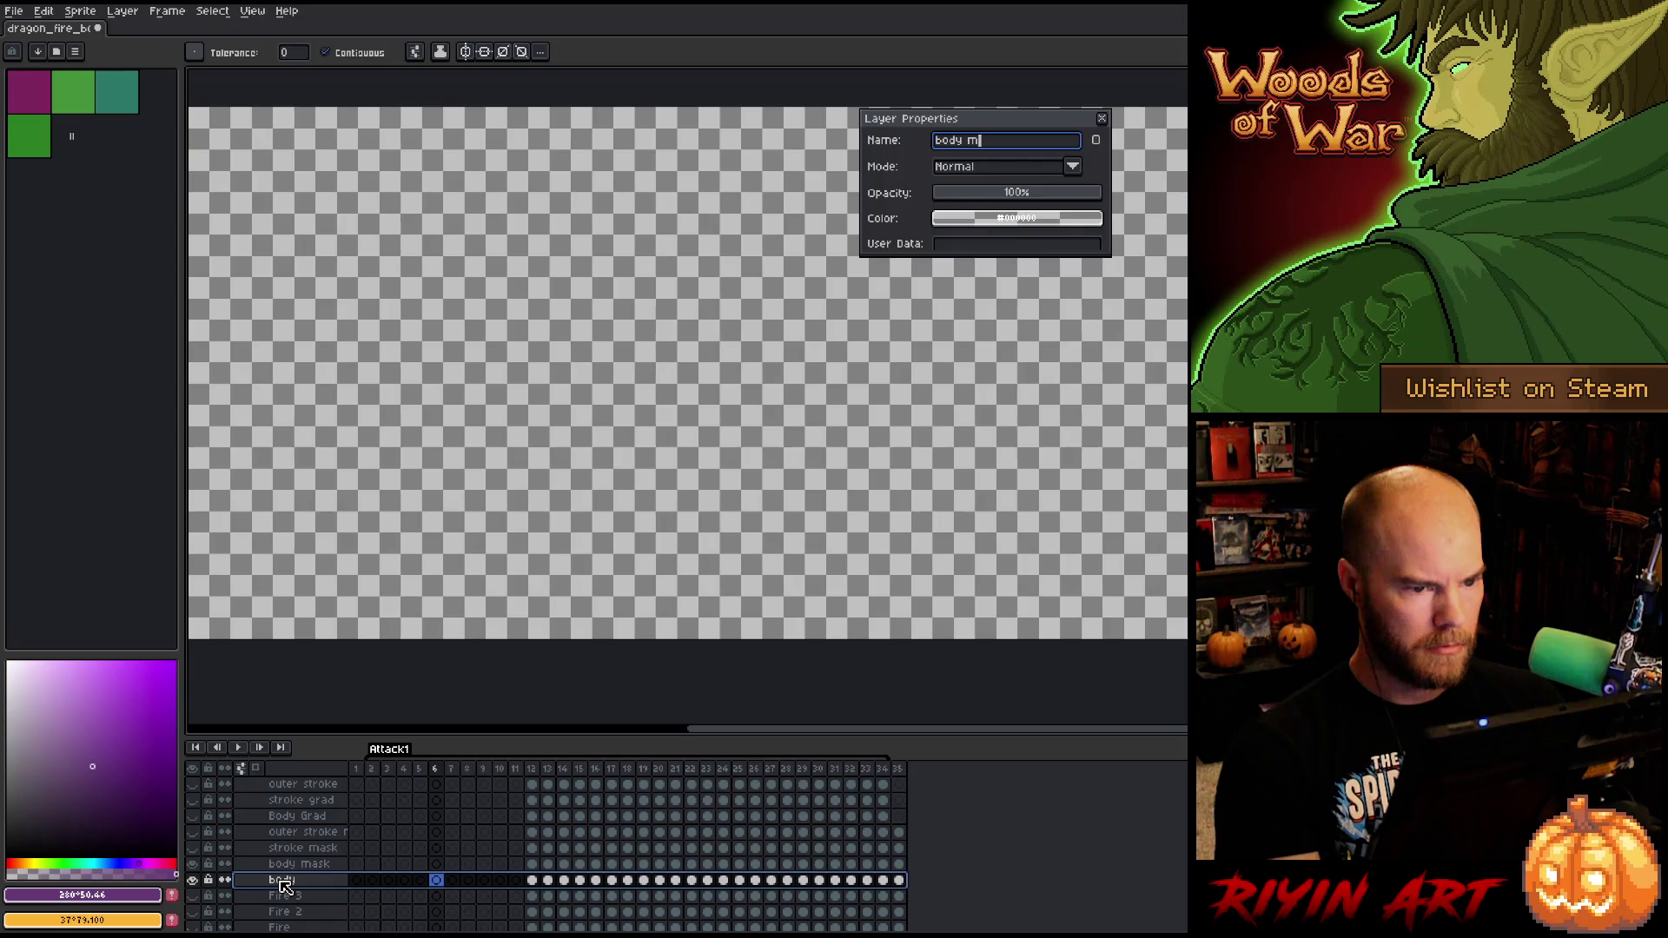
pyautogui.press('Return')
pyautogui.rightClick(283, 880)
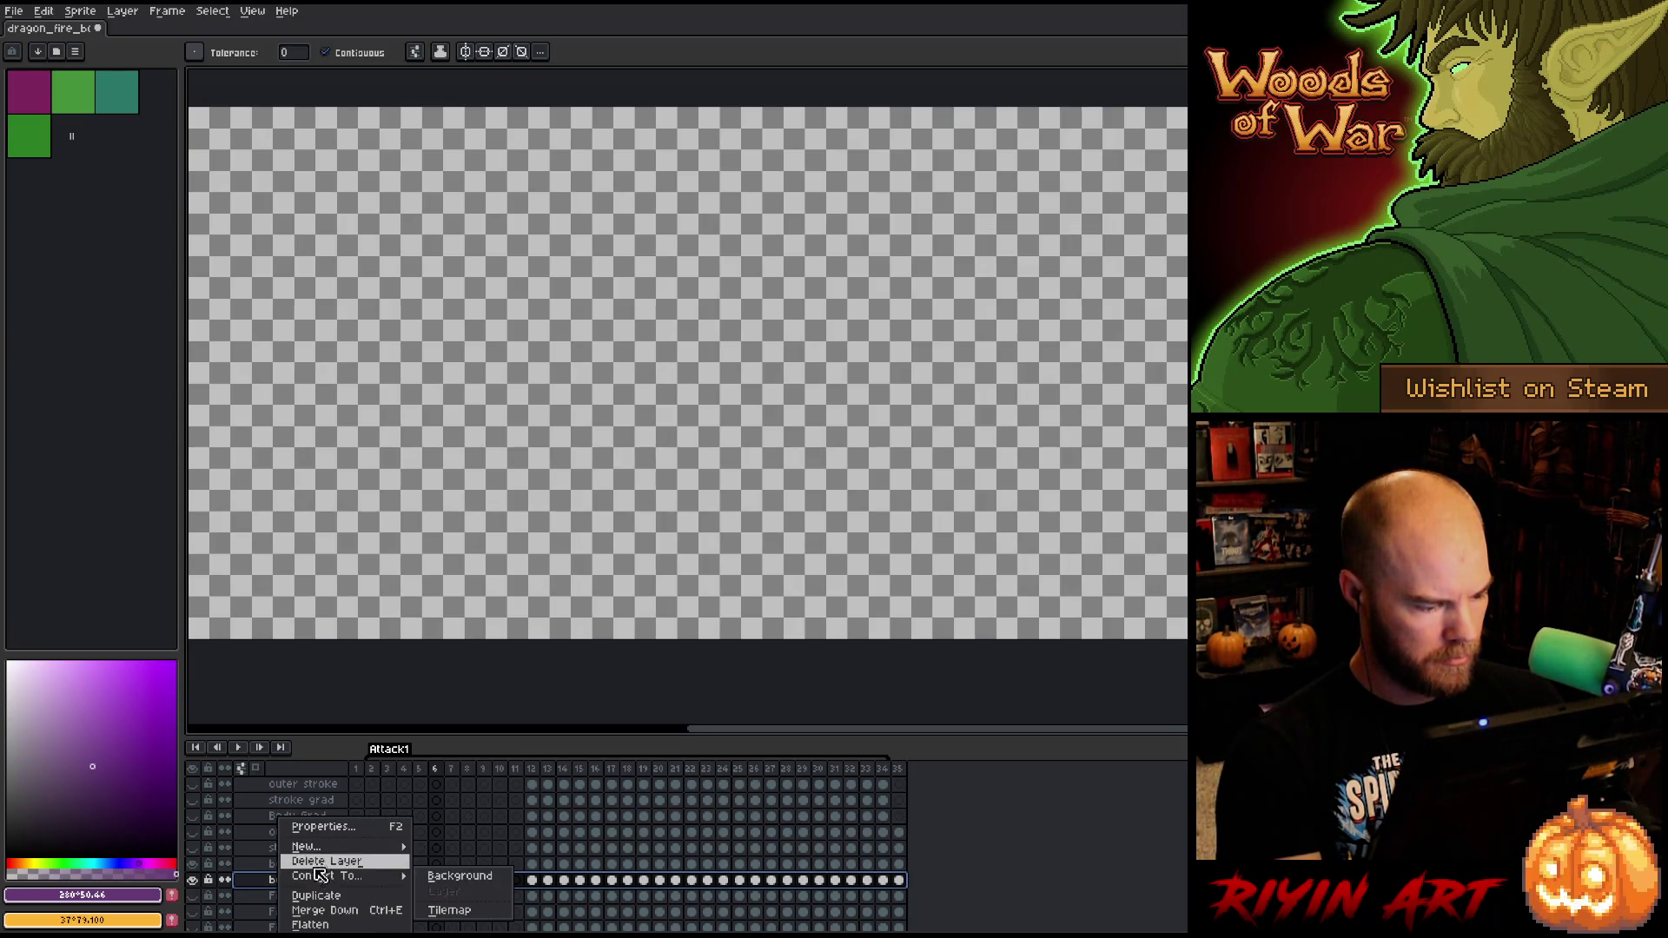
pyautogui.click(318, 862)
pyautogui.hotkey('ctrl', 'z')
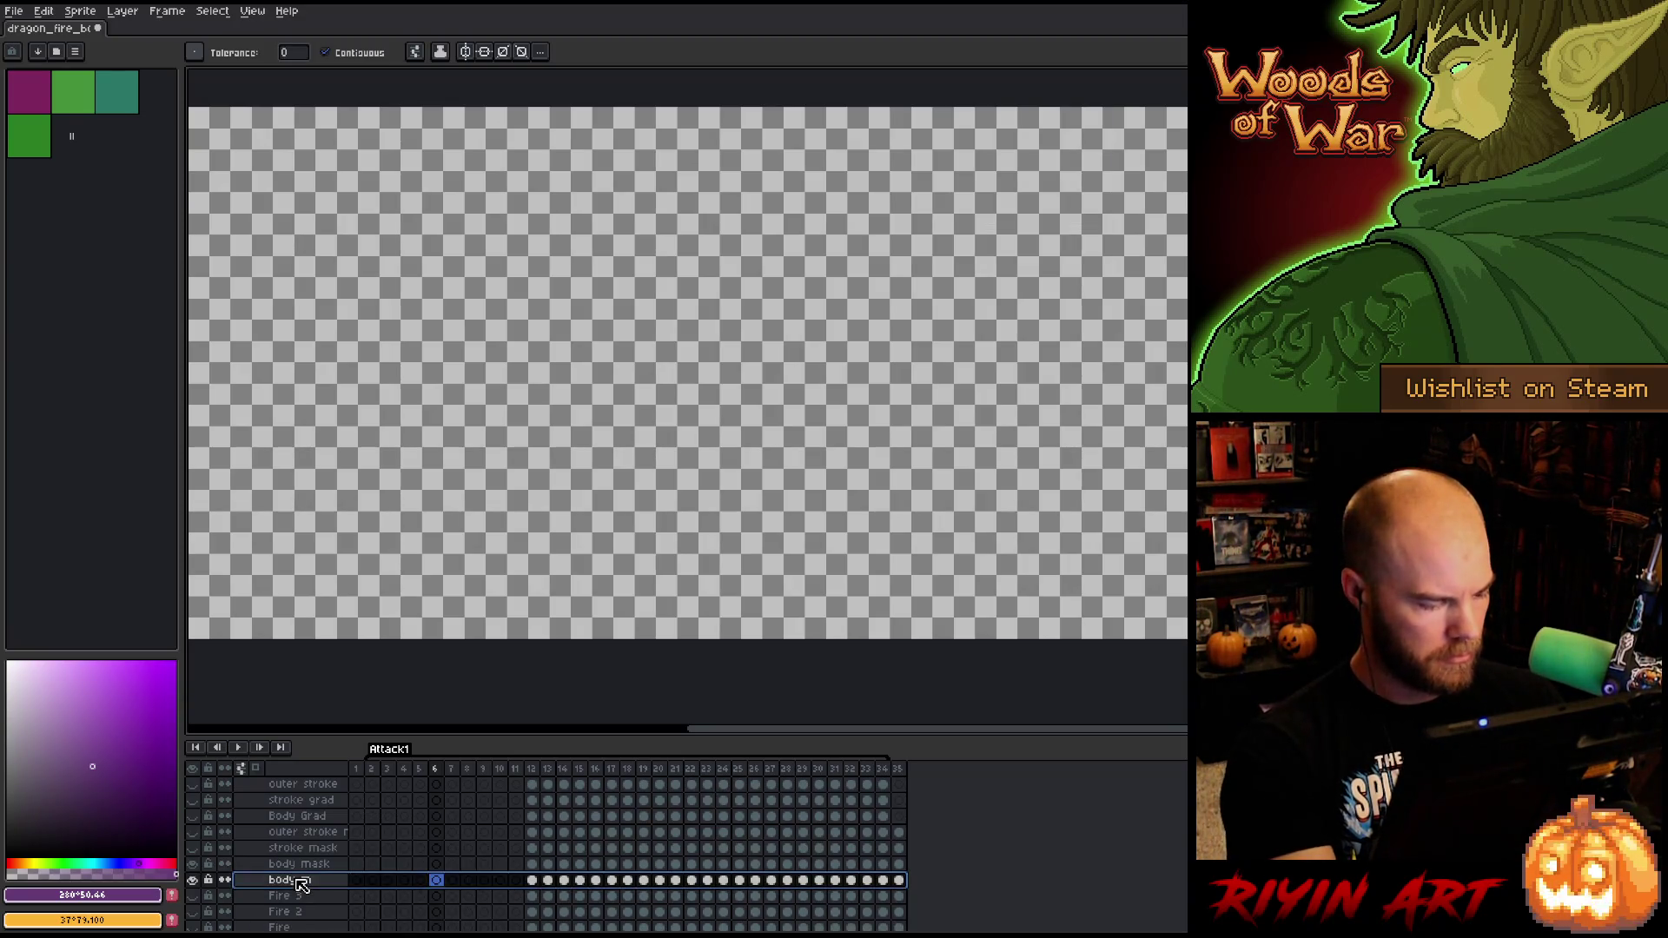
# - Duplicate body m and name the copy 'stroke m'
pyautogui.rightClick(295, 882)
pyautogui.click(330, 895)
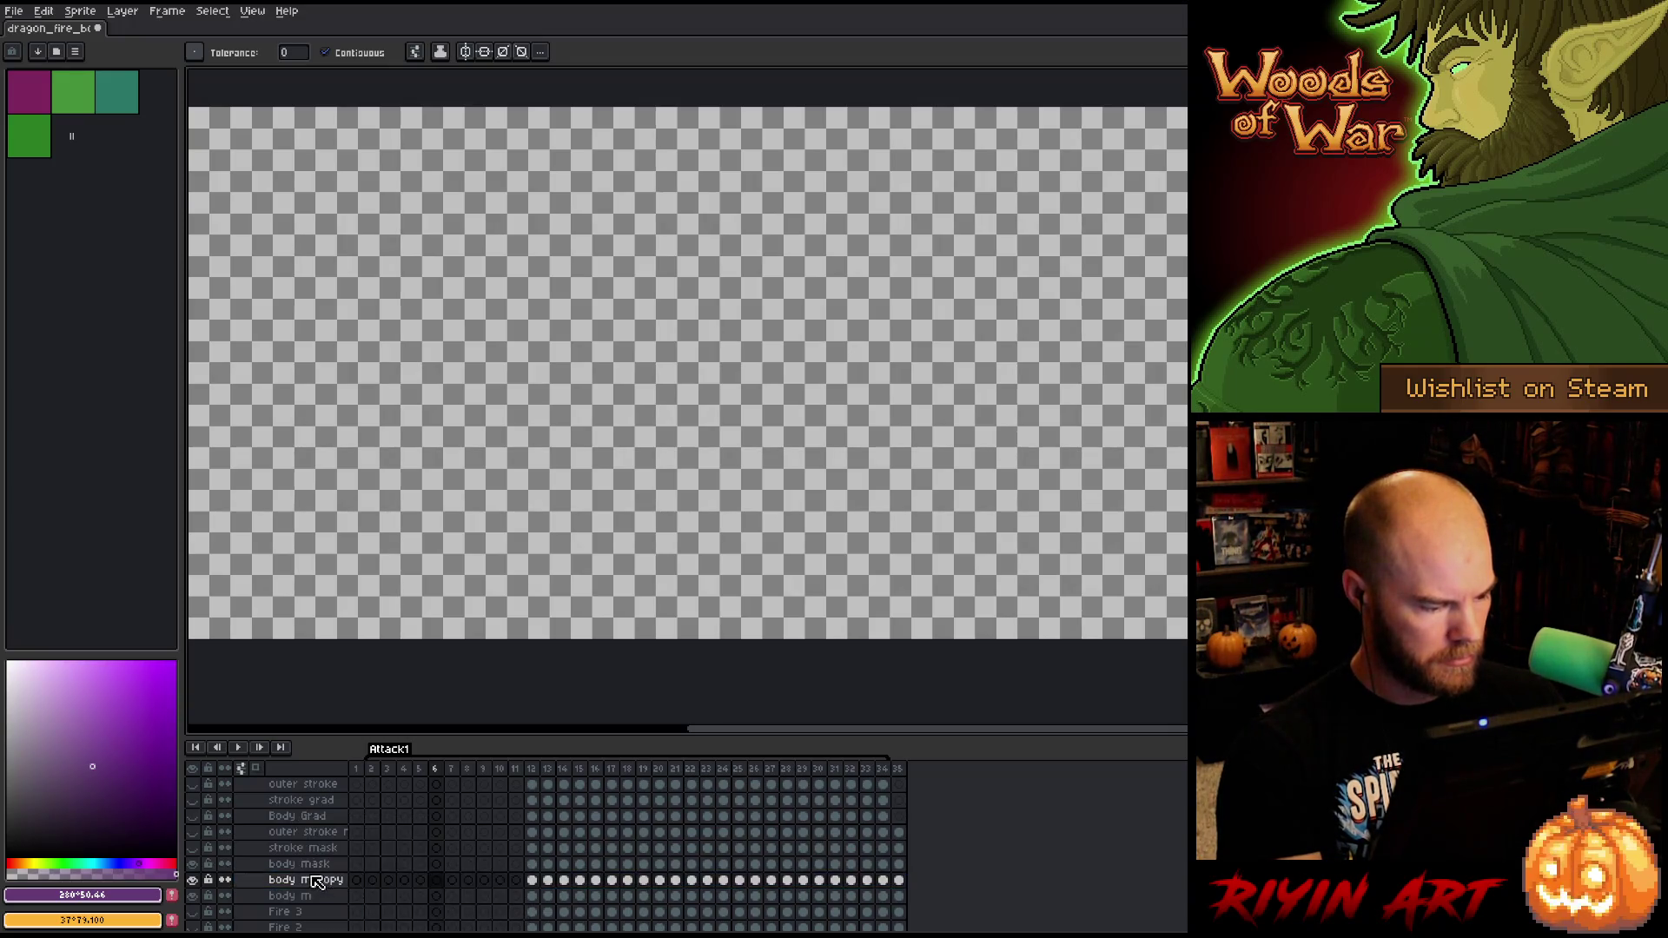
pyautogui.doubleClick(317, 881)
pyautogui.write('stroke m')
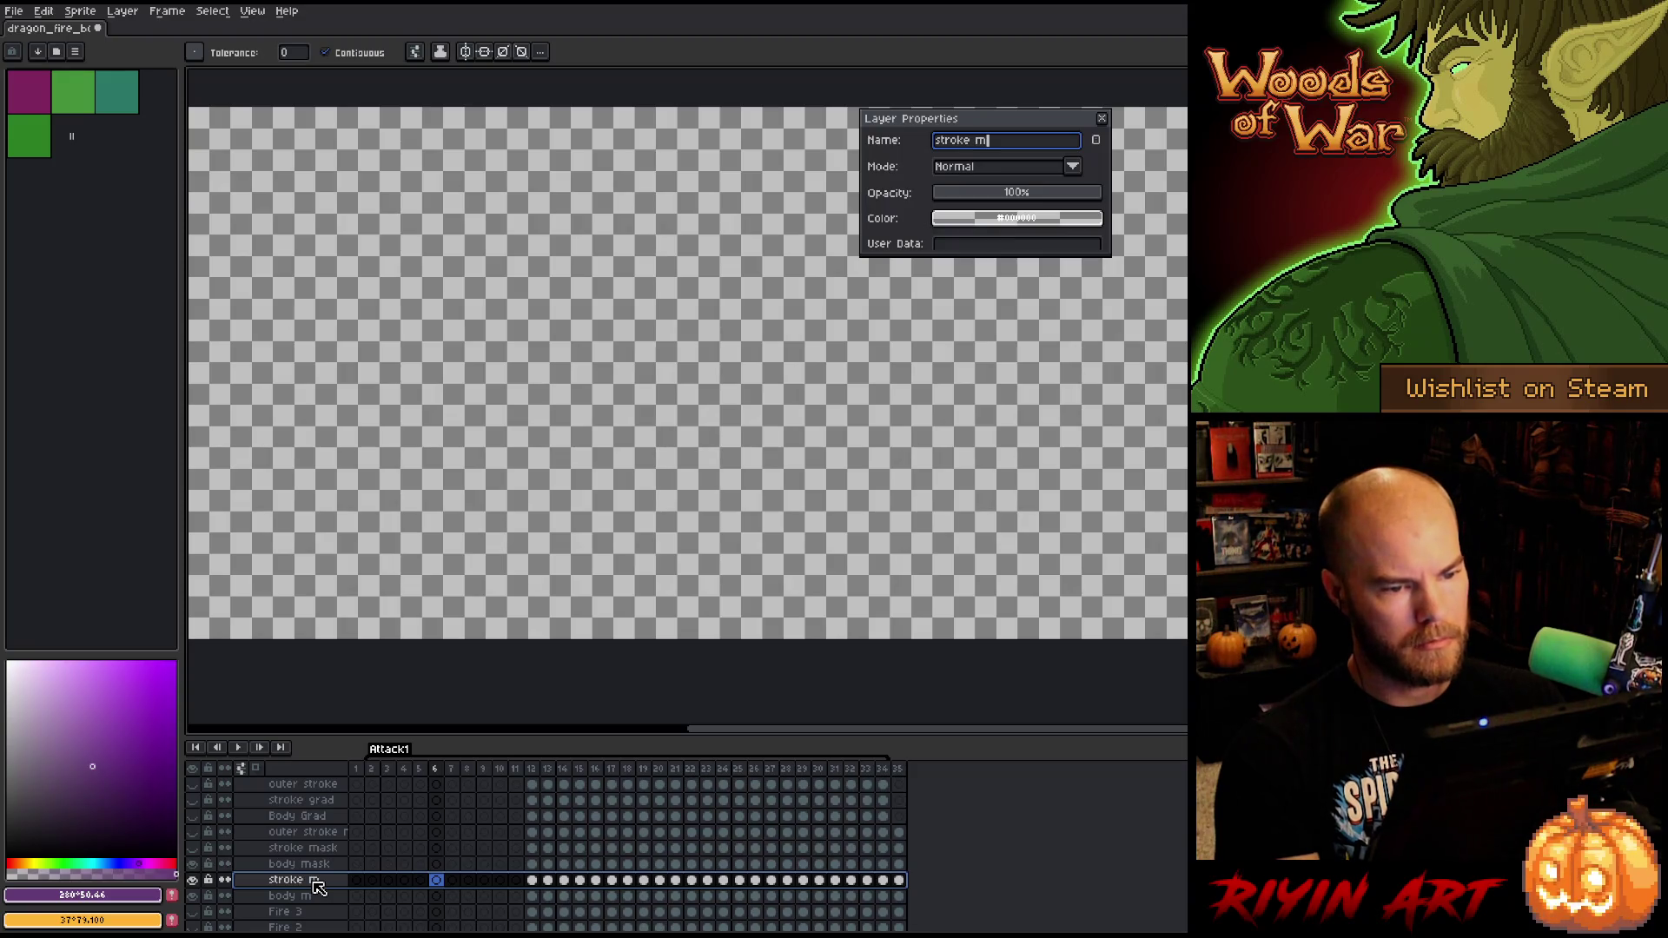
pyautogui.press('Return')
# - Duplicate stroke m as 'outer stroke m' and move it under outer stroke r
pyautogui.rightClick(317, 883)
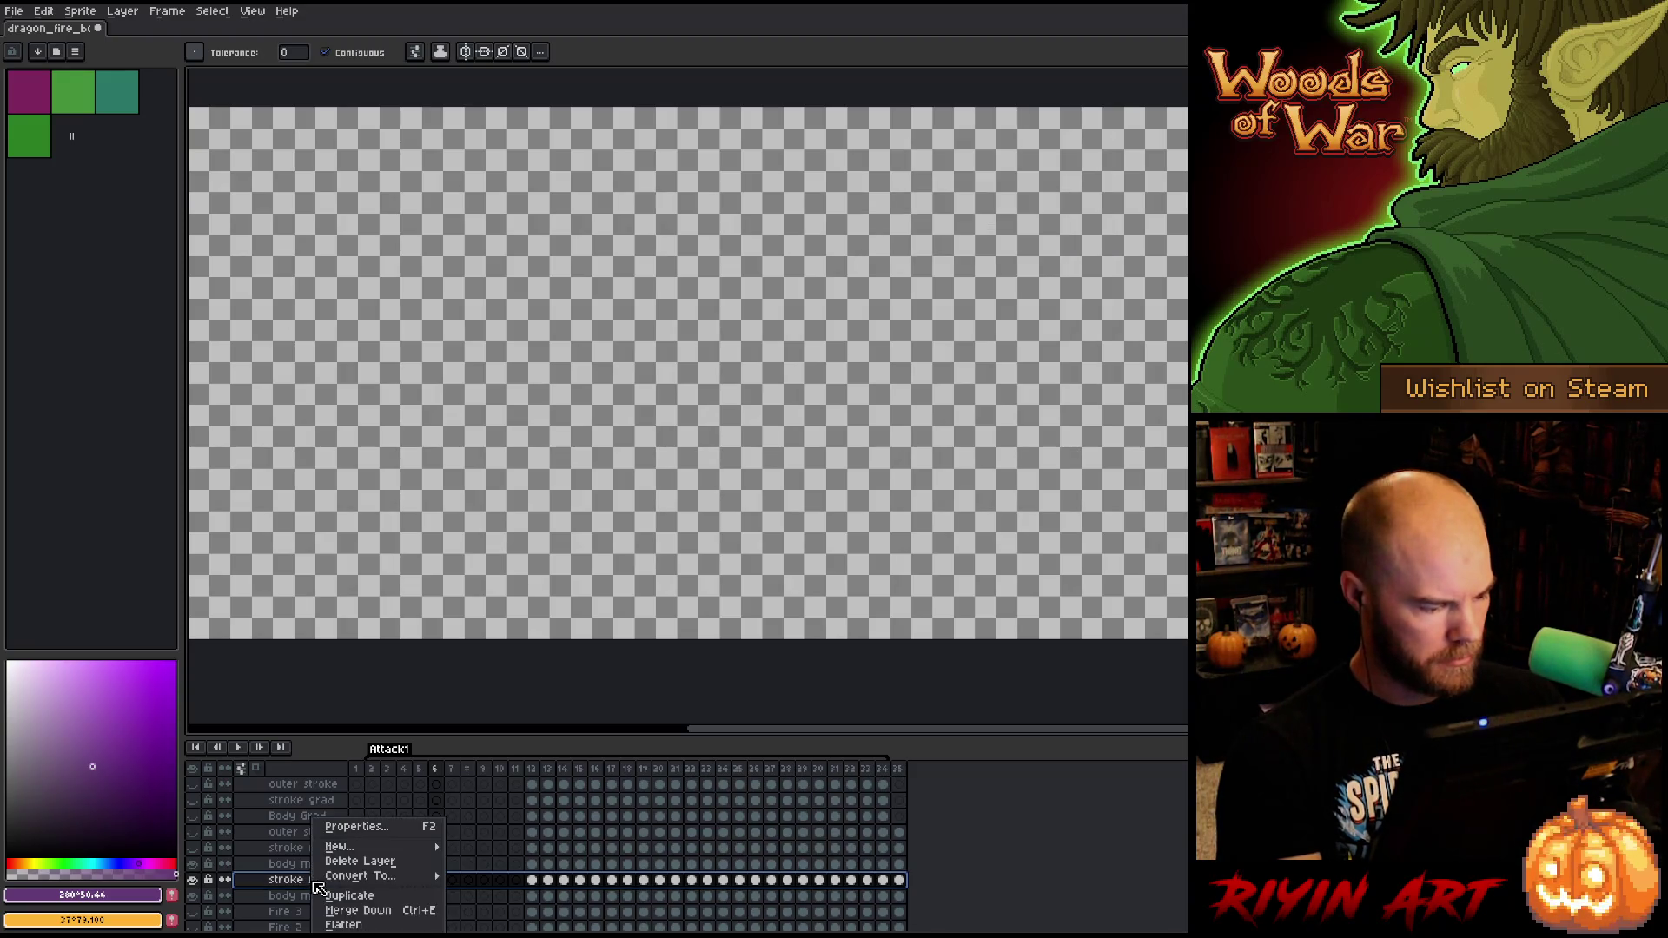
pyautogui.click(353, 897)
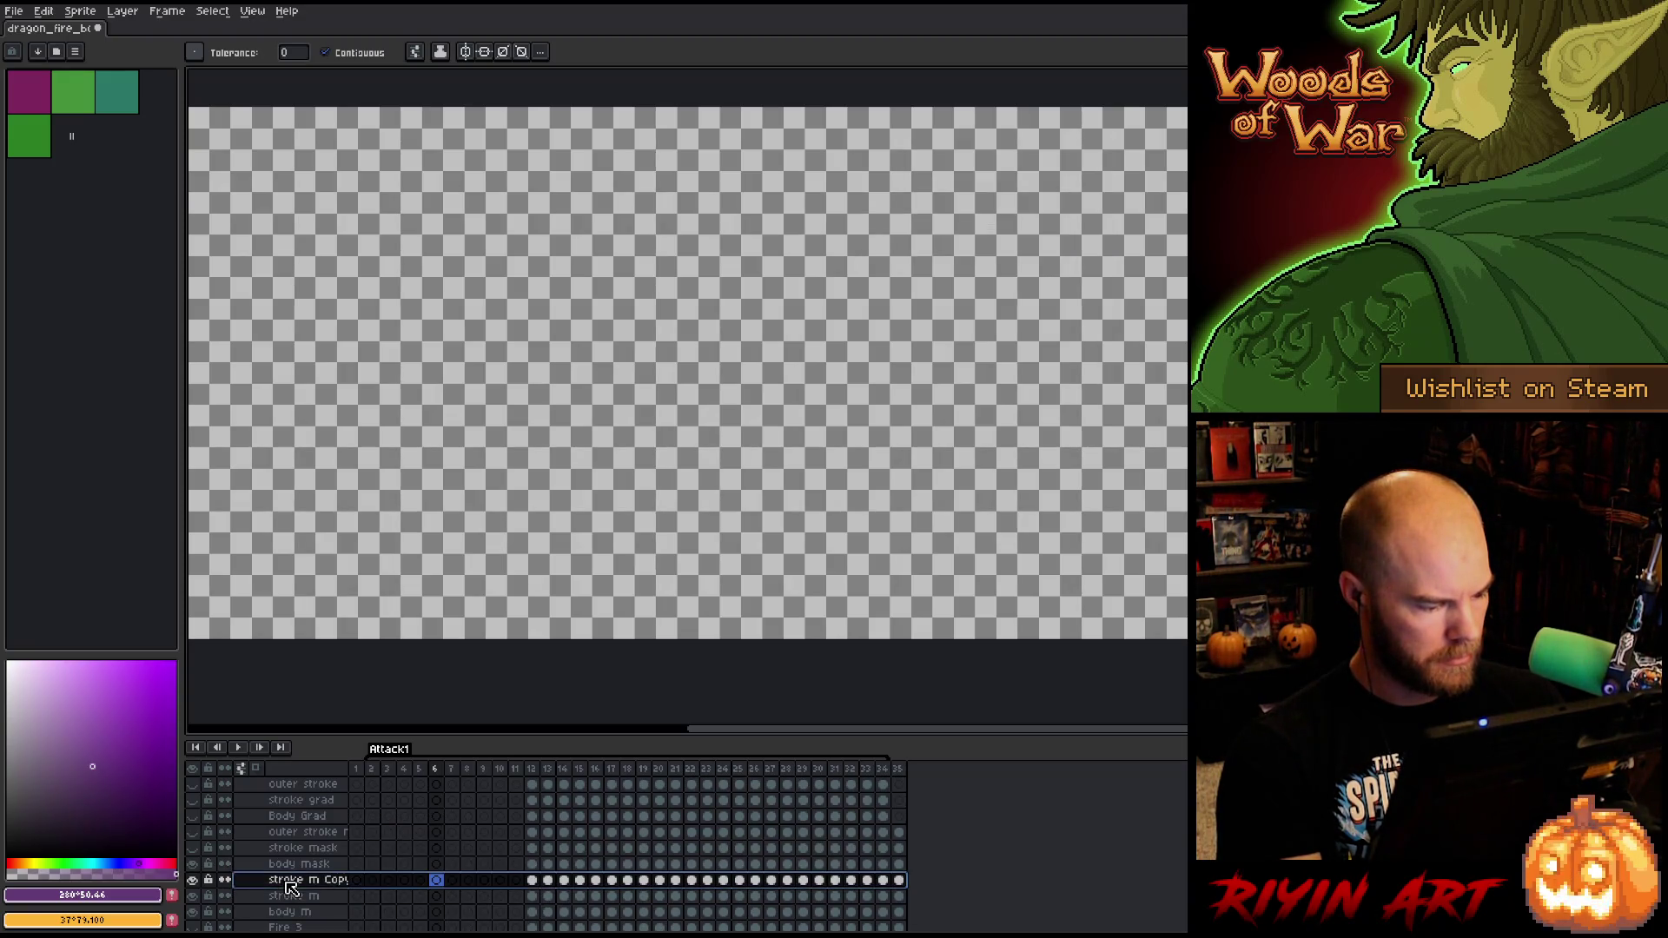
pyautogui.doubleClick(291, 883)
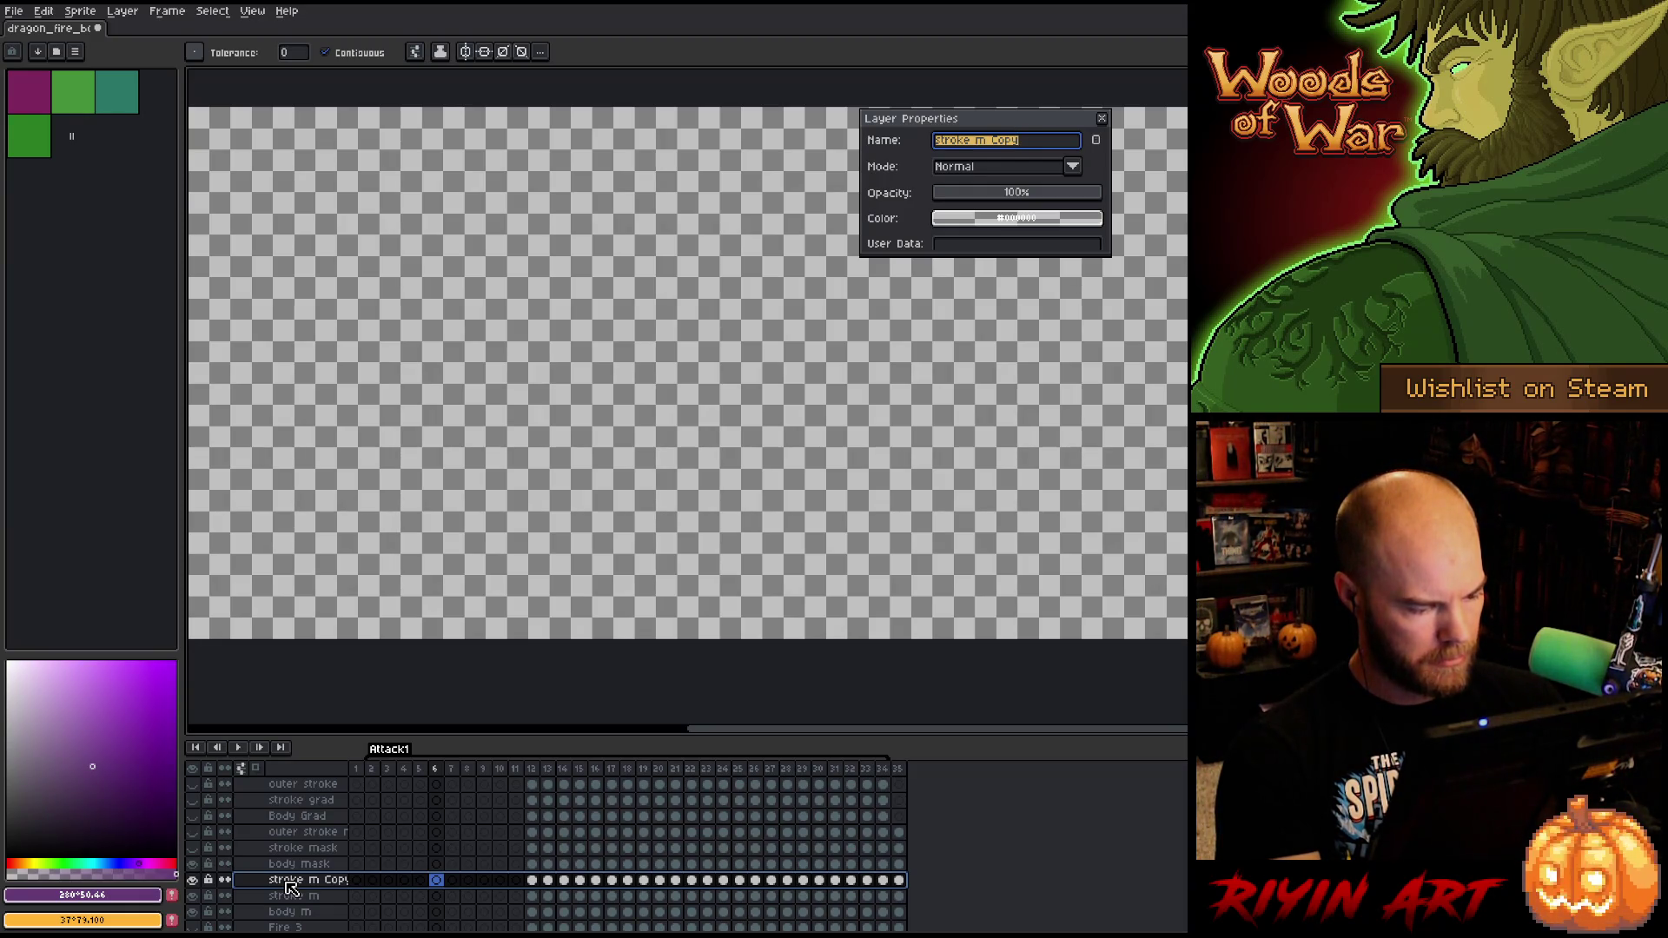
pyautogui.write('out')
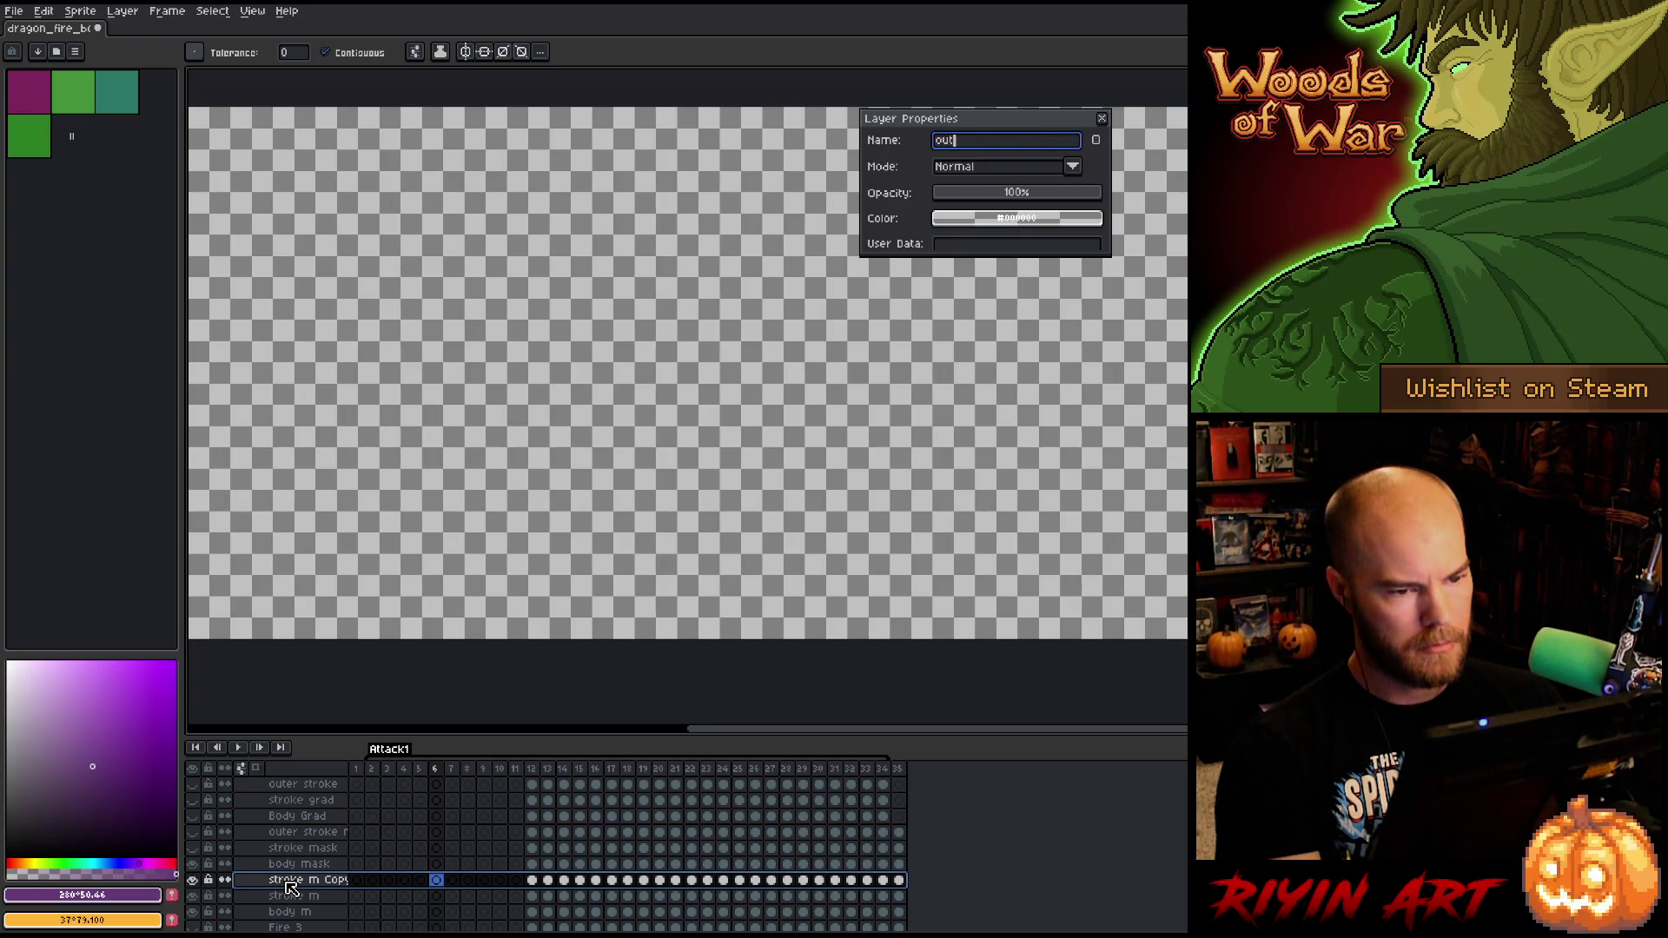
pyautogui.press('BackSpace')
pyautogui.press('BackSpace')
pyautogui.press('BackSpace')
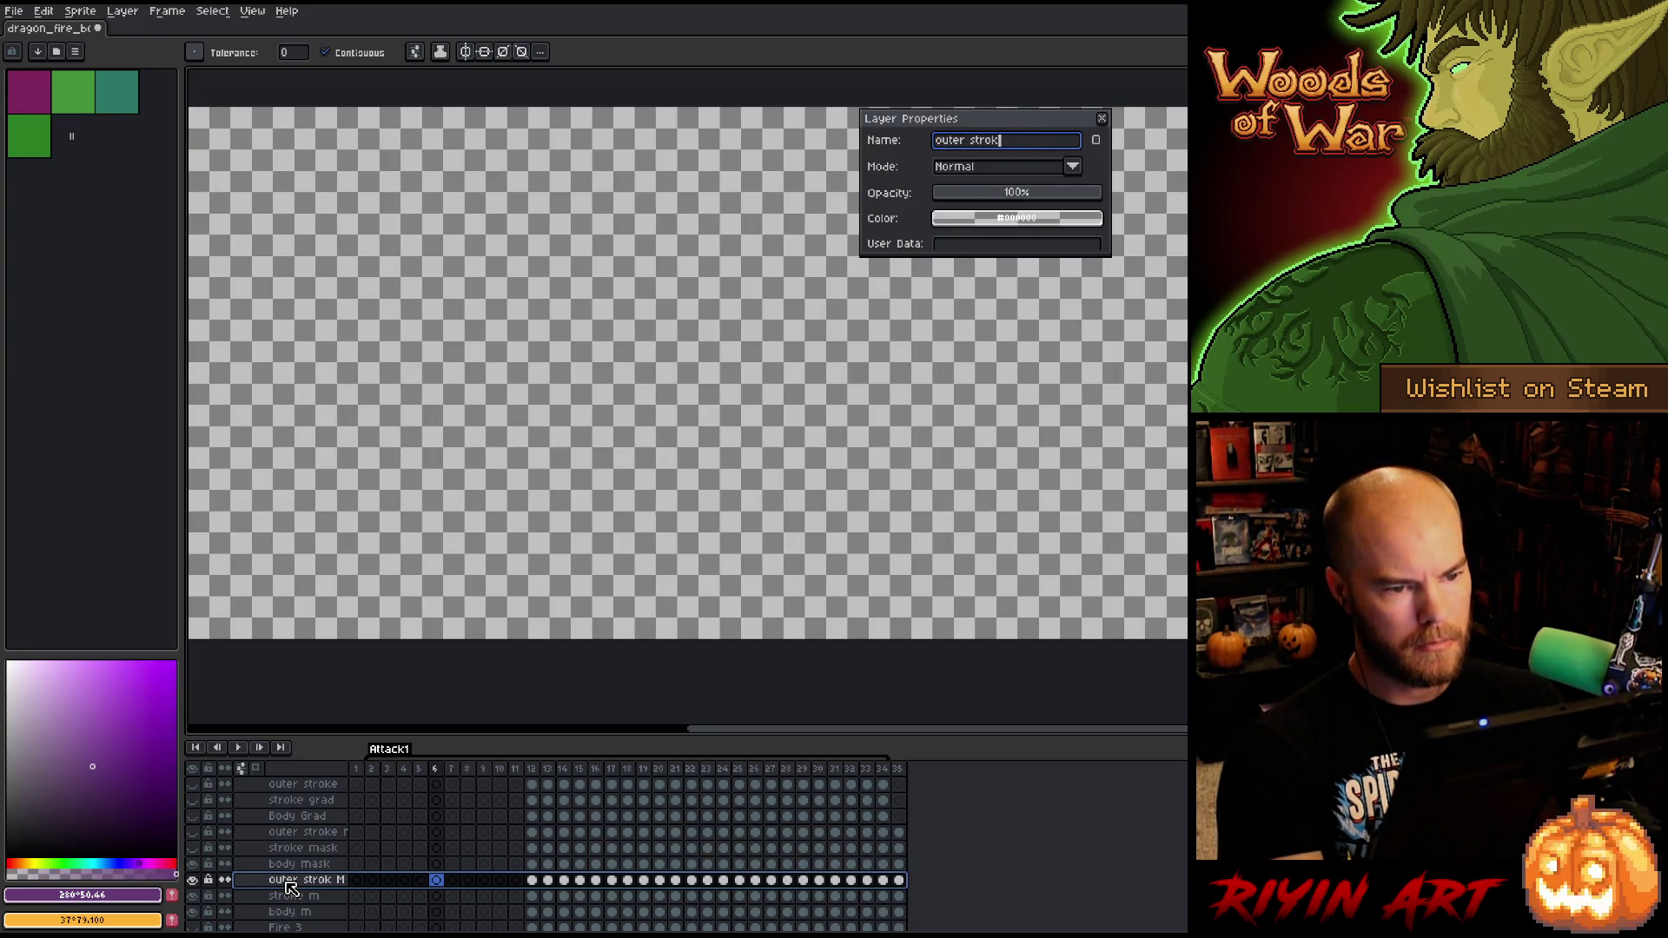
pyautogui.write('e r')
pyautogui.press('Return')
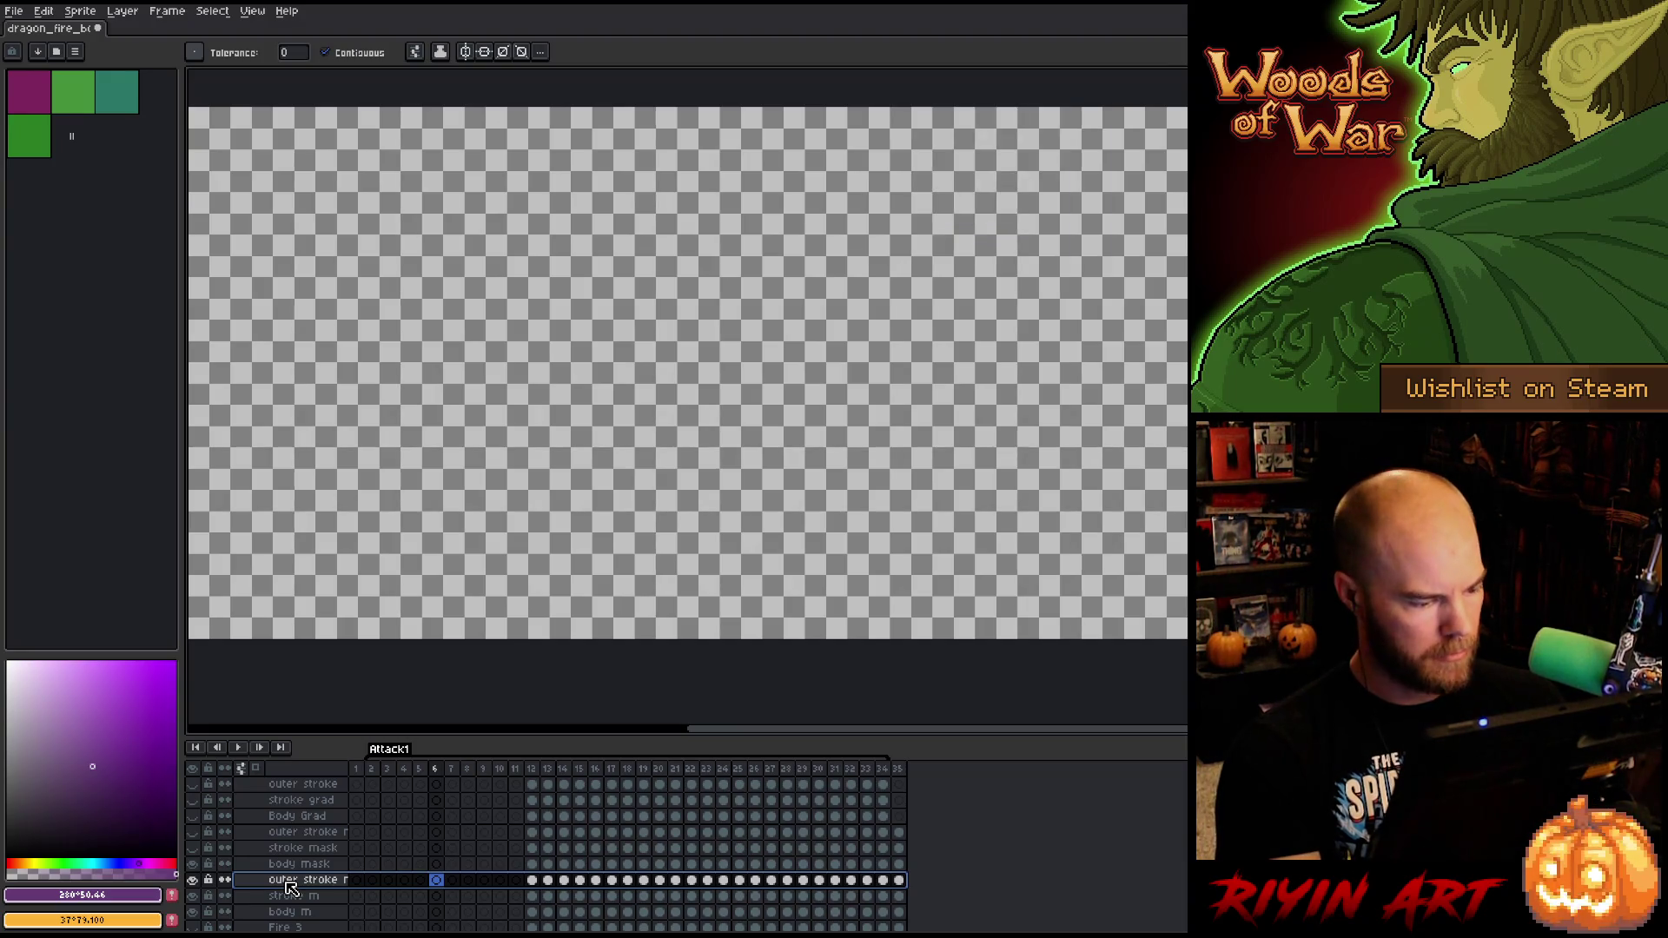
pyautogui.moveTo(339, 880)
pyautogui.mouseDown()
pyautogui.moveTo(328, 849)
pyautogui.moveTo(328, 894)
pyautogui.moveTo(328, 879)
pyautogui.mouseUp()
pyautogui.click(332, 897)
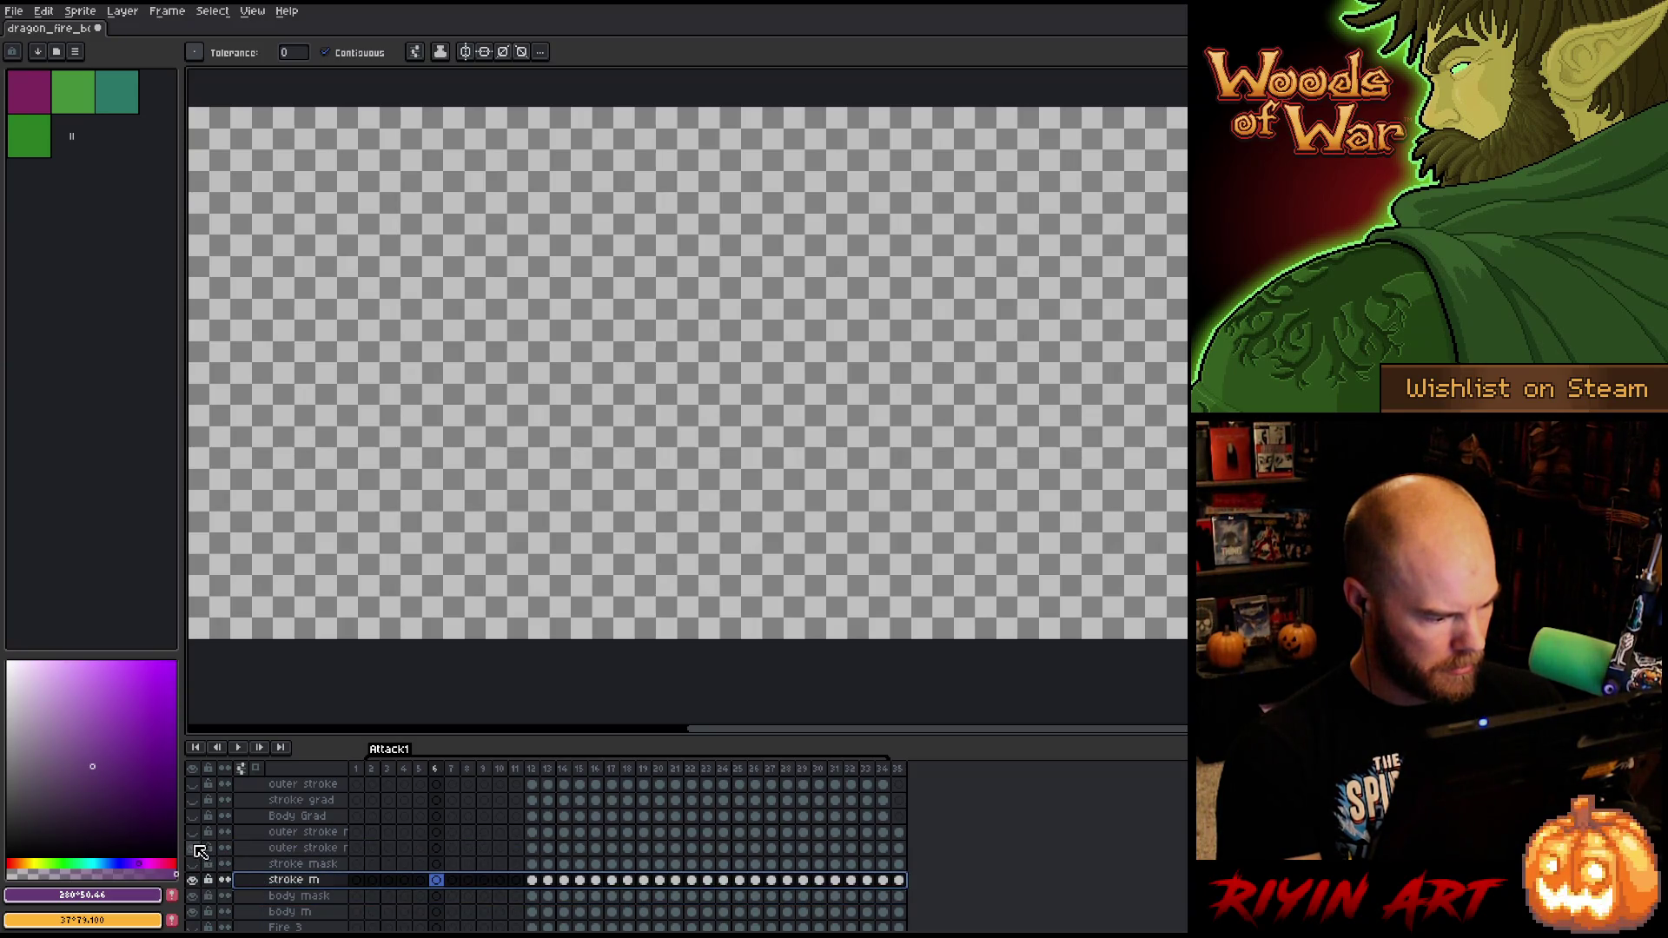
pyautogui.click(302, 900)
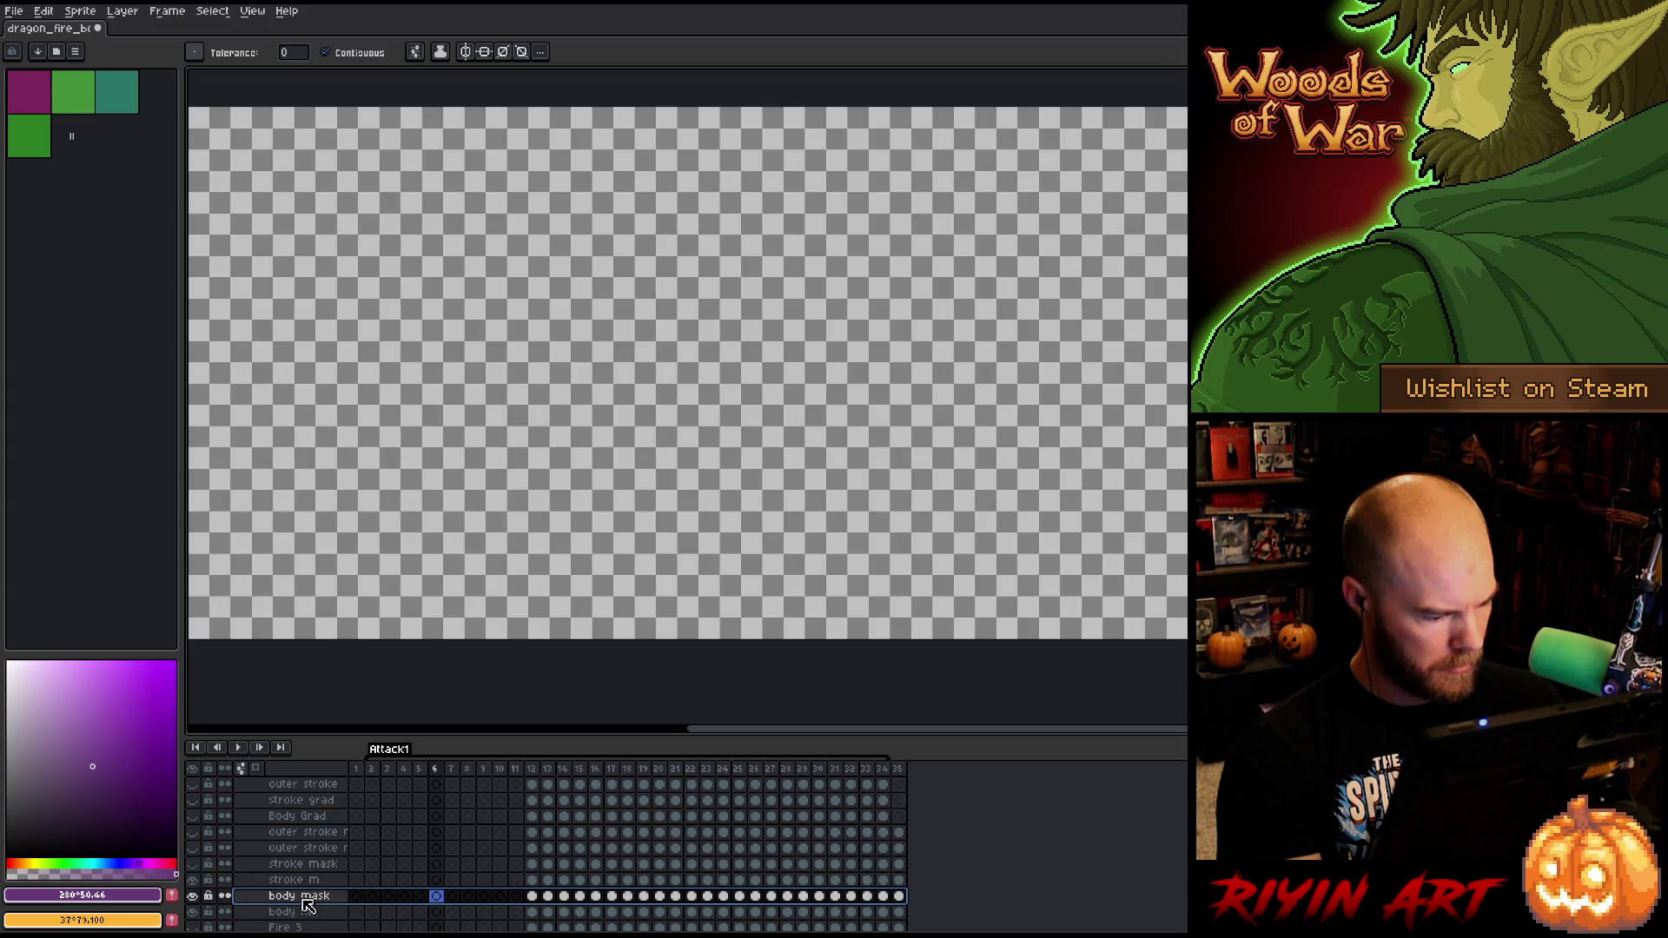
# - On frame 12, hide stroke m, preview the fire, and delete the body mask layer
pyautogui.click(534, 770)
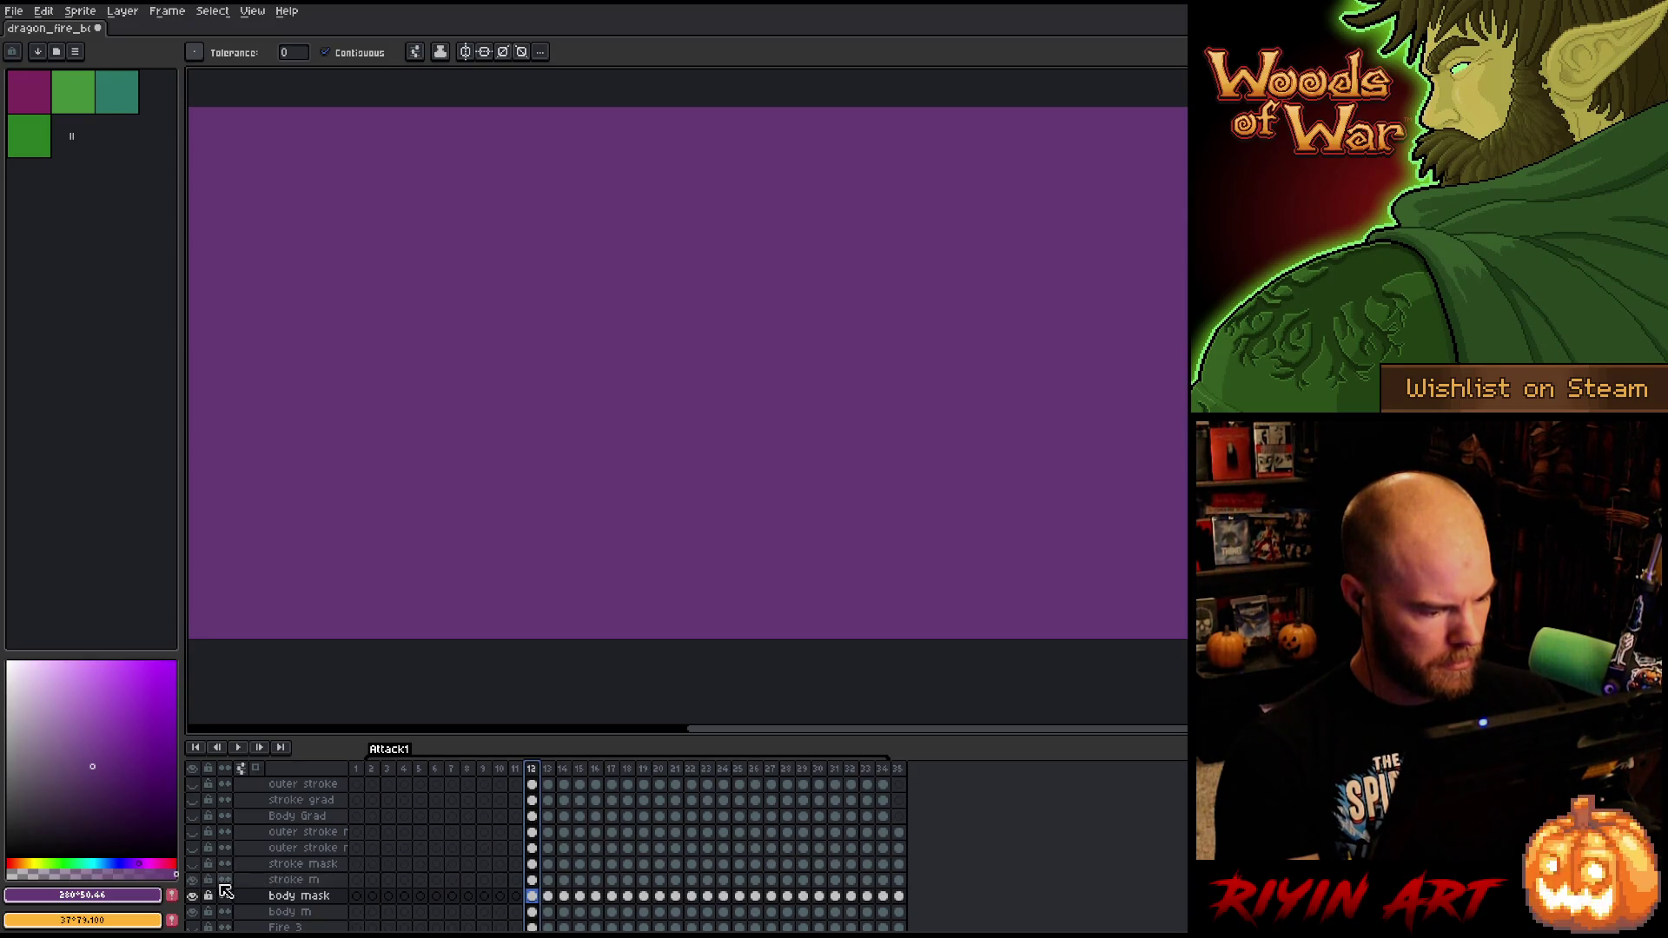
pyautogui.click(302, 881)
pyautogui.click(300, 895)
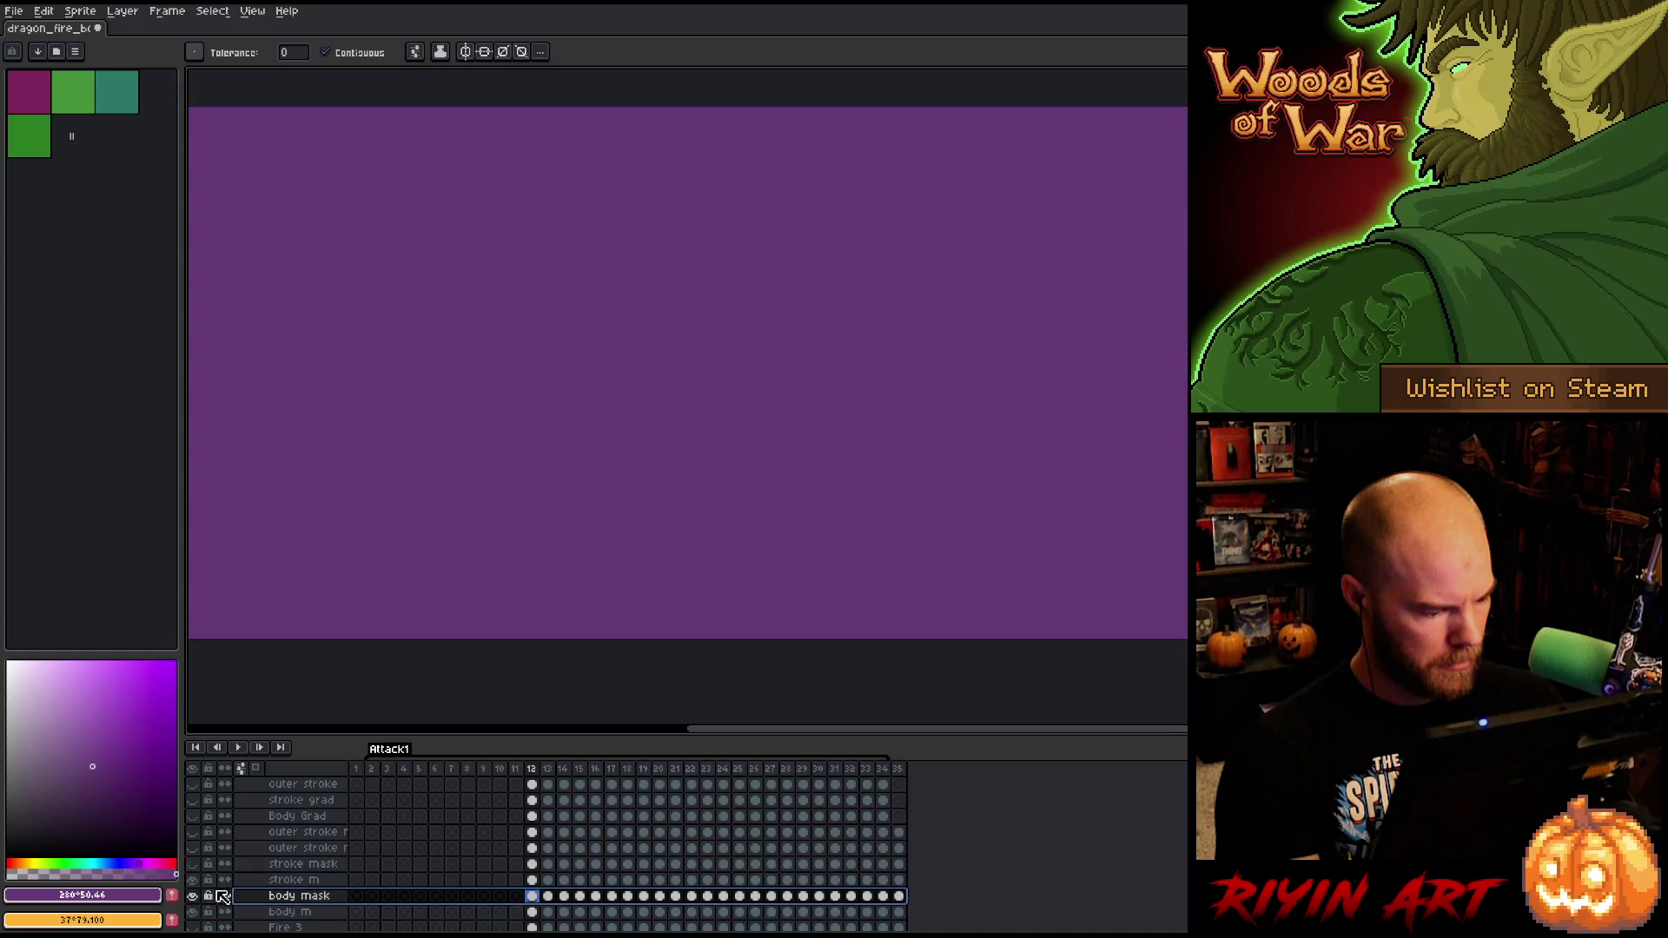
pyautogui.click(192, 880)
pyautogui.press('Return')
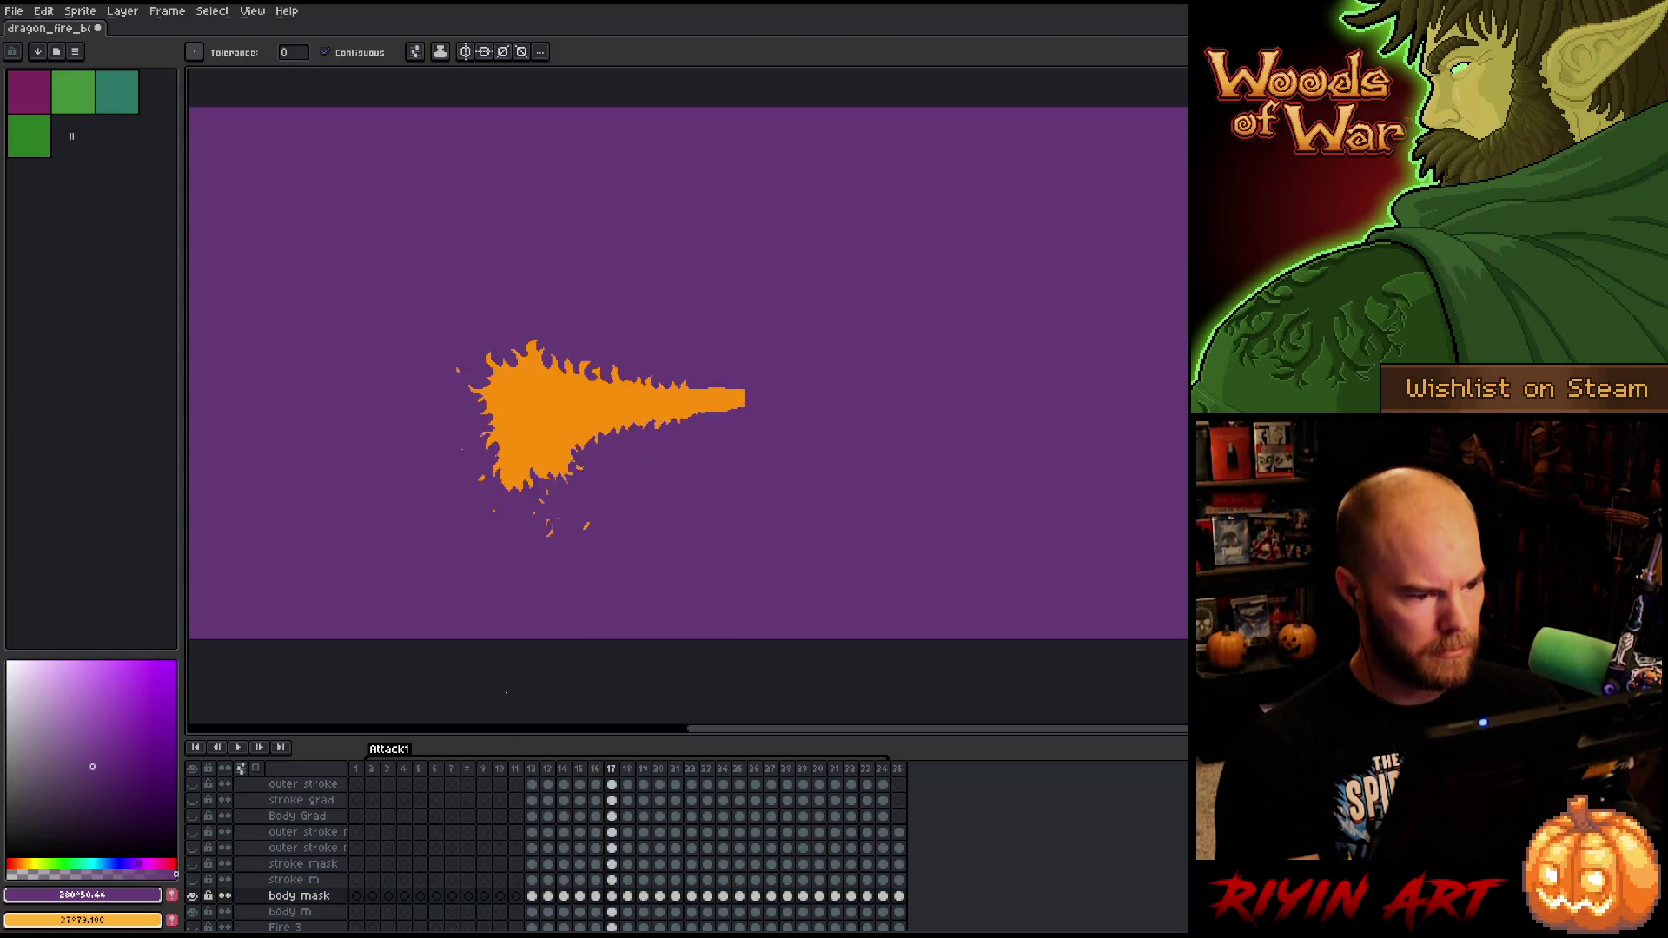
pyautogui.scroll(-1, 311, 872)
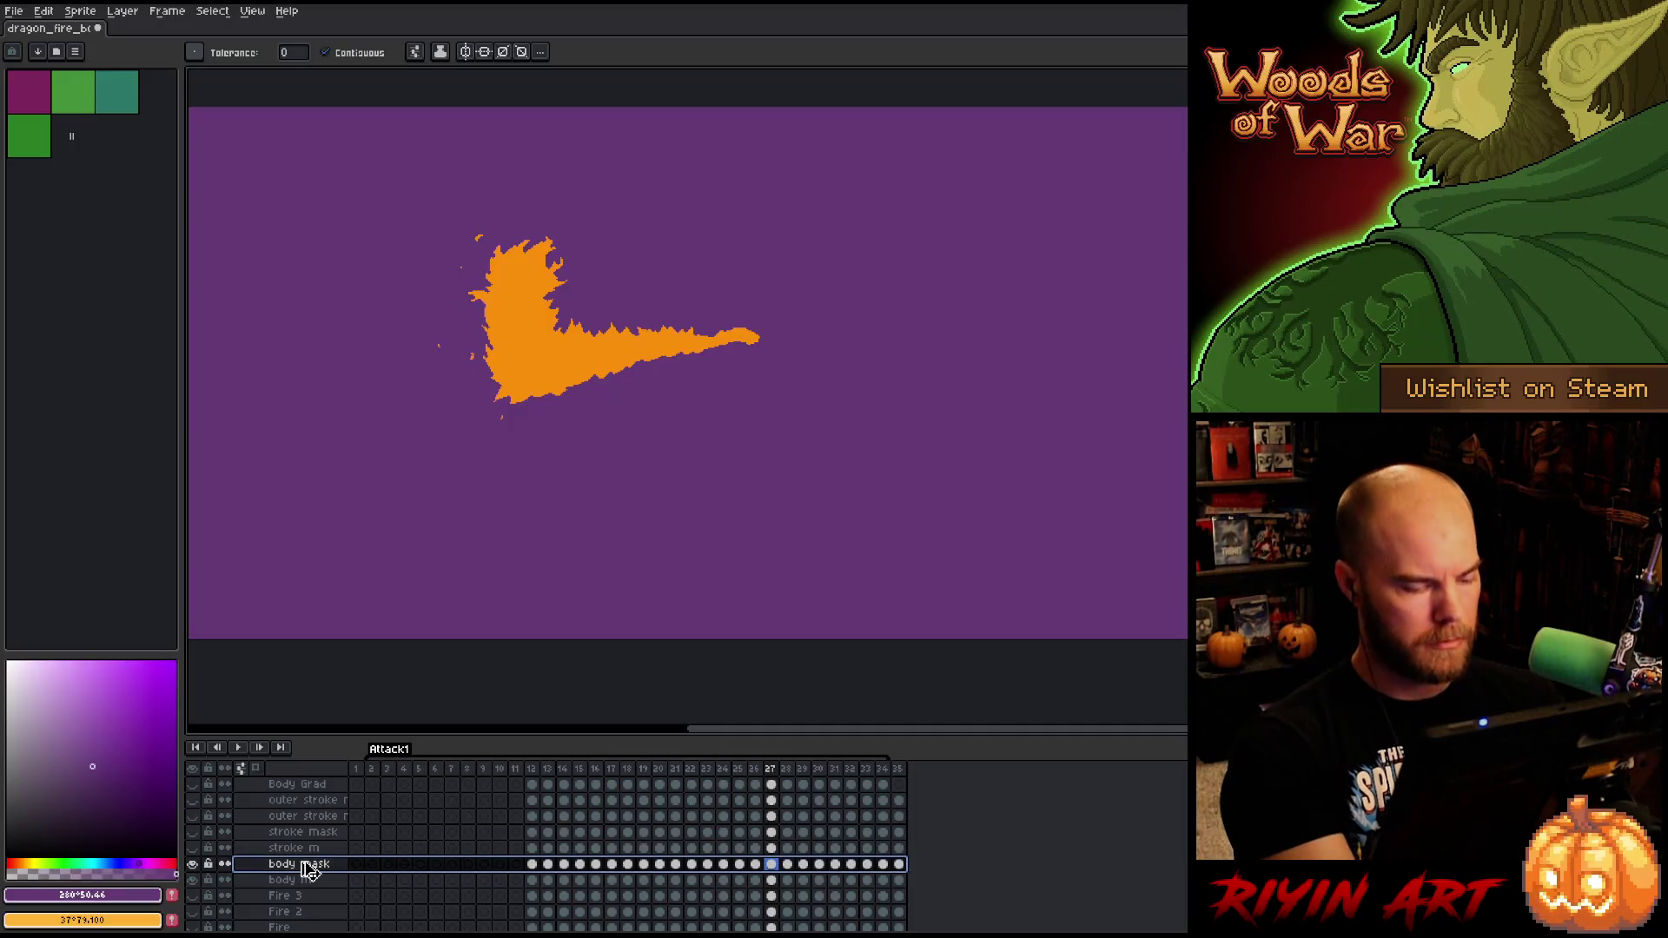
pyautogui.press('Delete')
# - Replace the orange fire on body m with a fully transparent colour
pyautogui.click(301, 866)
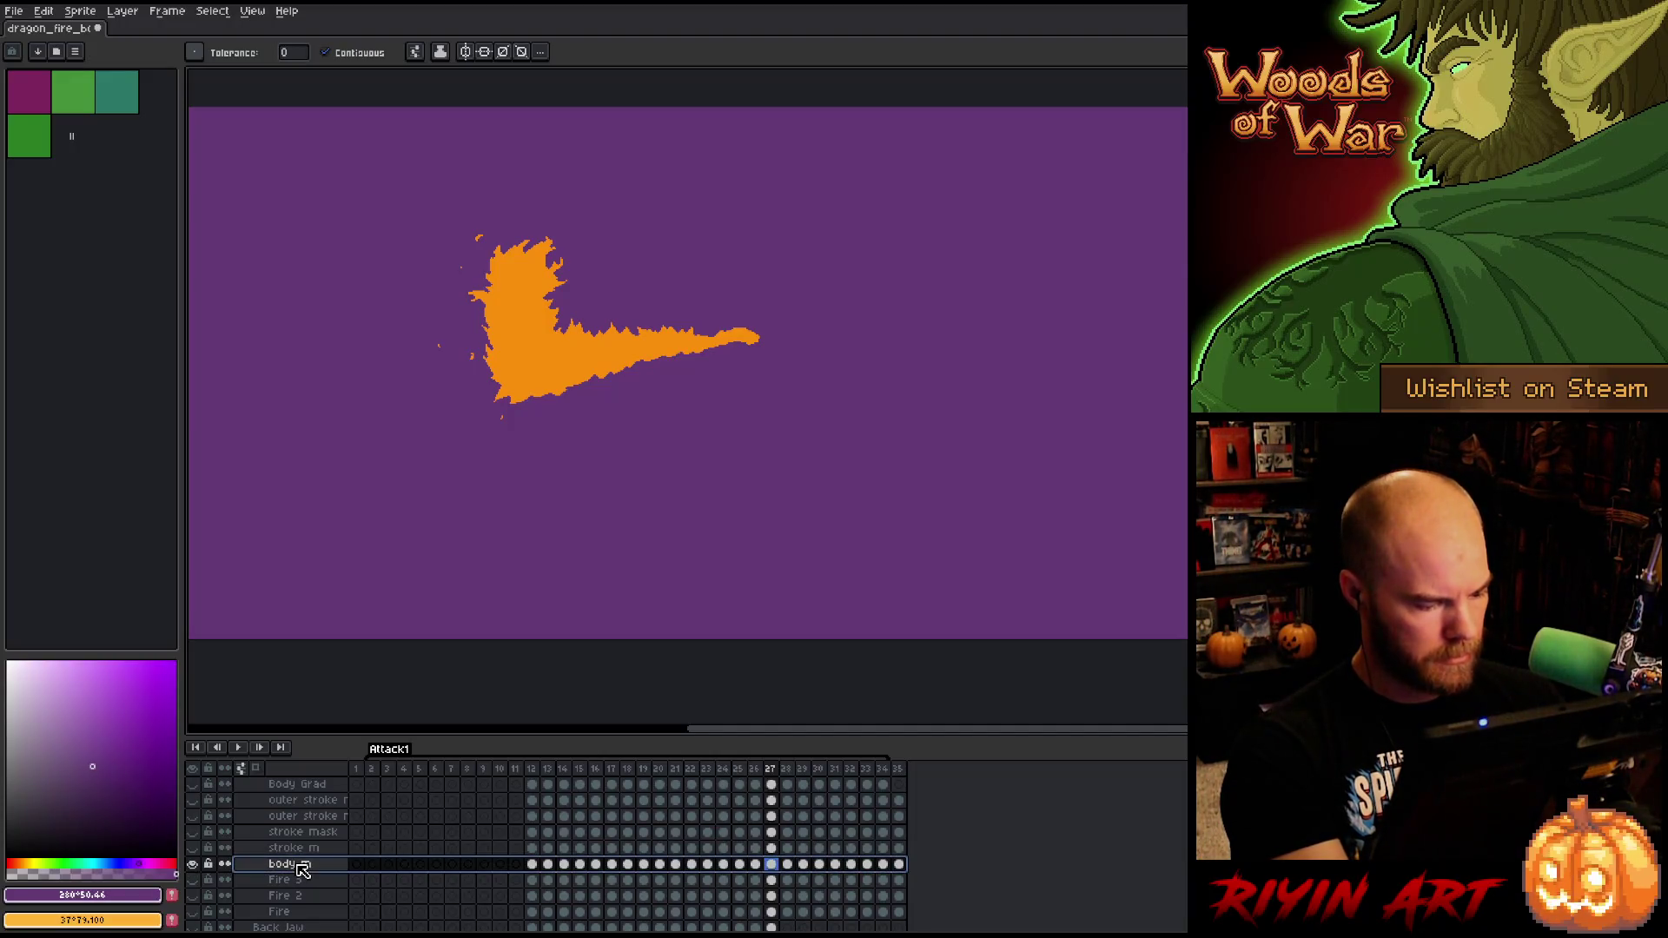
pyautogui.hotkey('shift', 'r')
pyautogui.click(532, 332)
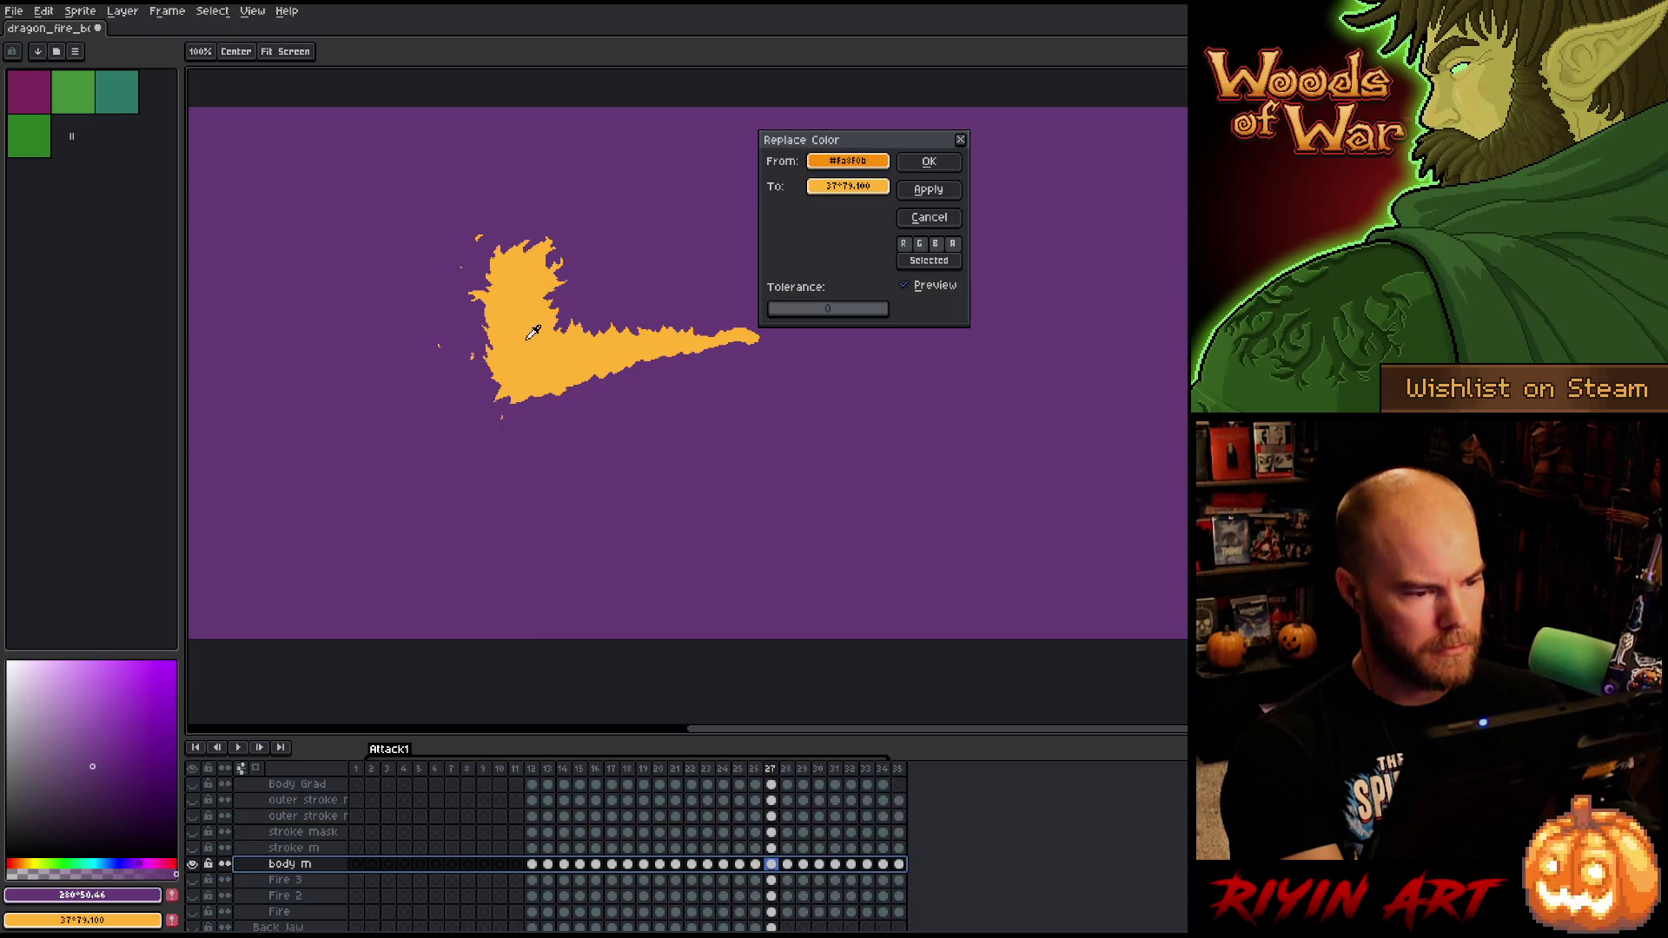
pyautogui.click(848, 186)
pyautogui.moveTo(849, 312); pyautogui.dragTo(295, 283)
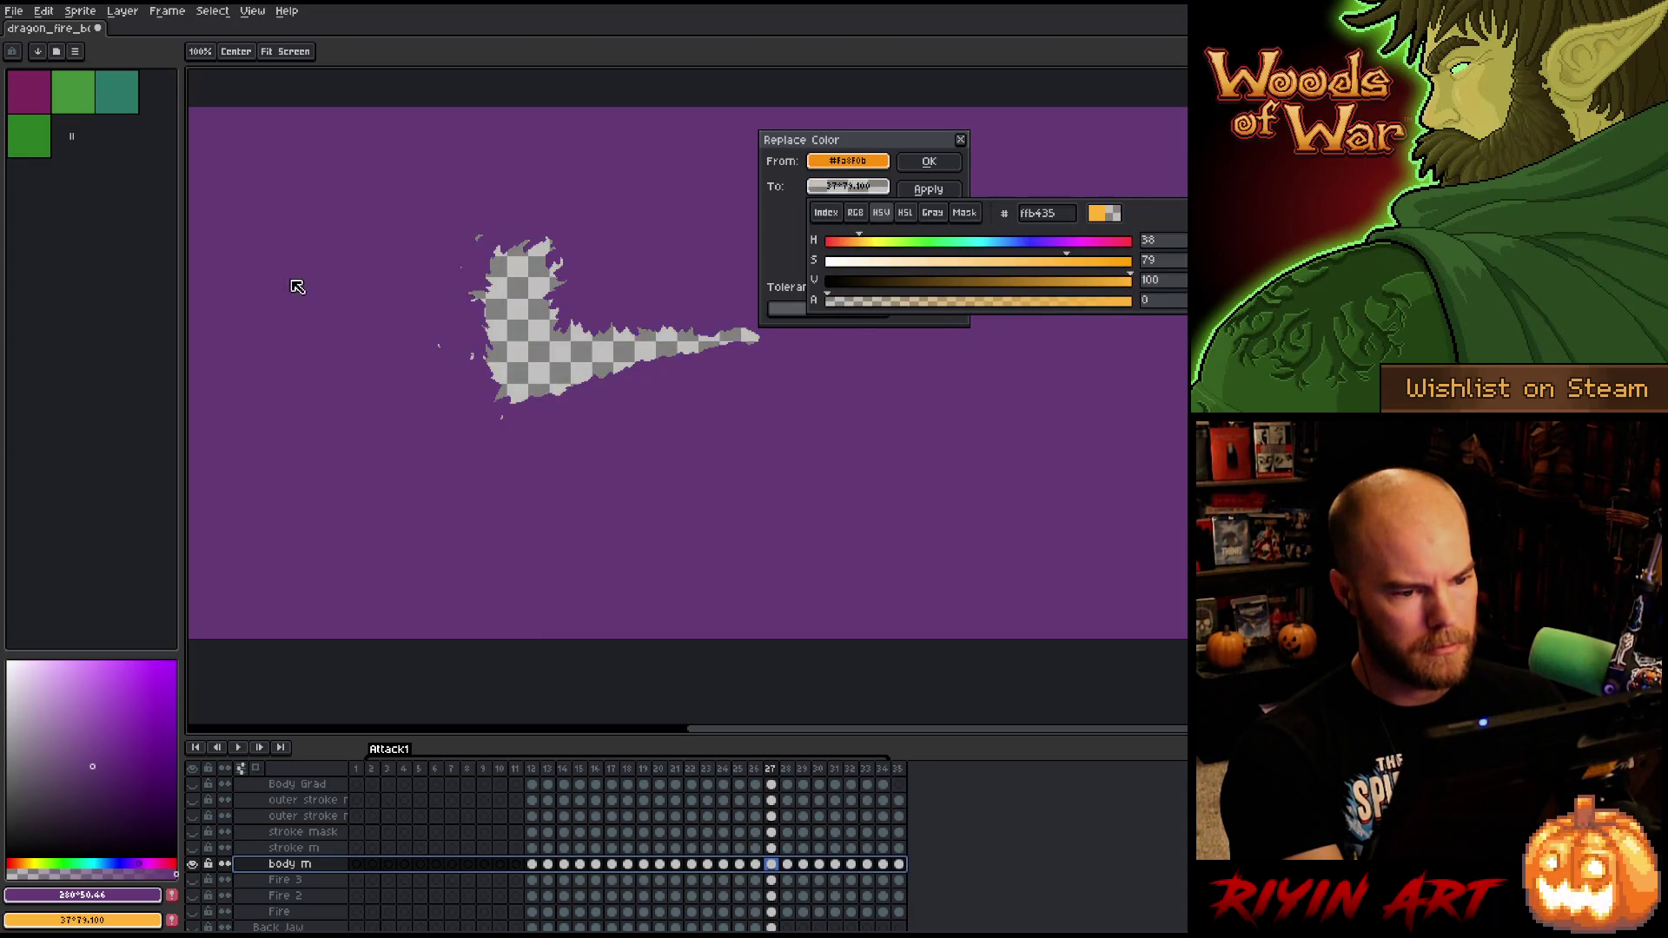
pyautogui.click(929, 161)
# - Select frames 11–35 and make the dragon and lava volcano layers visible again
pyautogui.moveTo(527, 768); pyautogui.dragTo(930, 769)
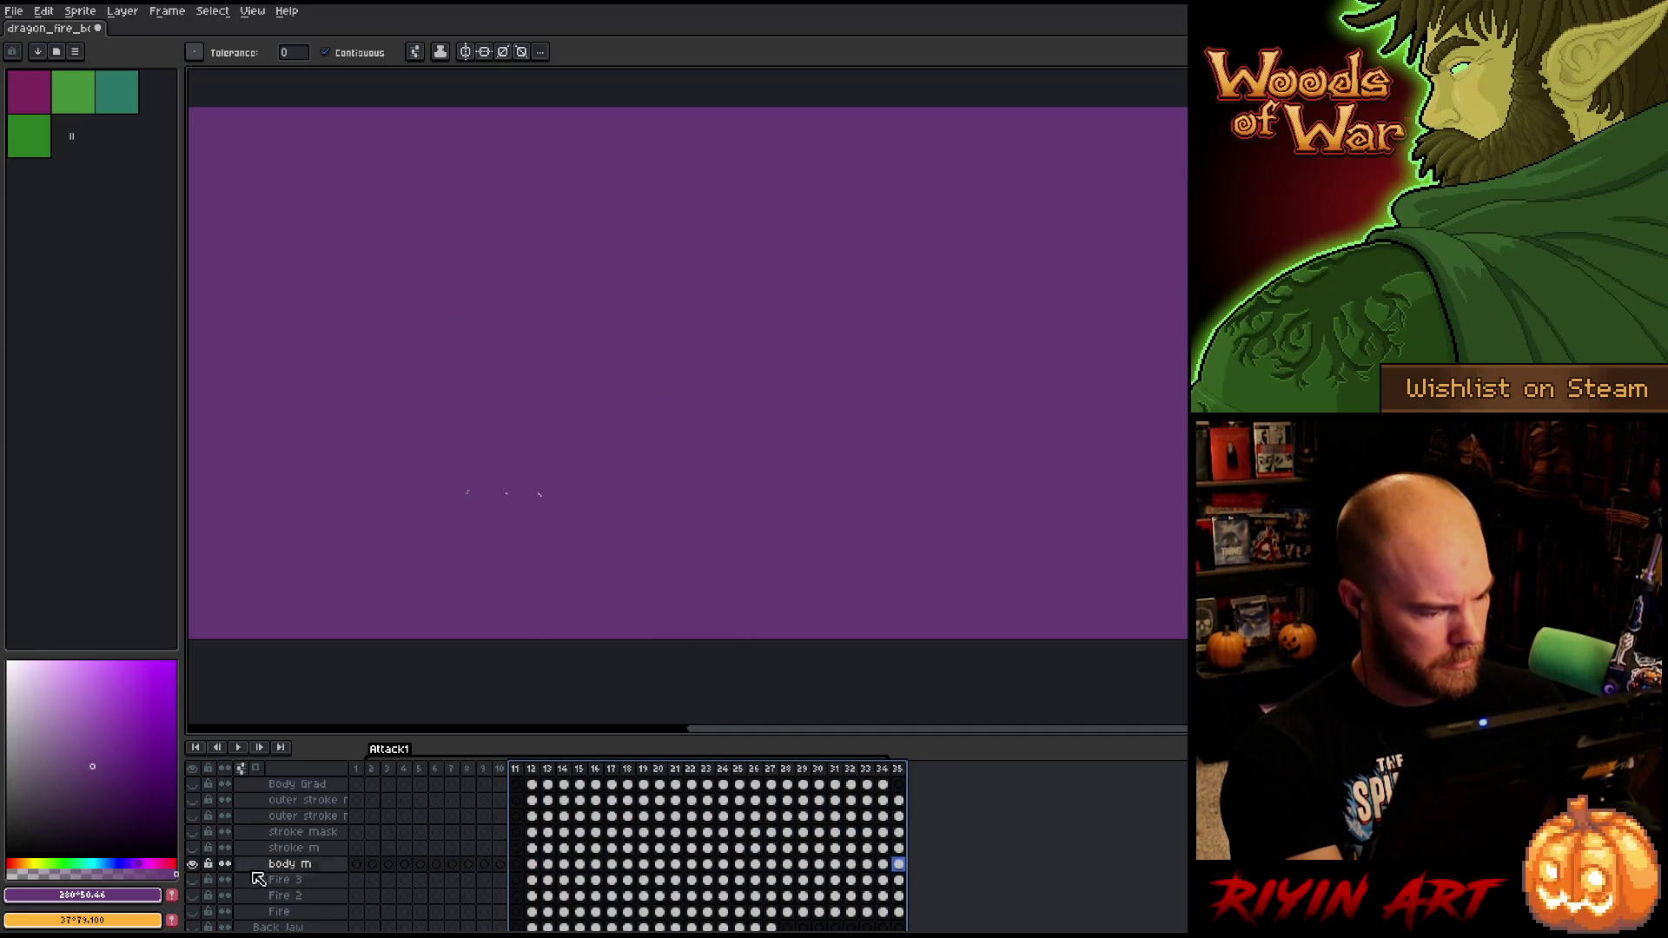
pyautogui.click(195, 866)
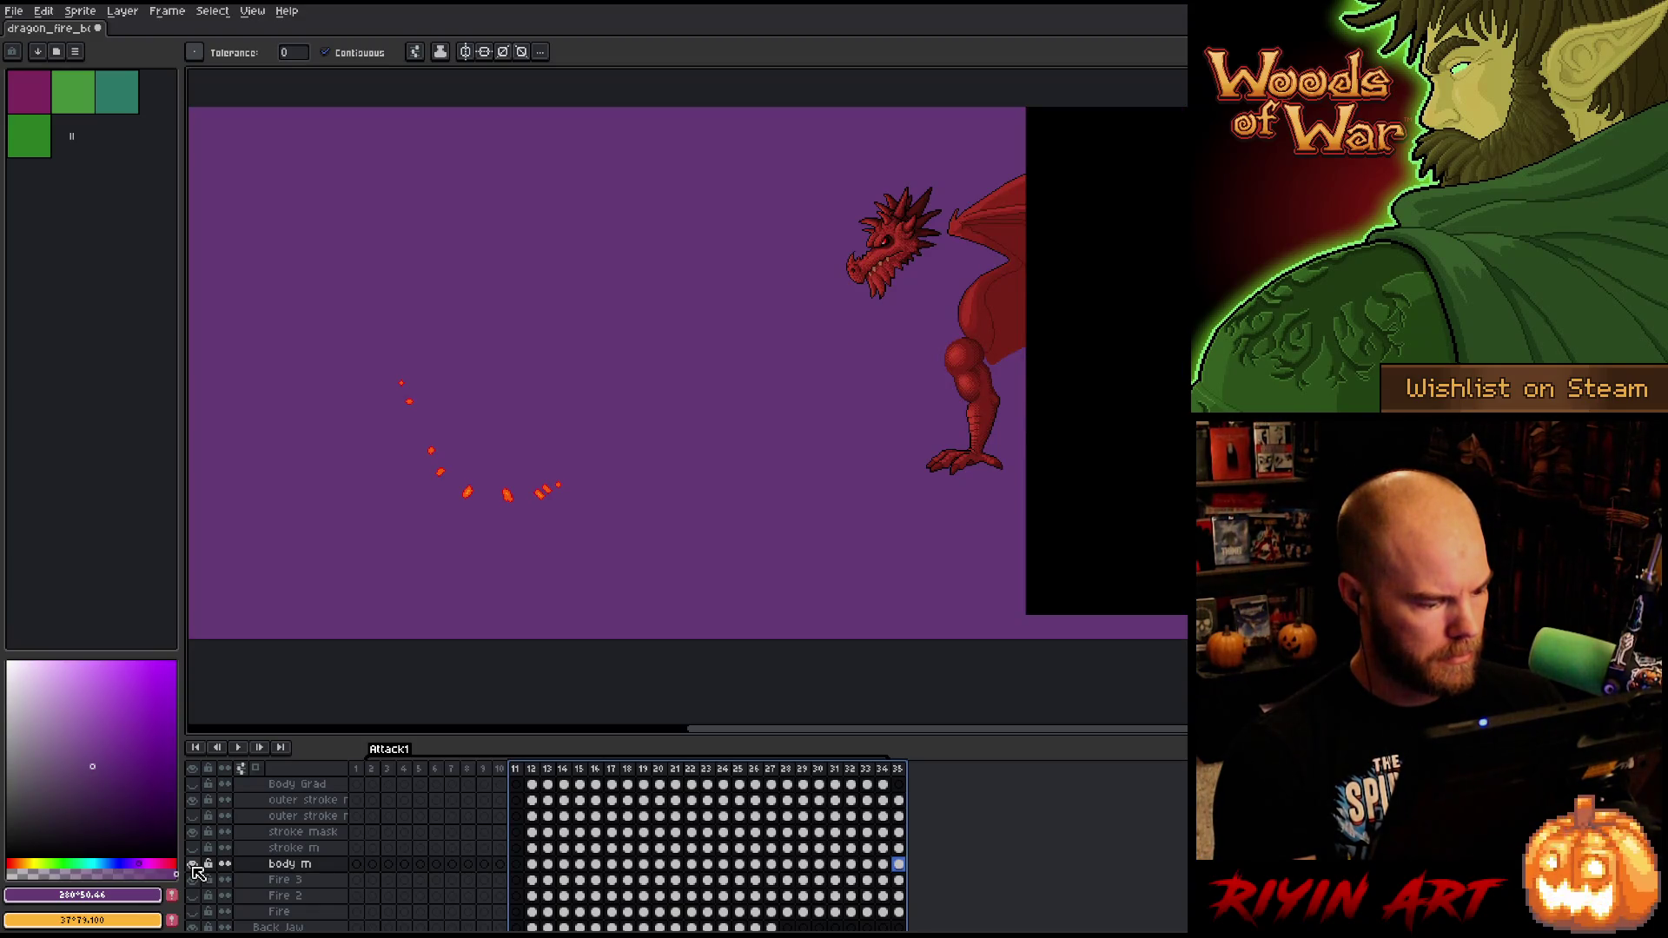
pyautogui.click(193, 865)
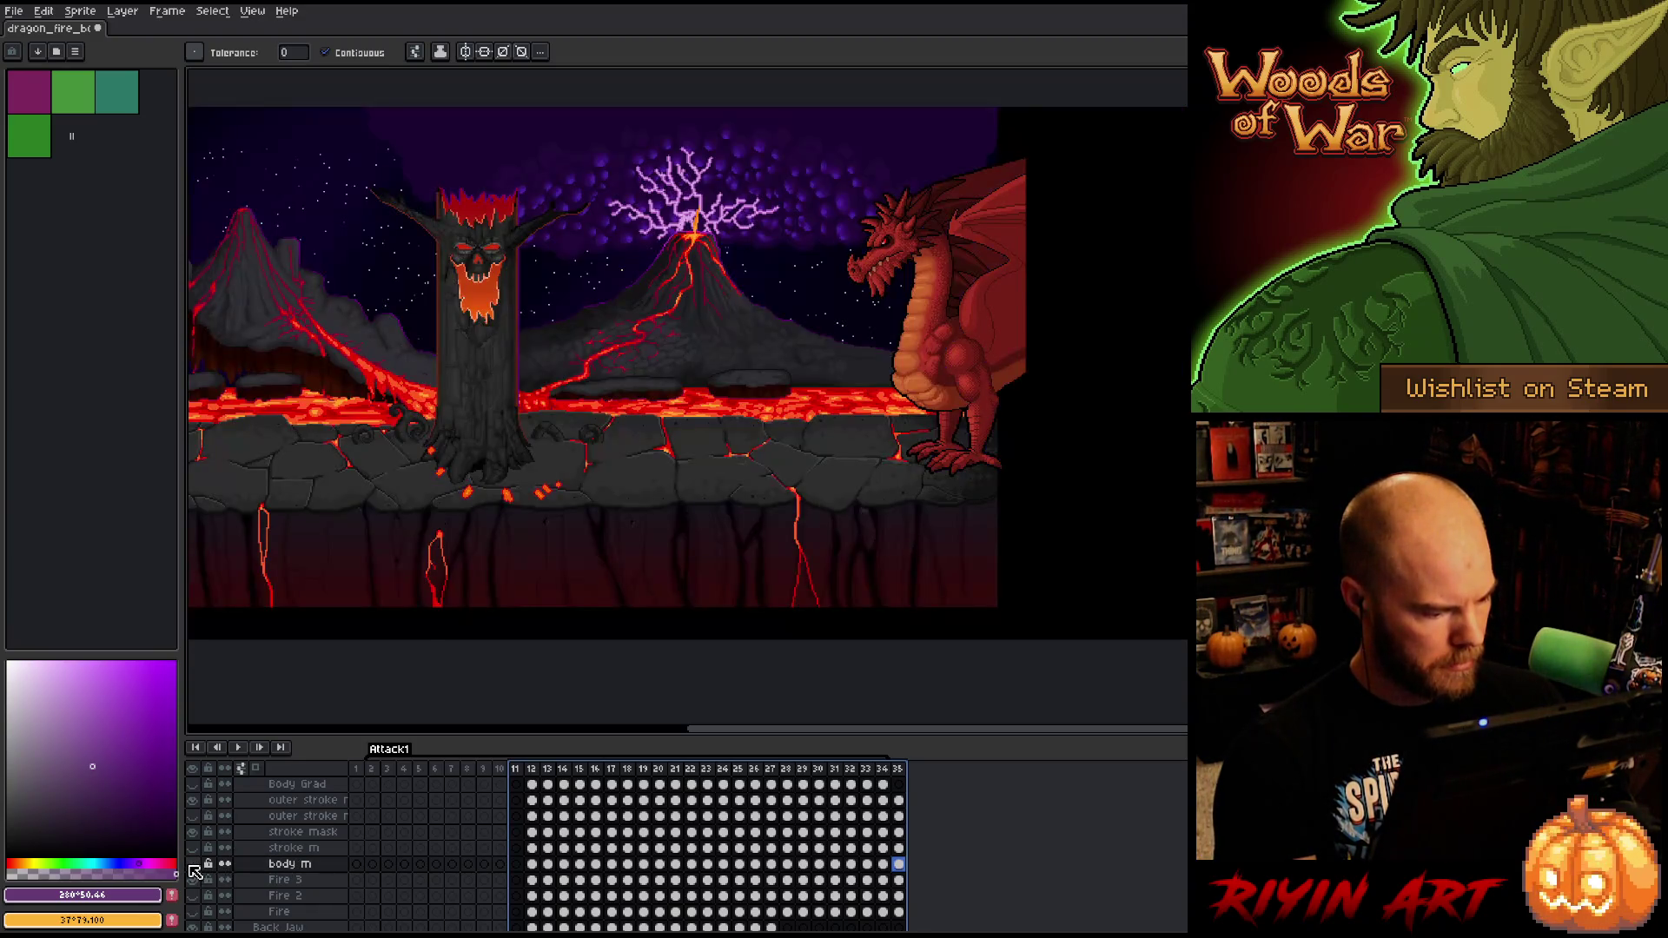
pyautogui.click(287, 848)
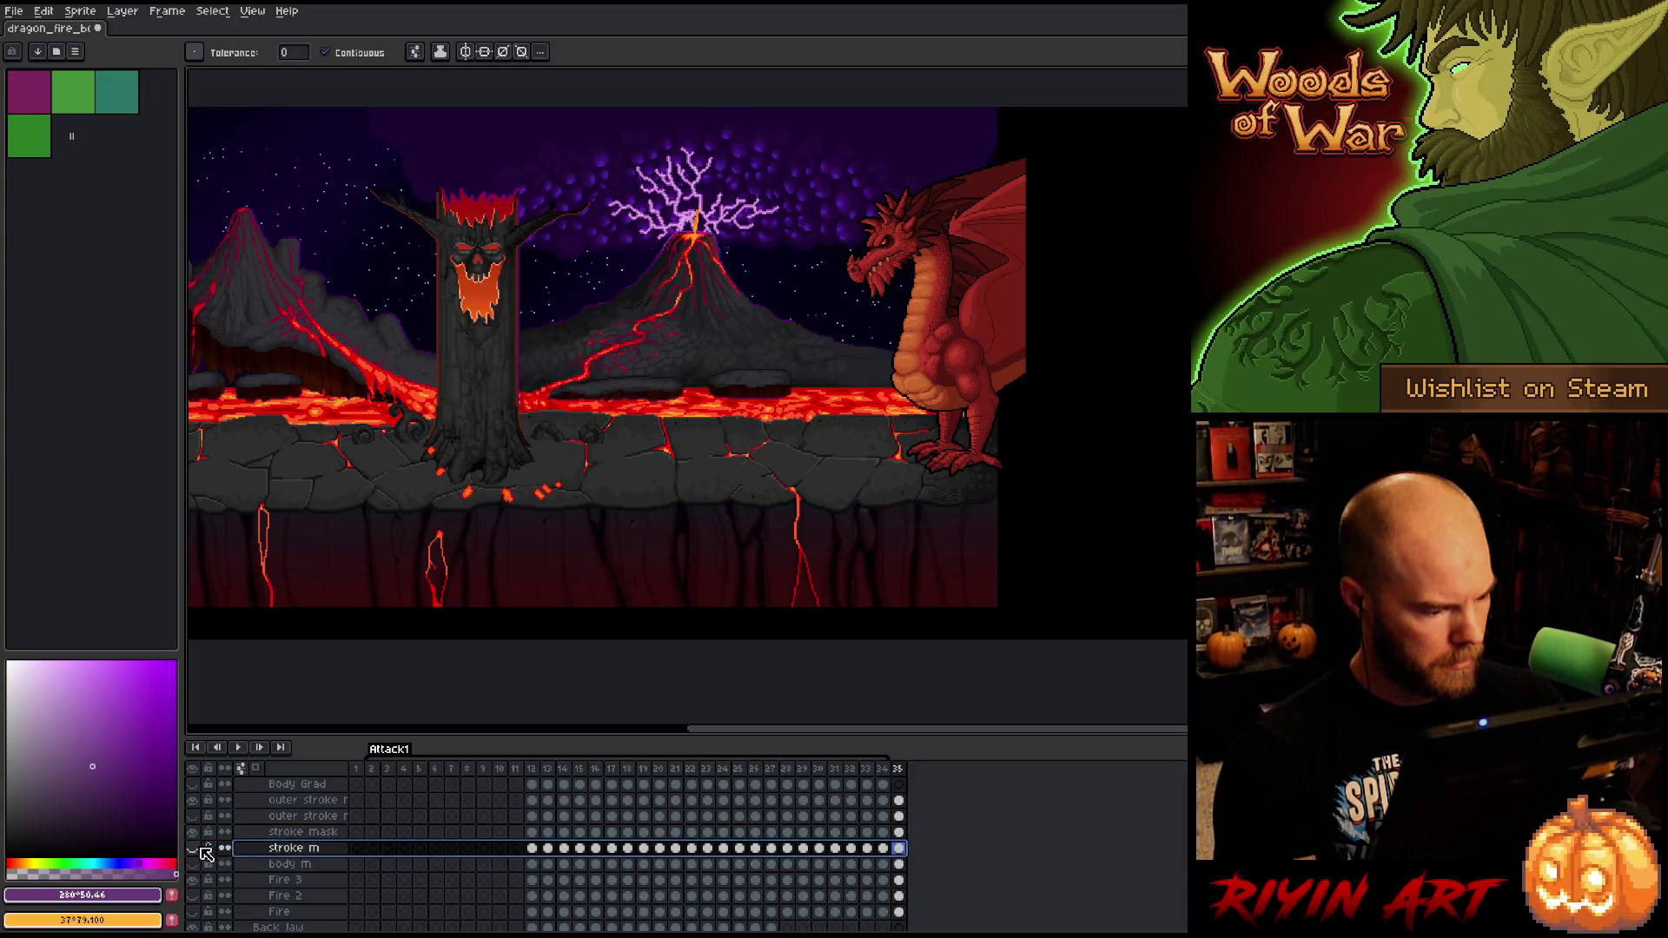
# - Hide stroke m, show stroke mask, and replace its first fire shade with orange
pyautogui.click(192, 848)
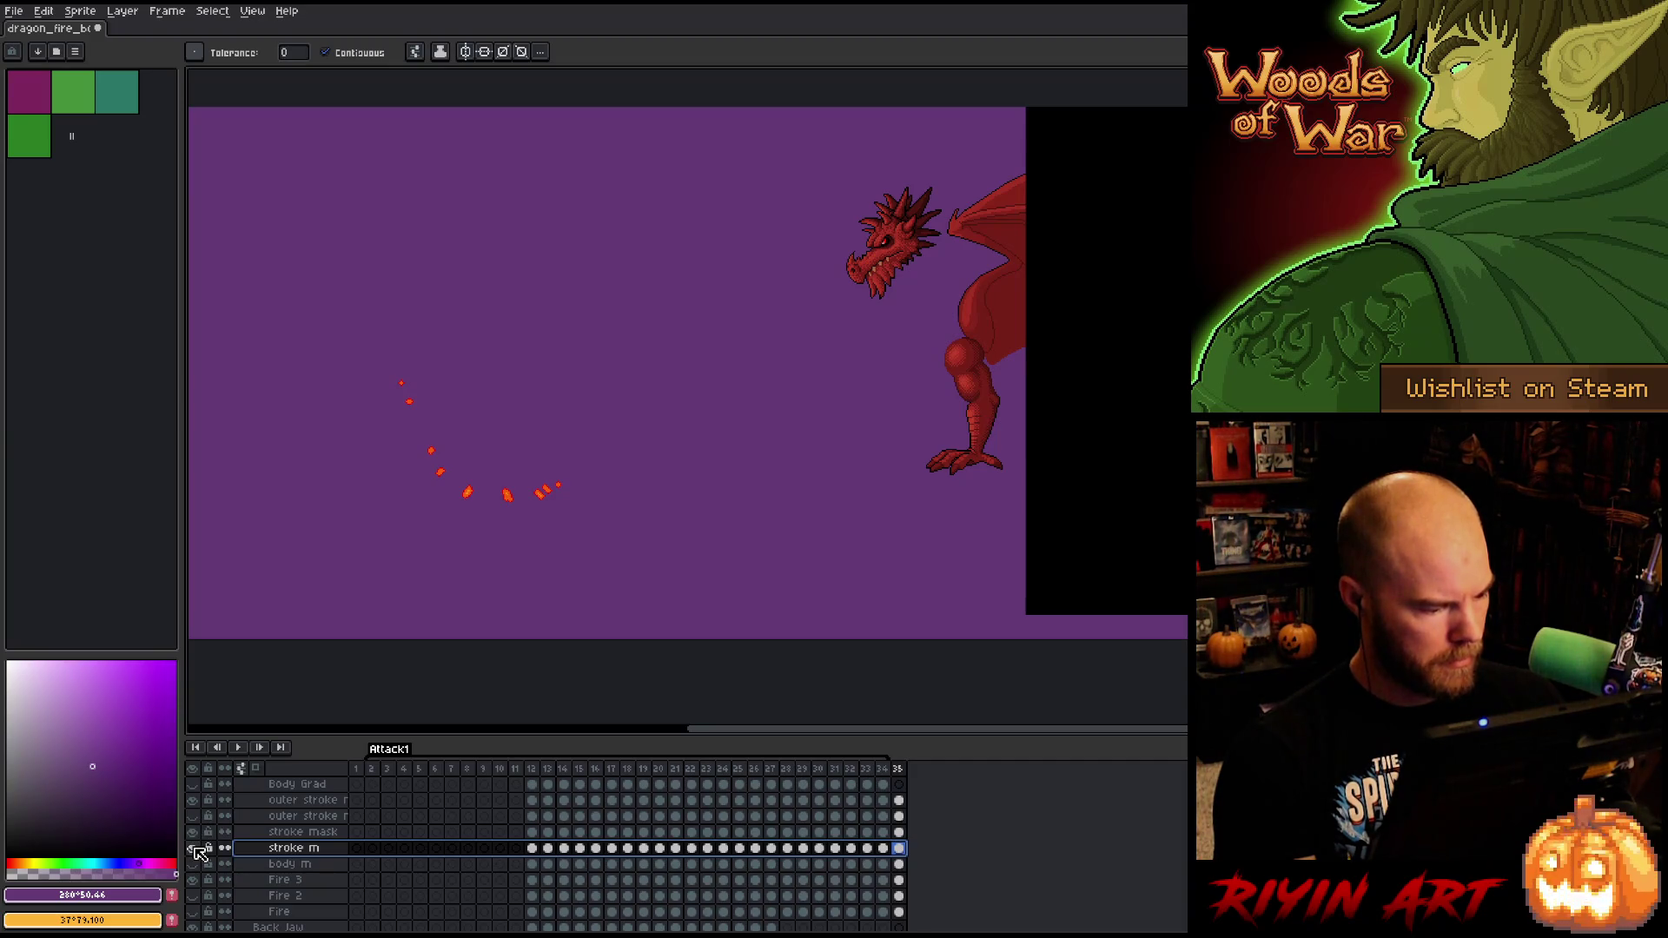
pyautogui.click(261, 833)
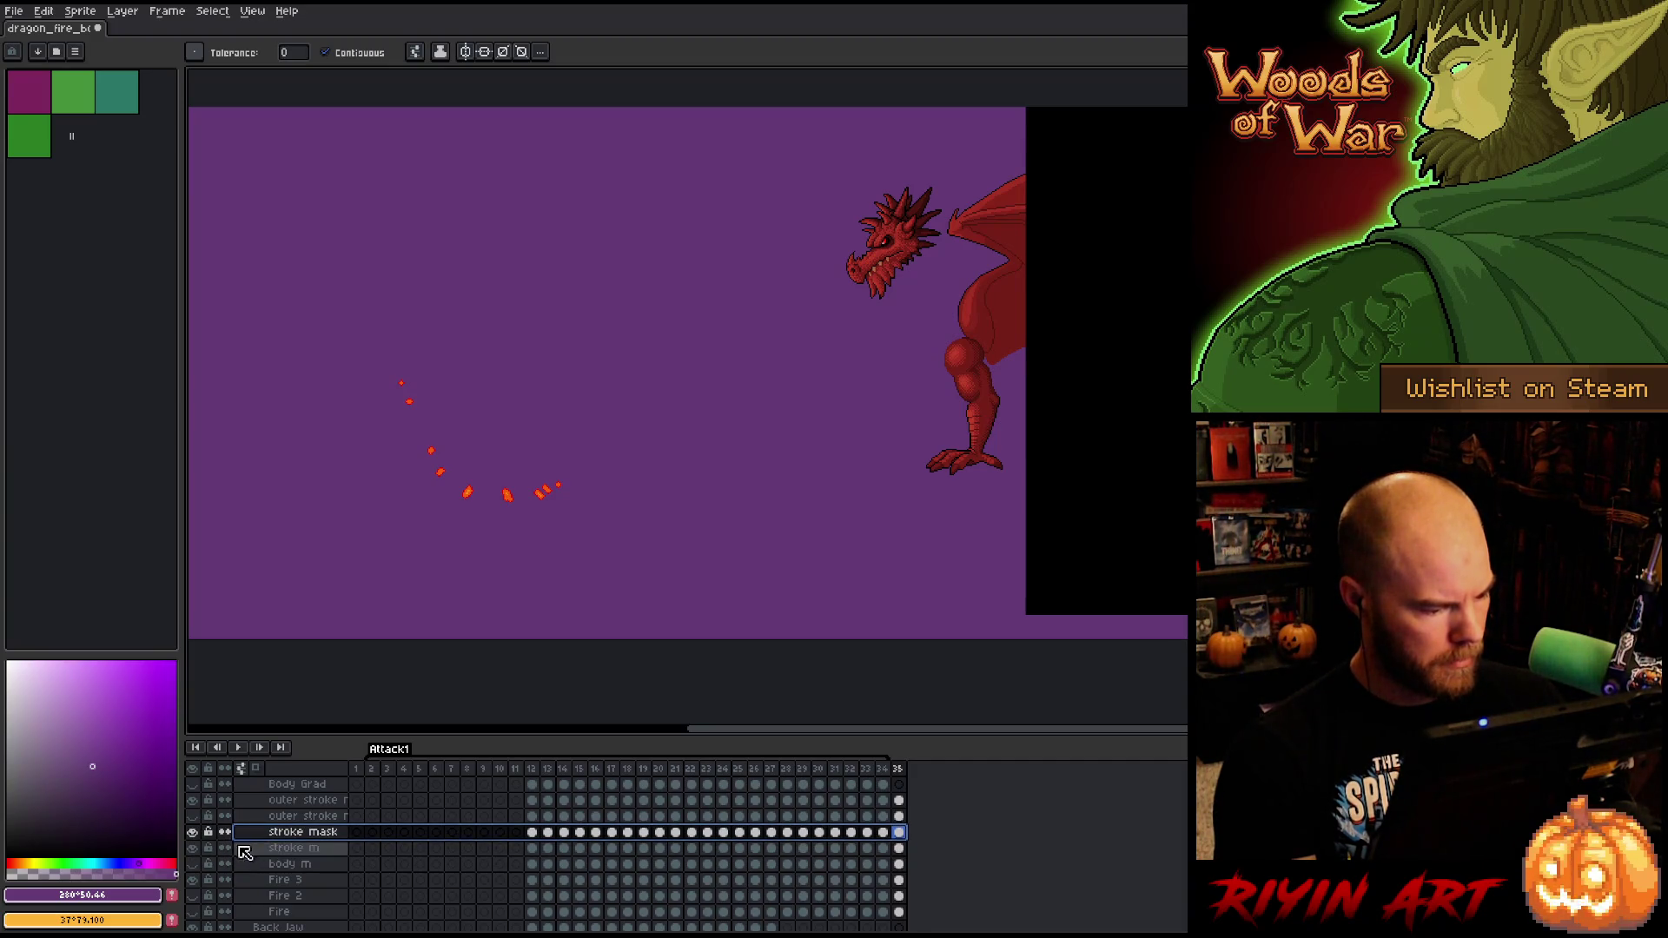
pyautogui.click(194, 833)
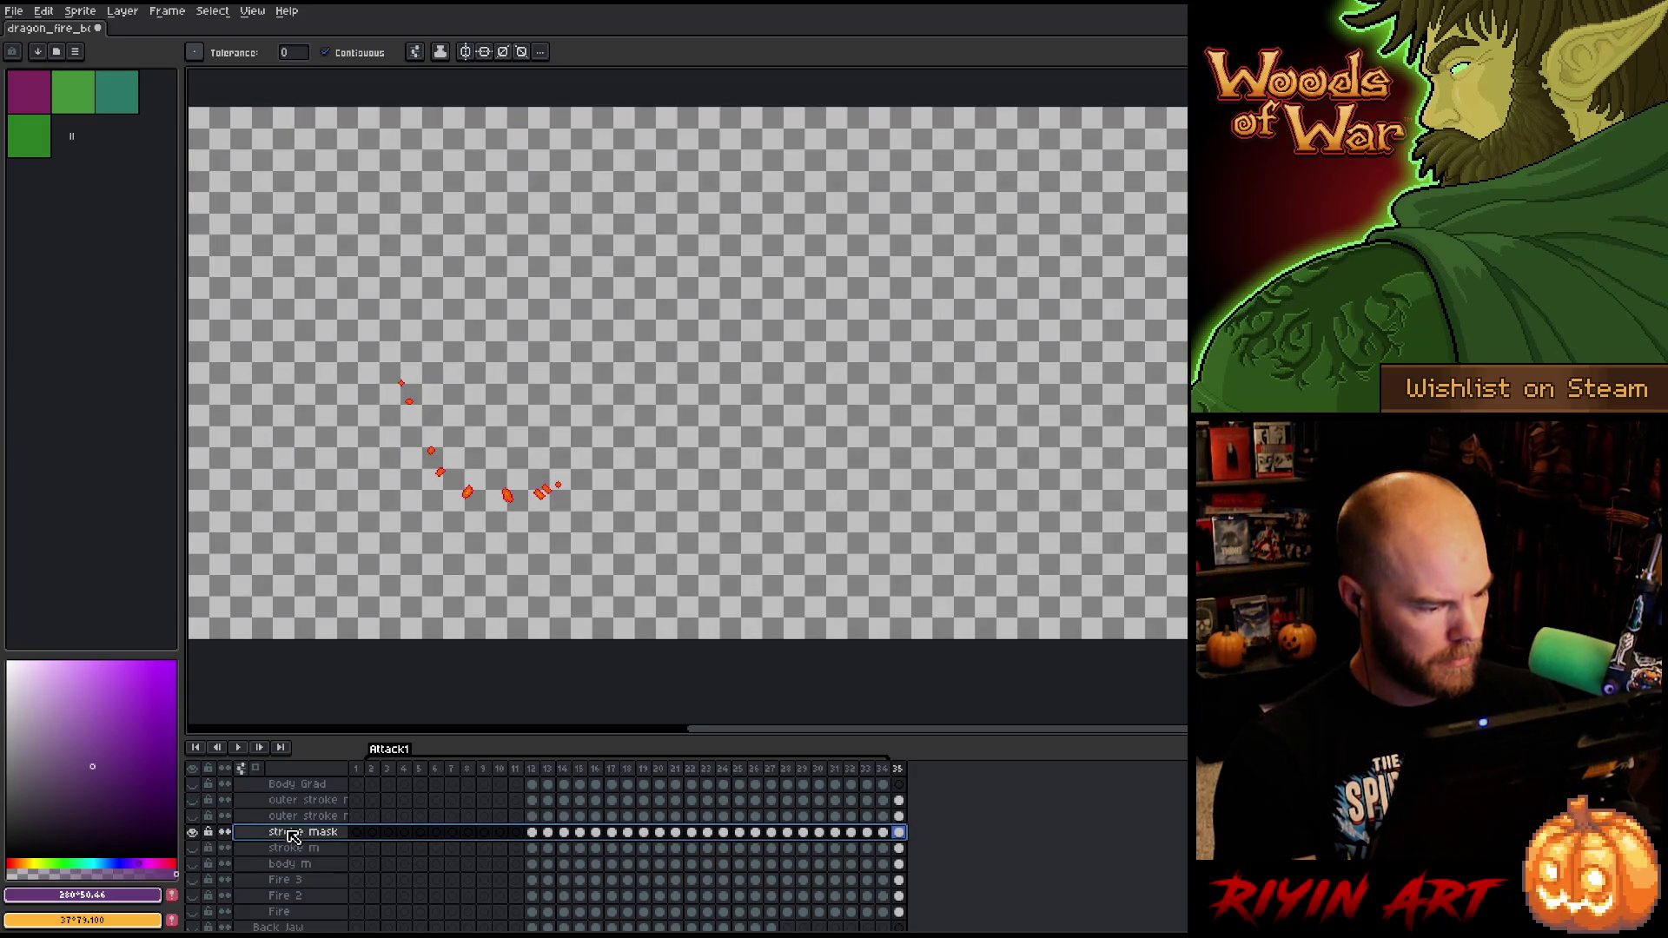
pyautogui.scroll(3, 489, 541)
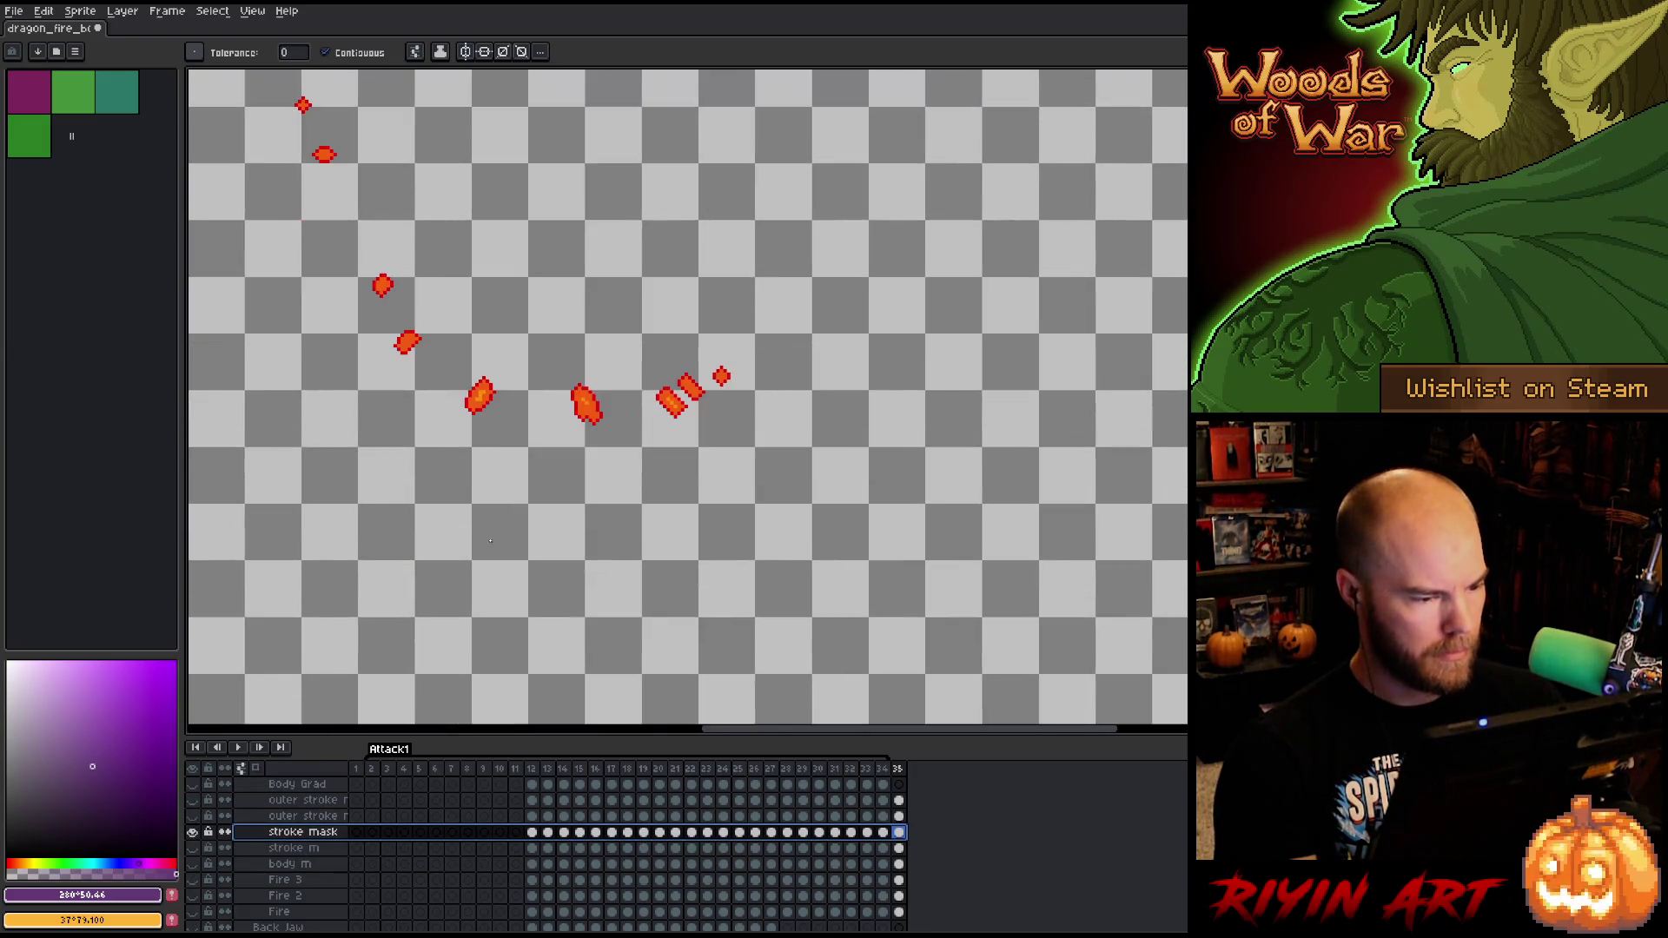
pyautogui.hotkey('shift', 'r')
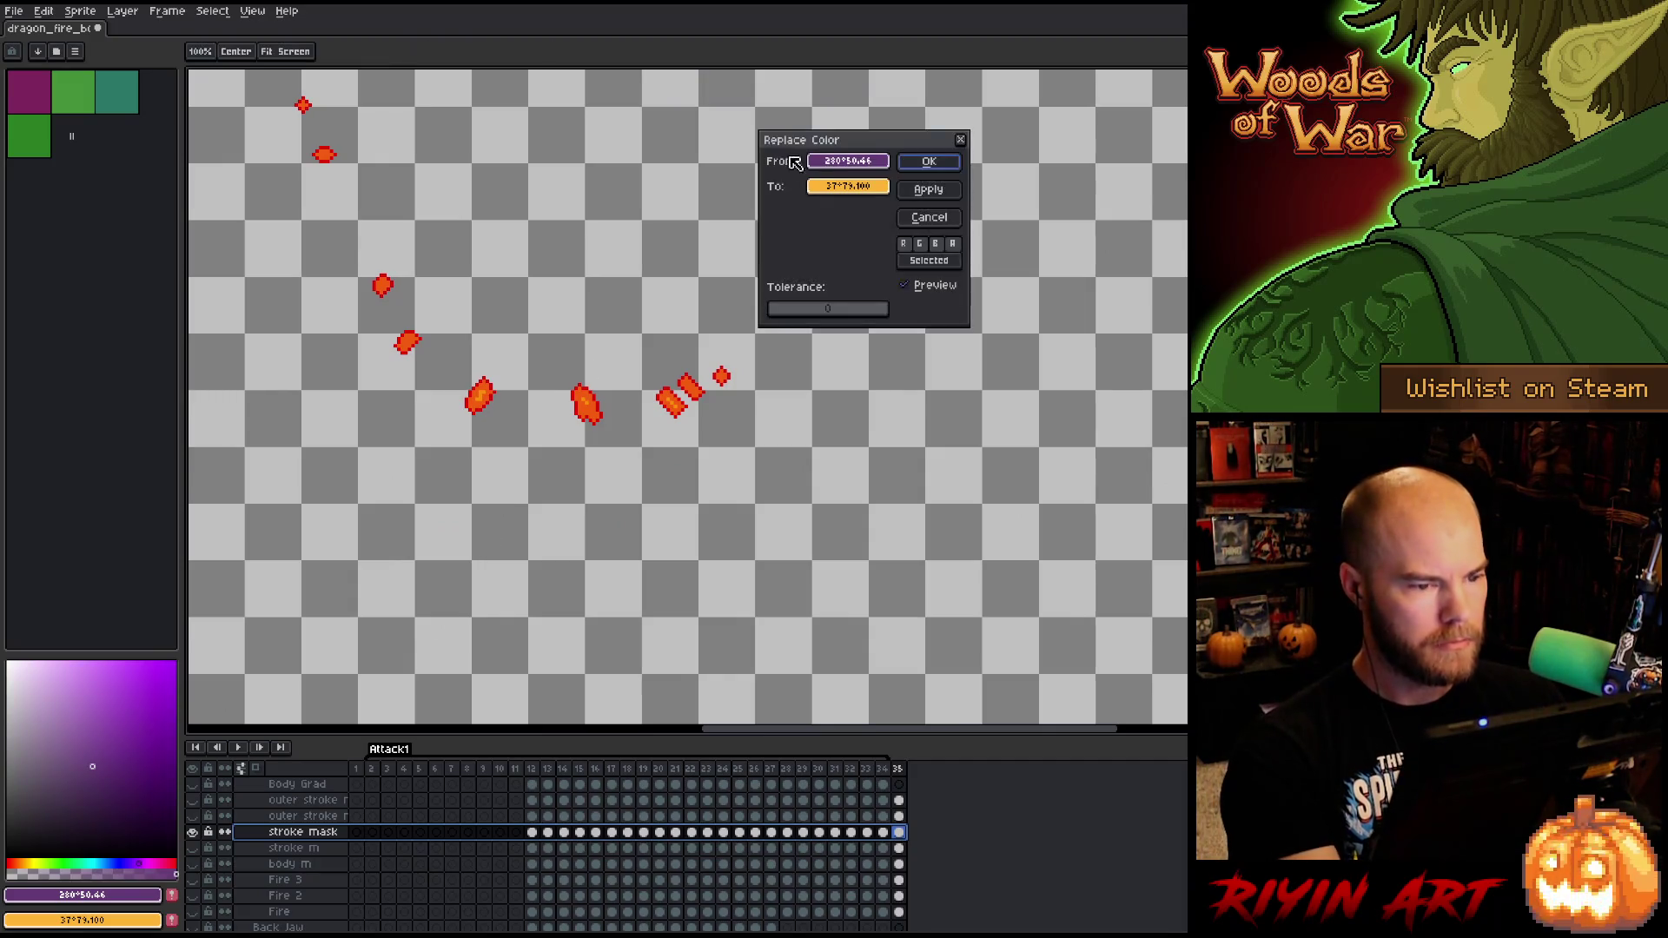
pyautogui.moveTo(834, 171)
pyautogui.mouseDown()
pyautogui.moveTo(603, 361)
pyautogui.moveTo(595, 395)
pyautogui.mouseUp()
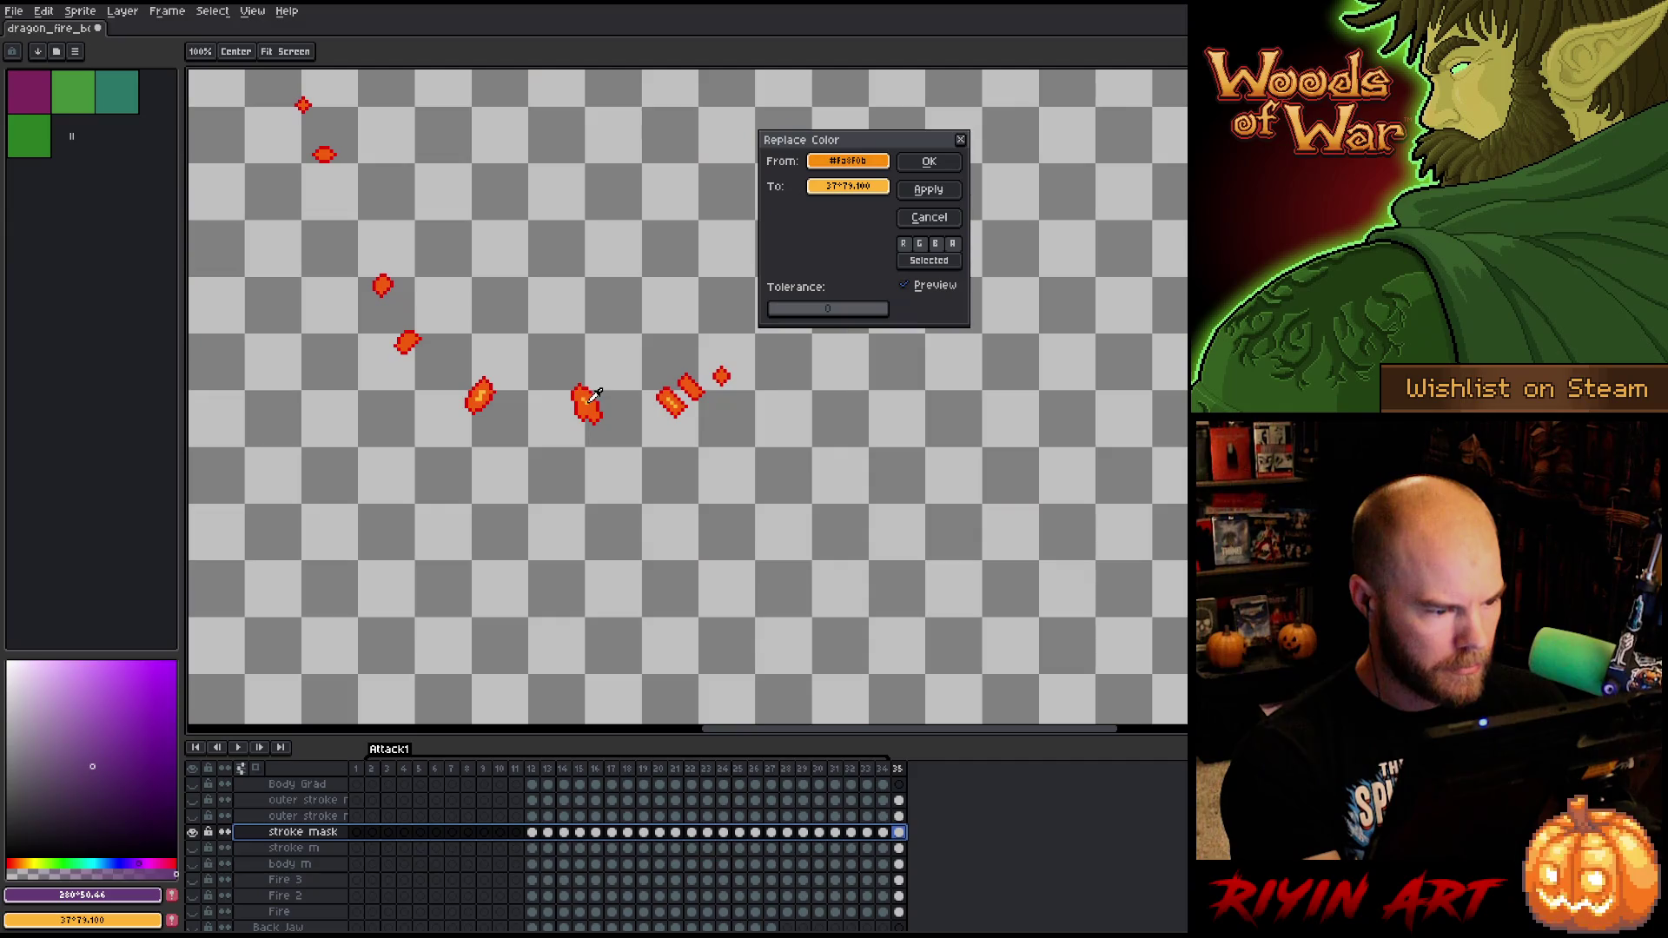
pyautogui.click(813, 188)
pyautogui.click(727, 287)
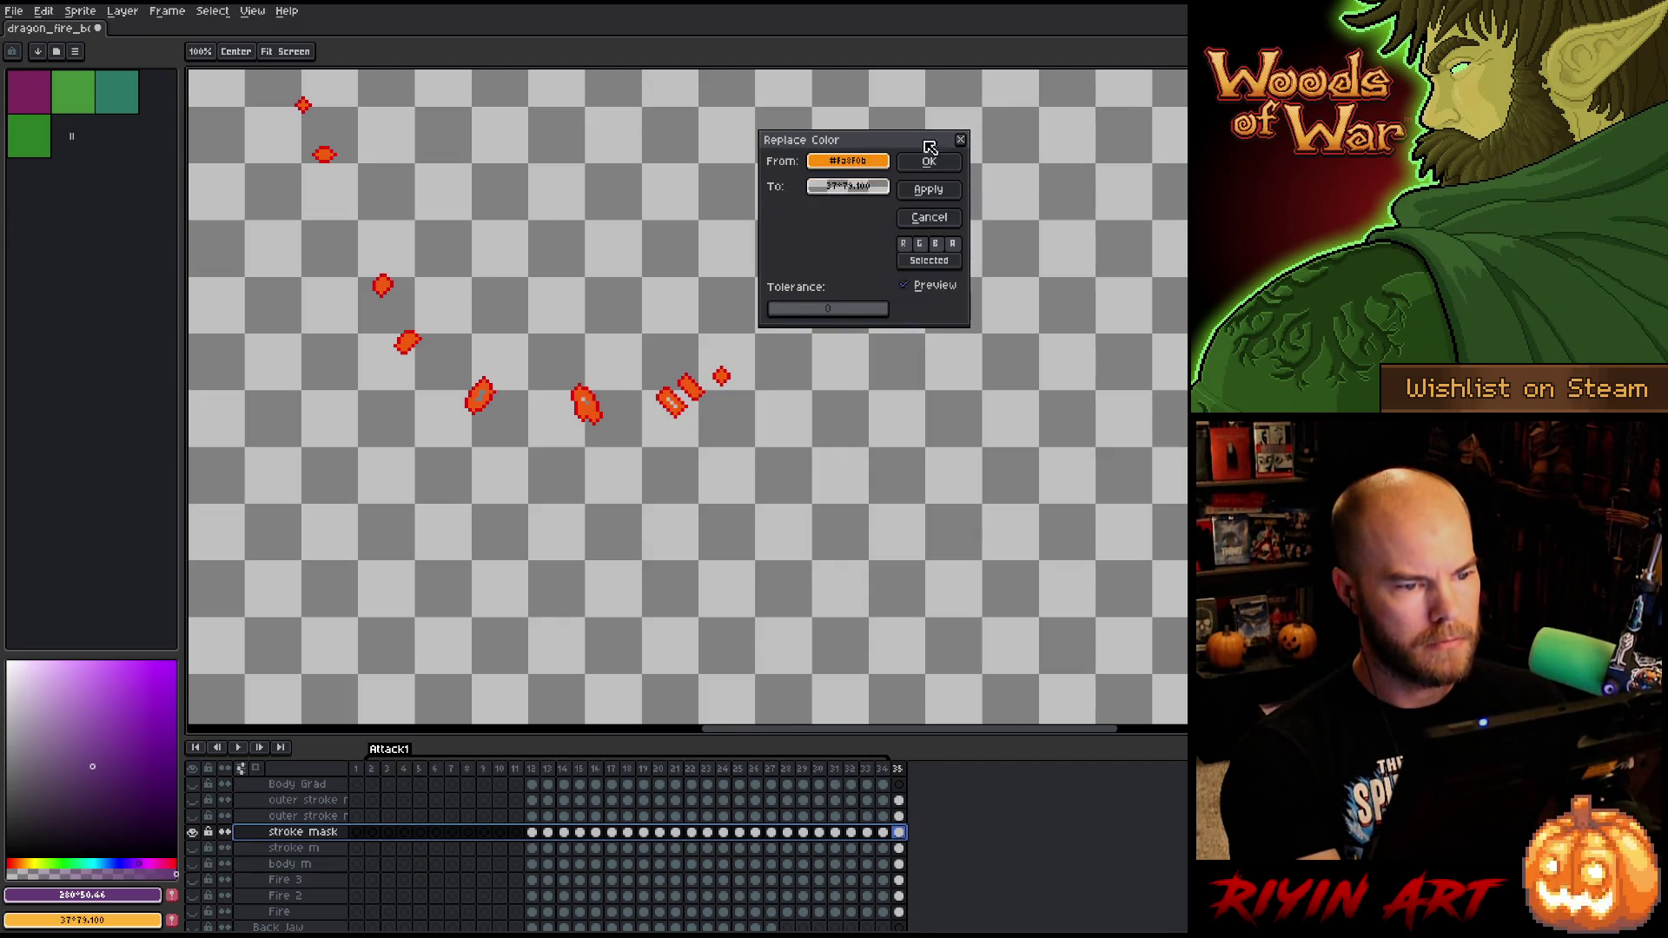
pyautogui.click(929, 161)
# - Replace the red fire shade on stroke mask with the same flat orange
pyautogui.hotkey('shift', 'r')
pyautogui.moveTo(834, 162); pyautogui.dragTo(604, 396)
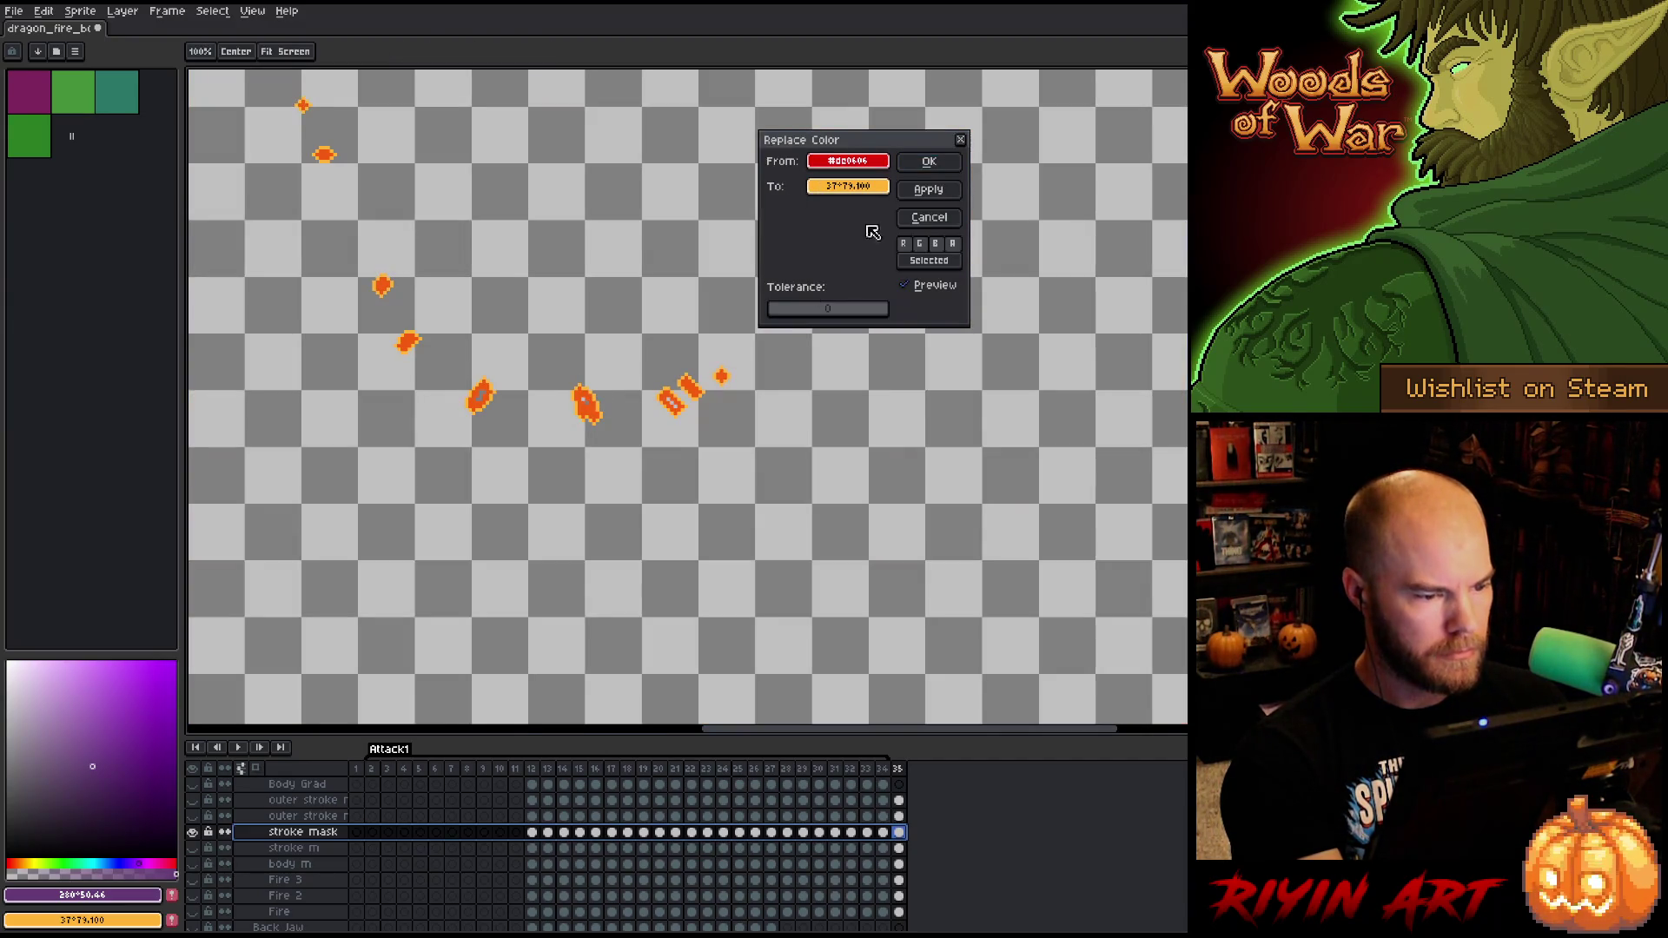
pyautogui.click(877, 186)
pyautogui.click(596, 298)
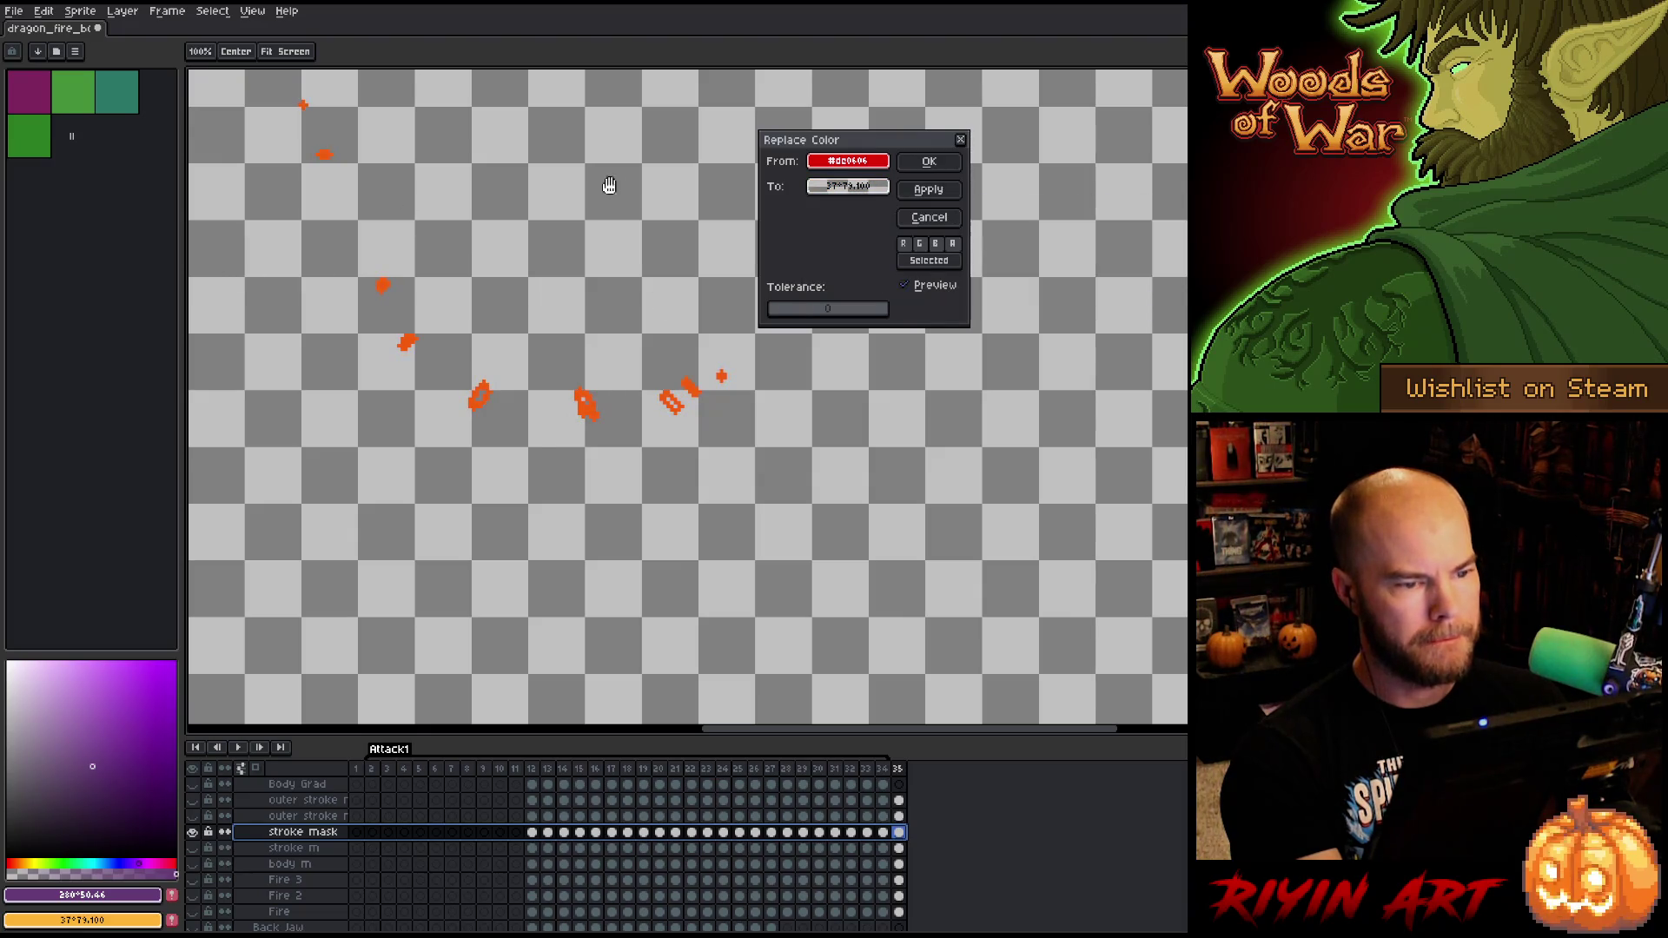
pyautogui.click(929, 162)
pyautogui.scroll(-2, 639, 380)
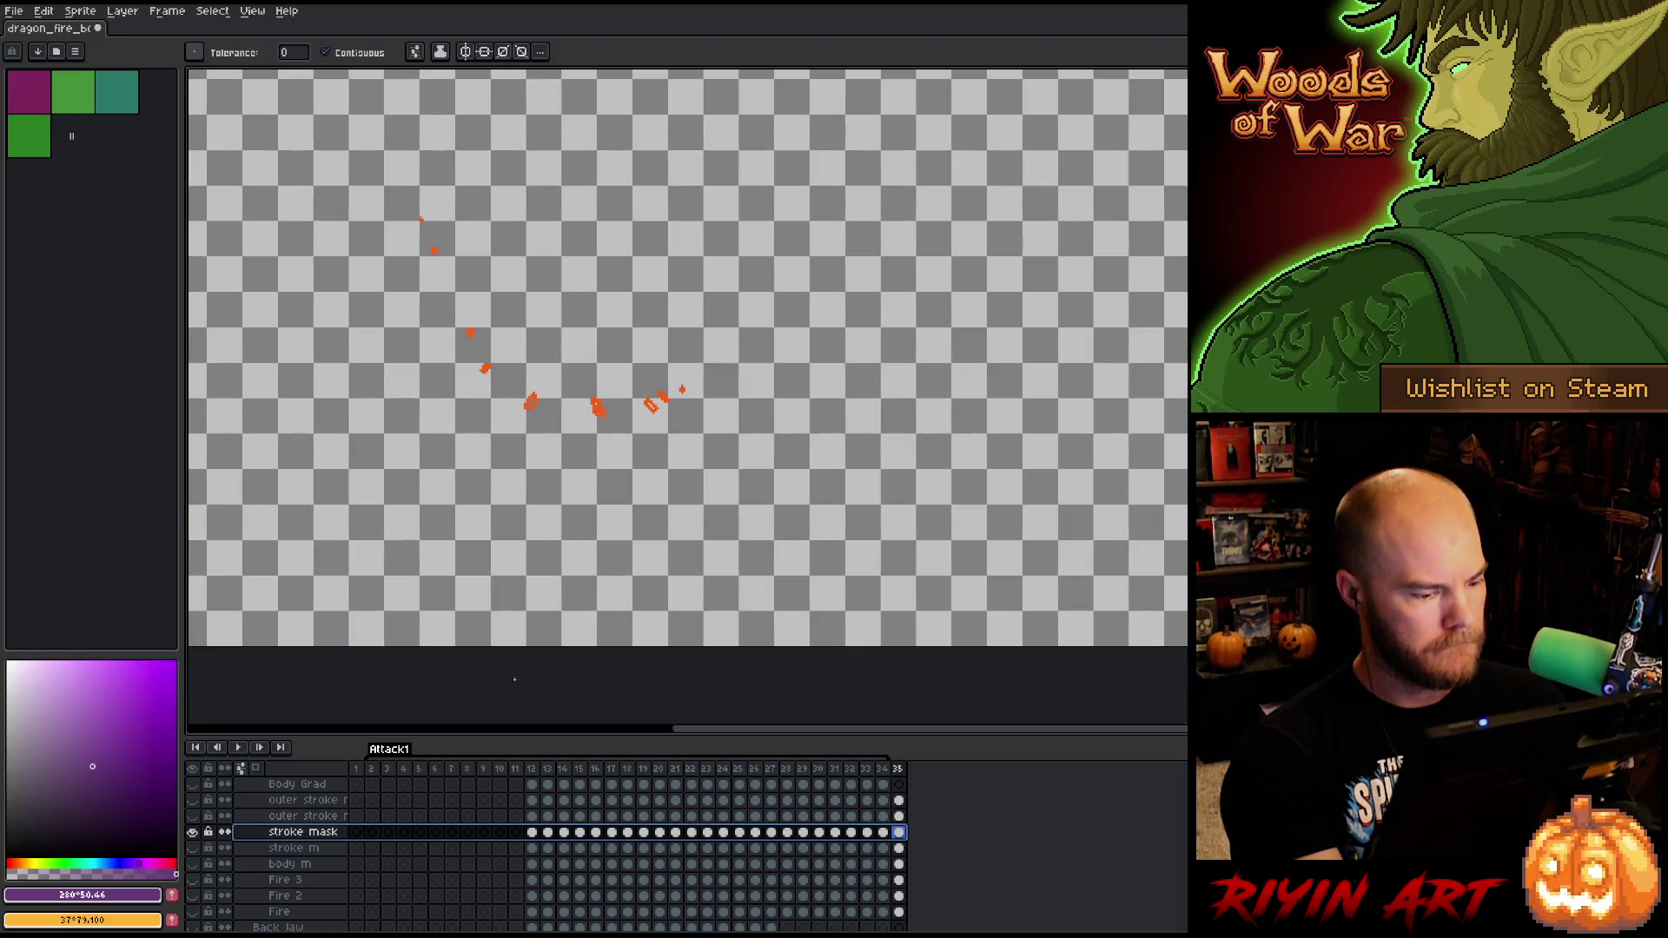
pyautogui.moveTo(532, 770); pyautogui.dragTo(933, 773)
# - Delete the redundant stroke mask layer
pyautogui.click(484, 832)
pyautogui.click(296, 831)
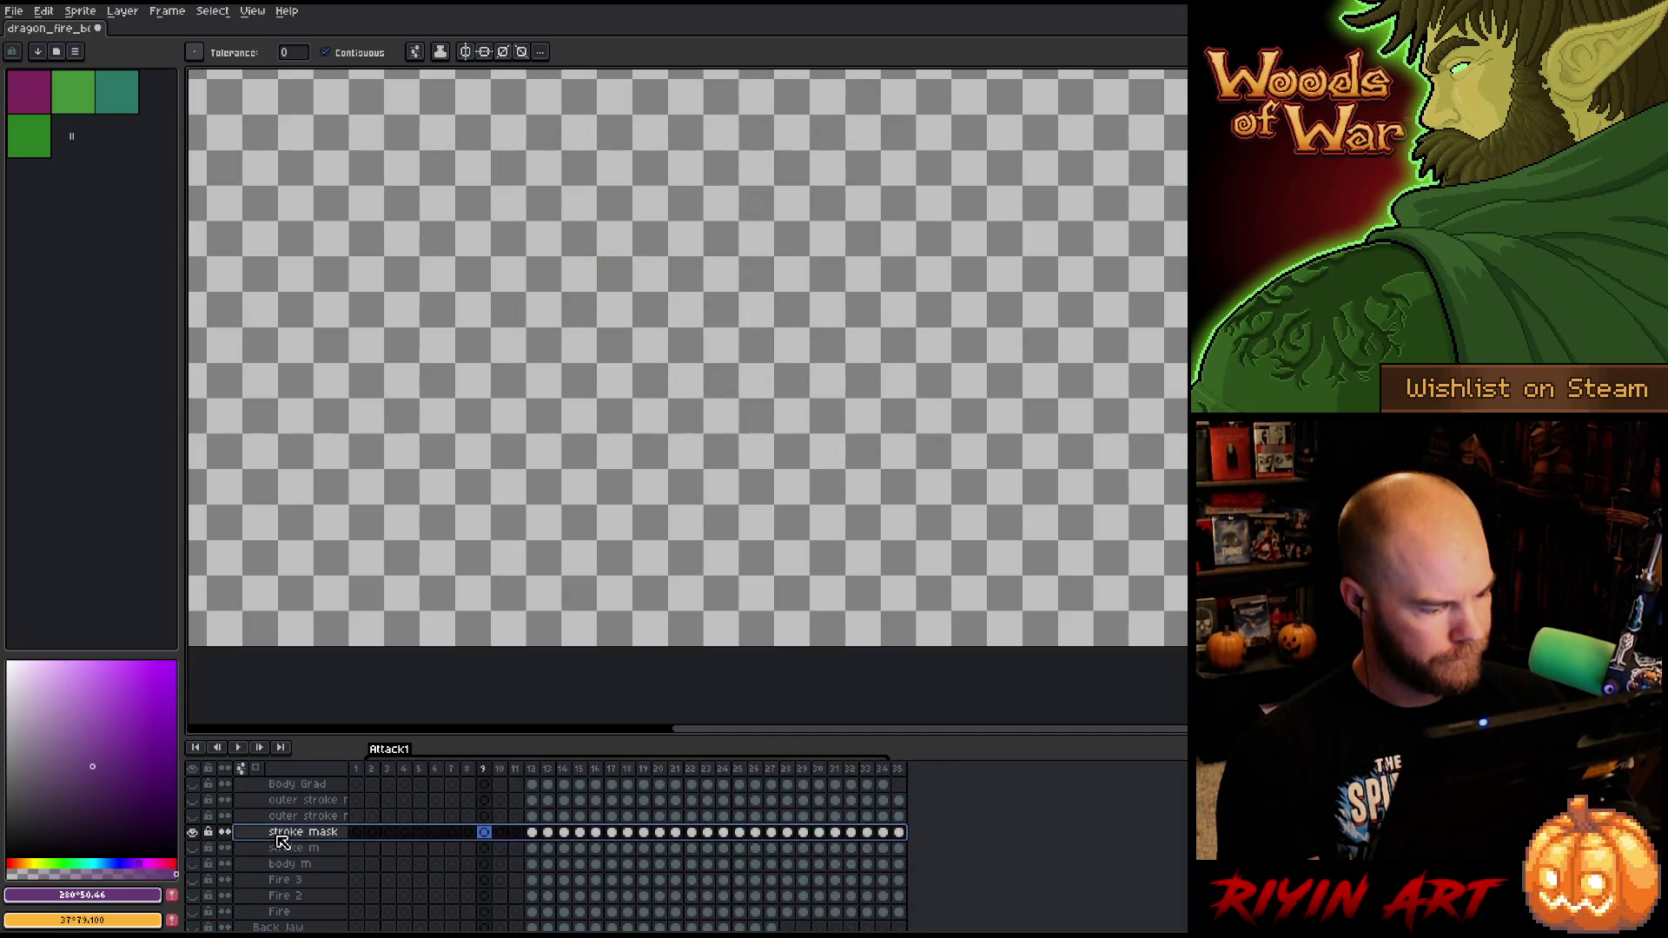
pyautogui.keyDown('alt'); pyautogui.click(193, 832); pyautogui.keyUp('alt')
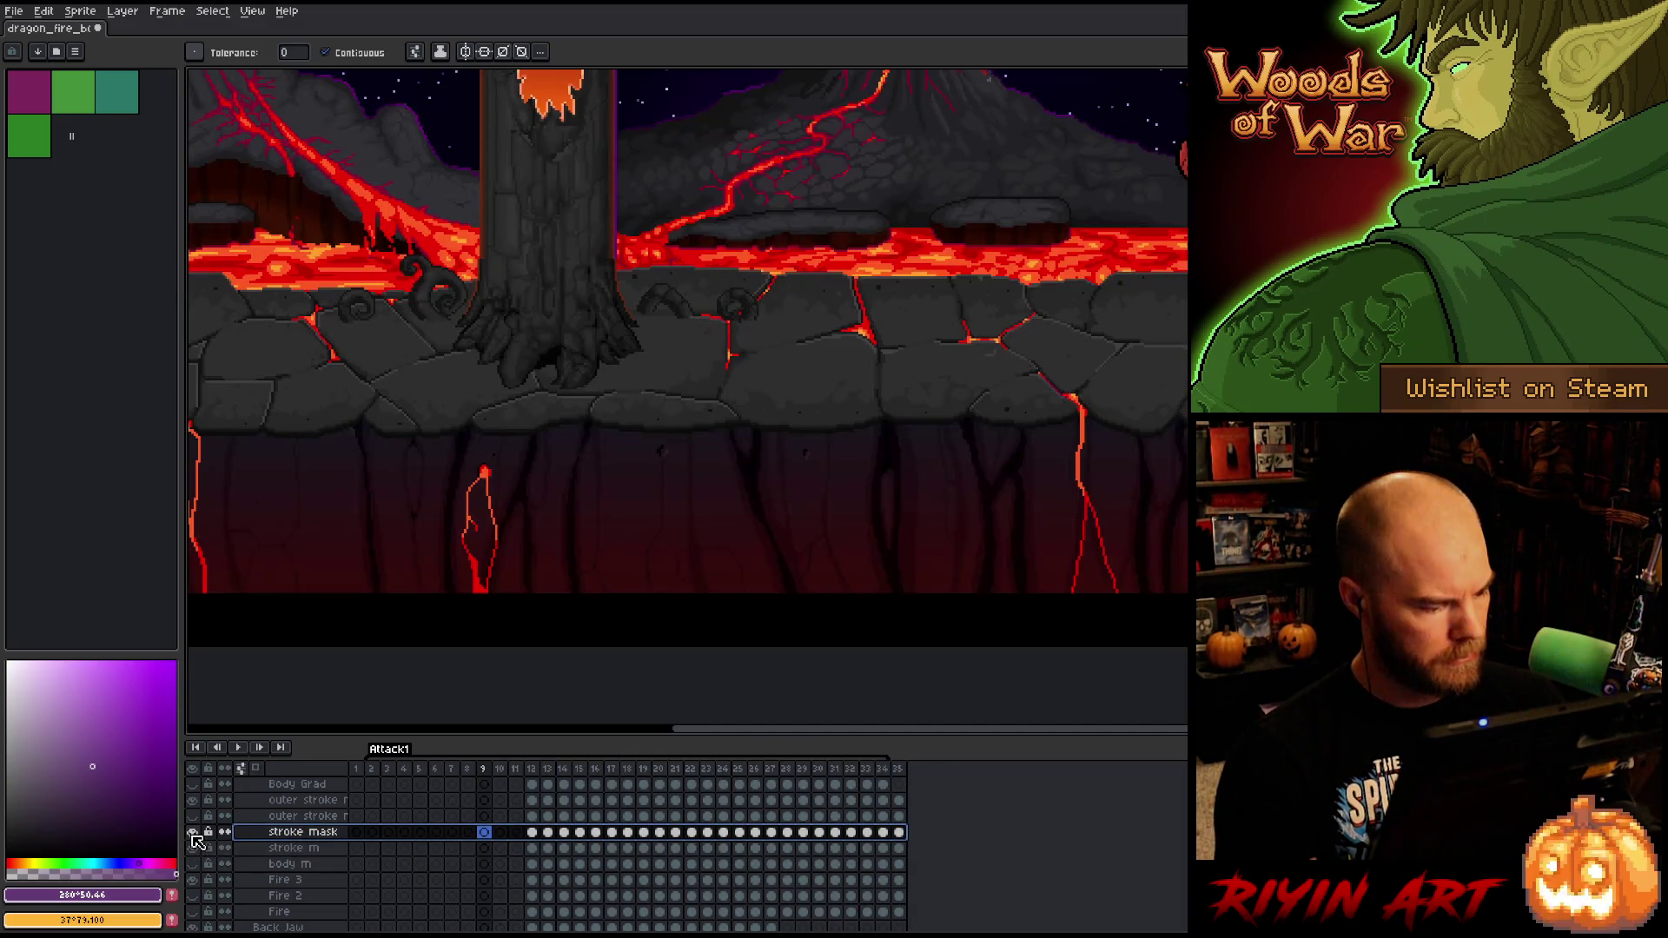
pyautogui.click(282, 851)
pyautogui.click(292, 834)
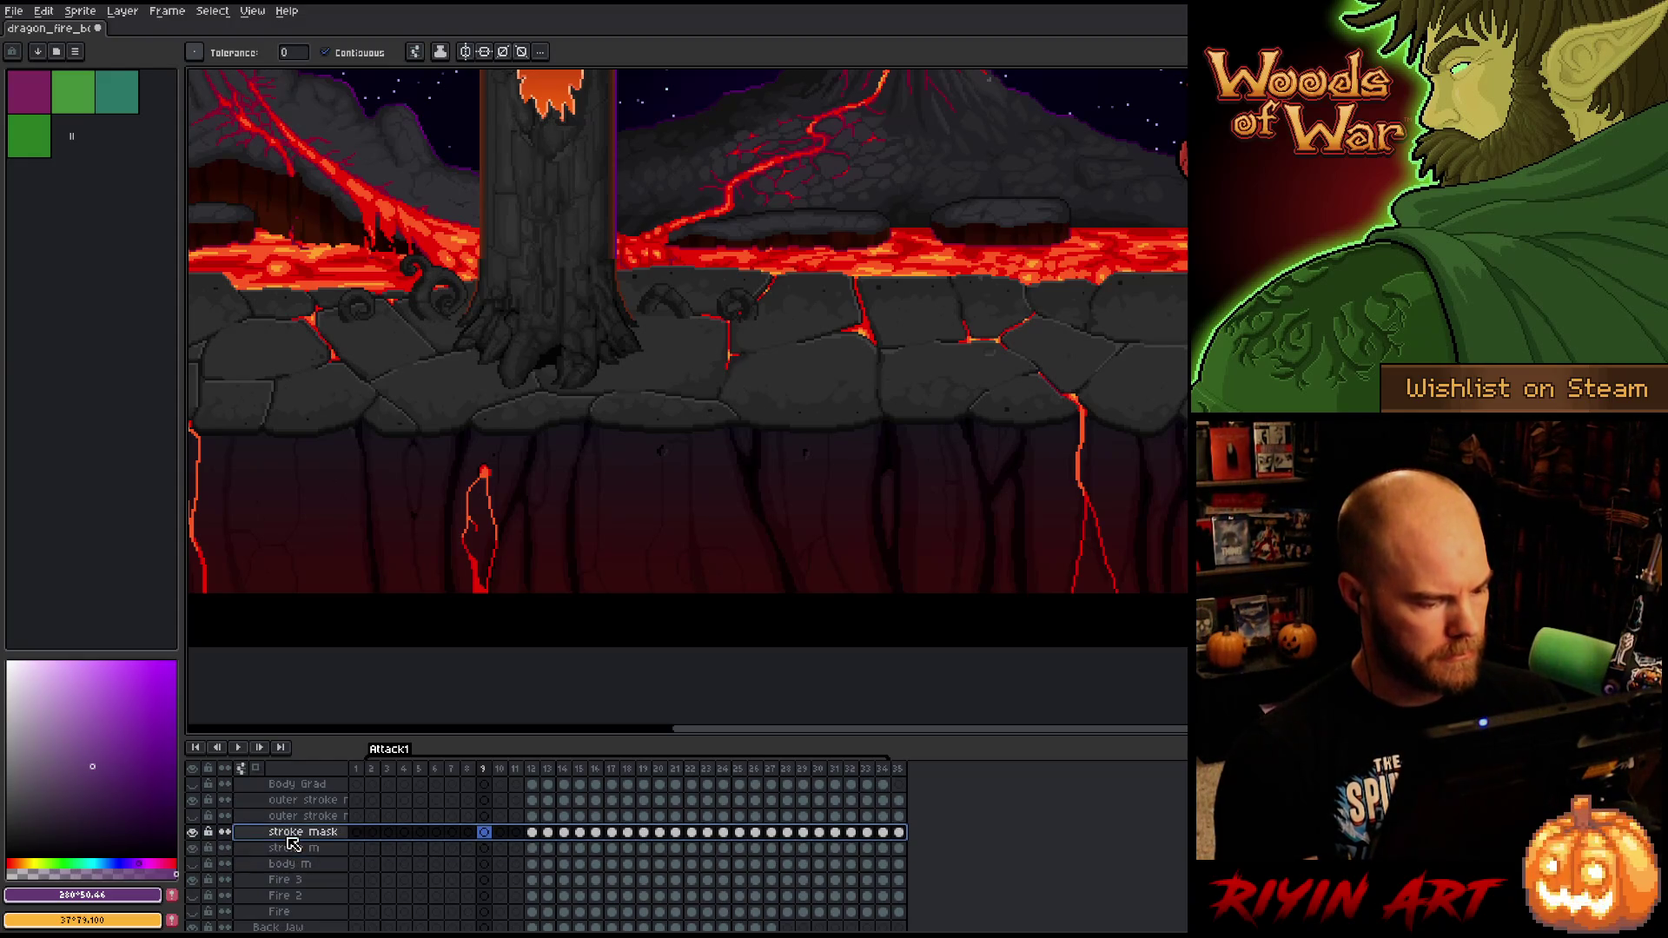
pyautogui.press('Delete')
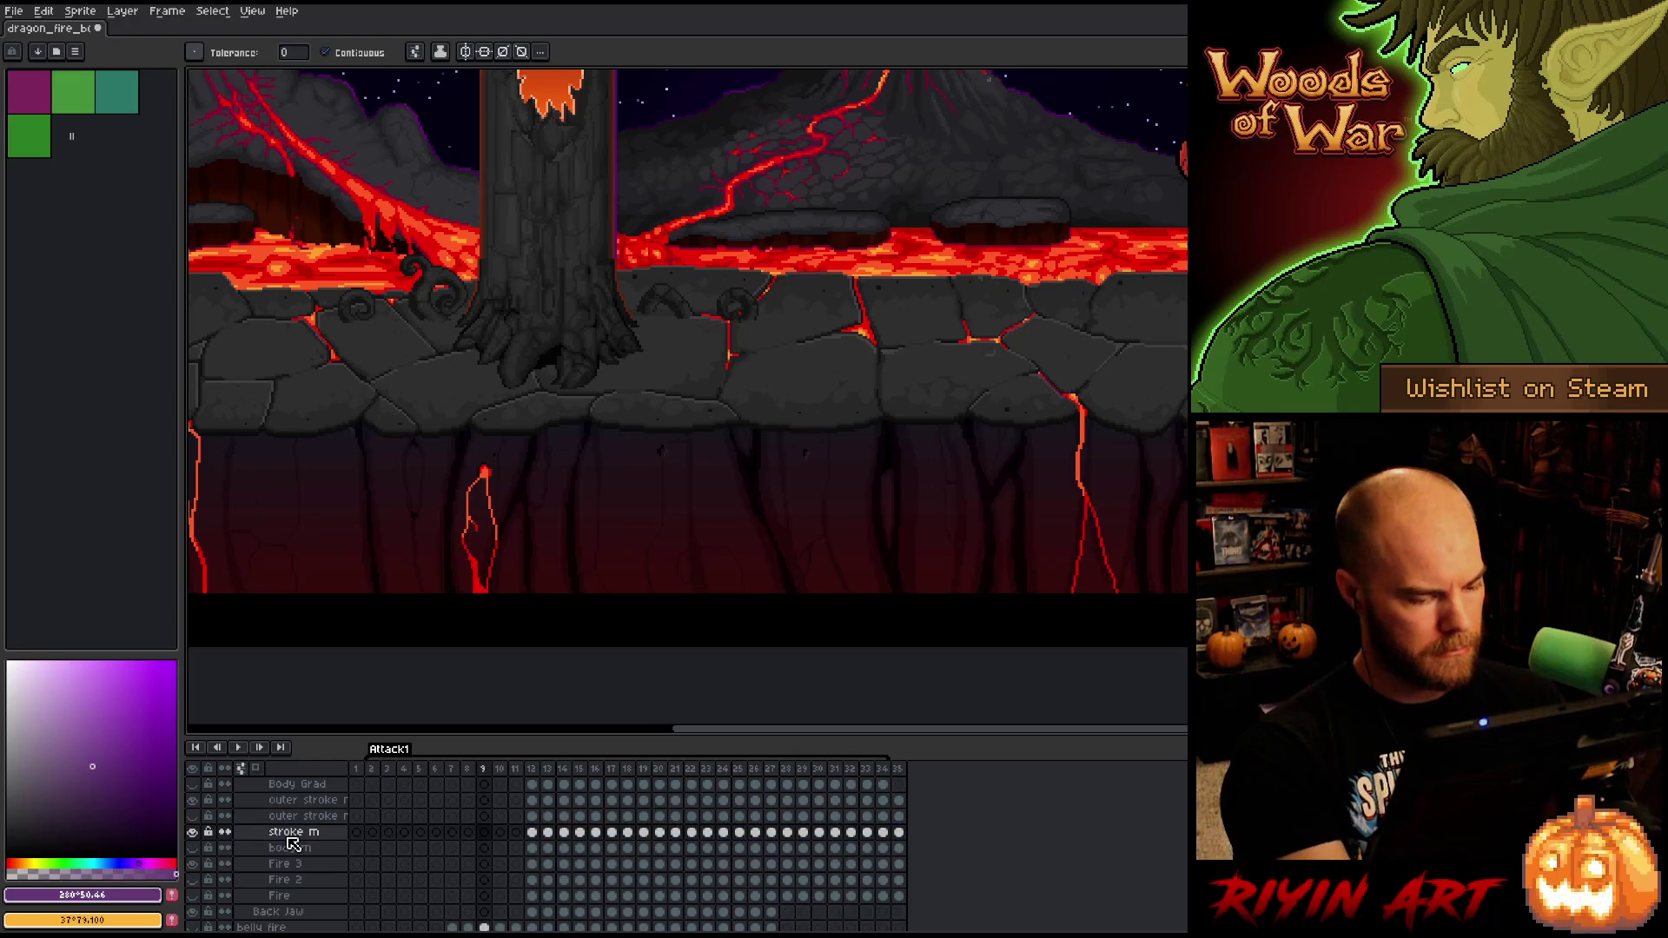
# - On frame 12, solo stroke m and replace its orange outline with full transparency
pyautogui.click(532, 771)
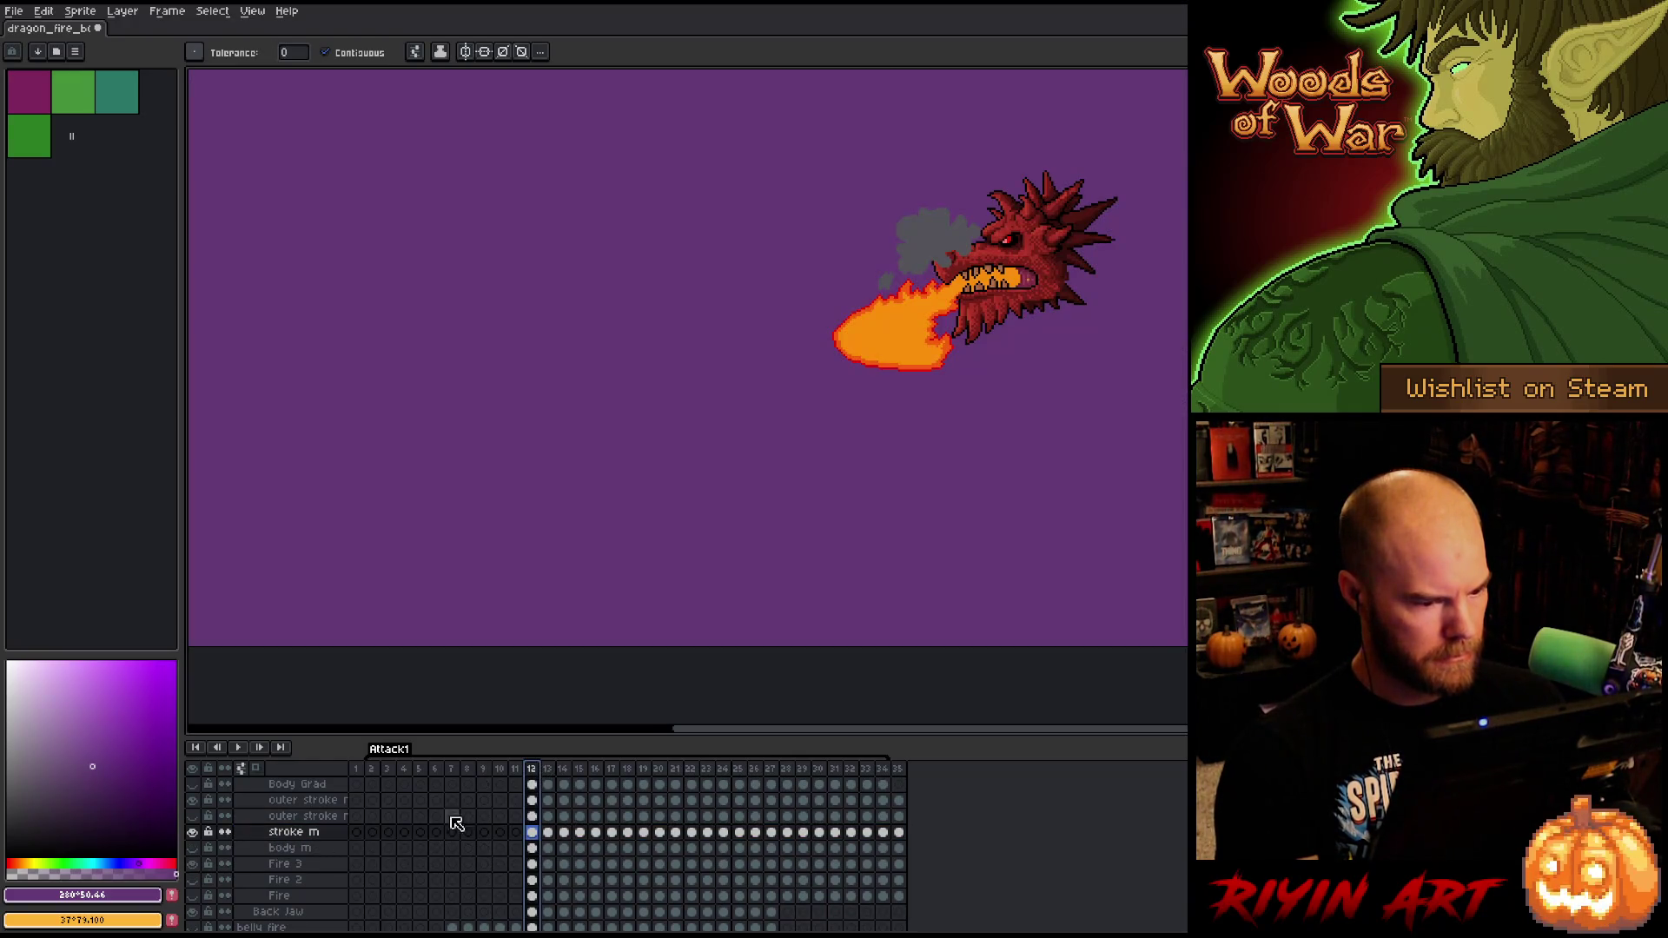
pyautogui.keyDown('alt'); pyautogui.click(194, 832); pyautogui.keyUp('alt')
pyautogui.click(287, 834)
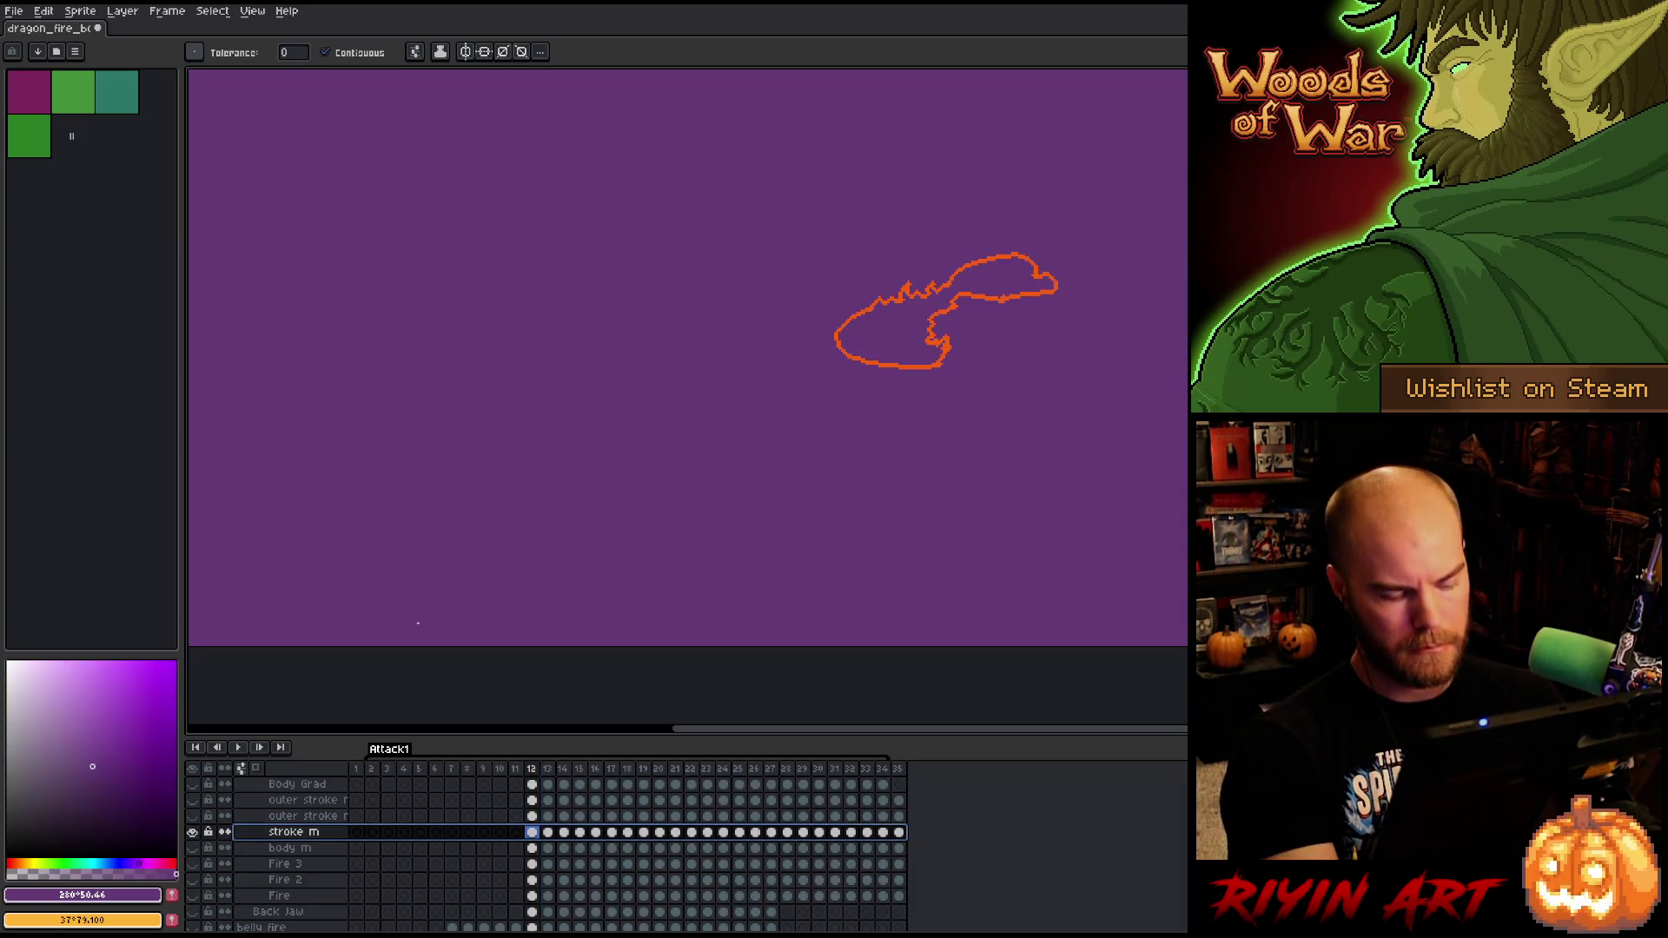
pyautogui.hotkey('shift', 'r')
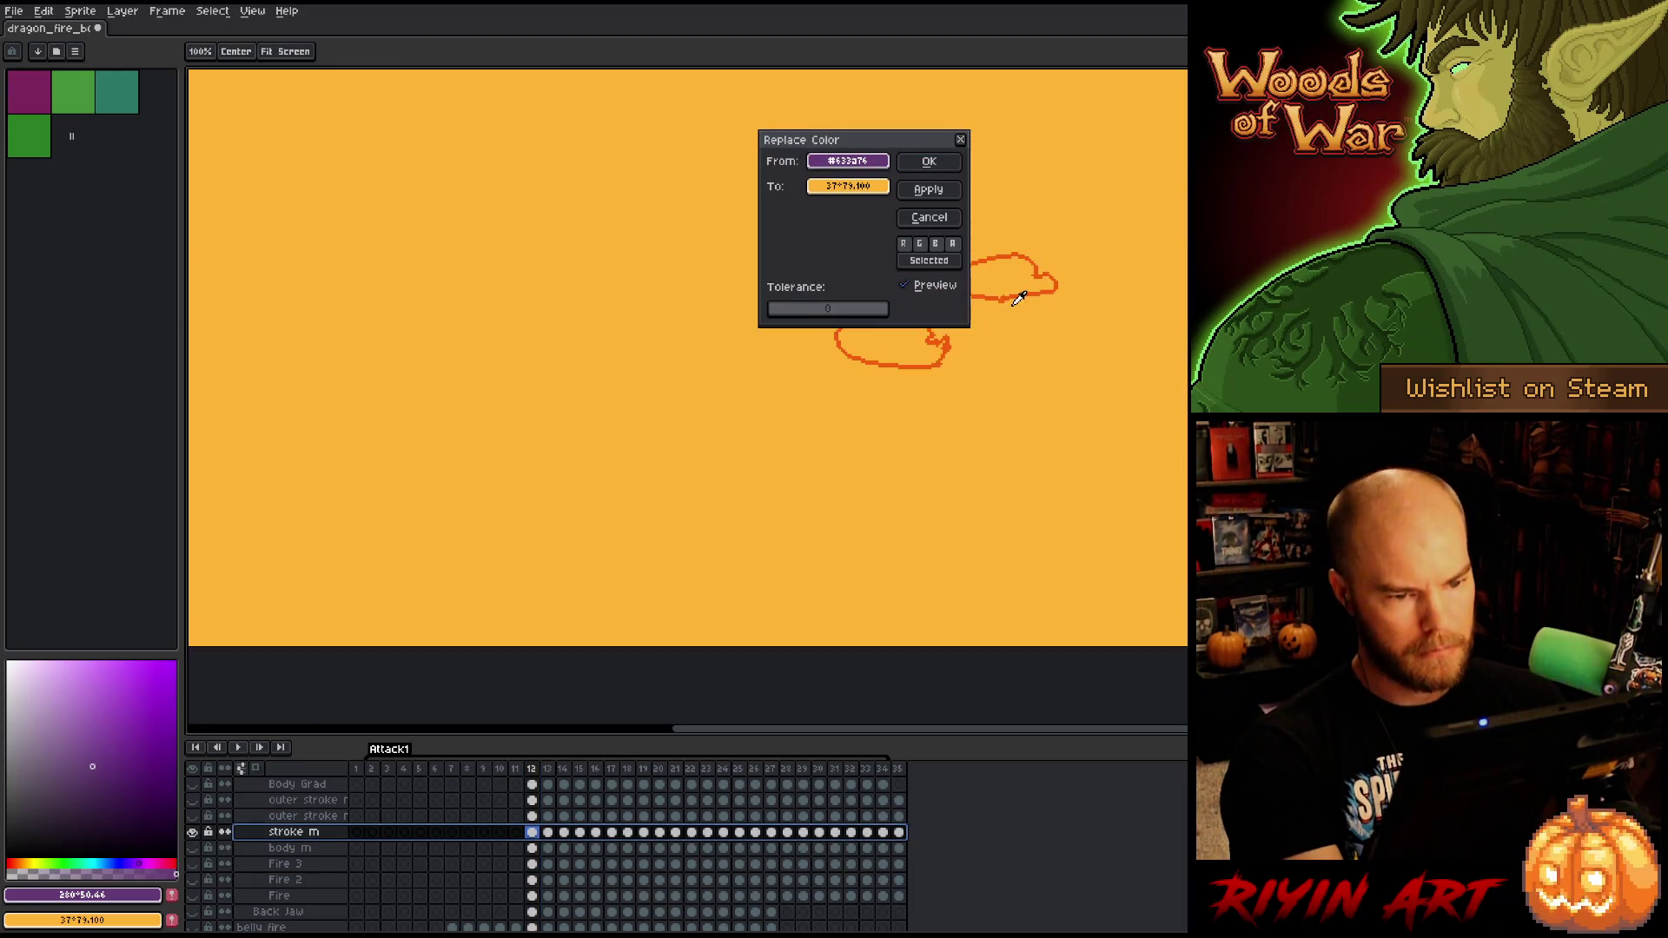
pyautogui.click(1011, 296)
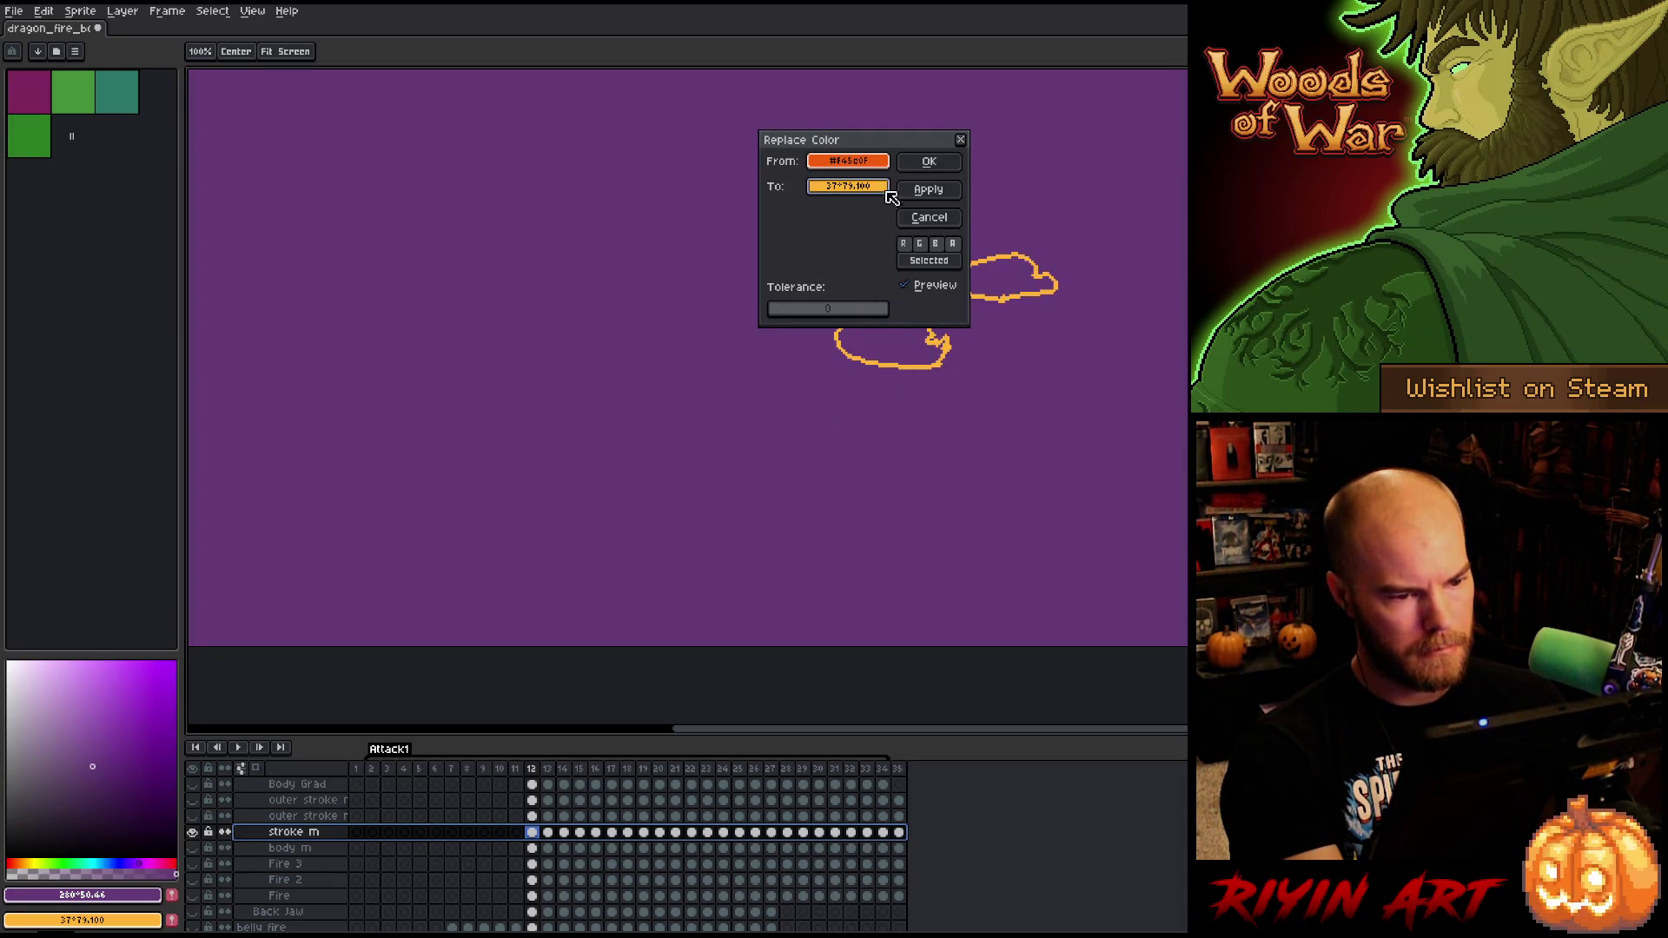
pyautogui.click(848, 186)
pyautogui.moveTo(876, 301); pyautogui.dragTo(741, 301)
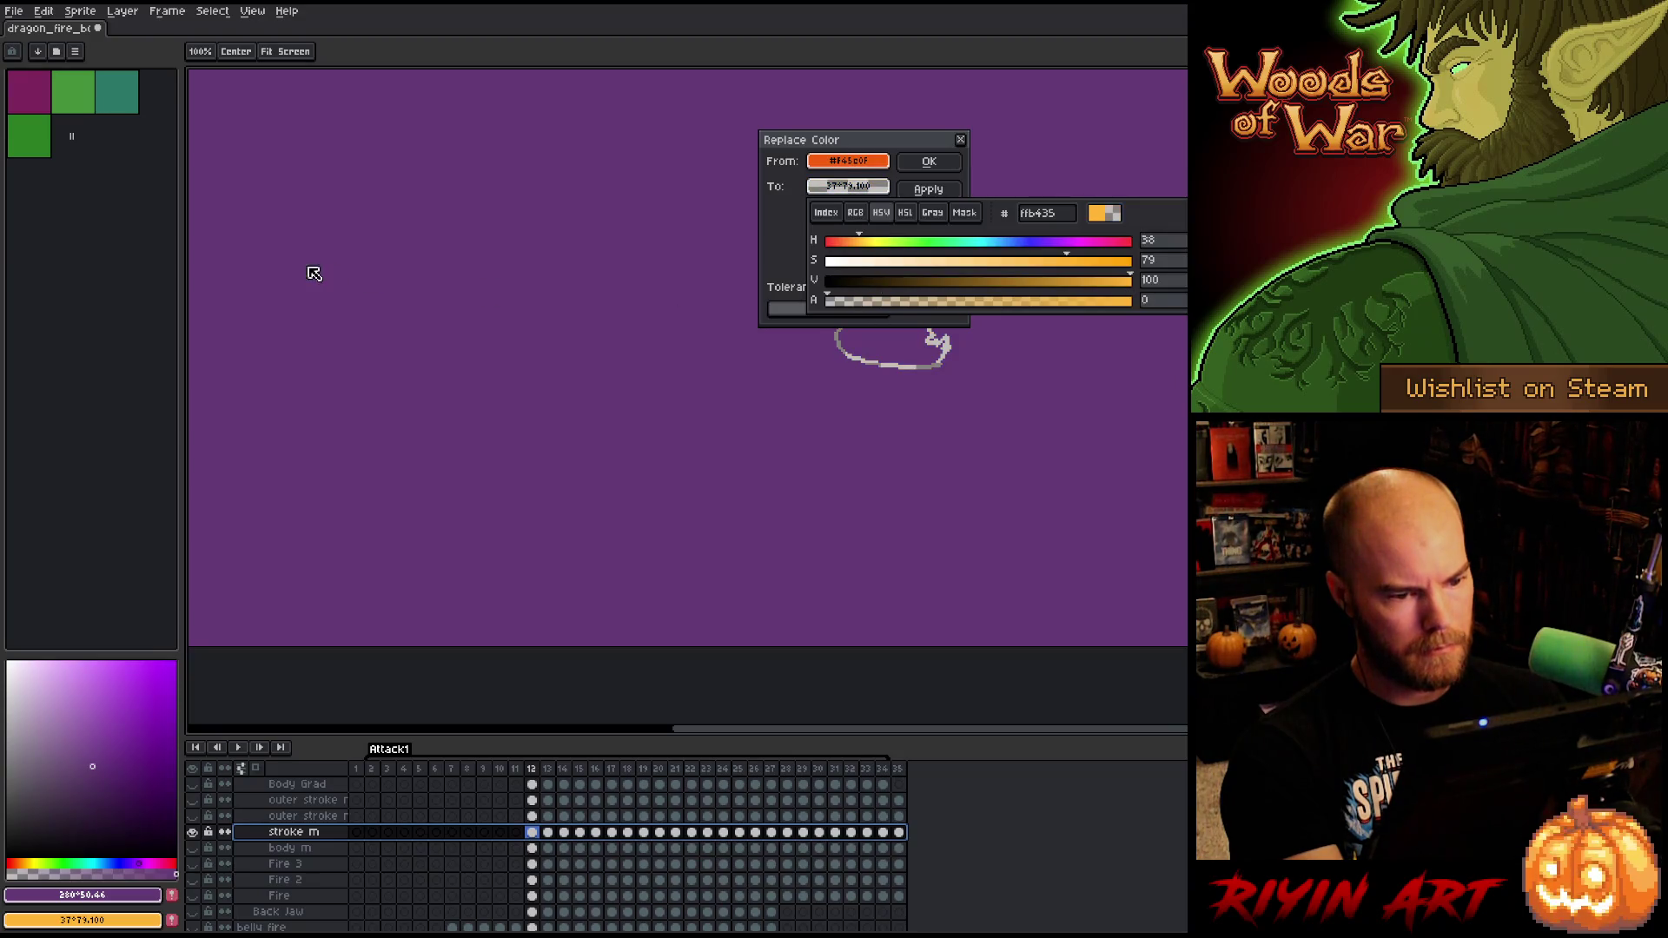
pyautogui.click(929, 161)
# - Play the animation and toggle the stroke layer's visibility to check the outline gap
pyautogui.press('Return')
pyautogui.scroll(-2, 591, 439)
pyautogui.scroll(3, 528, 340)
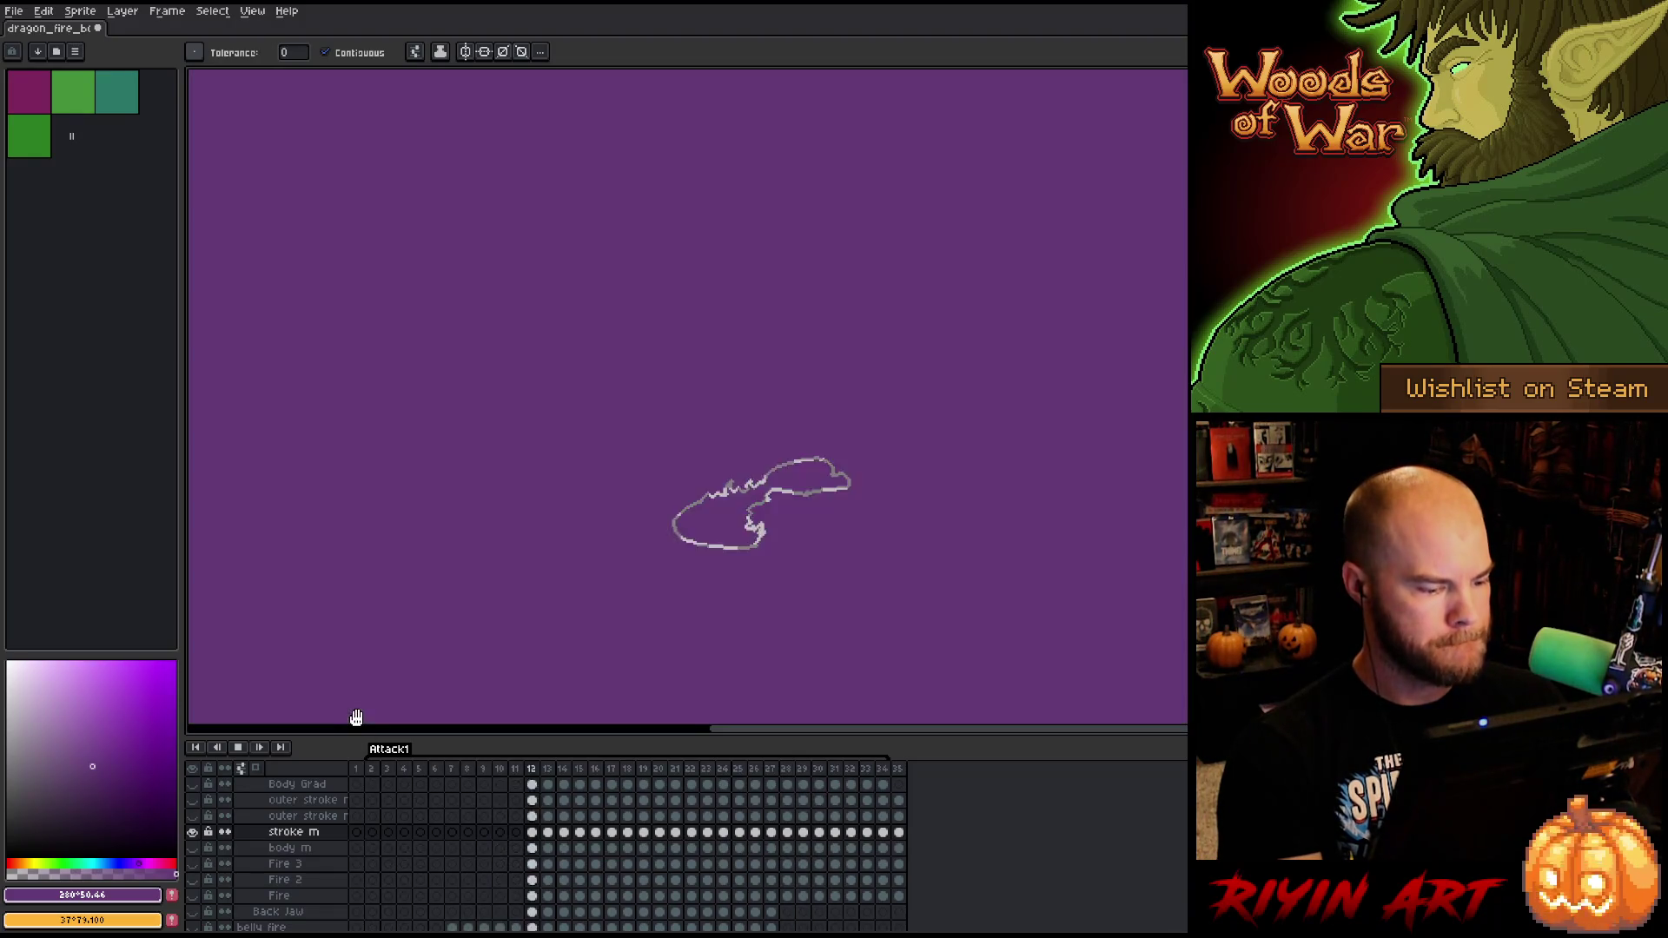
pyautogui.click(194, 834)
pyautogui.click(193, 833)
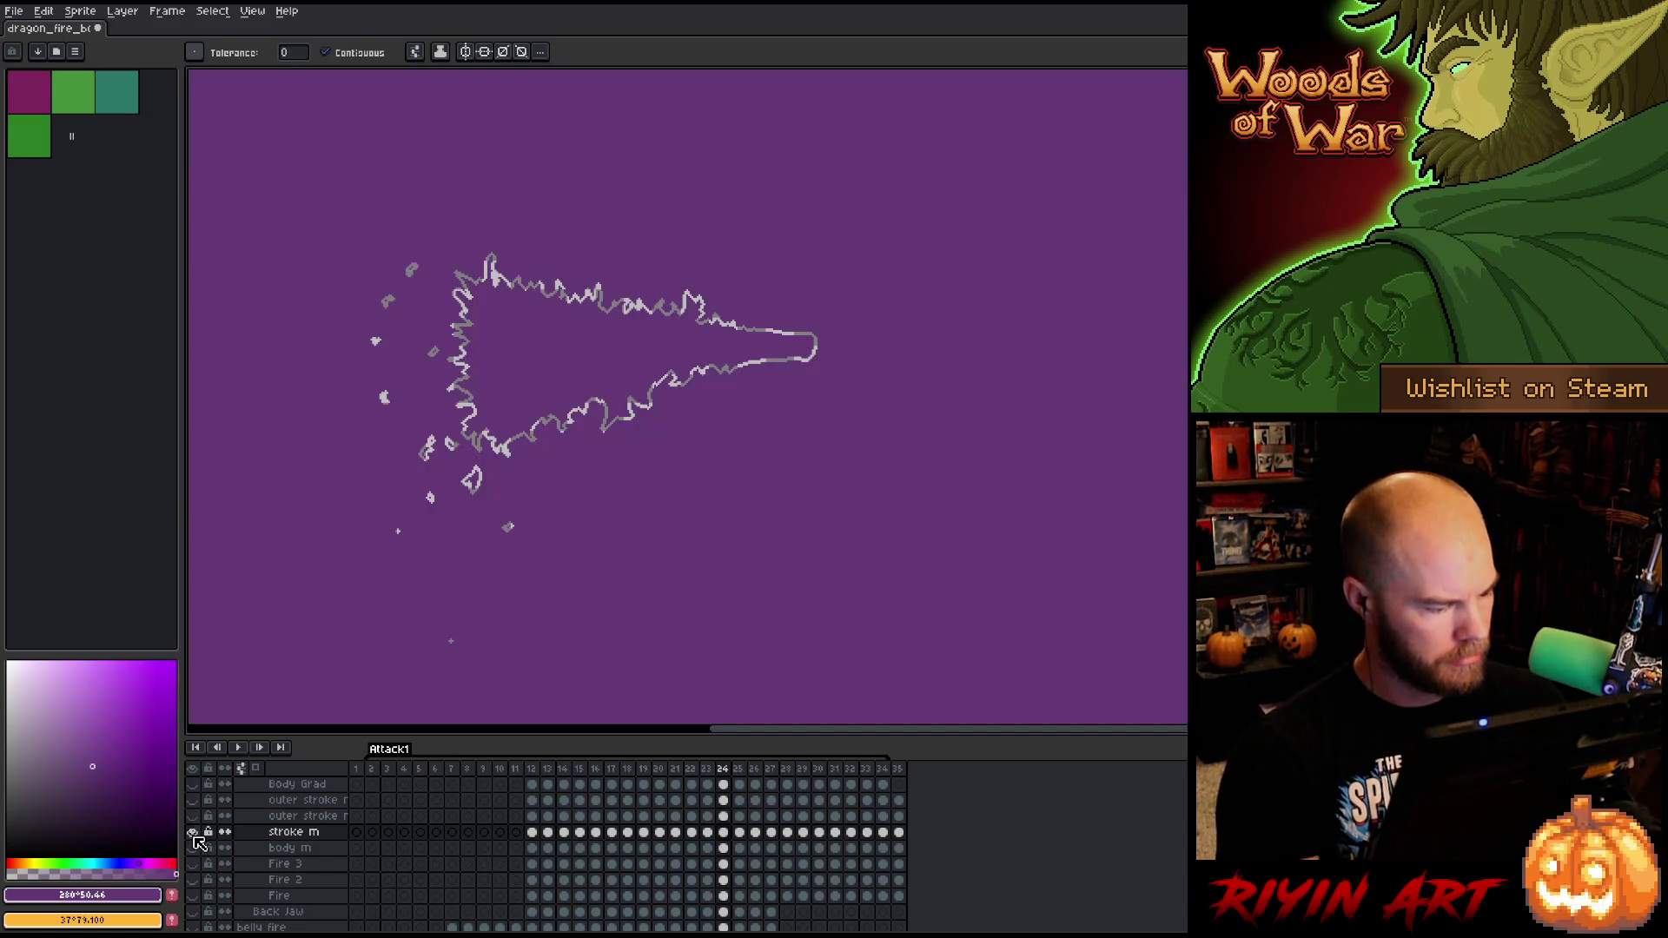
pyautogui.click(196, 819)
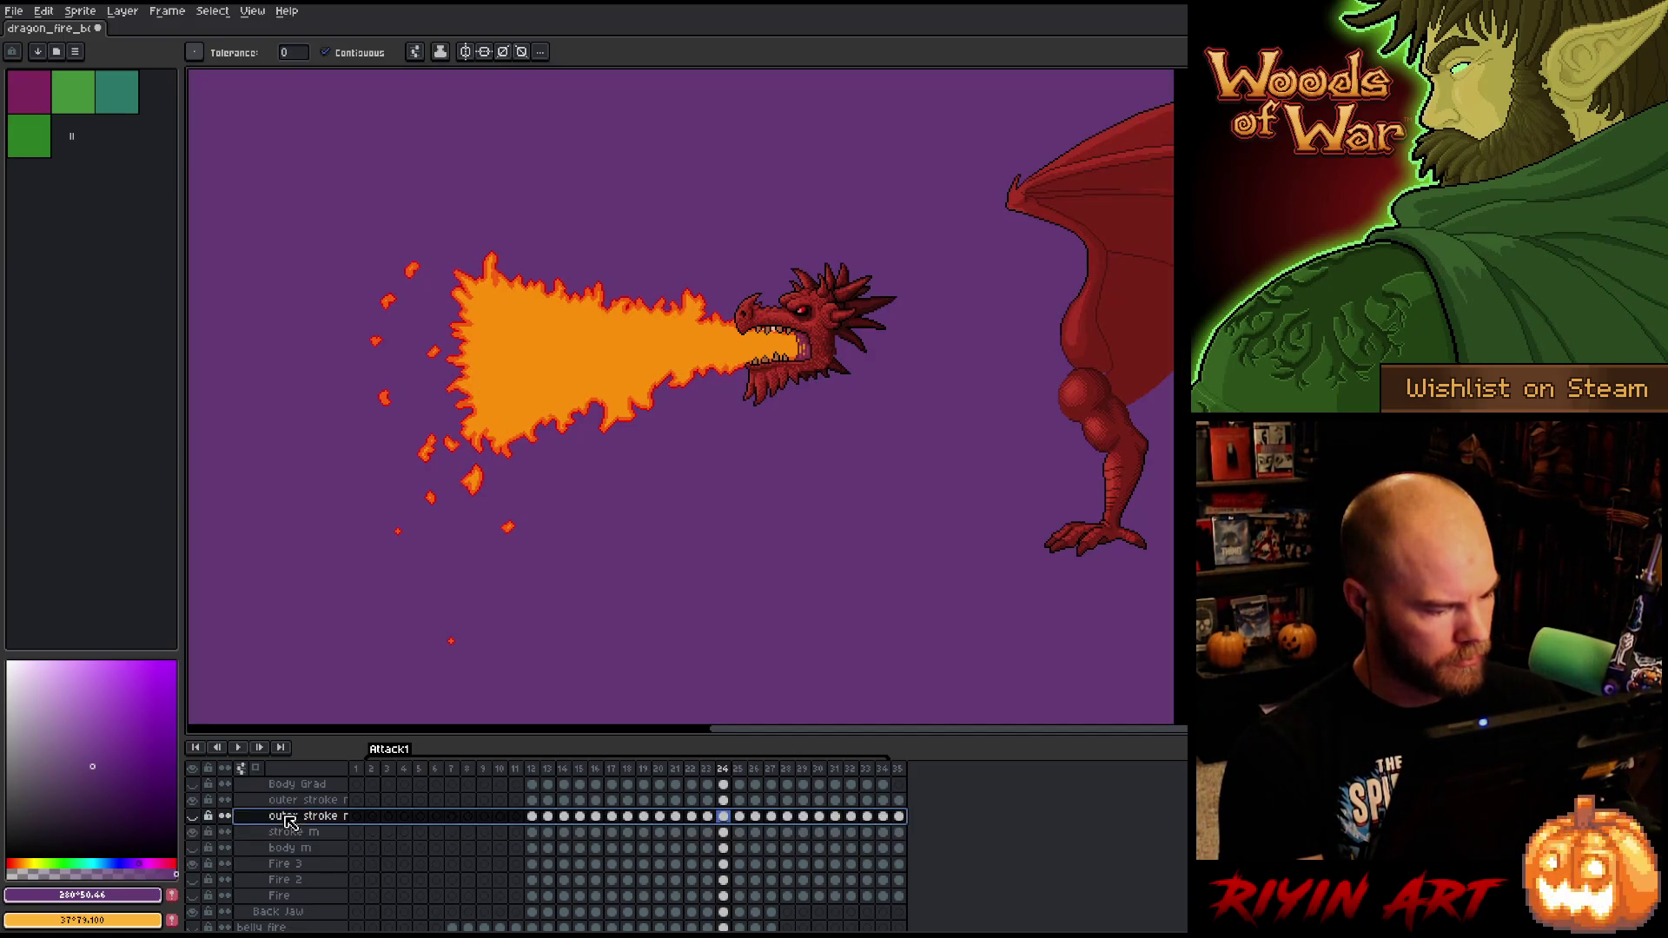
# - Solo the outer stroke mask layer and replace its orange fire fill with full transparency
pyautogui.moveTo(348, 768); pyautogui.dragTo(417, 768)
pyautogui.click(301, 801)
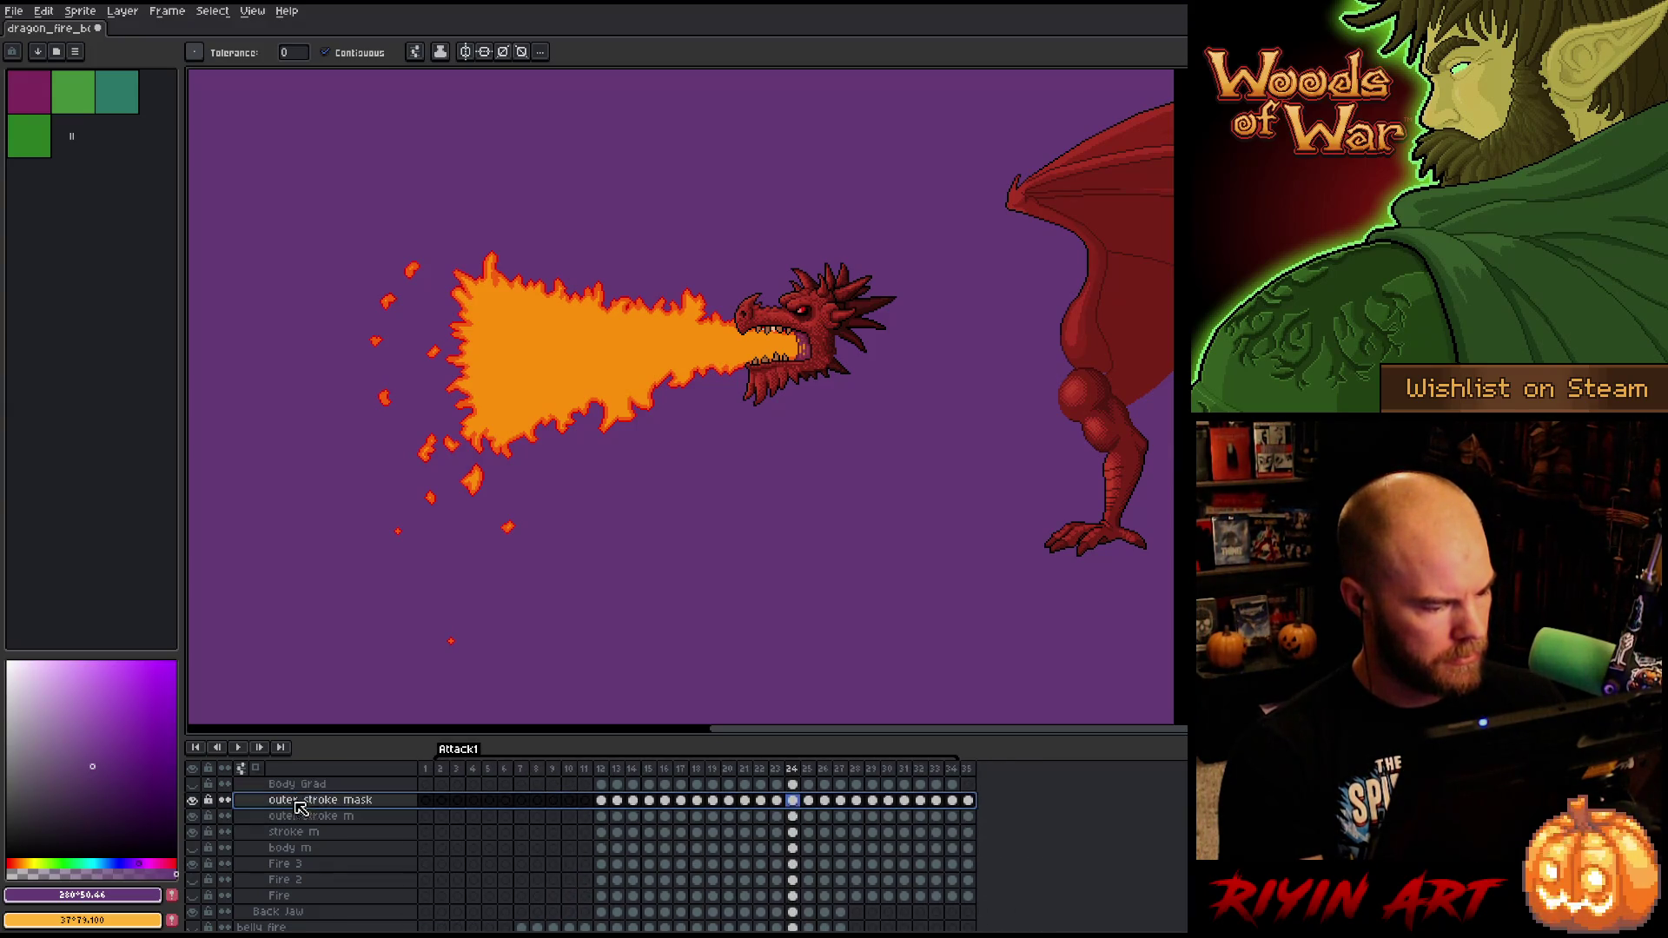
pyautogui.keyDown('alt'); pyautogui.click(193, 801); pyautogui.keyUp('alt')
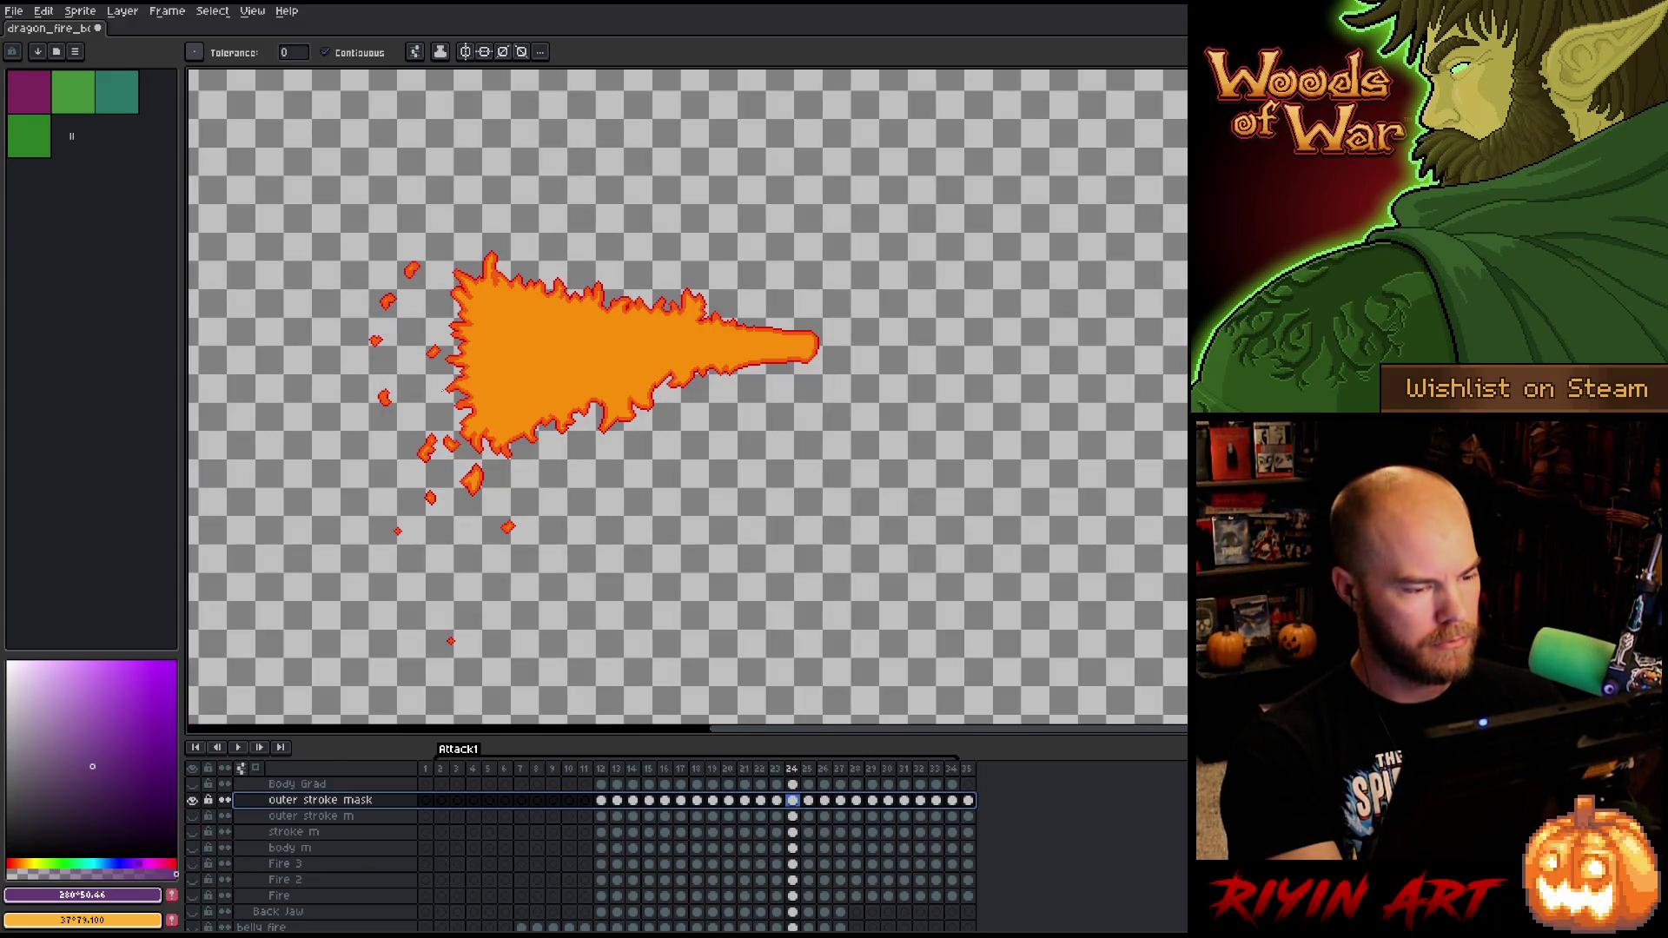
pyautogui.hotkey('shift', 'r')
pyautogui.click(652, 269)
pyautogui.click(596, 317)
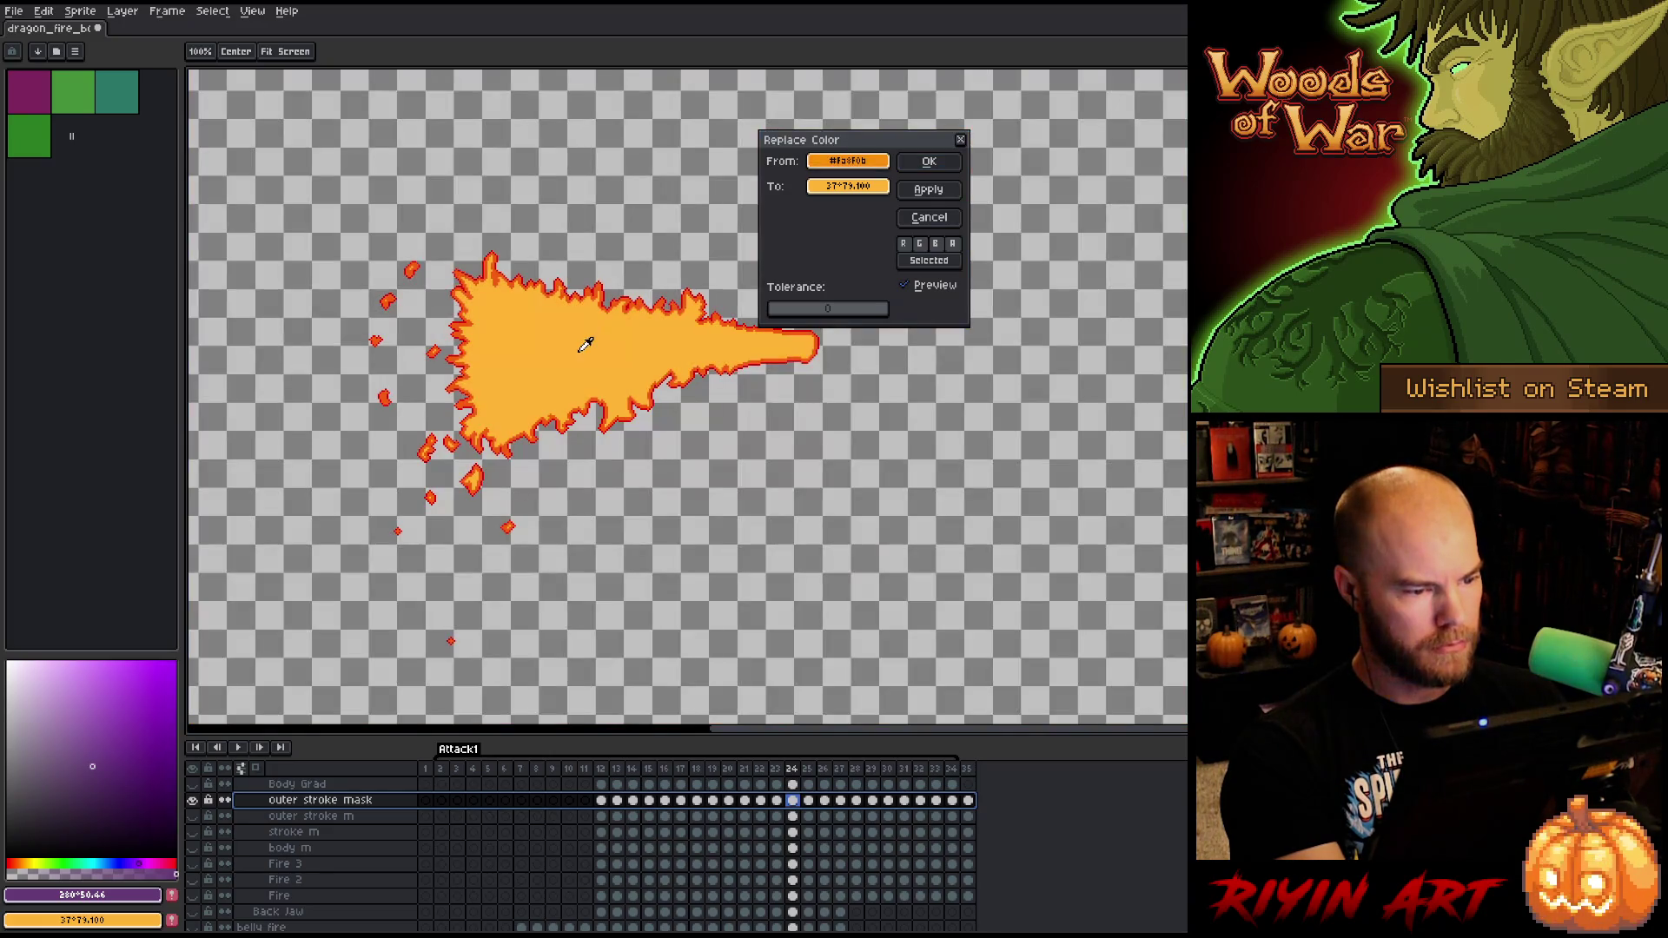
pyautogui.click(847, 186)
pyautogui.click(833, 299)
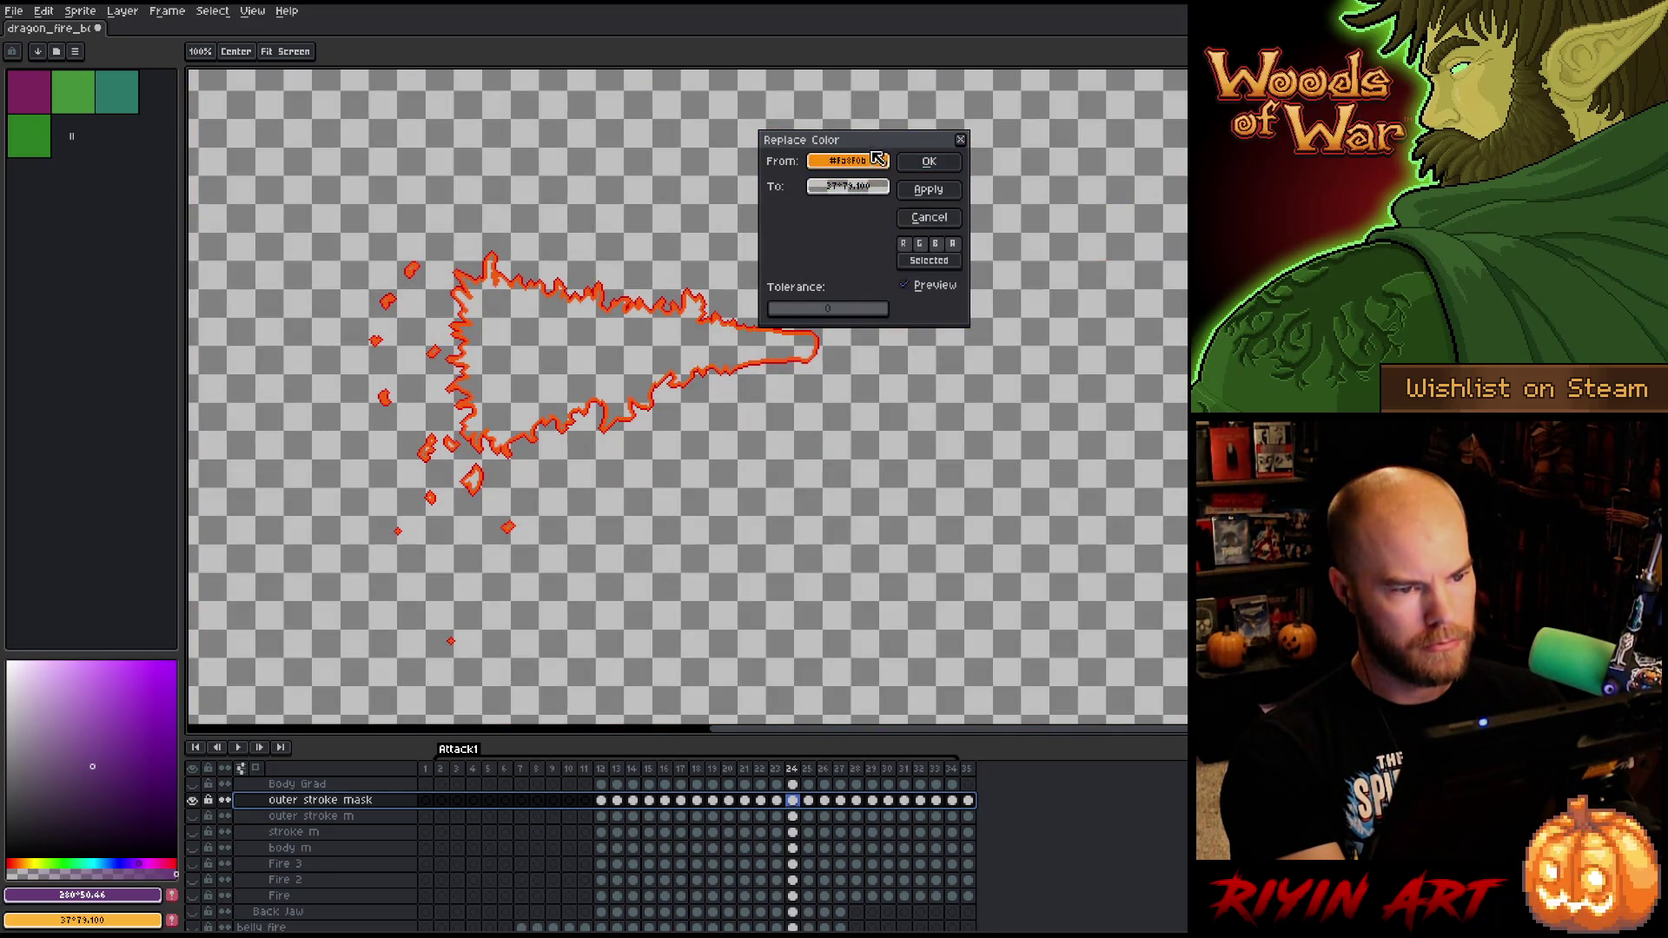
pyautogui.click(912, 160)
pyautogui.scroll(5, 655, 269)
# - Replace the lighter orange edge colour with zero-opacity transparency too
pyautogui.hotkey('shift', 'r')
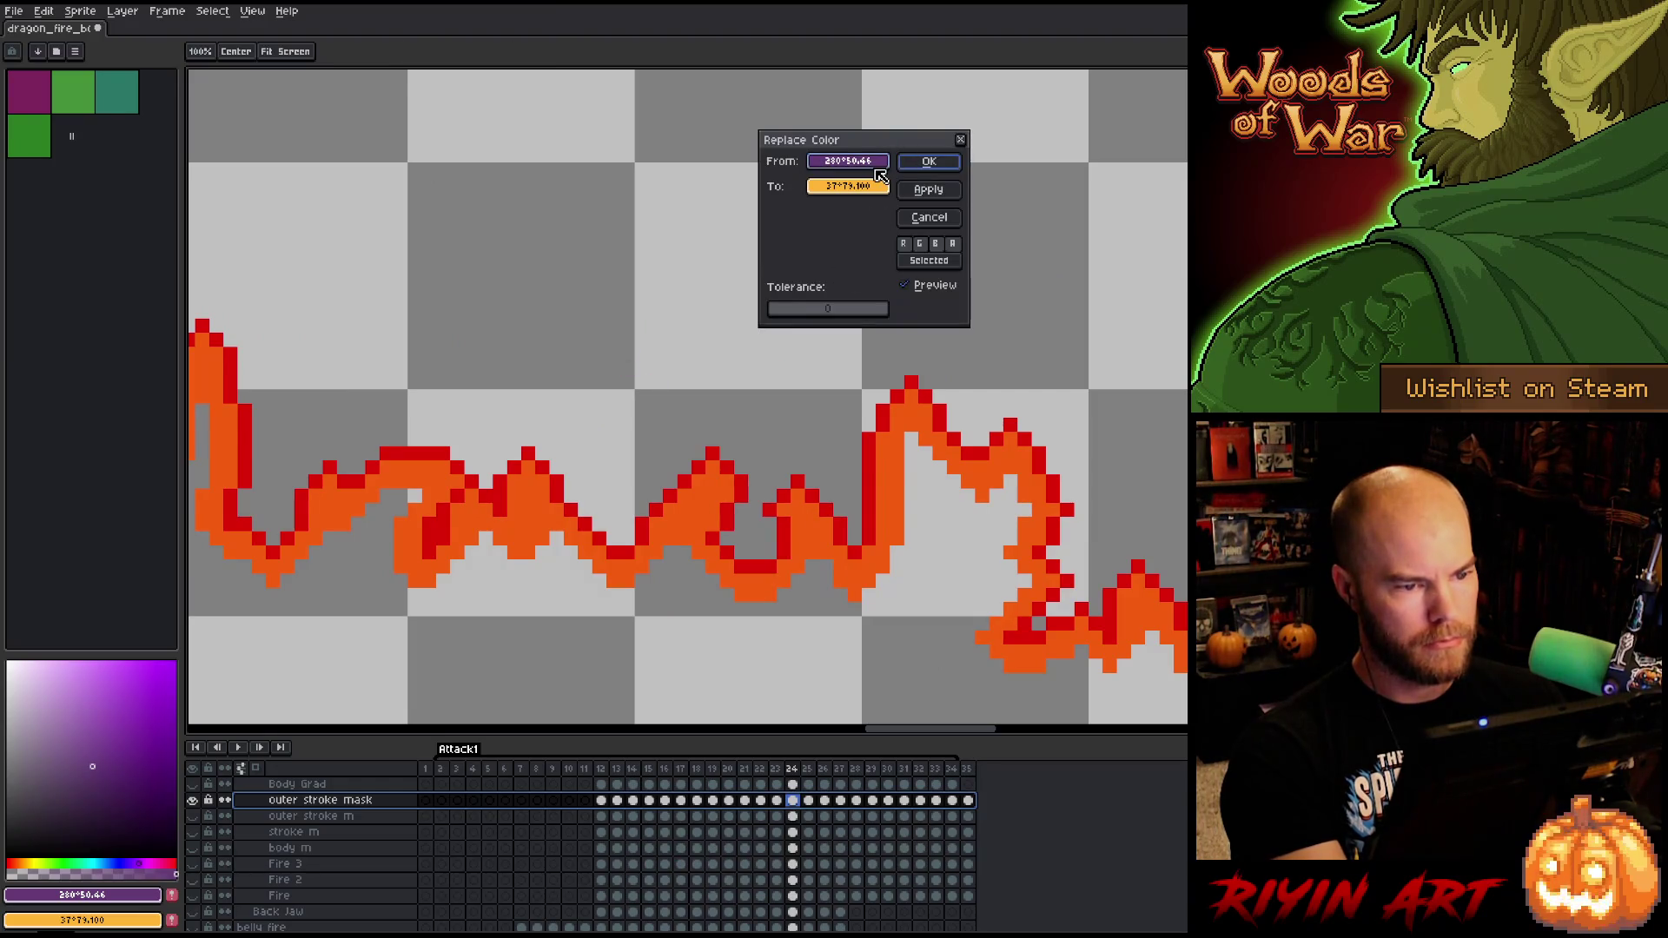
pyautogui.click(697, 497)
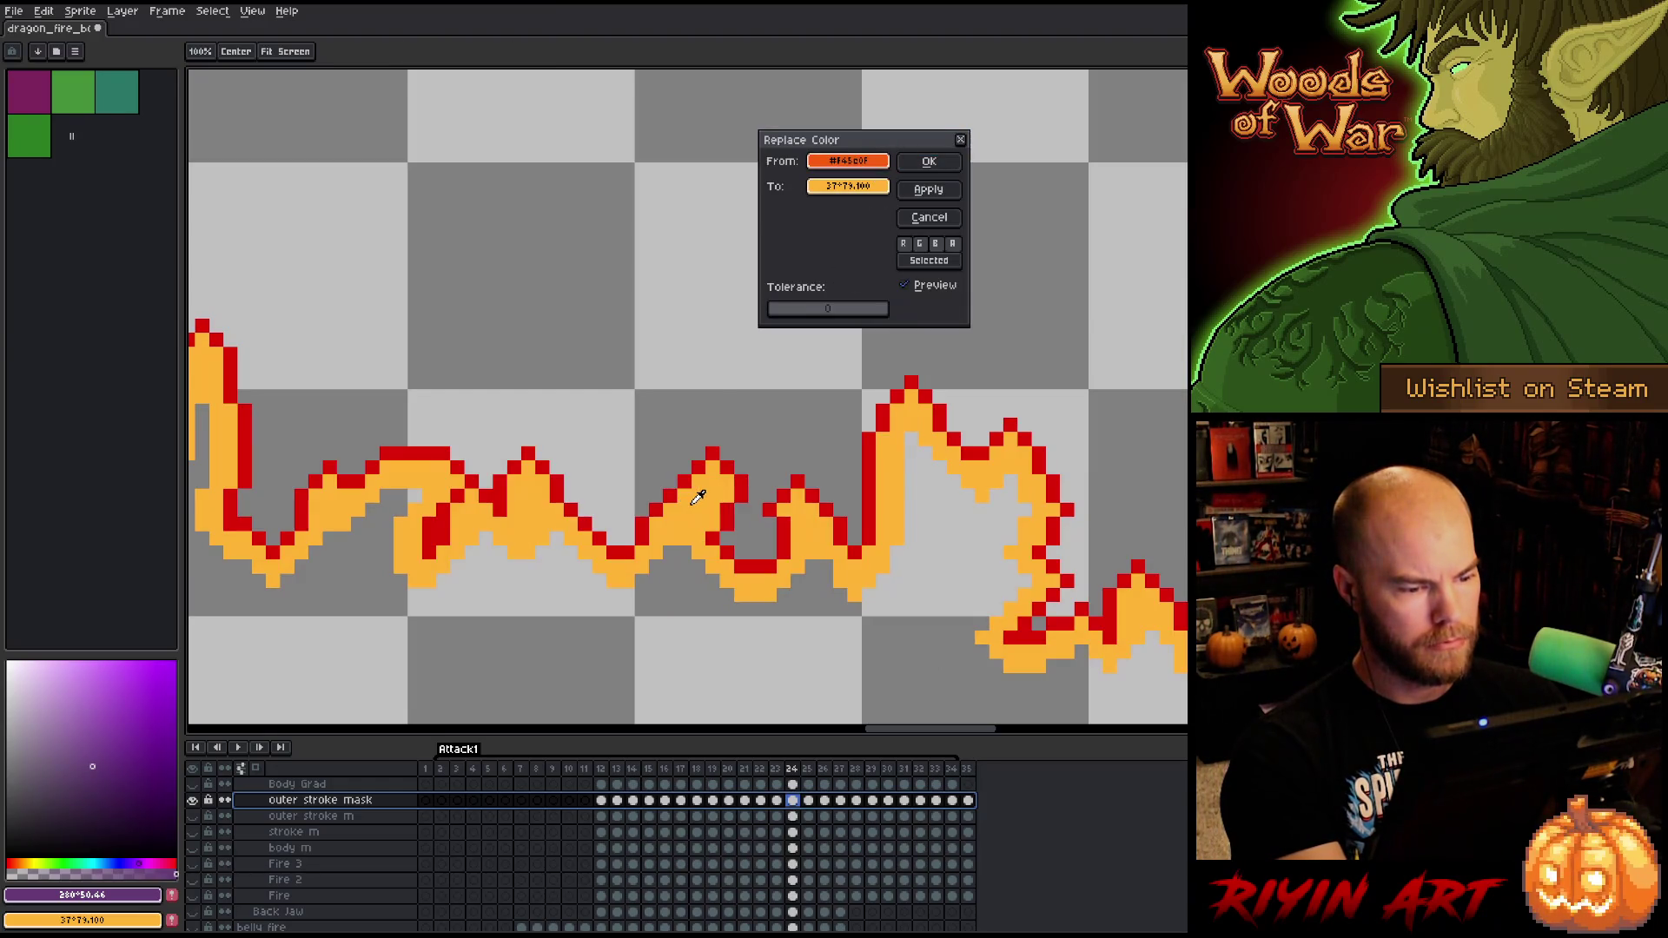
pyautogui.click(843, 187)
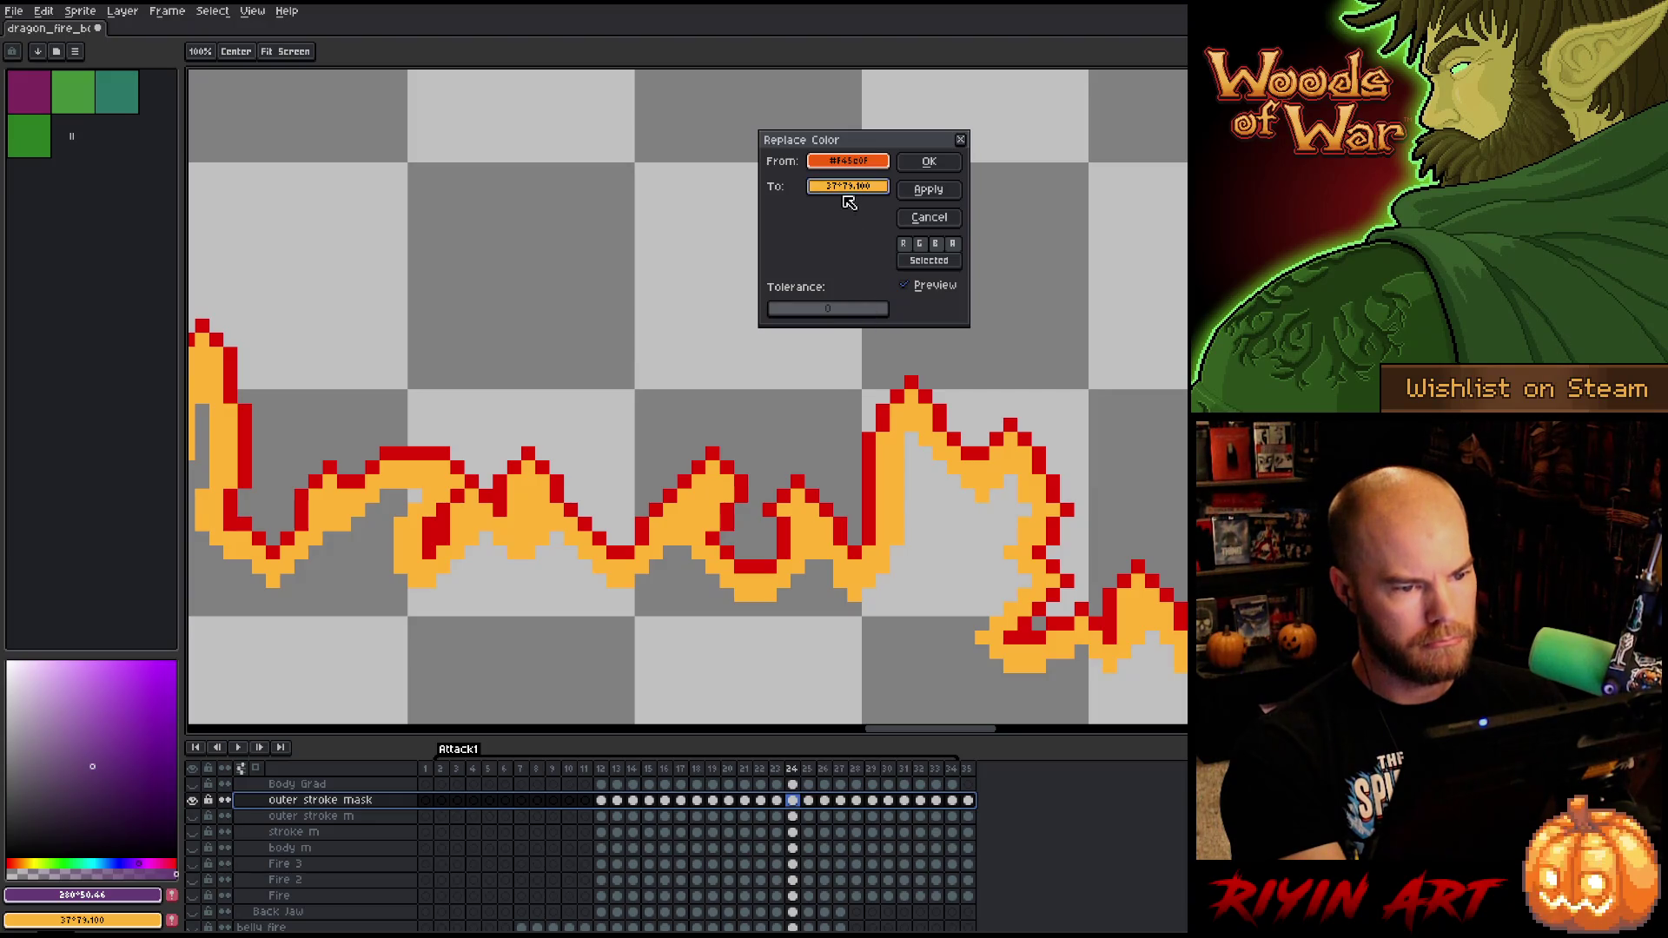
pyautogui.click(848, 186)
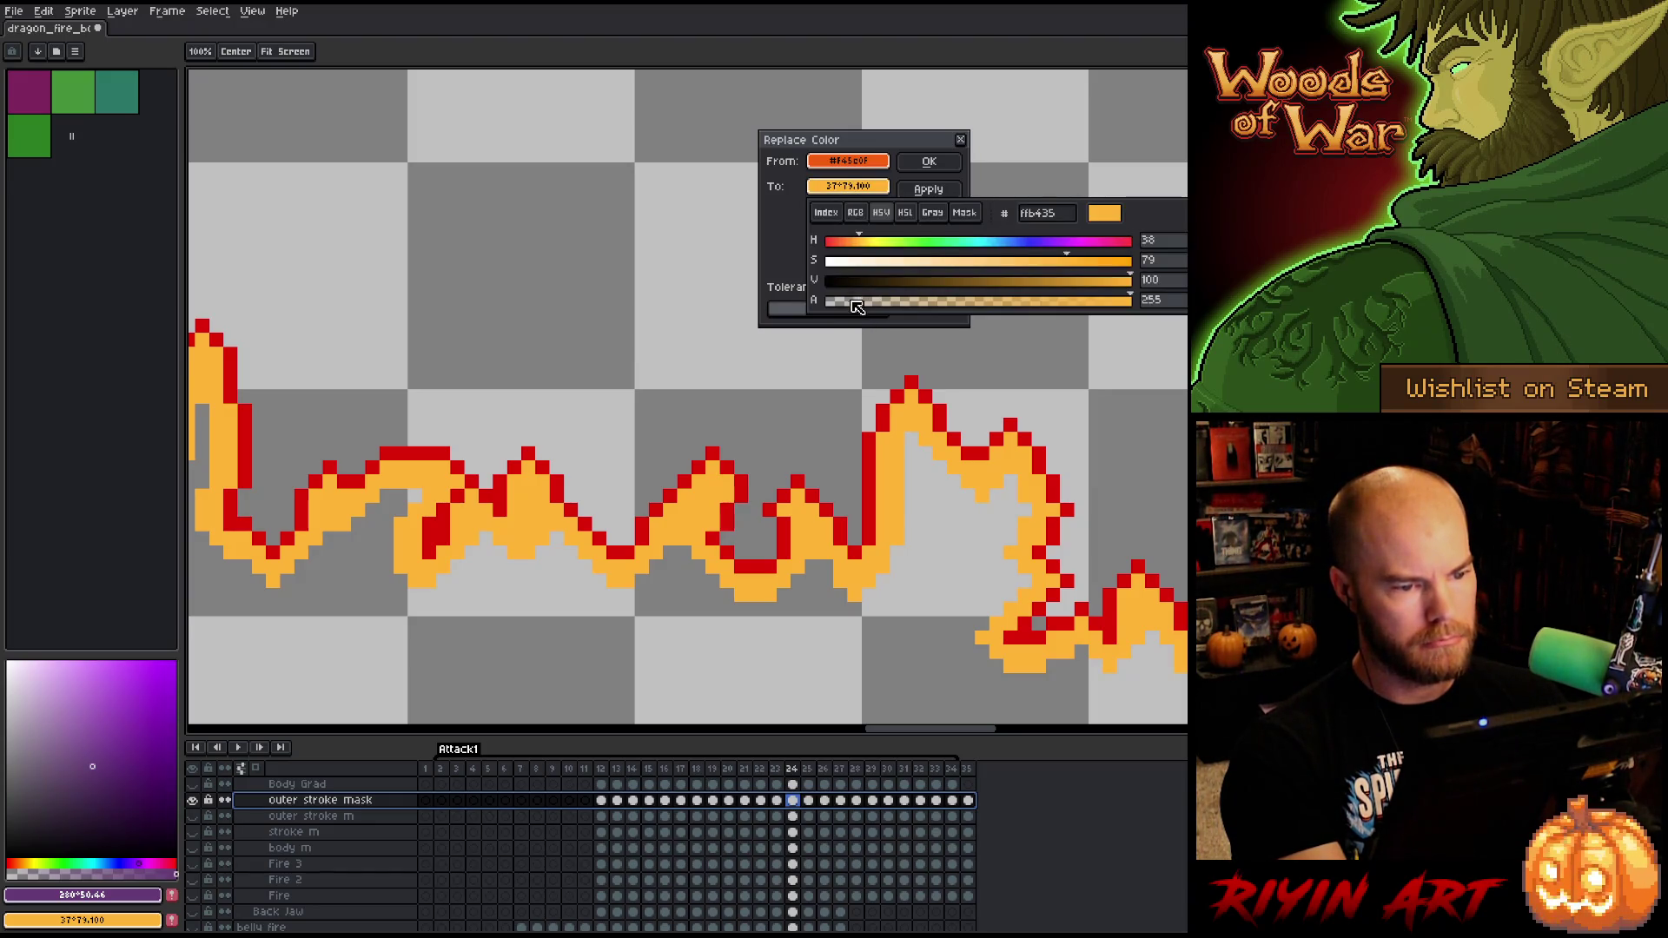
pyautogui.click(857, 304)
pyautogui.click(928, 162)
pyautogui.scroll(-5, 686, 366)
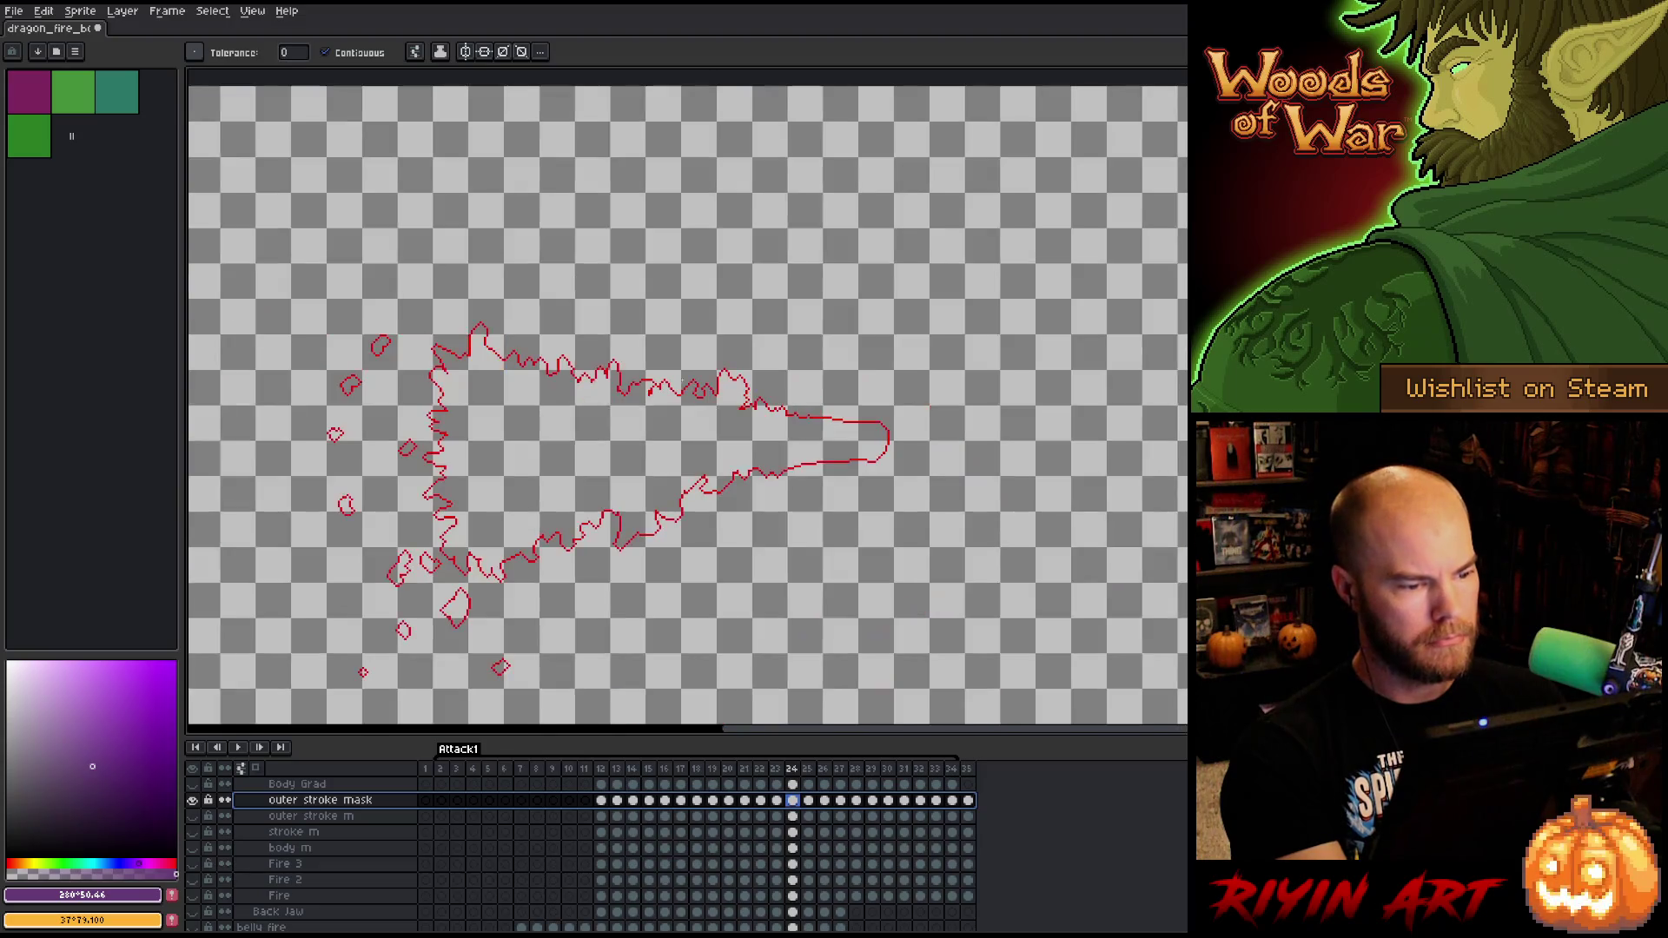
# - Delete the outer stroke mask layer and solo the remaining outer stroke layer, cancelling a first recolour attempt
pyautogui.keyDown('alt'); pyautogui.click(196, 806); pyautogui.keyUp('alt')
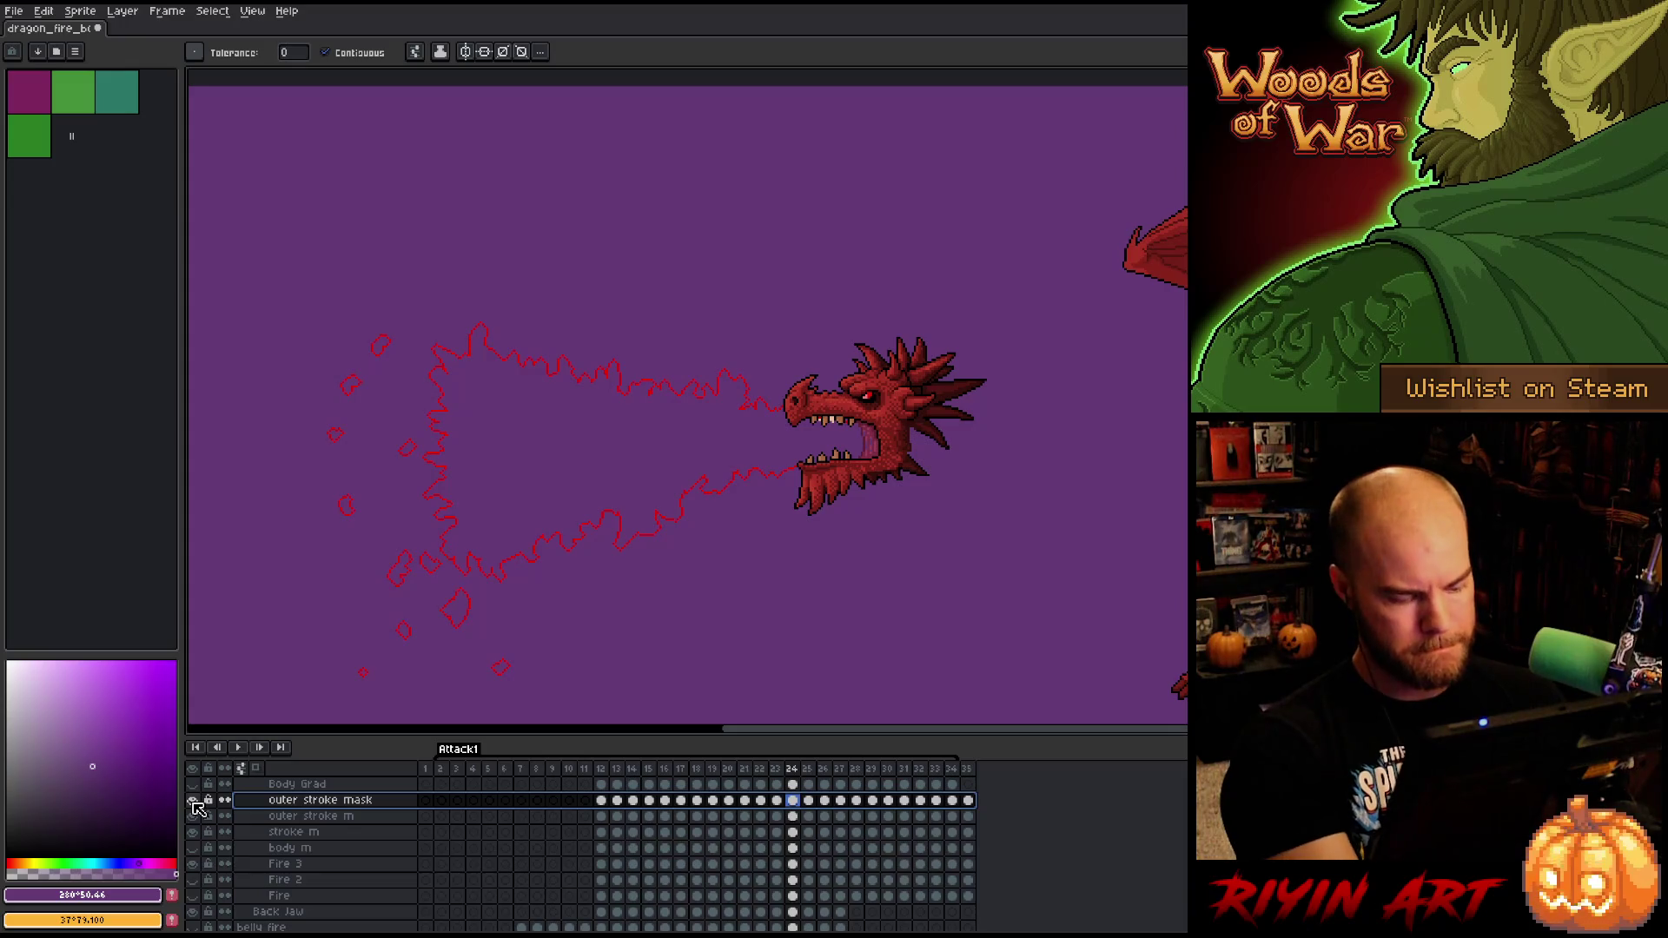
pyautogui.hotkey('ctrl', 'e')
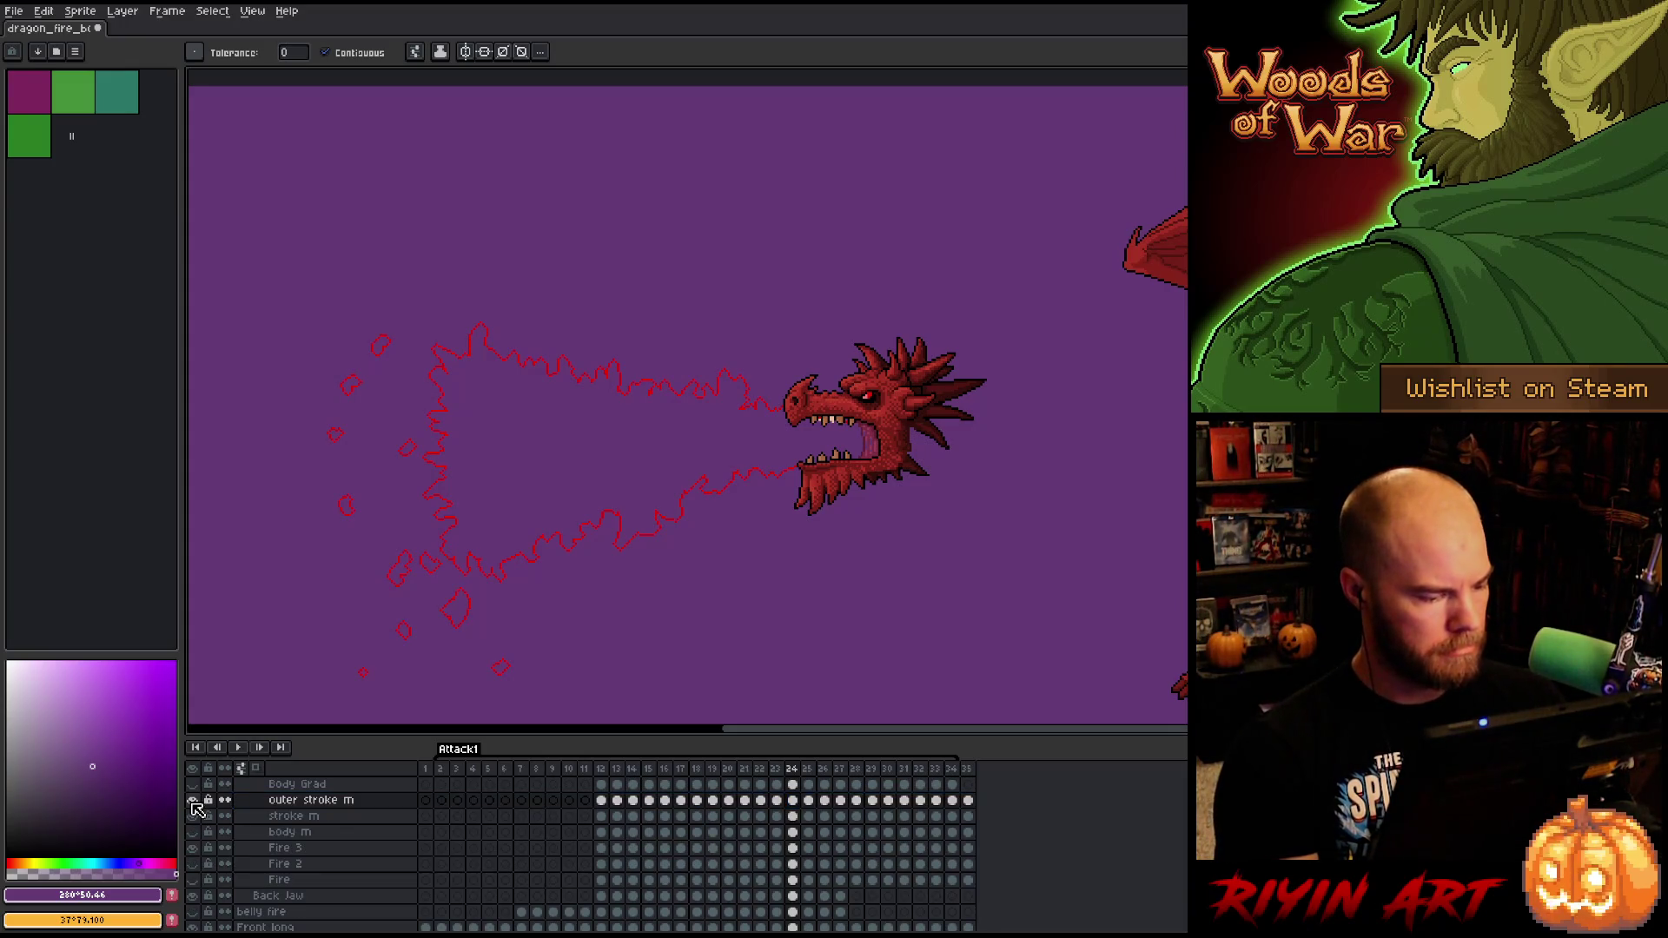
pyautogui.keyDown('alt'); pyautogui.click(194, 804); pyautogui.keyUp('alt')
pyautogui.hotkey('shift', 'r')
pyautogui.moveTo(822, 166); pyautogui.dragTo(752, 396)
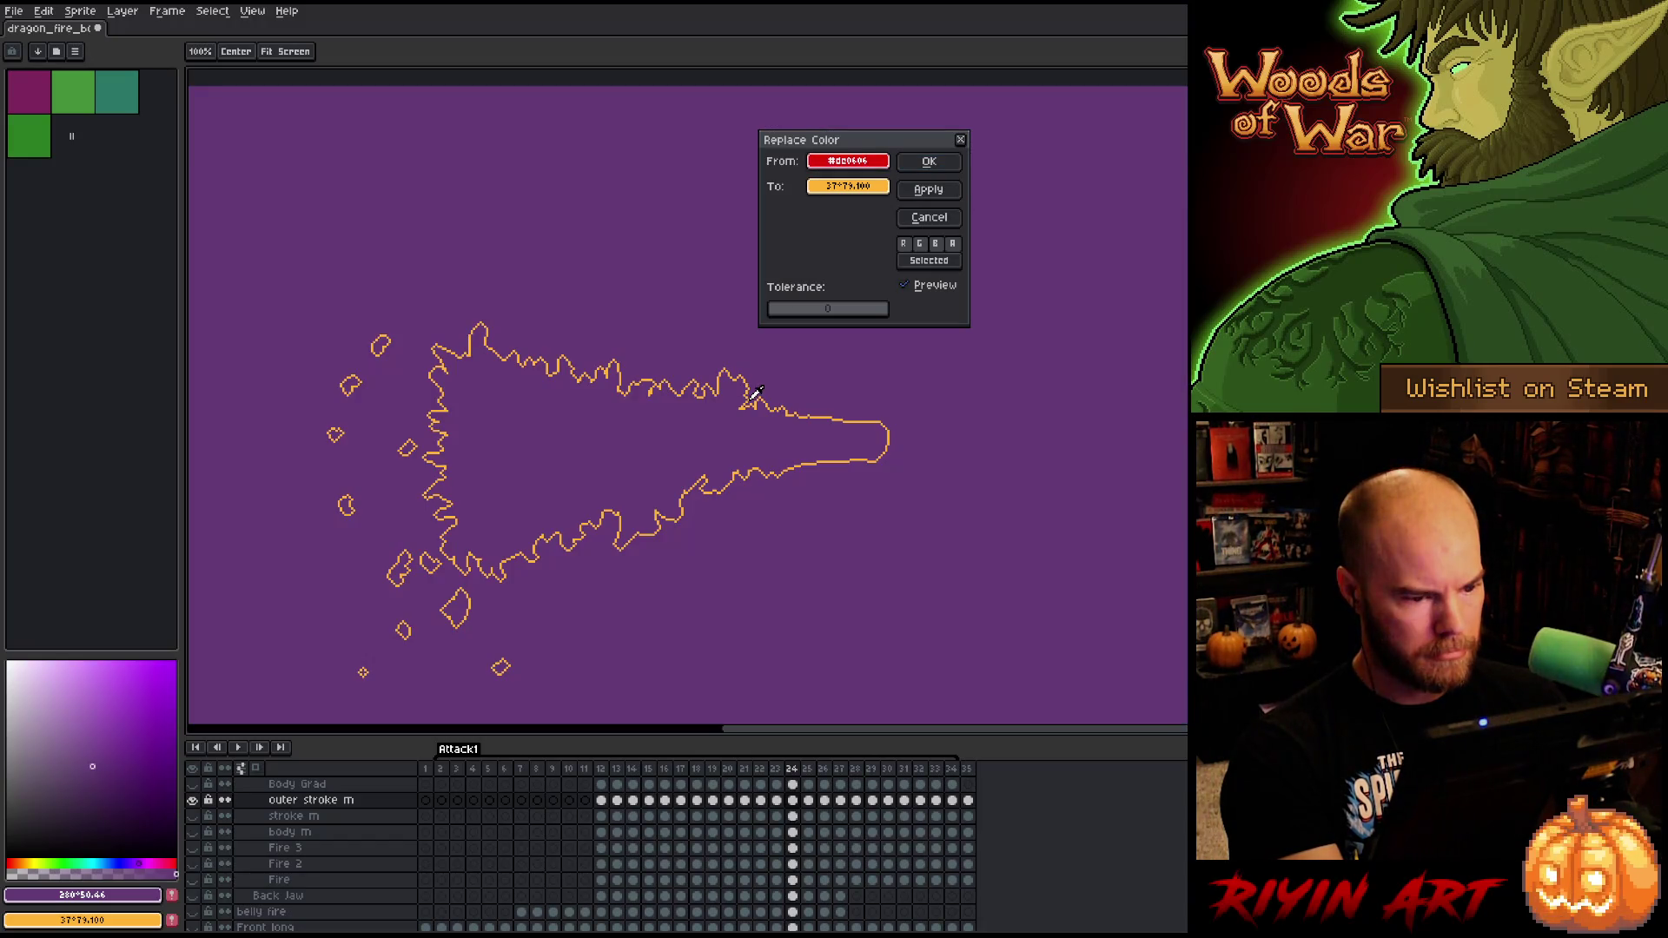
pyautogui.click(847, 186)
pyautogui.click(856, 302)
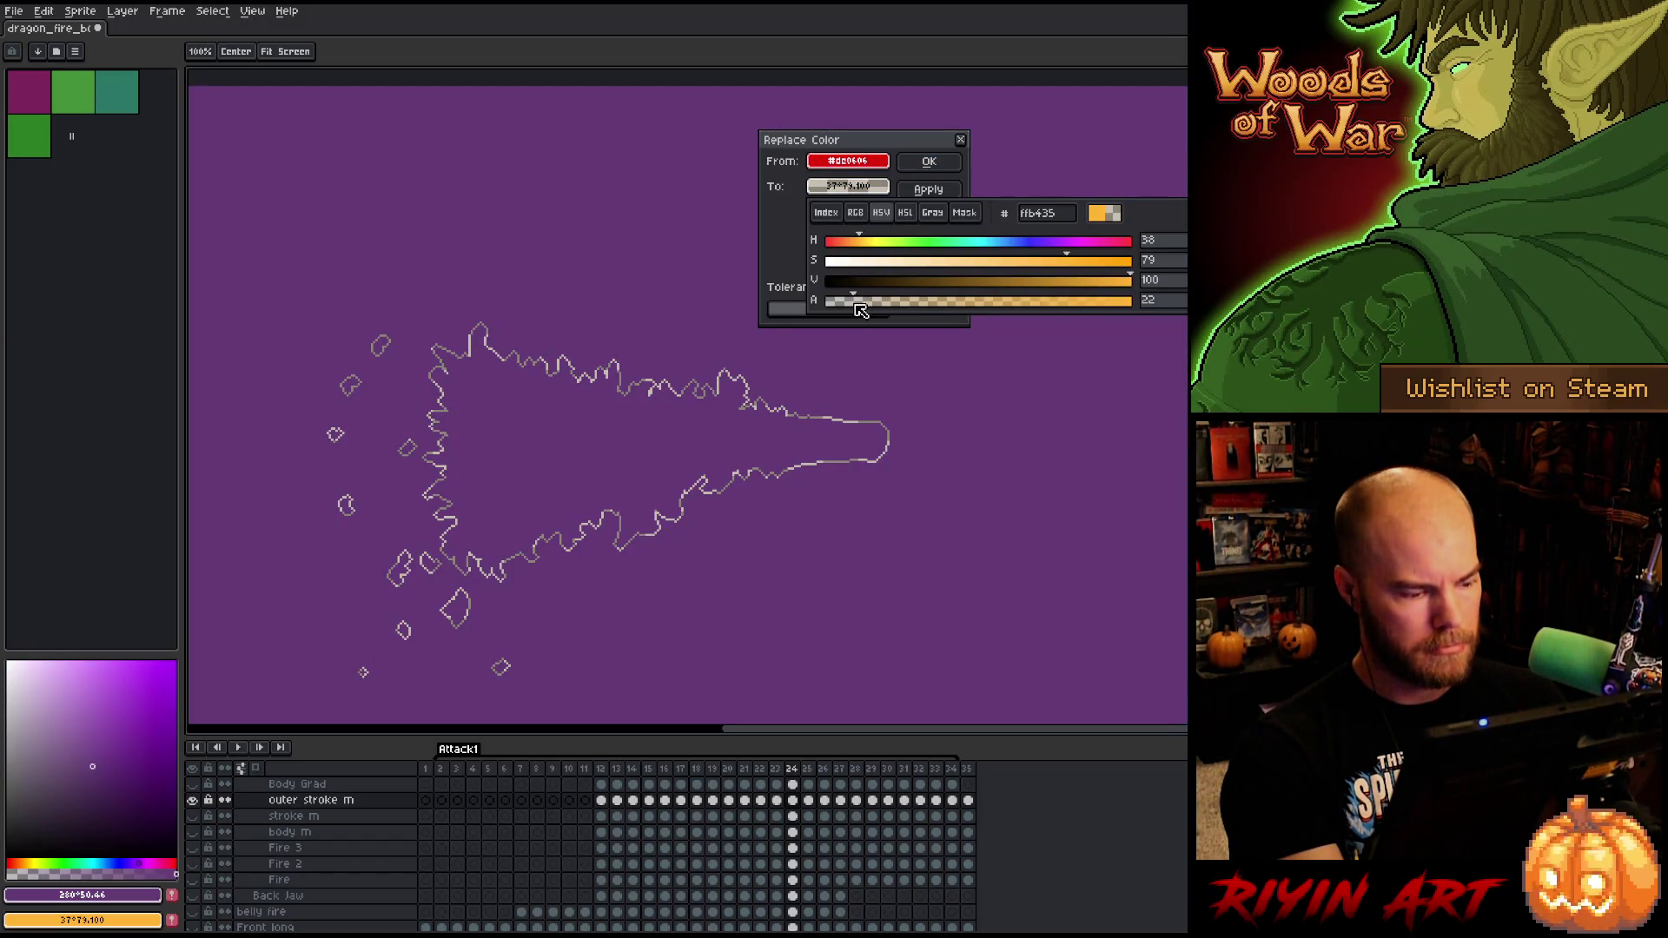
pyautogui.click(919, 125)
pyautogui.click(926, 233)
# - Recolour the red flame outline on the outer stroke layer to pale grey
pyautogui.click(346, 800)
pyautogui.hotkey('shift', 'r')
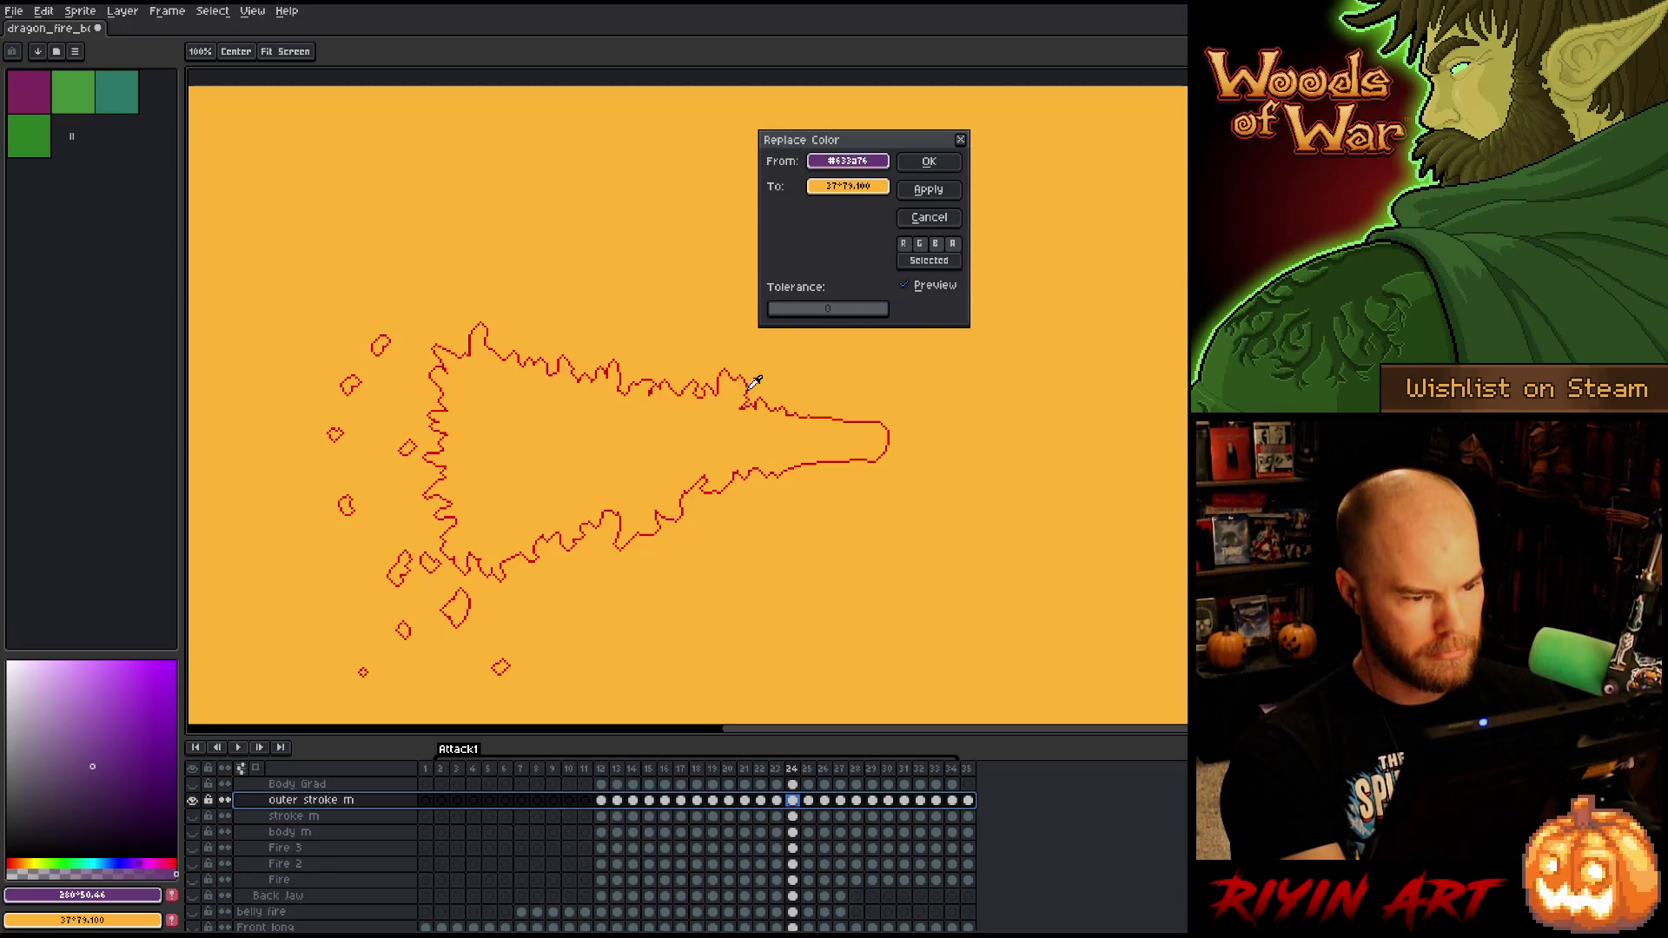
pyautogui.click(747, 392)
pyautogui.click(847, 186)
pyautogui.click(844, 300)
pyautogui.click(736, 151)
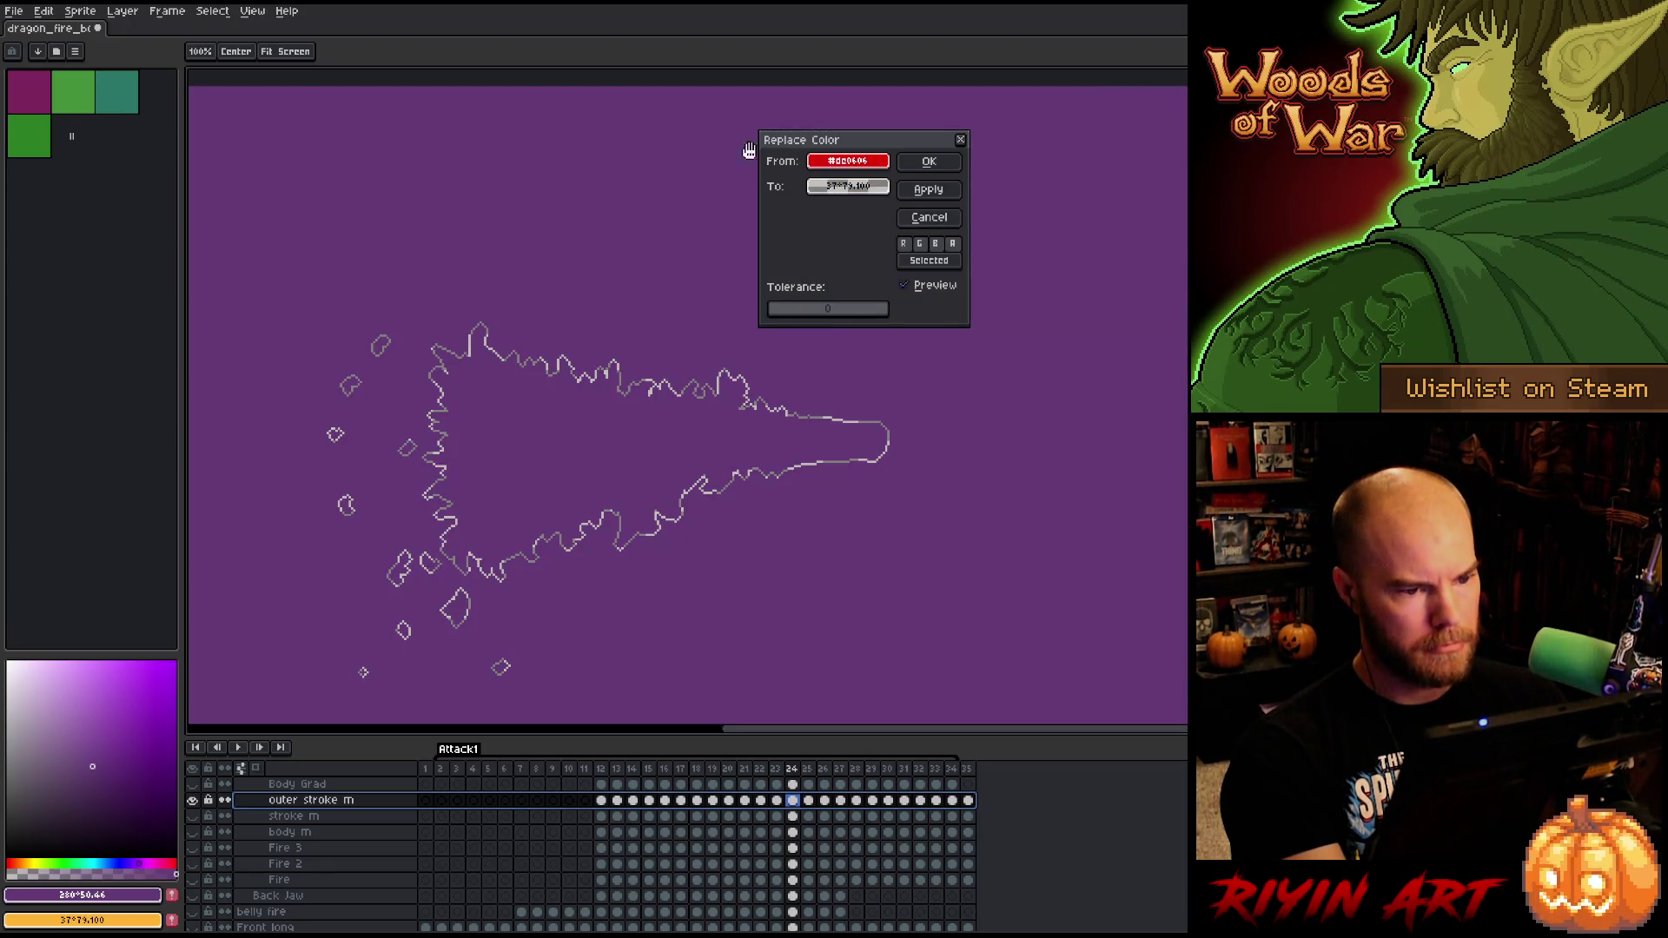
pyautogui.click(929, 161)
# - Play the animation from frame 12 to check the outline, then stop playback
pyautogui.click(602, 770)
pyautogui.press('Return')
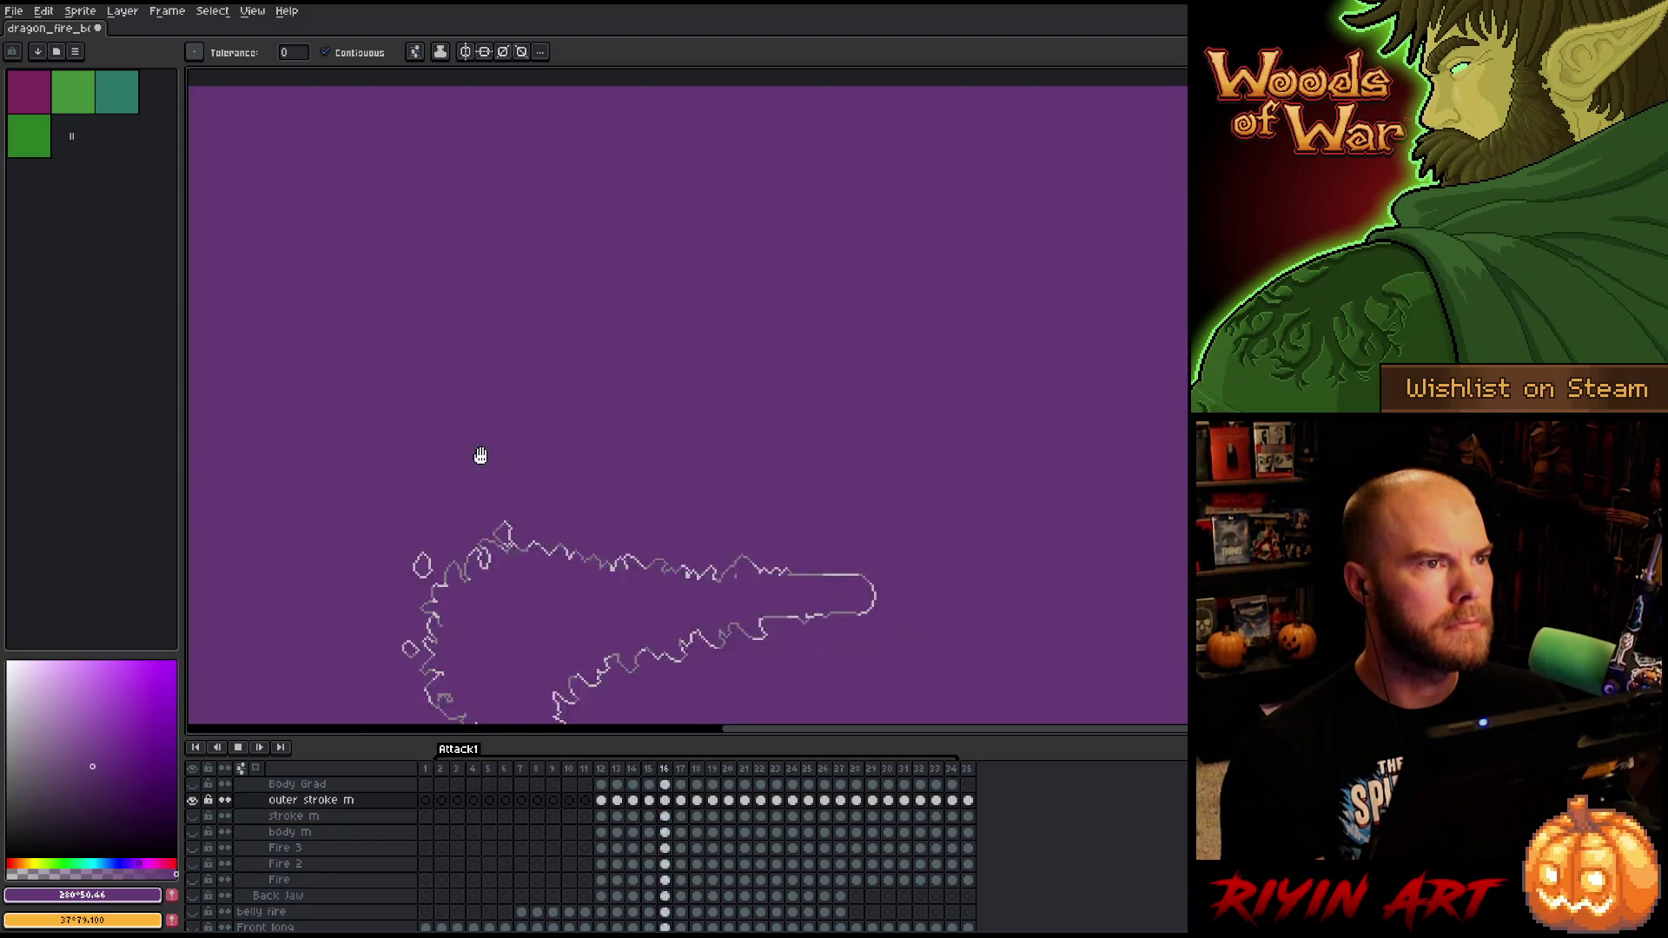
pyautogui.scroll(2, 486, 447)
pyautogui.scroll(-2, 495, 391)
pyautogui.click(474, 928)
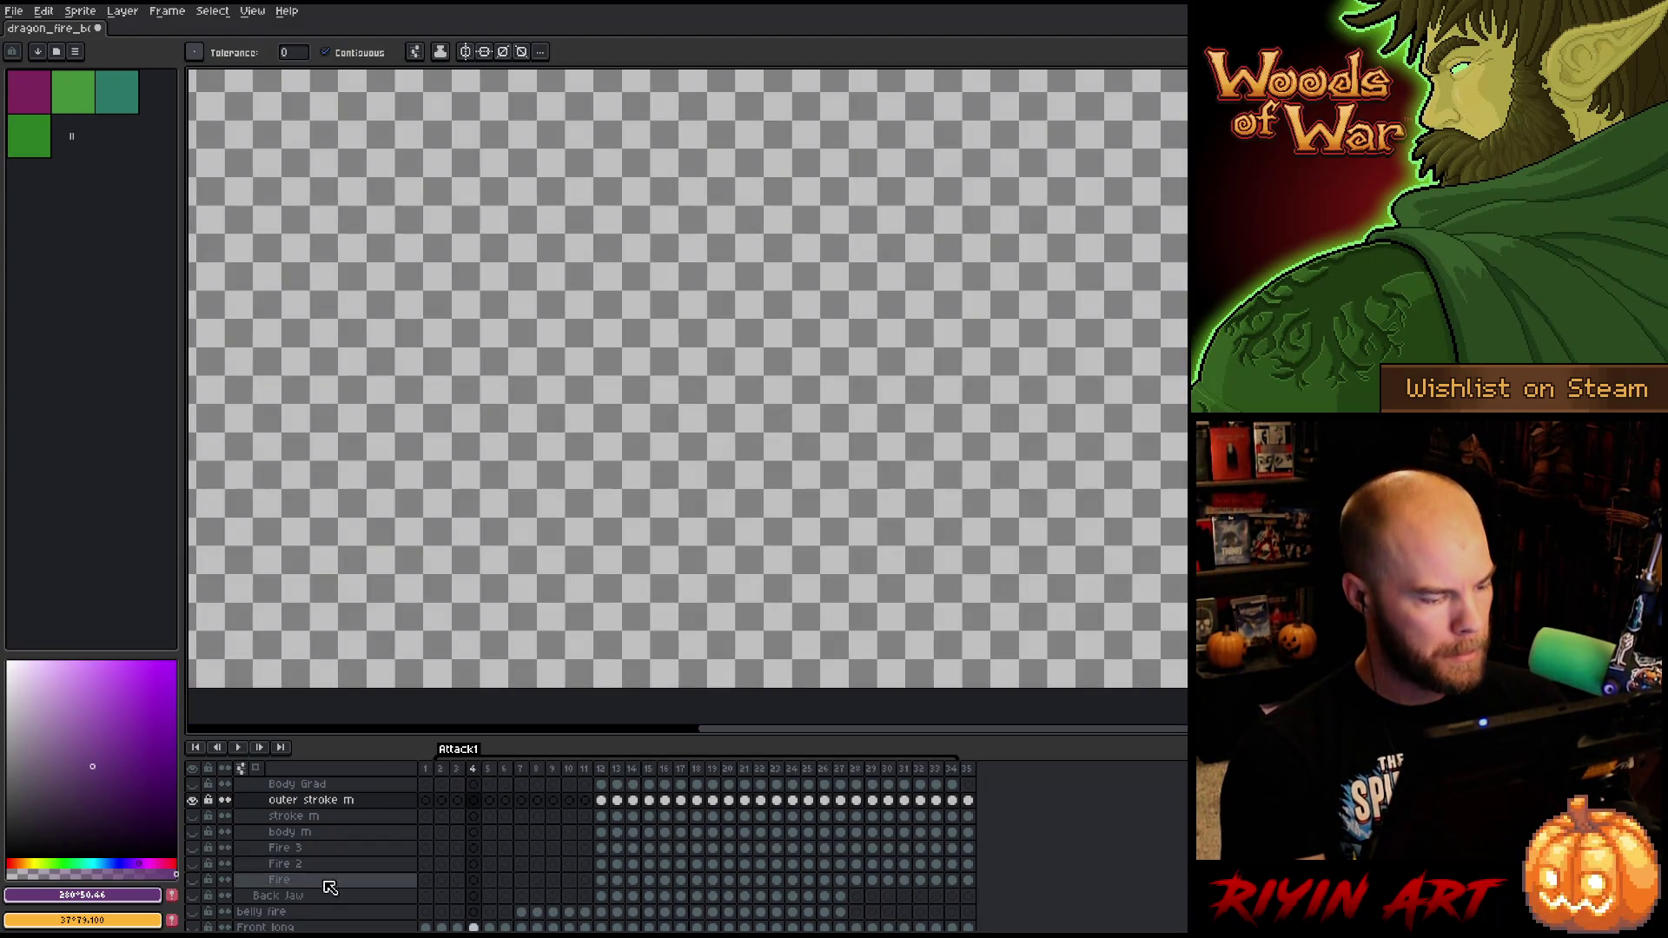
# - Show all layers, place Body Grad under body m and stroke grad under stroke m, and open frame 12
pyautogui.scroll(1, 287, 830)
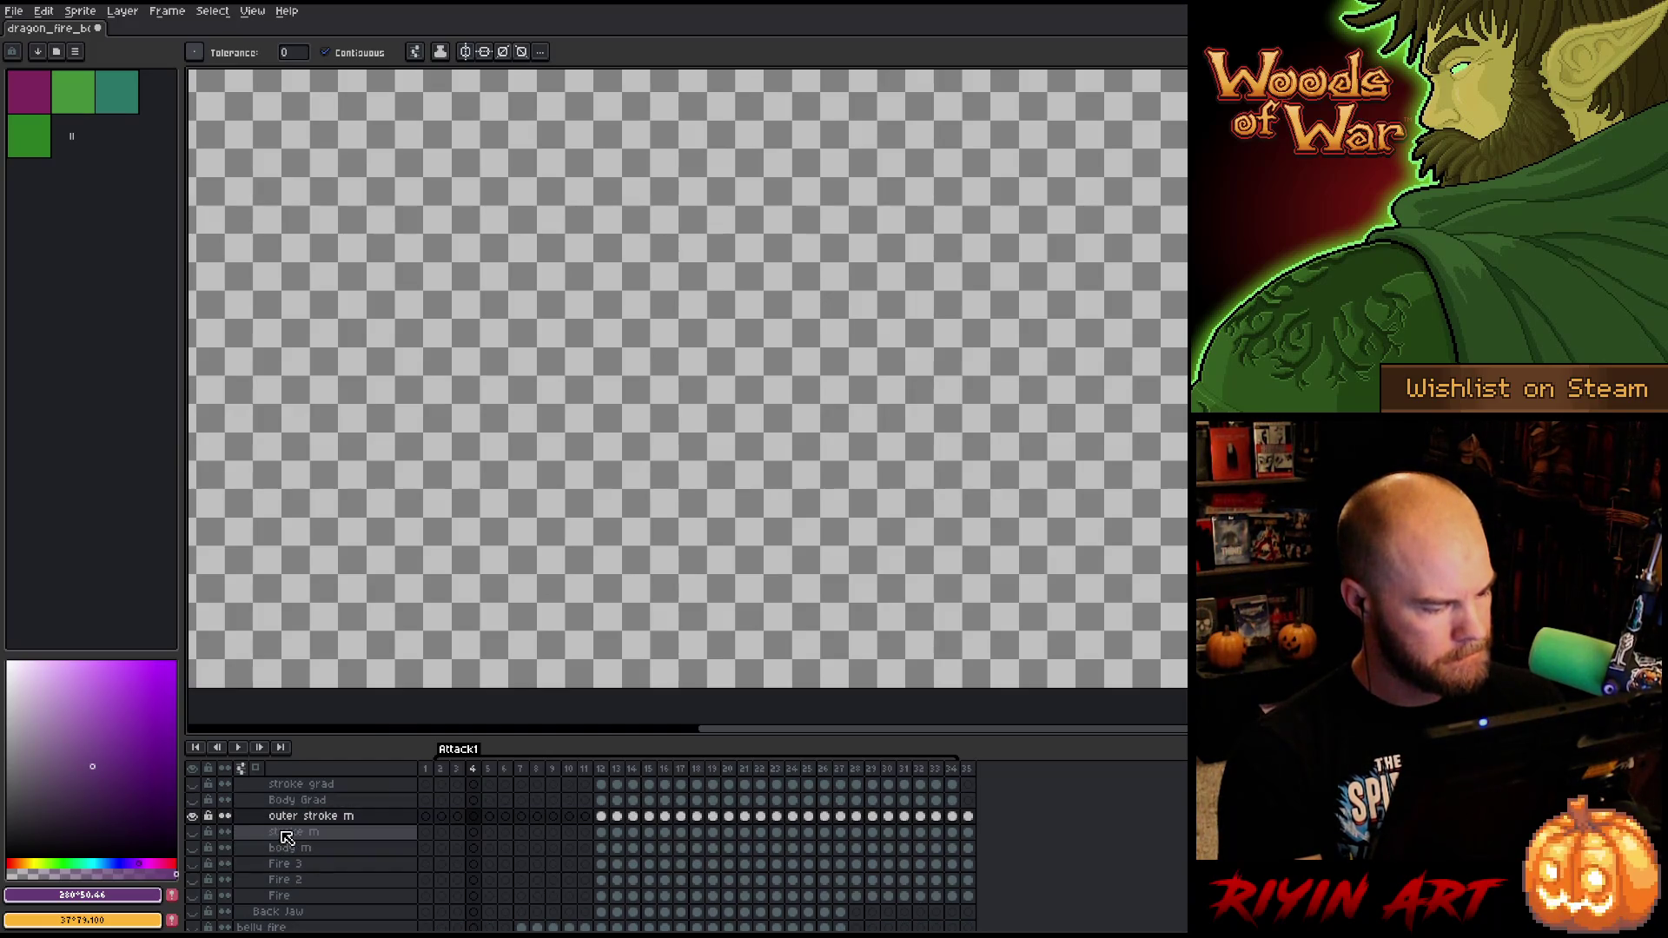
pyautogui.keyDown('alt'); pyautogui.click(192, 817); pyautogui.keyUp('alt')
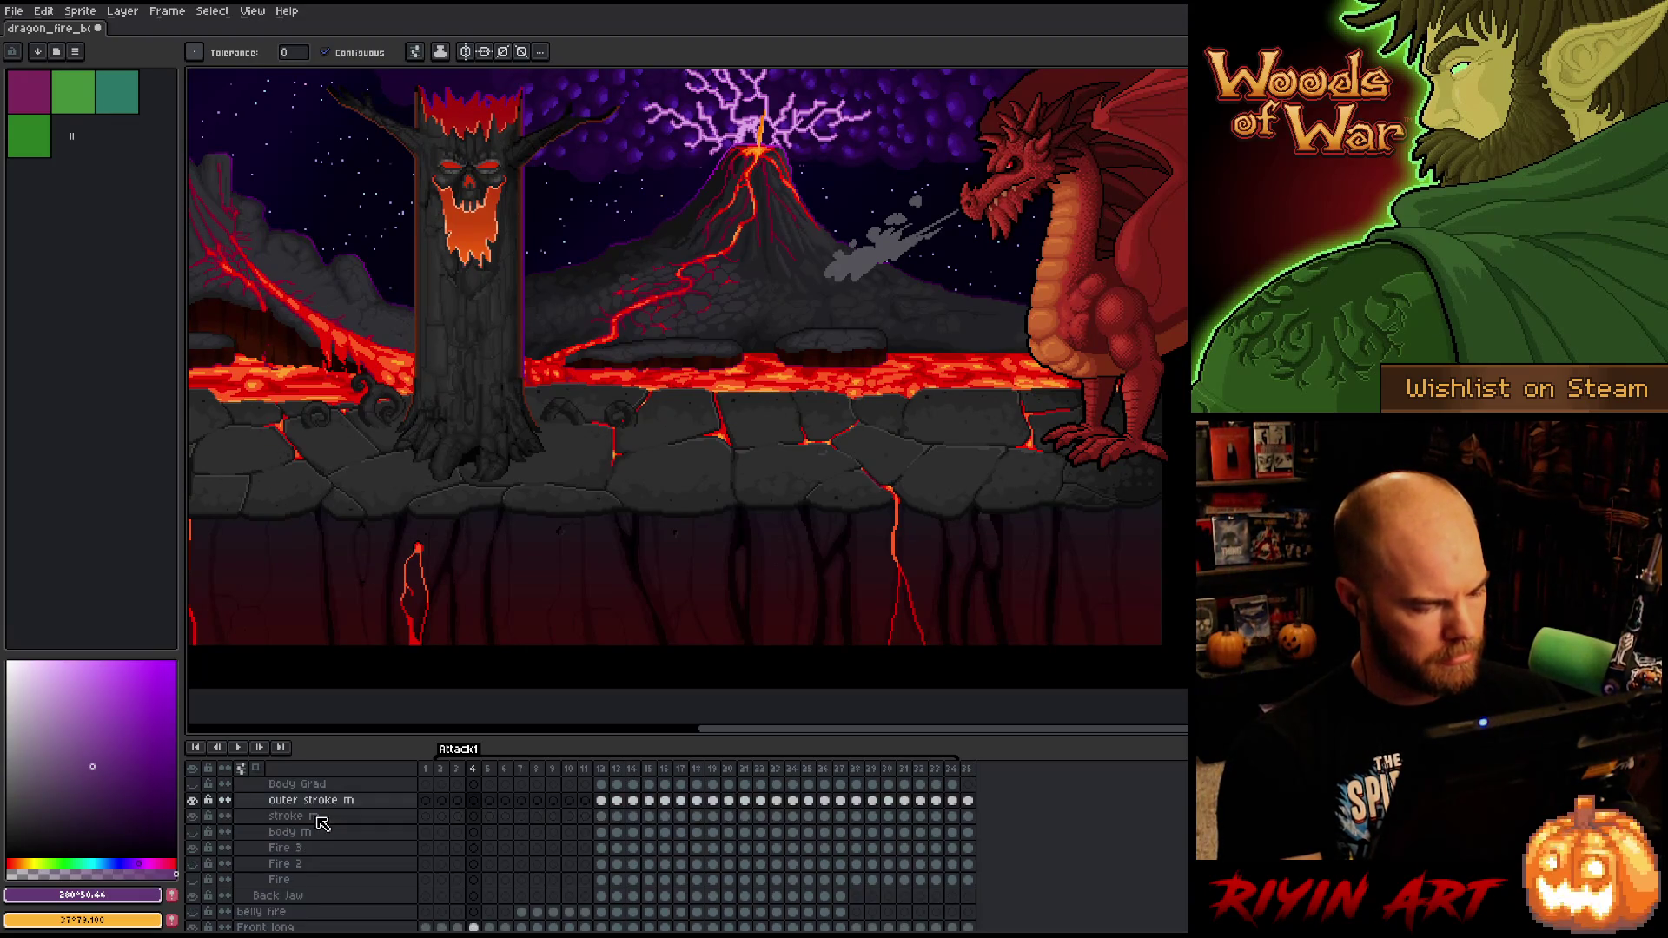
pyautogui.press('Up')
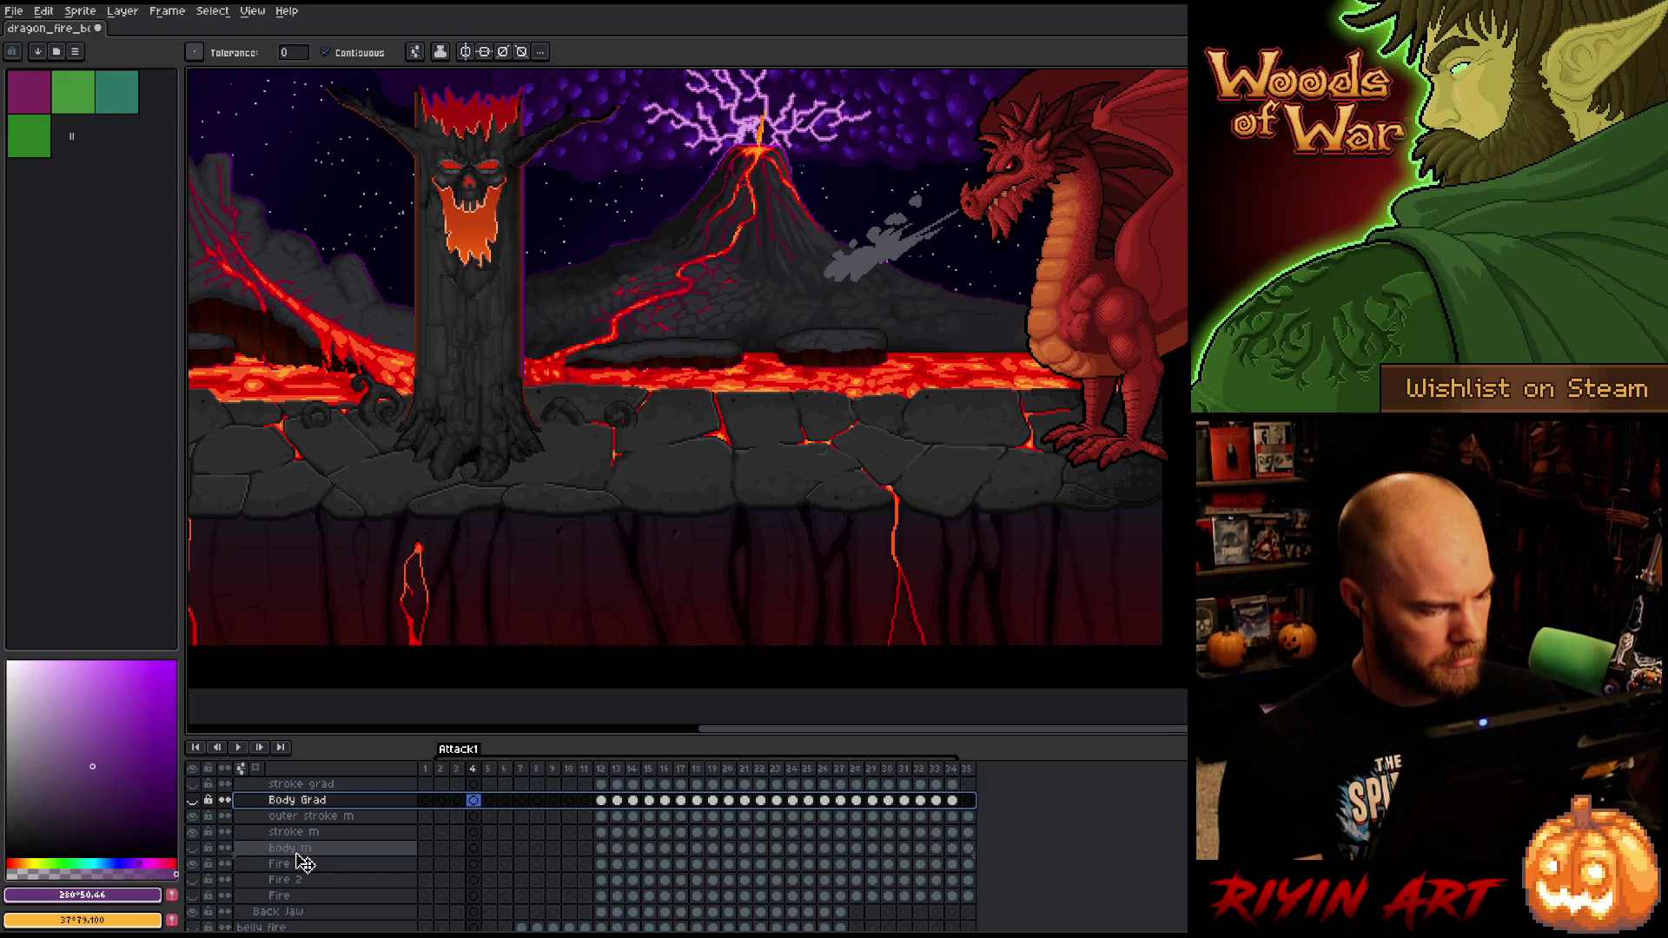
pyautogui.moveTo(303, 861); pyautogui.dragTo(302, 860)
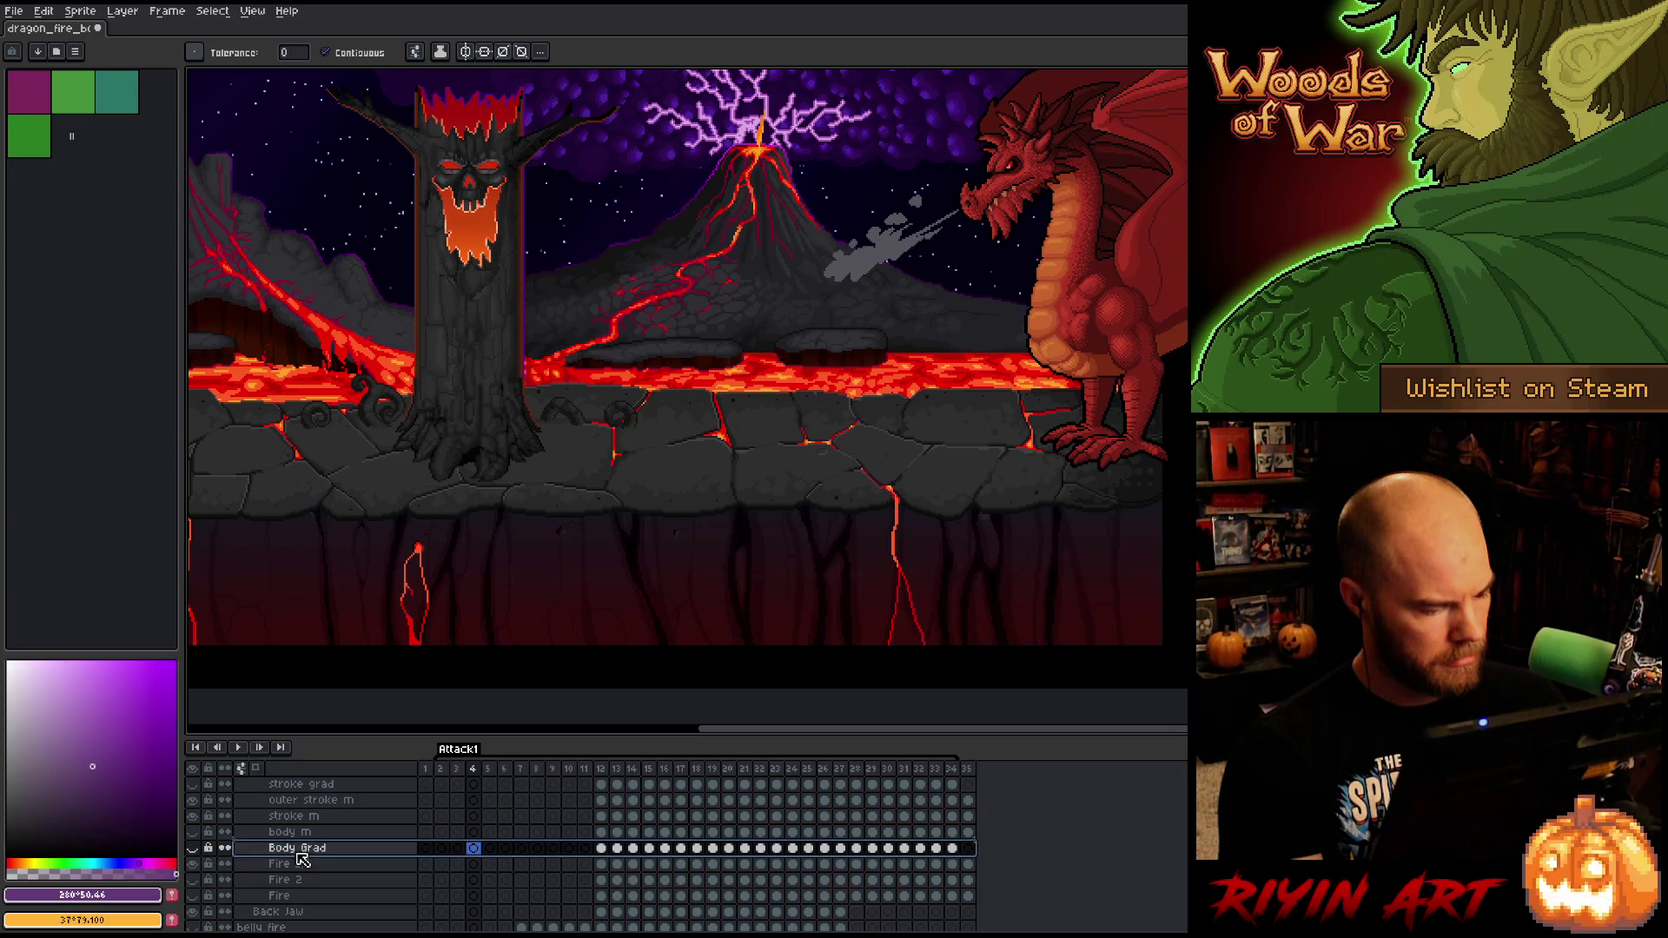
pyautogui.click(300, 788)
pyautogui.moveTo(299, 792); pyautogui.dragTo(306, 823)
pyautogui.scroll(2, 304, 821)
pyautogui.click(306, 803)
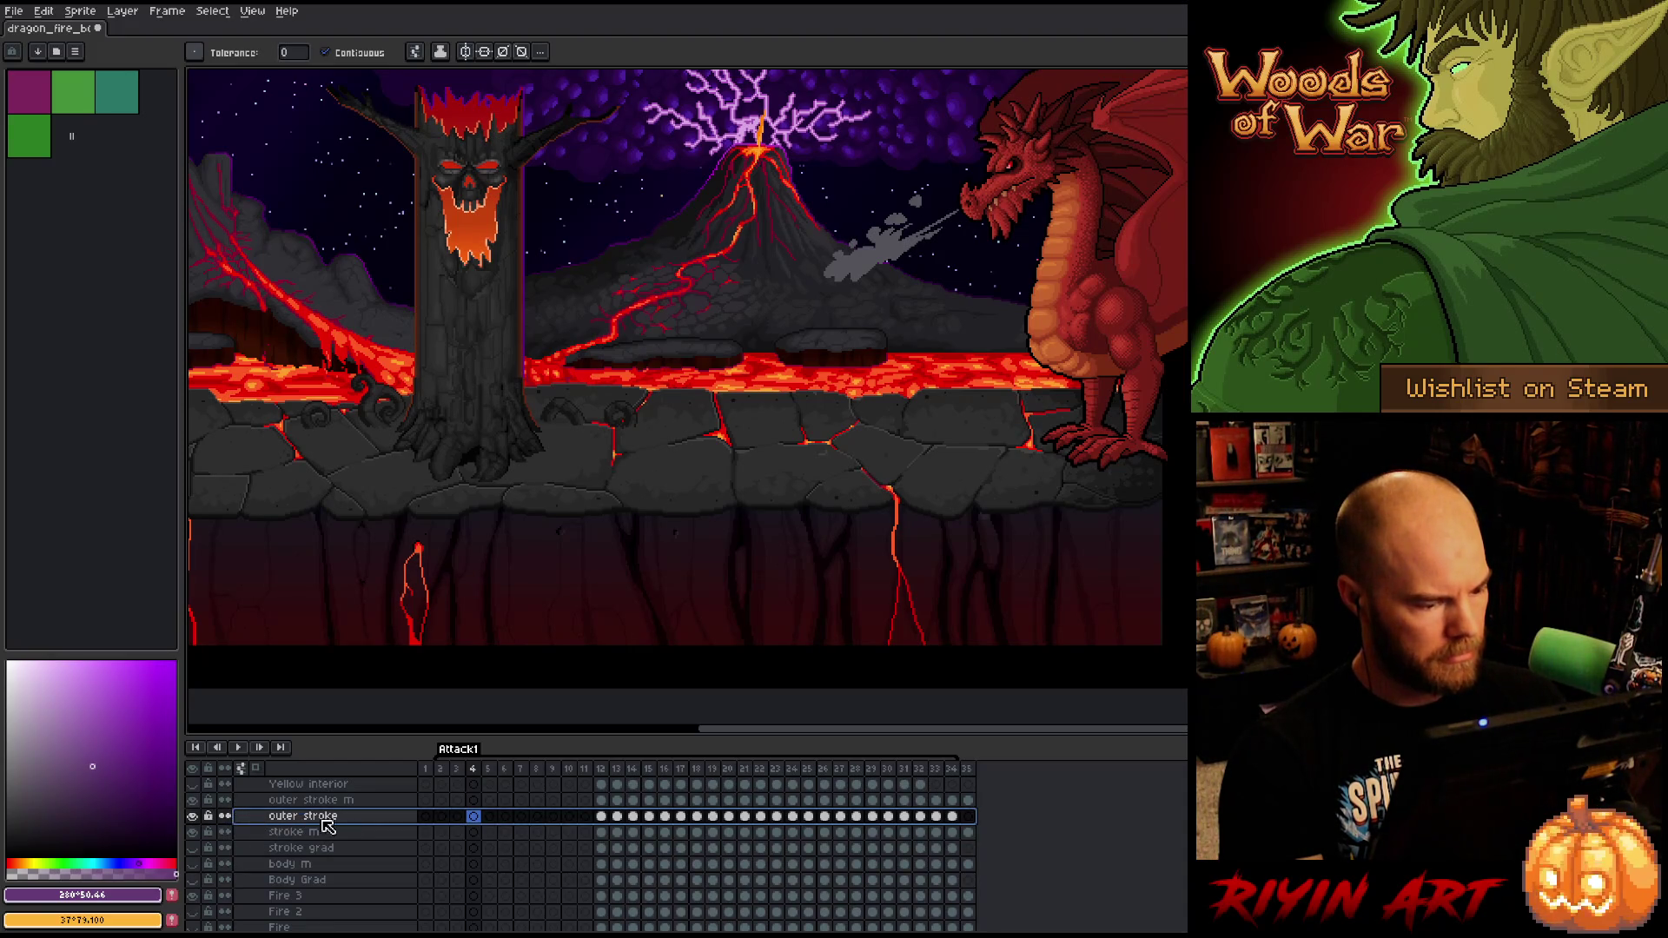
pyautogui.click(601, 770)
pyautogui.scroll(3, 775, 411)
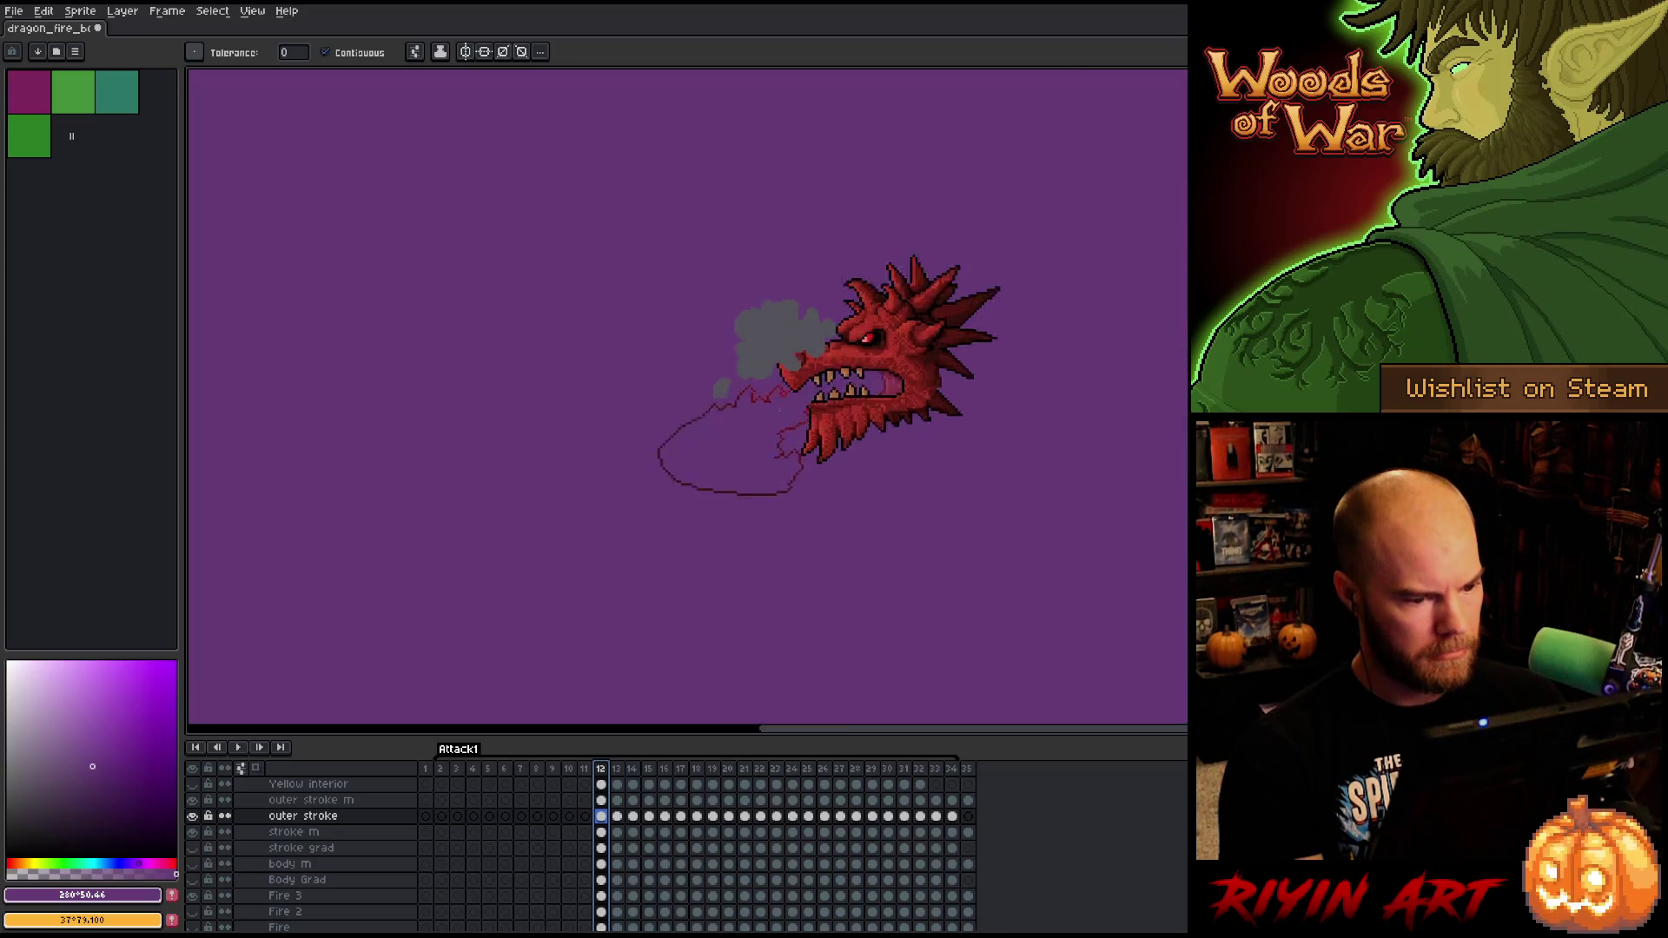
# - Merge outer stroke m down into outer stroke and replace its purple colour
pyautogui.click(308, 801)
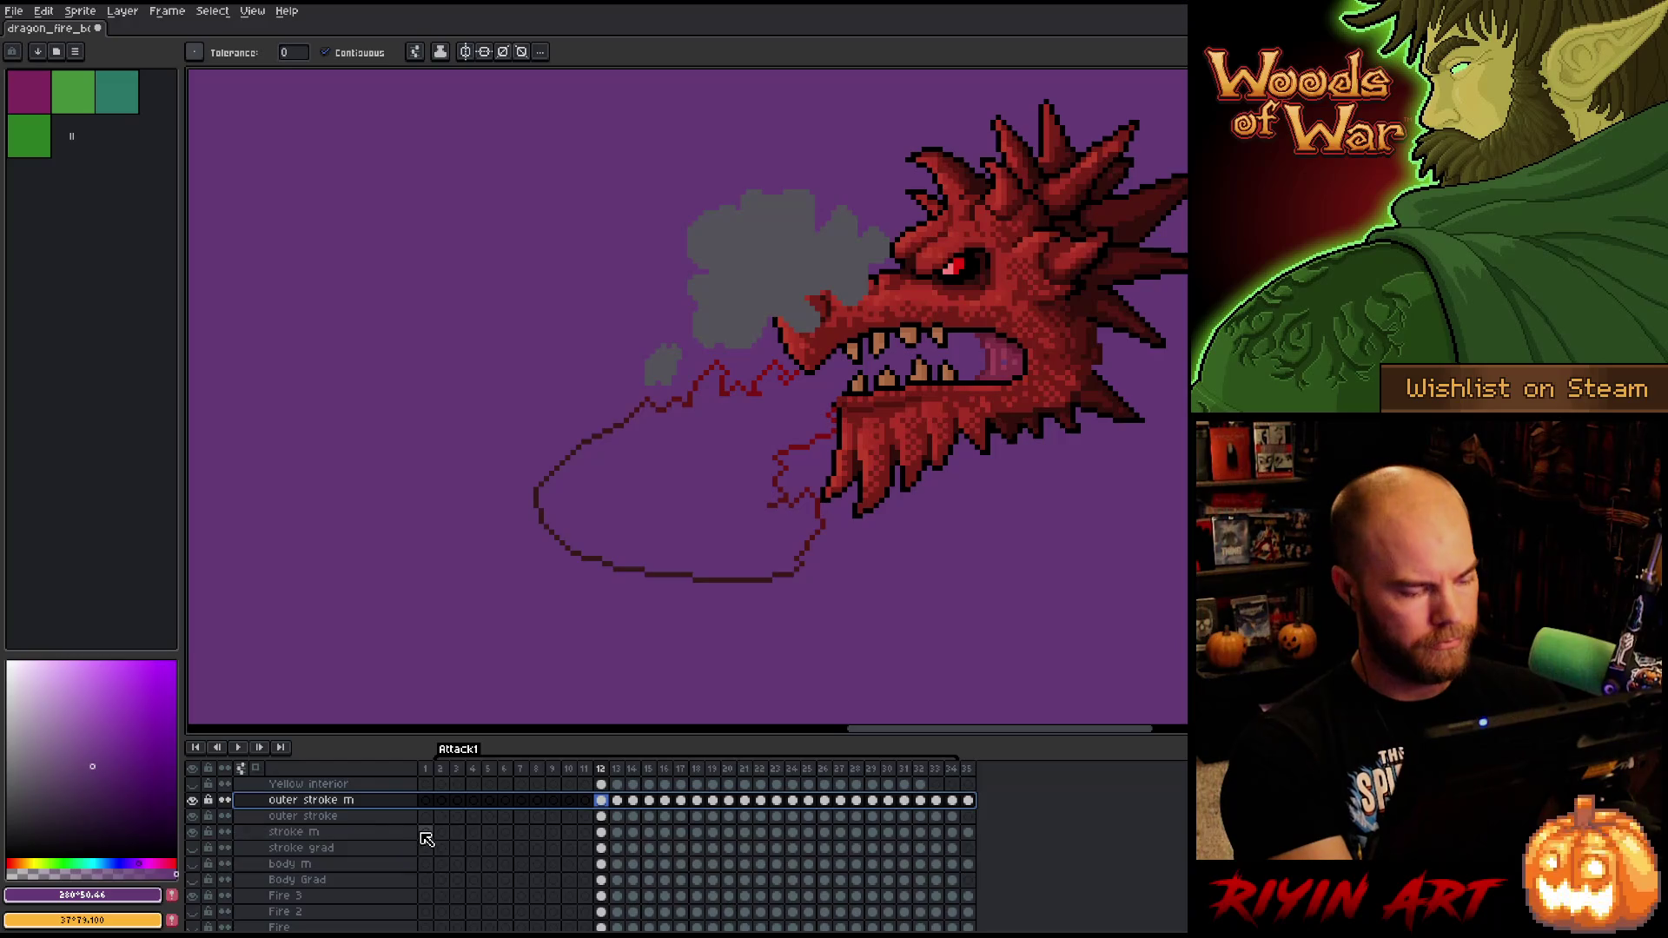
pyautogui.hotkey('ctrl', 'e')
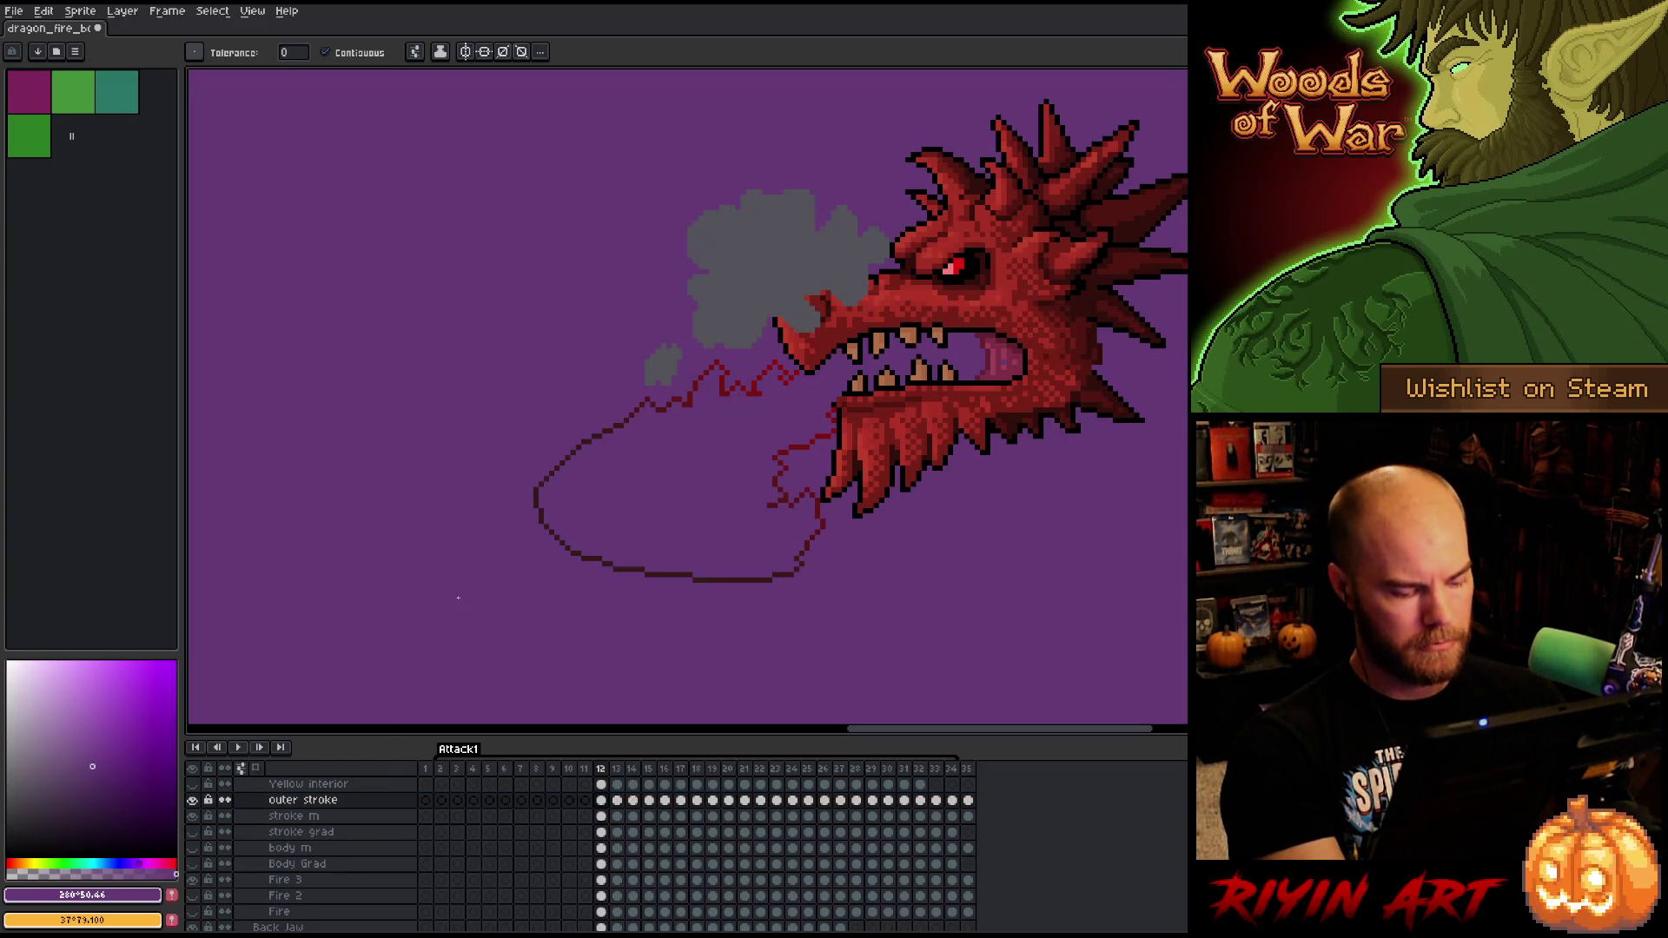
pyautogui.hotkey('shift', 'r')
pyautogui.click(848, 186)
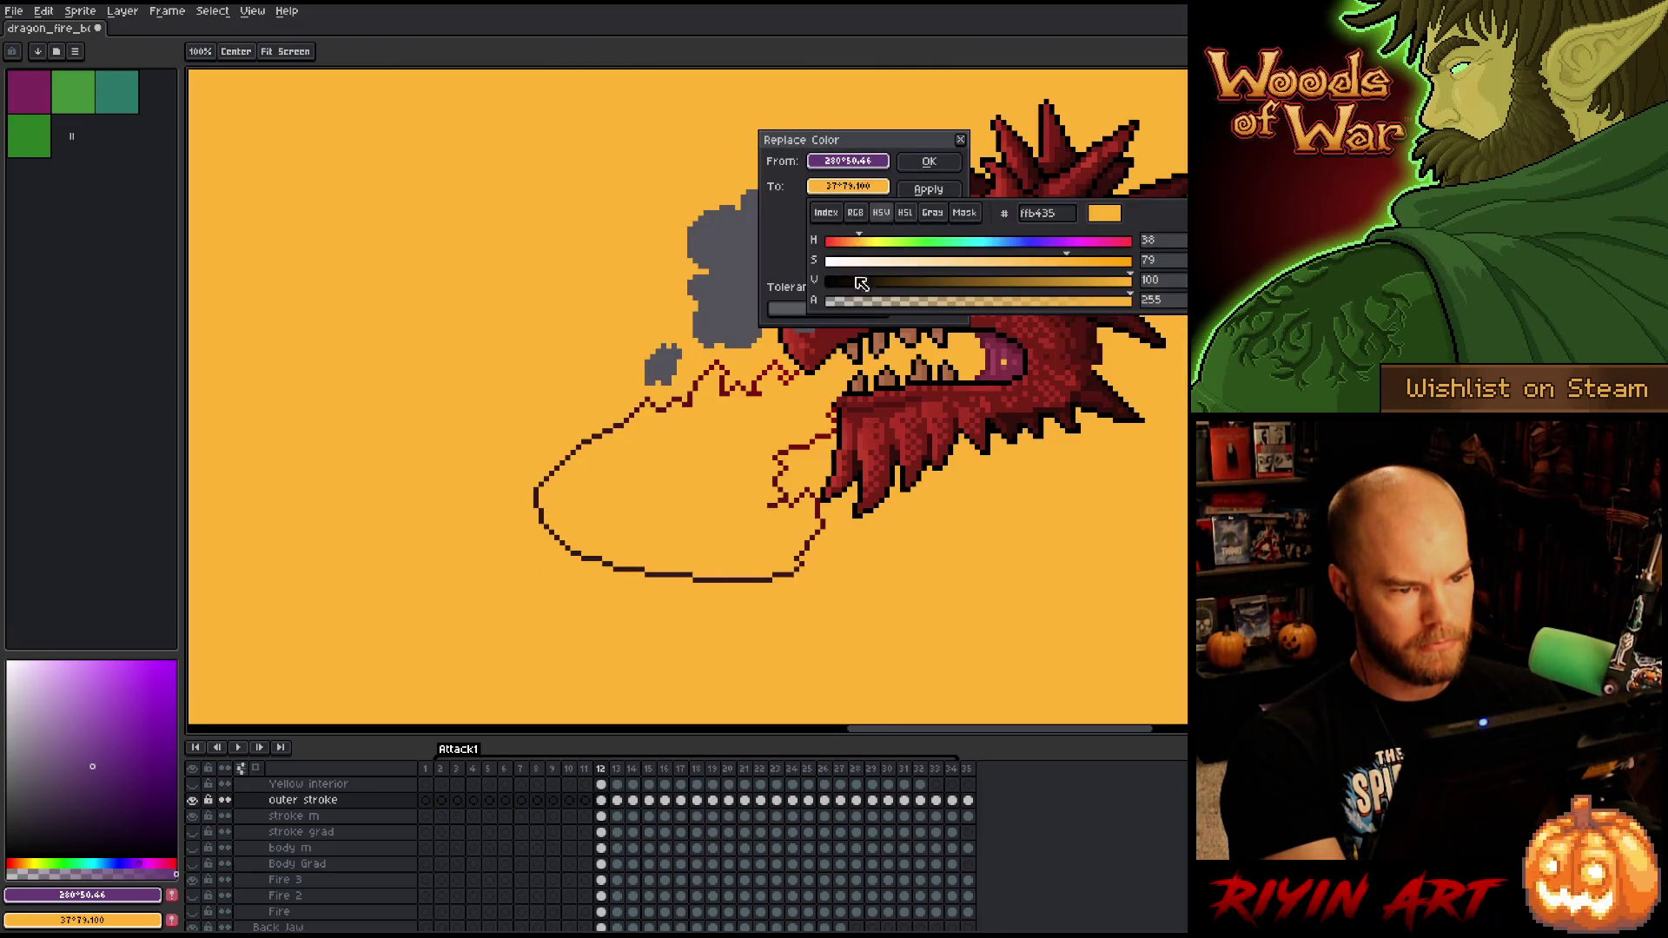
pyautogui.click(347, 231)
pyautogui.click(931, 162)
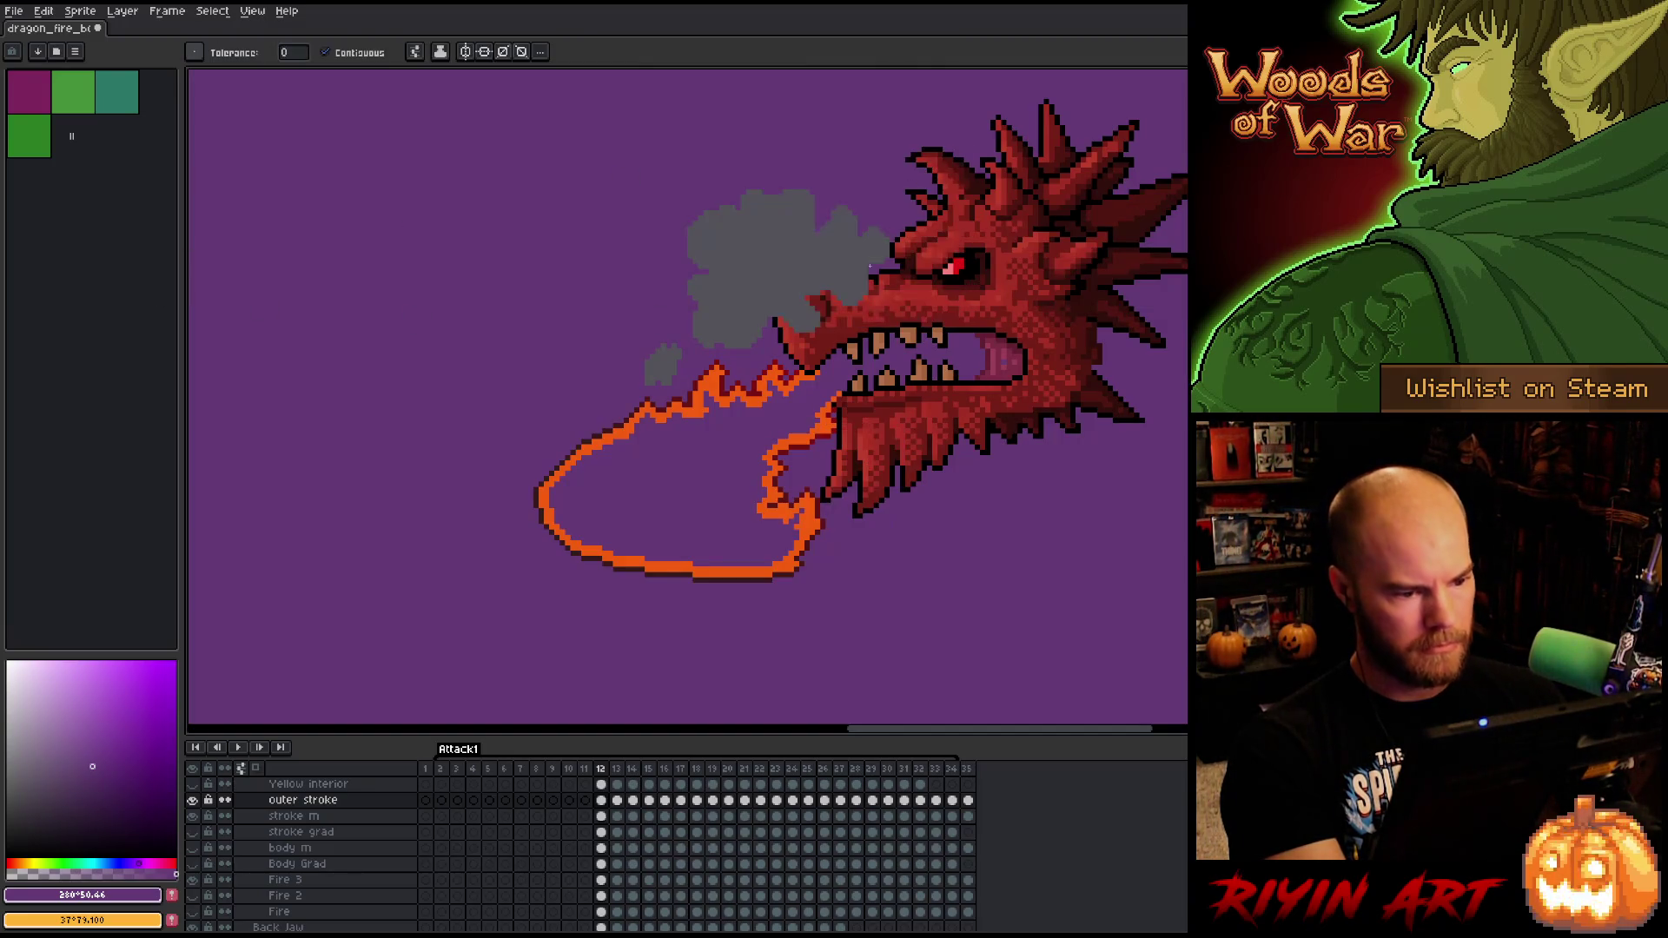
# - Merge stroke m down into stroke grad and make its purple fill transparent
pyautogui.click(308, 818)
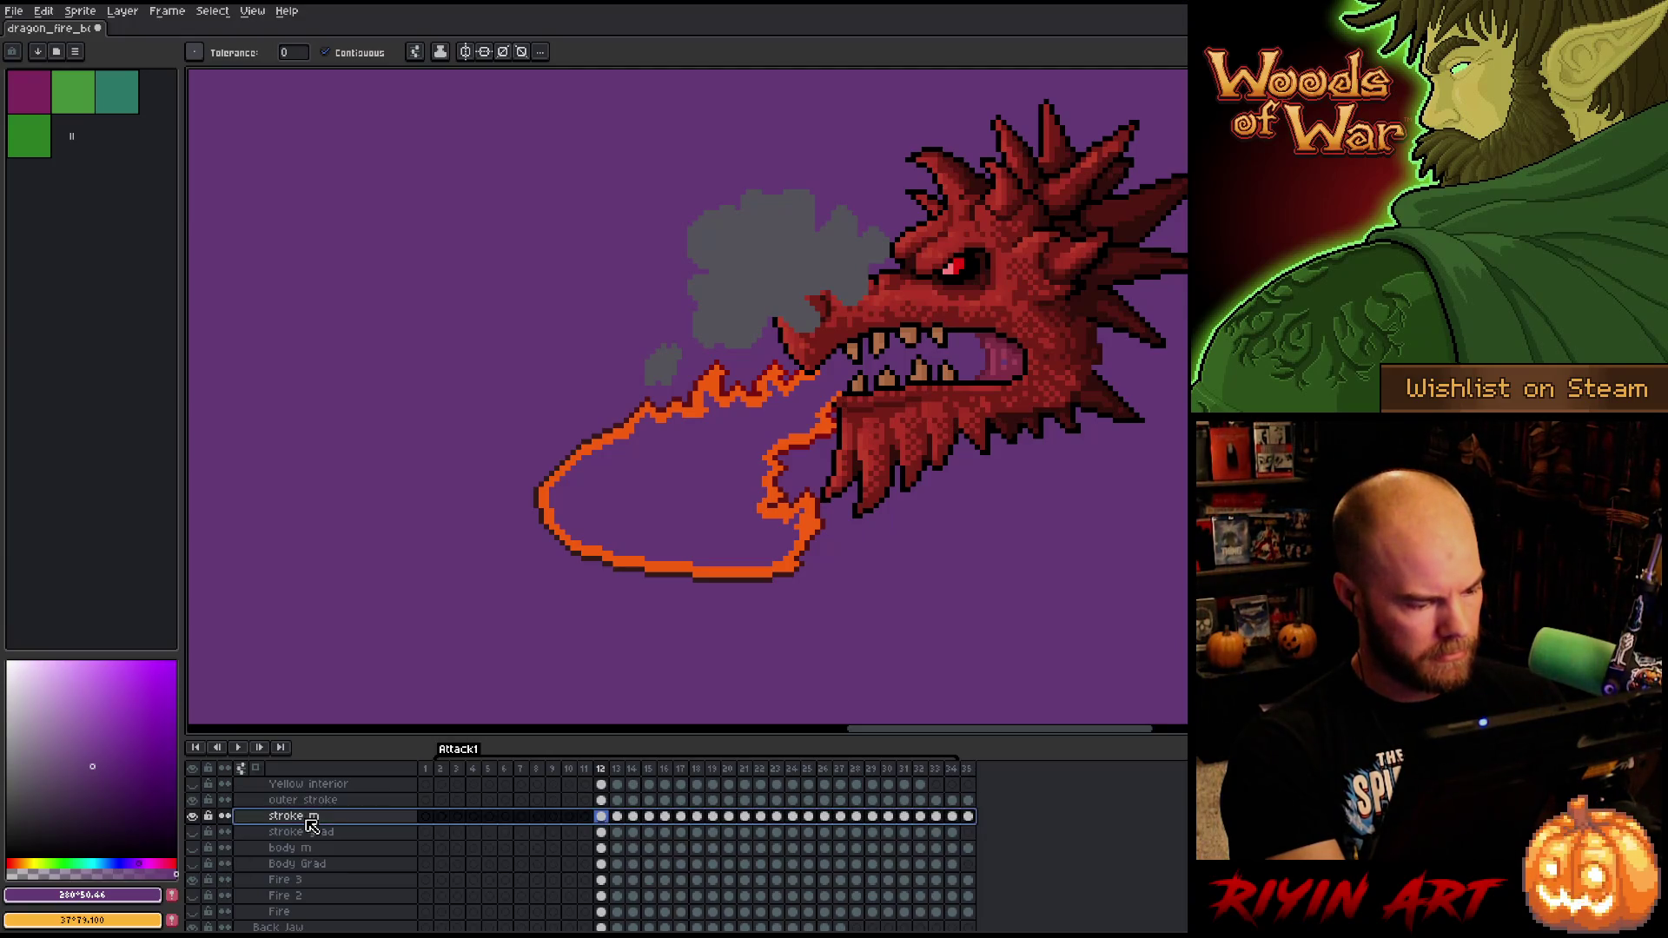
pyautogui.click(192, 831)
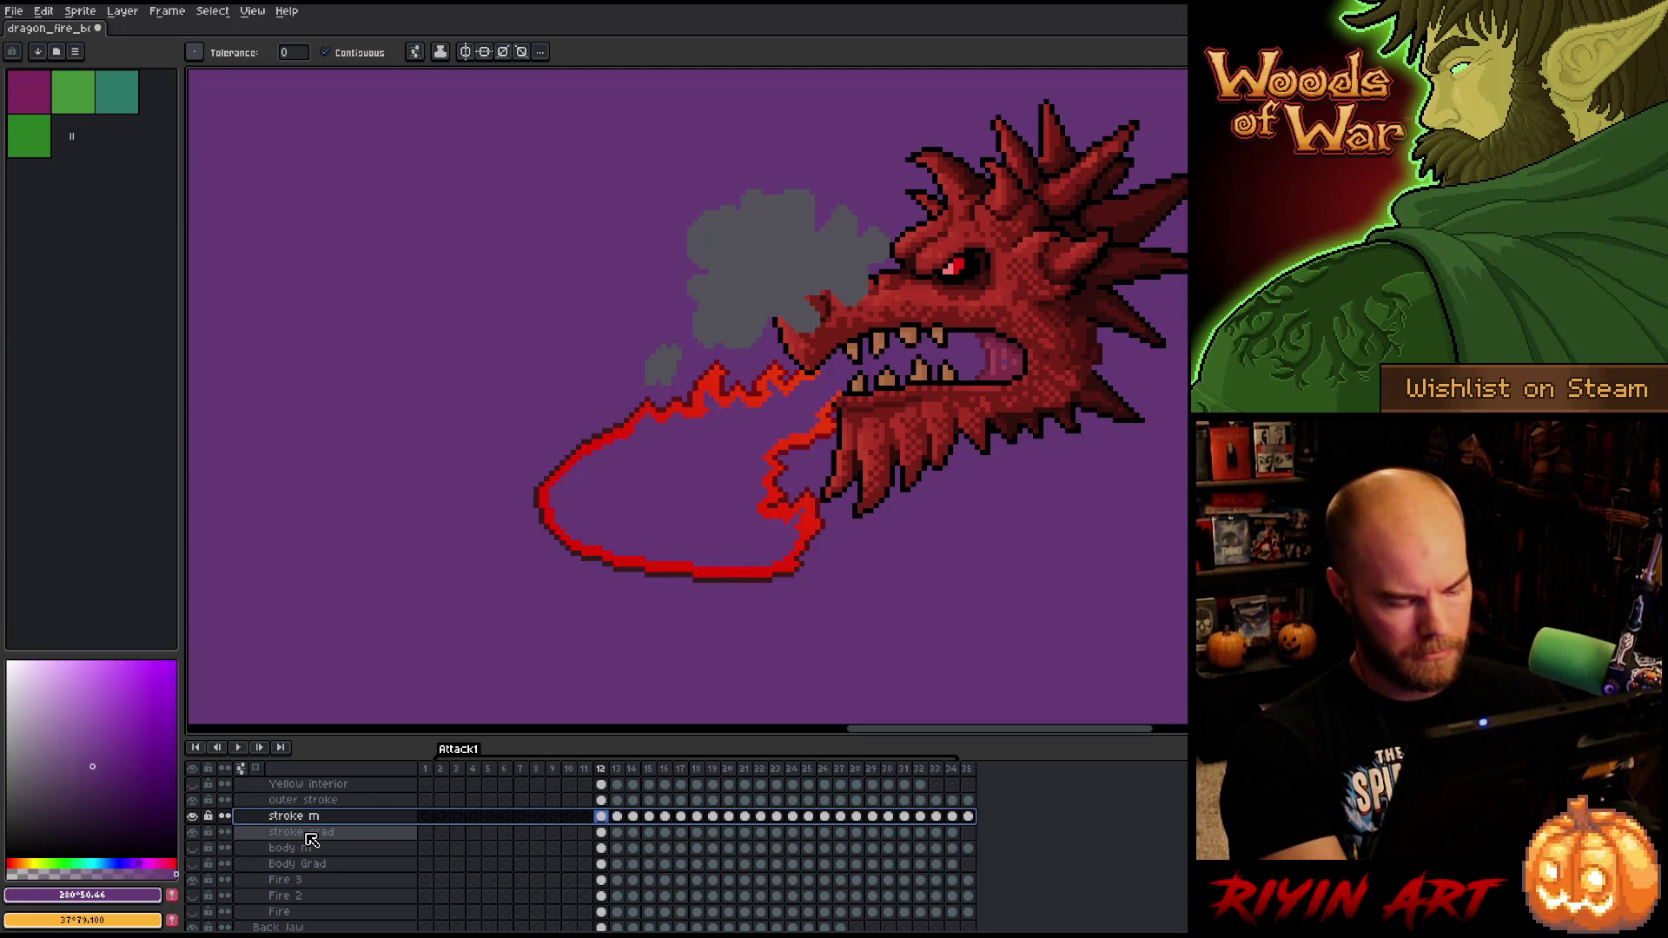
pyautogui.hotkey('ctrl', 'e')
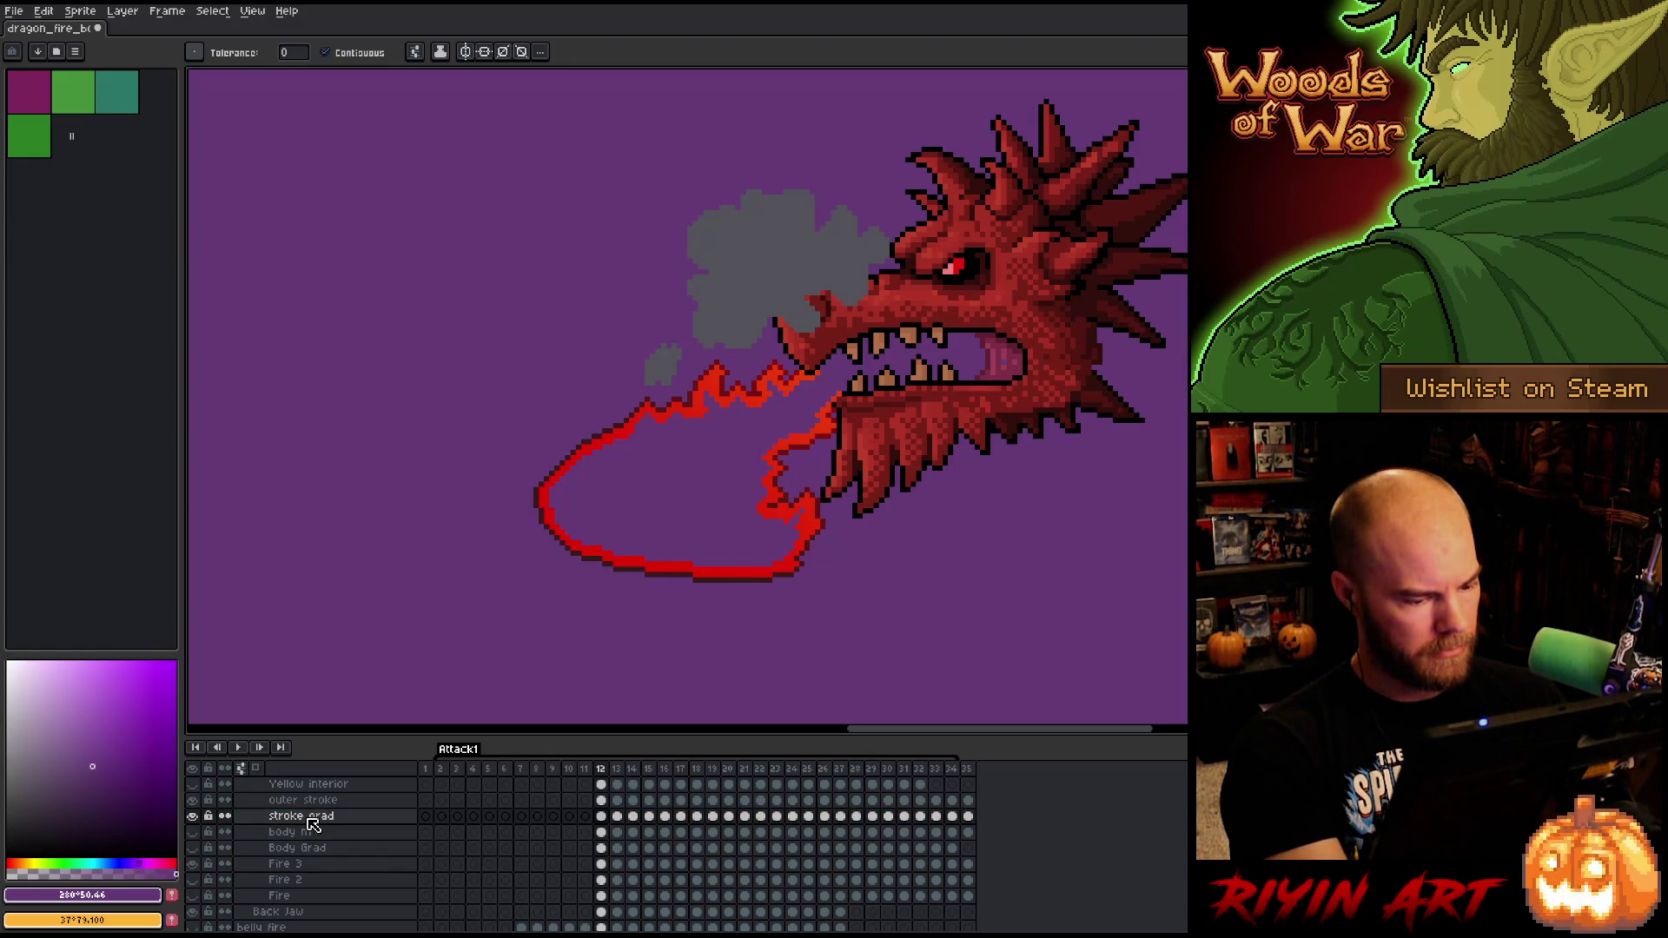
pyautogui.hotkey('shift', 'r')
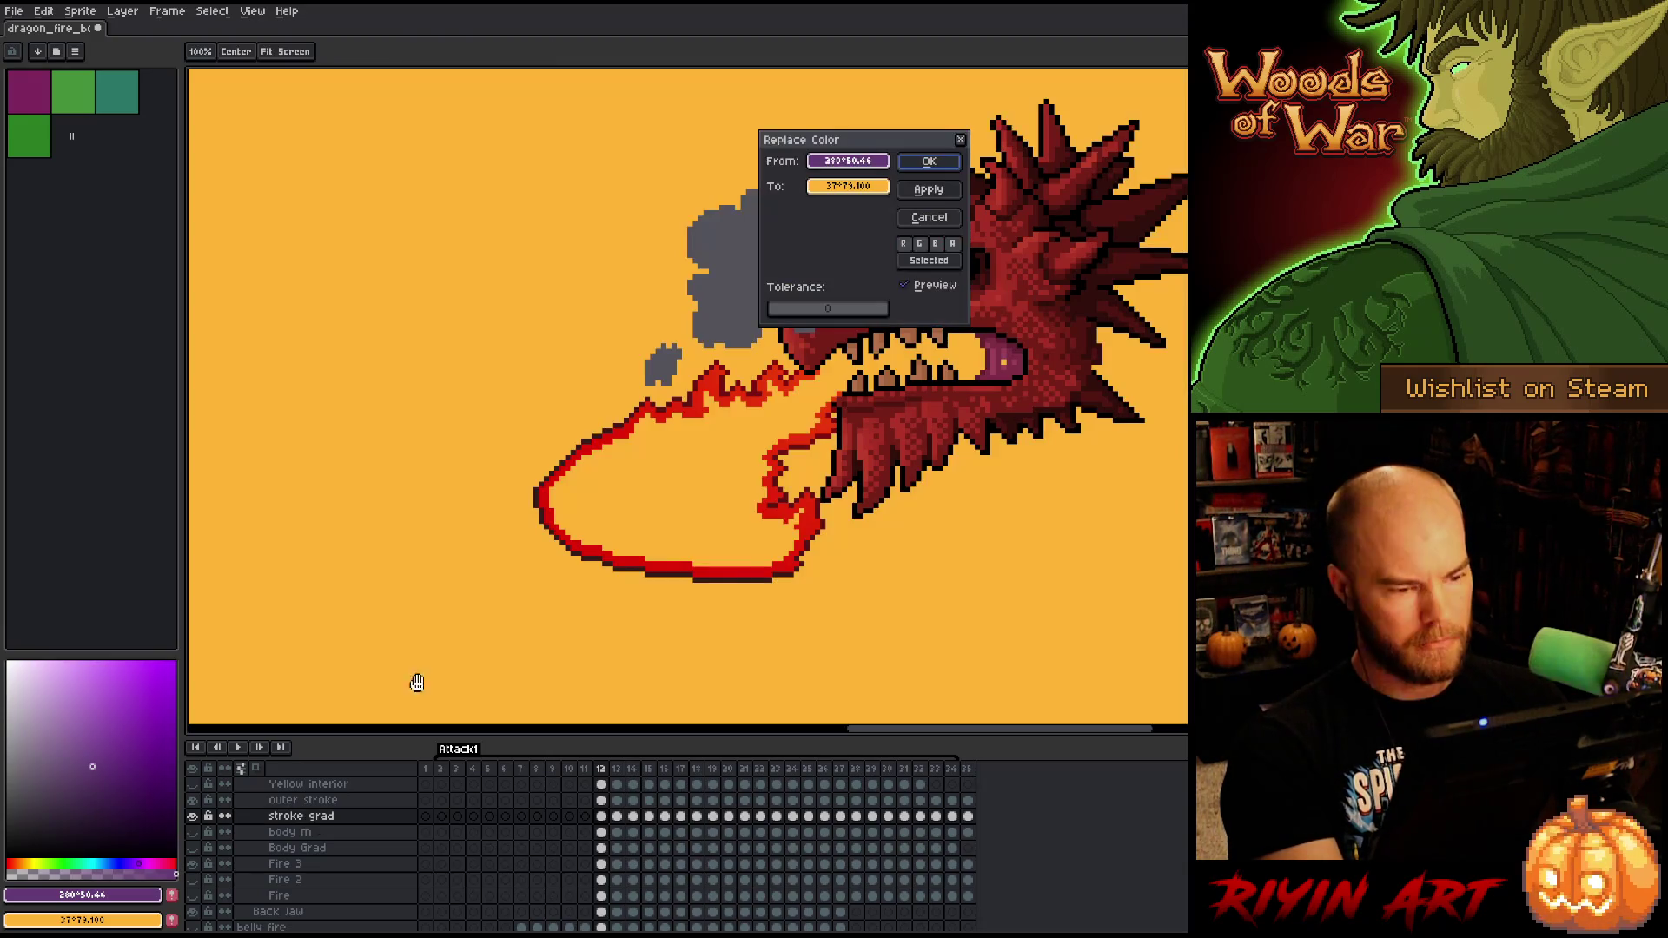
pyautogui.click(847, 186)
pyautogui.click(848, 304)
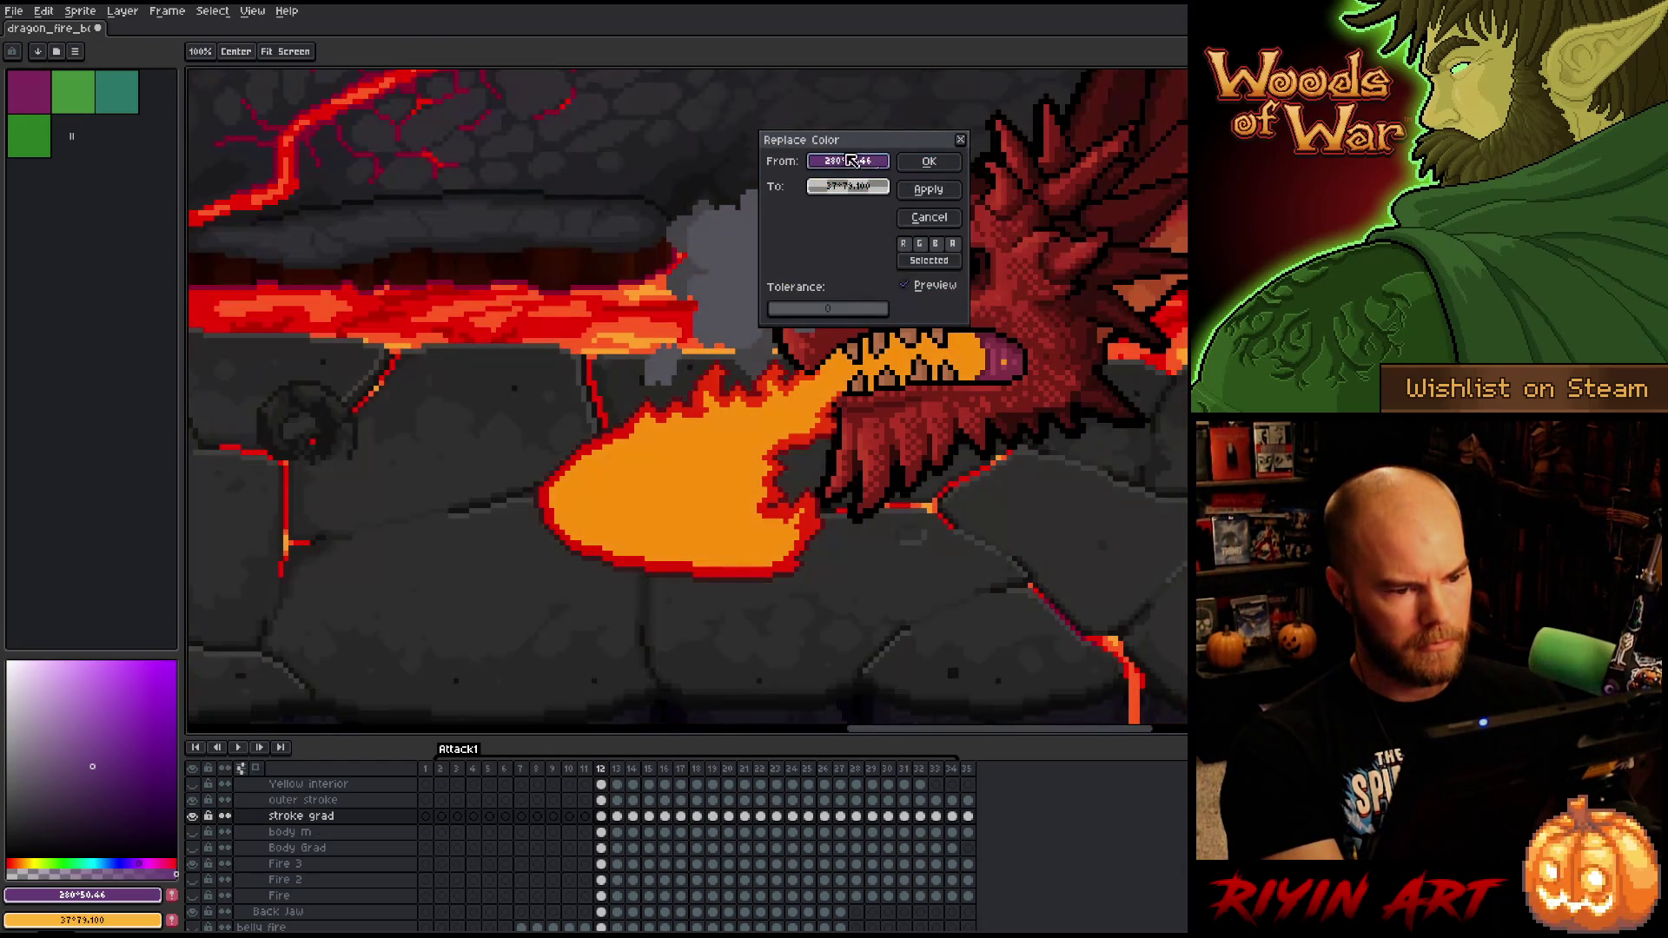
pyautogui.click(929, 161)
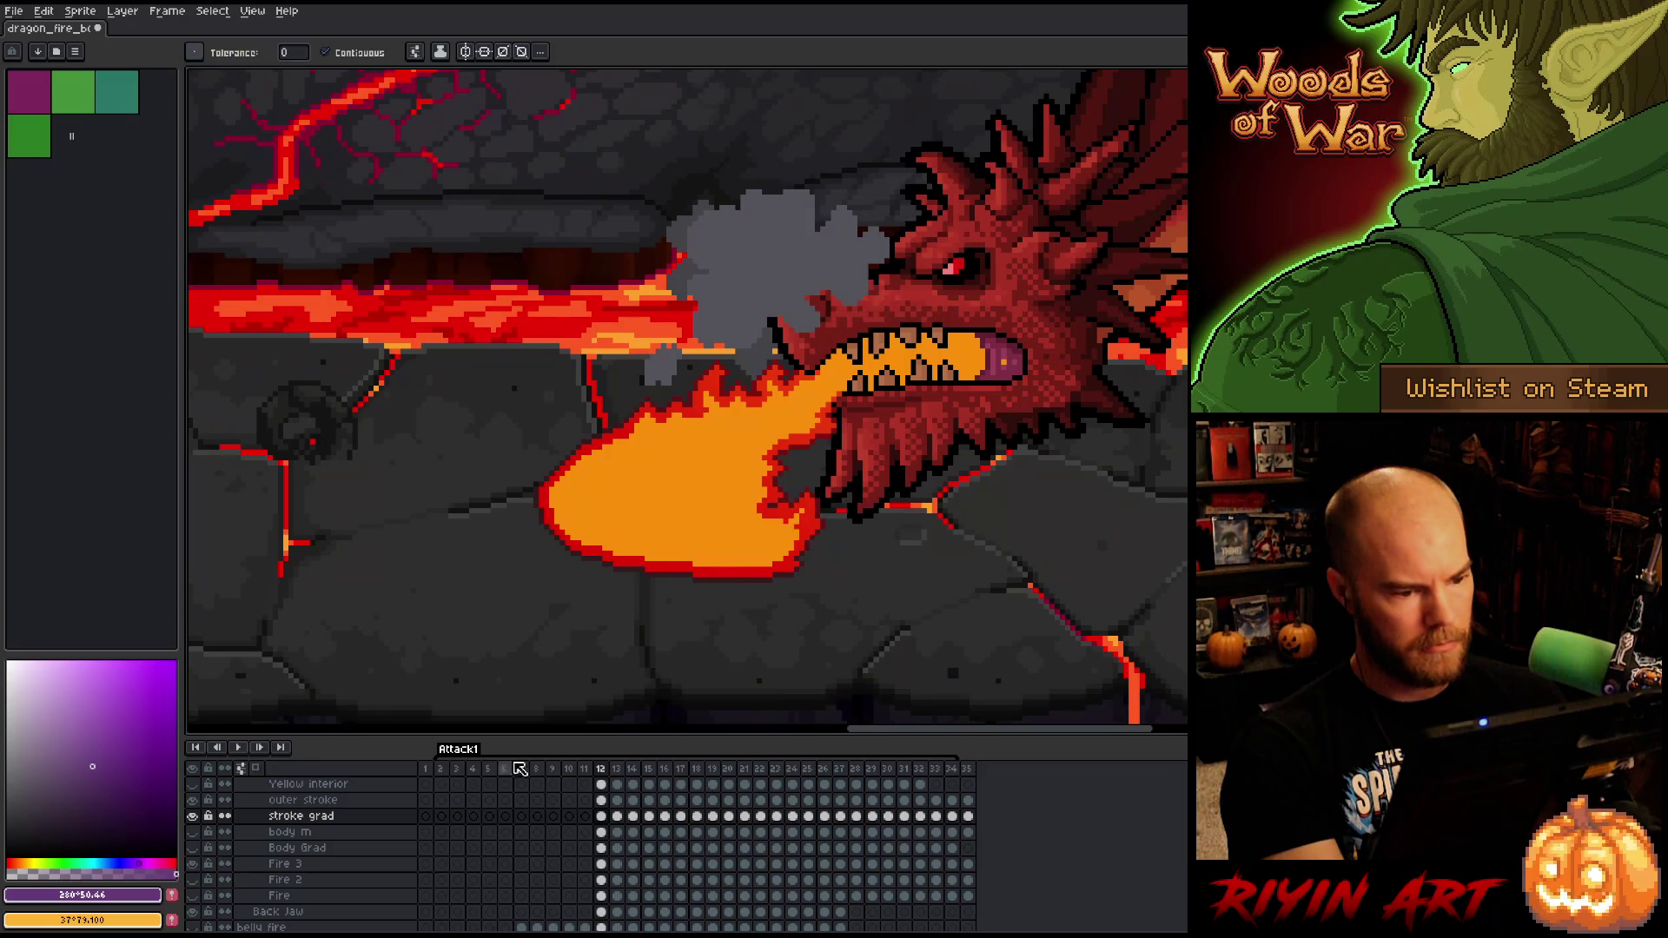
# - Merge body m down into Body Grad, turn its purple fill transparent, and play from frame 12
pyautogui.click(287, 831)
pyautogui.hotkey('ctrl', 'z')
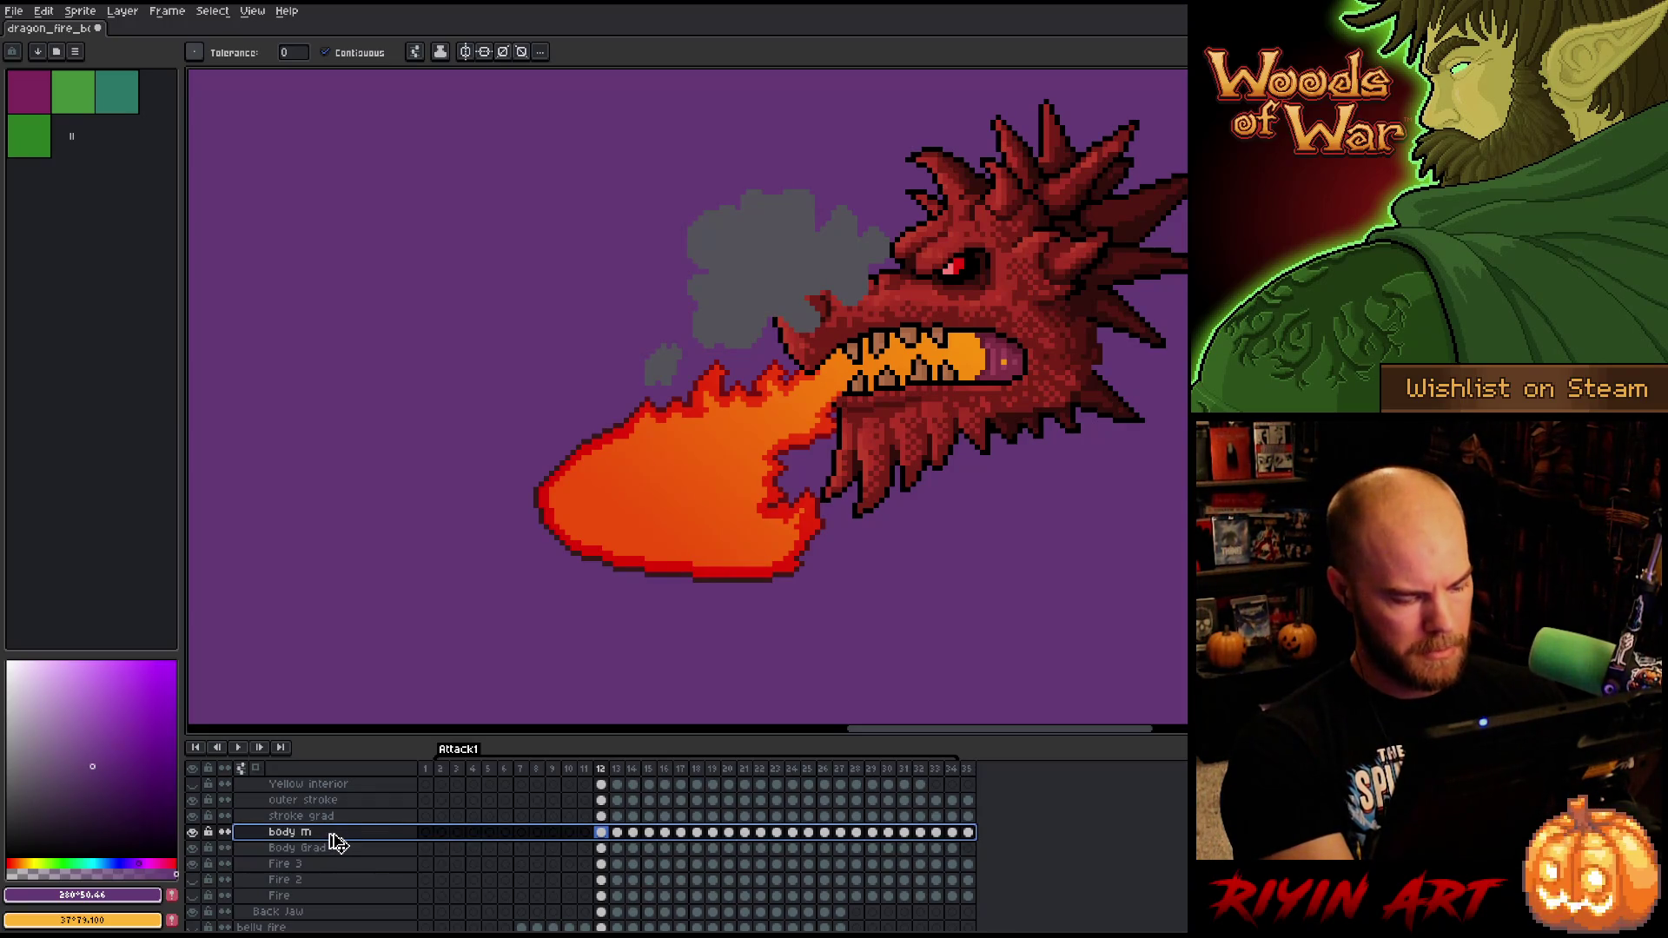
pyautogui.hotkey('ctrl', 'e')
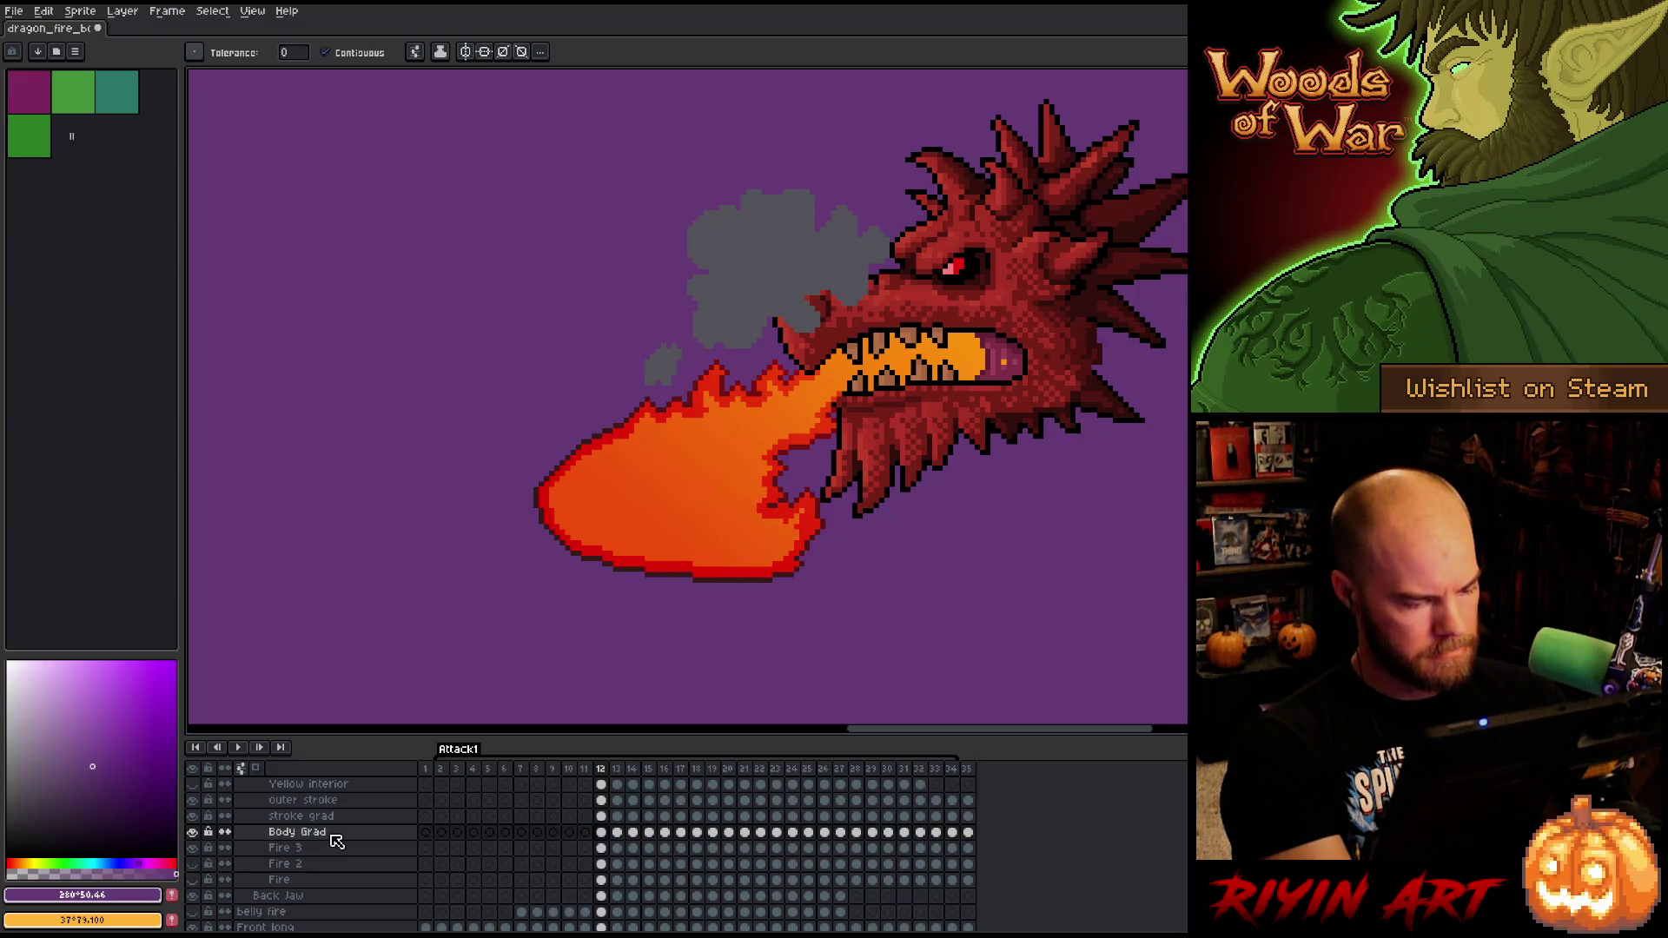
pyautogui.hotkey('shift', 'r')
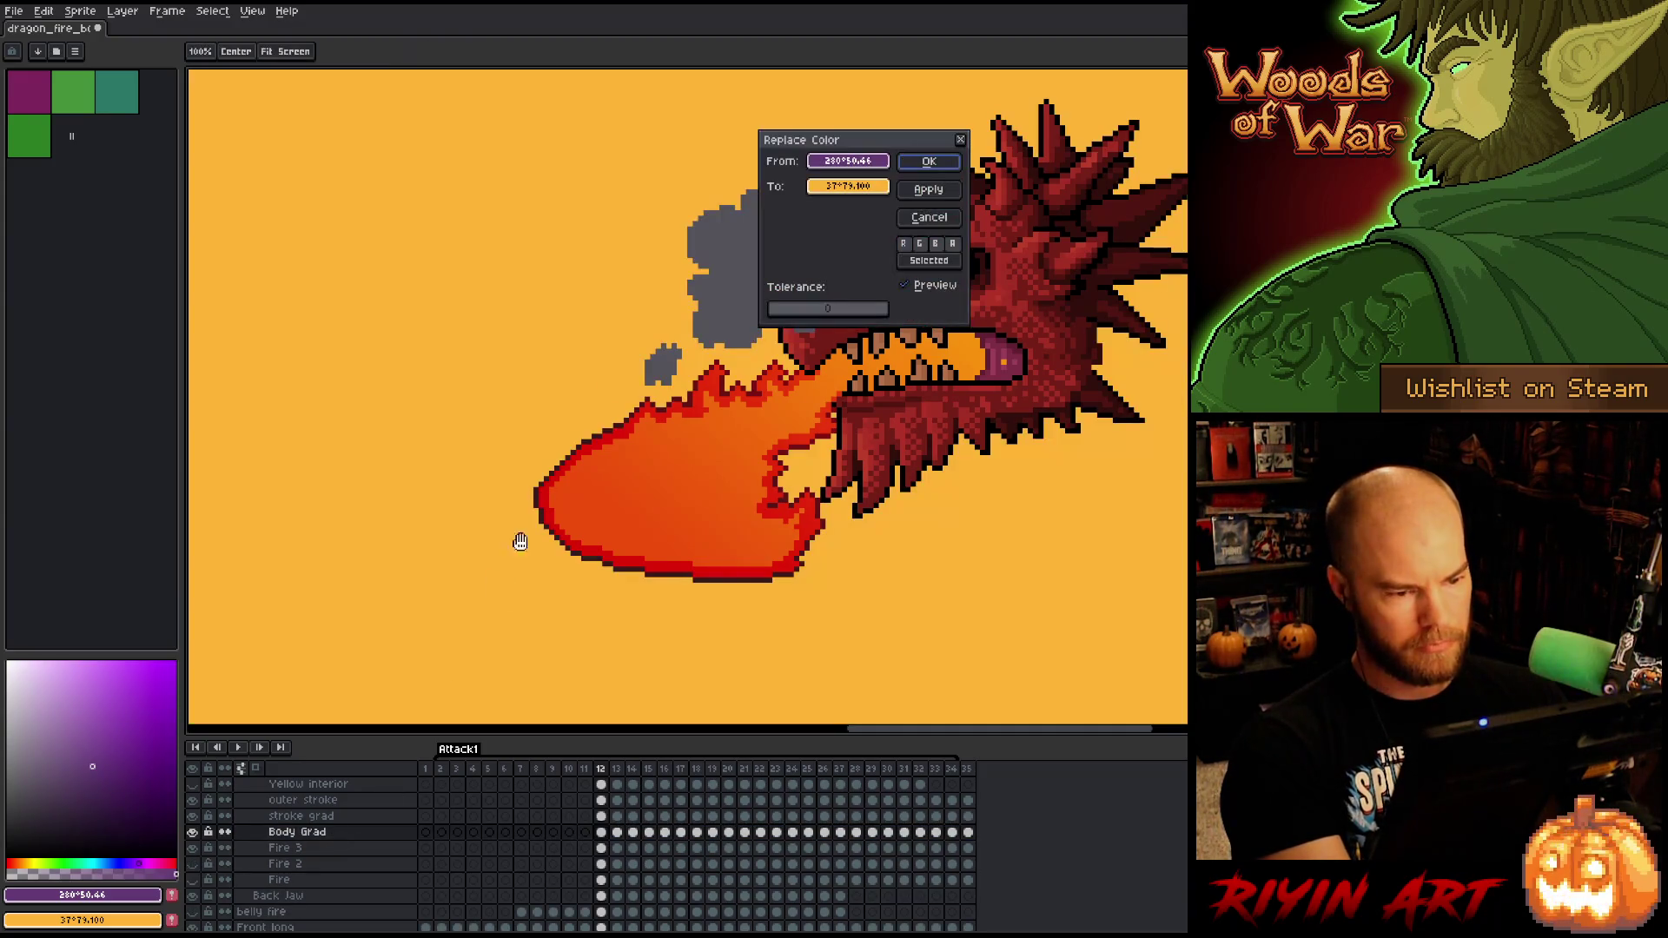
pyautogui.click(848, 186)
pyautogui.click(834, 308)
pyautogui.click(824, 183)
pyautogui.press('Return')
pyautogui.press('-')
pyautogui.press('-')
pyautogui.press('-')
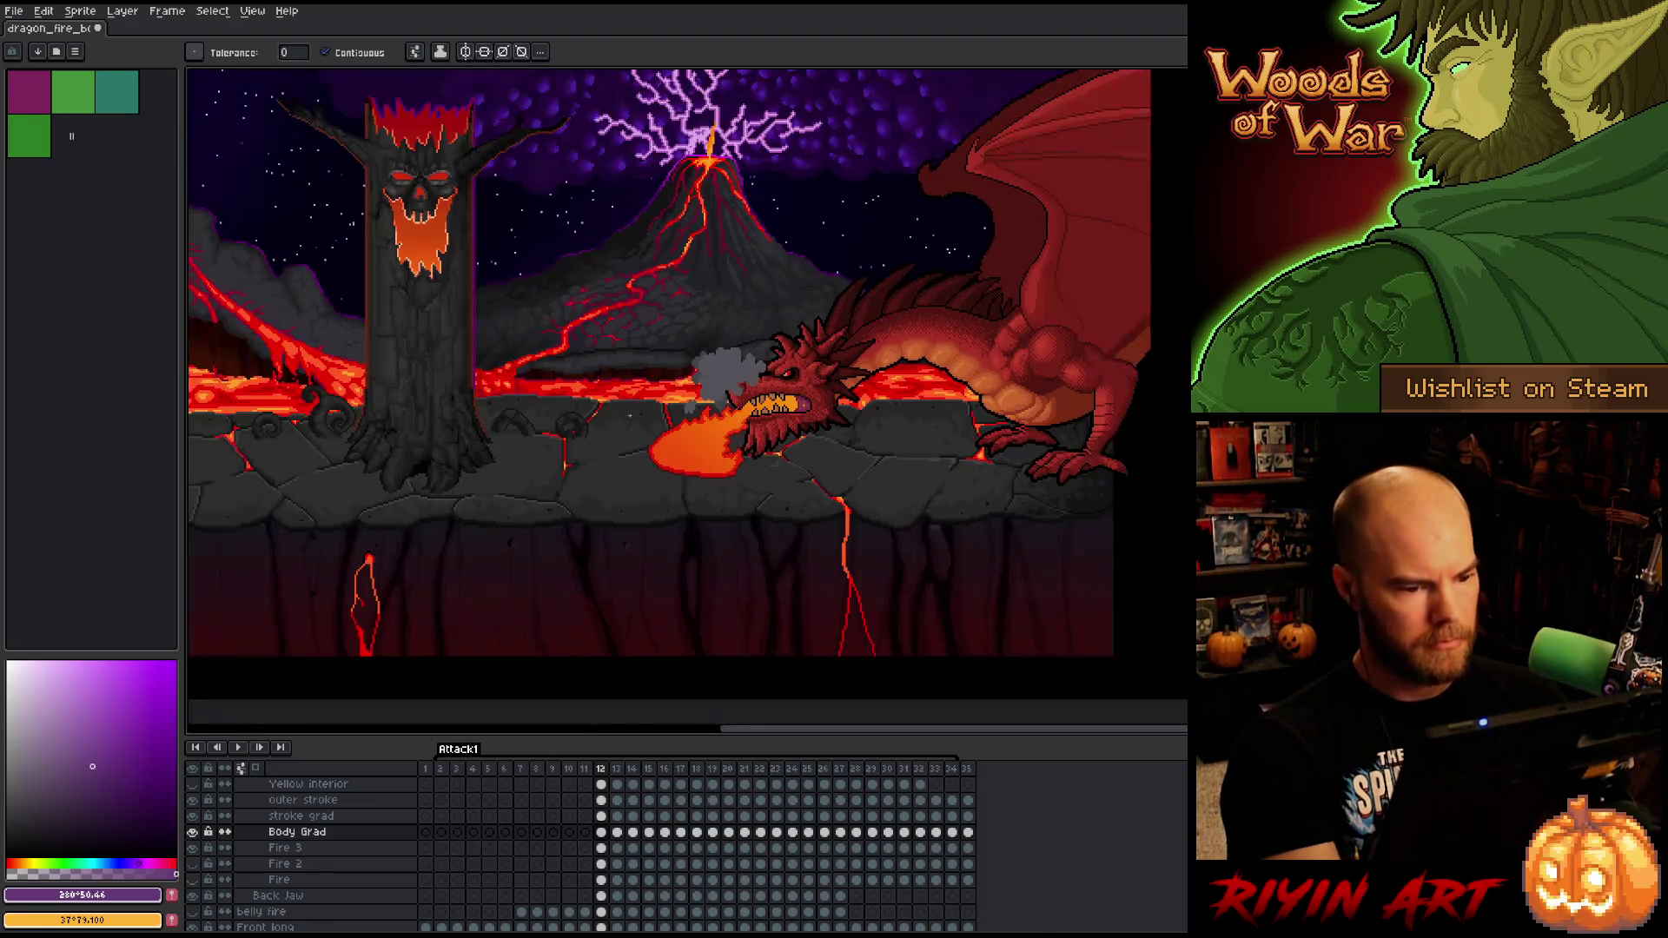
pyautogui.press('Return')
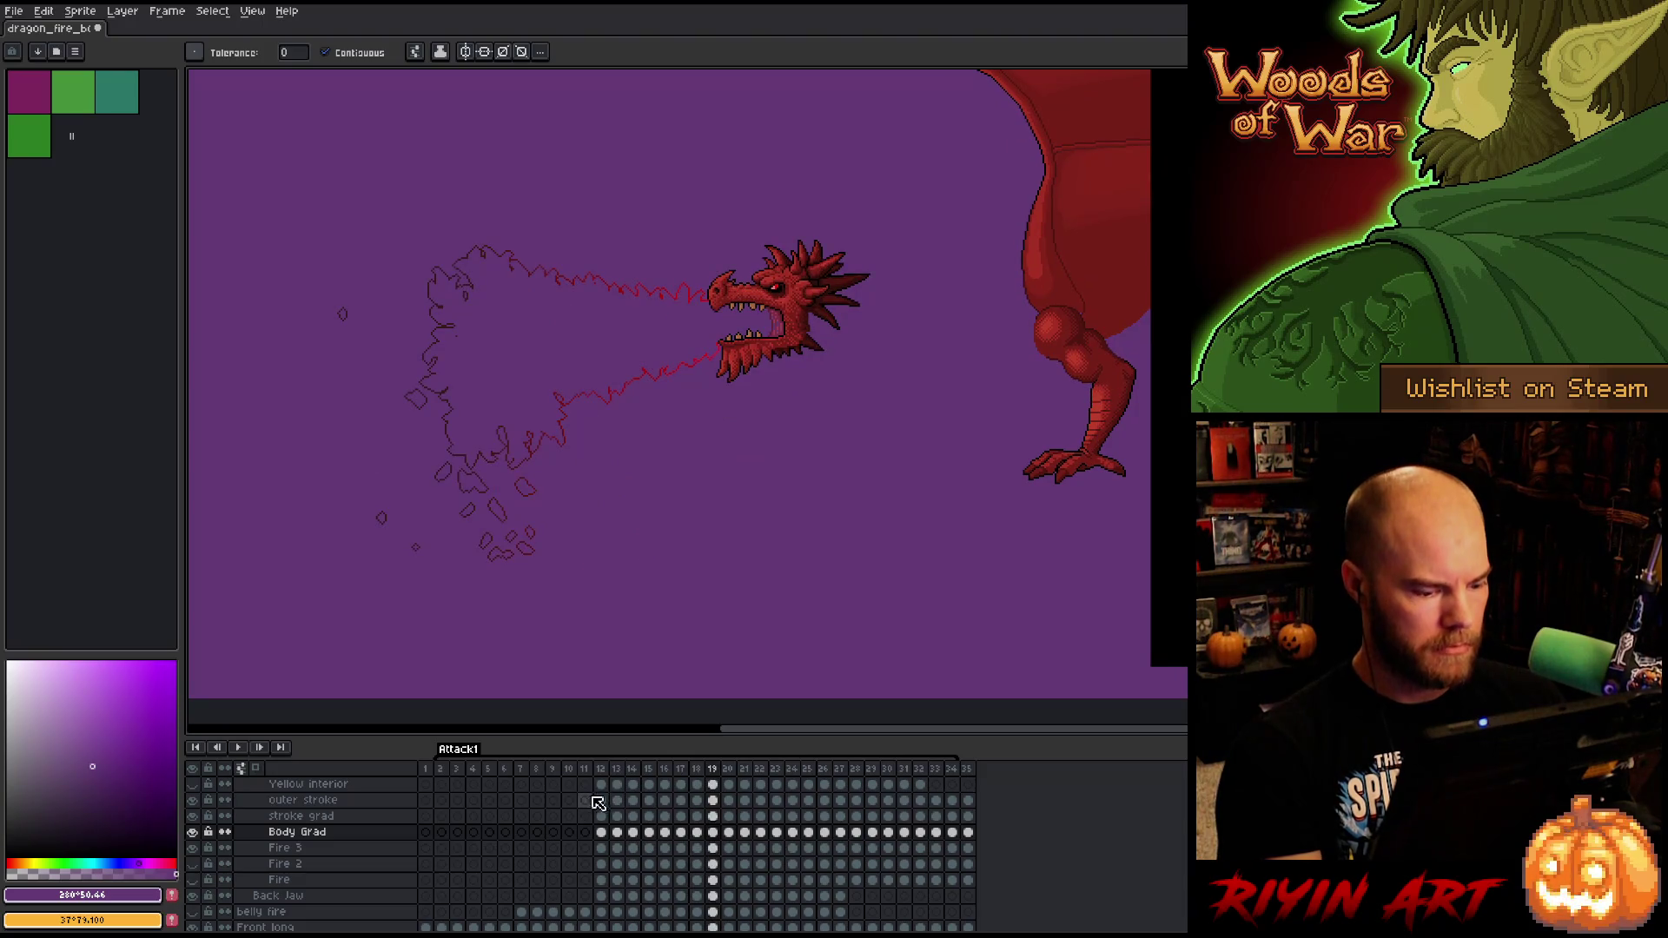
# - Toggle stroke grad to compare, then replace the leftover purple on the Body Grad layer
pyautogui.click(319, 819)
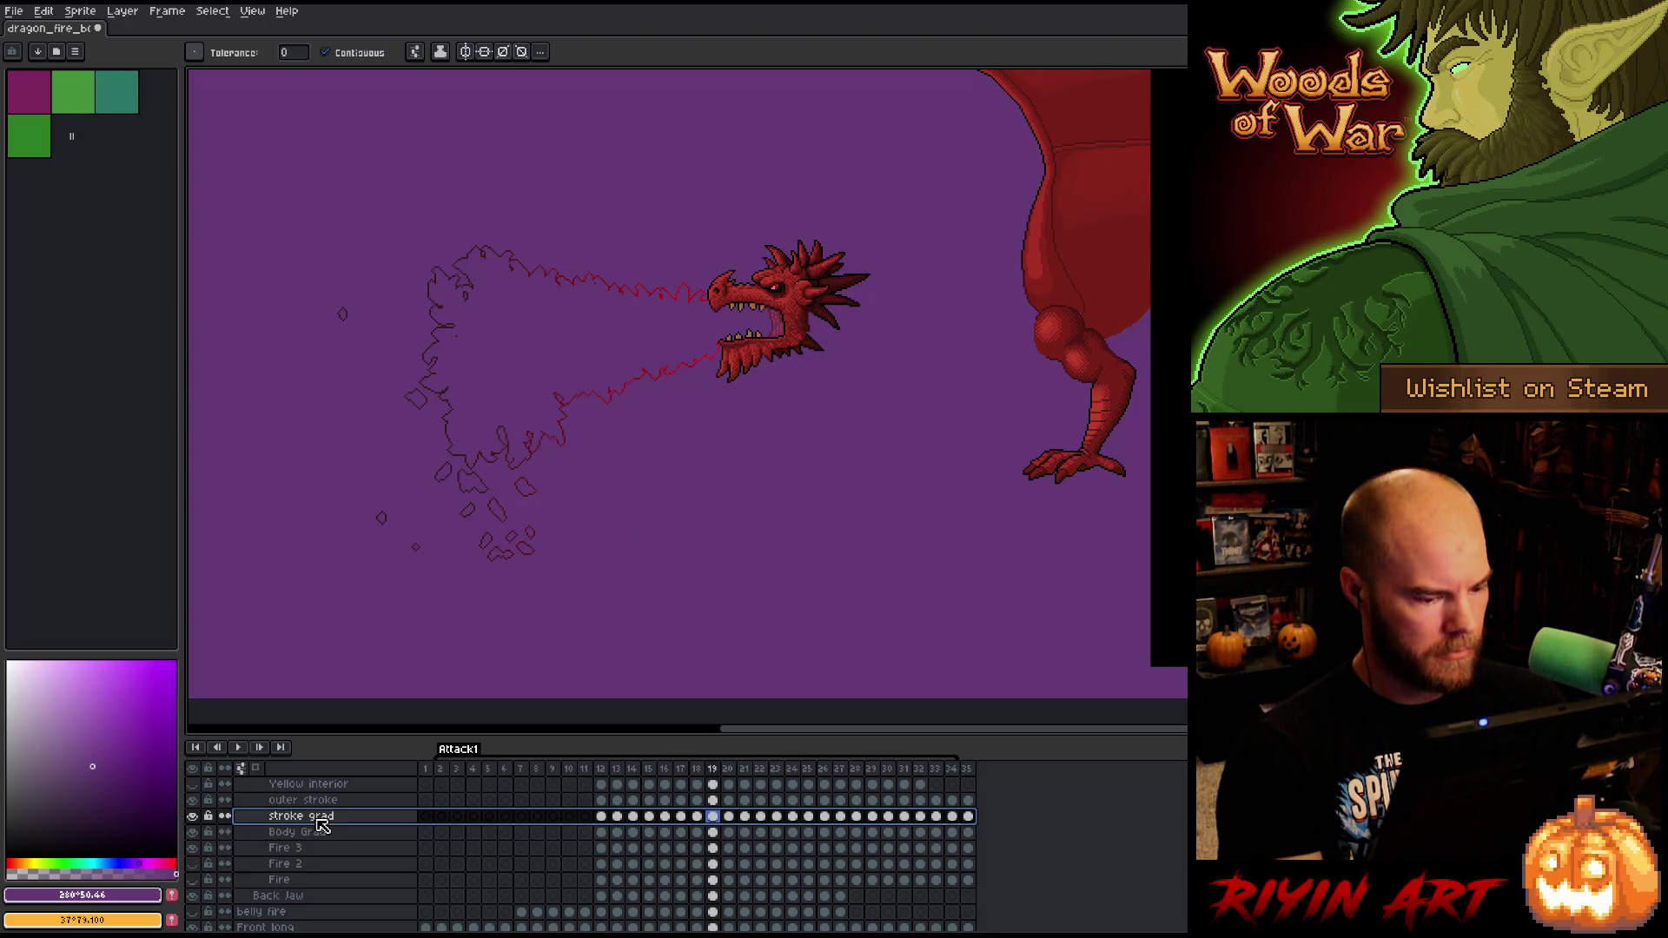
pyautogui.click(192, 816)
pyautogui.click(192, 816)
pyautogui.click(192, 816)
pyautogui.click(192, 815)
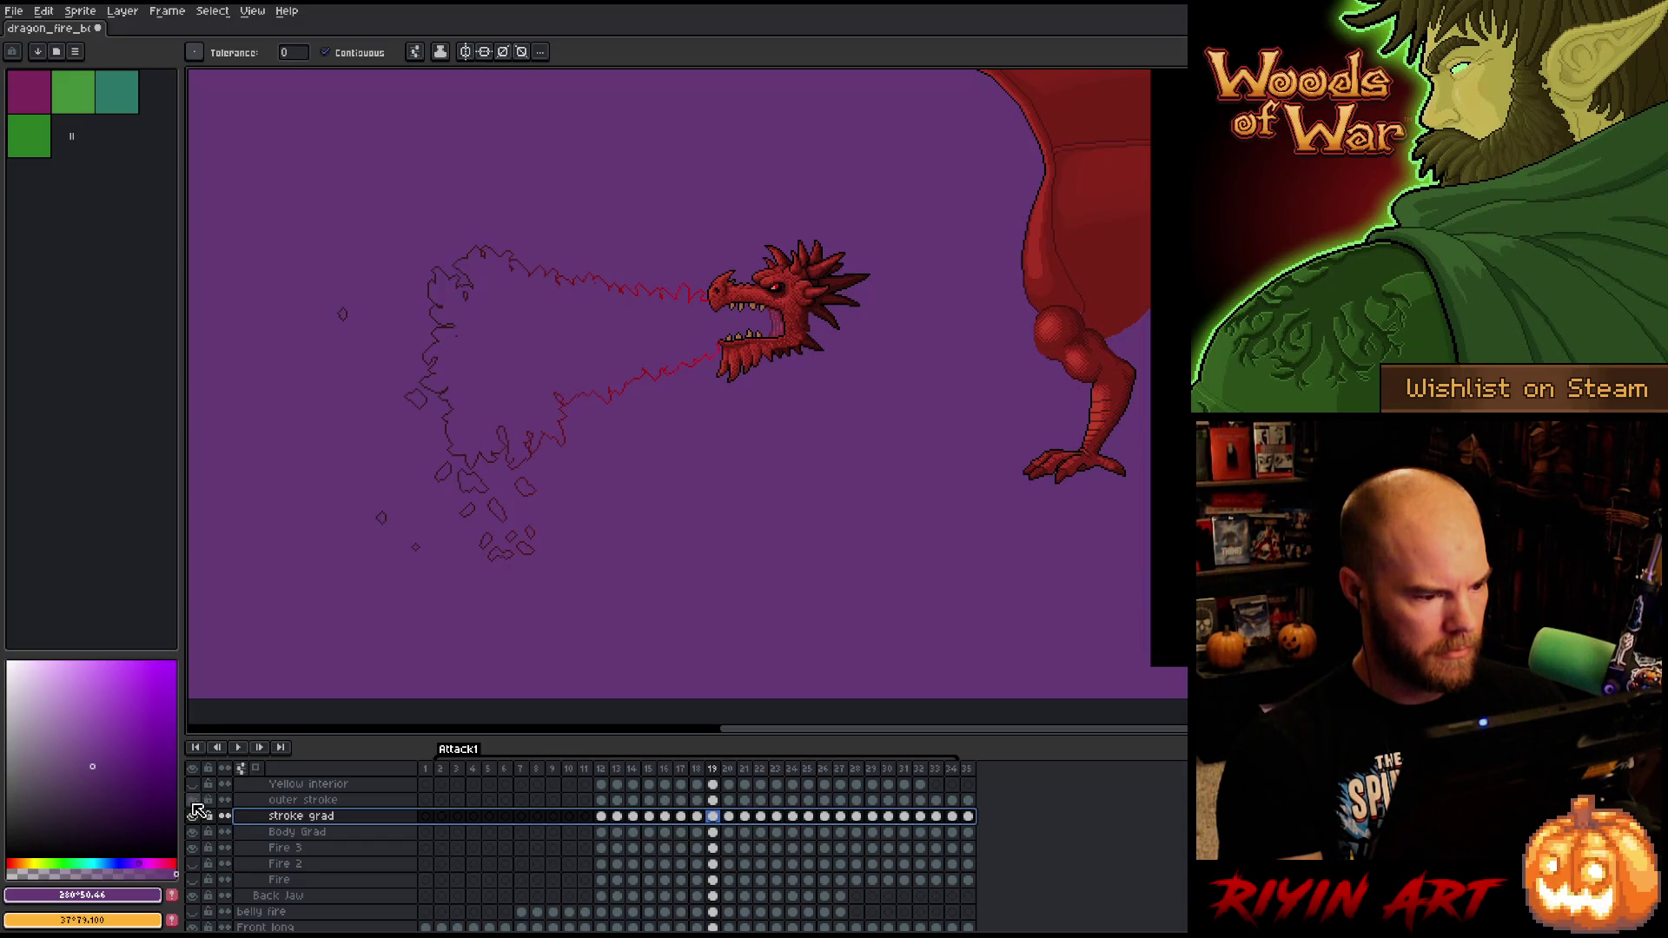
pyautogui.click(298, 836)
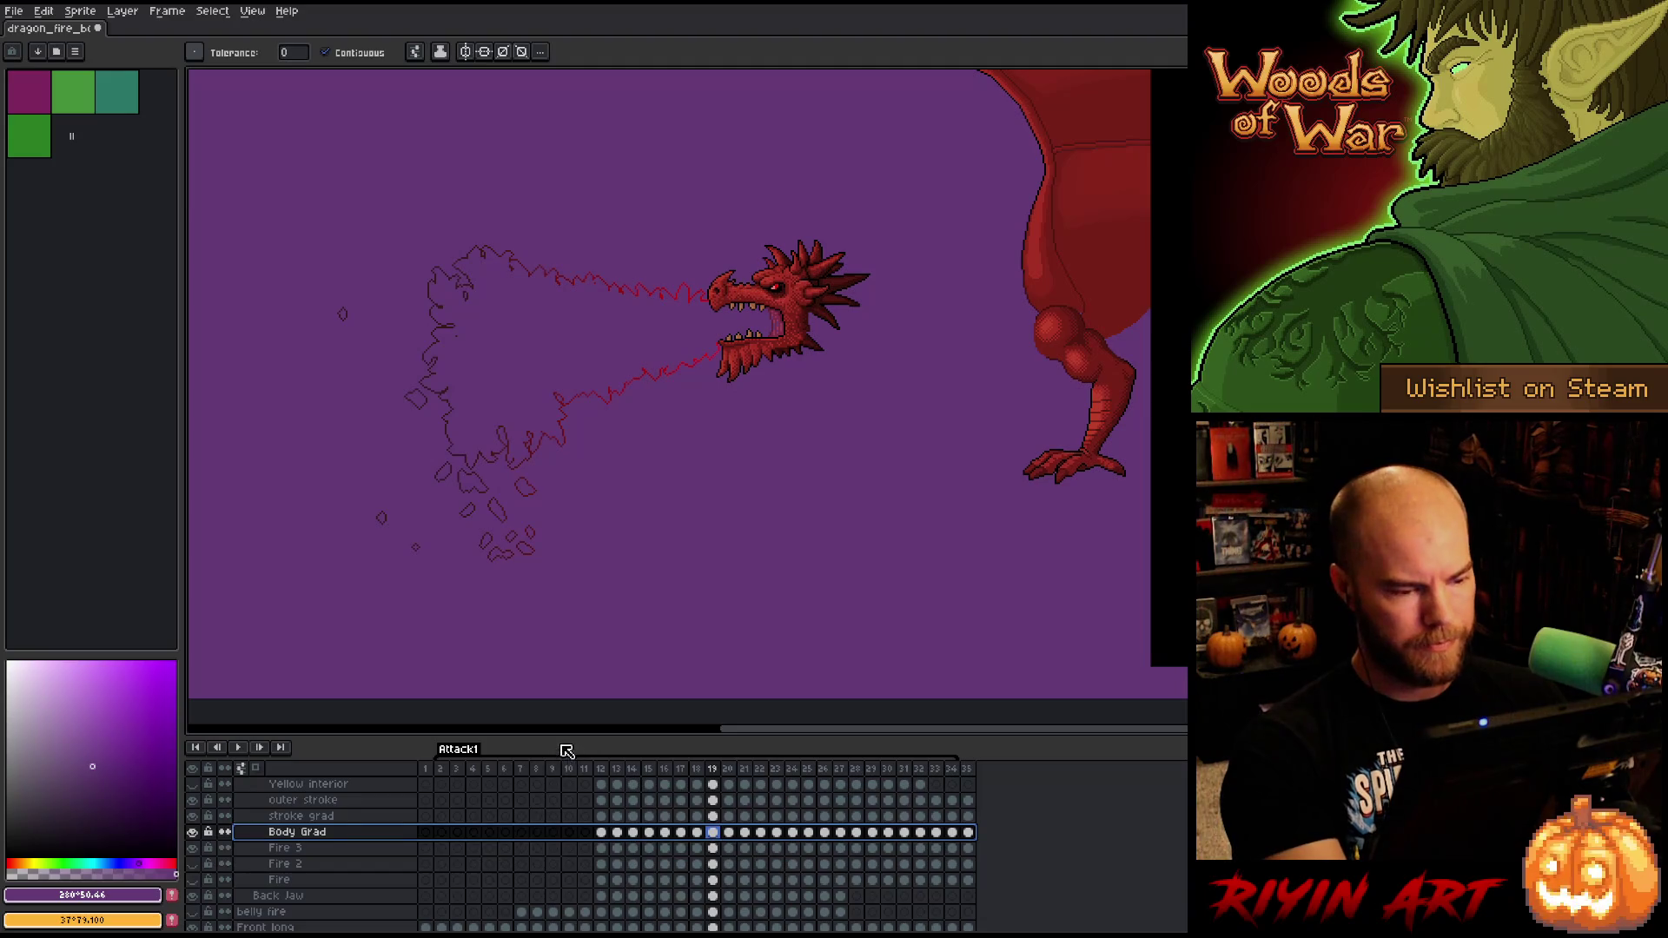
pyautogui.hotkey('shift', 'r')
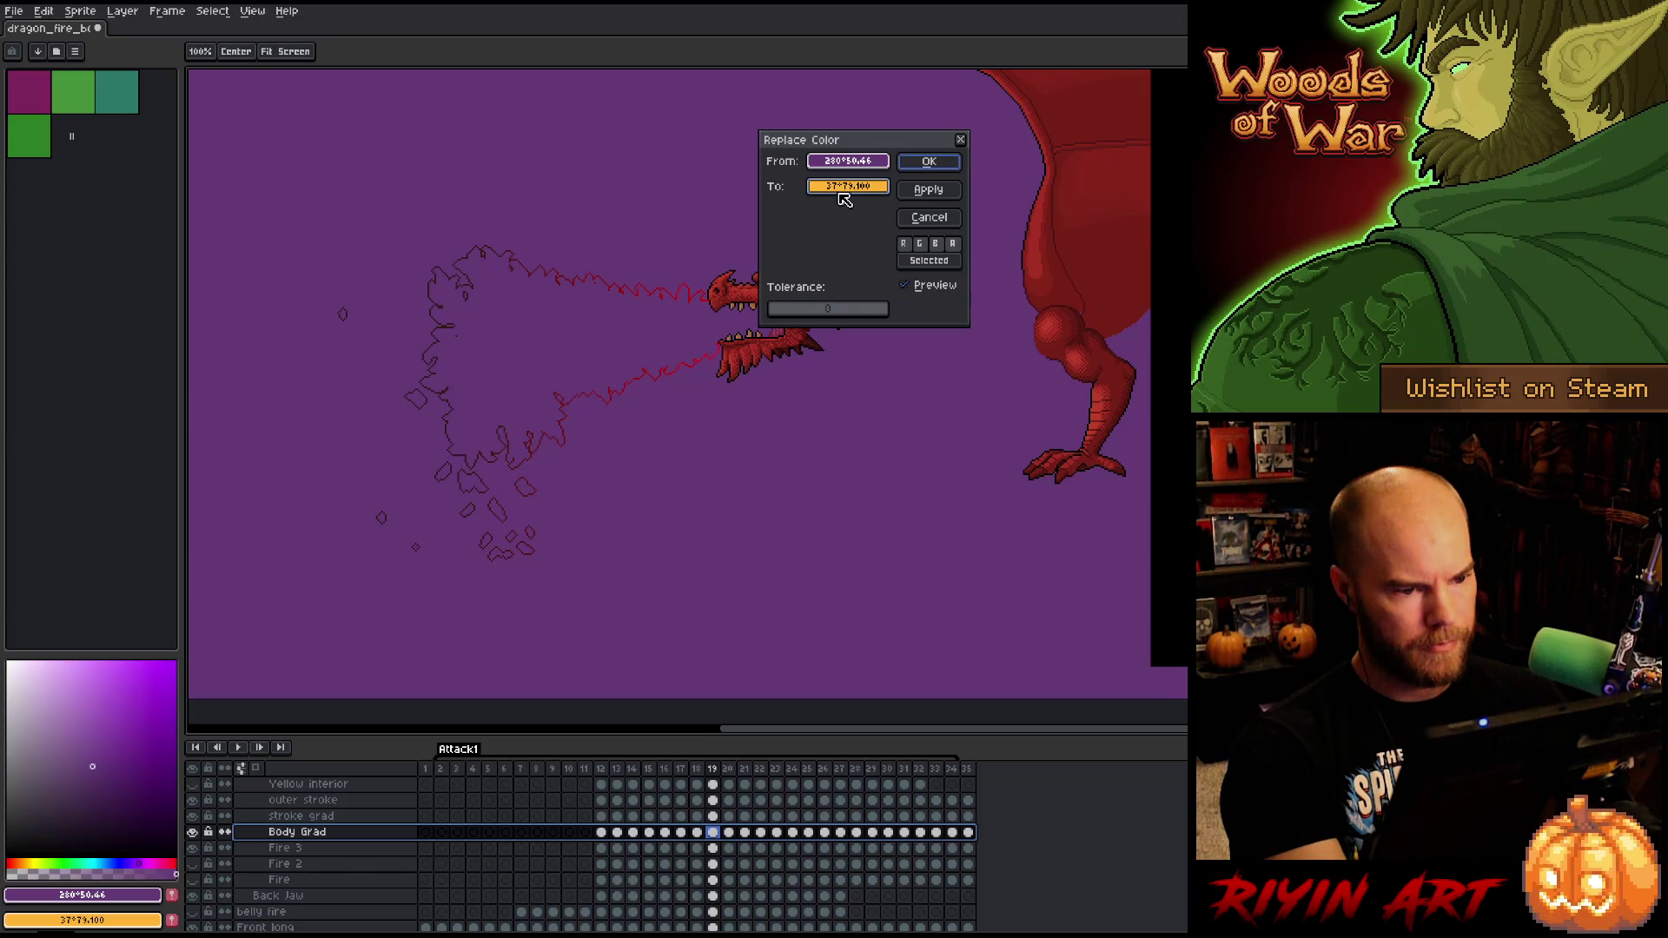
pyautogui.click(841, 190)
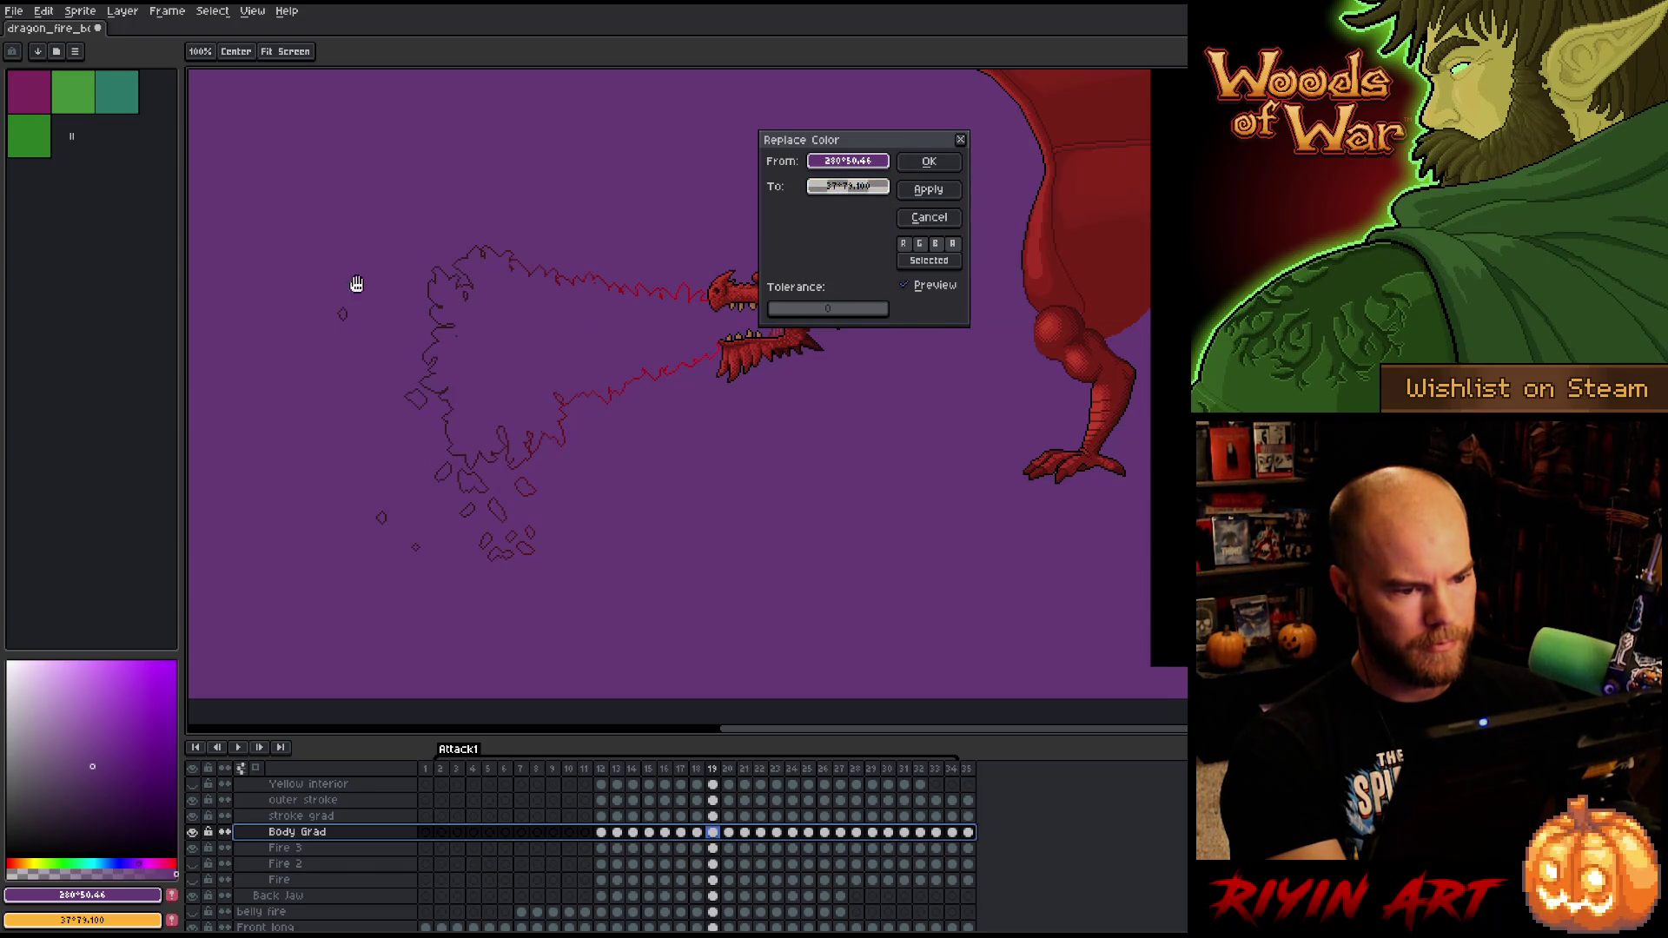
pyautogui.click(908, 166)
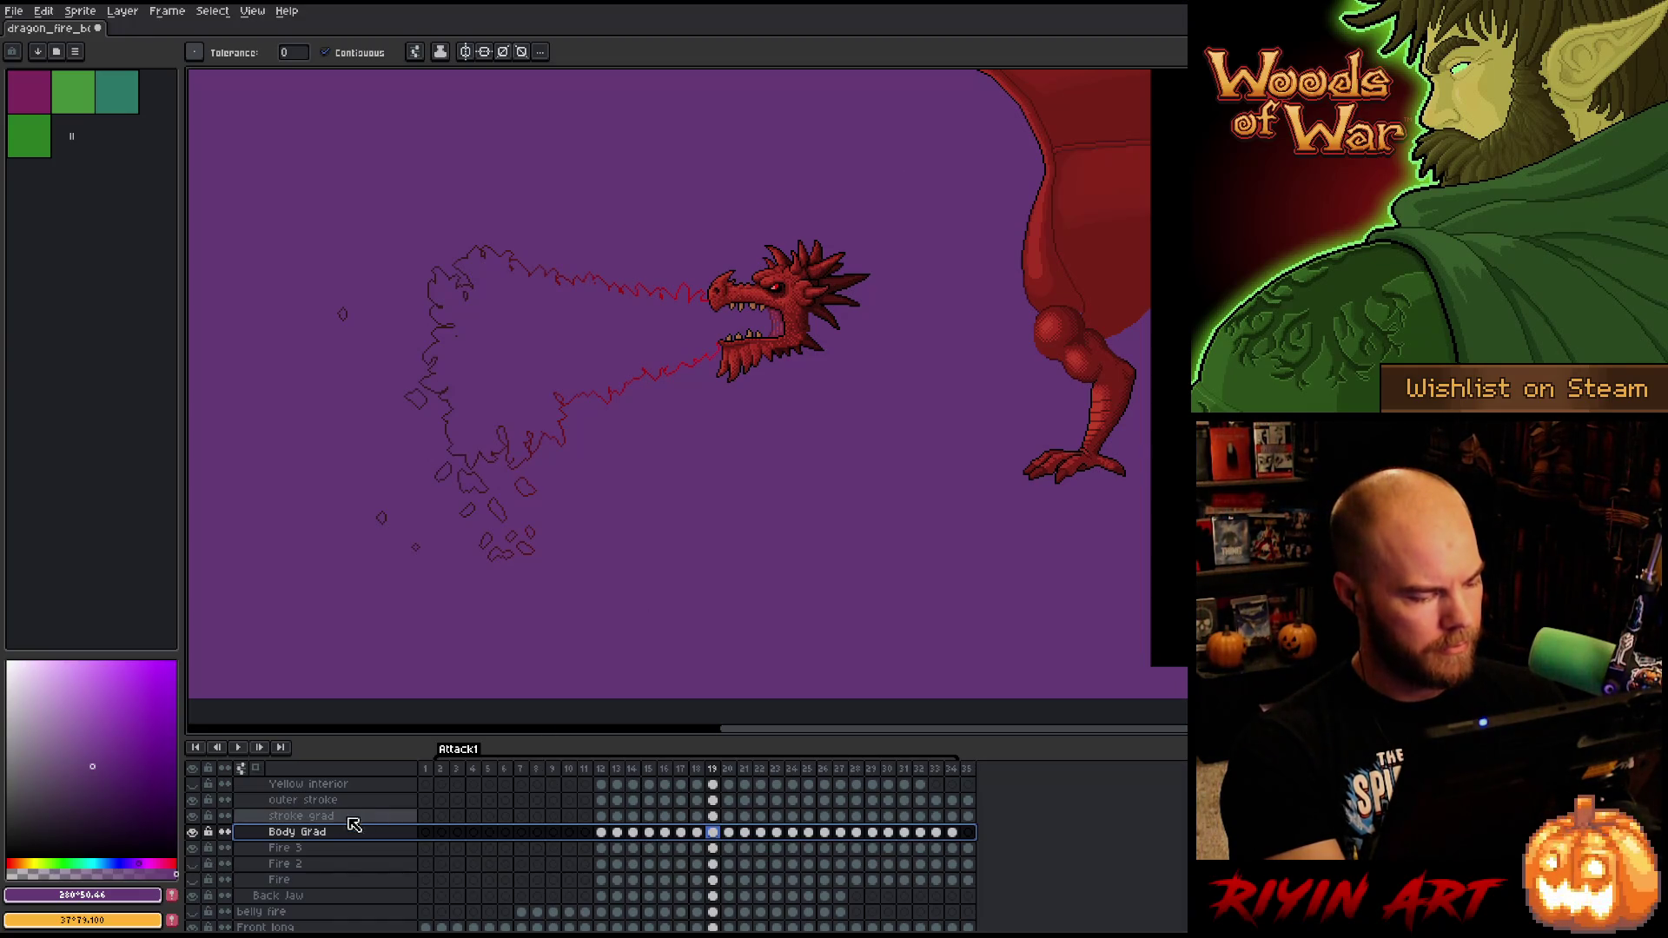
# - Inspect the fire layers solo, then make the purple on stroke grad transparent
pyautogui.keyDown('alt'); pyautogui.click(193, 833); pyautogui.keyUp('alt')
pyautogui.keyDown('alt'); pyautogui.click(193, 832); pyautogui.keyUp('alt')
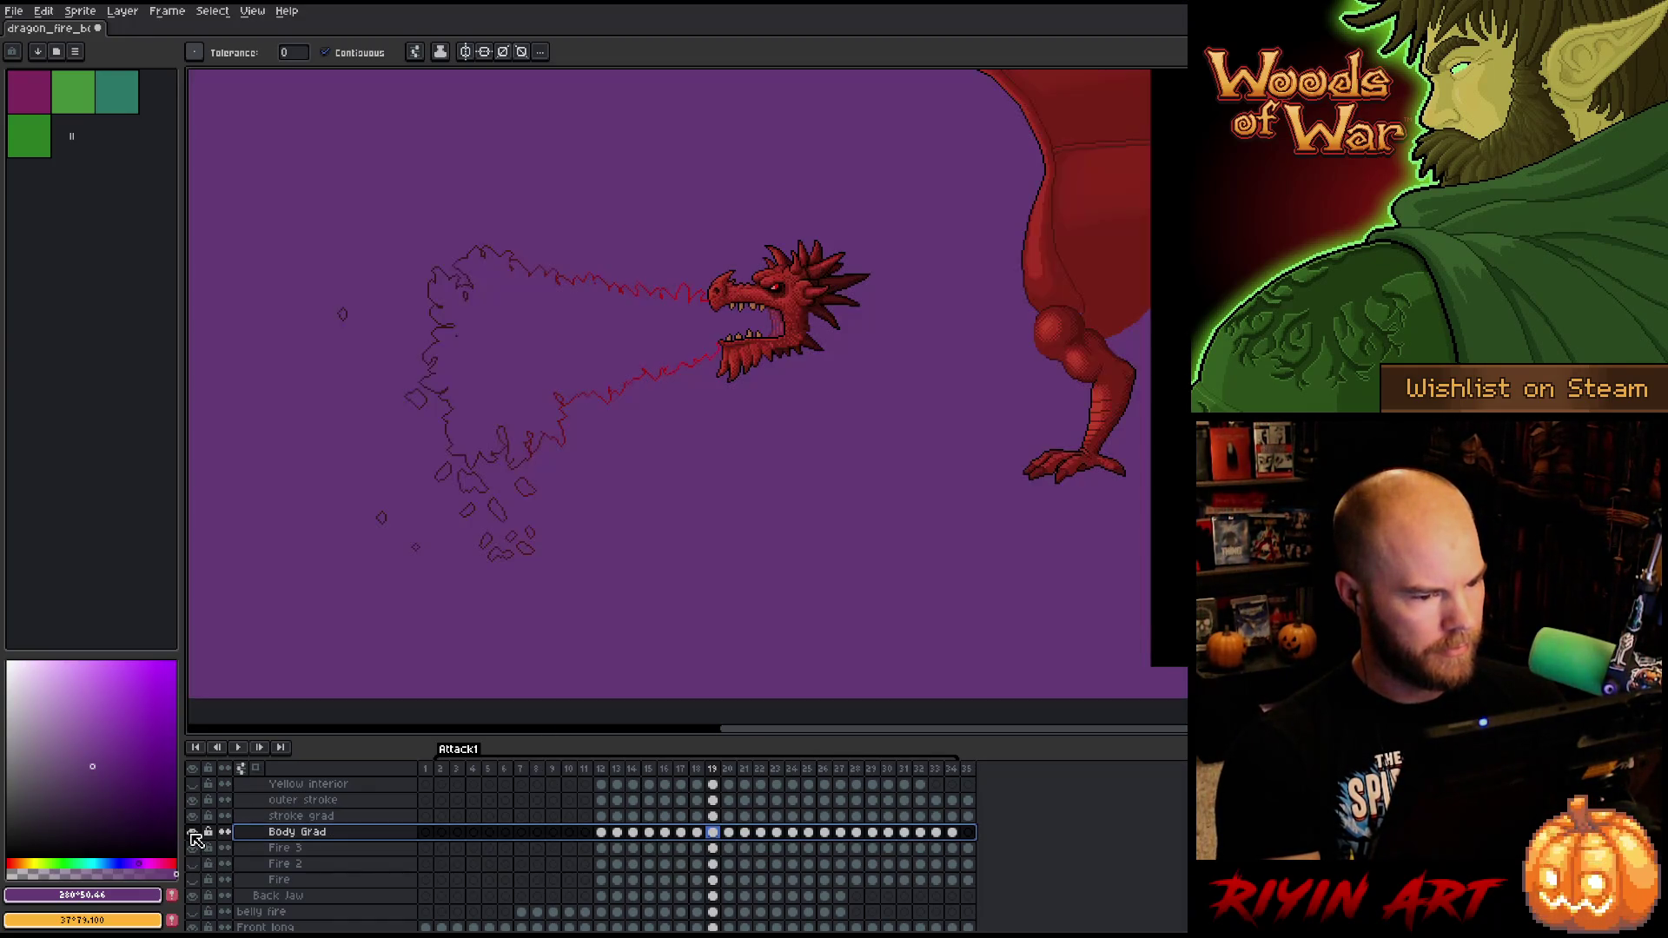
pyautogui.keyDown('alt'); pyautogui.click(195, 819); pyautogui.keyUp('alt')
pyautogui.keyDown('alt'); pyautogui.click(195, 818); pyautogui.keyUp('alt')
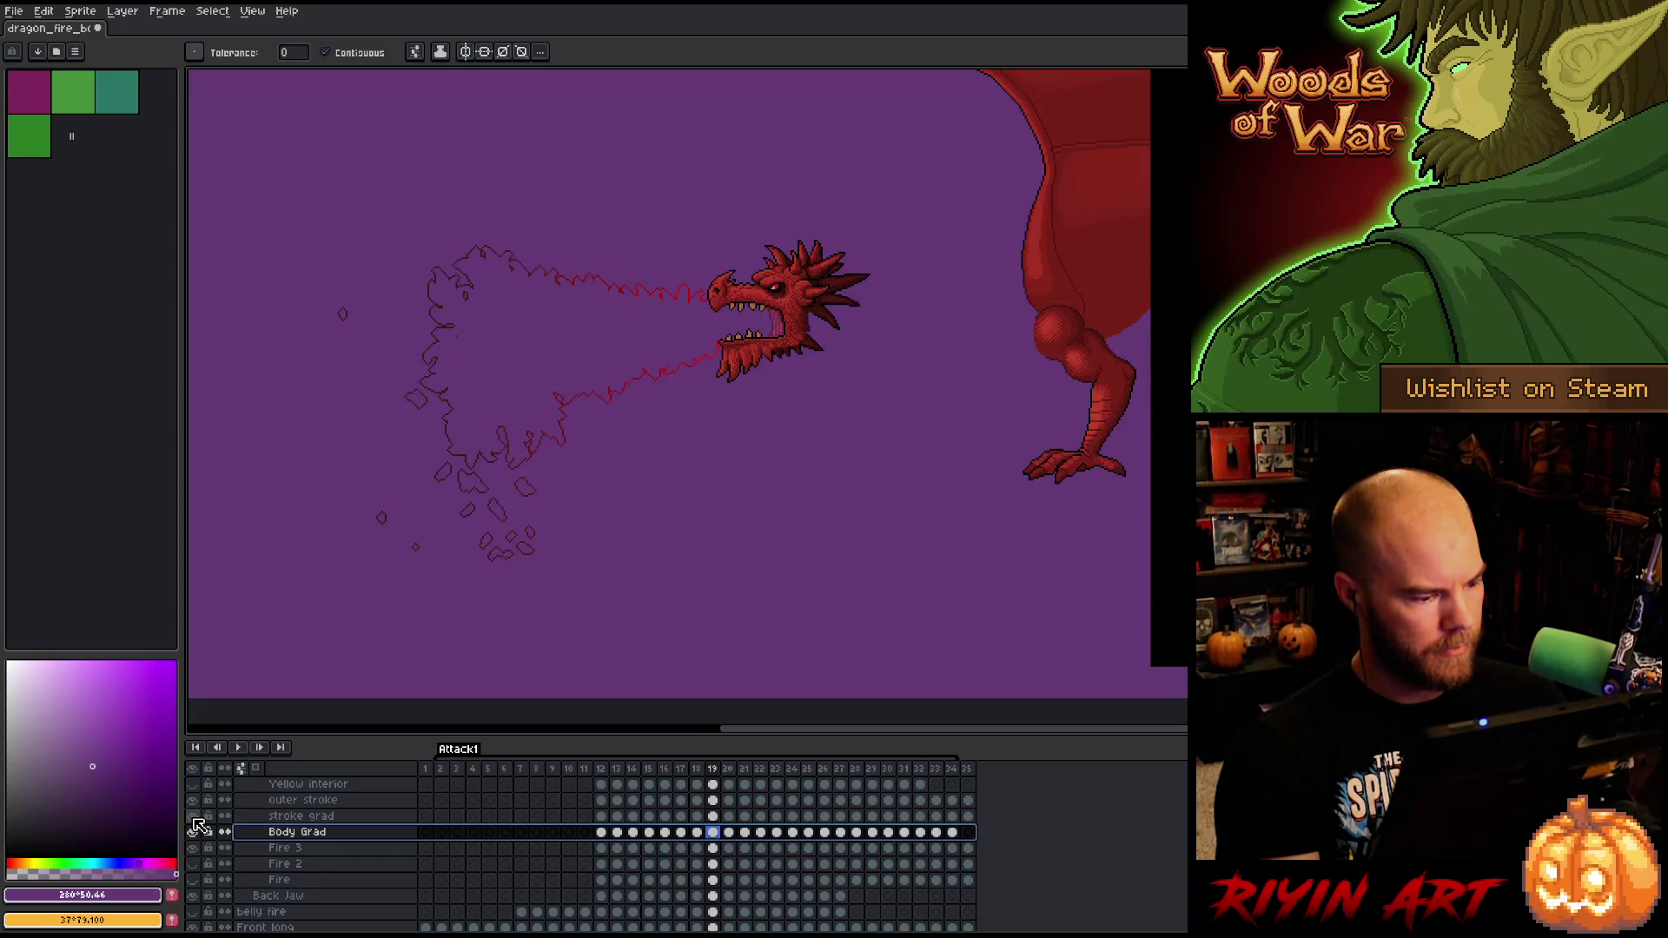
pyautogui.click(311, 818)
pyautogui.hotkey('shift', 'r')
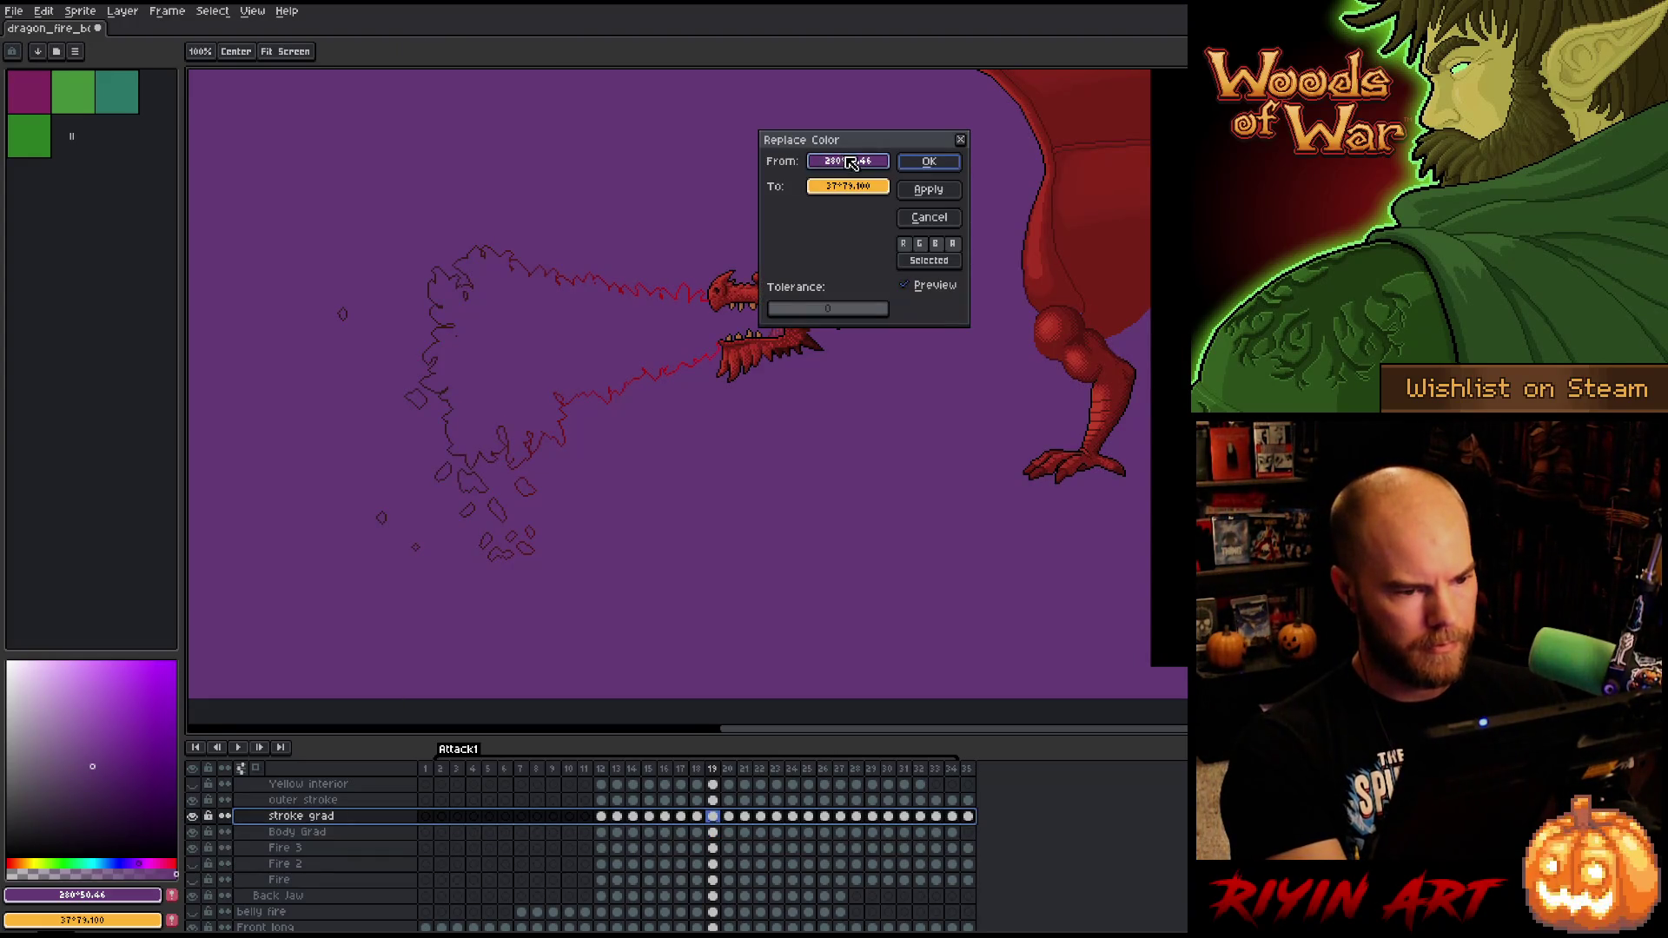
pyautogui.click(848, 186)
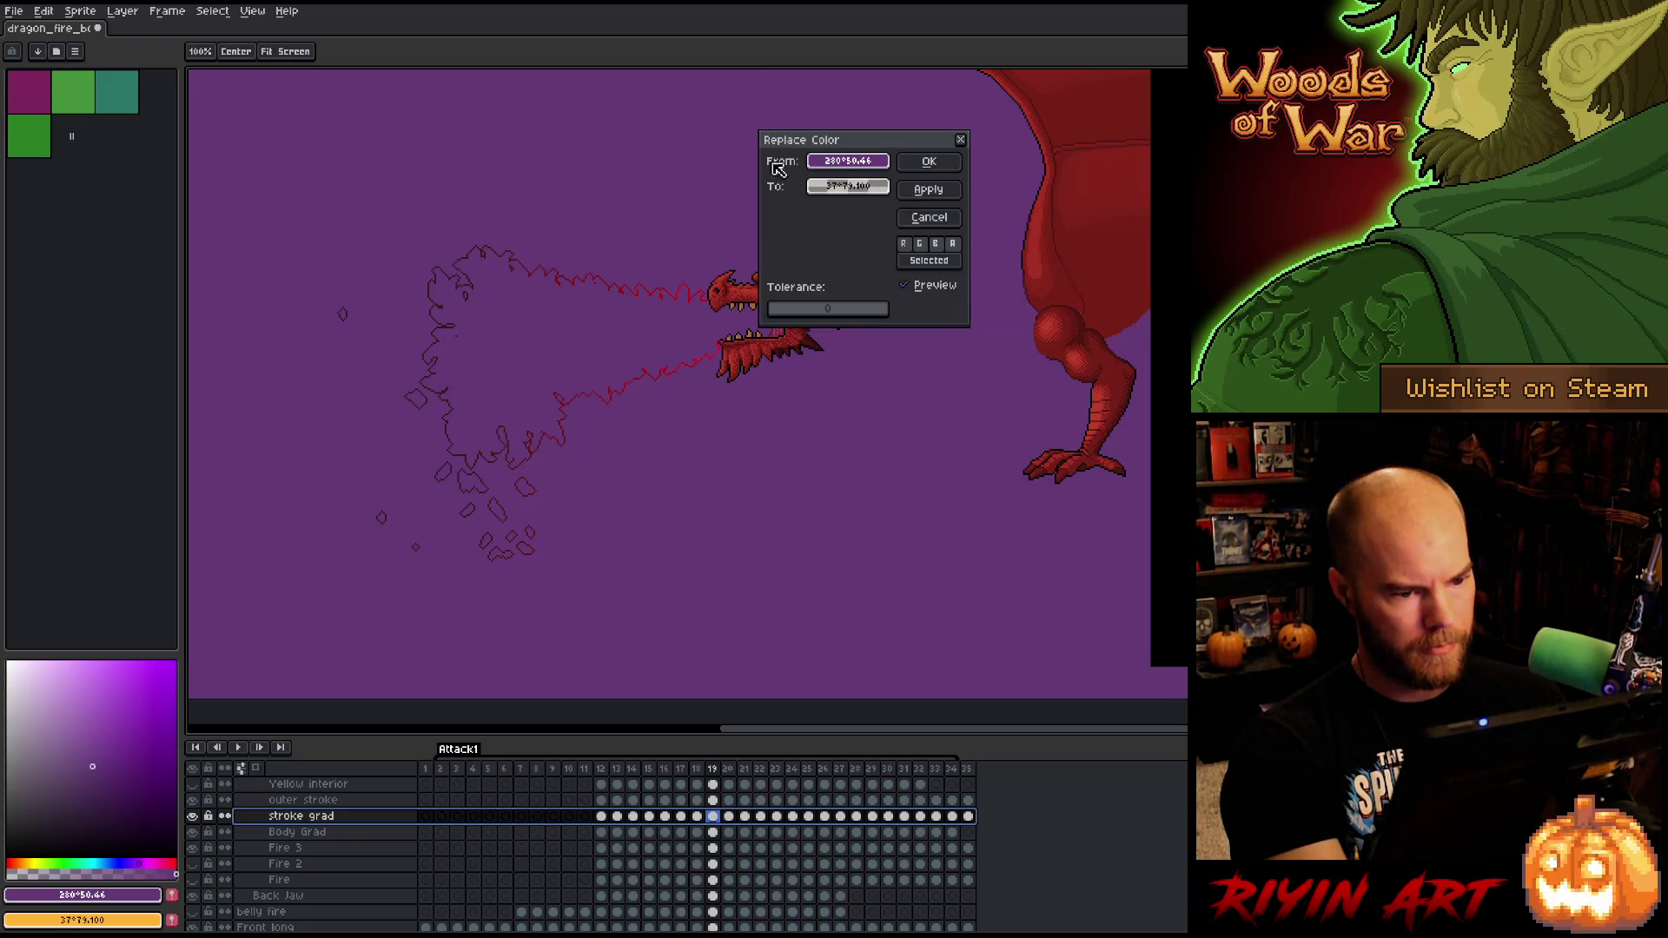
pyautogui.click(928, 161)
# - Make the purple on the outer stroke layer fully transparent and play the animation
pyautogui.click(306, 800)
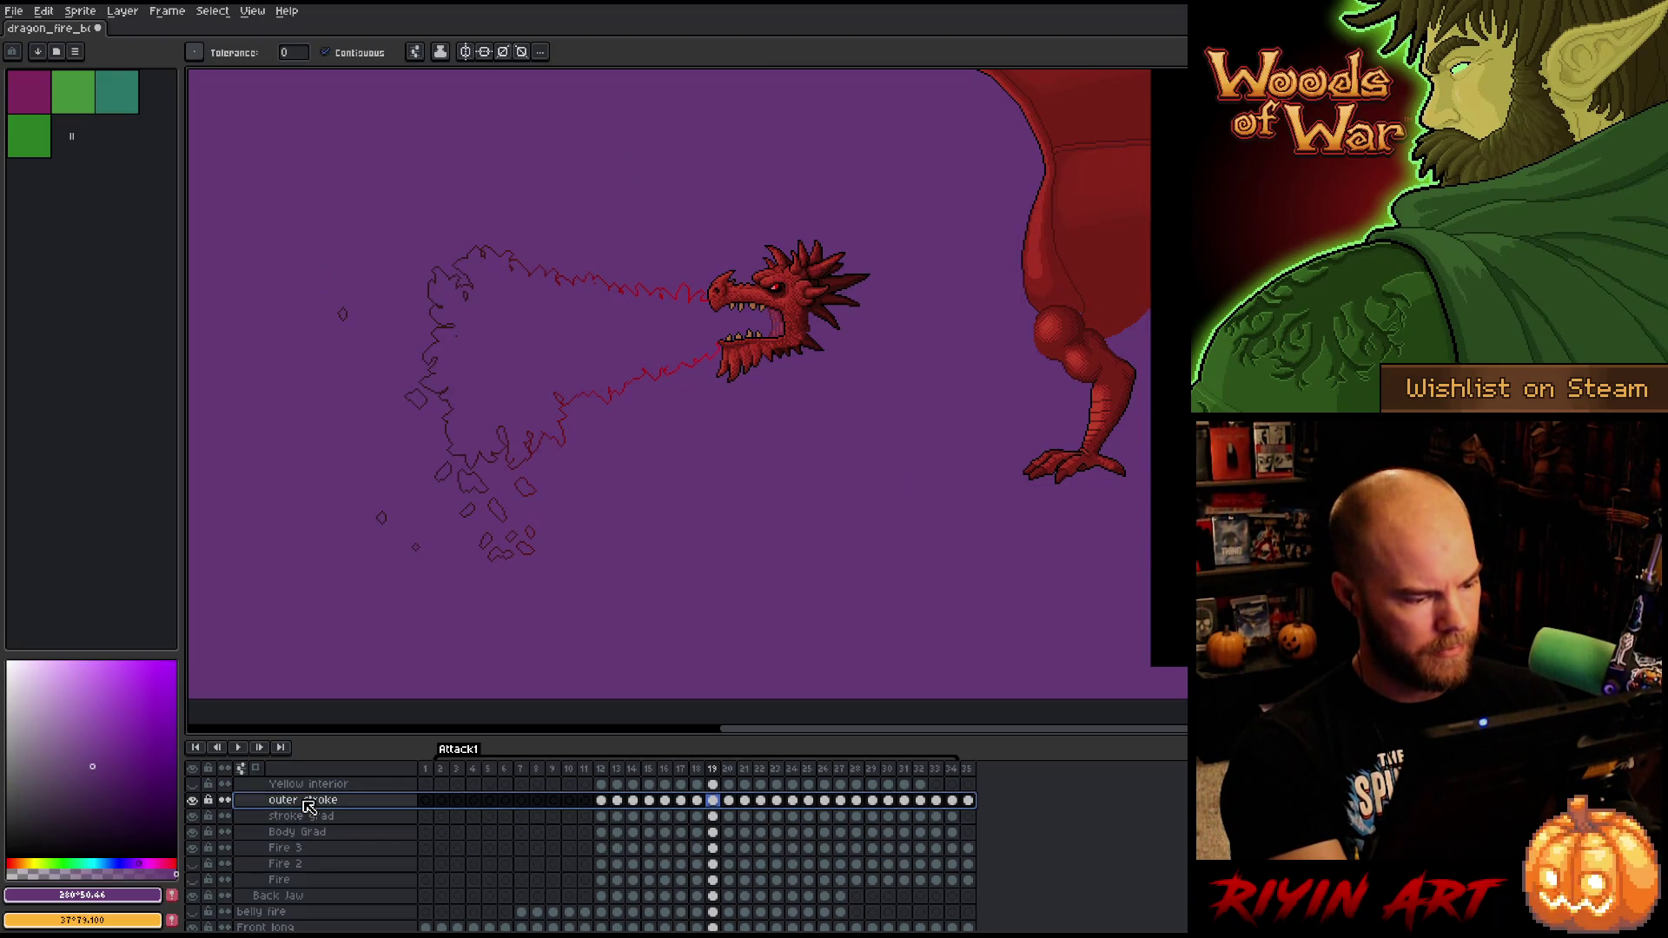
pyautogui.hotkey('shift', 'r')
pyautogui.click(848, 186)
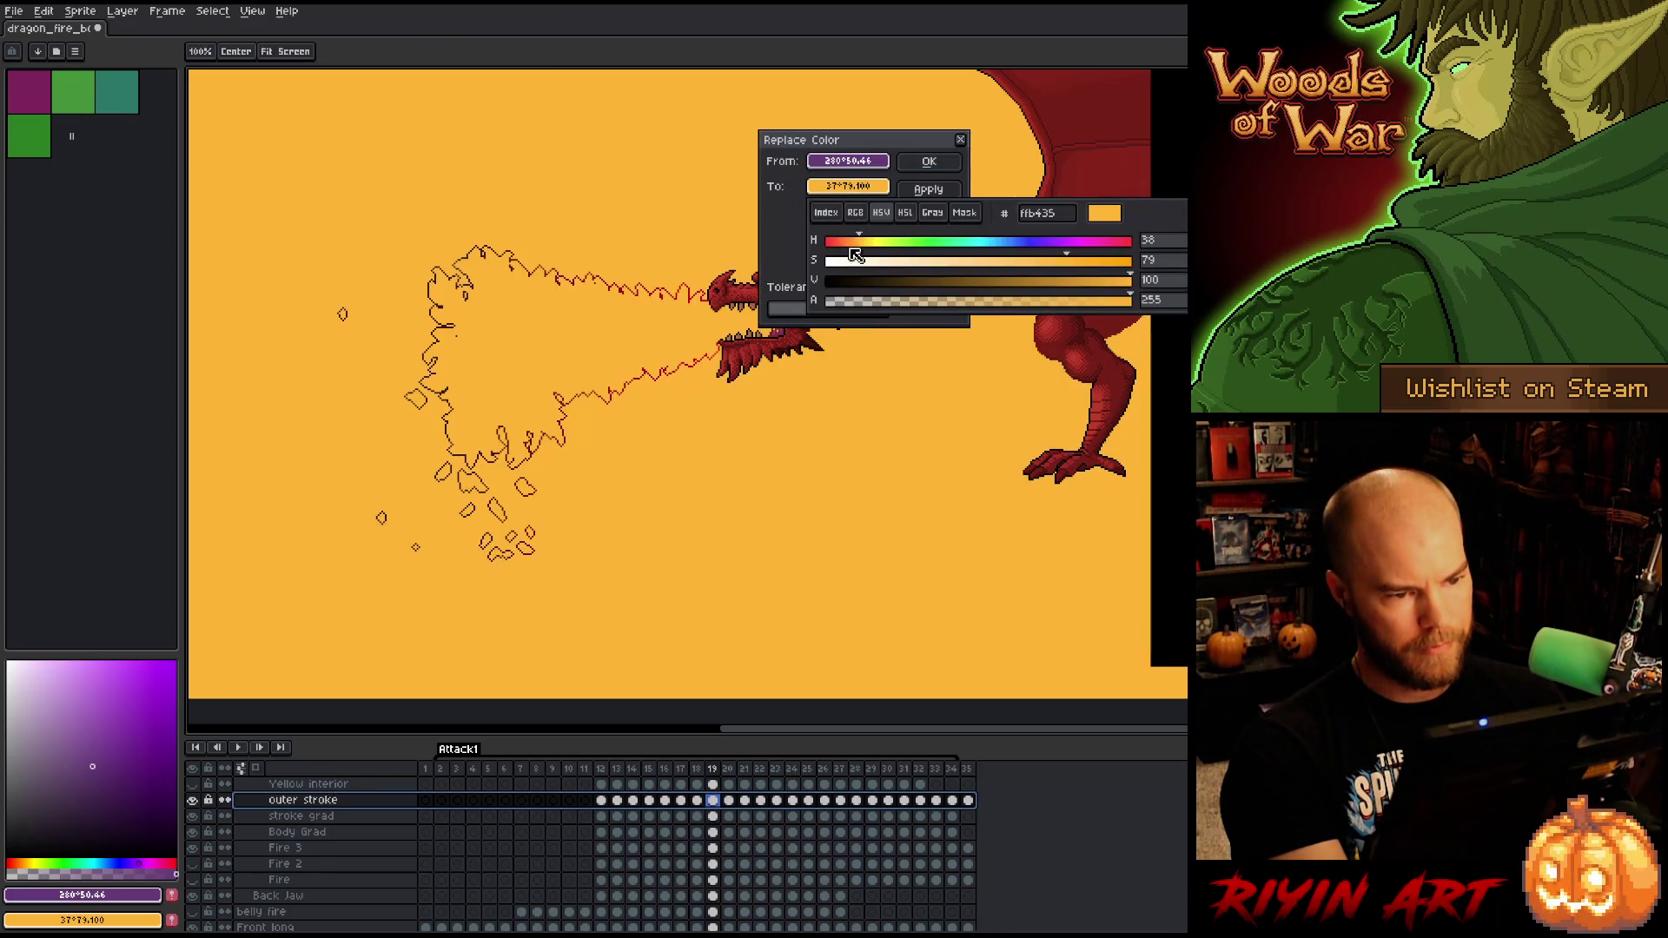
pyautogui.moveTo(864, 301); pyautogui.dragTo(826, 302)
pyautogui.click(928, 162)
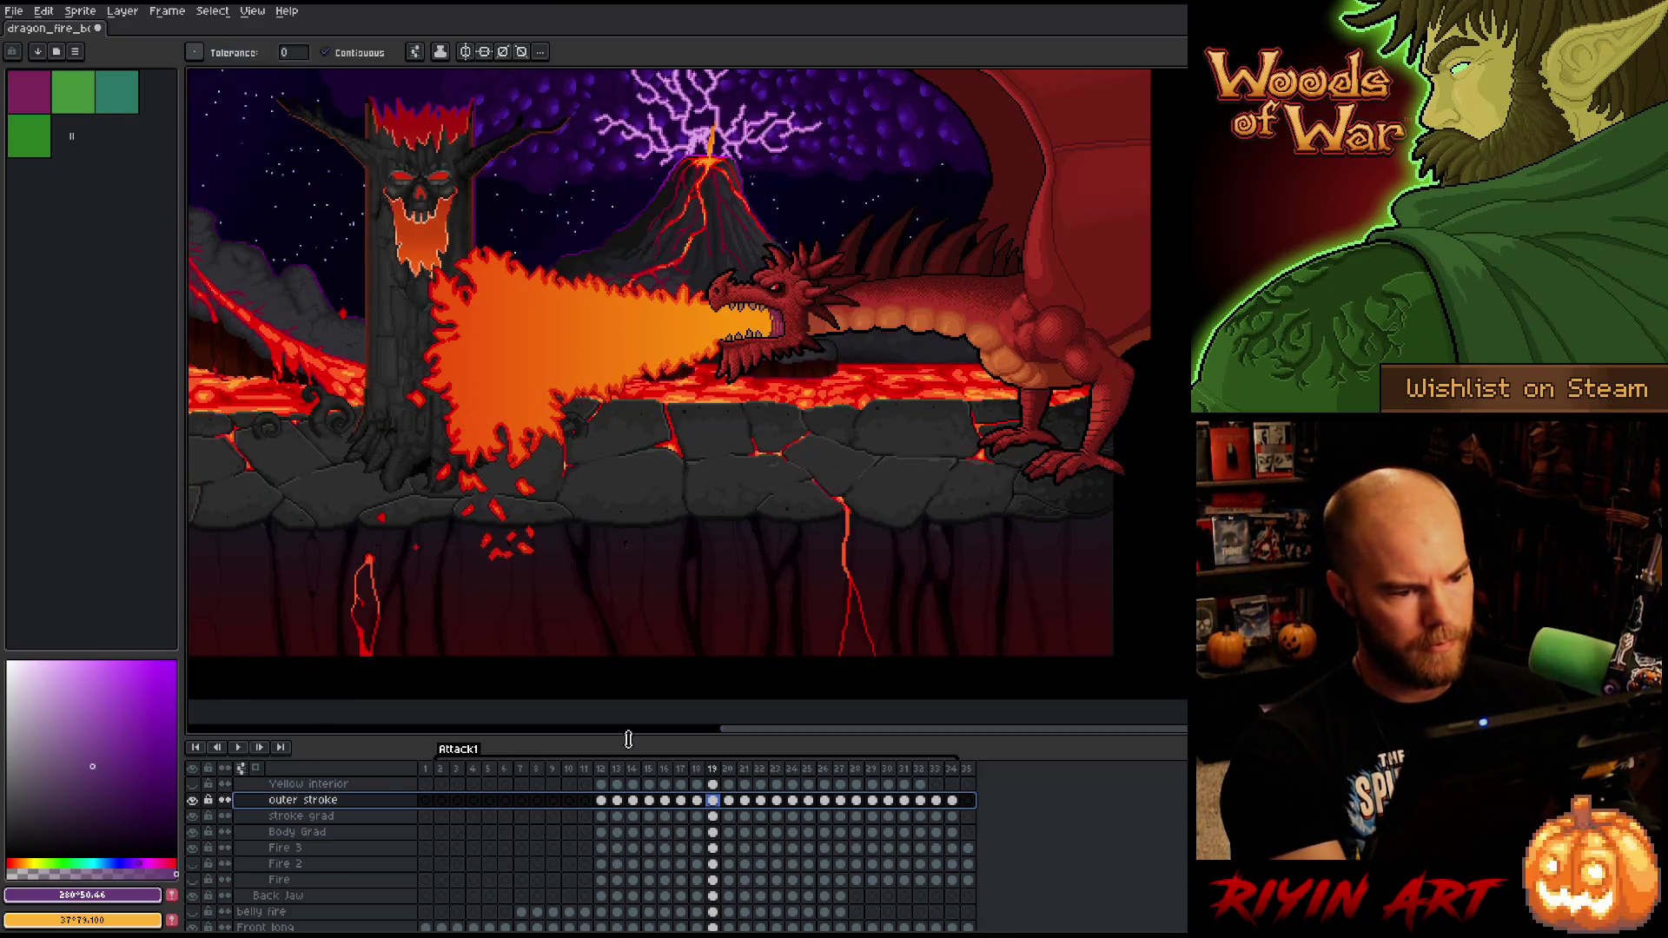
pyautogui.press('Return')
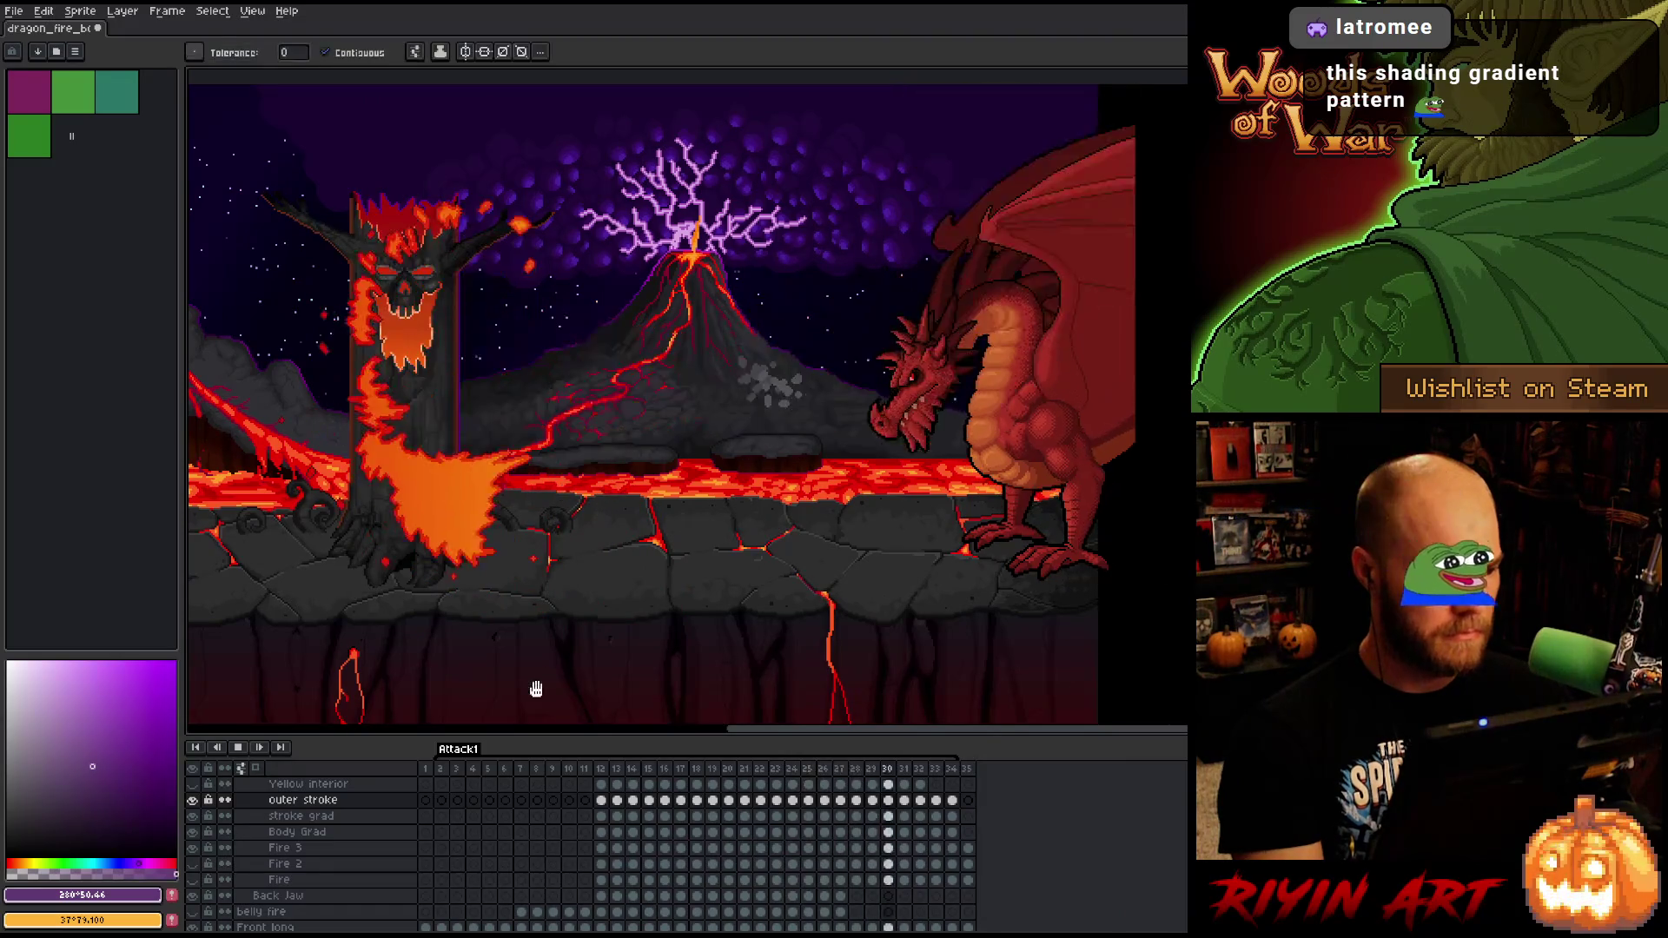
# - Stop playback, jump to frame 12 on the outer stroke row, and zoom in on the dragon's head
pyautogui.press('Return')
pyautogui.scroll(1, 612, 849)
pyautogui.scroll(2, 613, 849)
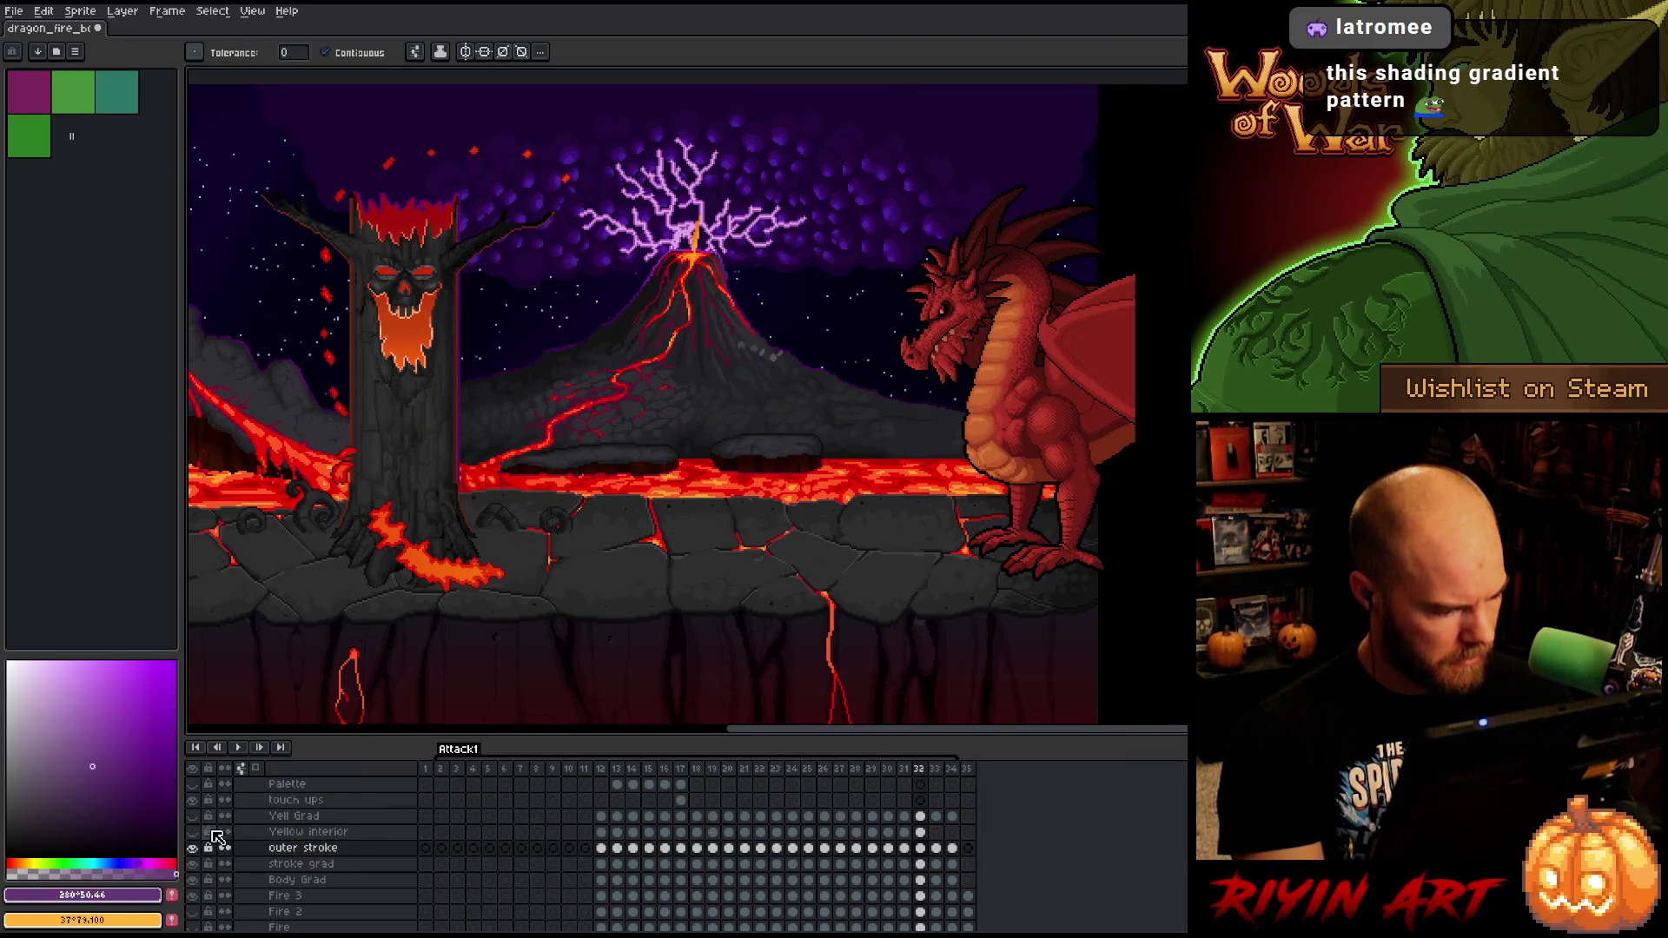
pyautogui.click(602, 848)
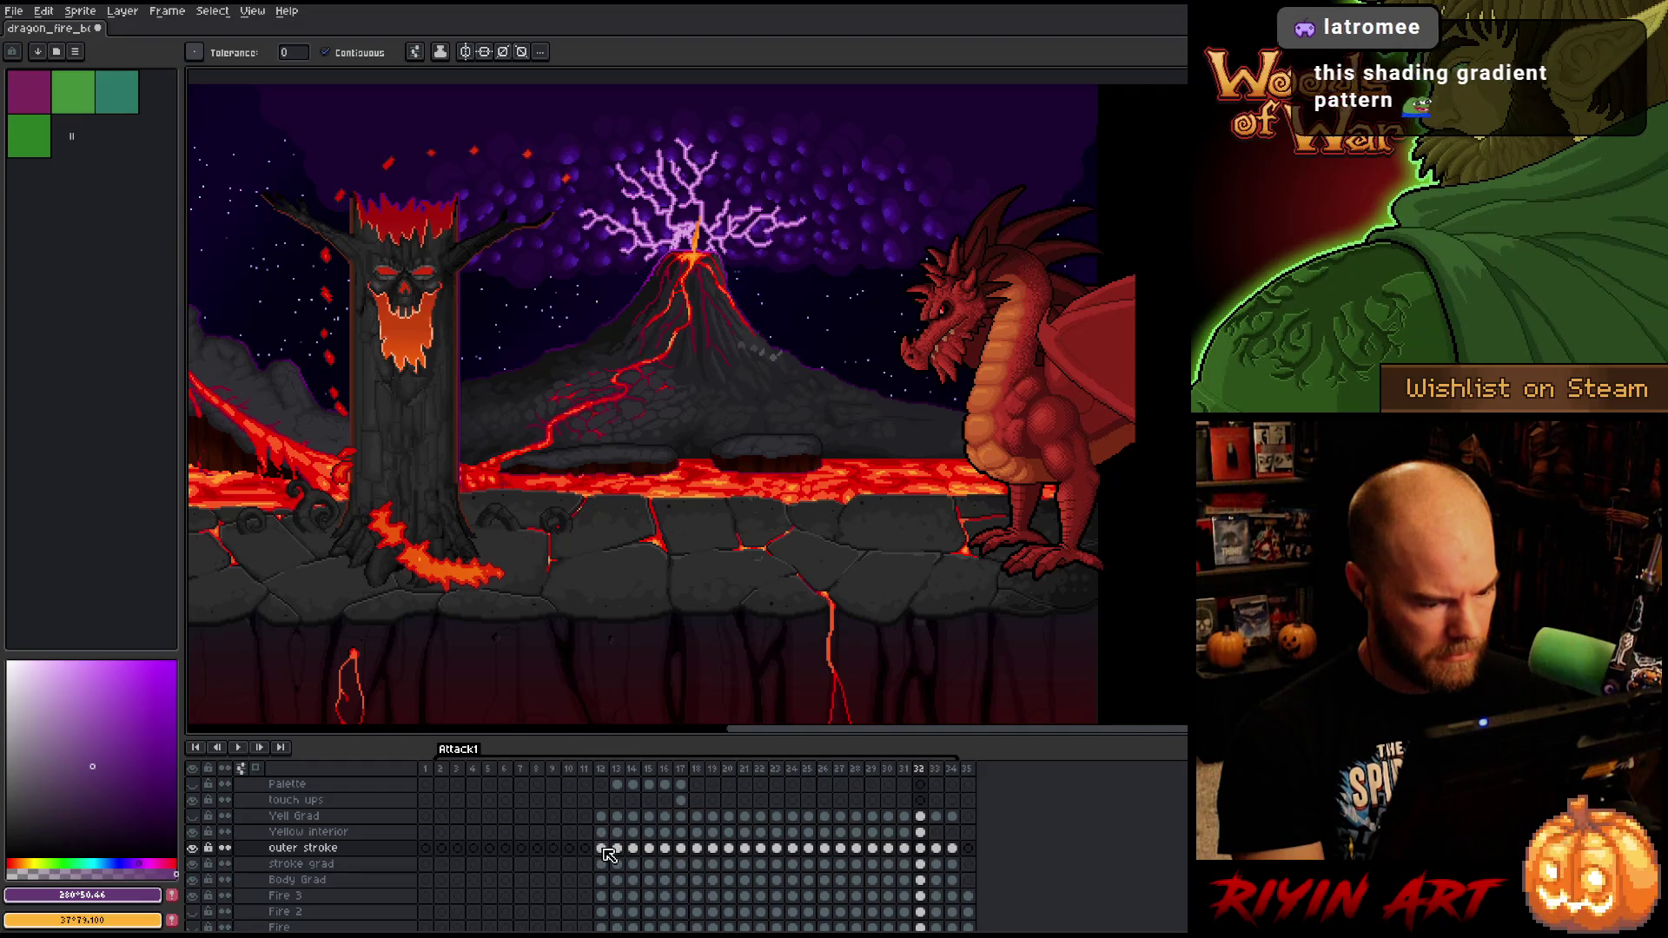
pyautogui.scroll(2, 652, 578)
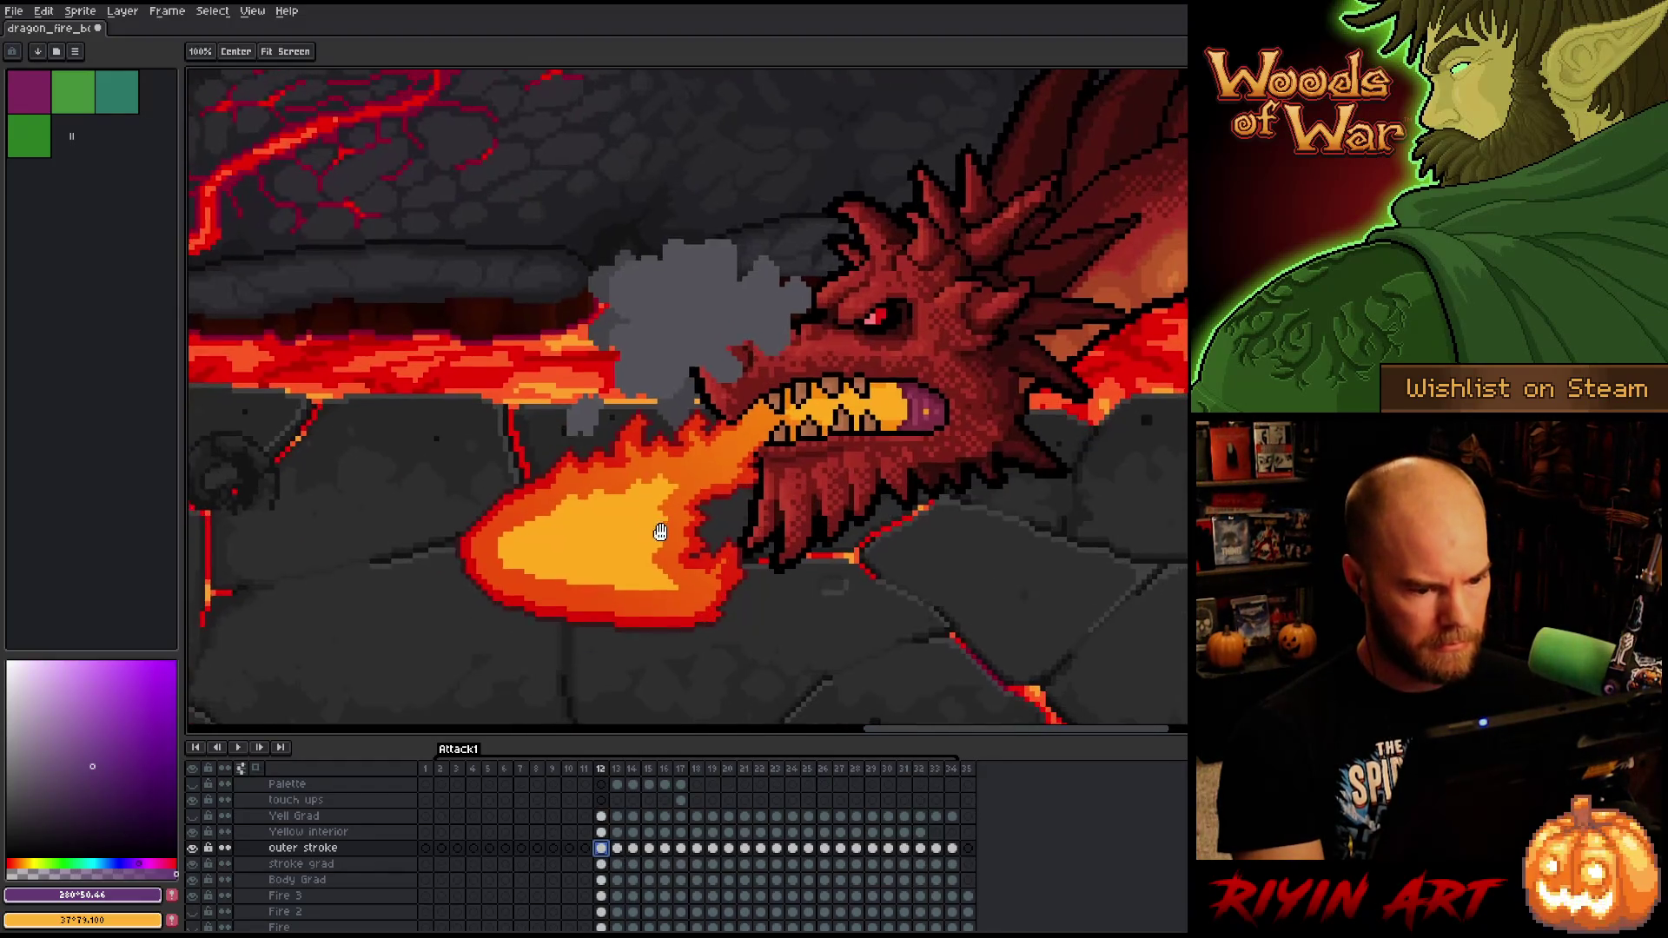
# - Switch to the Pencil and pick the fire's orange #ffaa1b from the canvas
pyautogui.scroll(2, 652, 532)
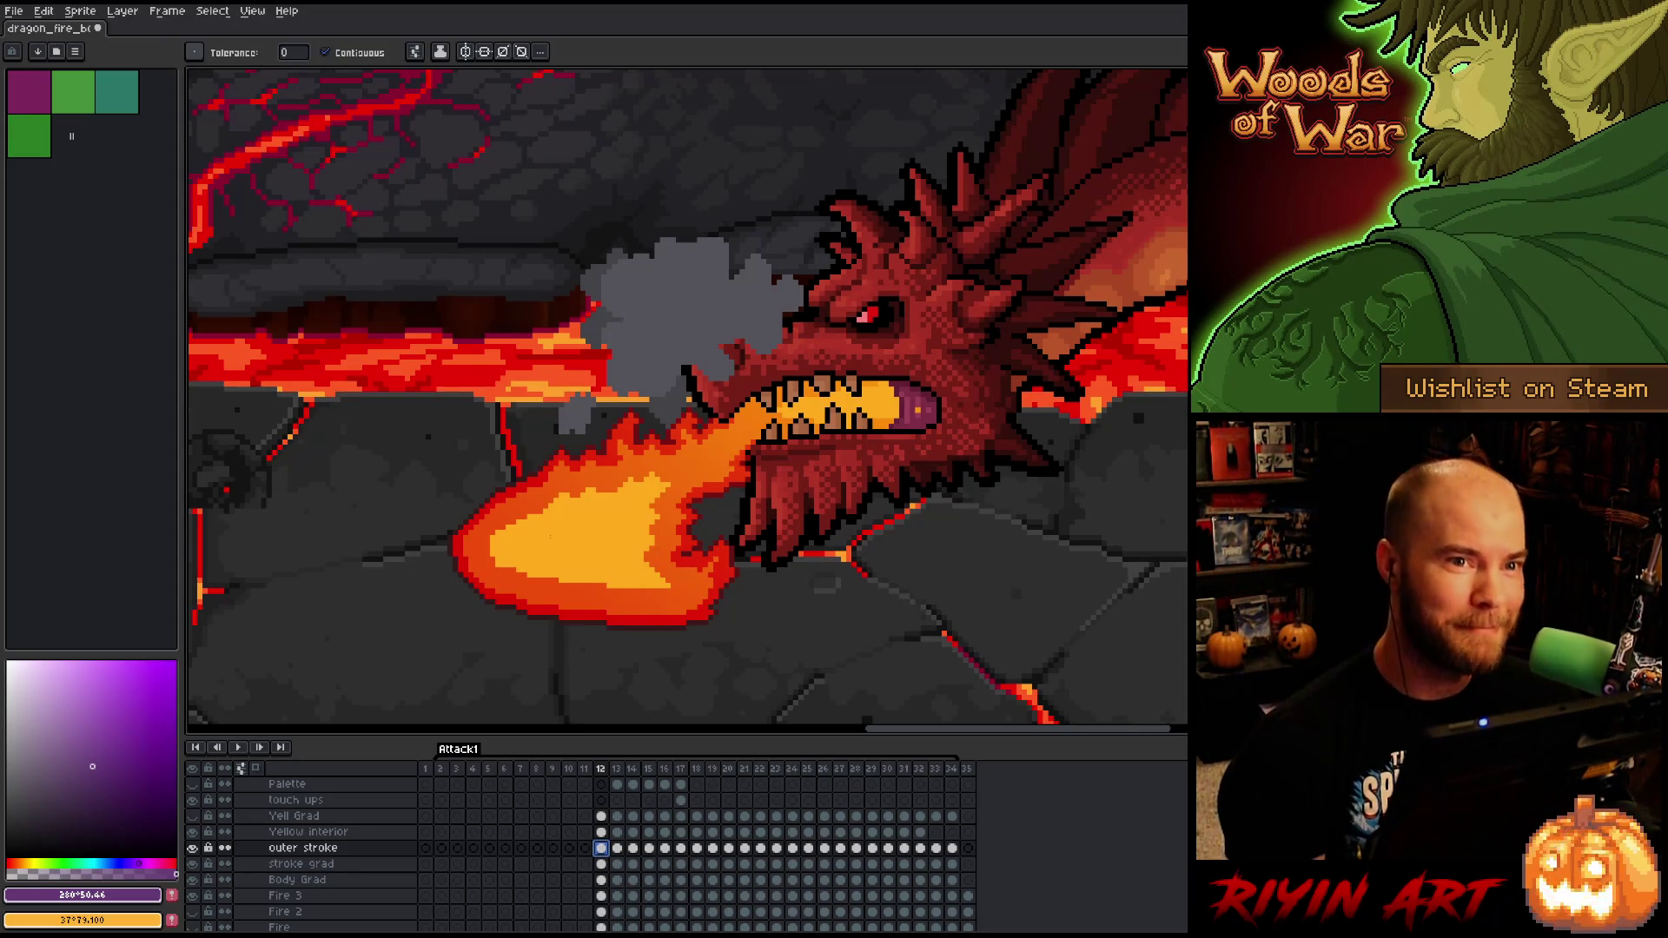
pyautogui.scroll(-3, 824, 314)
pyautogui.scroll(2, 823, 314)
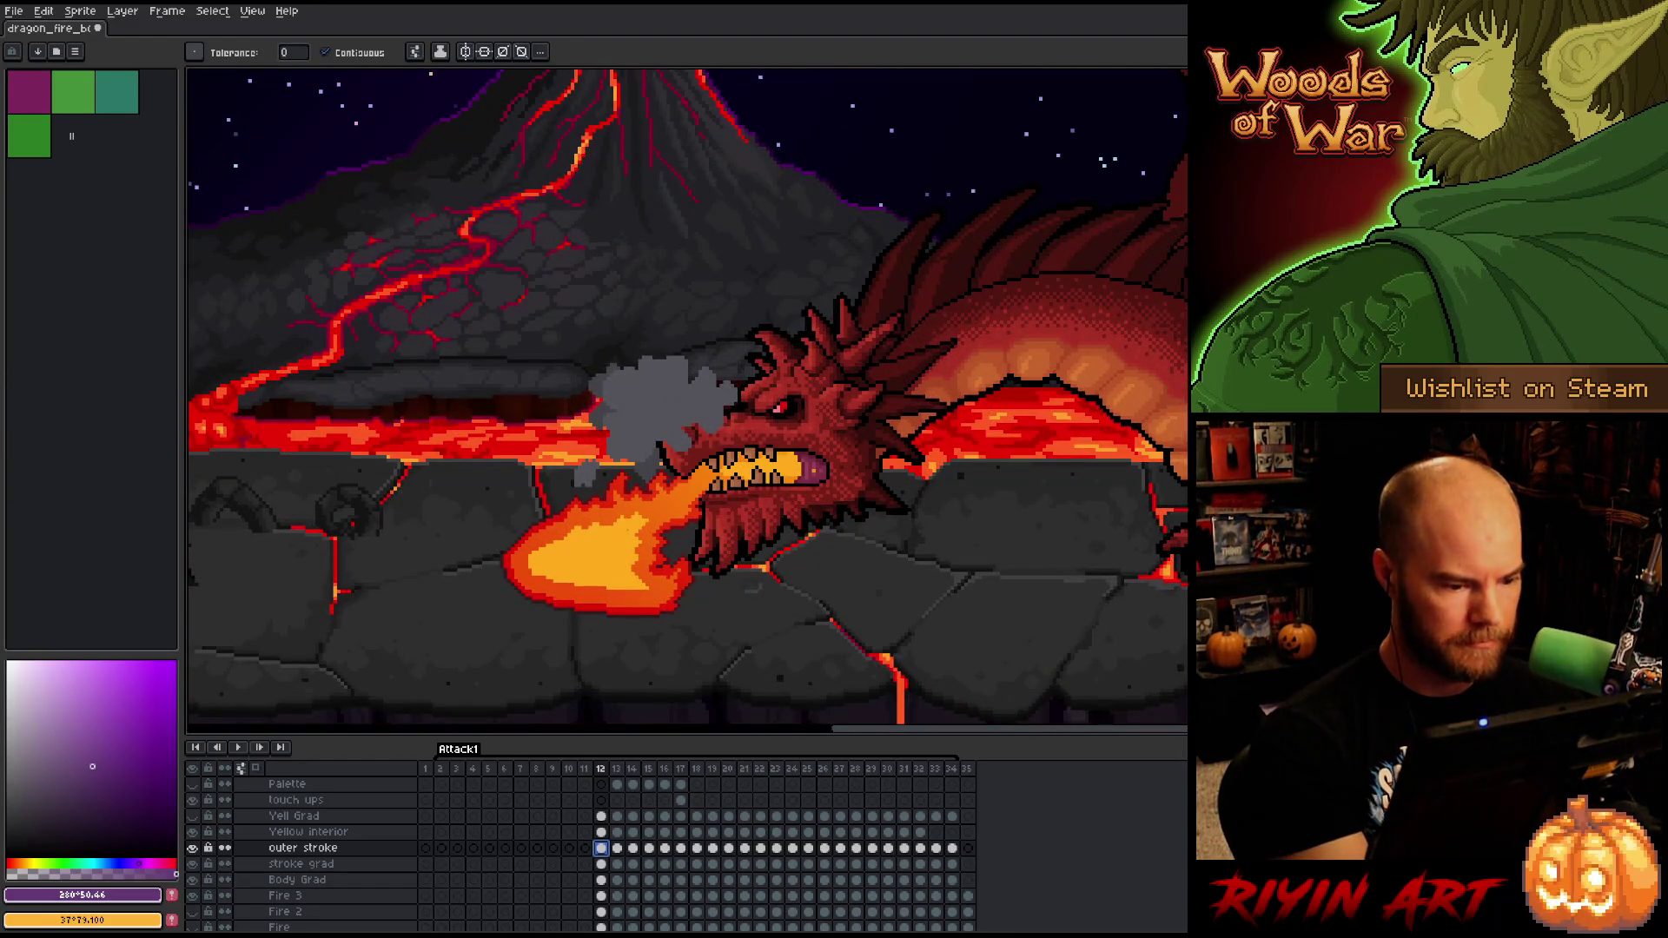
pyautogui.press('b')
pyautogui.keyDown('alt'); pyautogui.click(600, 565); pyautogui.keyUp('alt')
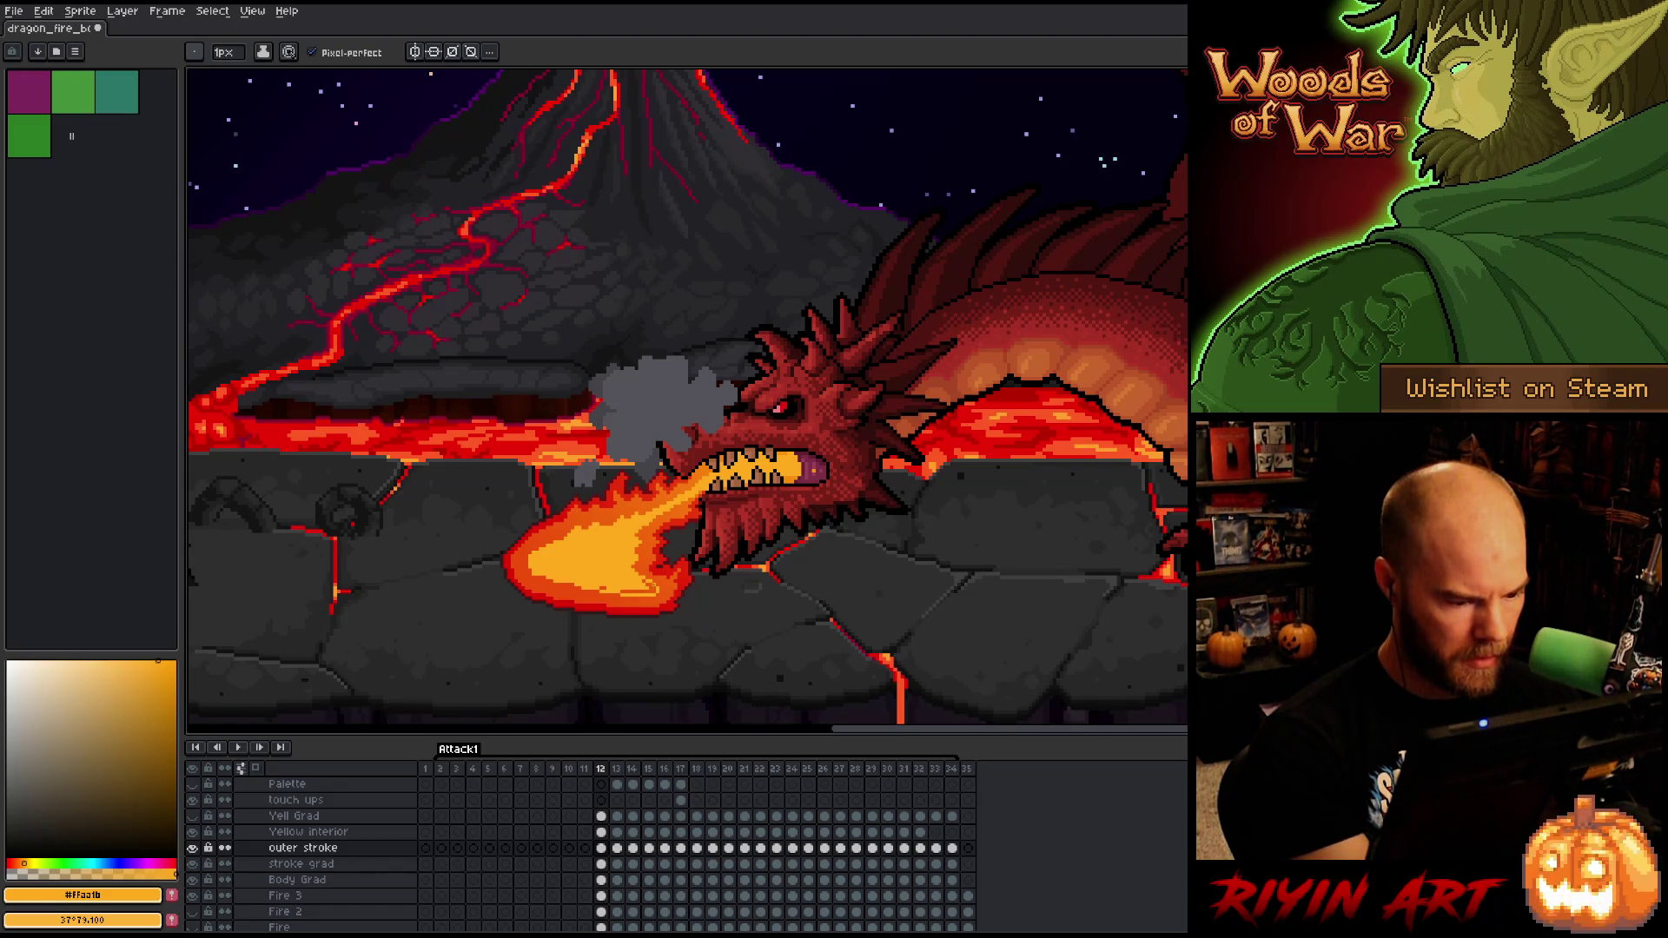
# - Solo the outer stroke layer on frame 12, select its orange pixels by colour, and delete them
pyautogui.keyDown('alt'); pyautogui.click(192, 848); pyautogui.keyUp('alt')
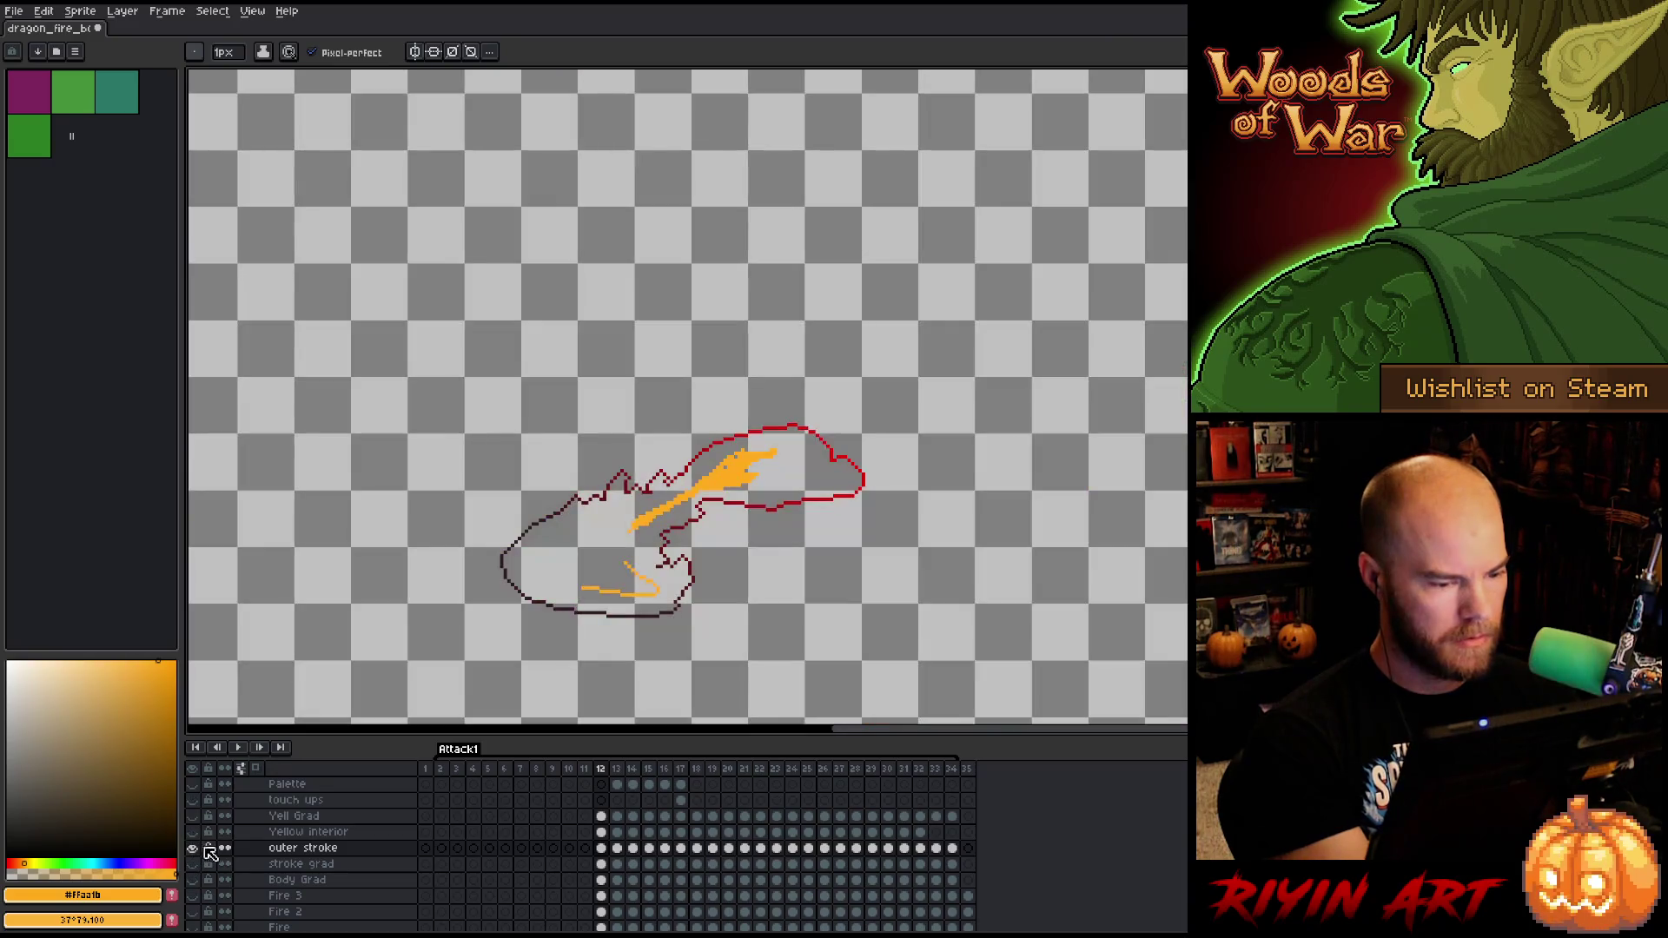
pyautogui.hotkey('ctrl', 'shift', 'c')
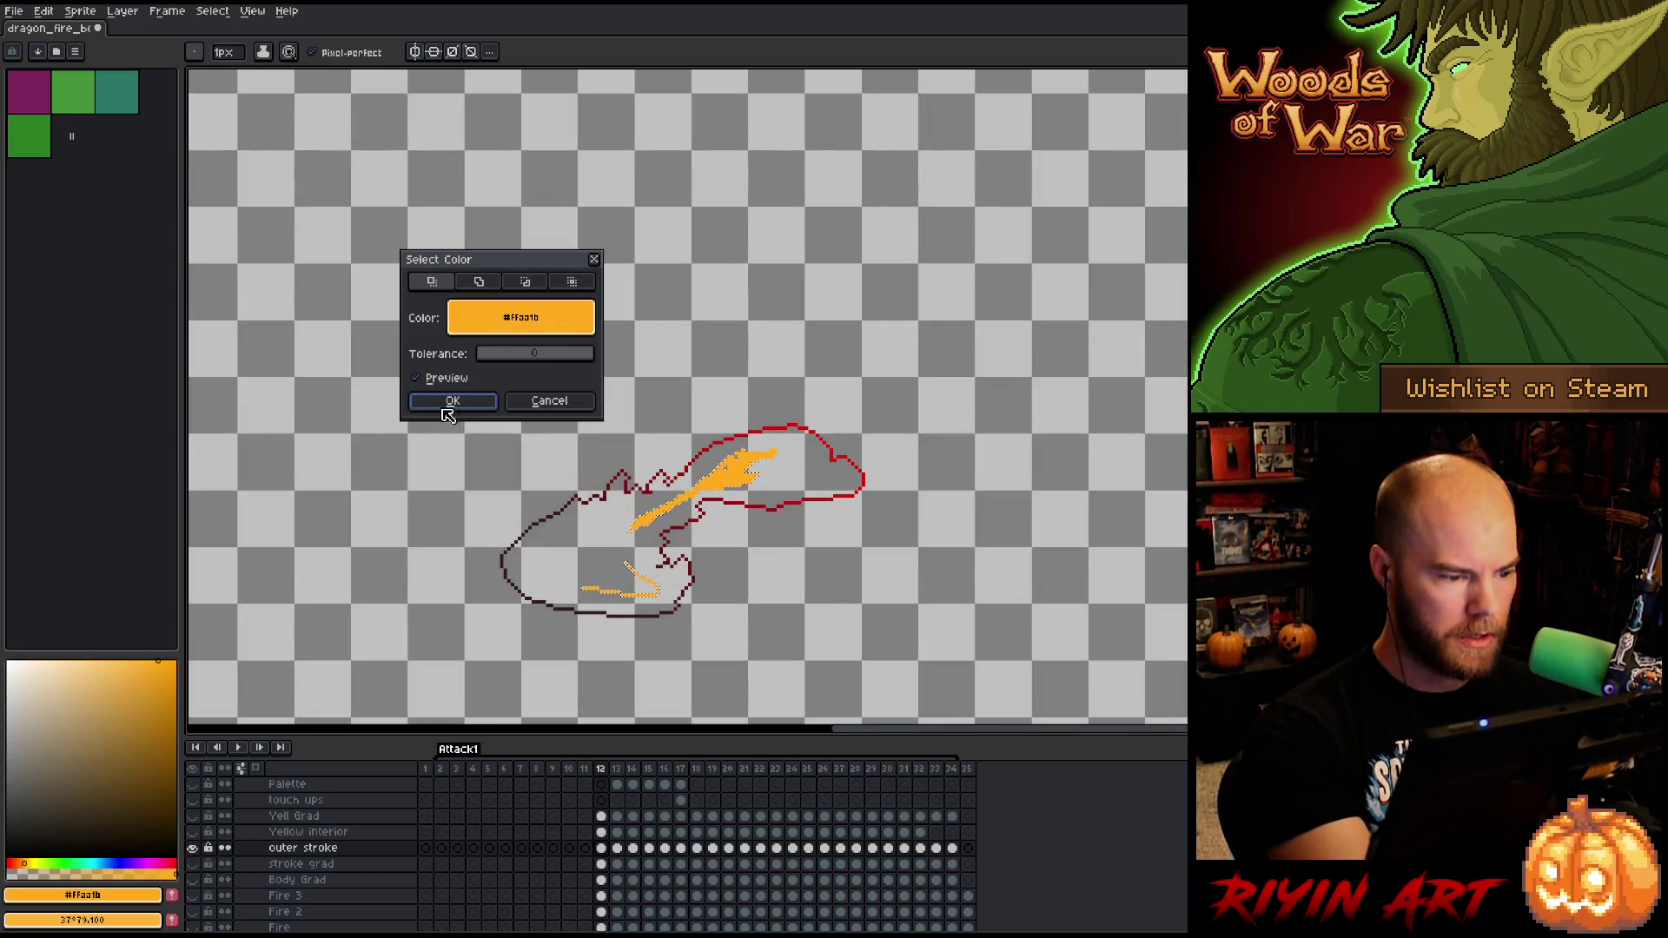
pyautogui.click(453, 401)
pyautogui.press('Delete')
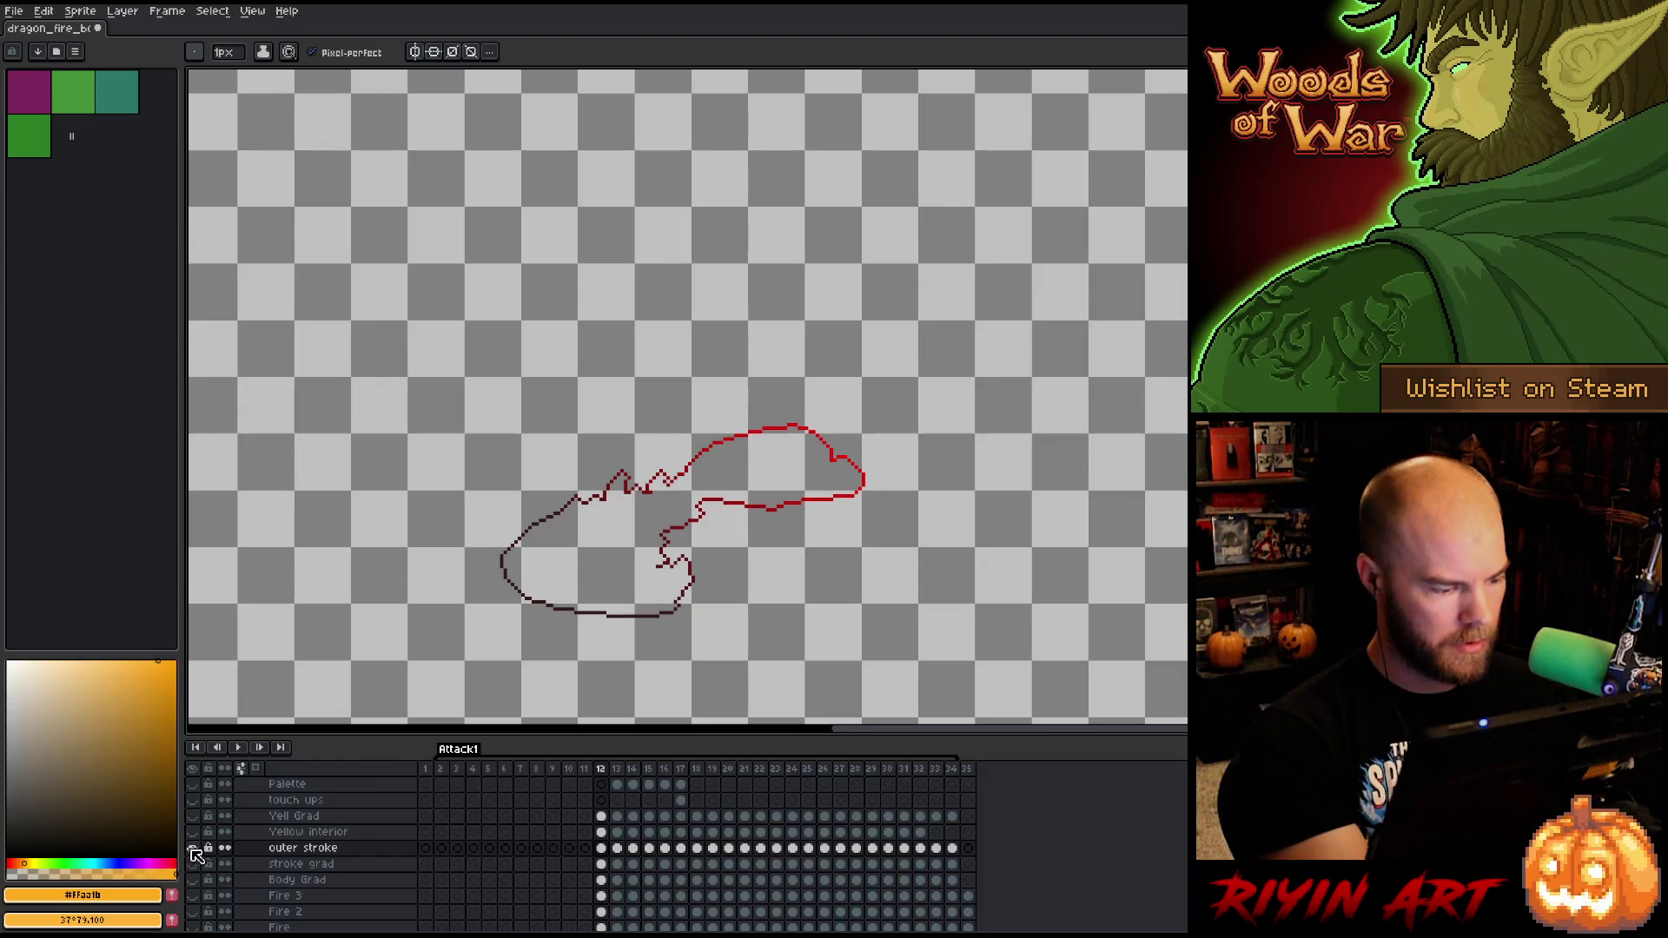
pyautogui.keyDown('alt'); pyautogui.click(192, 848); pyautogui.keyUp('alt')
# - Make Yellow interior the active layer, return to the Pencil, and preview the layer solo
pyautogui.click(327, 833)
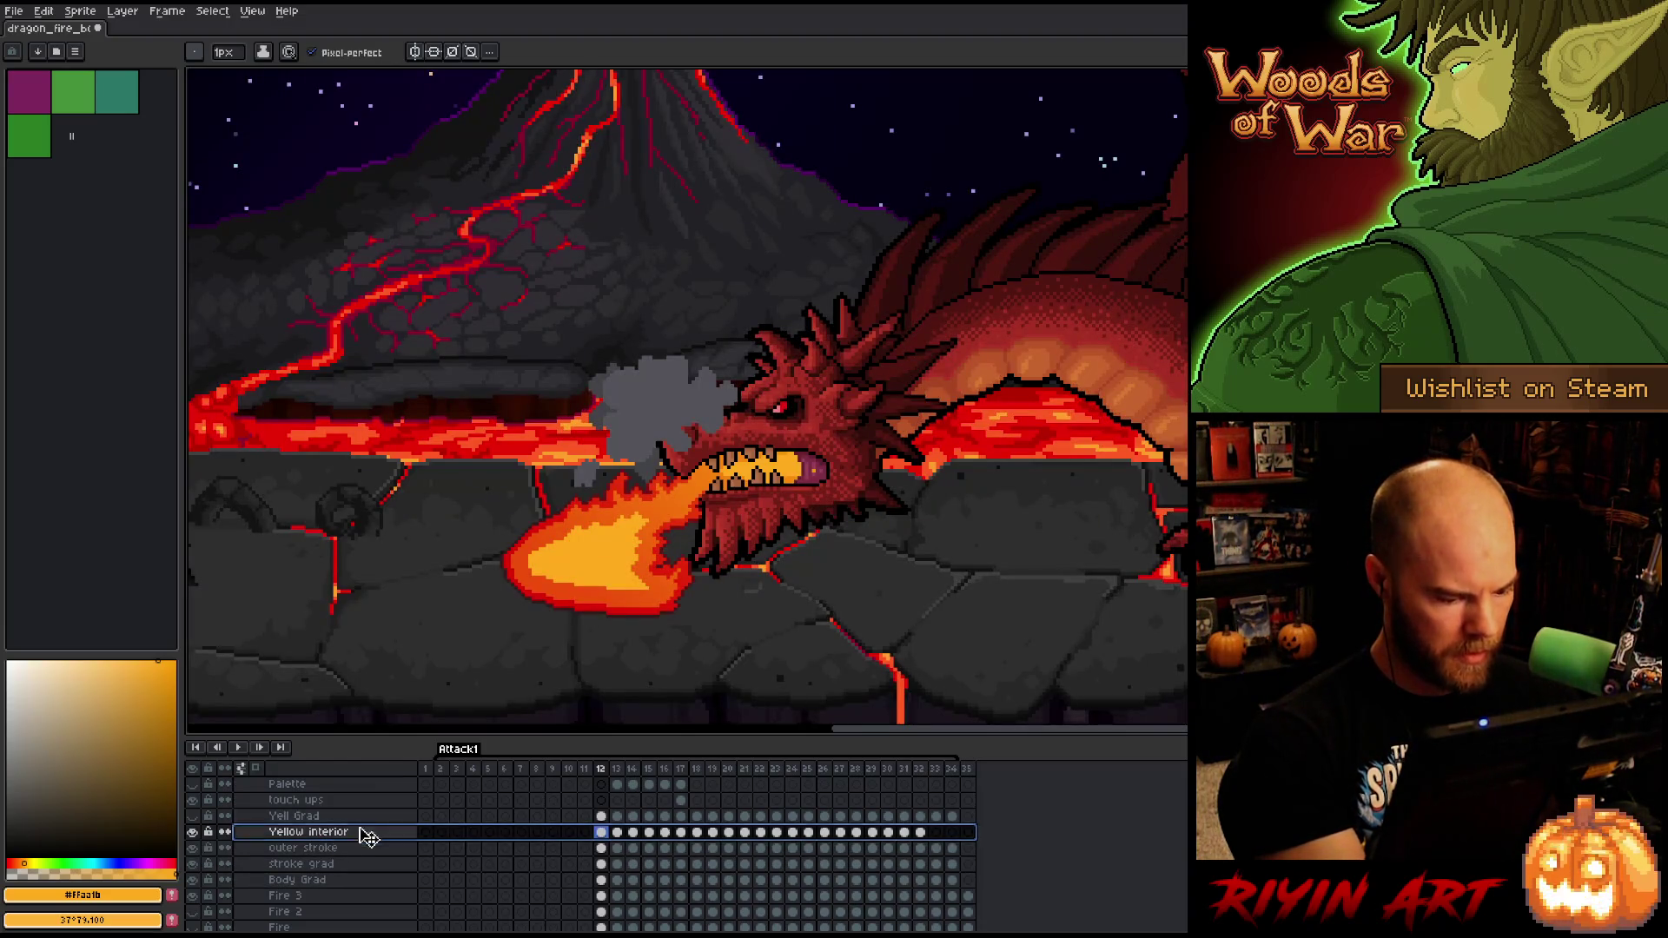
pyautogui.press('m')
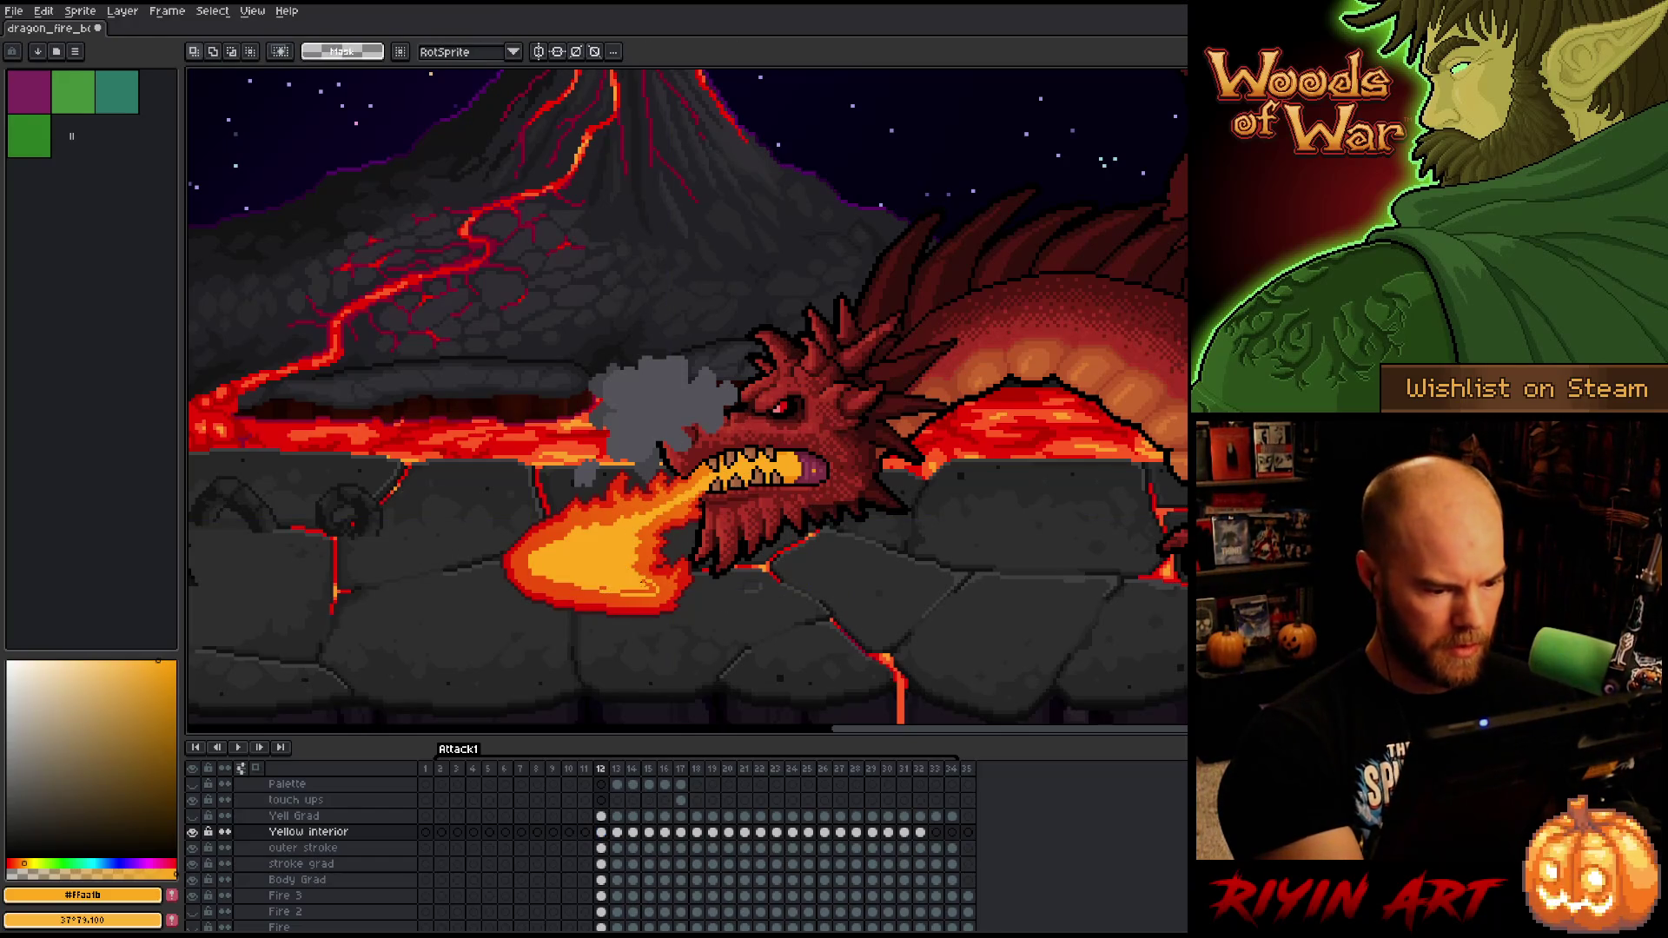
pyautogui.press('w')
pyautogui.press('b')
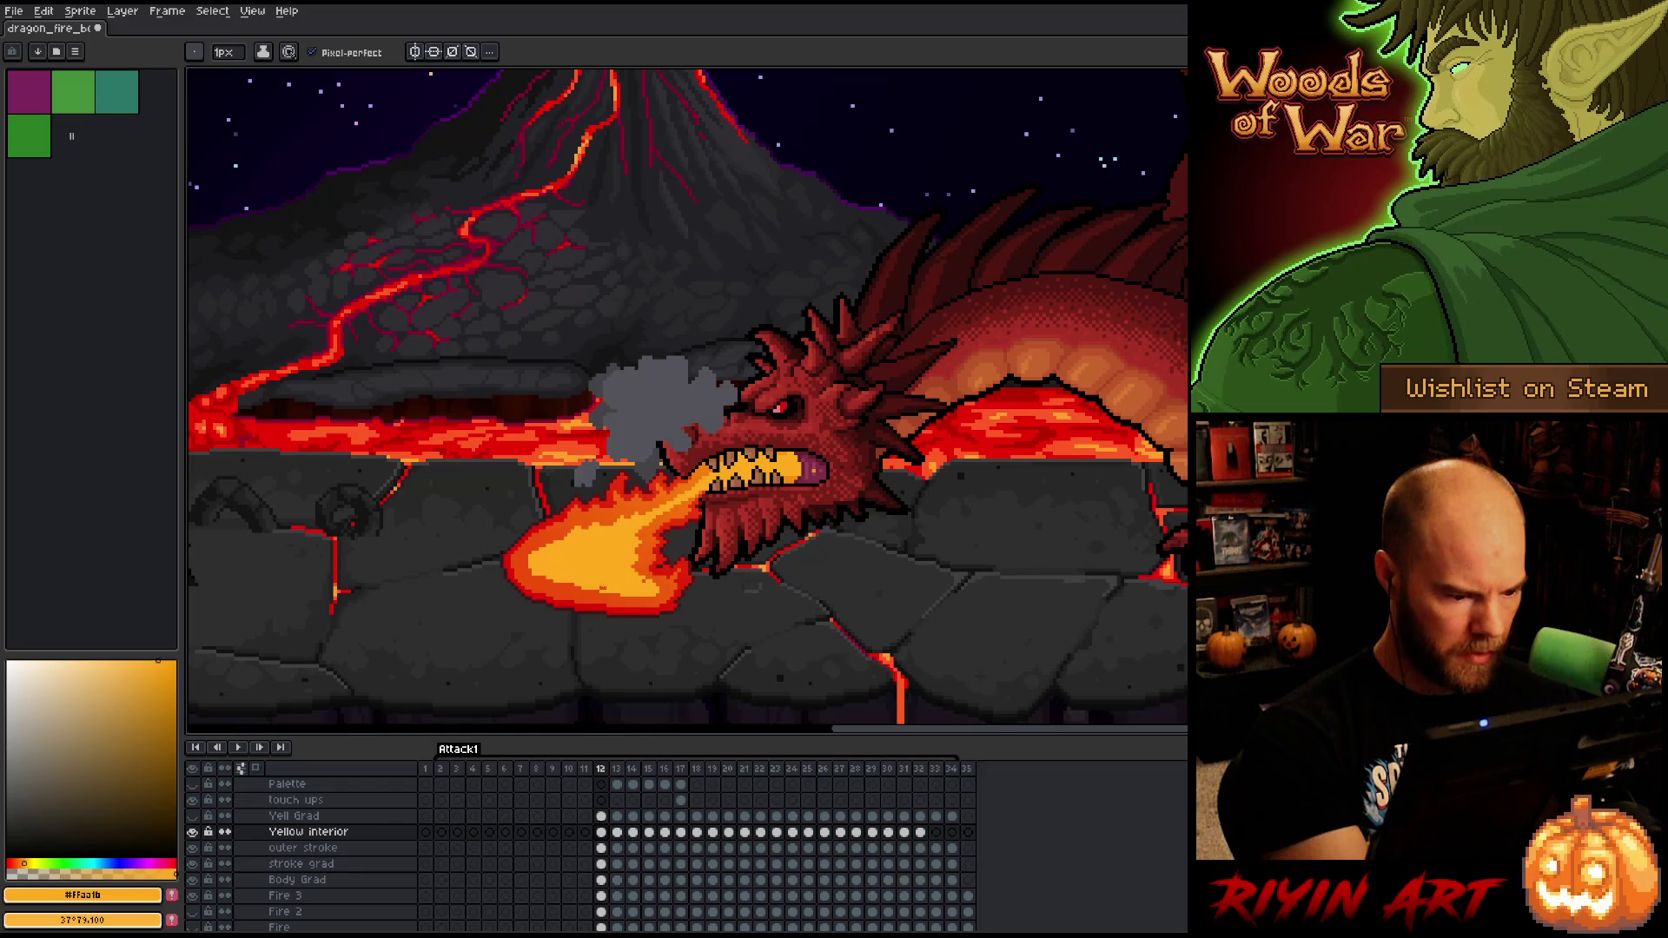
pyautogui.keyDown('alt'); pyautogui.click(192, 832); pyautogui.keyUp('alt')
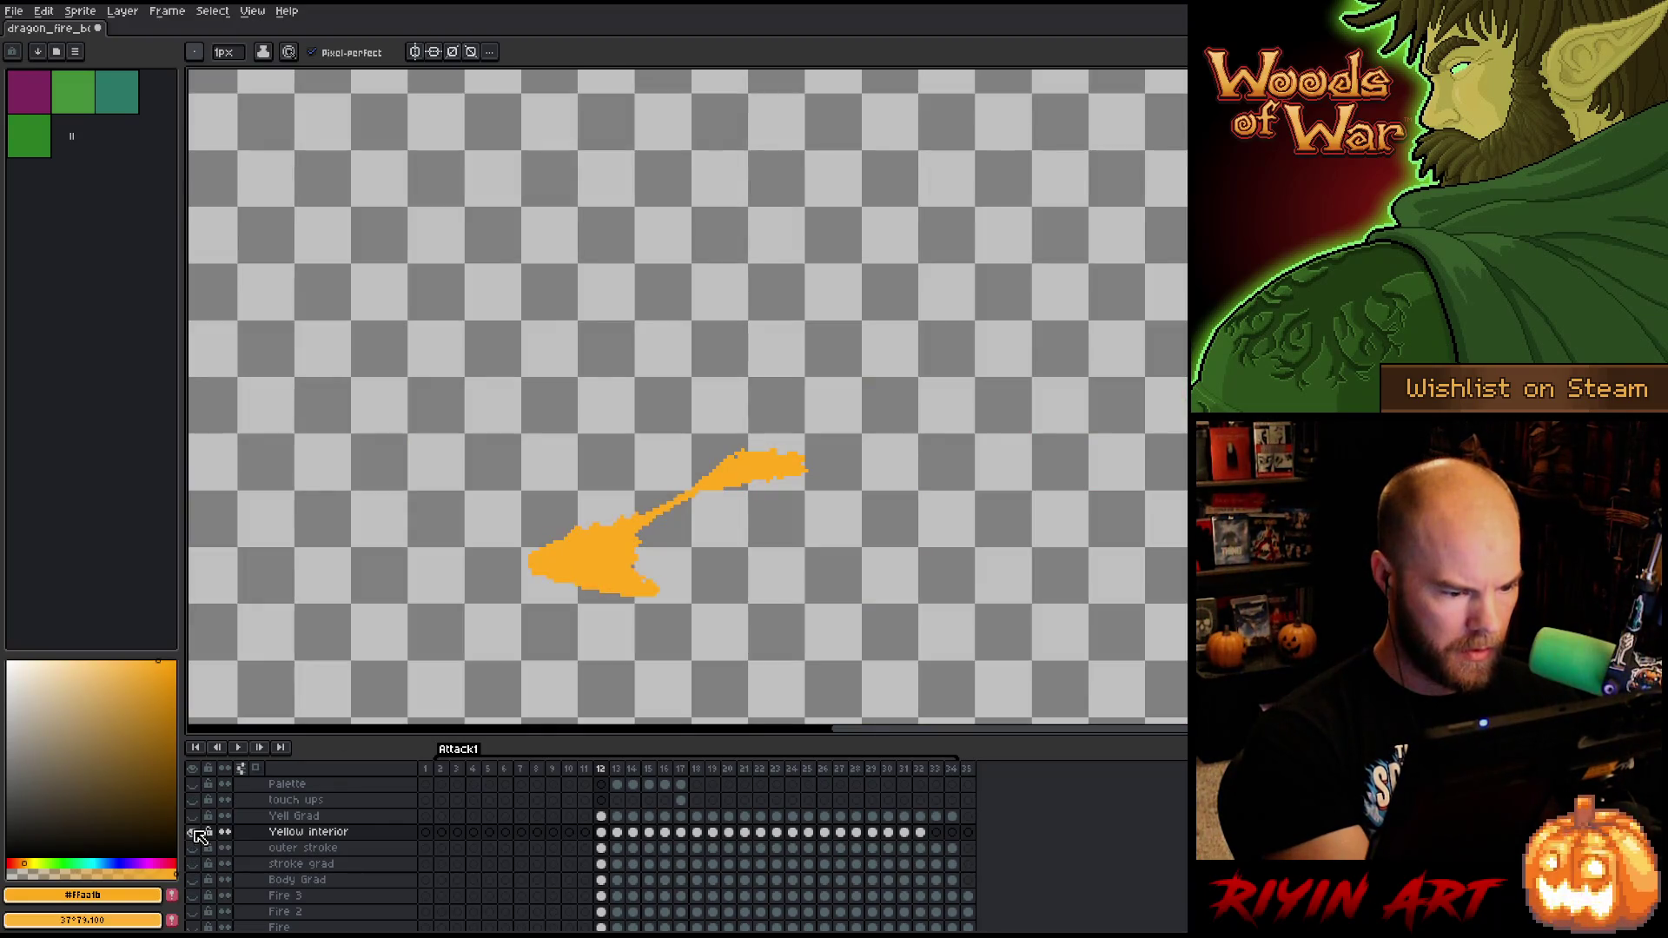
pyautogui.keyDown('alt'); pyautogui.click(193, 833); pyautogui.keyUp('alt')
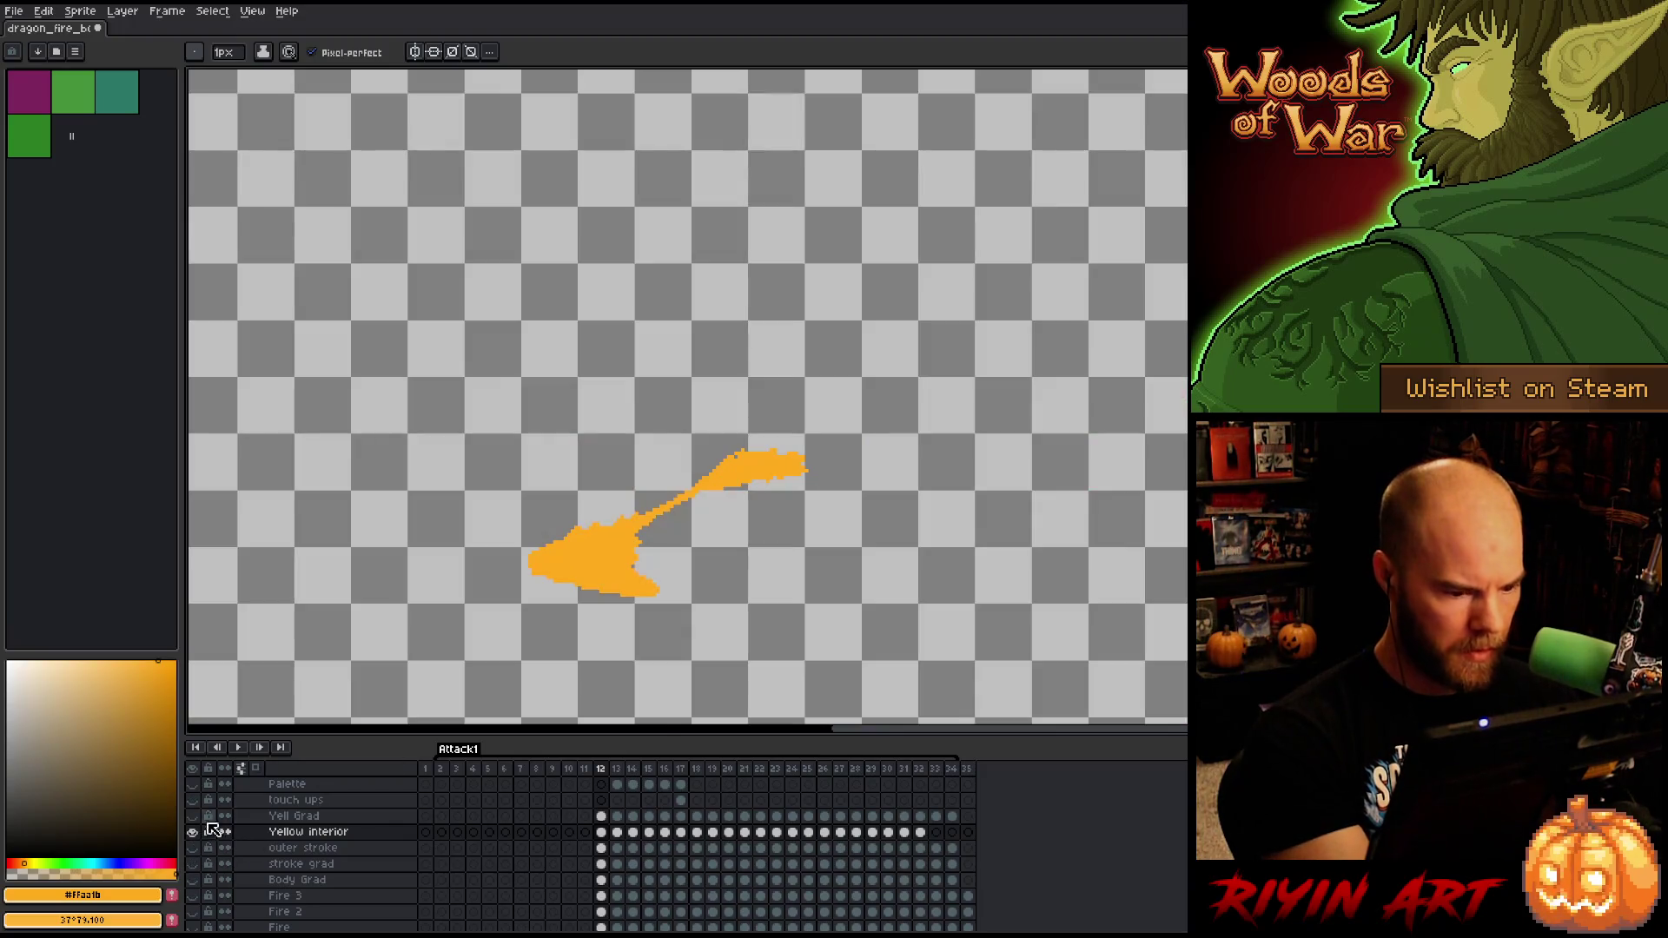
# - Preview the Yellow interior layer alone, restore all layers, and advance to frame 13
pyautogui.keyDown('alt'); pyautogui.click(193, 832); pyautogui.keyUp('alt')
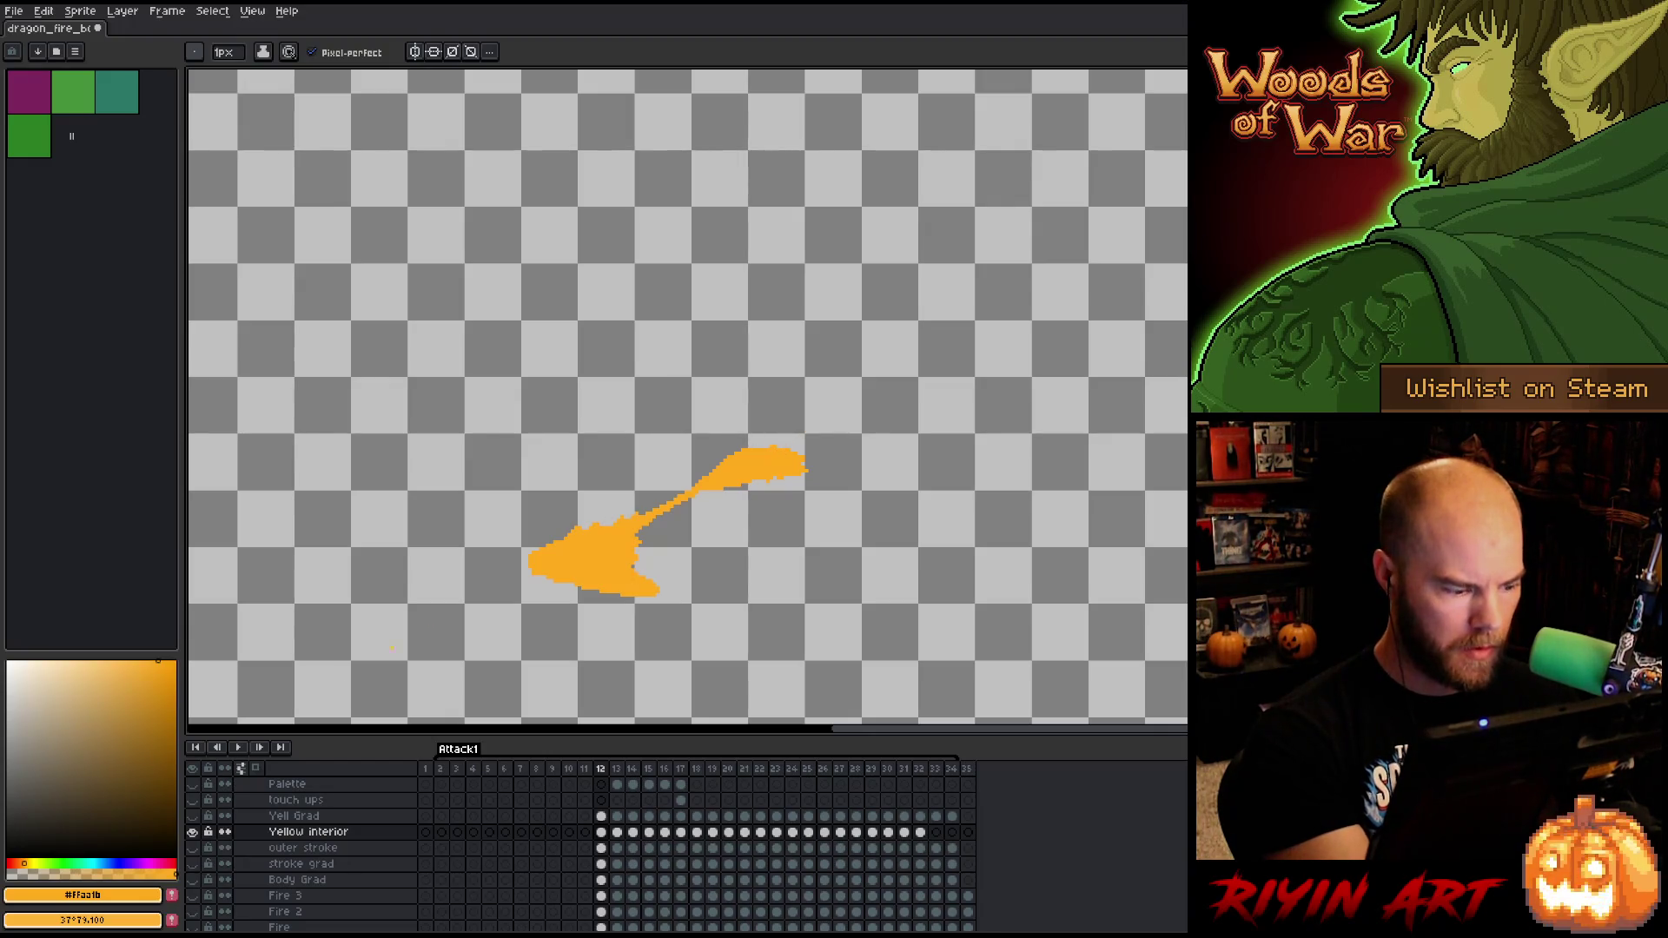
pyautogui.keyDown('alt'); pyautogui.click(192, 833); pyautogui.keyUp('alt')
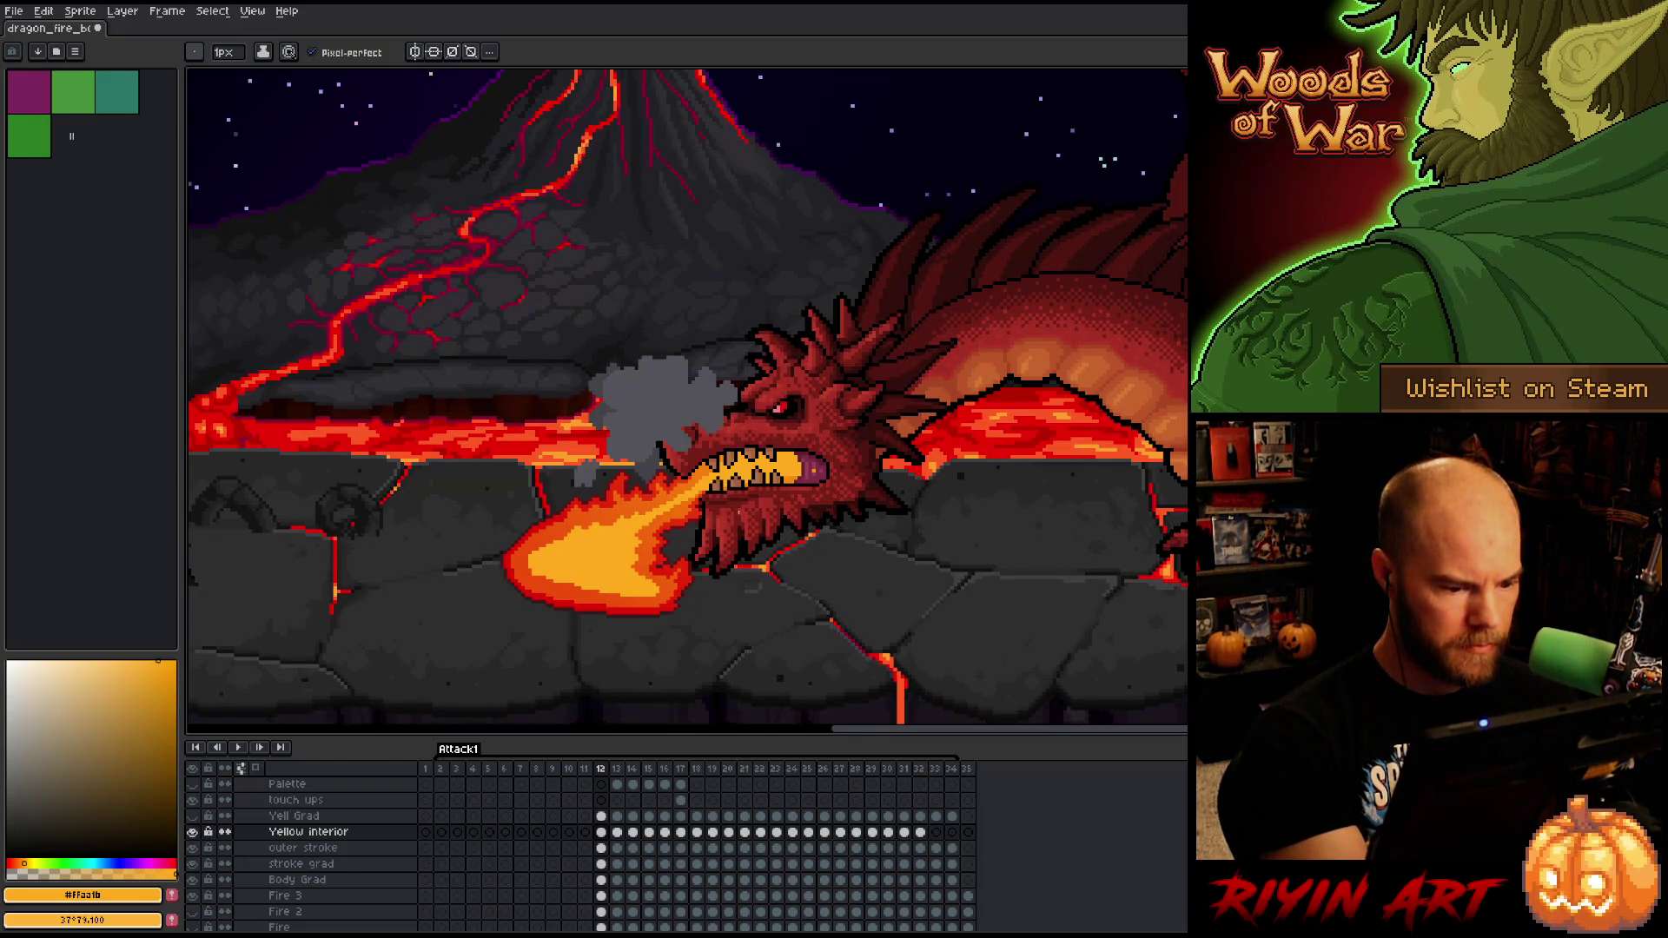
pyautogui.press('b')
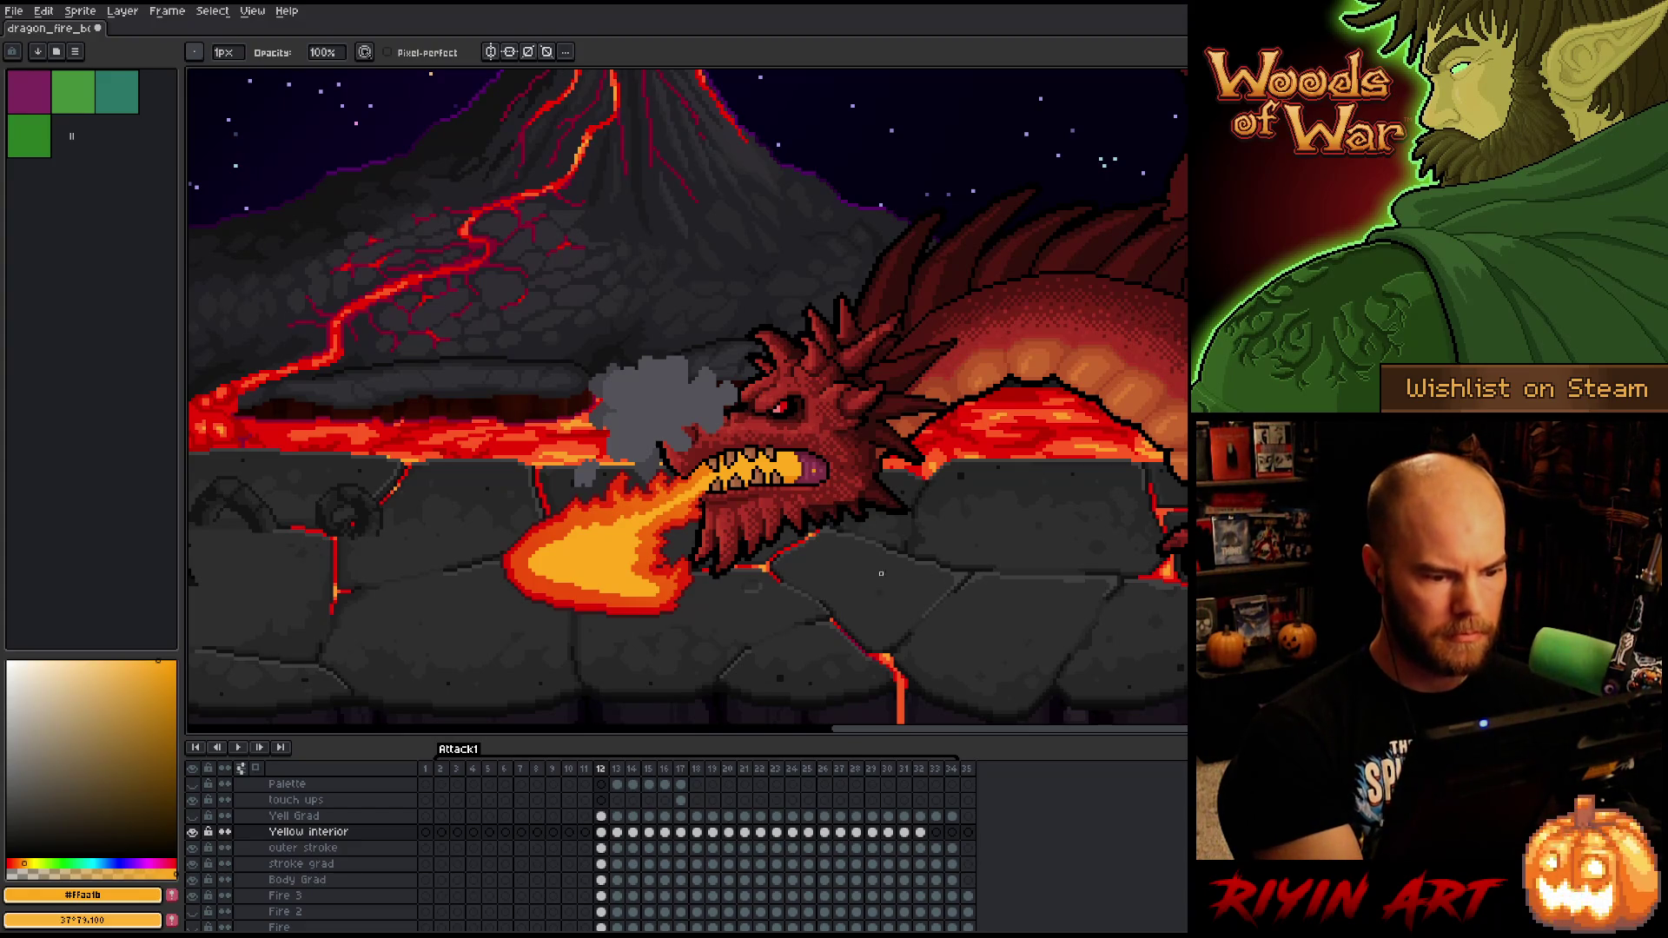
pyautogui.press('e')
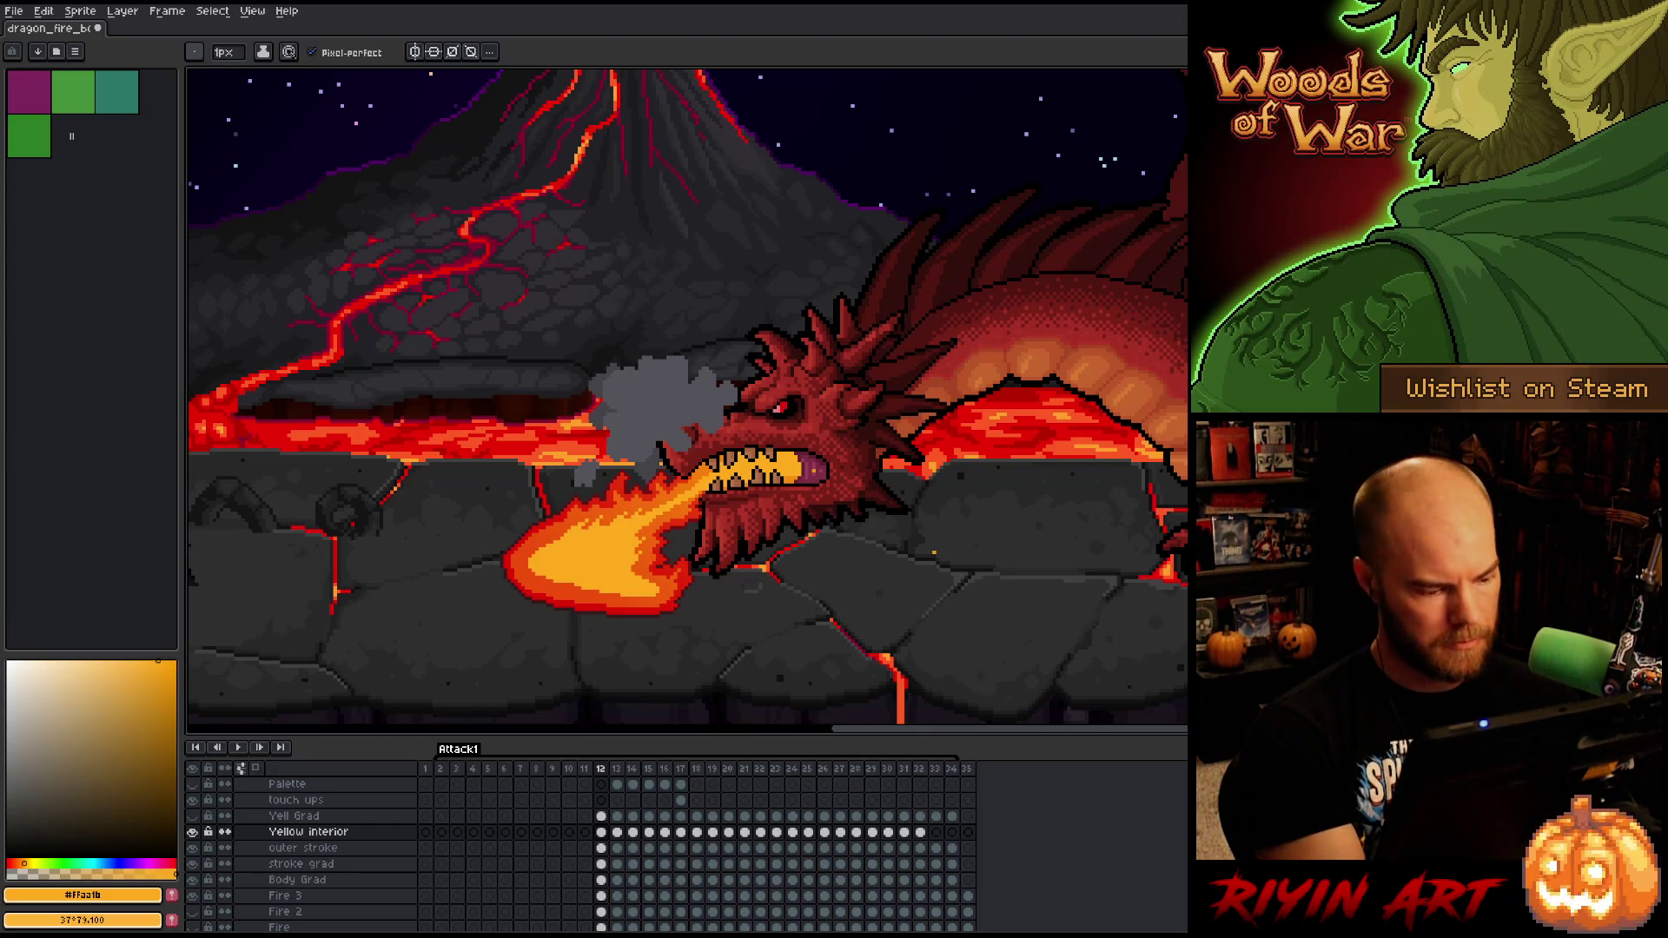
pyautogui.press('Right')
# - Bring the fire into view and paint a bright yellow streak along the fire stream
pyautogui.moveTo(868, 507); pyautogui.dragTo(1042, 504)
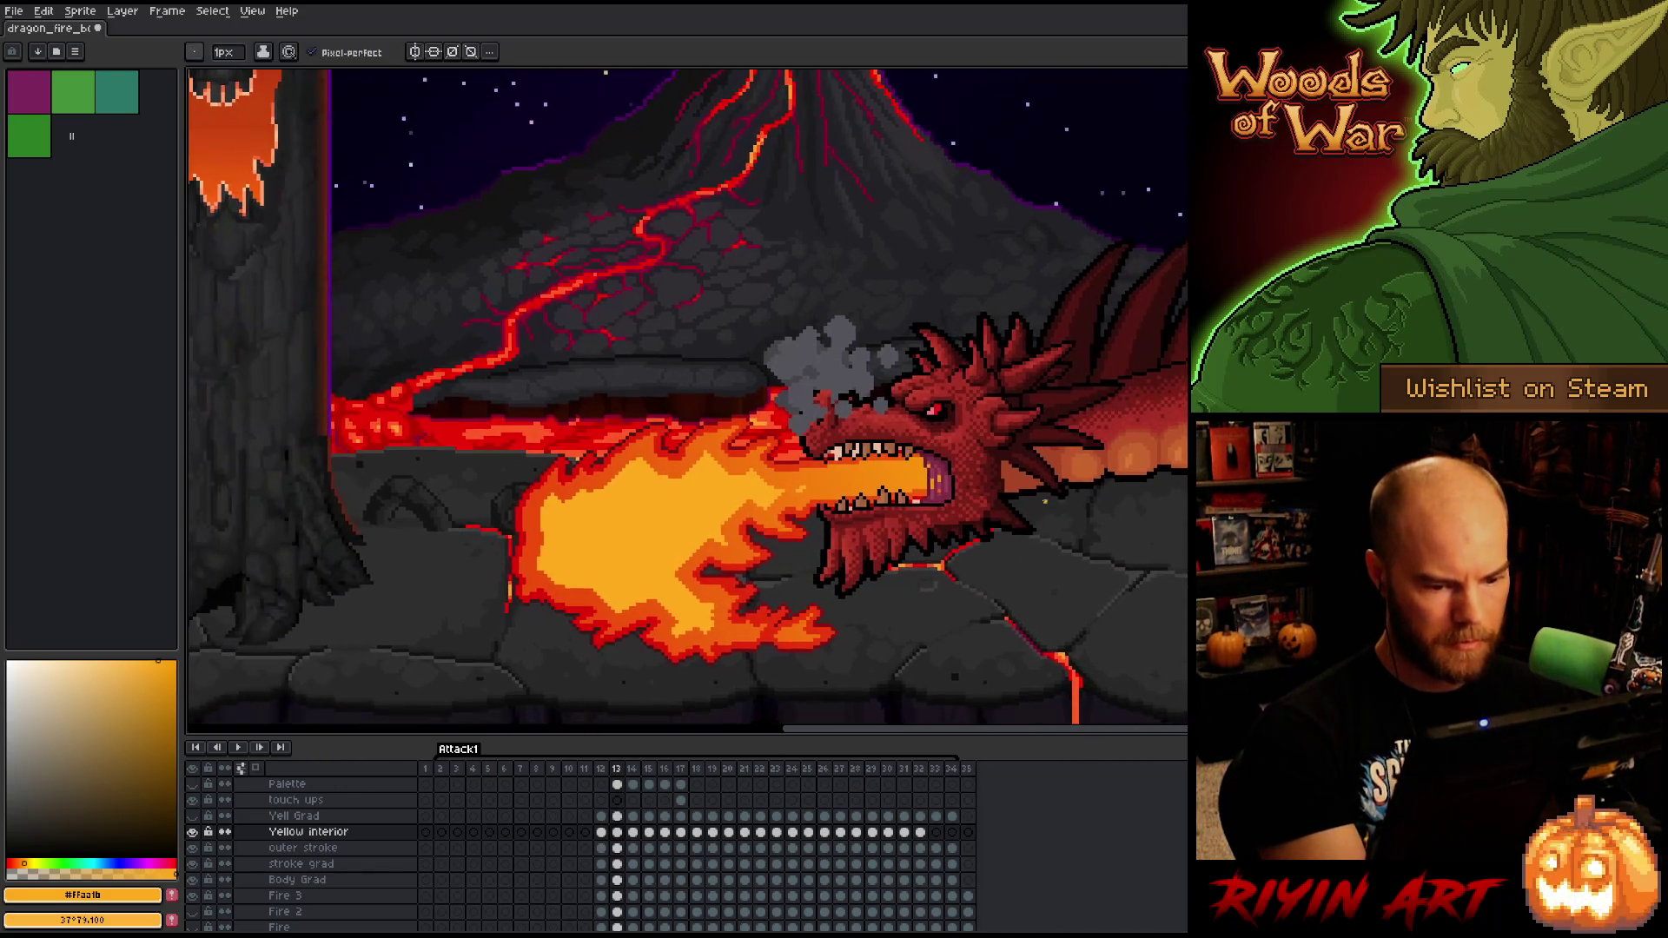
pyautogui.moveTo(771, 485)
pyautogui.mouseDown()
pyautogui.moveTo(925, 469)
pyautogui.moveTo(803, 488)
pyautogui.mouseUp()
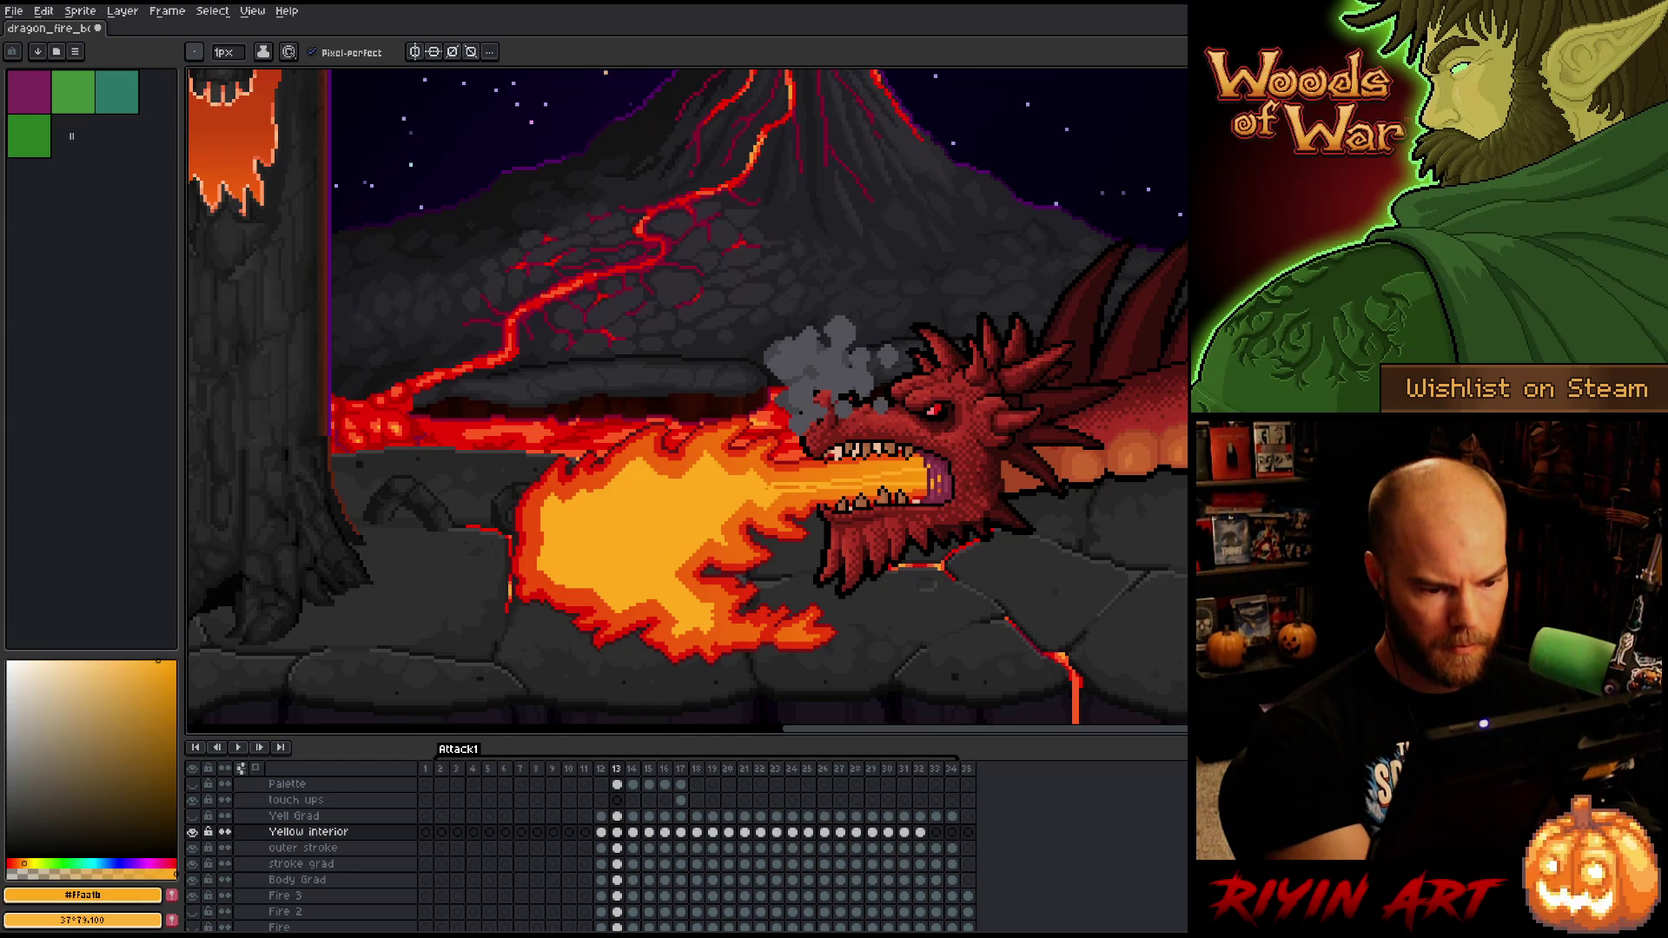
pyautogui.press('g')
pyautogui.press('b')
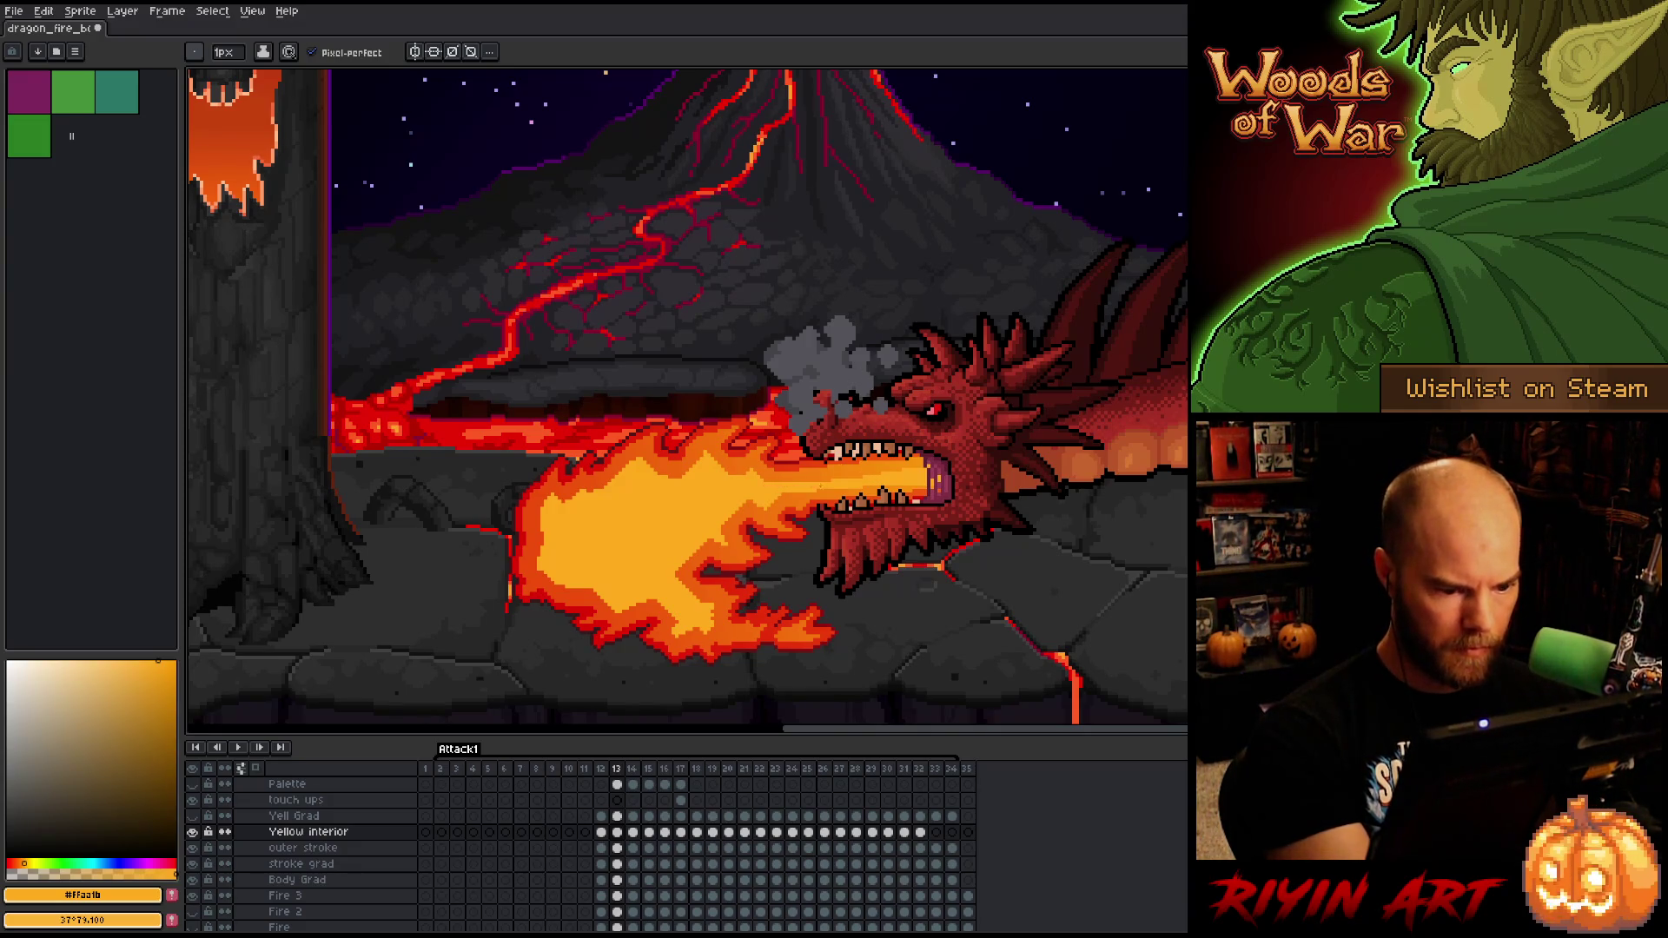
# - Lasso-outline the fire's interior, drop the selection, and set a 12px round brush
pyautogui.press('m')
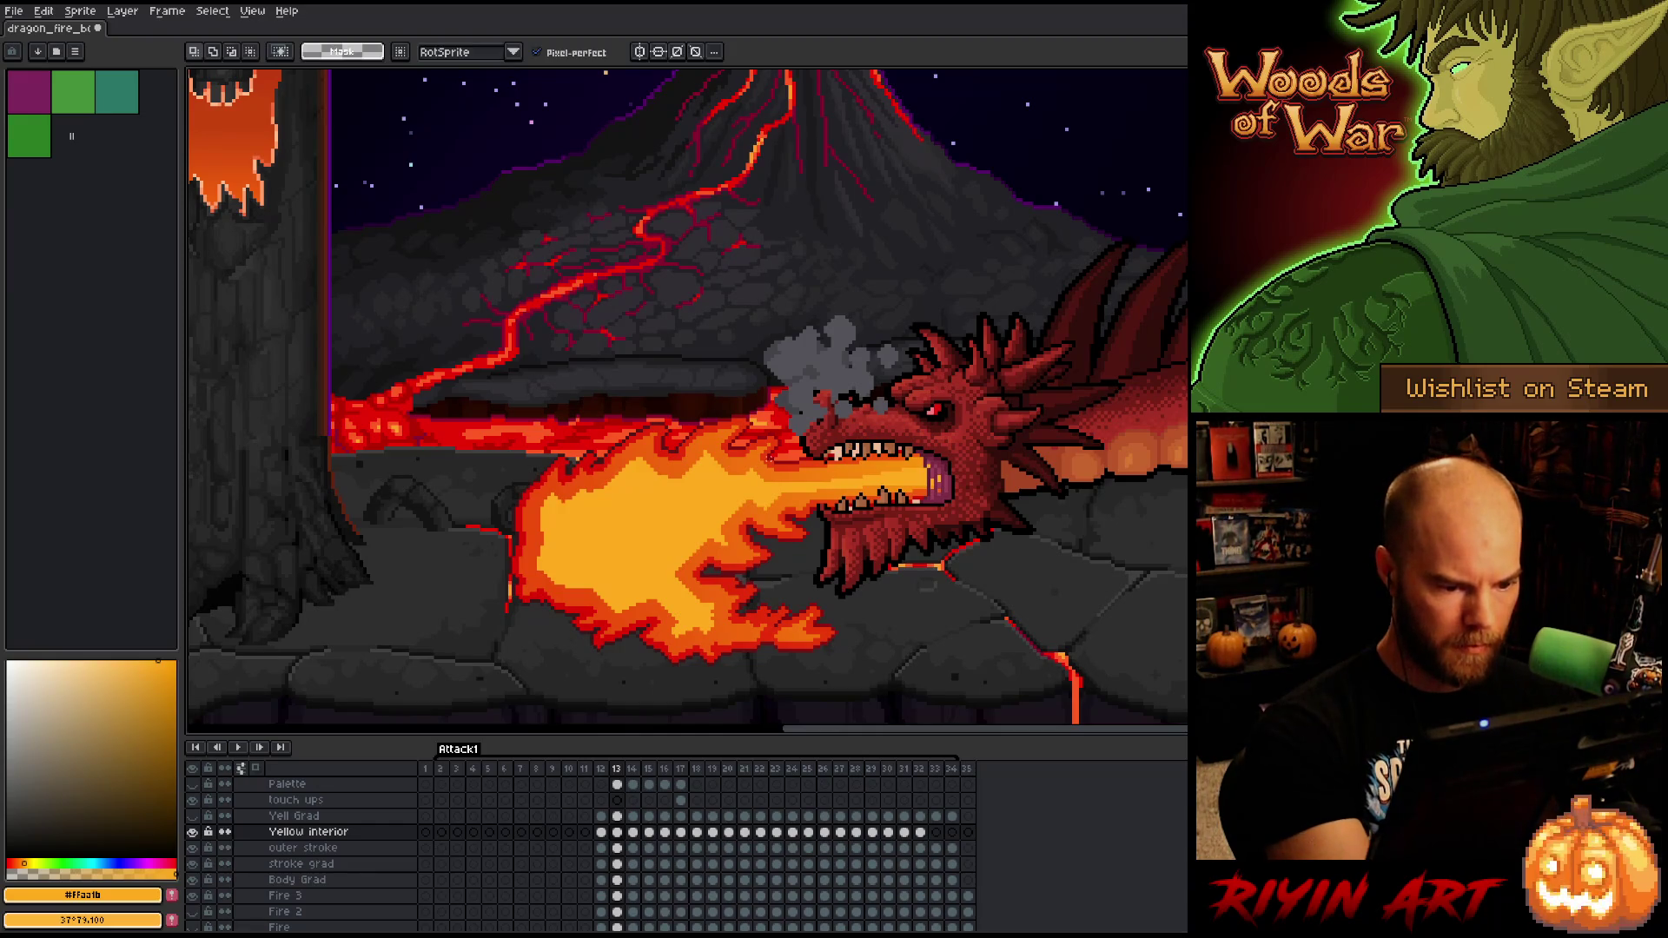
pyautogui.moveTo(762, 477)
pyautogui.mouseDown()
pyautogui.moveTo(727, 481)
pyautogui.moveTo(704, 457)
pyautogui.moveTo(687, 479)
pyautogui.moveTo(641, 474)
pyautogui.moveTo(542, 519)
pyautogui.moveTo(572, 571)
pyautogui.moveTo(622, 606)
pyautogui.moveTo(650, 590)
pyautogui.moveTo(683, 625)
pyautogui.moveTo(688, 591)
pyautogui.moveTo(717, 605)
pyautogui.moveTo(676, 558)
pyautogui.moveTo(698, 532)
pyautogui.moveTo(720, 546)
pyautogui.moveTo(721, 519)
pyautogui.moveTo(754, 497)
pyautogui.moveTo(759, 512)
pyautogui.moveTo(818, 491)
pyautogui.mouseUp()
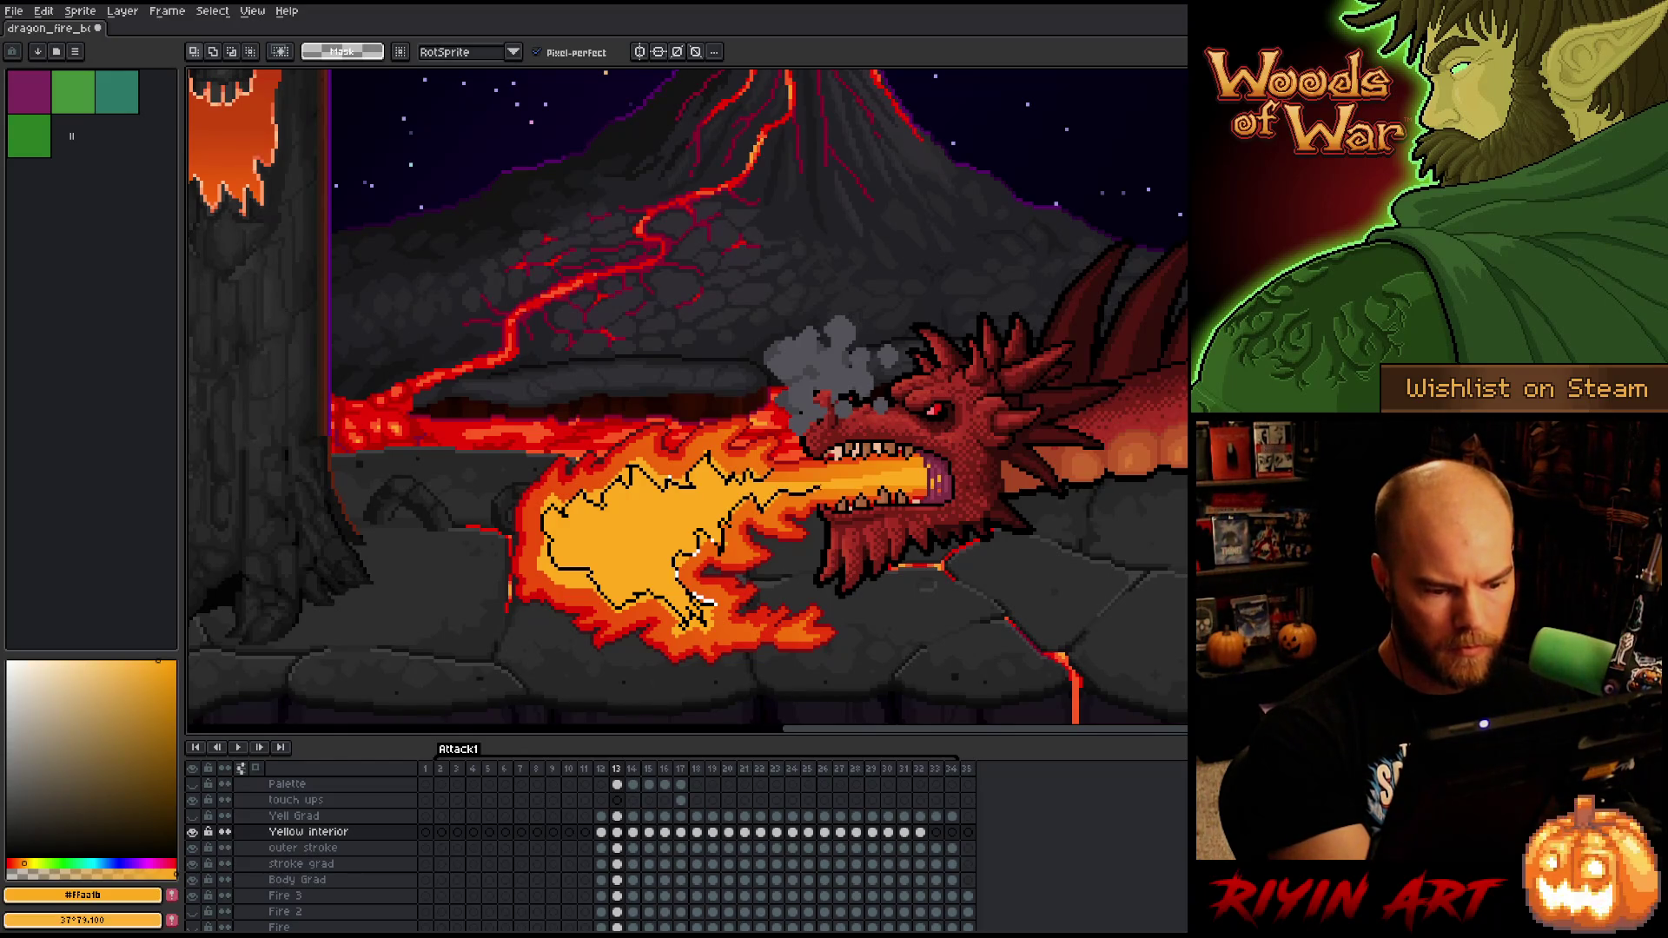
pyautogui.moveTo(705, 602); pyautogui.dragTo(782, 470)
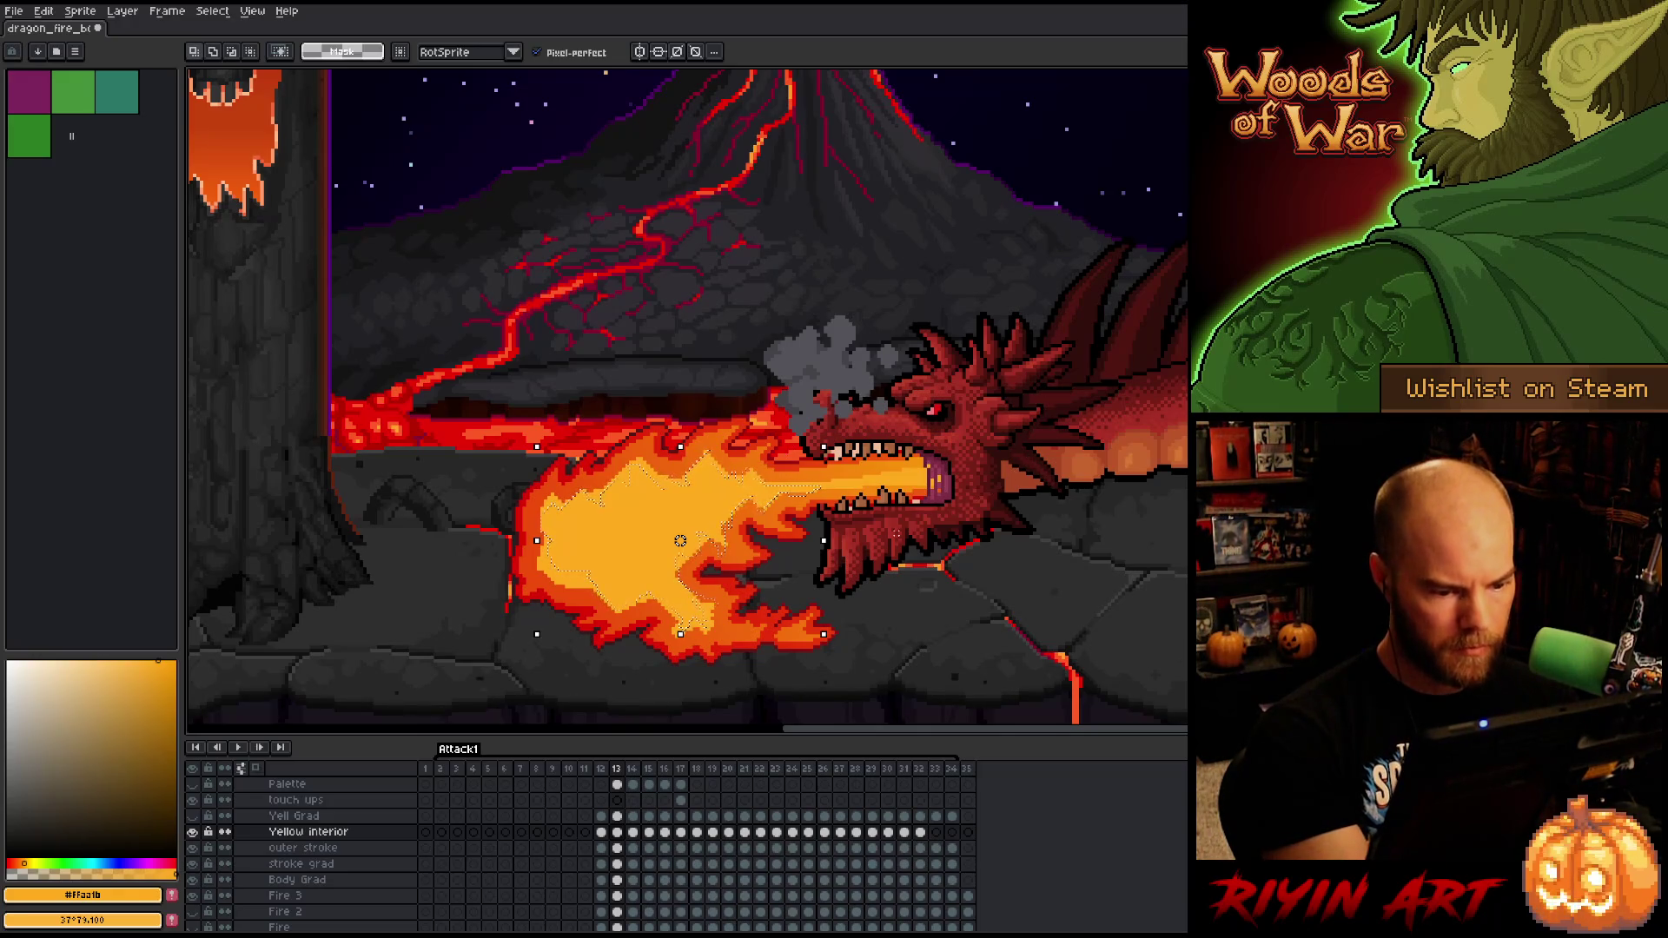
pyautogui.press('v')
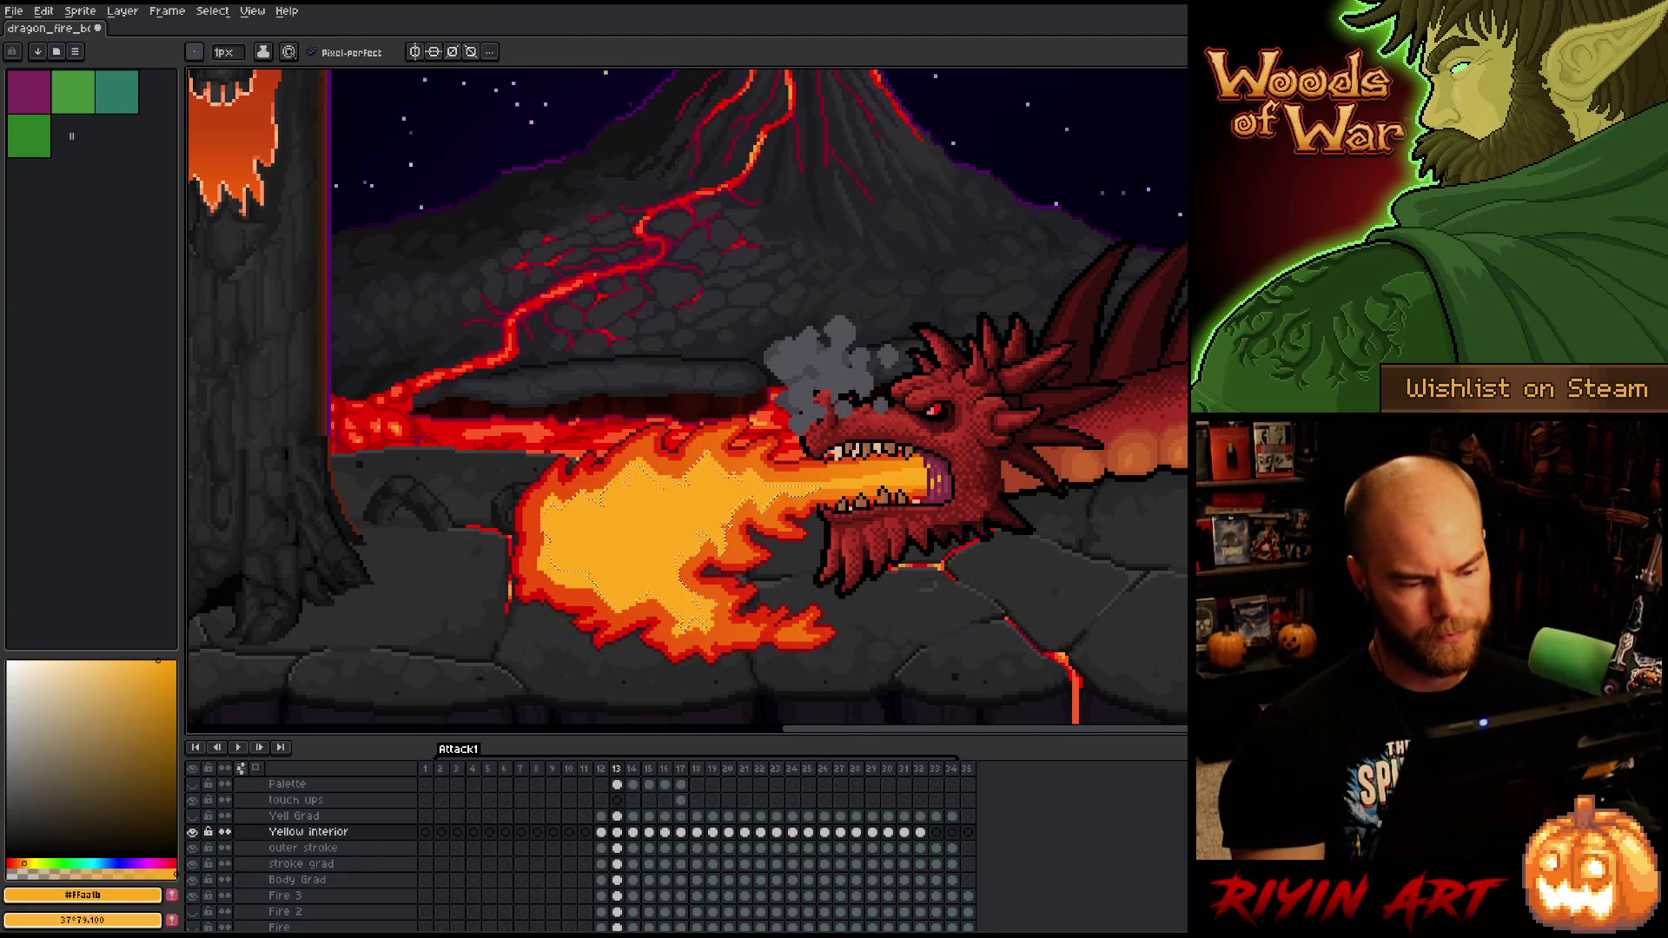
pyautogui.press('b')
pyautogui.press('e')
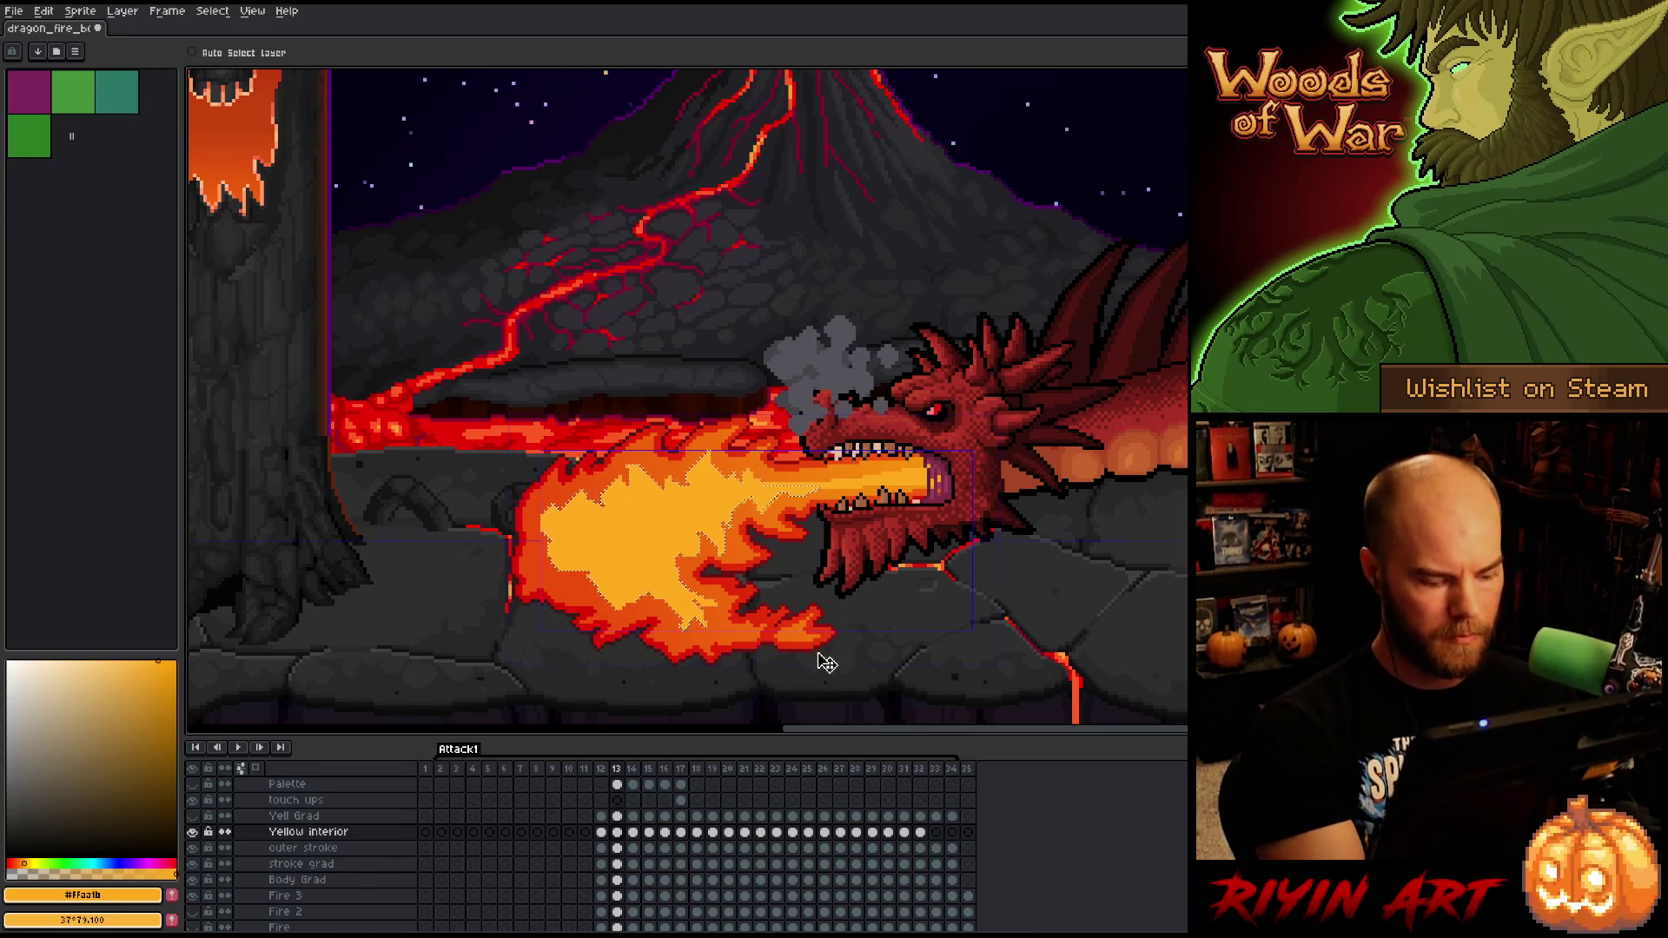
# - Frame the fire on frame 13 and clean the yellow interior's edges with single-pixel pencil and 12px eraser
pyautogui.hotkey('ctrl', 'f')
pyautogui.moveTo(825, 679)
pyautogui.mouseDown()
pyautogui.moveTo(845, 585)
pyautogui.moveTo(765, 529)
pyautogui.mouseUp()
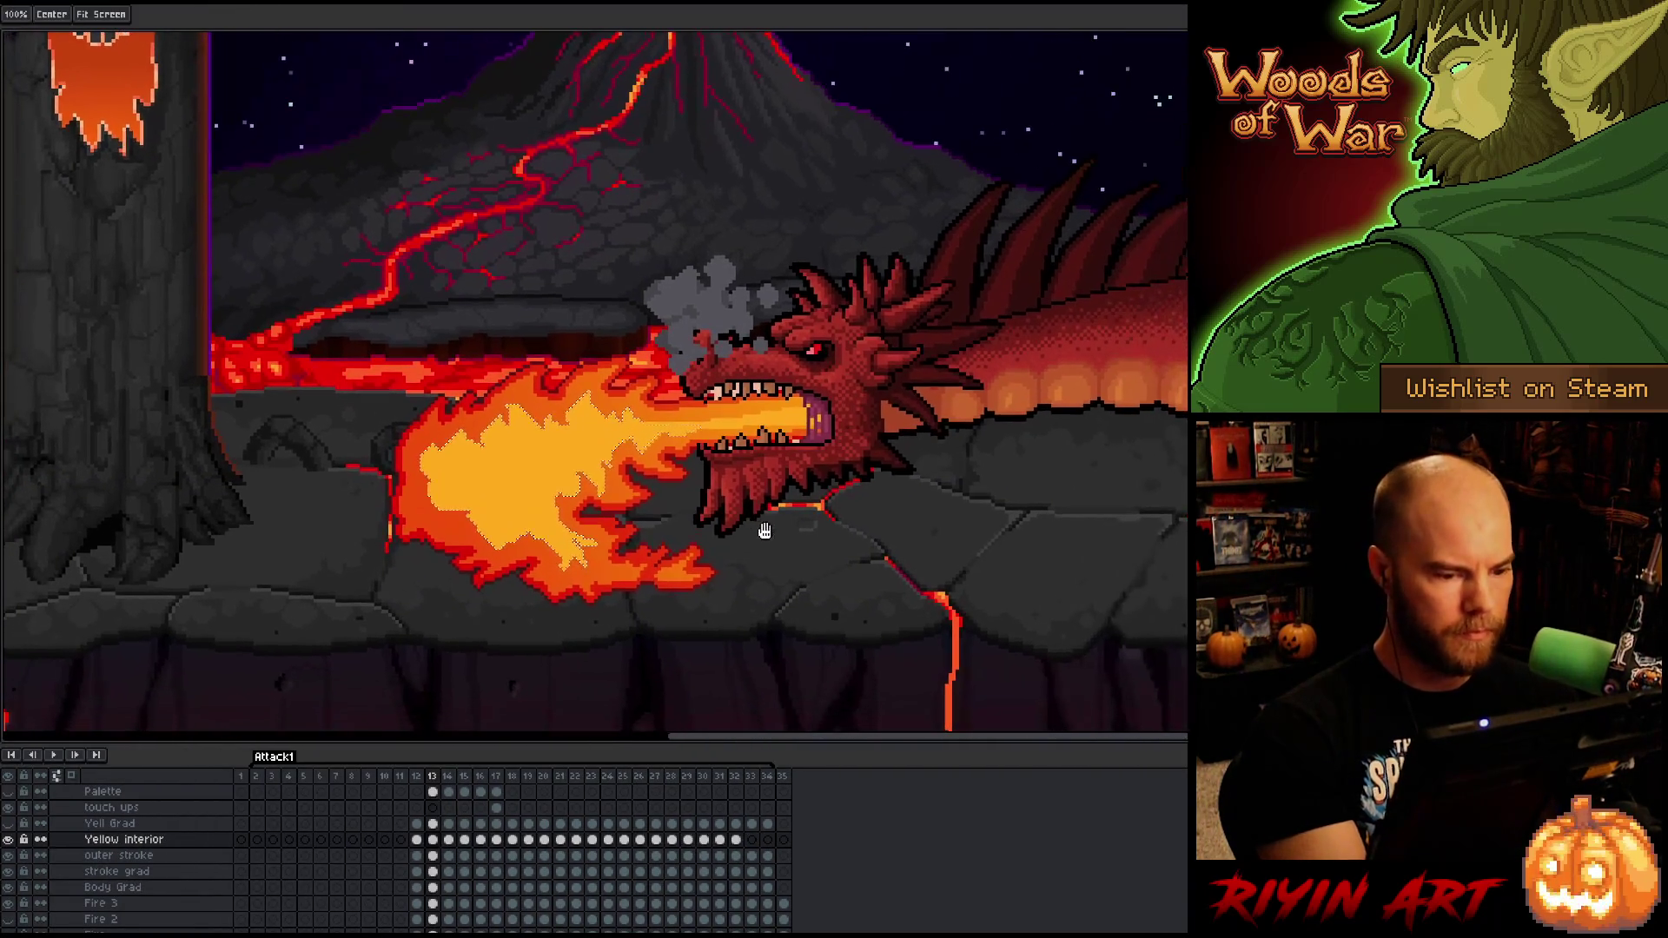
pyautogui.press('b')
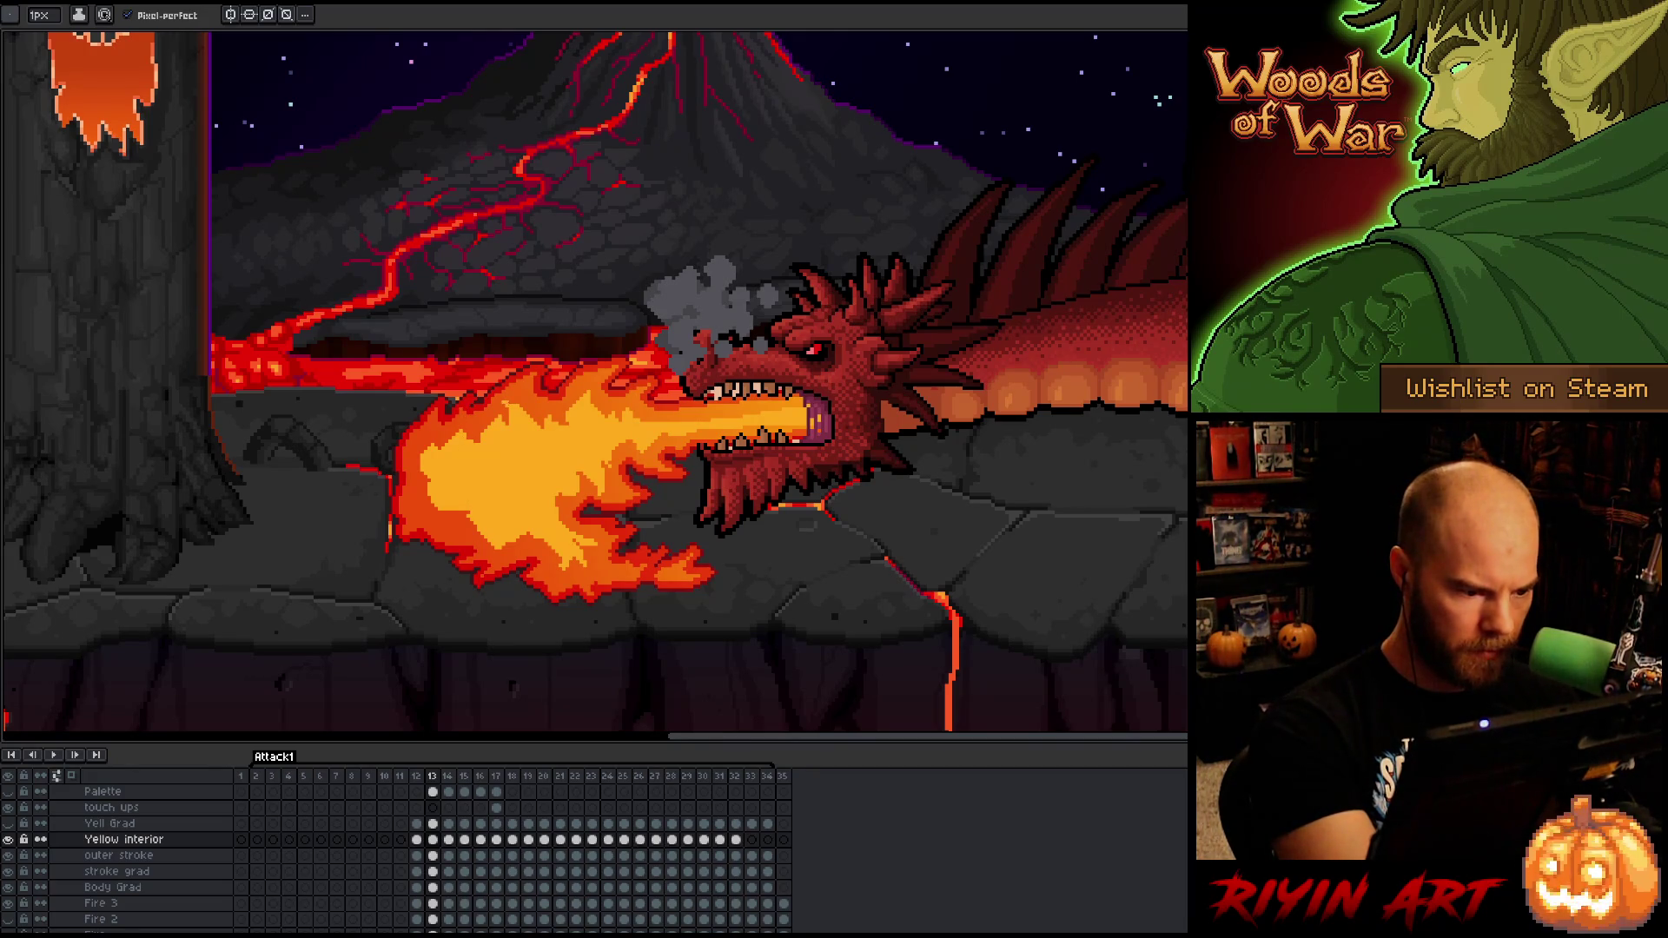
pyautogui.press('e')
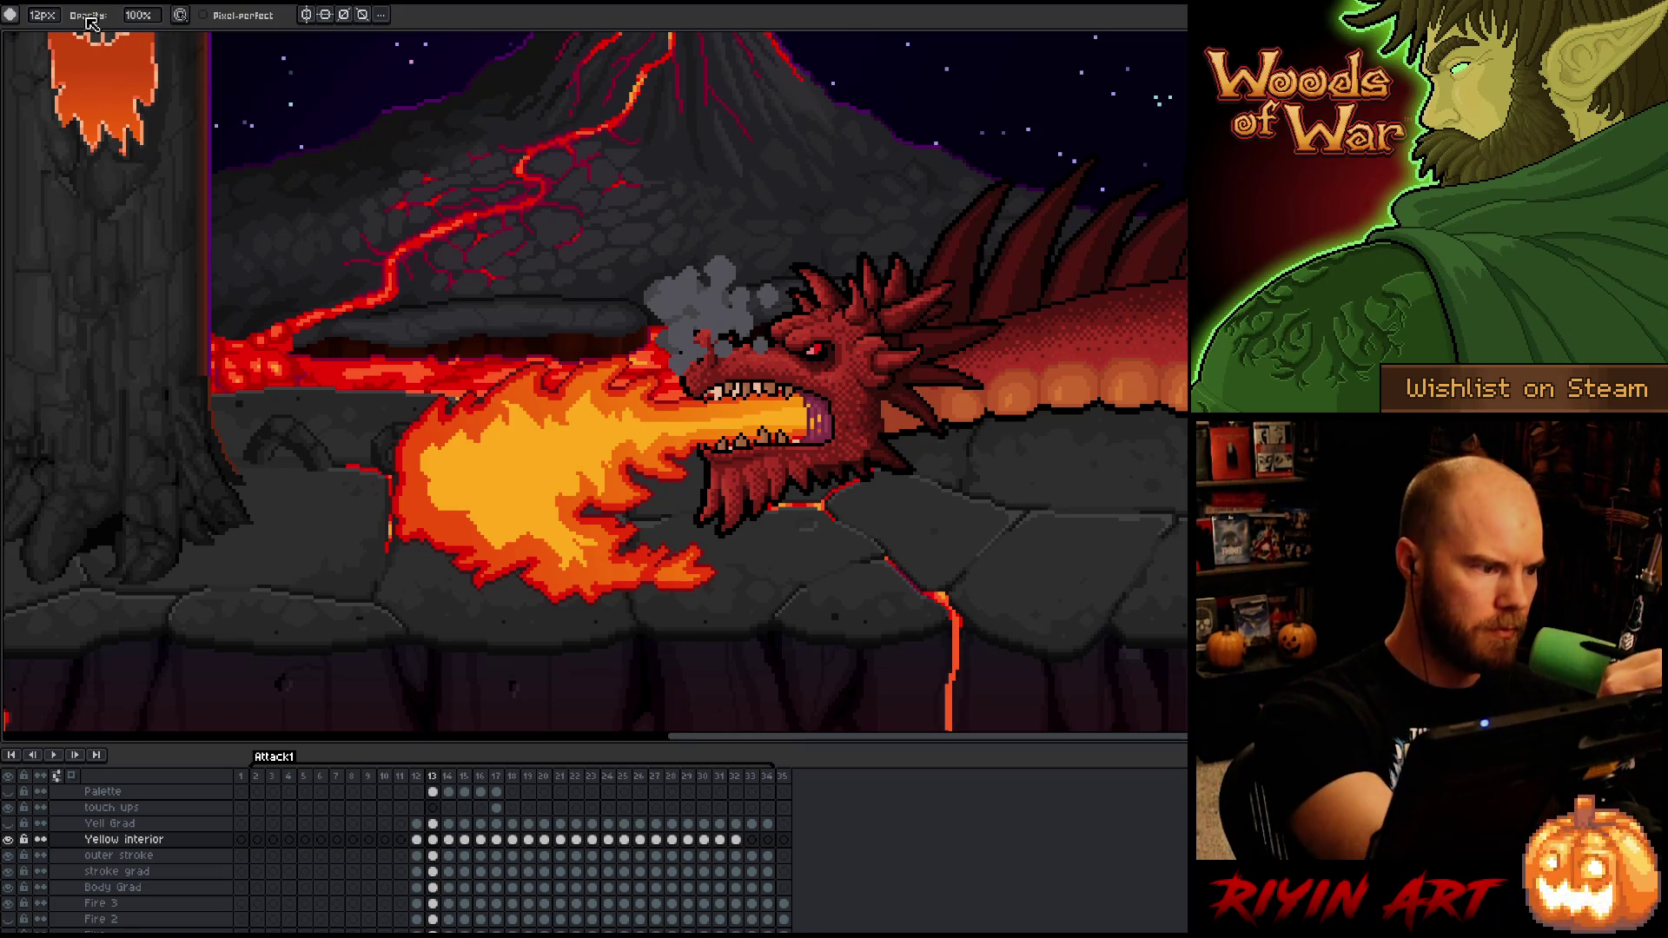
pyautogui.press('b')
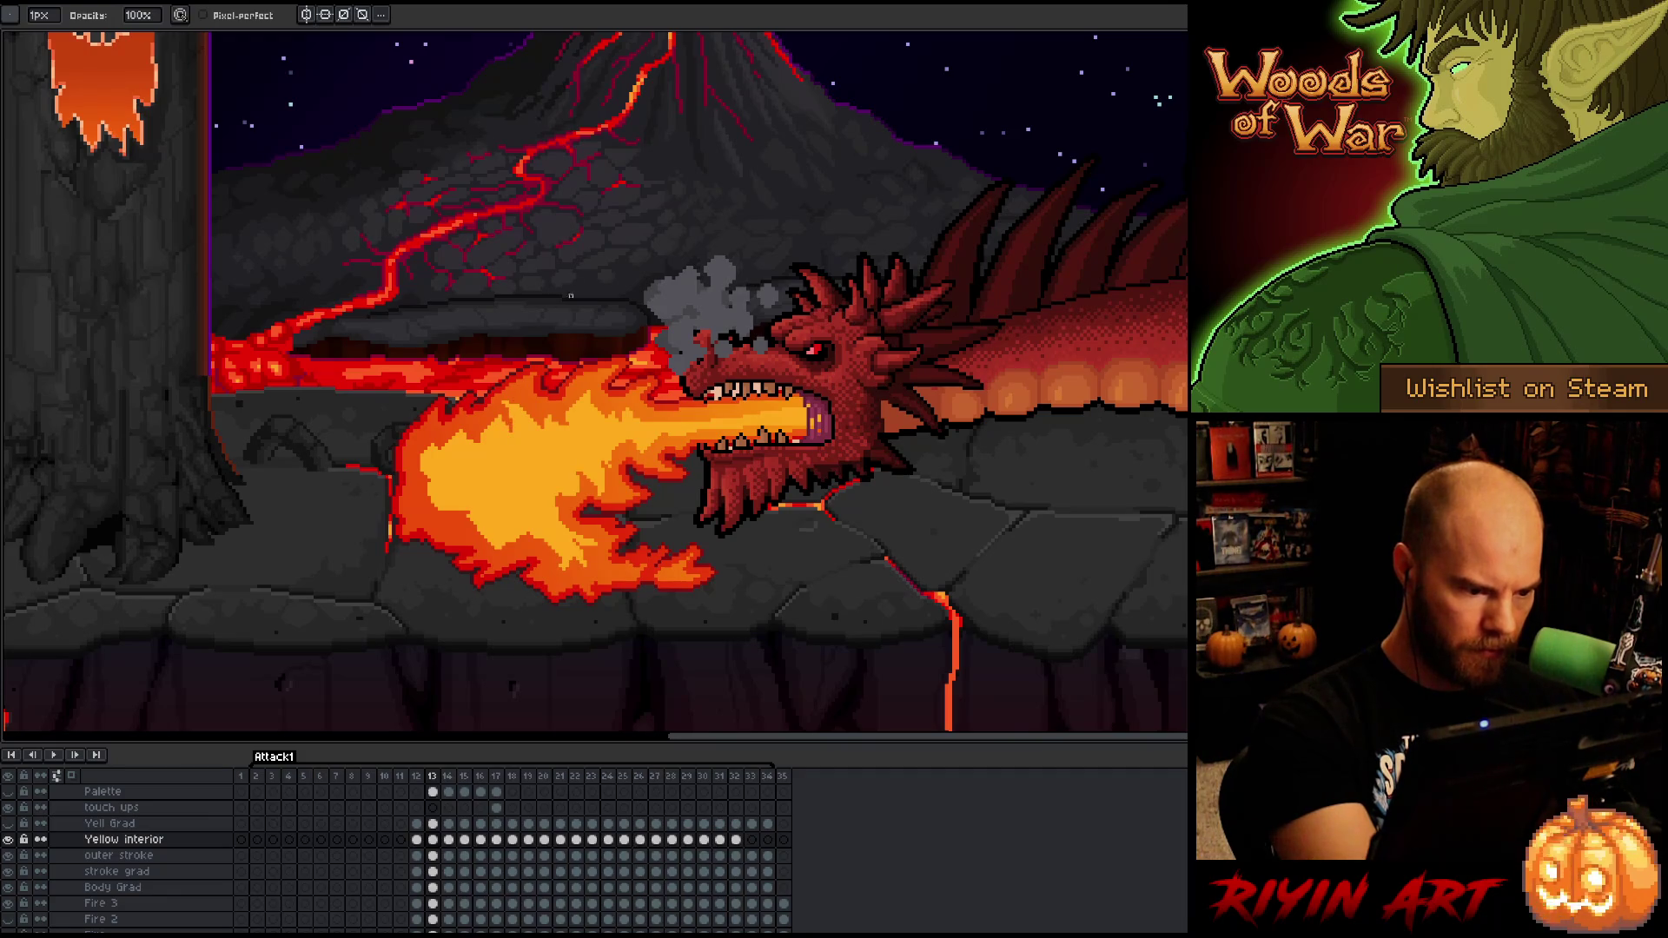
pyautogui.press('b')
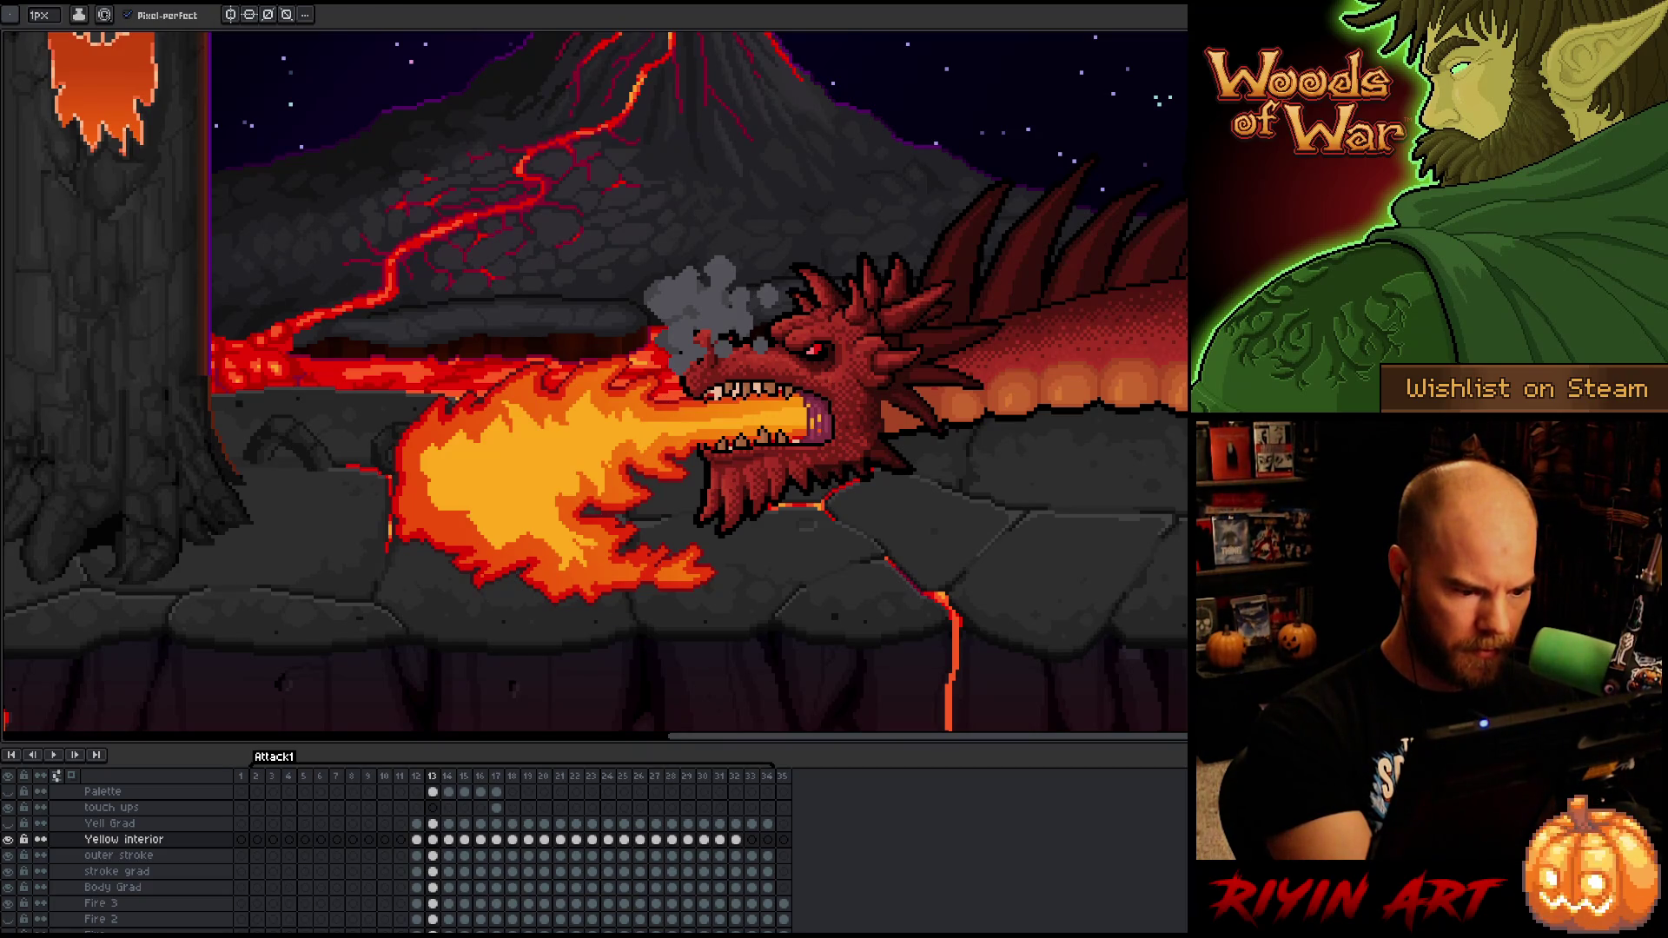
pyautogui.press('e')
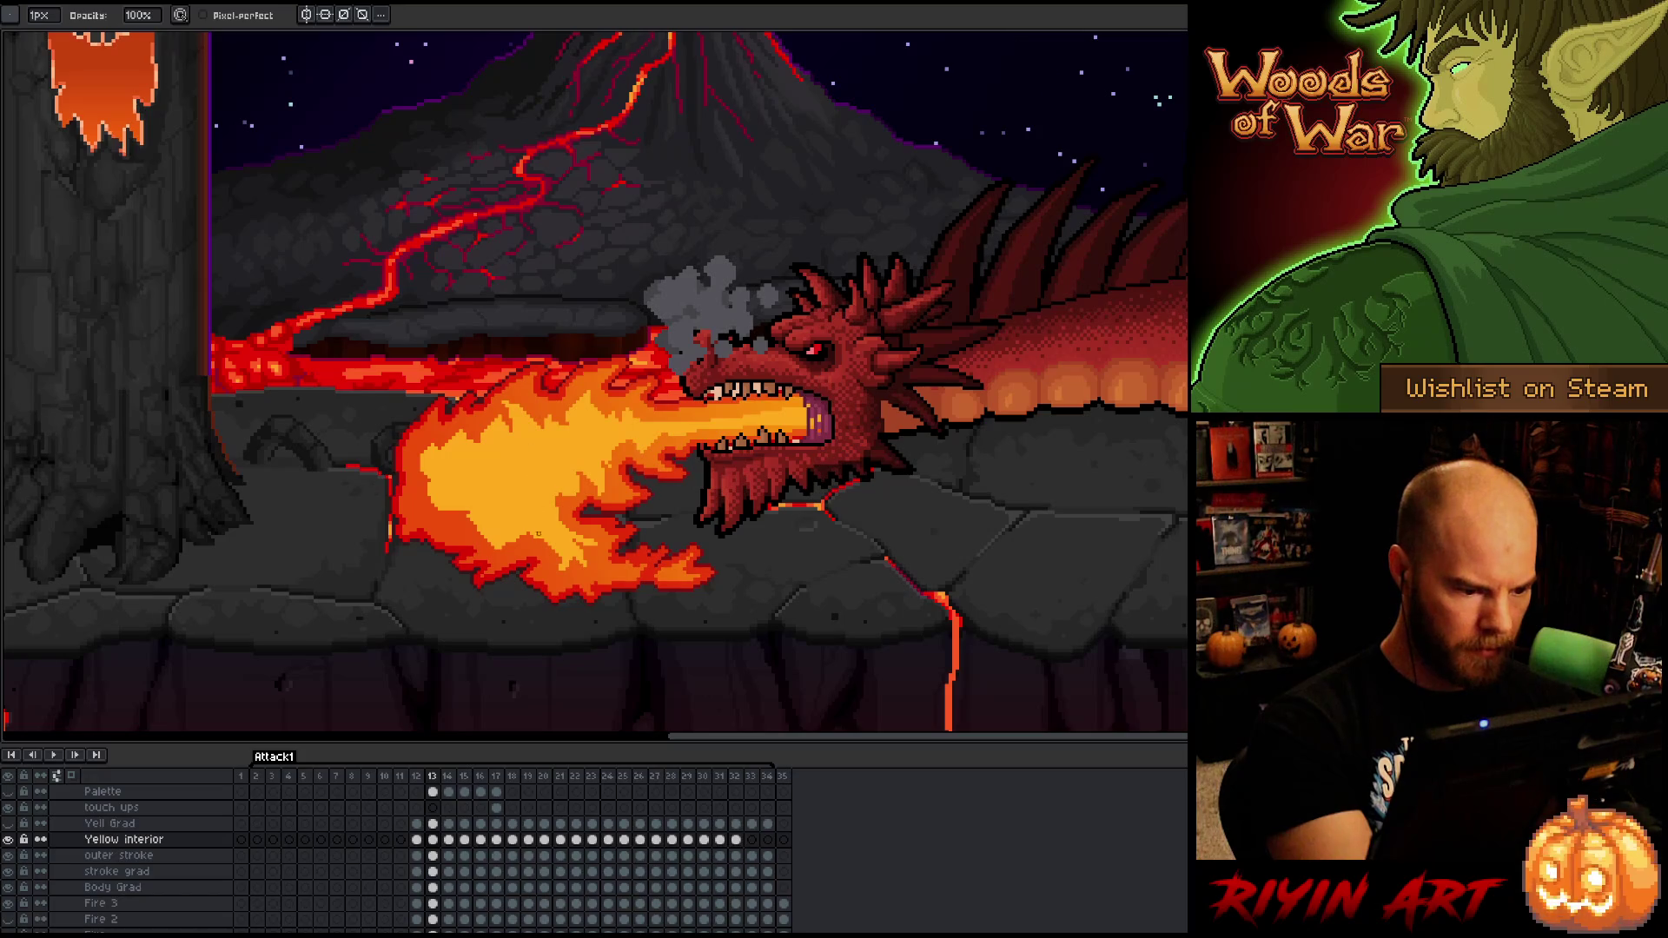
pyautogui.press('b')
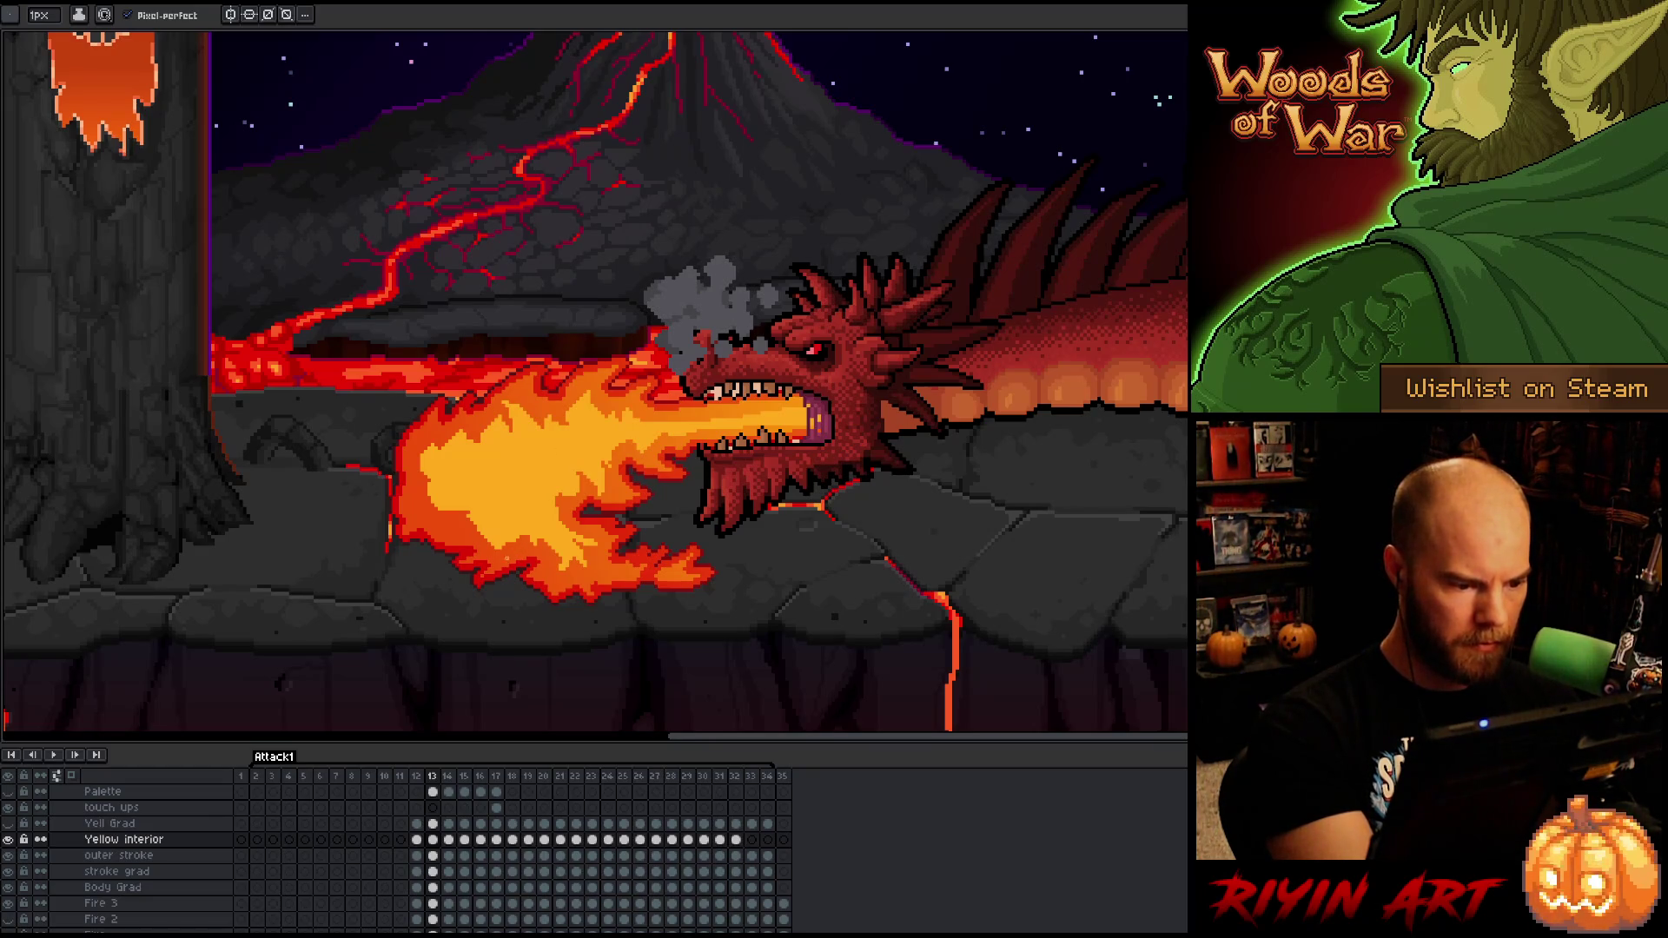
# - Finish frame 13's yellow edges, bucket-filling gaps, then advance to frame 14
pyautogui.press('e')
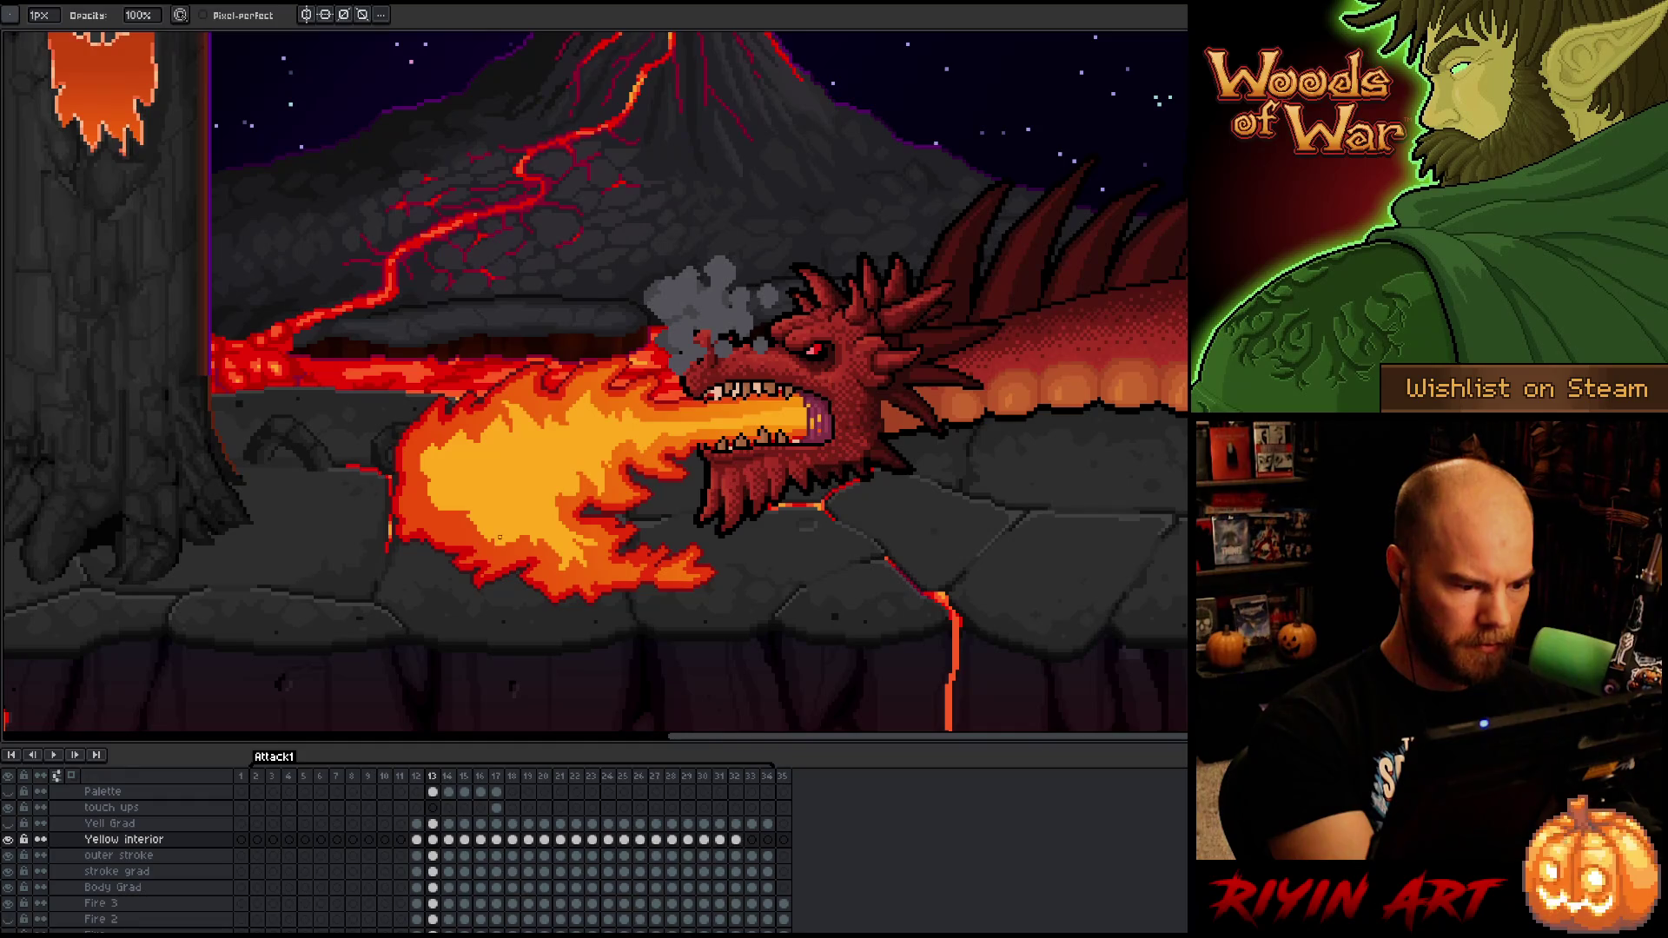
pyautogui.press('alt')
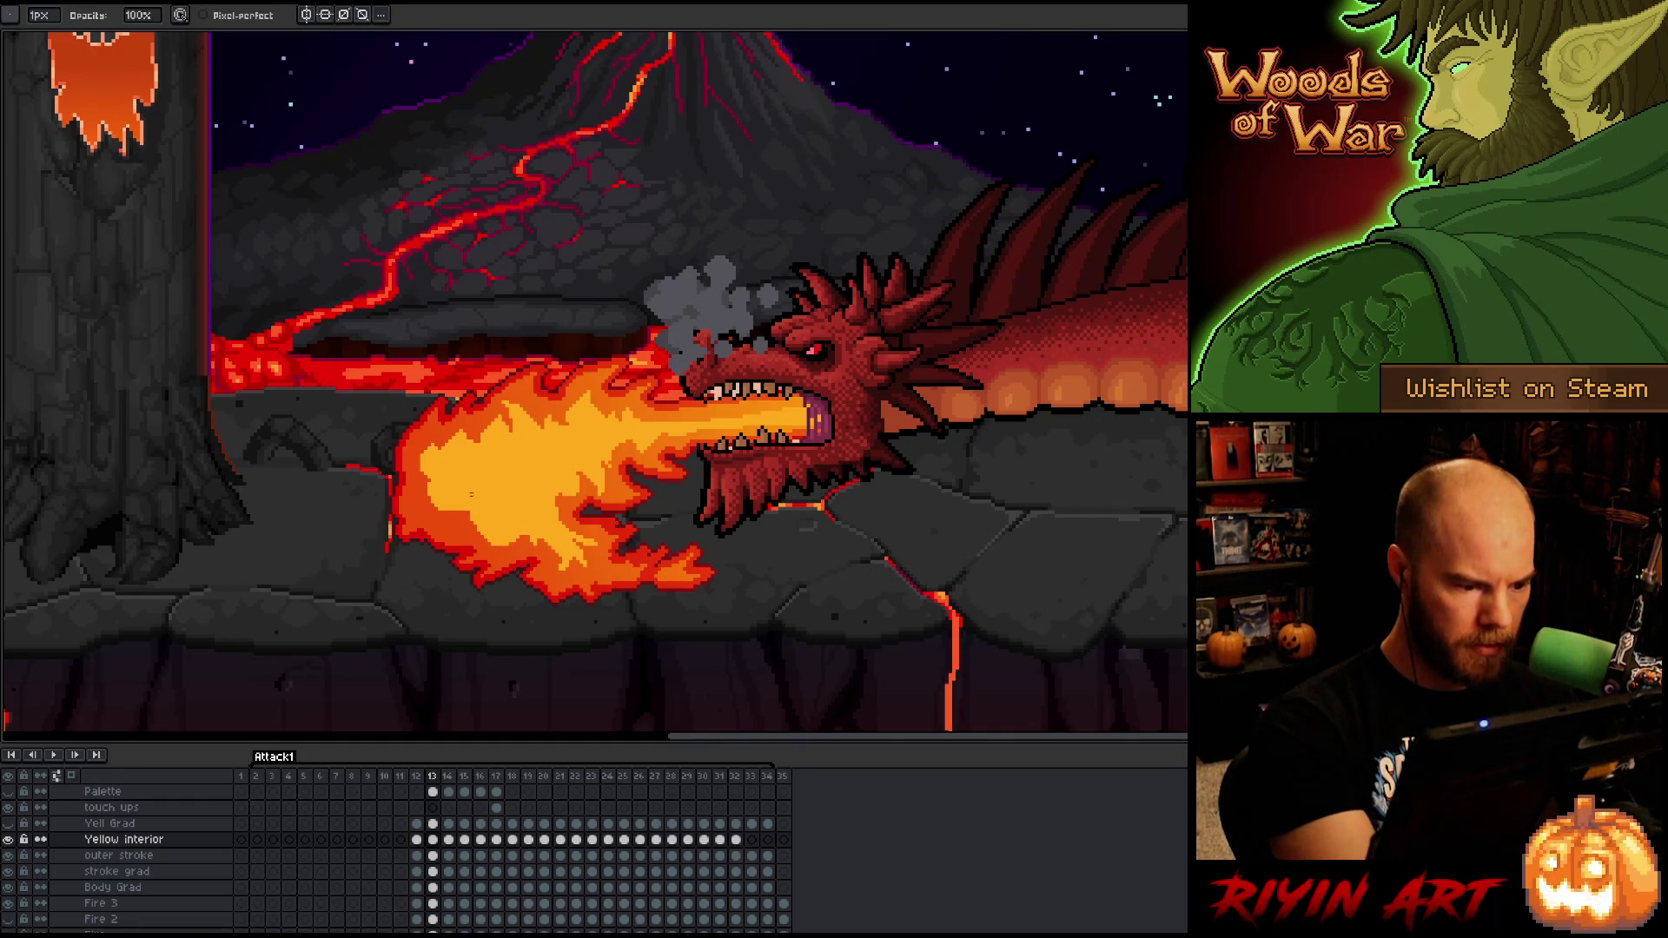
pyautogui.press('b')
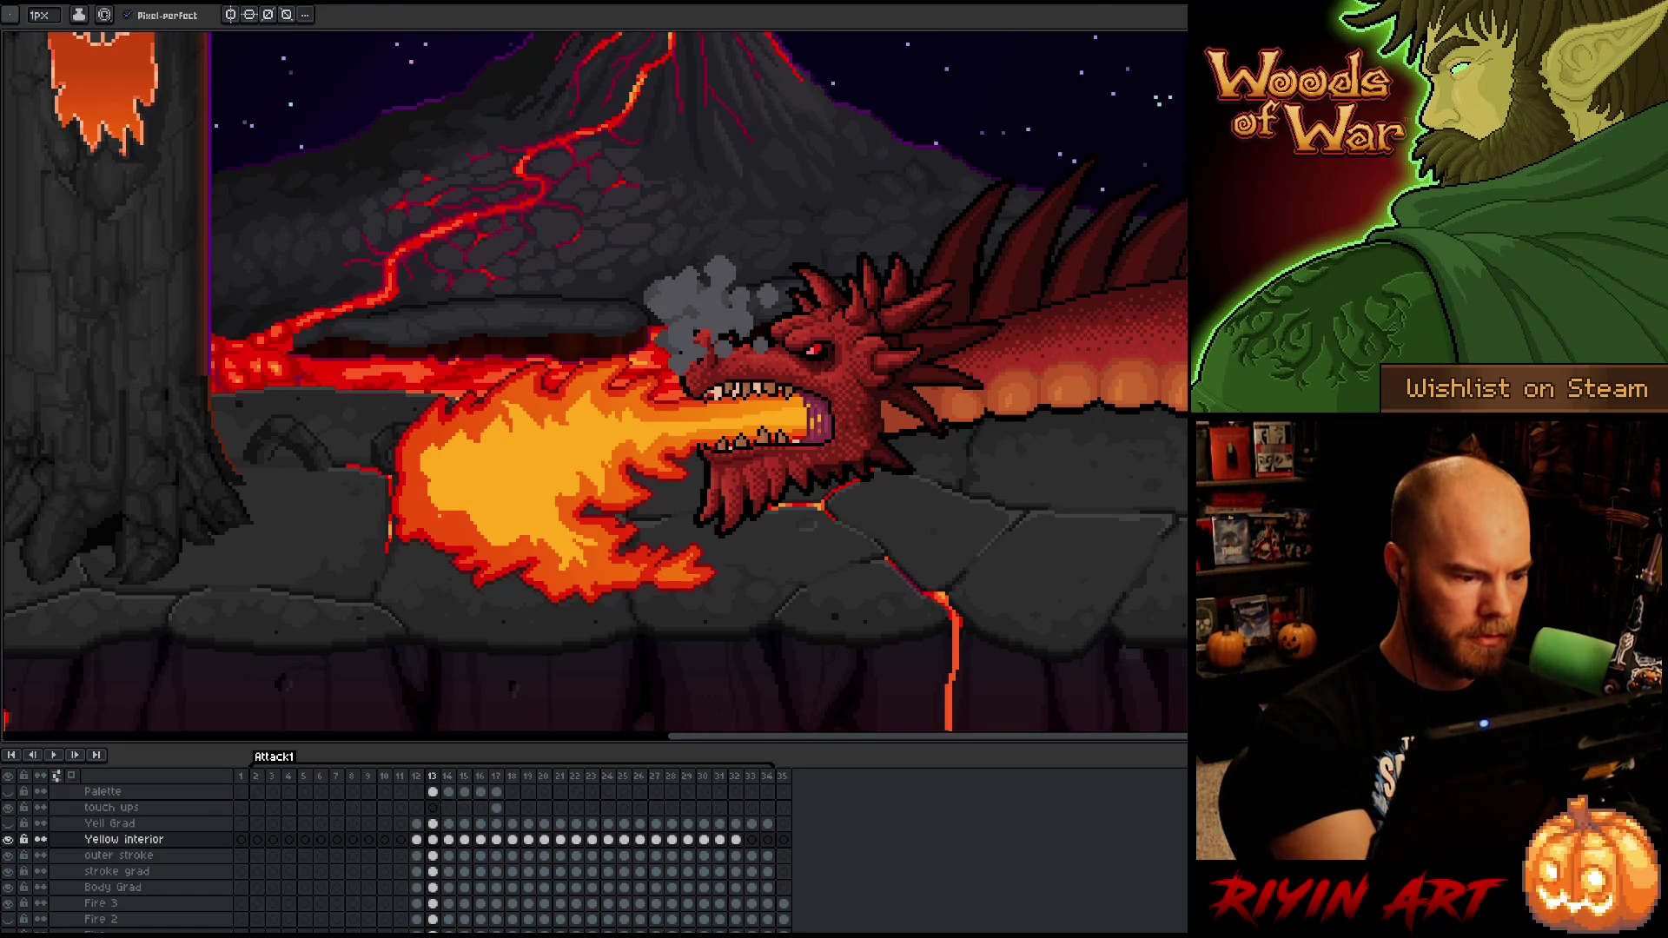
pyautogui.press('e')
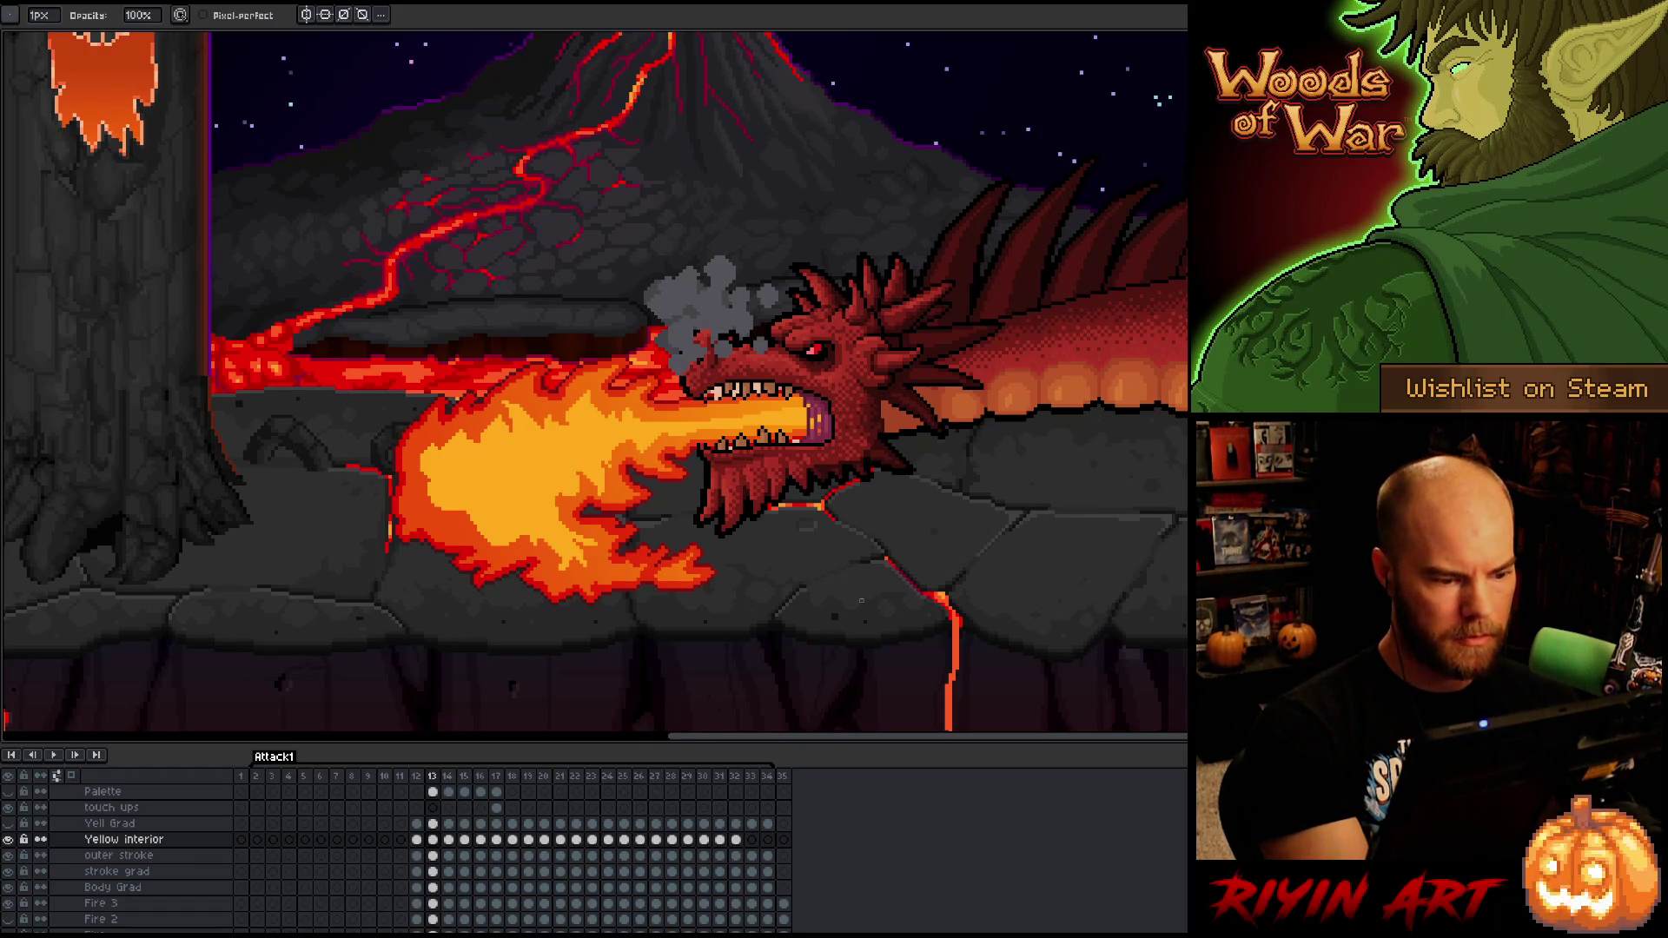
pyautogui.press('b')
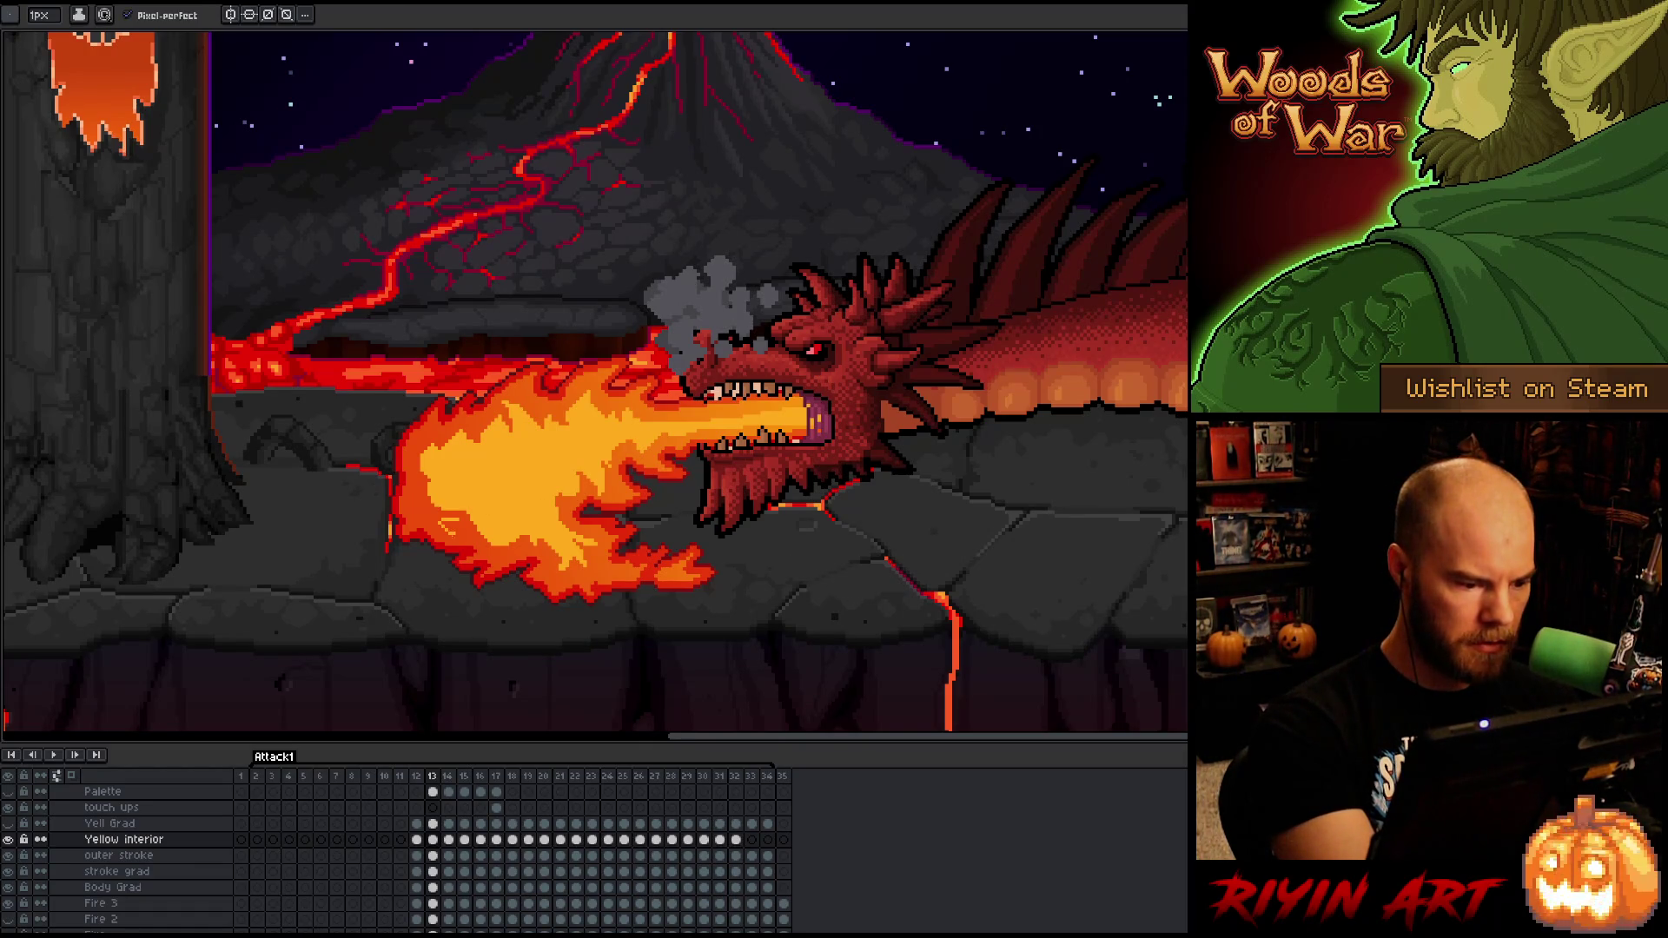
pyautogui.press('g')
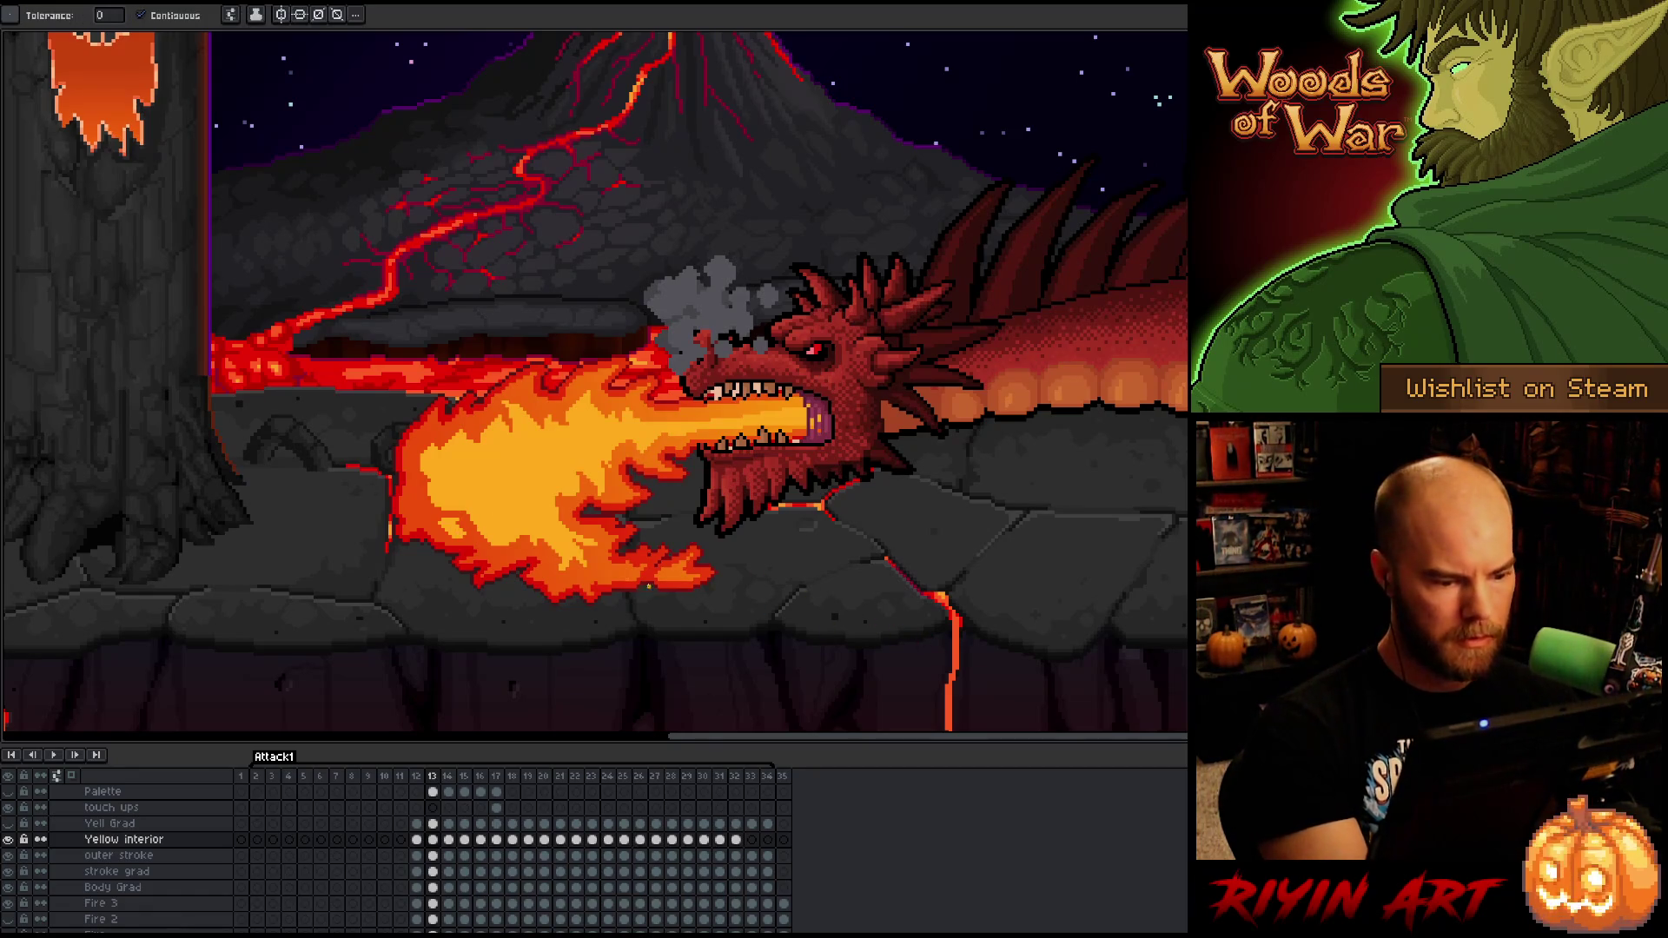
pyautogui.press('b')
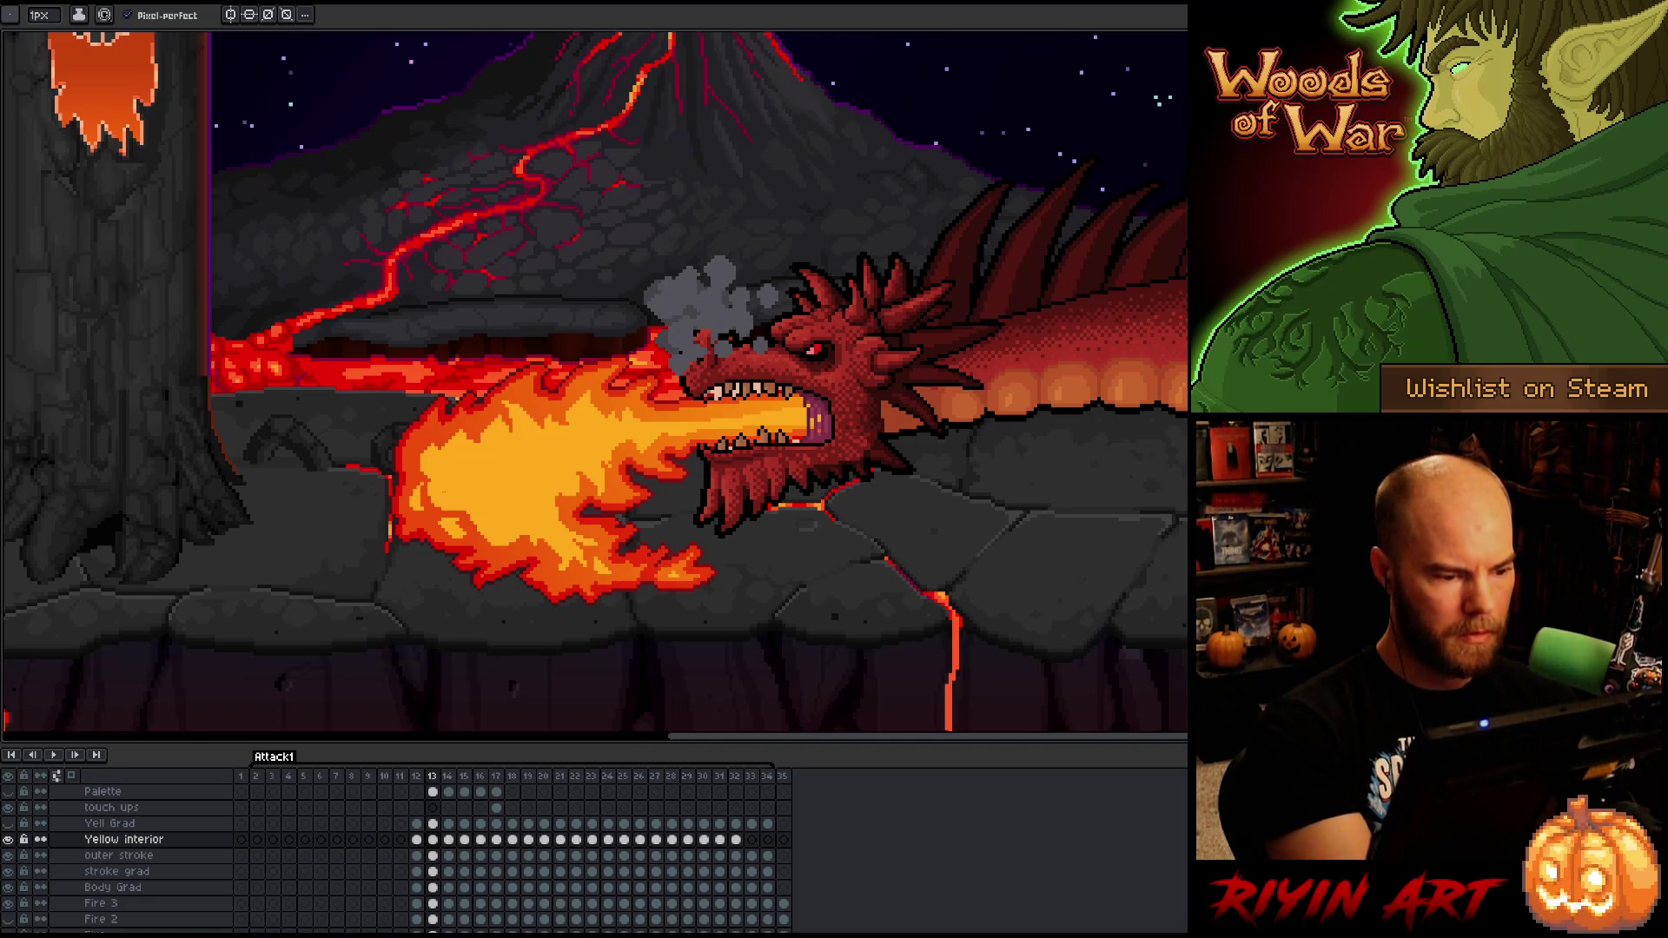
pyautogui.press('e')
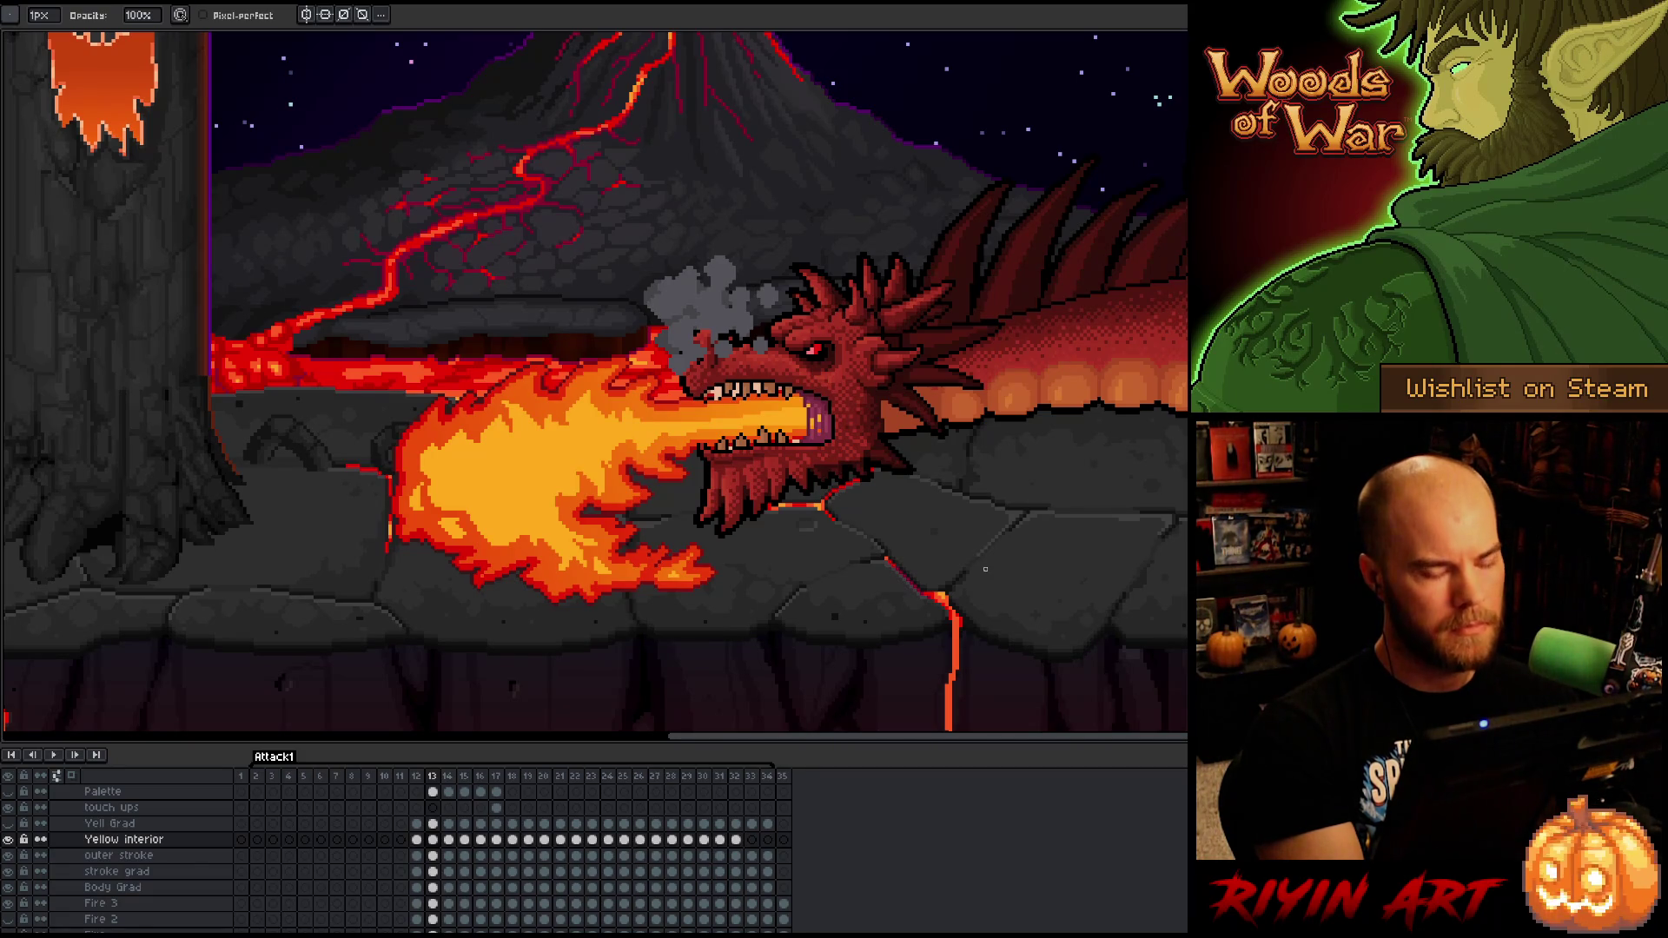
pyautogui.press('.')
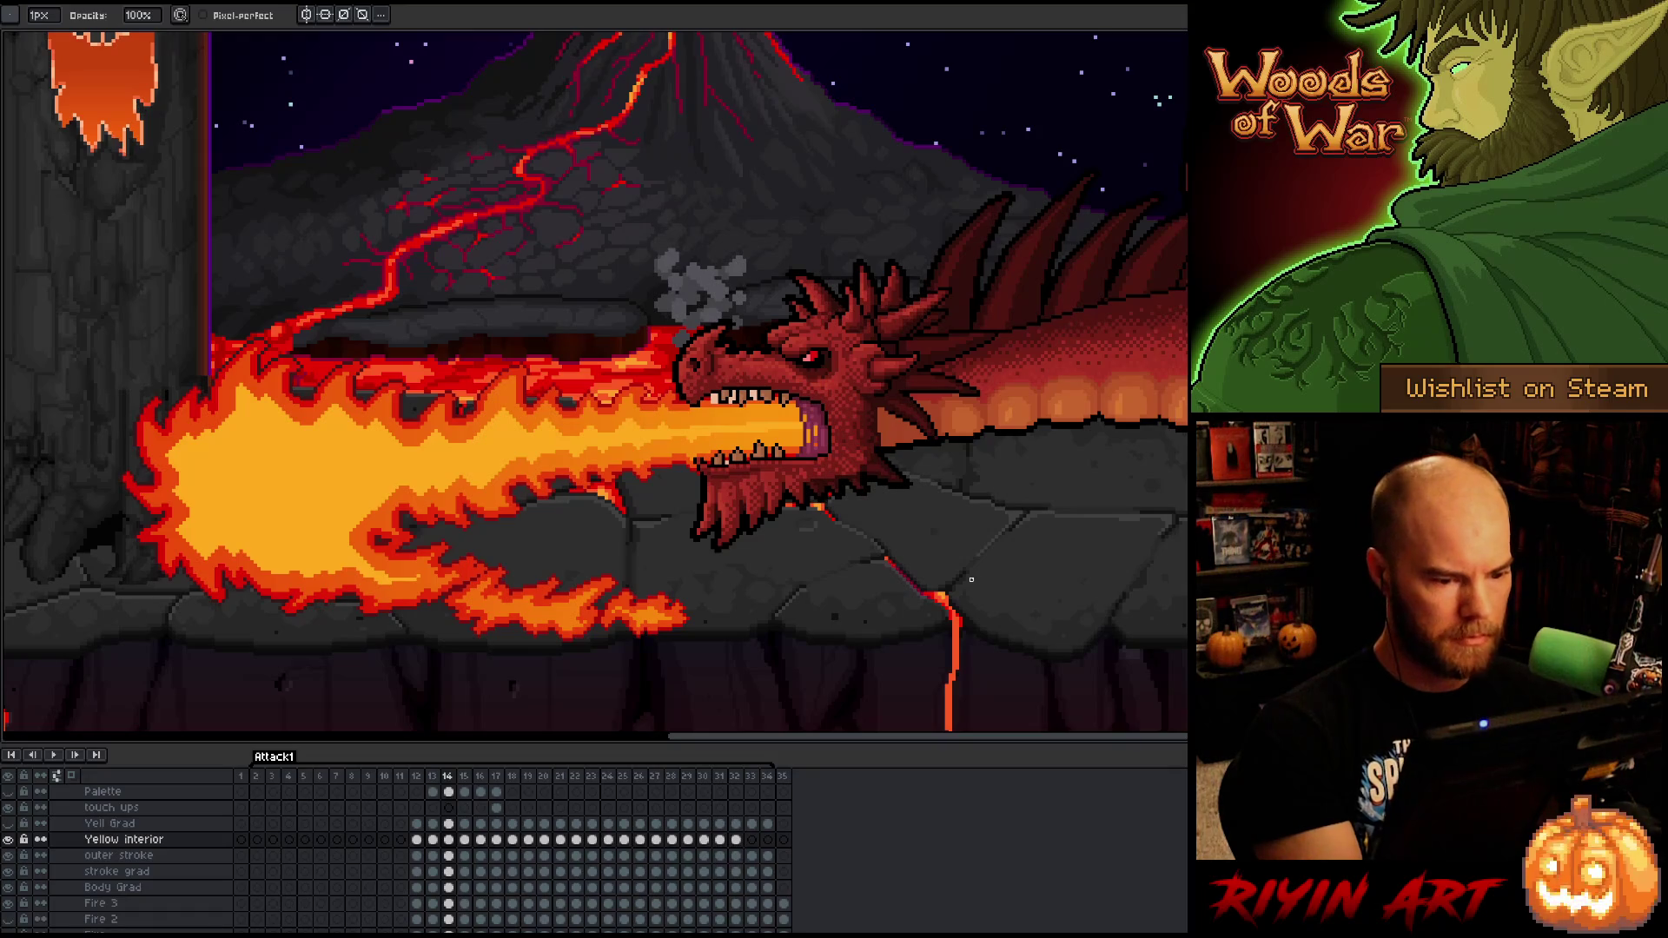
# - Fix the yellow interior pixels along frame 14's long flame blast
pyautogui.moveTo(971, 580); pyautogui.dragTo(1026, 589)
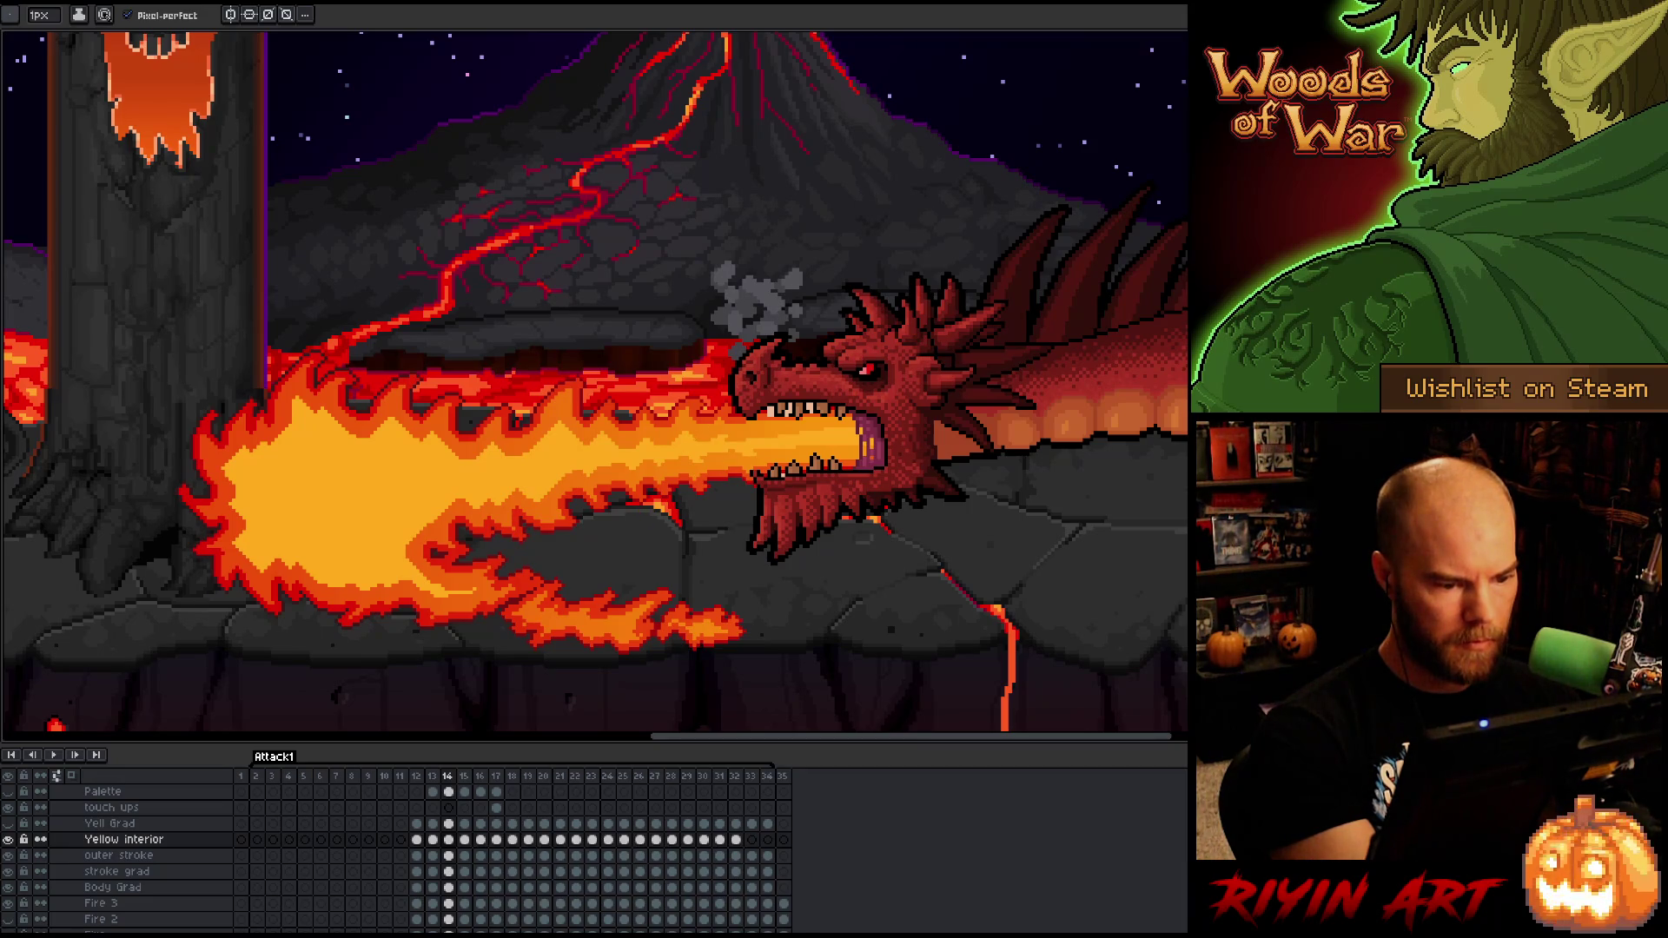
pyautogui.press('e')
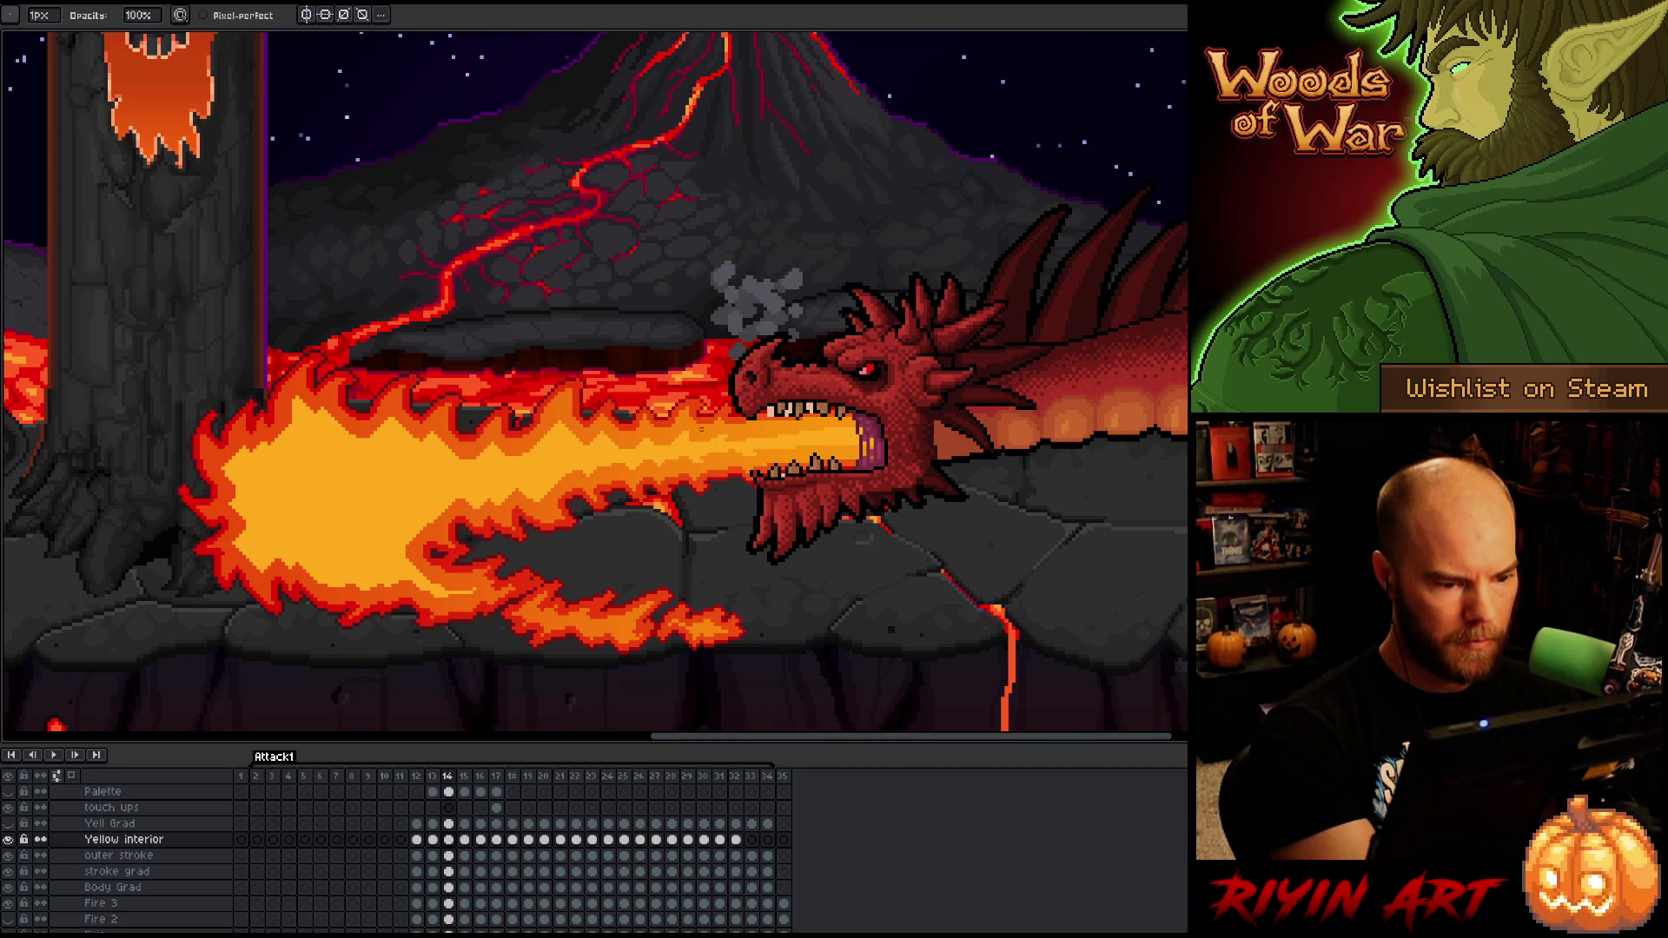
pyautogui.press('b')
pyautogui.press('e')
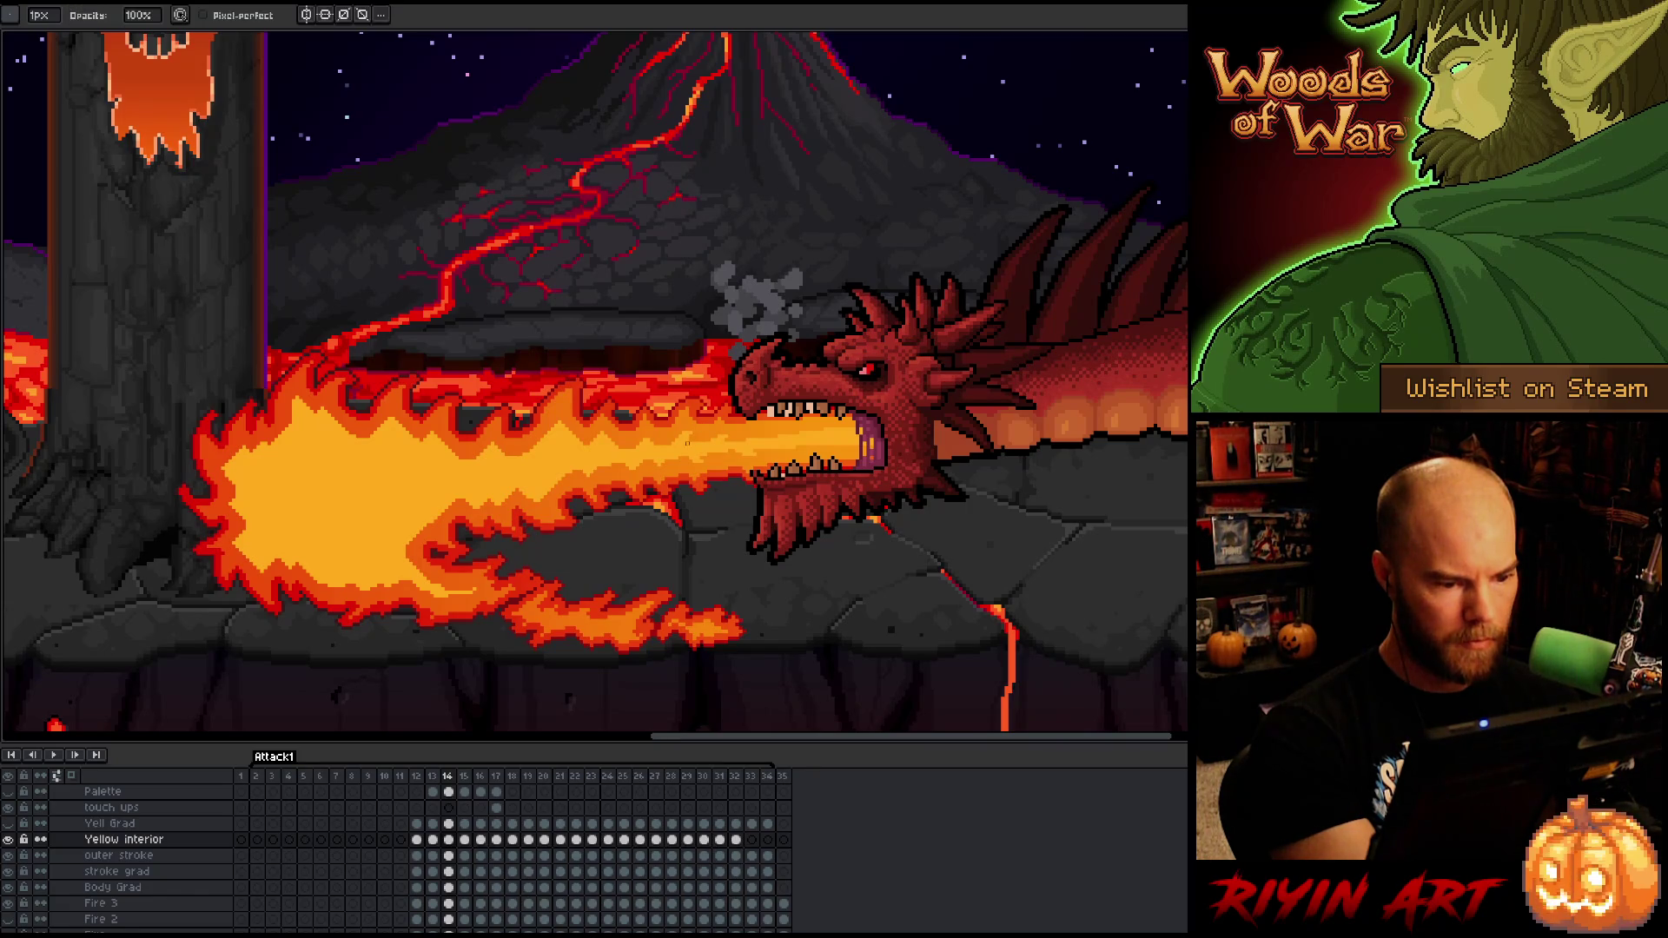
pyautogui.press('b')
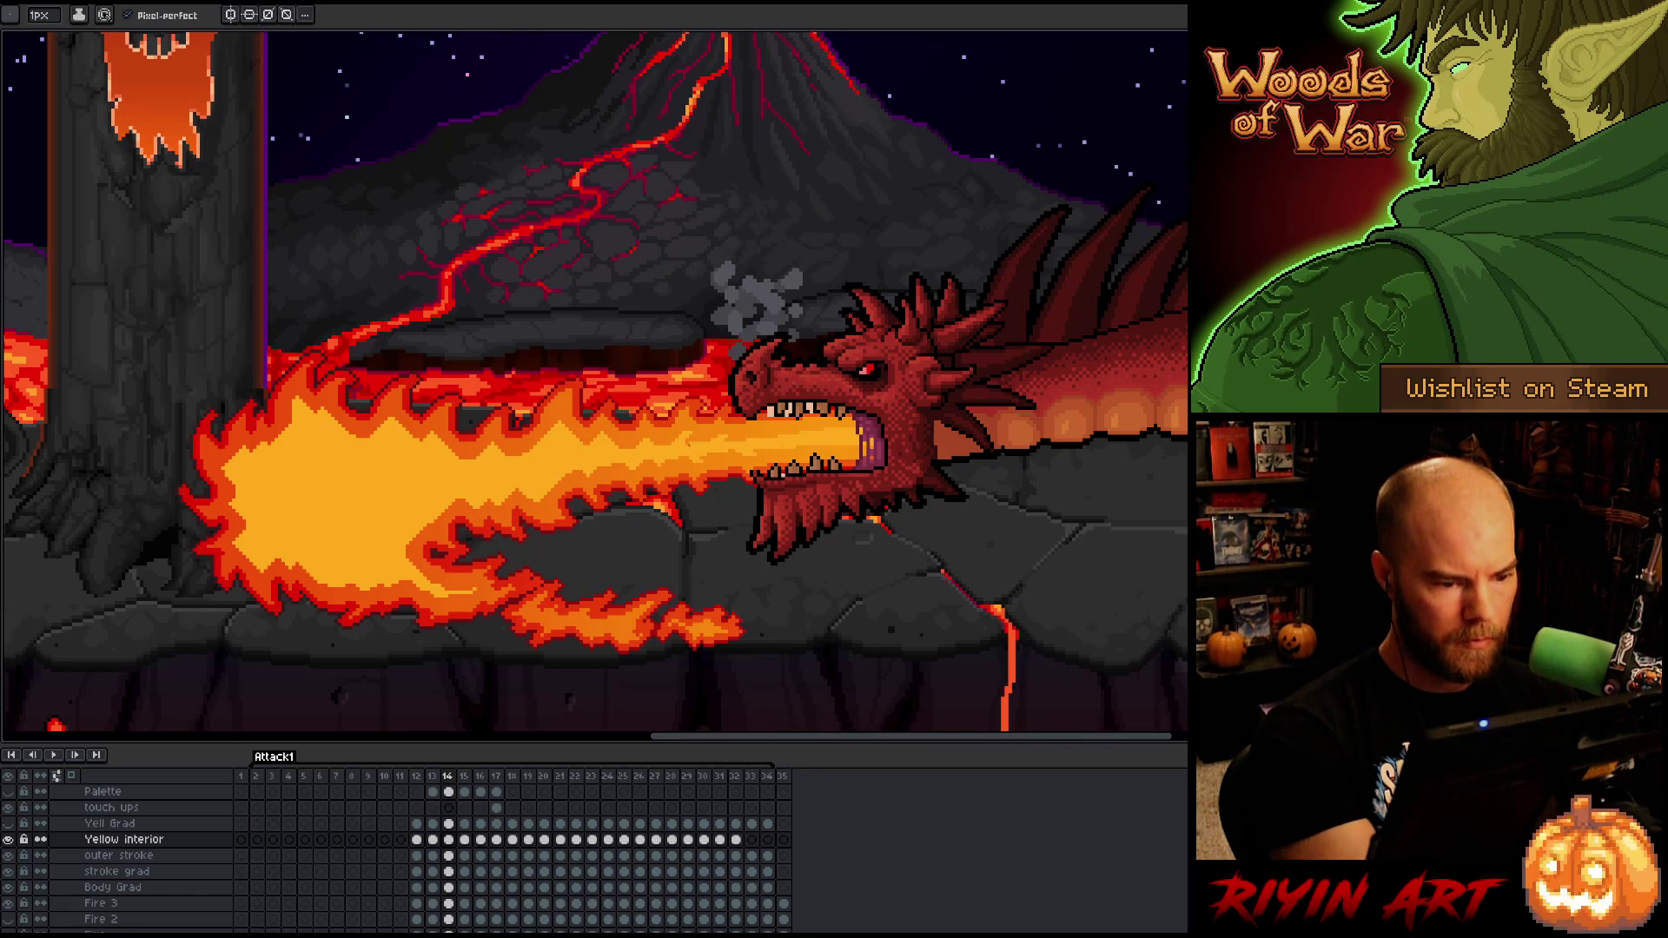
pyautogui.press('e')
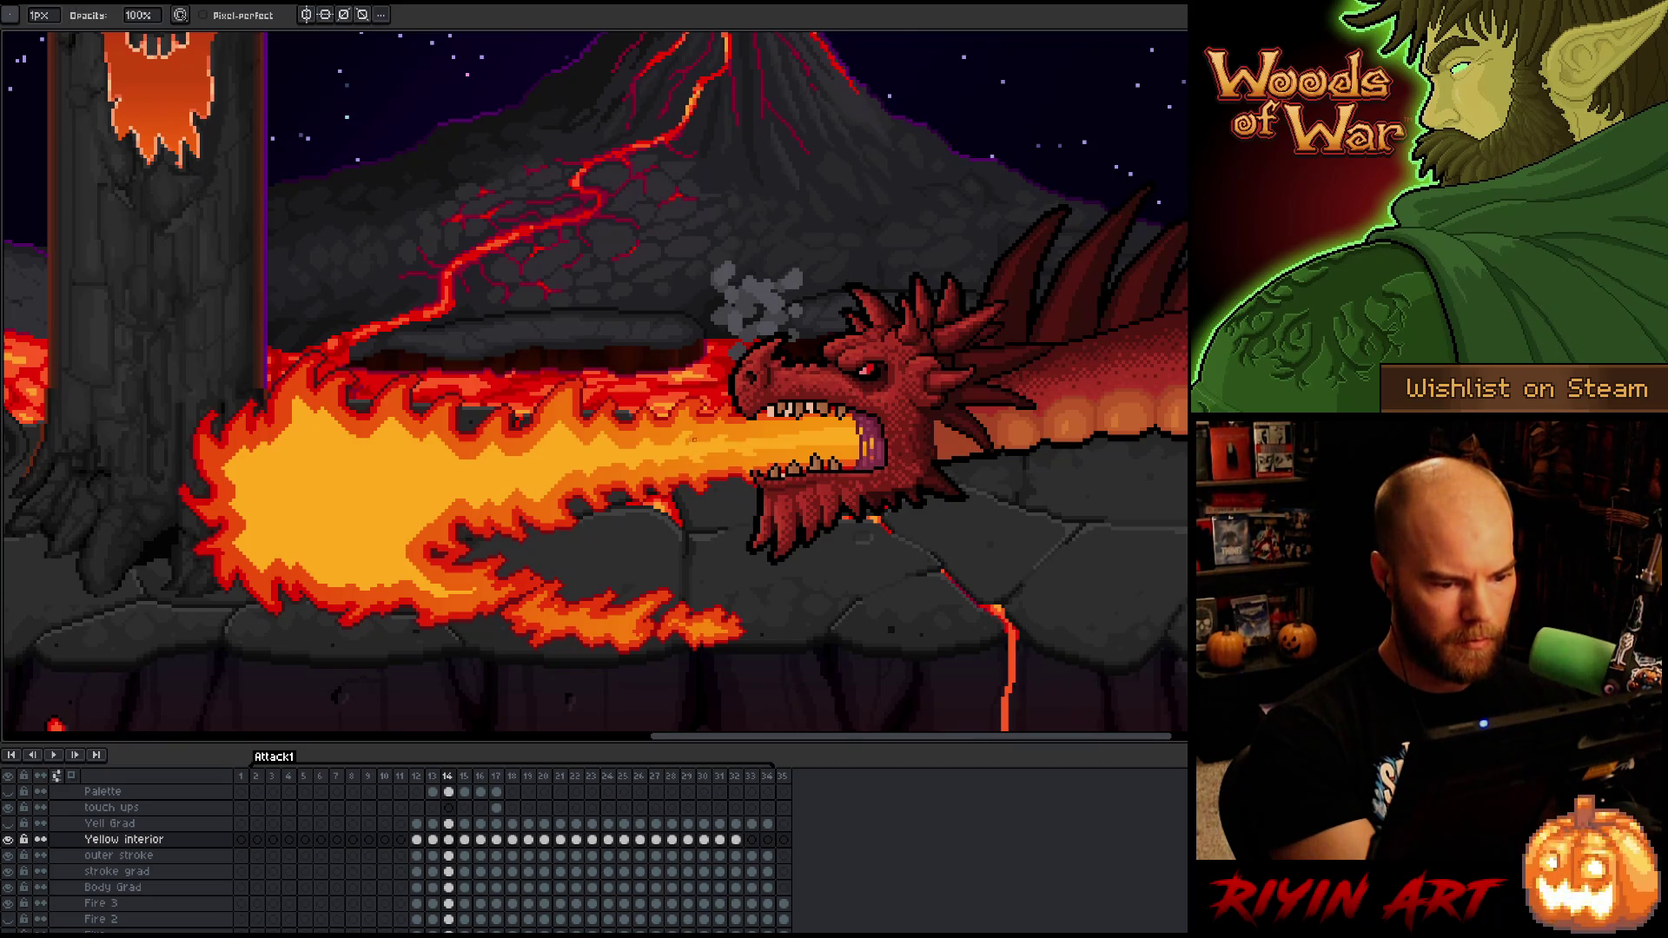
# - Touch up the last stray yellow pixels on frame 14 and save the animation file
pyautogui.press('b')
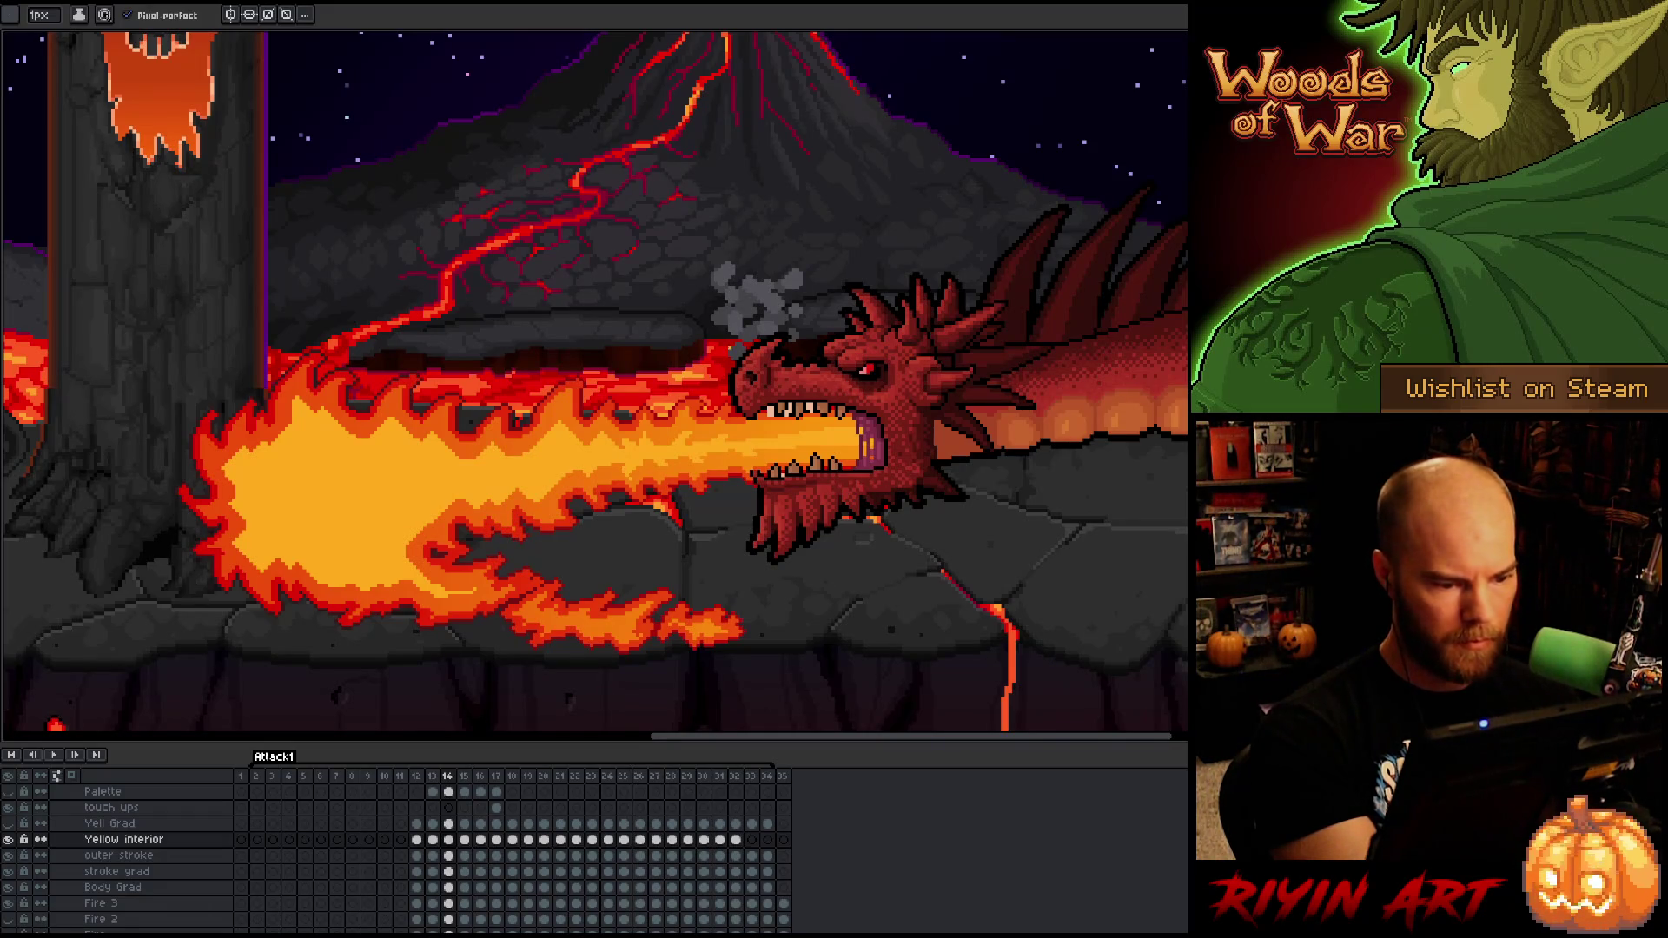
pyautogui.press('e')
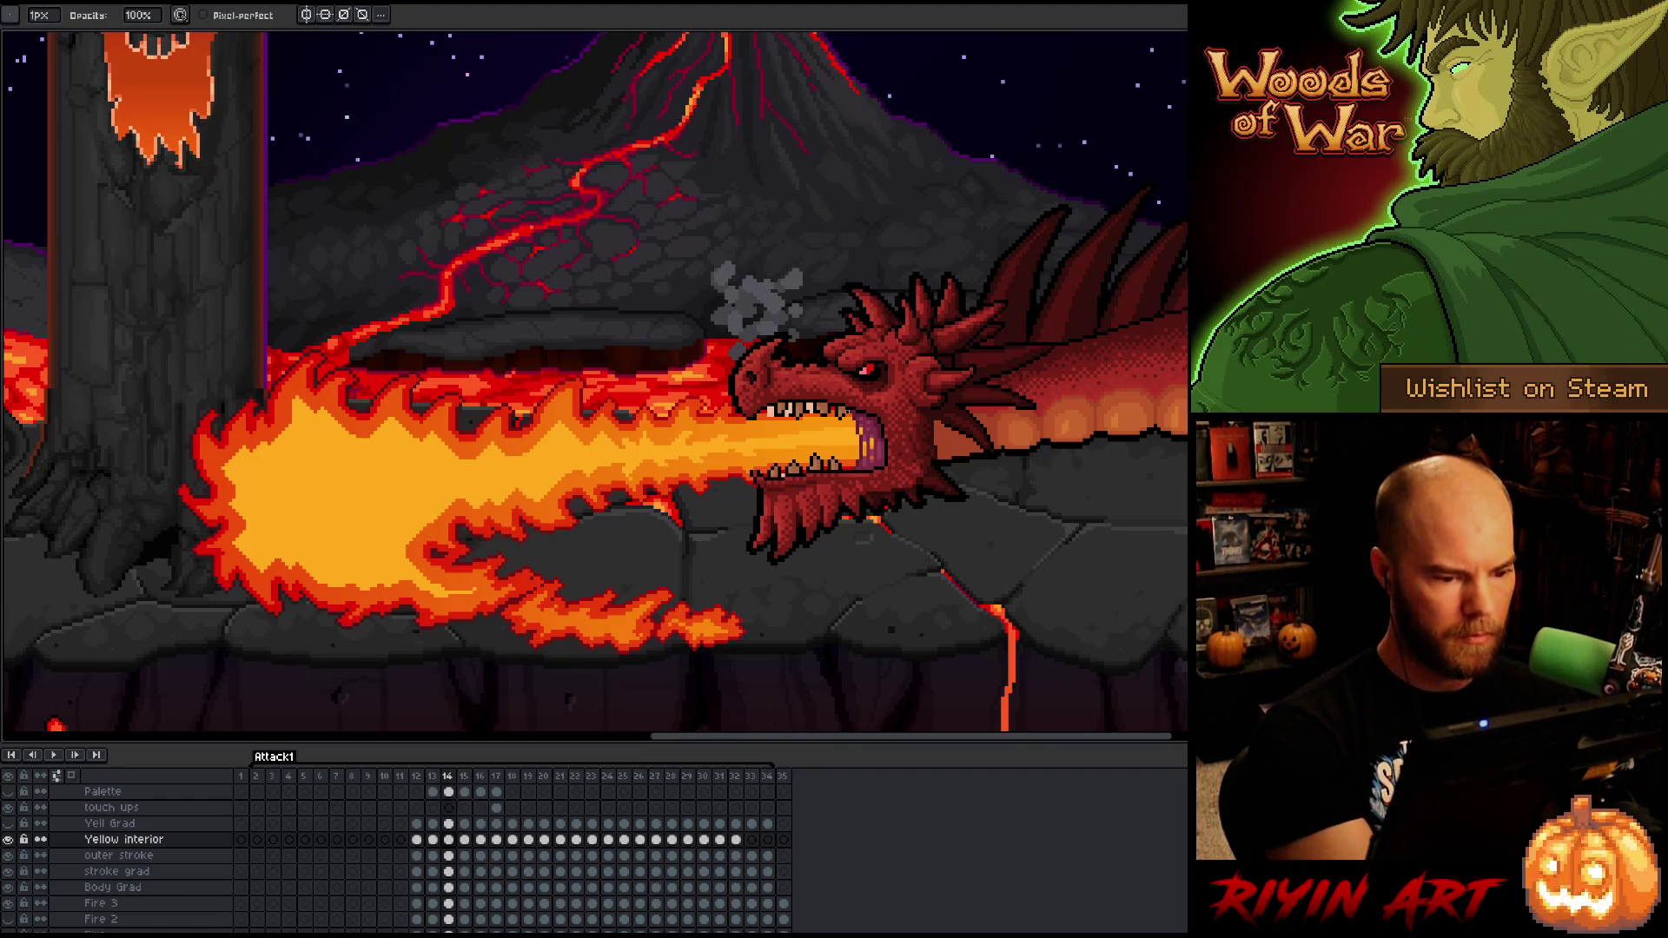
pyautogui.hotkey('ctrl', 's')
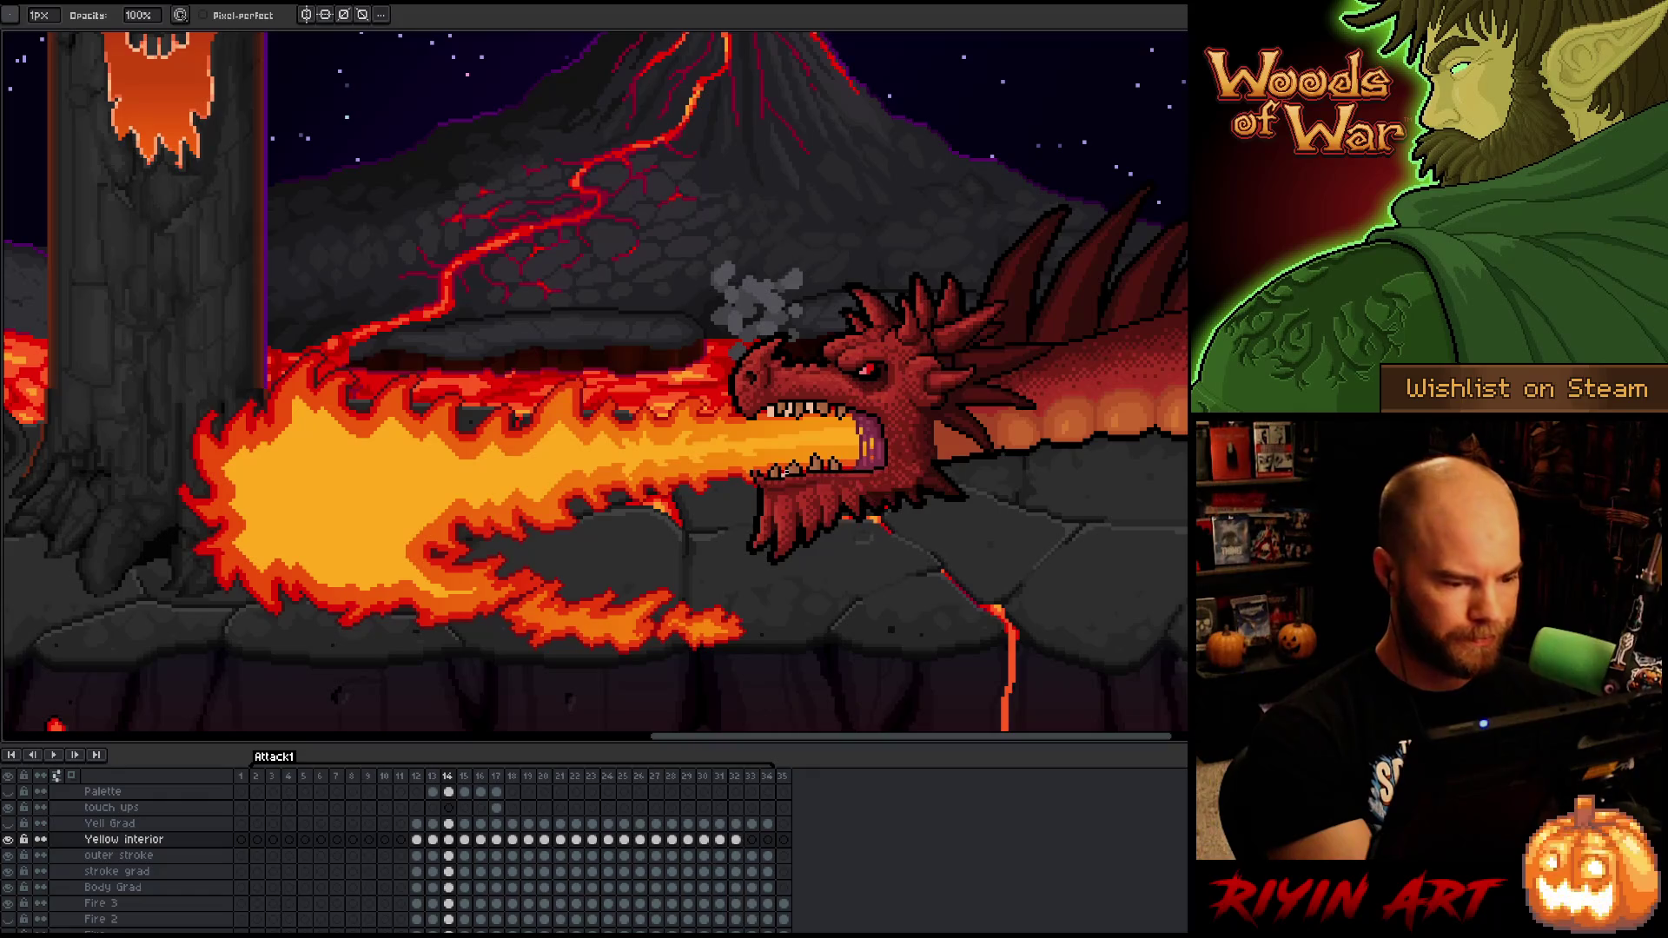
# - Lasso the yellow interior, scale it to fit frame 14's longer flame, and set an 11px brush
pyautogui.press('m')
pyautogui.moveTo(580, 474)
pyautogui.mouseDown()
pyautogui.moveTo(545, 488)
pyautogui.moveTo(545, 507)
pyautogui.moveTo(524, 489)
pyautogui.moveTo(497, 514)
pyautogui.moveTo(492, 487)
pyautogui.moveTo(482, 511)
pyautogui.moveTo(424, 515)
pyautogui.moveTo(387, 592)
pyautogui.moveTo(382, 565)
pyautogui.moveTo(334, 590)
pyautogui.moveTo(265, 543)
pyautogui.moveTo(259, 575)
pyautogui.moveTo(225, 504)
pyautogui.moveTo(227, 461)
pyautogui.moveTo(272, 442)
pyautogui.moveTo(302, 388)
pyautogui.moveTo(314, 430)
pyautogui.moveTo(370, 448)
pyautogui.moveTo(391, 413)
pyautogui.moveTo(457, 459)
pyautogui.moveTo(491, 435)
pyautogui.moveTo(497, 456)
pyautogui.moveTo(556, 435)
pyautogui.moveTo(554, 417)
pyautogui.moveTo(578, 448)
pyautogui.moveTo(611, 443)
pyautogui.mouseUp()
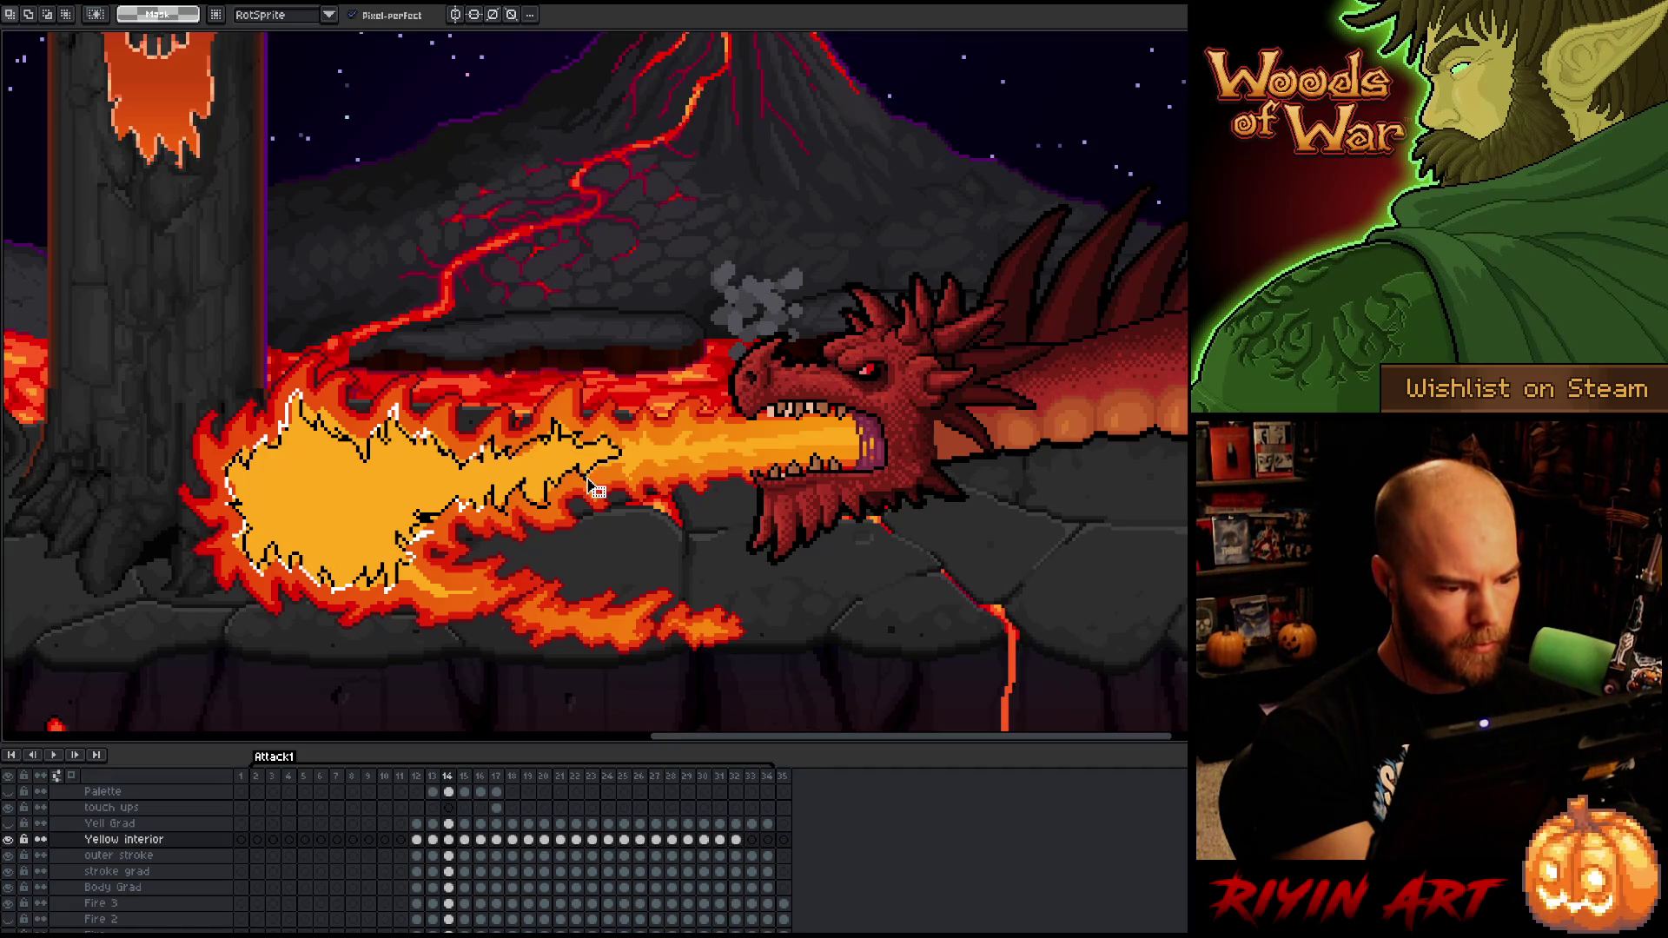
pyautogui.press('v')
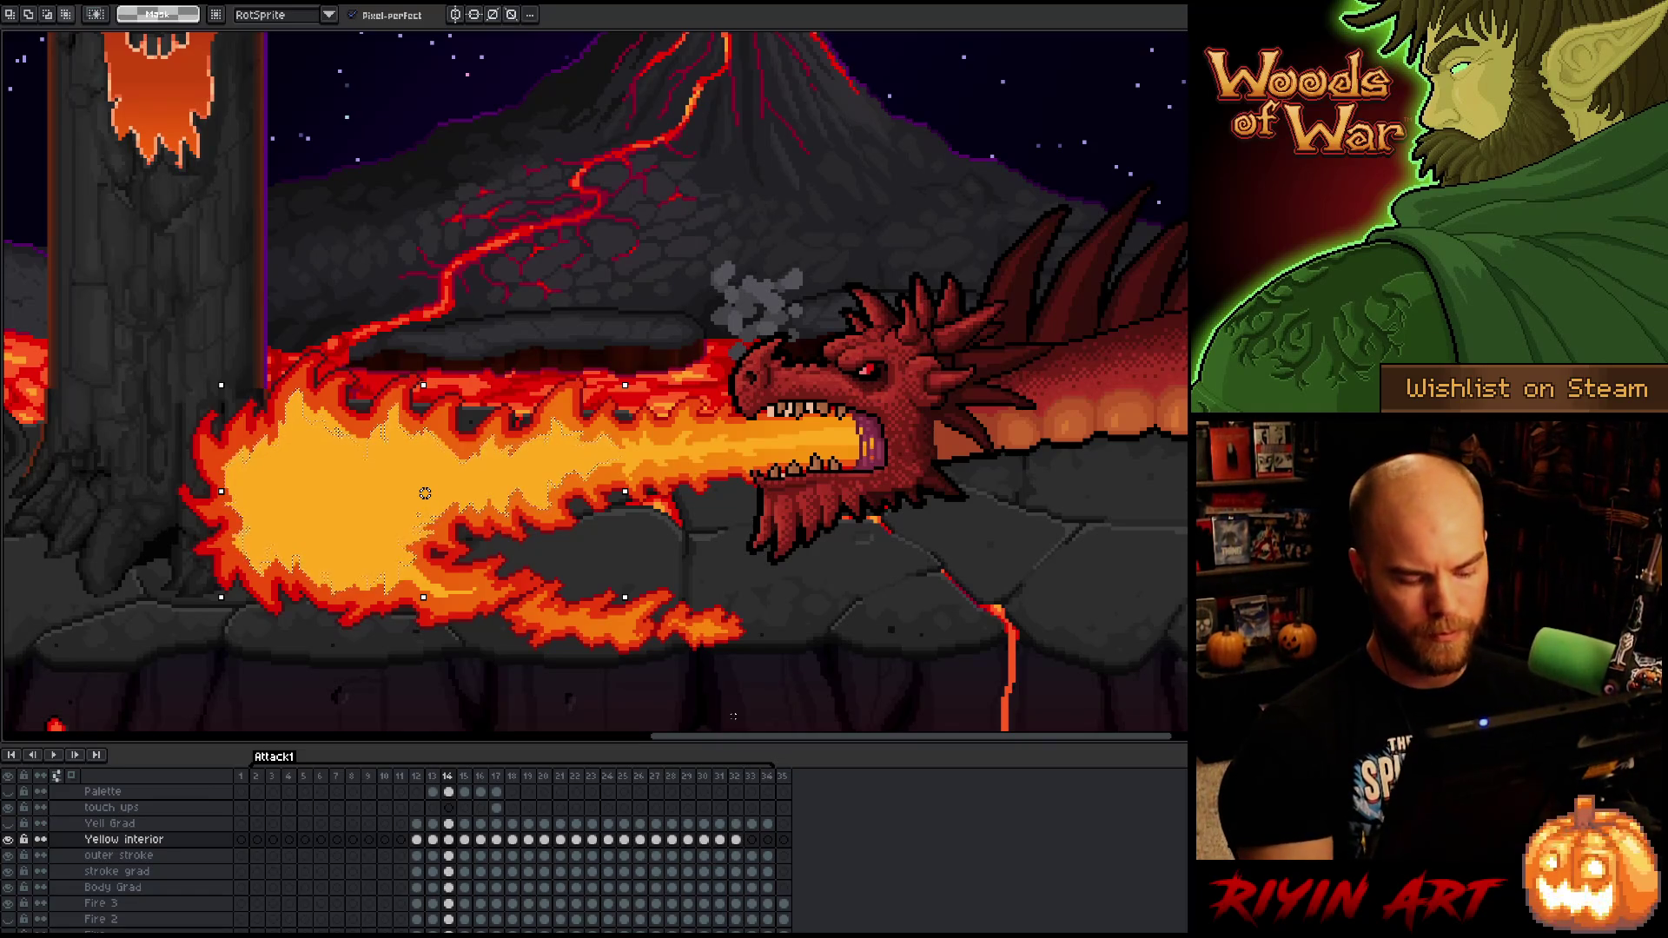
pyautogui.press('b')
pyautogui.press('+')
pyautogui.press('+')
pyautogui.press('+')
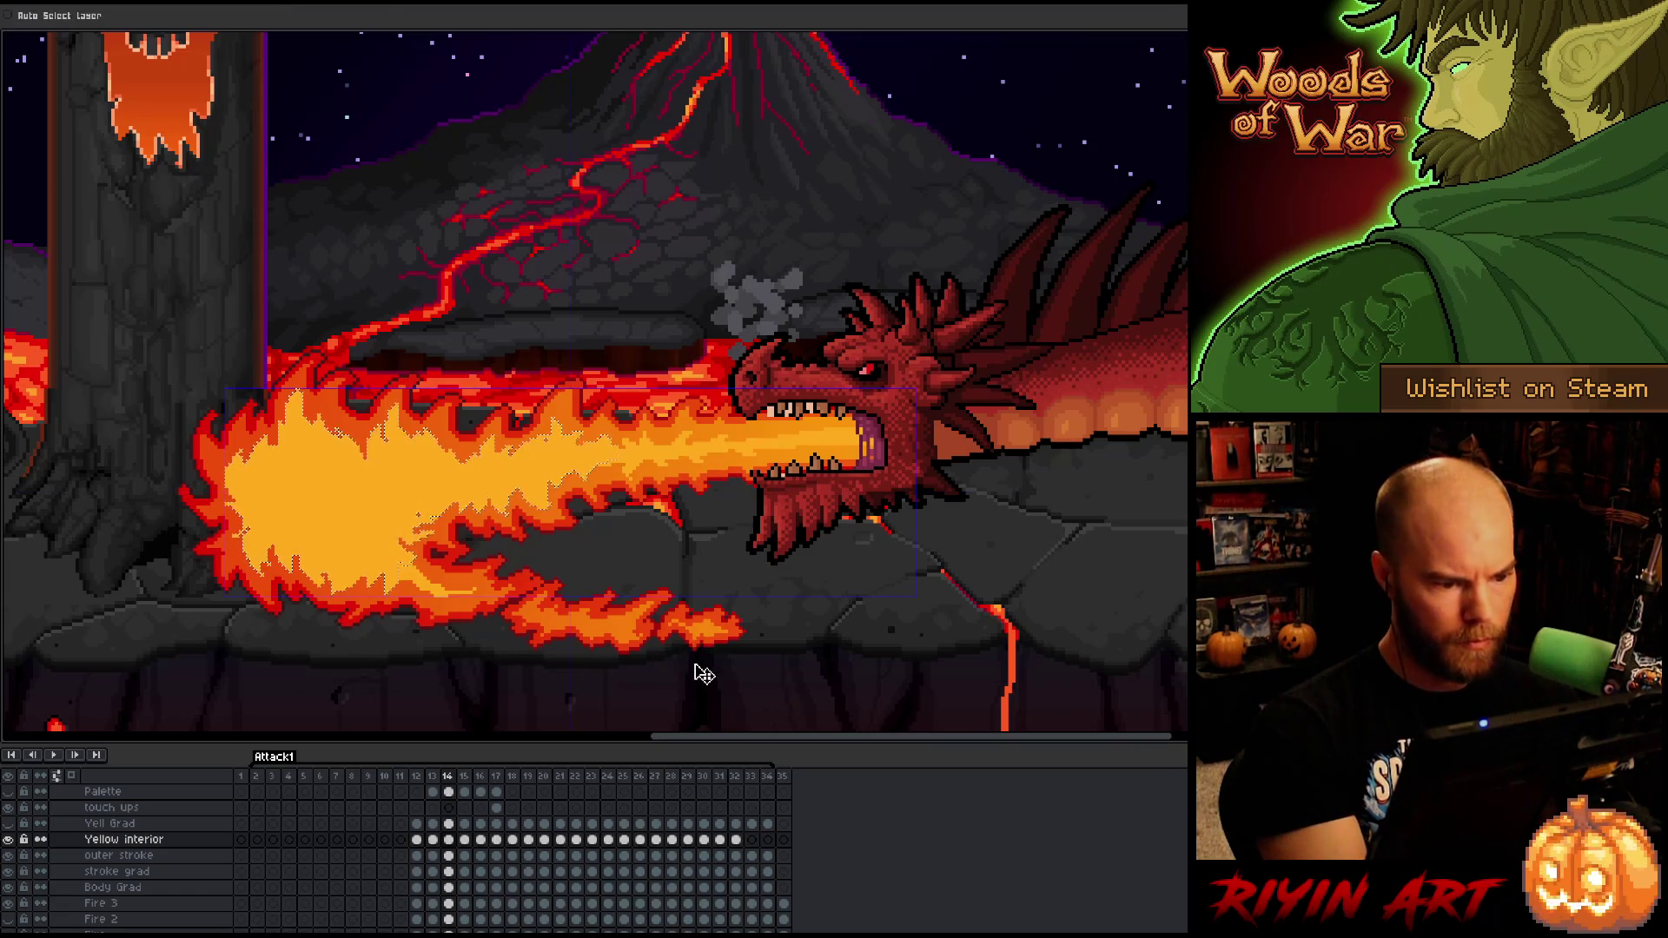
pyautogui.press('e')
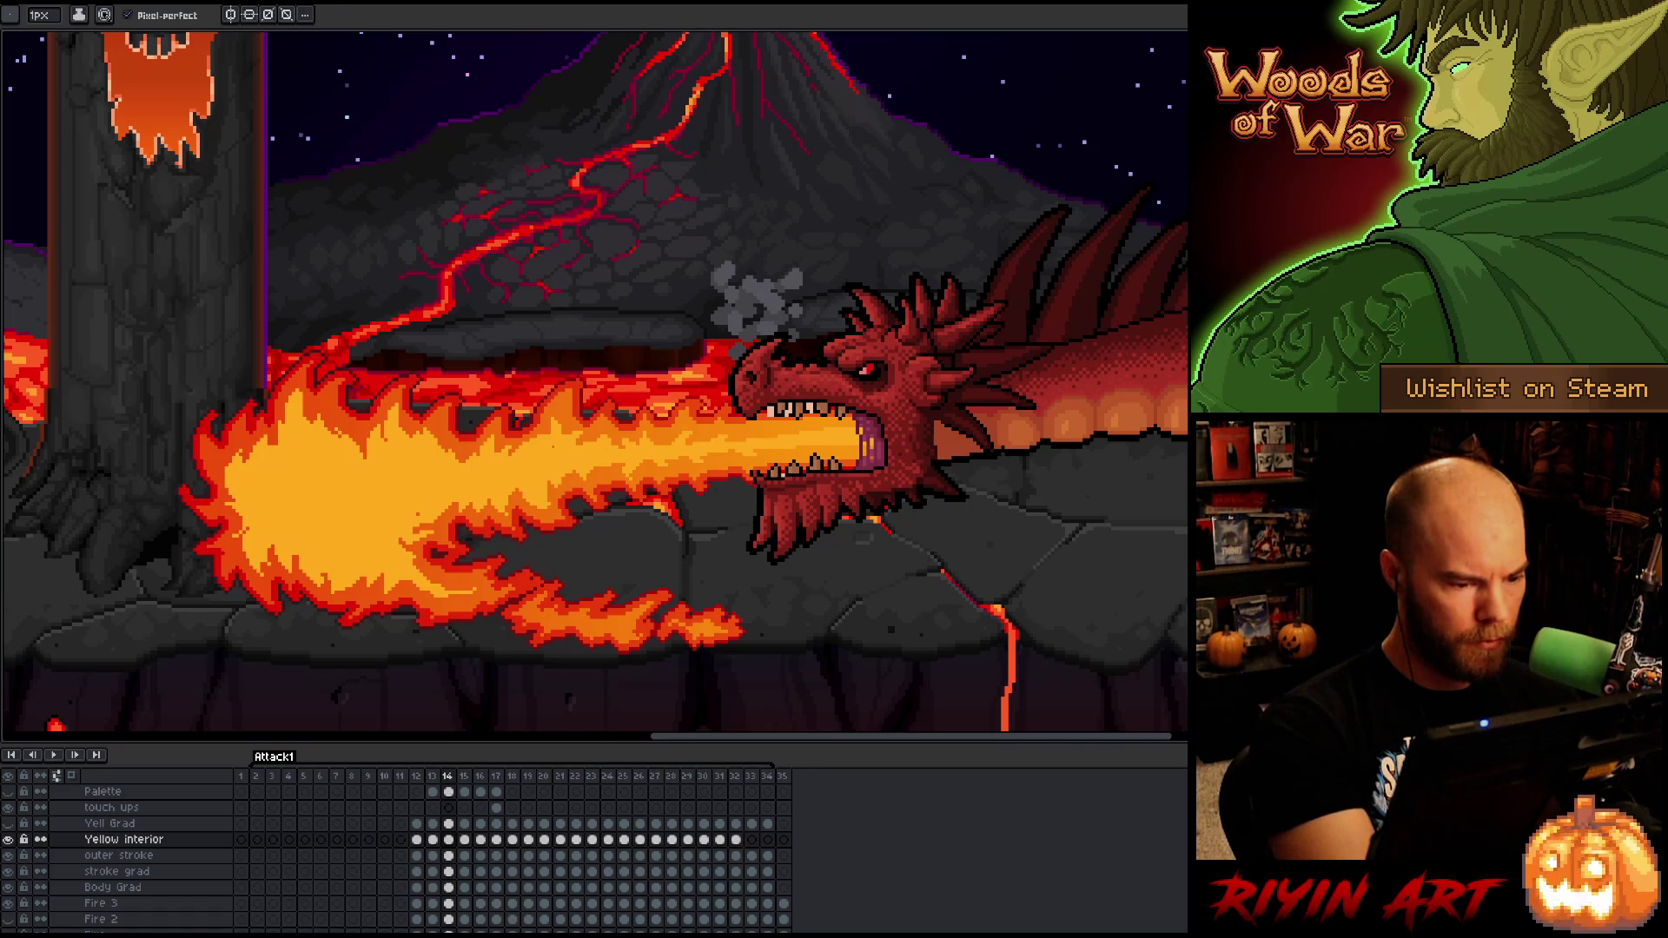
pyautogui.press('m')
pyautogui.press('w')
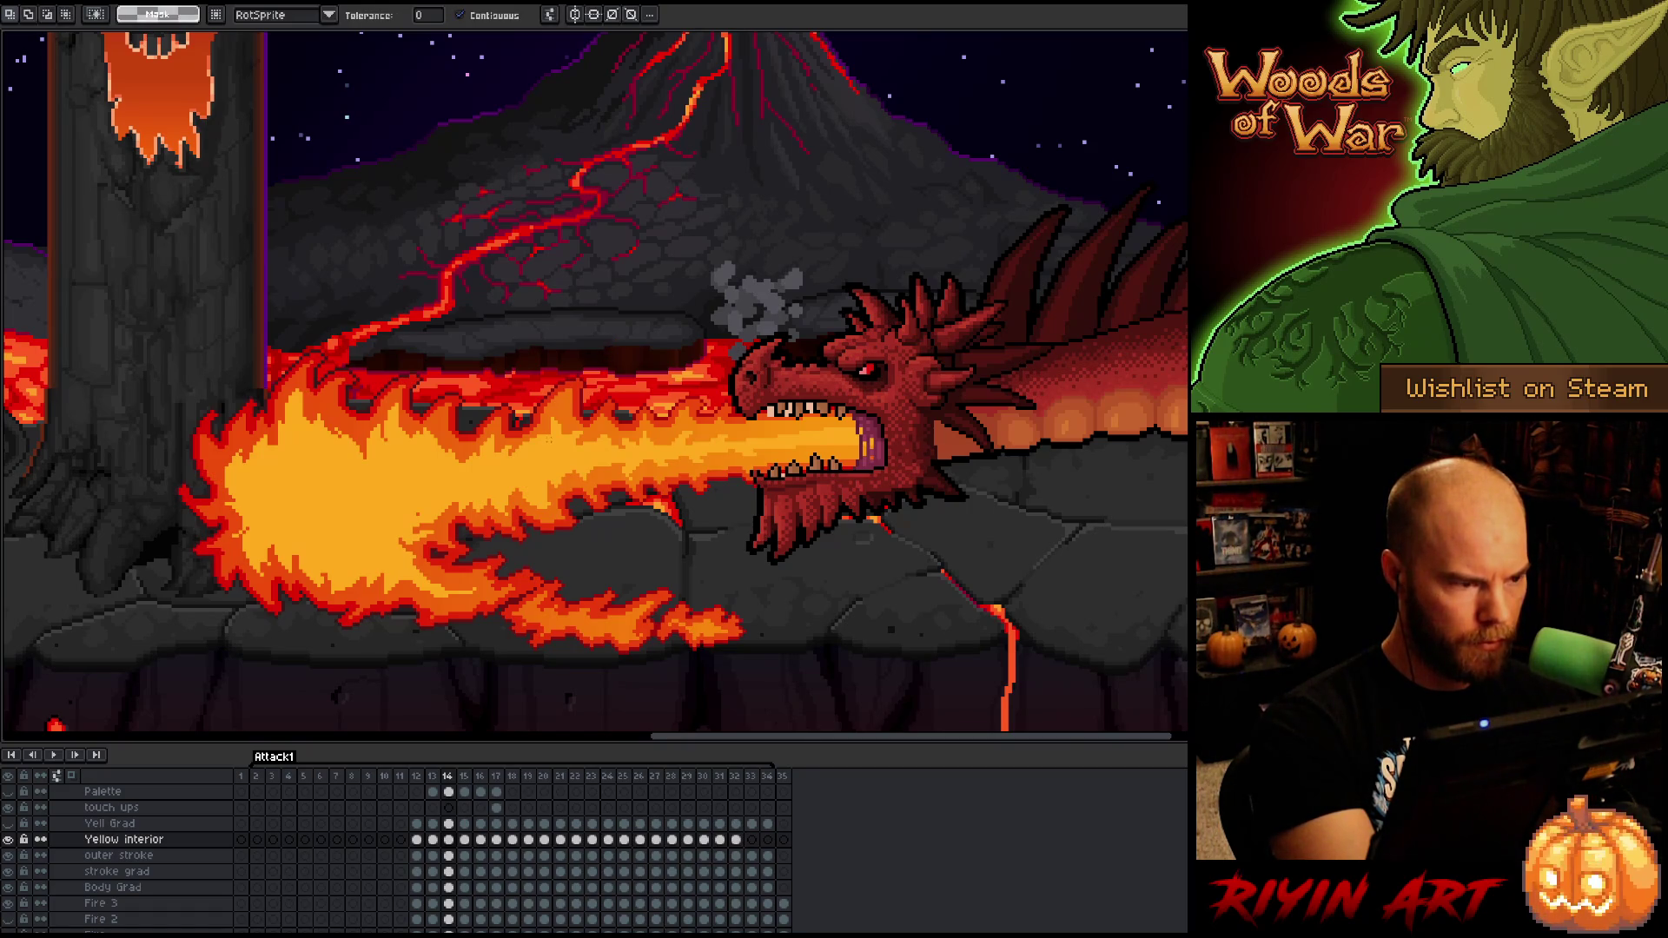
pyautogui.press('e')
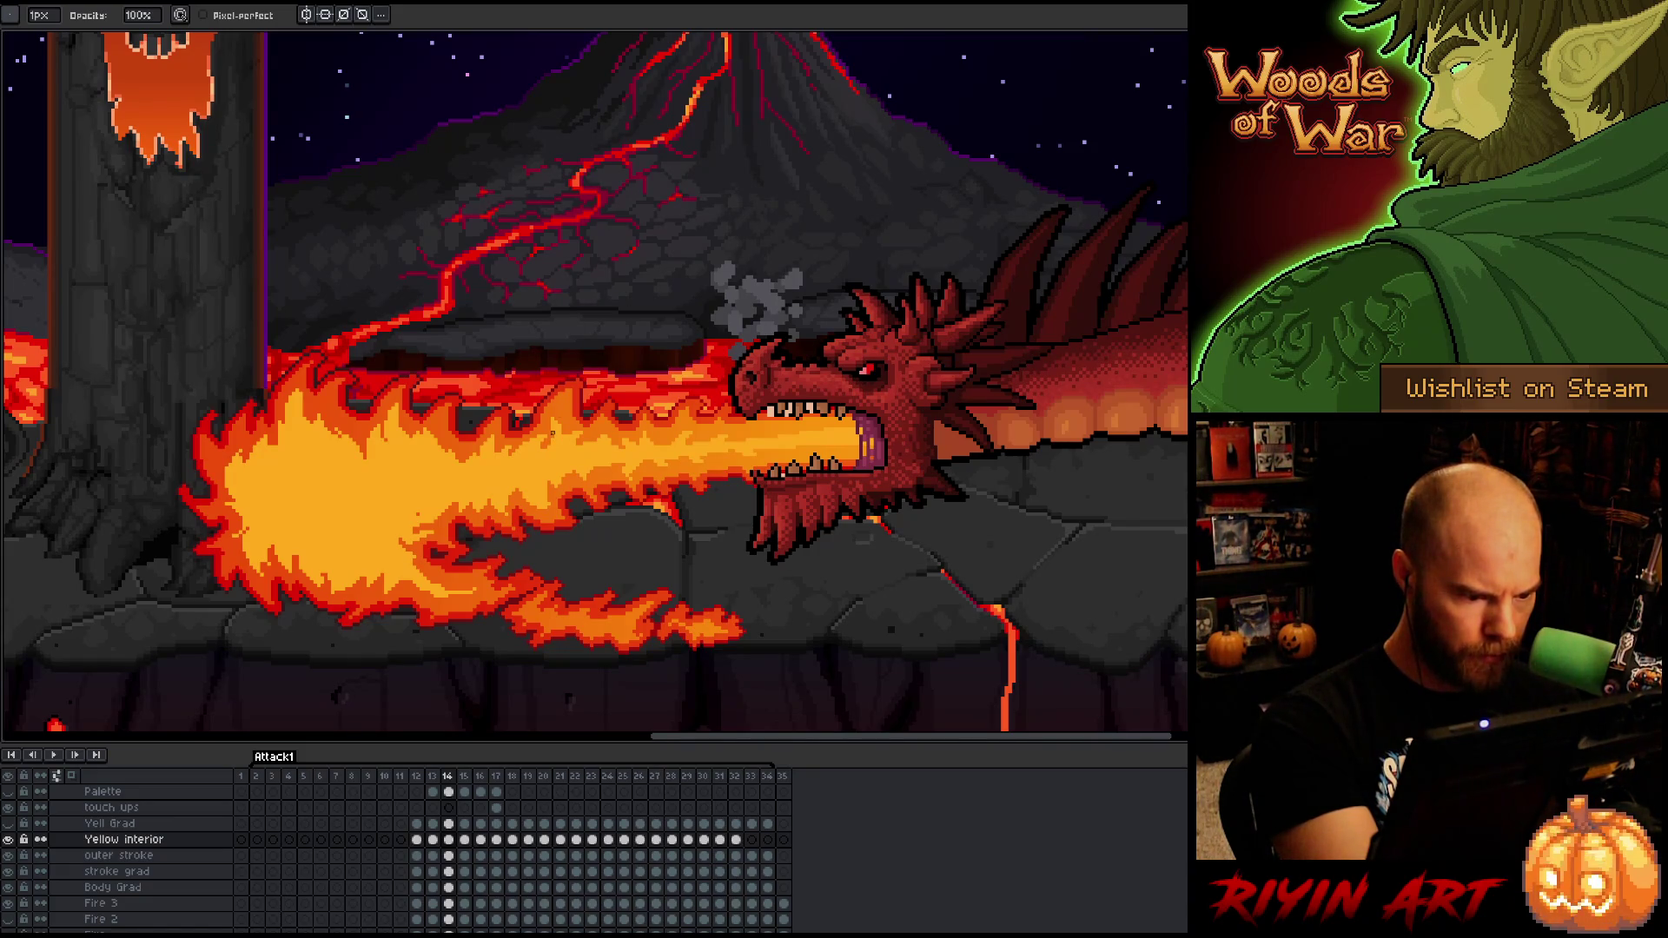
pyautogui.press('e')
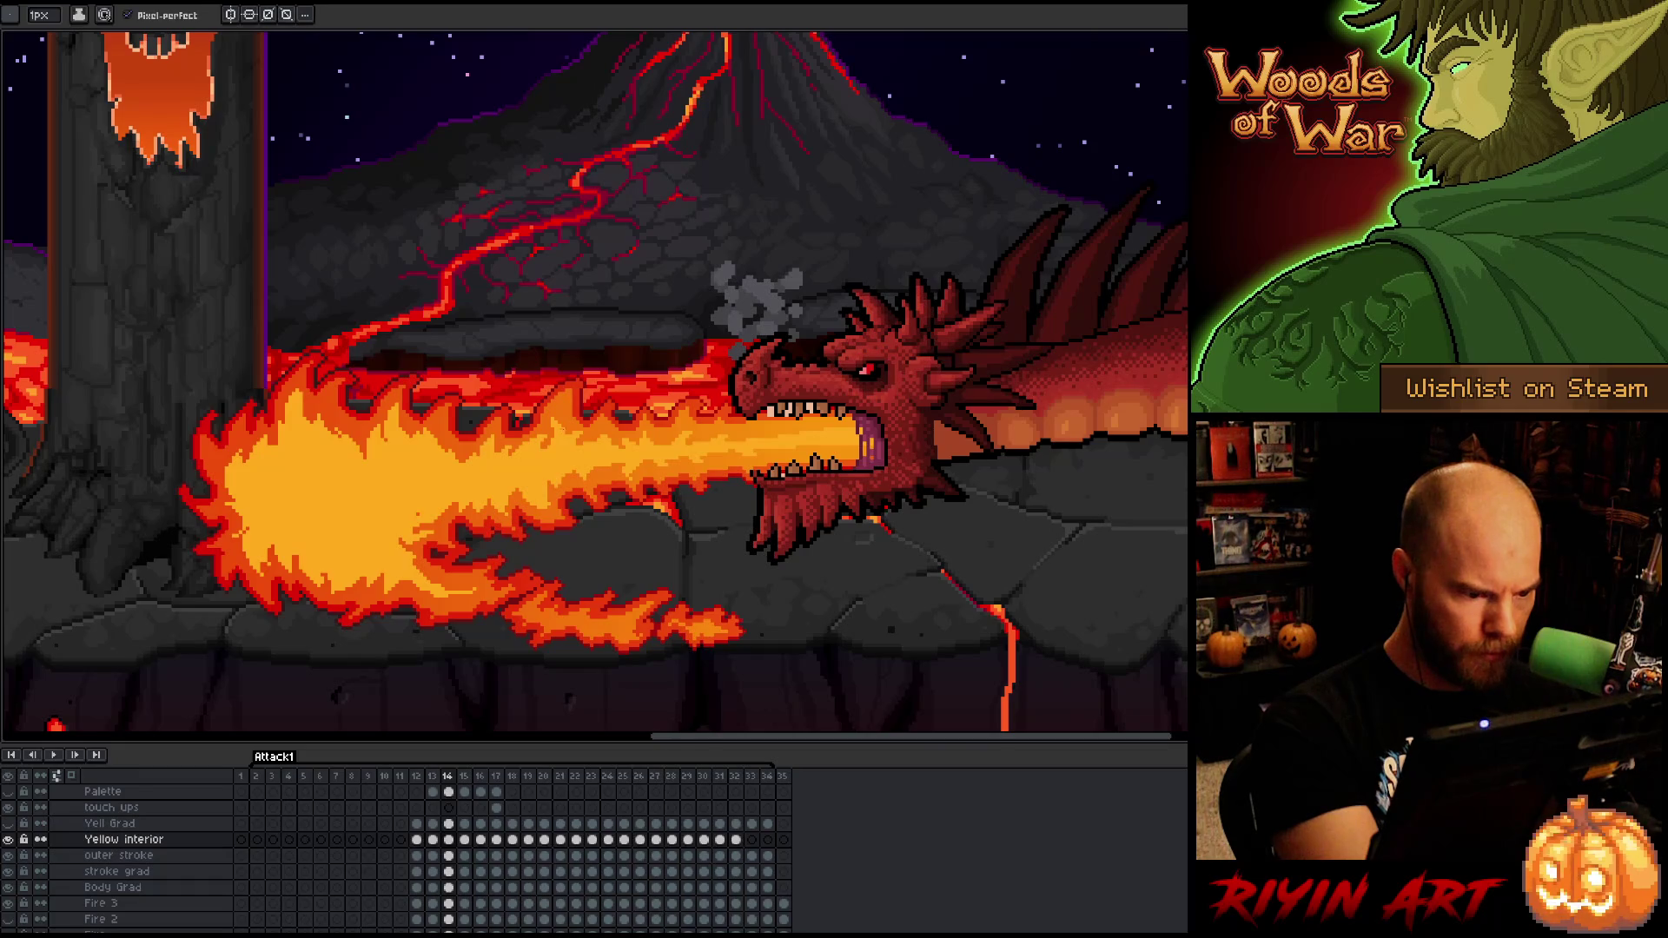
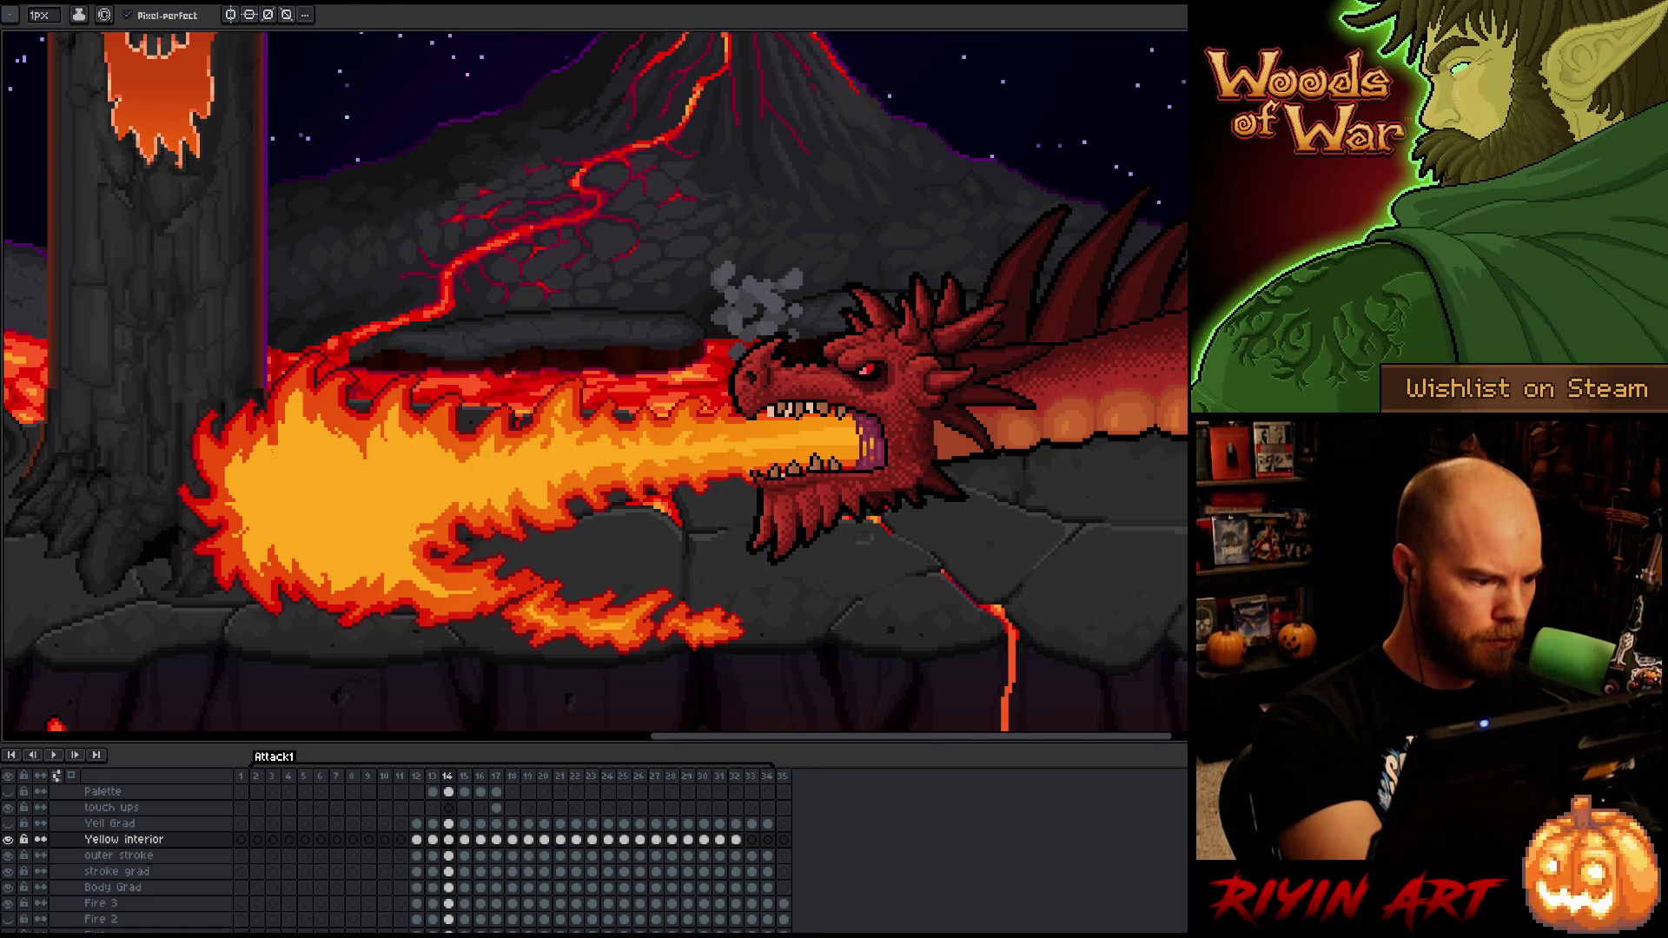
# - Touch up stray pixels on the Yellow Interior fire jet, alternating pencil and eraser
pyautogui.press('e')
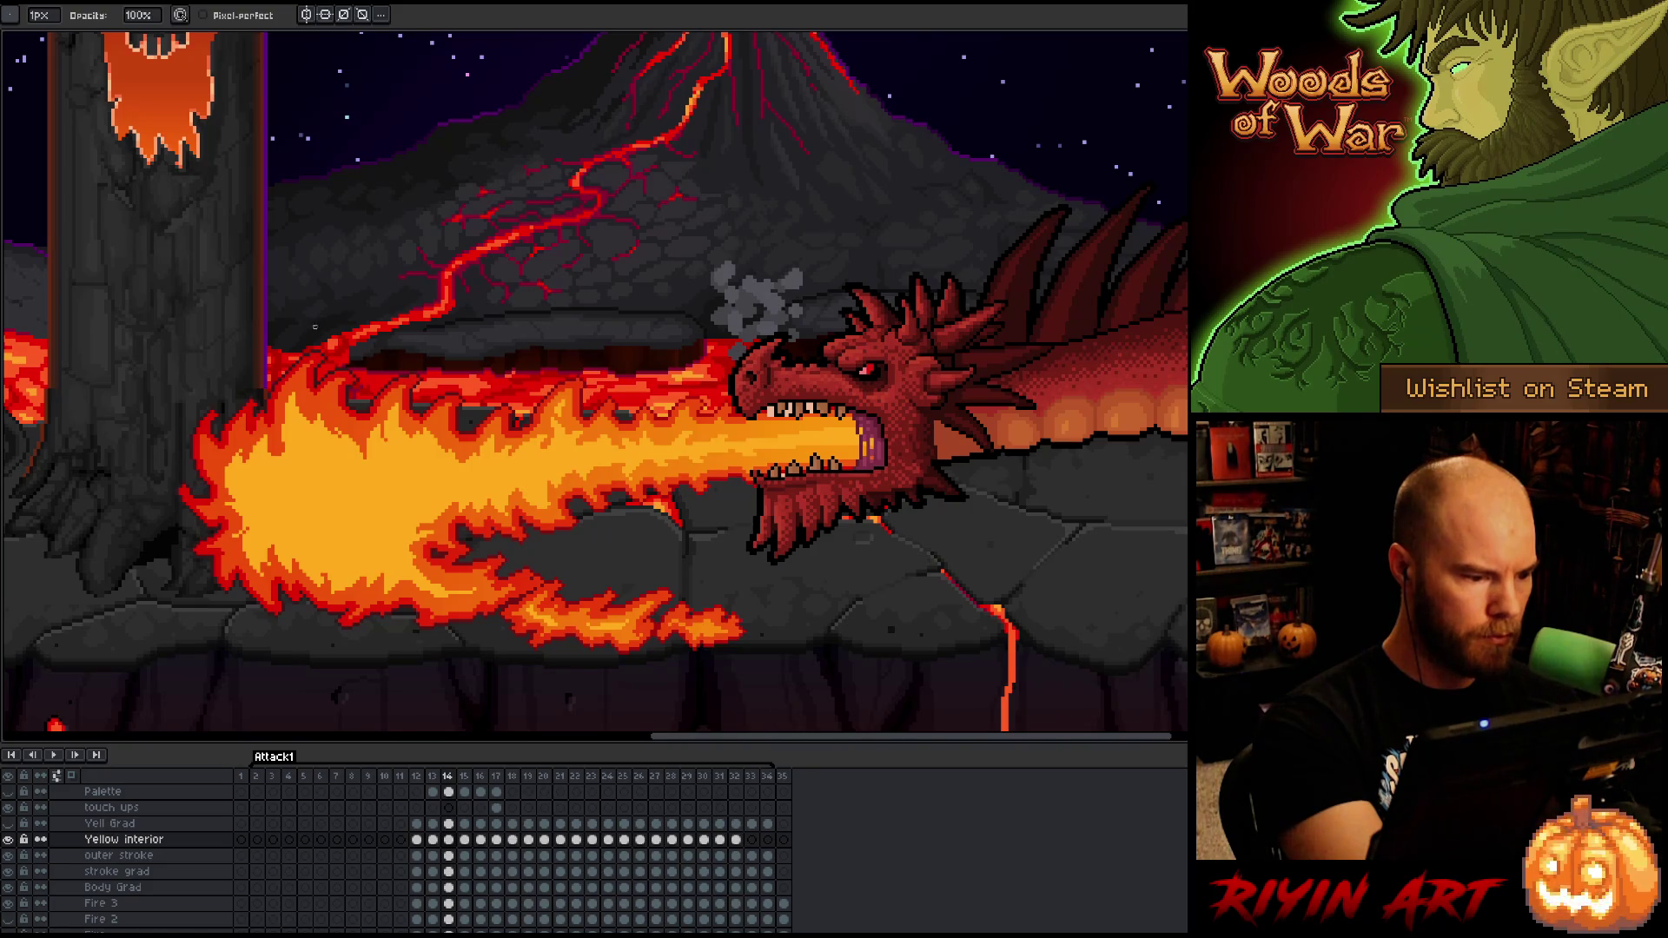
pyautogui.press('e')
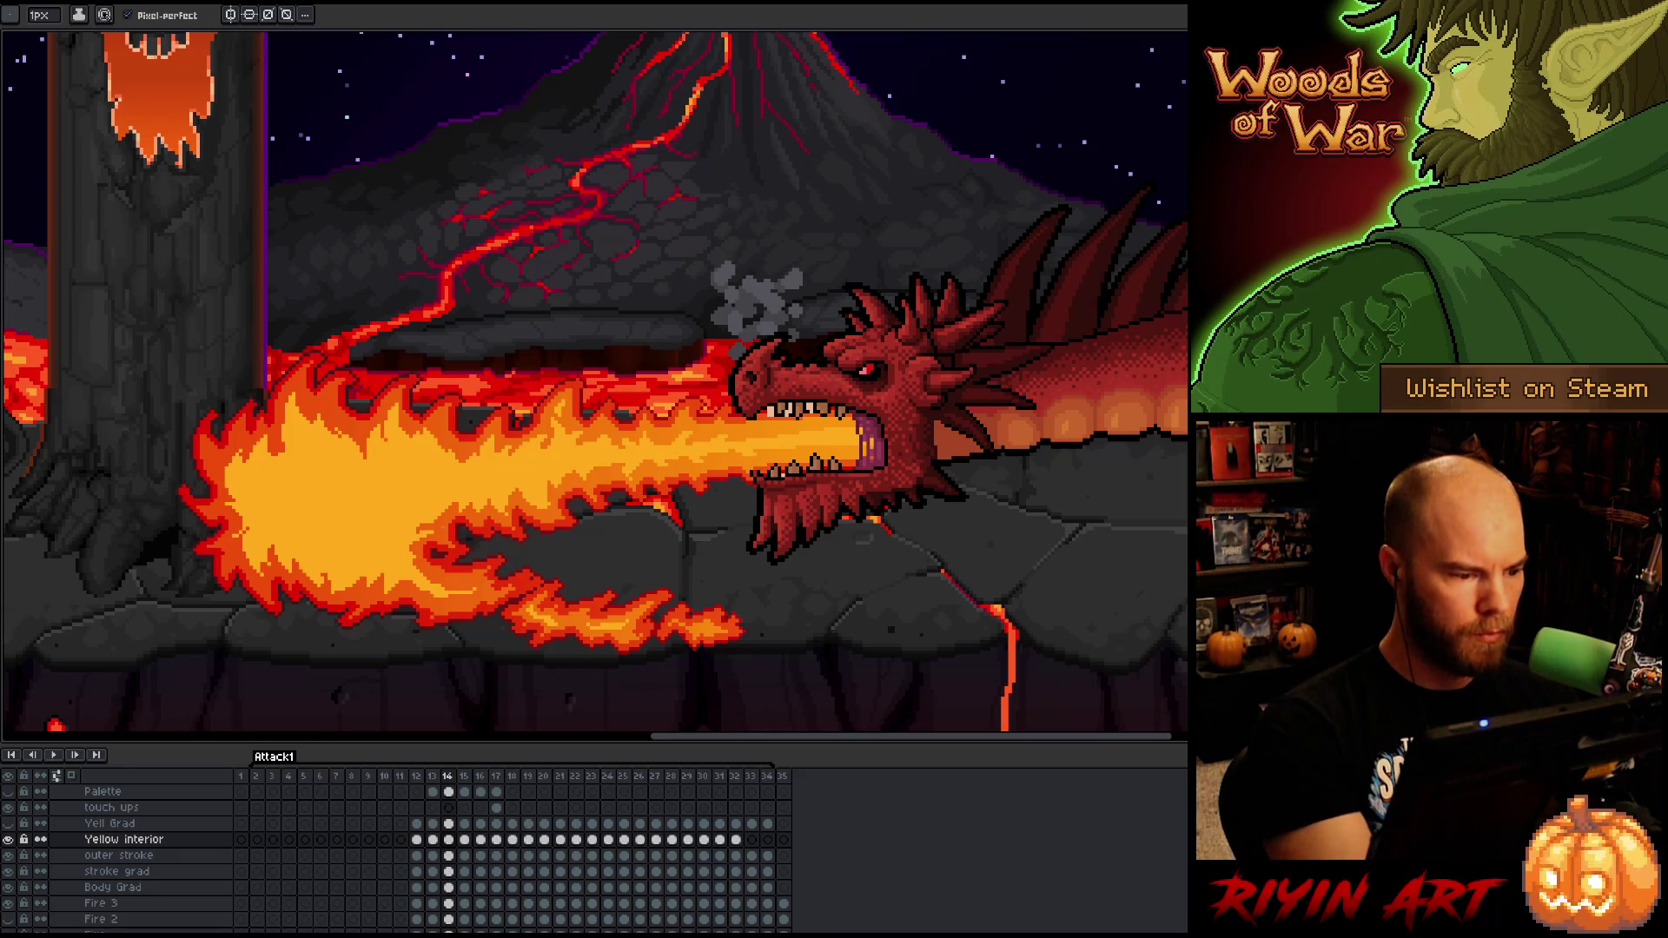
pyautogui.press('b')
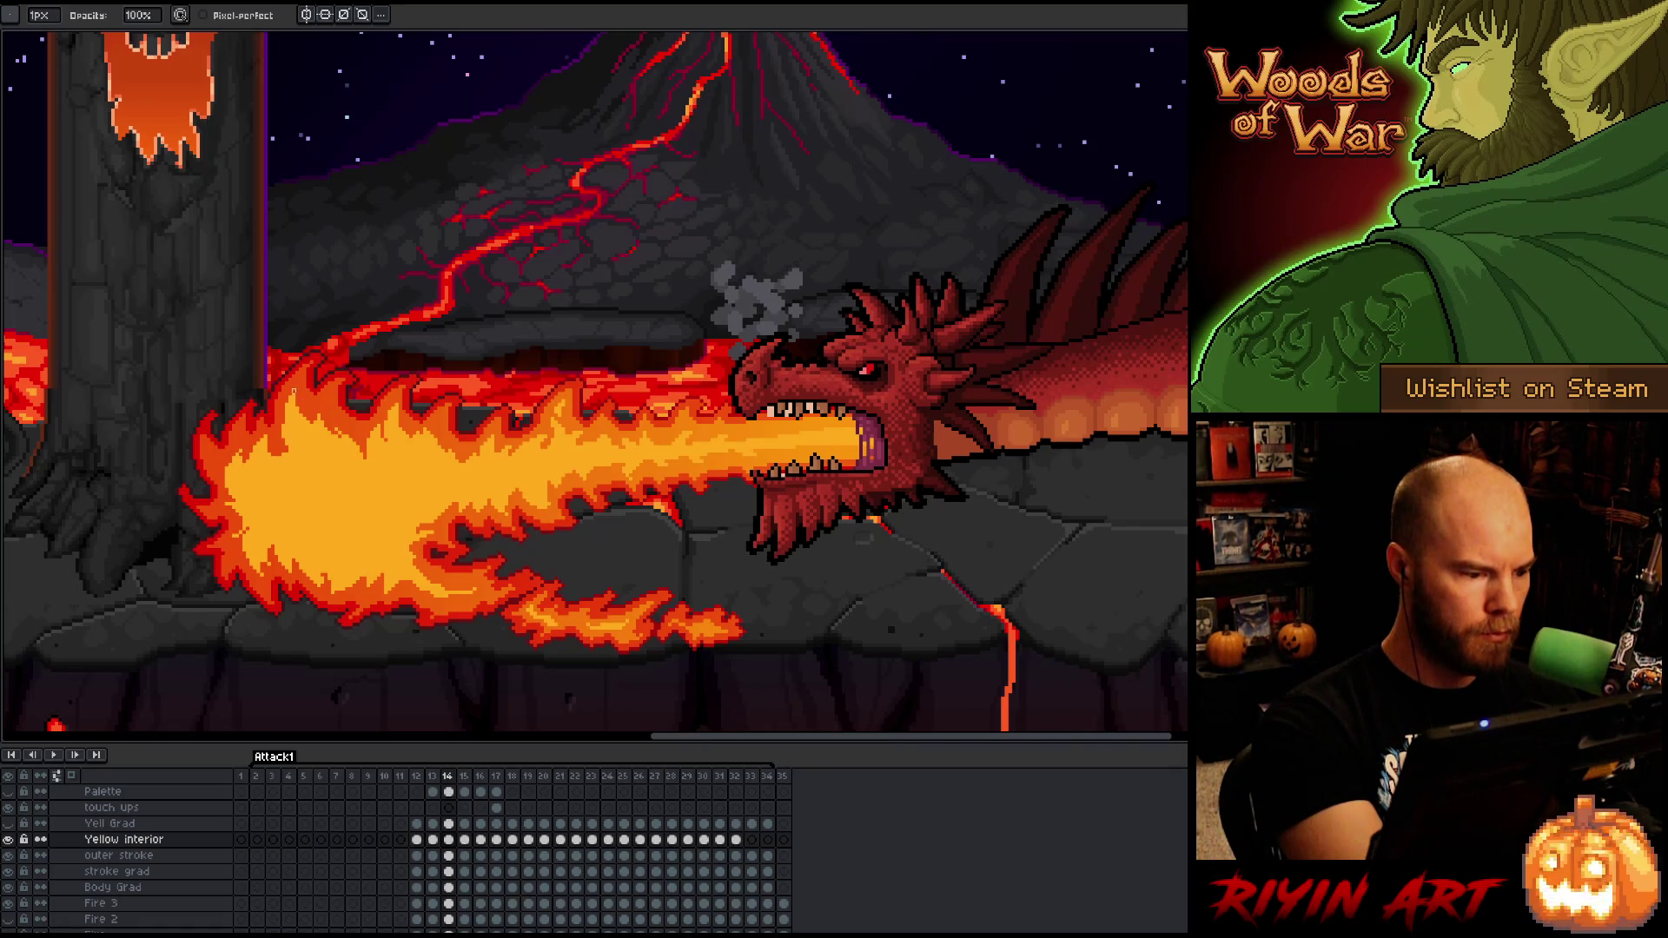
pyautogui.press('e')
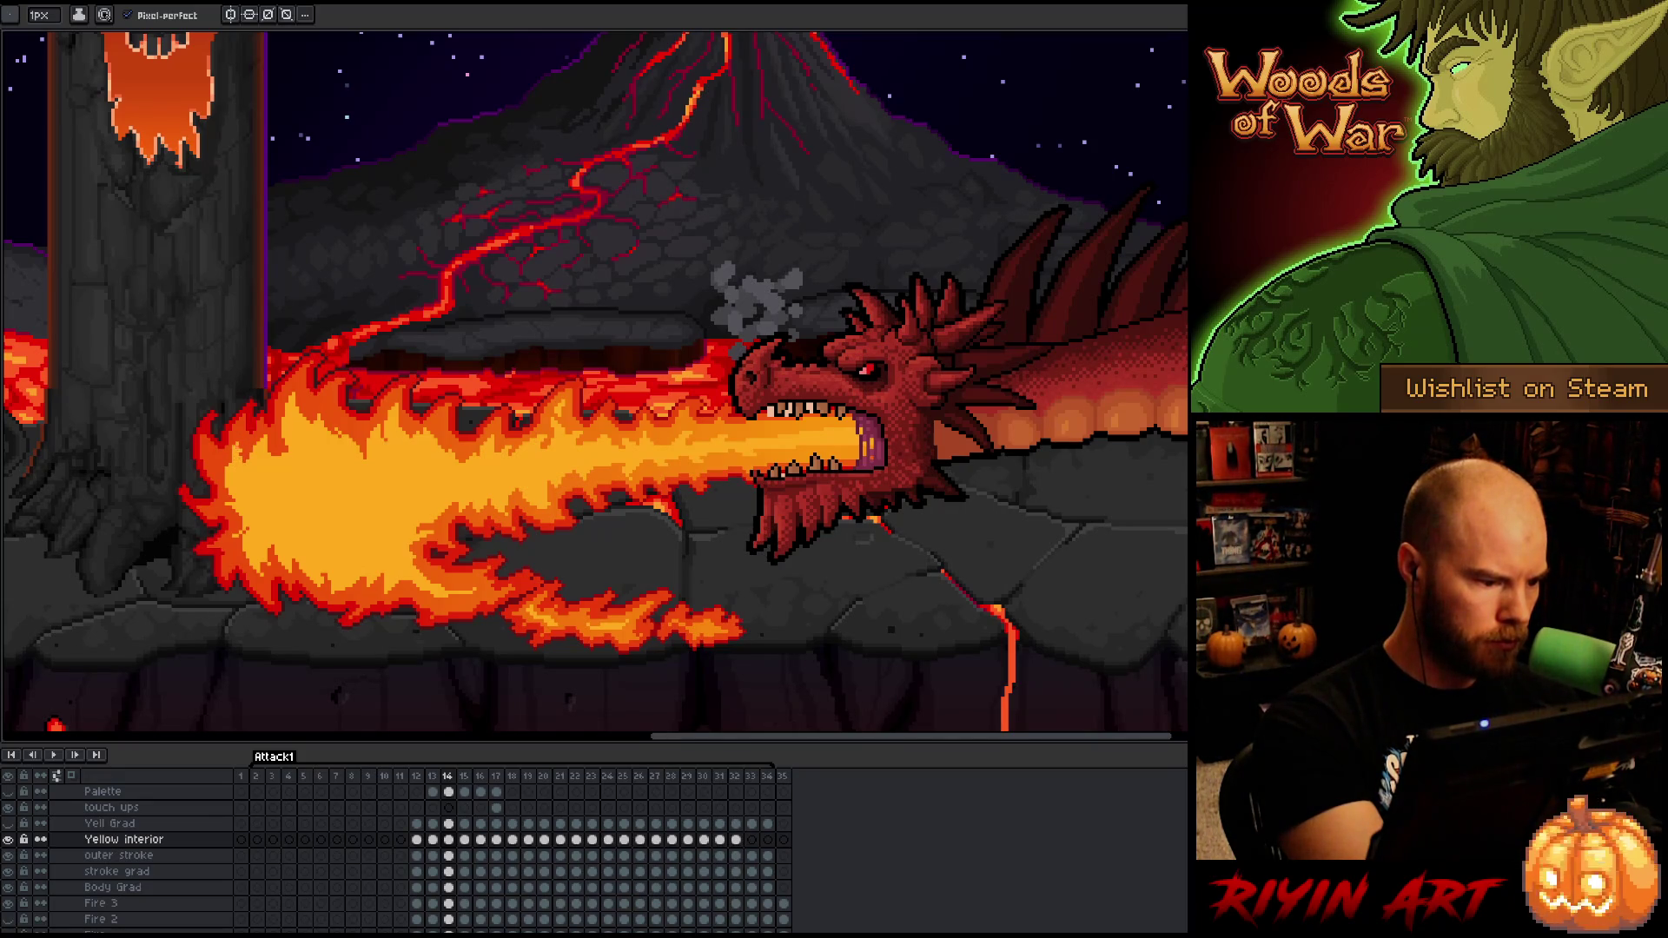
pyautogui.press('e')
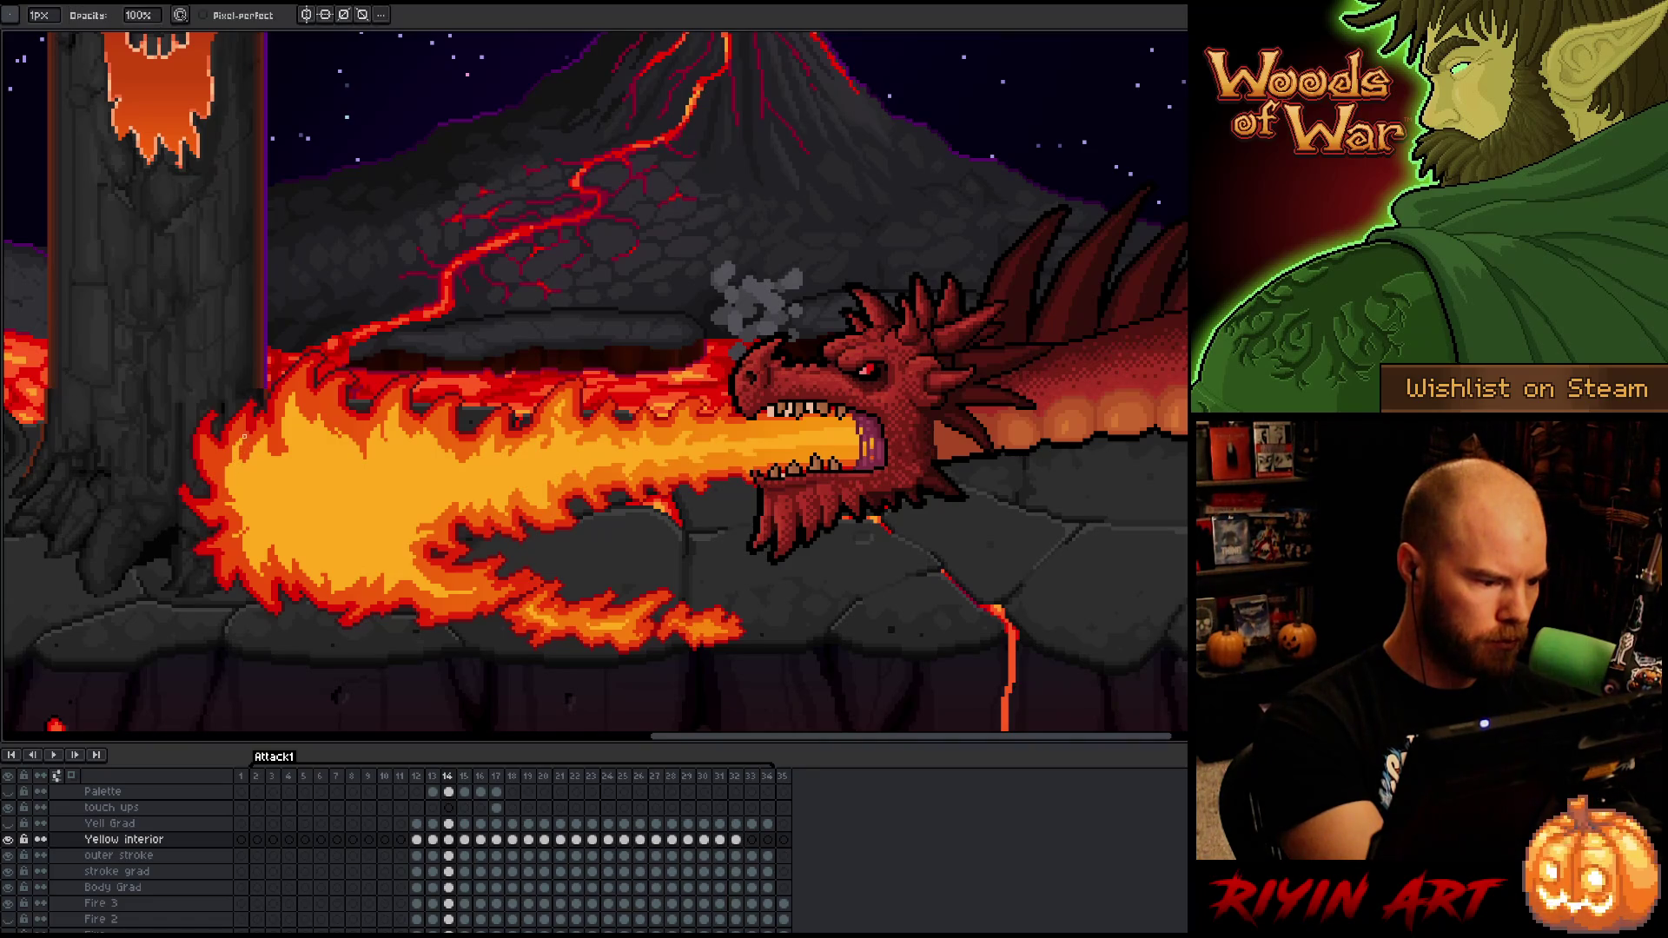
pyautogui.press('b')
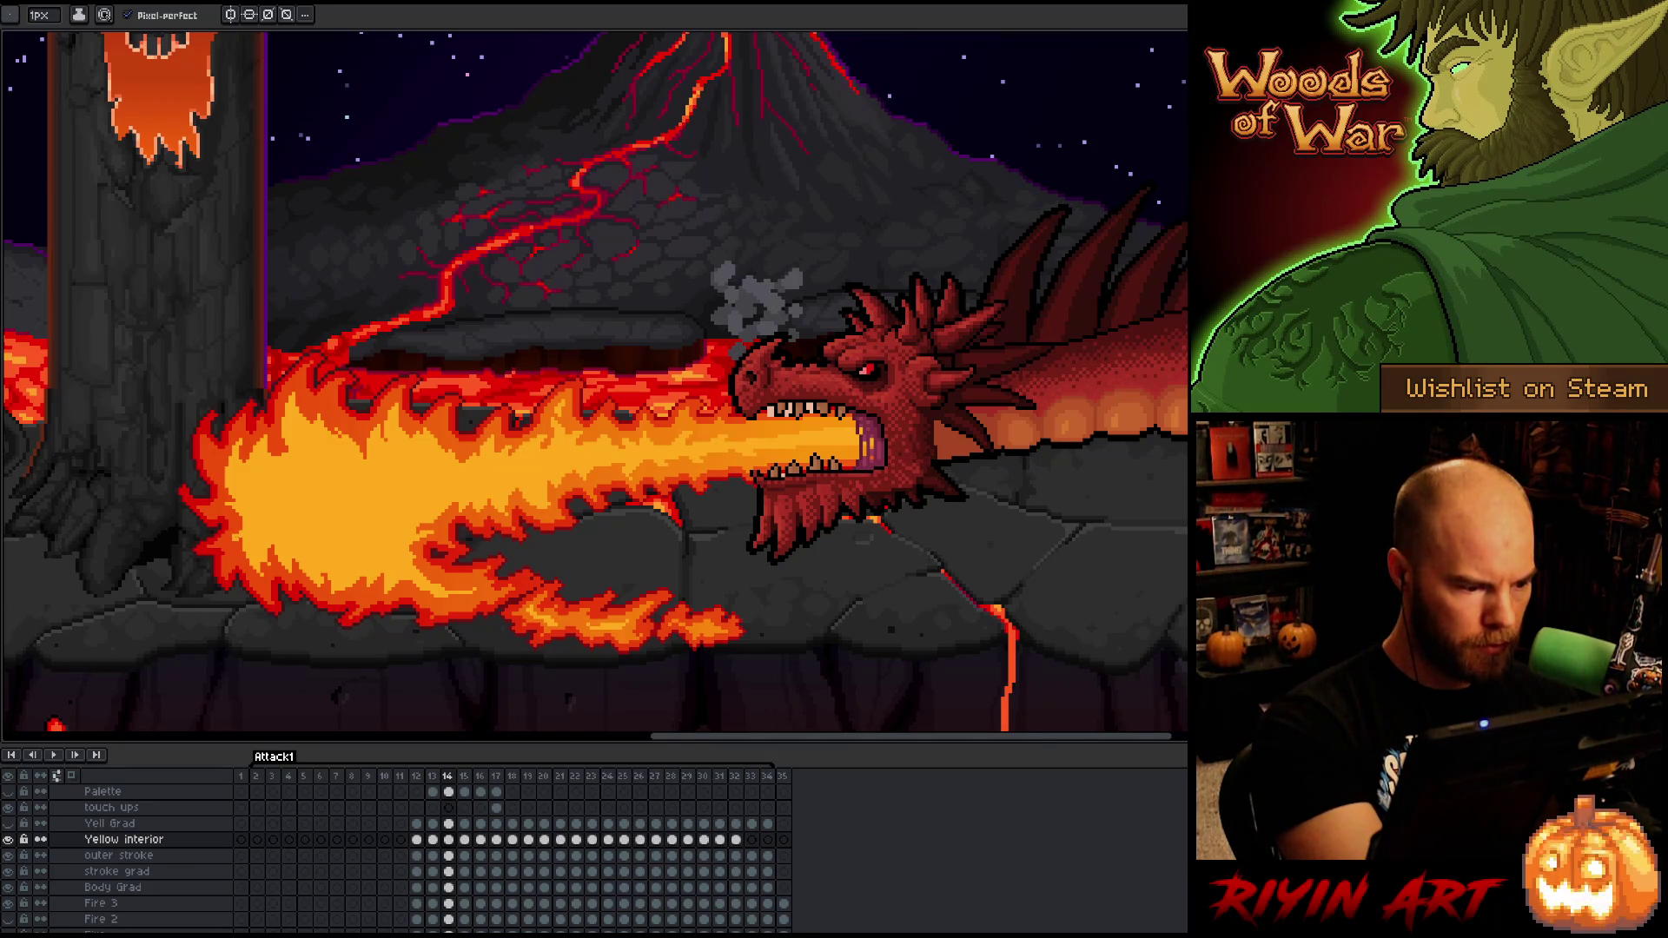
pyautogui.press('e')
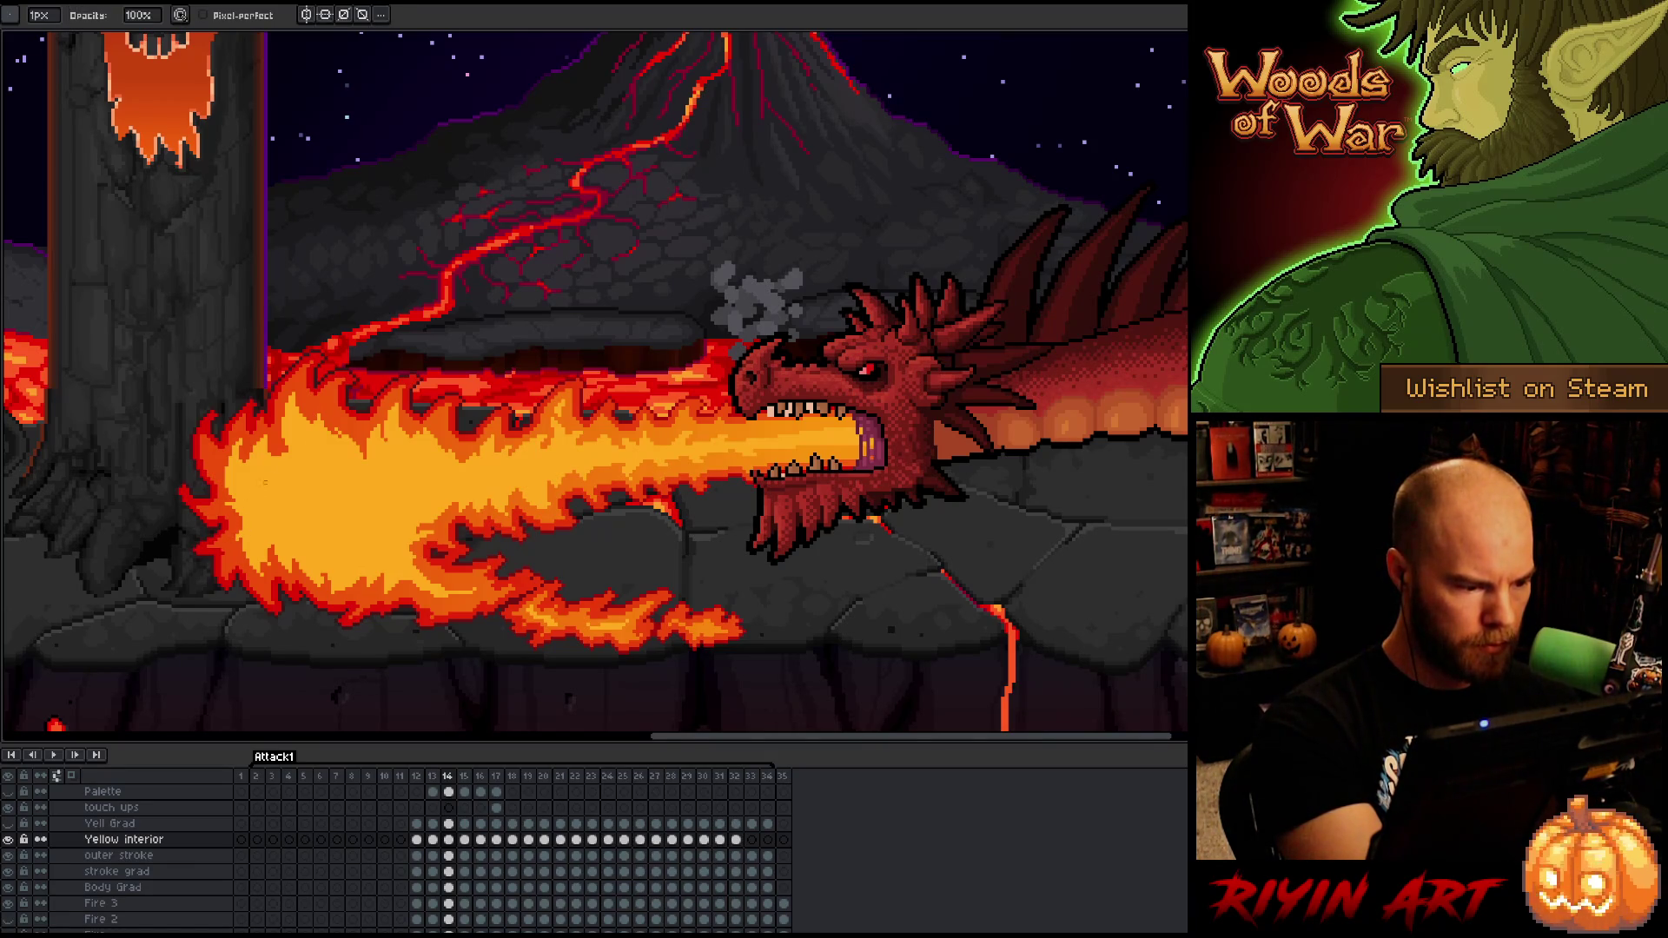
pyautogui.press('b')
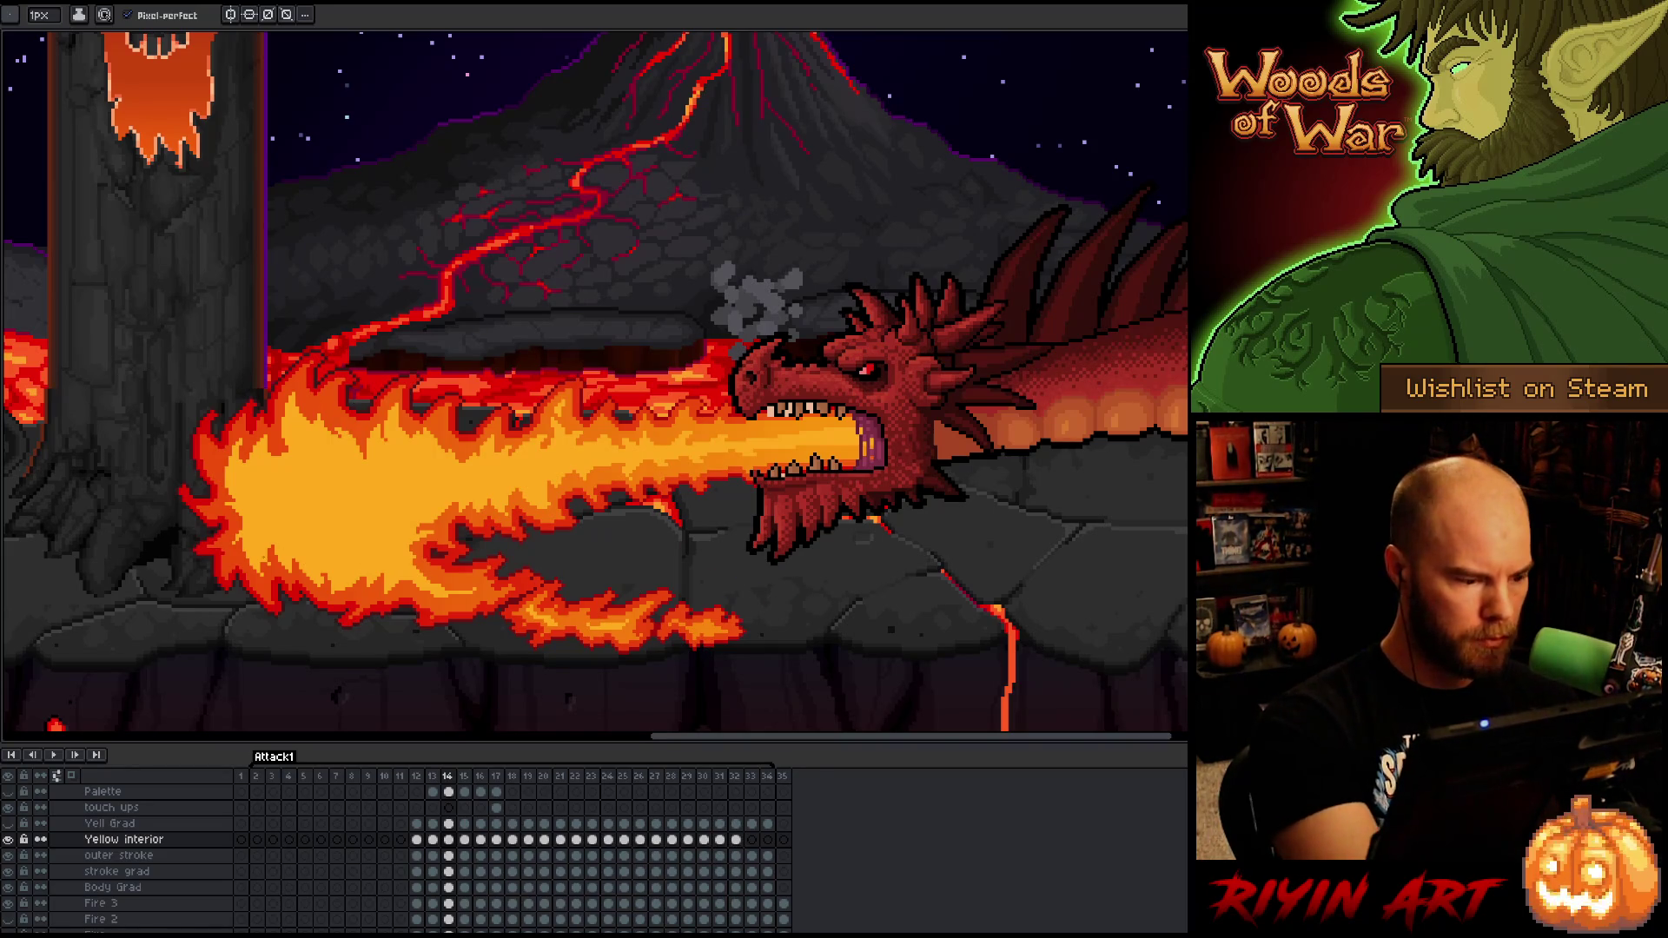
# - Finish the remaining fire-jet pixel fixes and save the animation with Ctrl+S
pyautogui.press('e')
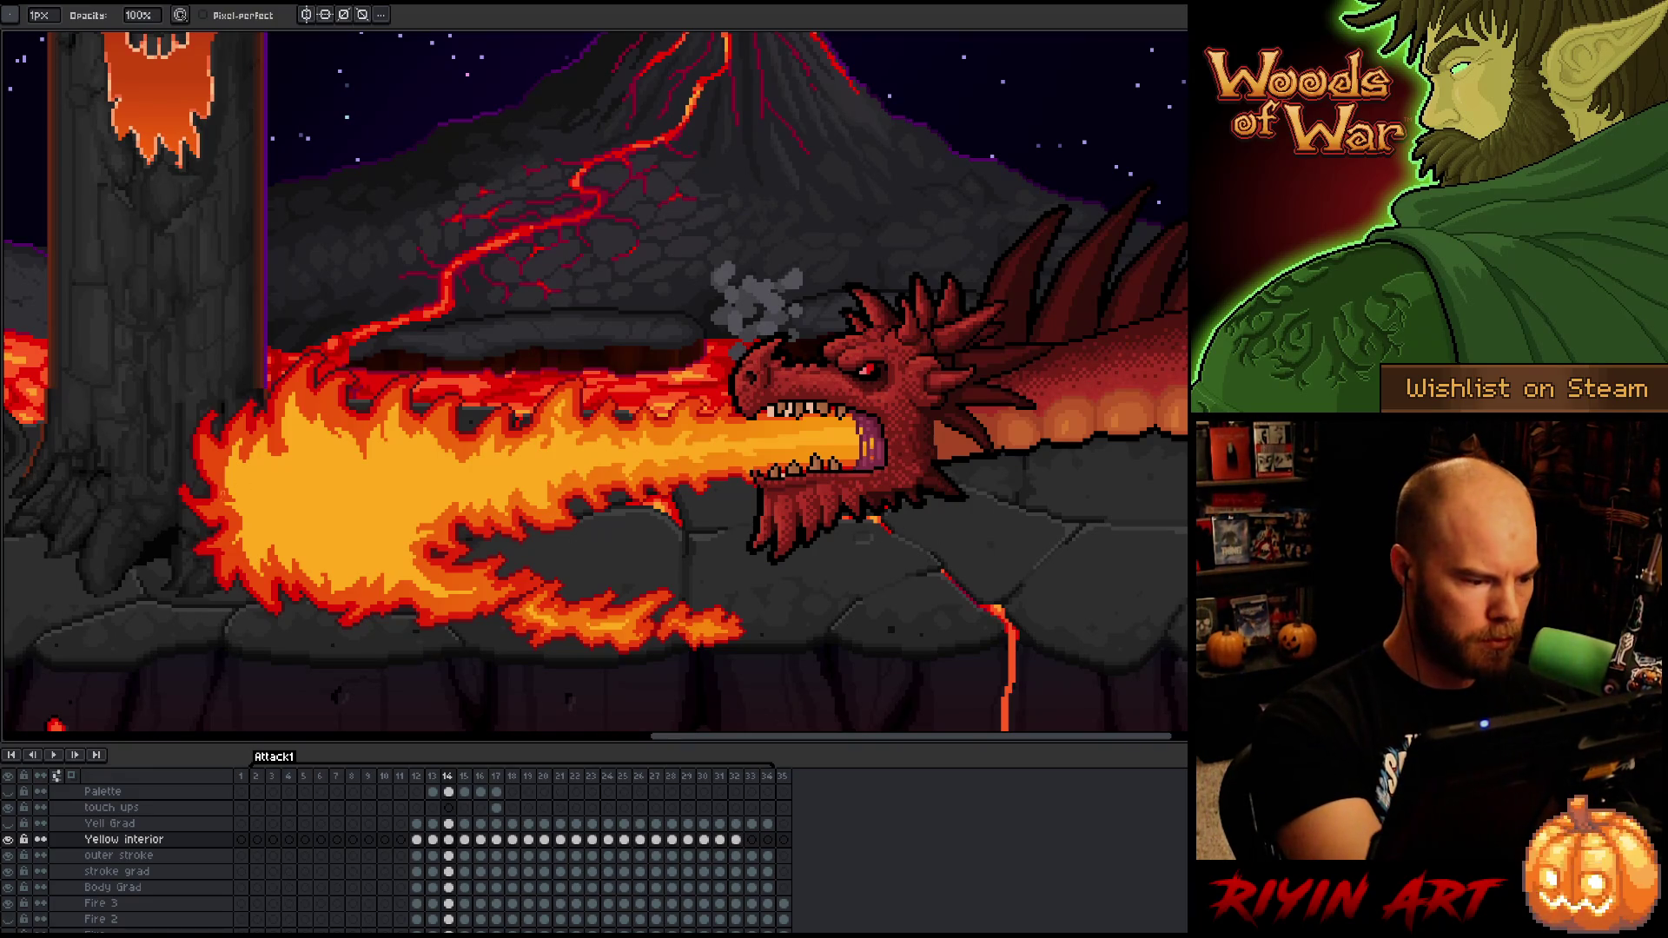
pyautogui.press('b')
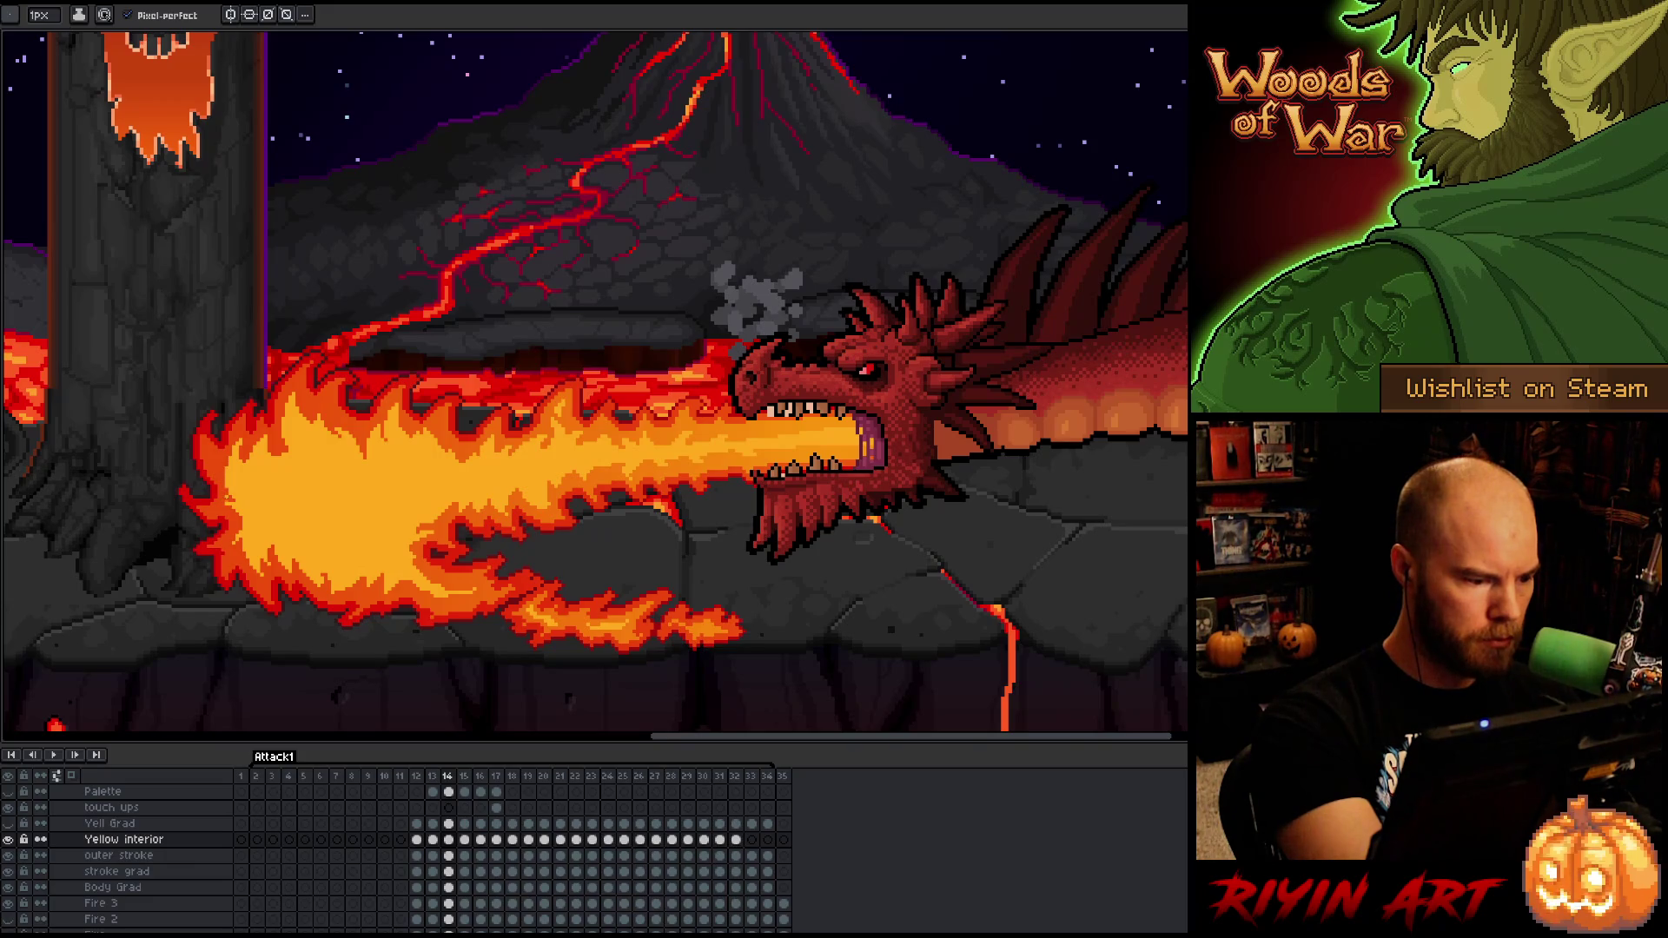
pyautogui.press('e')
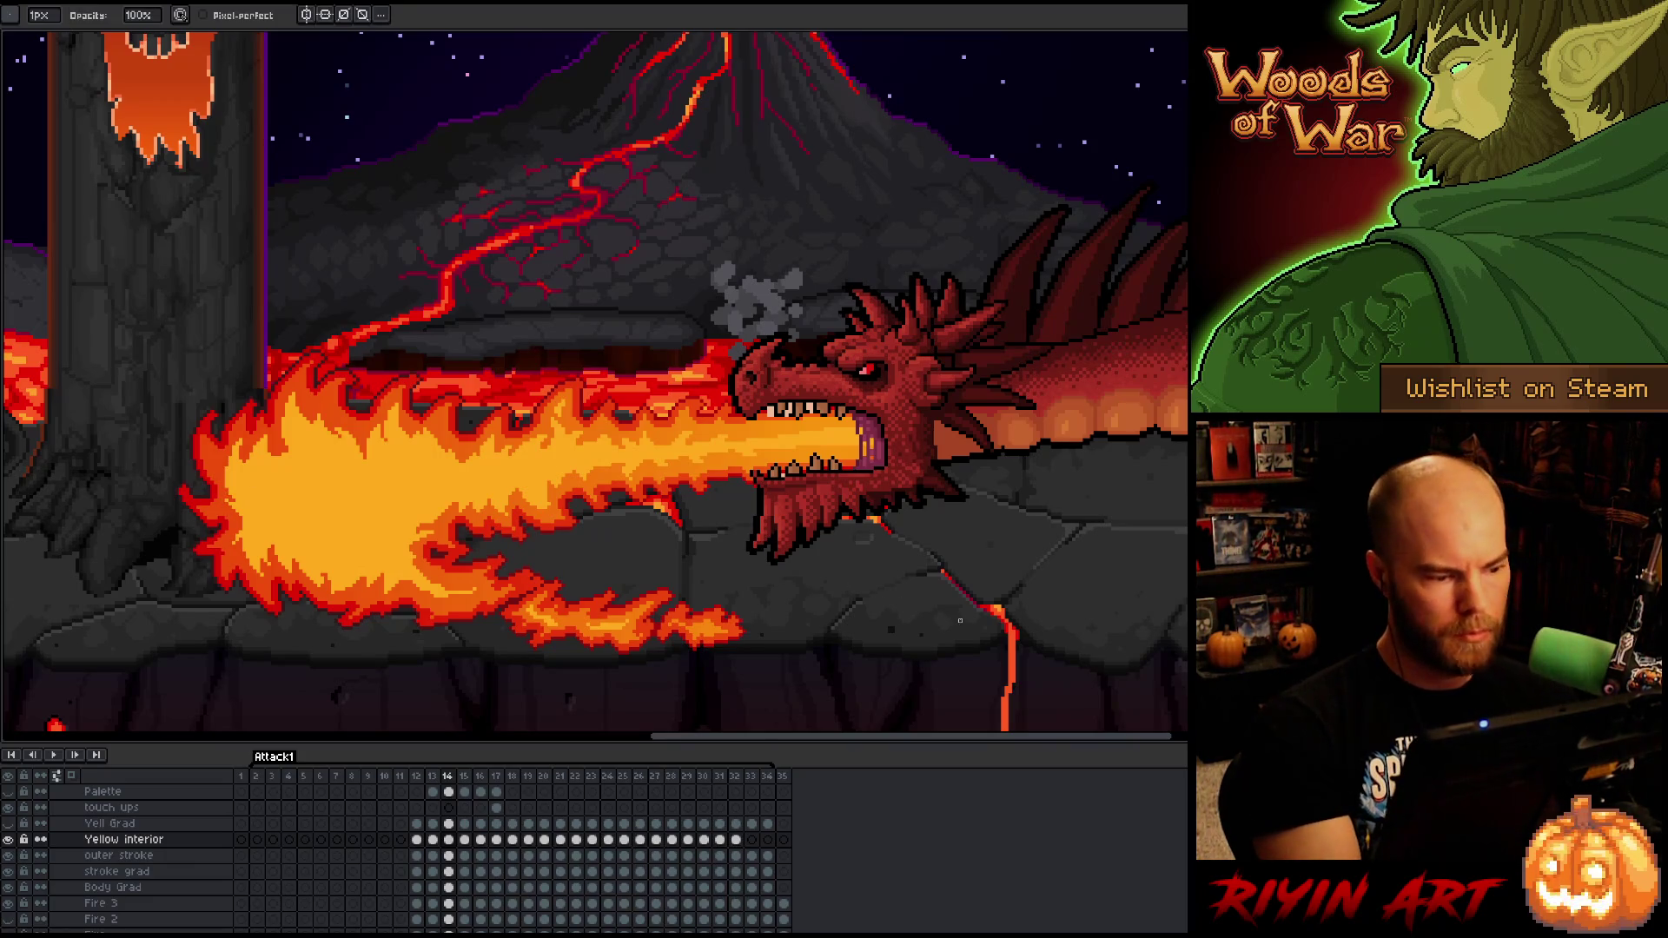
pyautogui.press('v')
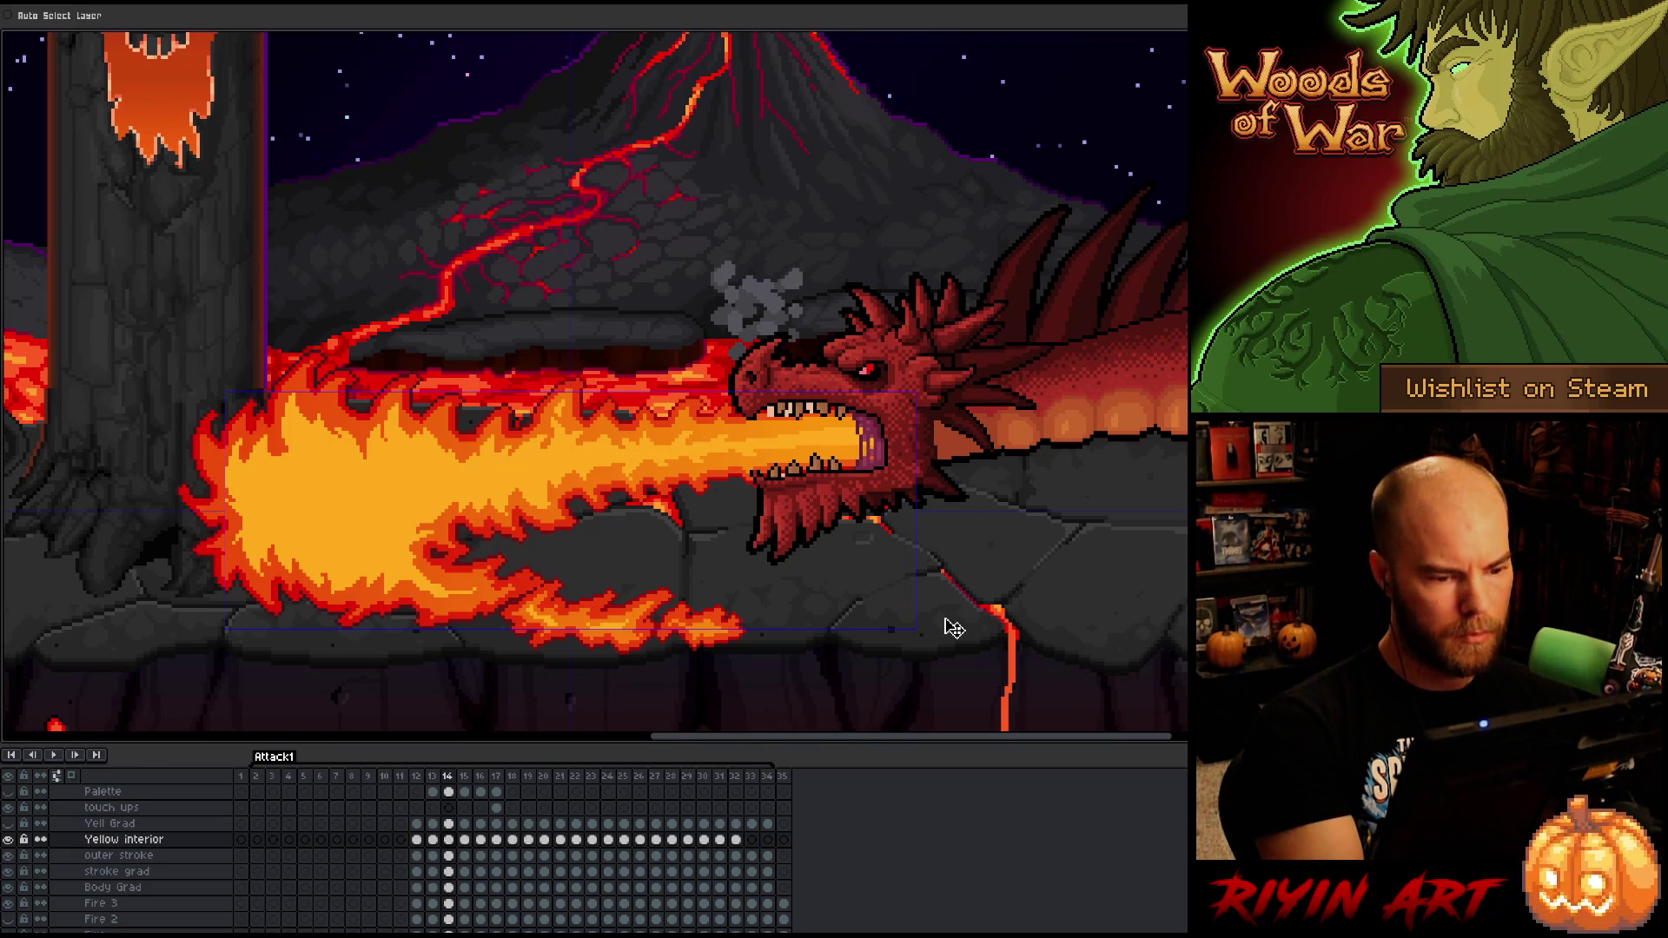
pyautogui.press('b')
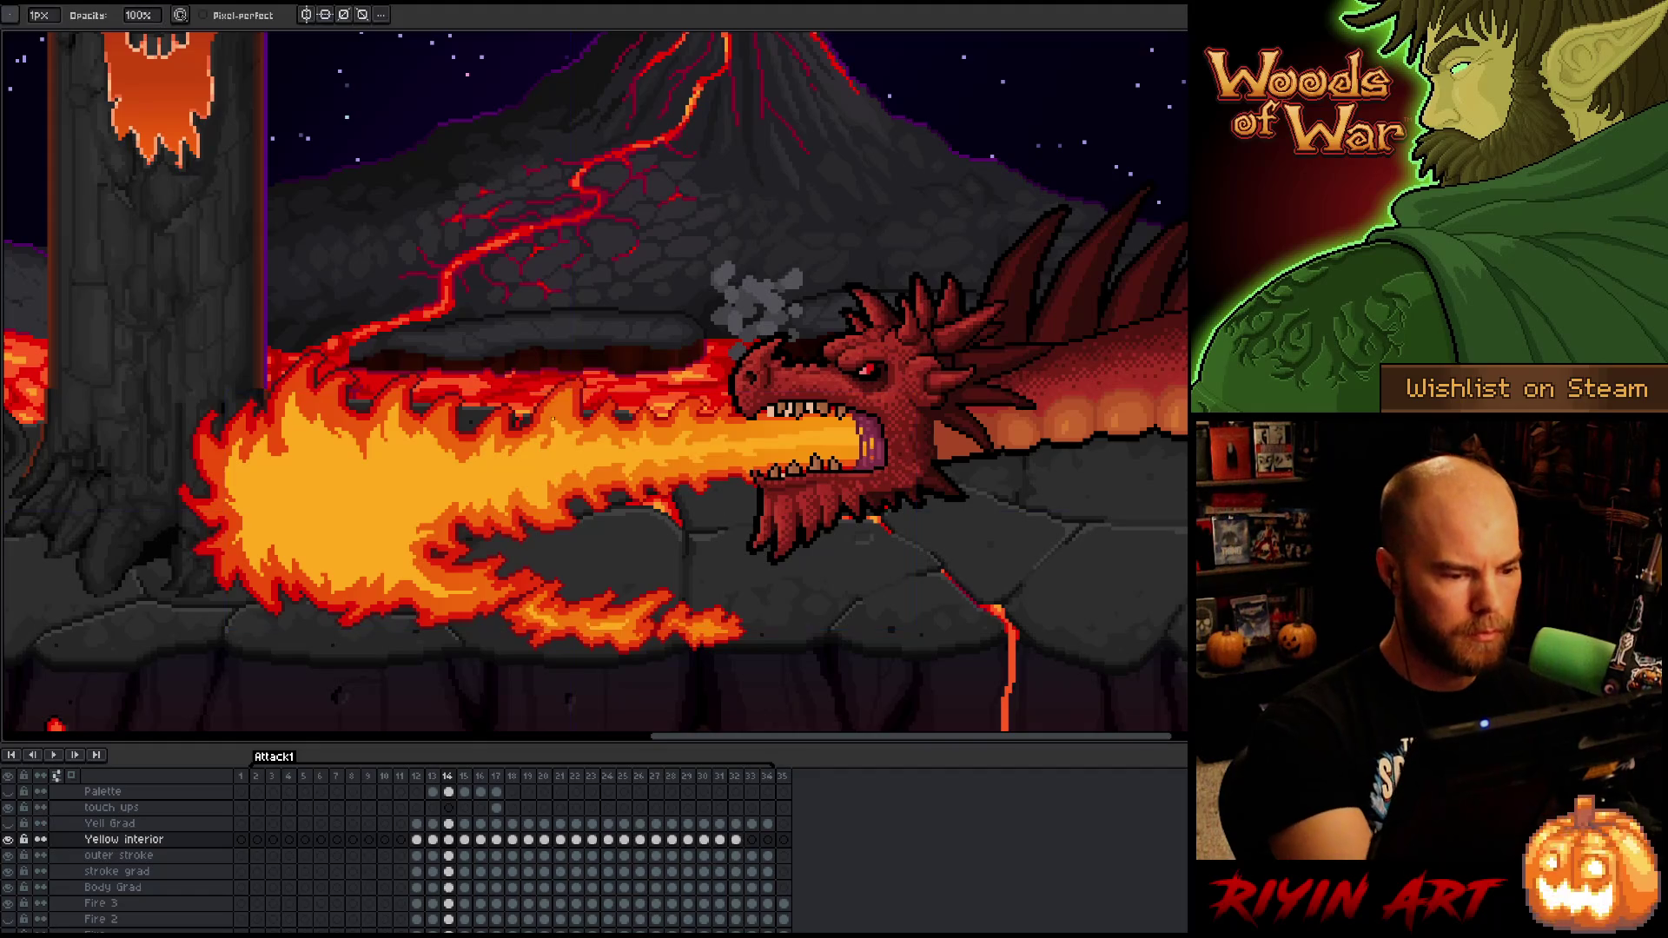
pyautogui.press('e')
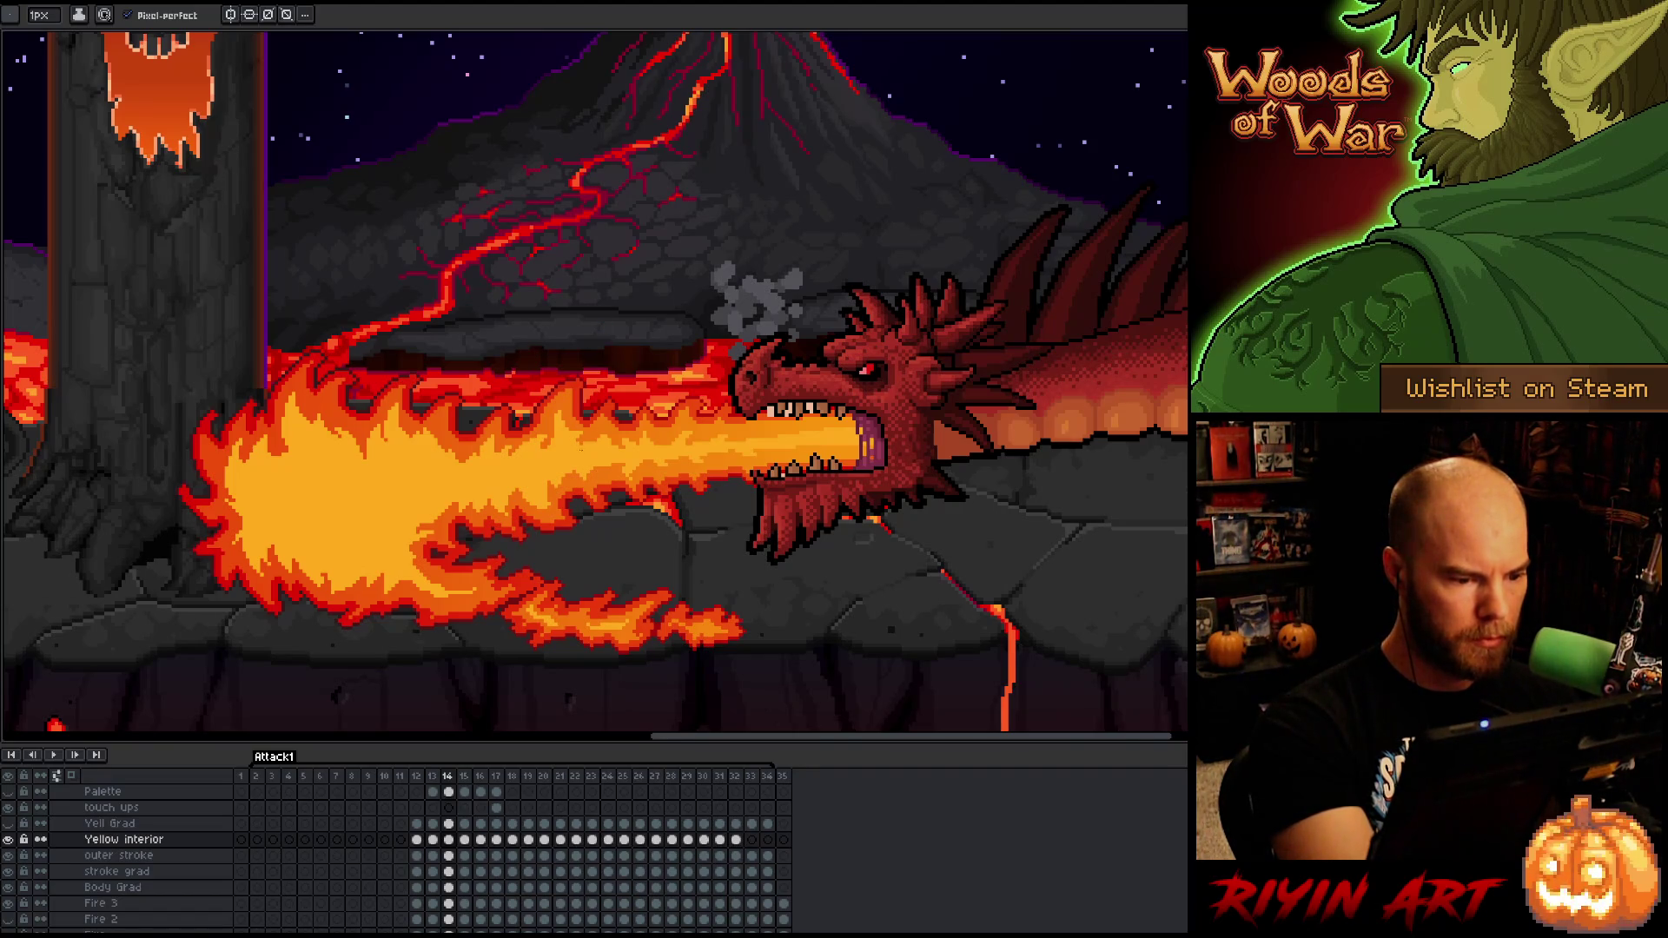
pyautogui.press('b')
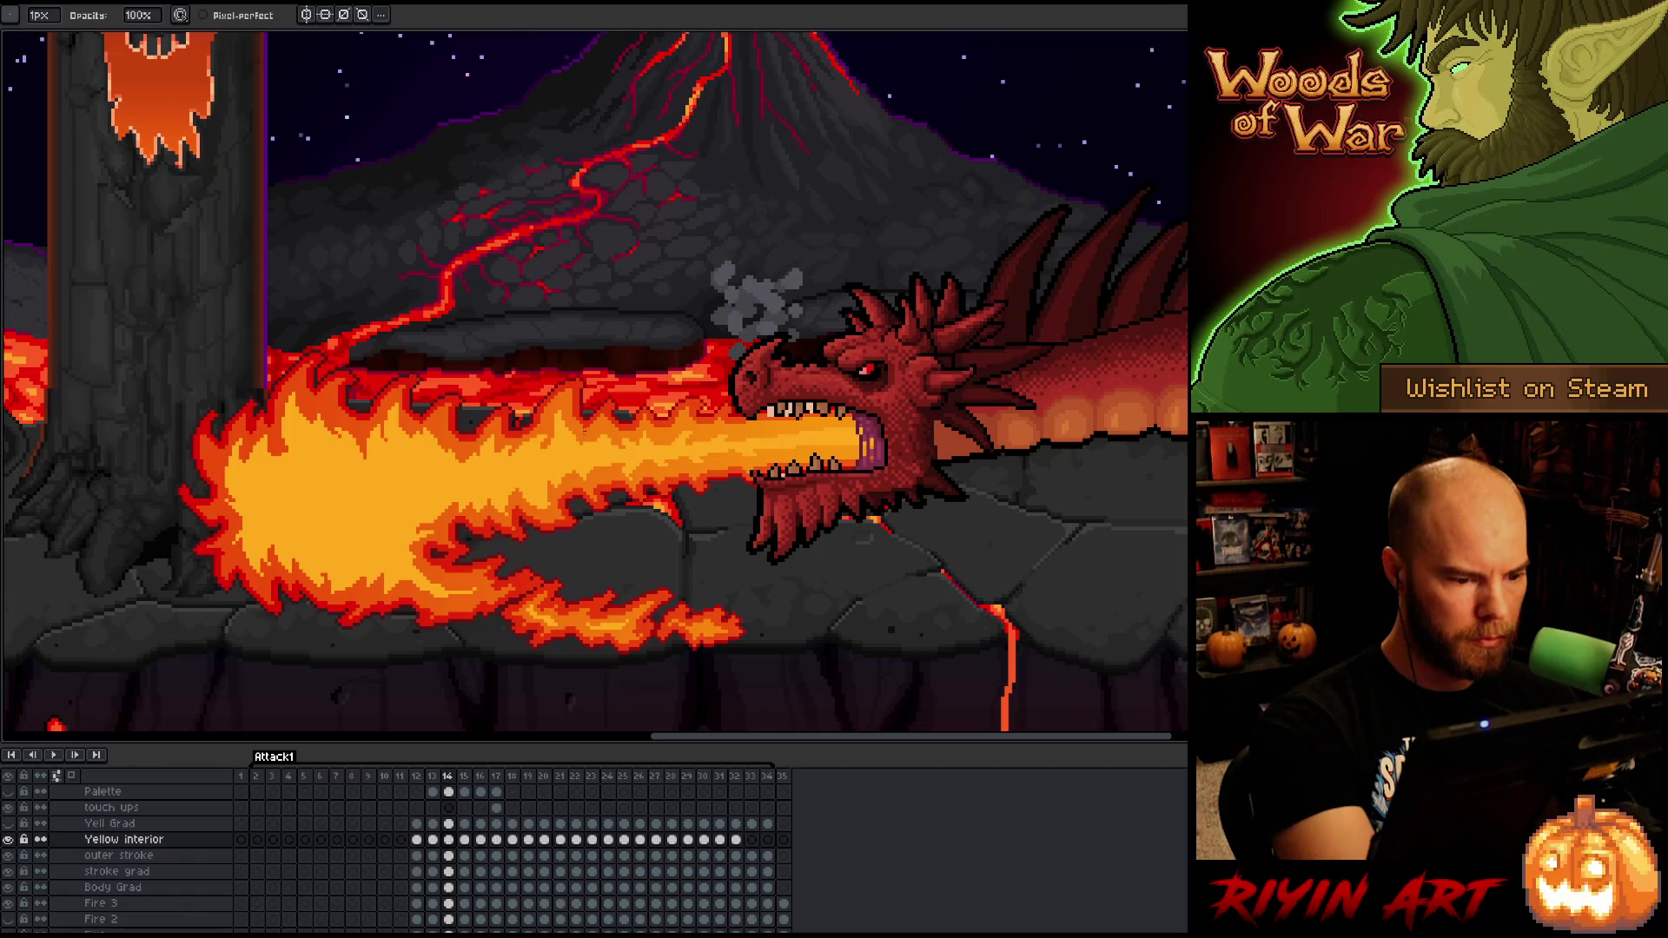
pyautogui.press('e')
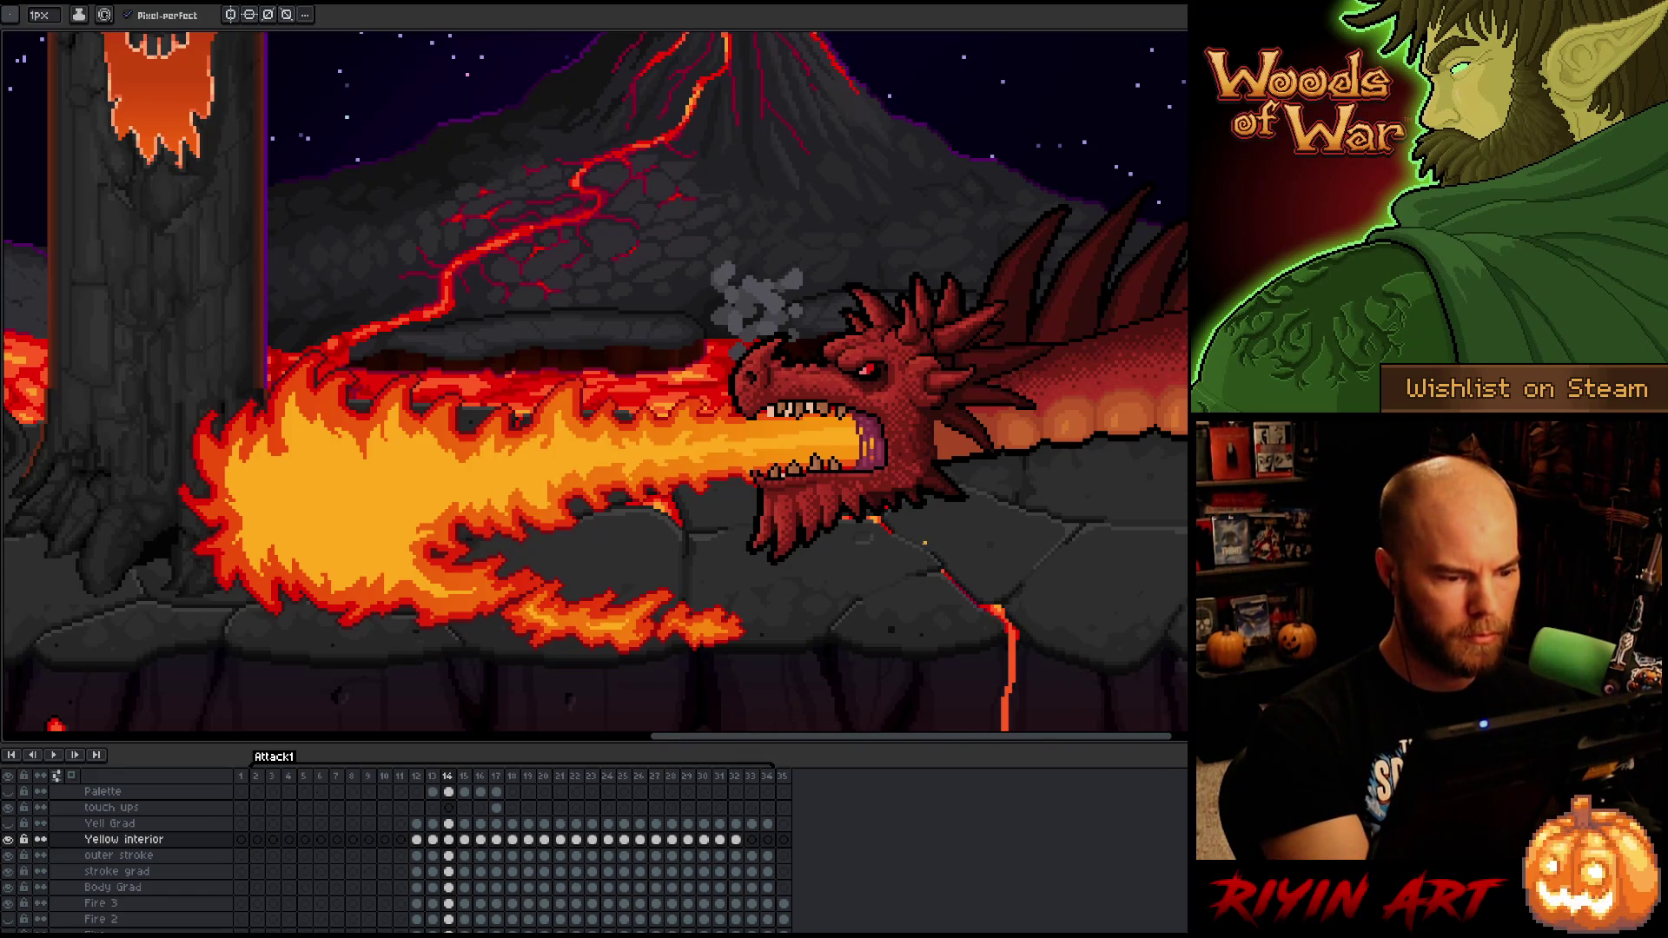
pyautogui.hotkey('ctrl', 's')
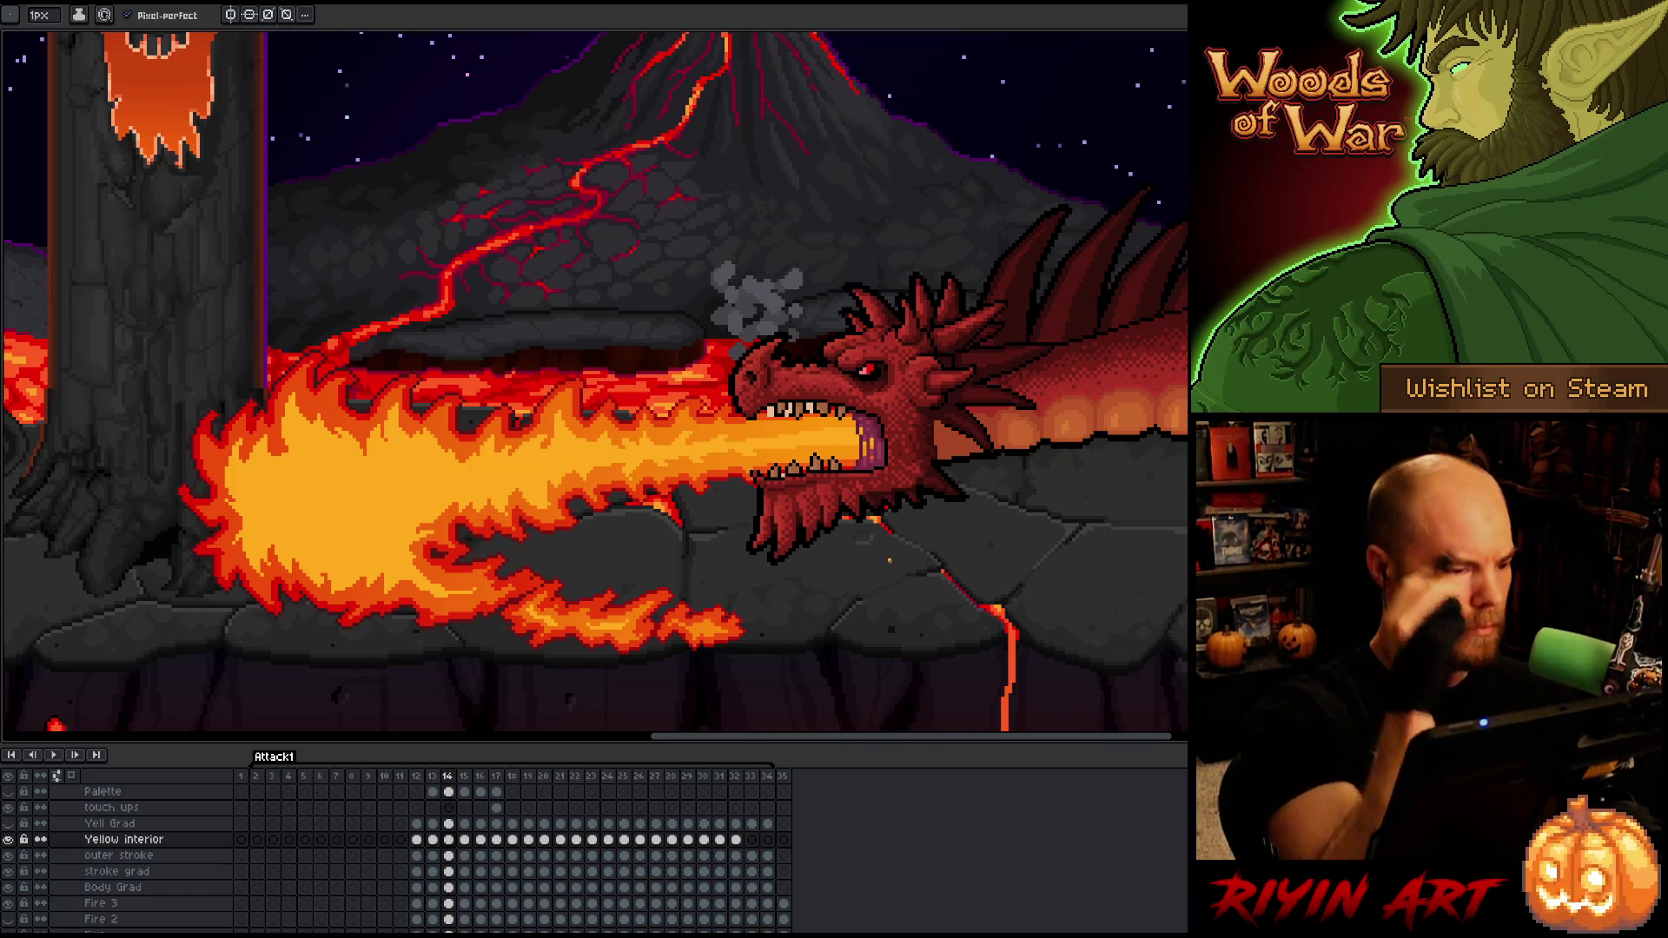
pyautogui.press('m')
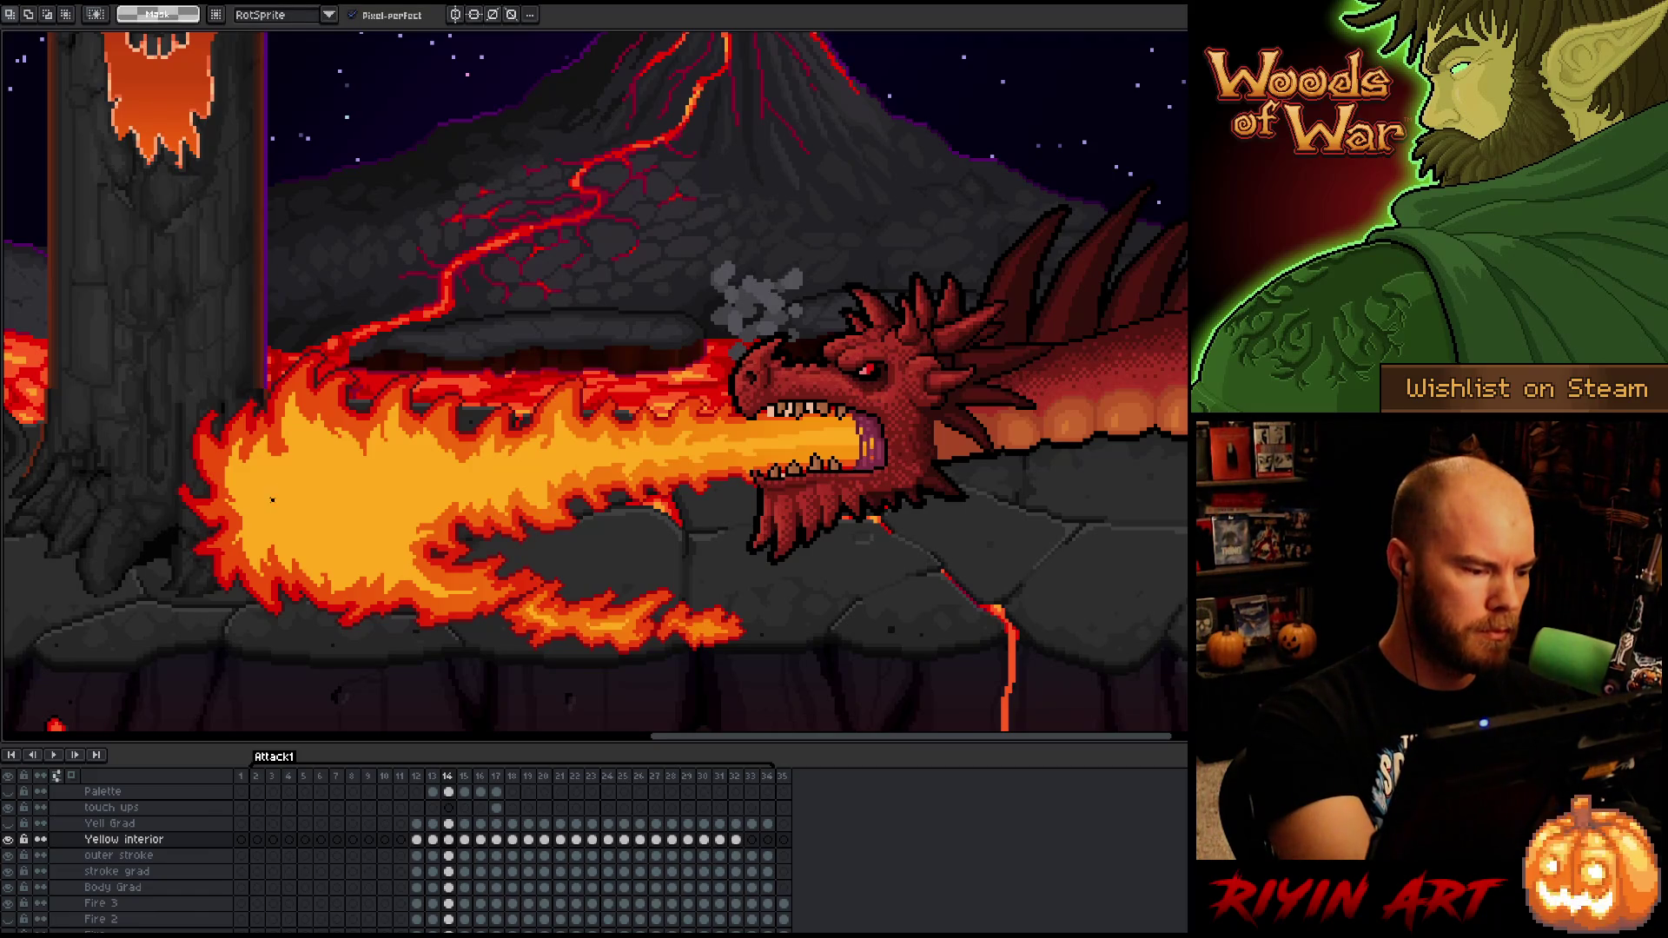
pyautogui.press('w')
pyautogui.click(272, 477)
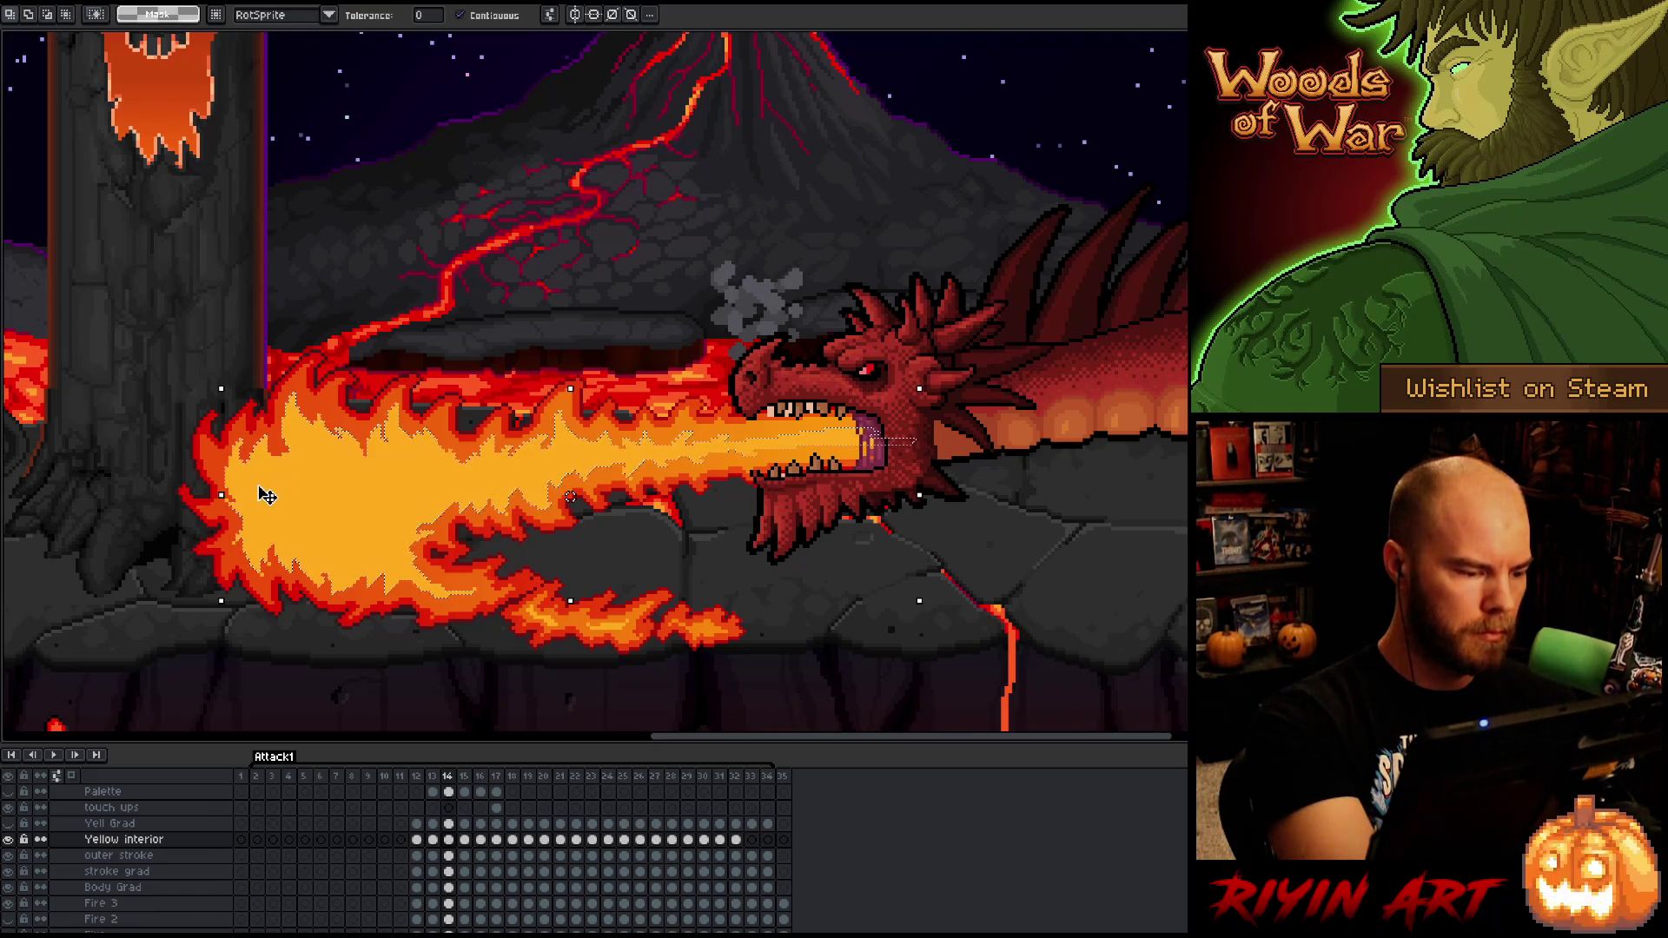
pyautogui.press('m')
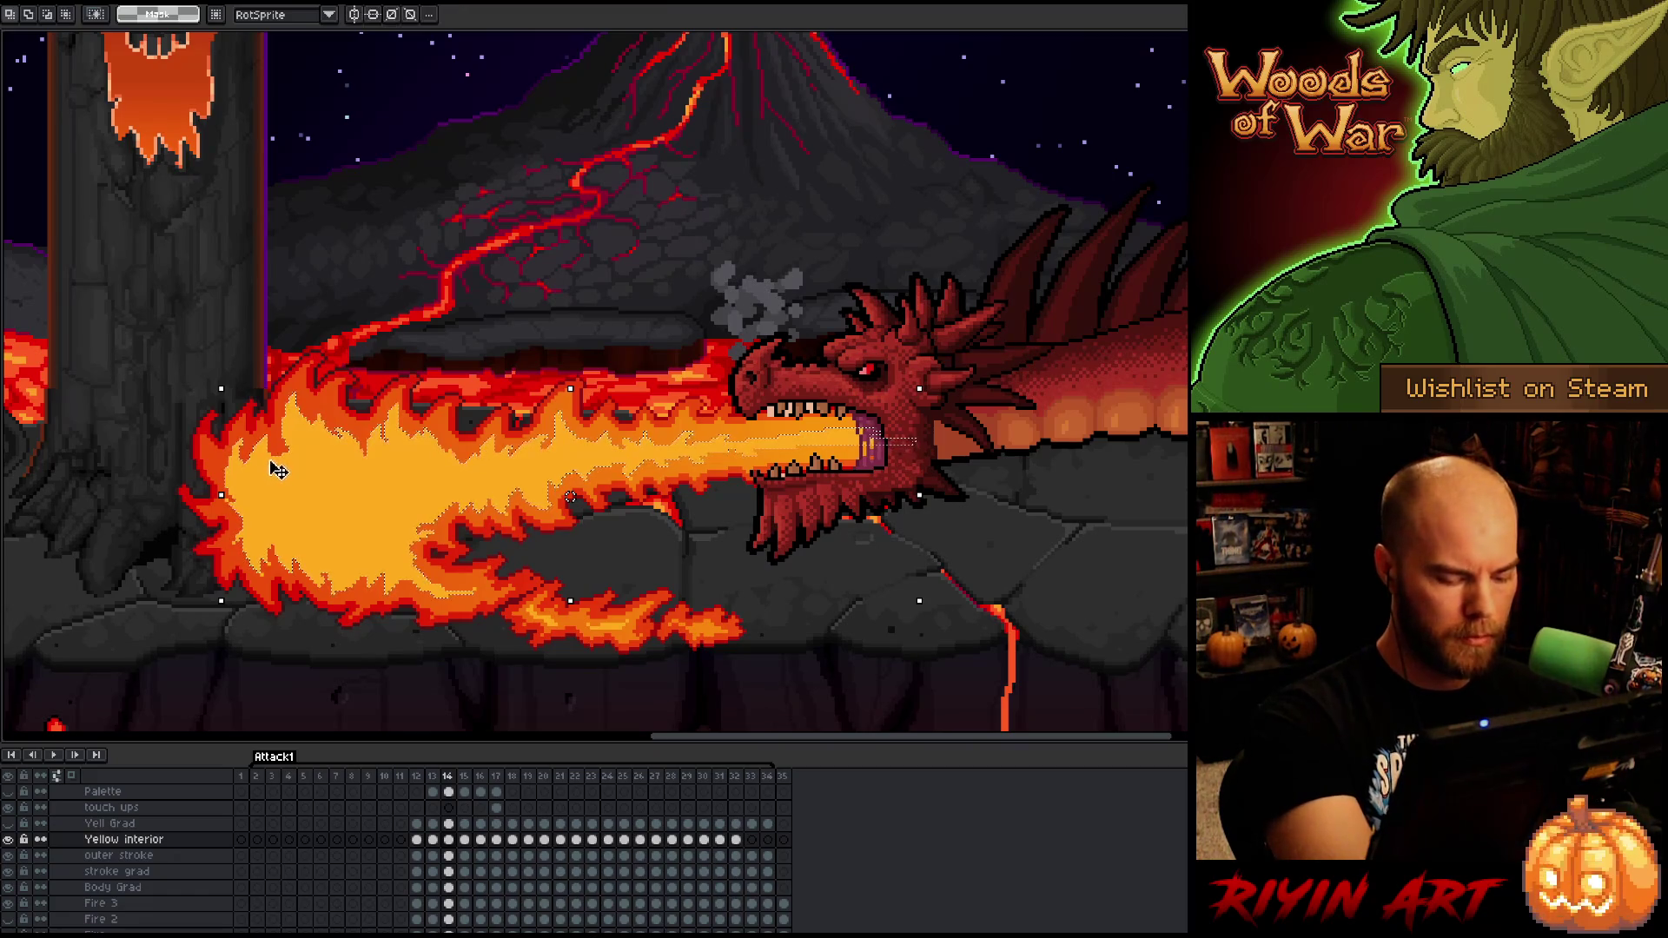
pyautogui.hotkey('ctrl', 'd')
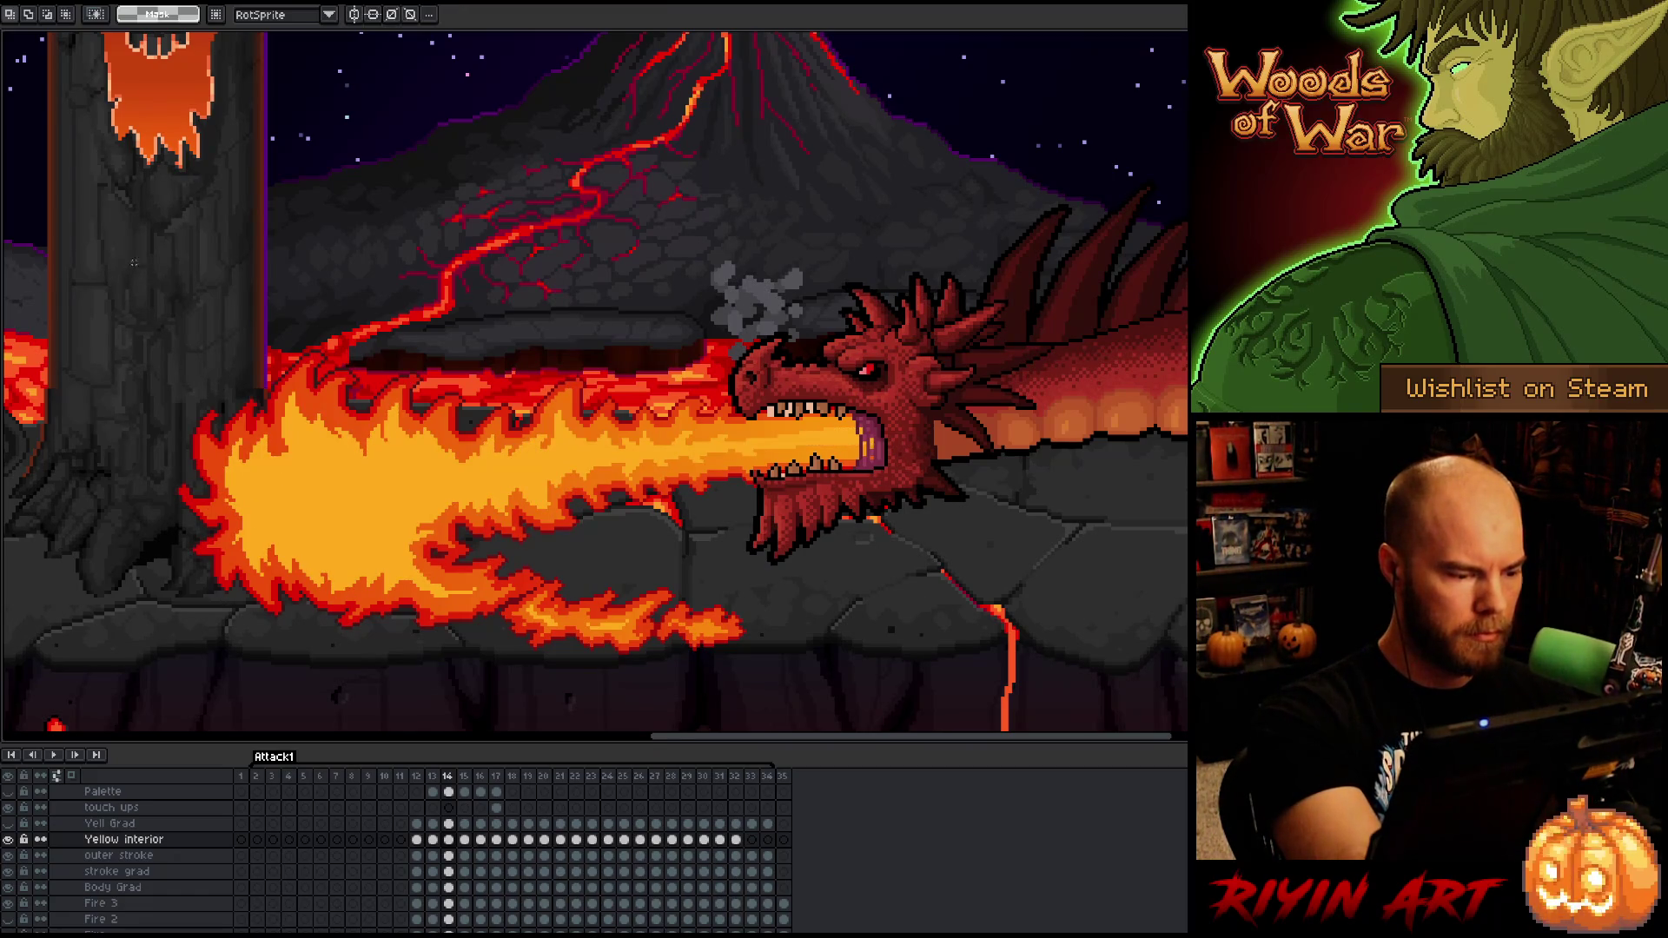
pyautogui.moveTo(277, 409)
pyautogui.mouseDown()
pyautogui.moveTo(268, 506)
pyautogui.moveTo(205, 596)
pyautogui.moveTo(87, 629)
pyautogui.mouseUp()
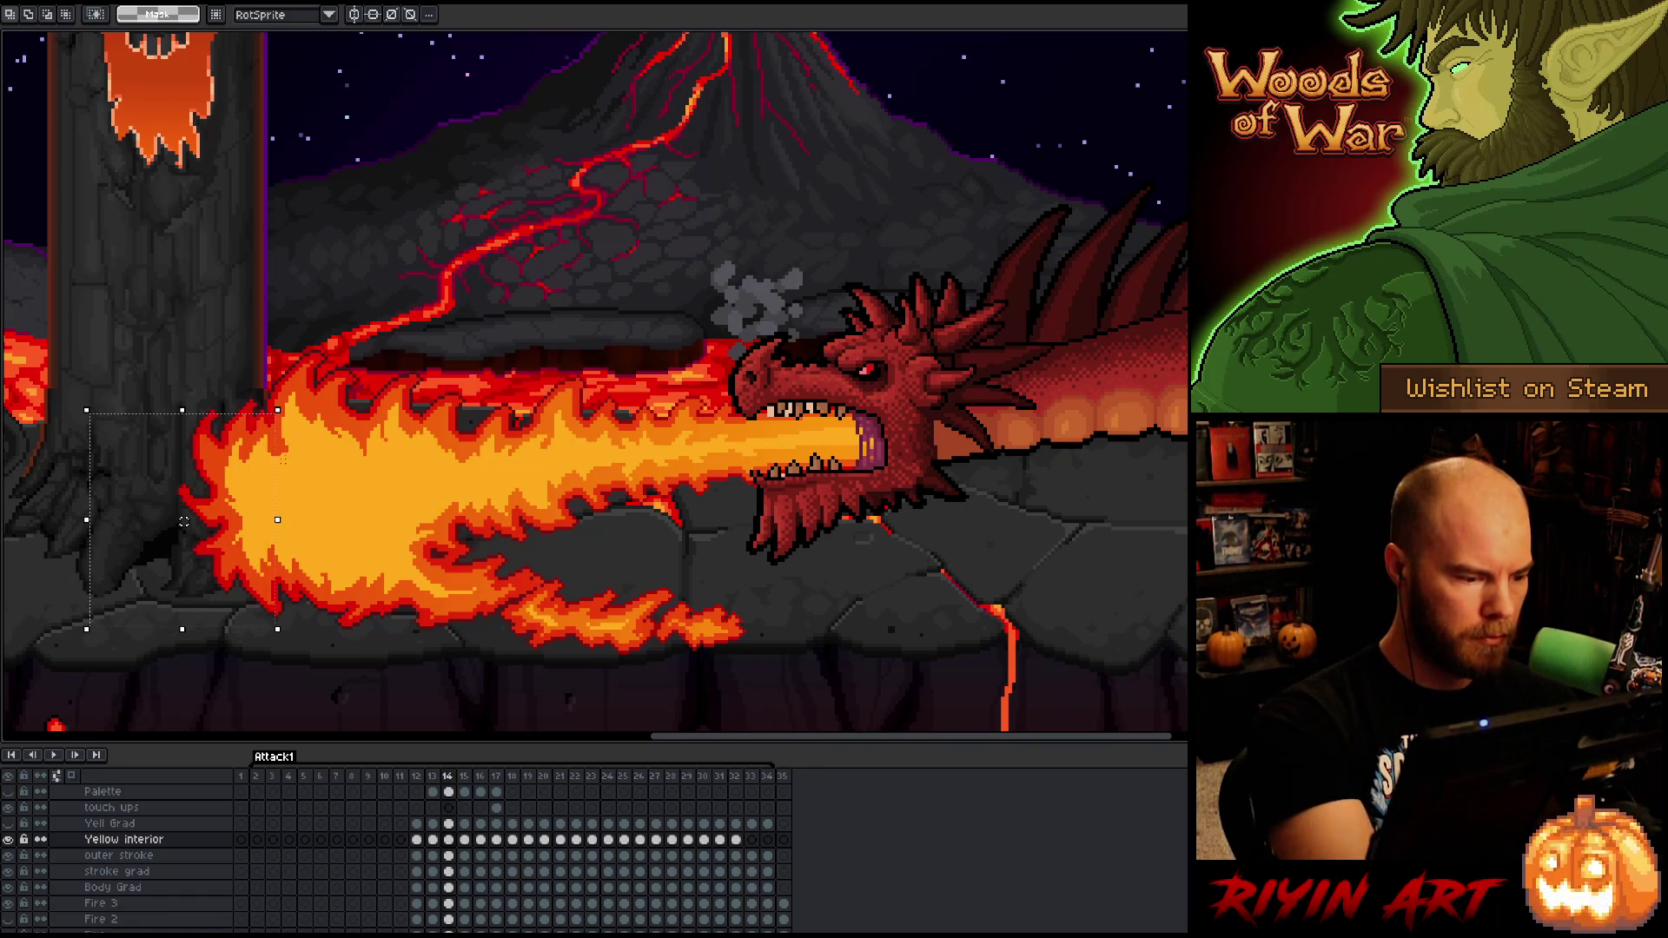
pyautogui.moveTo(265, 508); pyautogui.dragTo(269, 504)
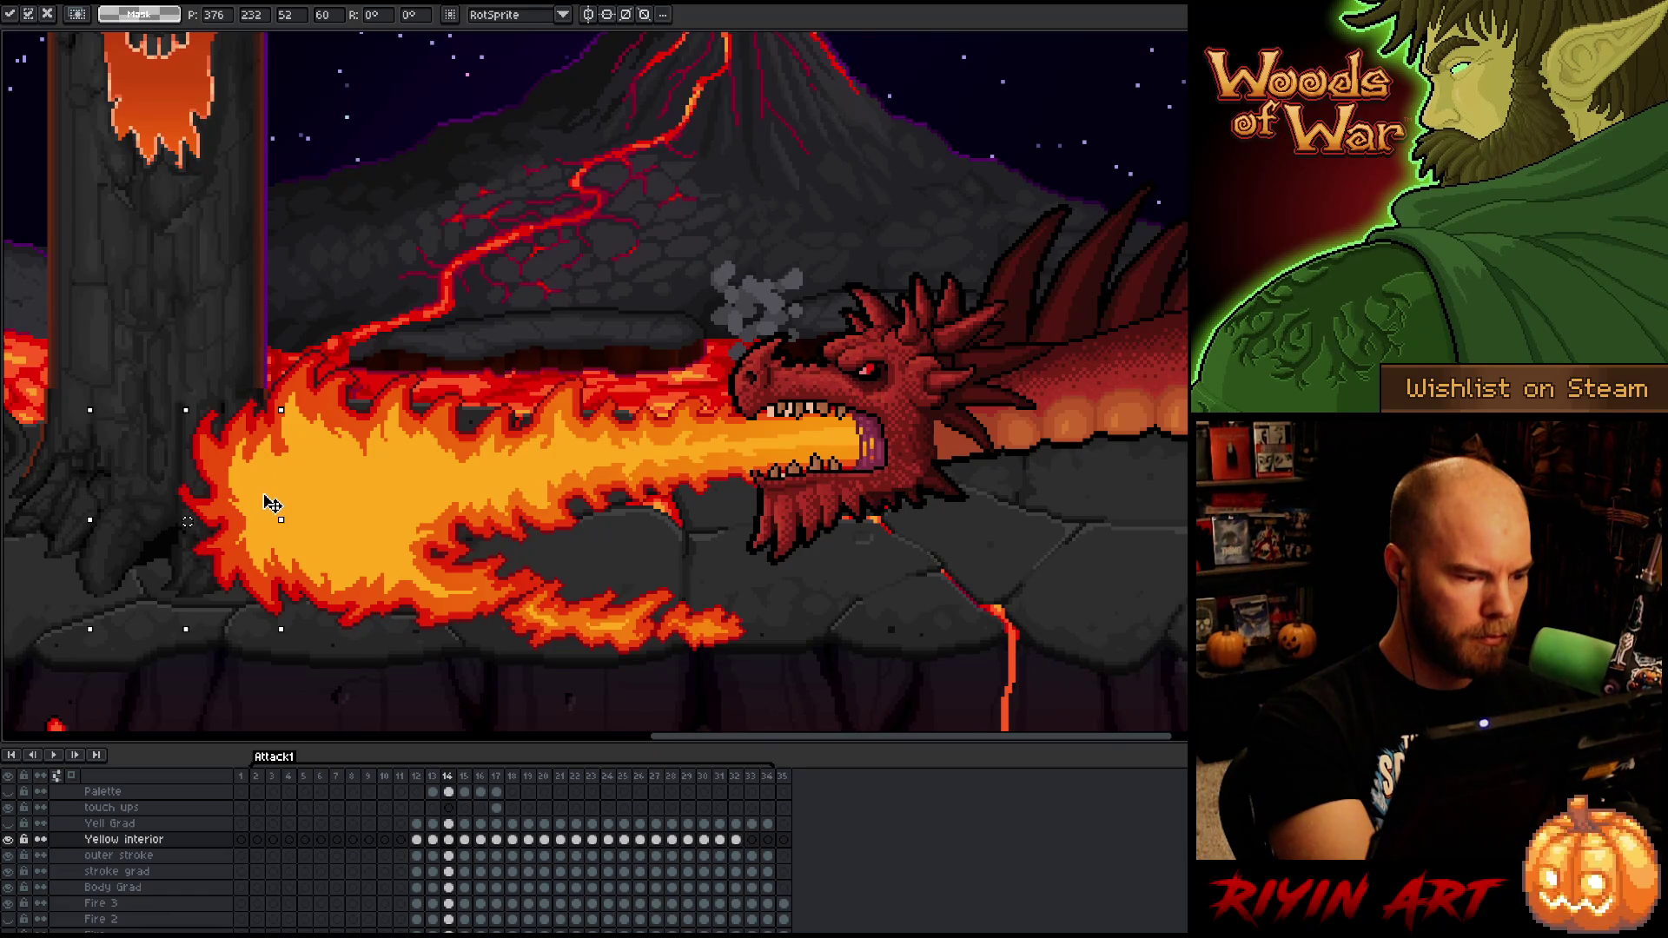
pyautogui.hotkey('ctrl', 'd')
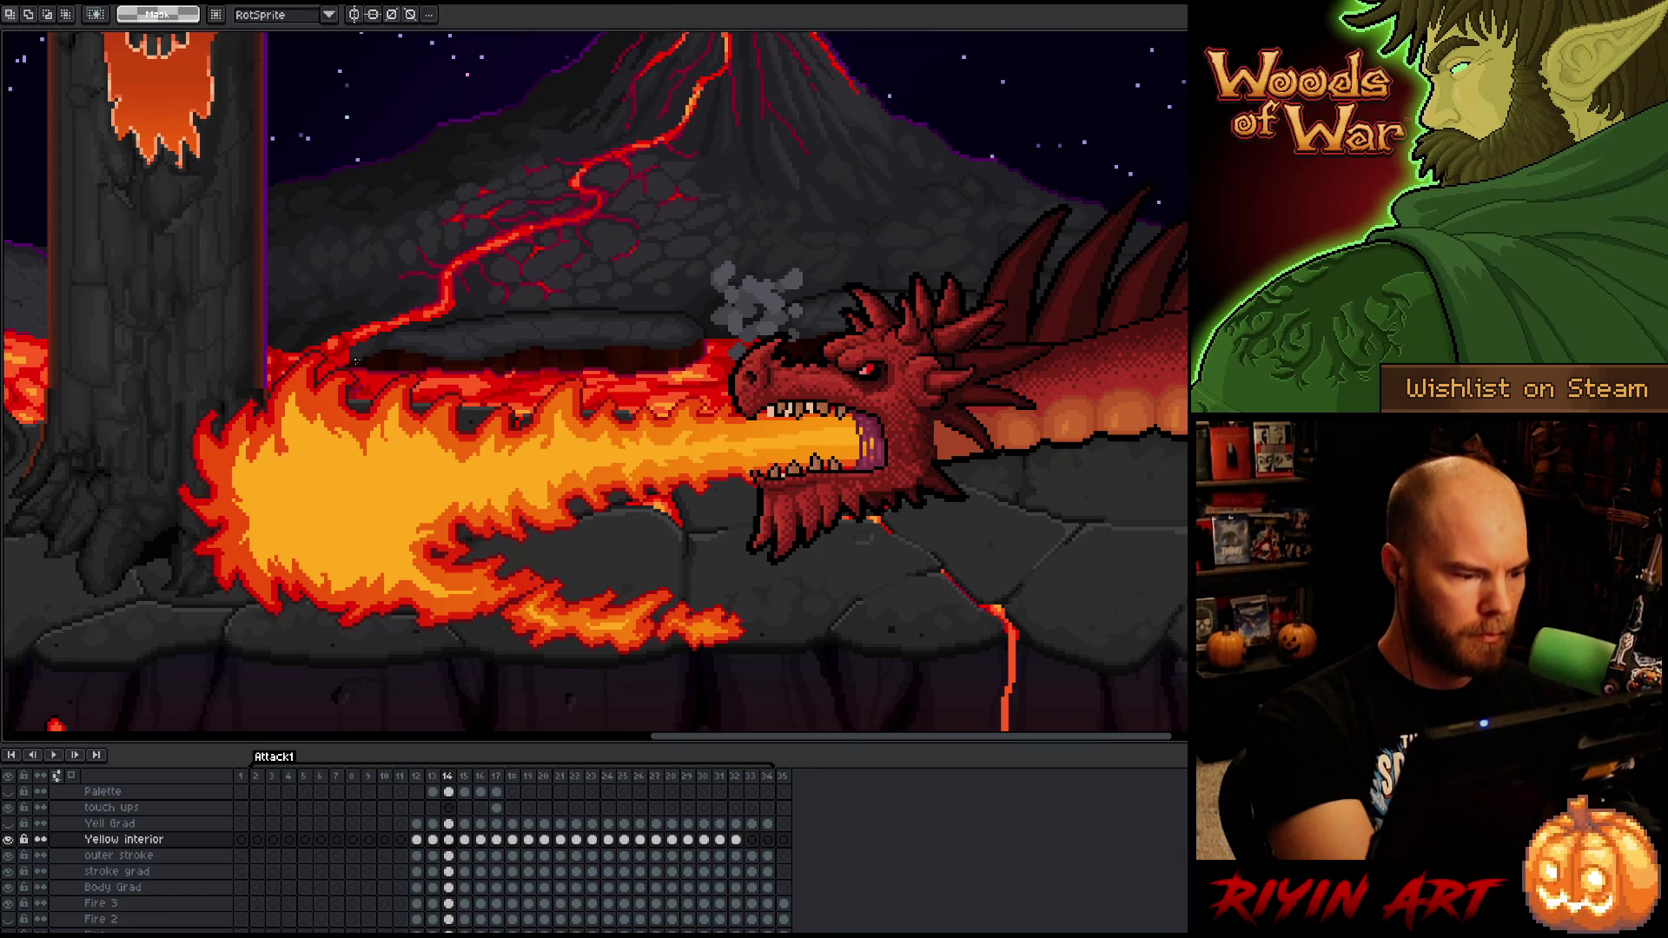
pyautogui.hotkey('ctrl', 'z')
pyautogui.moveTo(191, 521); pyautogui.dragTo(184, 521)
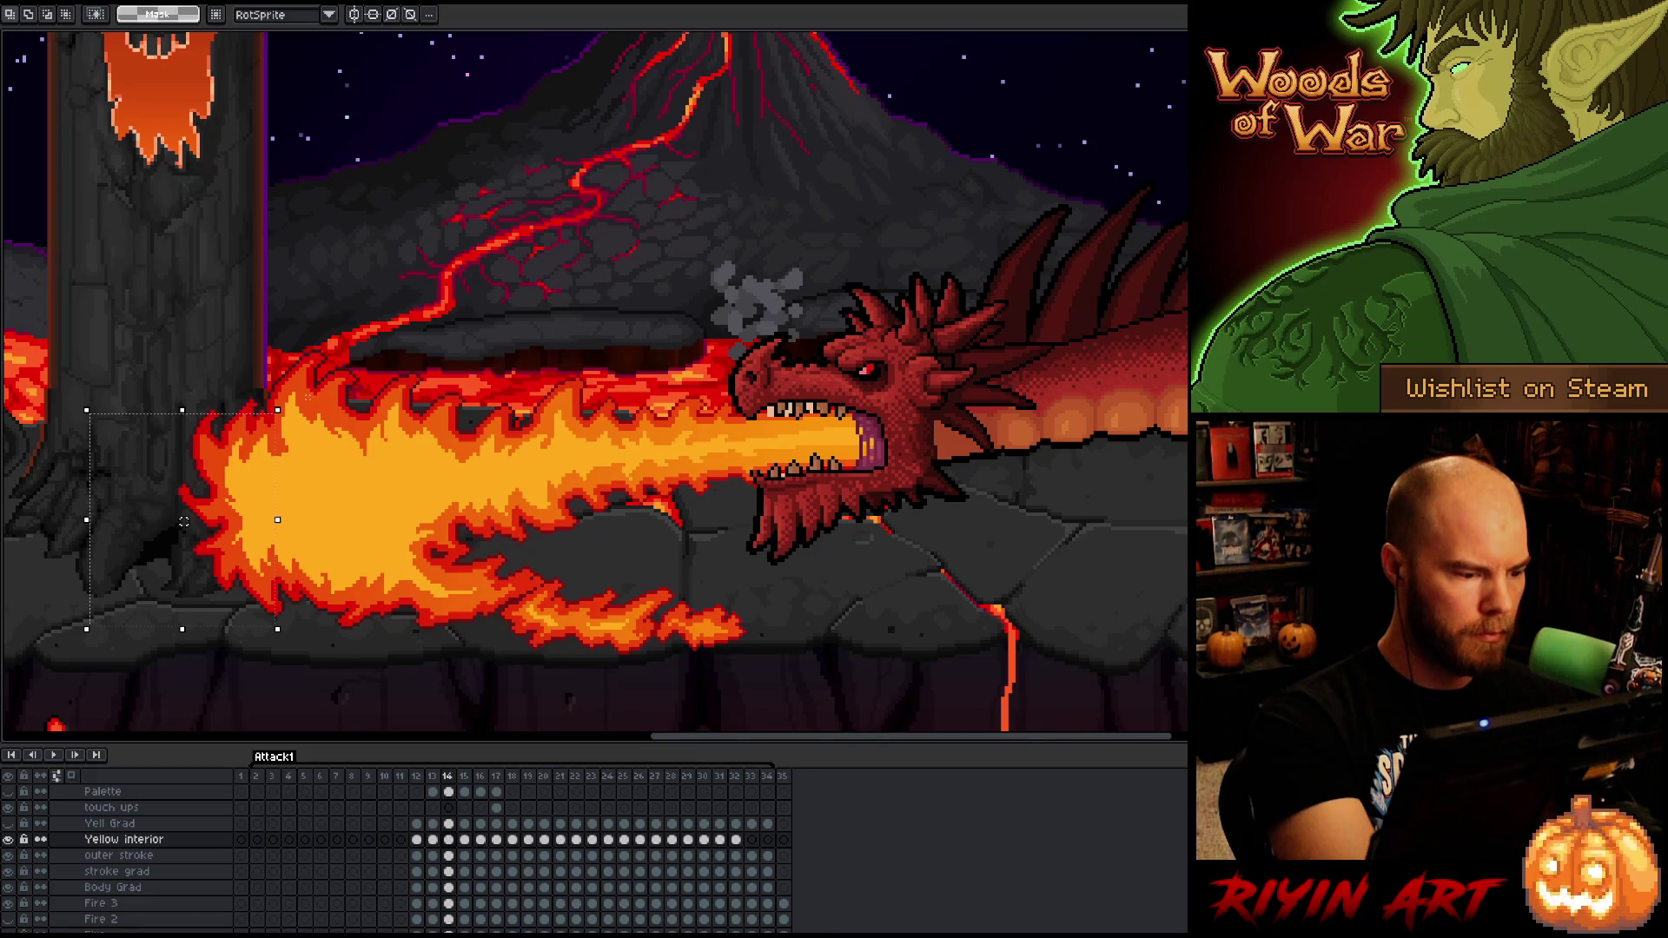
pyautogui.press('Right')
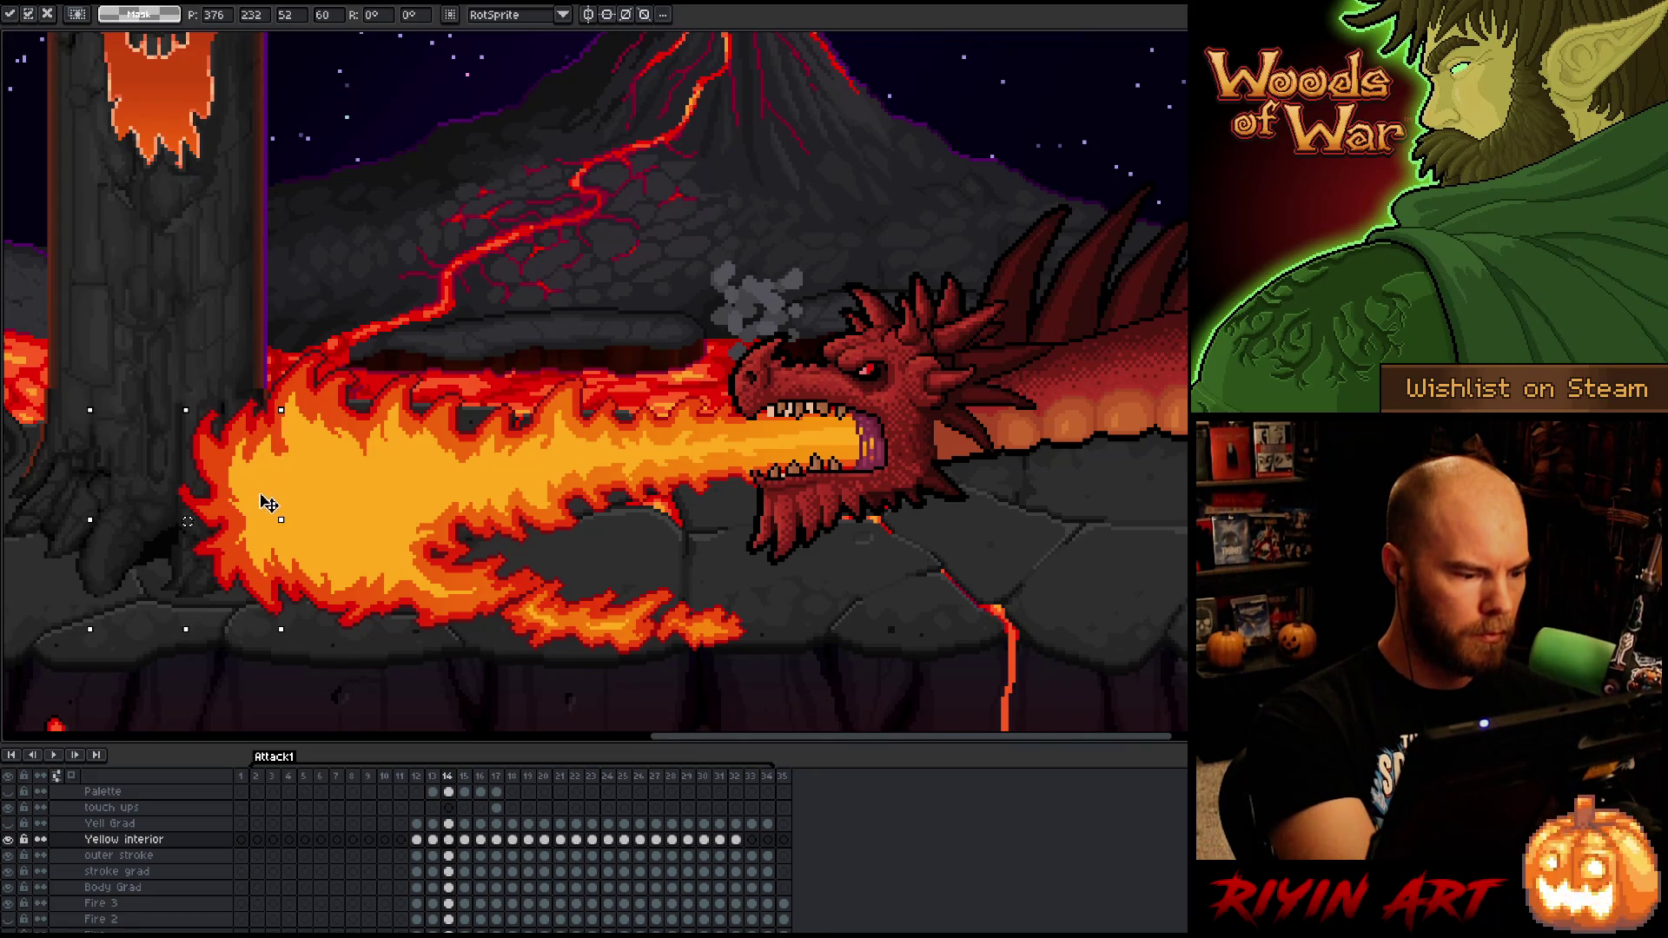
pyautogui.hotkey('ctrl', 'd')
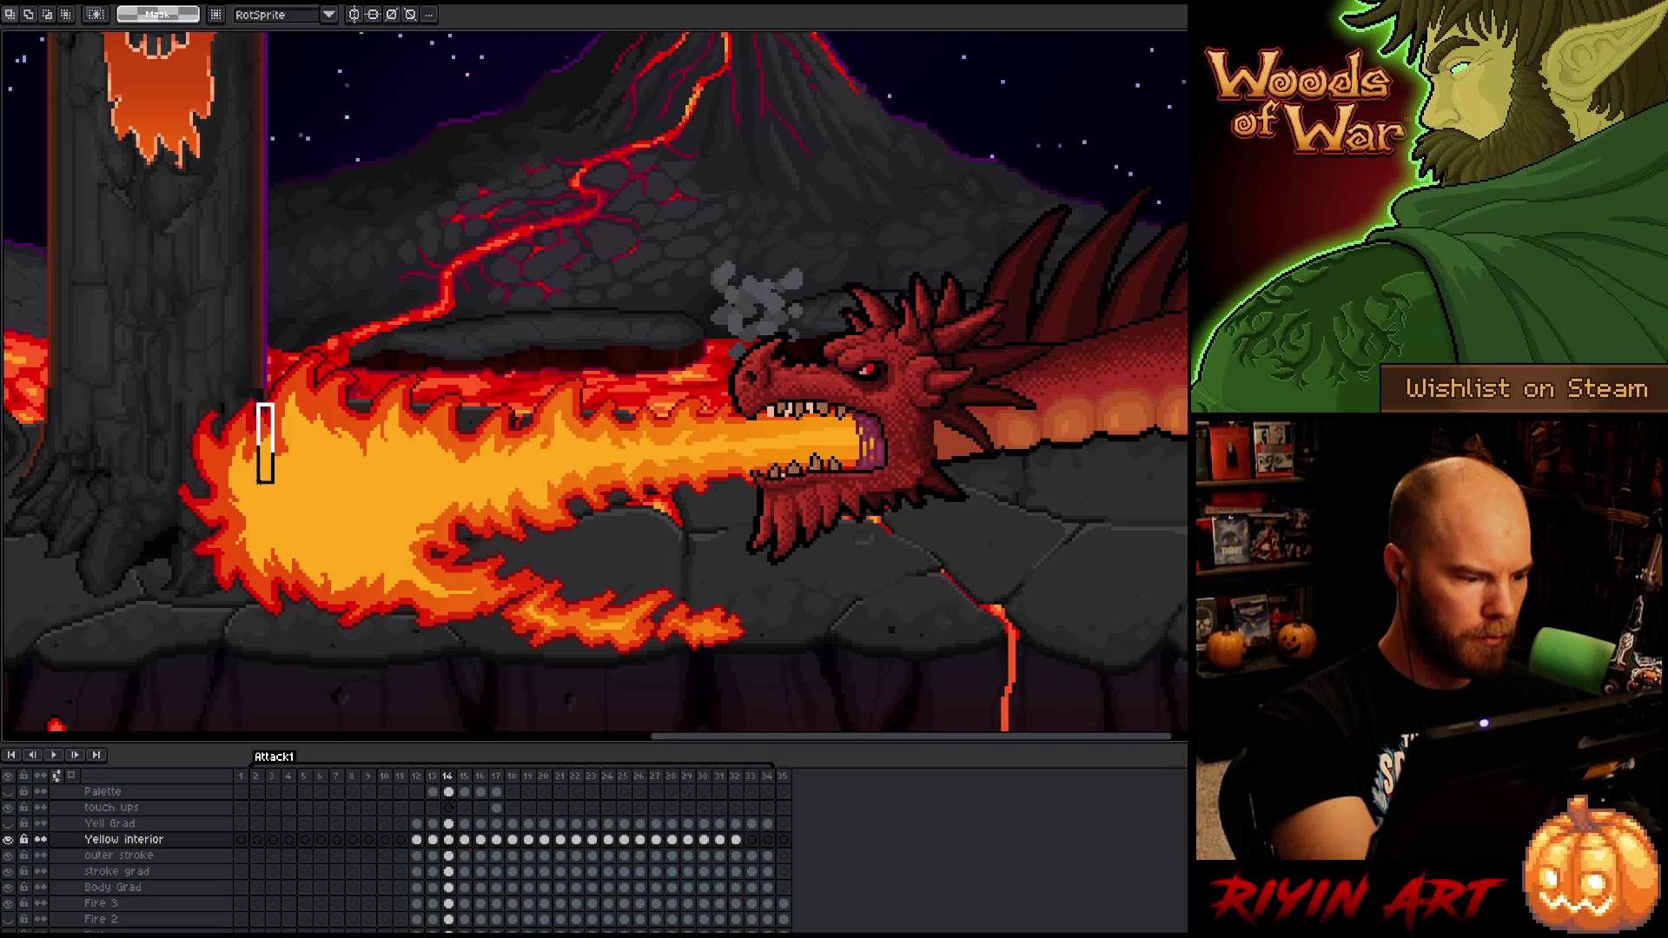
pyautogui.click(242, 441)
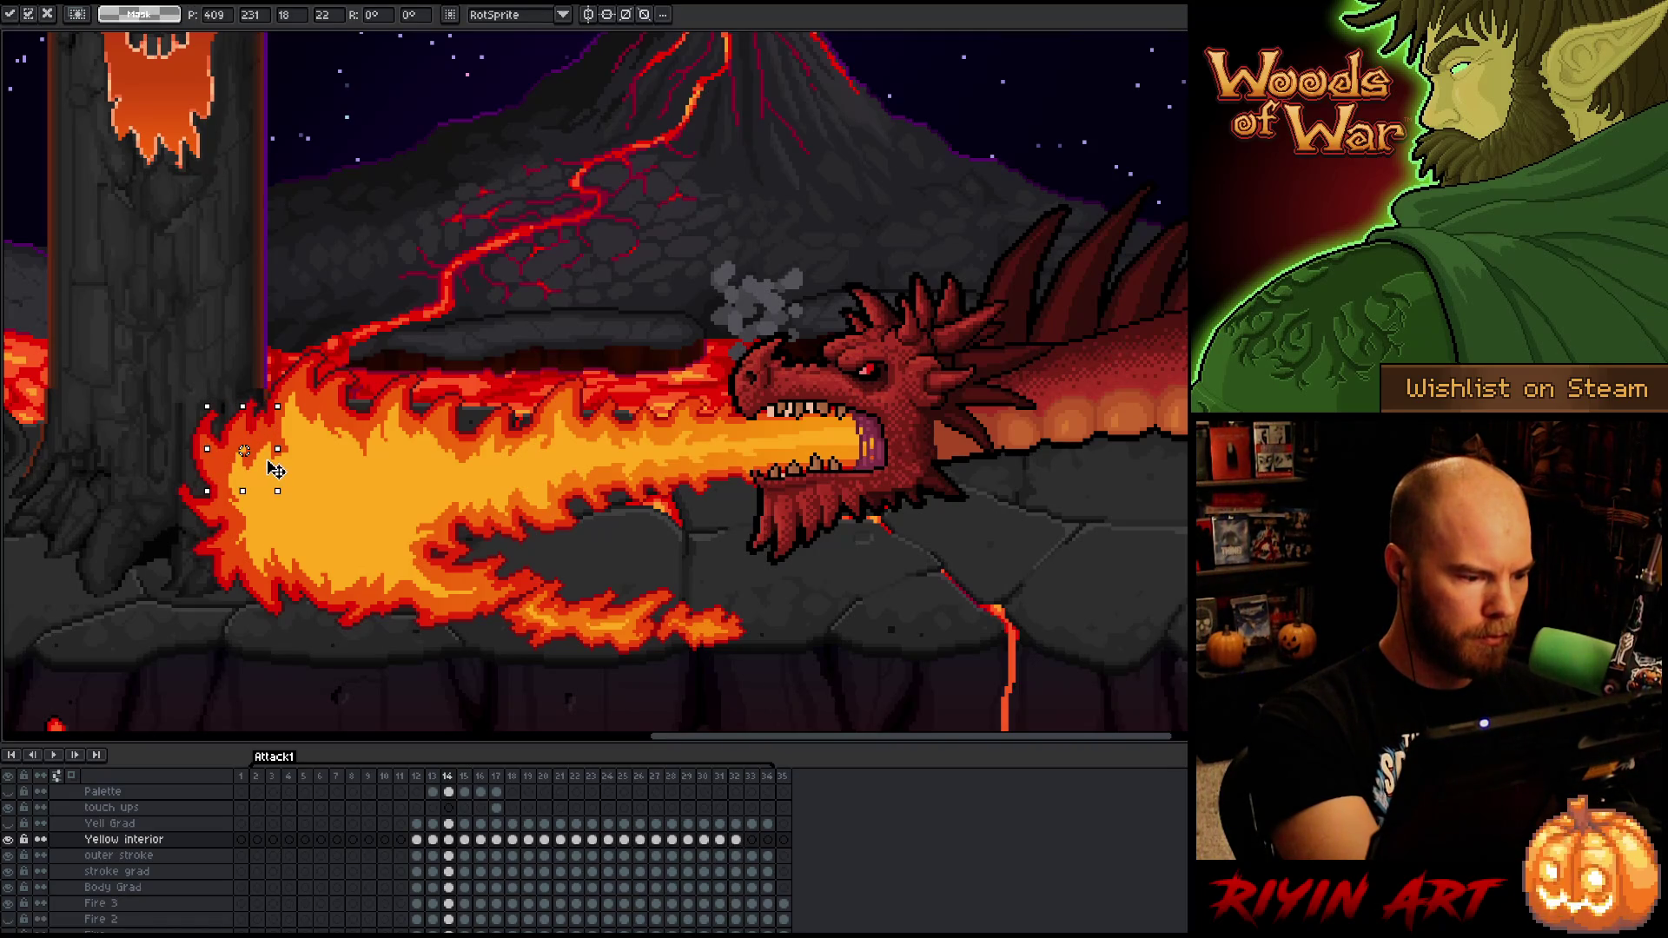
pyautogui.hotkey('ctrl', 'd')
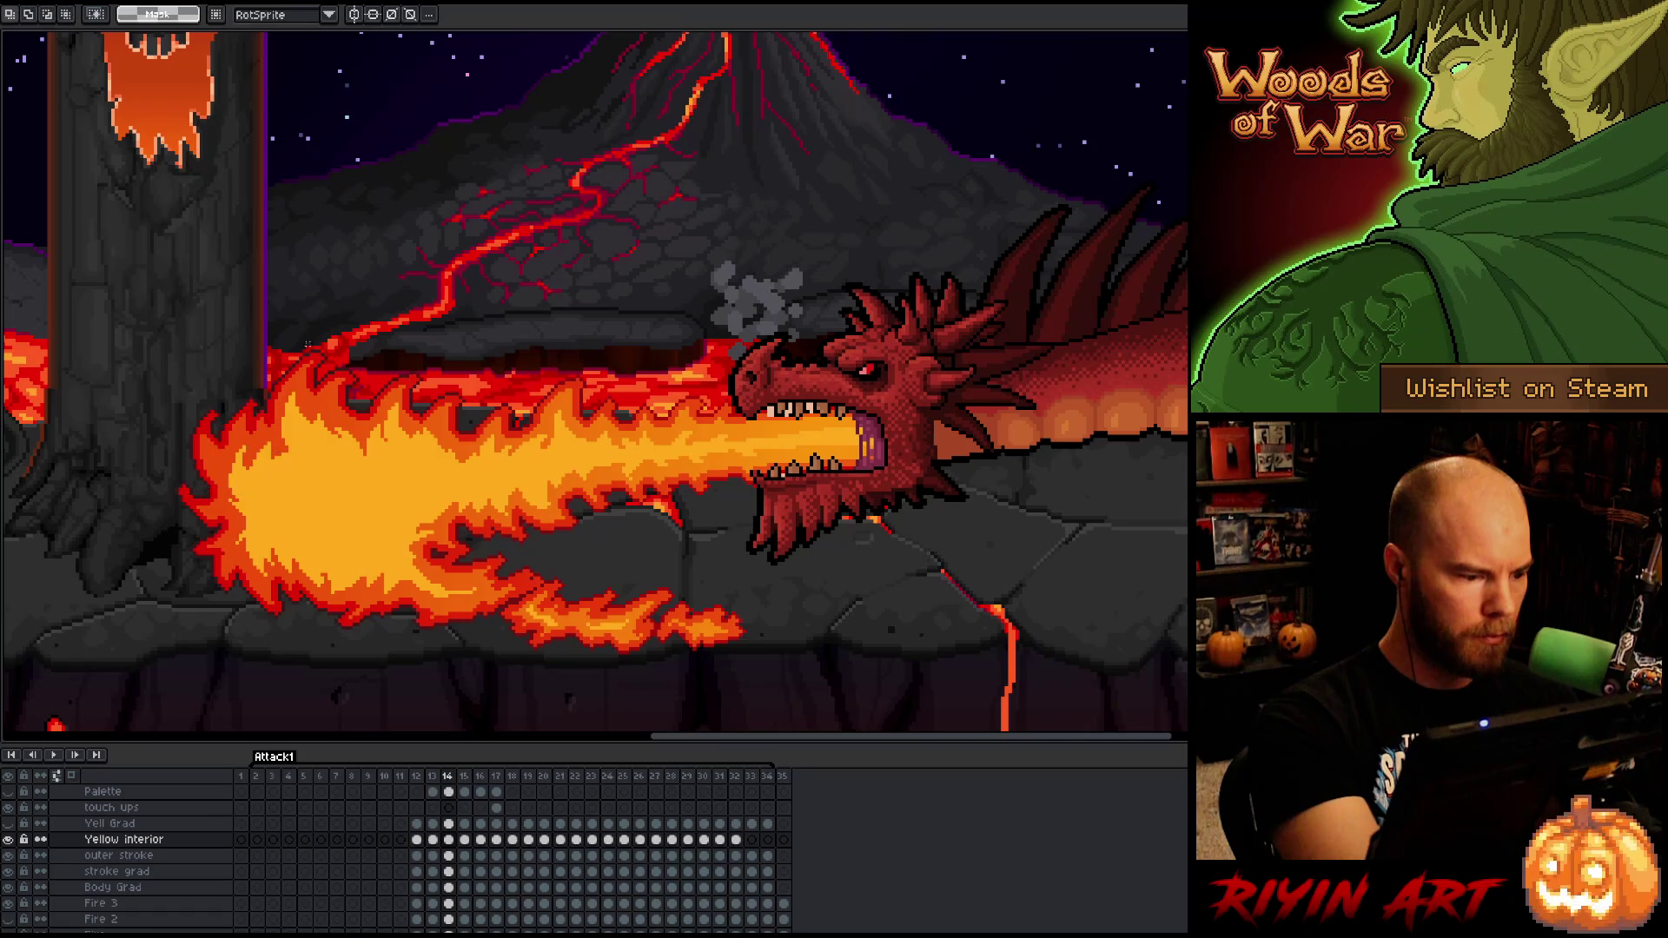
pyautogui.click(269, 461)
pyautogui.hotkey('ctrl', 'd')
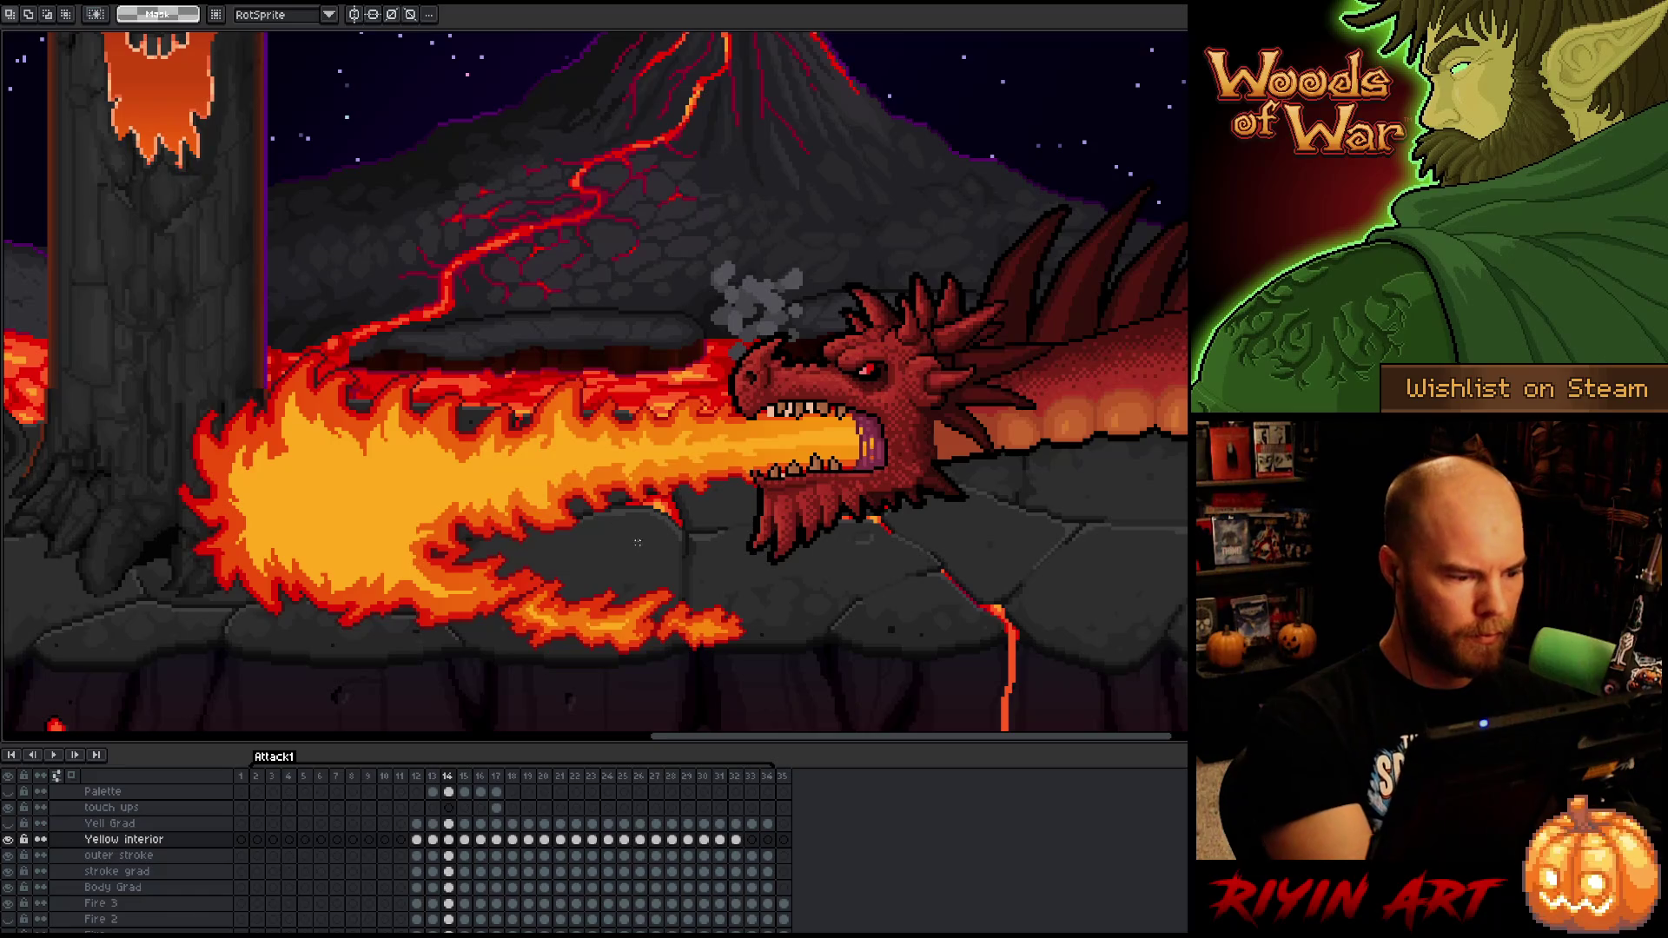
pyautogui.press('b')
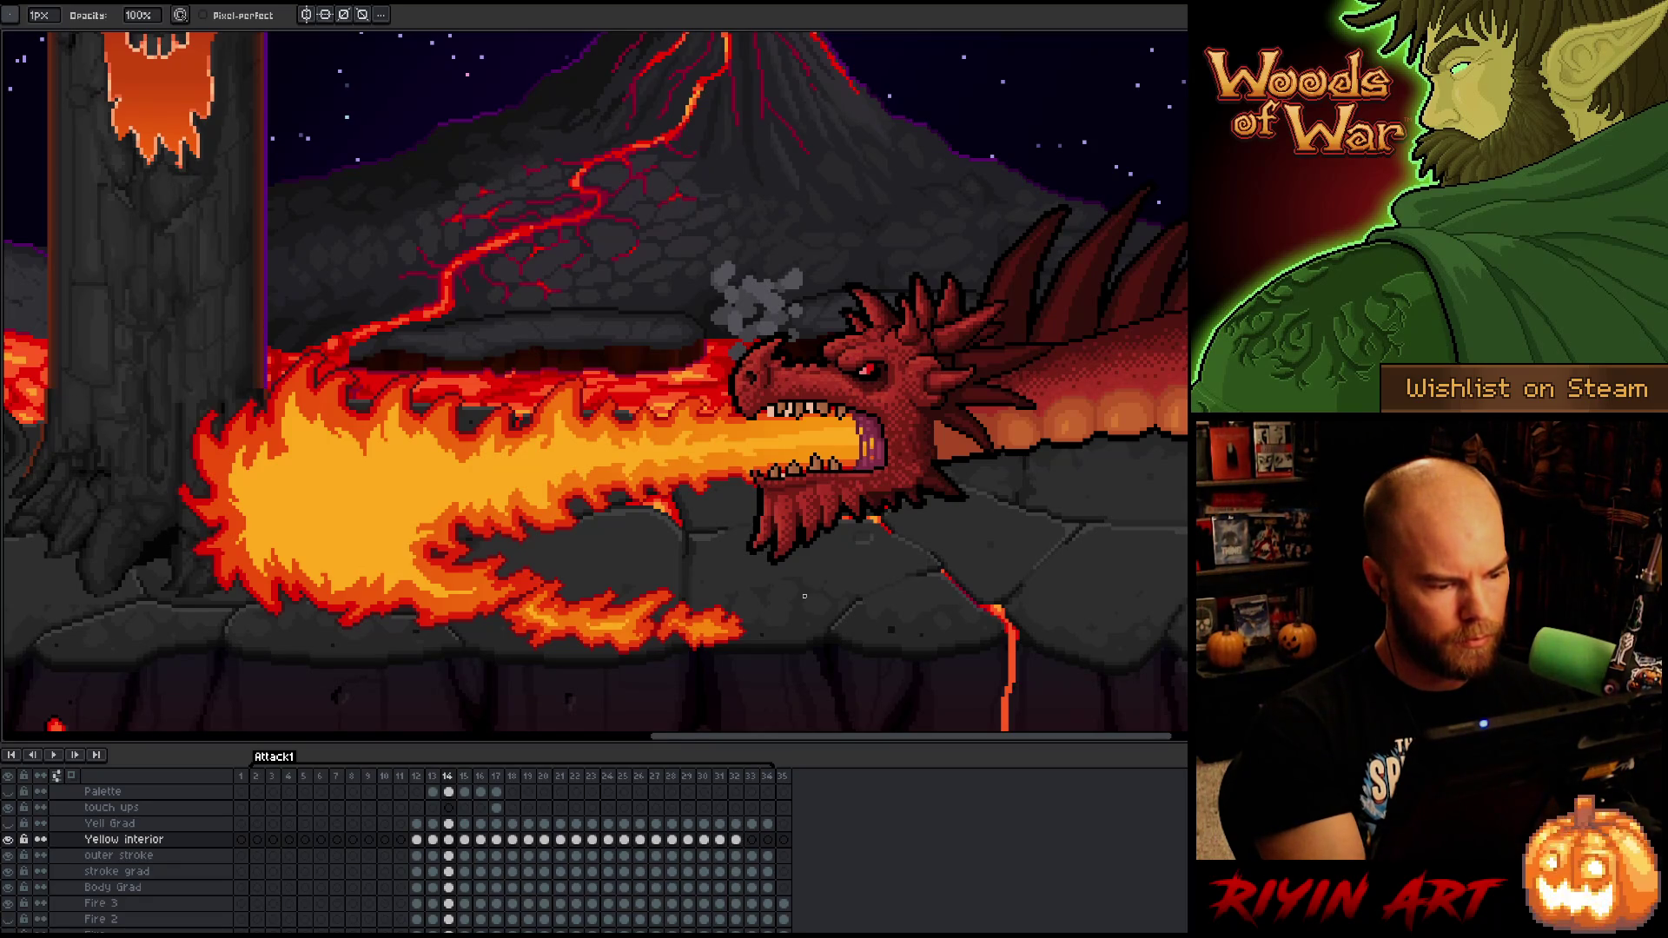
pyautogui.press('m')
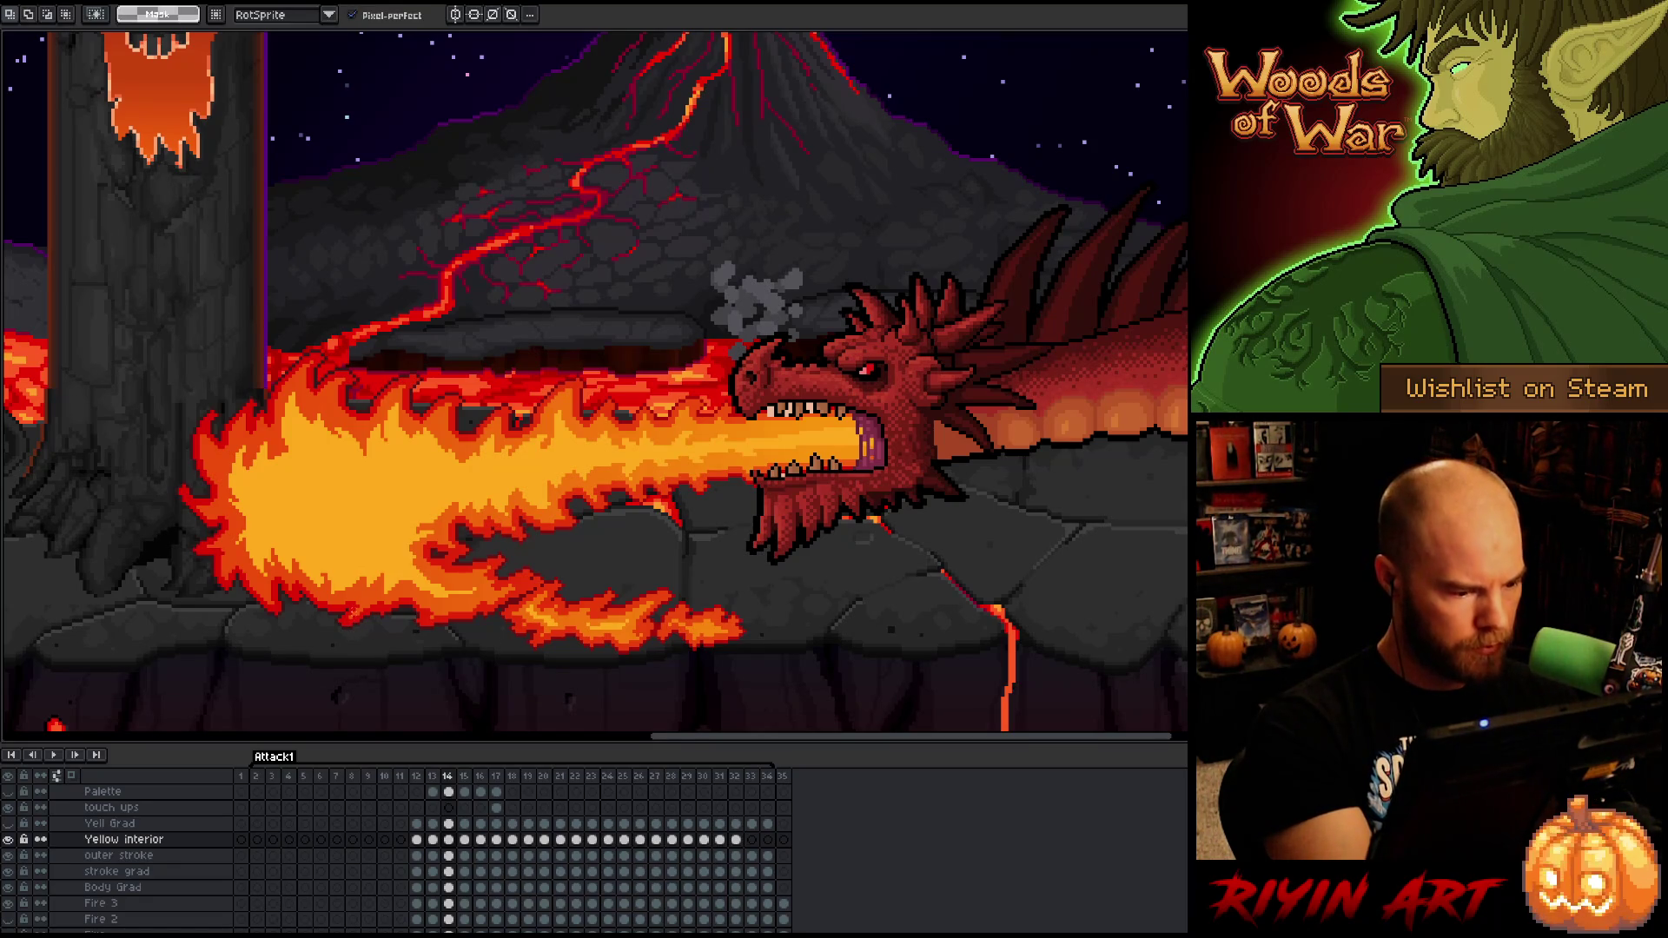
pyautogui.moveTo(352, 615)
pyautogui.mouseDown()
pyautogui.moveTo(365, 571)
pyautogui.moveTo(310, 524)
pyautogui.moveTo(258, 523)
pyautogui.moveTo(208, 575)
pyautogui.moveTo(363, 664)
pyautogui.mouseUp()
pyautogui.hotkey('ctrl', 'd')
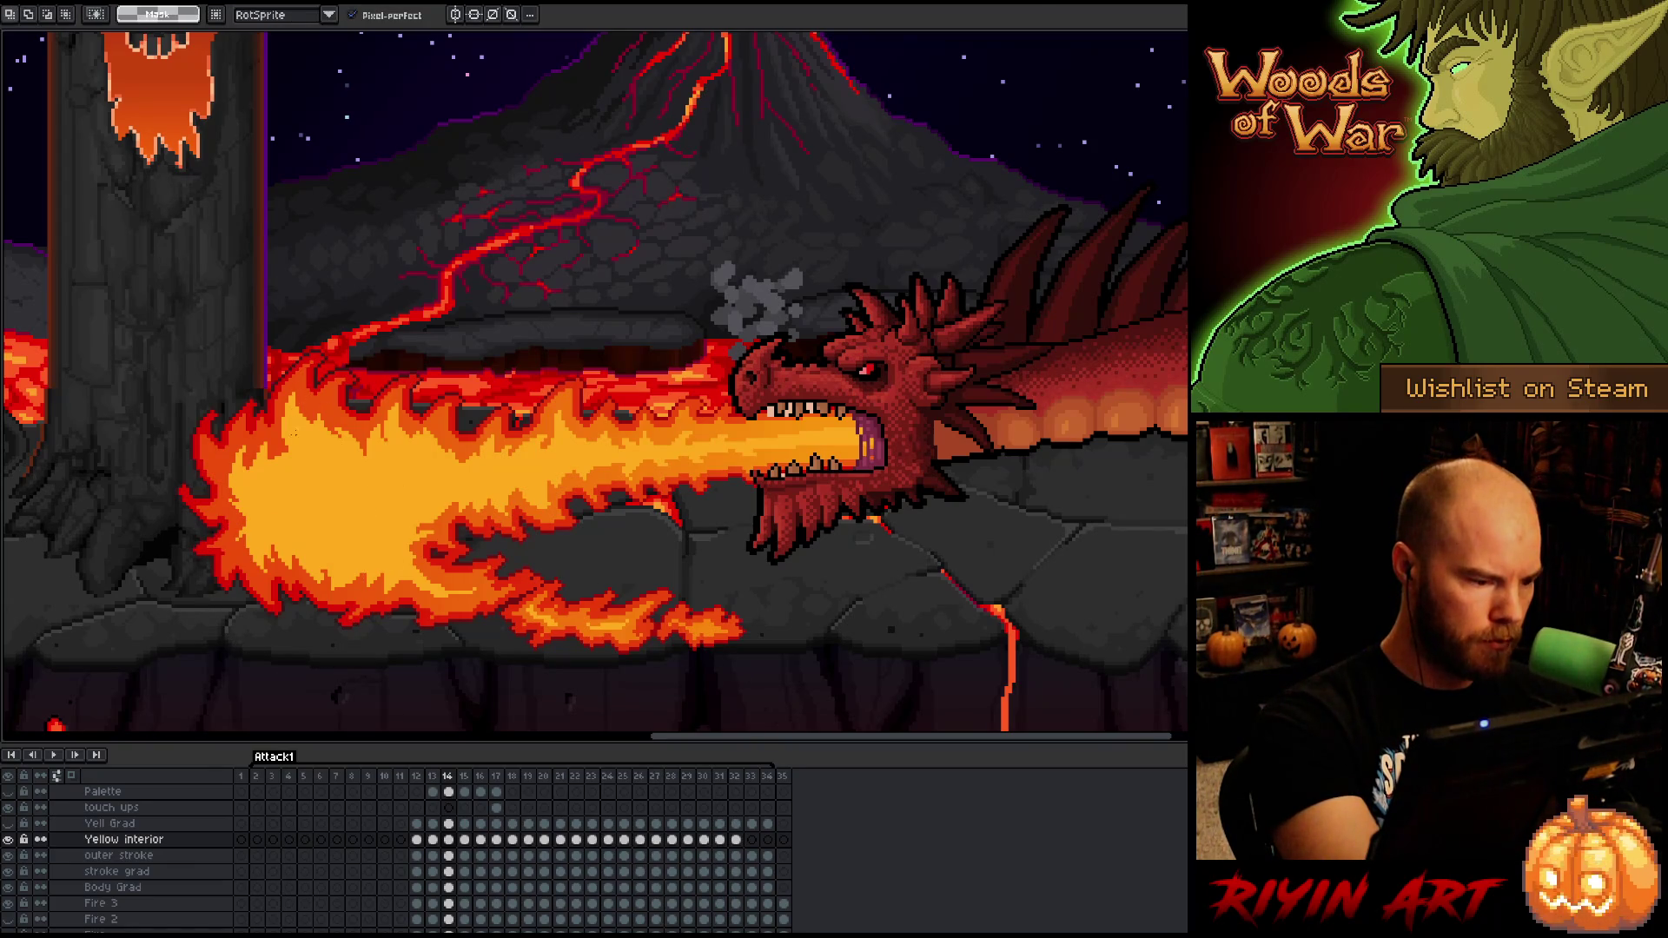
pyautogui.press('b')
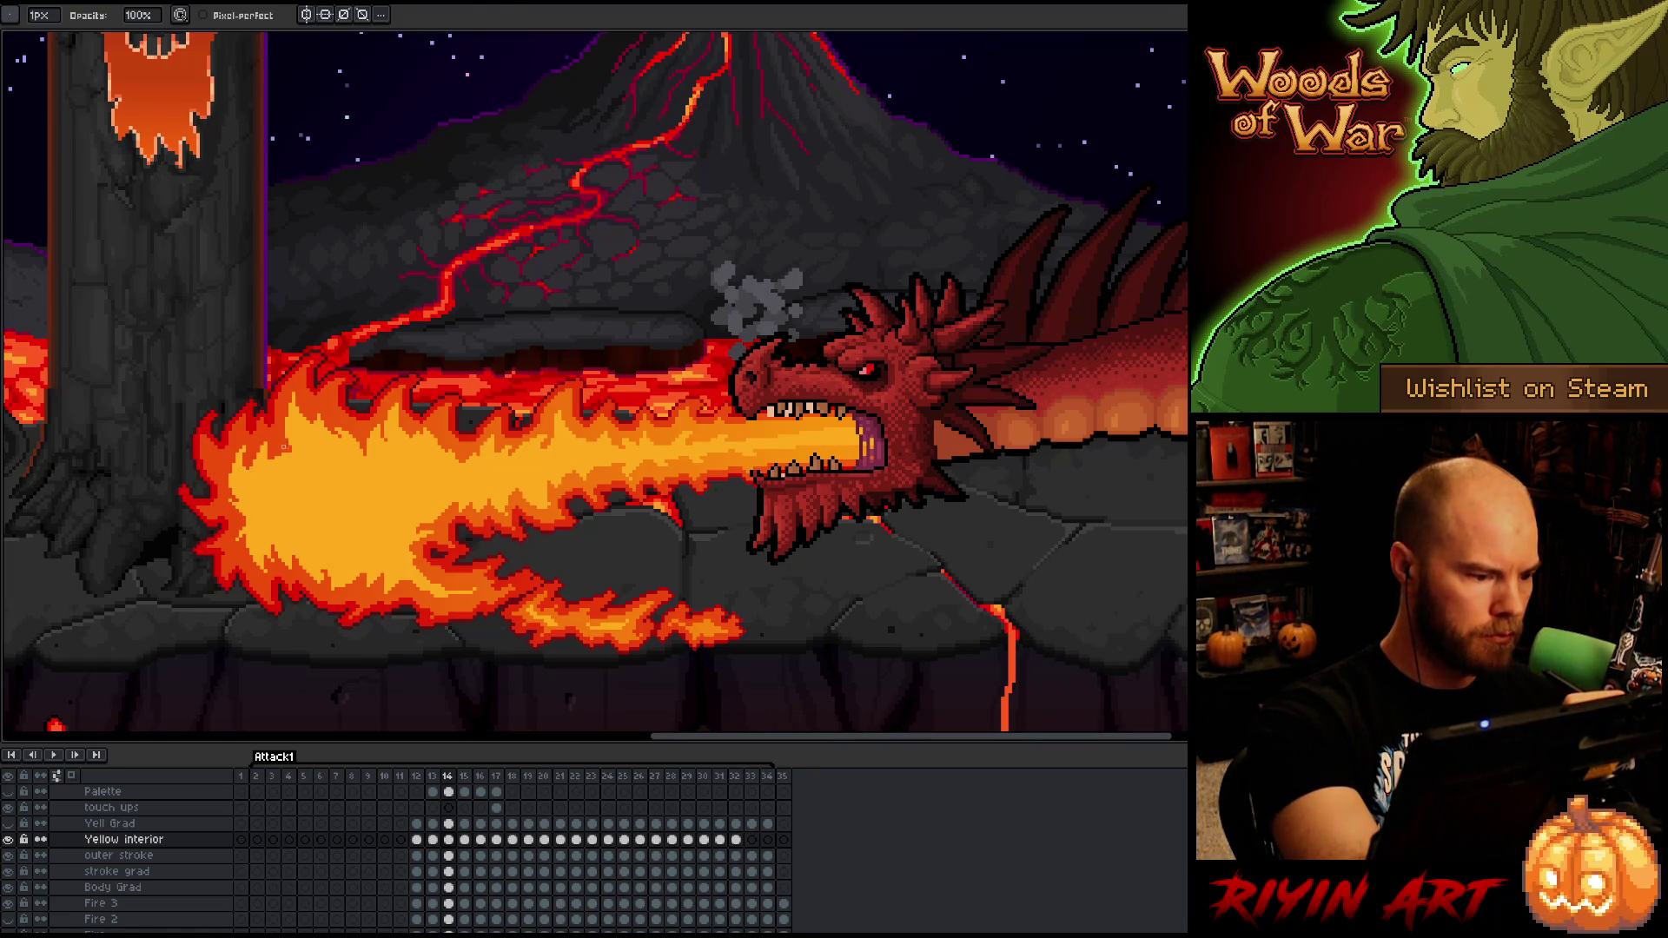
# - Cycle through the lasso, pencil, eraser and move tools, then advance to frame 15
pyautogui.press('m')
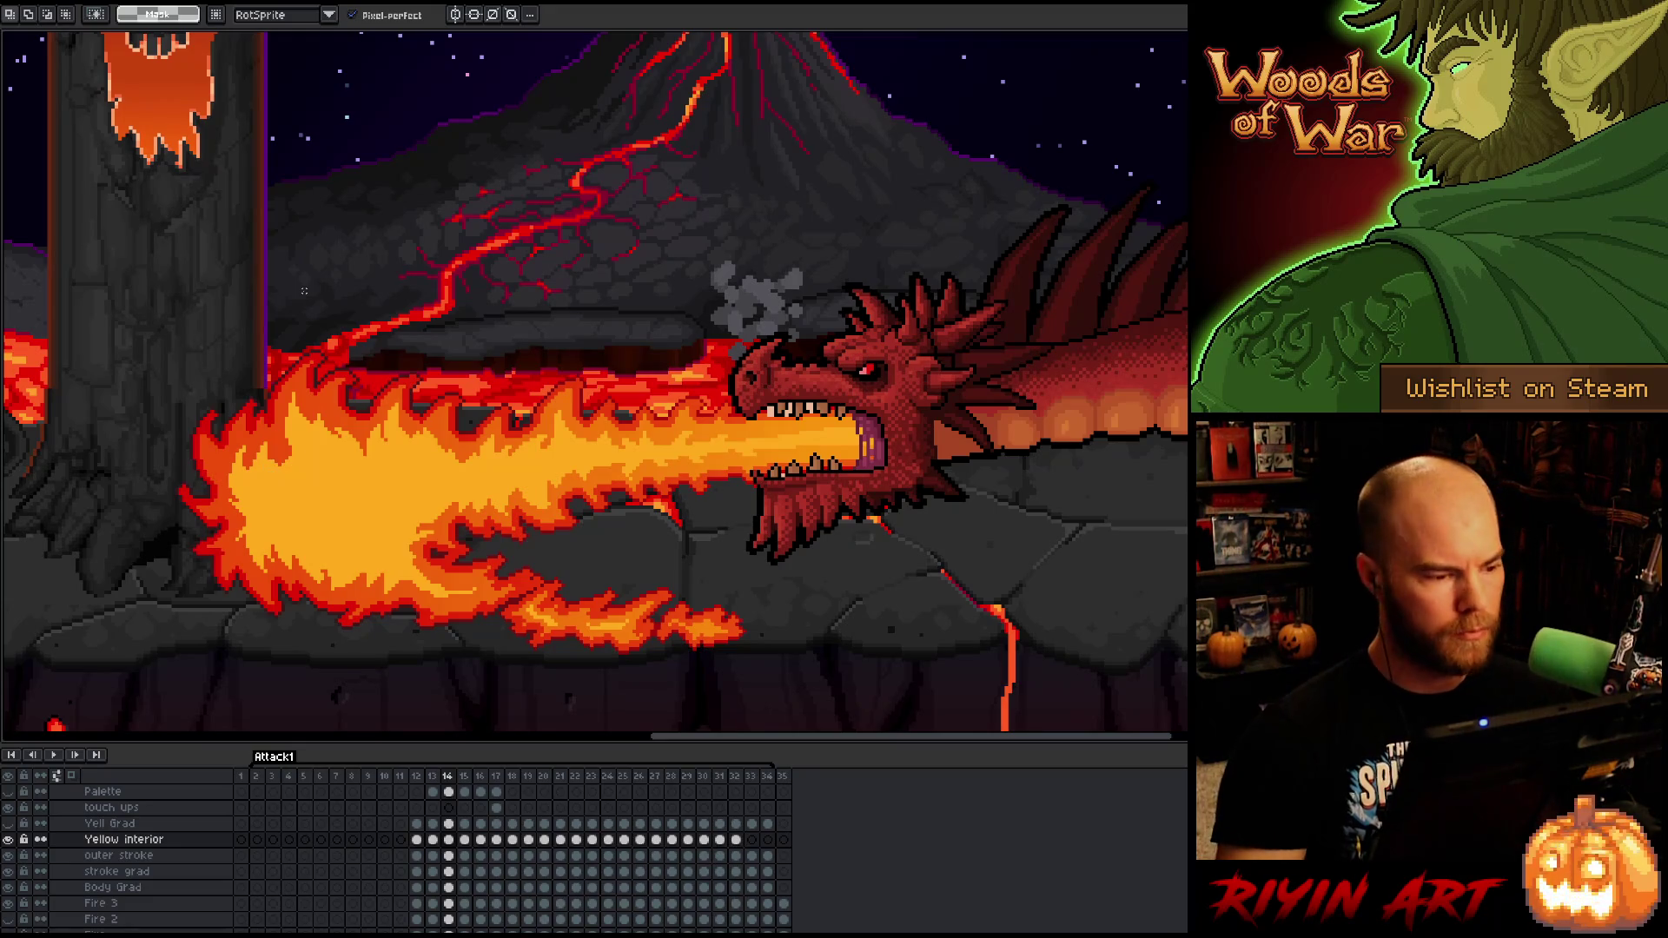
pyautogui.press('b')
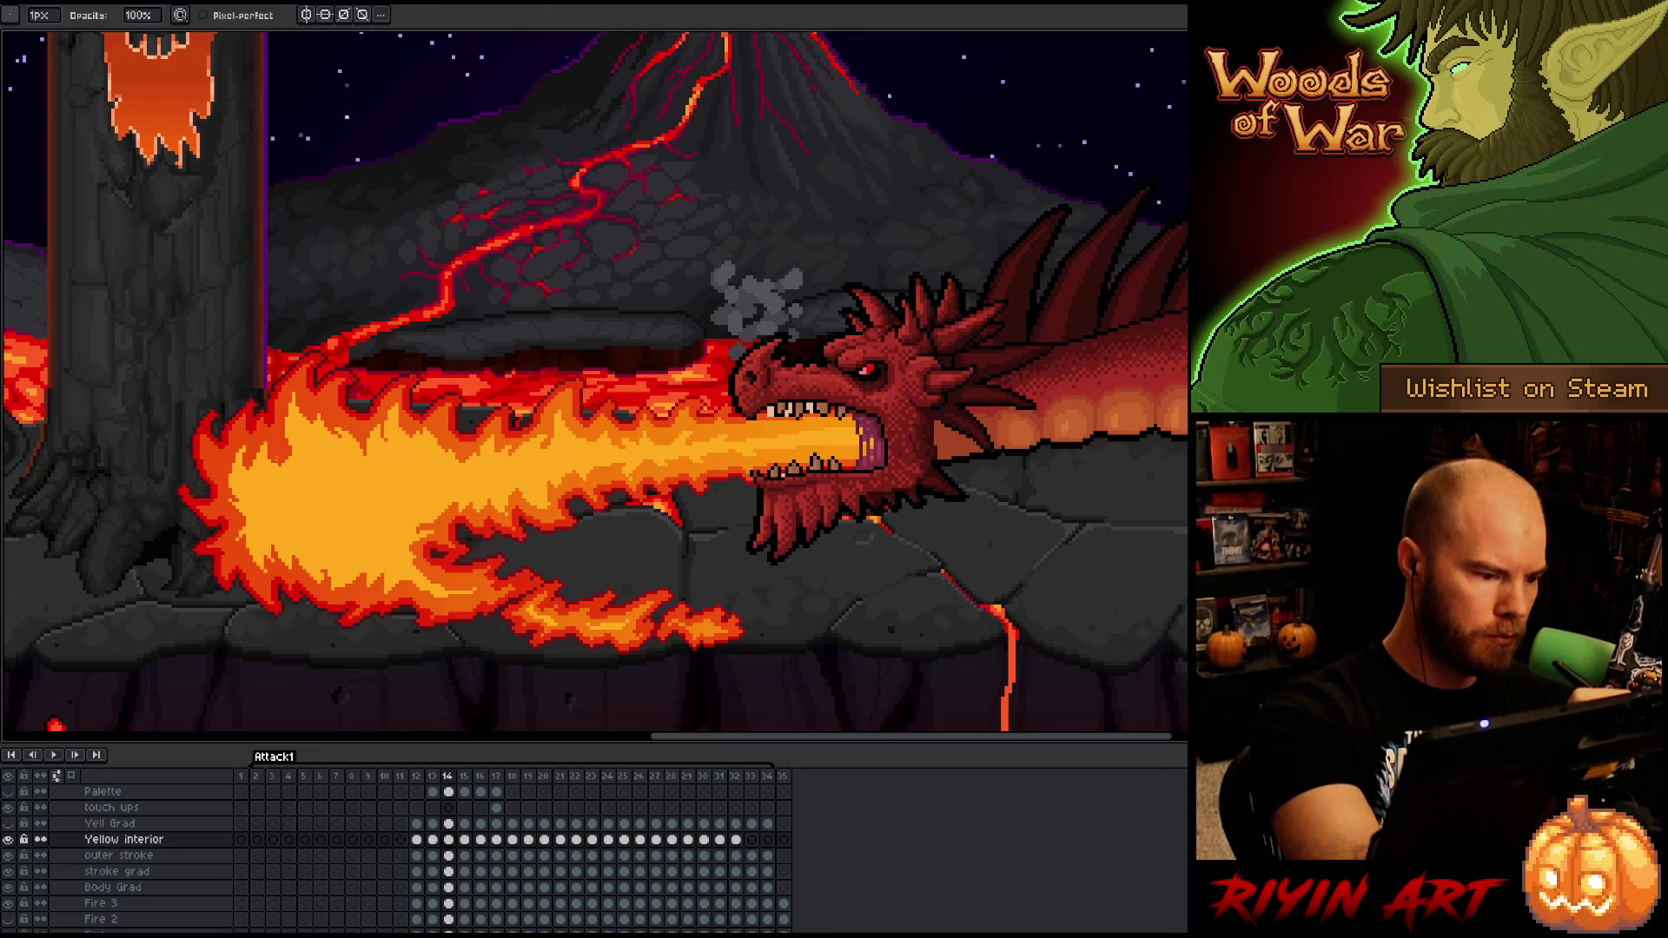
pyautogui.press('e')
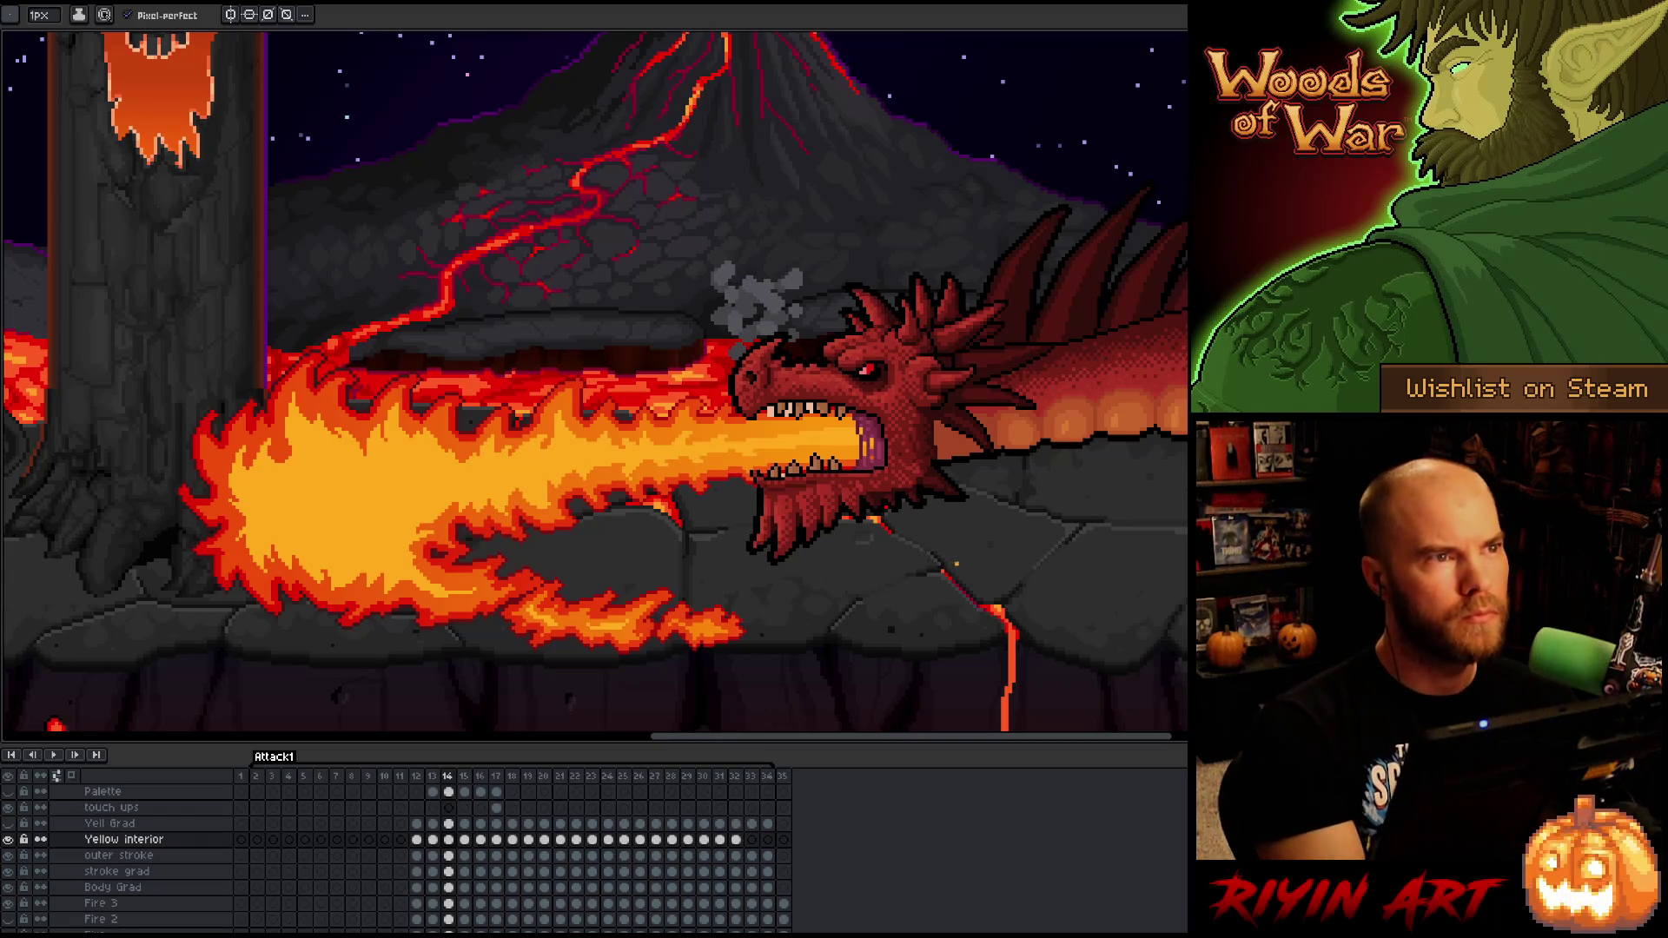
pyautogui.rightClick(956, 563)
pyautogui.press('Escape')
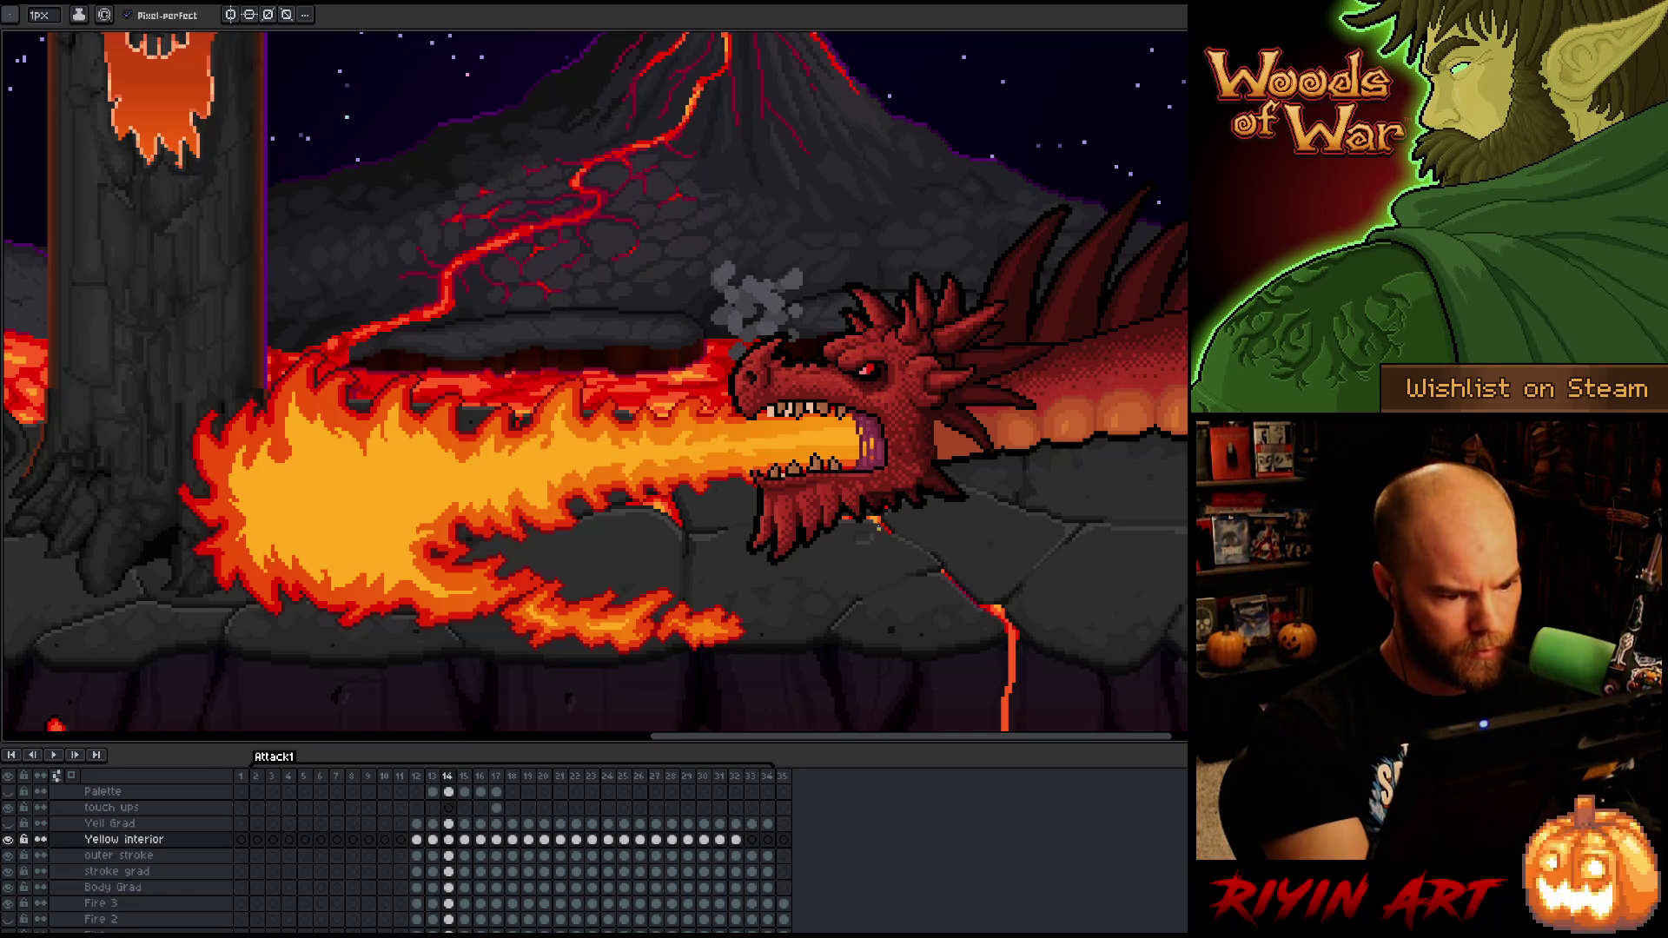
pyautogui.press('v')
pyautogui.rightClick(962, 616)
pyautogui.press('Escape')
pyautogui.press('b')
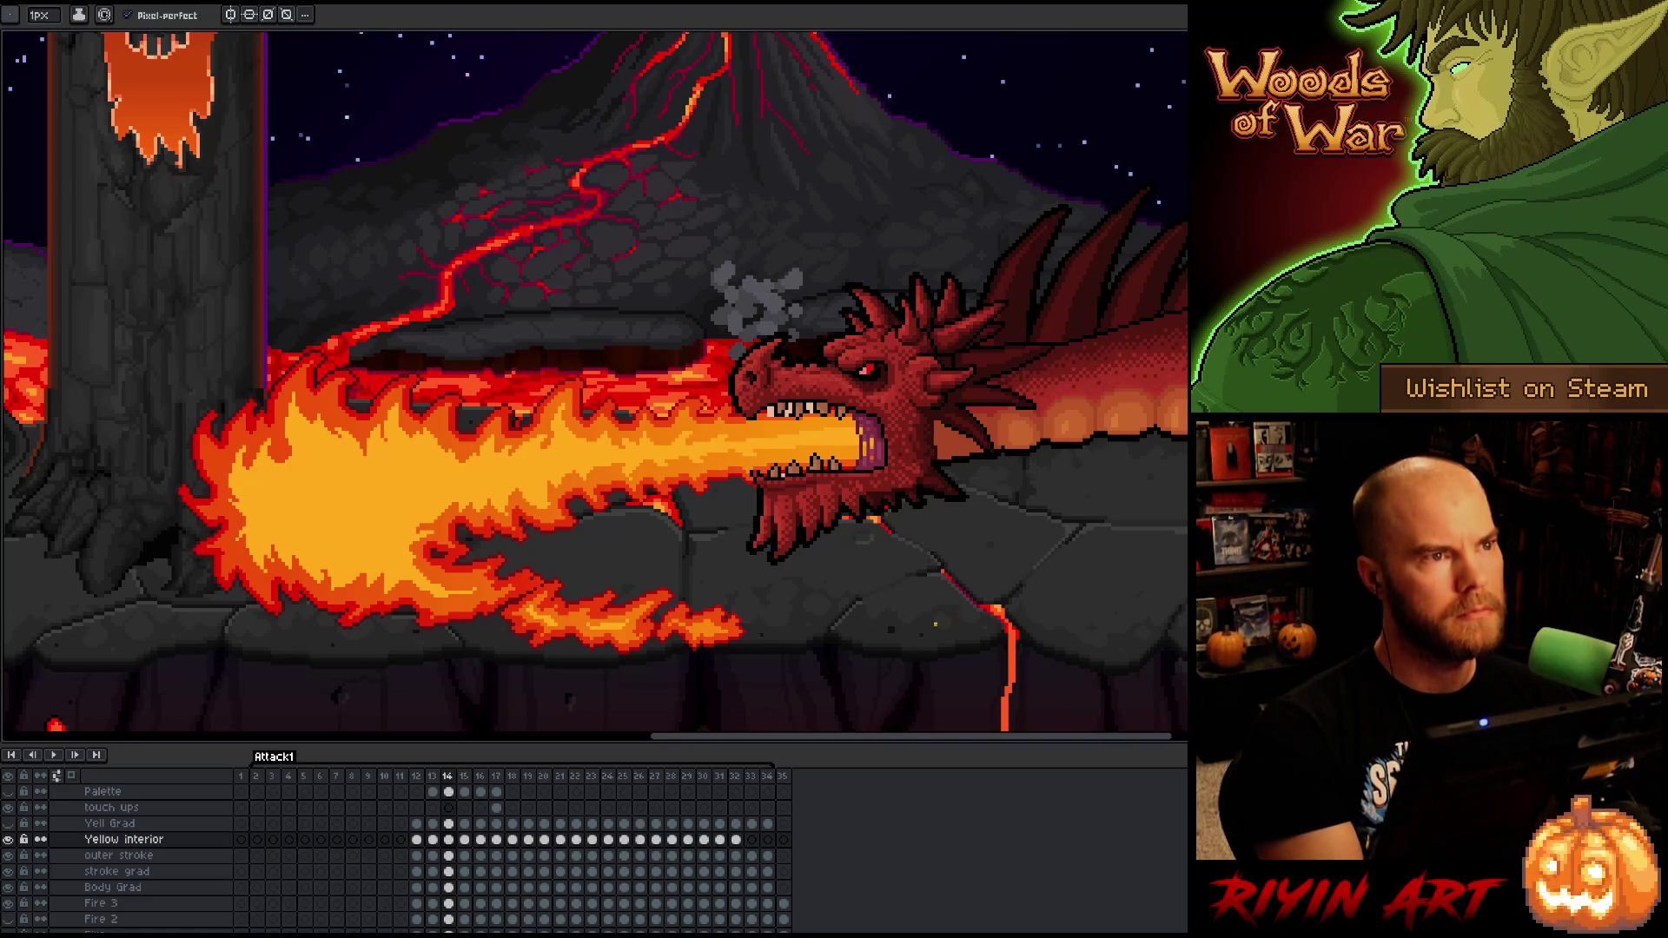
pyautogui.press('.')
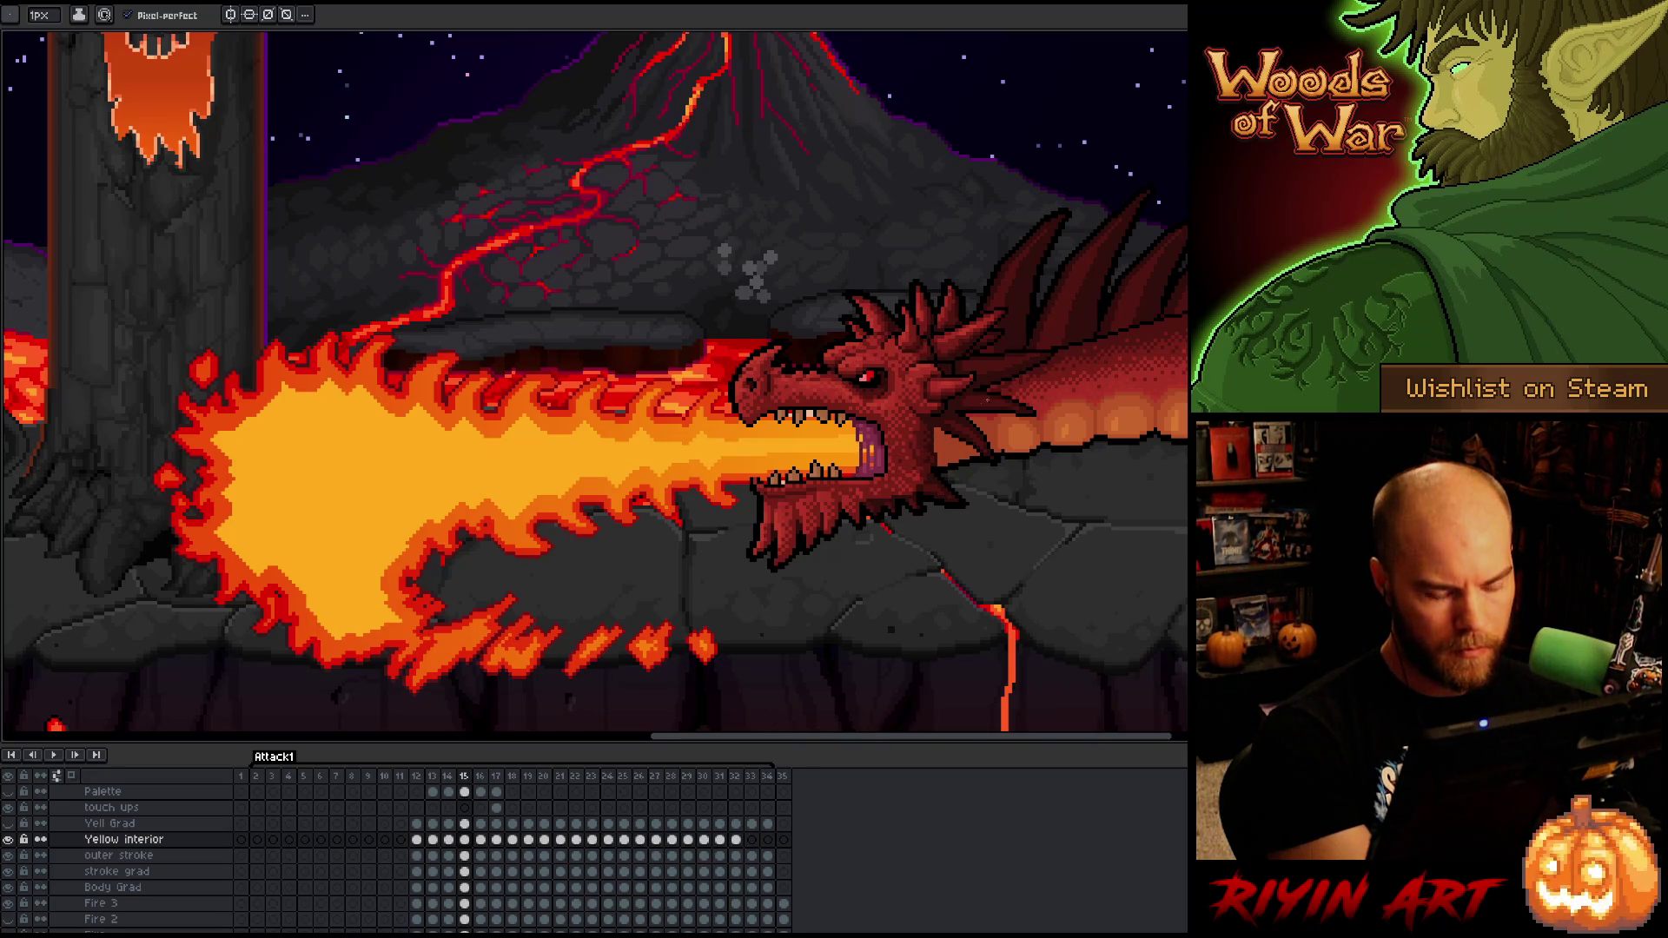
pyautogui.press('.')
pyautogui.press(',')
pyautogui.press('.')
pyautogui.press(',')
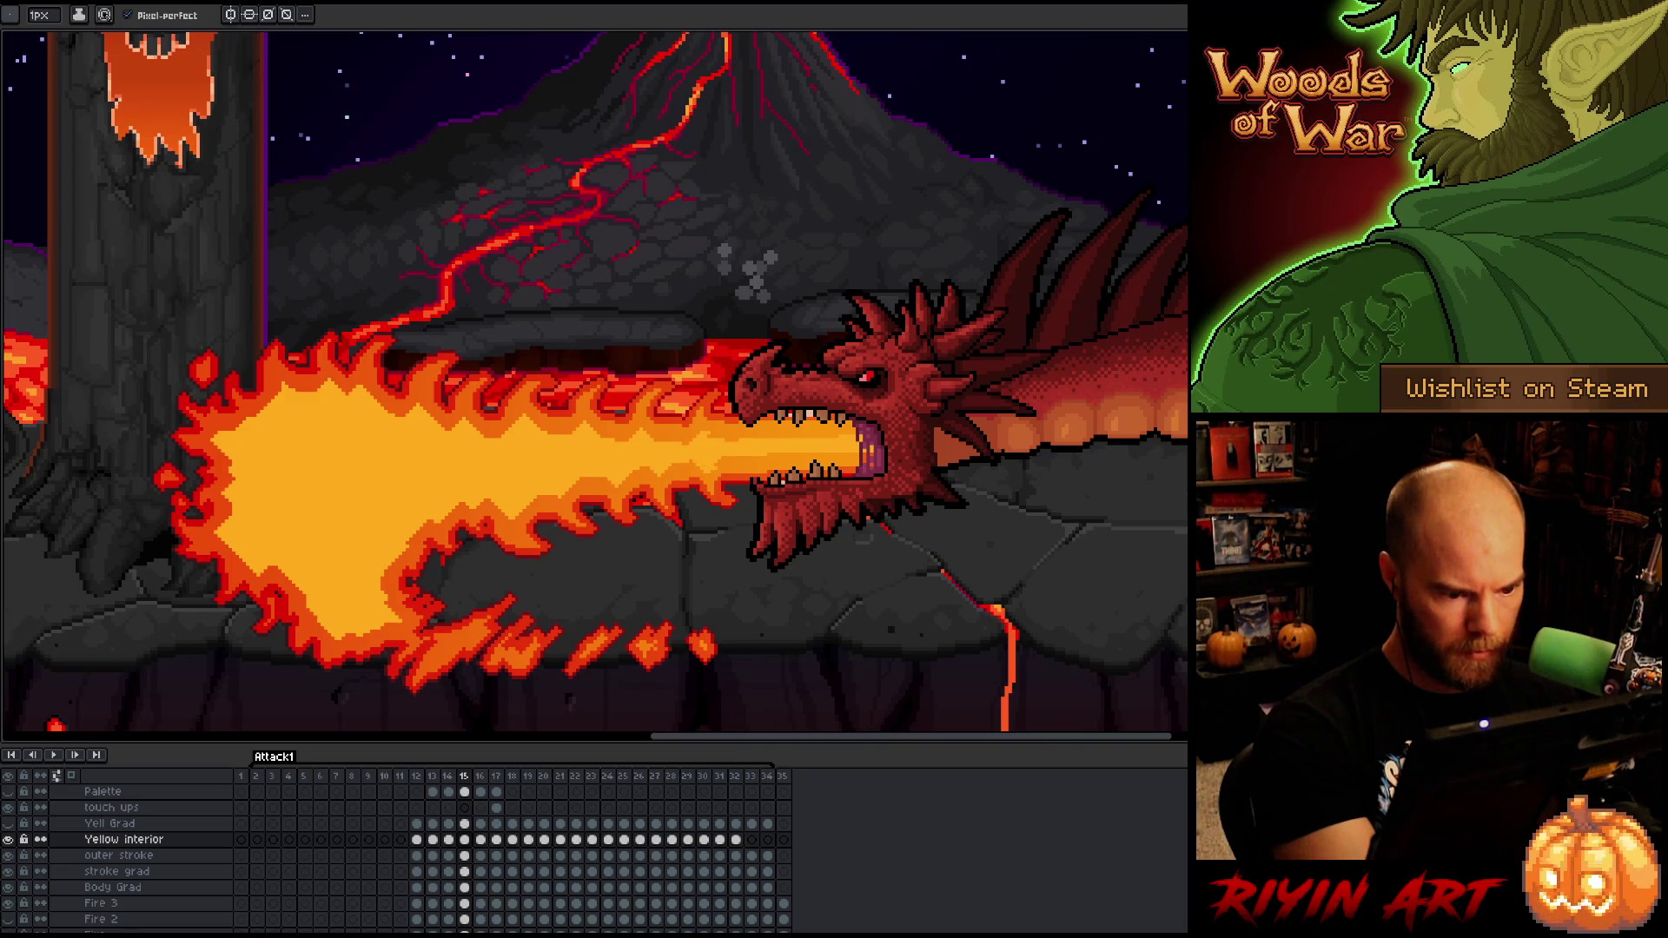
pyautogui.press('e')
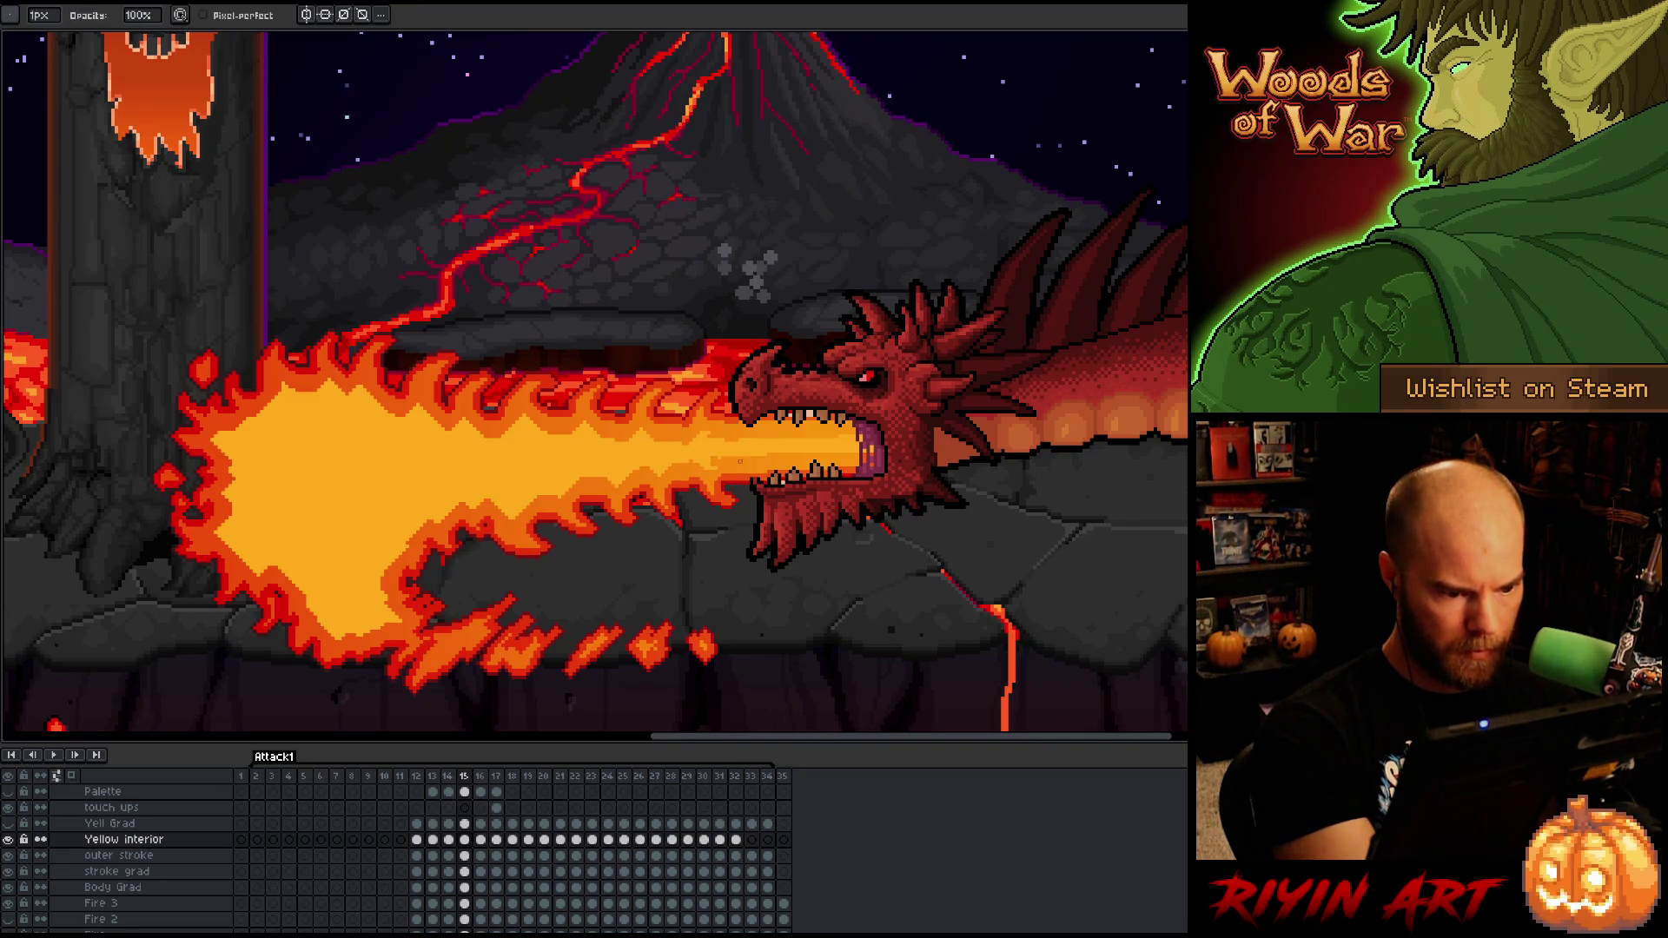
pyautogui.press('b')
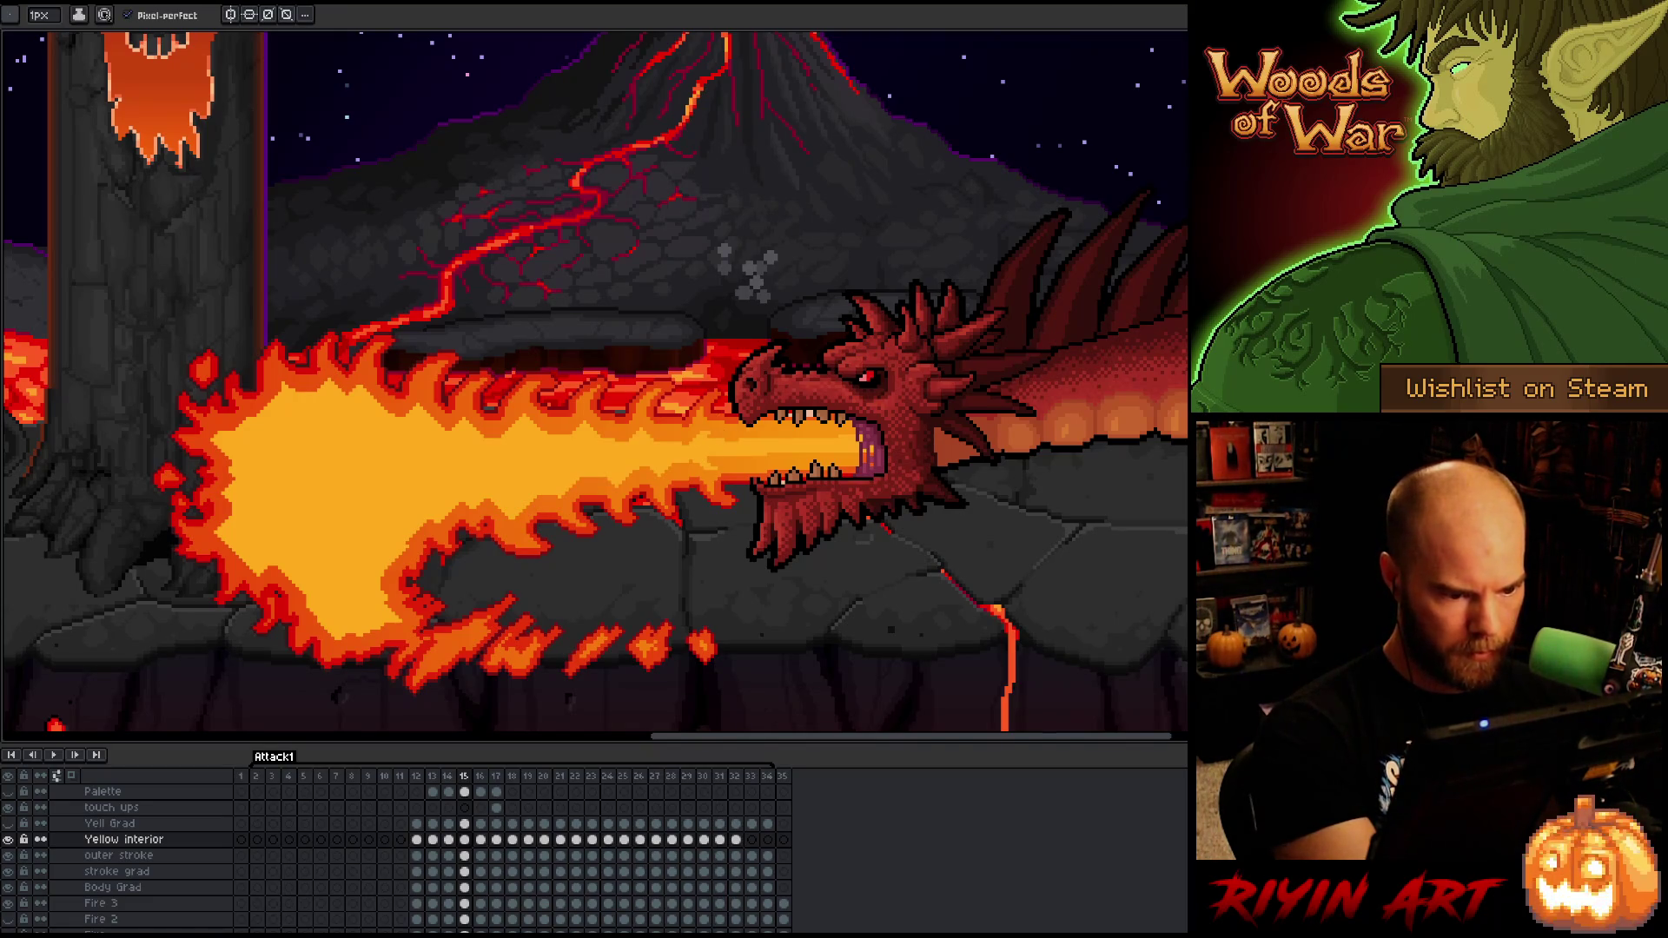
# - Select the small flame patch by the dragon's lower jaw and move it into place
pyautogui.press('e')
pyautogui.press('e')
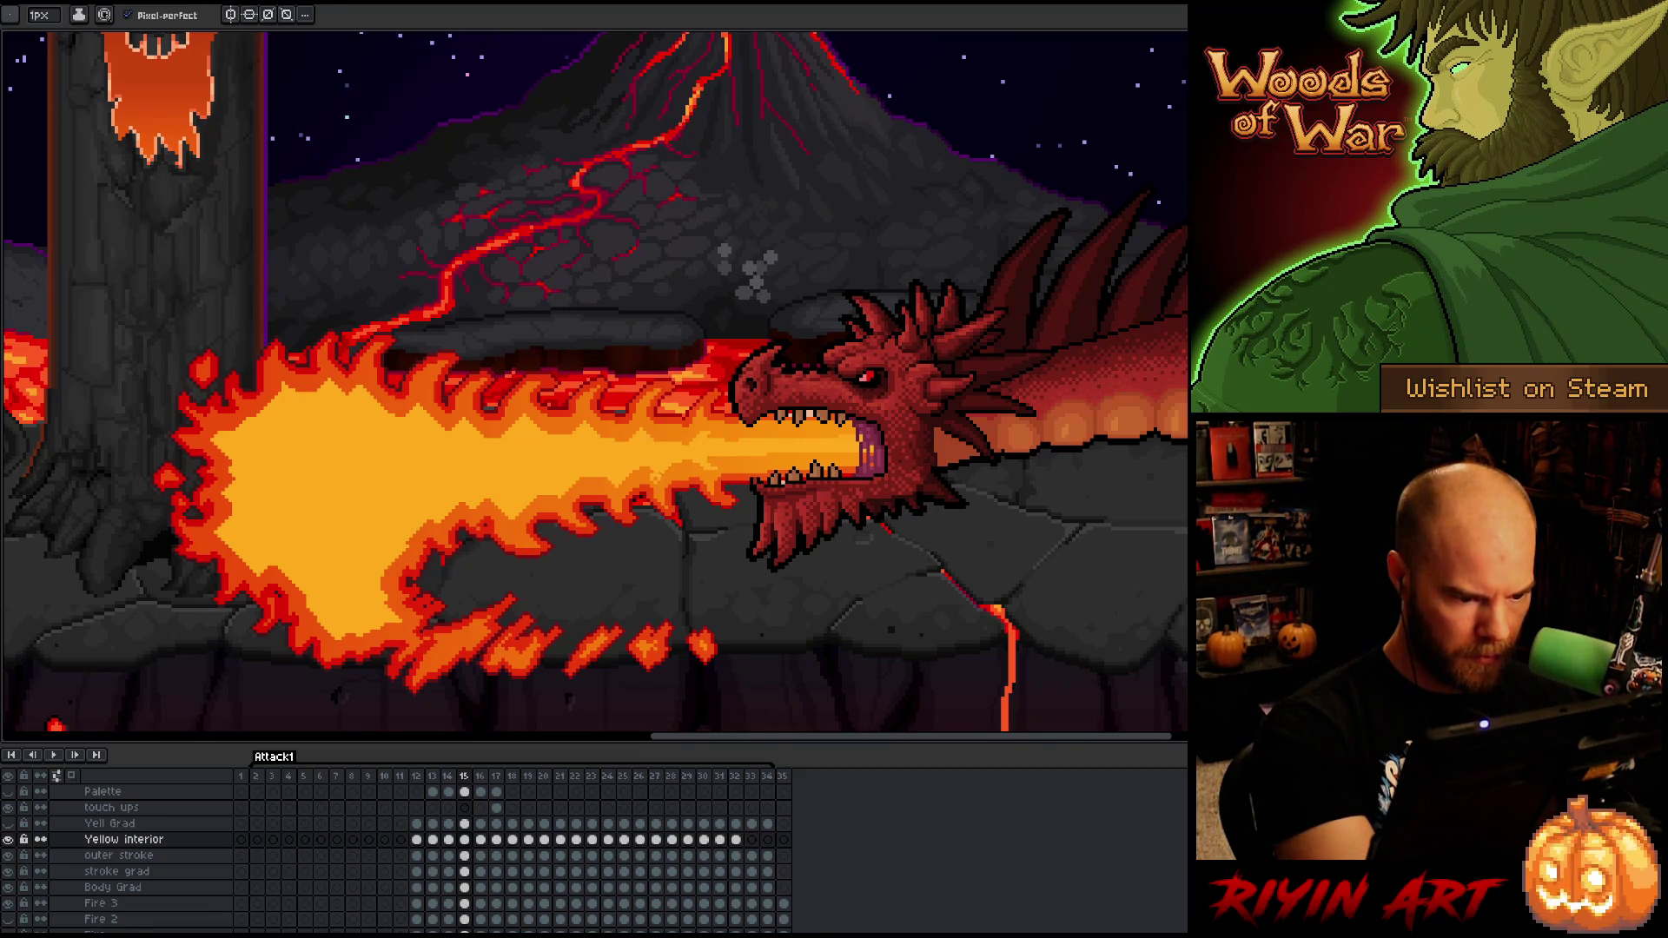
pyautogui.press('b')
pyautogui.press('e')
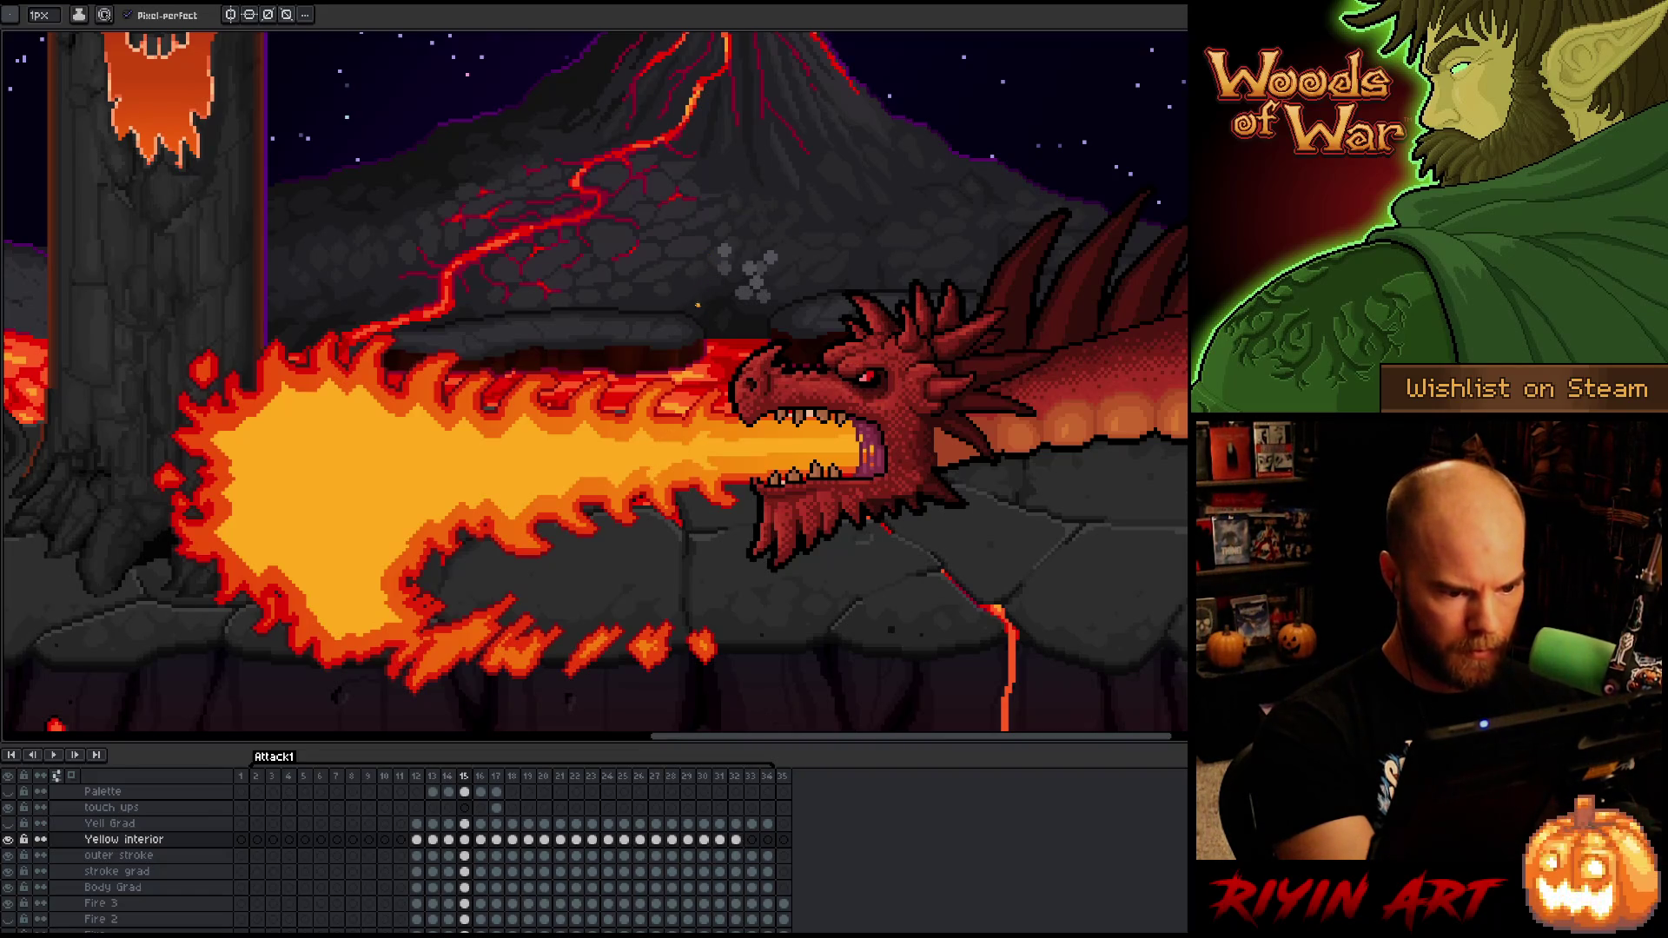
pyautogui.press('m')
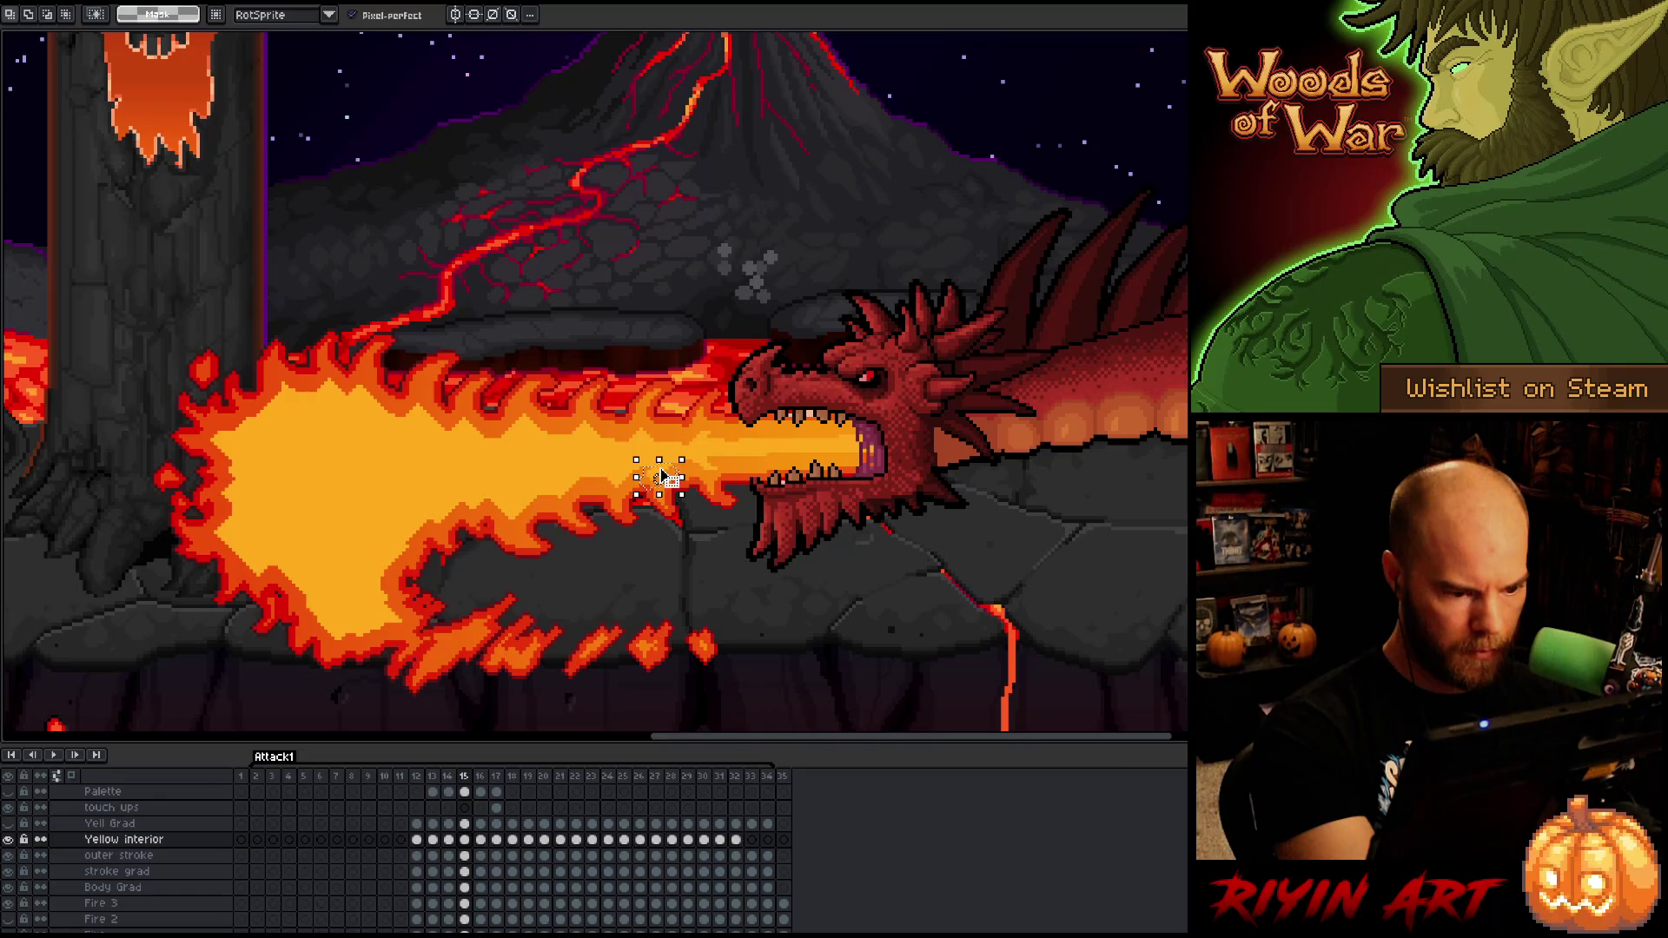
pyautogui.moveTo(644, 457); pyautogui.dragTo(689, 491)
pyautogui.click(666, 476)
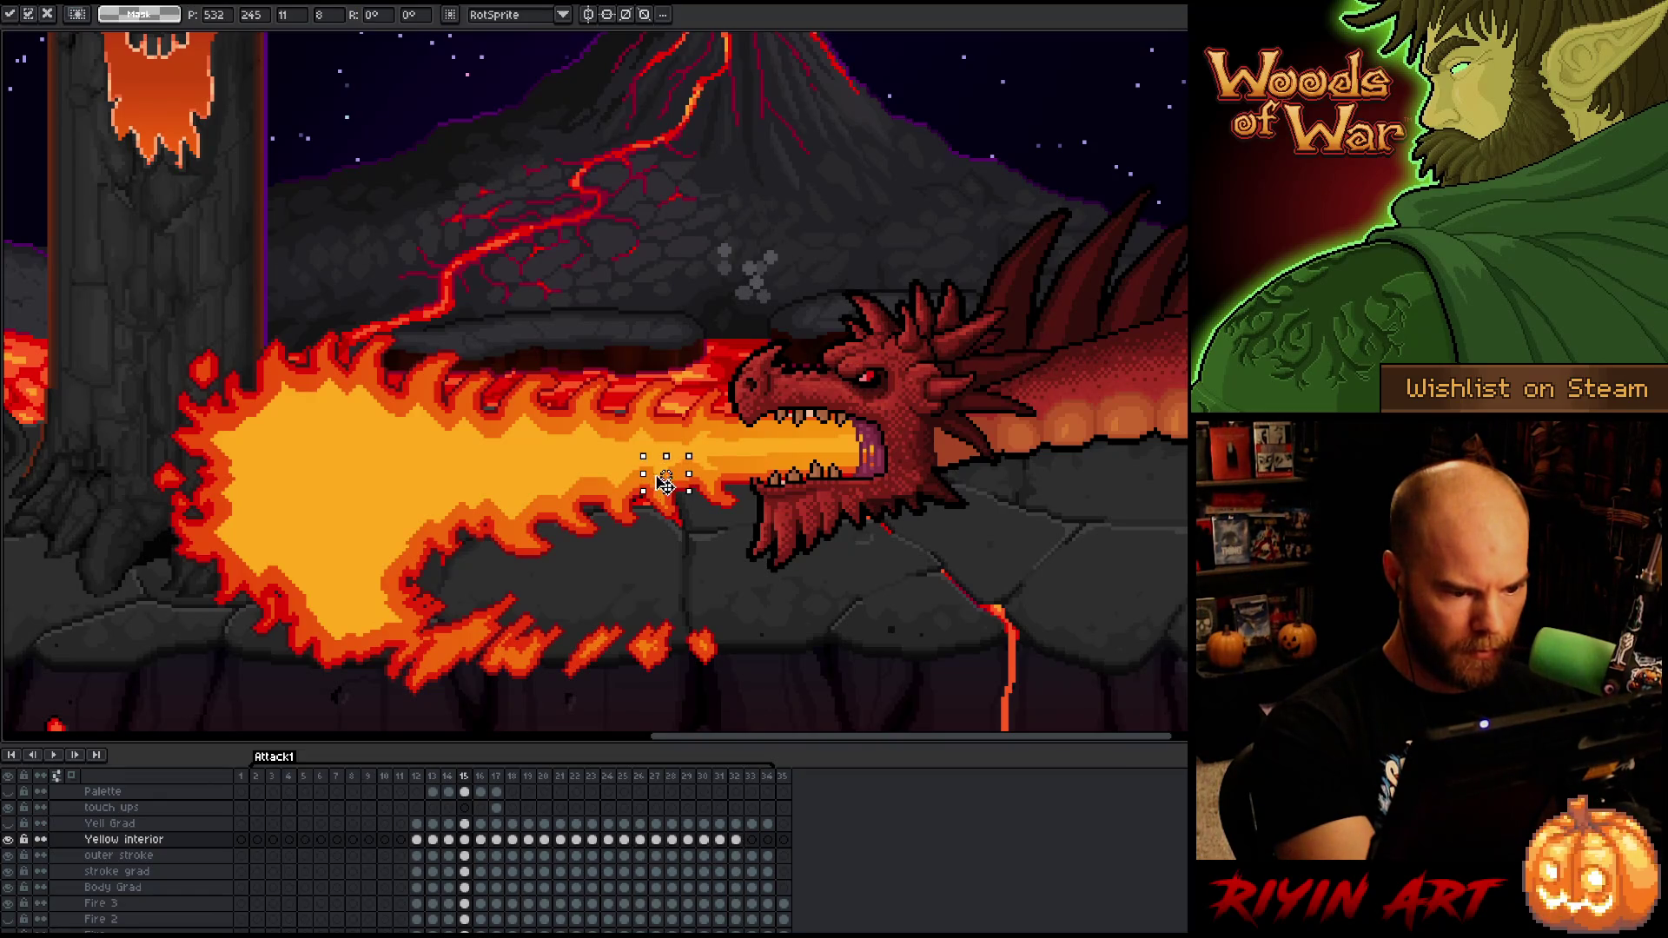
pyautogui.press('Return')
# - Tidy the area around the moved patch with pencil and eraser, ending on the lasso
pyautogui.press('b')
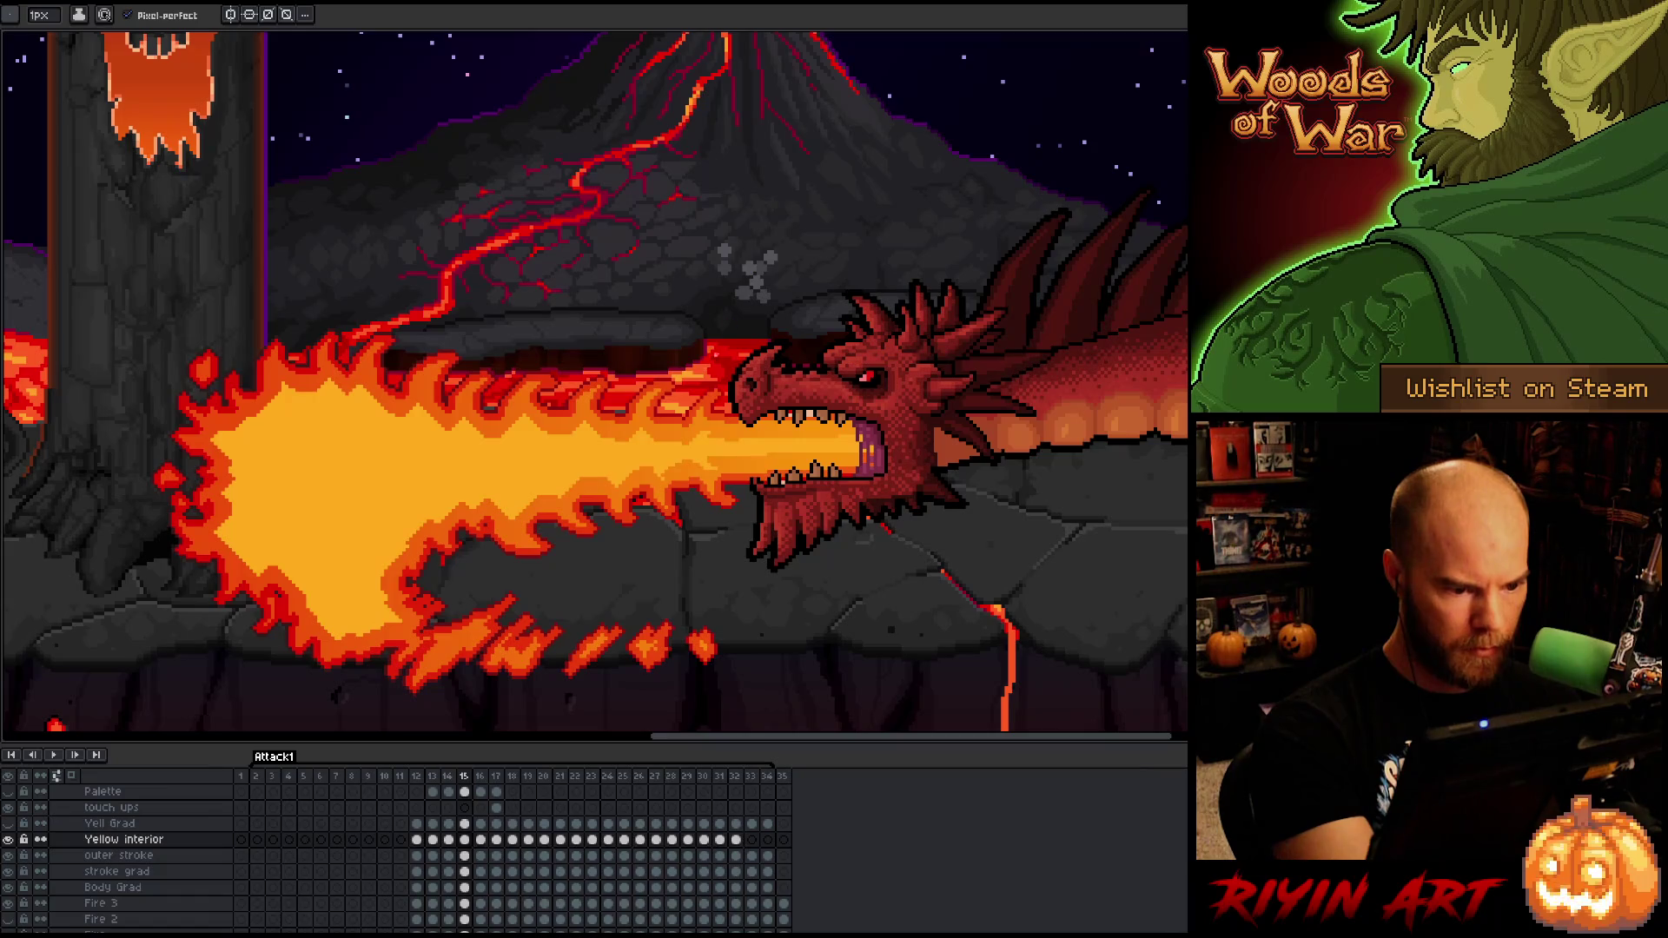
pyautogui.press('e')
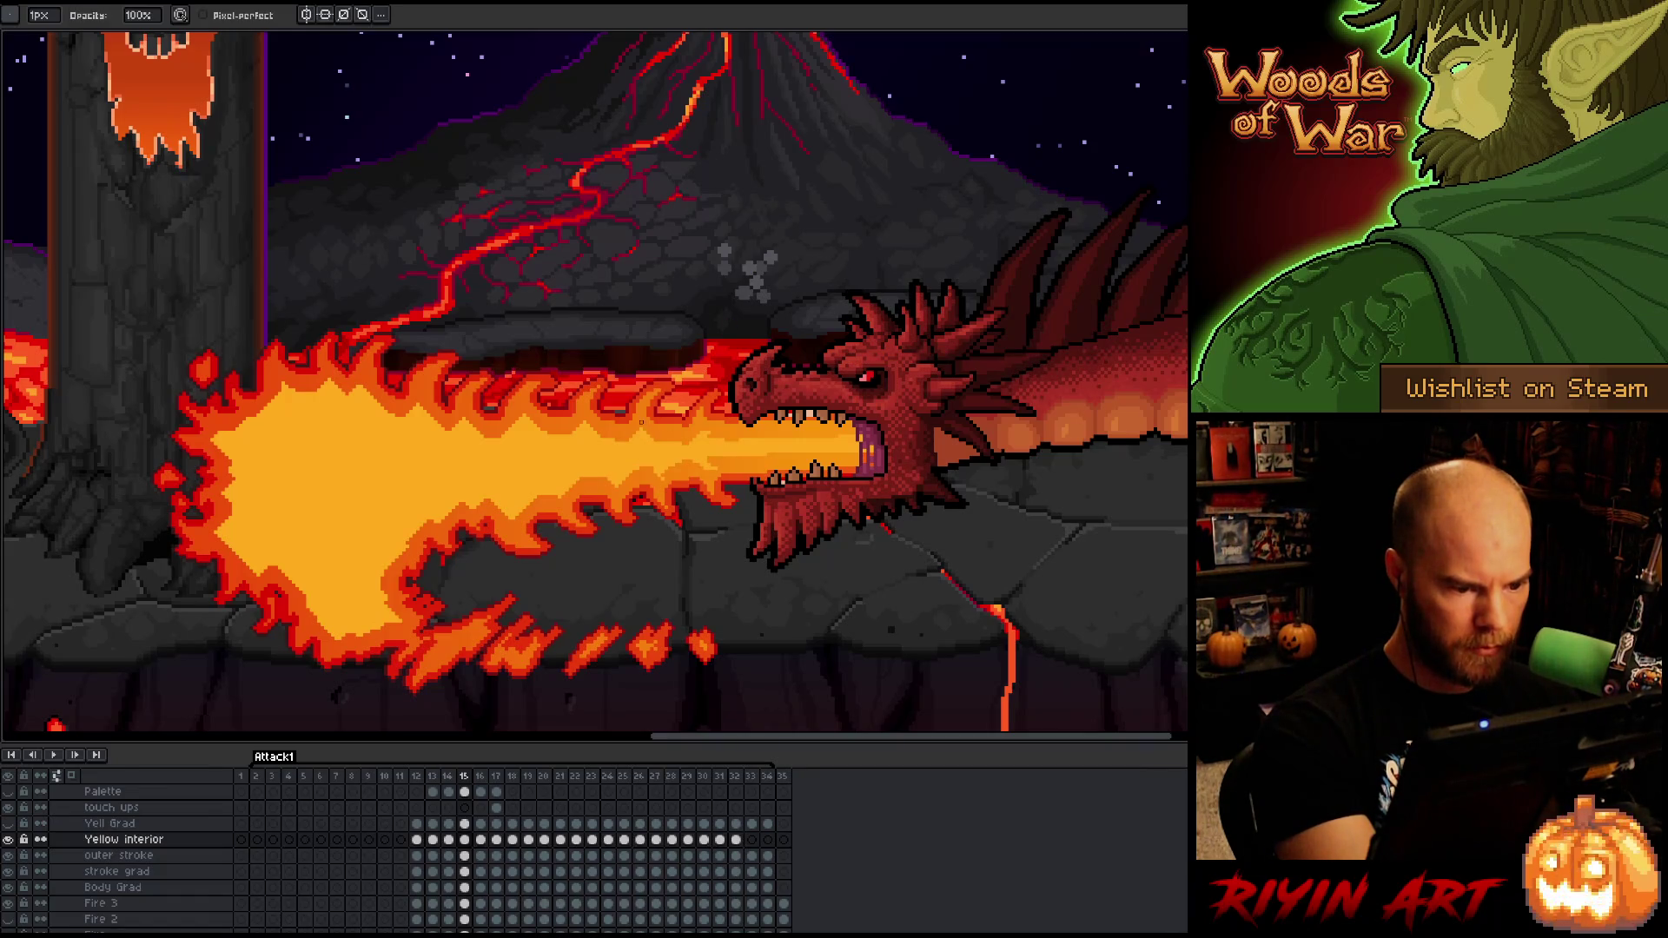
pyautogui.press('b')
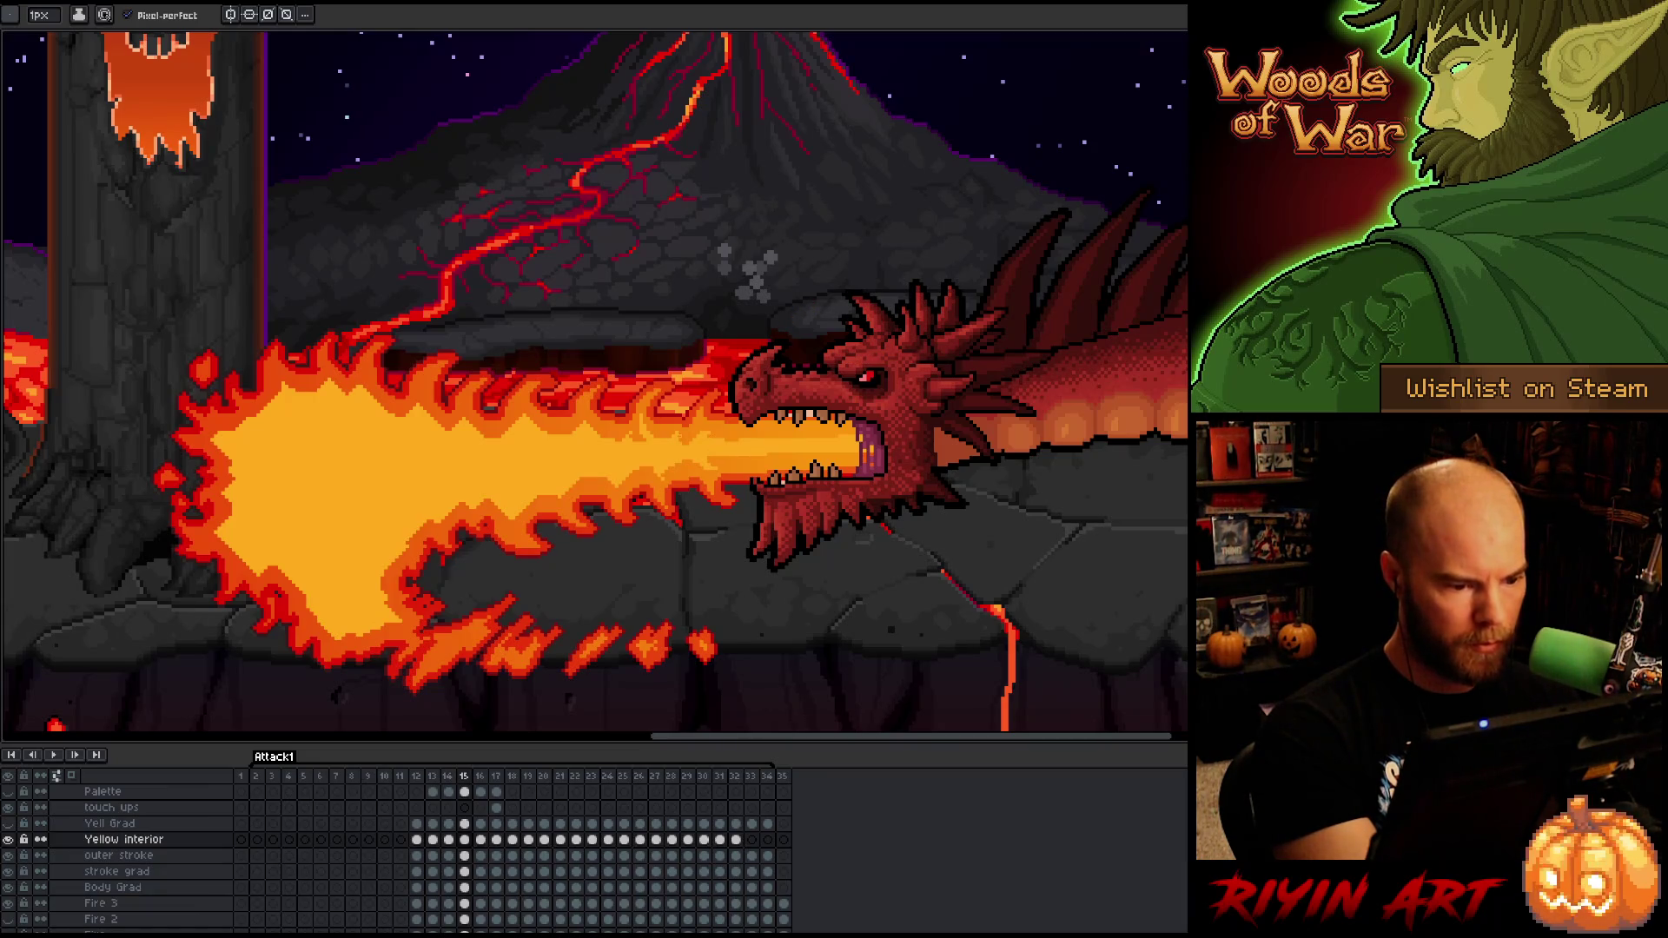
pyautogui.press('q')
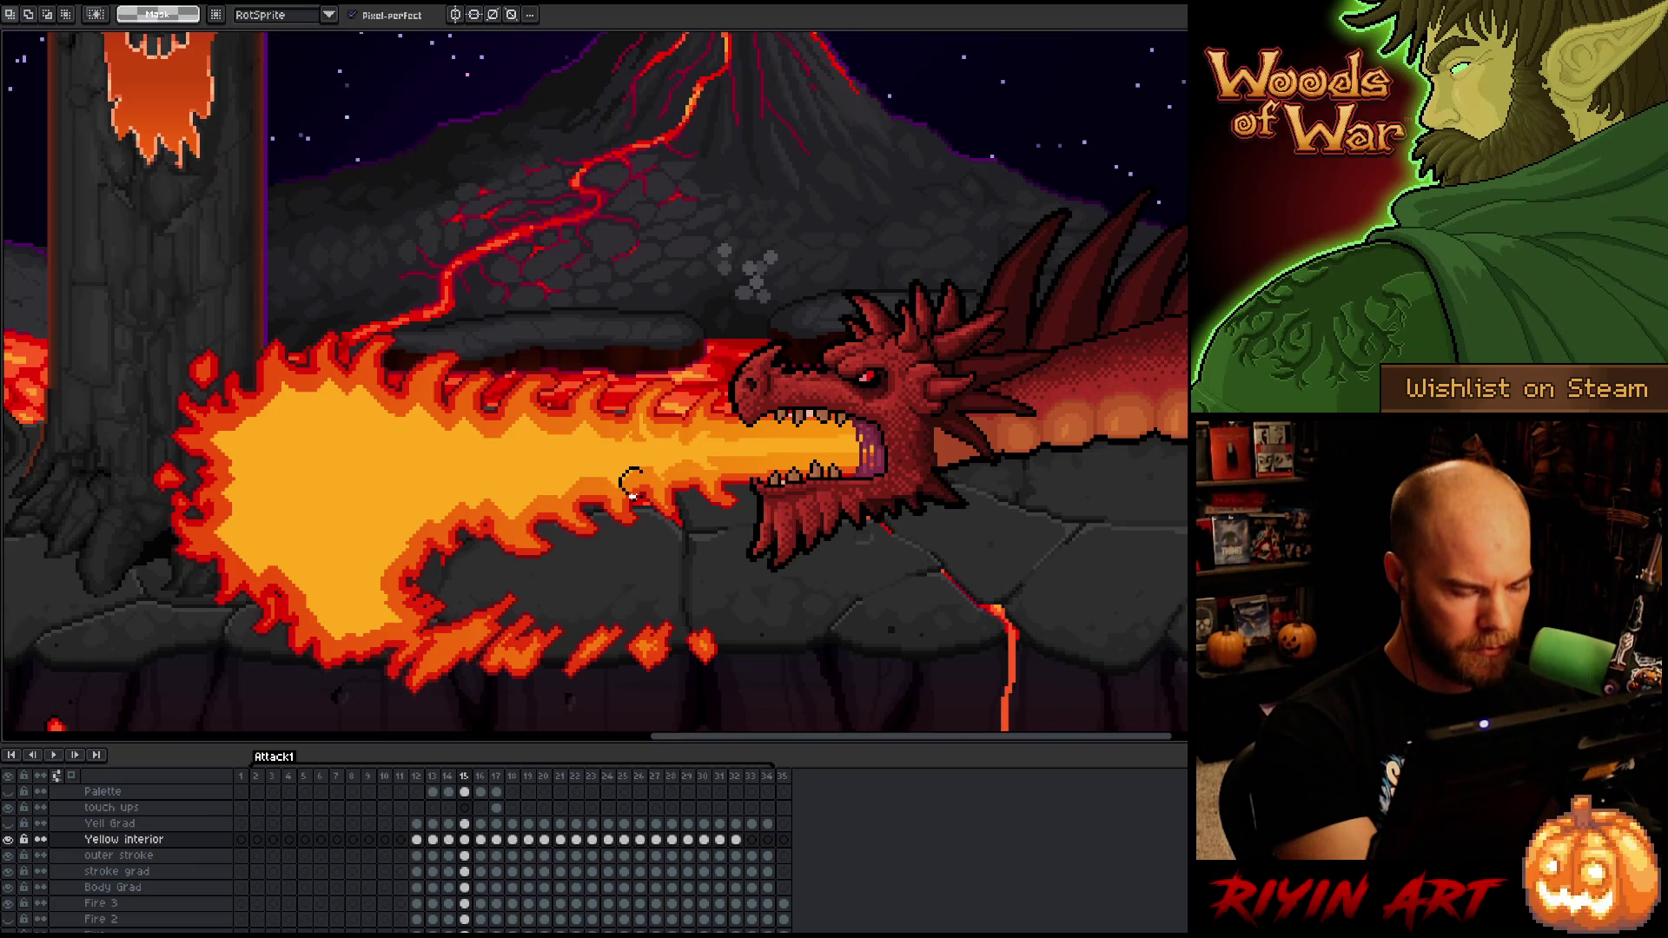
# - Lasso the front of the fire jet, stretch it down over the ground, and commit
pyautogui.moveTo(627, 496)
pyautogui.mouseDown()
pyautogui.moveTo(604, 469)
pyautogui.moveTo(569, 492)
pyautogui.moveTo(561, 474)
pyautogui.moveTo(563, 511)
pyautogui.moveTo(535, 474)
pyautogui.moveTo(512, 500)
pyautogui.moveTo(525, 532)
pyautogui.moveTo(497, 482)
pyautogui.moveTo(491, 505)
pyautogui.moveTo(480, 491)
pyautogui.moveTo(402, 518)
pyautogui.moveTo(361, 572)
pyautogui.moveTo(295, 521)
pyautogui.moveTo(313, 490)
pyautogui.moveTo(521, 458)
pyautogui.mouseUp()
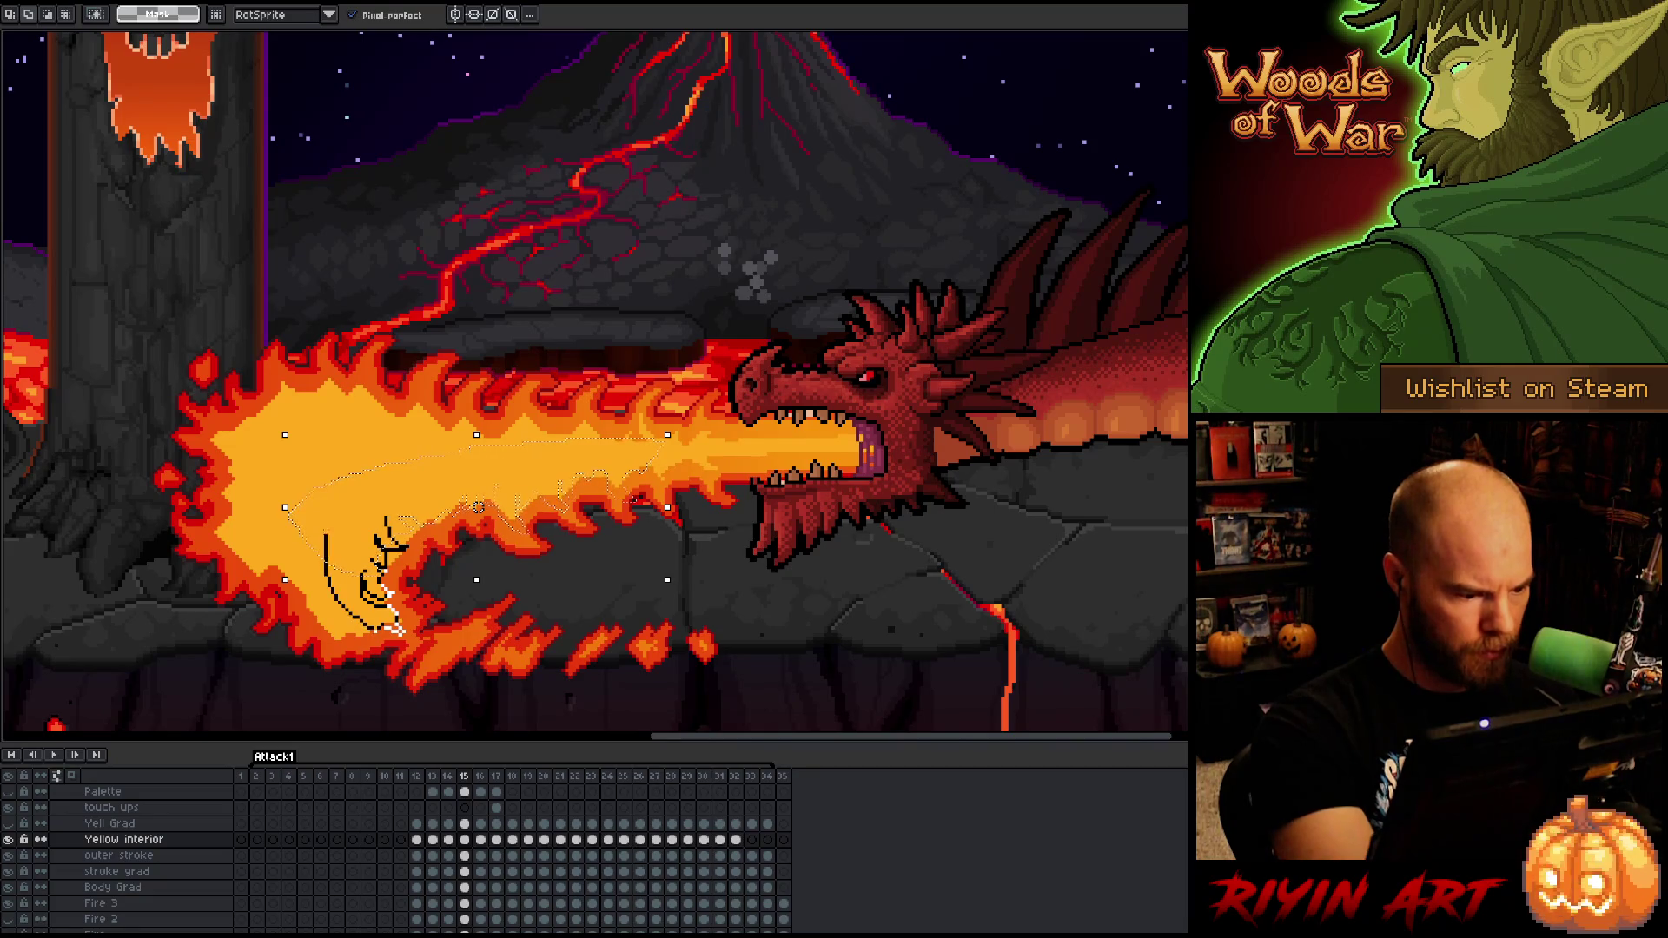
pyautogui.moveTo(387, 574); pyautogui.dragTo(391, 626)
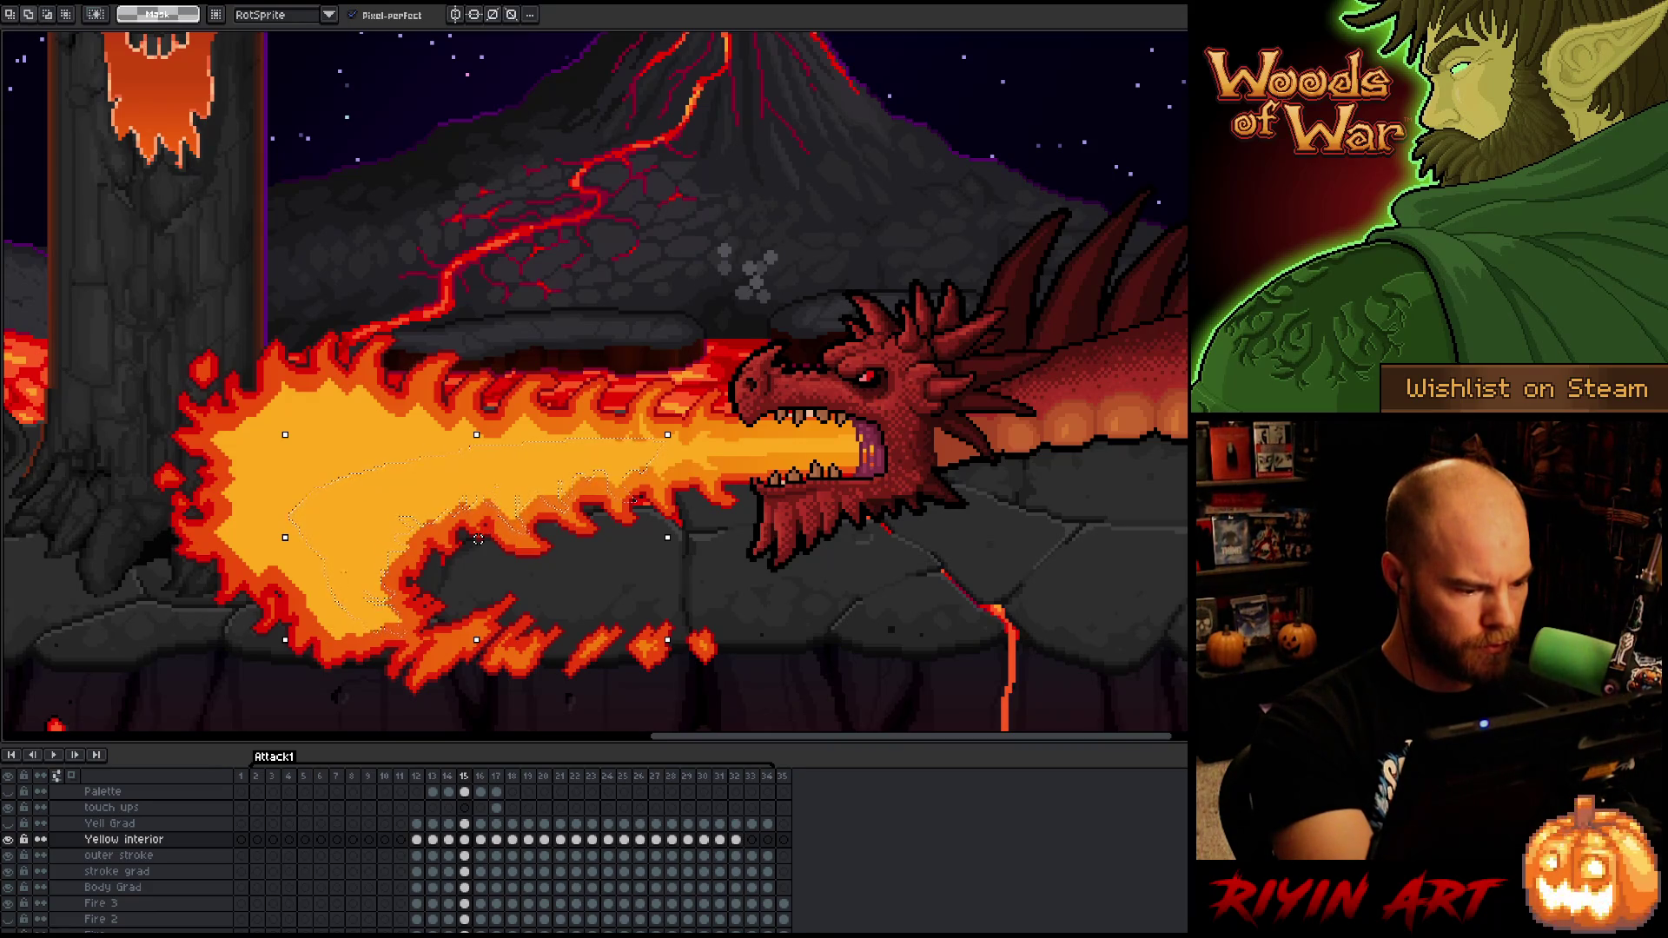
pyautogui.moveTo(357, 619)
pyautogui.mouseDown()
pyautogui.moveTo(335, 613)
pyautogui.moveTo(313, 645)
pyautogui.mouseUp()
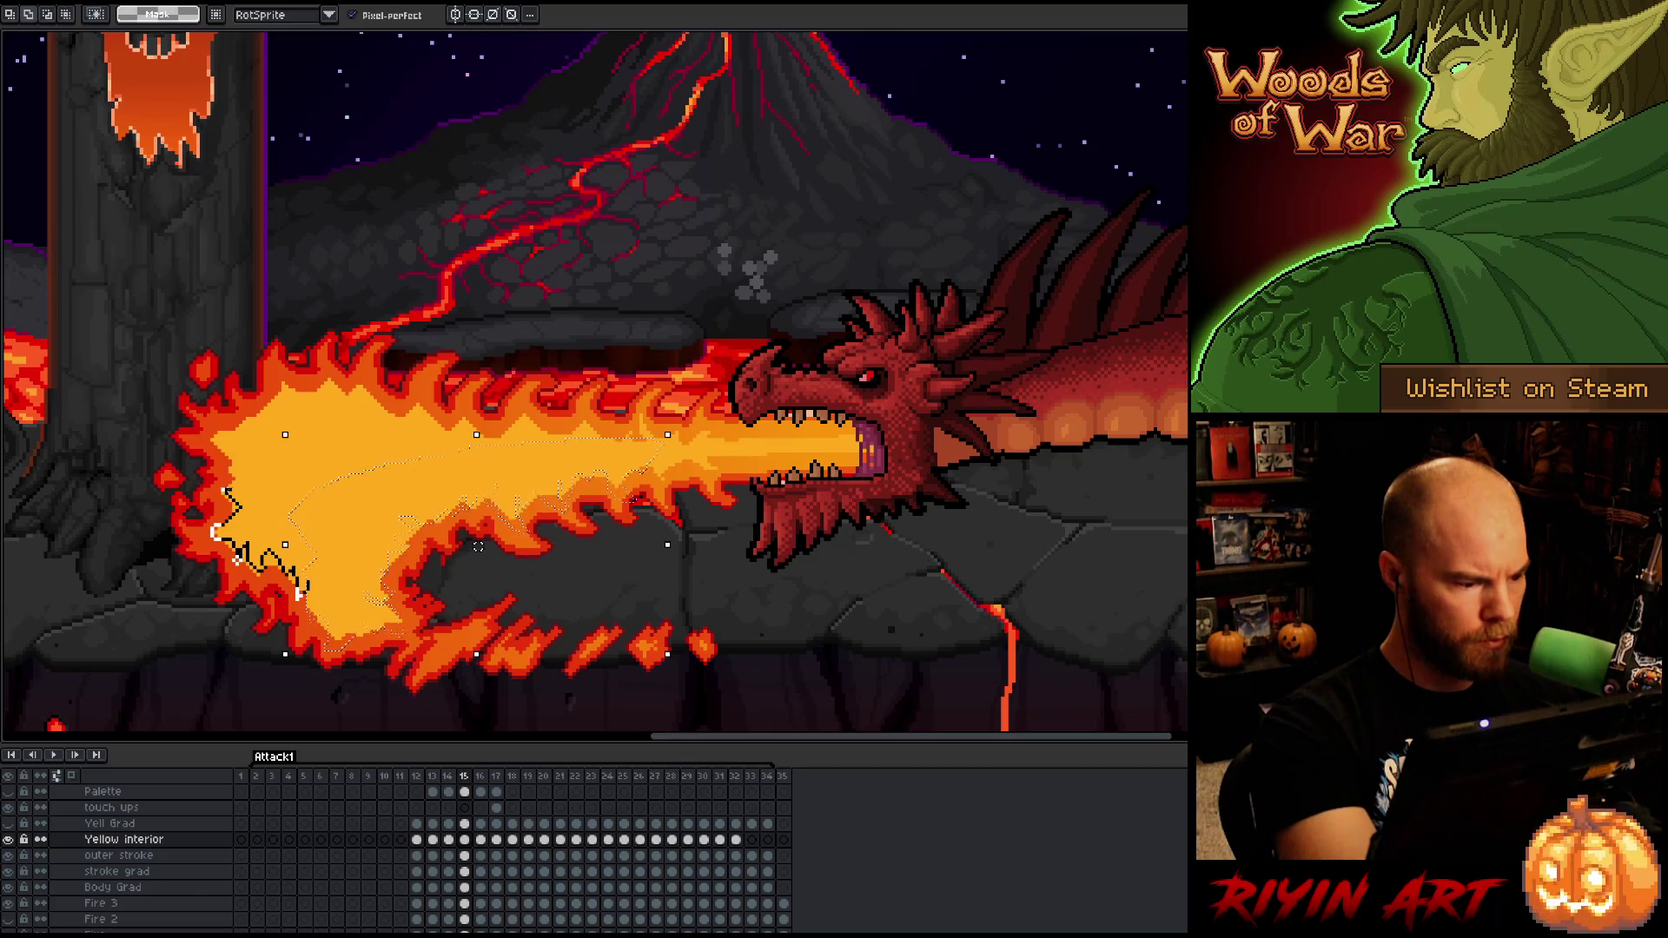
pyautogui.moveTo(230, 470)
pyautogui.mouseDown()
pyautogui.moveTo(271, 372)
pyautogui.moveTo(296, 394)
pyautogui.moveTo(441, 426)
pyautogui.mouseUp()
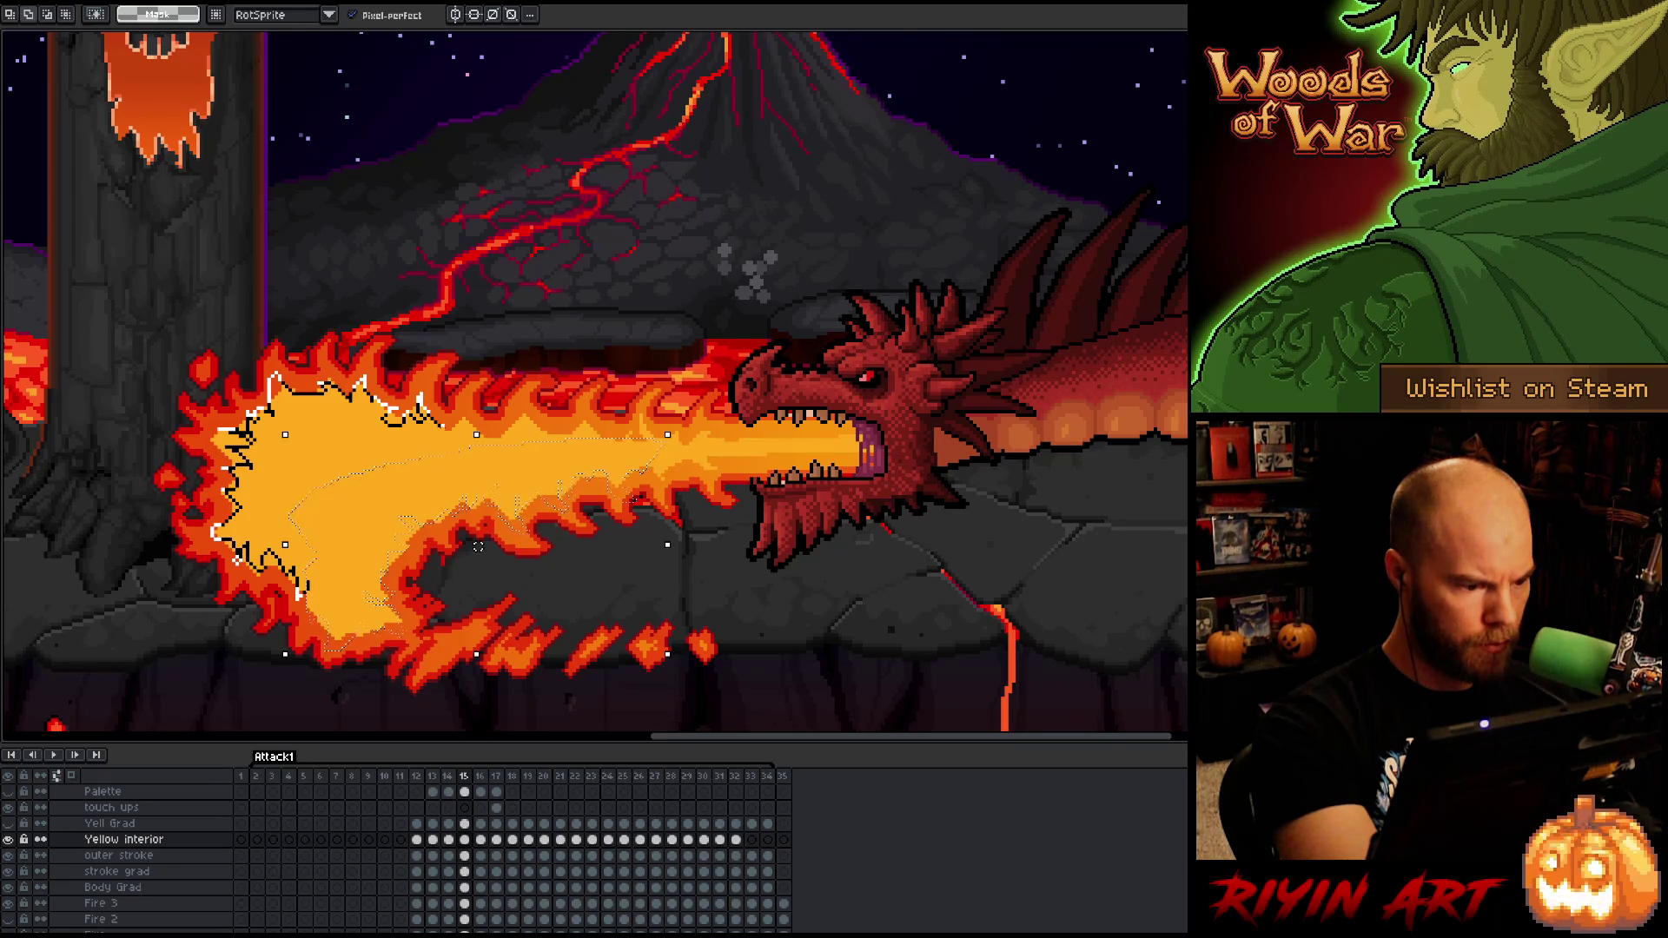
pyautogui.moveTo(478, 545); pyautogui.dragTo(469, 538)
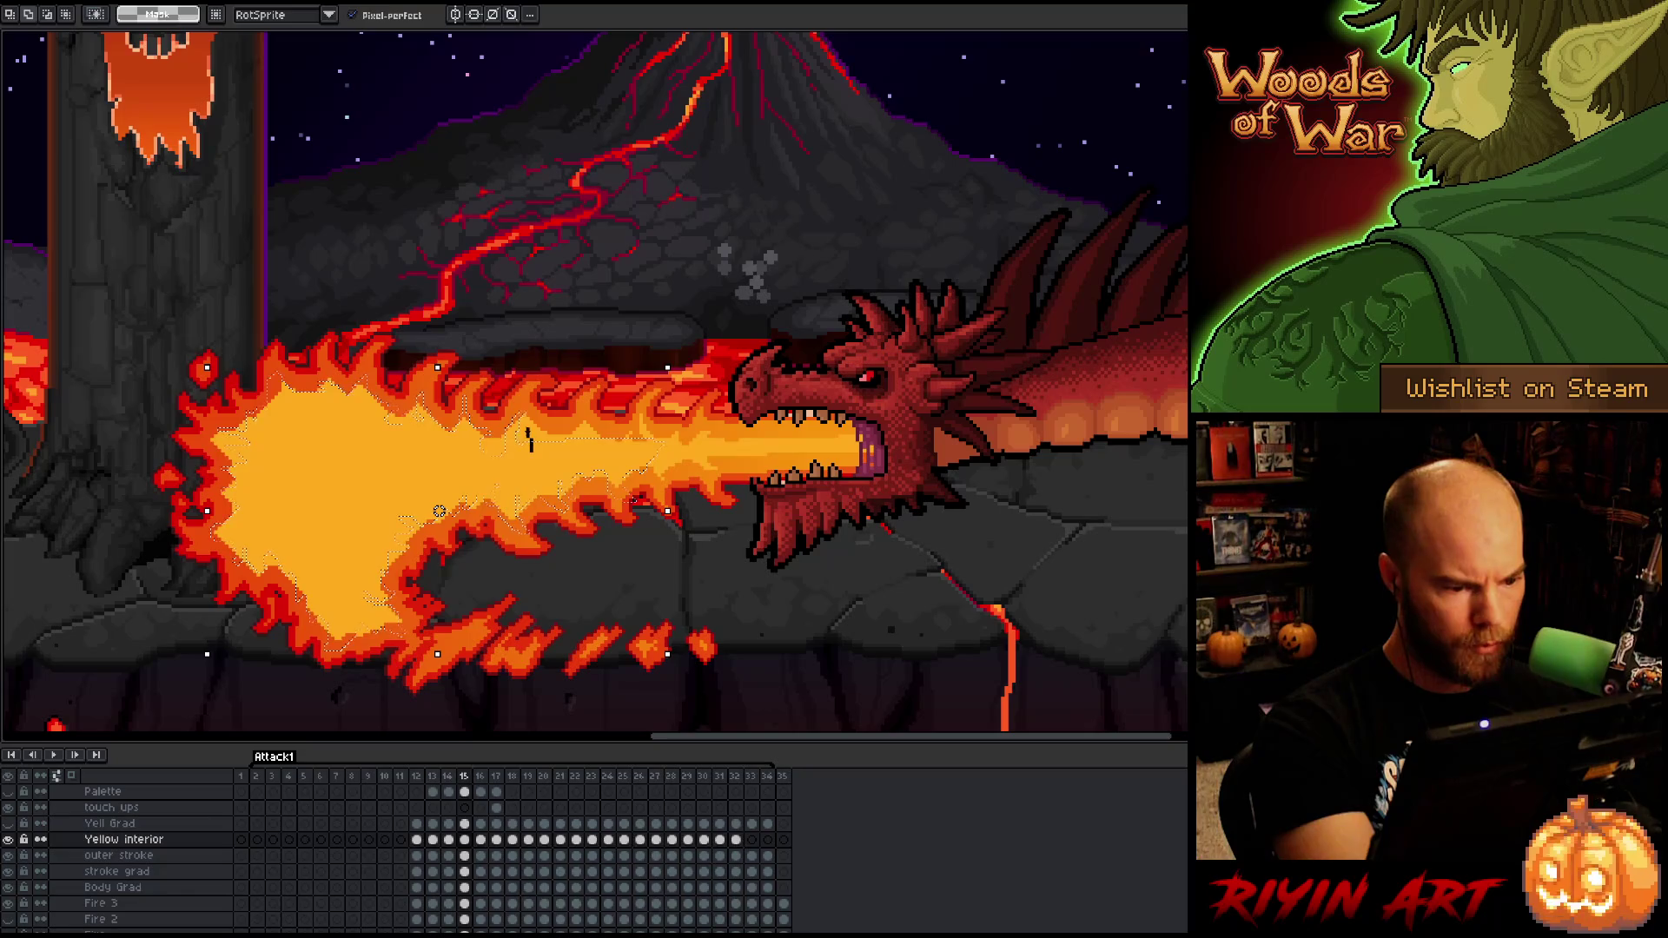
# - Undo a stray stroke, then squash the yellow interior up slightly and stretch it further left
pyautogui.moveTo(556, 432); pyautogui.dragTo(587, 450)
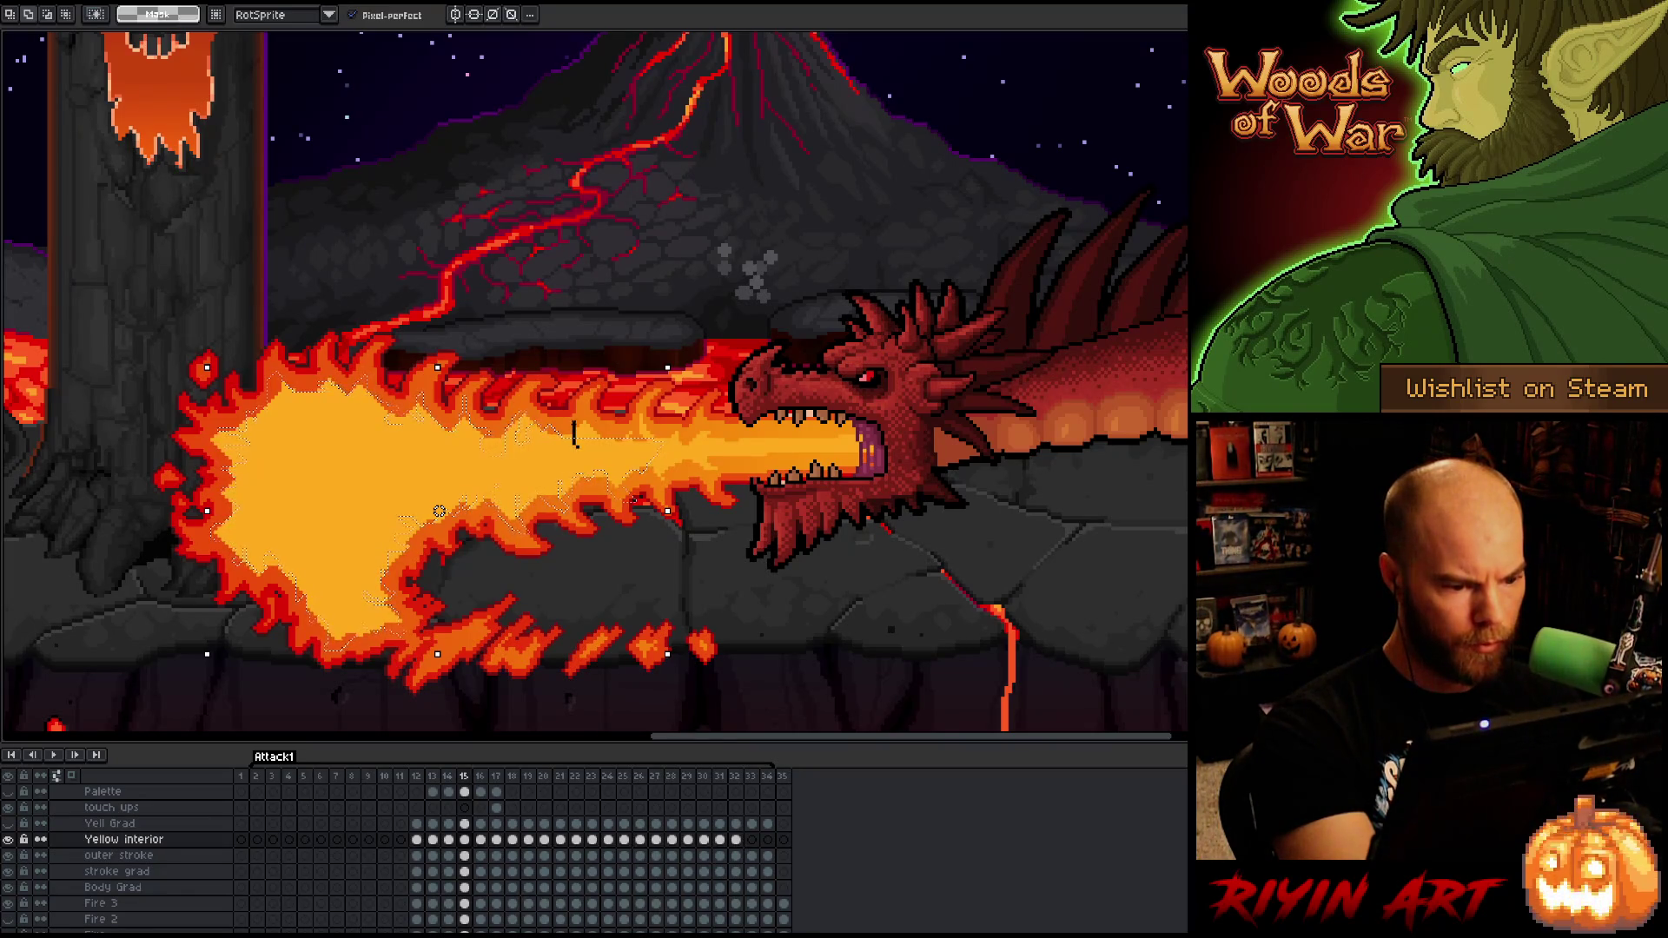
pyautogui.hotkey('ctrl', 'z')
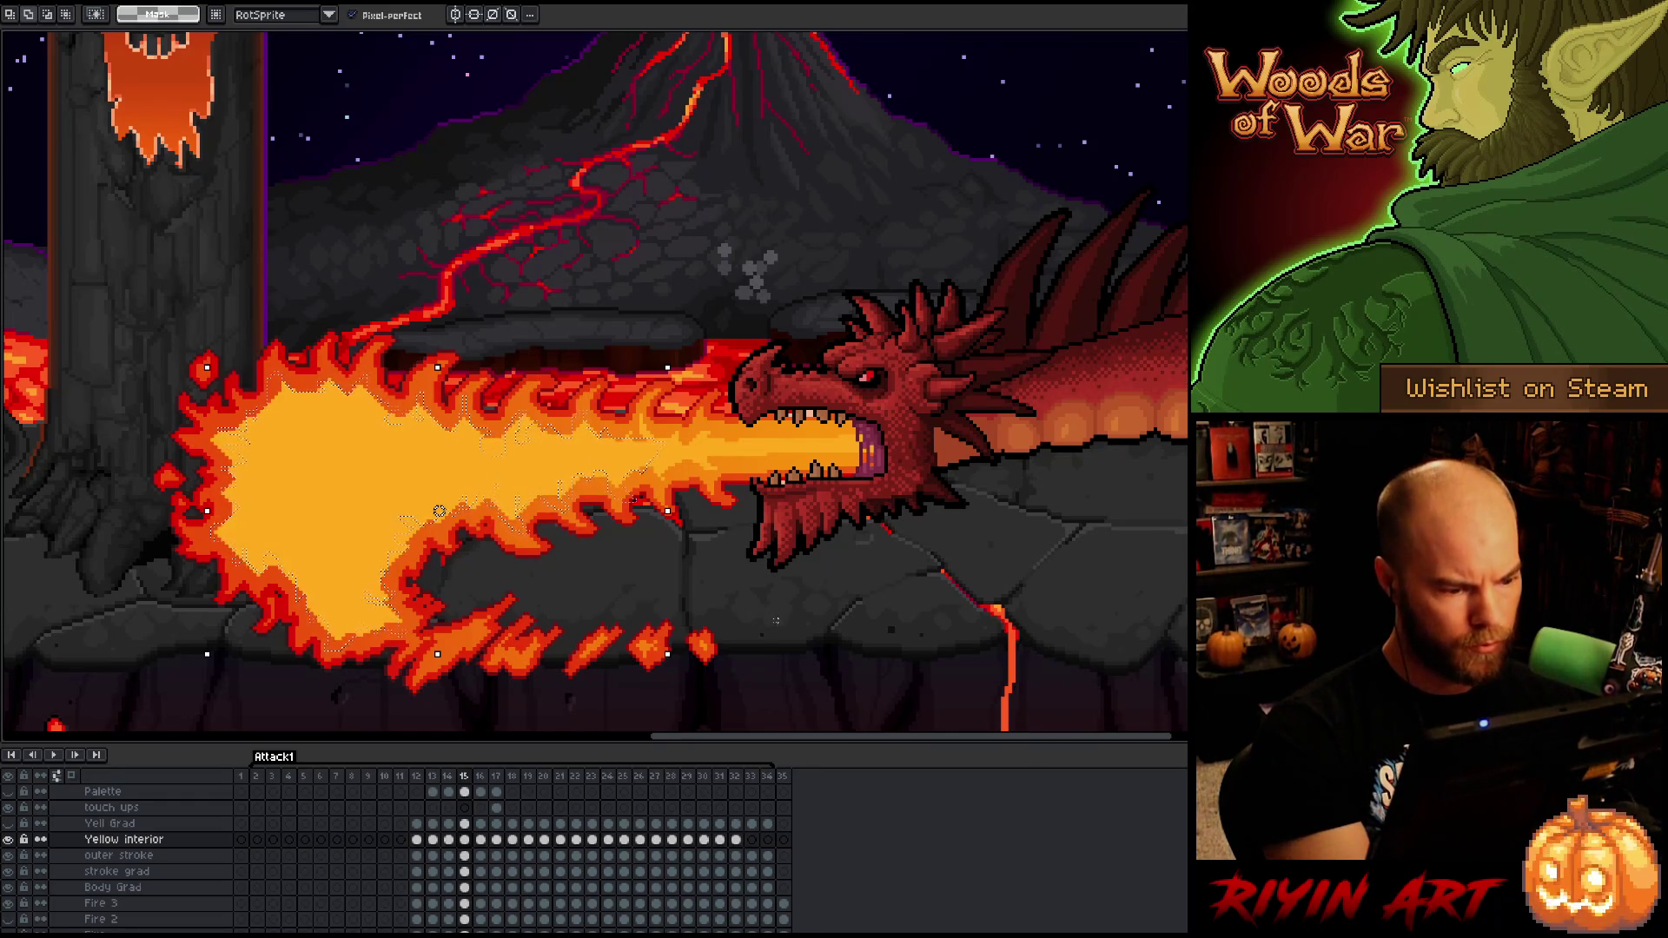
pyautogui.press('b')
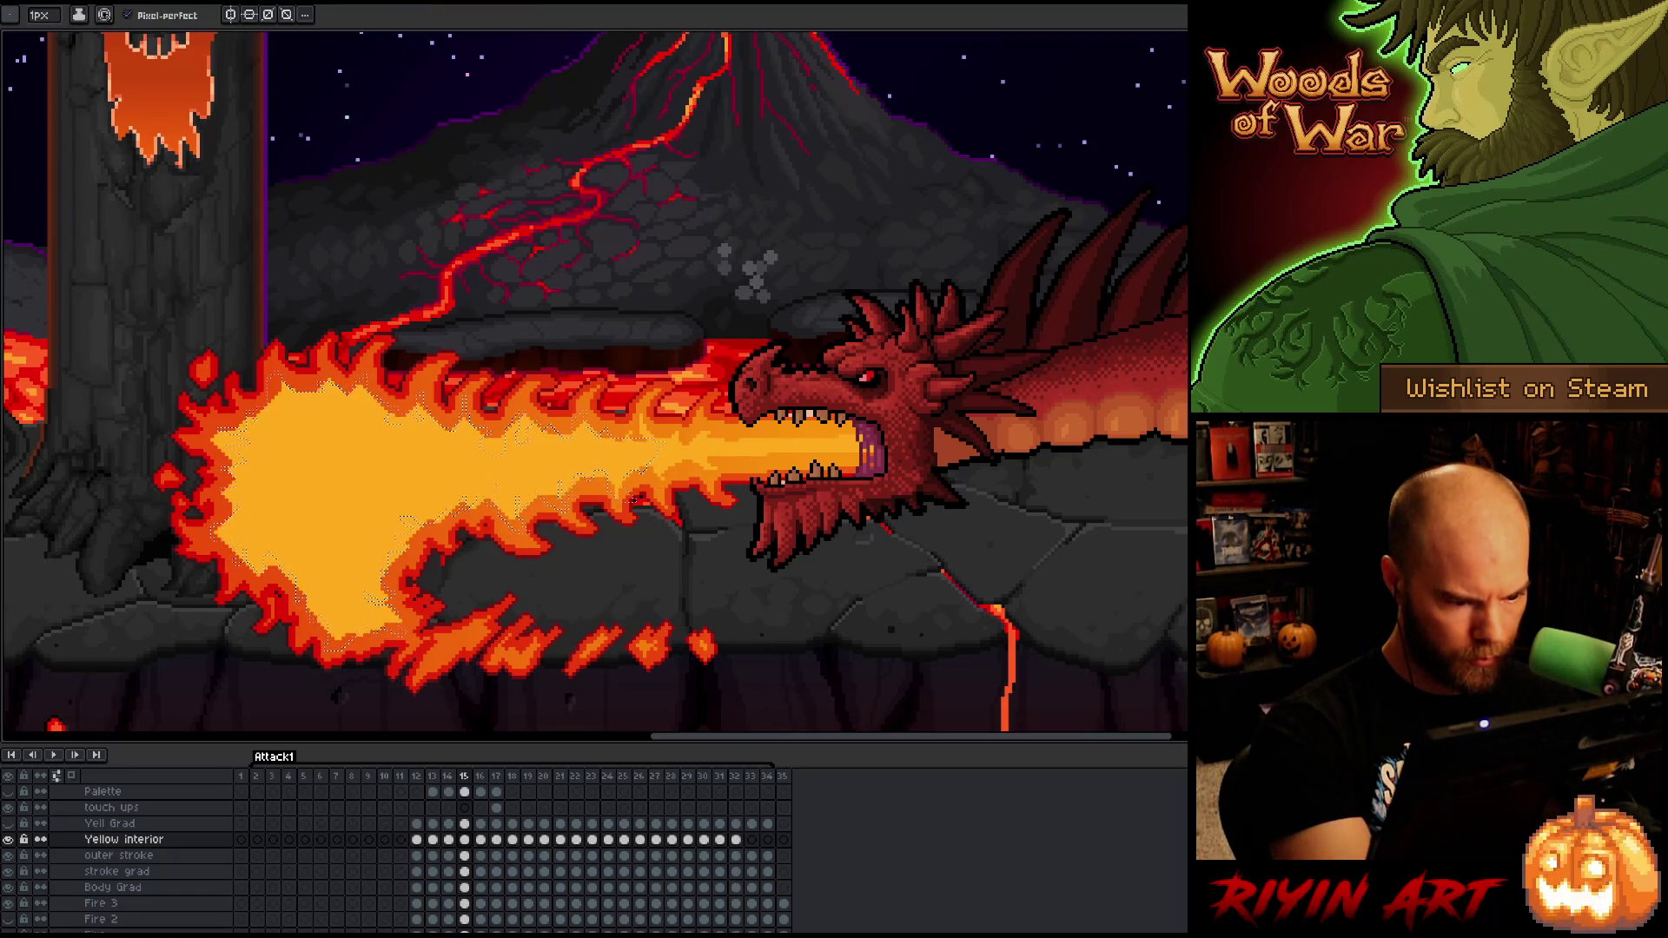
pyautogui.press('m')
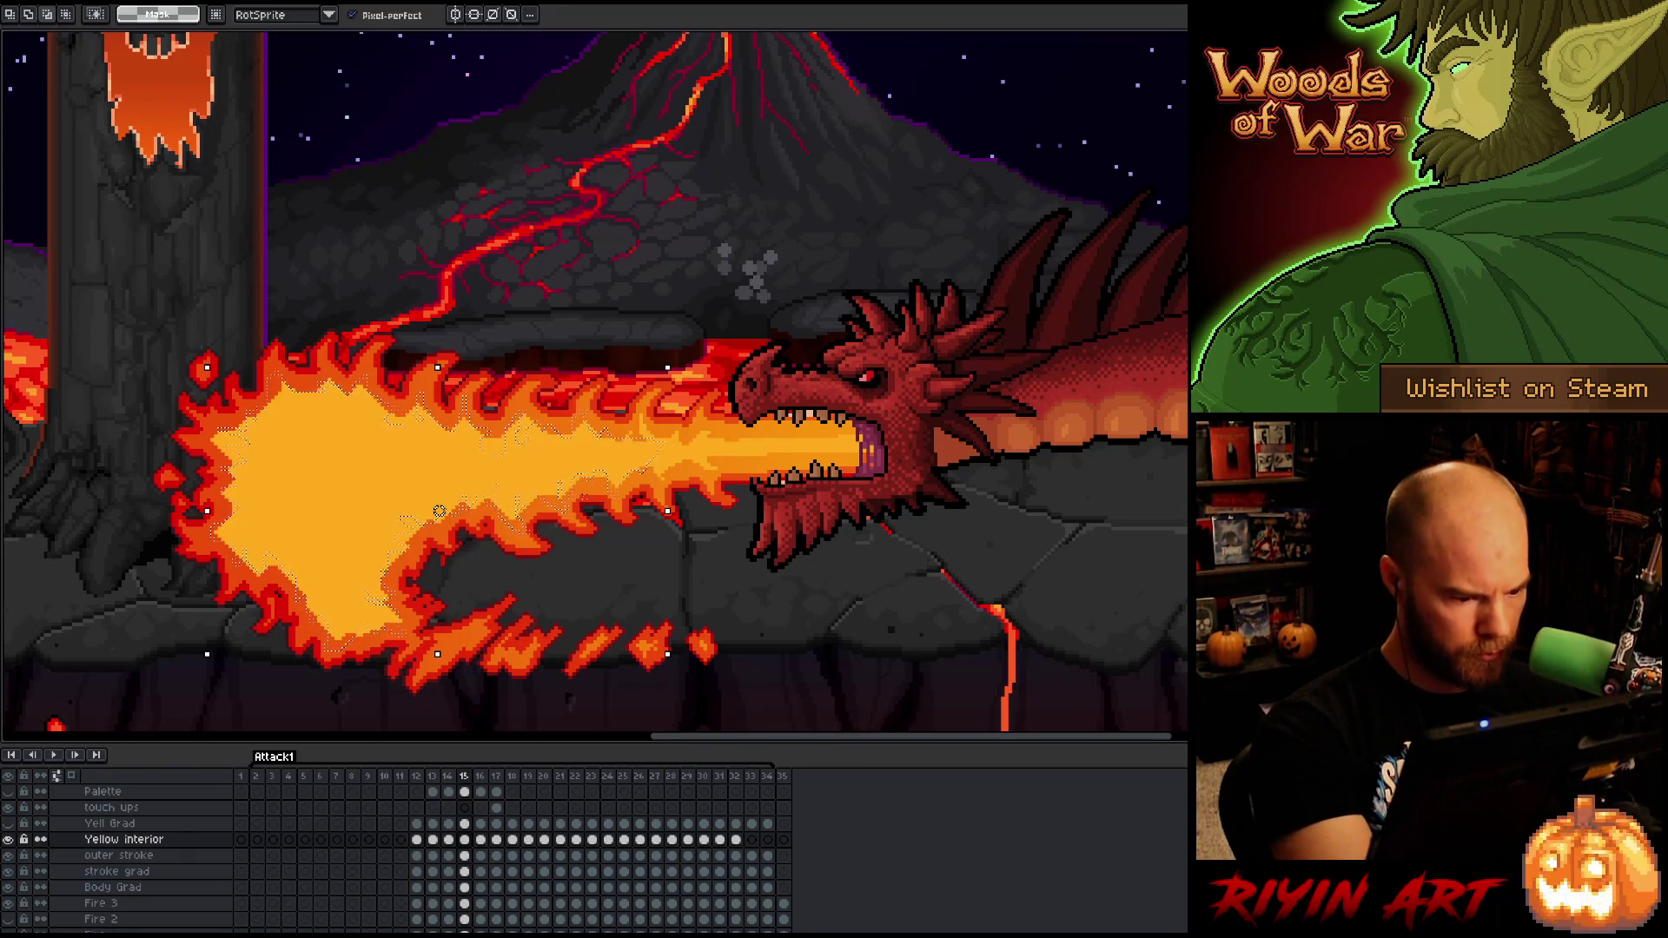
pyautogui.hotkey('ctrl', 'd')
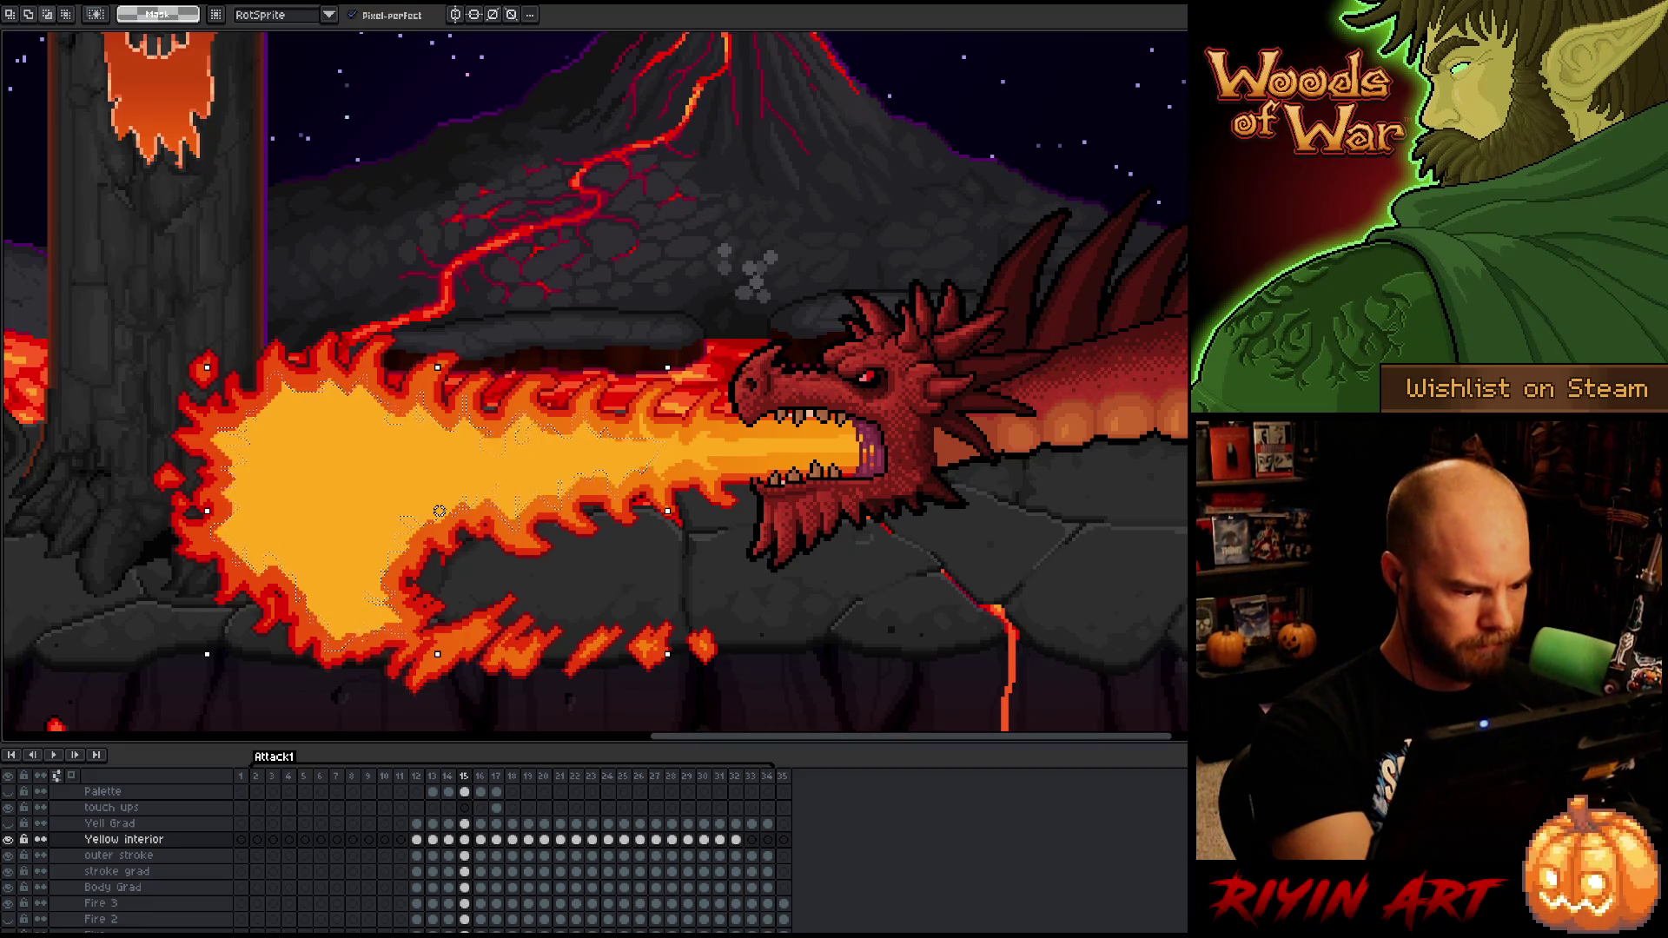
pyautogui.moveTo(334, 658); pyautogui.dragTo(575, 673)
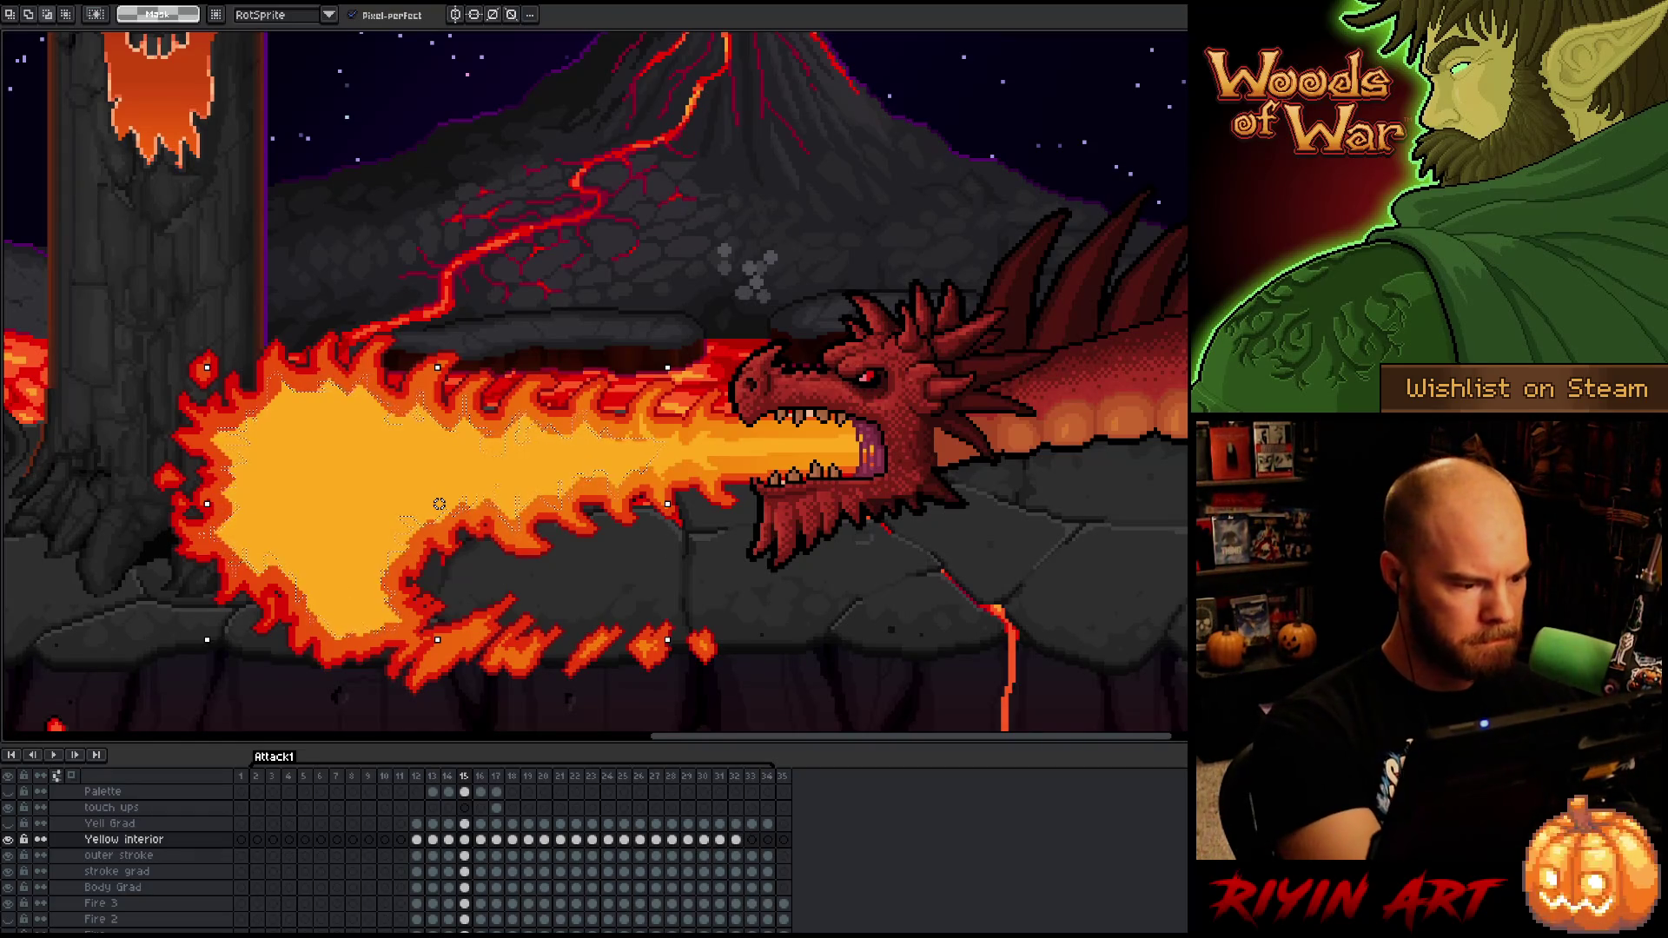
pyautogui.moveTo(198, 539); pyautogui.dragTo(180, 524)
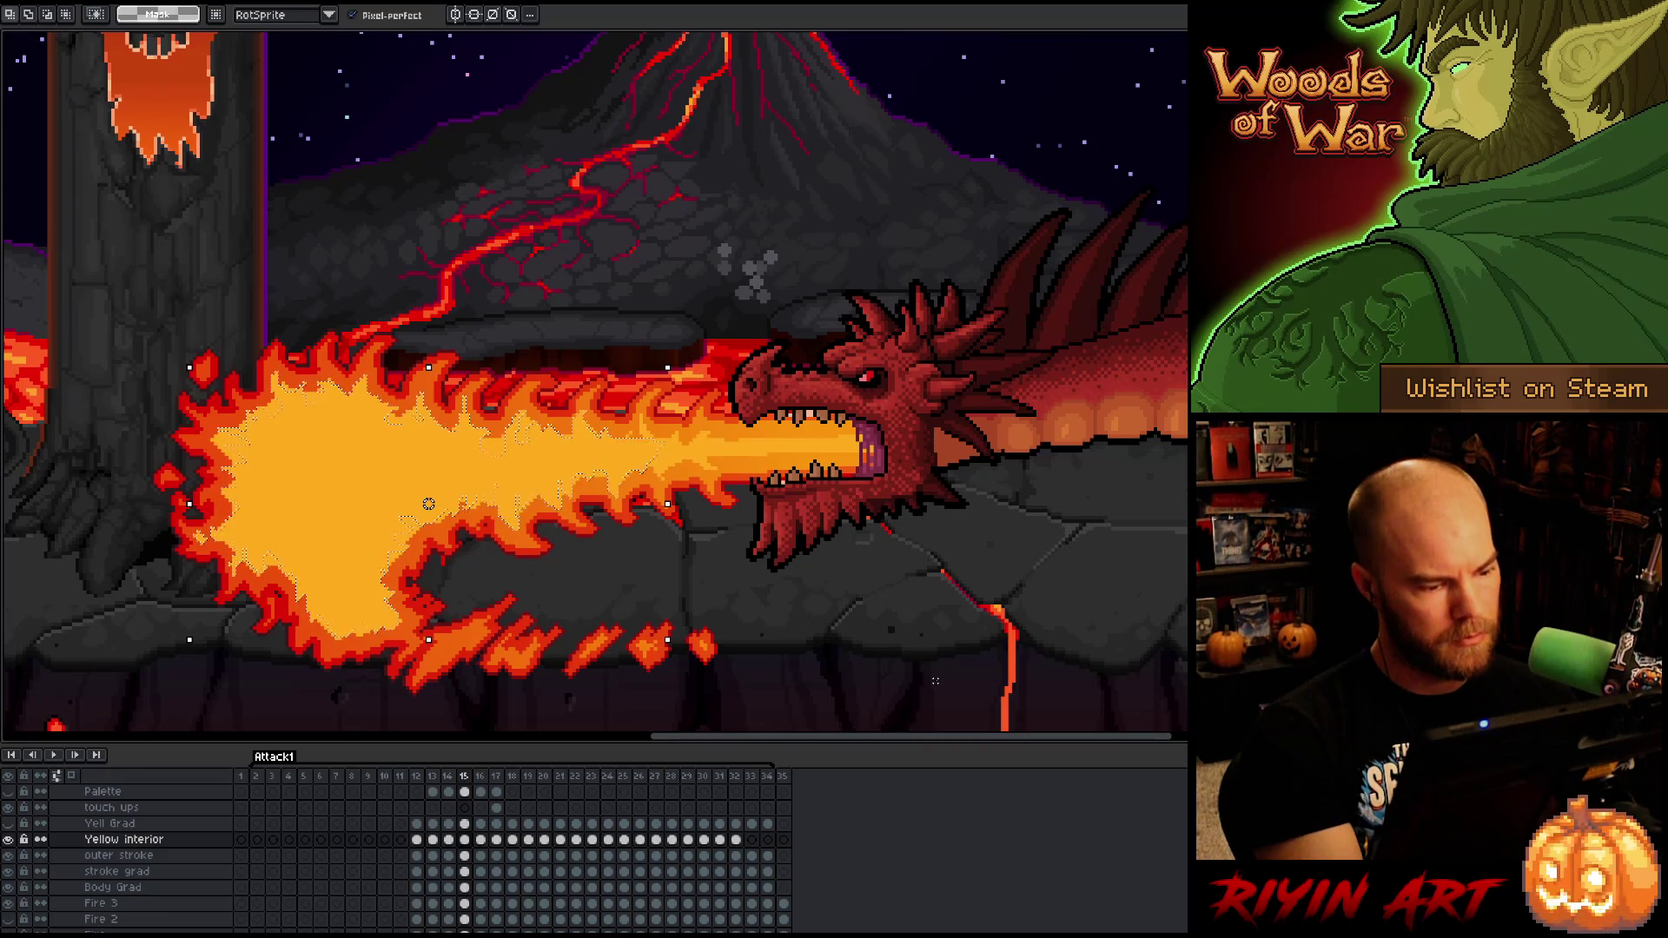
# - Switch to the pencil and set its brush size to 12, then back to 1px
pyautogui.press('b')
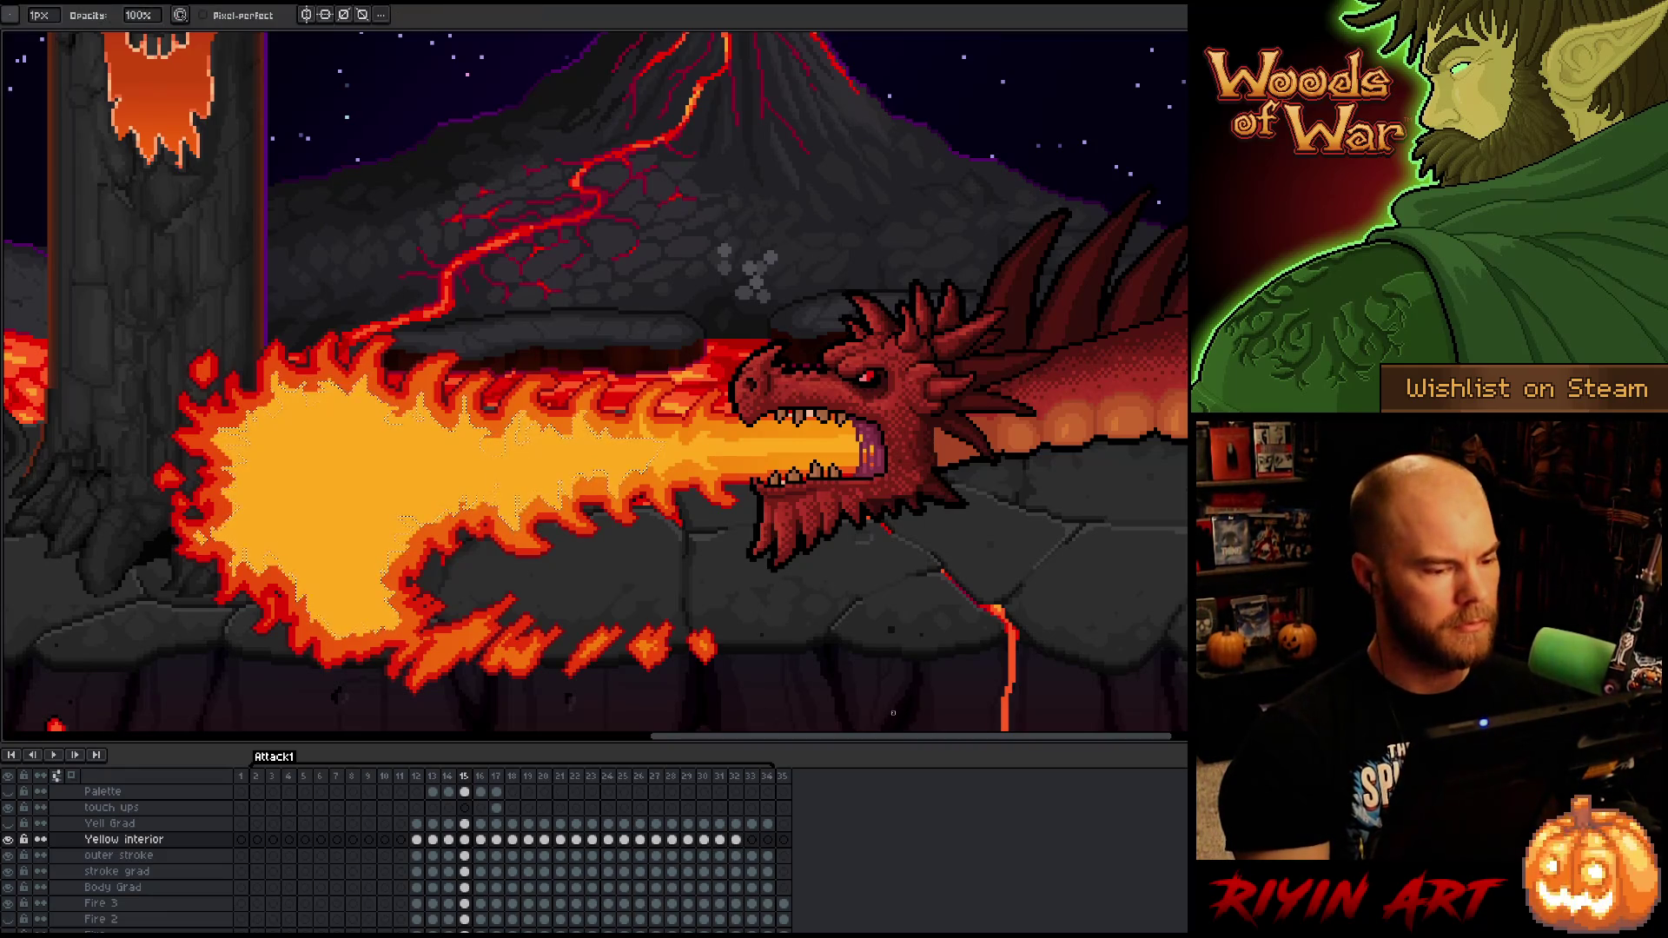
pyautogui.moveTo(39, 15); pyautogui.dragTo(52, 35)
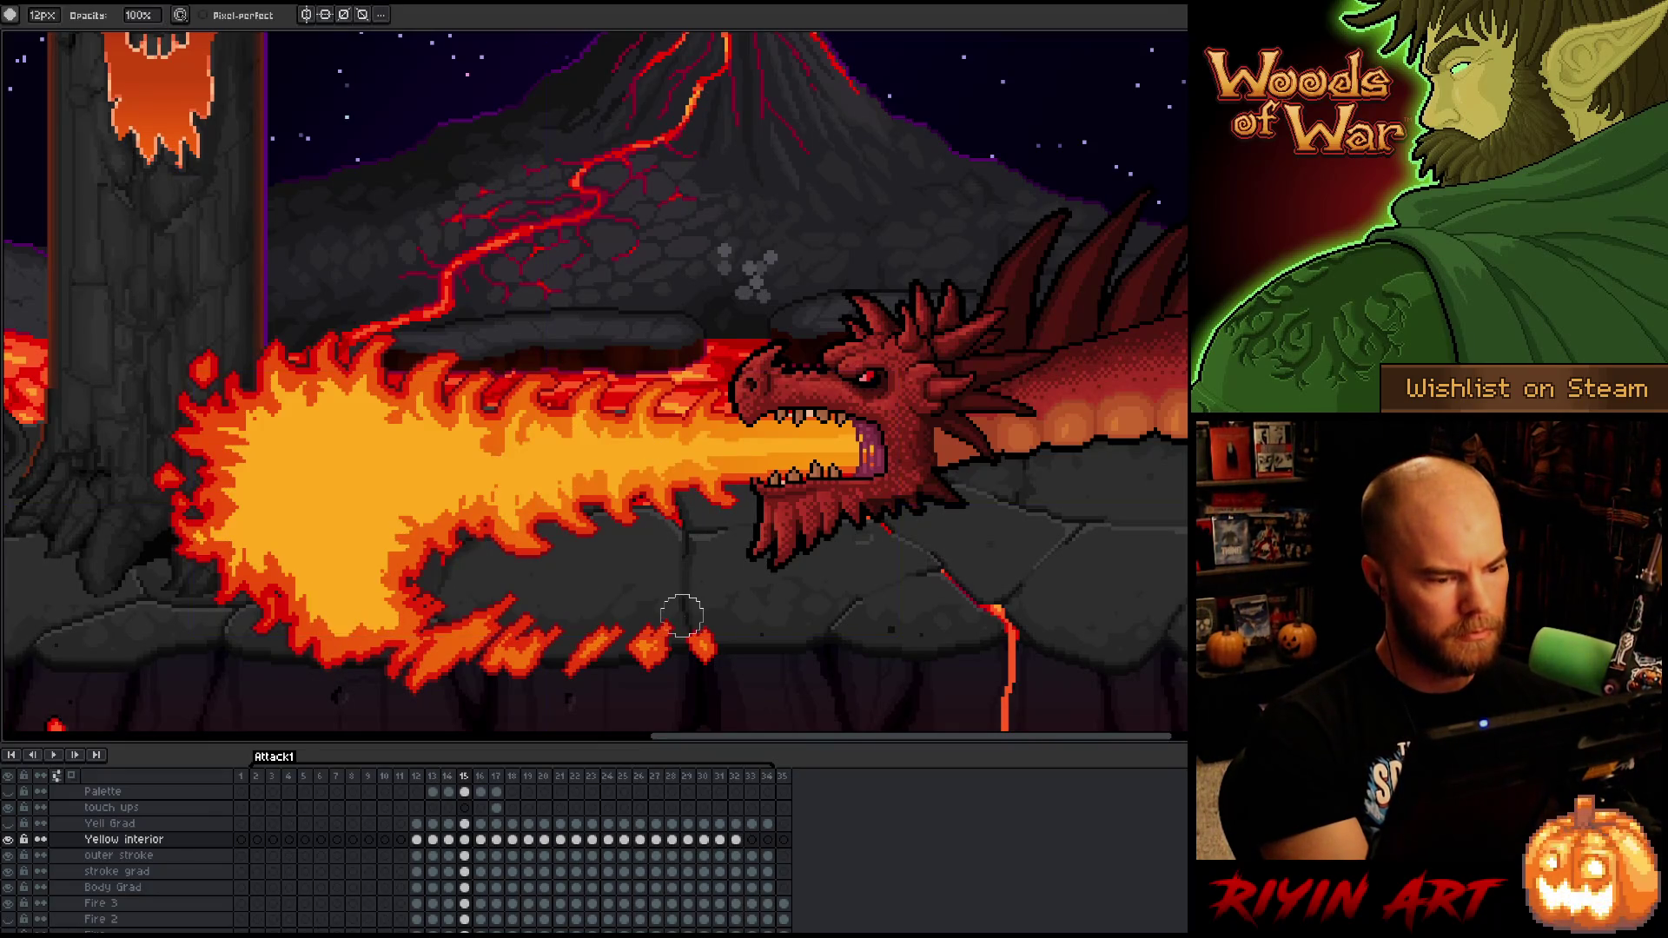
pyautogui.press('e')
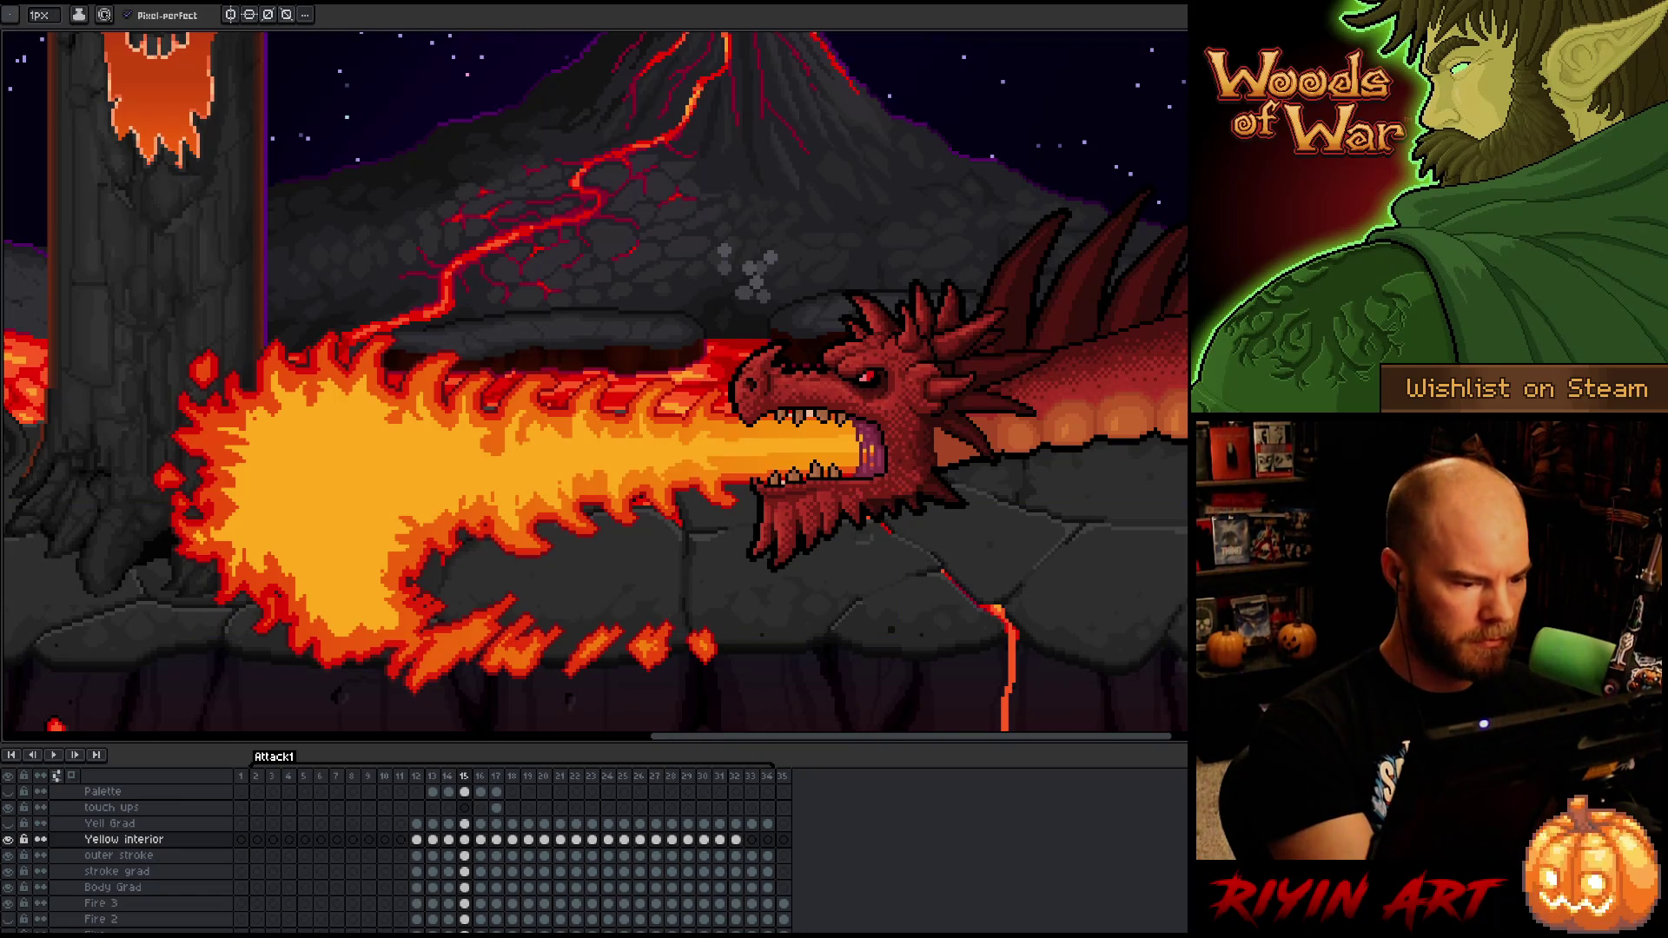
pyautogui.press('b')
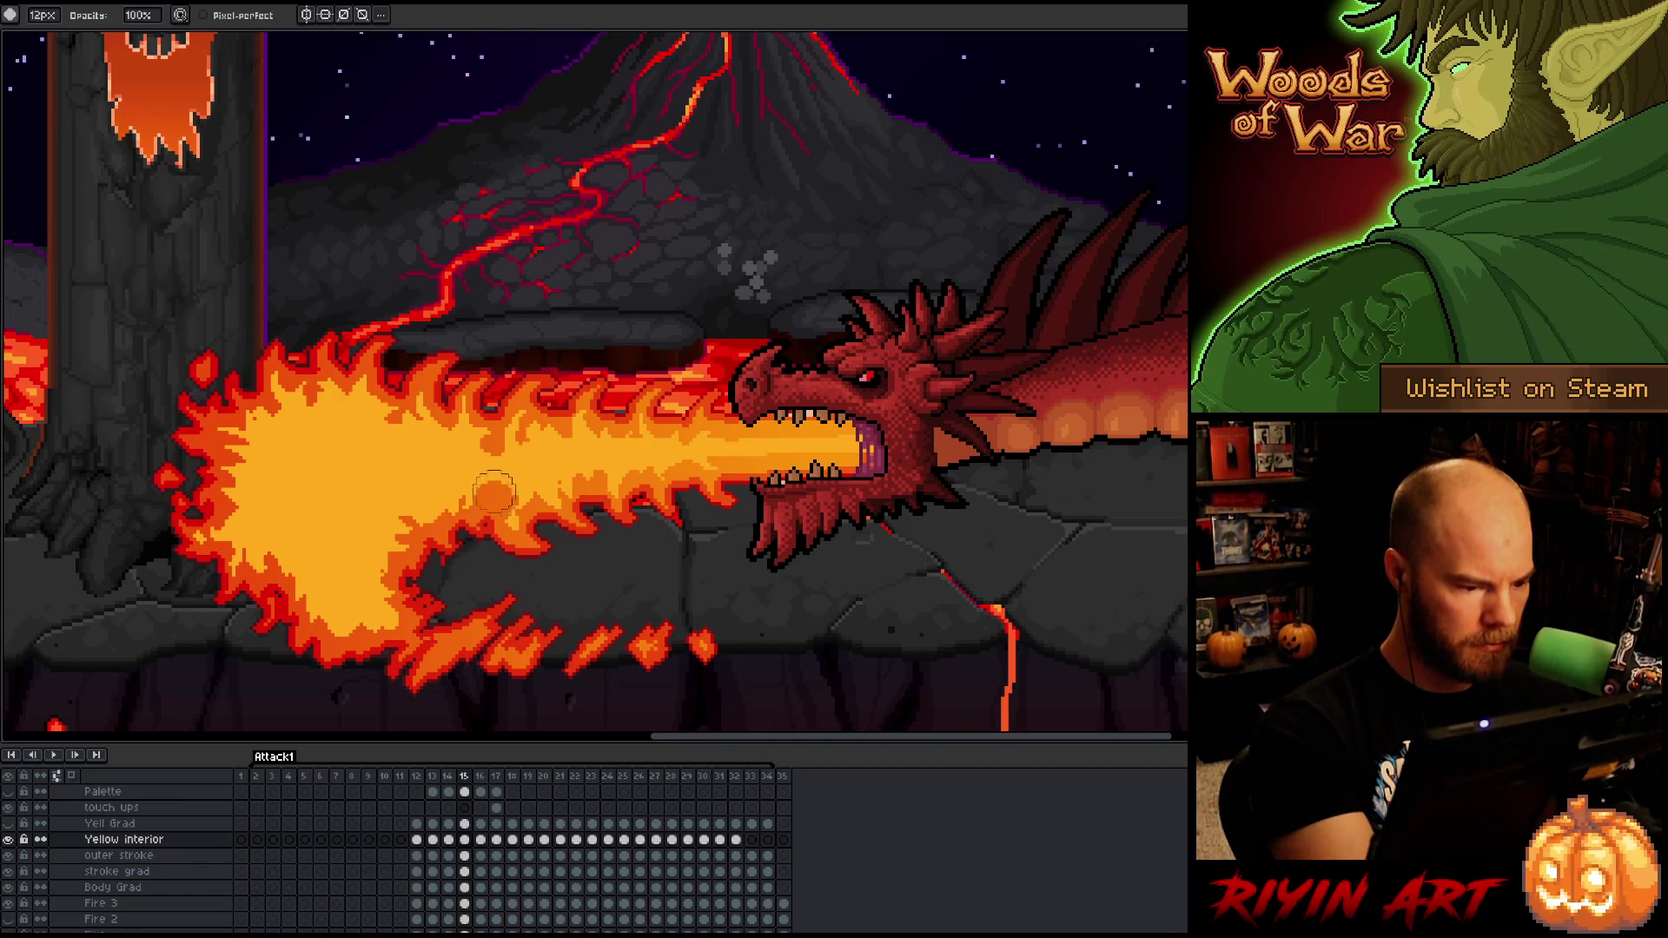
pyautogui.press('Return')
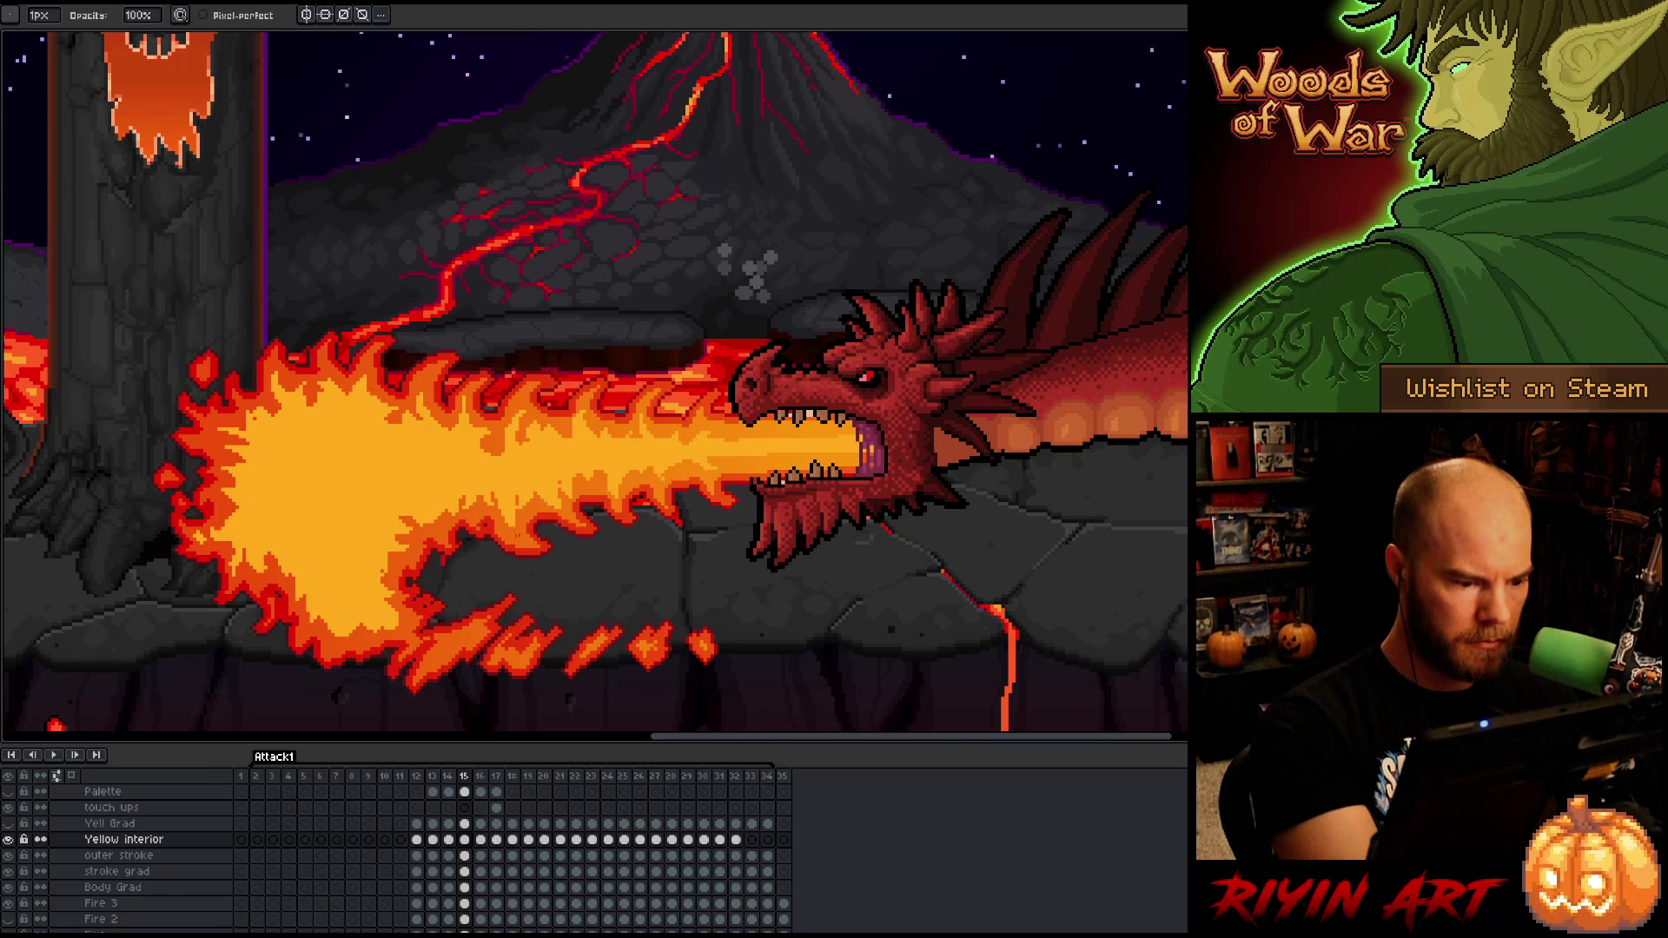
# - Refine the frame-15 yellow fire interior pixel by pixel, alternating pencil and eraser
pyautogui.press('e')
pyautogui.press('b')
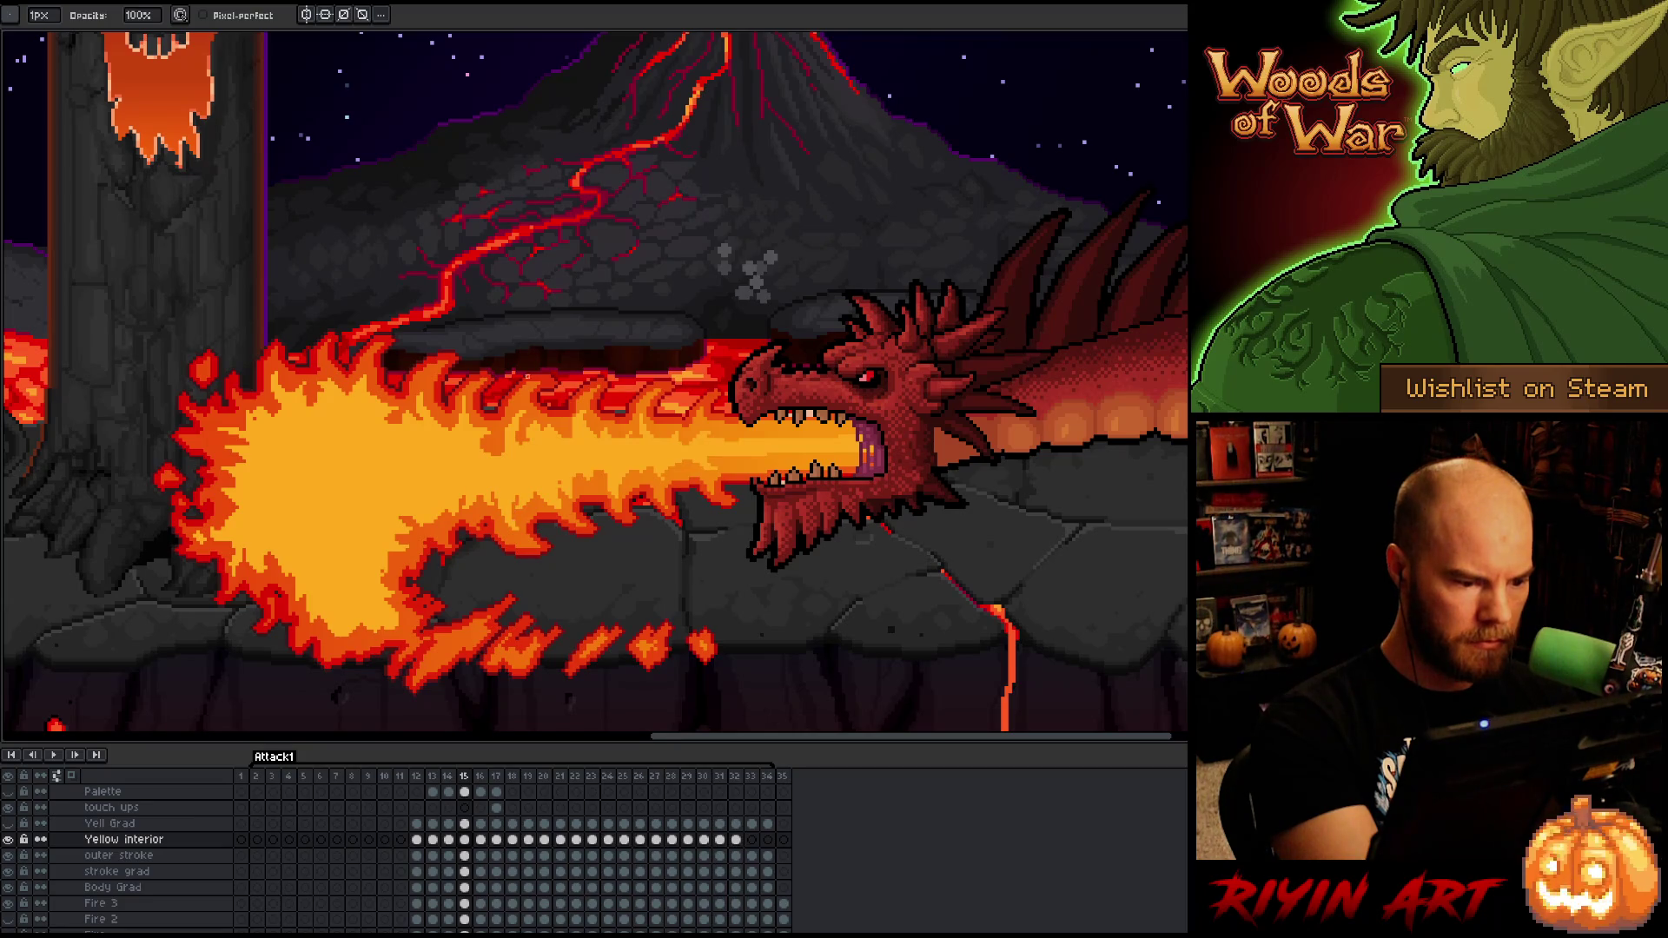
pyautogui.press('e')
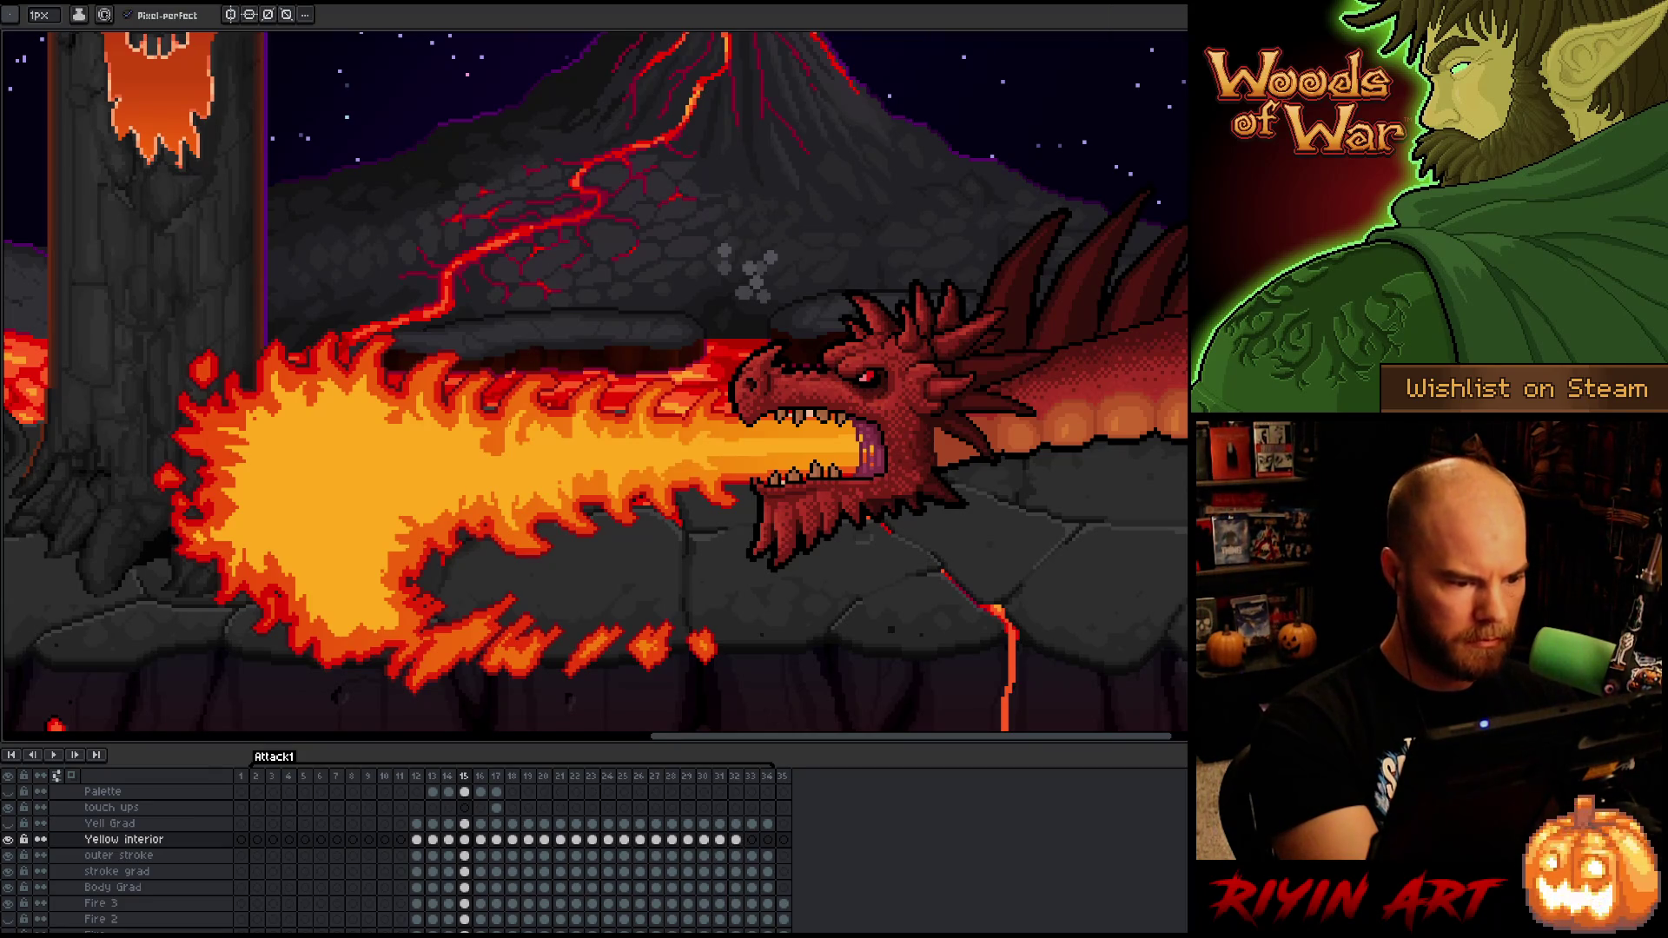
pyautogui.press('b')
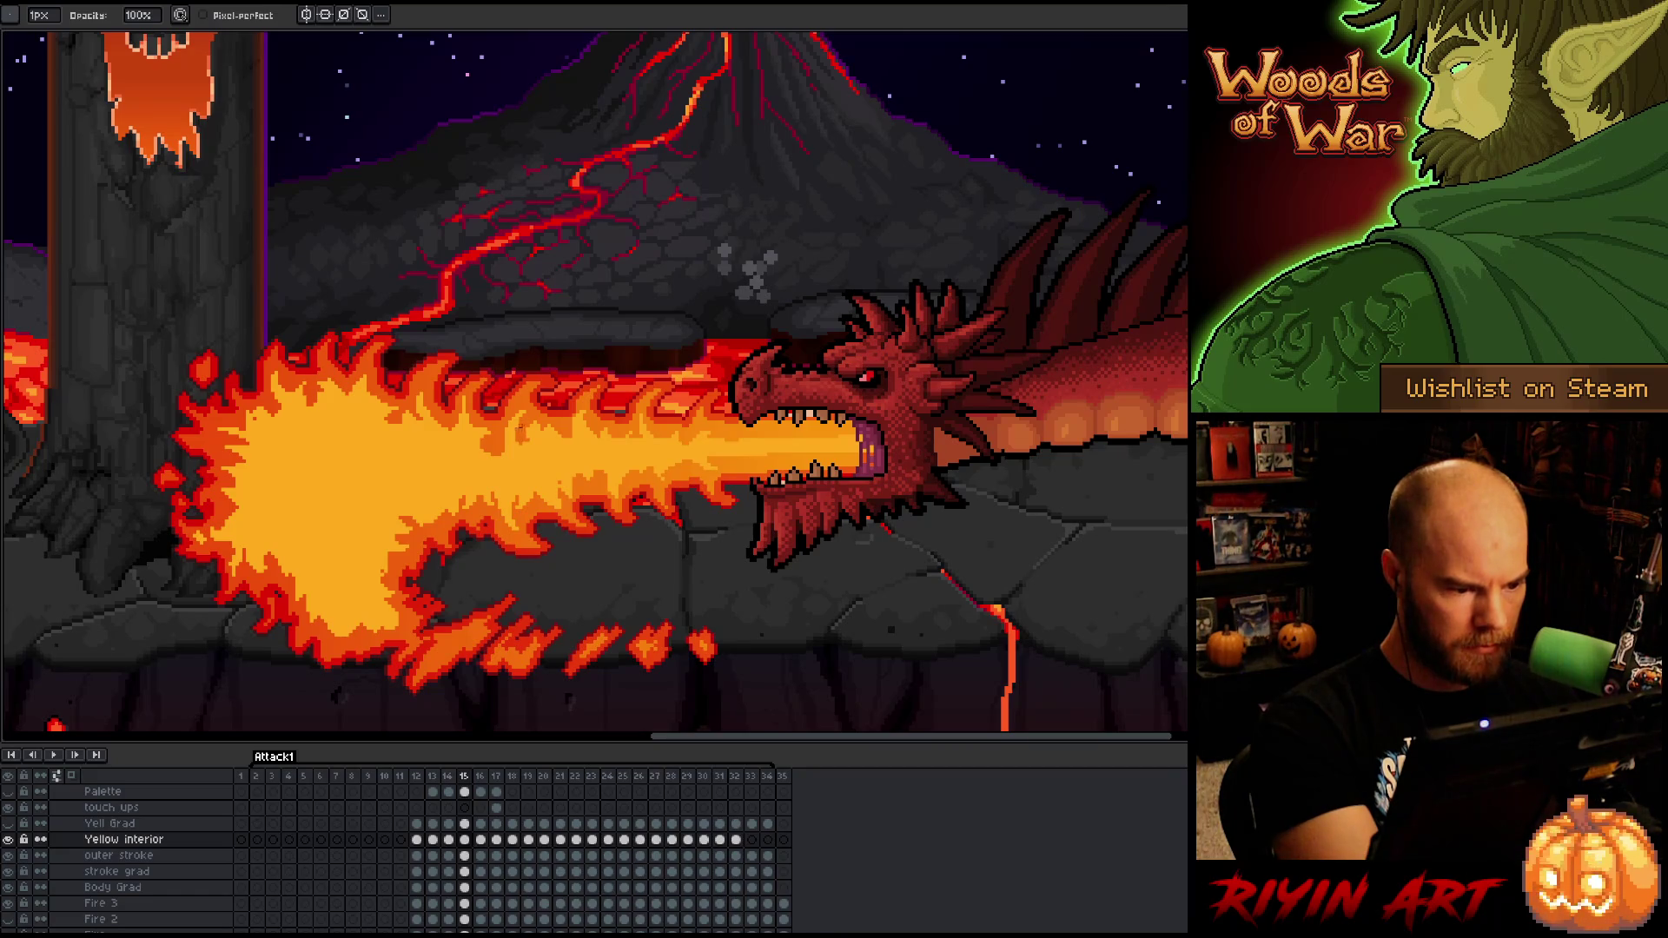
pyautogui.press('e')
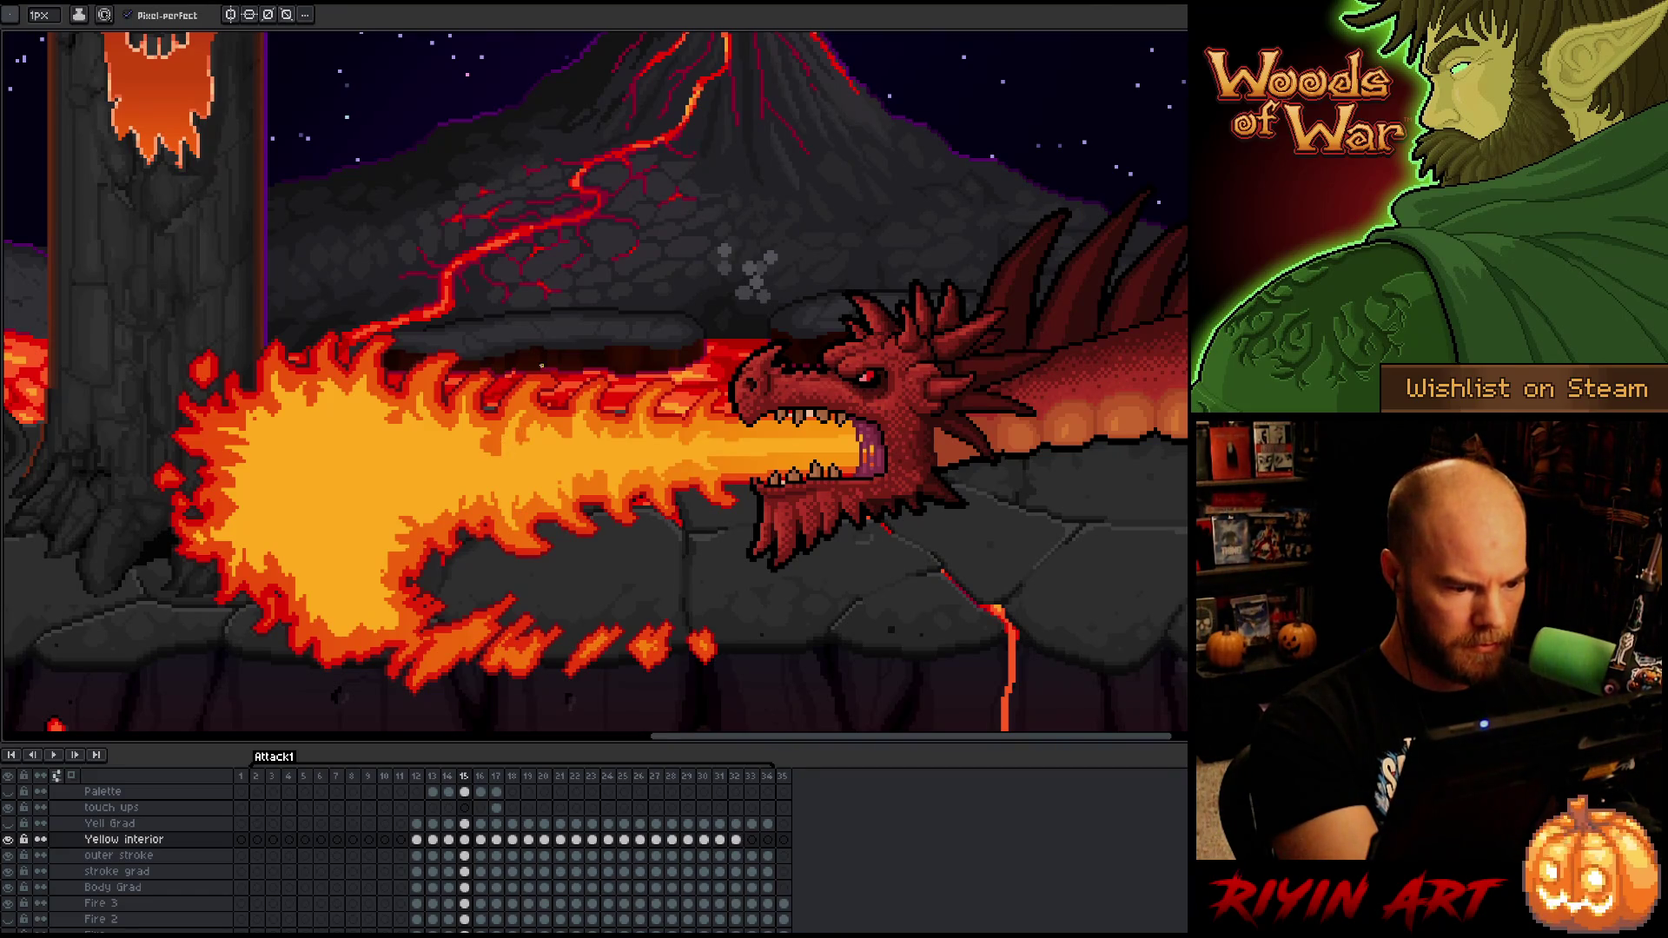
pyautogui.press('b')
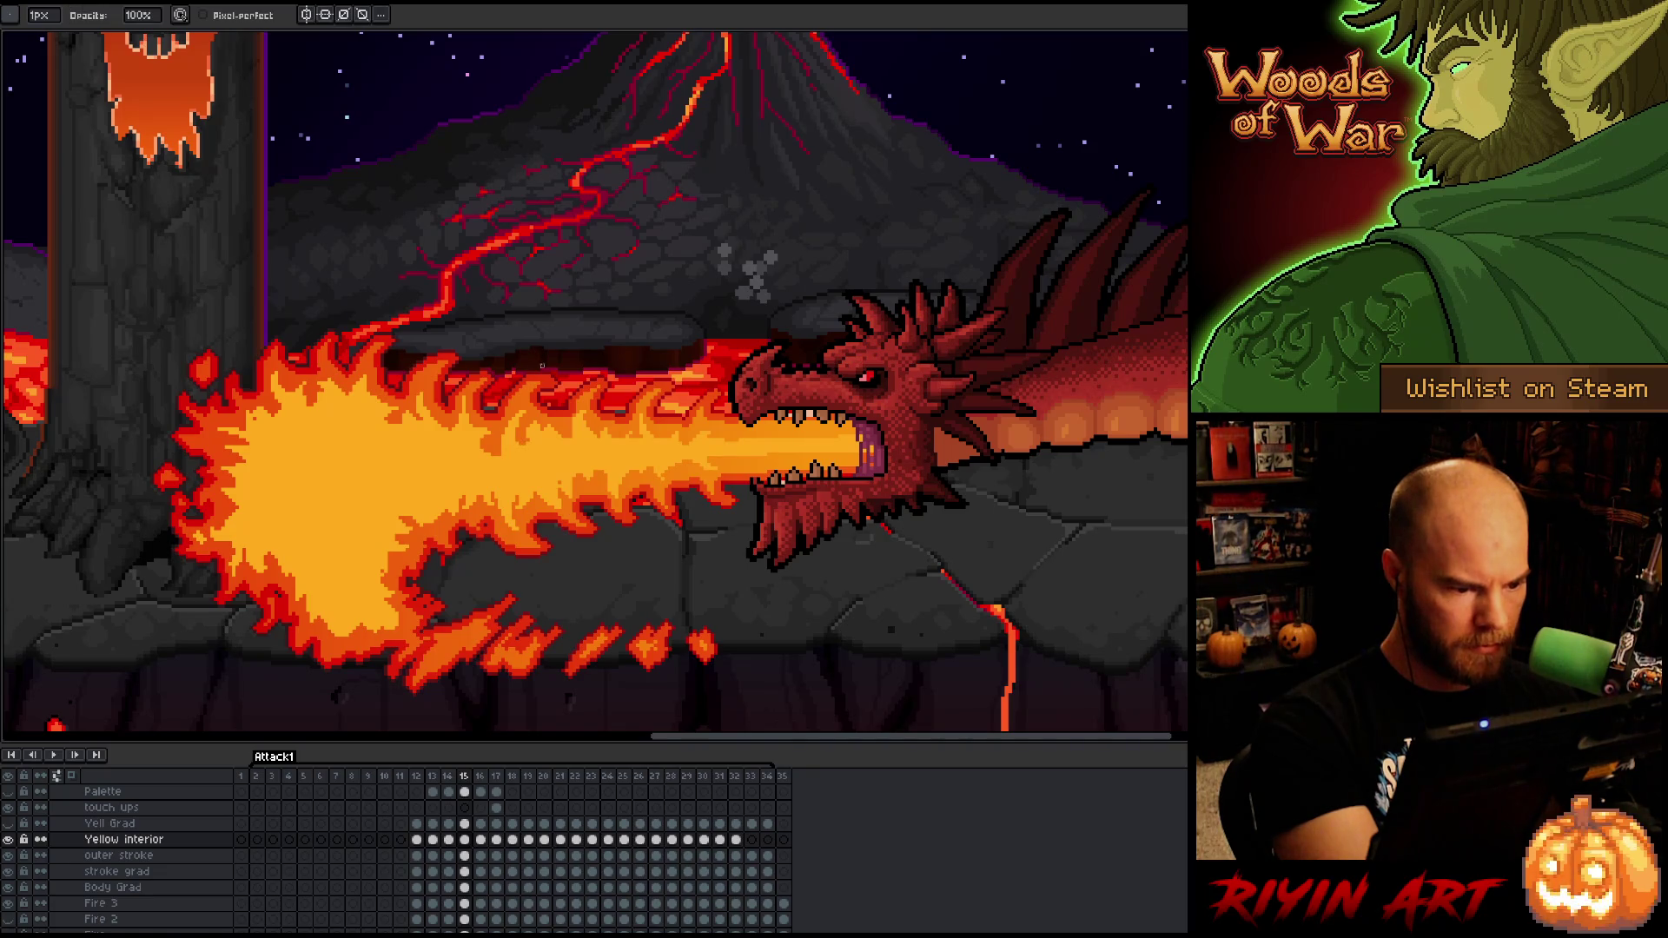
pyautogui.press('e')
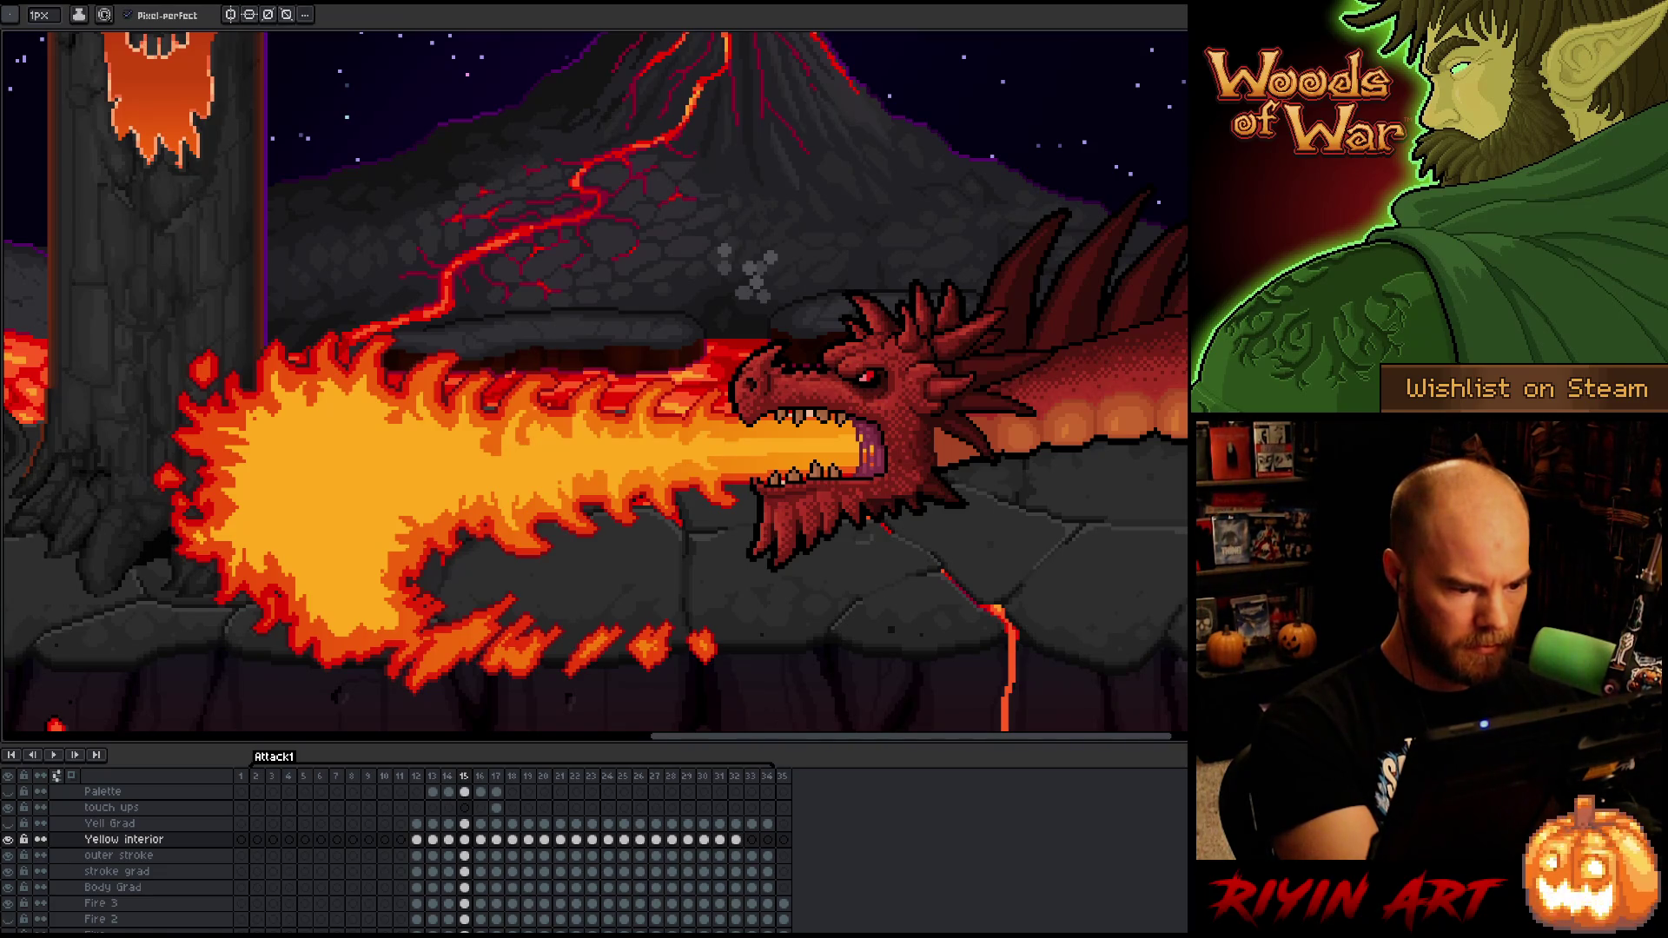
pyautogui.press('b')
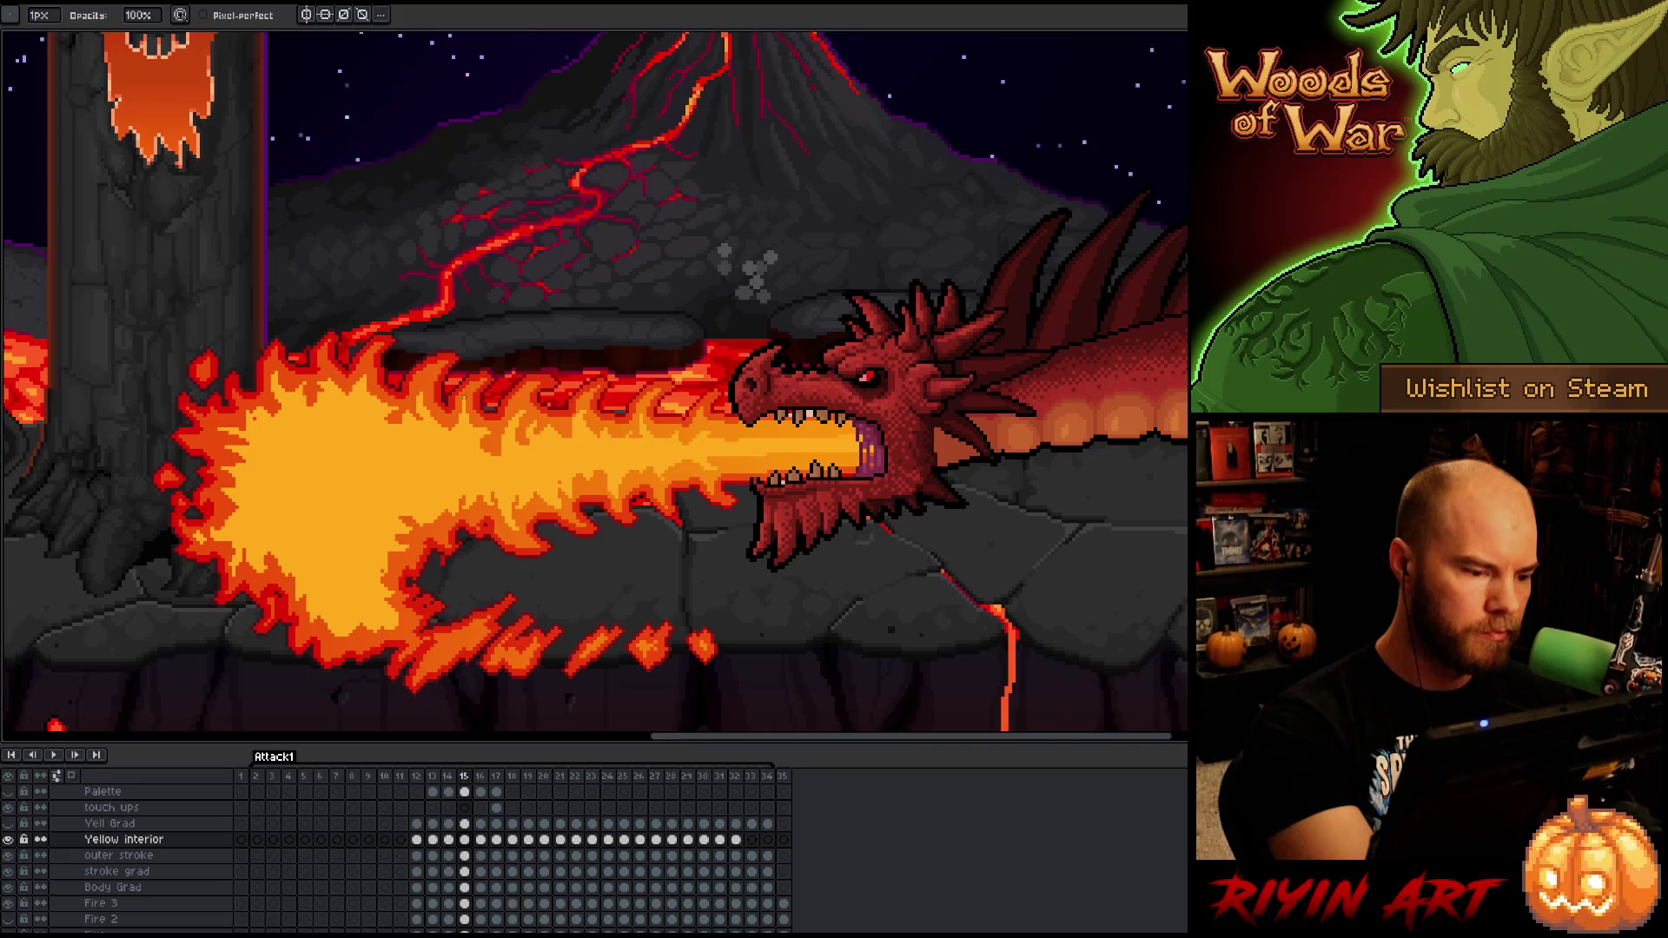
pyautogui.press('e')
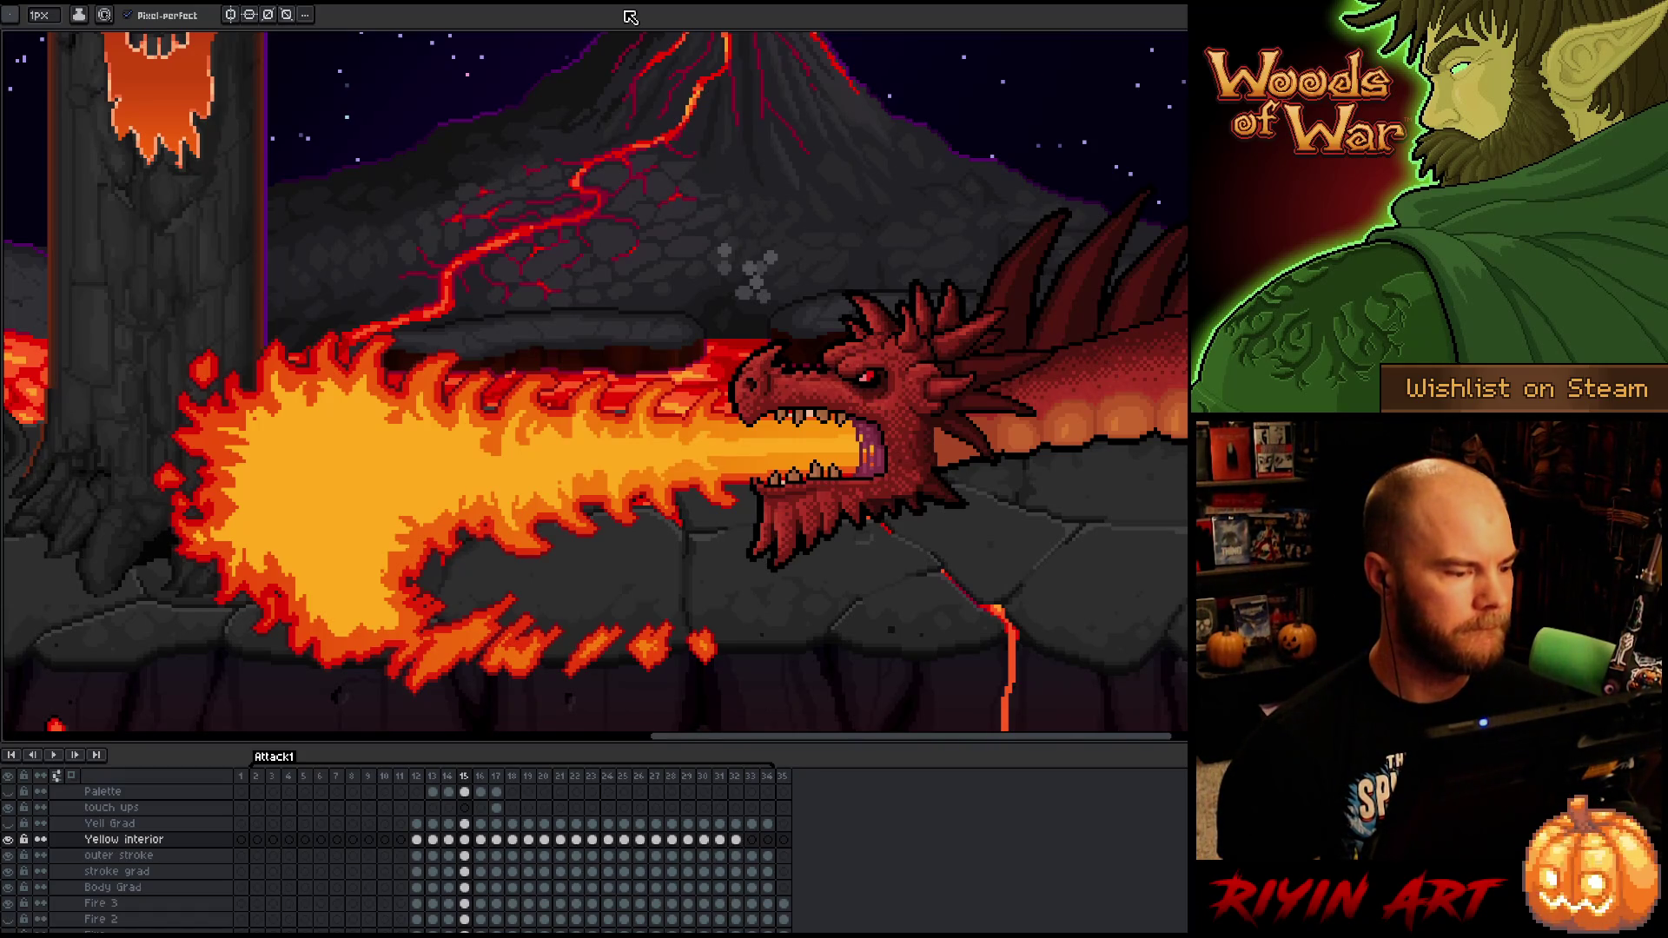
pyautogui.press('b')
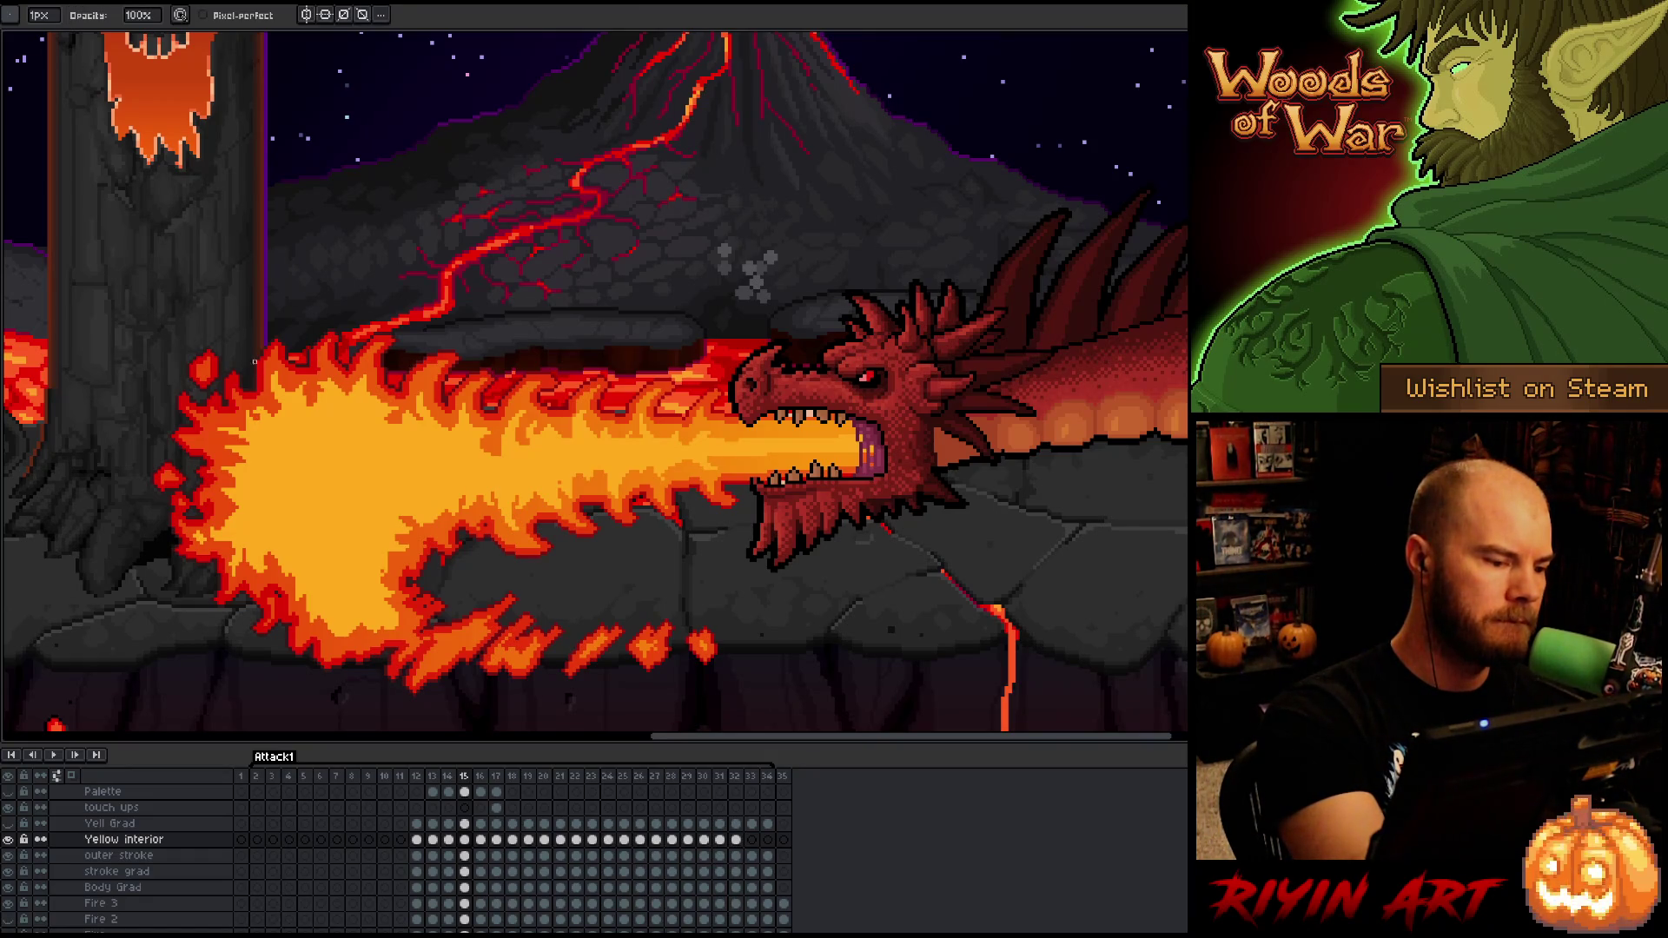
pyautogui.press('e')
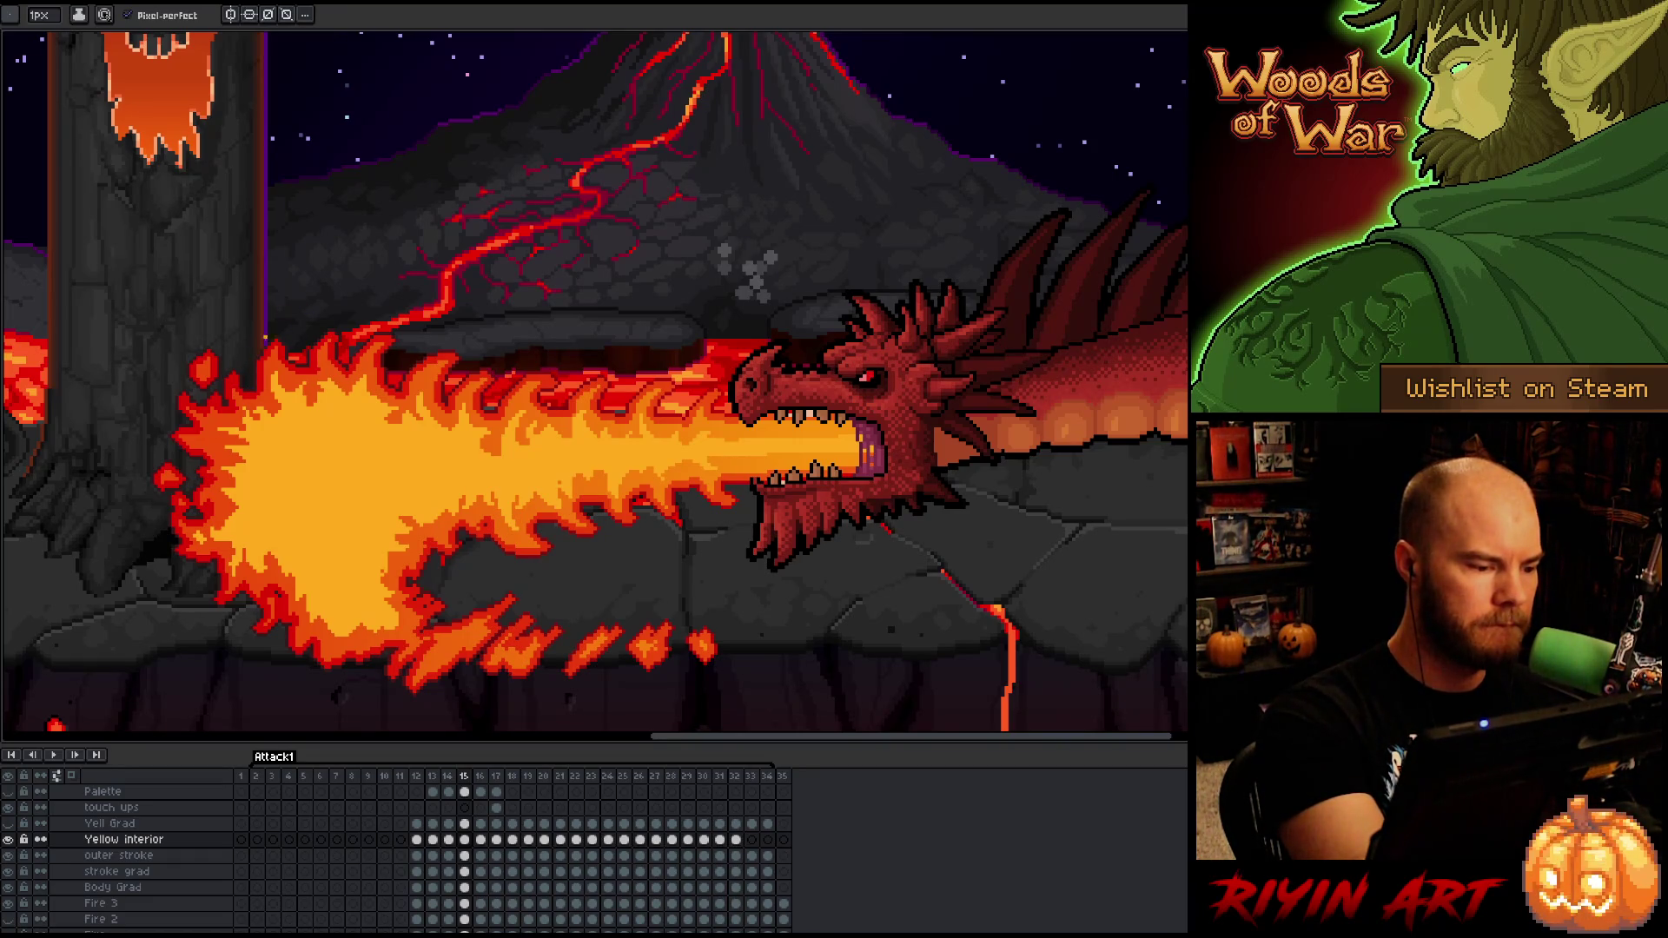
pyautogui.press('b')
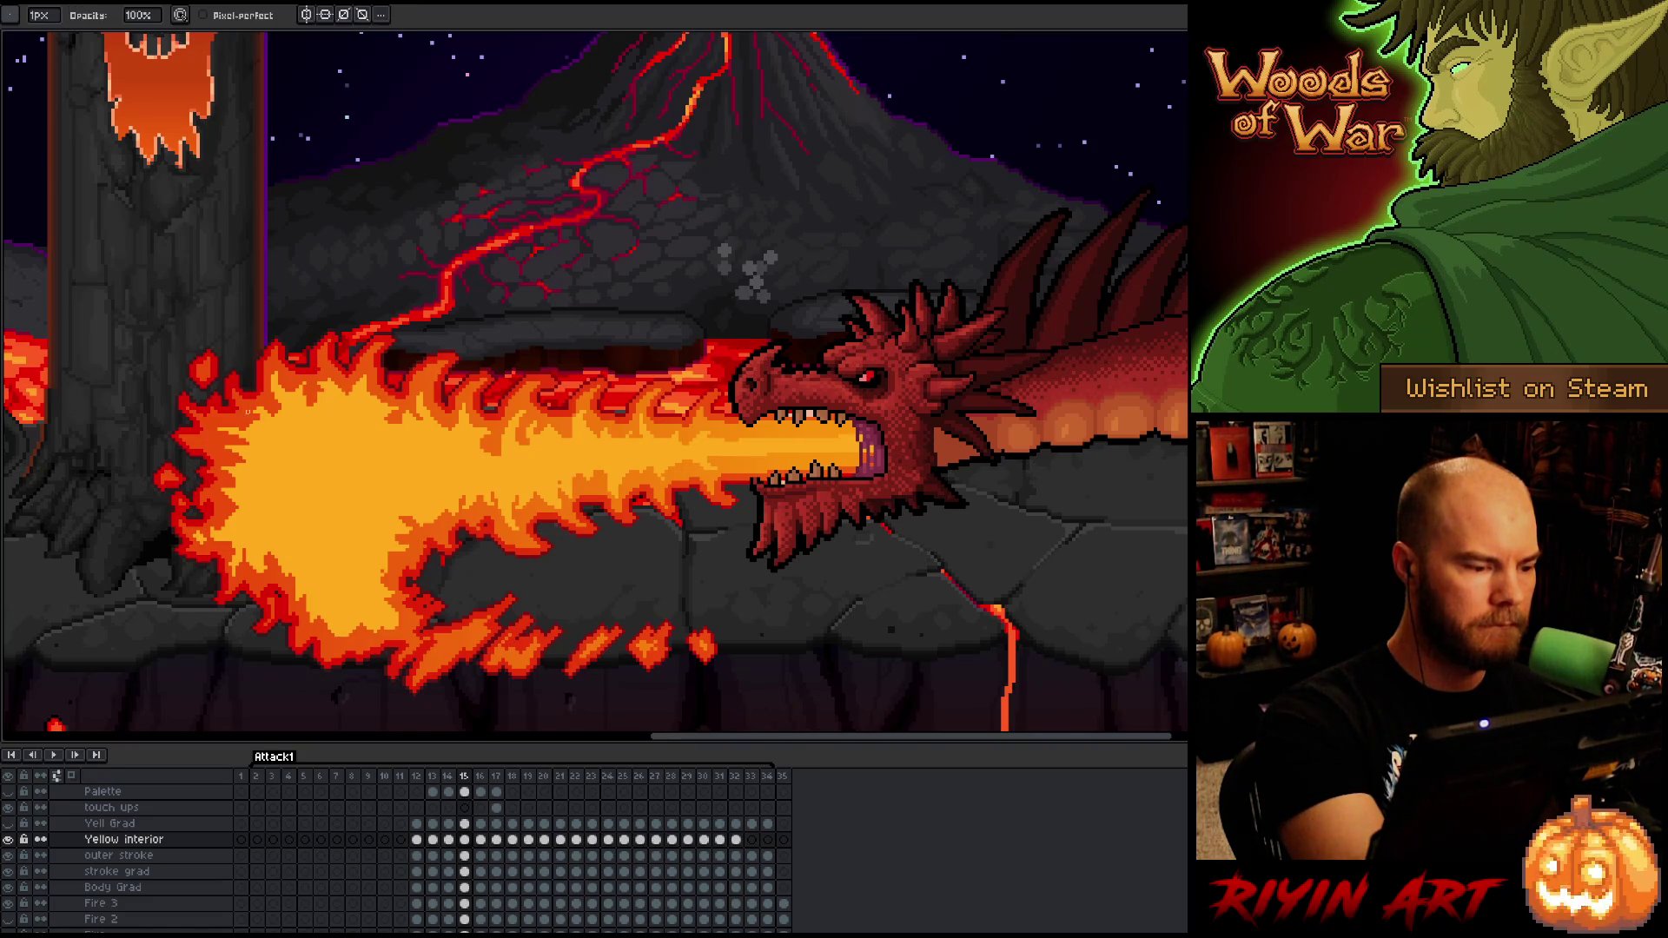
# - Shape the yellow core's rounded lower-left lobe with pencil, eraser and paint bucket
pyautogui.press('e')
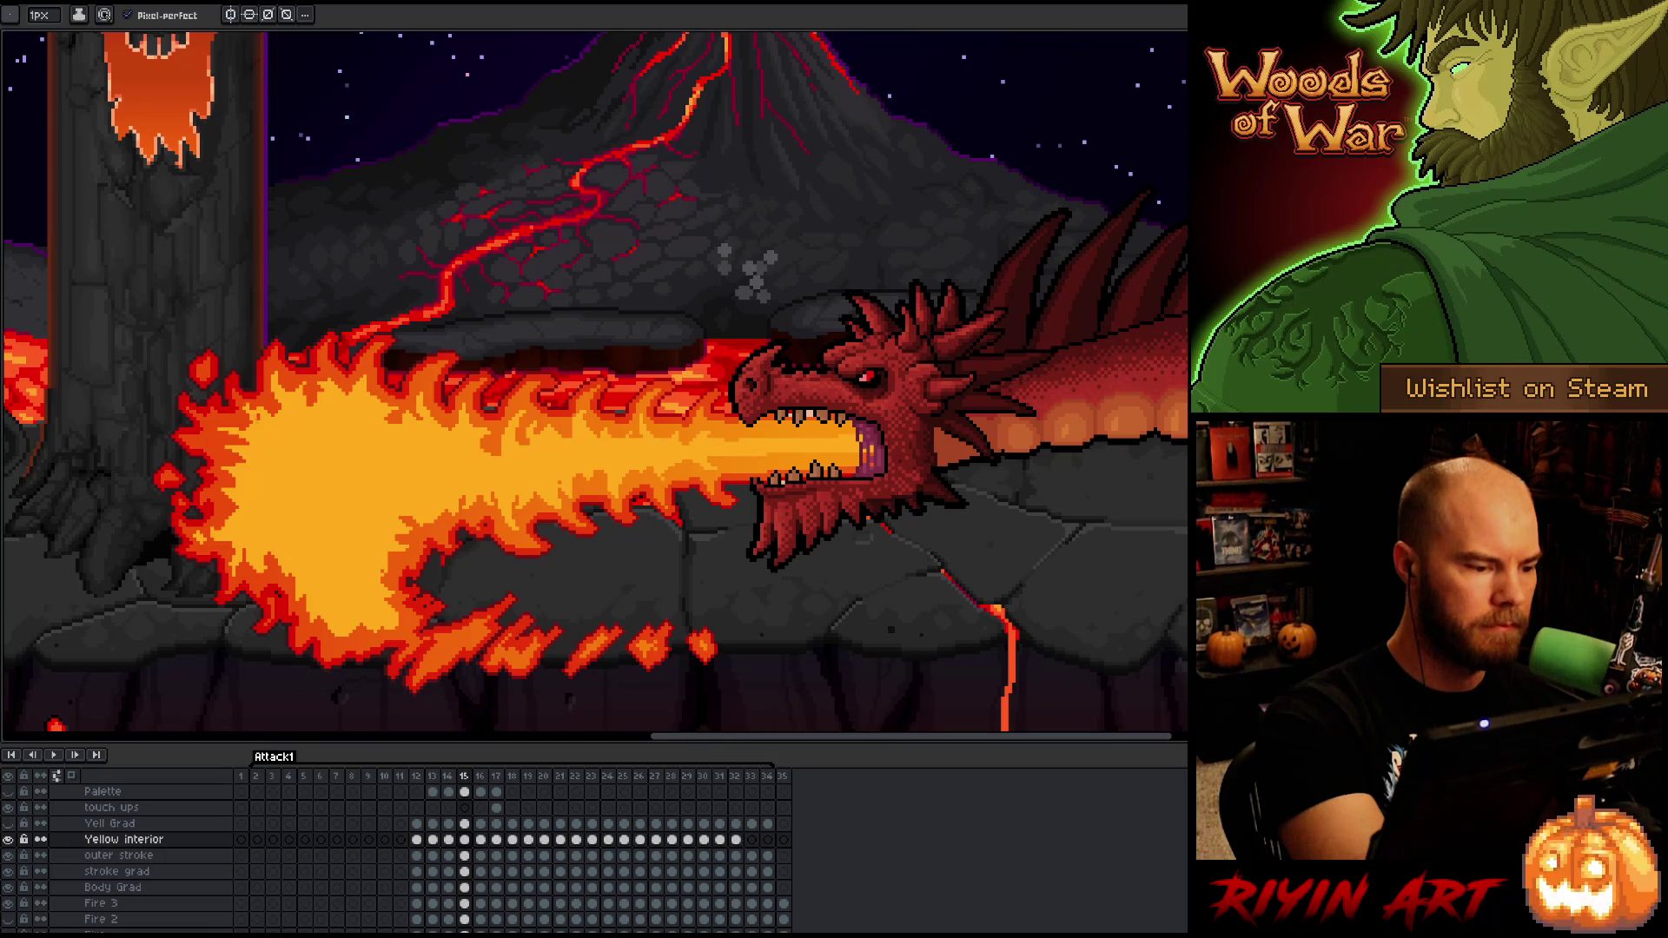
pyautogui.press('b')
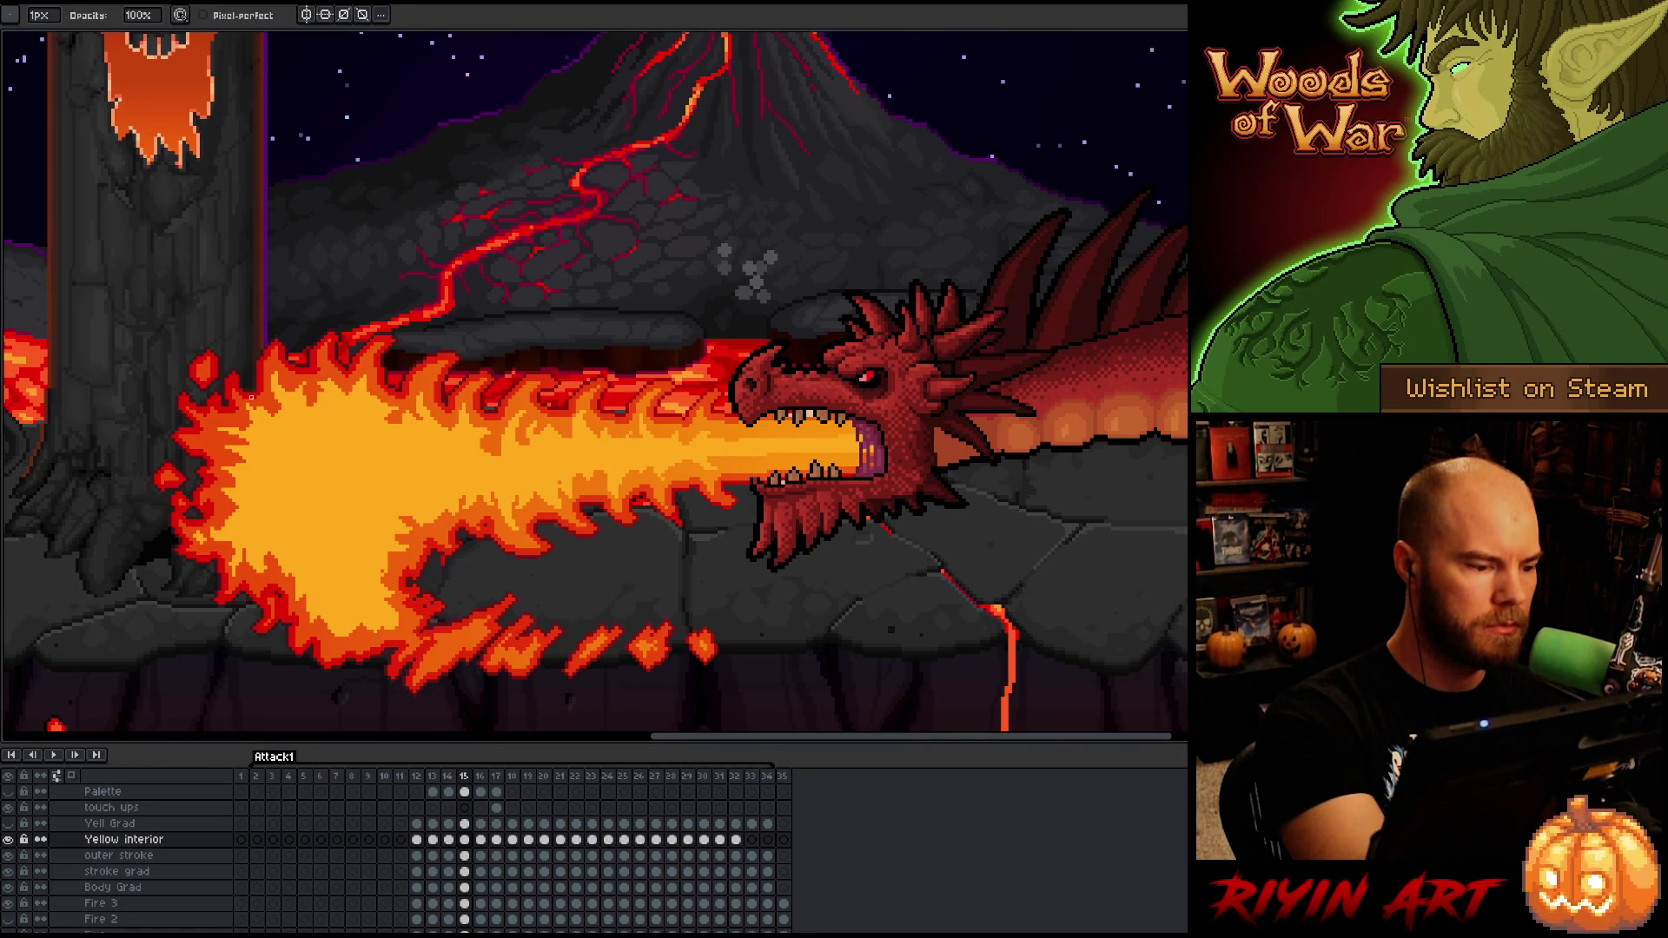
pyautogui.press('e')
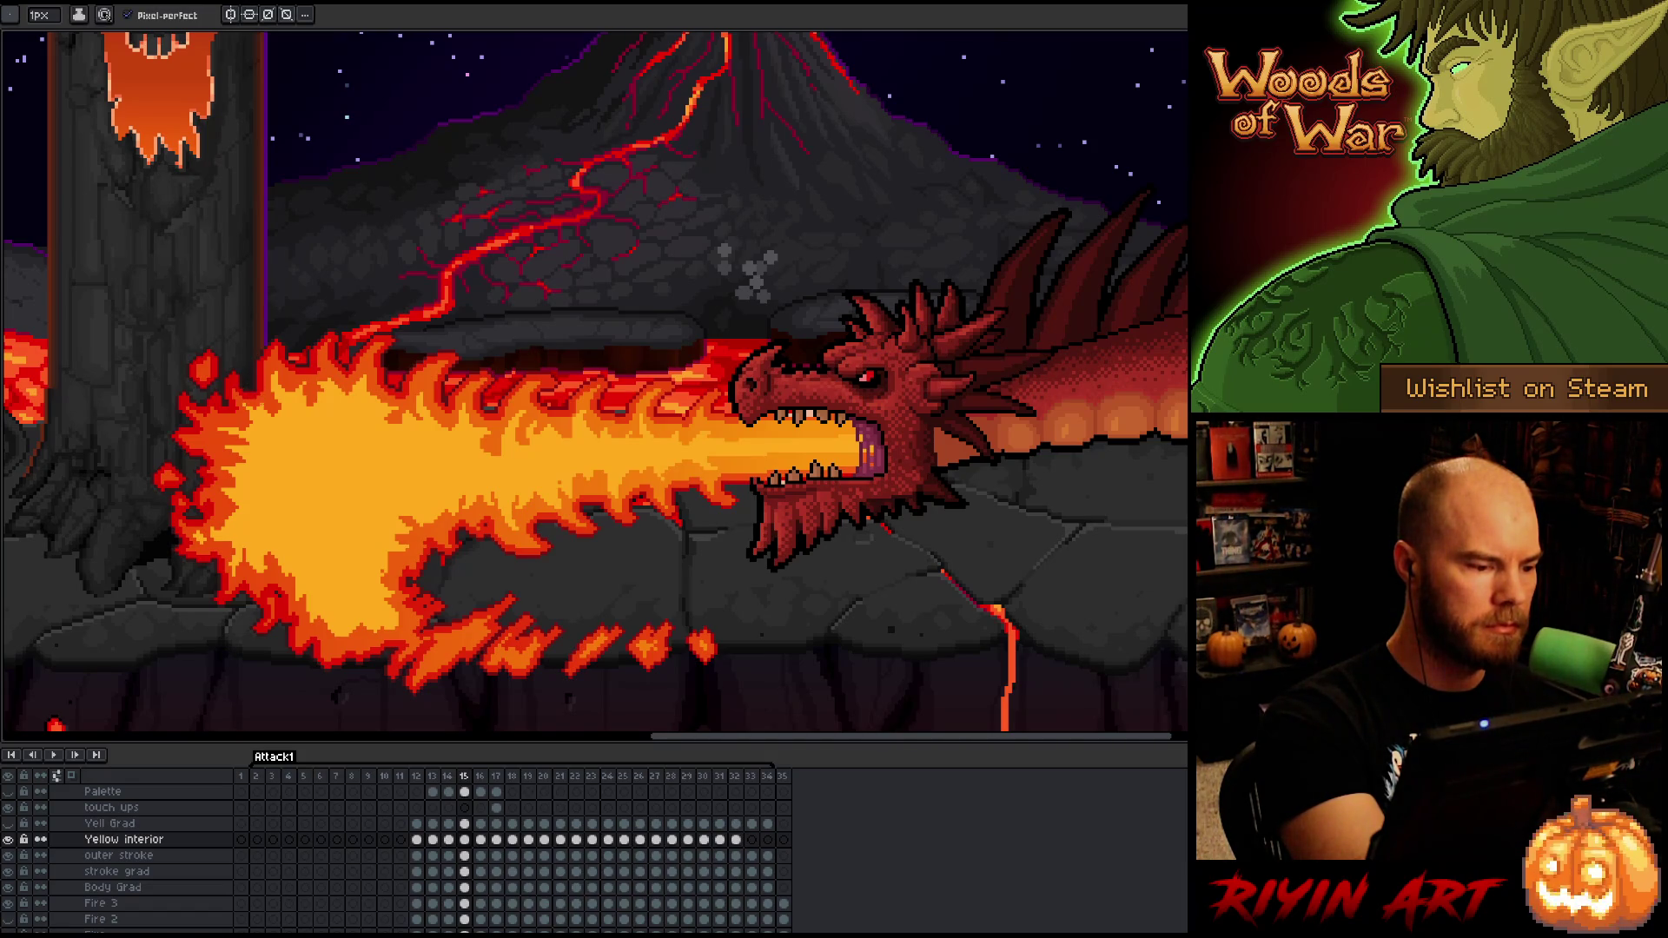
pyautogui.press('b')
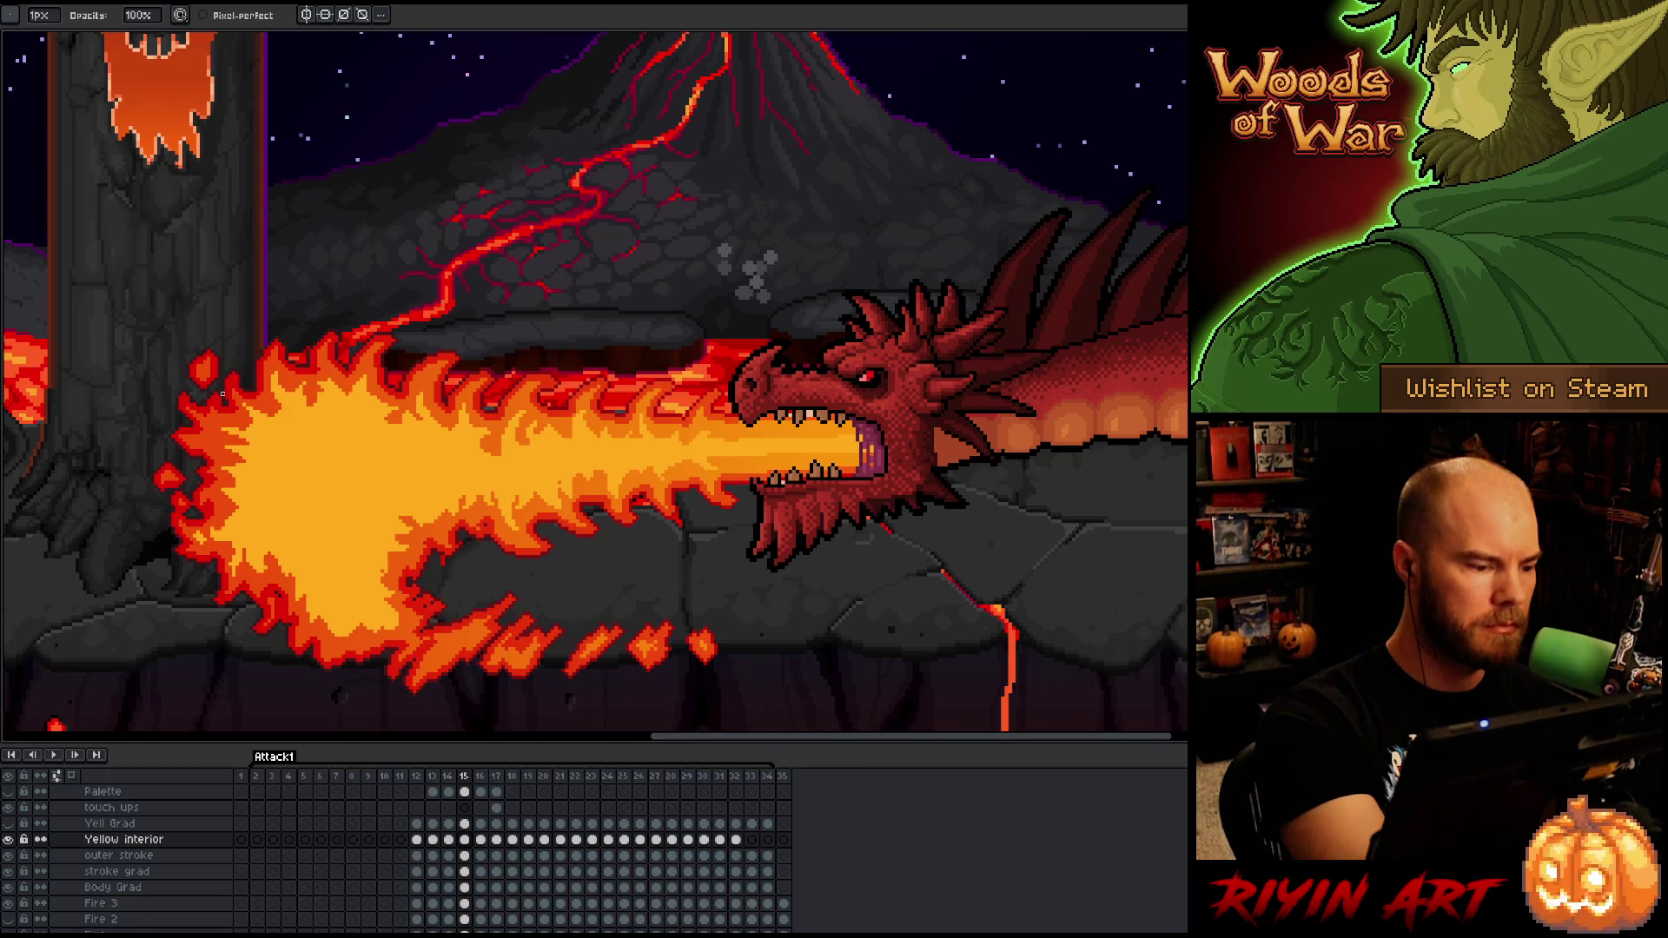
pyautogui.press('e')
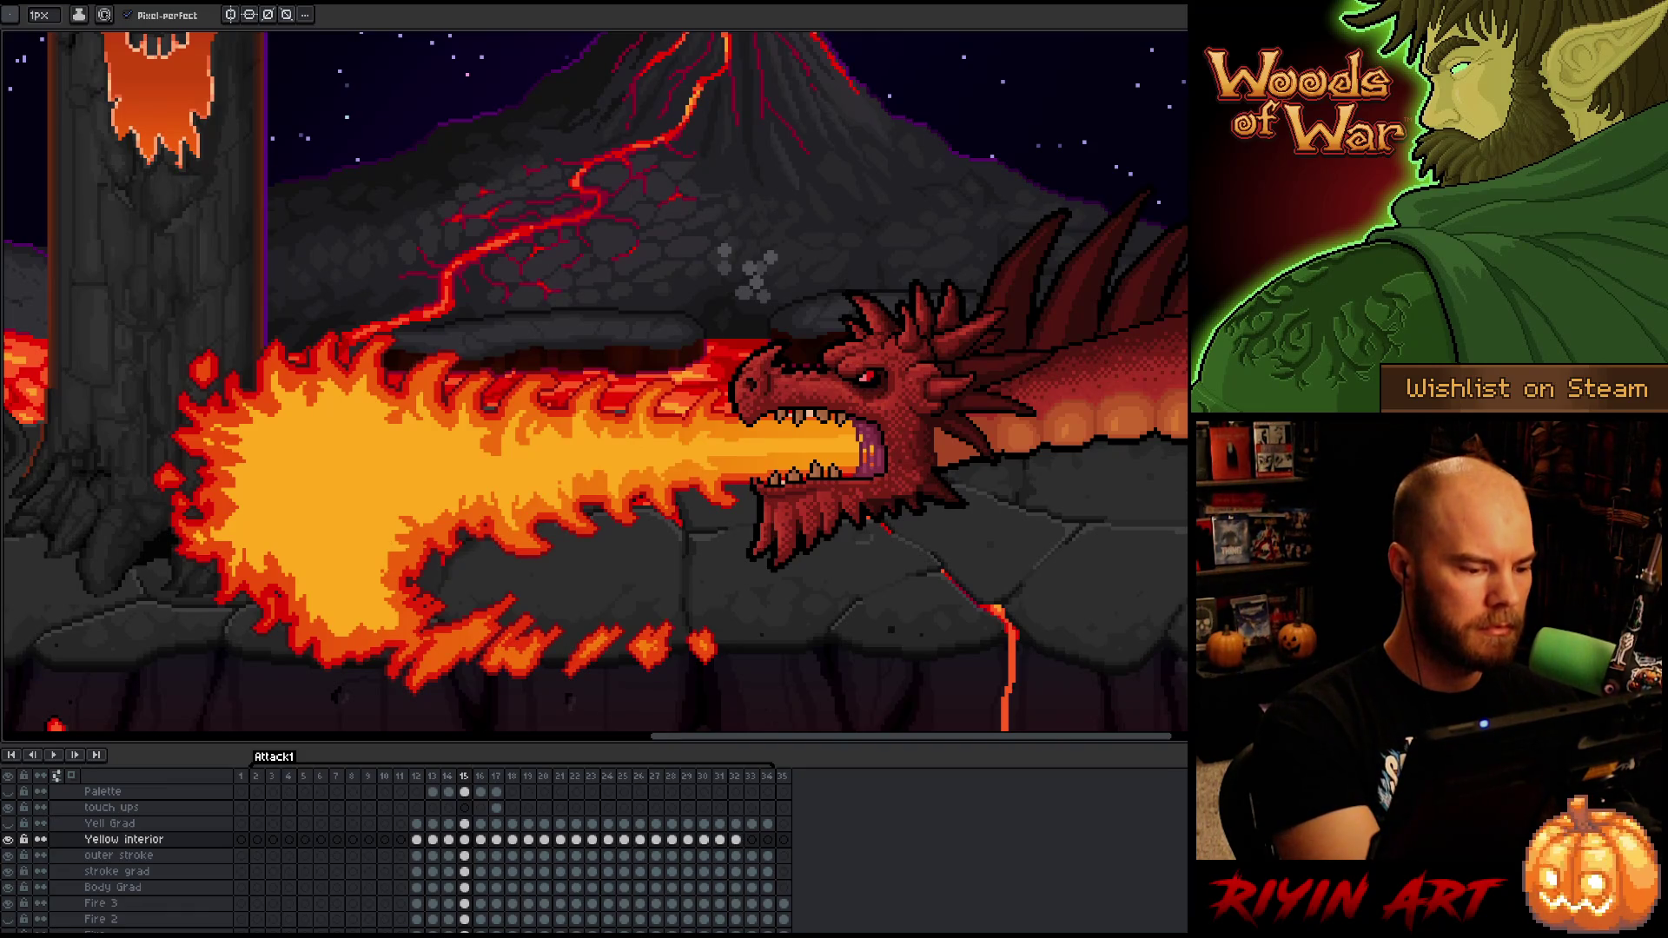
pyautogui.press('e')
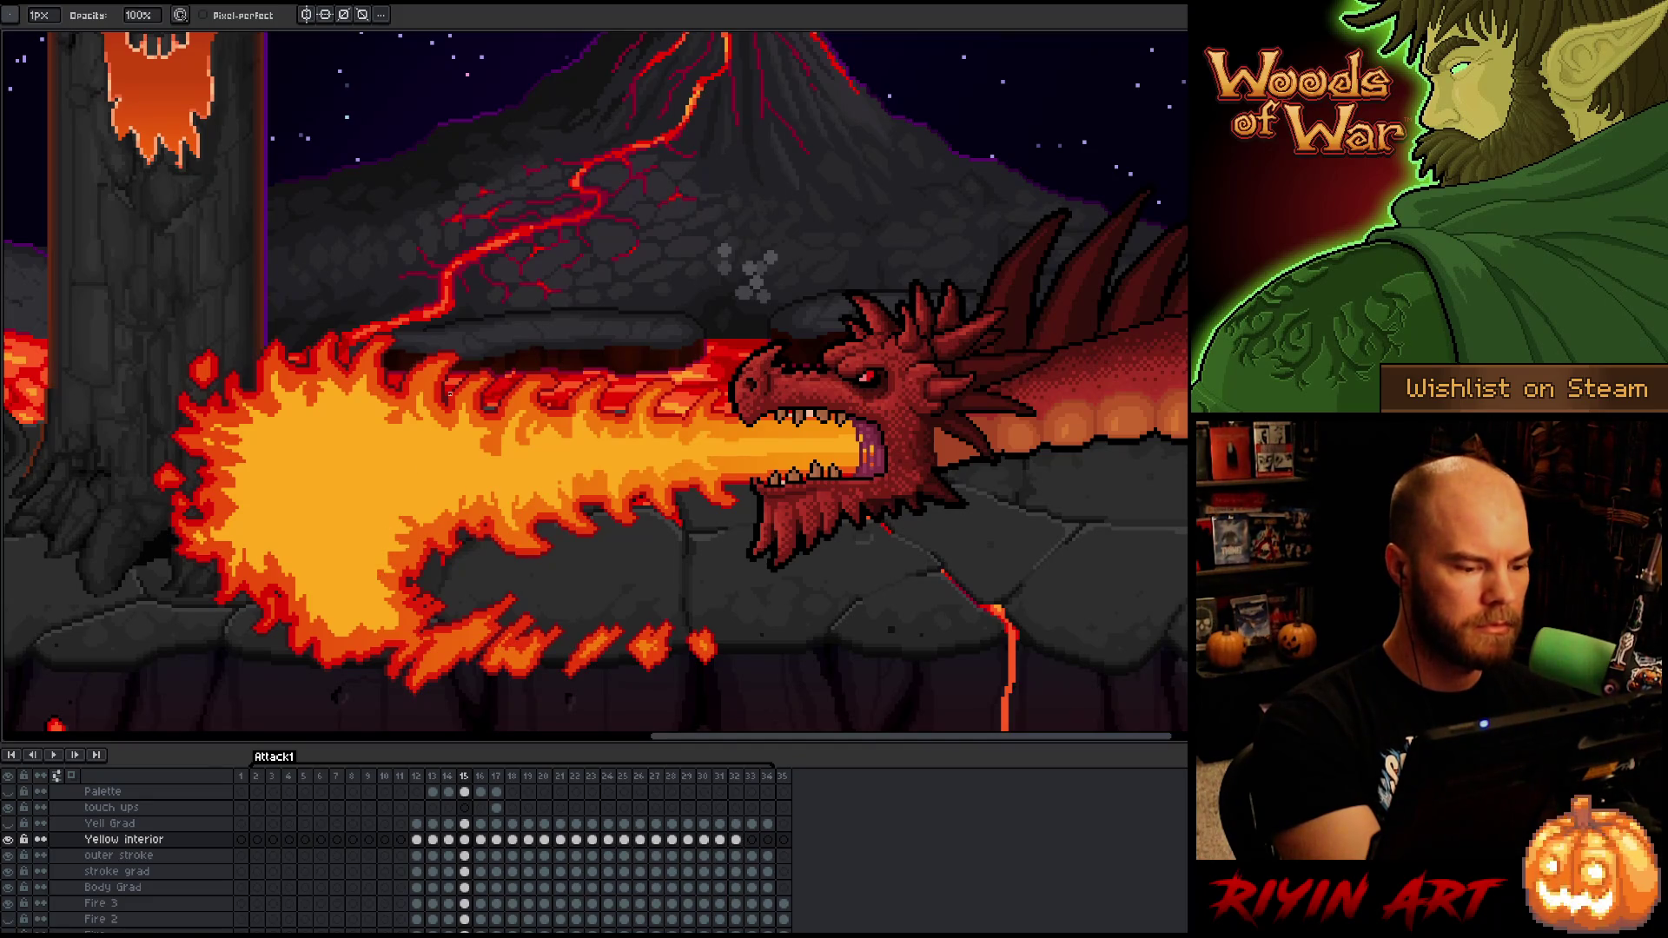
pyautogui.press('b')
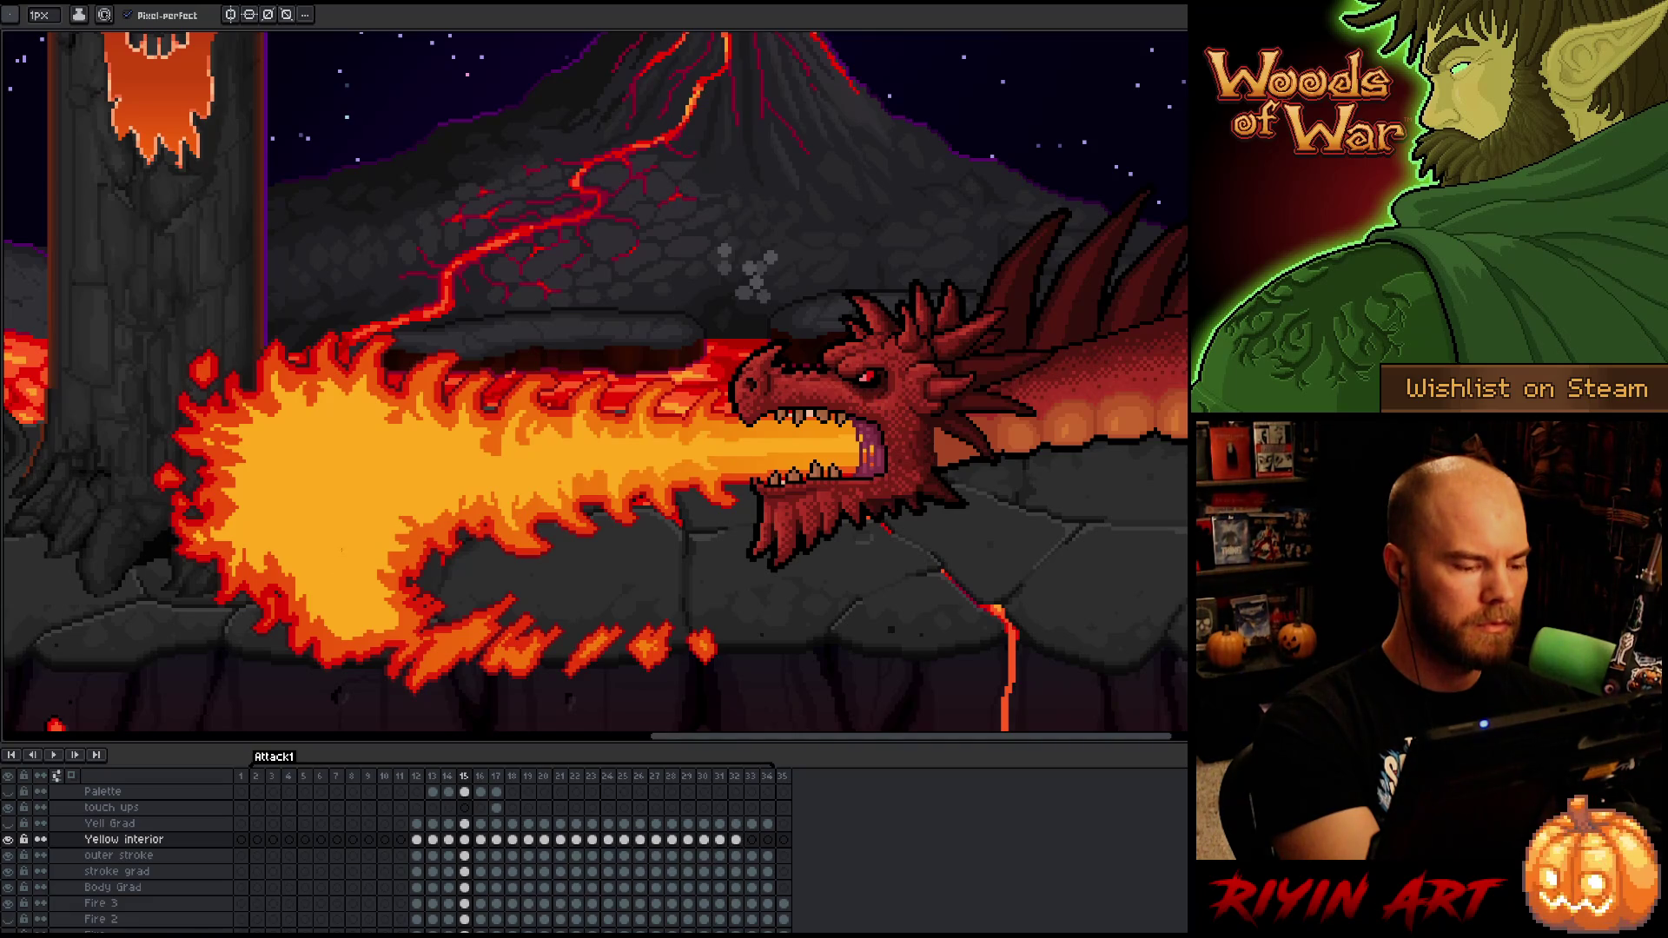
pyautogui.press('e')
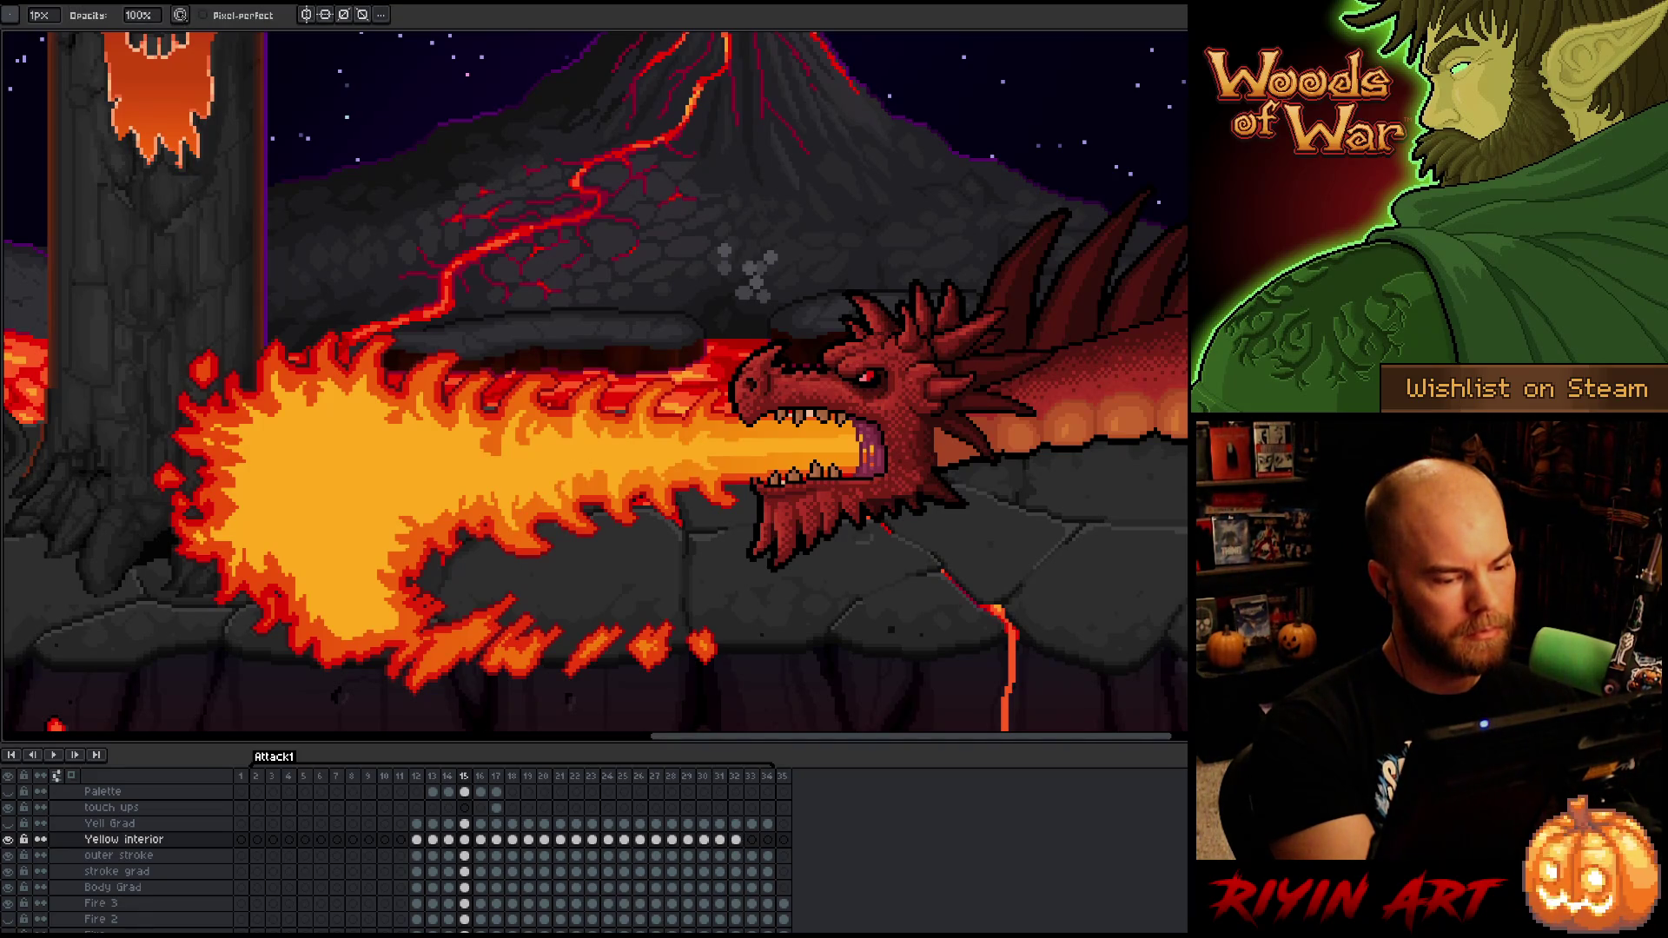
pyautogui.press('e')
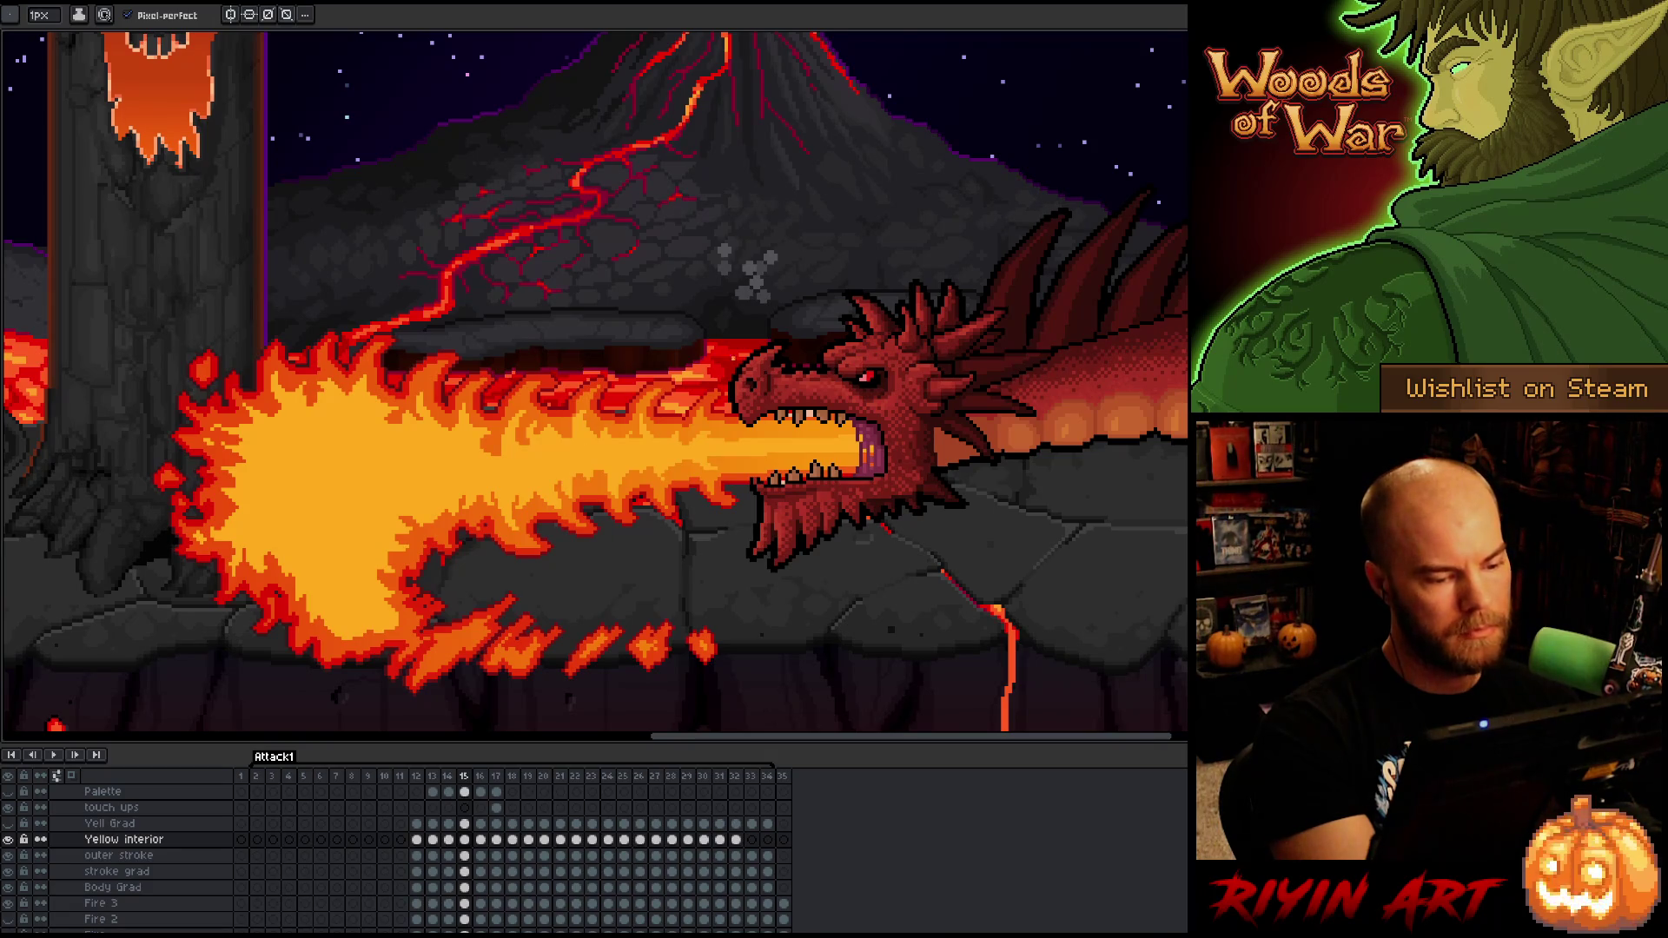
pyautogui.press('b')
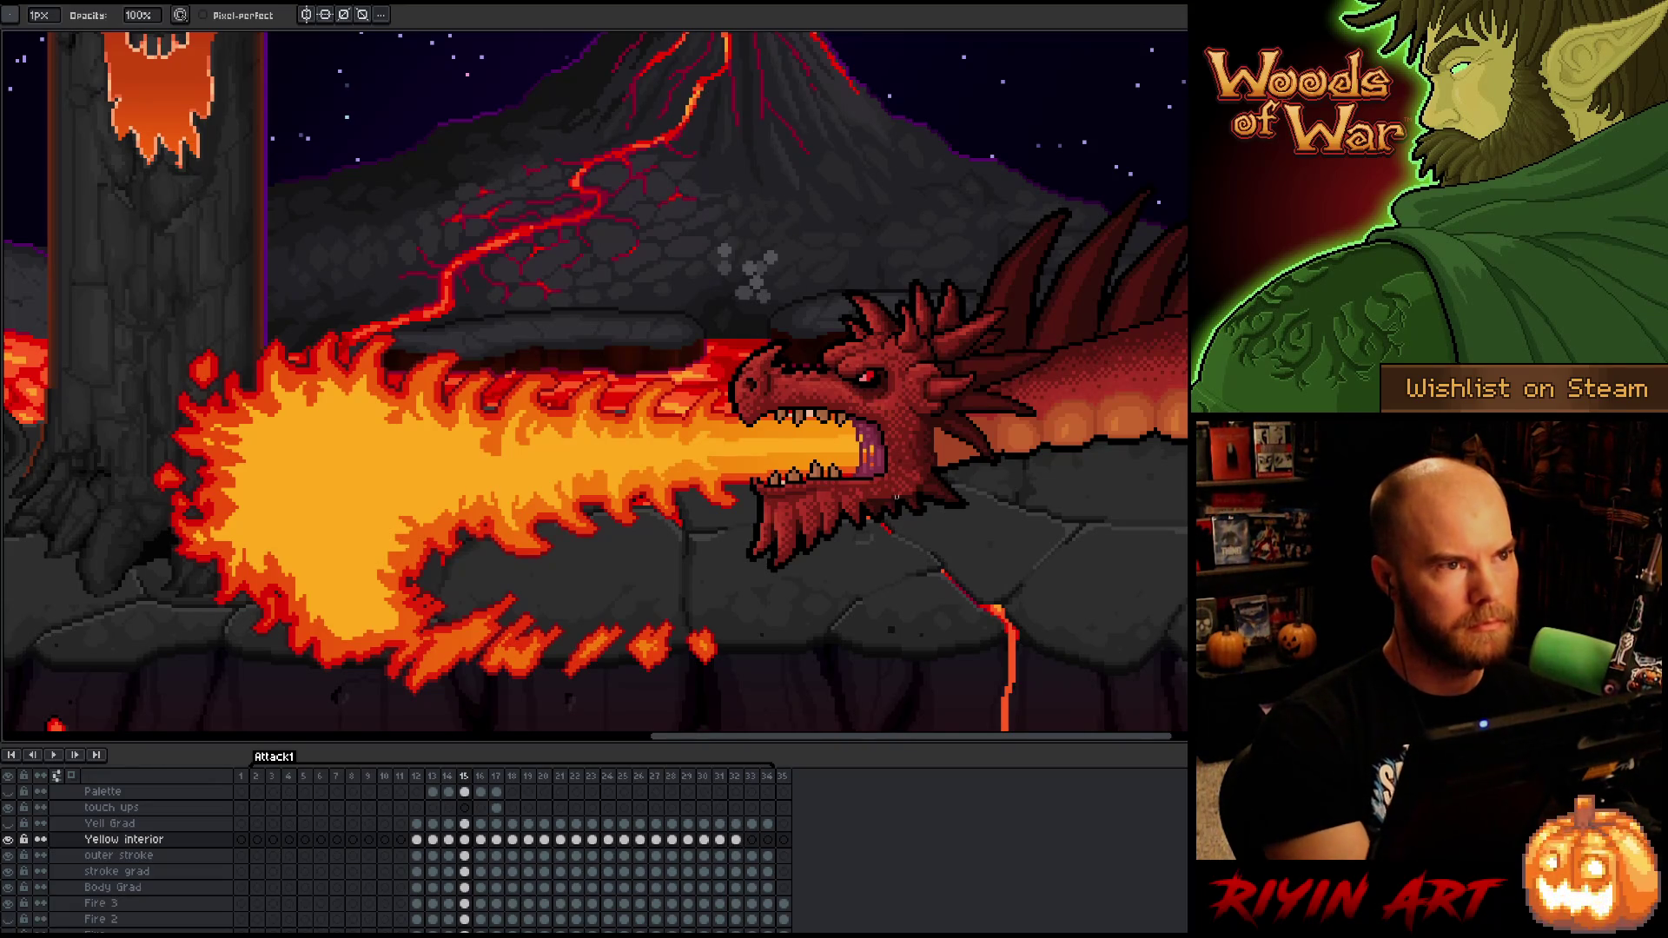
pyautogui.press('e')
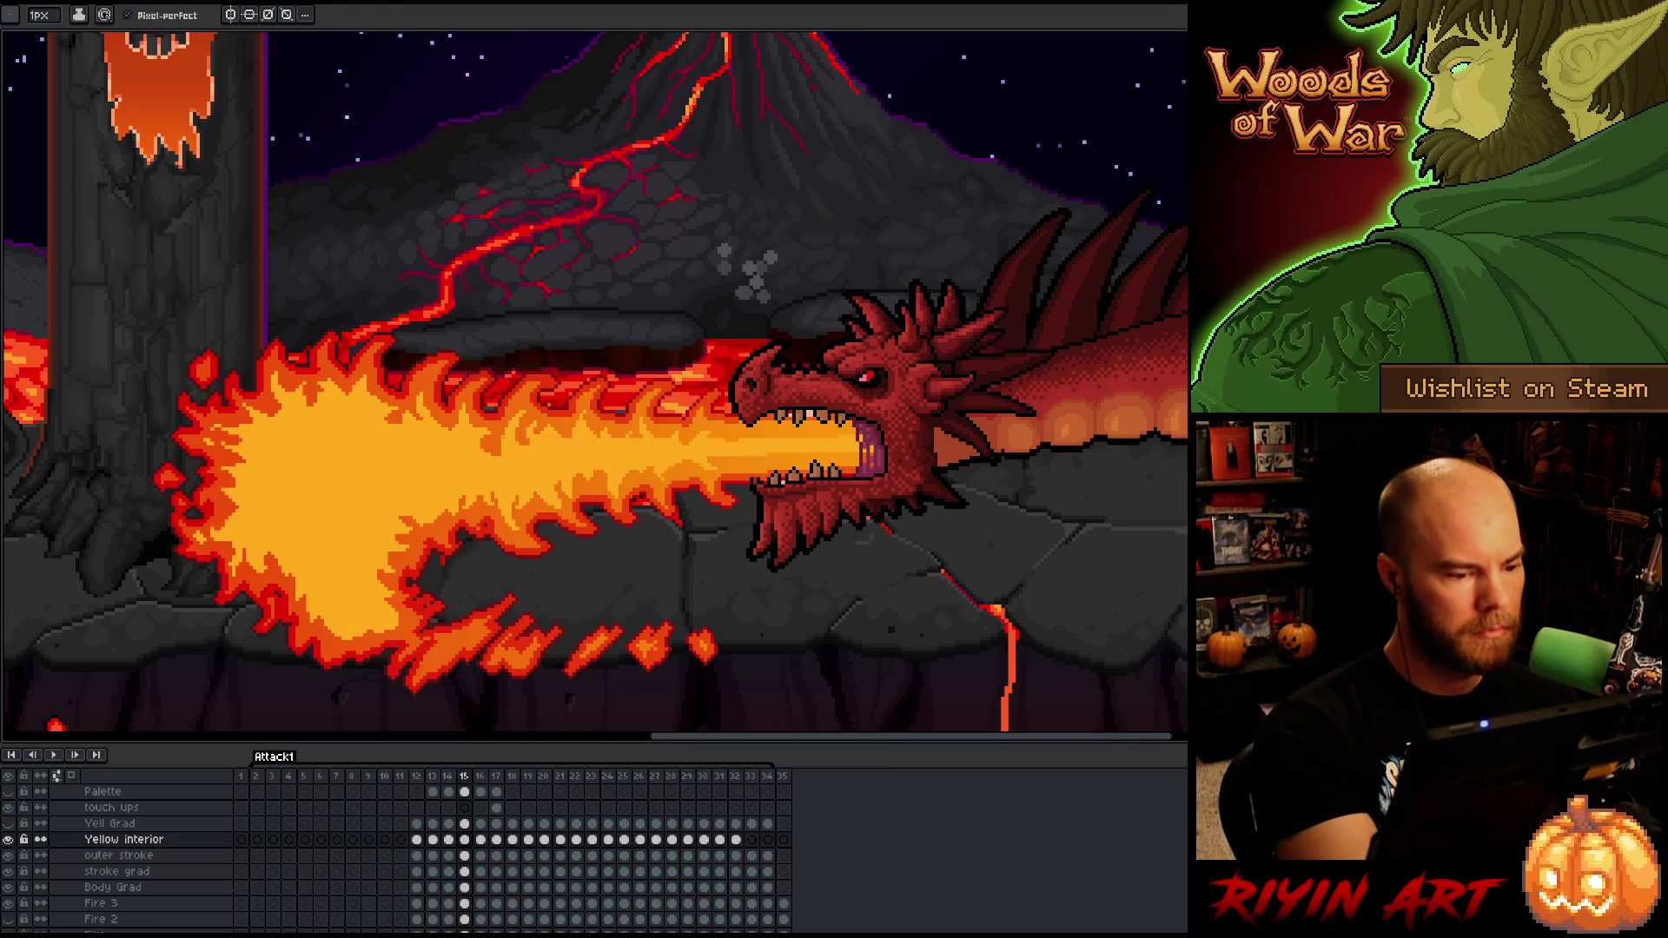
pyautogui.press('g')
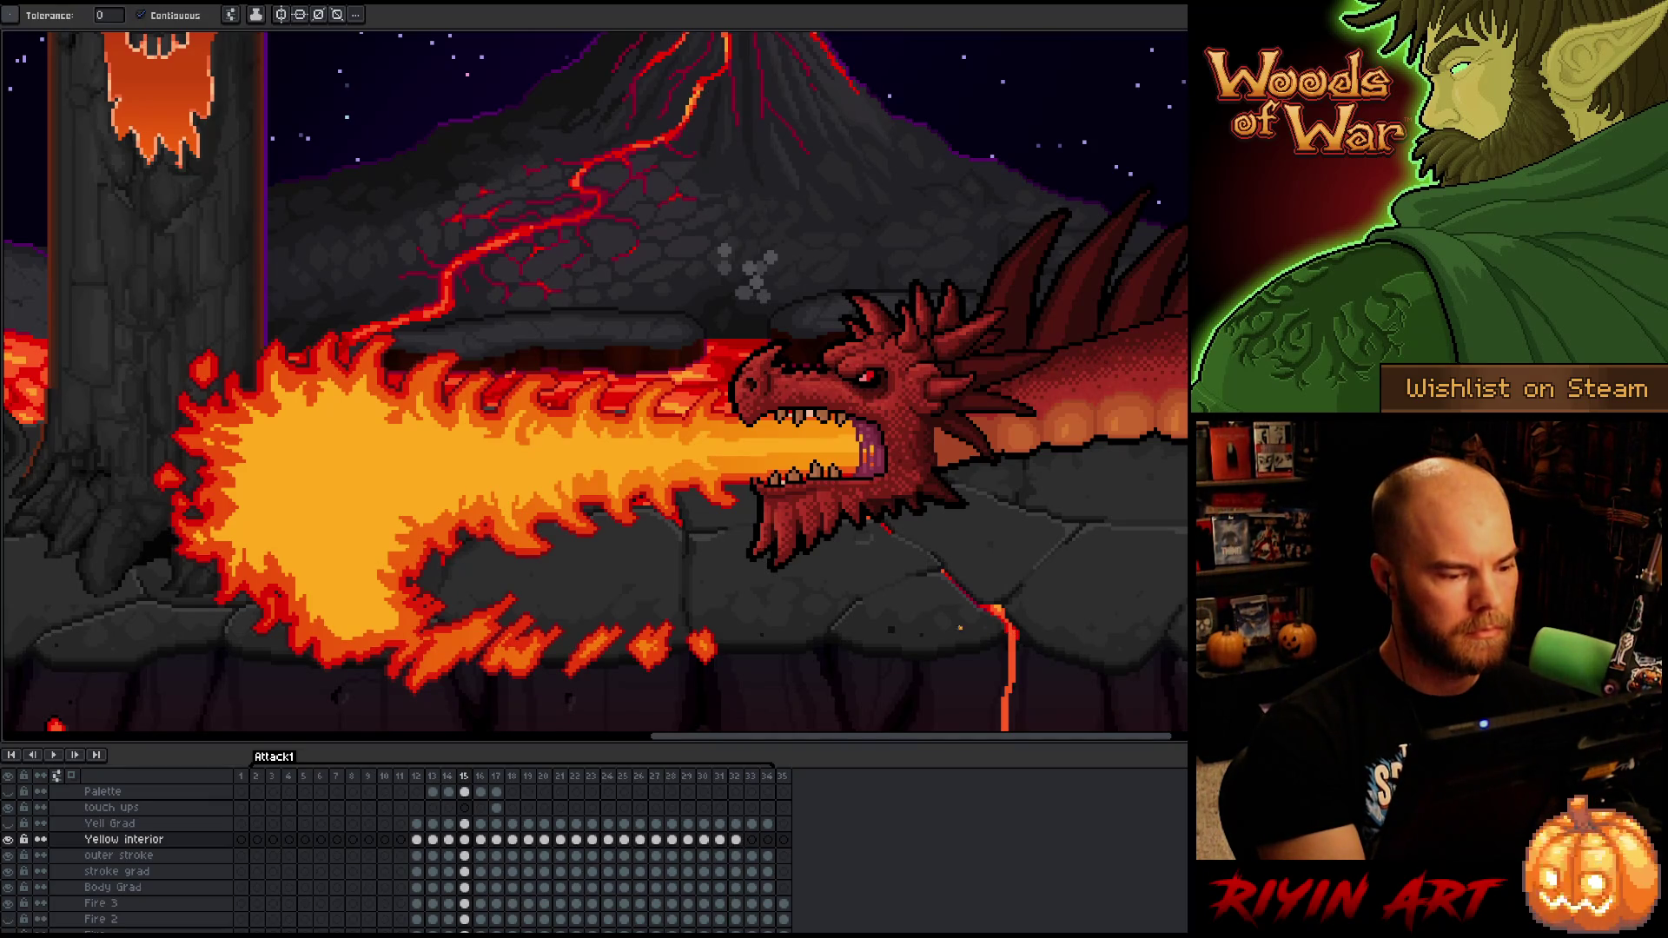
# - Nudge a small patch of the fire's lower lobe up one pixel
pyautogui.press('m')
pyautogui.moveTo(313, 580); pyautogui.dragTo(405, 657)
pyautogui.click(372, 622)
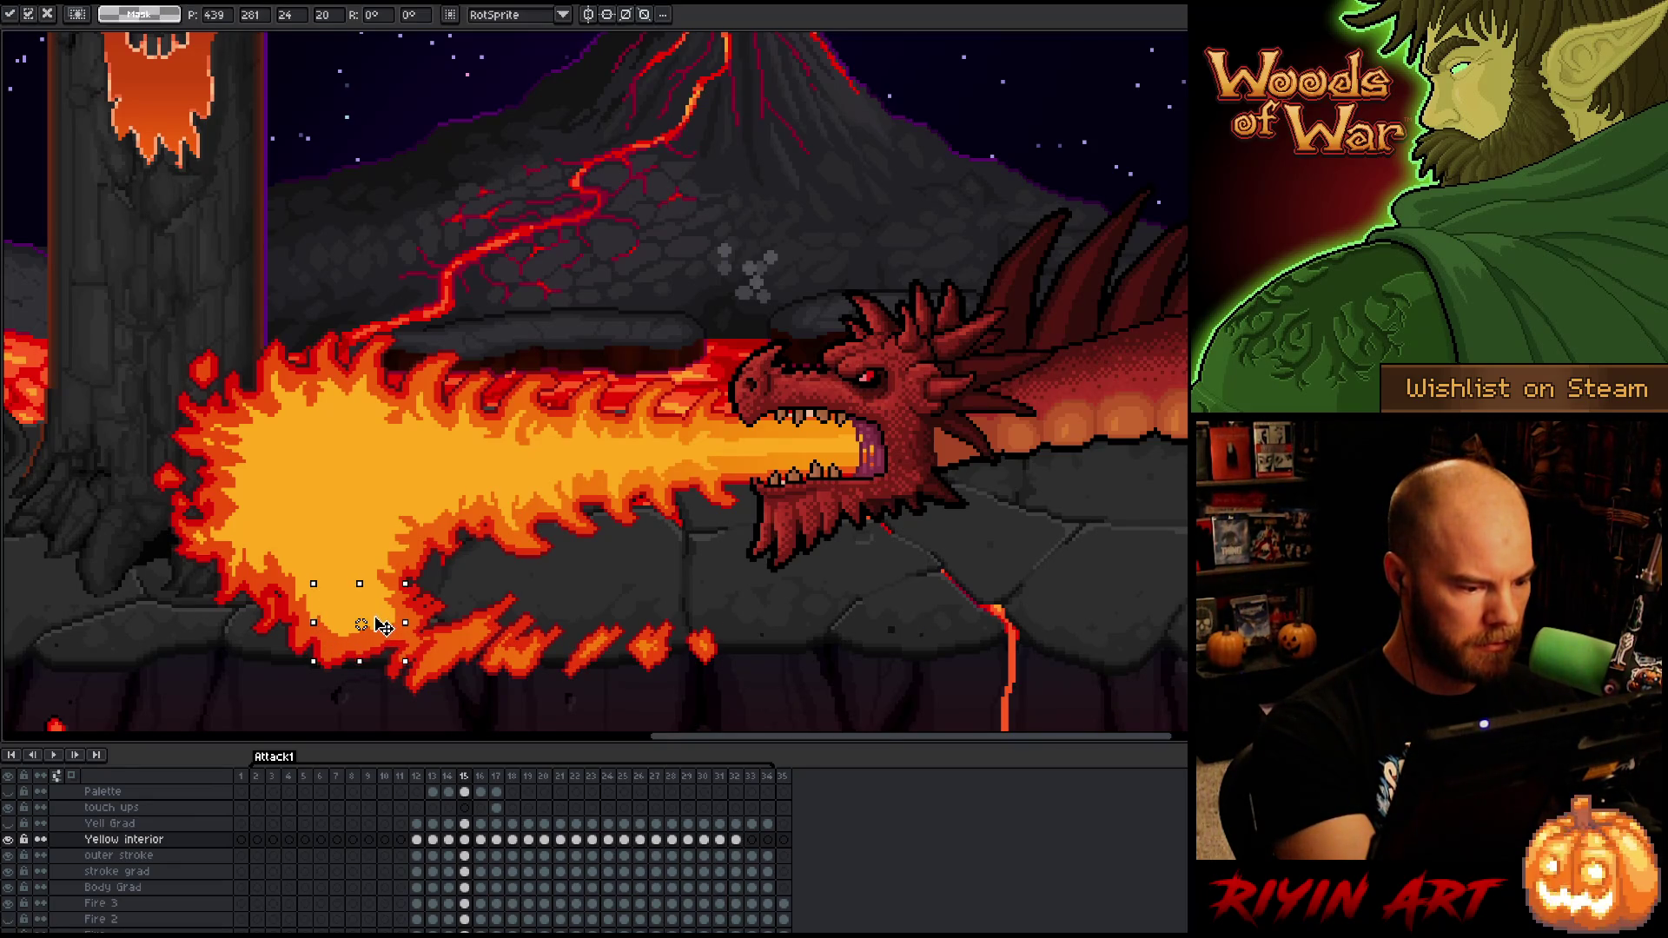
pyautogui.hotkey('ctrl', 'd')
pyautogui.moveTo(403, 650); pyautogui.dragTo(356, 594)
pyautogui.click(373, 615)
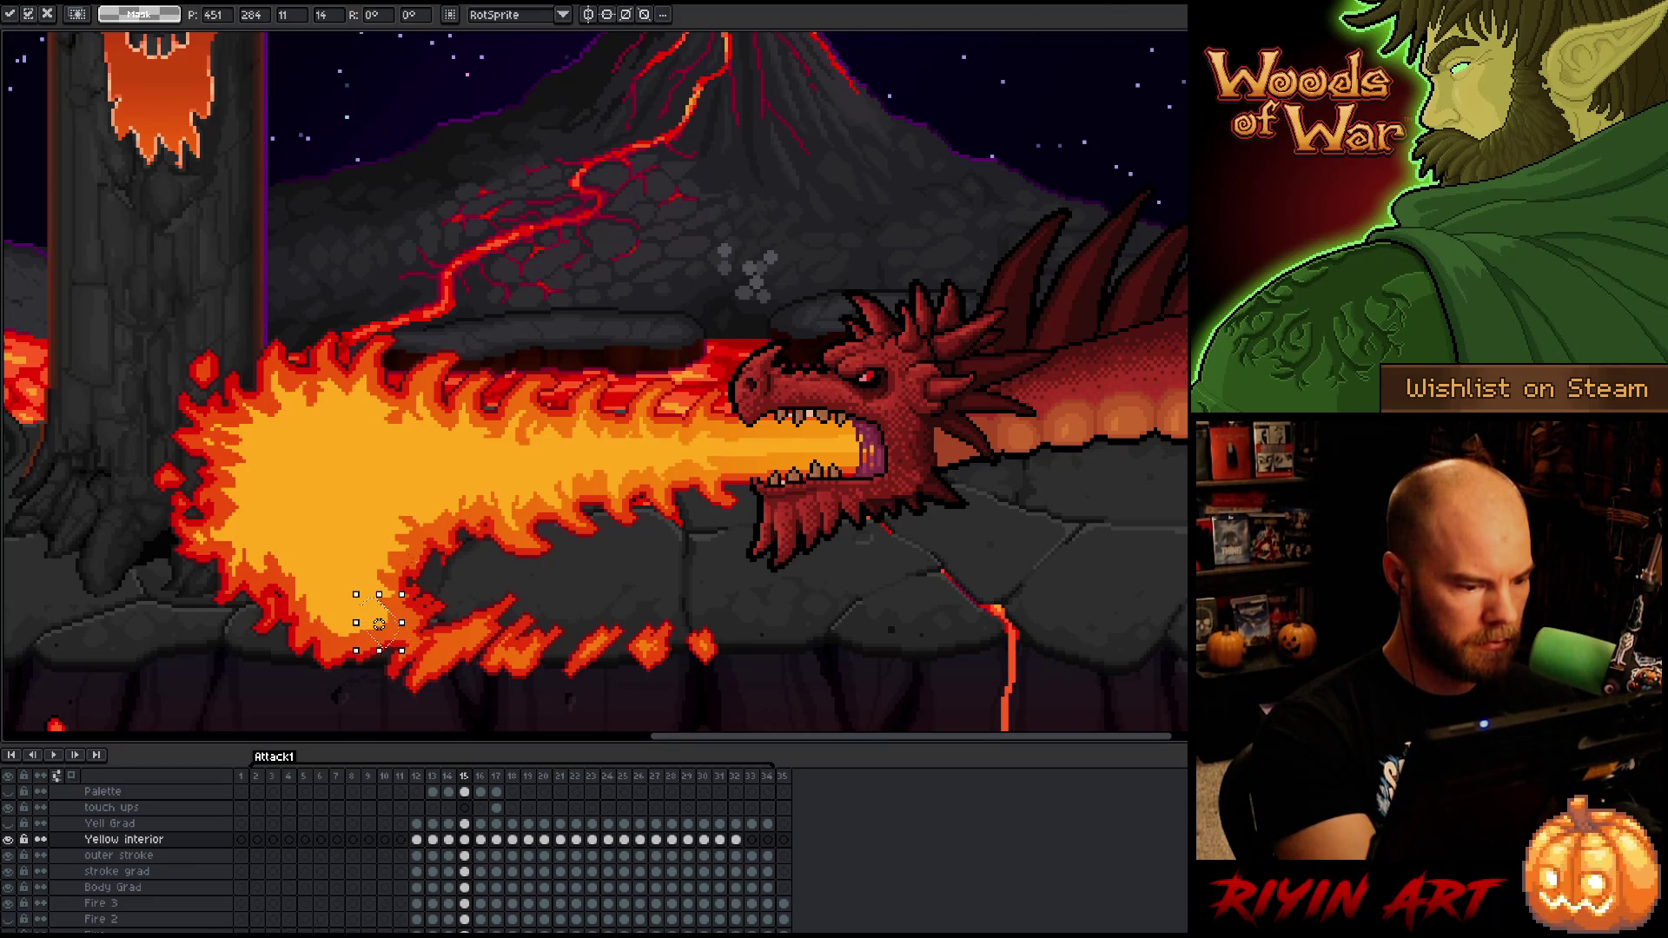
pyautogui.press('Up')
# - Lasso the lower-left part of the fire jet, move it, and commit
pyautogui.press('q')
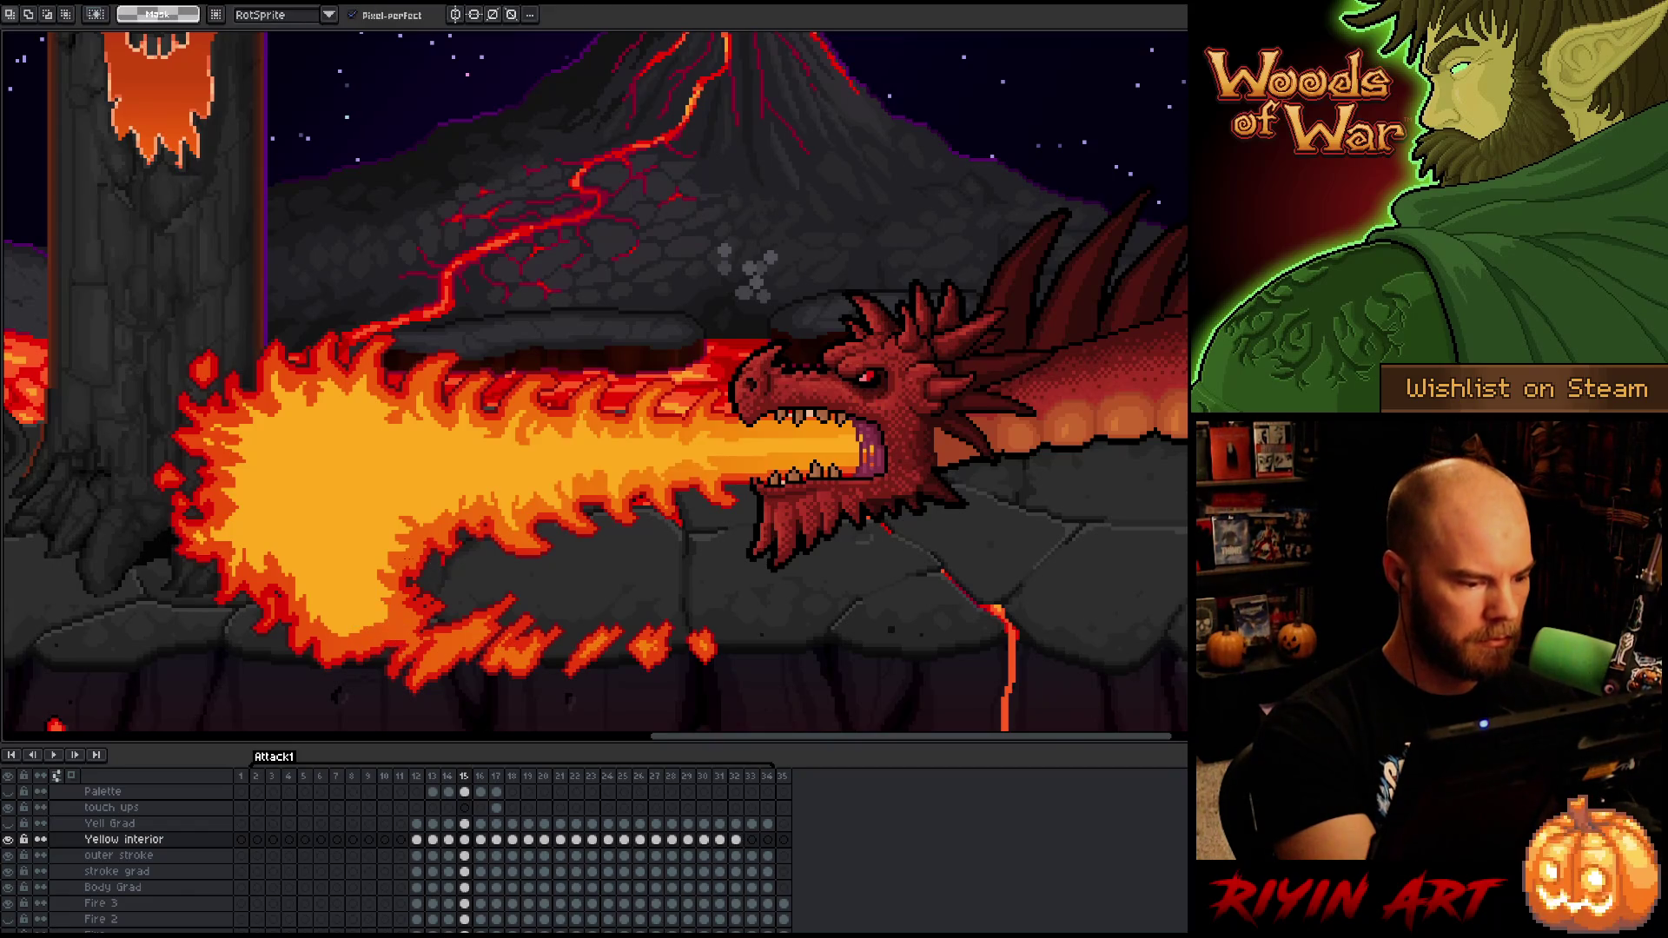
pyautogui.moveTo(339, 669)
pyautogui.mouseDown()
pyautogui.moveTo(334, 573)
pyautogui.moveTo(243, 528)
pyautogui.moveTo(227, 556)
pyautogui.mouseUp()
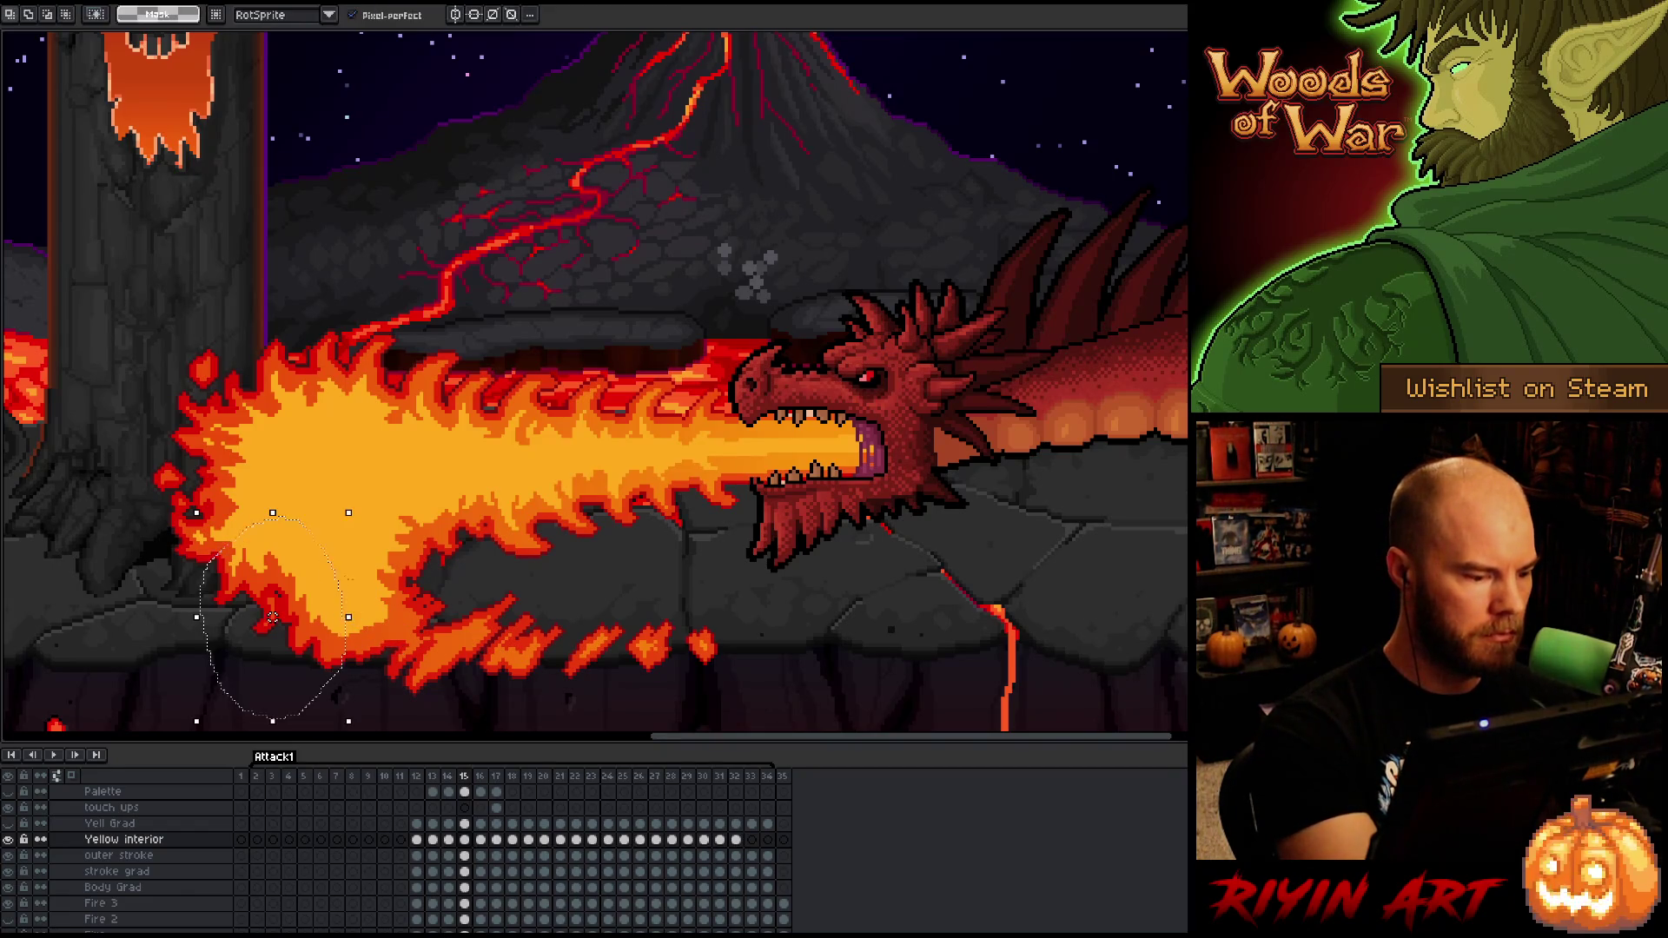
pyautogui.click(316, 577)
pyautogui.press('Return')
pyautogui.press('b')
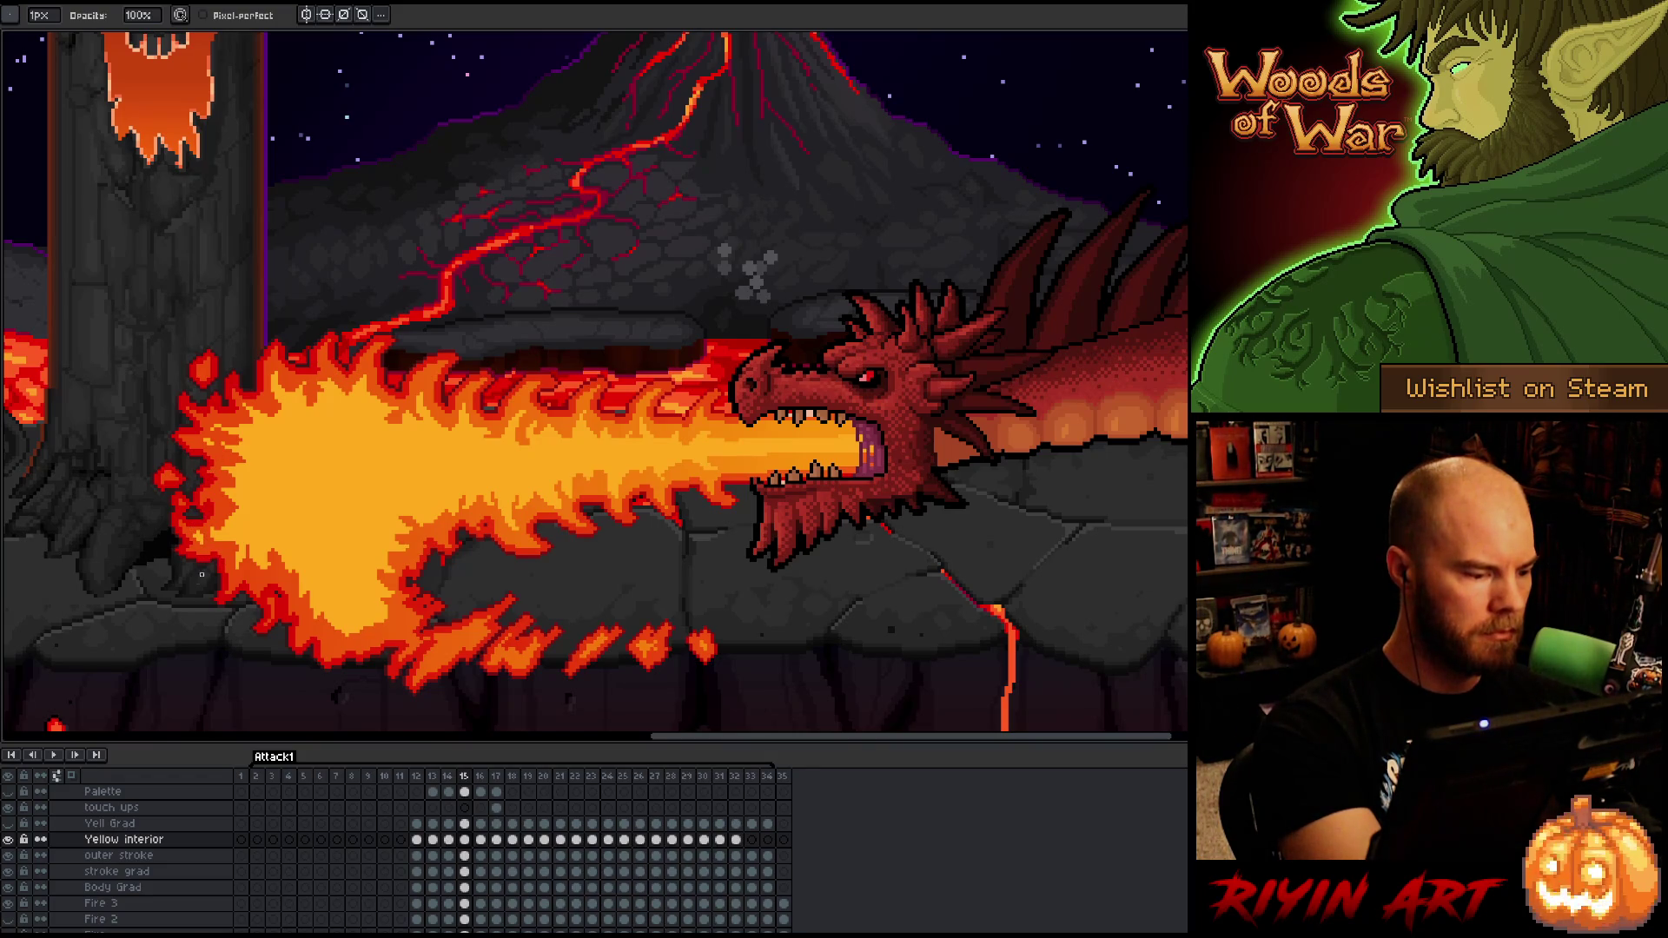
# - Nudge a piece of the fire's left edge right one pixel, then go to frame 16
pyautogui.press('m')
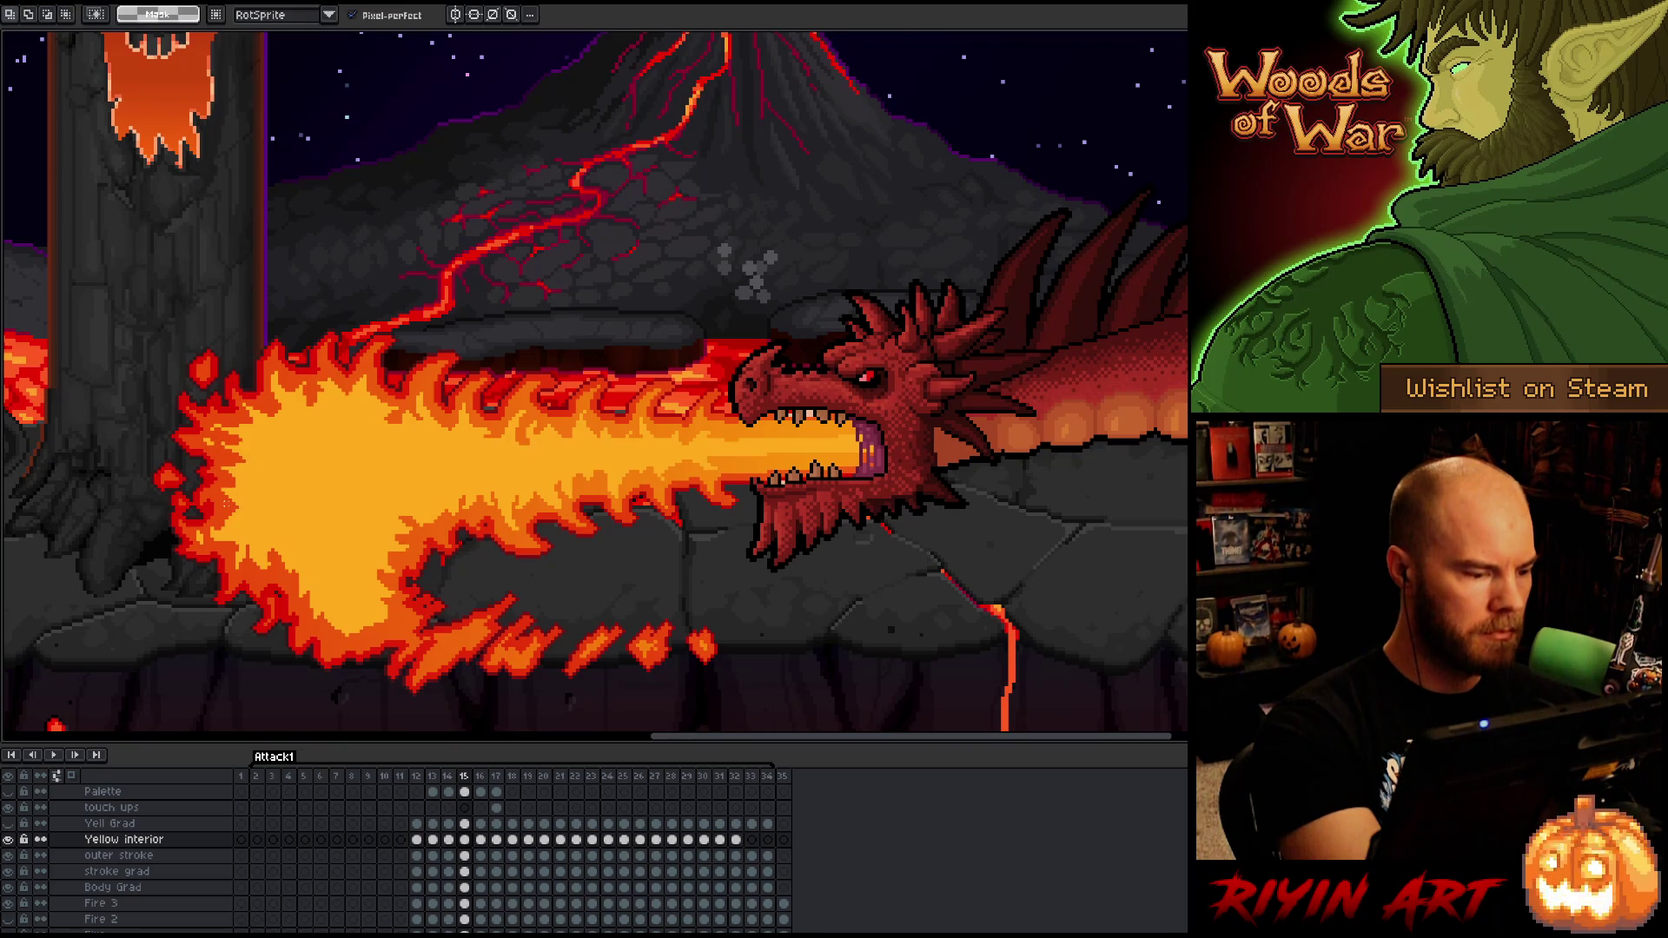
pyautogui.moveTo(200, 502); pyautogui.dragTo(239, 562)
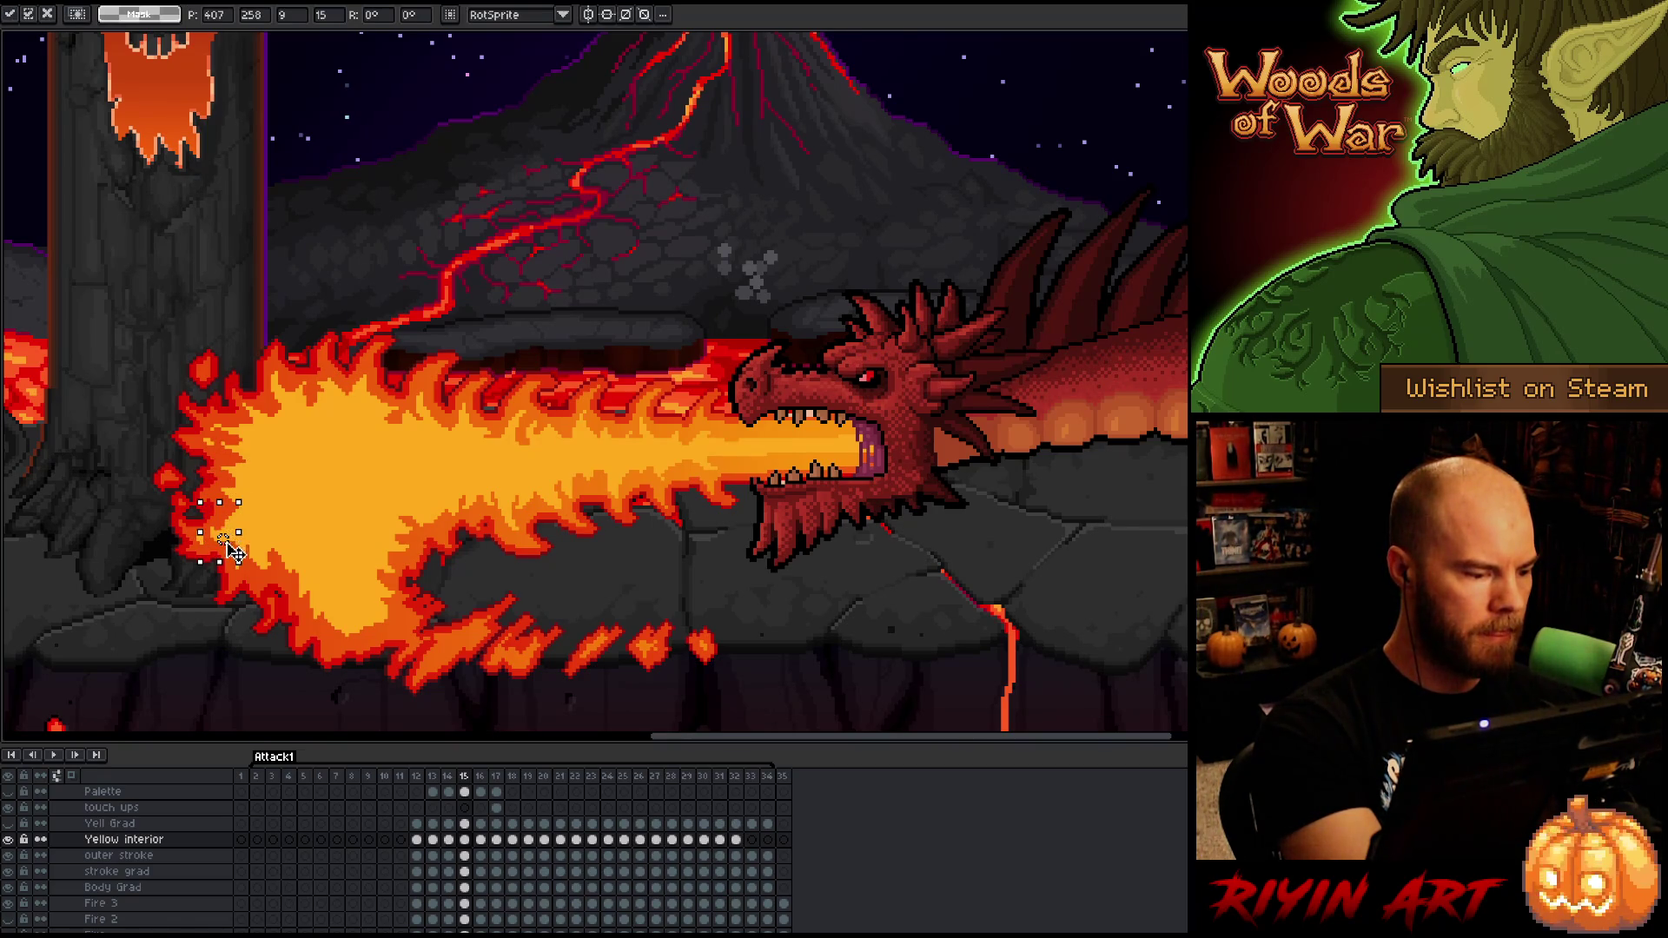
pyautogui.press('Right')
pyautogui.hotkey('ctrl', 'd')
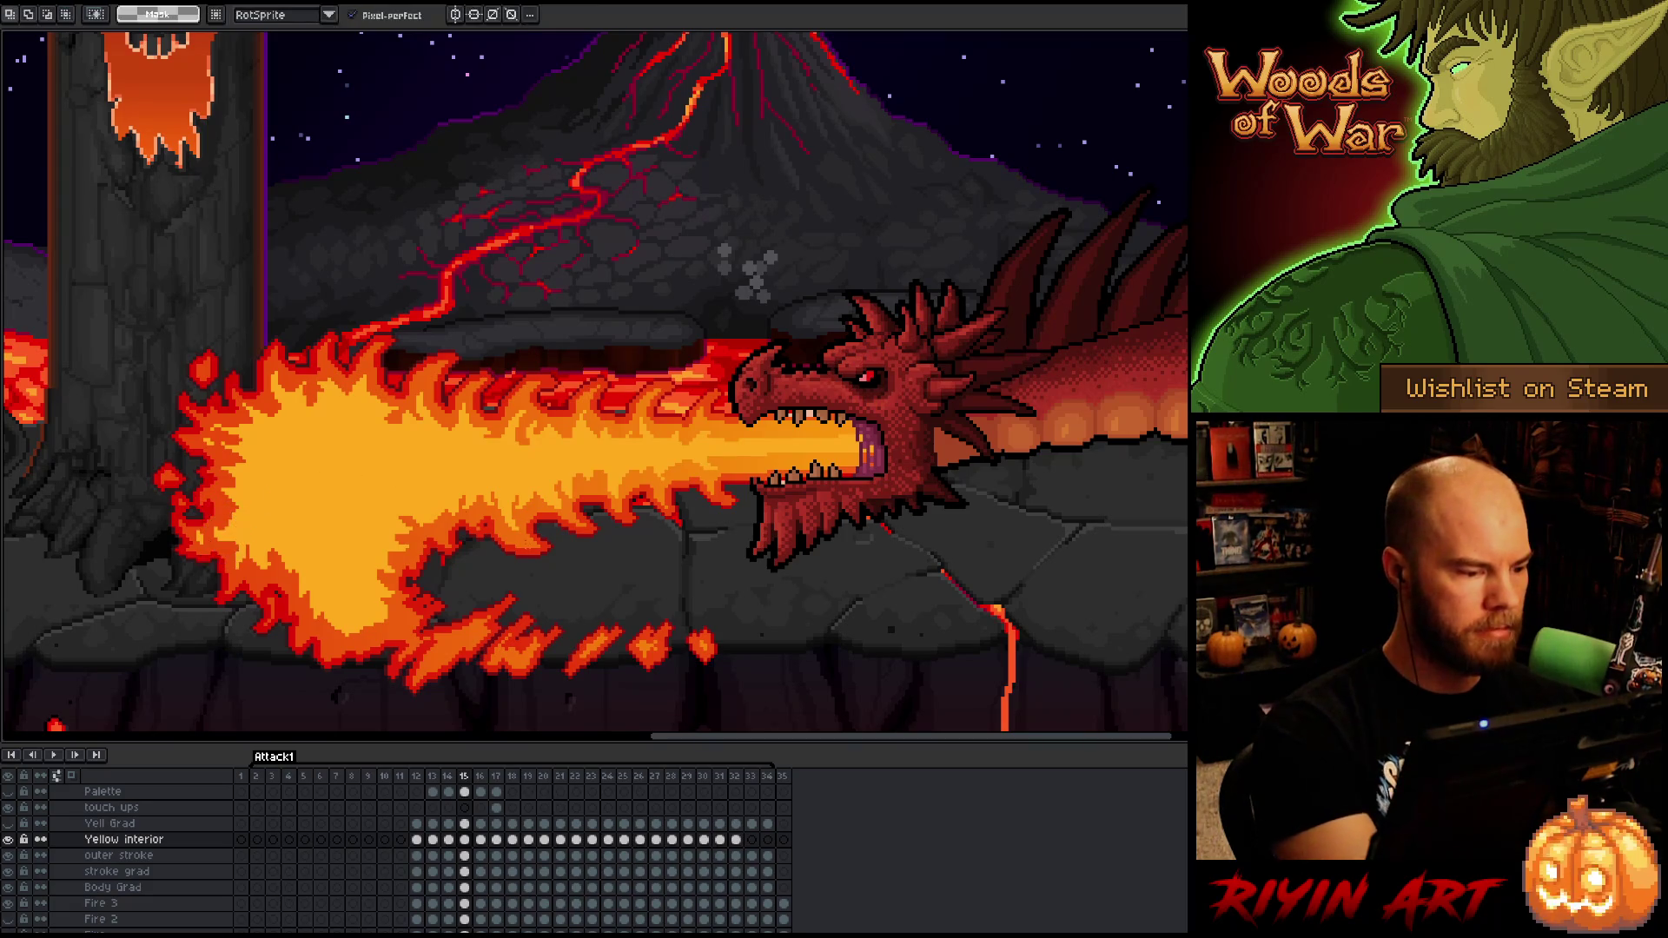
pyautogui.press('b')
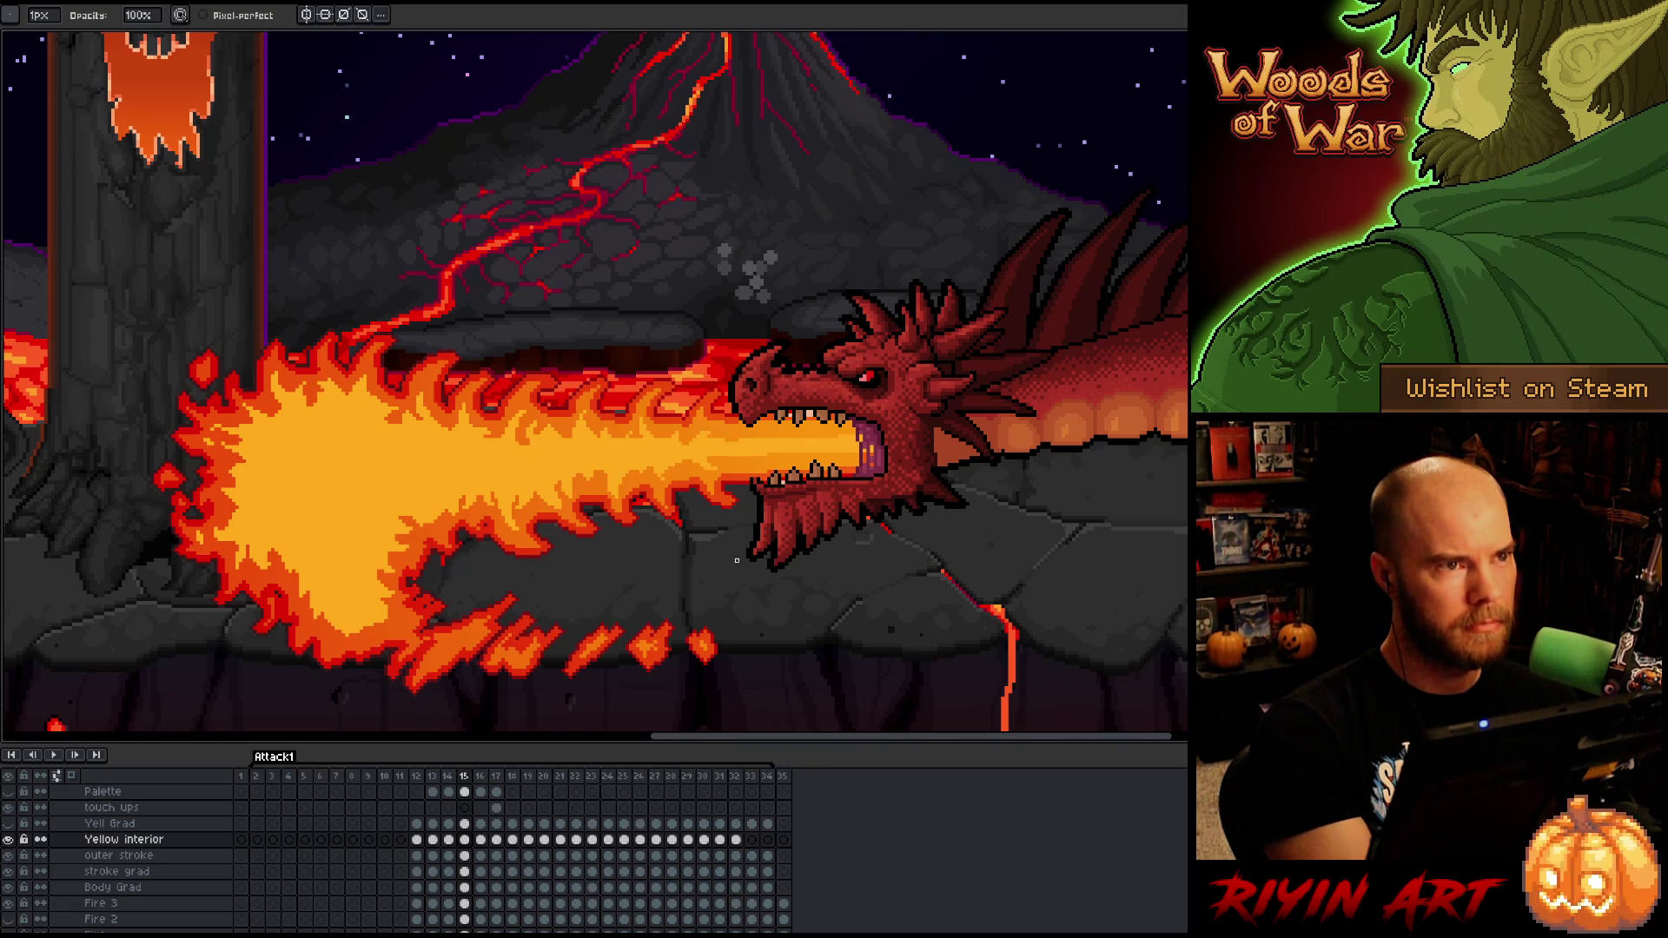
pyautogui.click(481, 840)
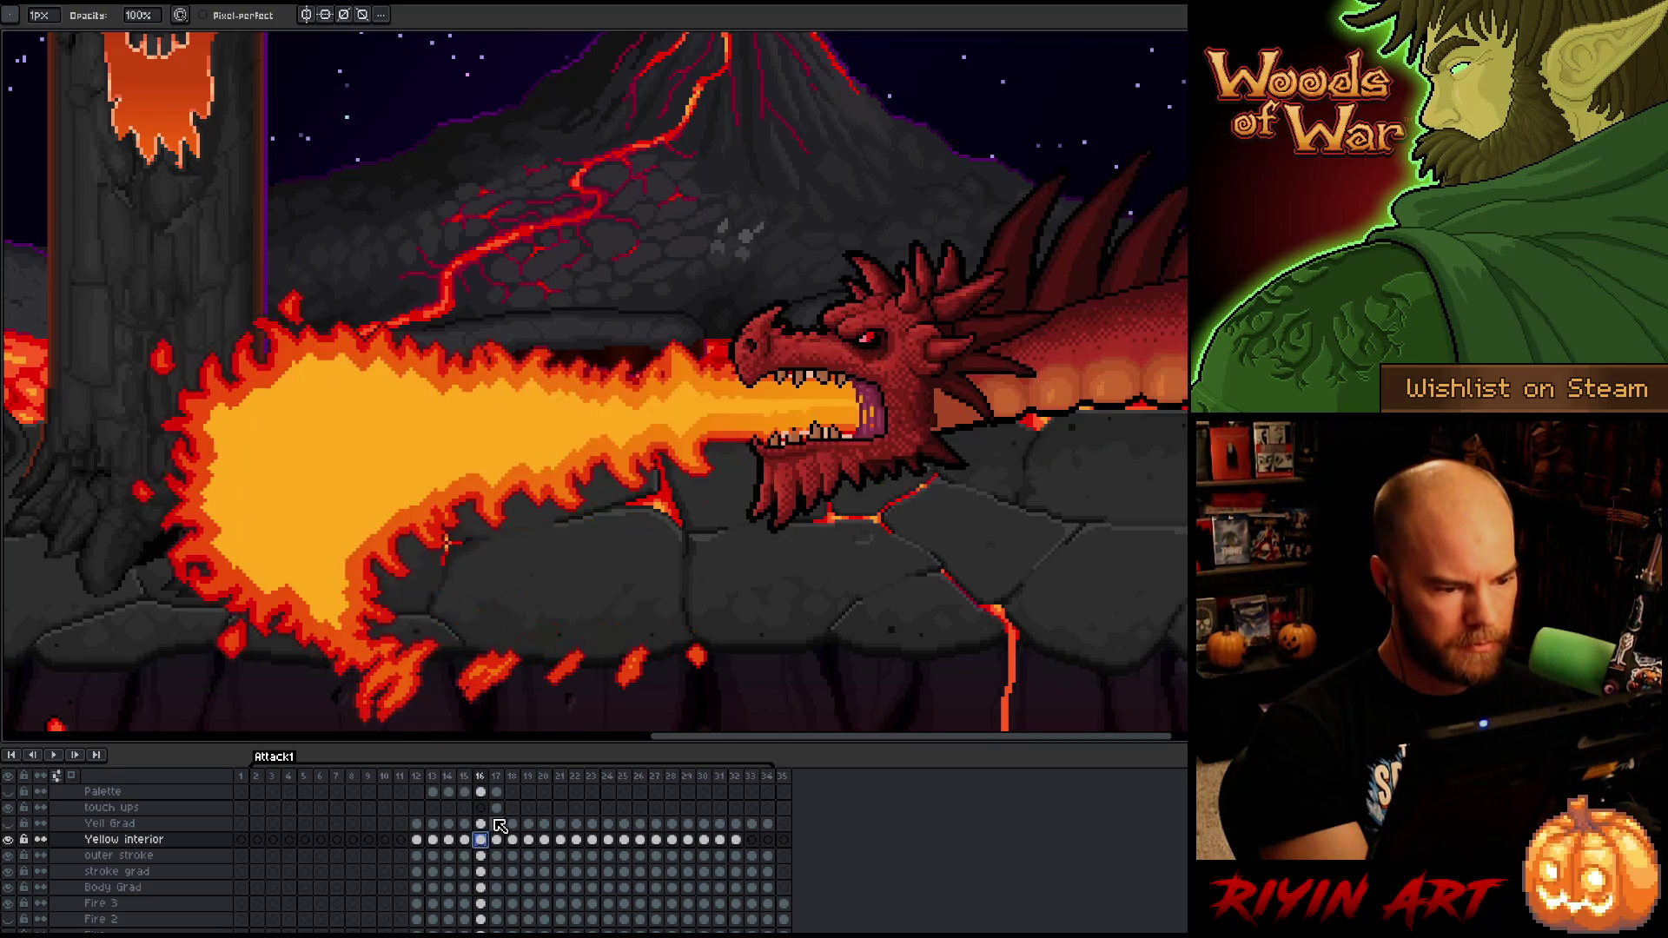
# - Erase stray pixels along the dragon's mouth on frame 16, comparing with the previous frame
pyautogui.press('e')
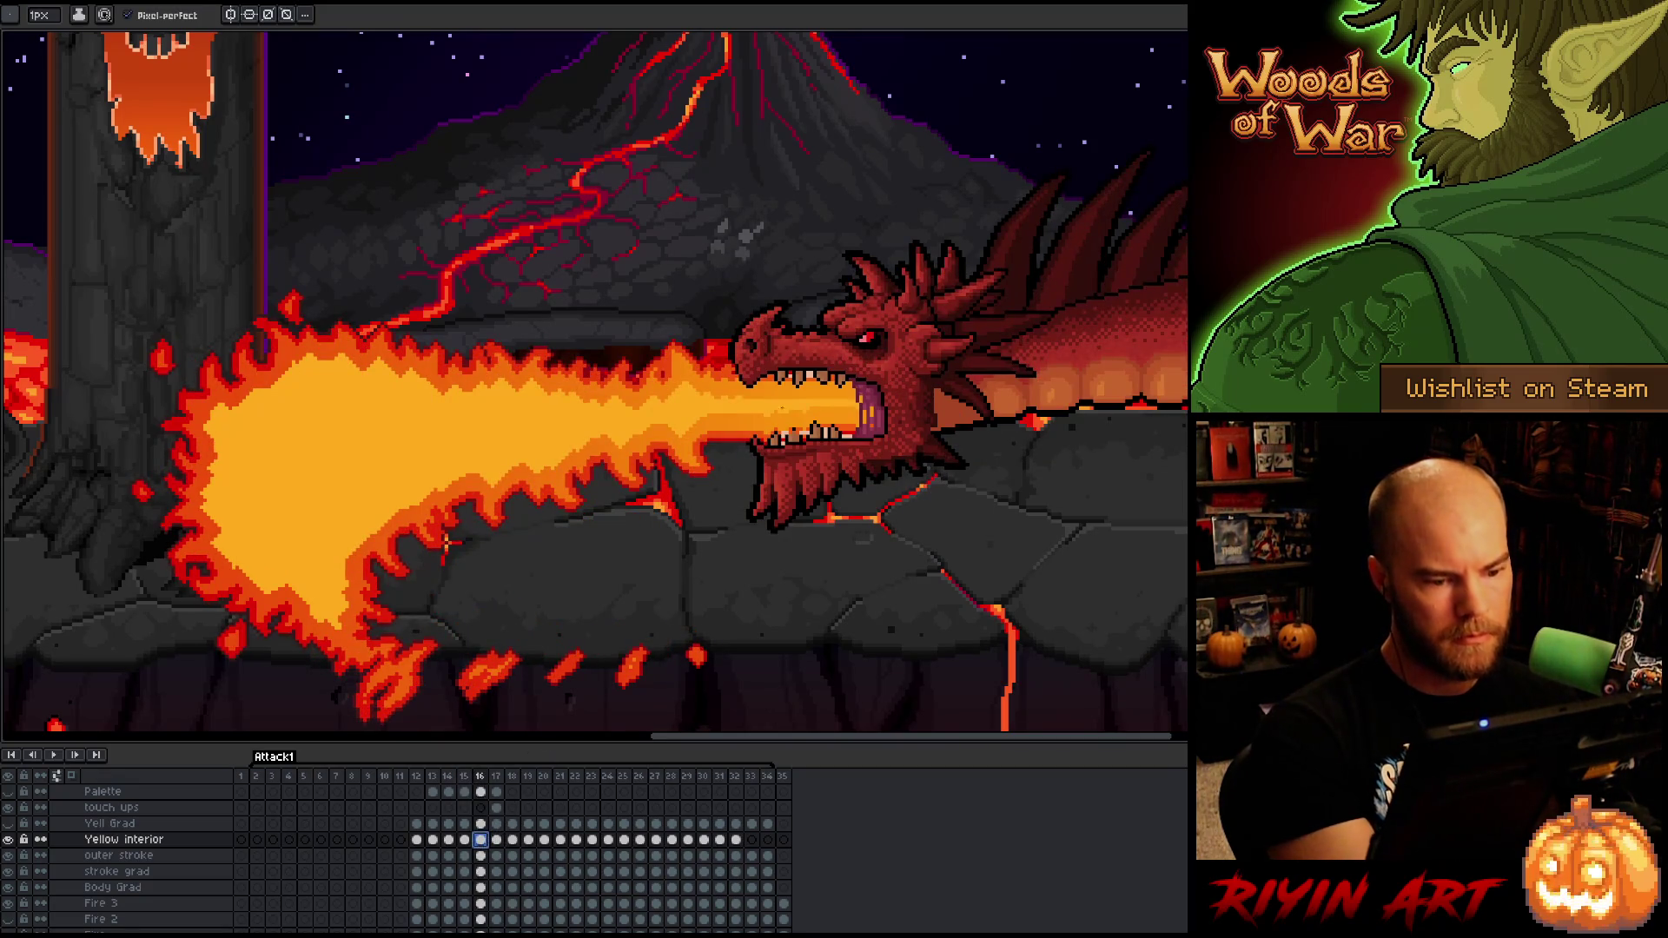
pyautogui.moveTo(817, 412); pyautogui.dragTo(886, 409)
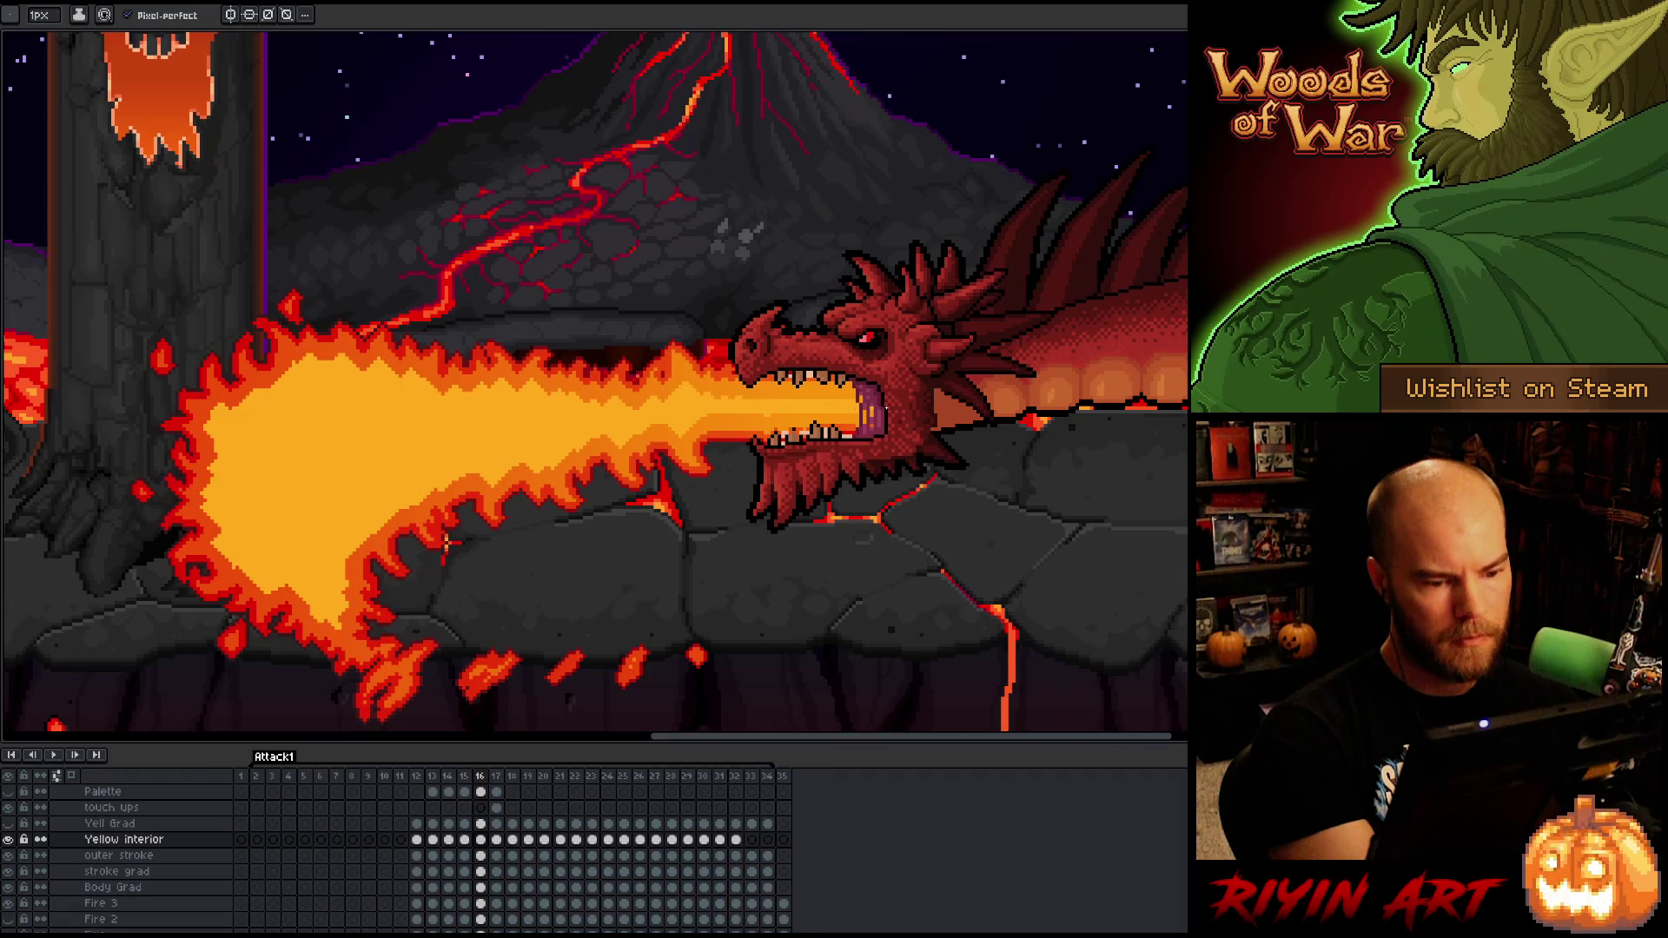
pyautogui.press('Left')
pyautogui.press('Right')
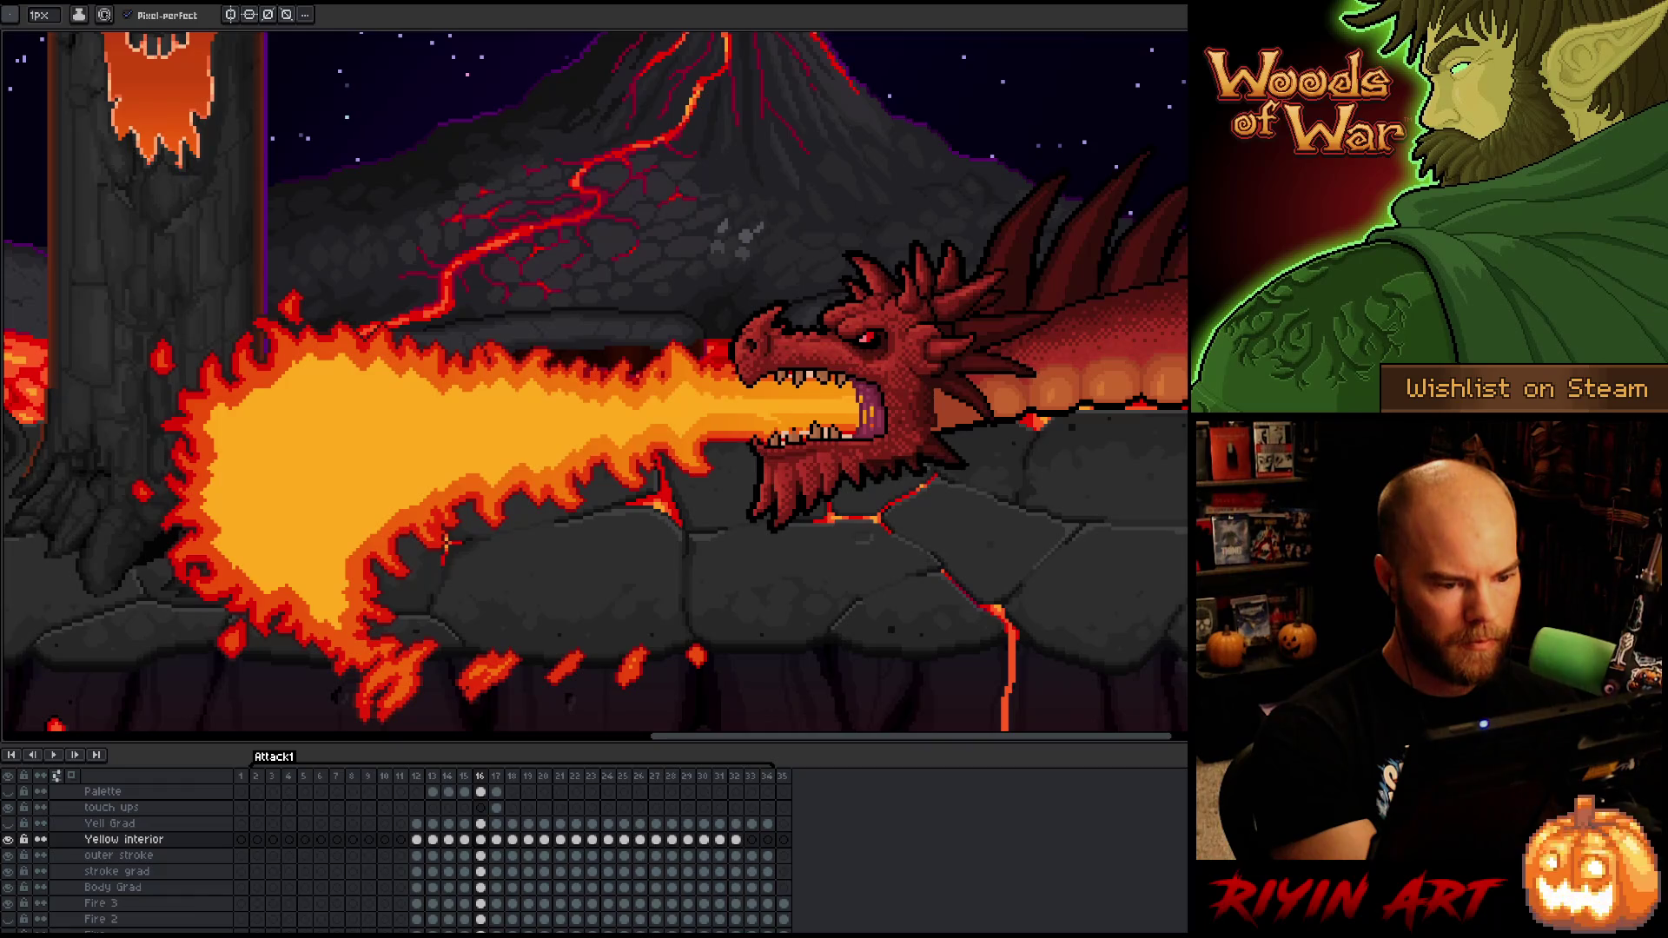
# - Paint a solid yellow interior inside the ragged orange flame edges, alternating pencil and eraser
pyautogui.press('e')
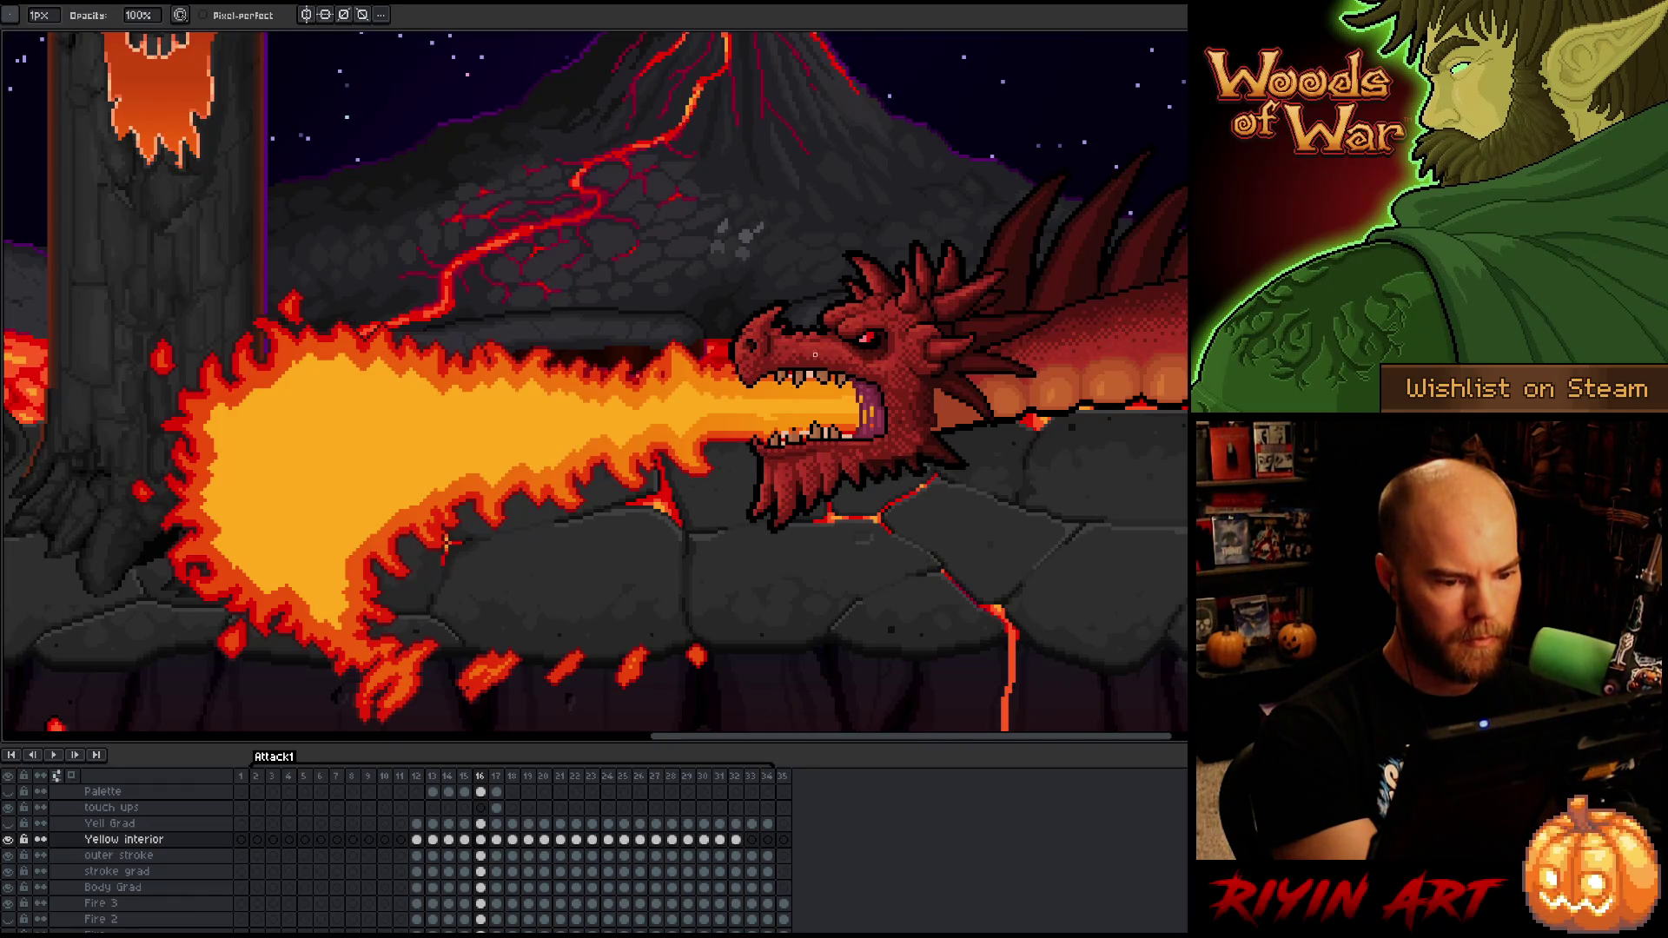
pyautogui.press('b')
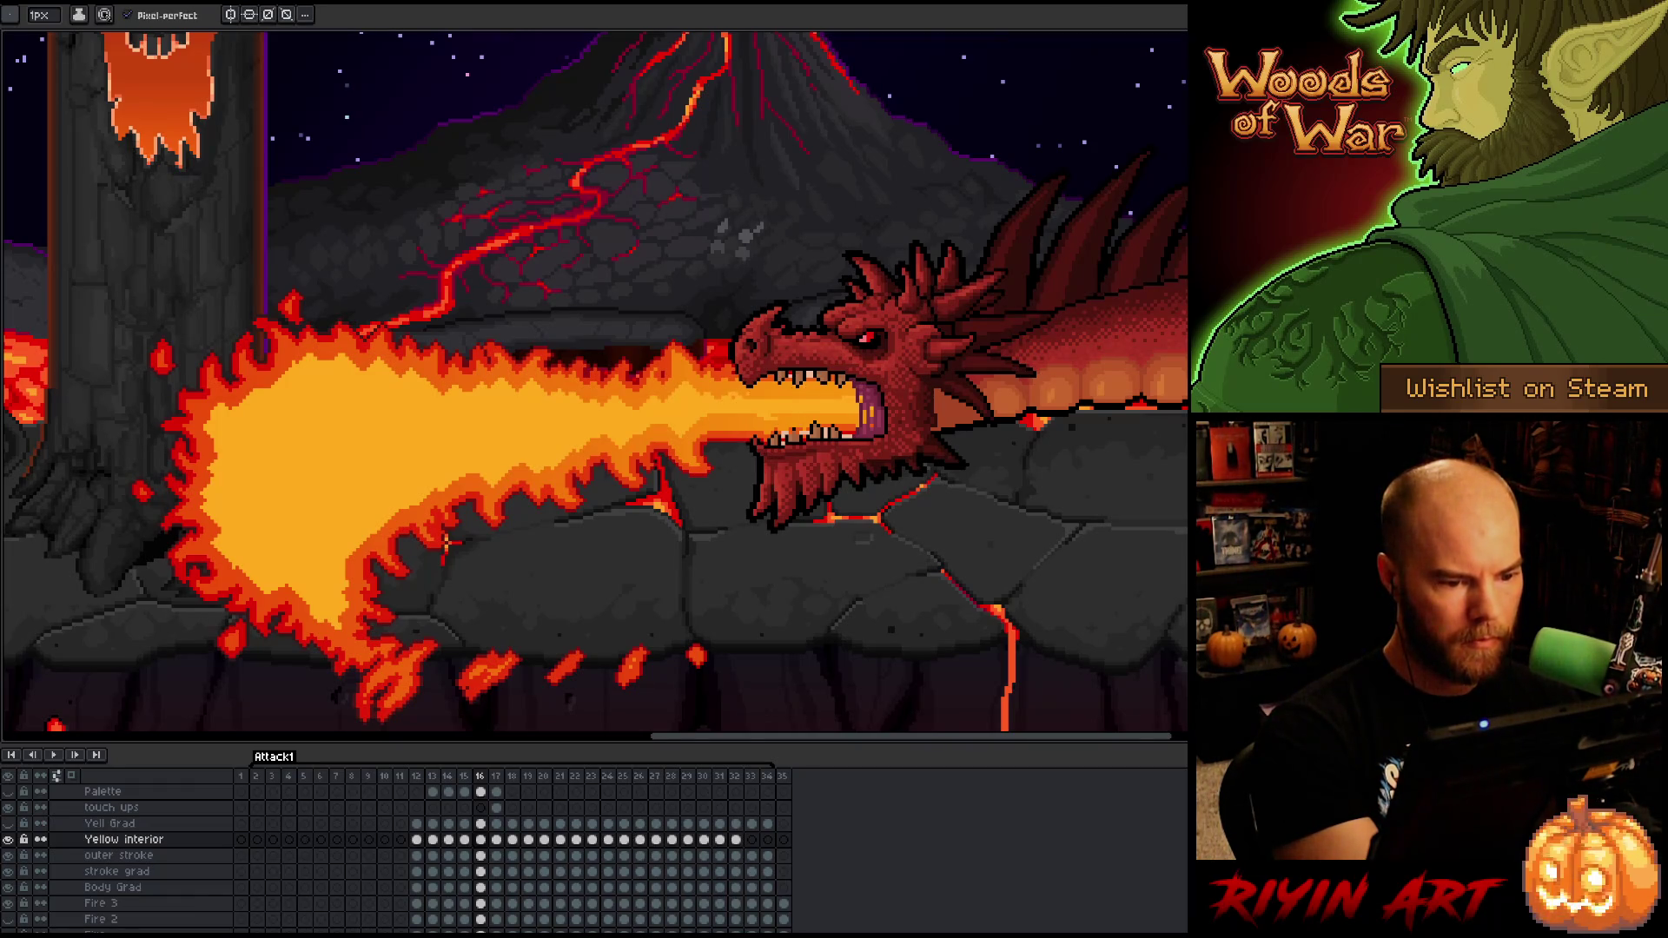
pyautogui.press('e')
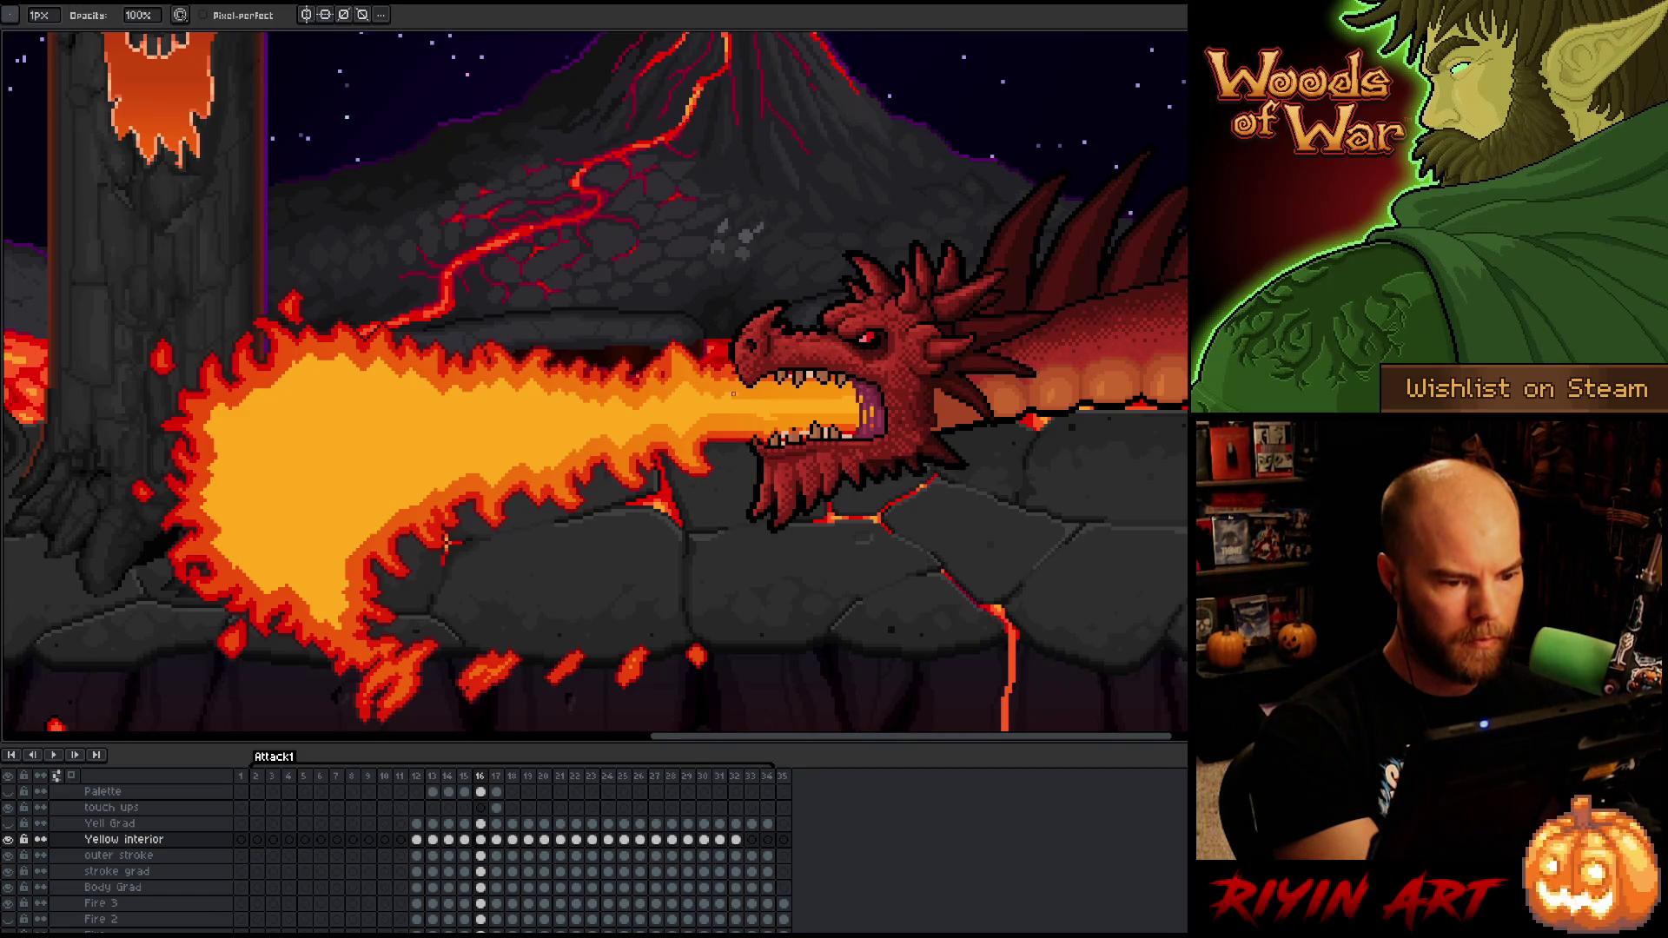
pyautogui.press('b')
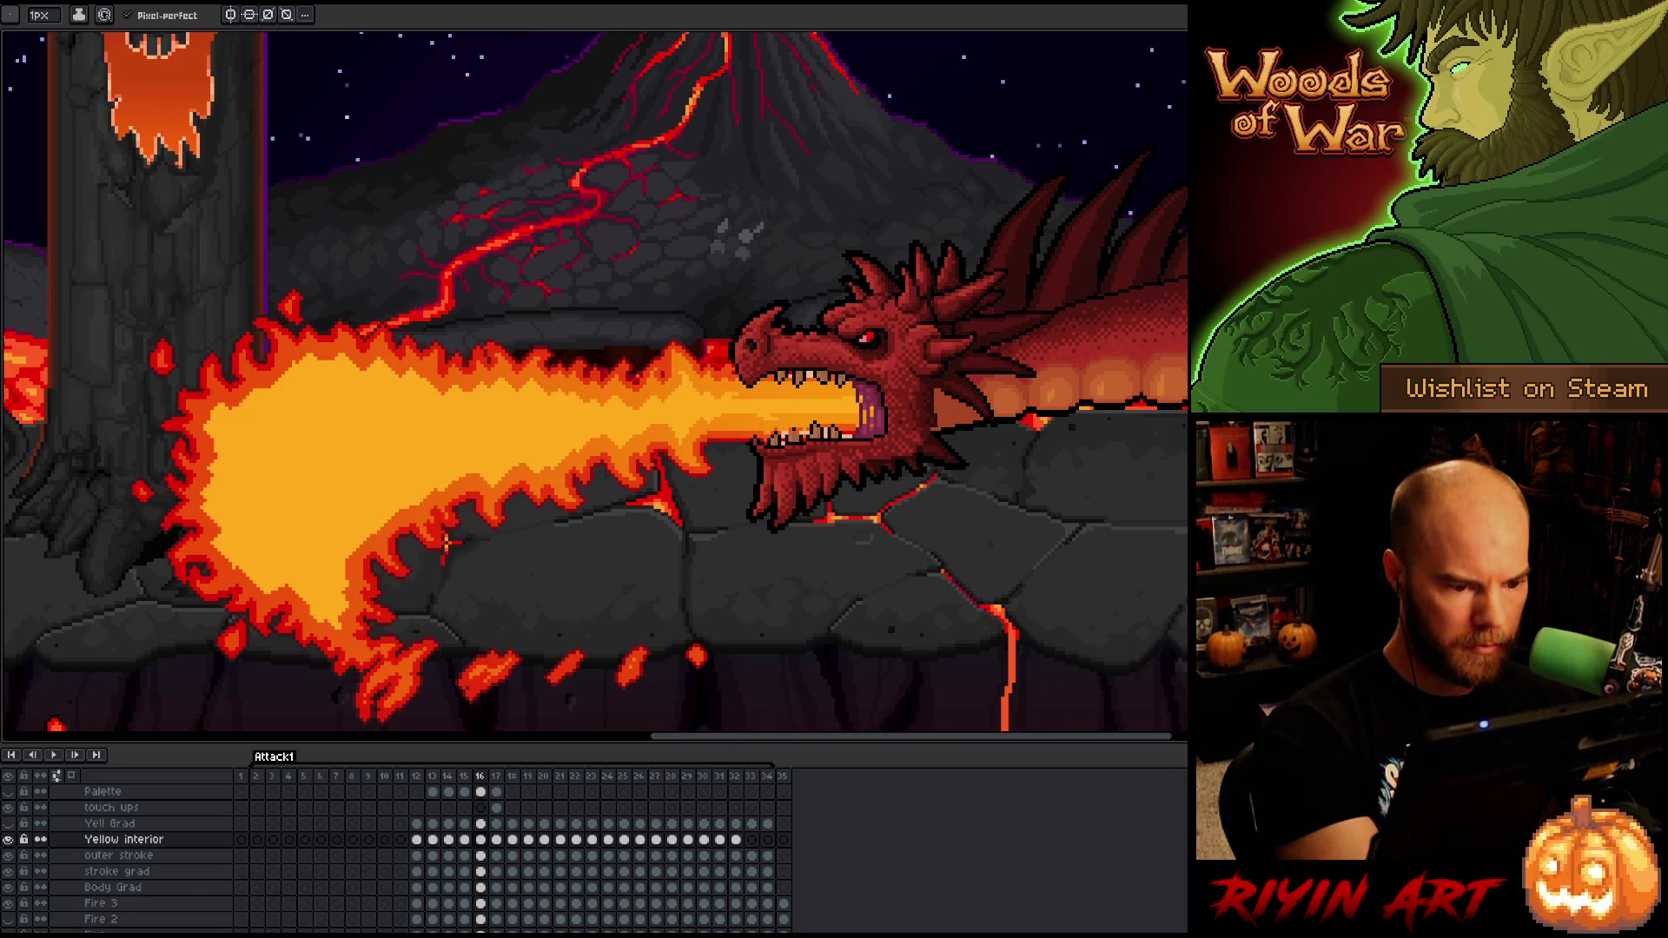
pyautogui.press('e')
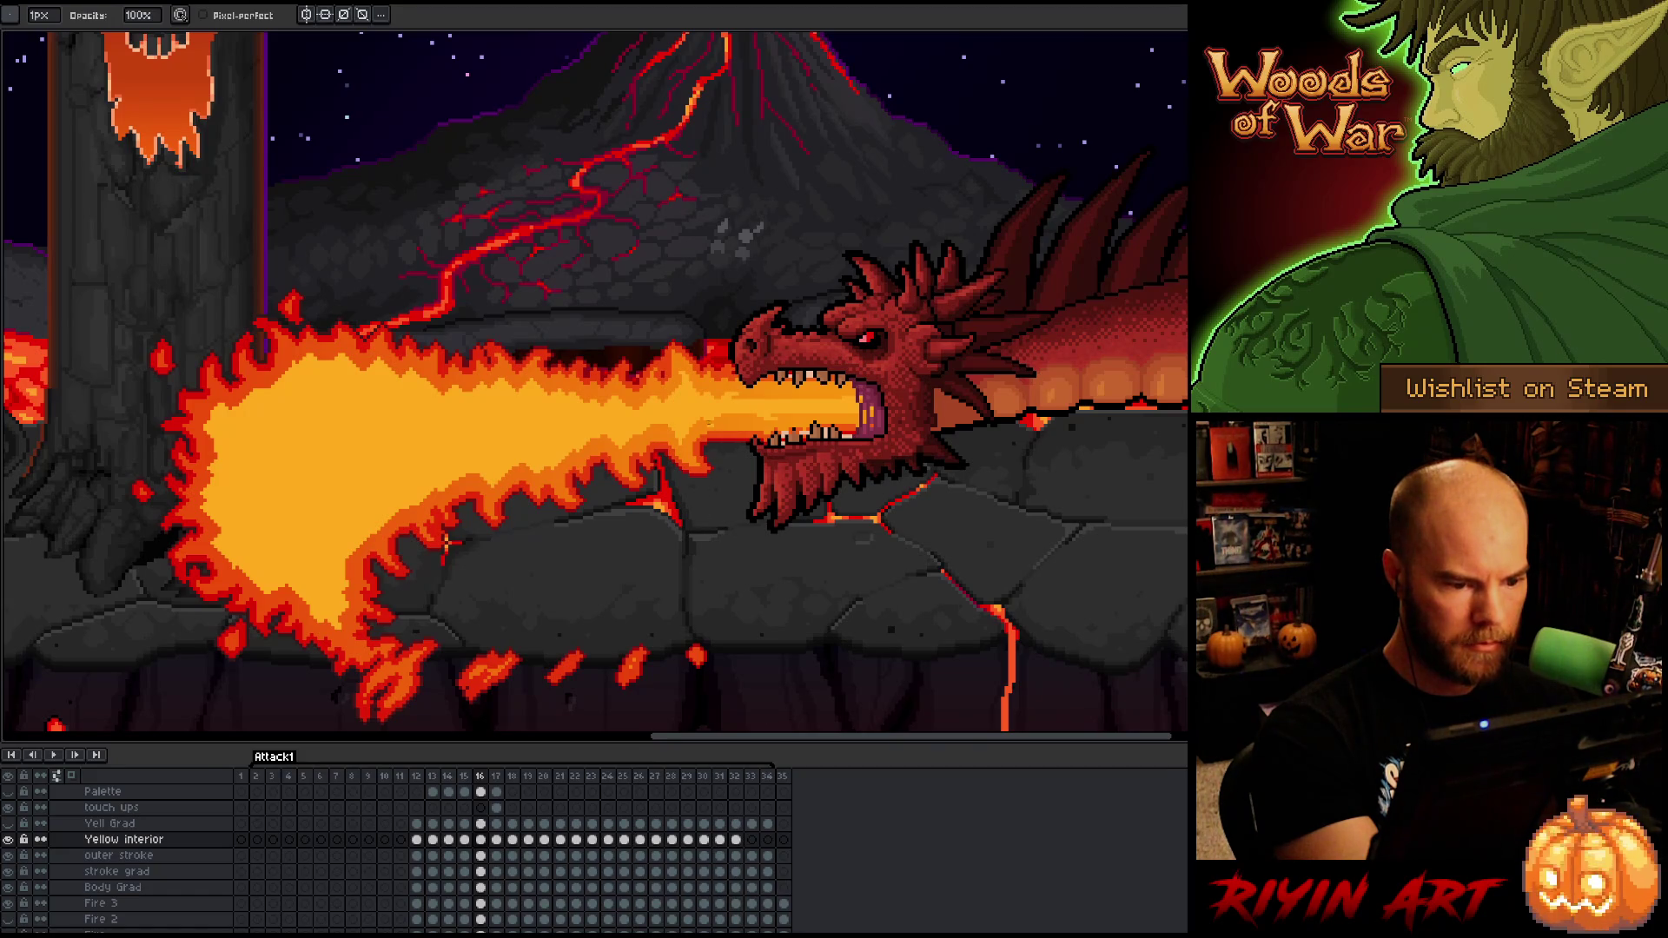
pyautogui.press('b')
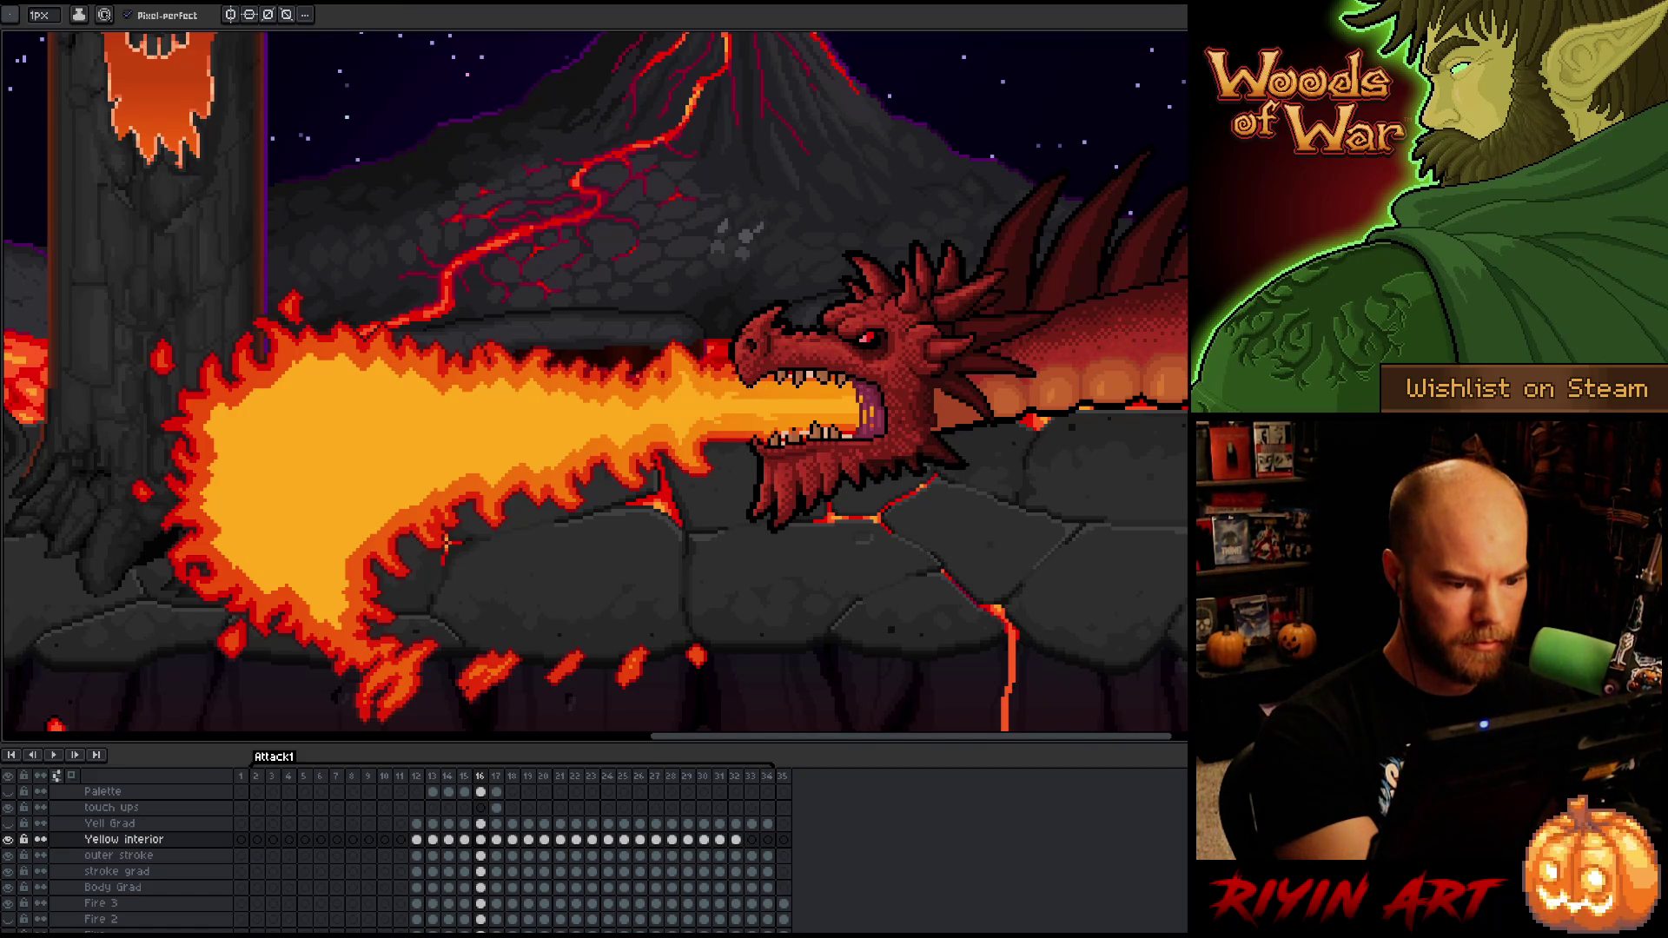
pyautogui.press('e')
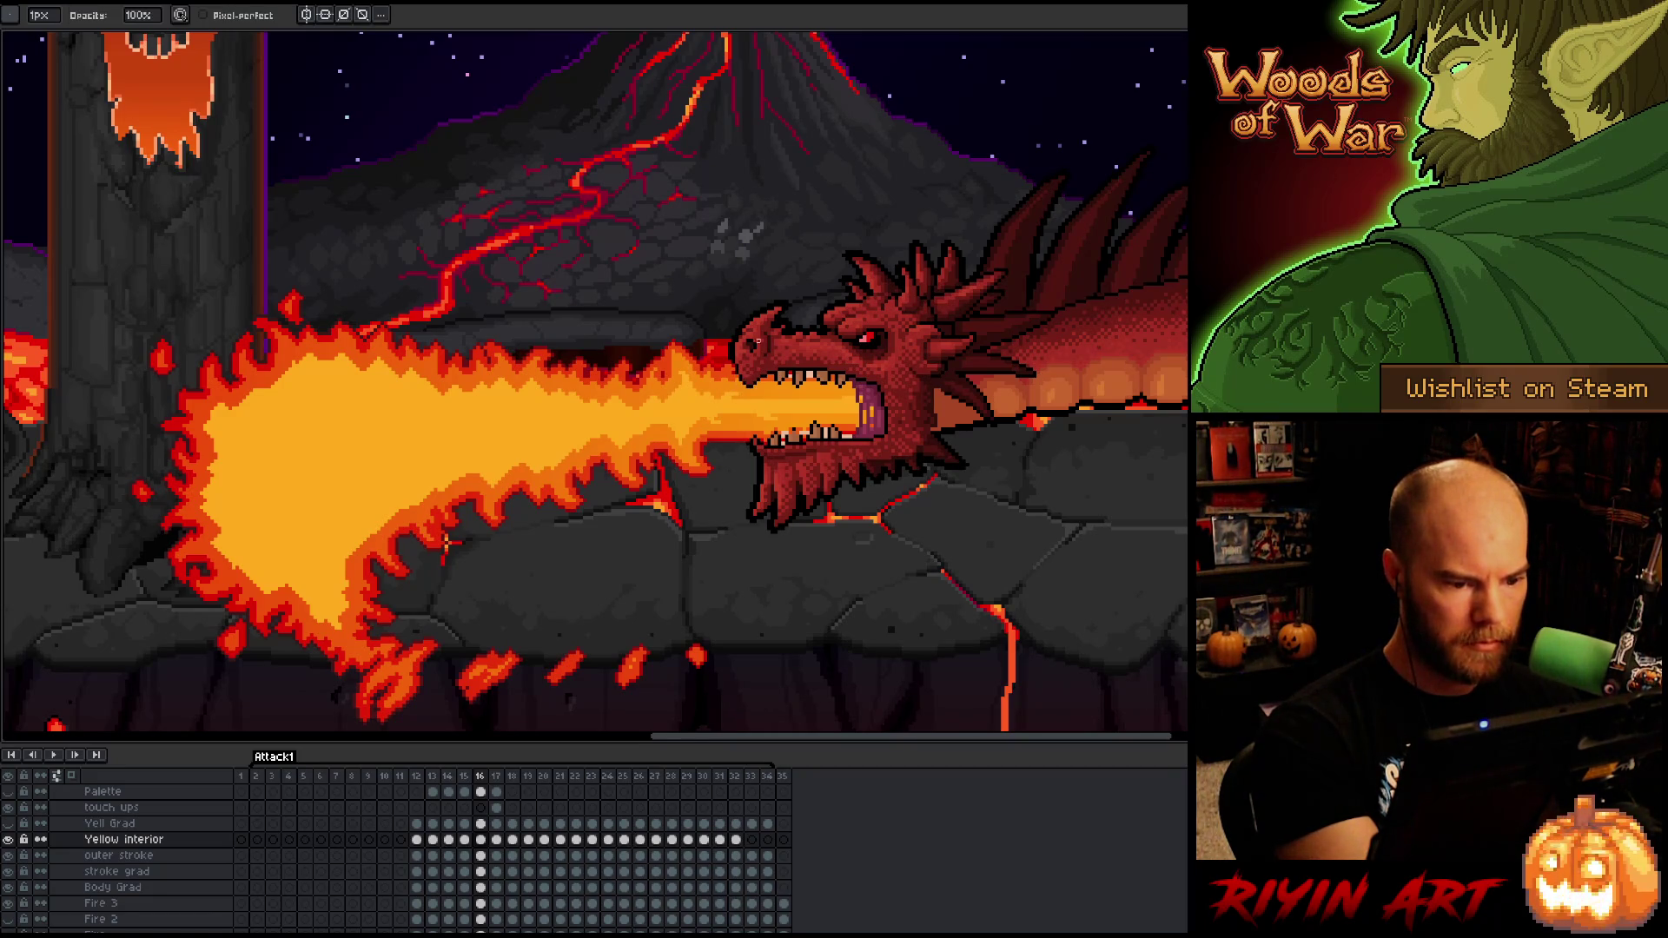
pyautogui.press('b')
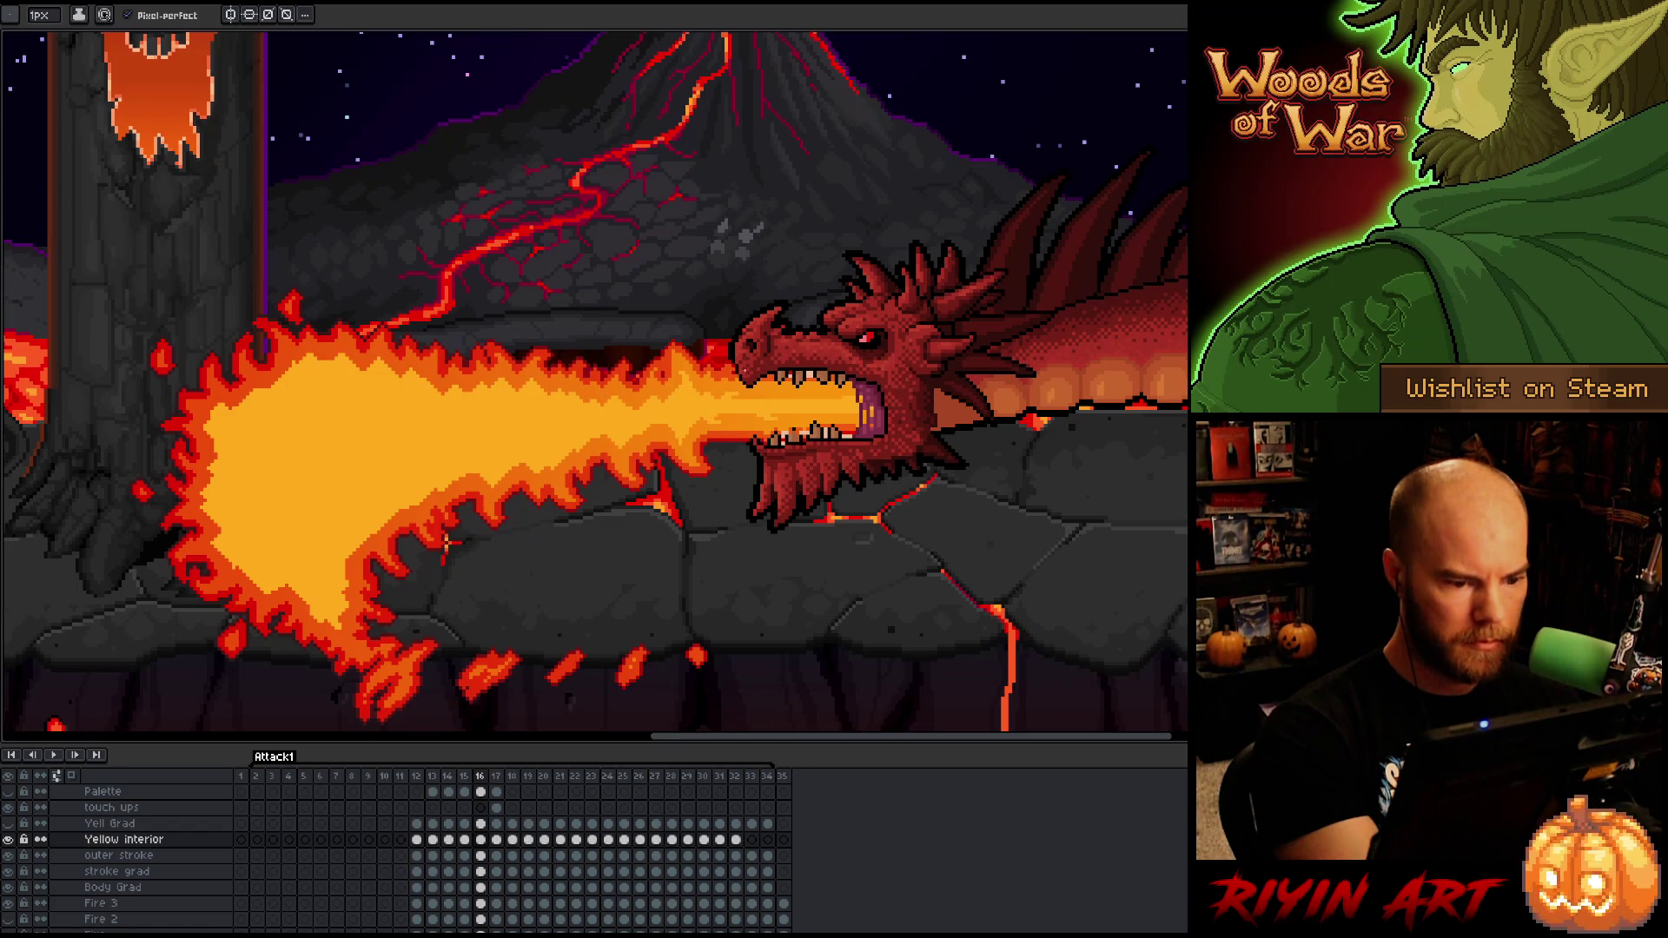
pyautogui.press('e')
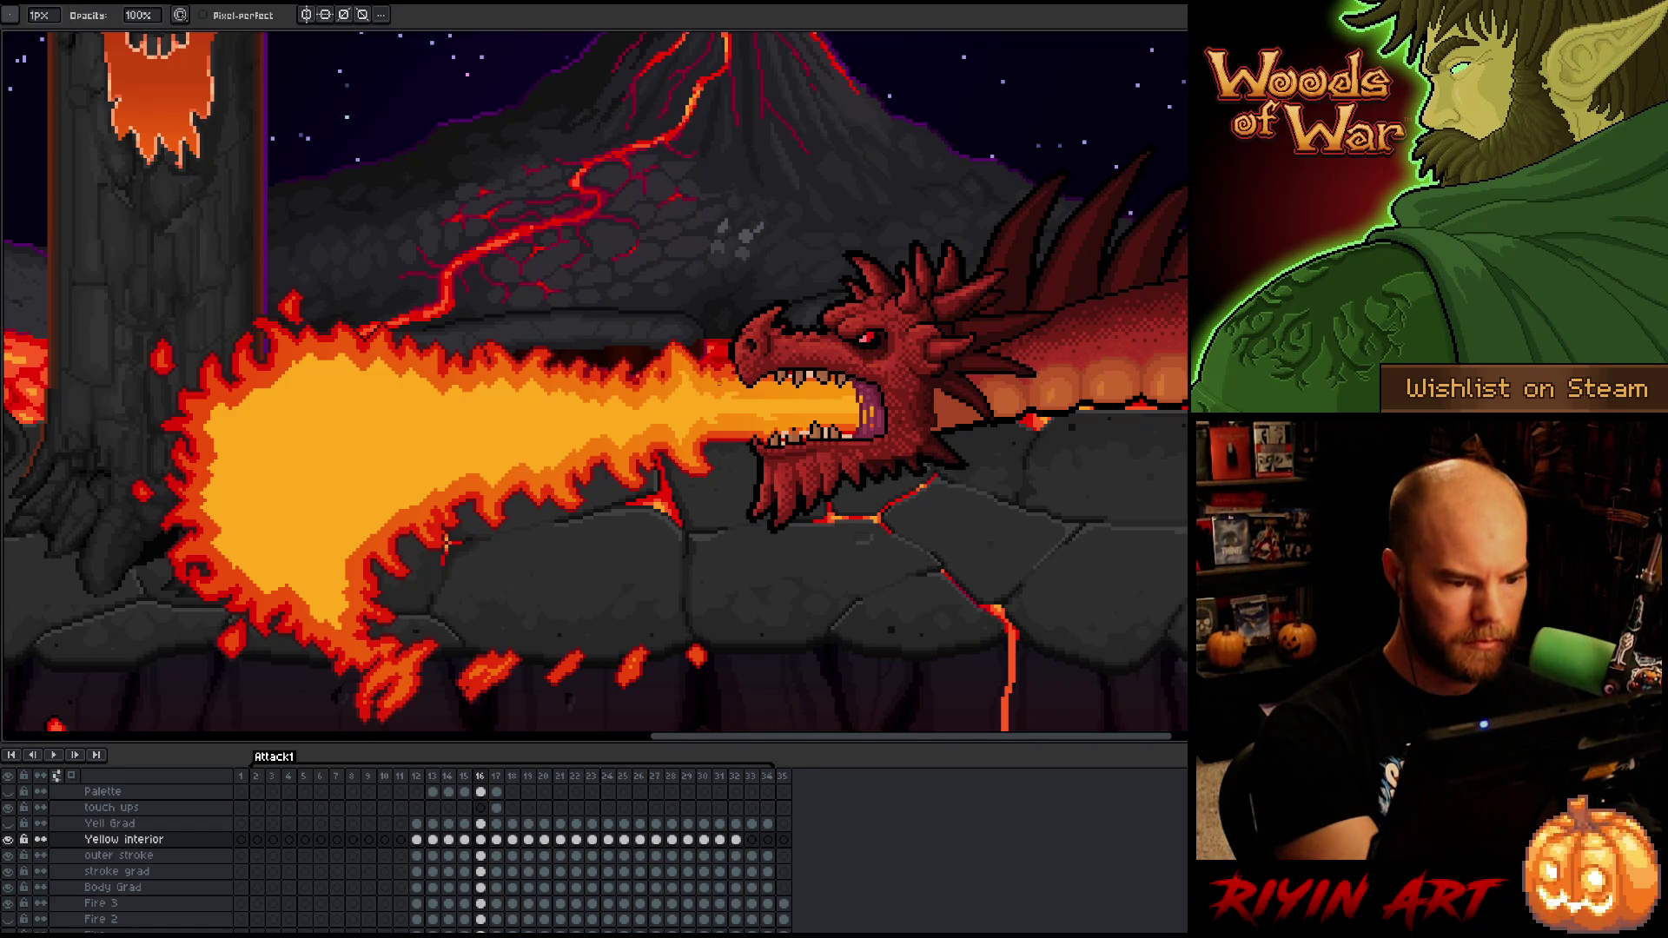
pyautogui.press('b')
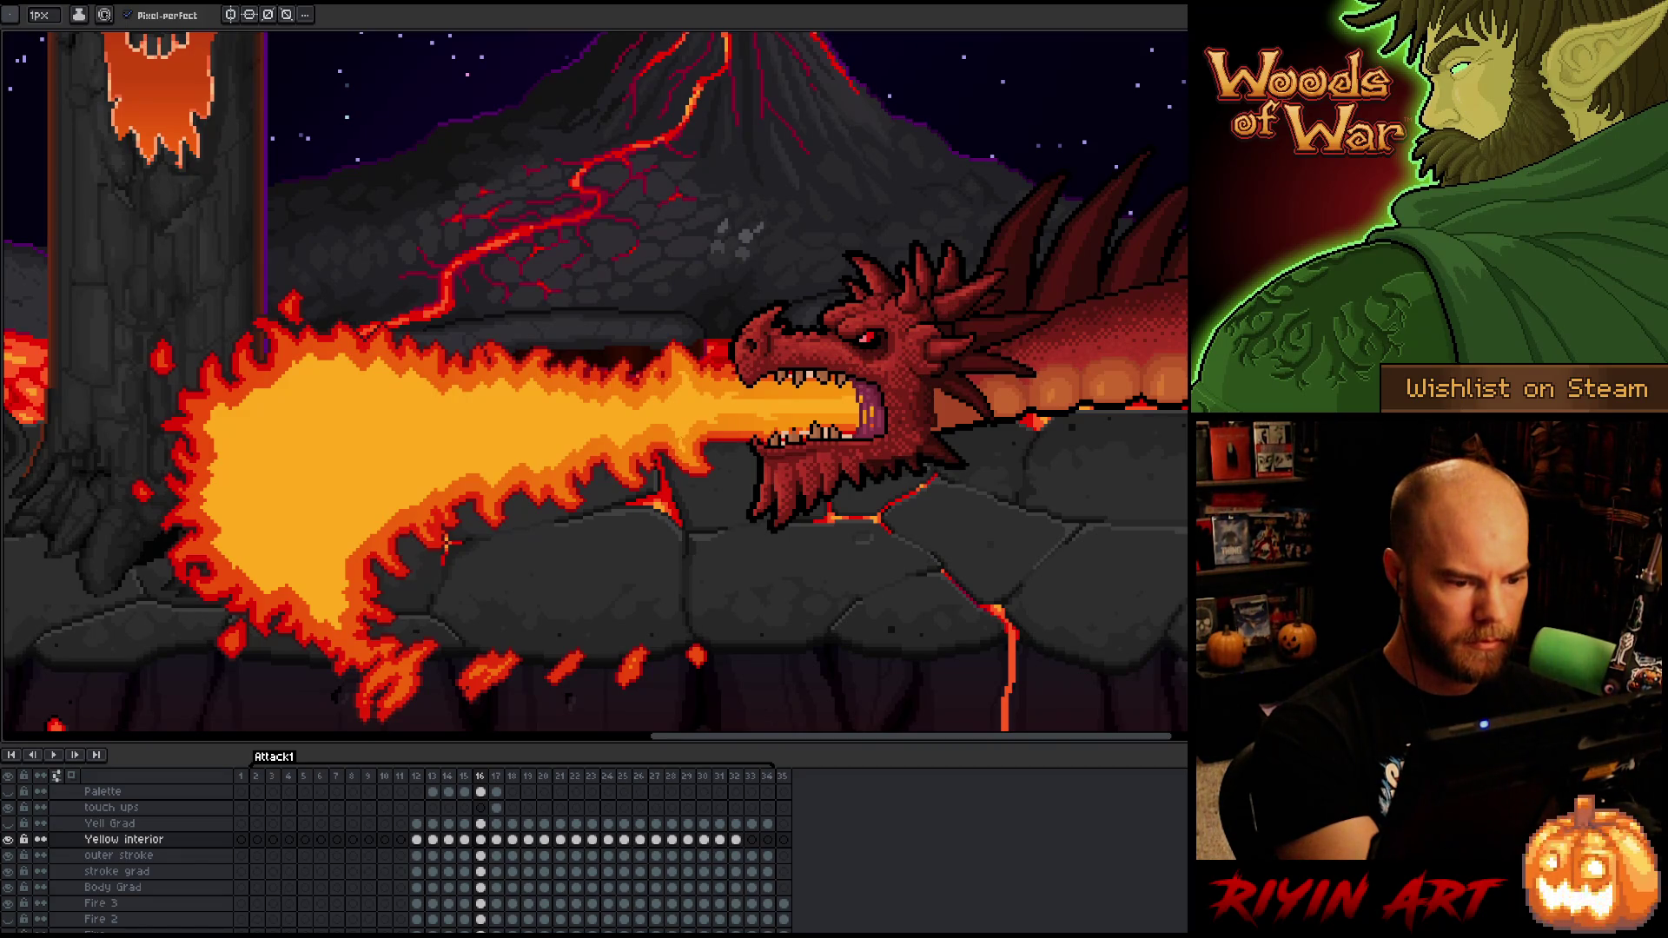
pyautogui.press('e')
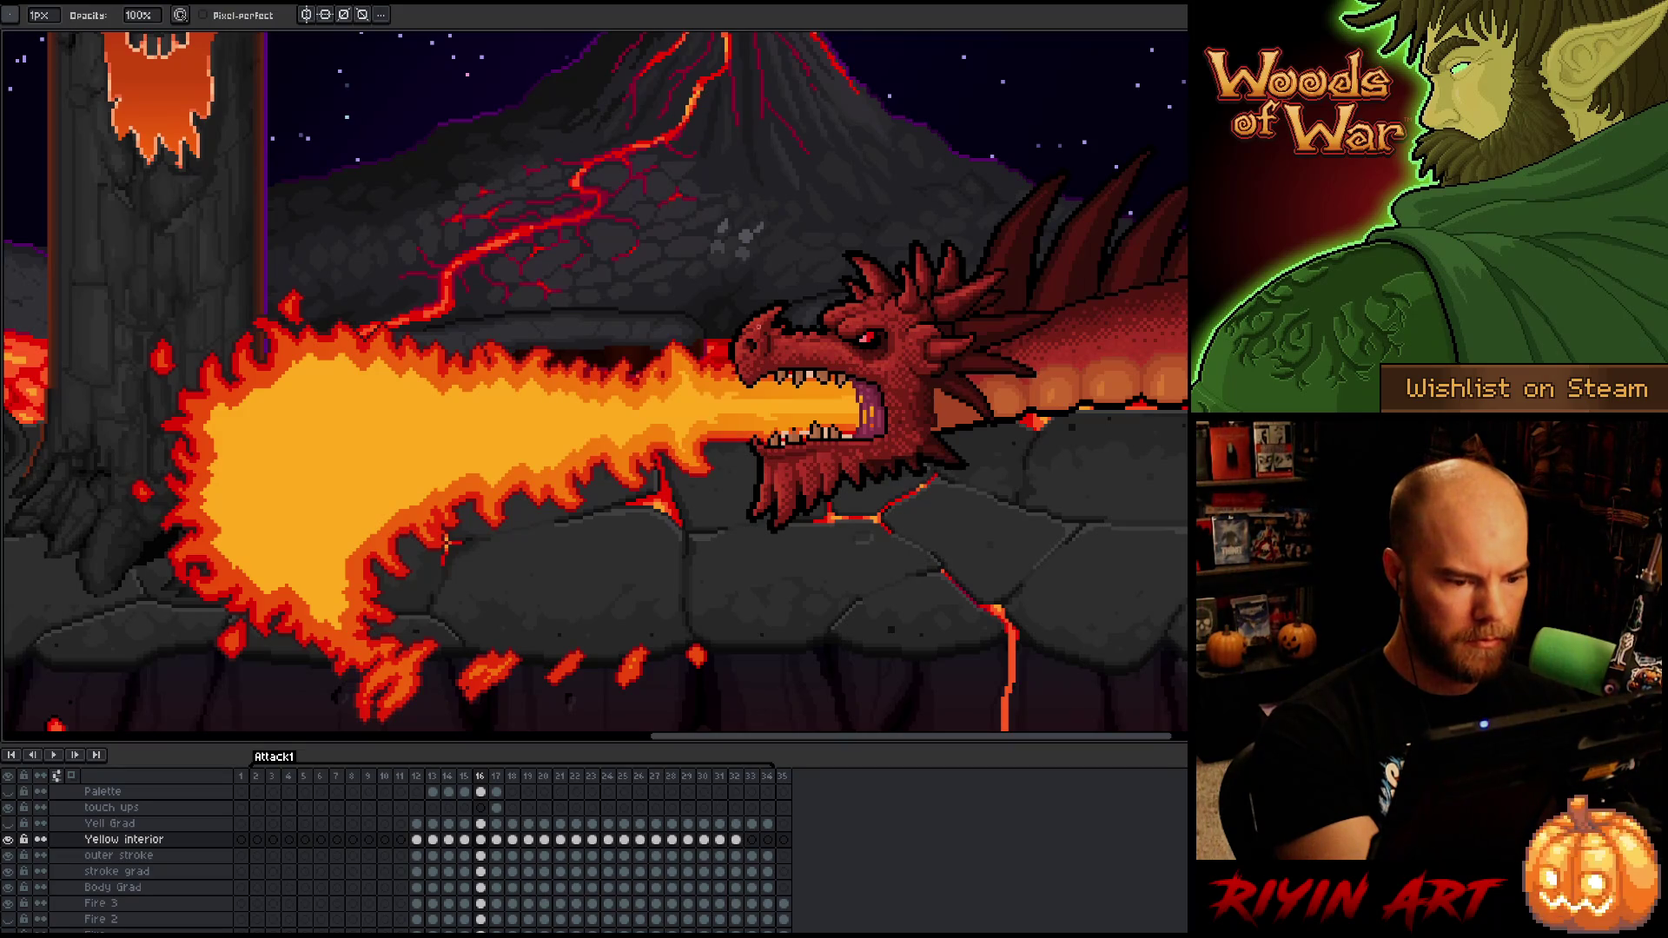
pyautogui.press('b')
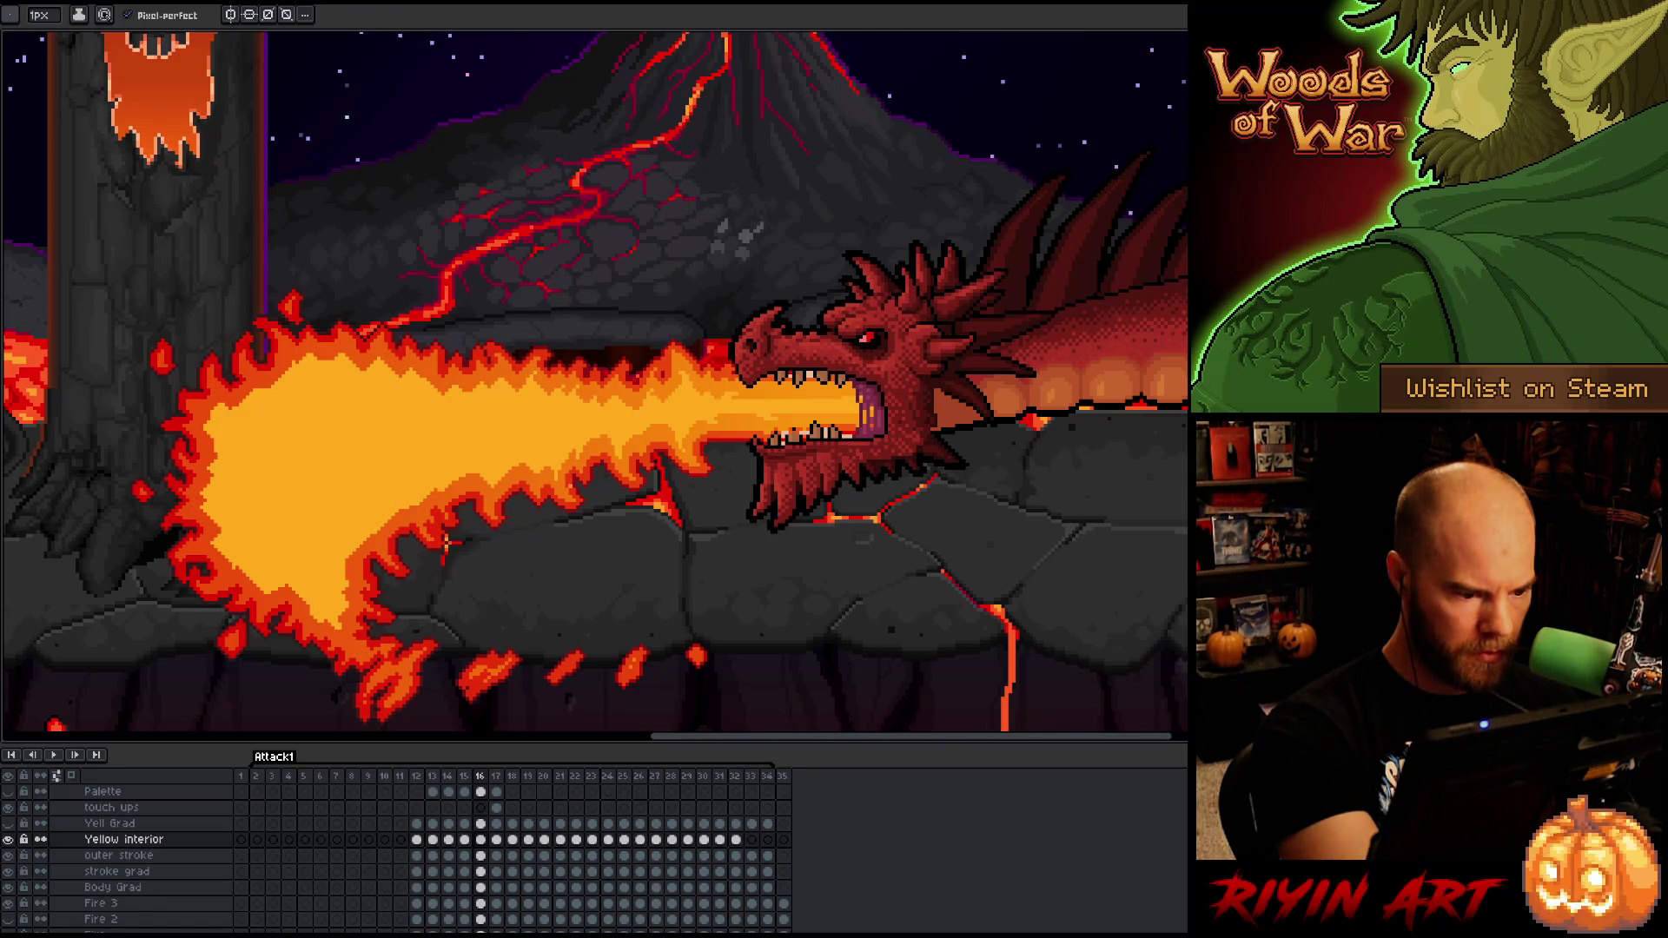
pyautogui.press('b')
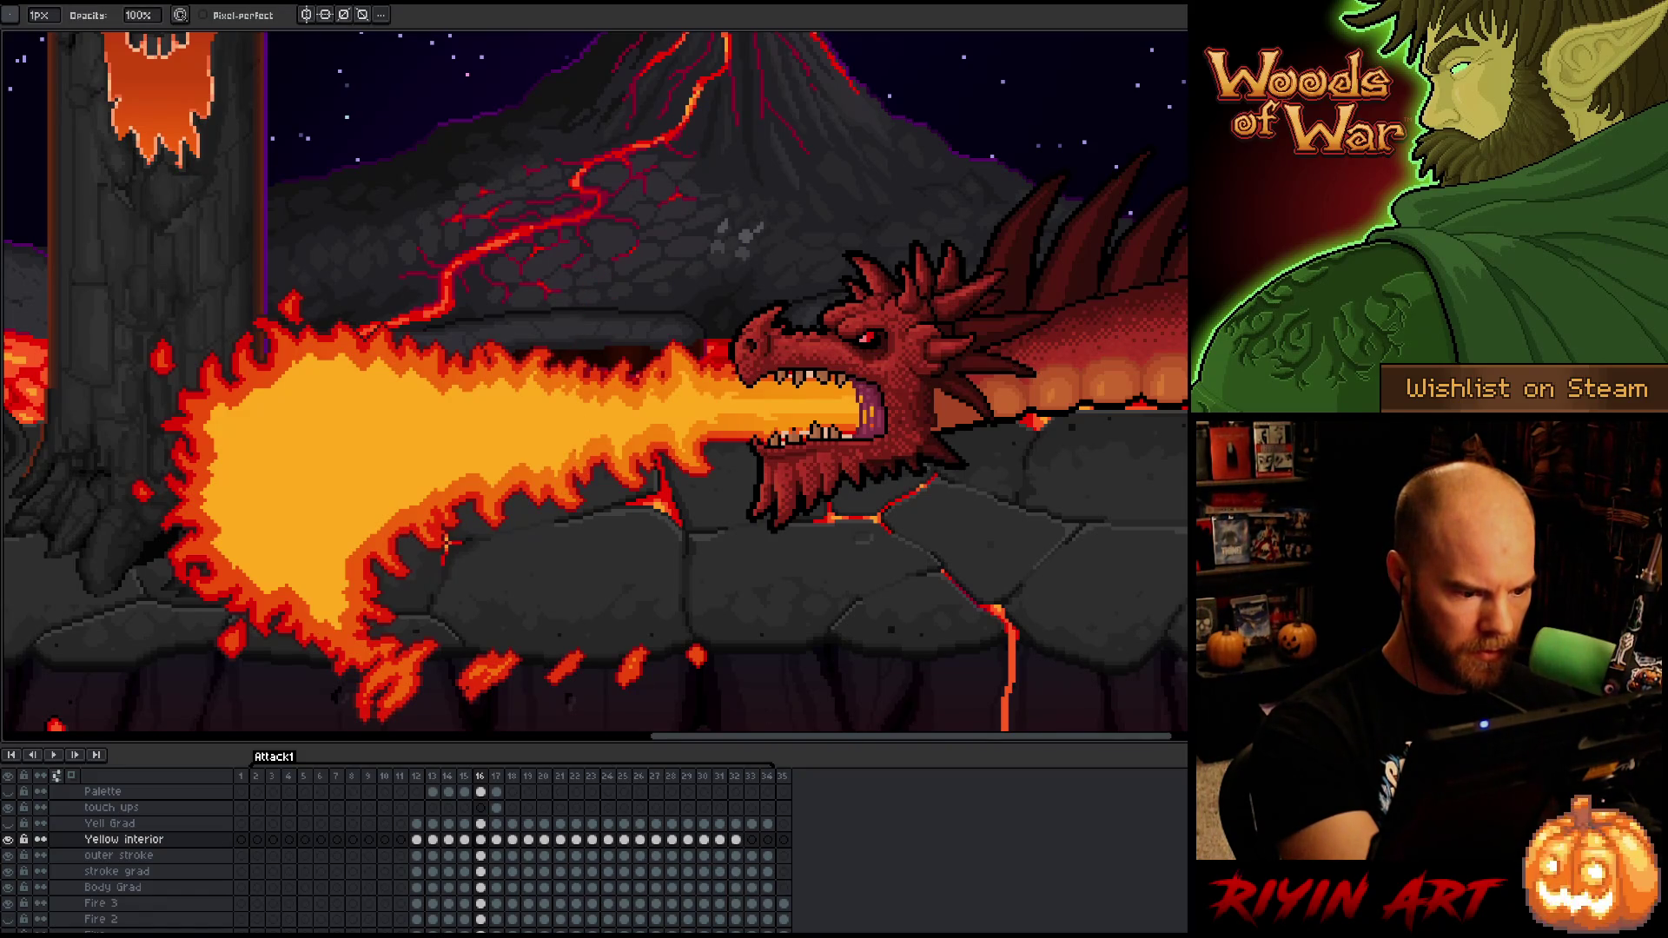
pyautogui.press('e')
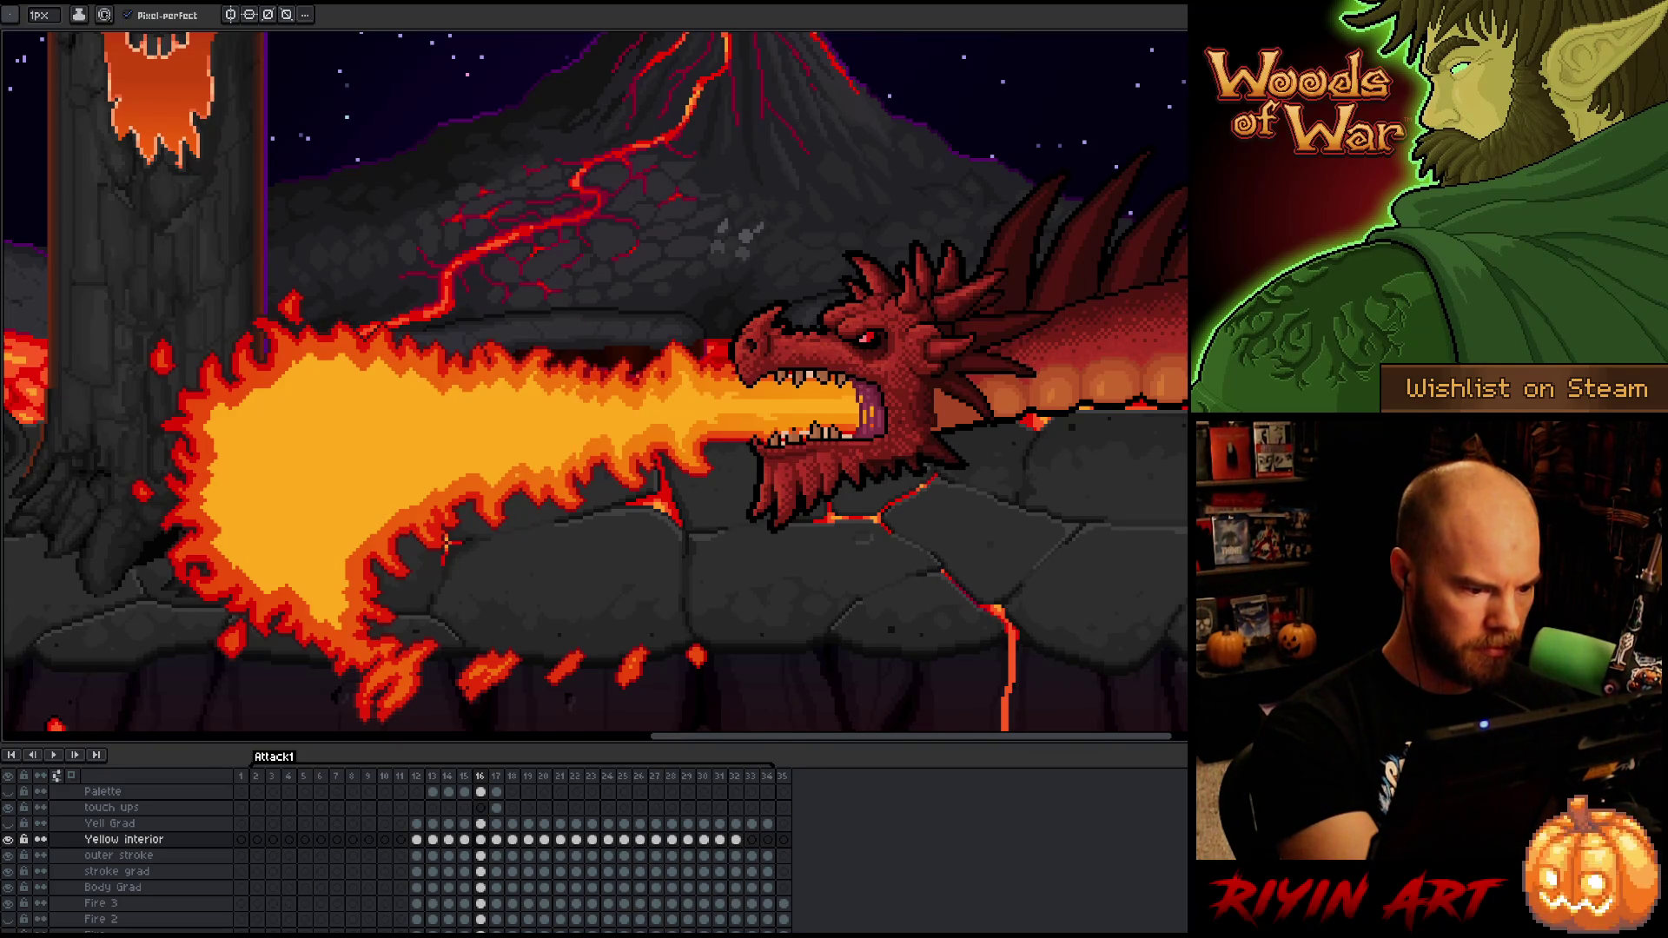
pyautogui.rightClick(803, 426)
# - Lasso-select the lower-left part of frame 16's yellow fire interior
pyautogui.press('Escape')
pyautogui.rightClick(558, 331)
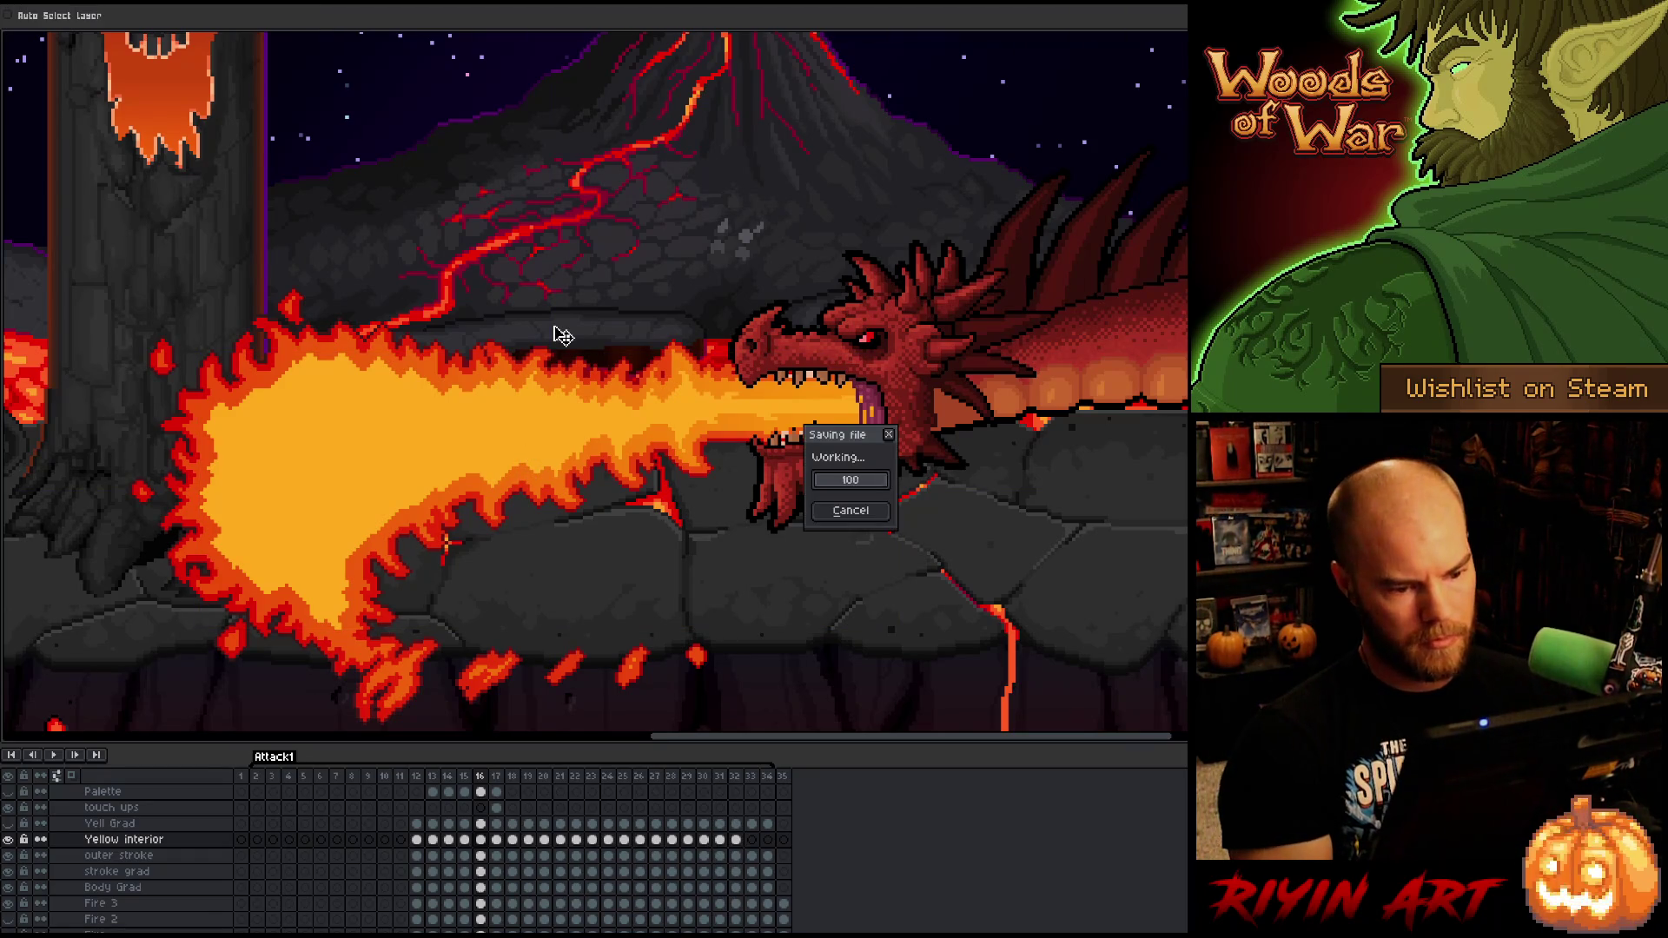
pyautogui.press('Escape')
pyautogui.press('m')
pyautogui.rightClick(553, 329)
pyautogui.press('Escape')
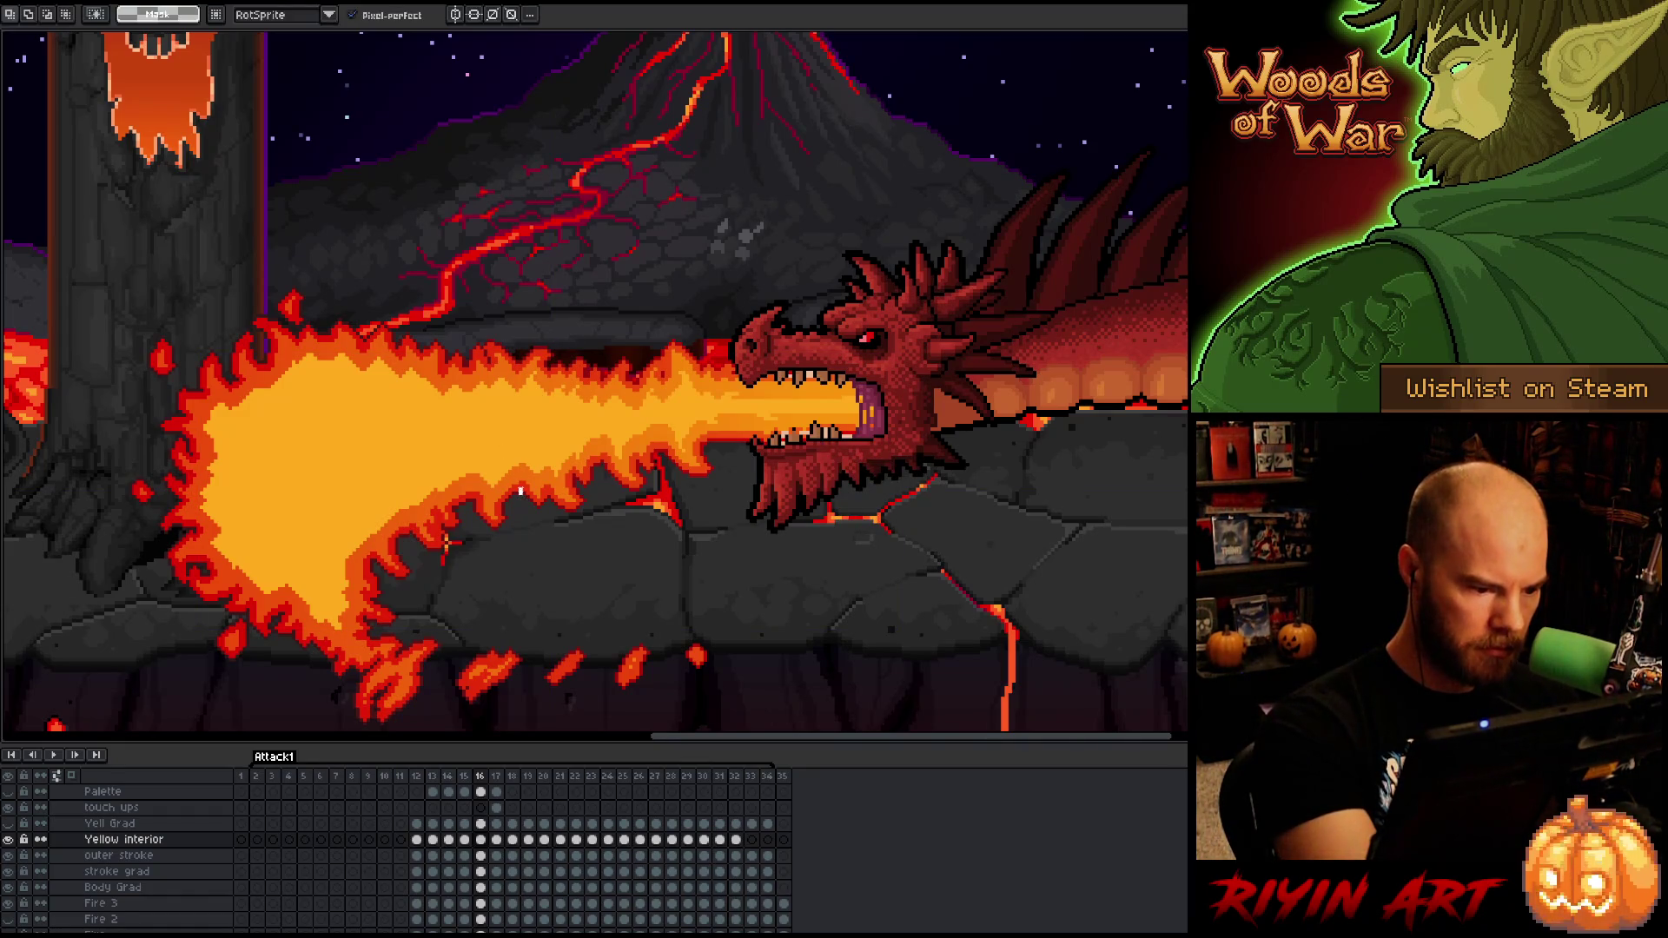
pyautogui.moveTo(487, 459); pyautogui.dragTo(534, 512)
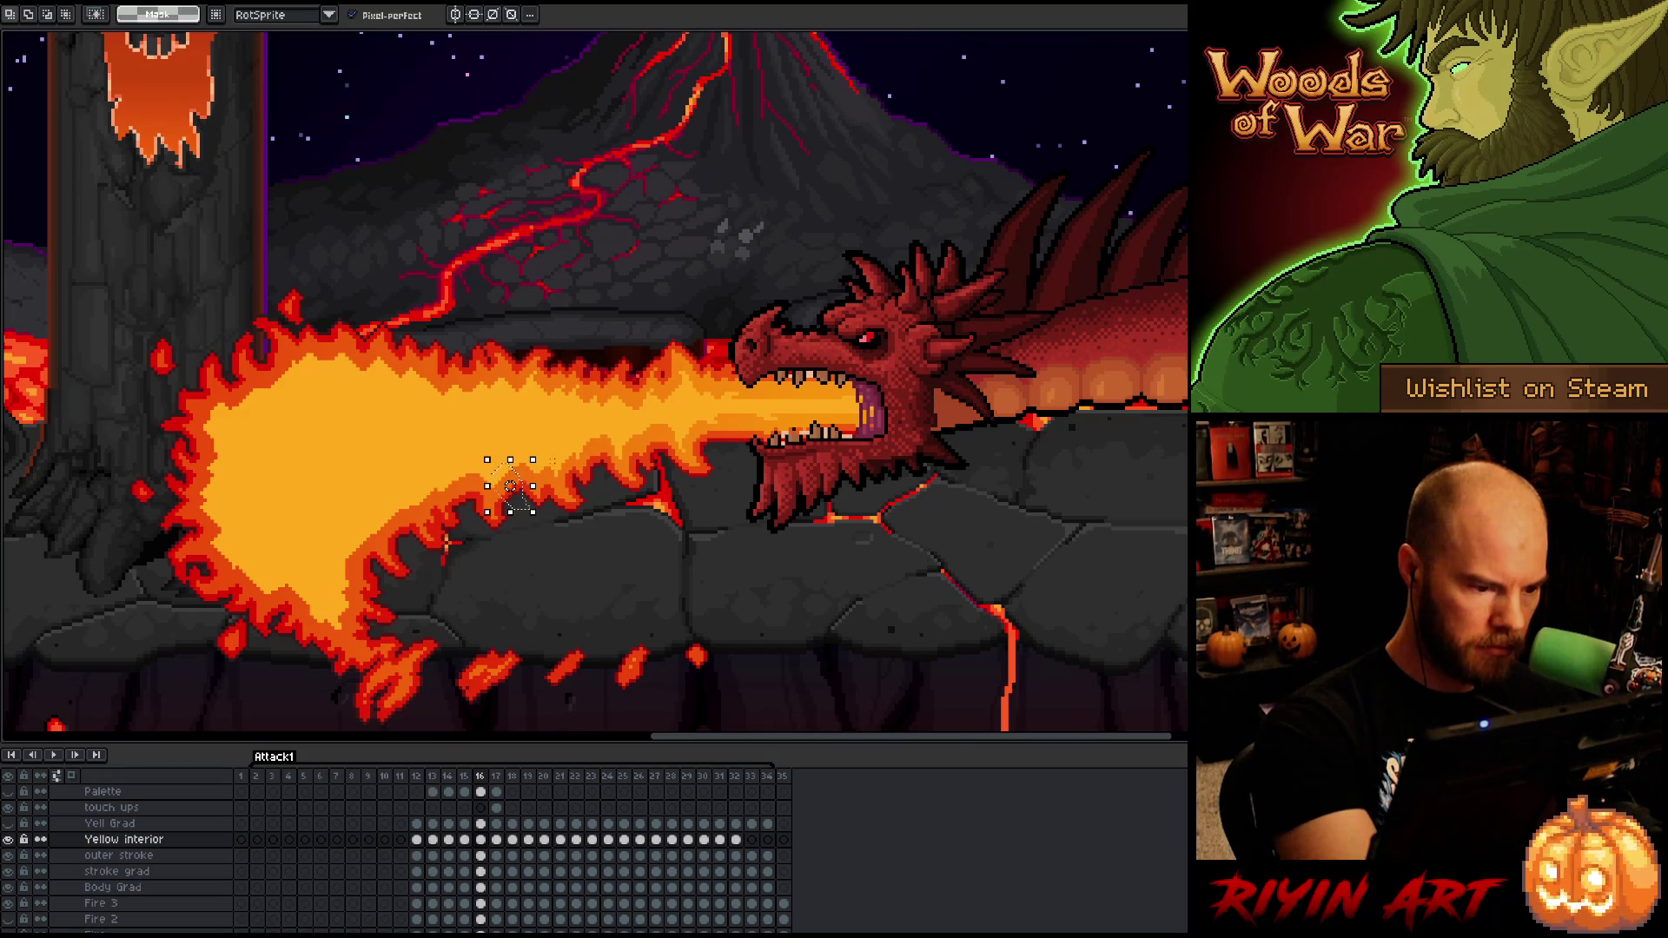
pyautogui.hotkey('ctrl', 'd')
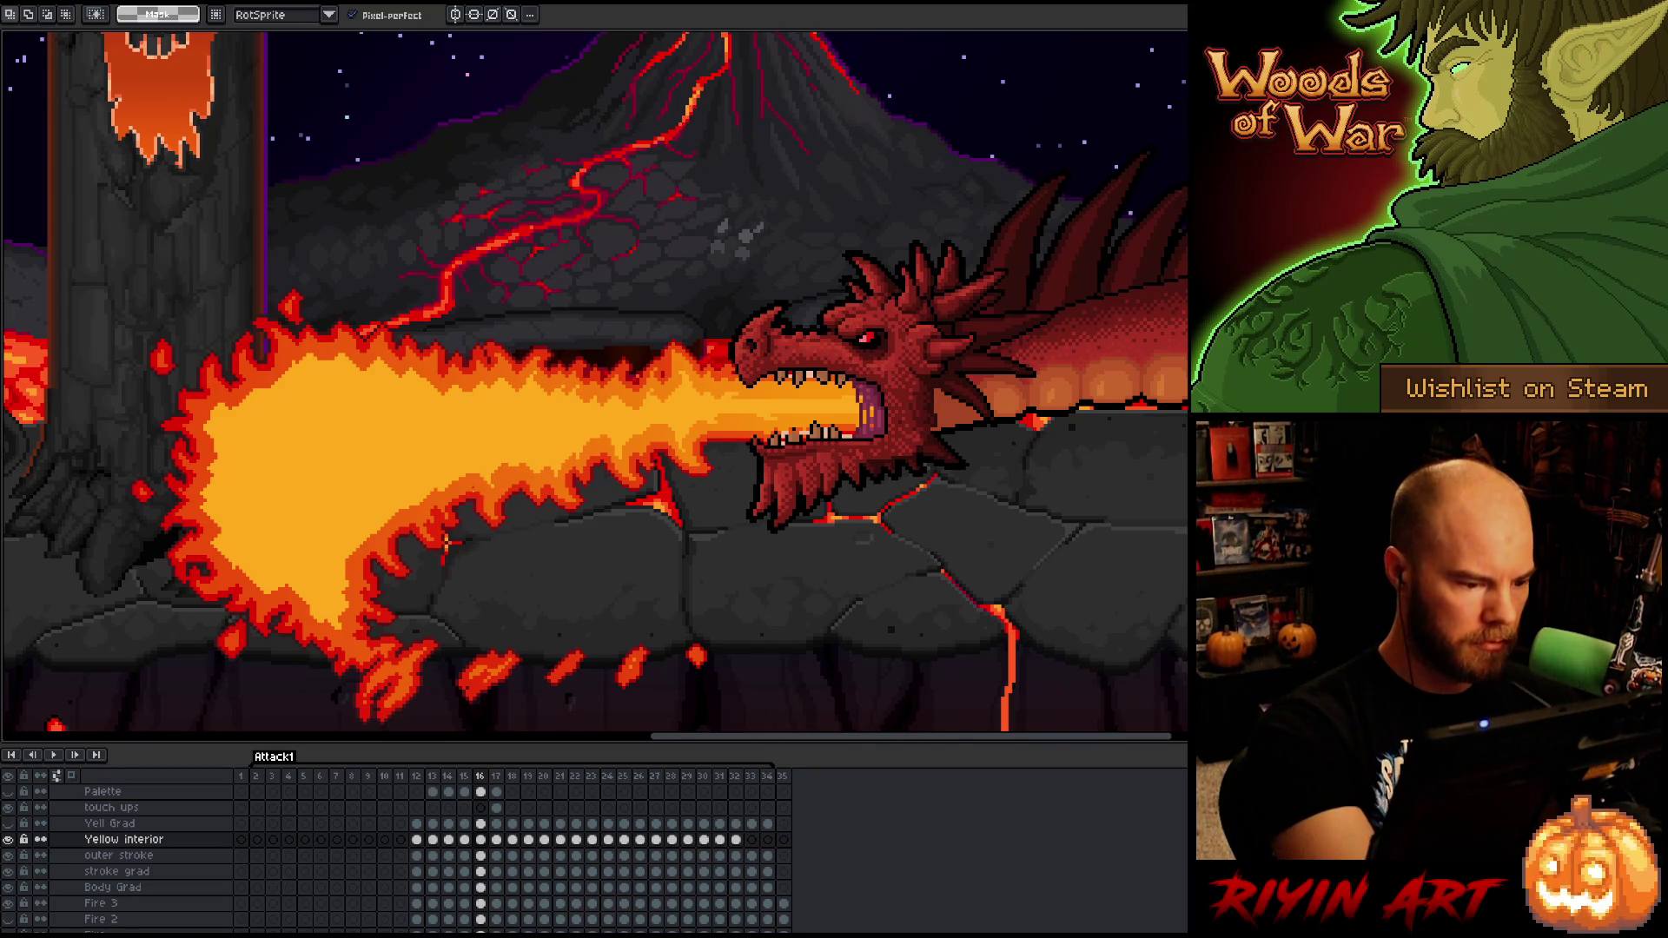
pyautogui.moveTo(474, 479)
pyautogui.mouseDown()
pyautogui.moveTo(451, 471)
pyautogui.moveTo(441, 507)
pyautogui.moveTo(464, 535)
pyautogui.moveTo(491, 513)
pyautogui.mouseUp()
pyautogui.hotkey('ctrl', 'd')
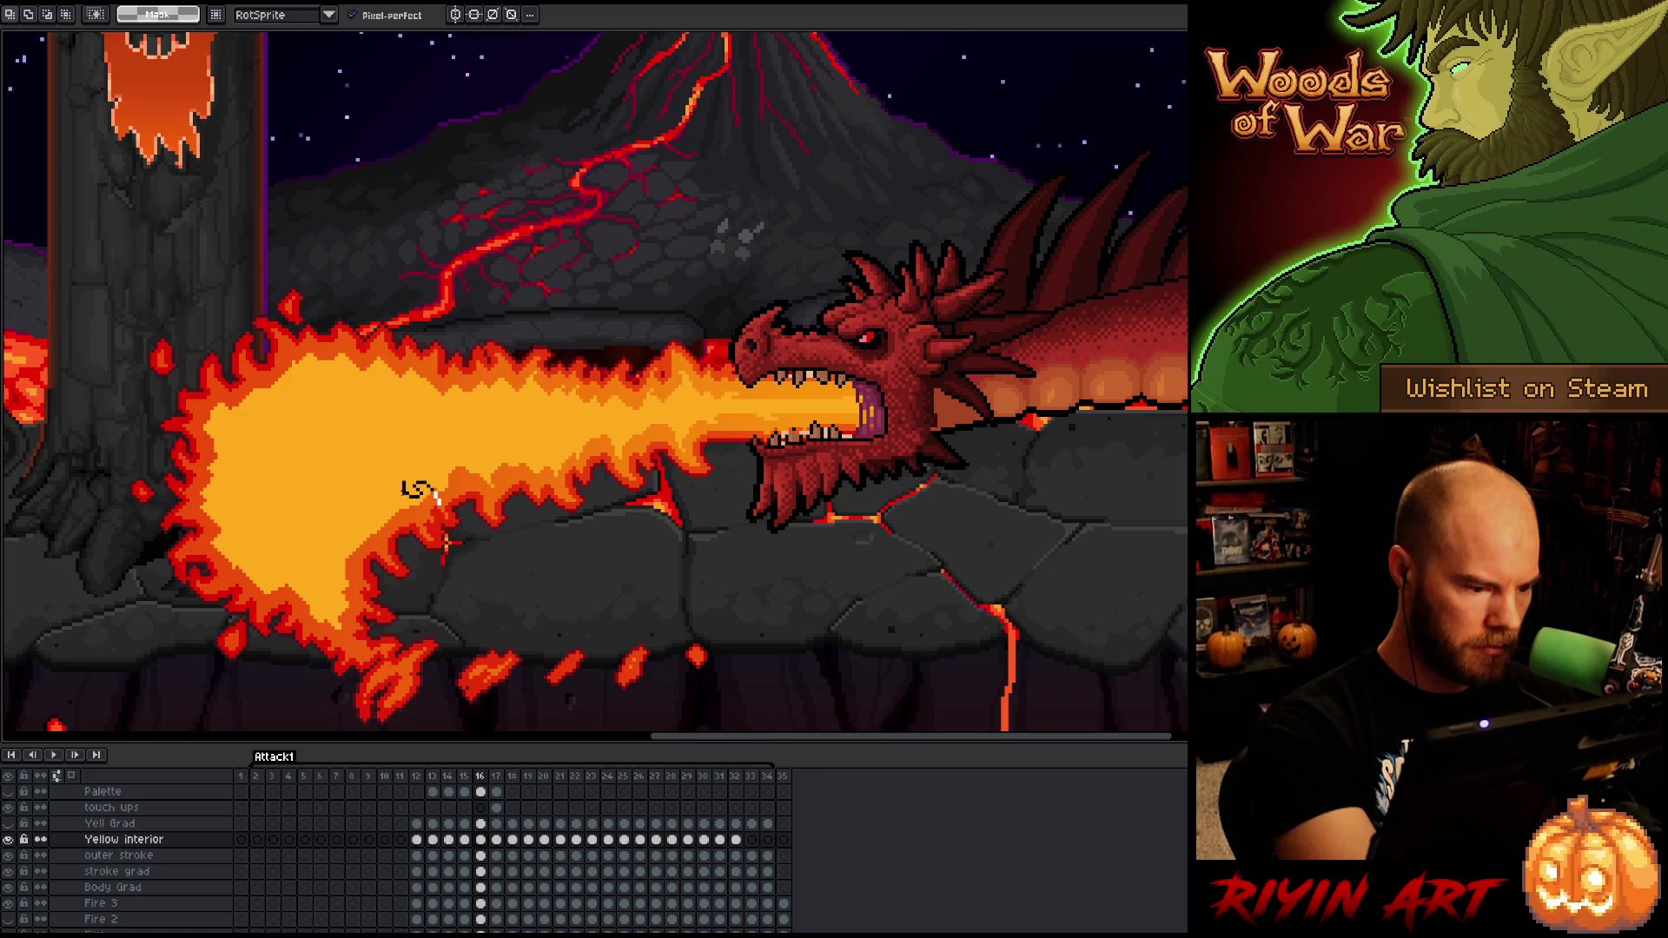
pyautogui.moveTo(398, 502)
pyautogui.mouseDown()
pyautogui.moveTo(372, 495)
pyautogui.moveTo(367, 530)
pyautogui.moveTo(329, 541)
pyautogui.moveTo(344, 570)
pyautogui.moveTo(495, 633)
pyautogui.moveTo(517, 603)
pyautogui.mouseUp()
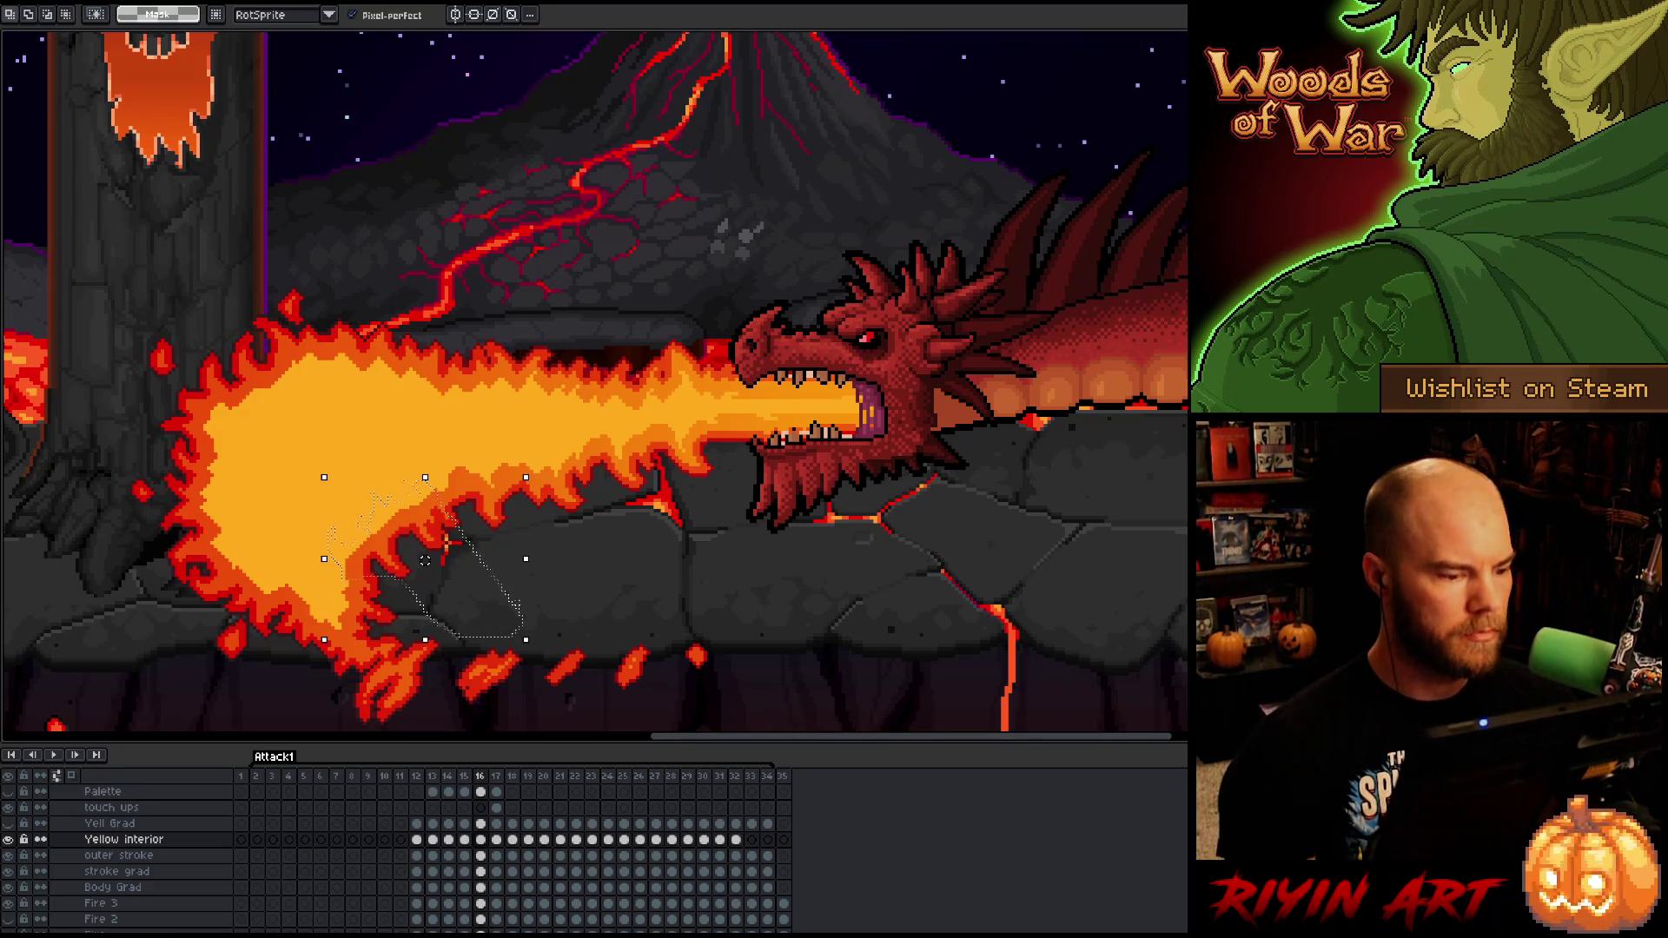
# - Redraw ragged flame tongues along the fire's lower edge with the 1px pencil
pyautogui.press('b')
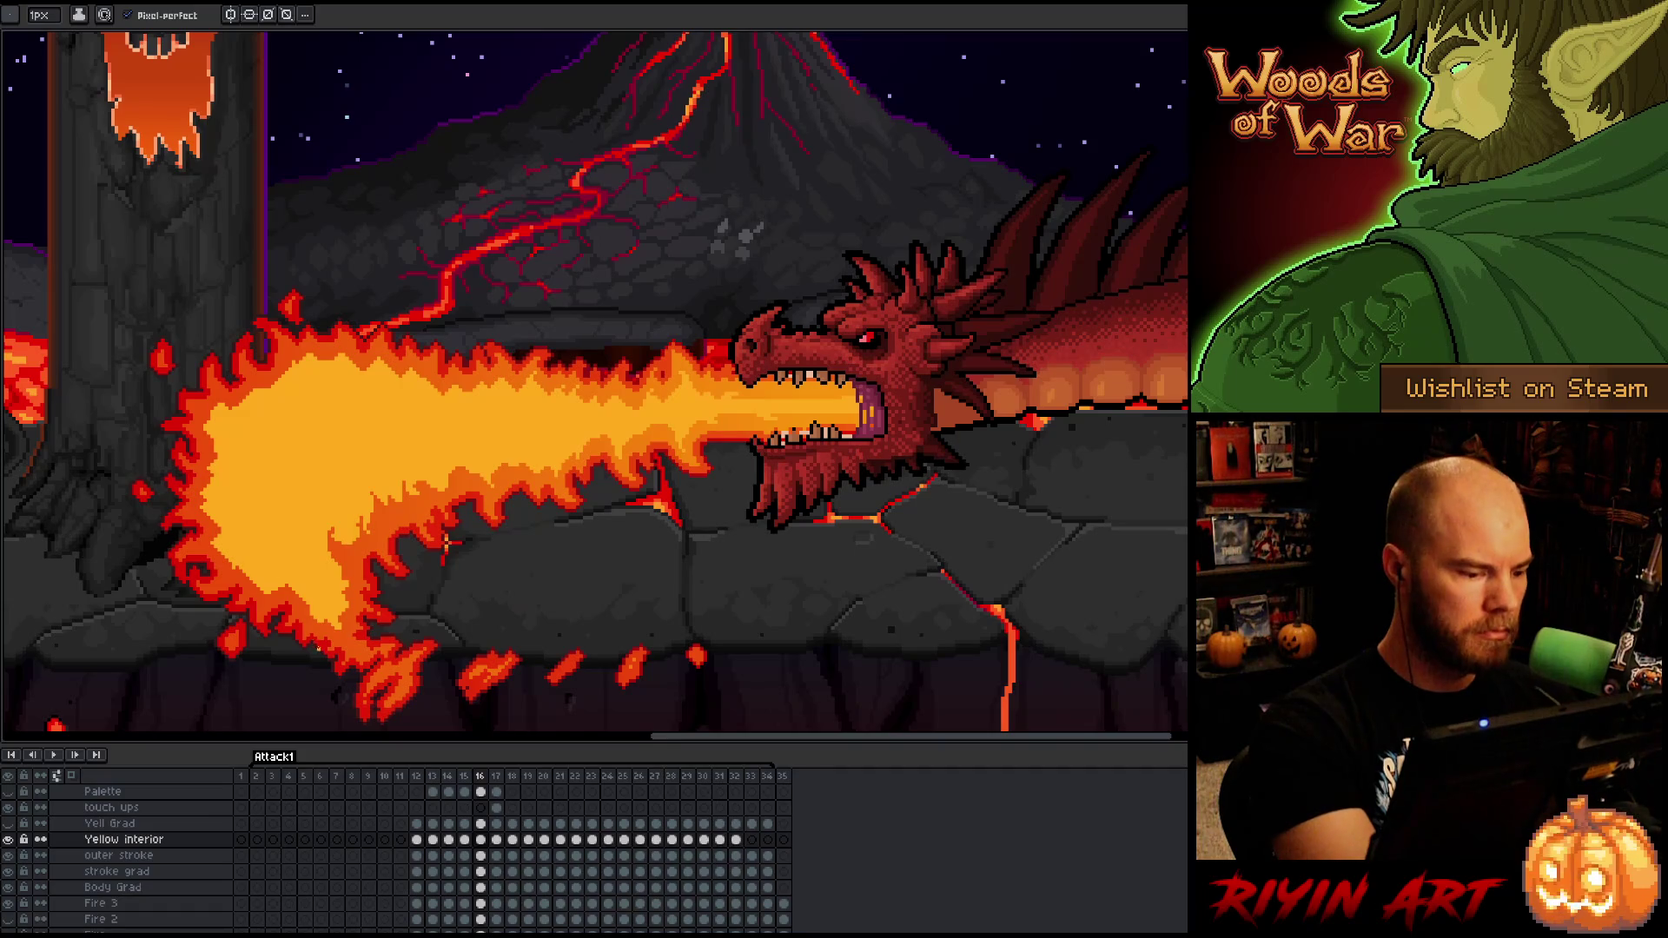
pyautogui.press('w')
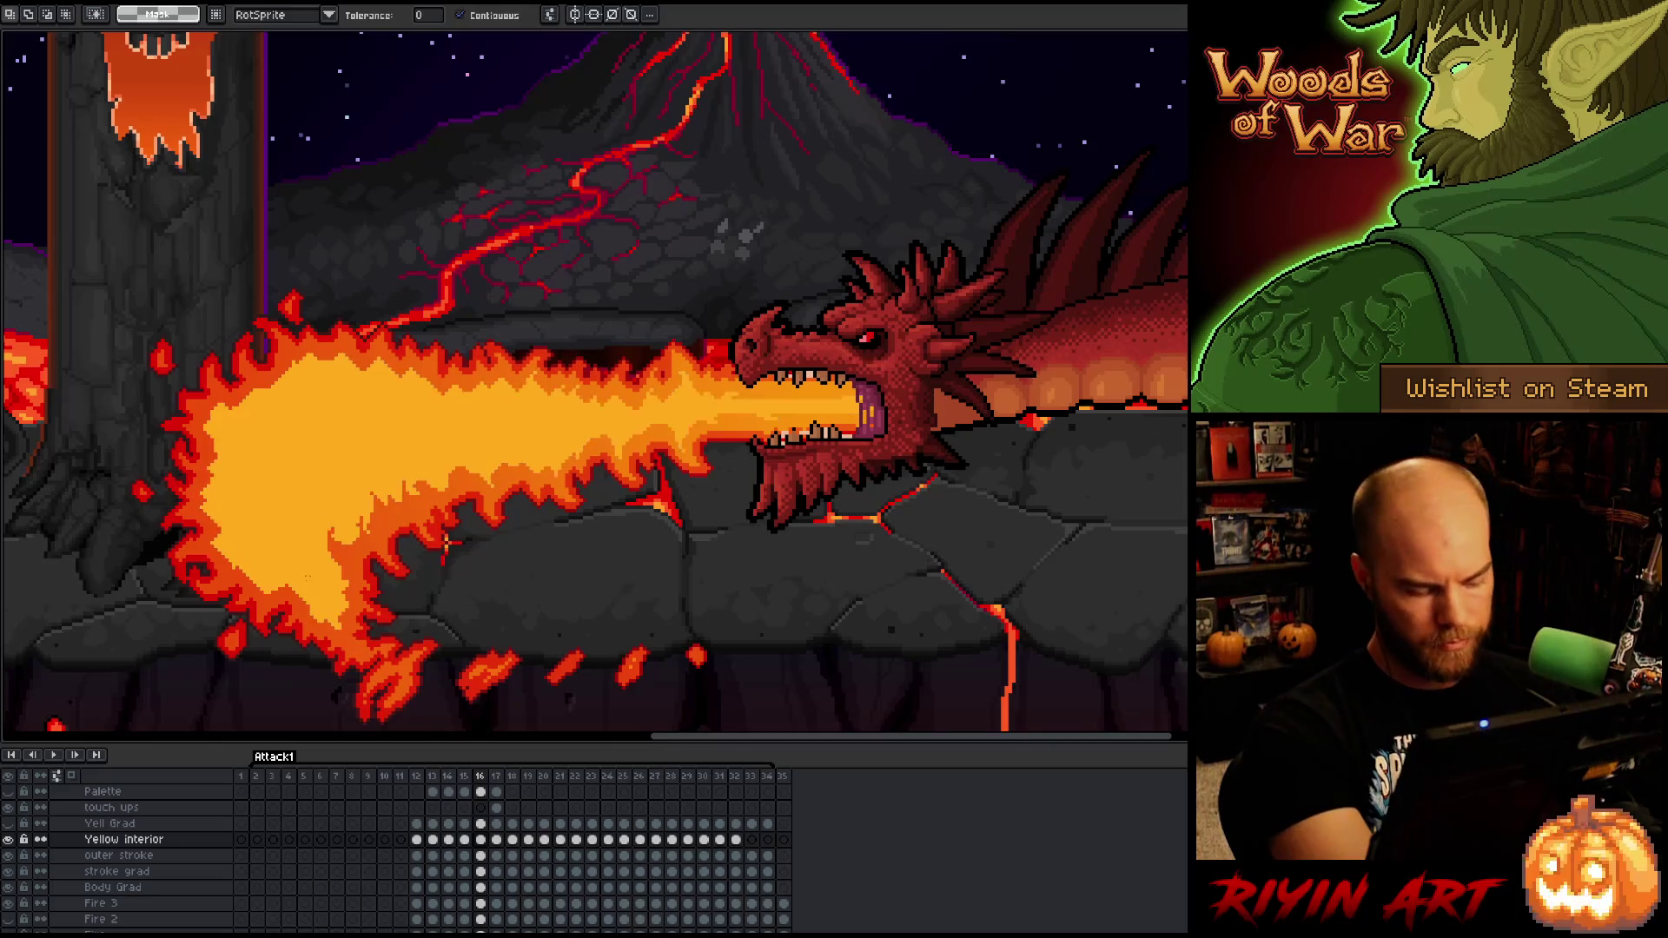
pyautogui.press('b')
pyautogui.moveTo(308, 641)
pyautogui.mouseDown()
pyautogui.moveTo(294, 575)
pyautogui.moveTo(275, 597)
pyautogui.moveTo(248, 551)
pyautogui.moveTo(233, 565)
pyautogui.moveTo(233, 445)
pyautogui.moveTo(208, 429)
pyautogui.moveTo(300, 358)
pyautogui.moveTo(420, 372)
pyautogui.moveTo(453, 401)
pyautogui.moveTo(513, 385)
pyautogui.moveTo(369, 441)
pyautogui.moveTo(305, 565)
pyautogui.moveTo(317, 639)
pyautogui.moveTo(323, 615)
pyautogui.moveTo(287, 686)
pyautogui.mouseUp()
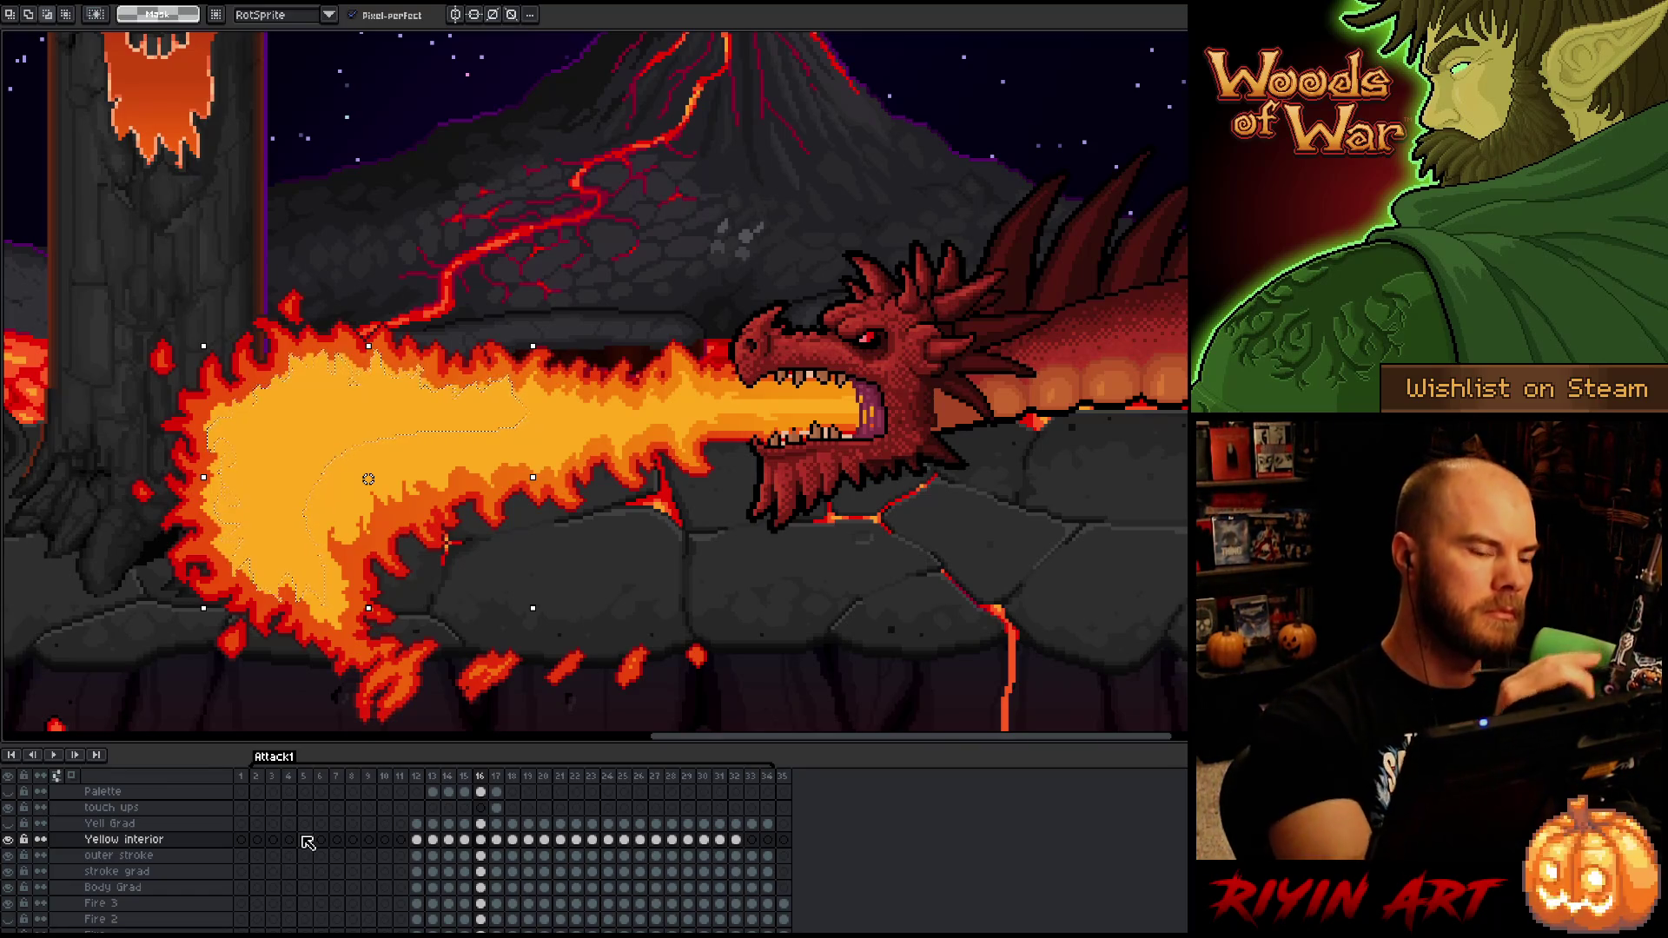
# - Brighten the flame's left edge with yellow using a 12px brush
pyautogui.press('b')
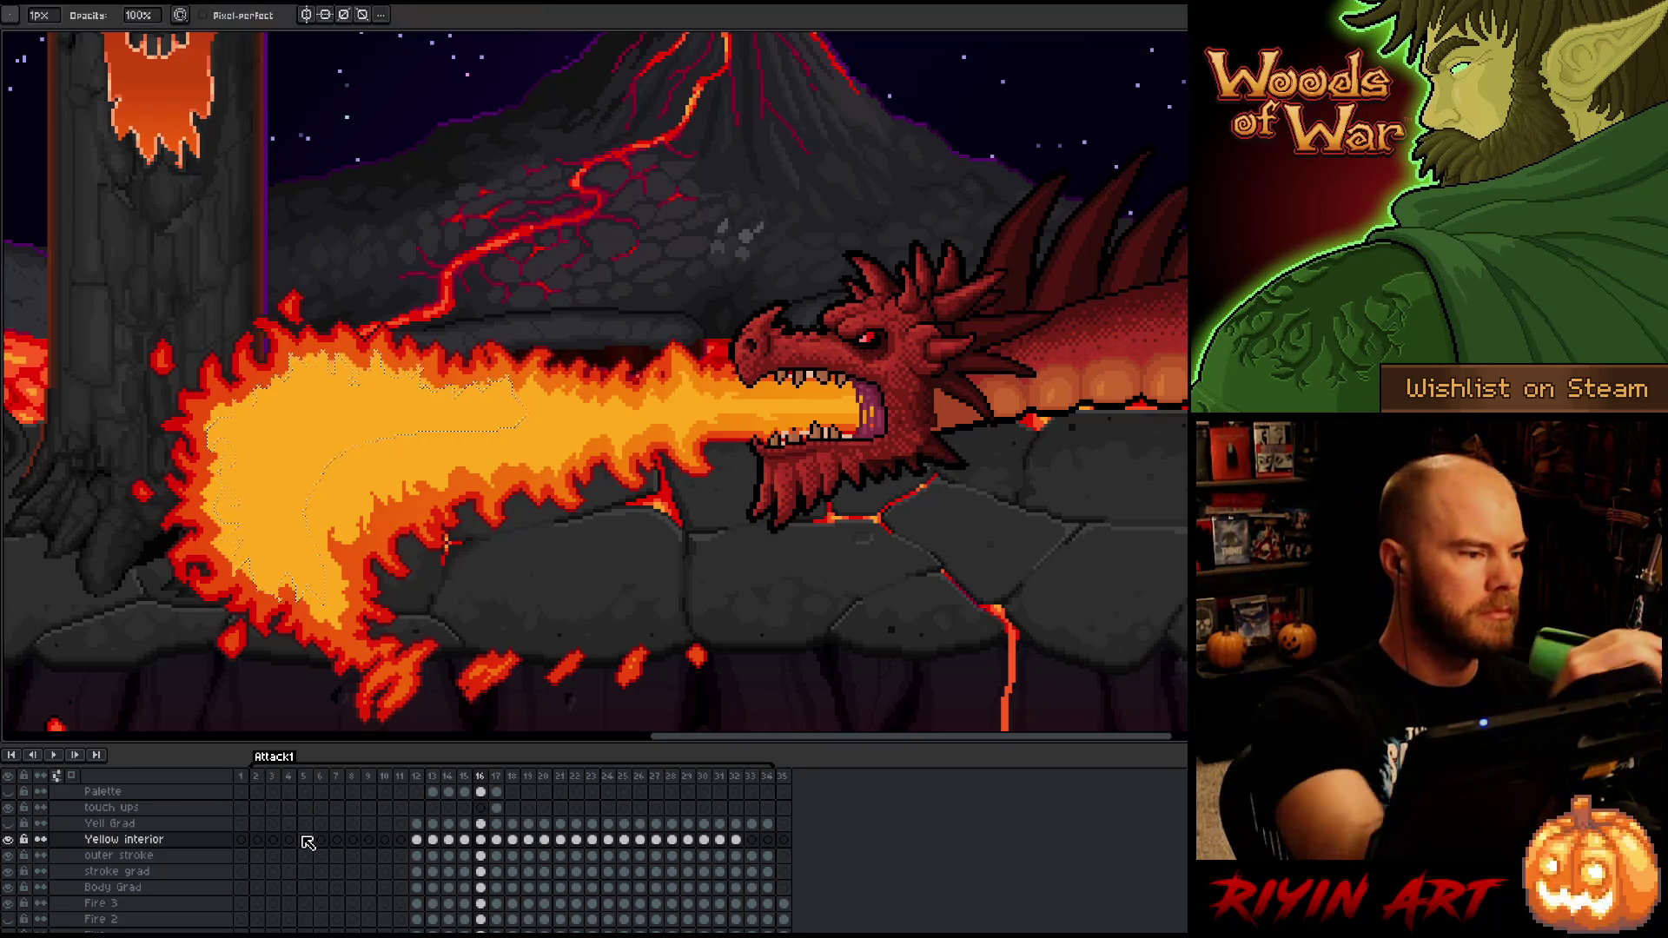
pyautogui.press('+')
pyautogui.press('+')
pyautogui.press('+')
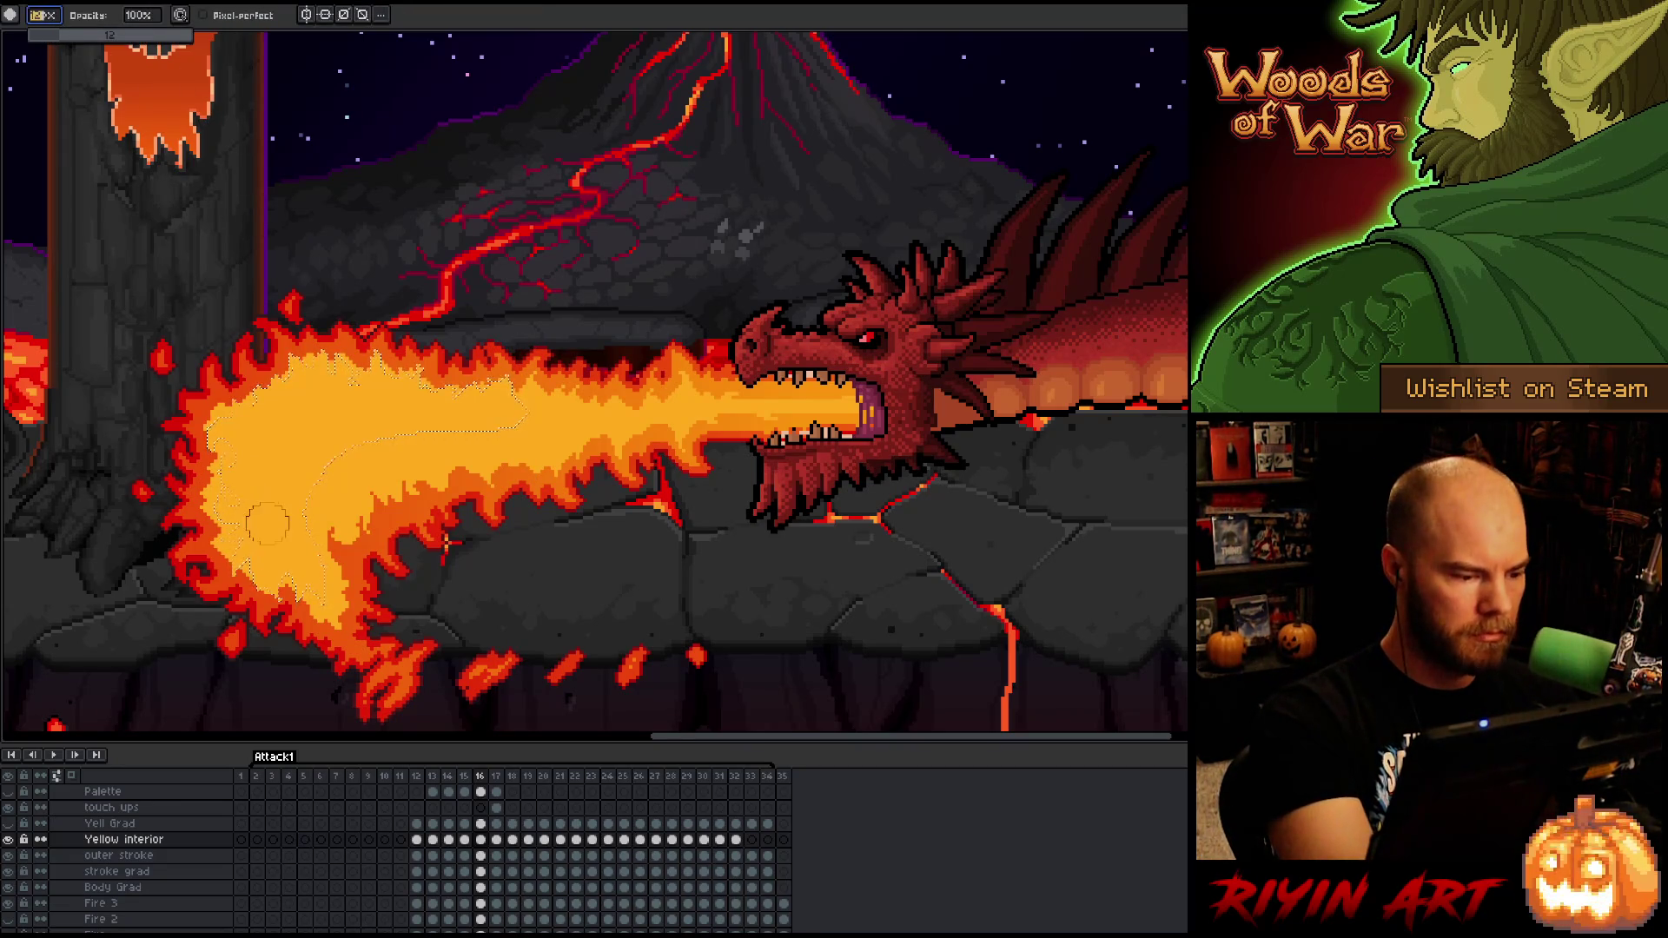
pyautogui.moveTo(247, 608)
pyautogui.mouseDown()
pyautogui.moveTo(222, 491)
pyautogui.moveTo(227, 369)
pyautogui.mouseUp()
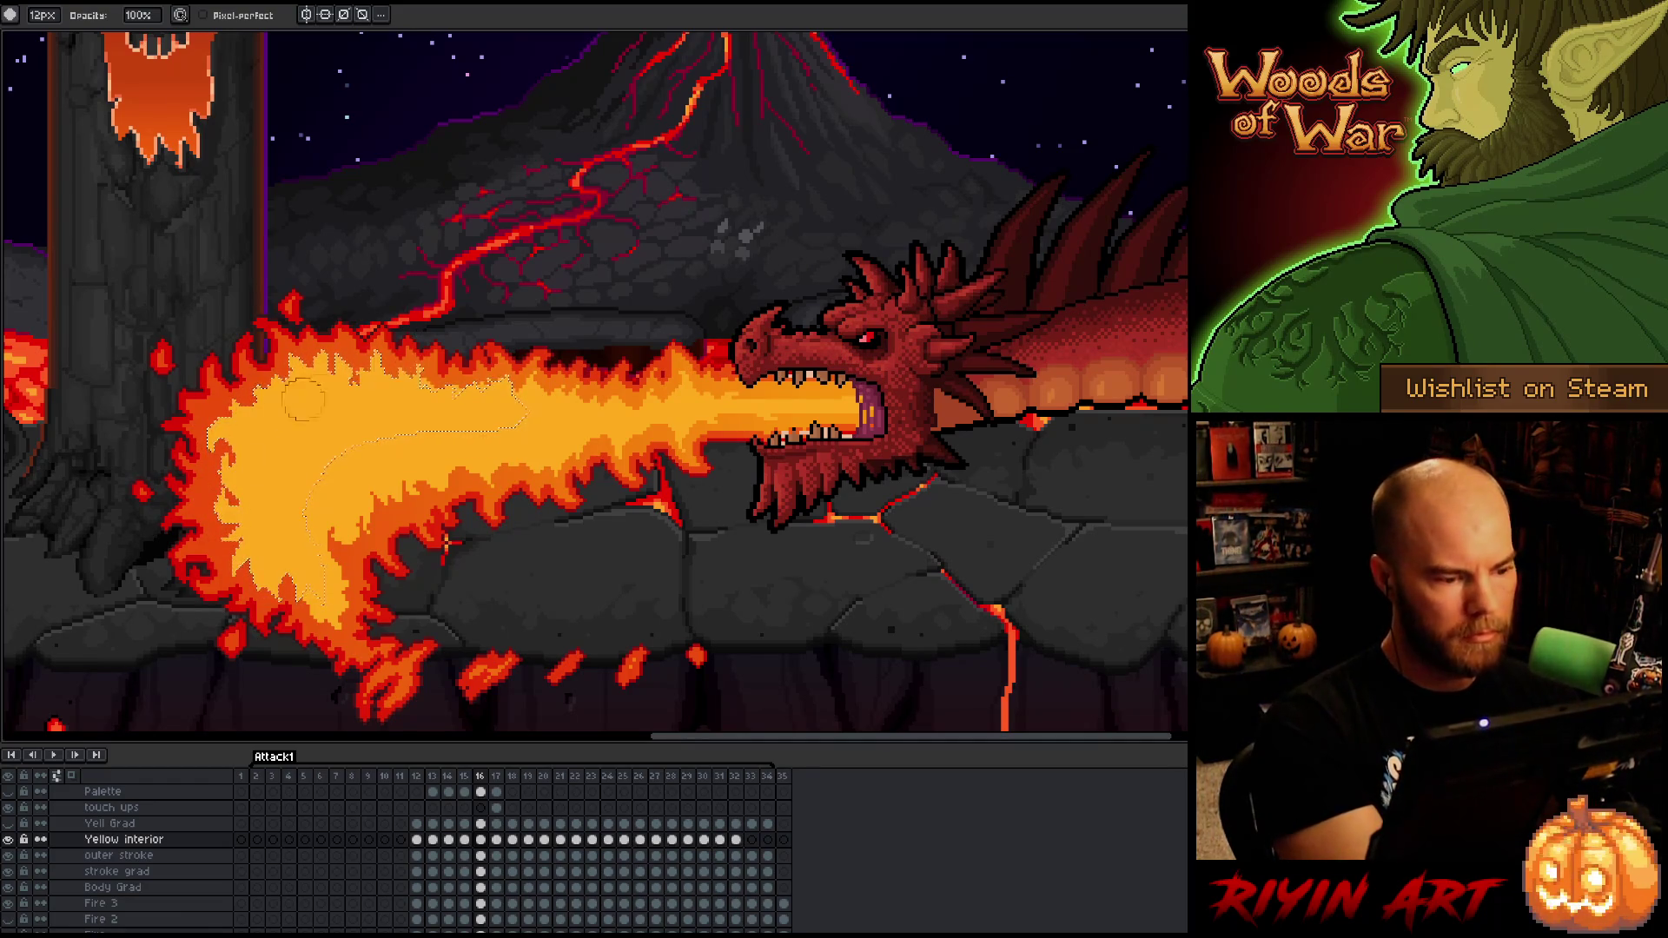
# - Reset to a 1px pixel-perfect pencil and advance to frame 17
pyautogui.hotkey('ctrl', 'd')
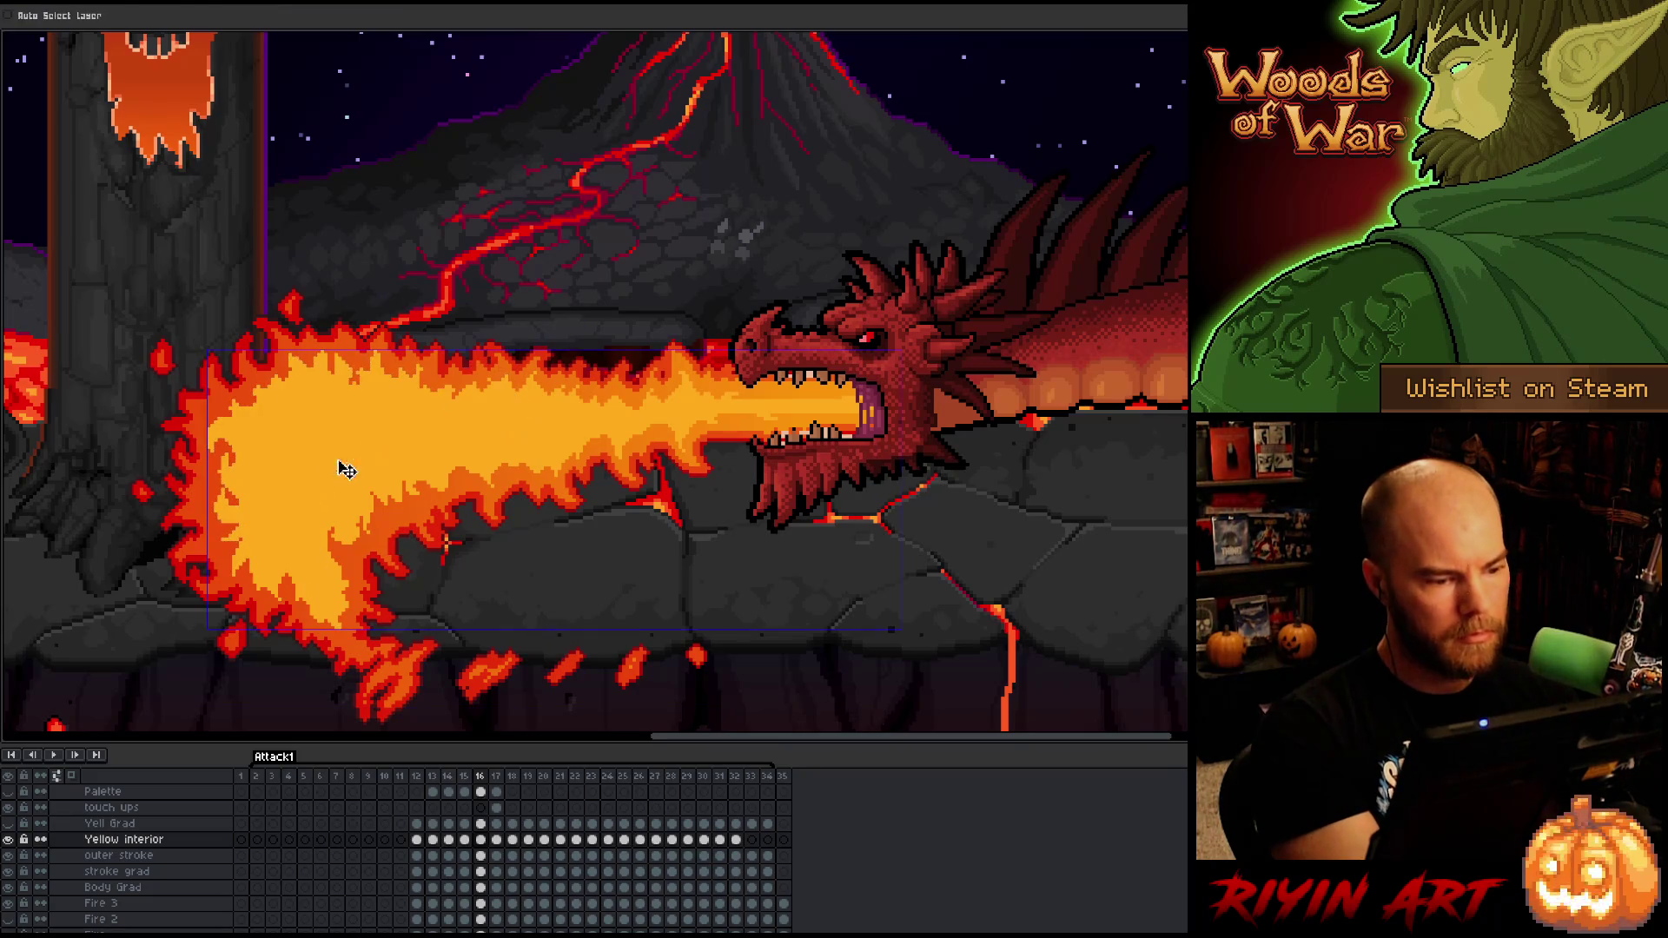
pyautogui.press('b')
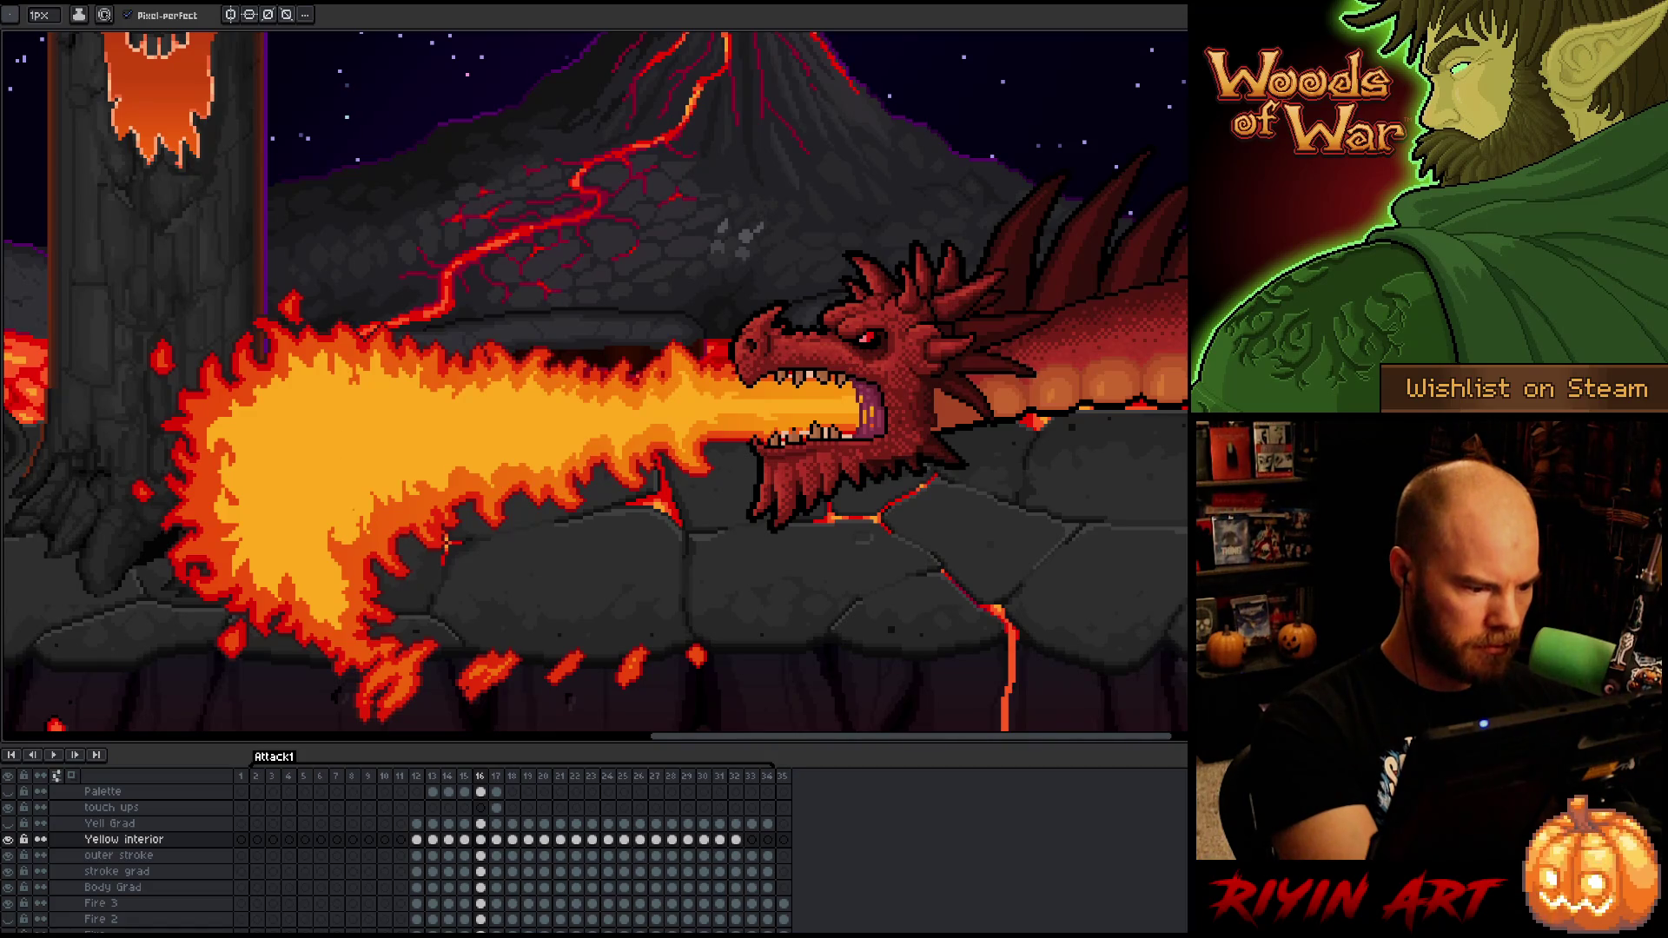
pyautogui.press('b')
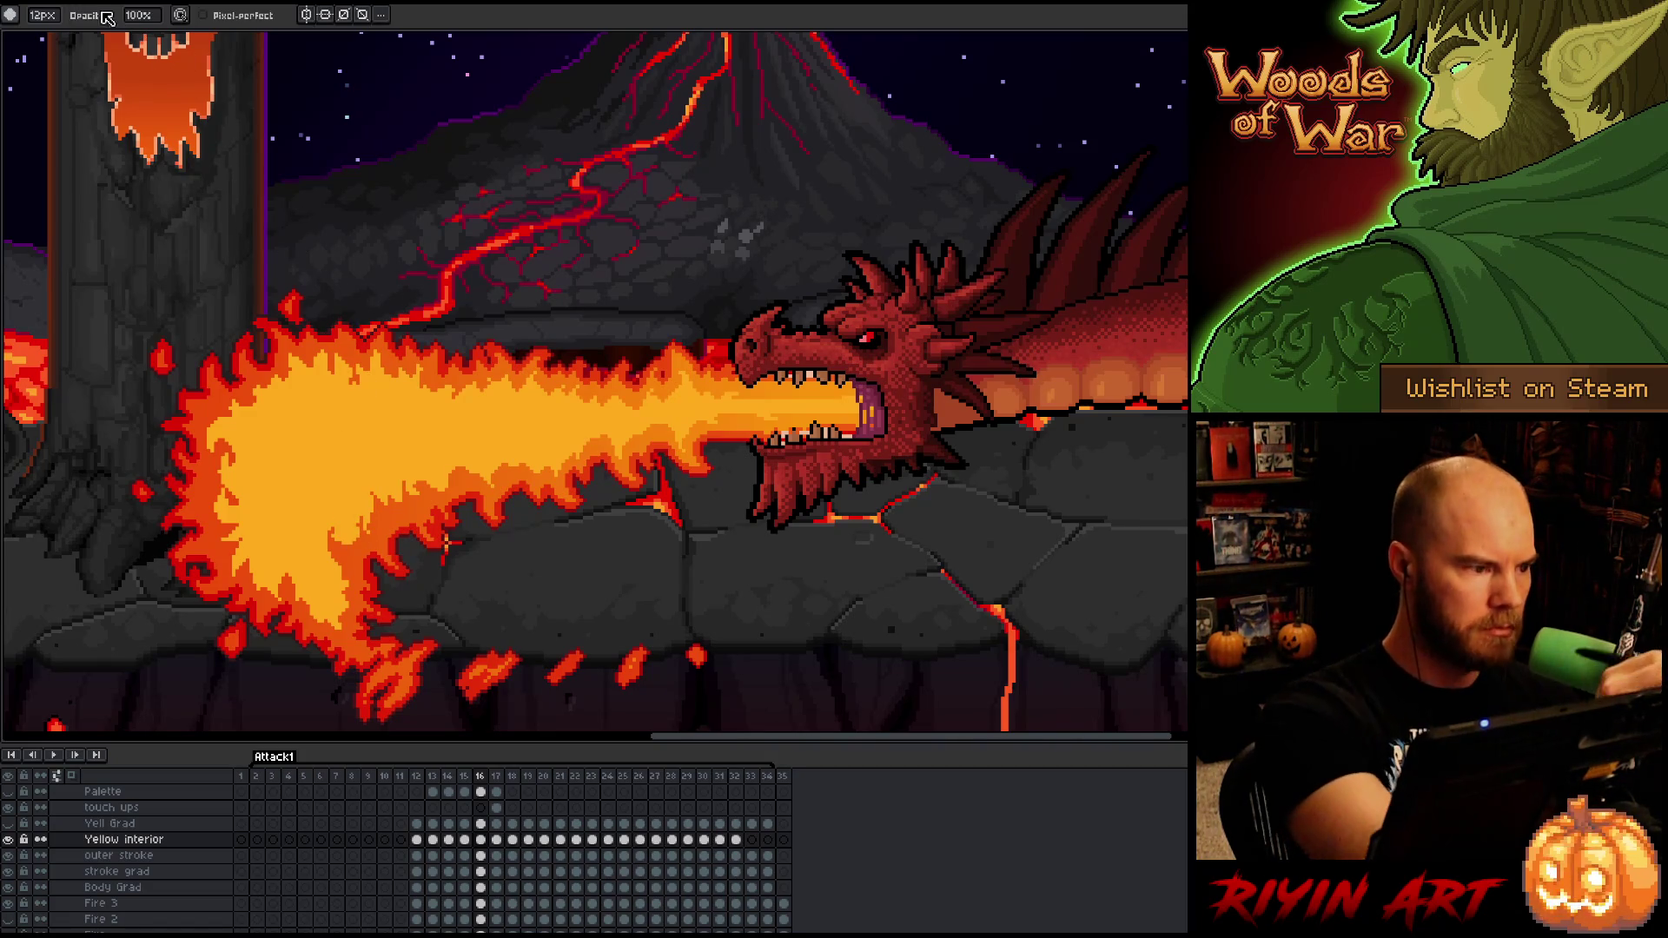
pyautogui.click(43, 15)
pyautogui.click(54, 32)
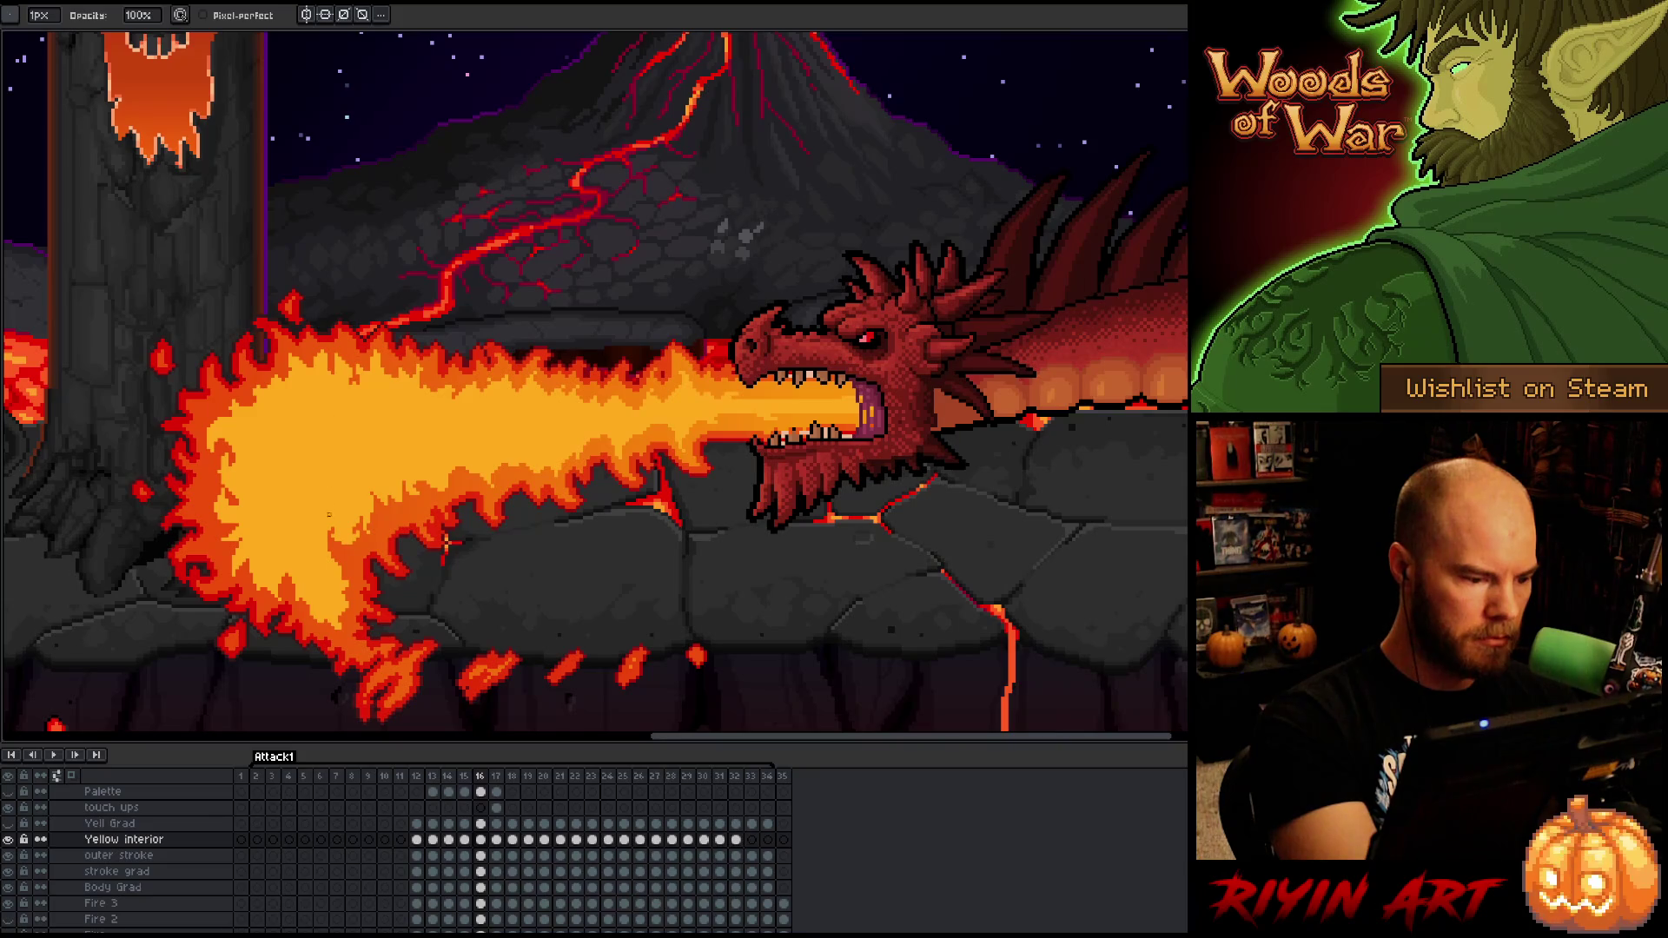
pyautogui.press('e')
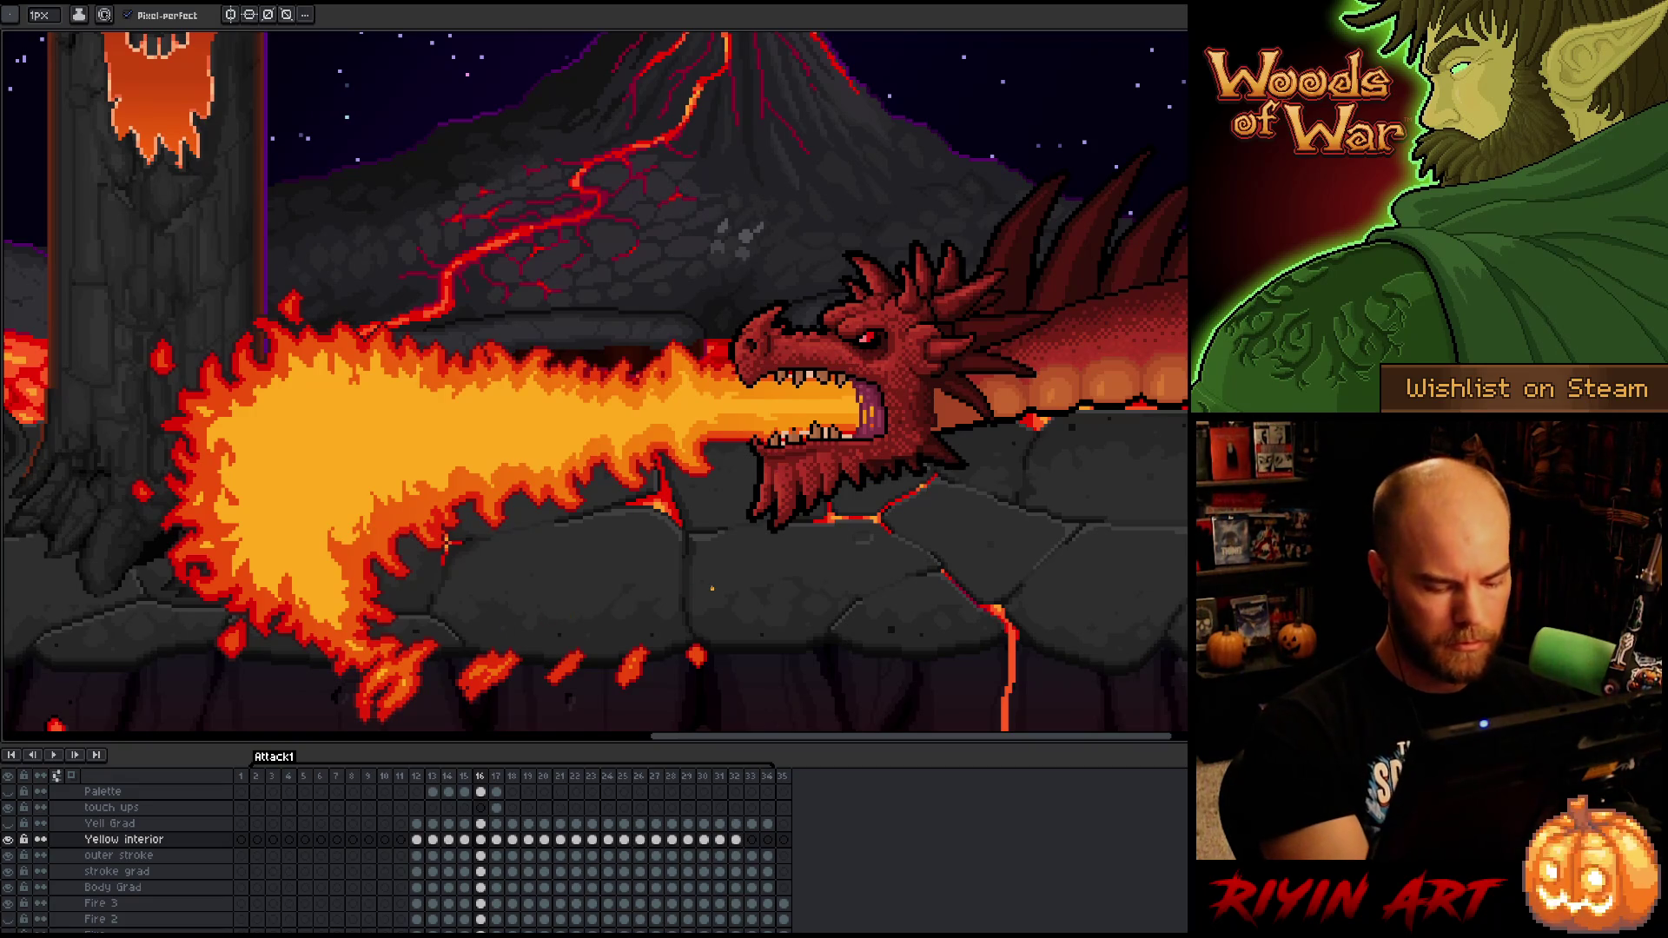
pyautogui.press('Right')
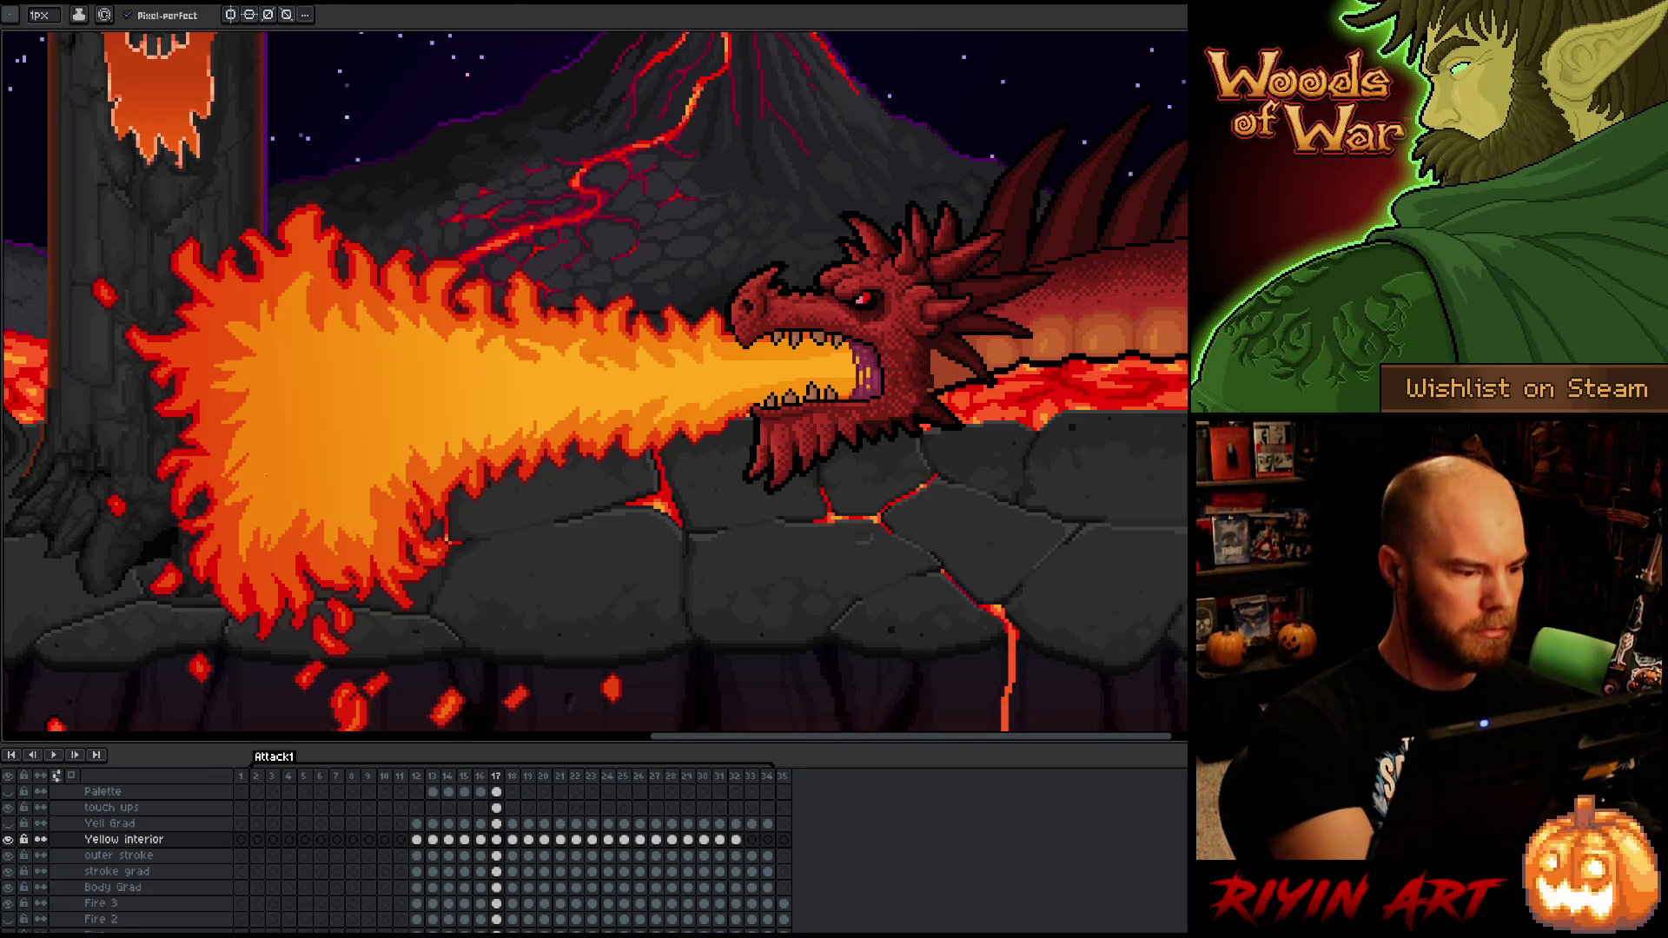
# - Paste frame 16's yellow fire interior into frame 17 and commit it
pyautogui.press('m')
pyautogui.moveTo(237, 519)
pyautogui.mouseDown()
pyautogui.moveTo(243, 557)
pyautogui.moveTo(218, 499)
pyautogui.mouseUp()
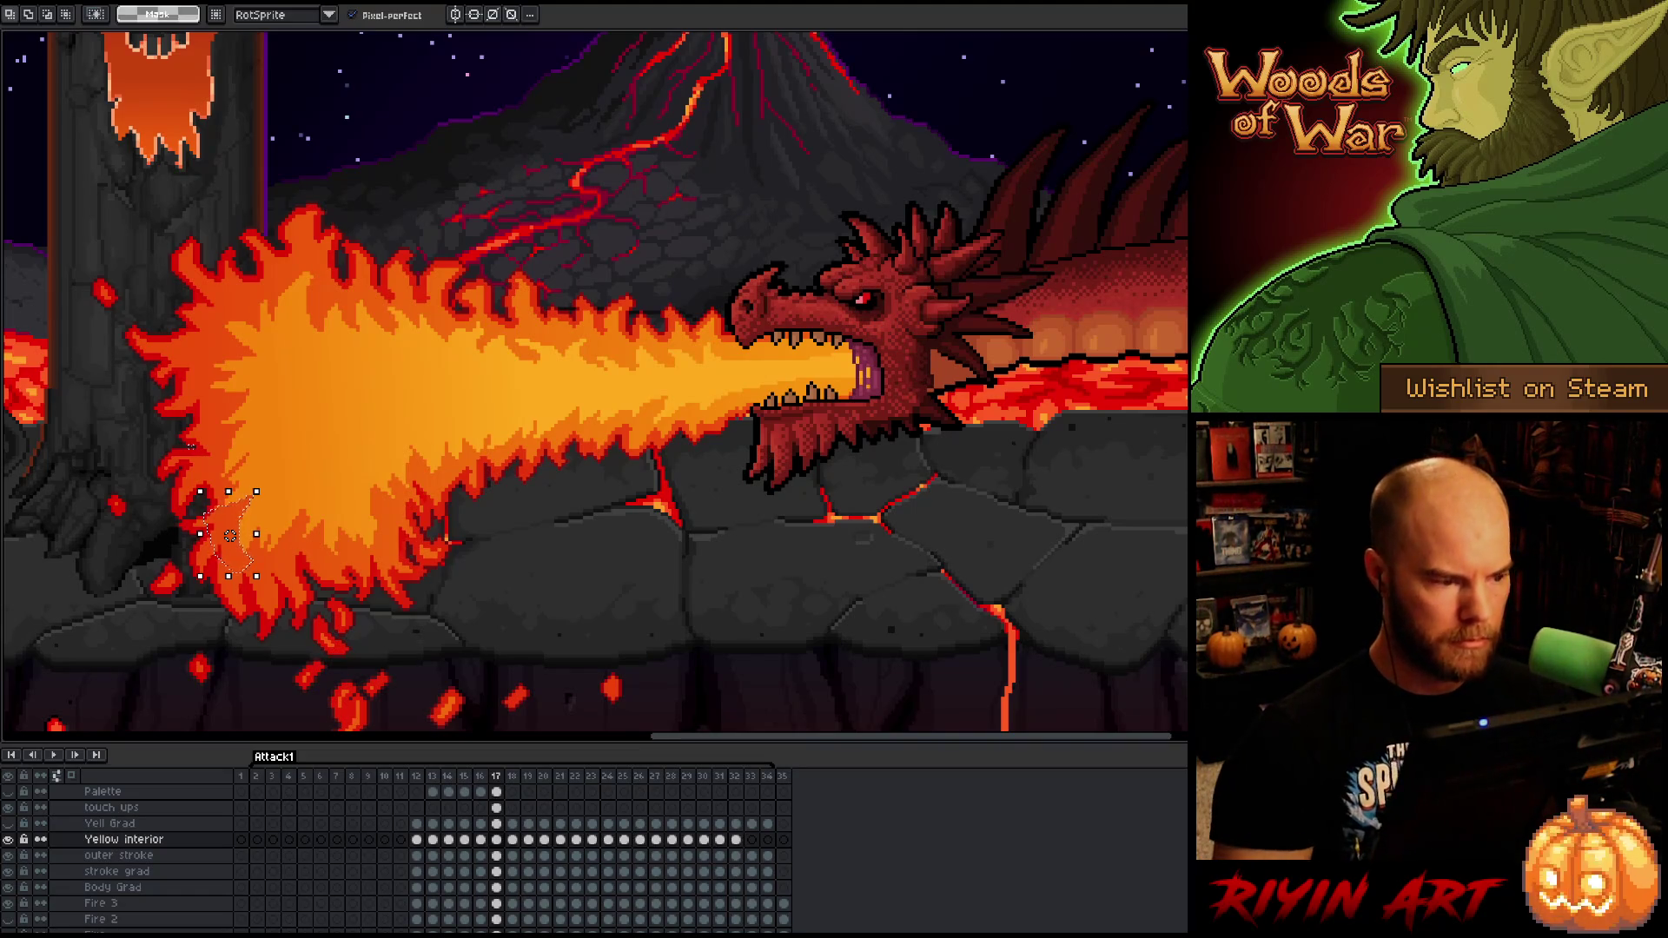
pyautogui.press(',')
pyautogui.press('.')
pyautogui.press(',')
pyautogui.press('.')
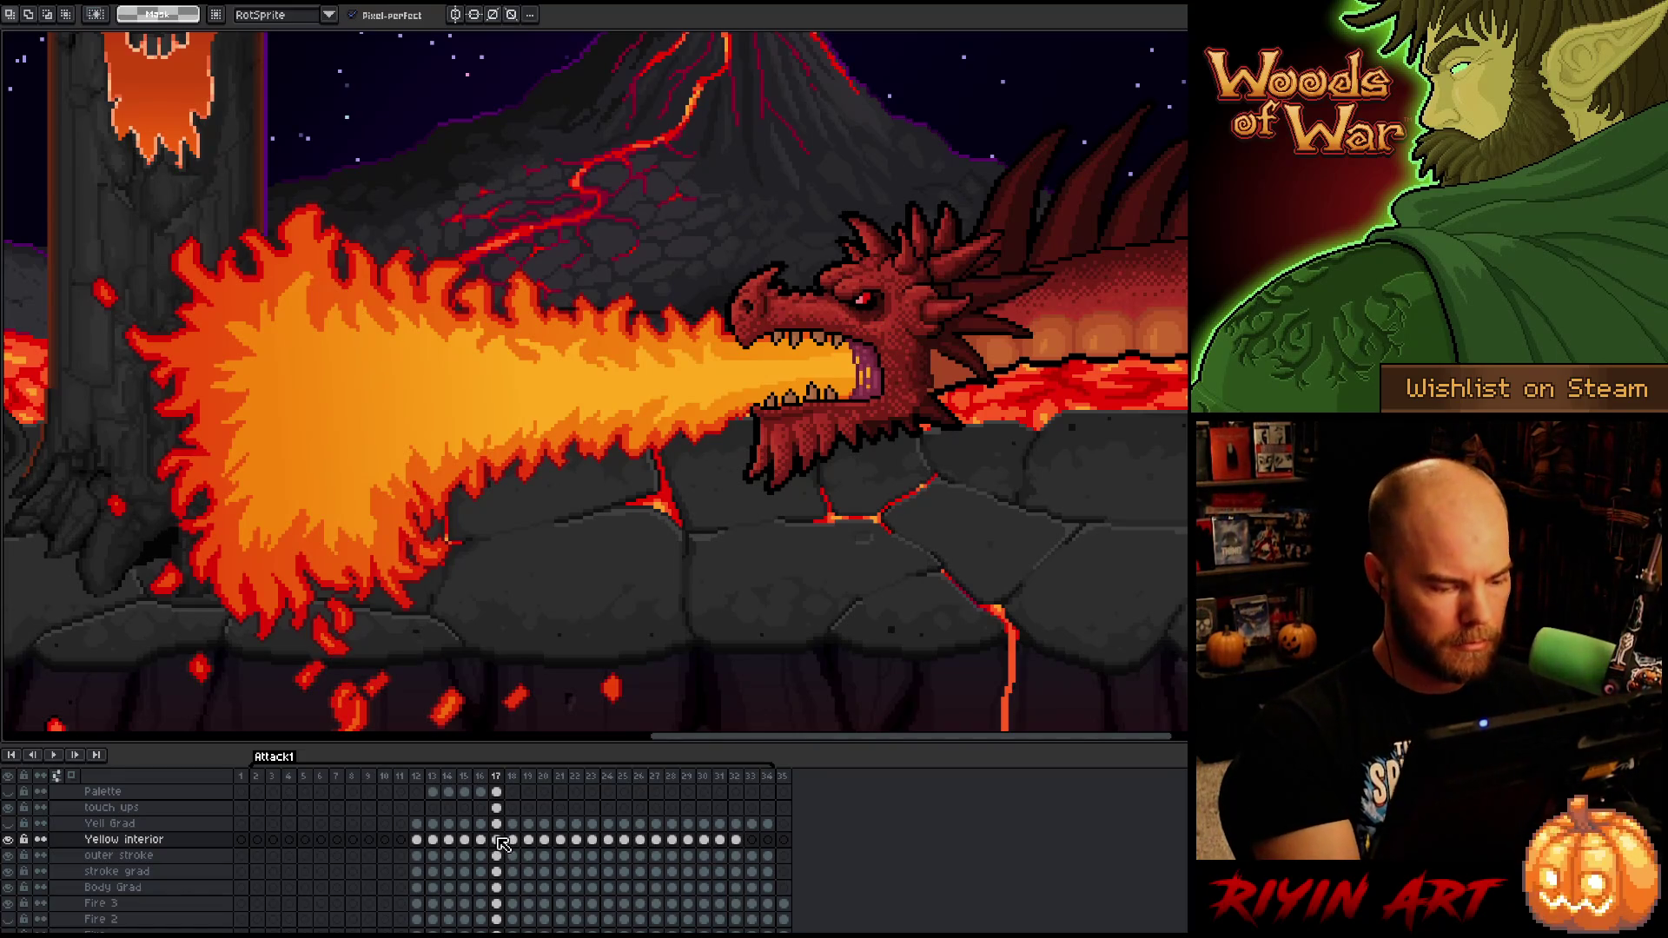
pyautogui.hotkey('ctrl', 'v')
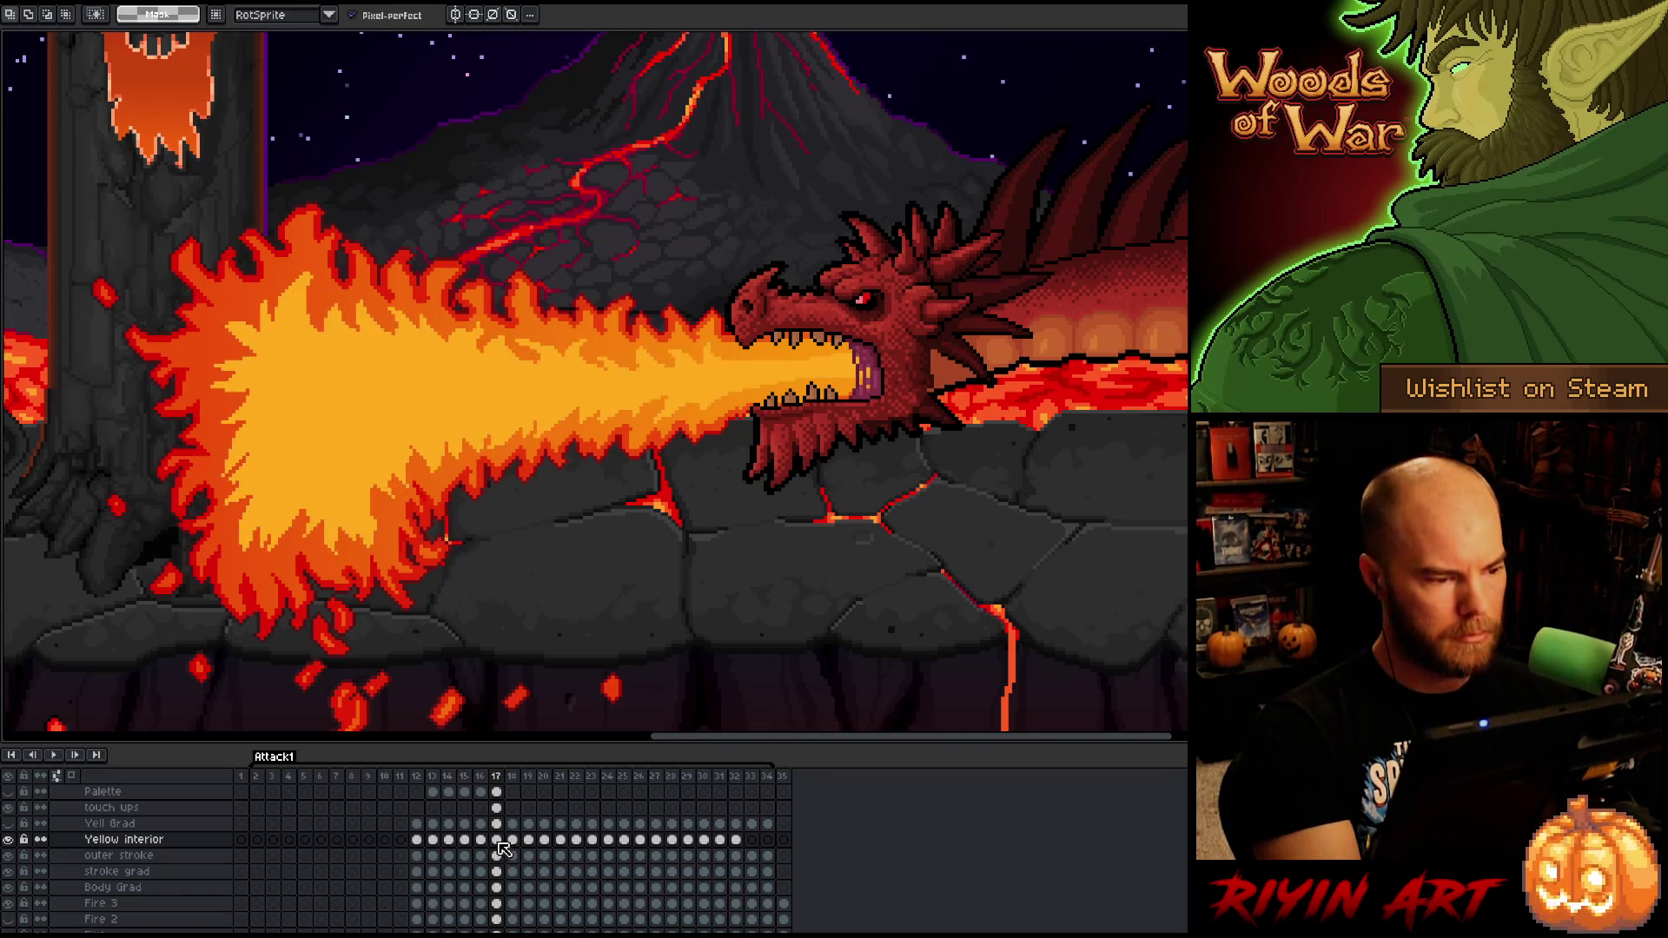
pyautogui.press('Return')
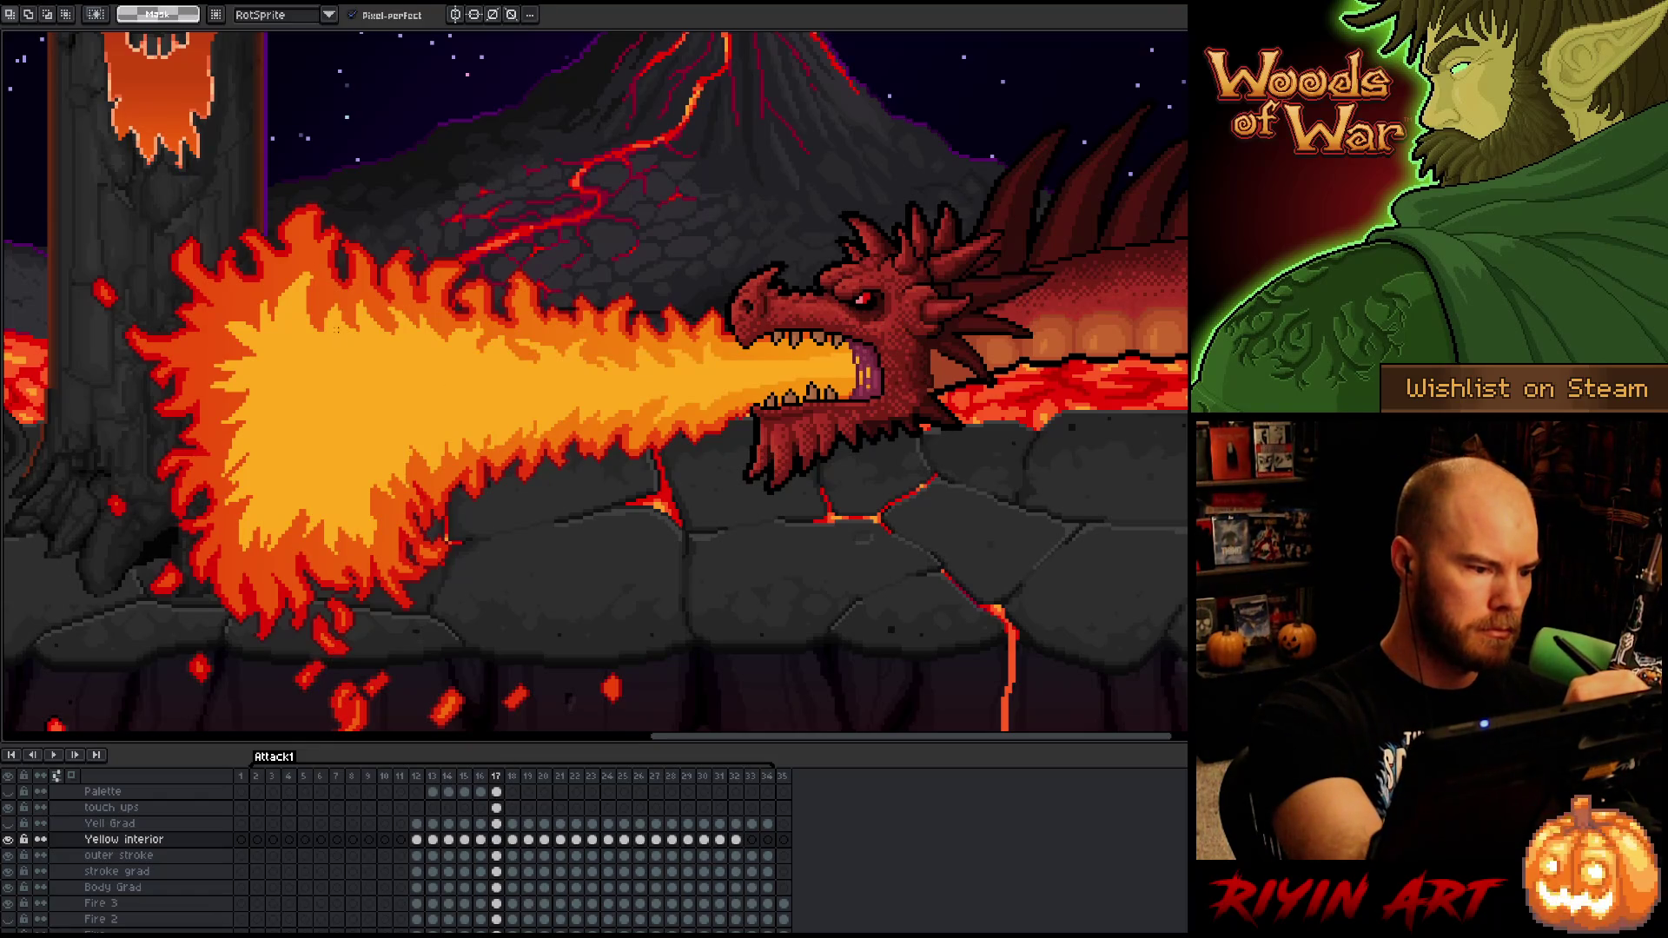
# - Draw a dark edge line along frame 17's fire and touch it up
pyautogui.moveTo(329, 346)
pyautogui.mouseDown()
pyautogui.moveTo(273, 271)
pyautogui.moveTo(271, 297)
pyautogui.moveTo(221, 320)
pyautogui.moveTo(239, 464)
pyautogui.moveTo(360, 384)
pyautogui.mouseUp()
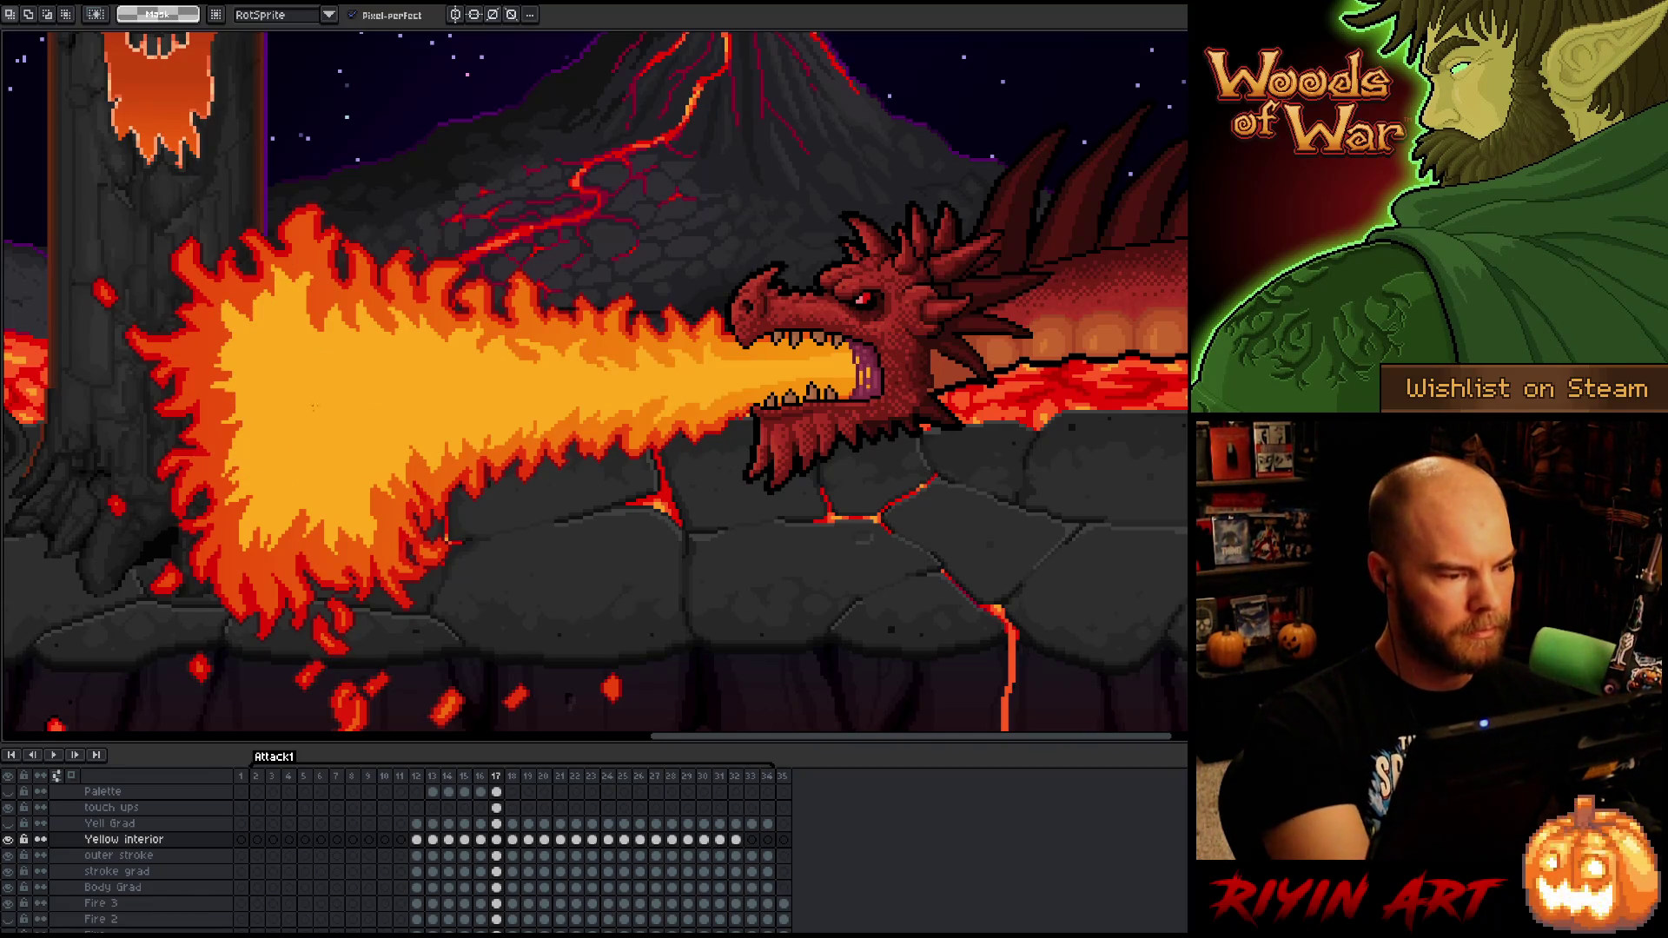
pyautogui.press('b')
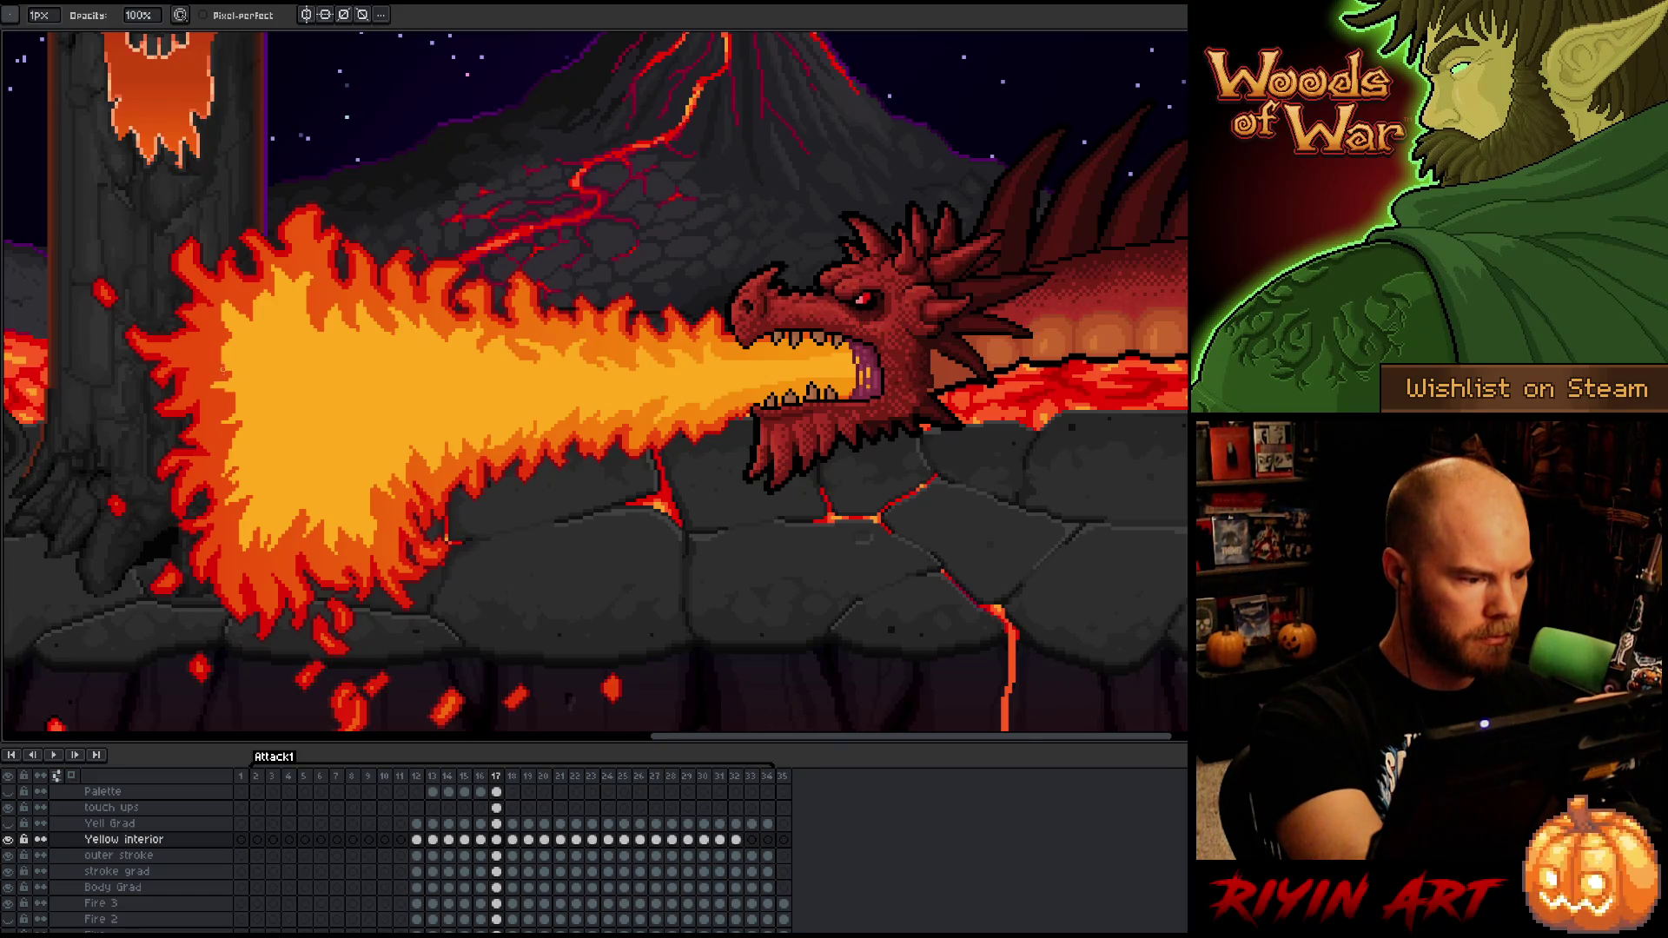
pyautogui.press('e')
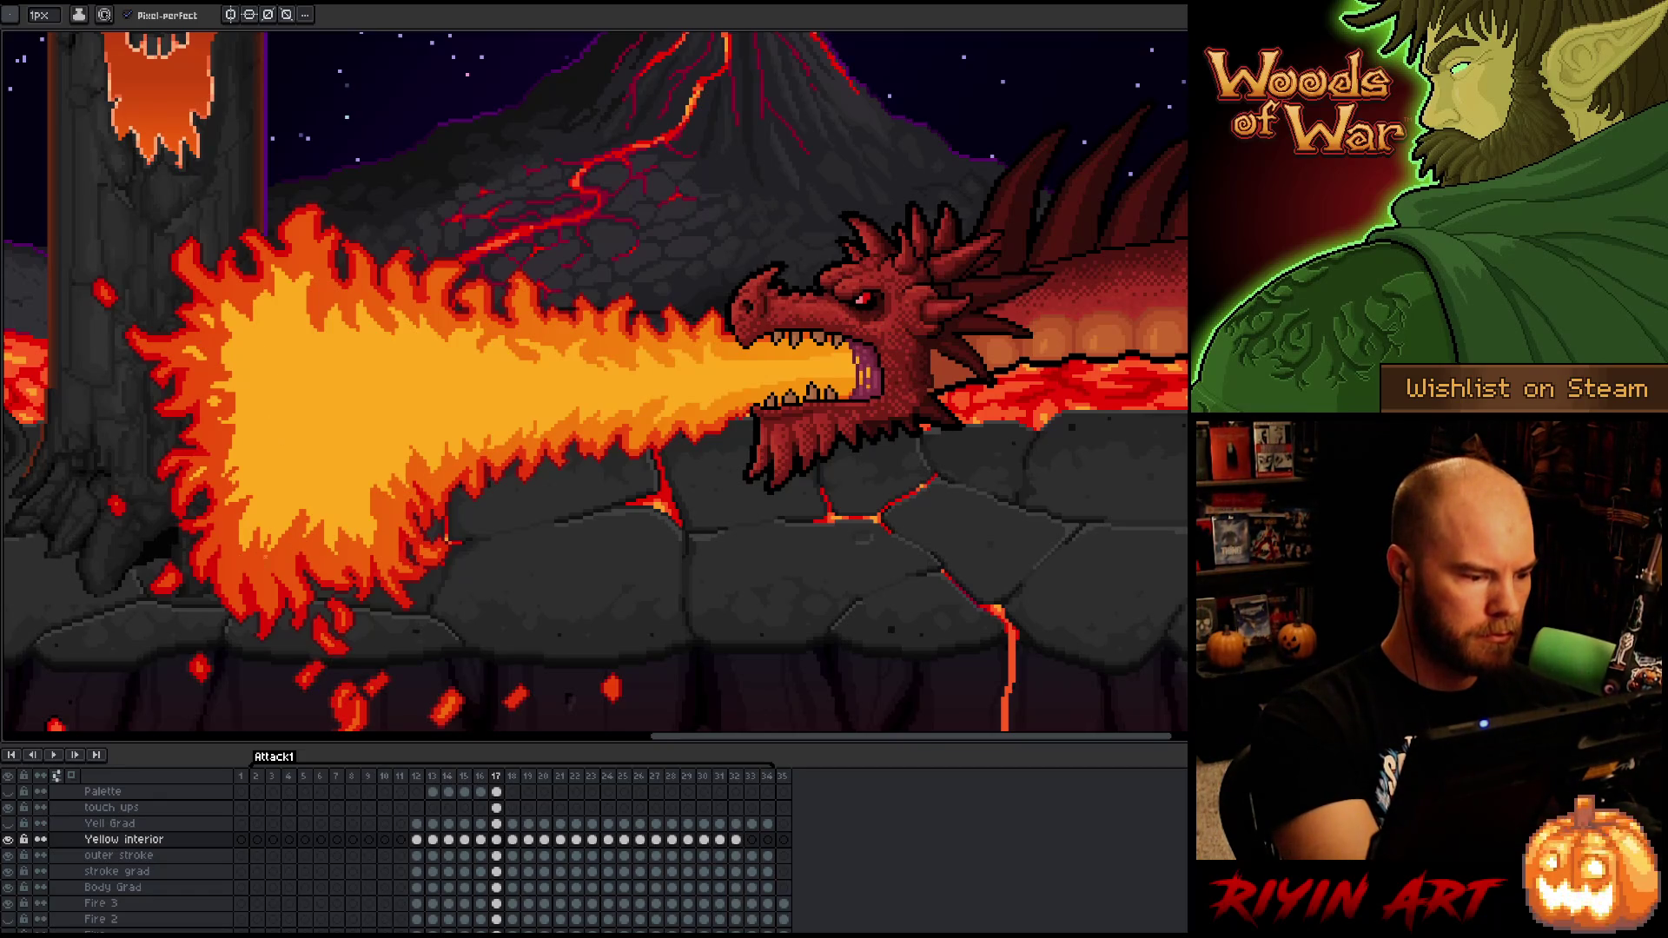
# - Touch up a small cluster of frame 17's fire pixels with pencil and eraser
pyautogui.press('m')
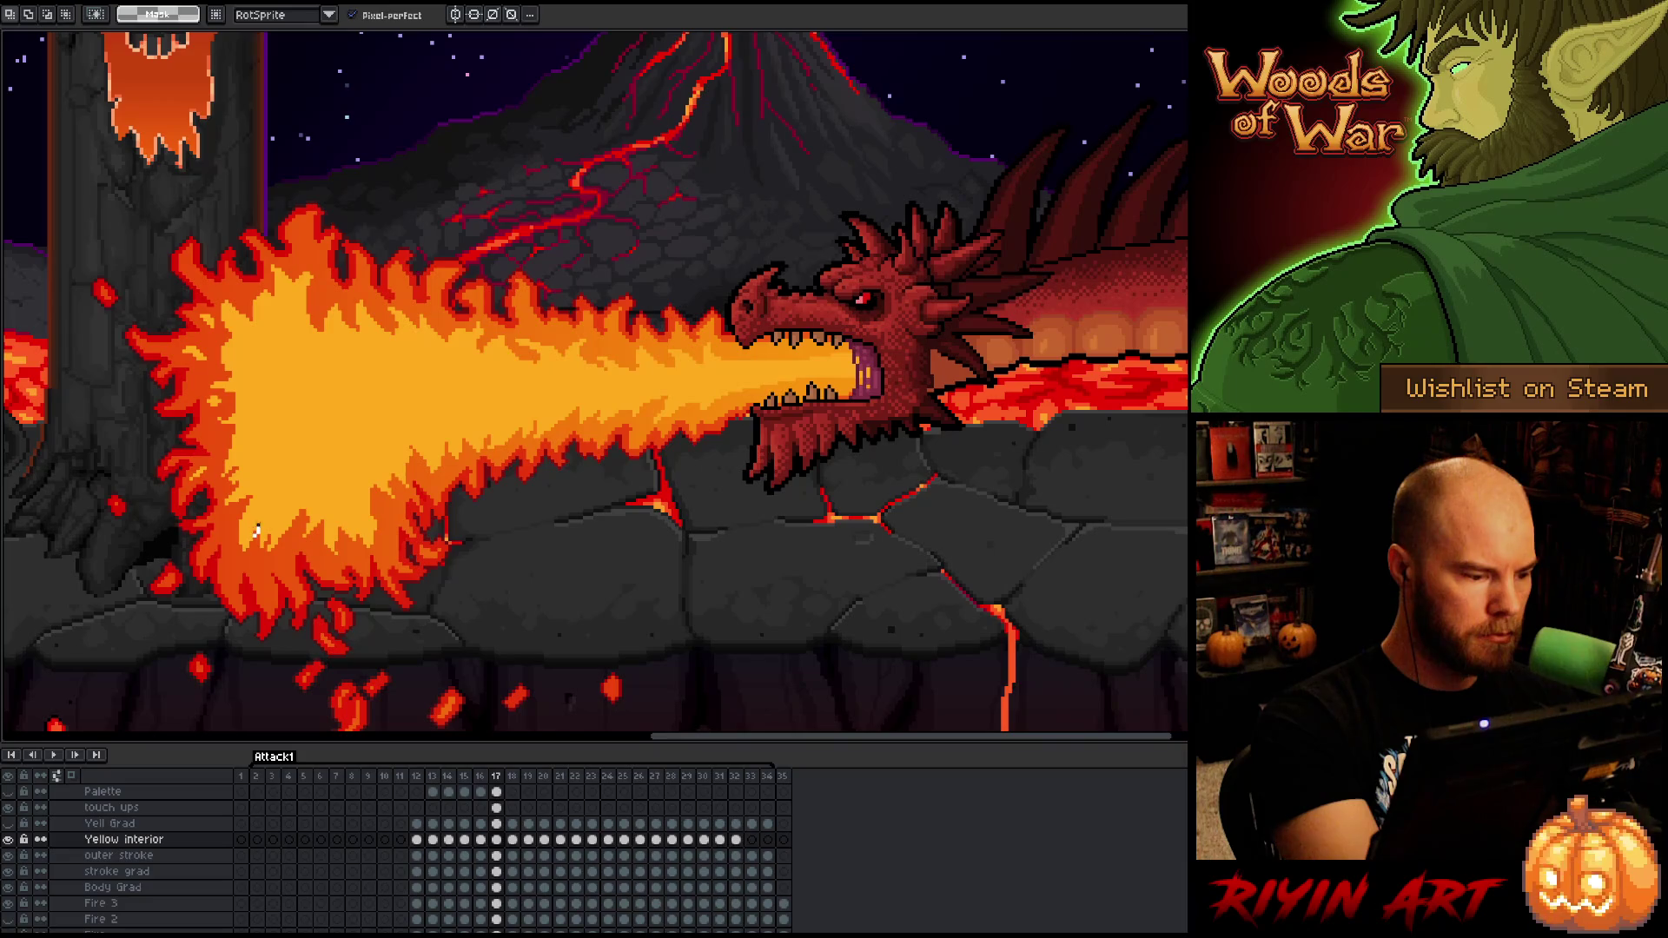
pyautogui.moveTo(265, 526)
pyautogui.mouseDown()
pyautogui.moveTo(257, 549)
pyautogui.moveTo(265, 522)
pyautogui.mouseUp()
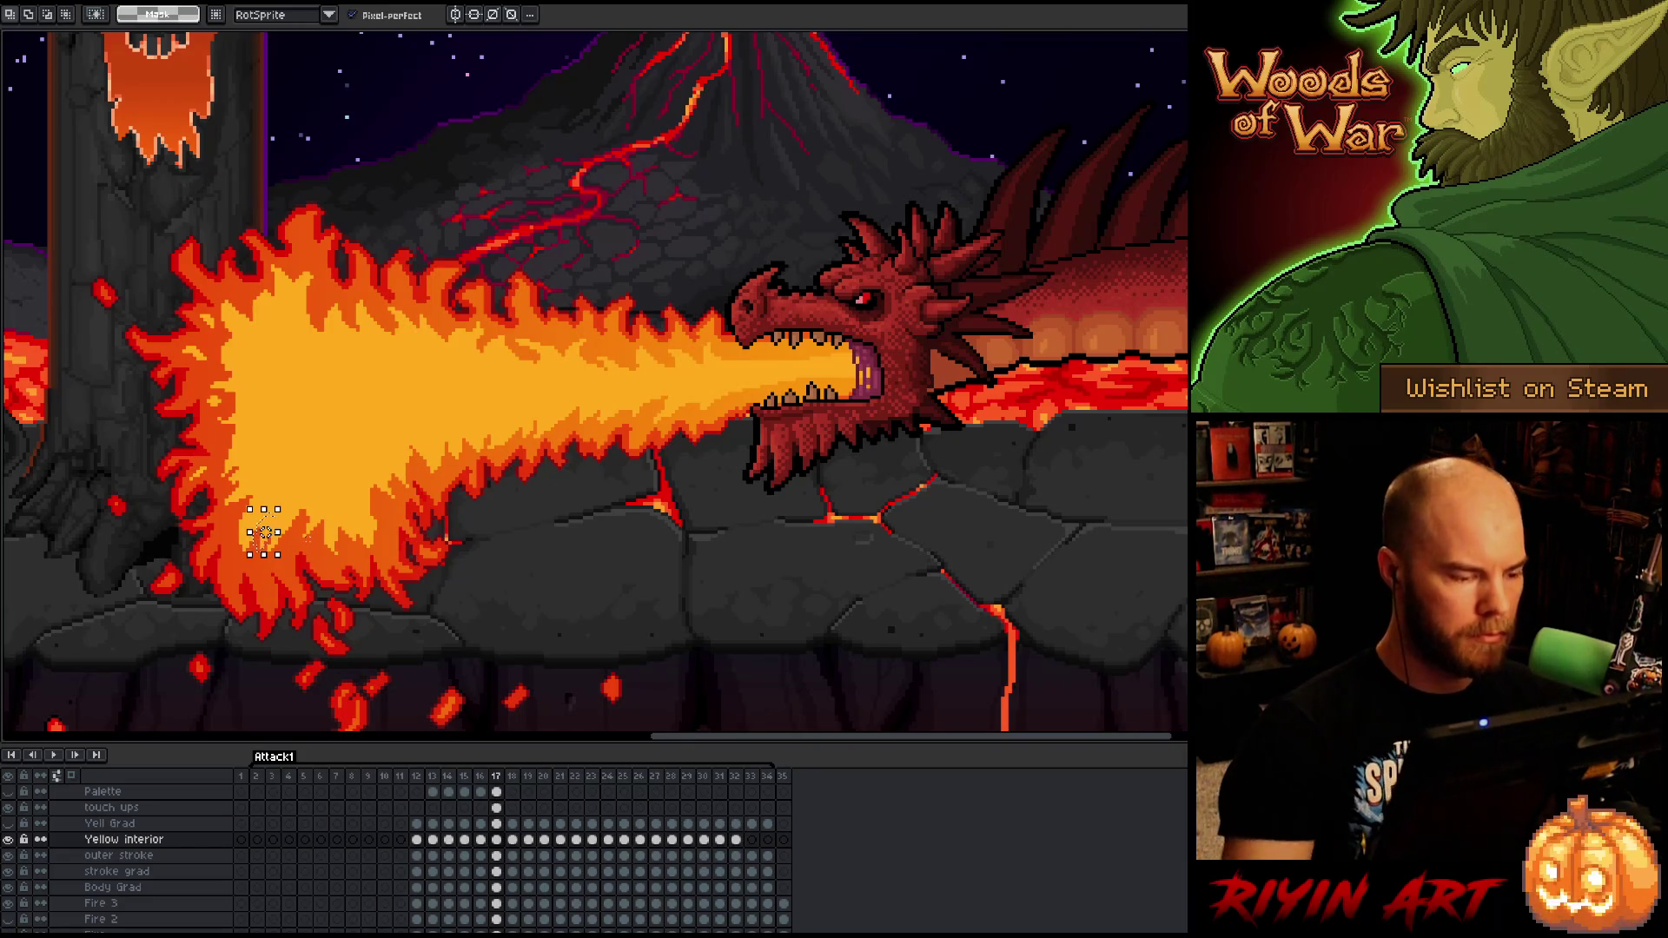
pyautogui.press('b')
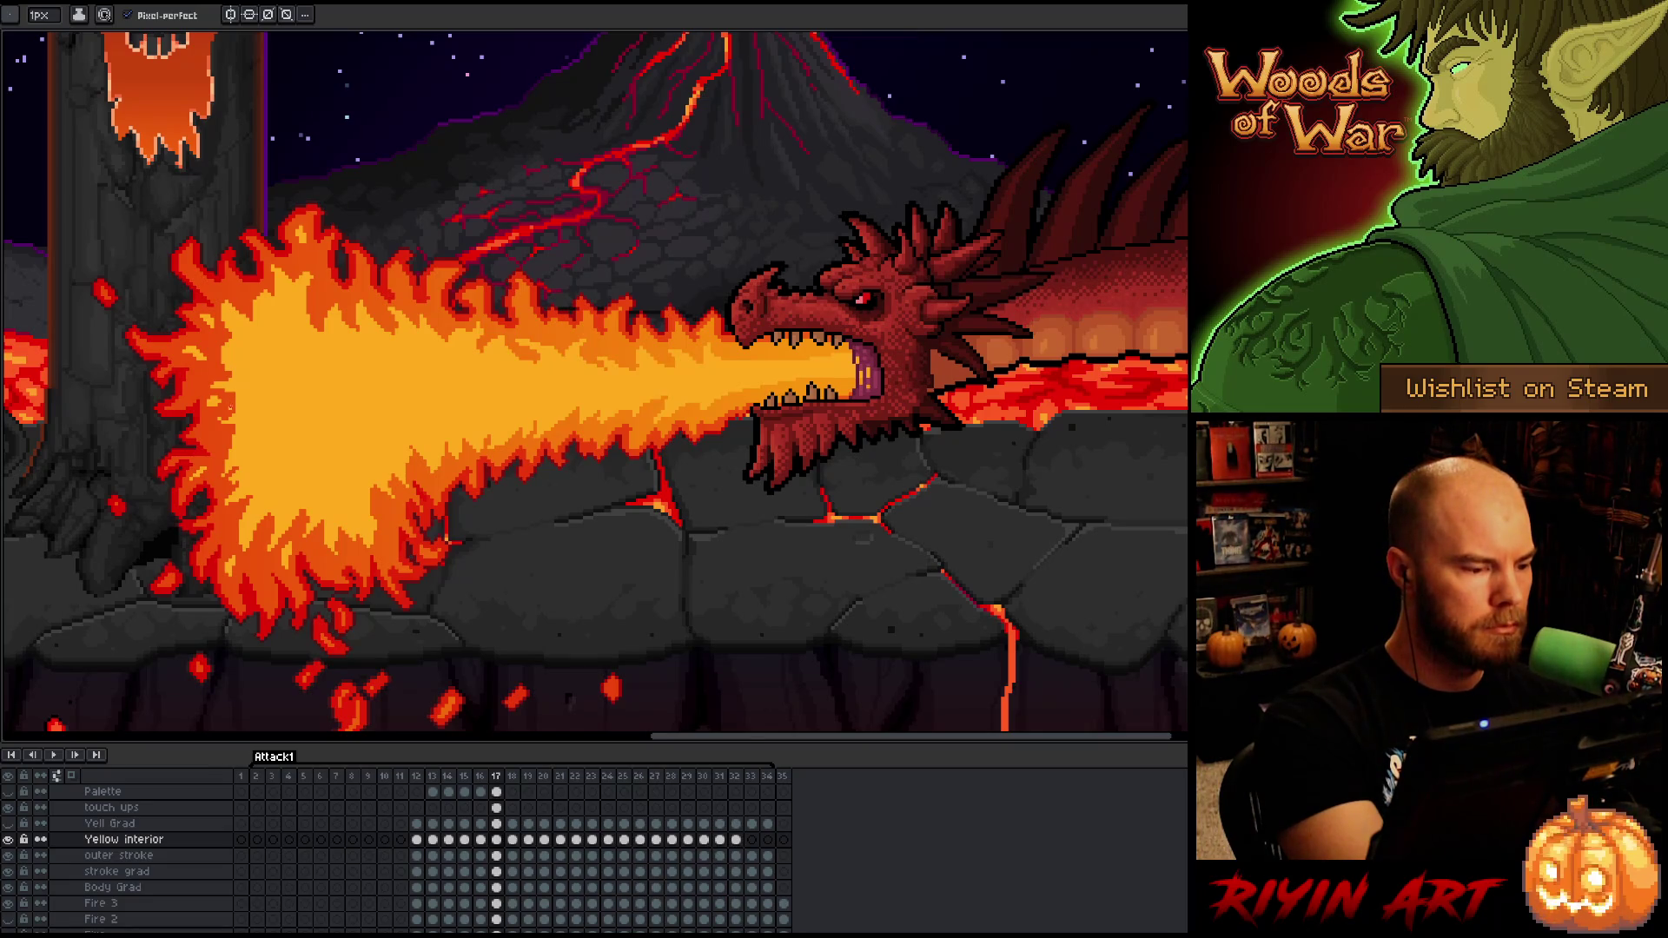
pyautogui.press('e')
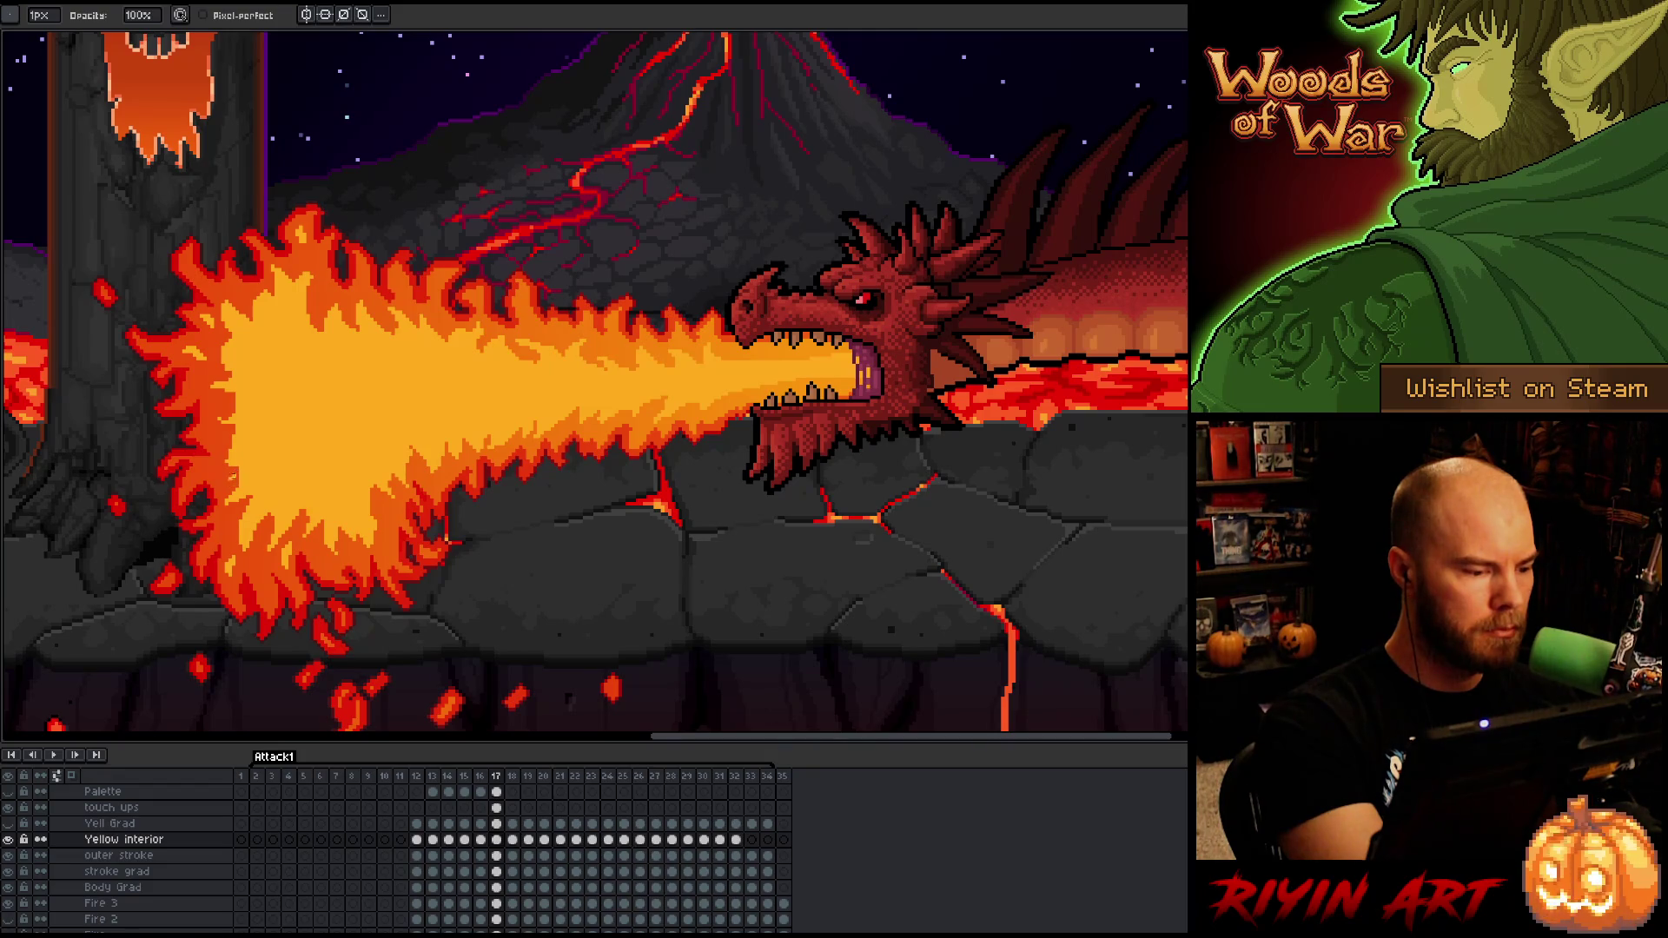
pyautogui.press('e')
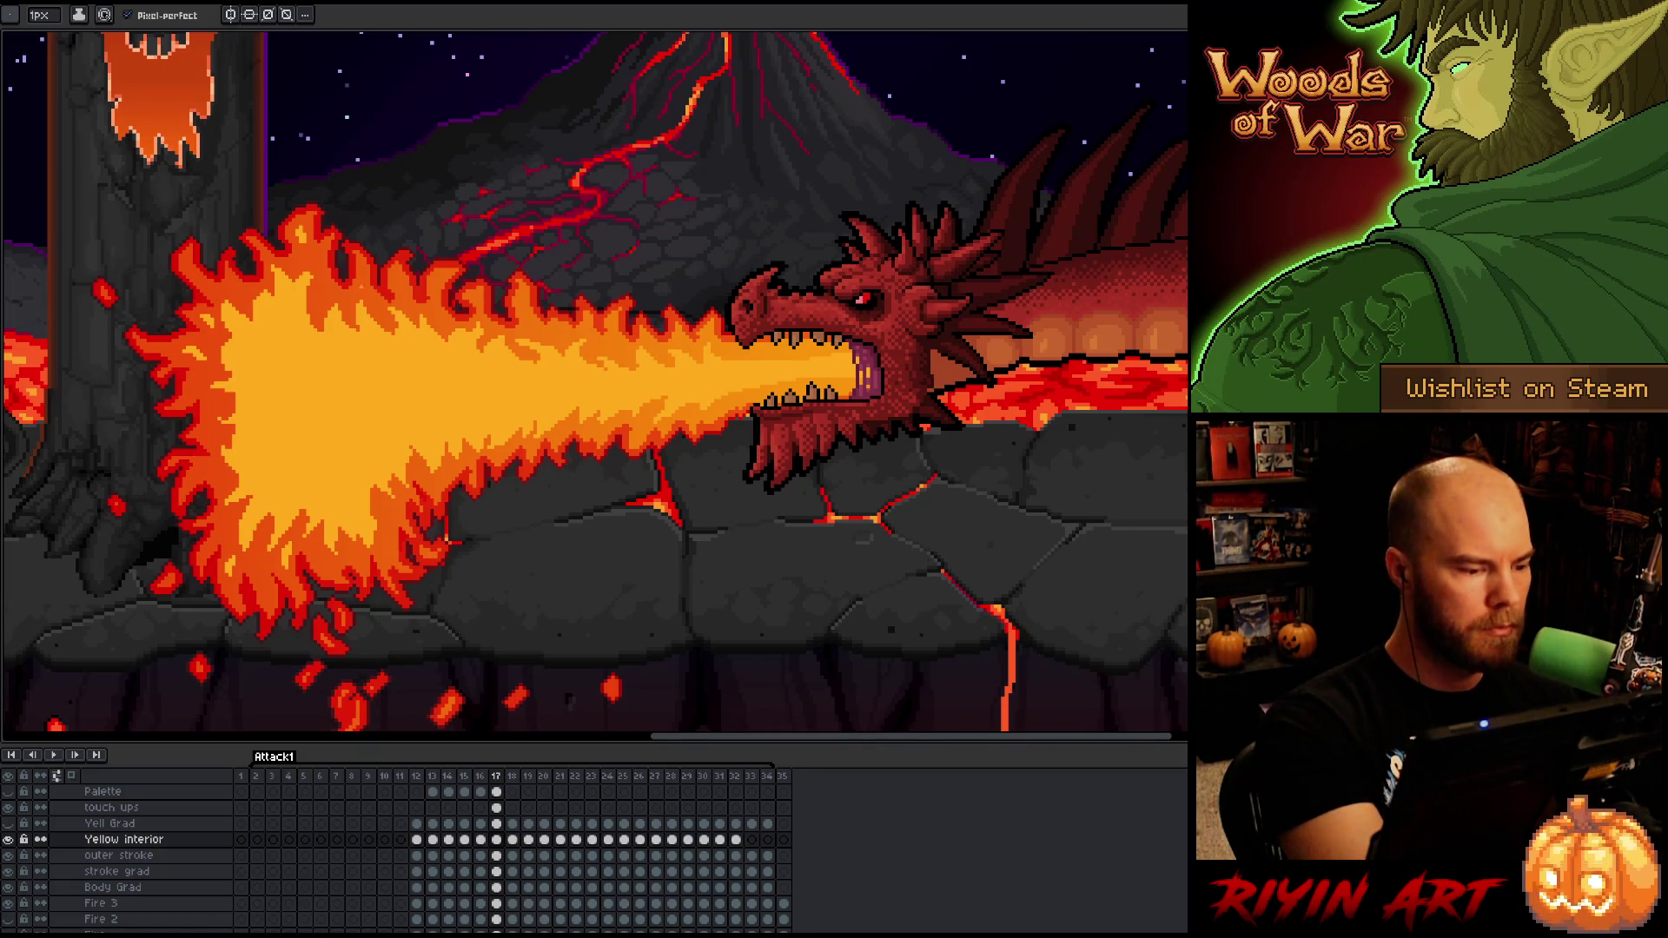
pyautogui.press('b')
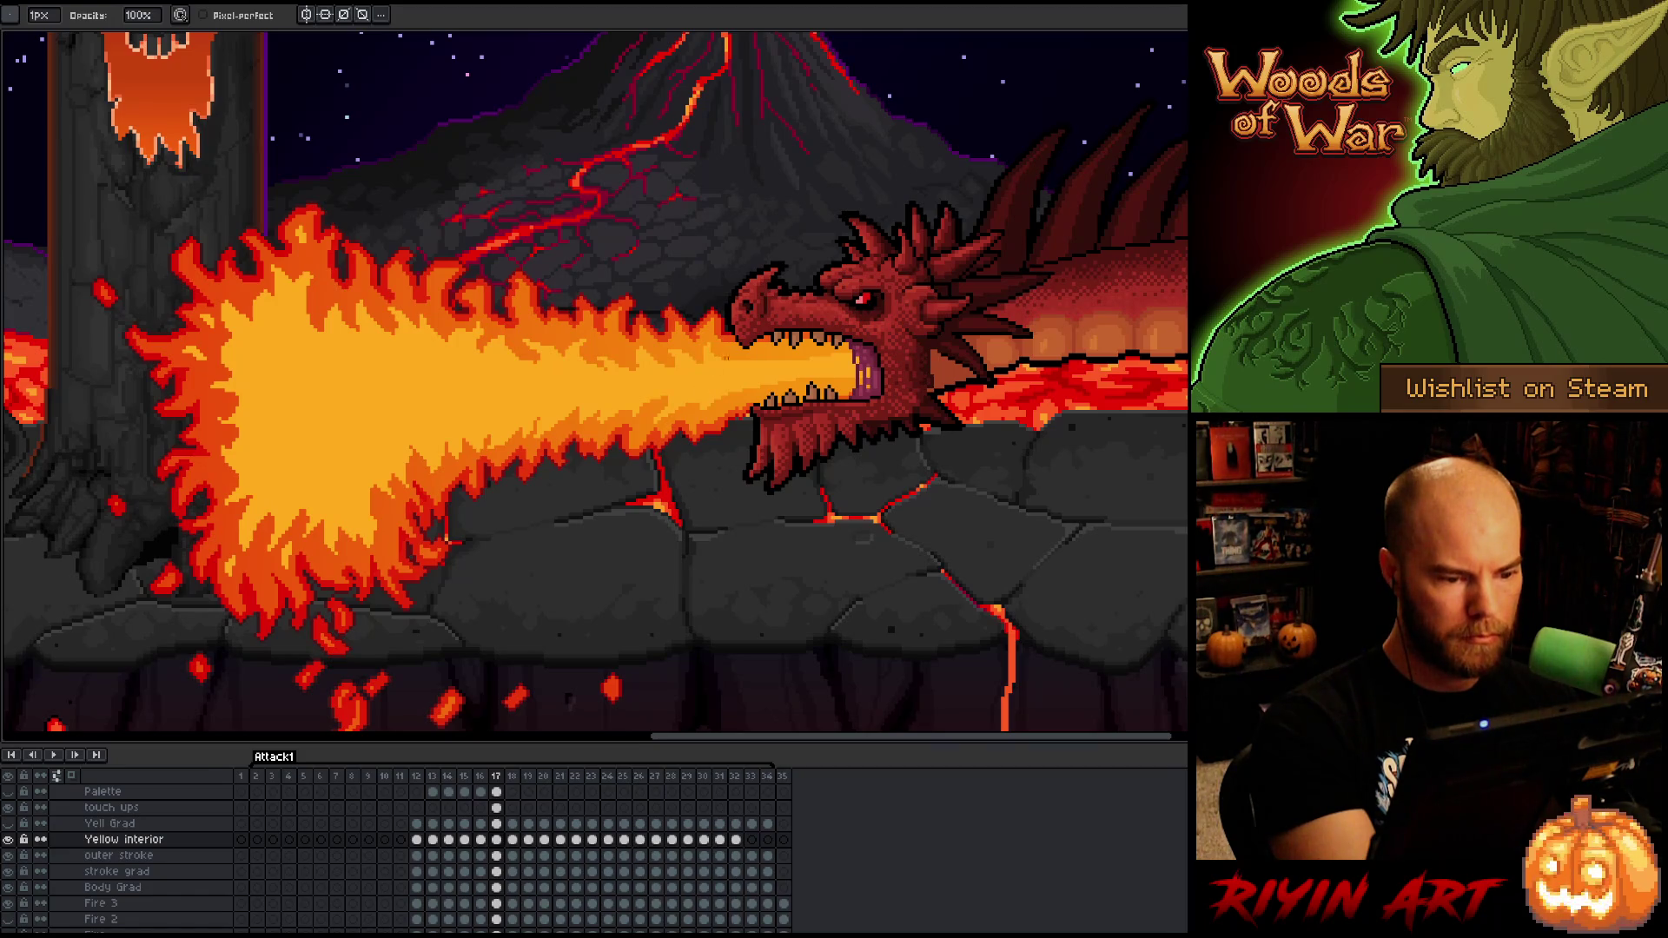
pyautogui.press('e')
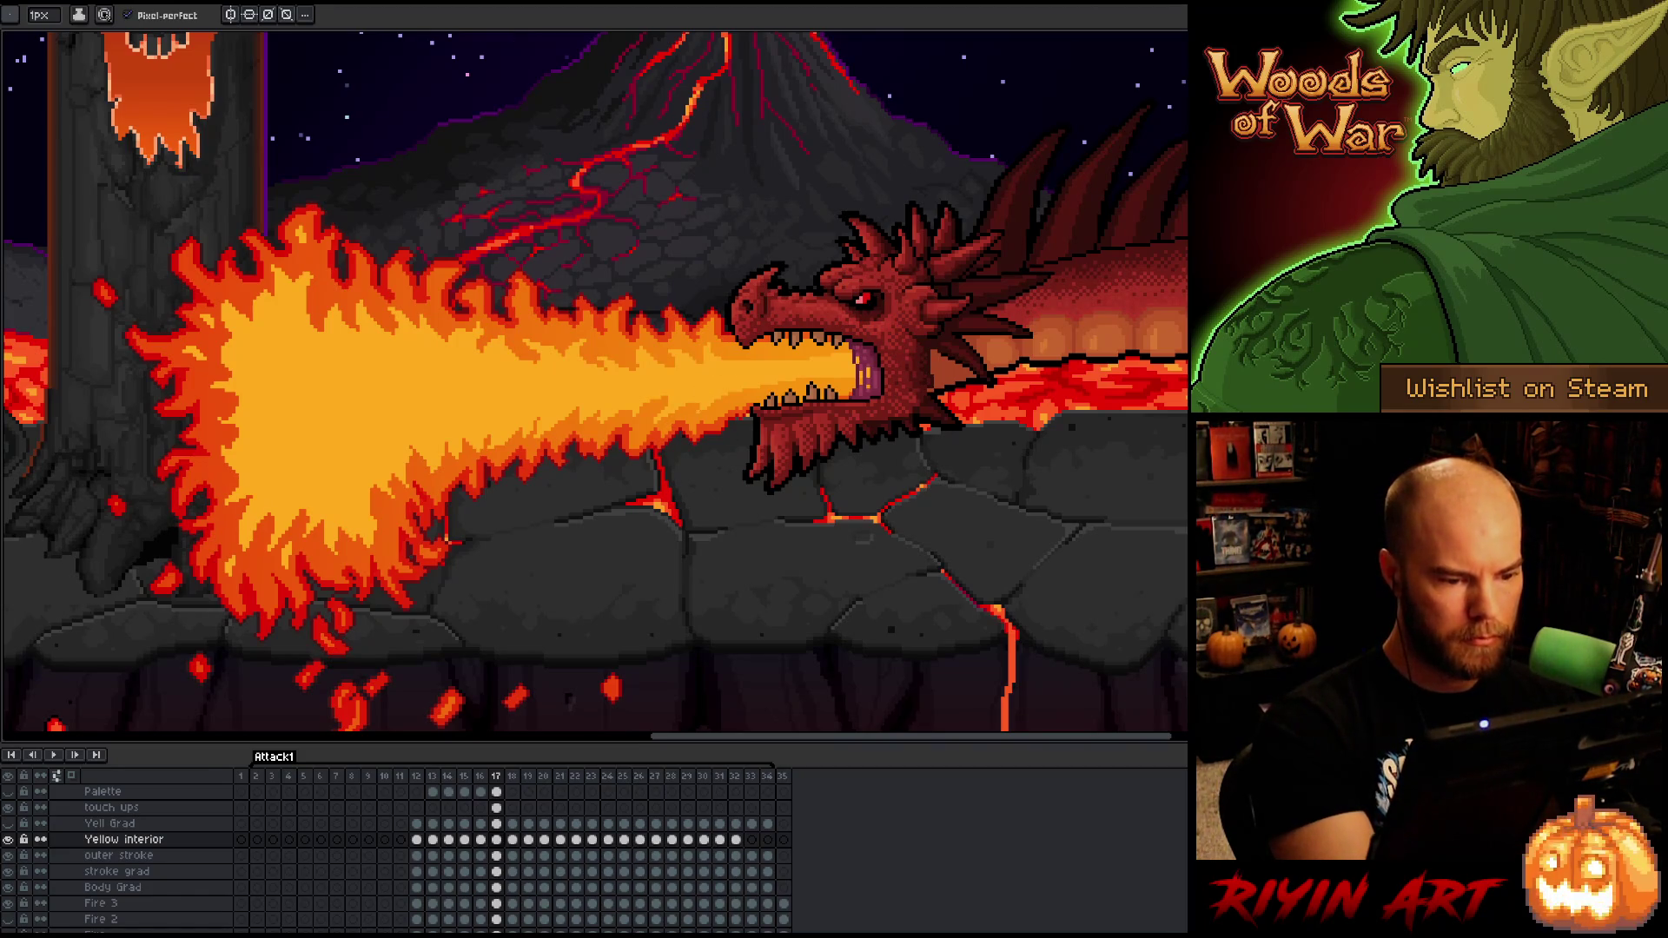
# - Advance the animation to frame 18
pyautogui.rightClick(885, 461)
pyautogui.press('Escape')
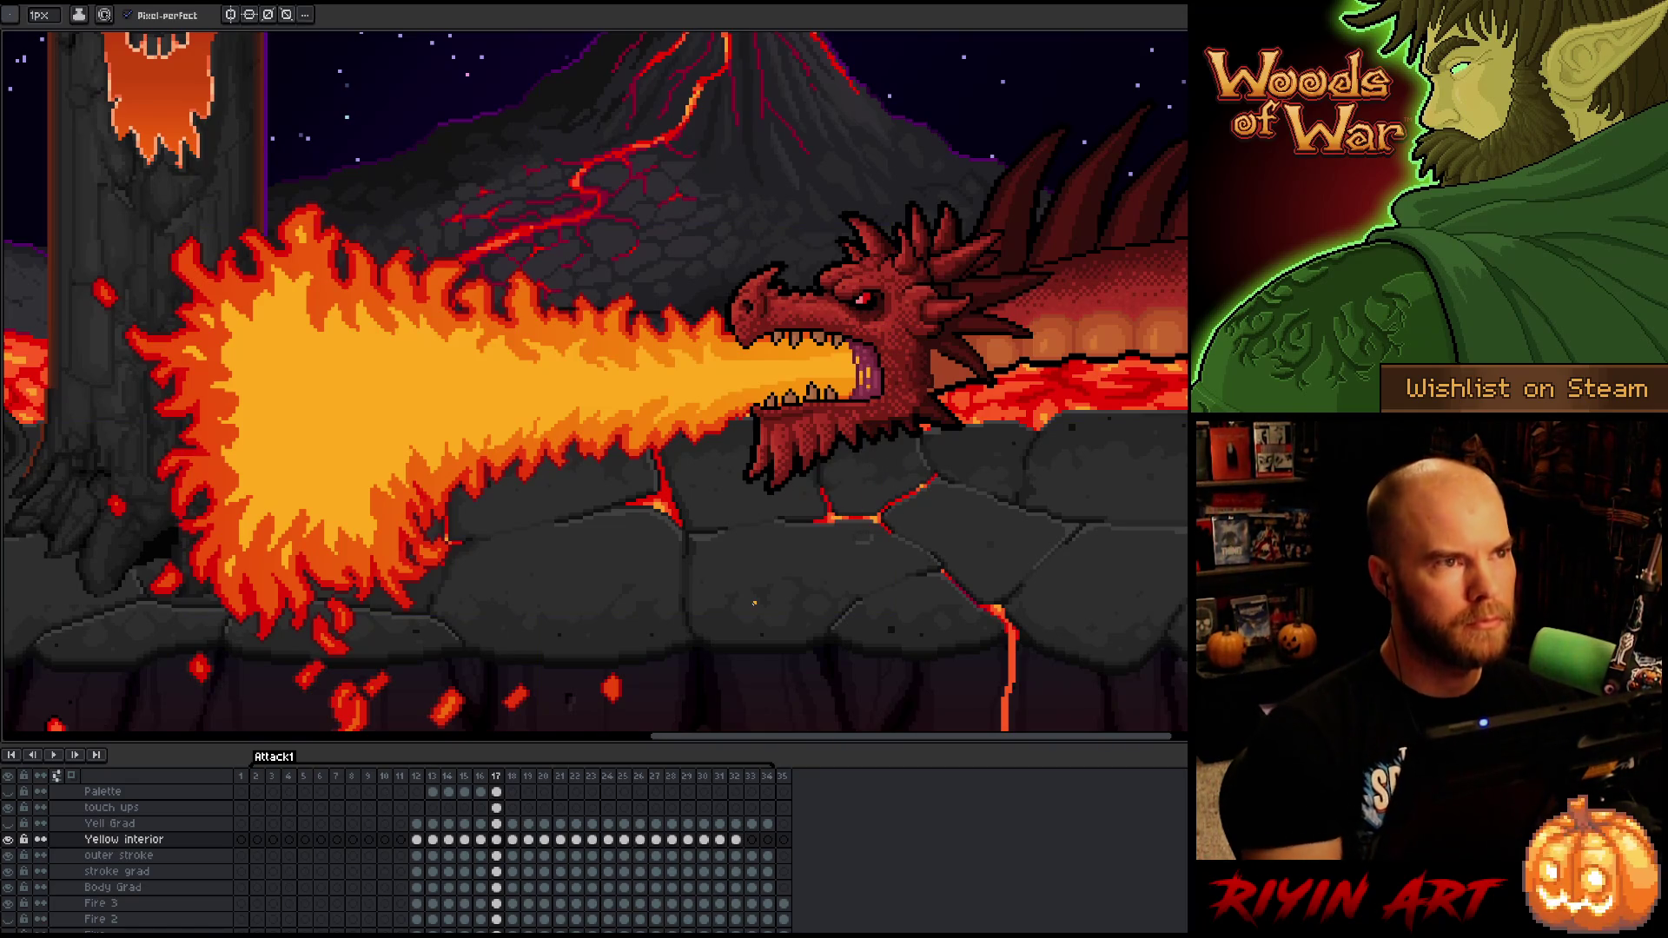
pyautogui.press('.')
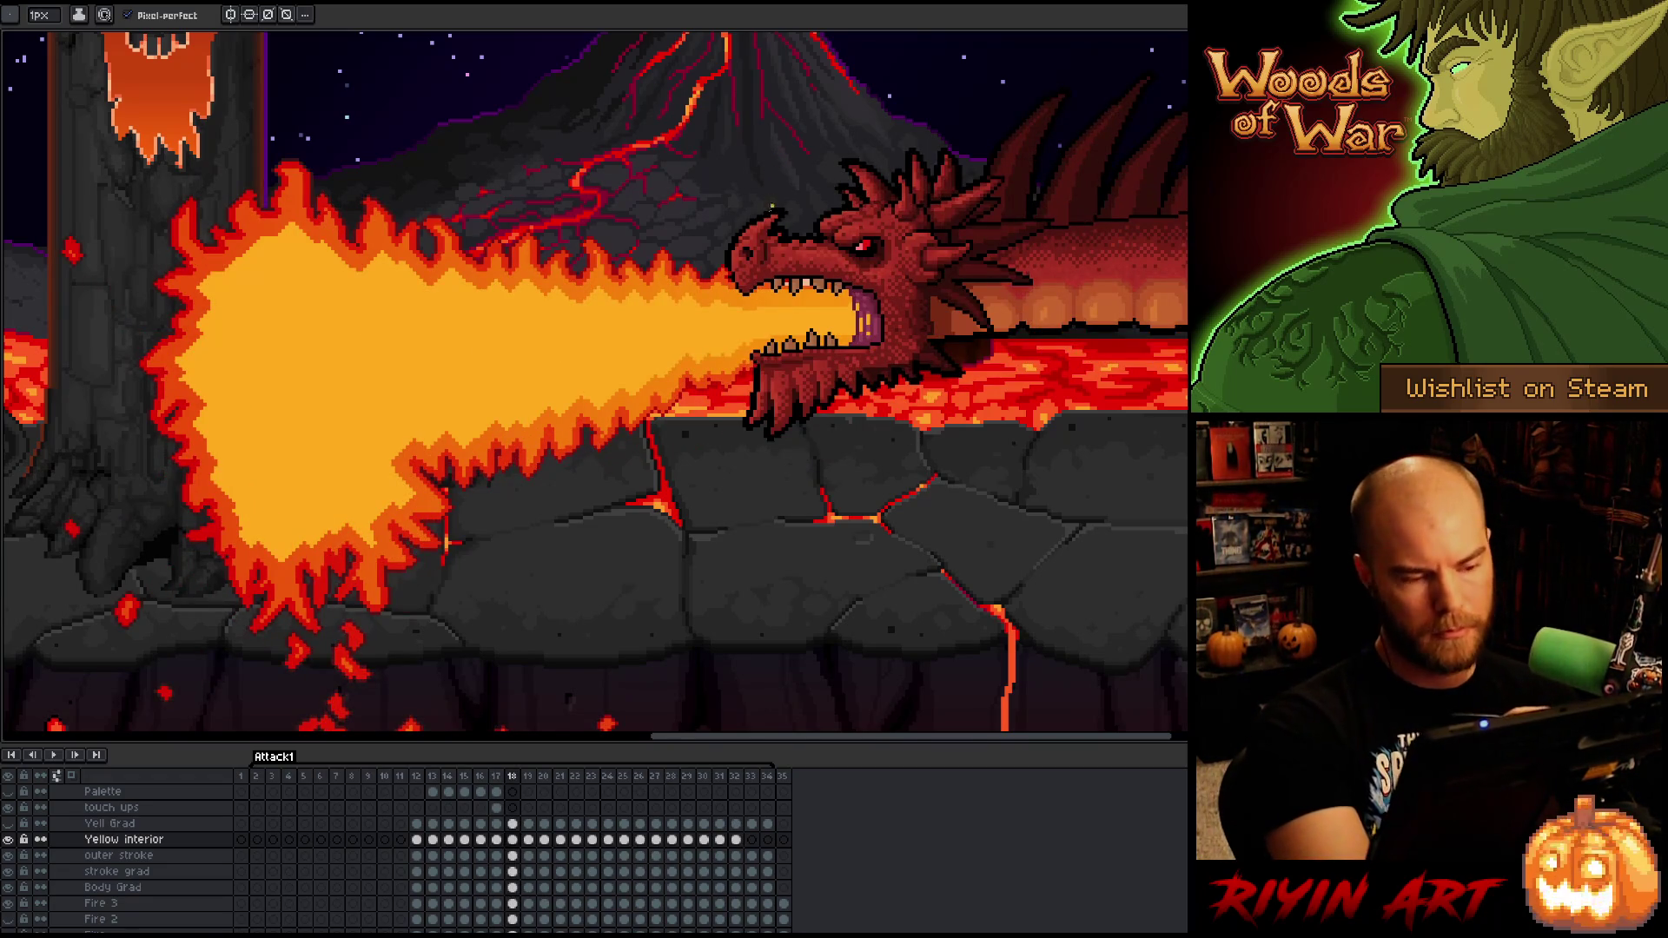
# - Save, paint orange flame licks near the dragon's mouth, and enlarge the brush to 10px
pyautogui.hotkey('ctrl', 's')
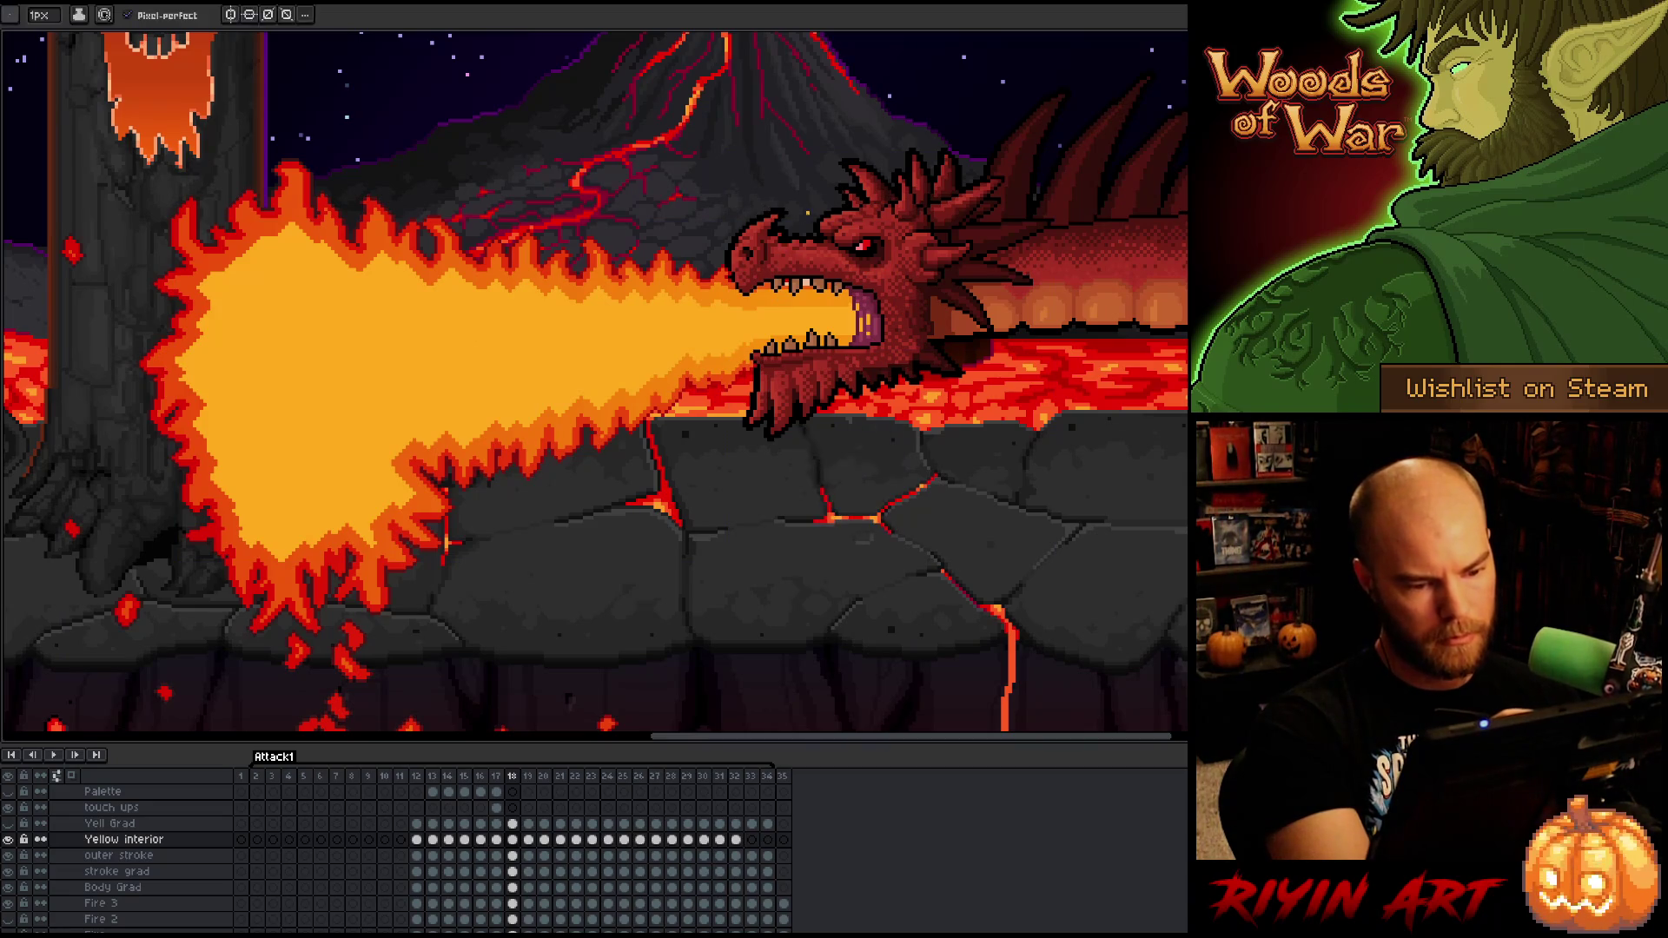
pyautogui.moveTo(743, 304)
pyautogui.mouseDown()
pyautogui.moveTo(709, 317)
pyautogui.moveTo(671, 296)
pyautogui.moveTo(525, 287)
pyautogui.moveTo(443, 300)
pyautogui.moveTo(369, 269)
pyautogui.moveTo(348, 300)
pyautogui.moveTo(285, 238)
pyautogui.moveTo(205, 343)
pyautogui.moveTo(199, 428)
pyautogui.moveTo(245, 547)
pyautogui.moveTo(270, 526)
pyautogui.moveTo(283, 565)
pyautogui.moveTo(323, 485)
pyautogui.moveTo(369, 509)
pyautogui.moveTo(387, 439)
pyautogui.moveTo(453, 416)
pyautogui.moveTo(517, 427)
pyautogui.moveTo(524, 397)
pyautogui.moveTo(627, 391)
pyautogui.moveTo(654, 358)
pyautogui.moveTo(739, 354)
pyautogui.moveTo(791, 313)
pyautogui.mouseUp()
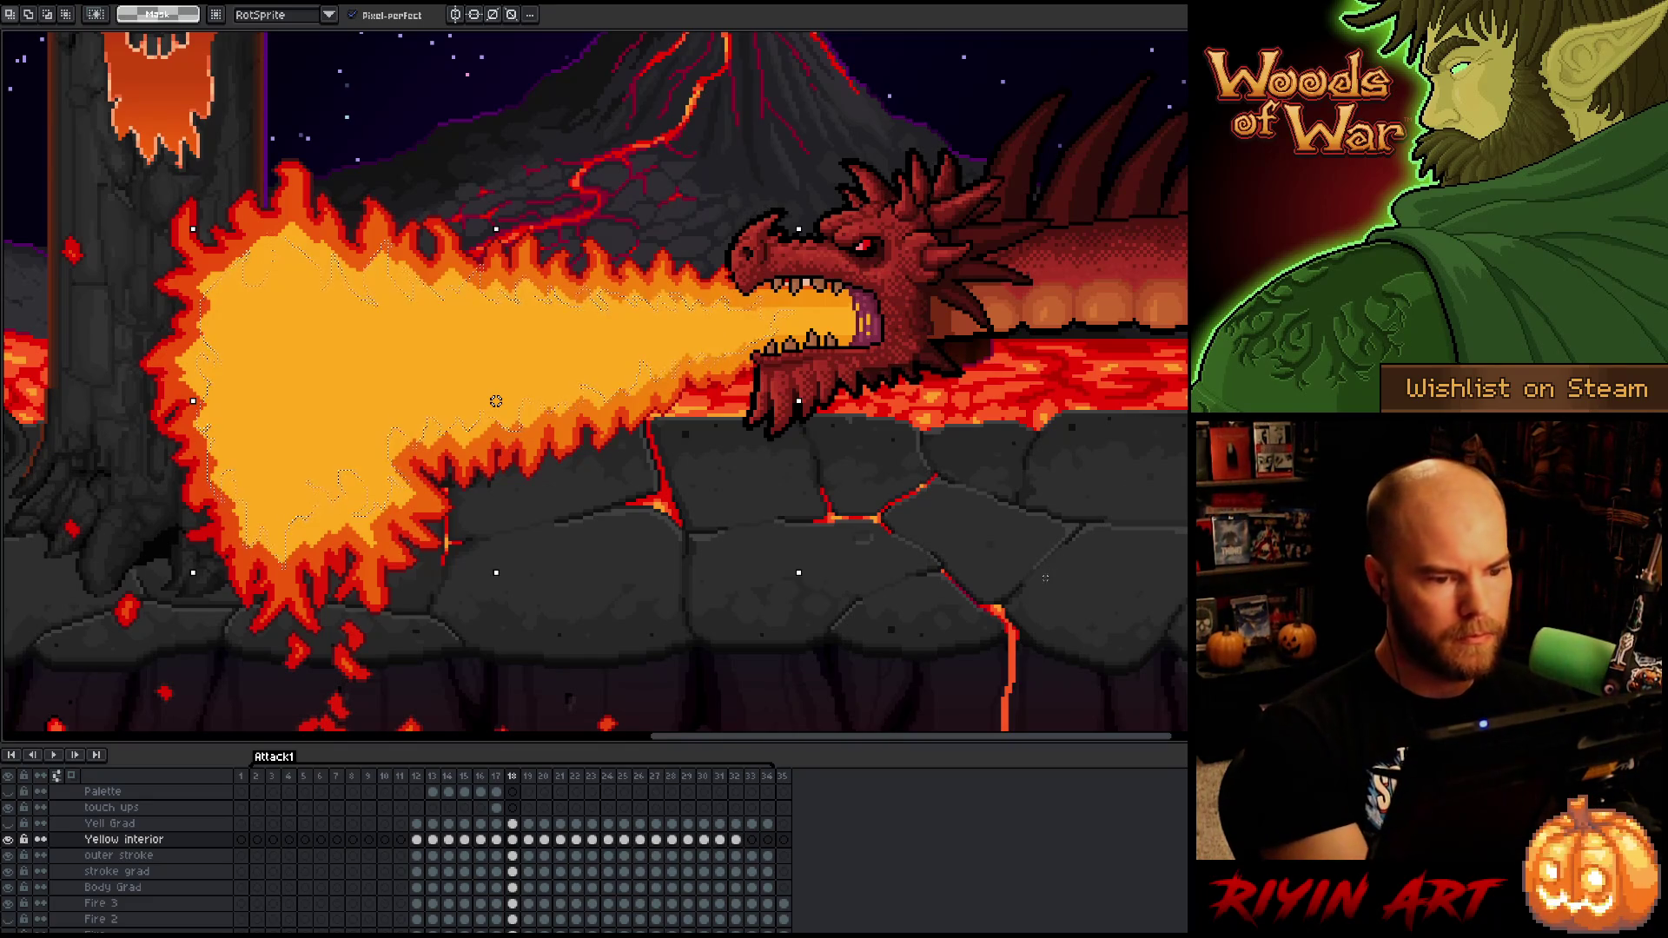
pyautogui.press('b')
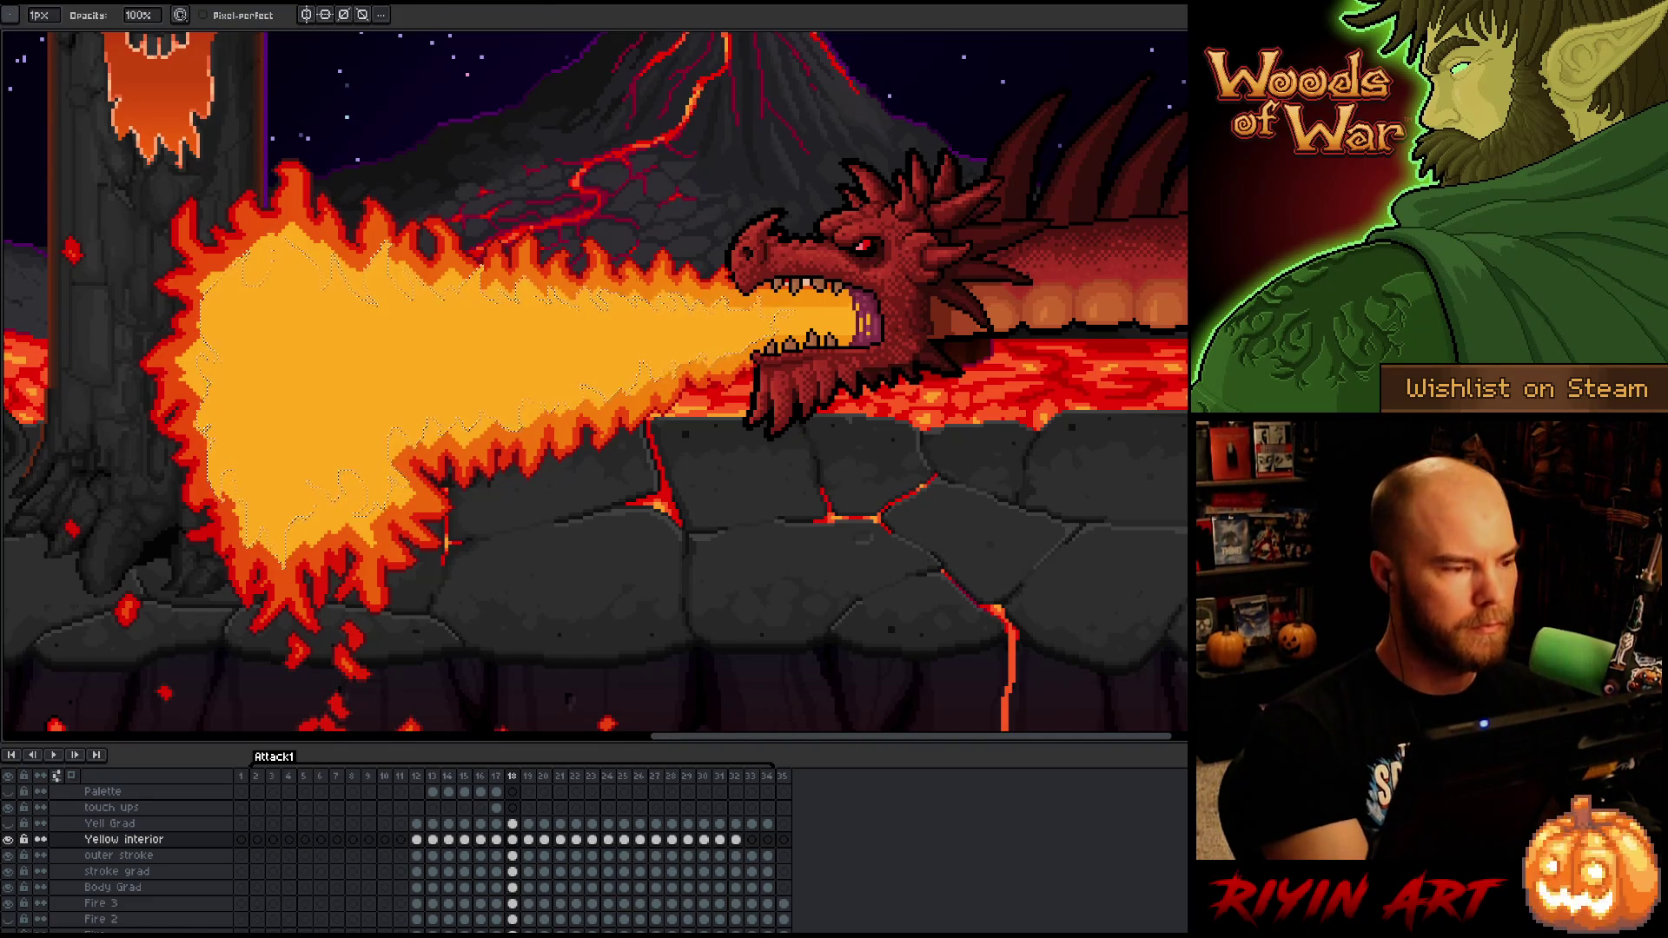
pyautogui.press('+')
pyautogui.press('+')
pyautogui.press('+')
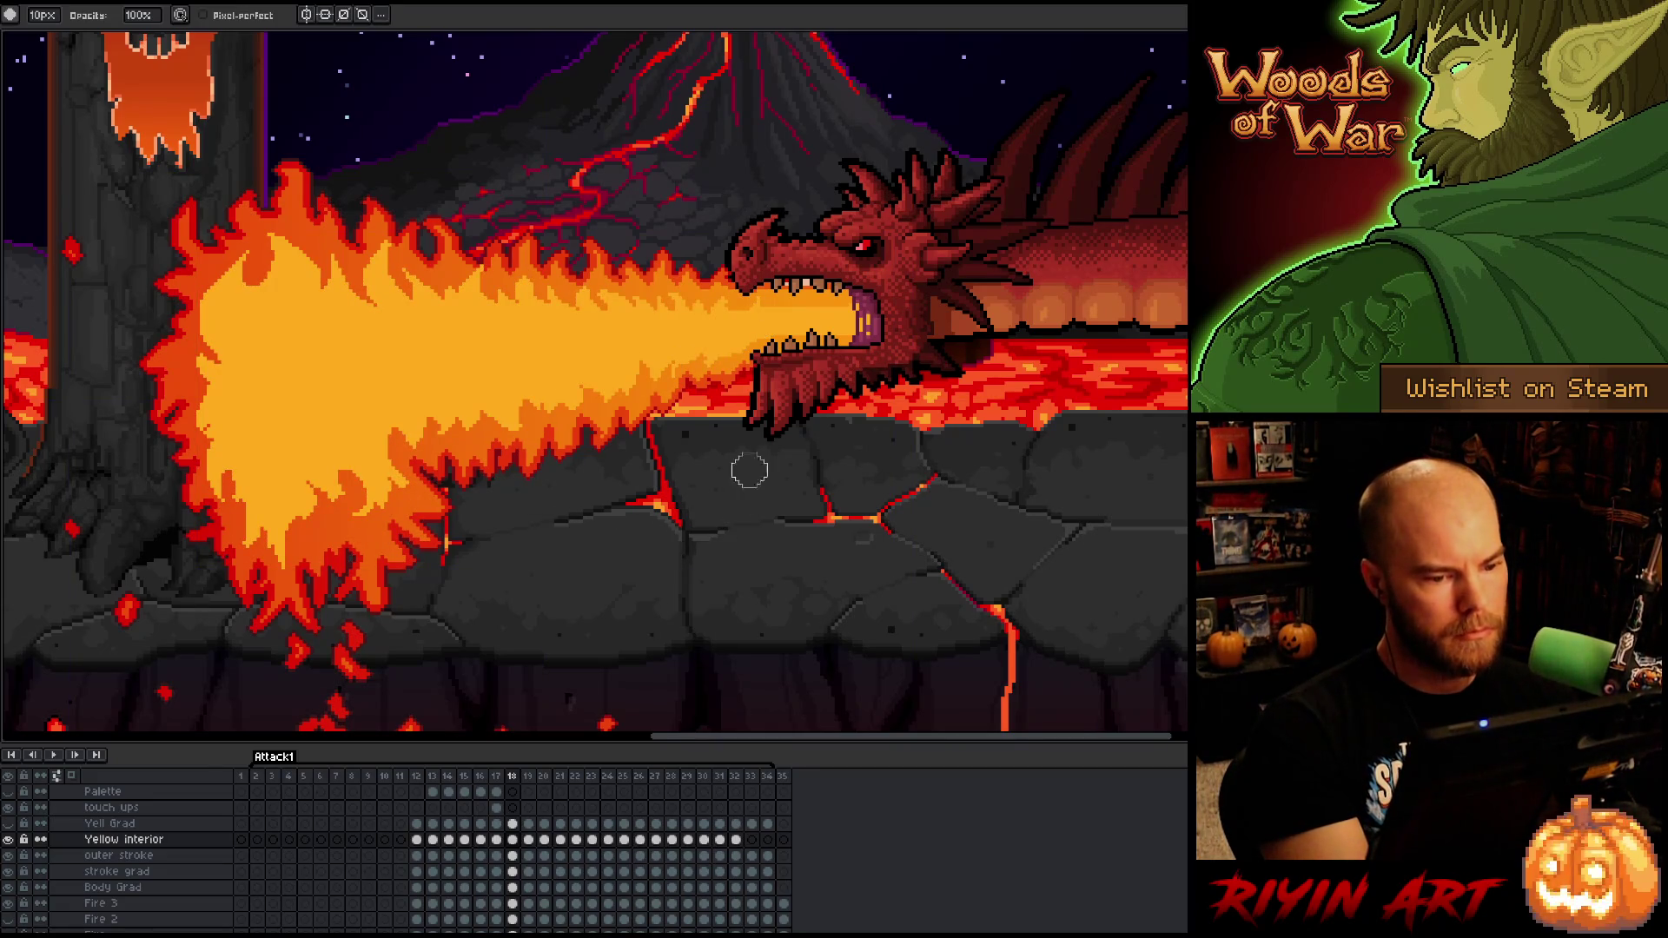
# - Set the brush size to 1px and compare frame 18 against frame 17
pyautogui.click(39, 15)
pyautogui.write('1')
pyautogui.press('Return')
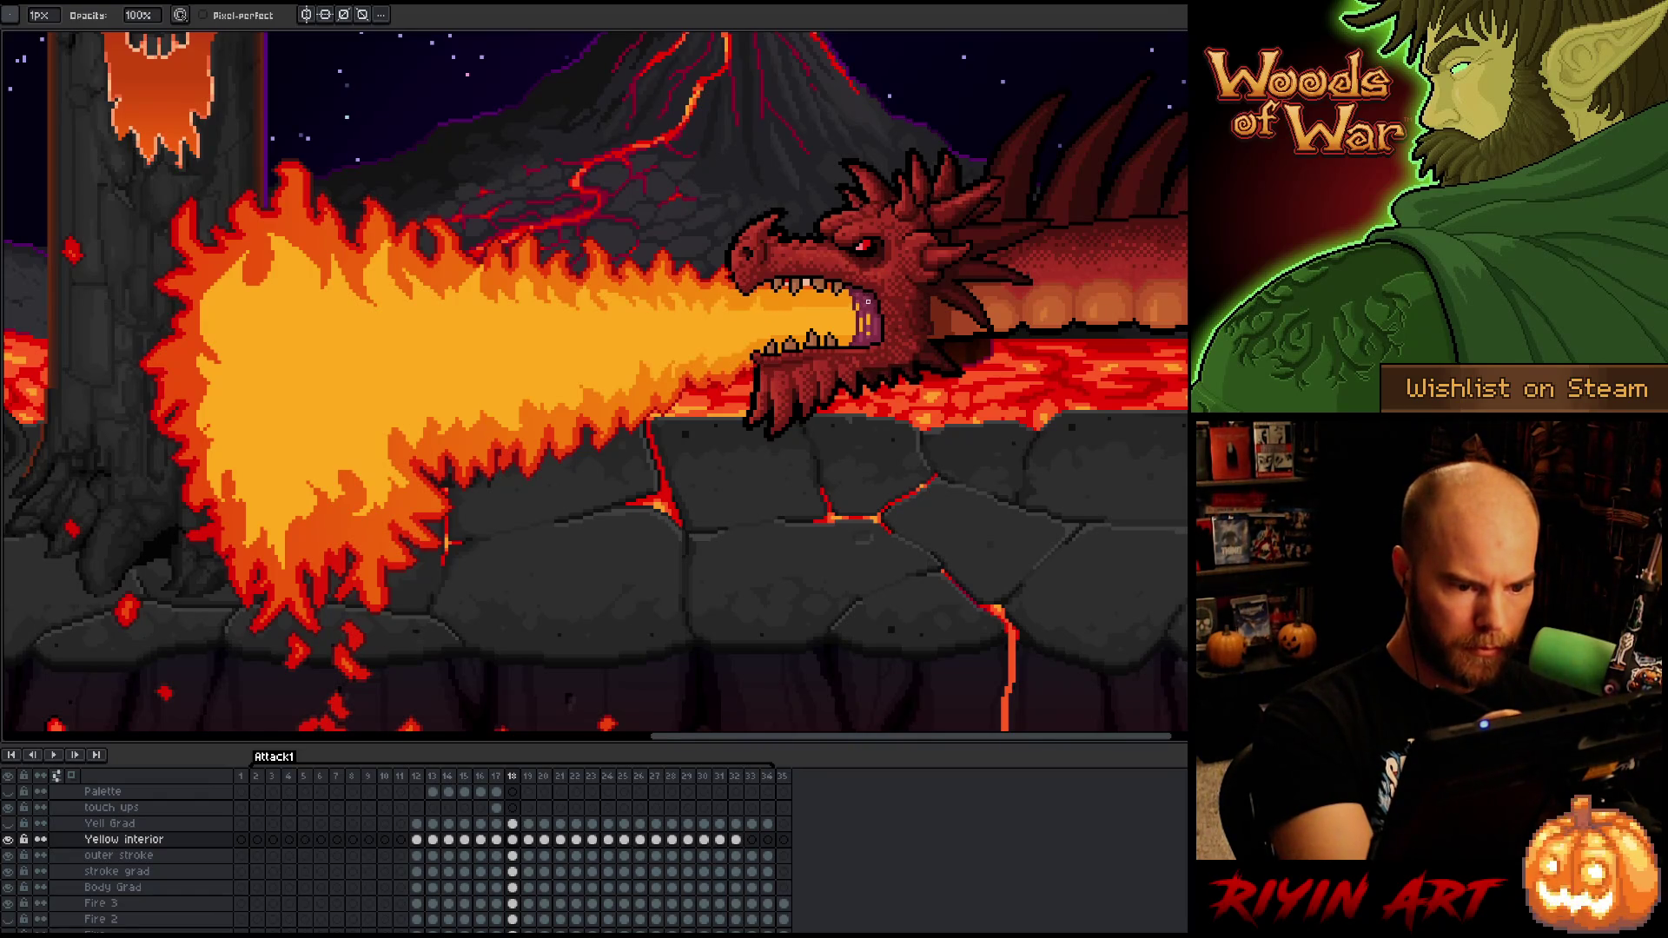
pyautogui.press('Left')
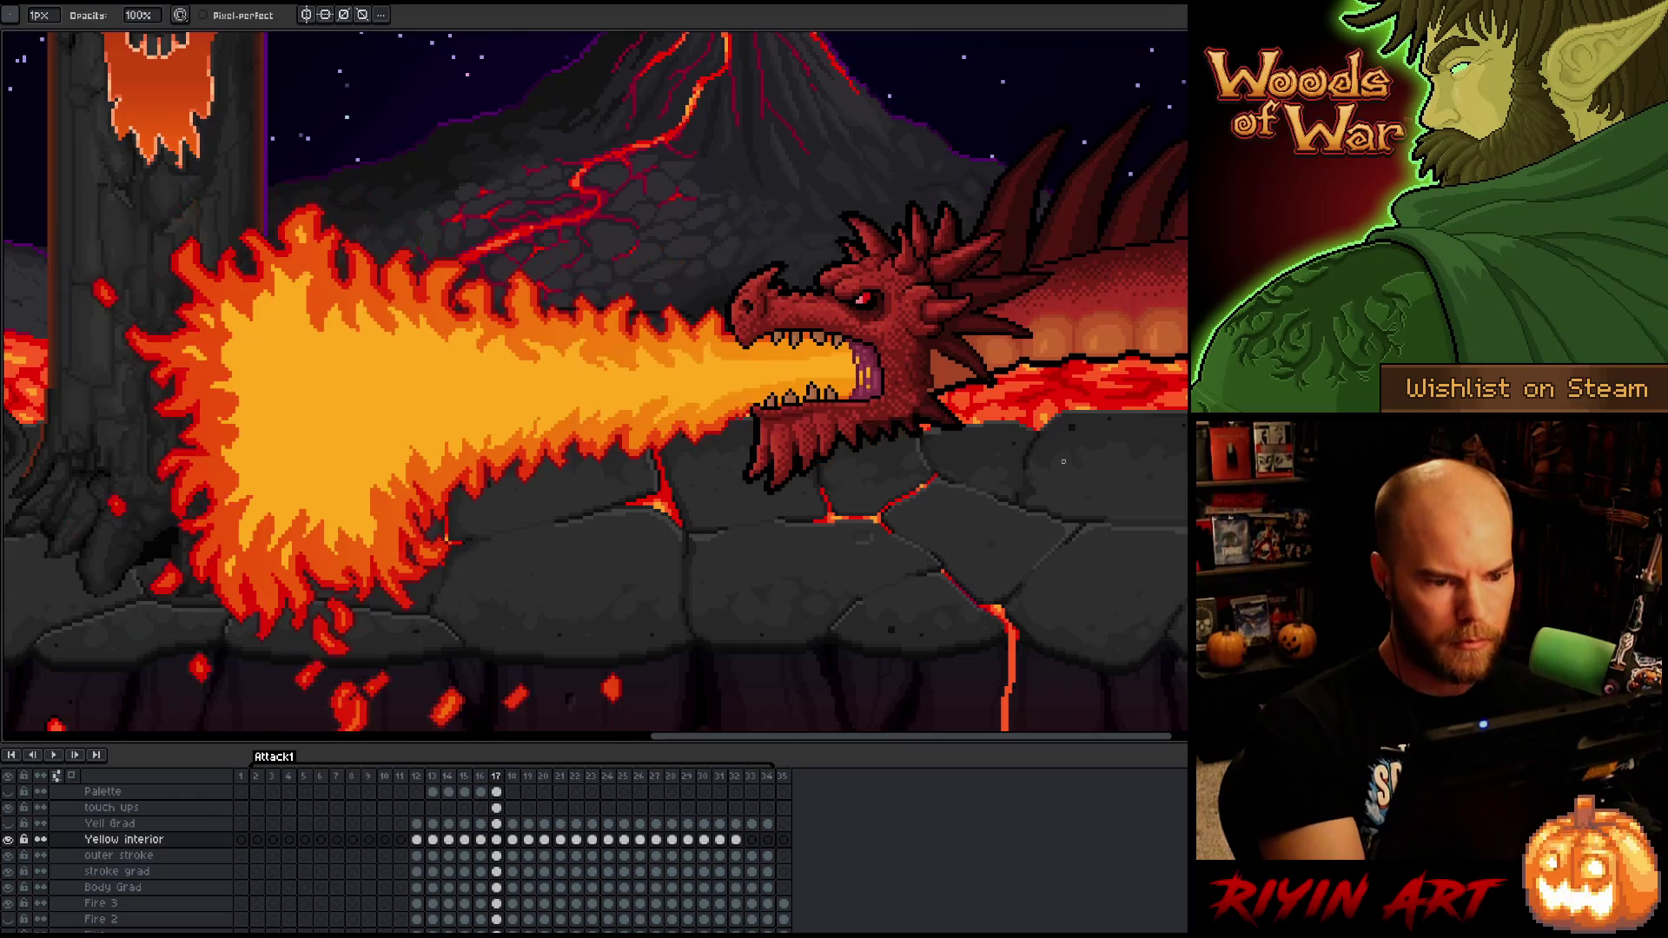
pyautogui.press('Right')
# - Select the area around the dragon's mouth and refine the fire with pencil and eraser
pyautogui.press('e')
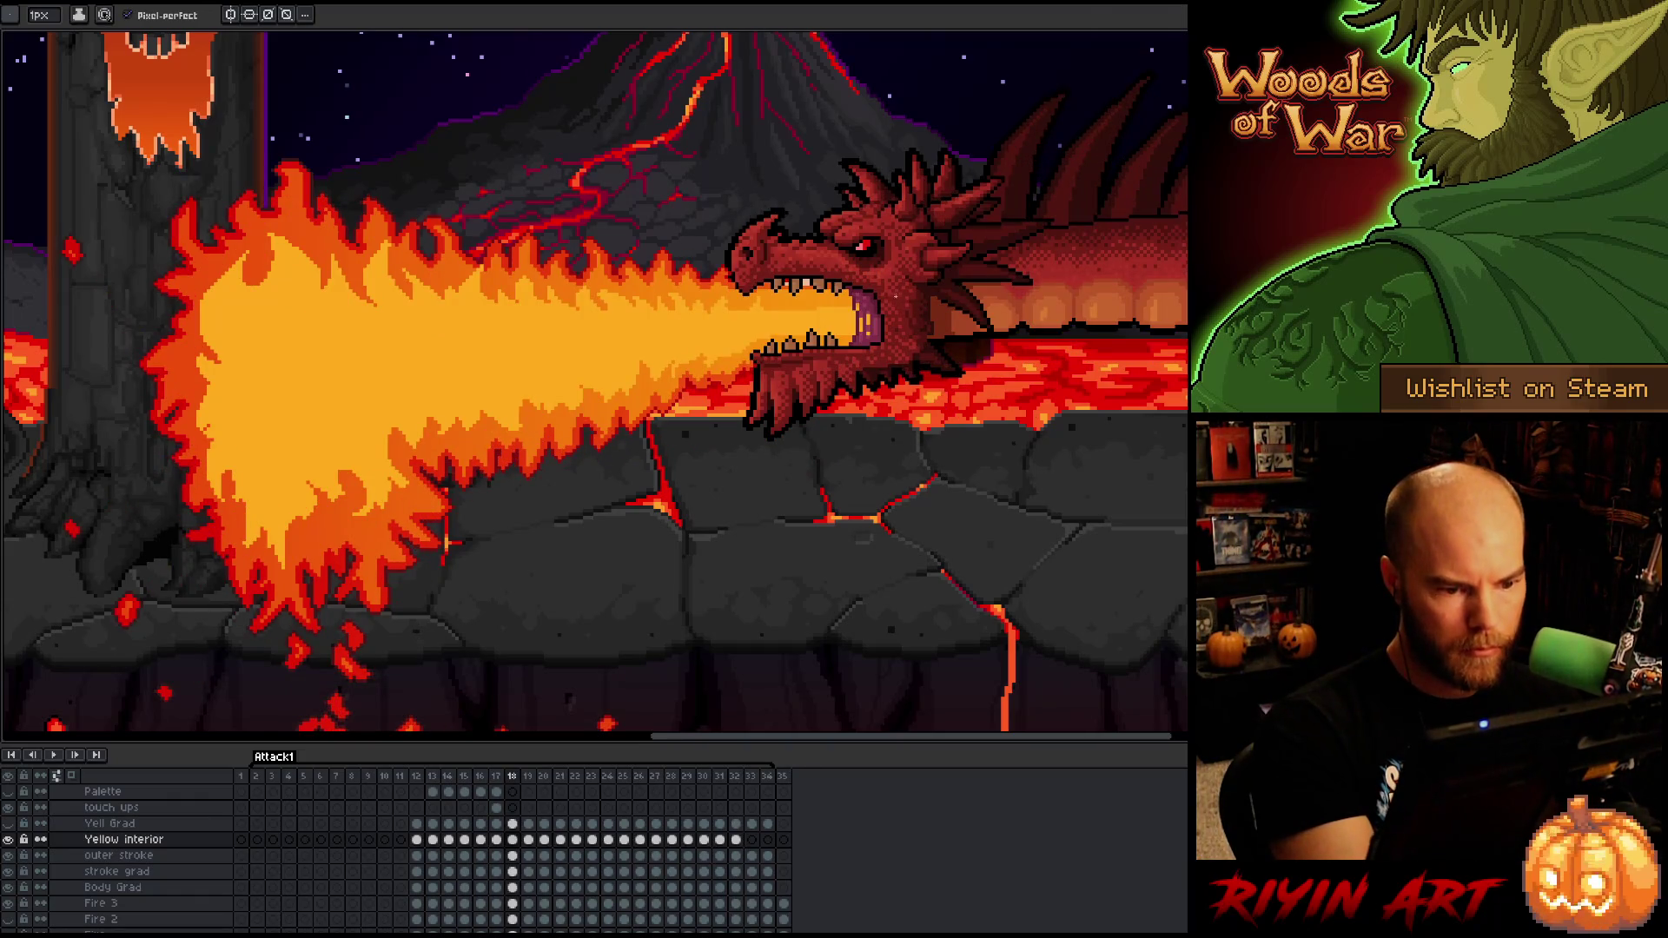
pyautogui.hotkey('shift', 'm')
pyautogui.moveTo(767, 260); pyautogui.dragTo(958, 455)
pyautogui.hotkey('ctrl', 'd')
pyautogui.press('b')
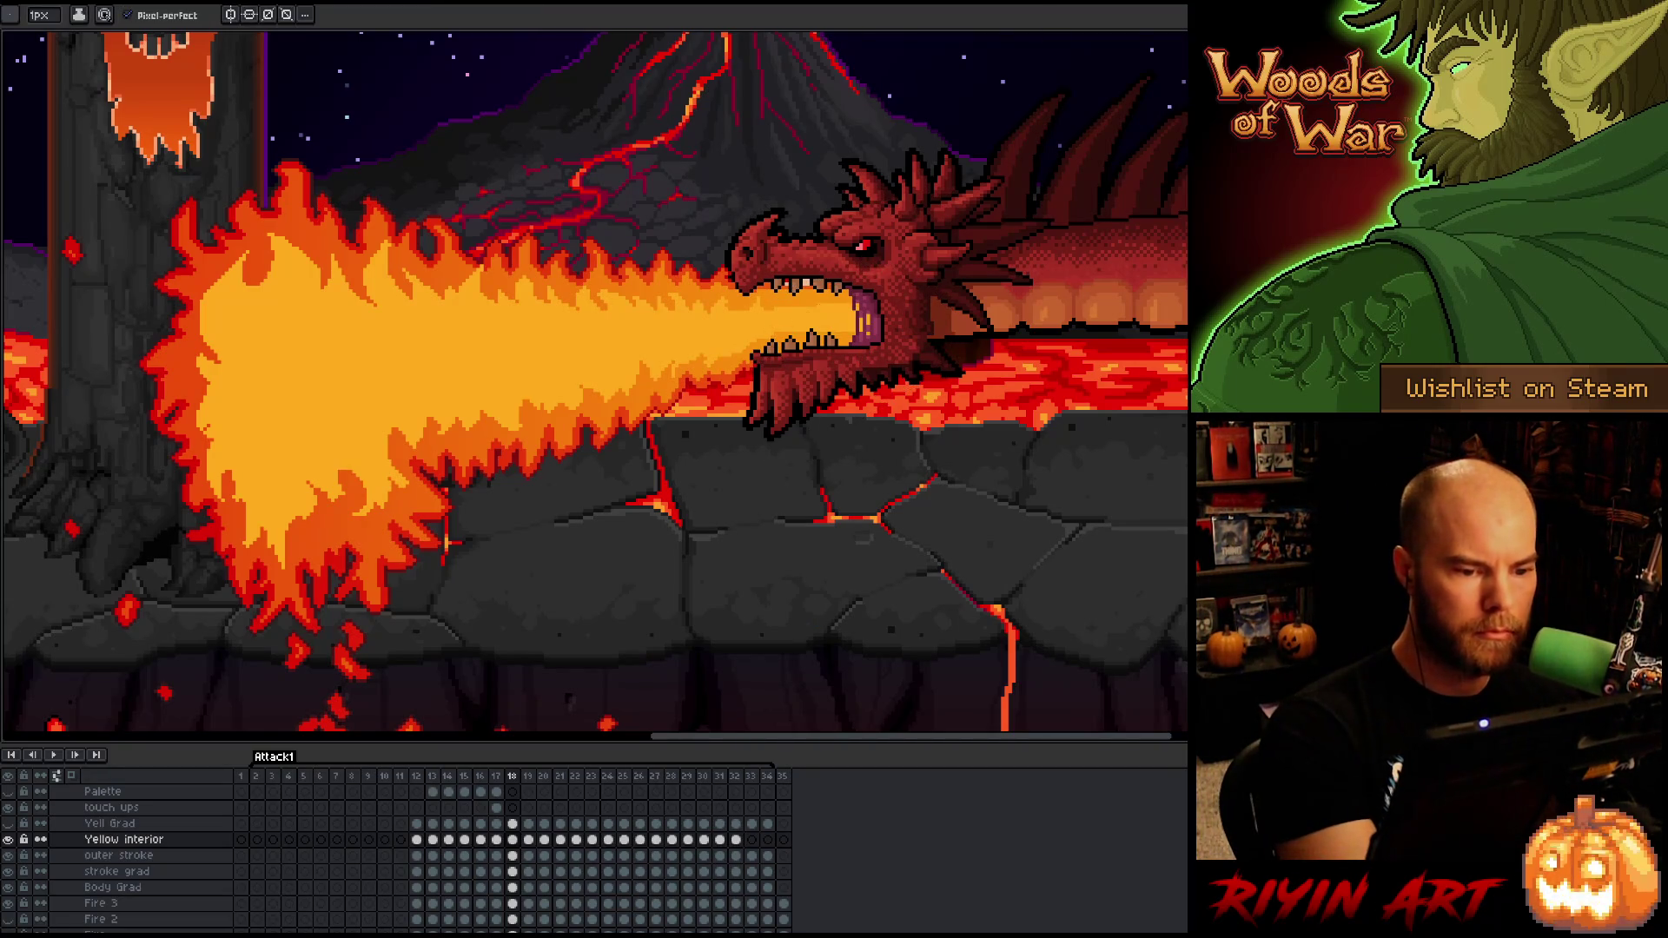
pyautogui.press('b')
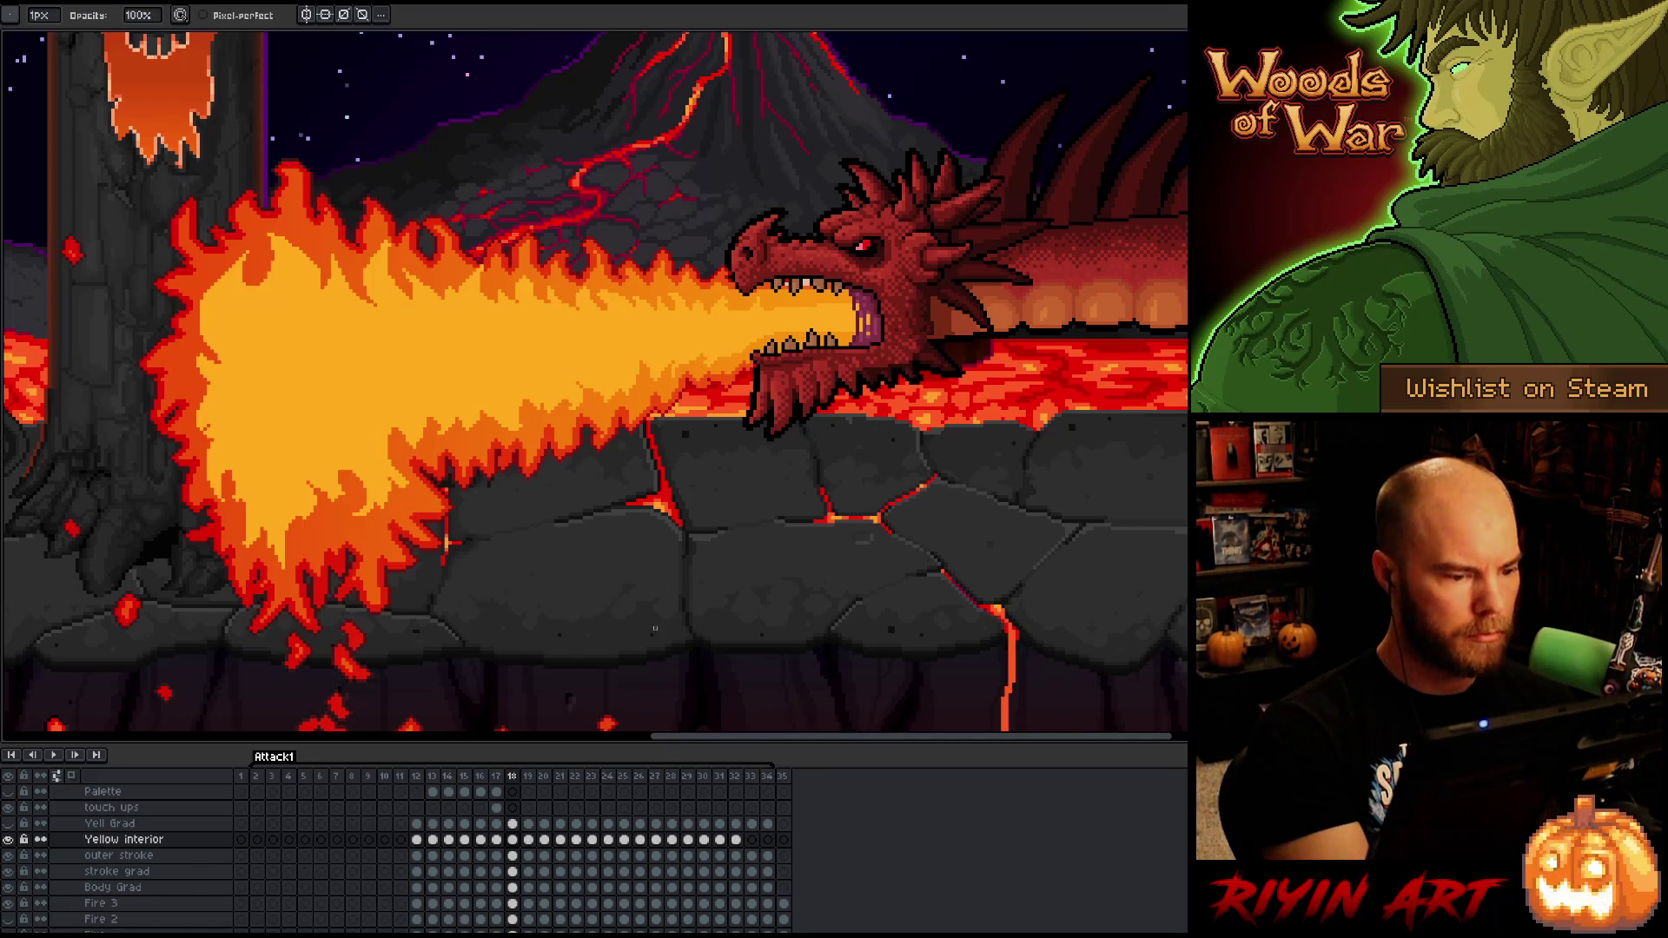
pyautogui.press('e')
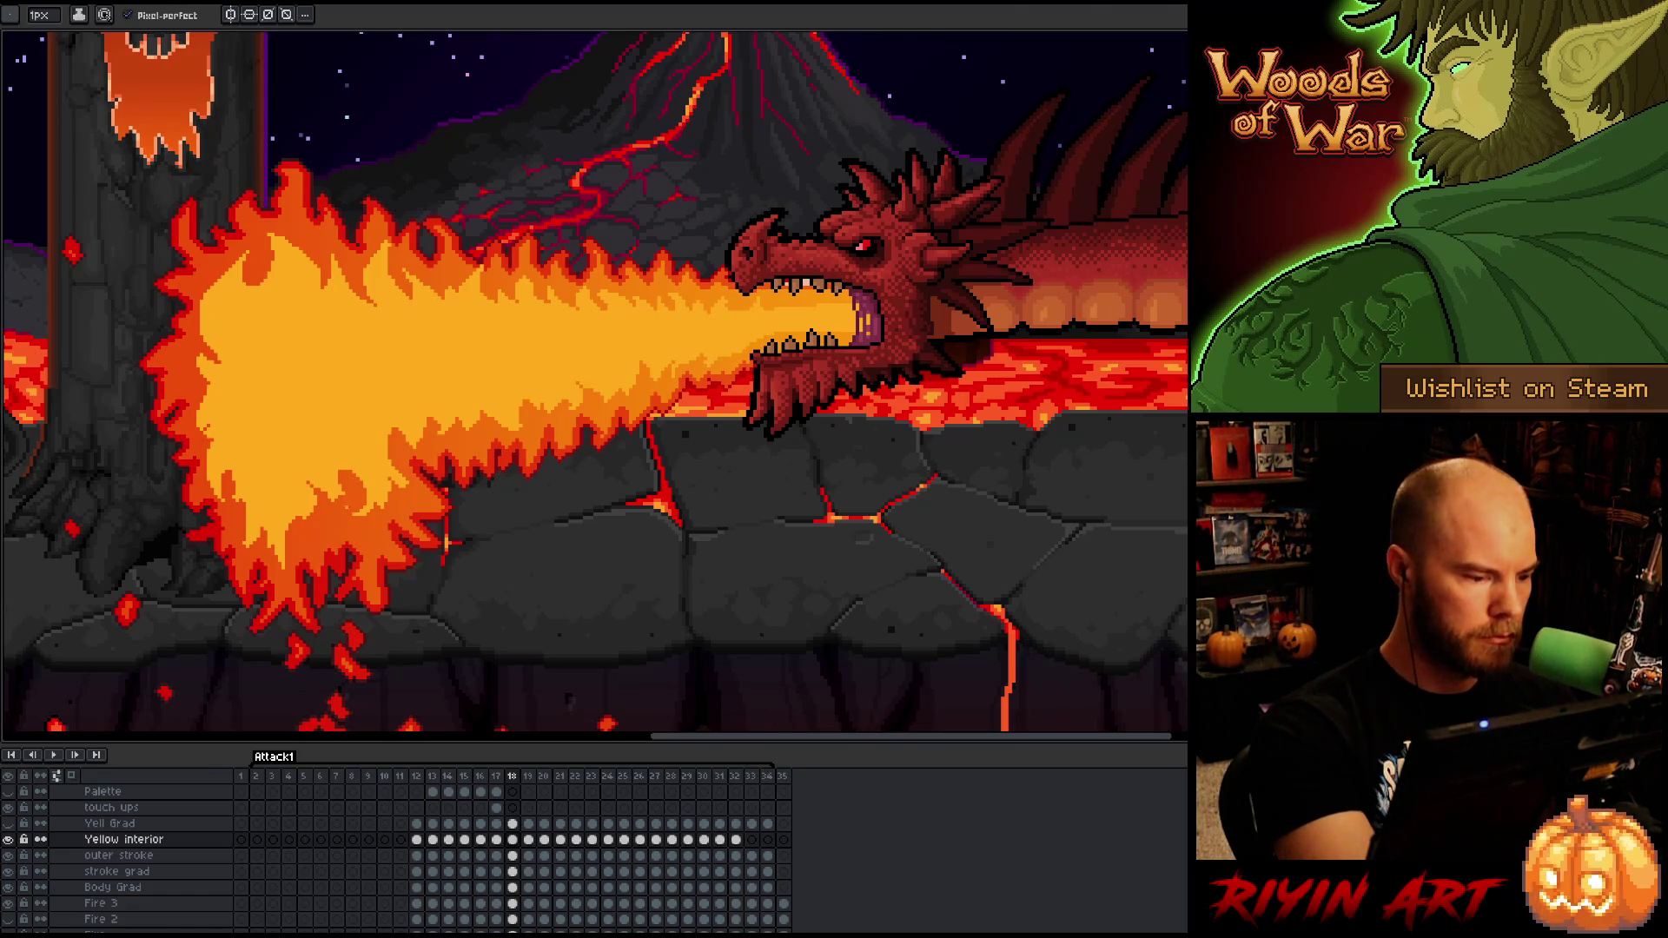
pyautogui.press('b')
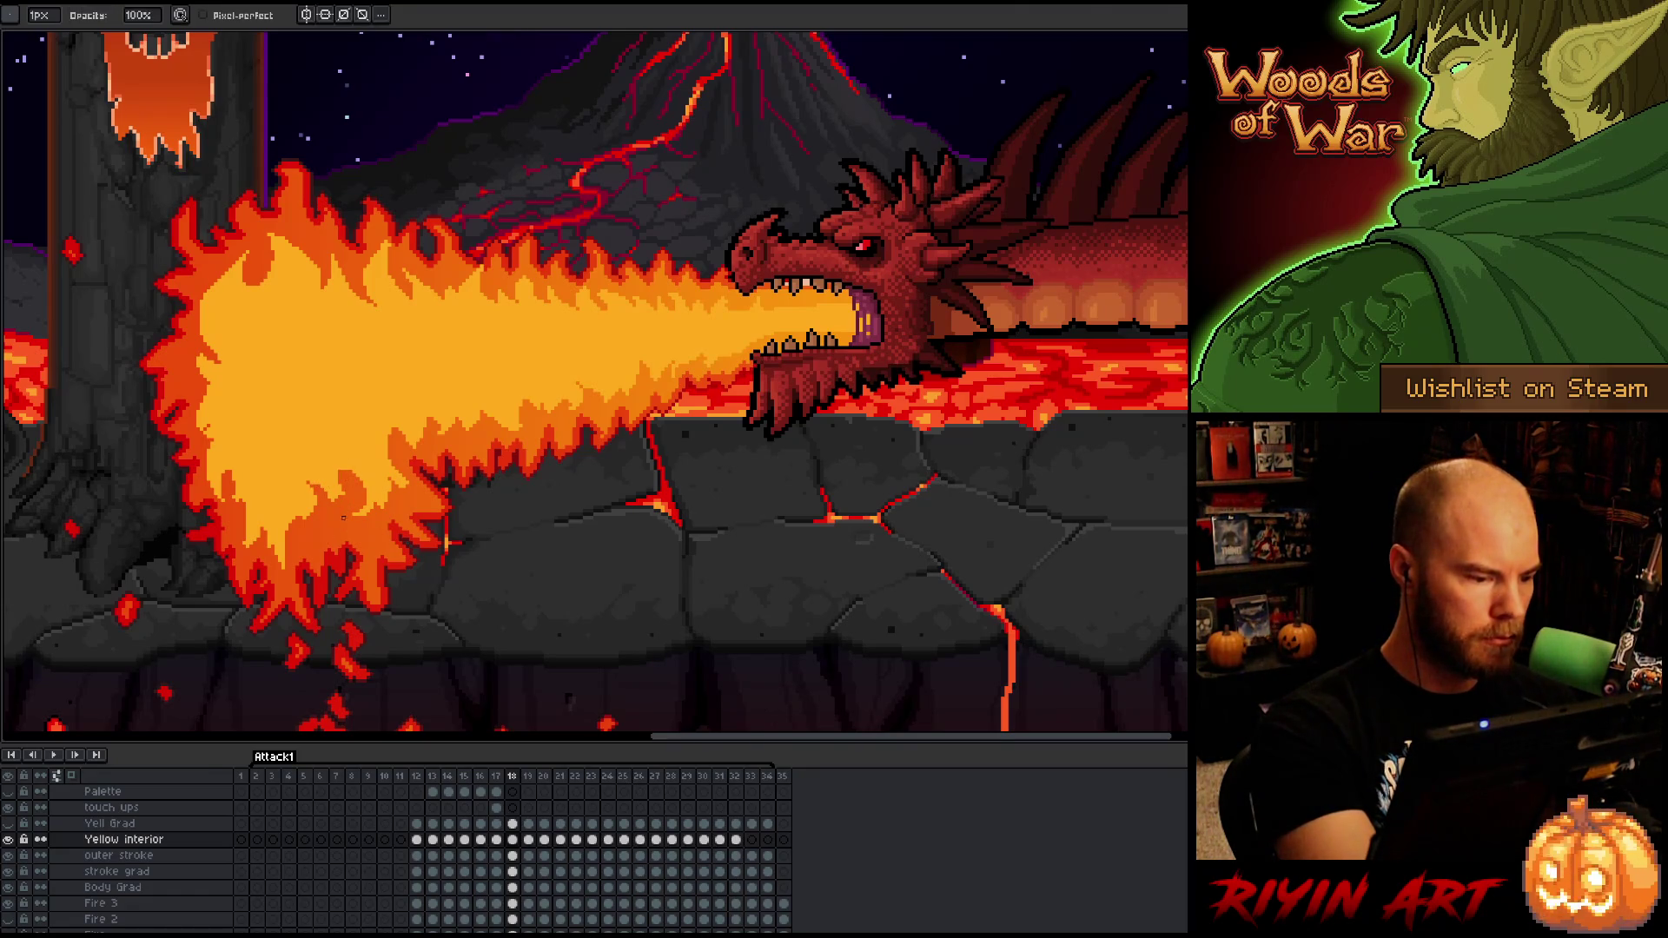
pyautogui.press('e')
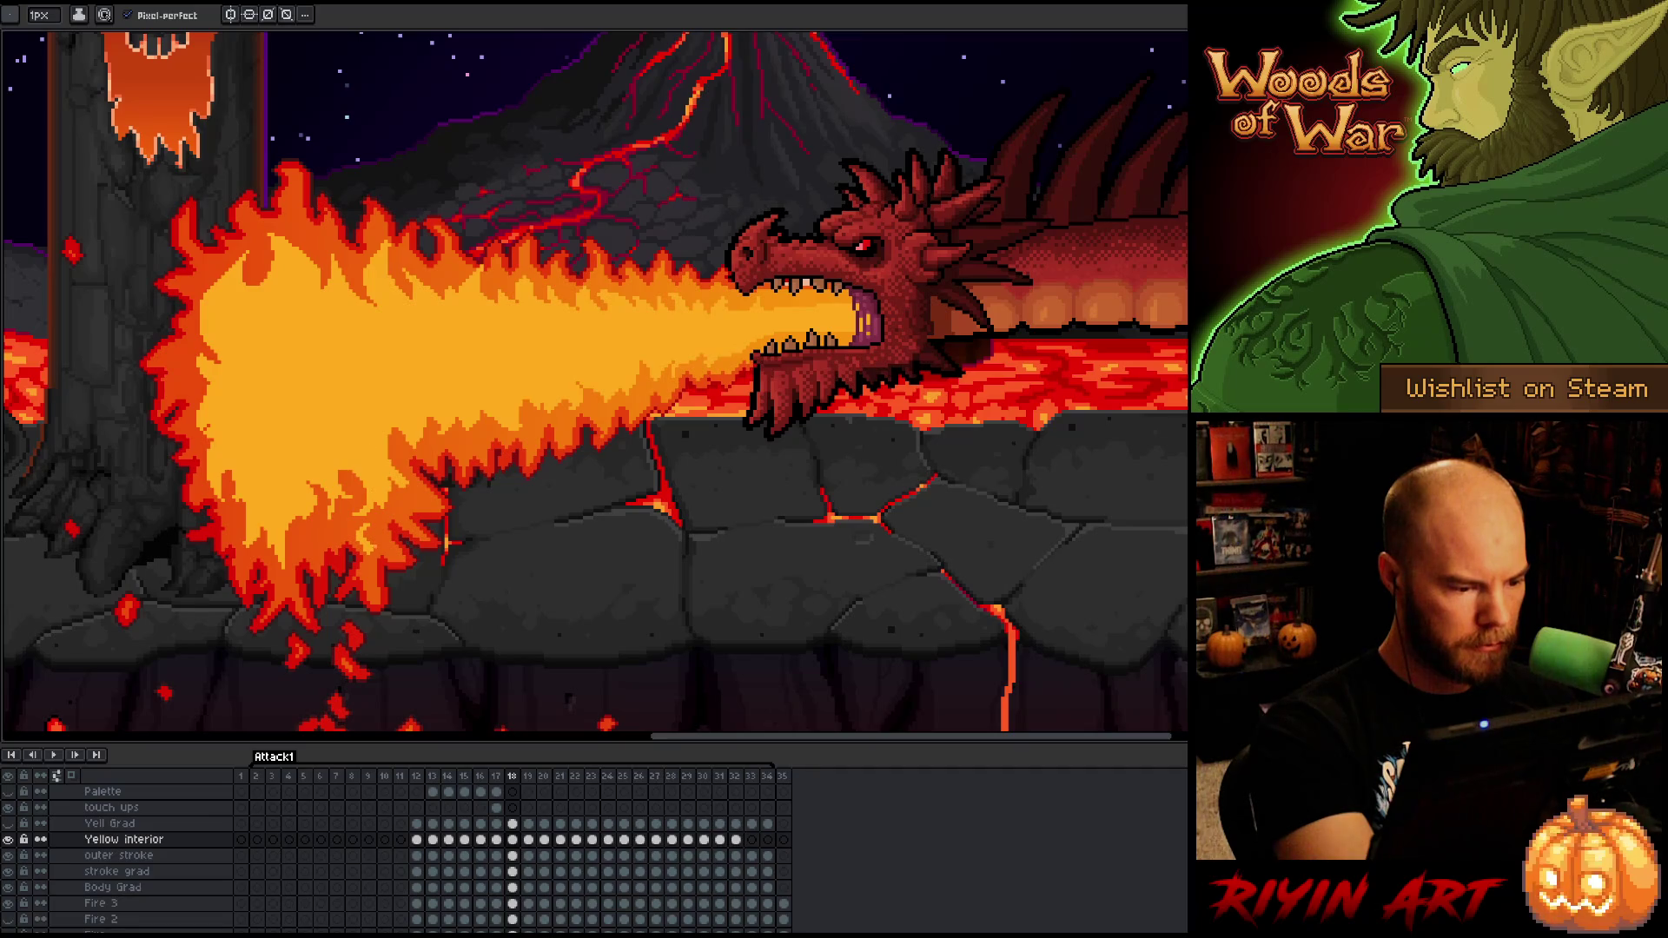
# - Transform a small fire patch and touch up the flame with pencil and eraser
pyautogui.press('e')
pyautogui.press('b')
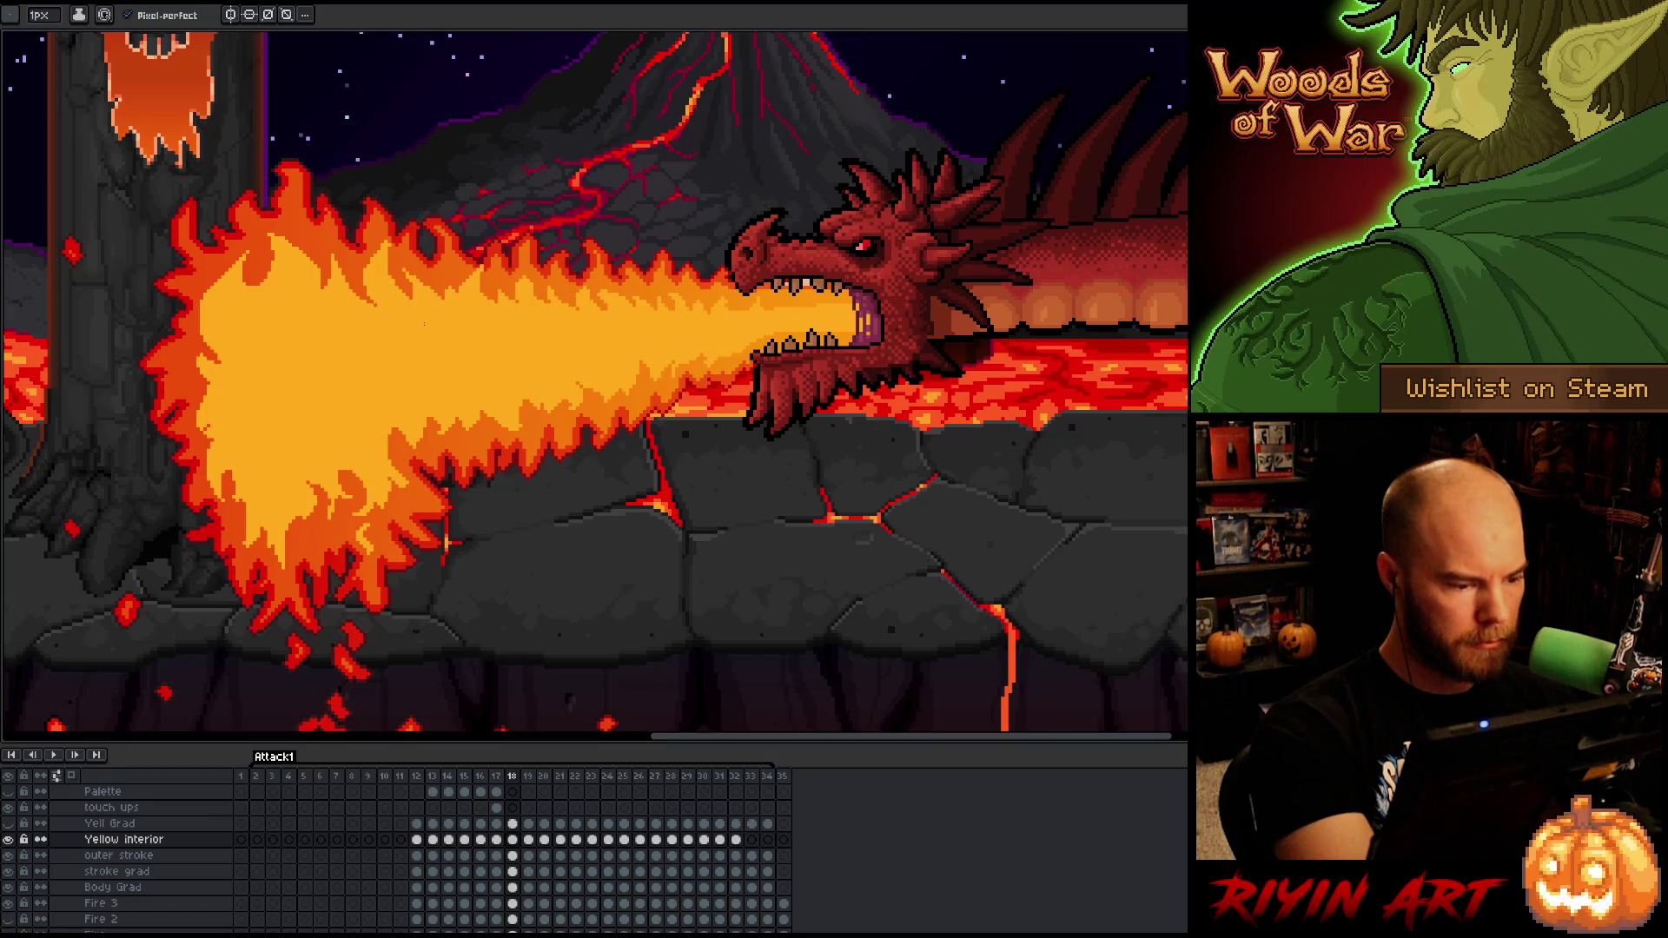
pyautogui.press('q')
pyautogui.moveTo(383, 515)
pyautogui.mouseDown()
pyautogui.moveTo(349, 600)
pyautogui.moveTo(380, 516)
pyautogui.mouseUp()
pyautogui.hotkey('ctrl', 't')
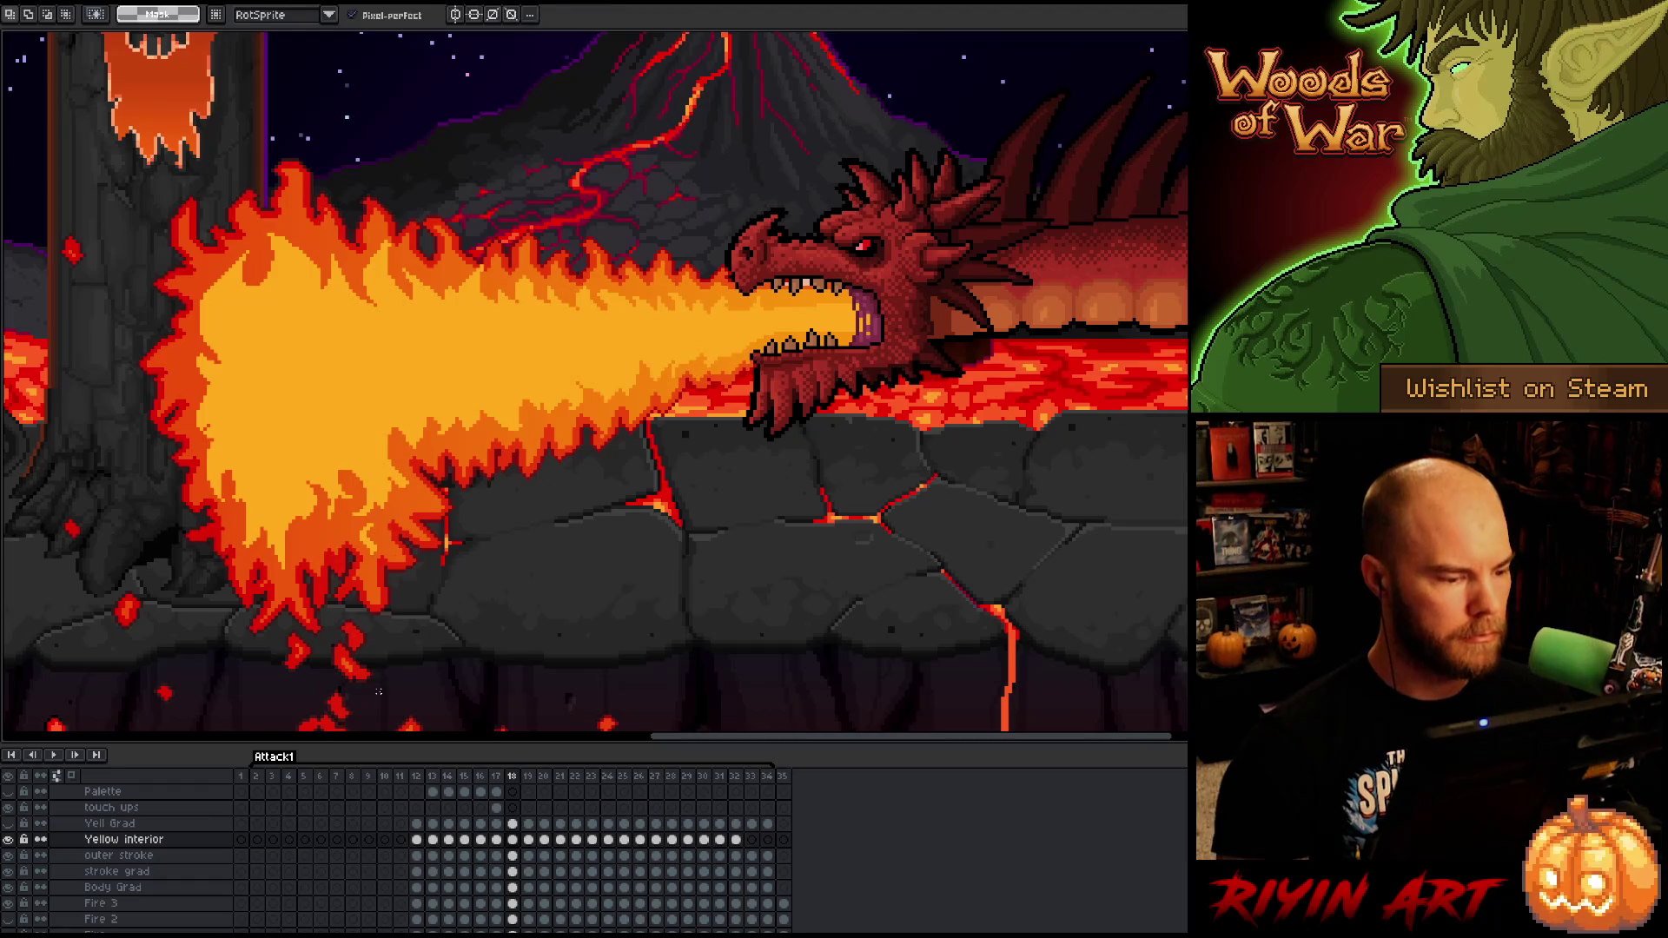
pyautogui.hotkey('ctrl', 'd')
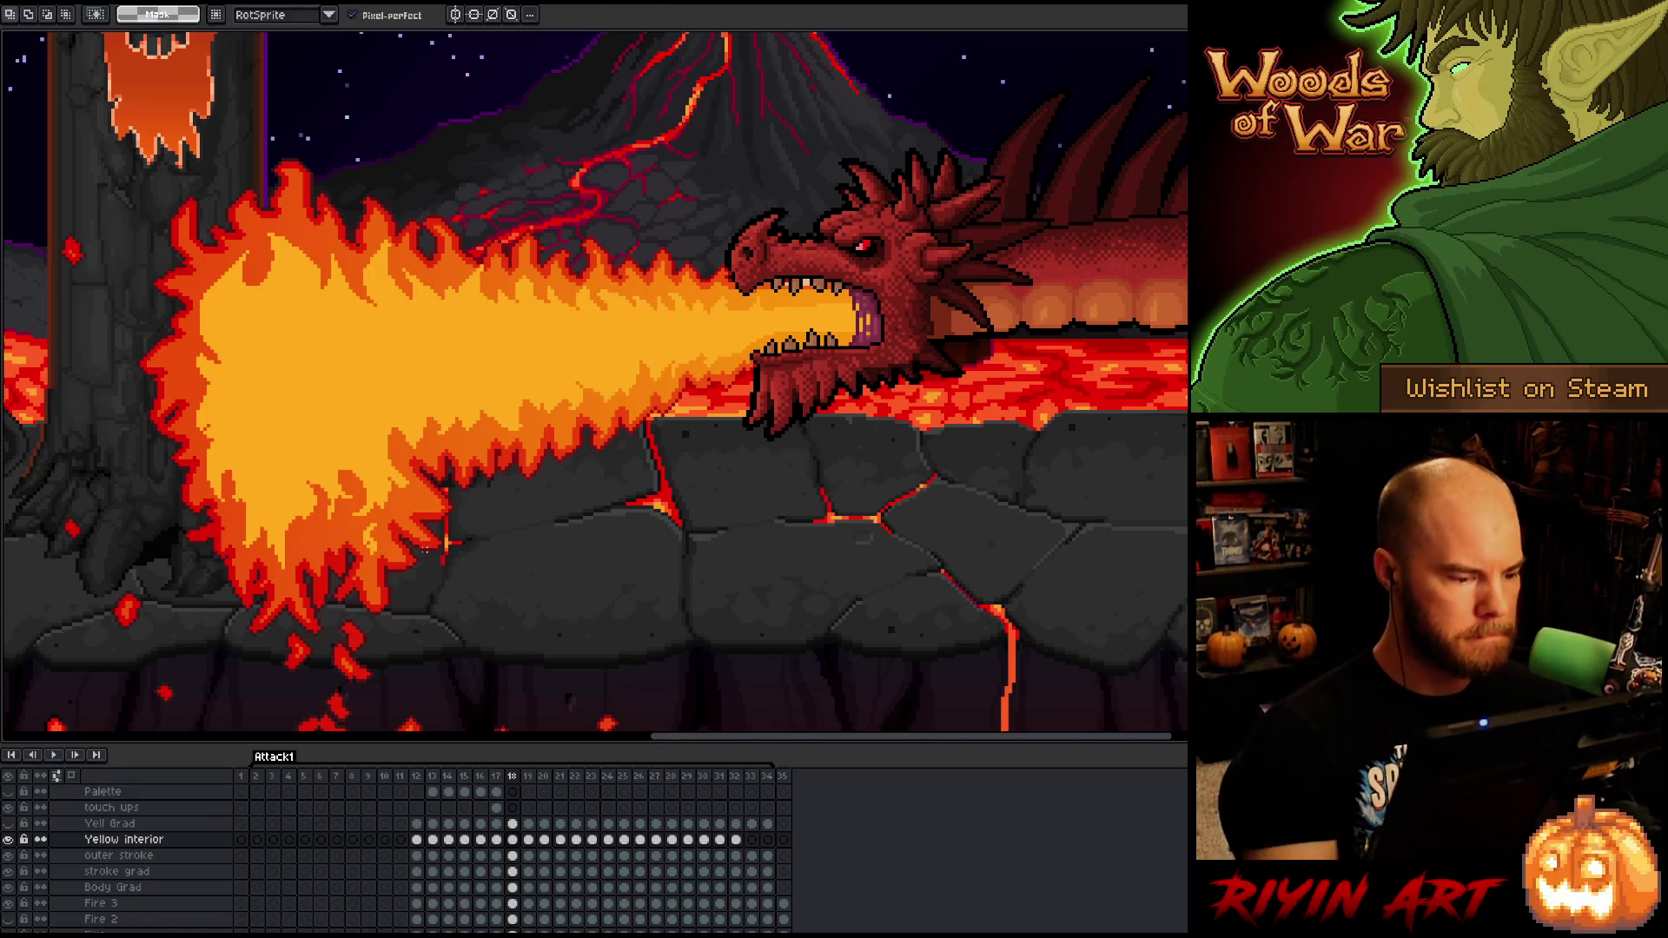
pyautogui.press('b')
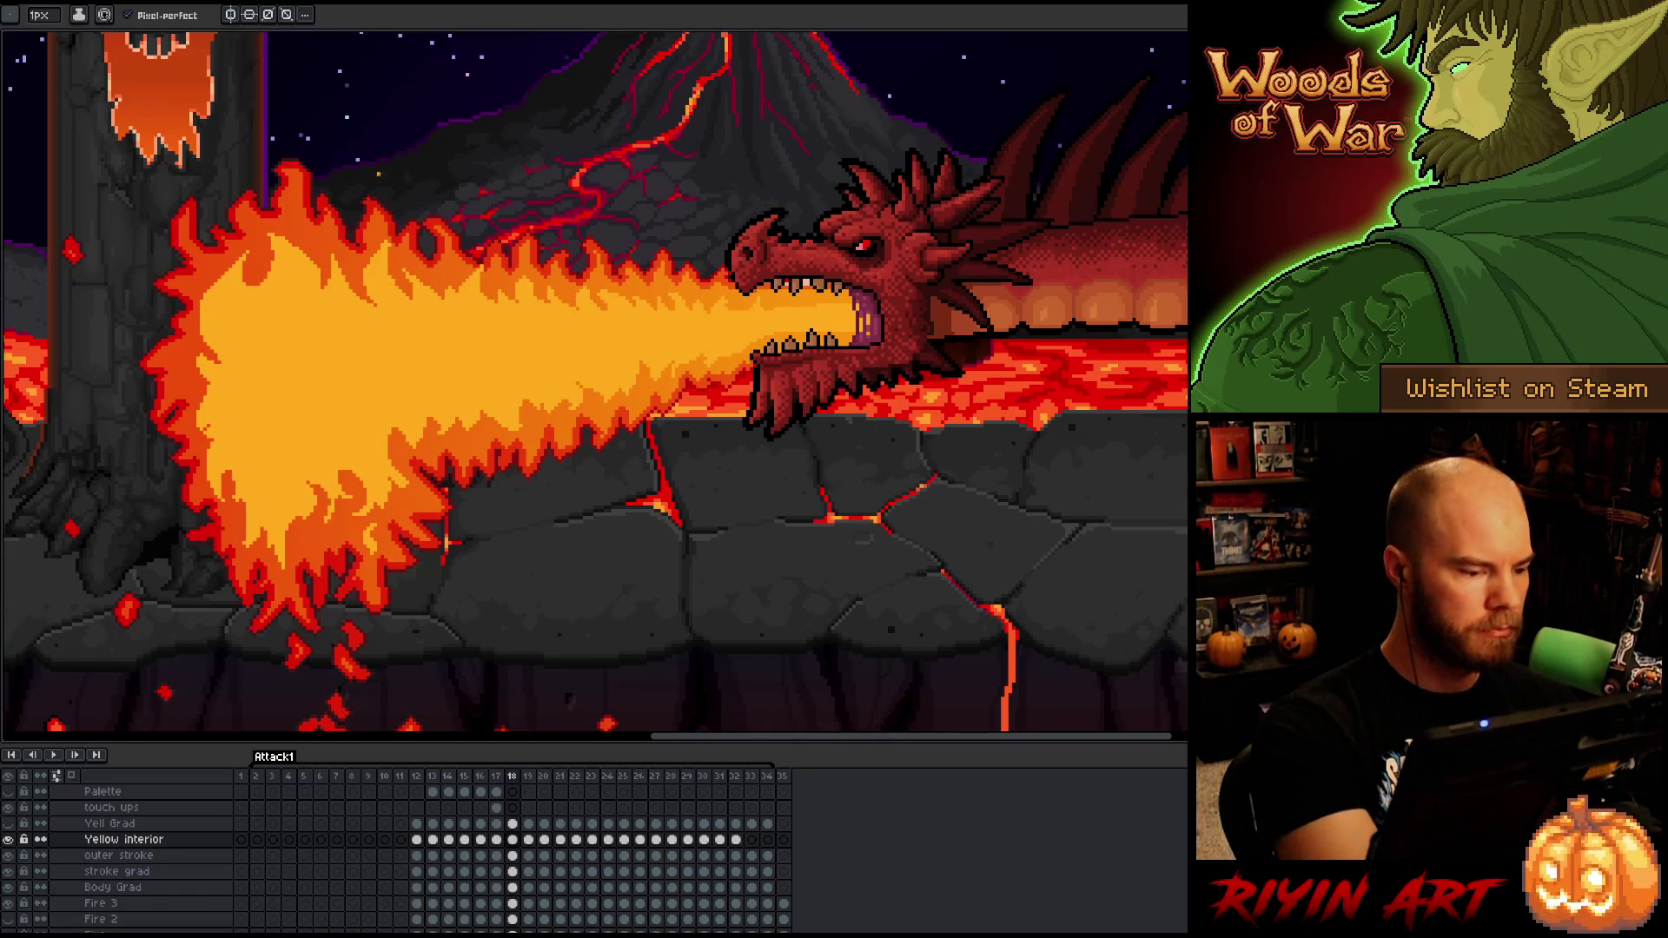
pyautogui.press('e')
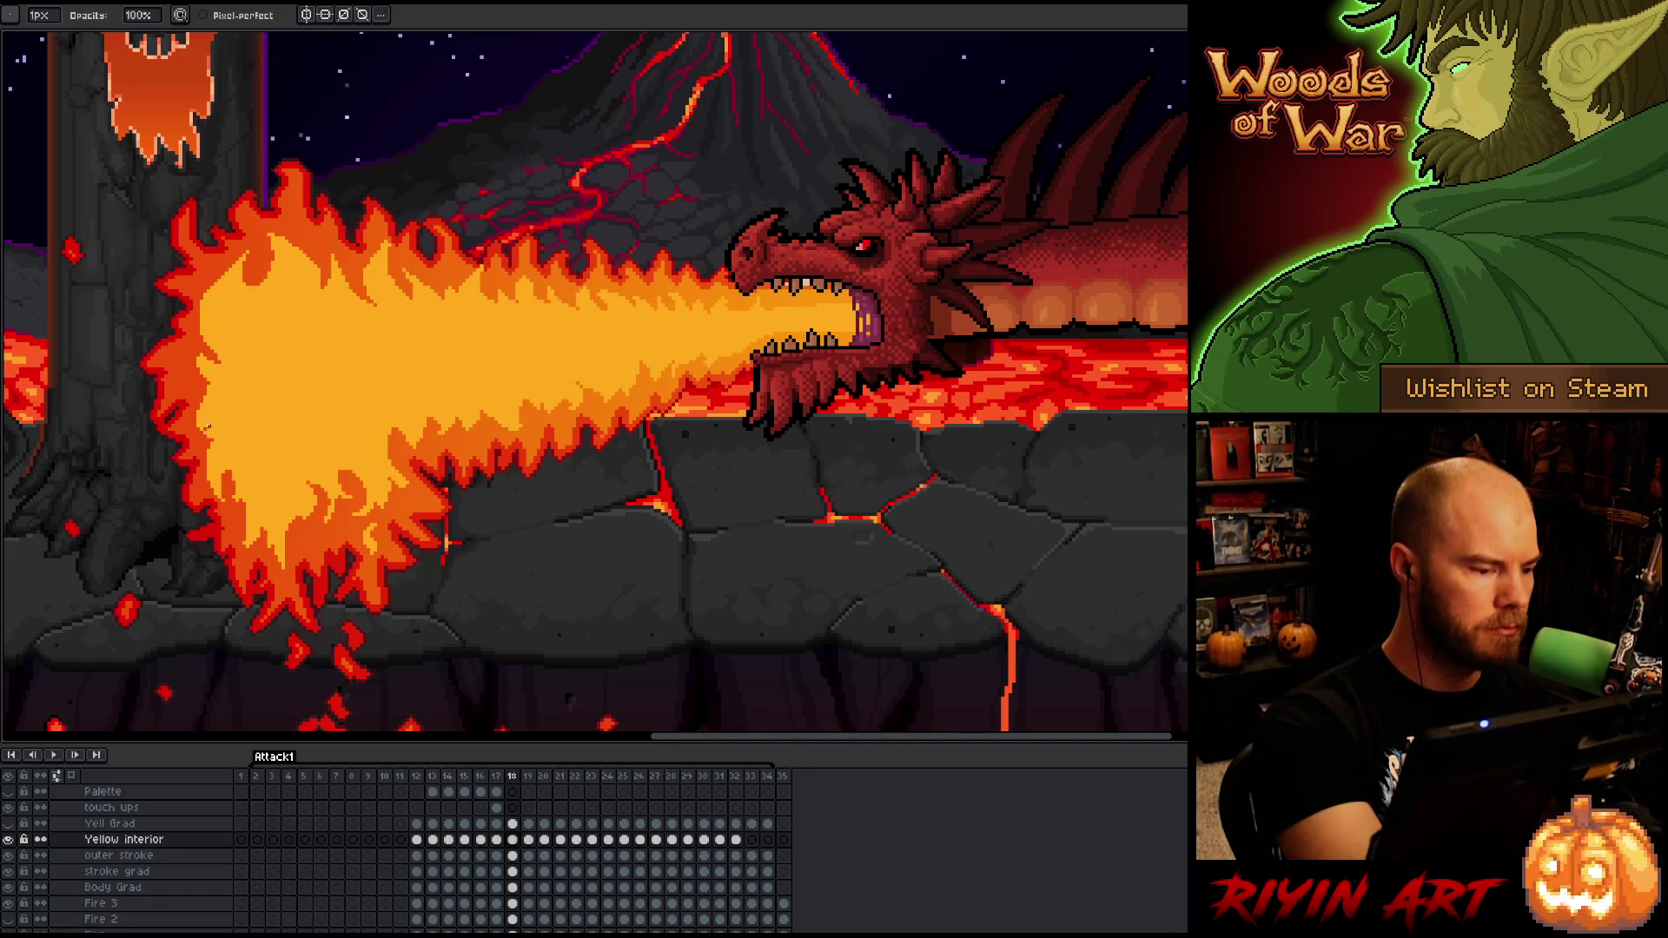
pyautogui.press('b')
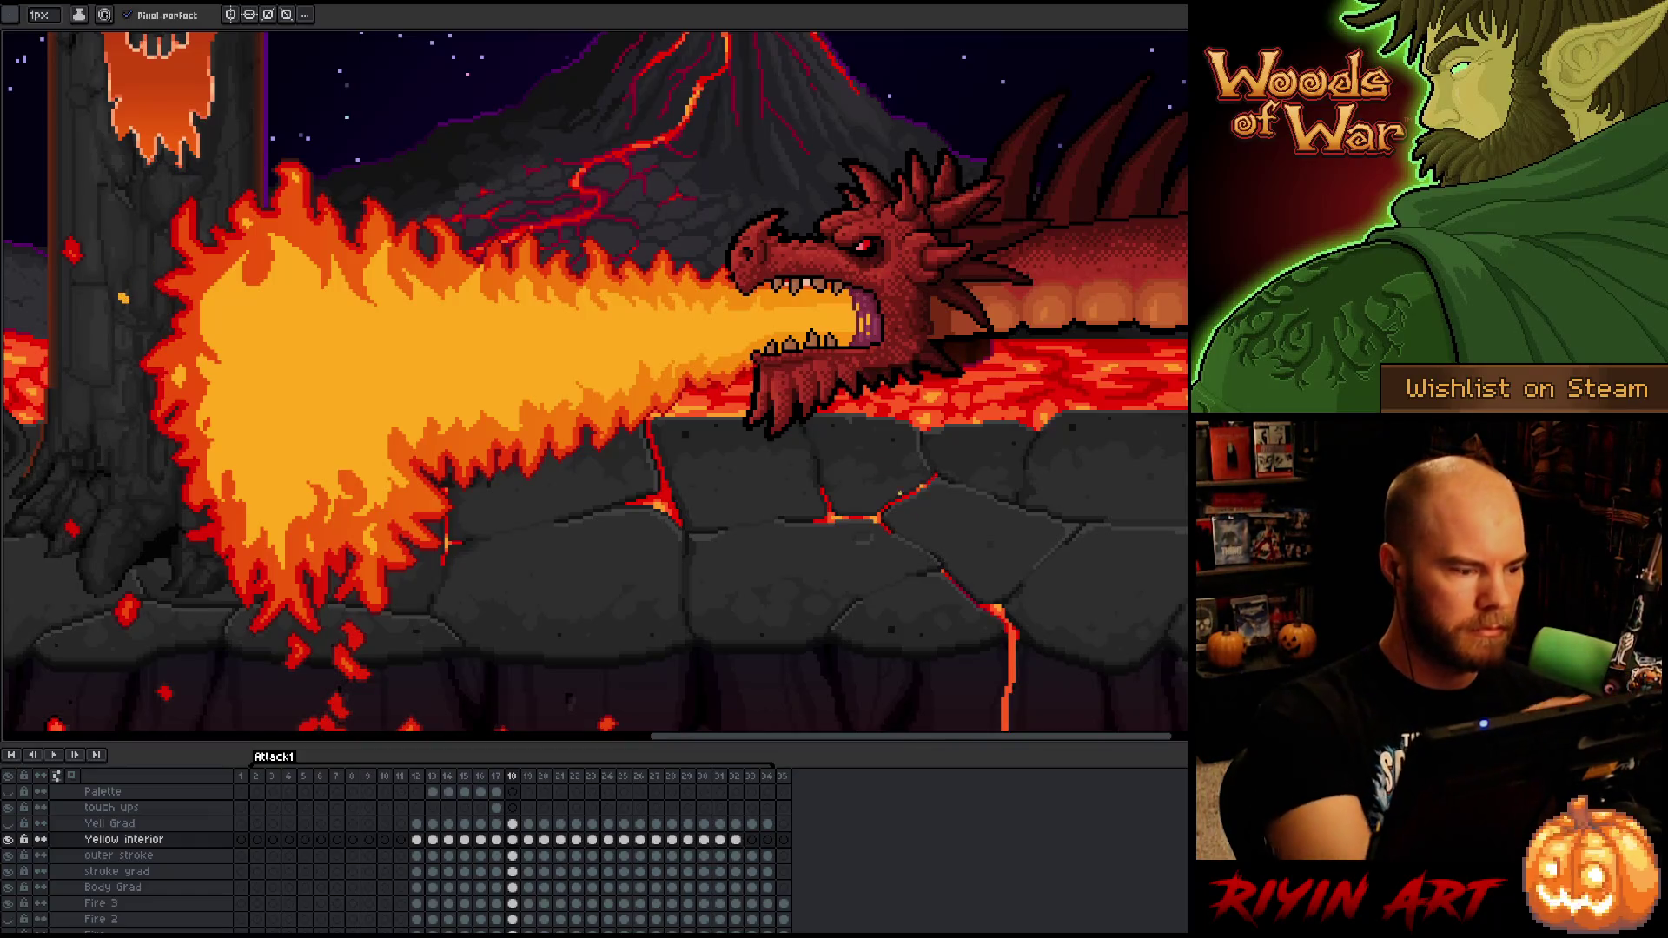
# - Flip back and forth between frames 17 and 18 to compare the flames
pyautogui.press('Left')
pyautogui.press('Right')
pyautogui.press('Left')
pyautogui.press('Right')
pyautogui.press('Left')
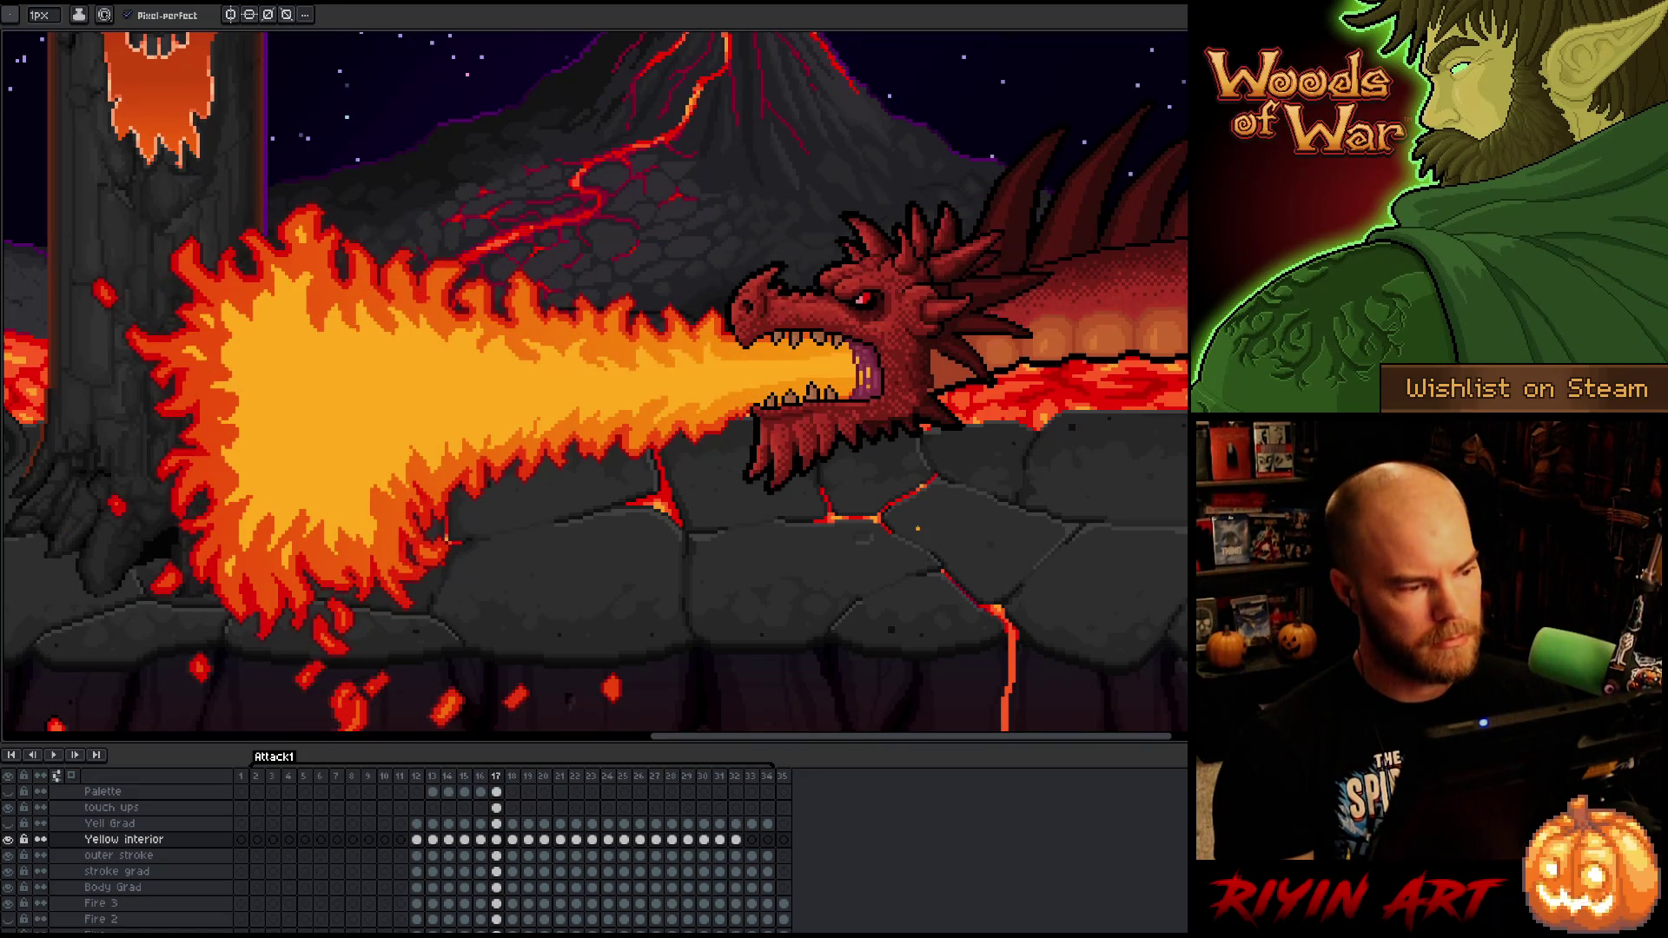
pyautogui.press('Right')
pyautogui.press('Left')
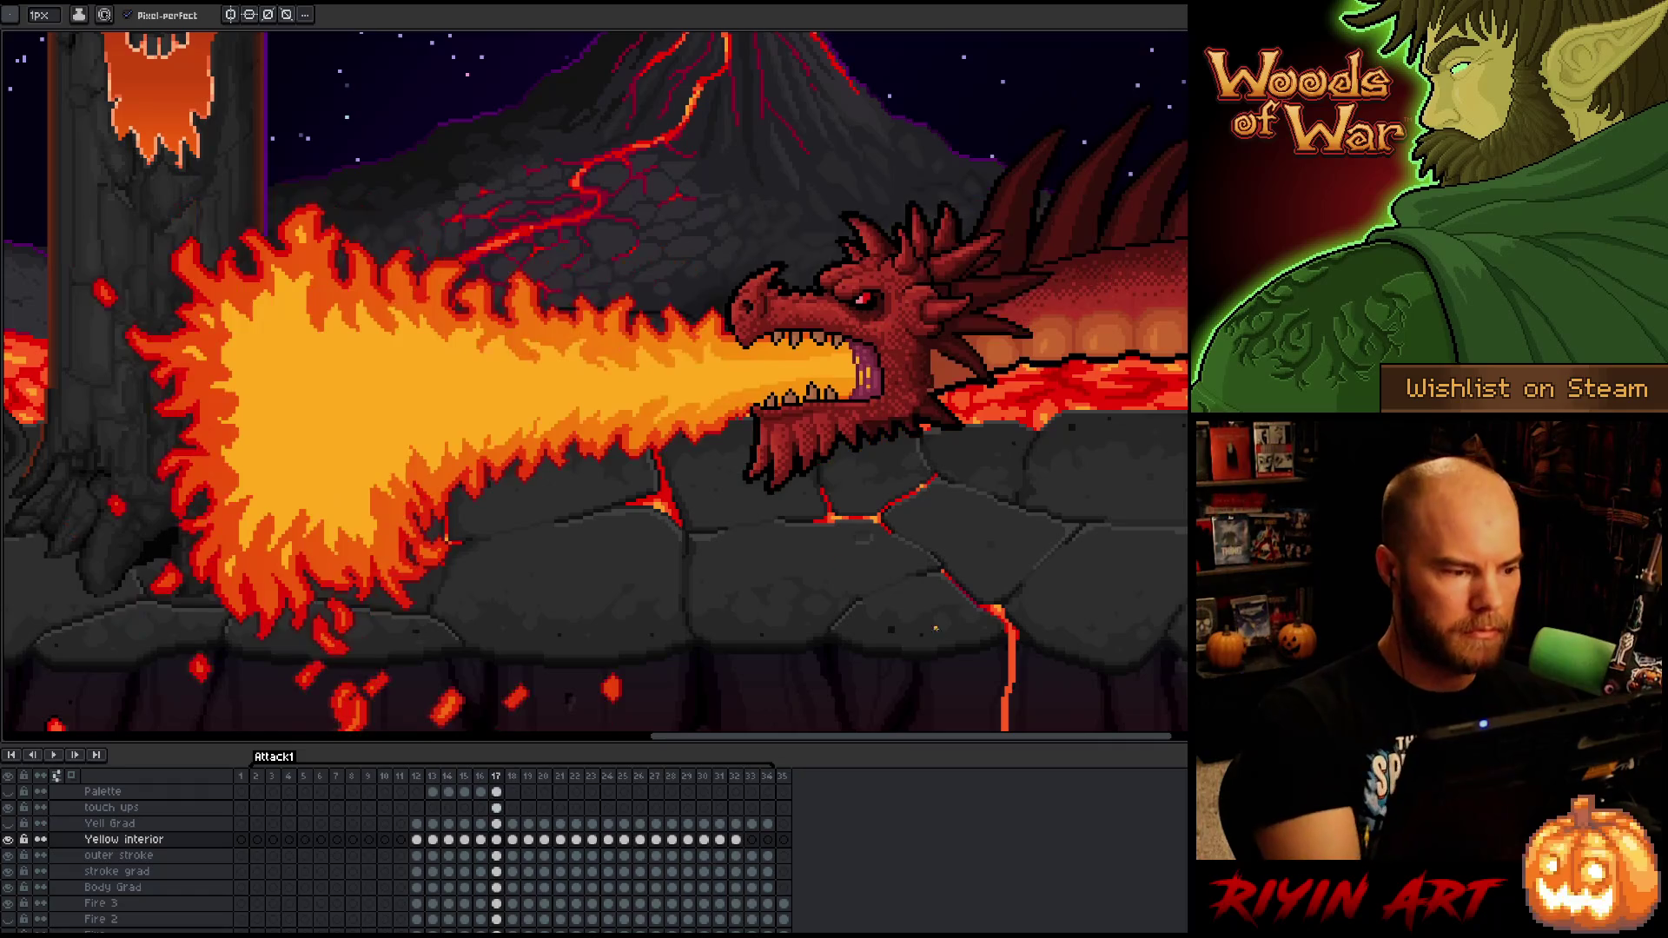
pyautogui.press('Right')
pyautogui.press('Left')
pyautogui.press('Right')
pyautogui.press('Left')
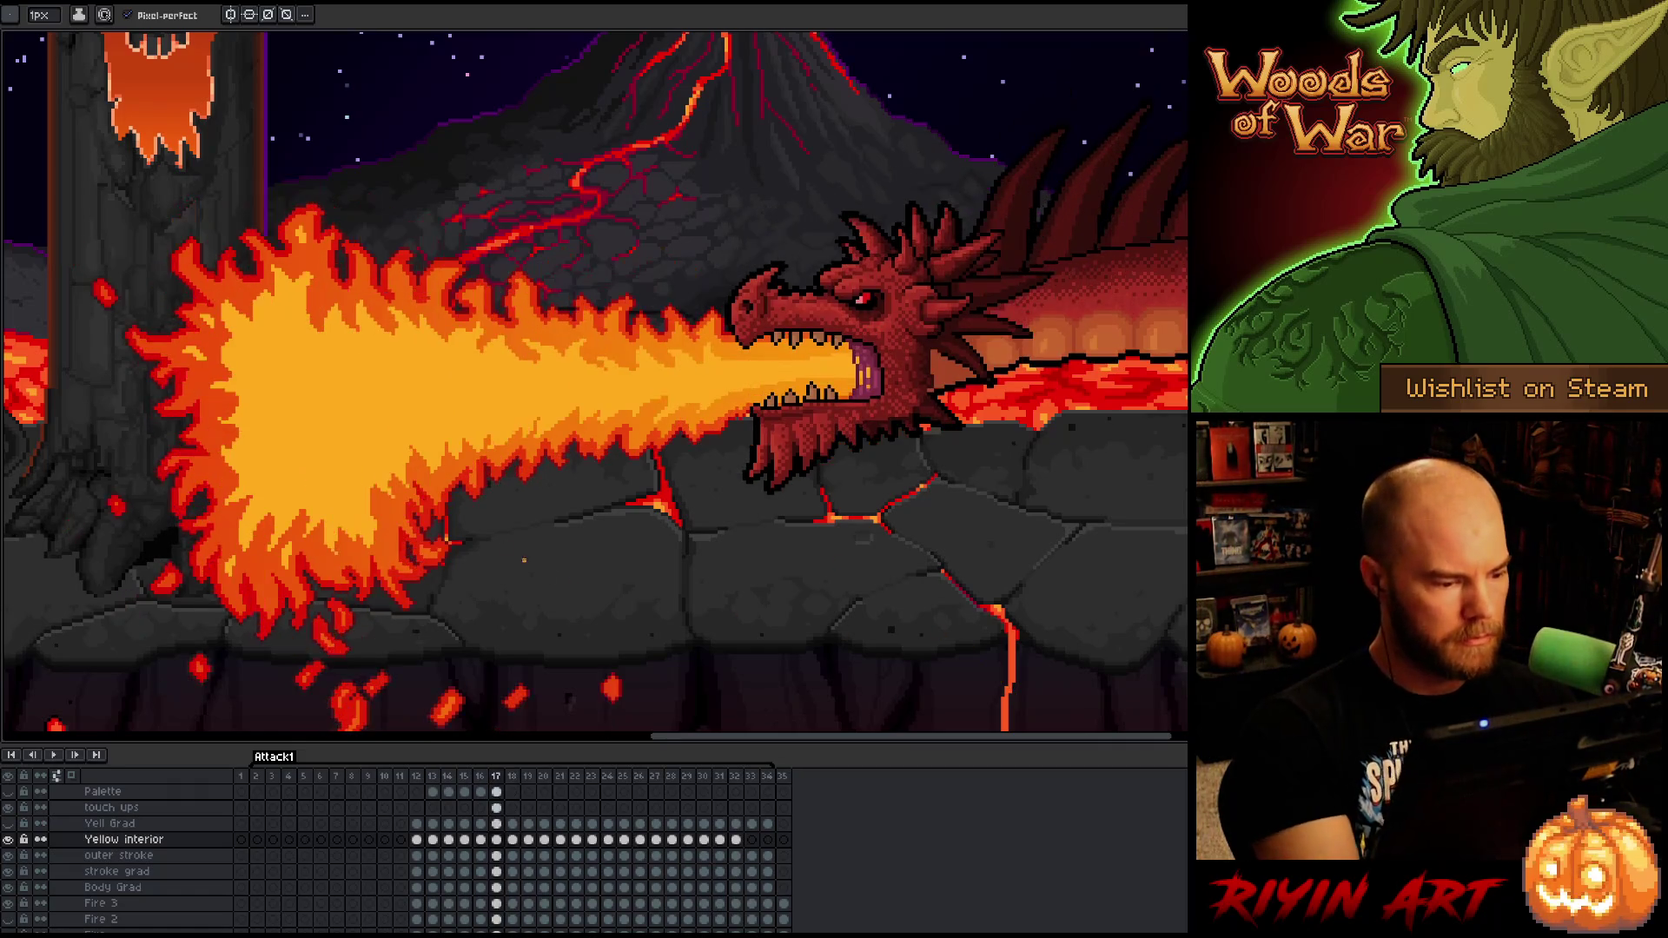
pyautogui.press('Right')
pyautogui.press('Left')
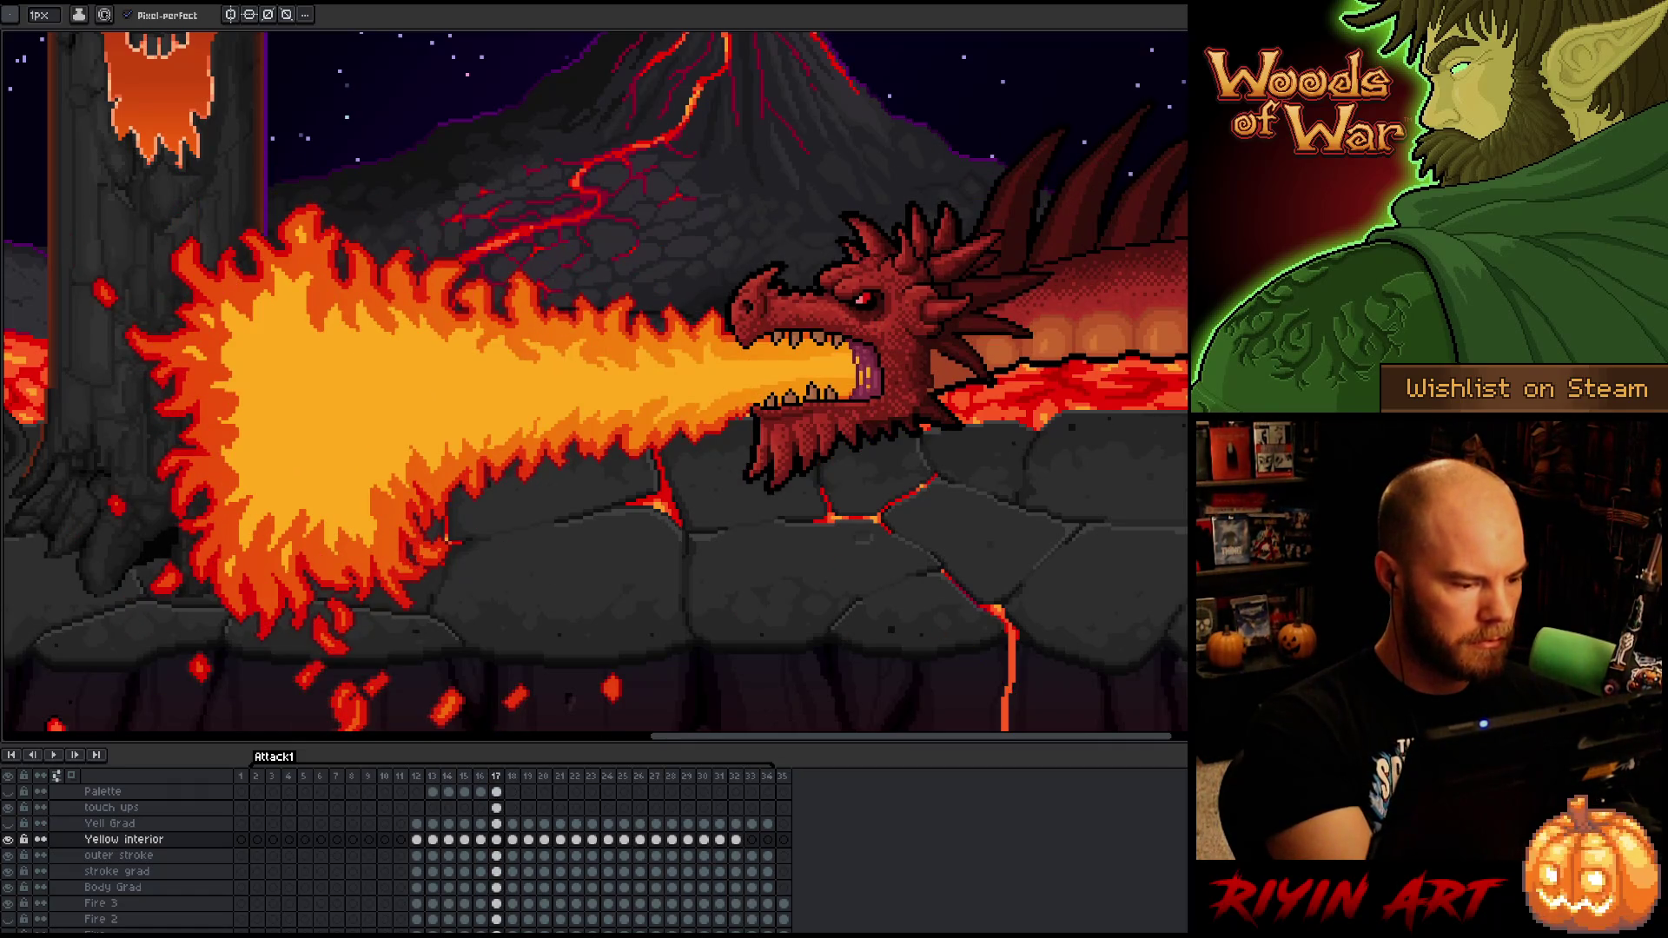
pyautogui.press('Right')
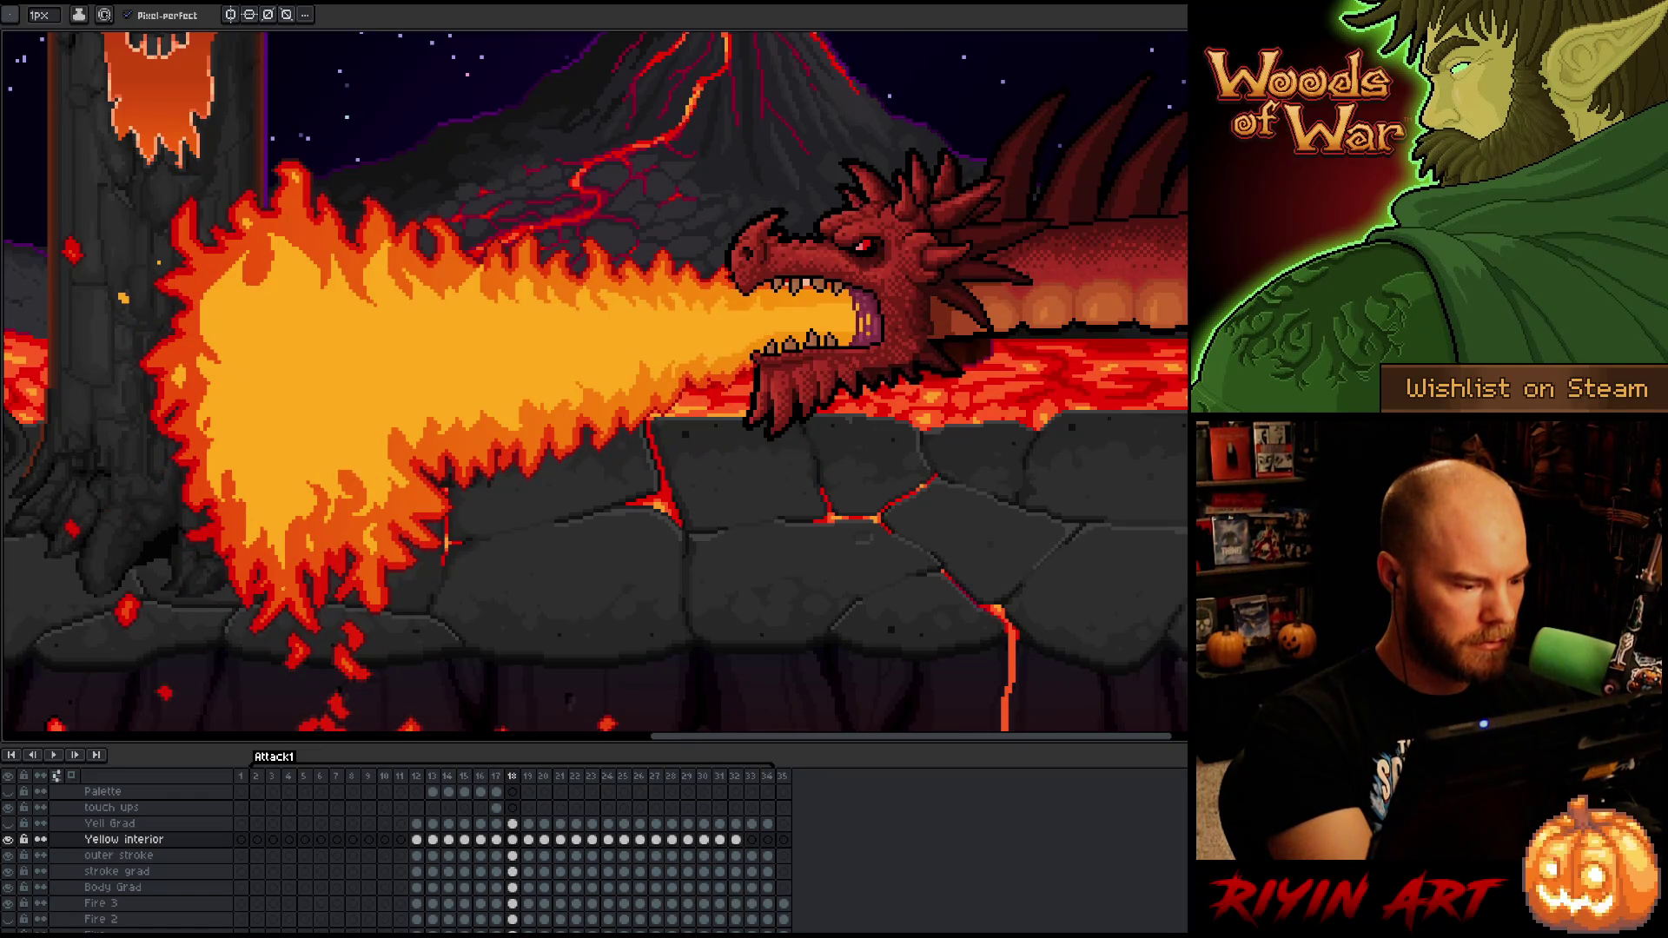
pyautogui.press('Left')
pyautogui.press('Right')
pyautogui.press('Left')
pyautogui.press('Right')
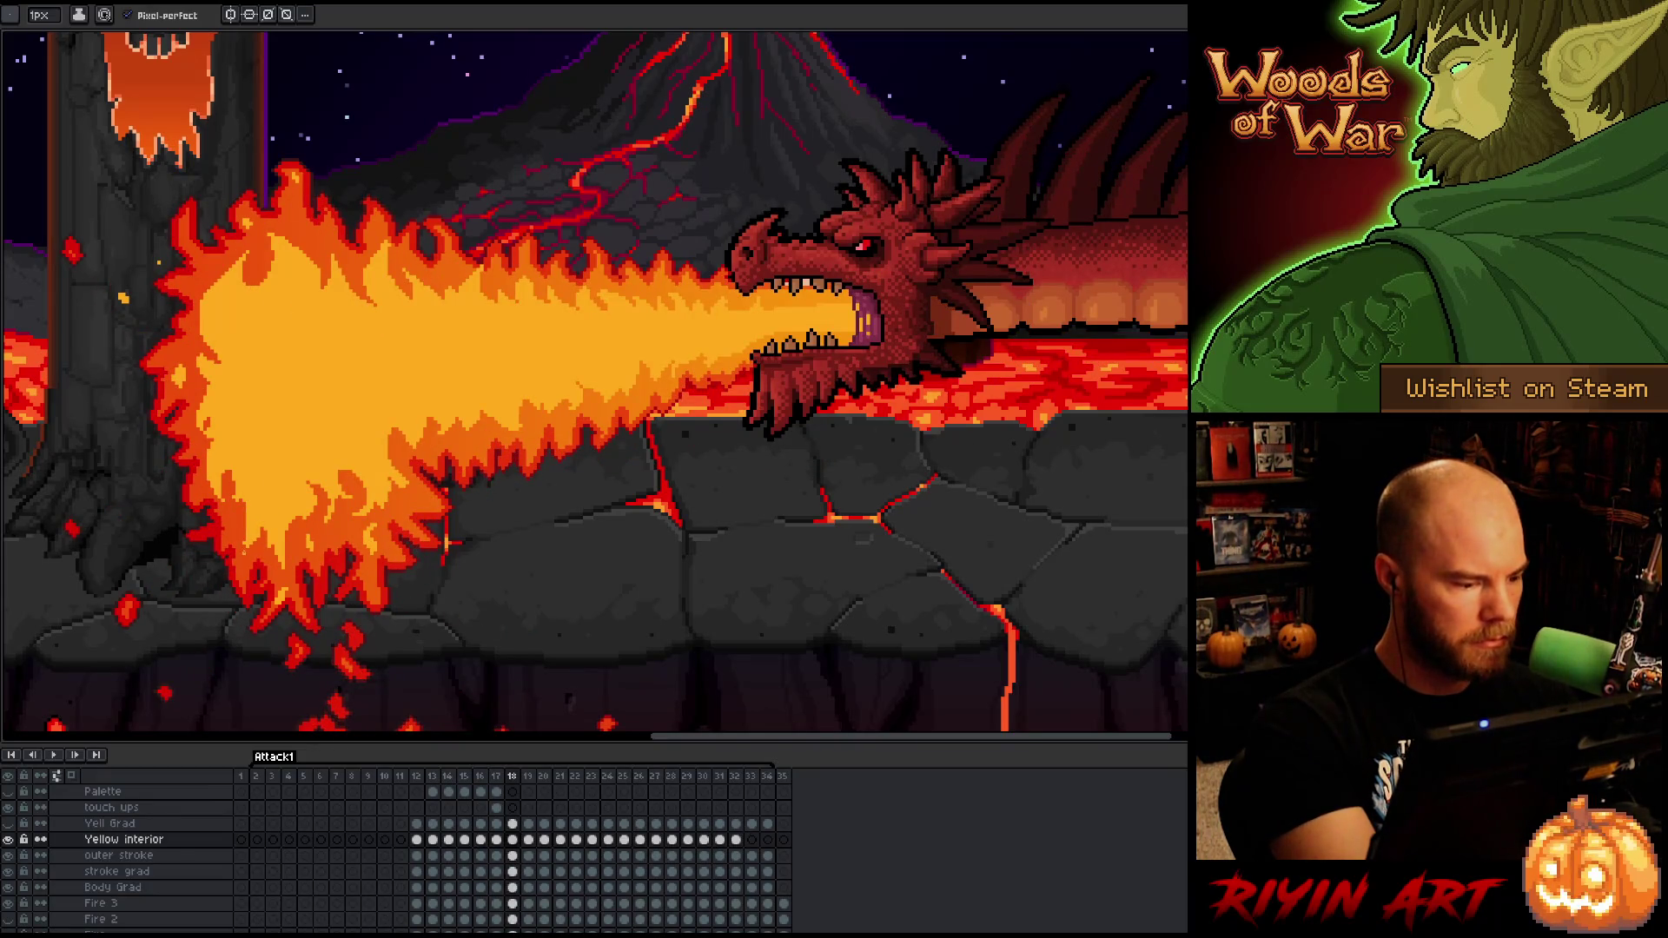
# - Advance to frame 19 and save the animation file
pyautogui.press('Right')
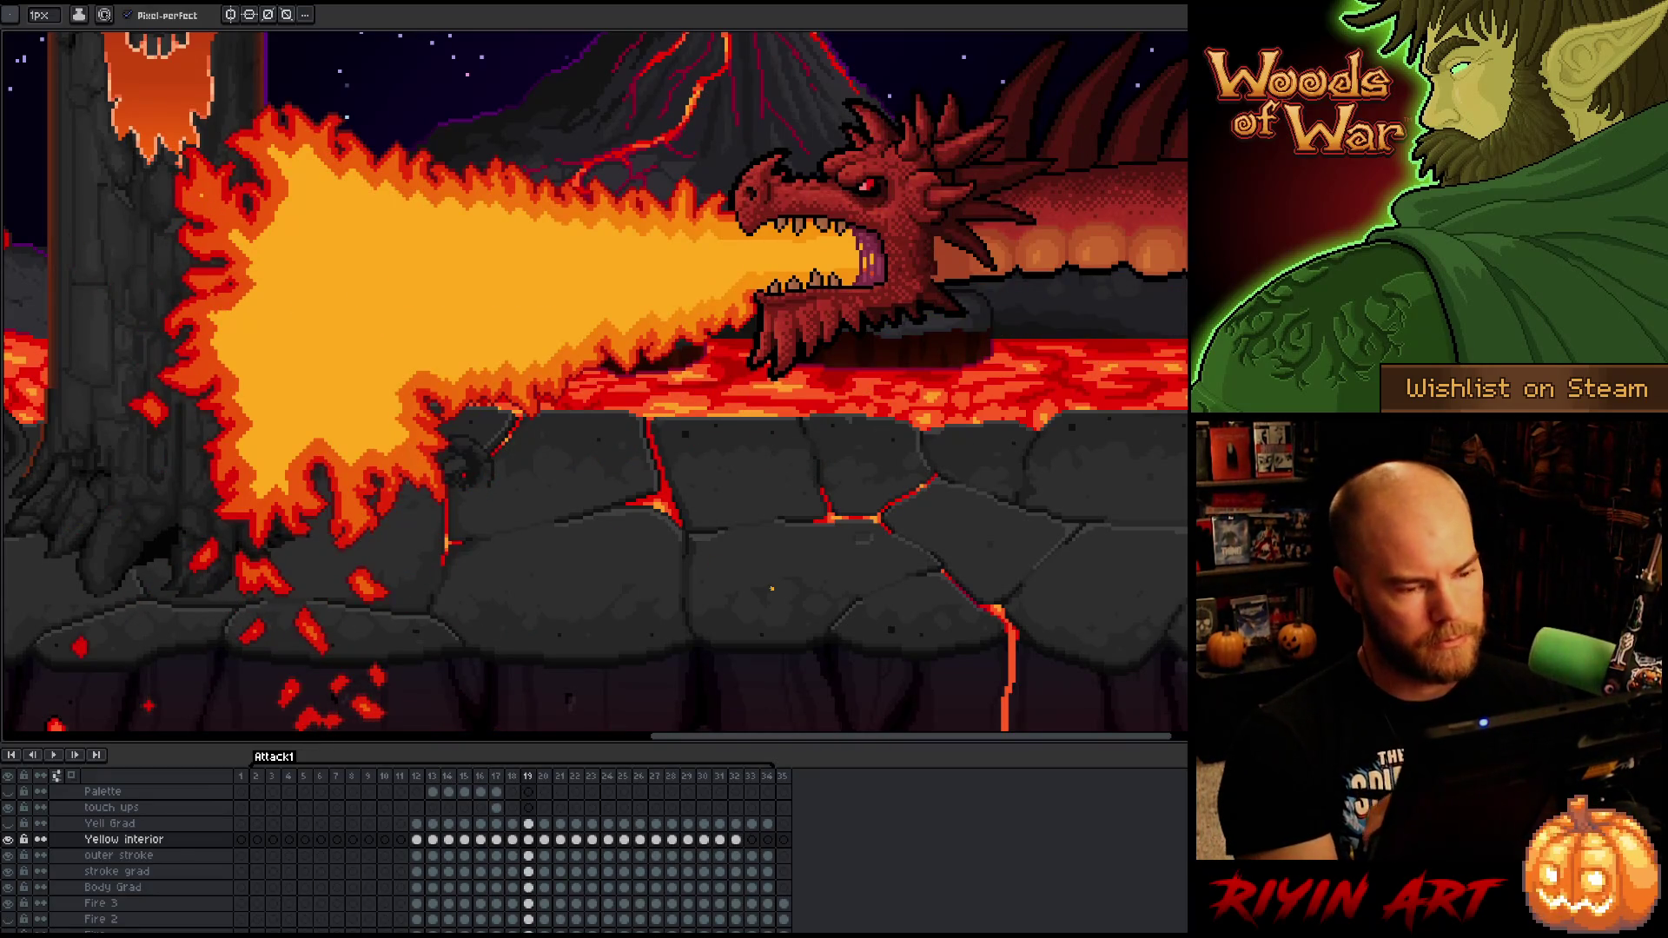
pyautogui.press('b')
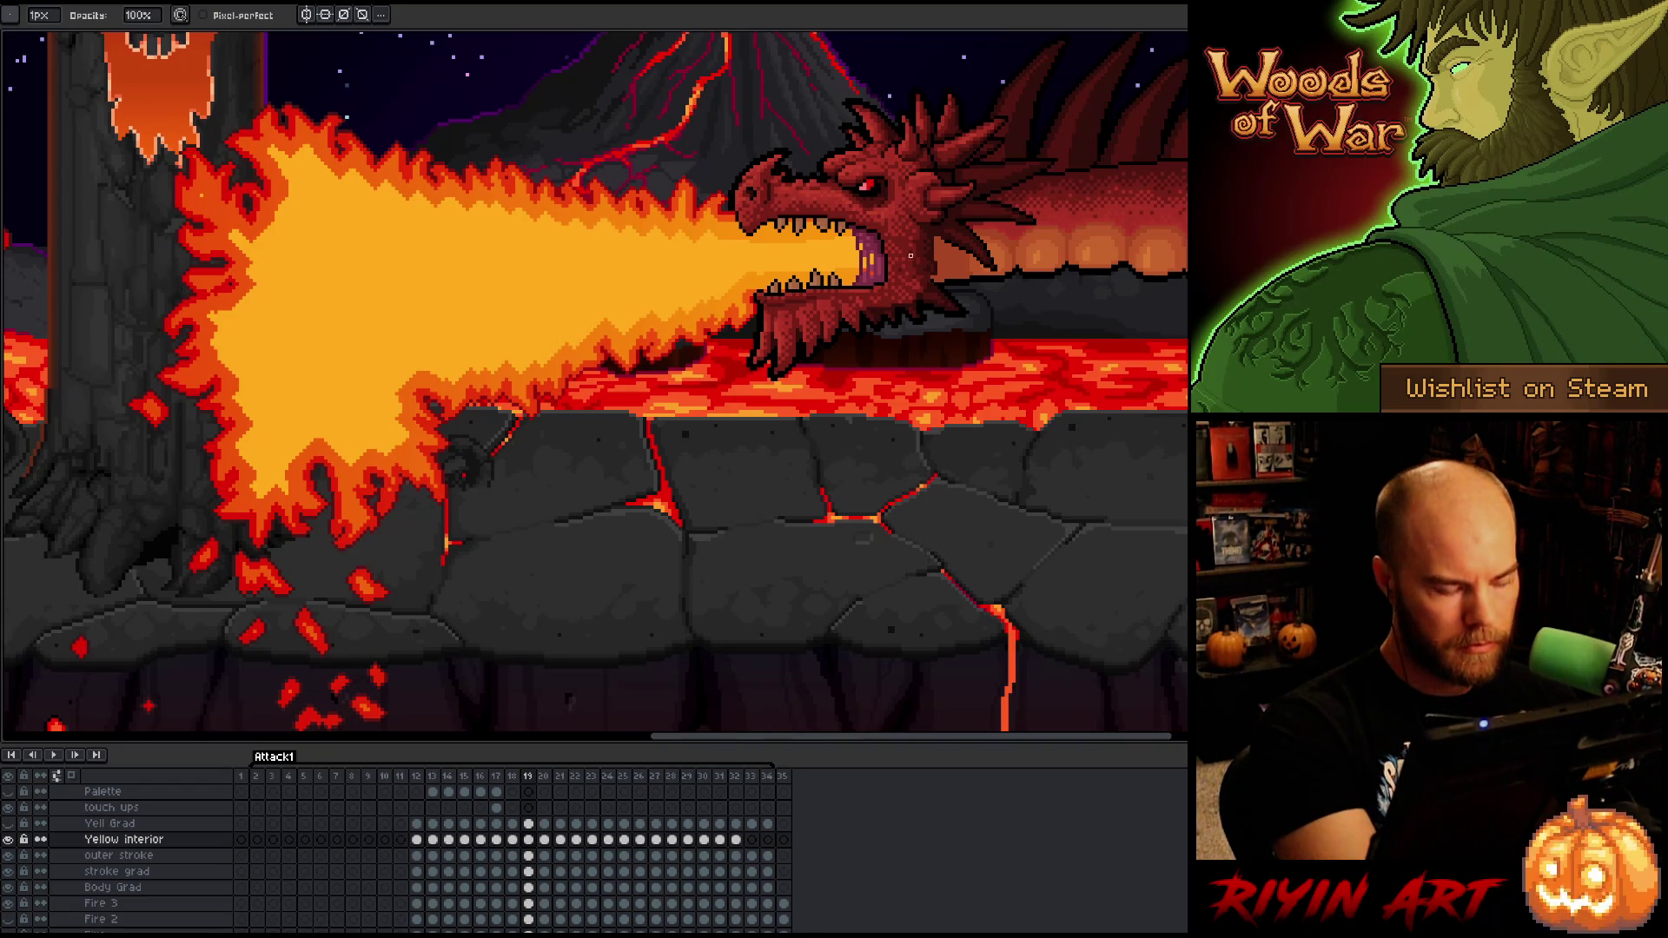
pyautogui.hotkey('ctrl', 's')
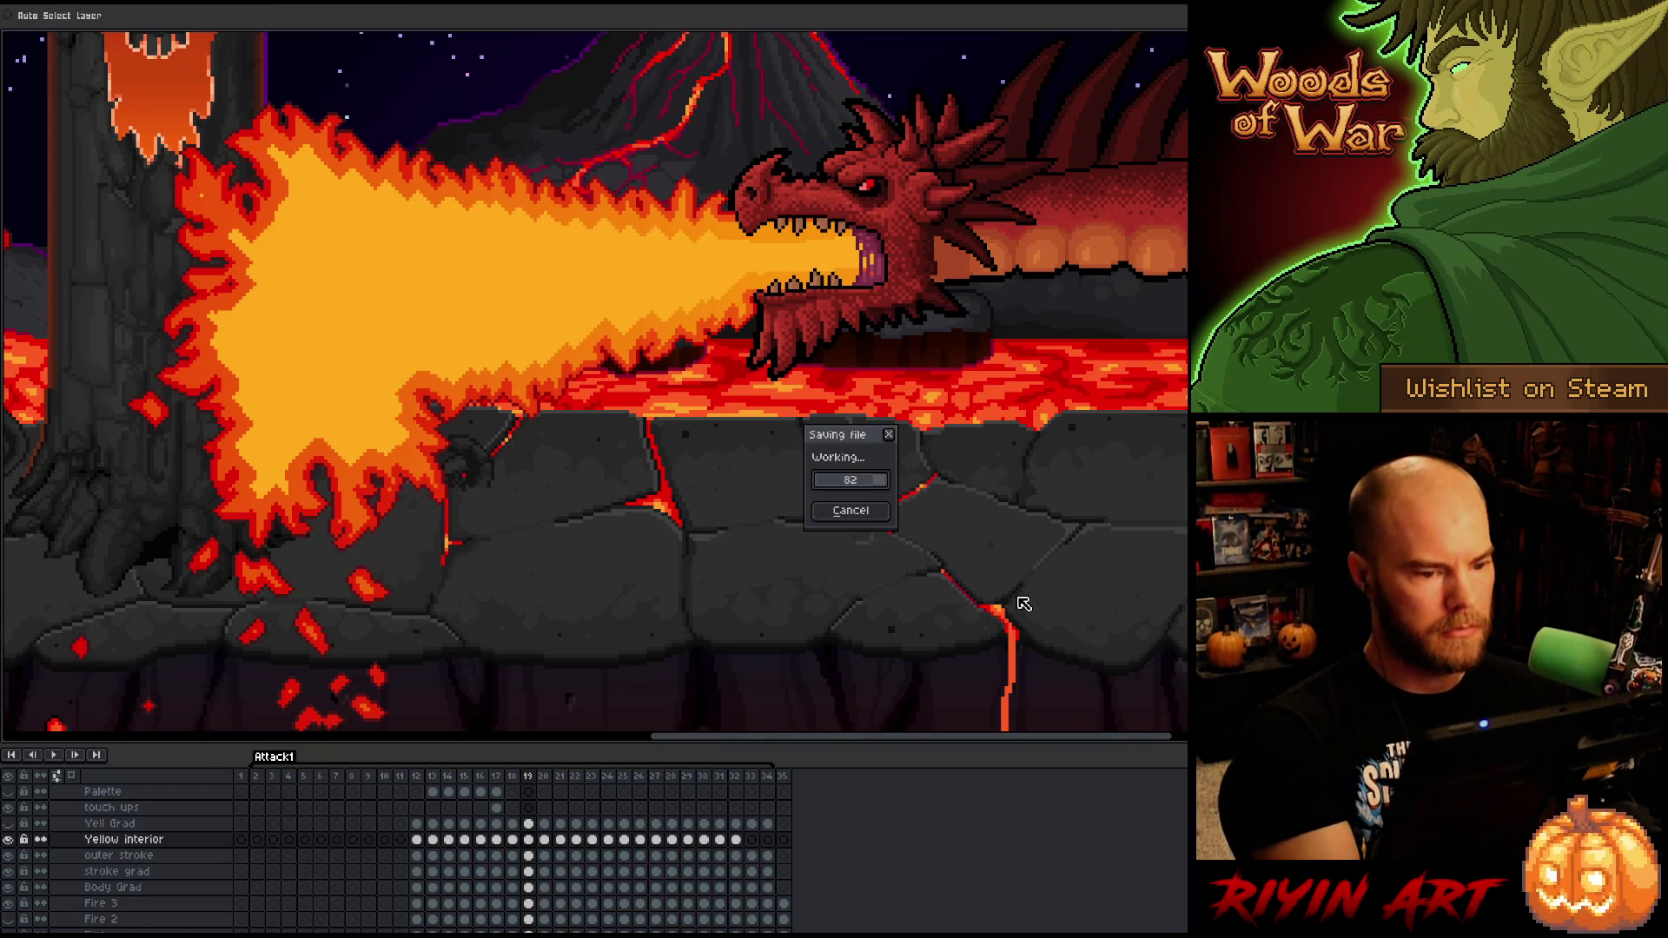
# - Lasso-select and commit the fire area near the dragon's upper jaw
pyautogui.press('m')
pyautogui.moveTo(735, 233)
pyautogui.mouseDown()
pyautogui.moveTo(675, 247)
pyautogui.moveTo(644, 220)
pyautogui.moveTo(634, 239)
pyautogui.moveTo(569, 254)
pyautogui.moveTo(528, 225)
pyautogui.moveTo(495, 249)
pyautogui.moveTo(461, 214)
pyautogui.moveTo(441, 239)
pyautogui.moveTo(400, 186)
pyautogui.moveTo(351, 228)
pyautogui.moveTo(327, 162)
pyautogui.moveTo(306, 213)
pyautogui.moveTo(280, 162)
pyautogui.moveTo(291, 227)
pyautogui.moveTo(245, 282)
pyautogui.moveTo(237, 344)
pyautogui.moveTo(261, 473)
pyautogui.moveTo(291, 409)
pyautogui.moveTo(376, 438)
pyautogui.moveTo(363, 387)
pyautogui.moveTo(393, 382)
pyautogui.moveTo(415, 344)
pyautogui.moveTo(425, 369)
pyautogui.moveTo(500, 343)
pyautogui.moveTo(511, 356)
pyautogui.moveTo(672, 311)
pyautogui.moveTo(752, 261)
pyautogui.mouseUp()
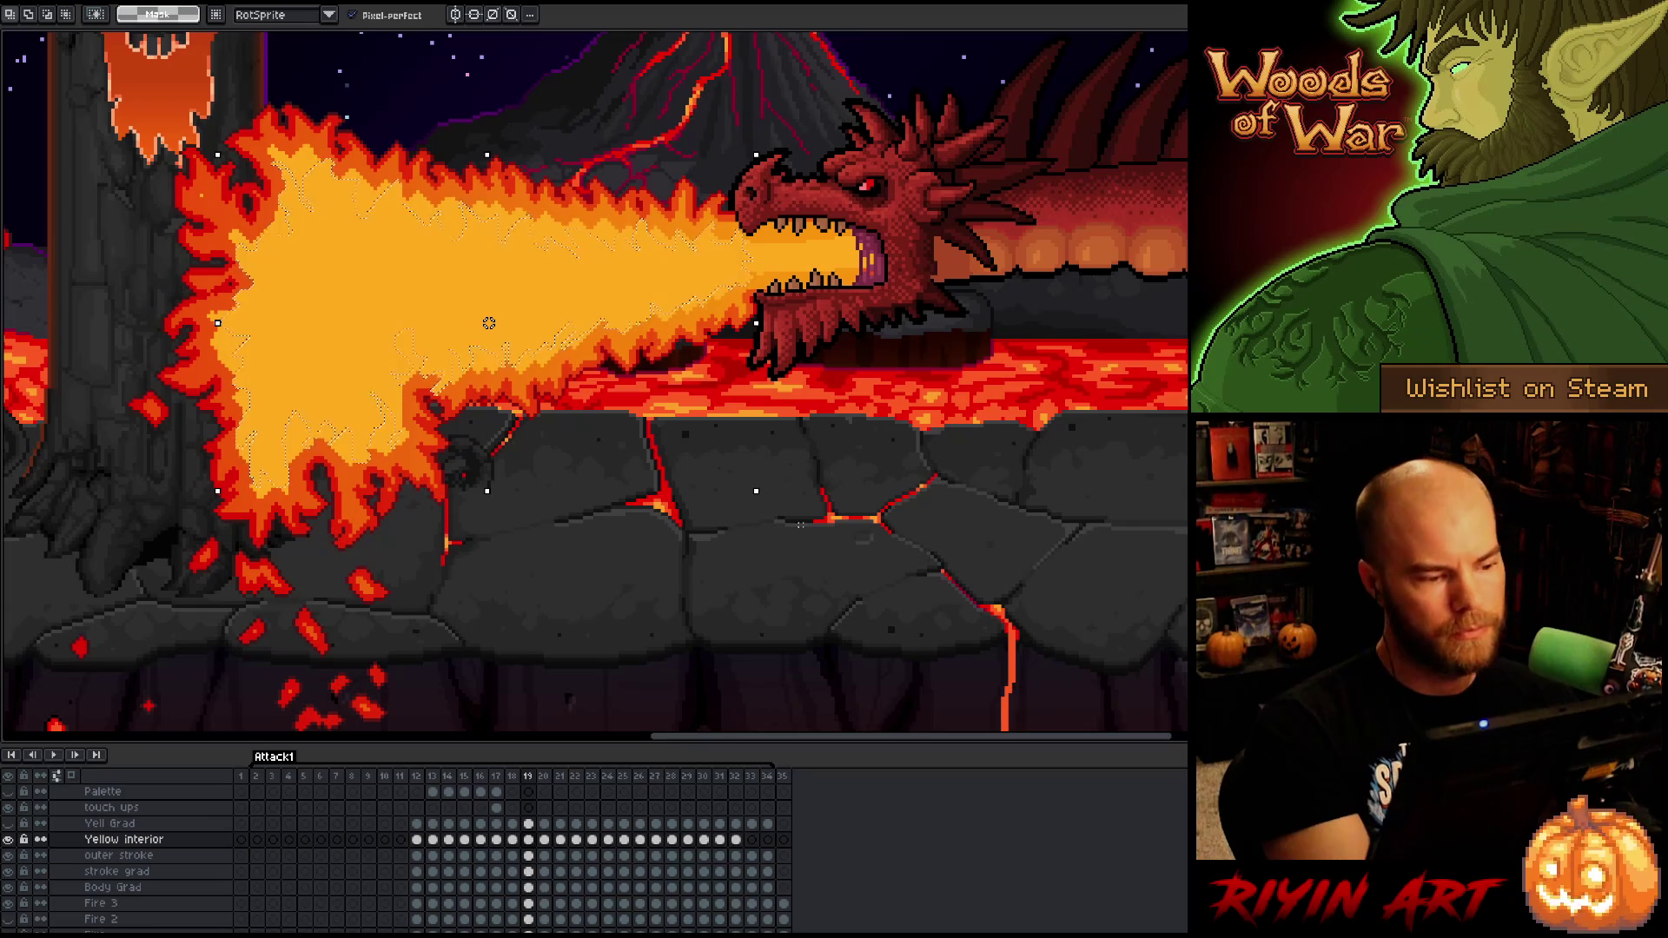
pyautogui.hotkey('ctrl', 'd')
# - Paint orange along the fire's upper edge with a 19px brush, then return to 1px
pyautogui.press('b')
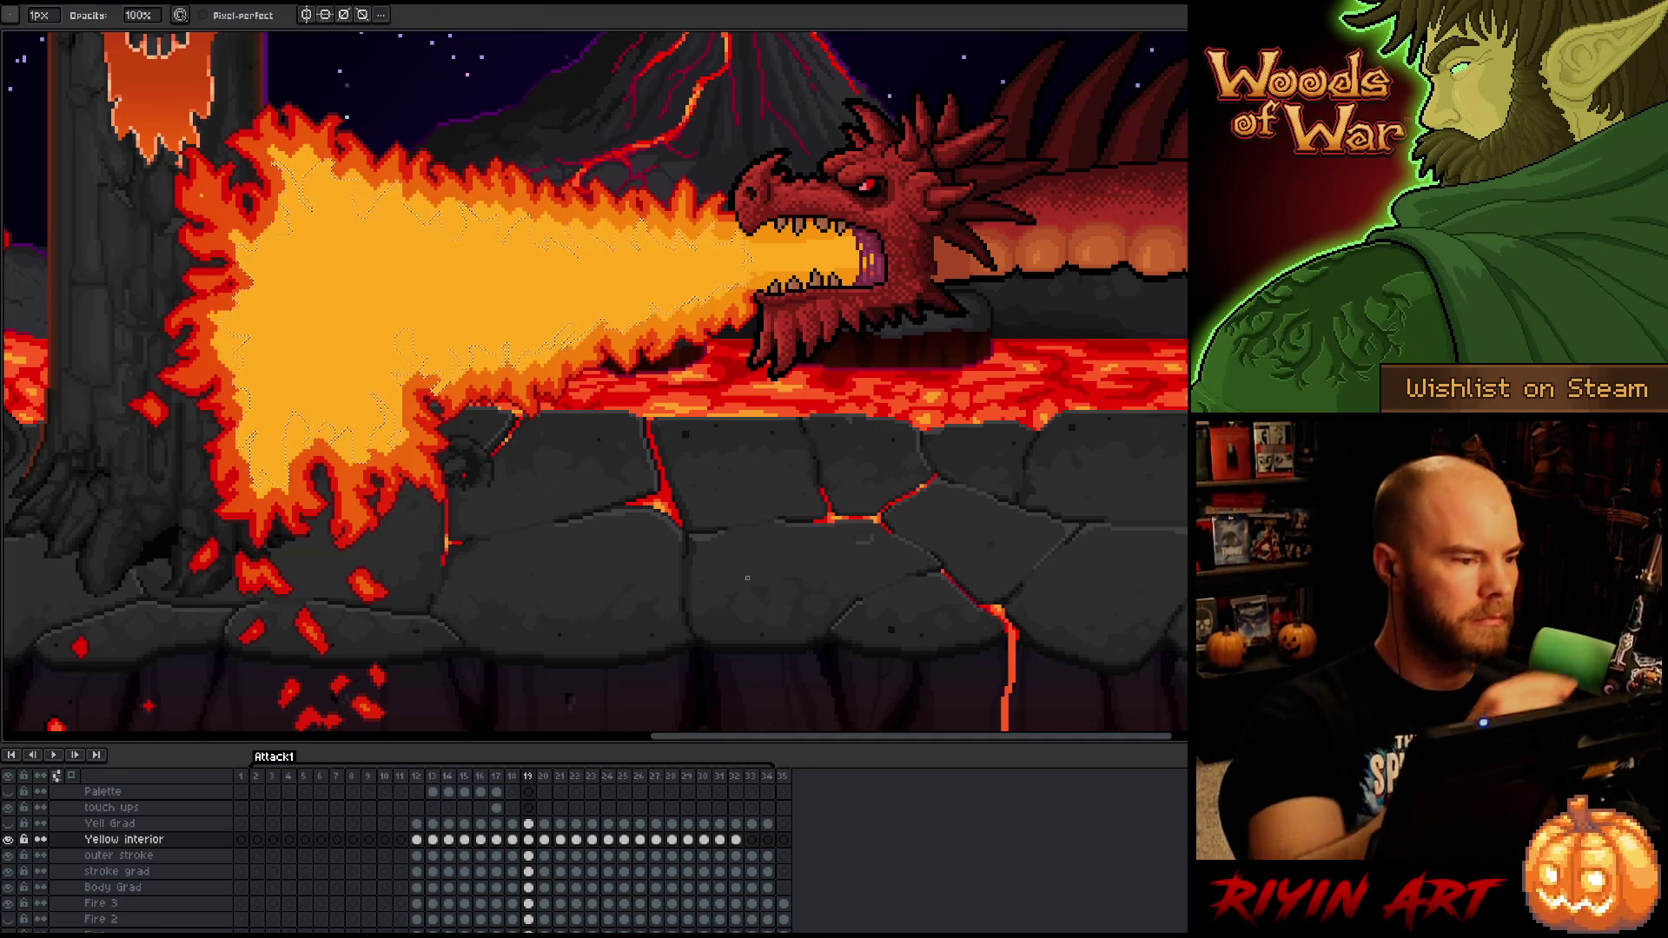
pyautogui.moveTo(39, 15); pyautogui.dragTo(87, 35)
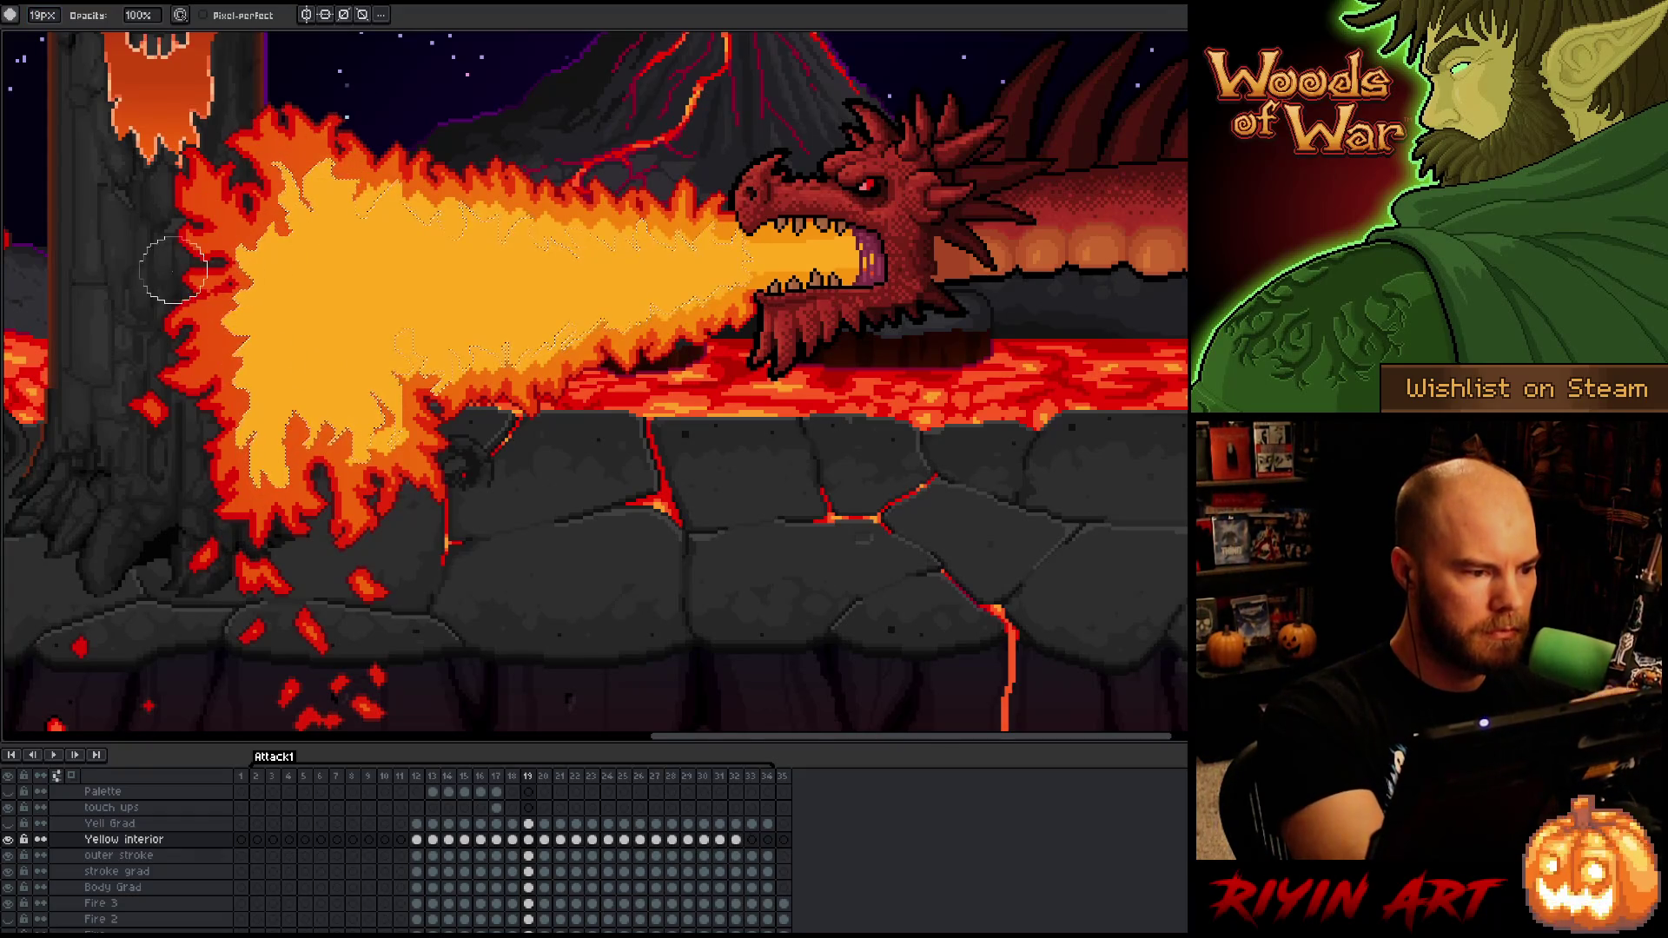
pyautogui.moveTo(426, 187); pyautogui.dragTo(670, 234)
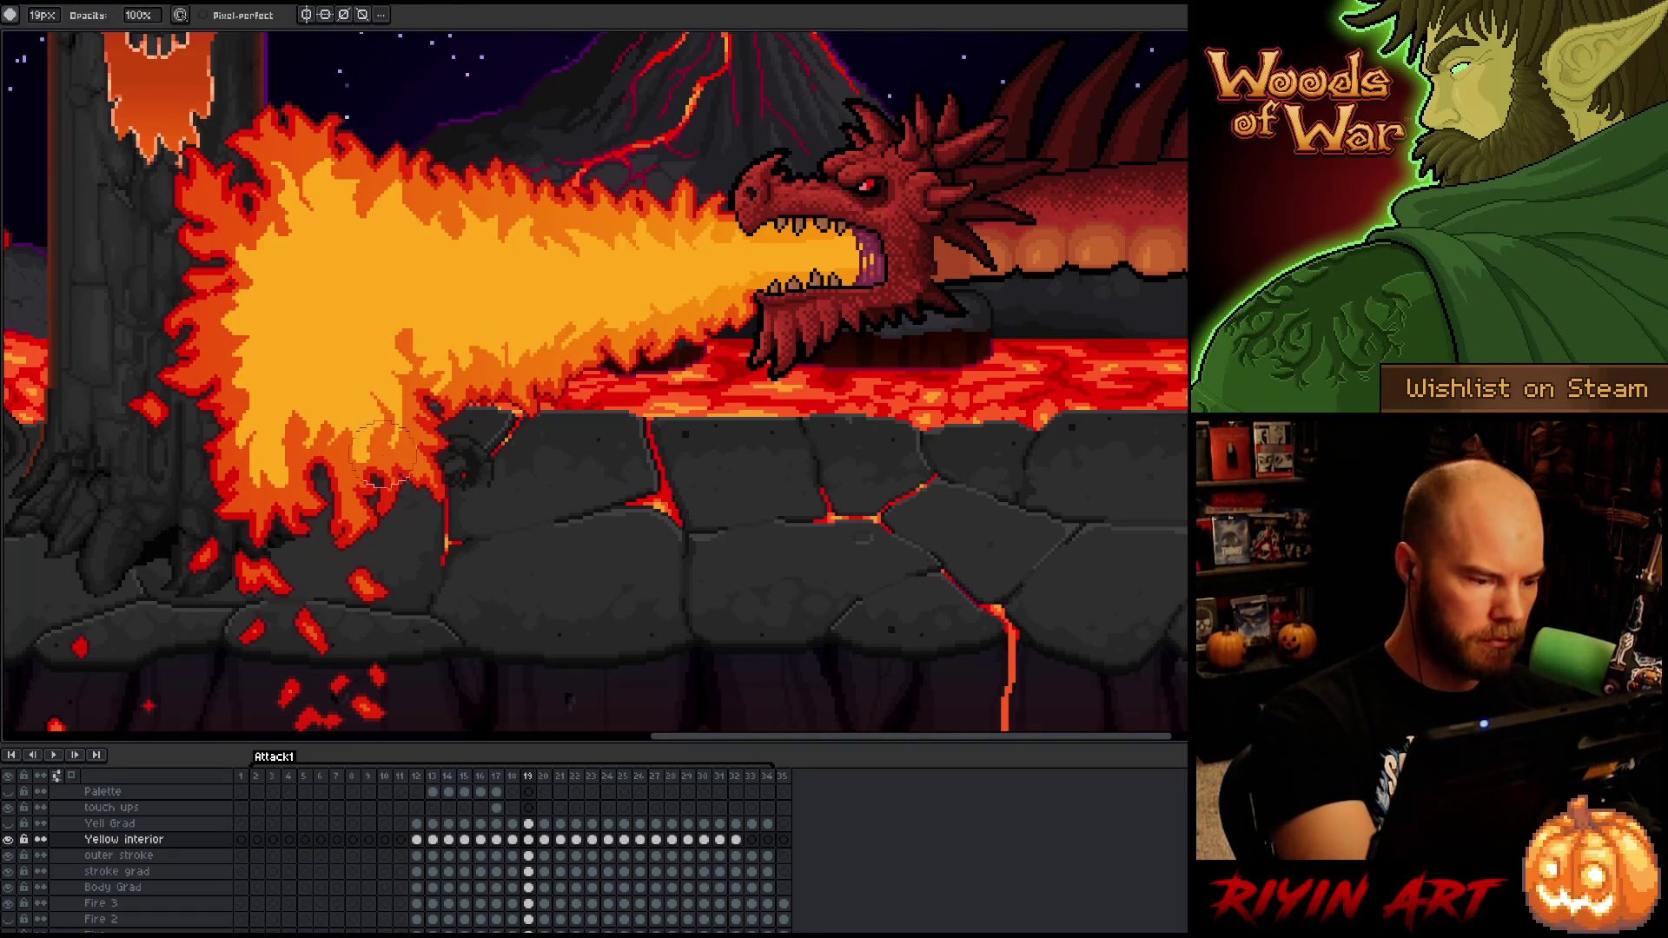
pyautogui.moveTo(39, 15); pyautogui.dragTo(17, 34)
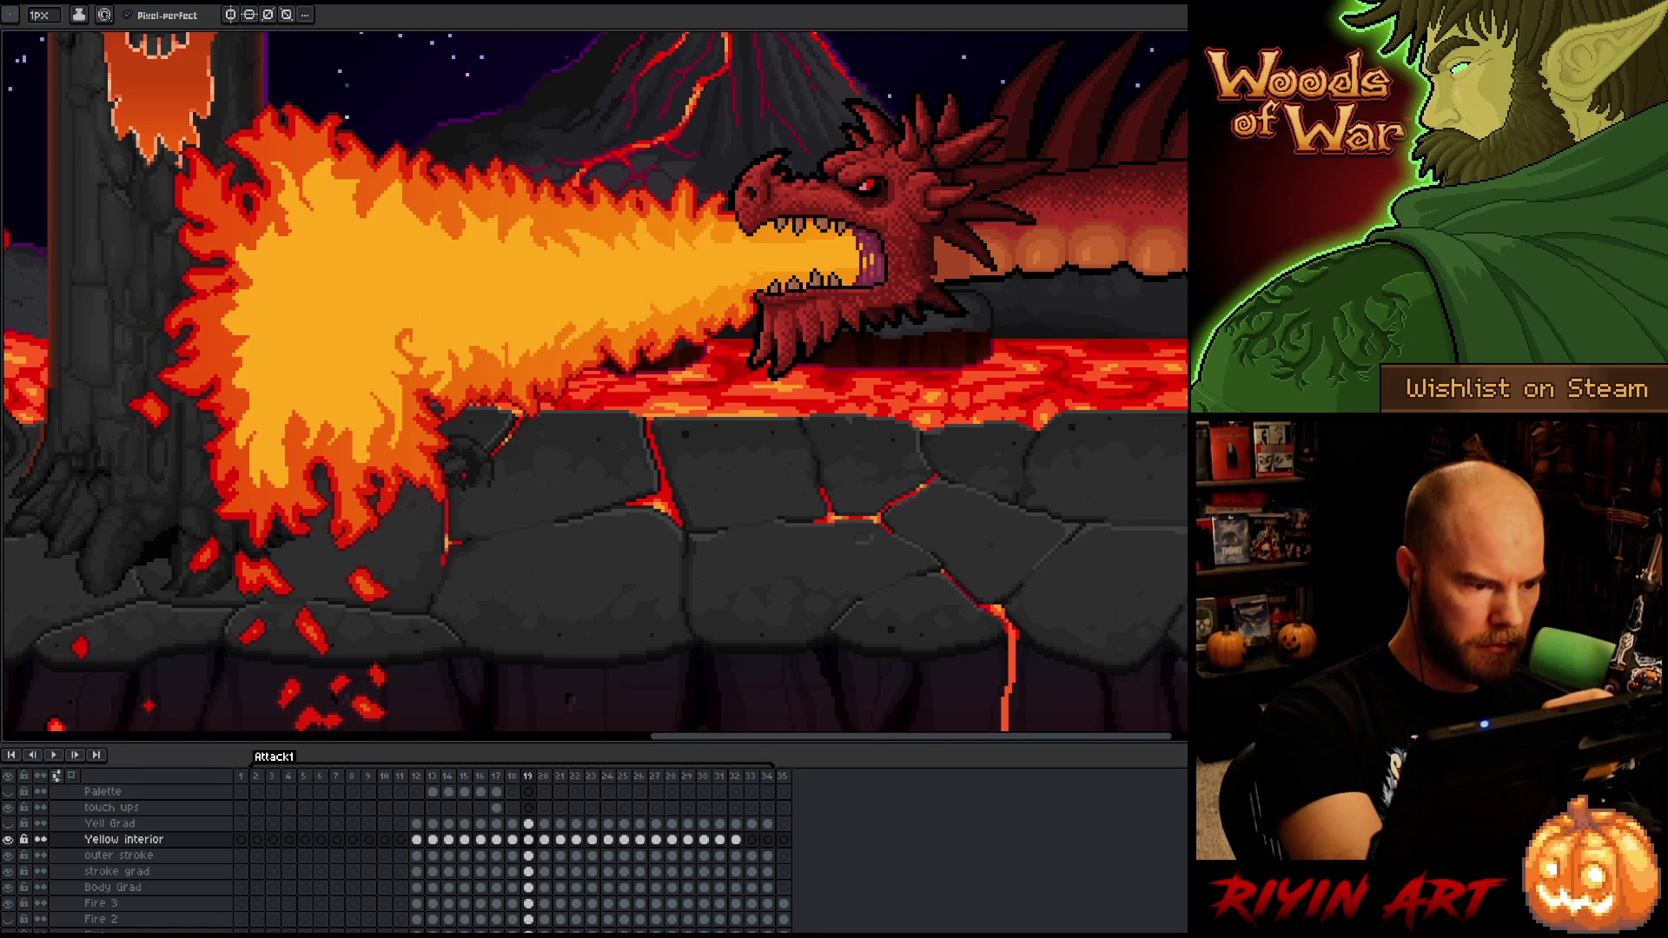
pyautogui.press('e')
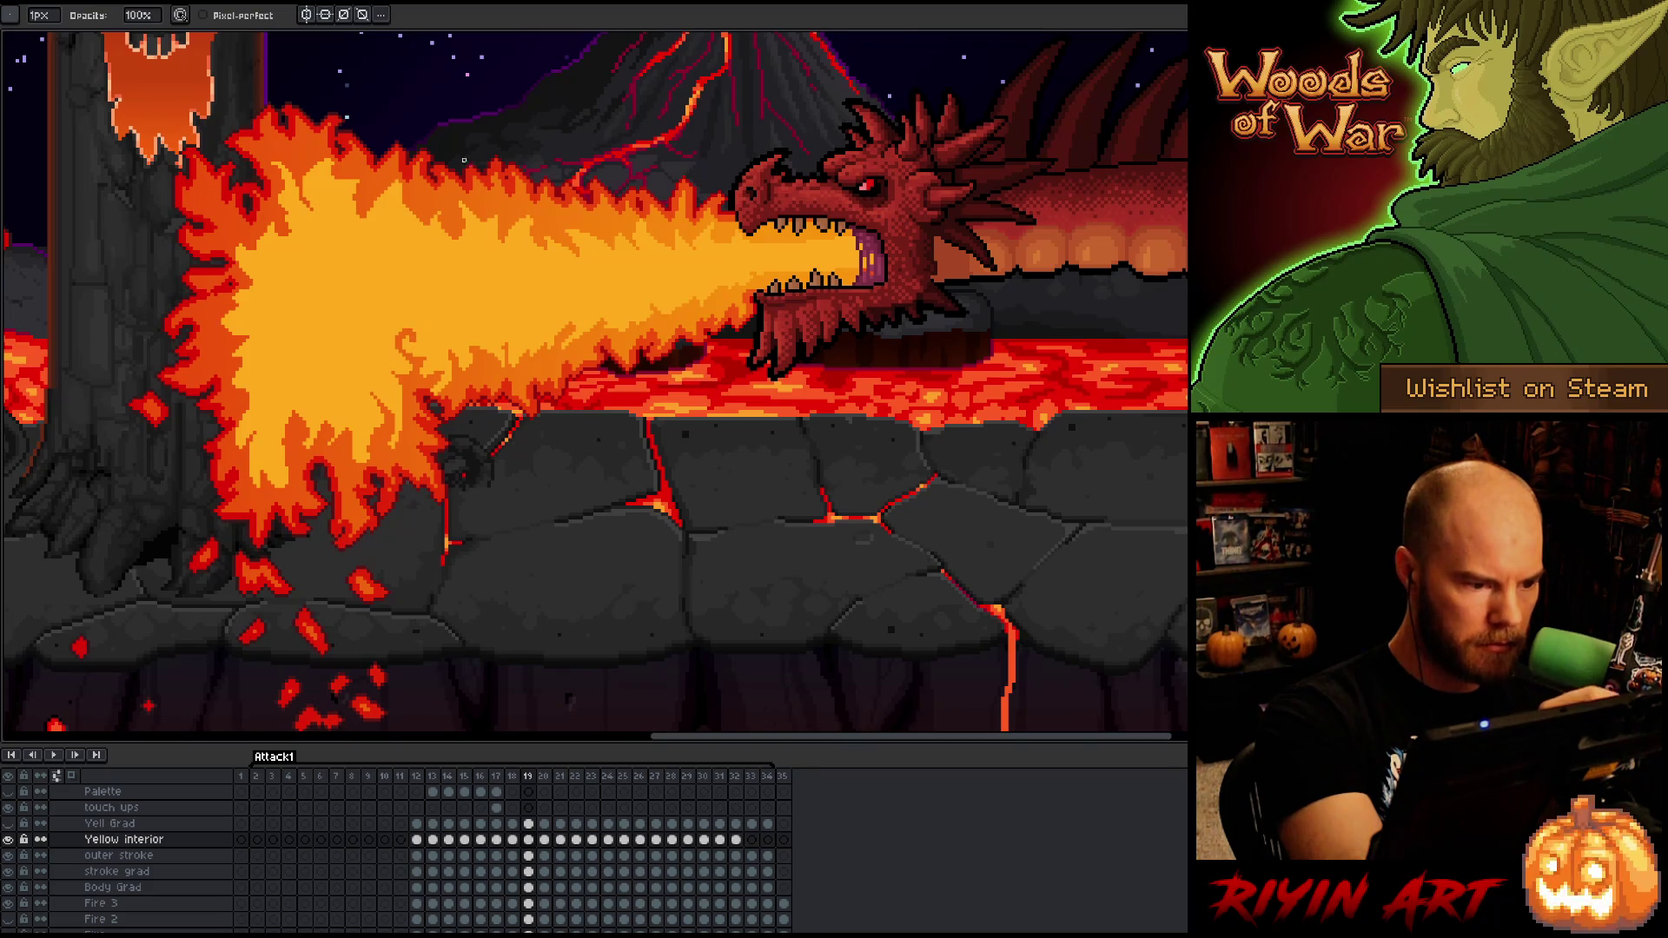
pyautogui.press('b')
pyautogui.press('e')
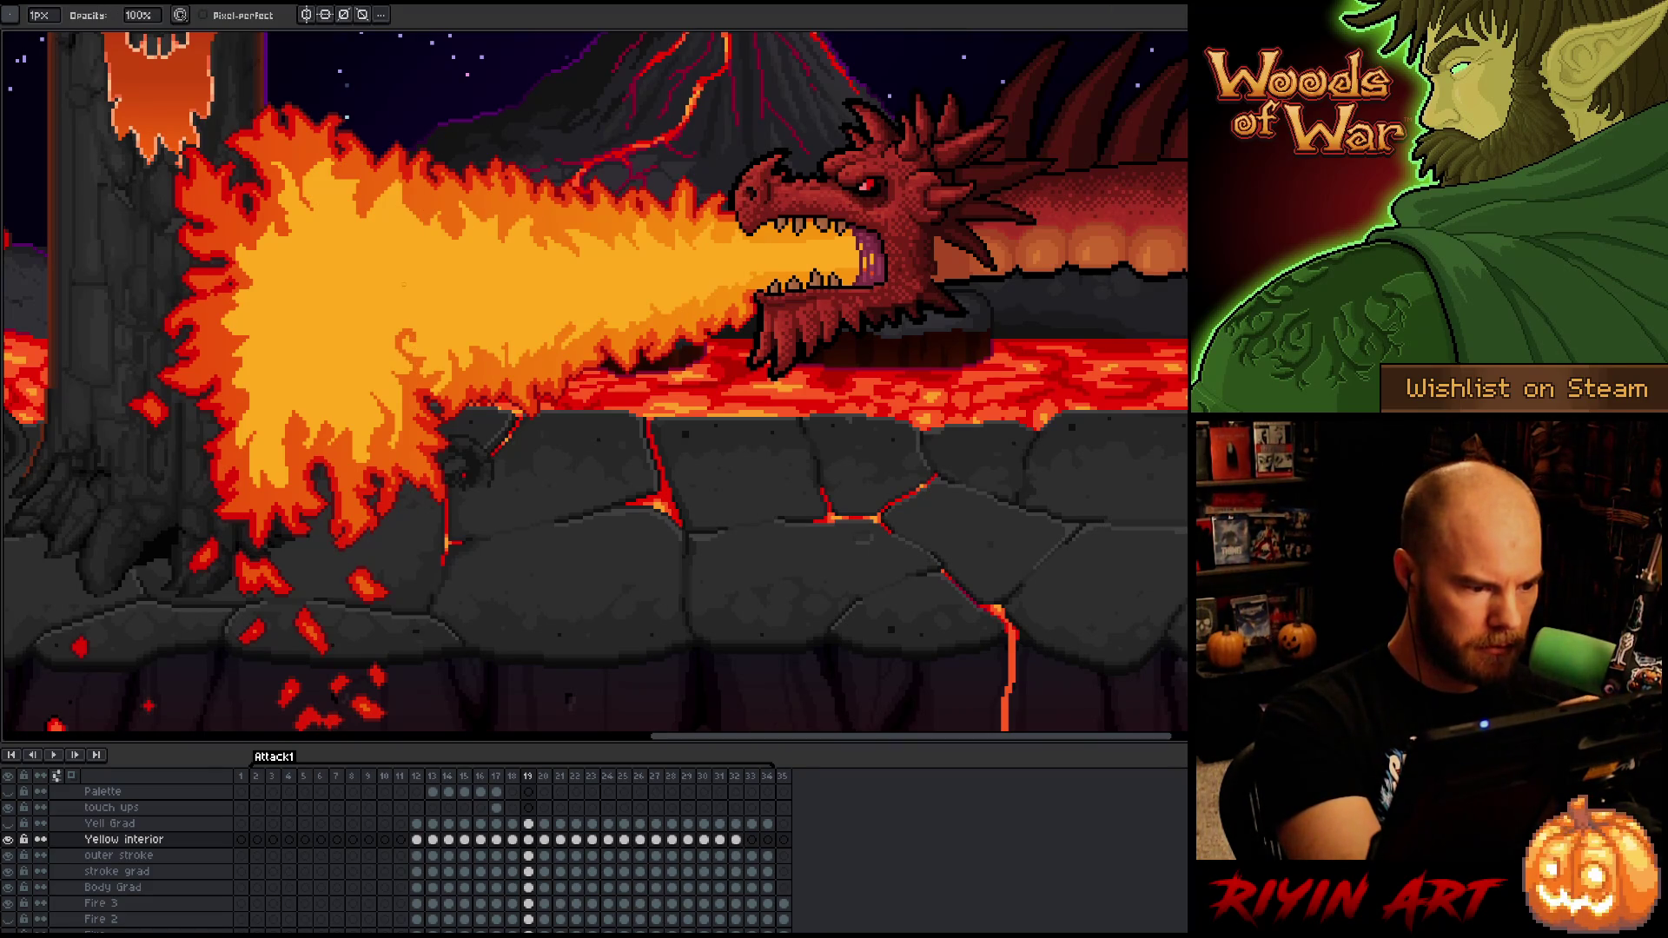
pyautogui.press('b')
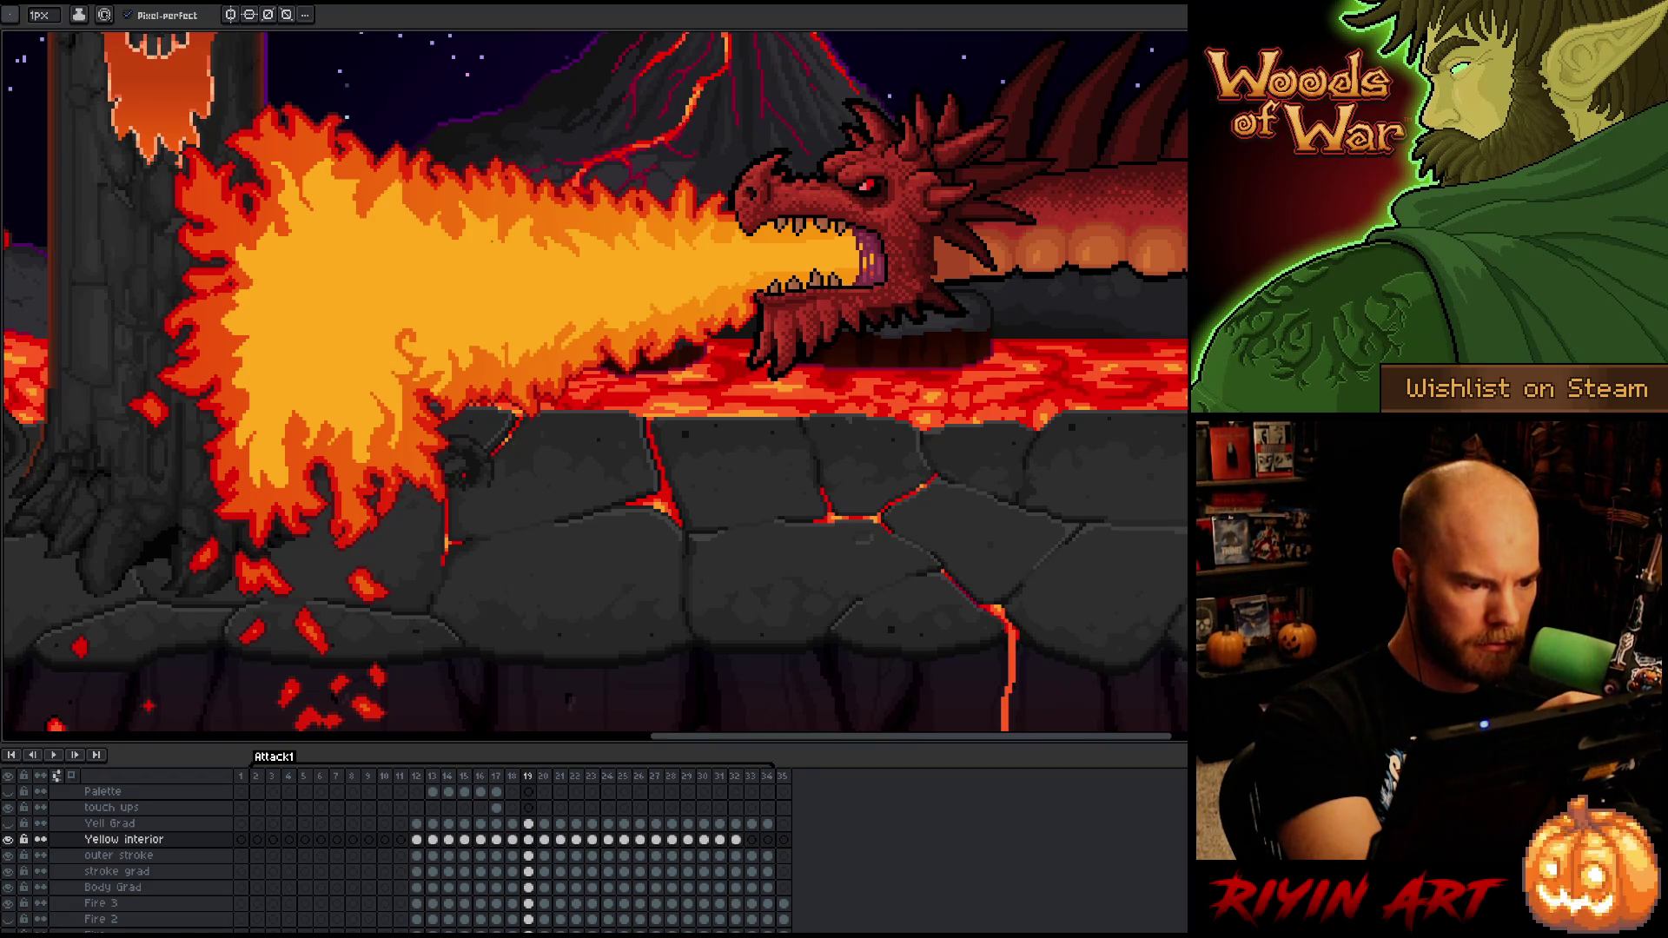
pyautogui.press('e')
pyautogui.press('b')
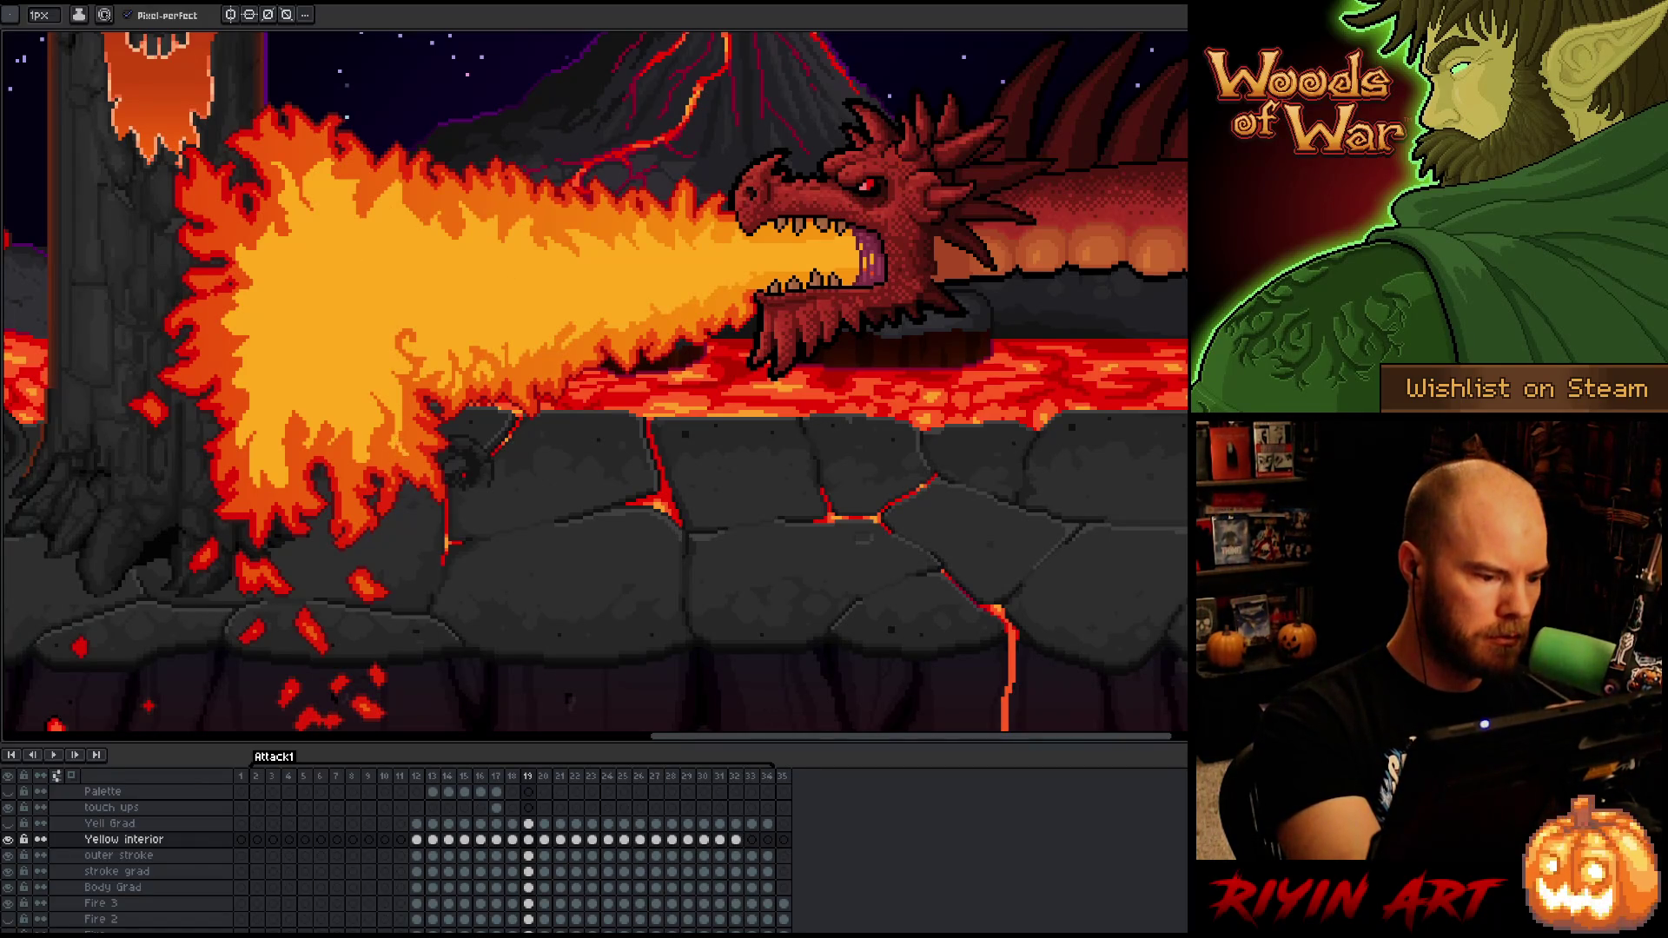
pyautogui.press('b')
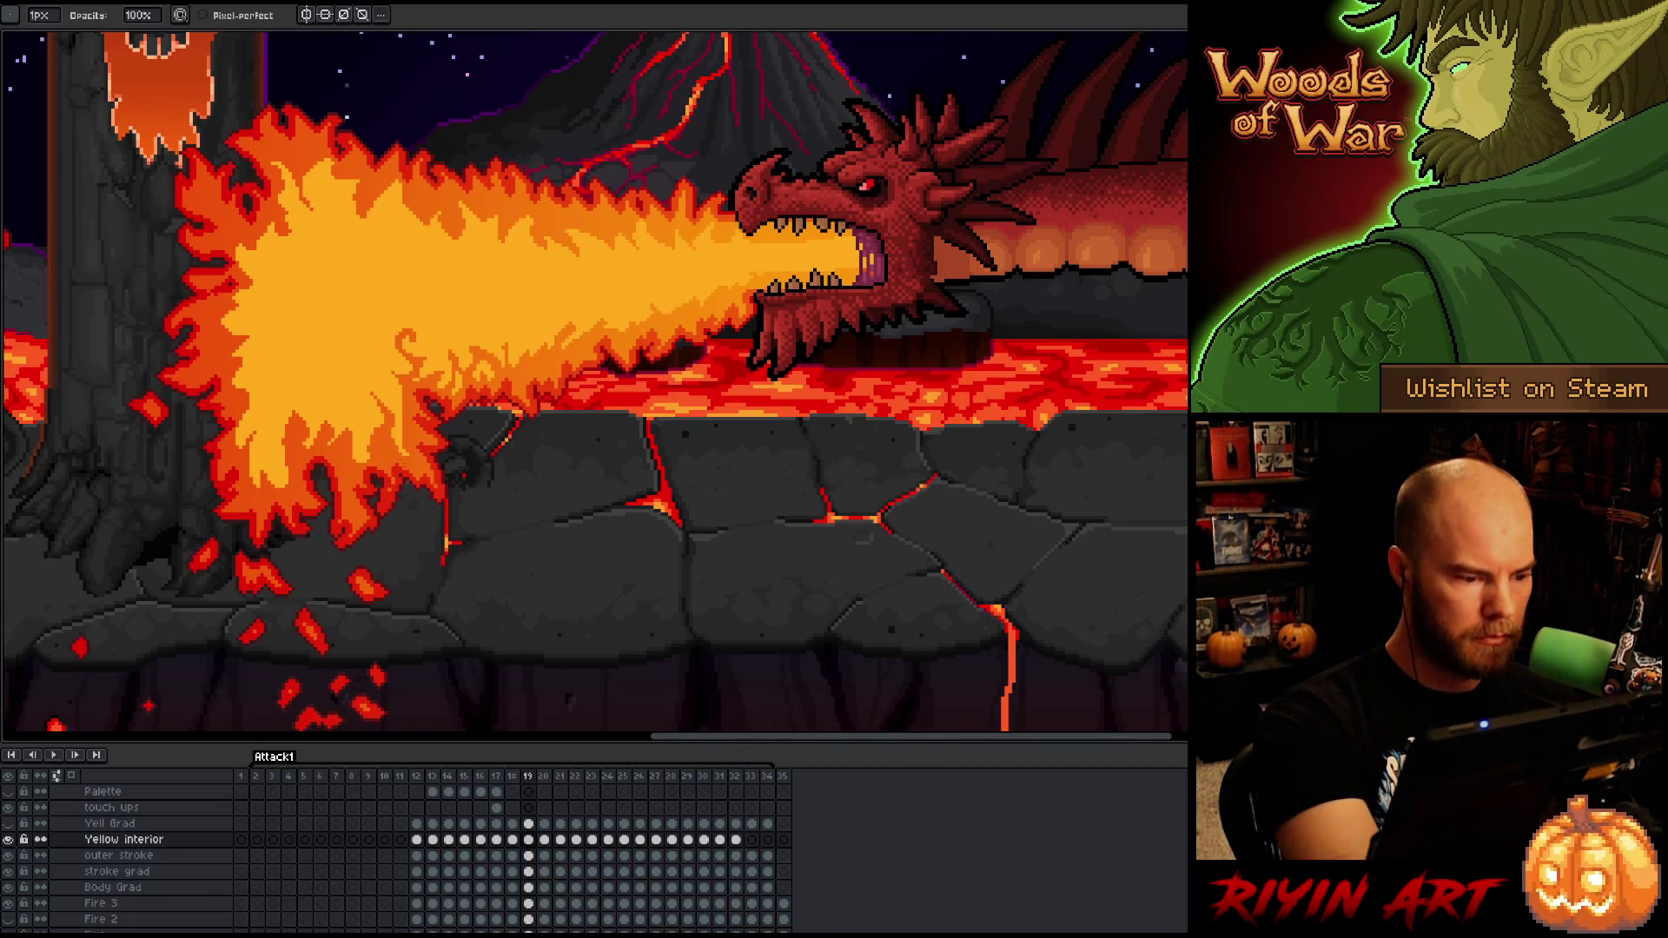
pyautogui.press('b')
pyautogui.press('e')
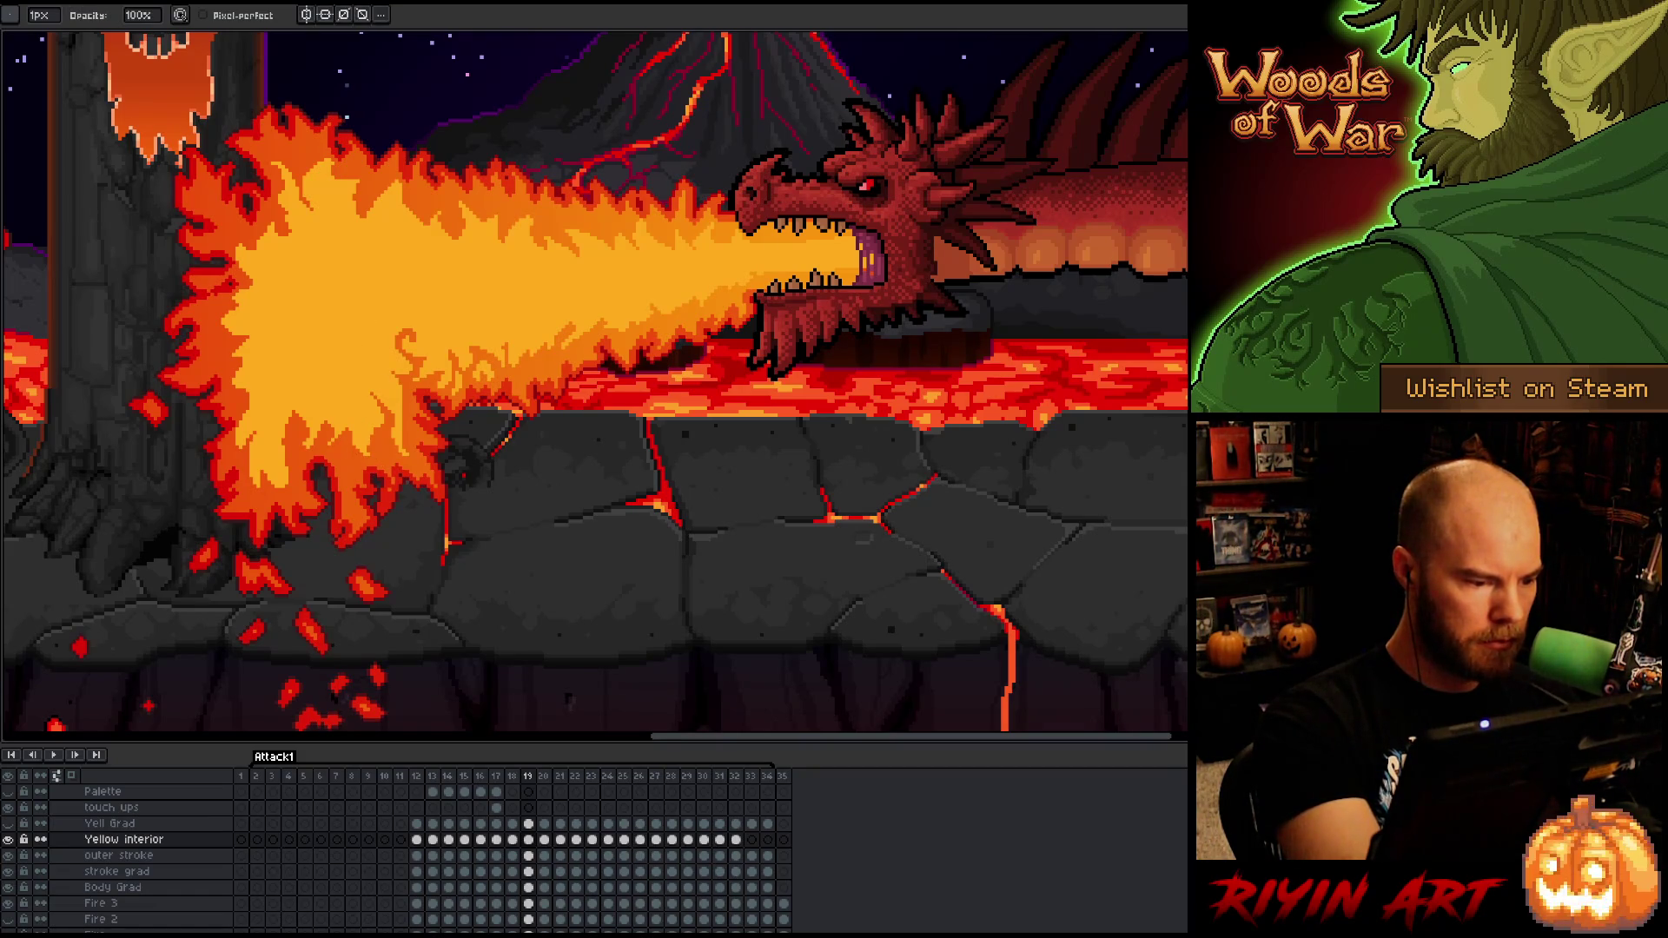
pyautogui.press('b')
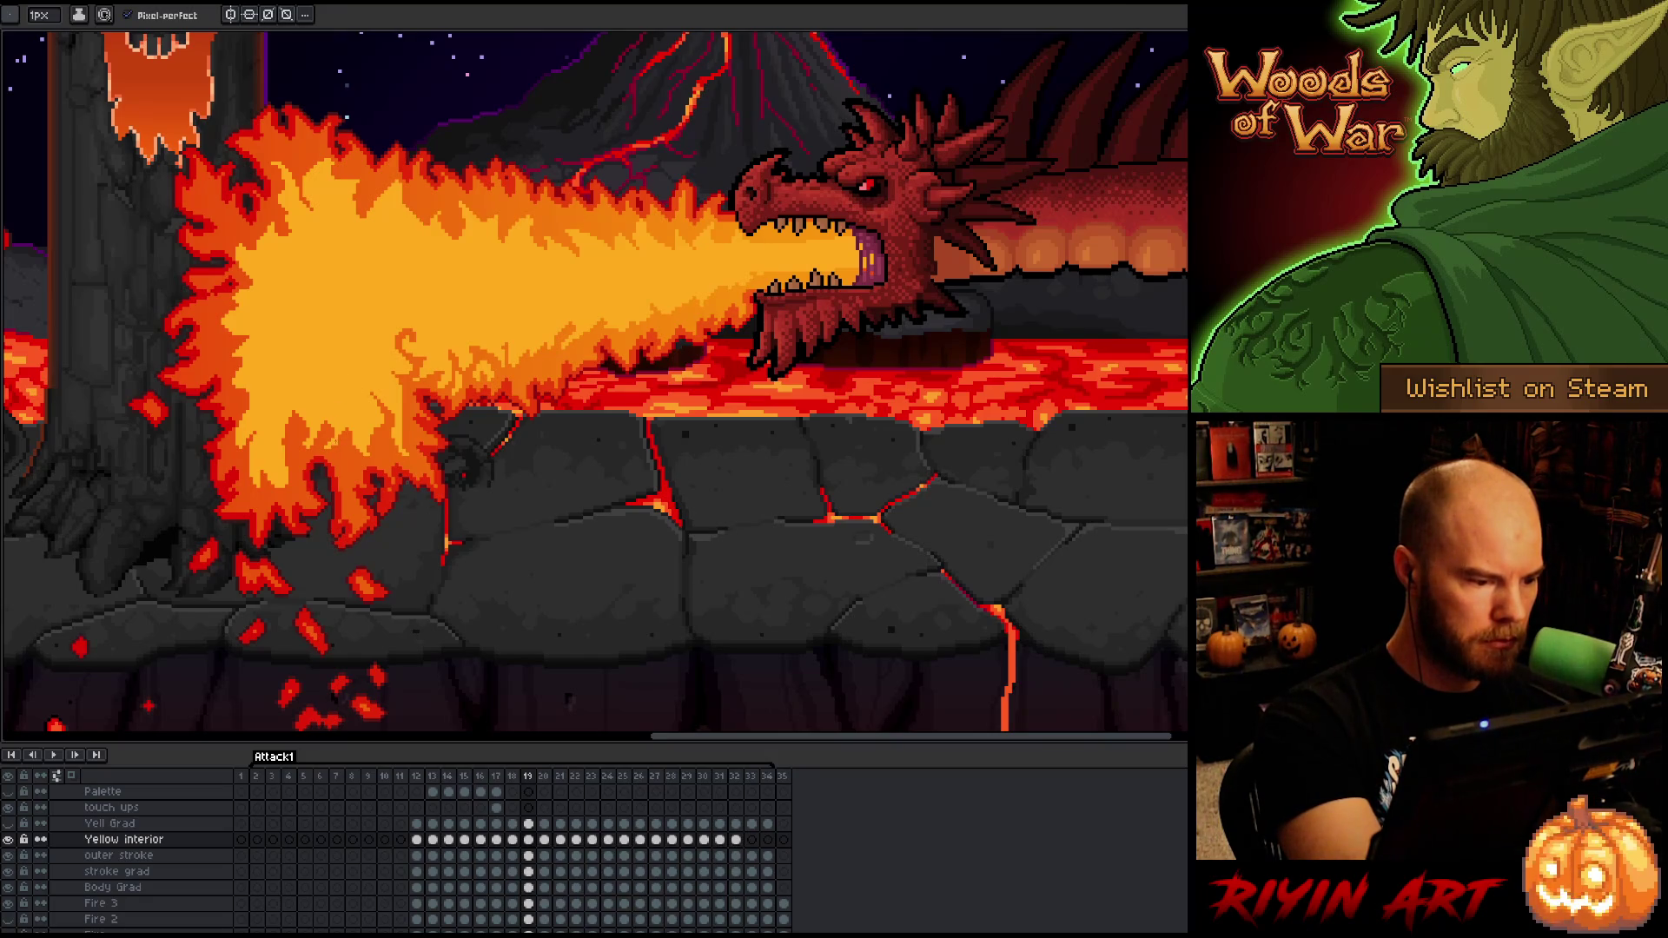
pyautogui.press('e')
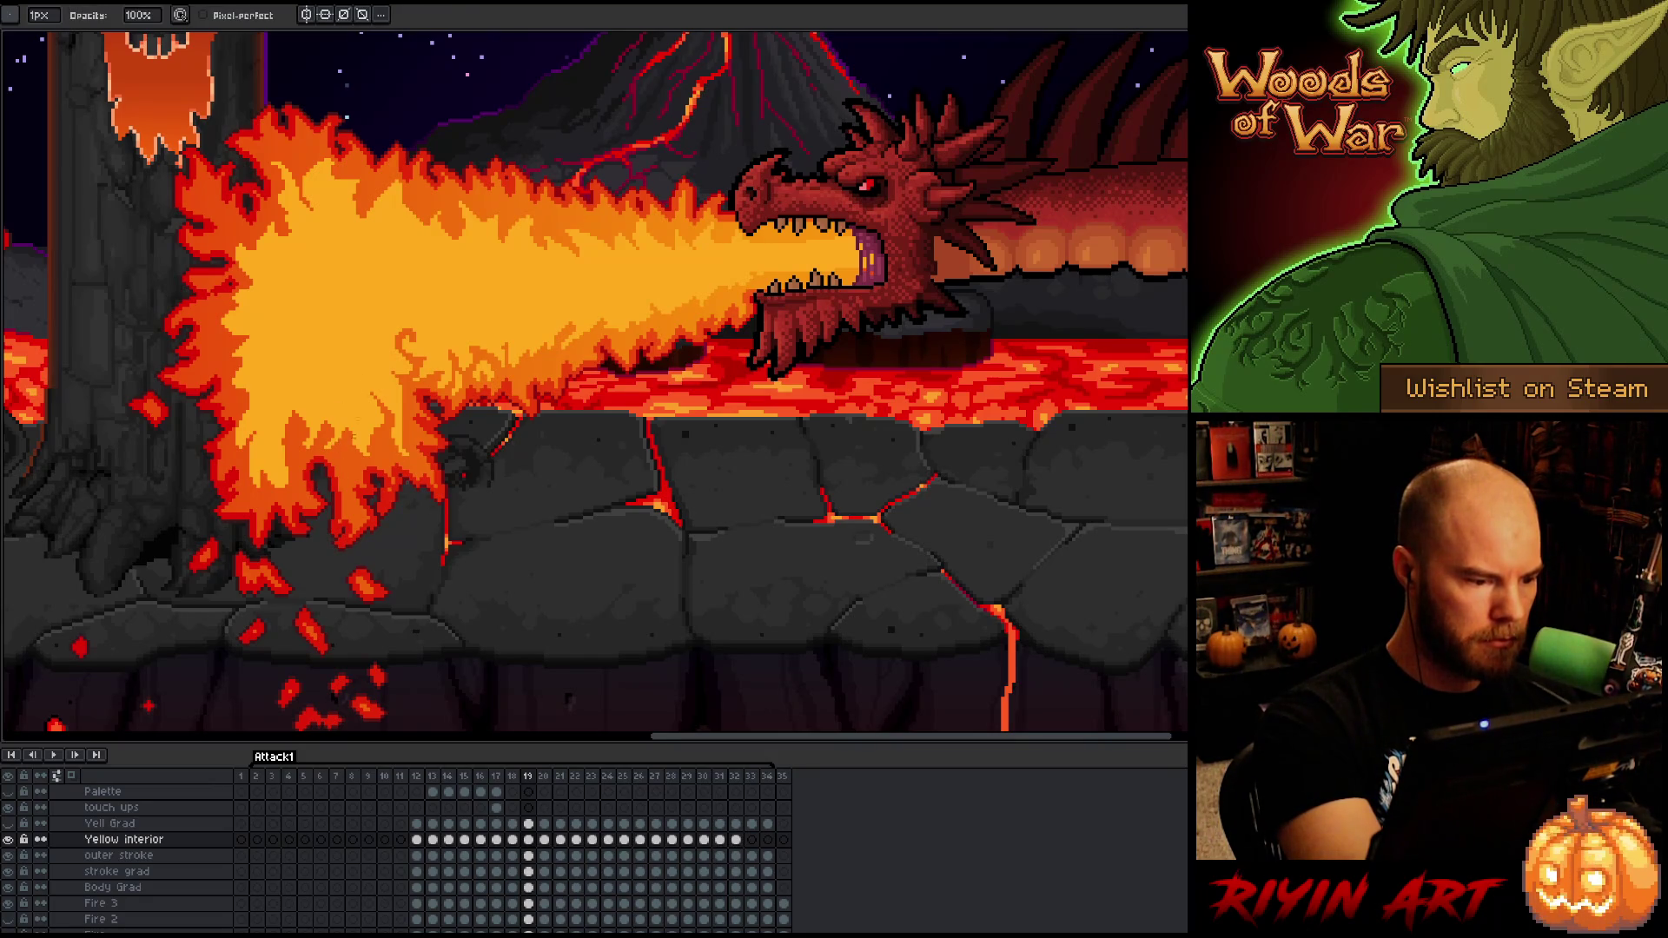
pyautogui.press('b')
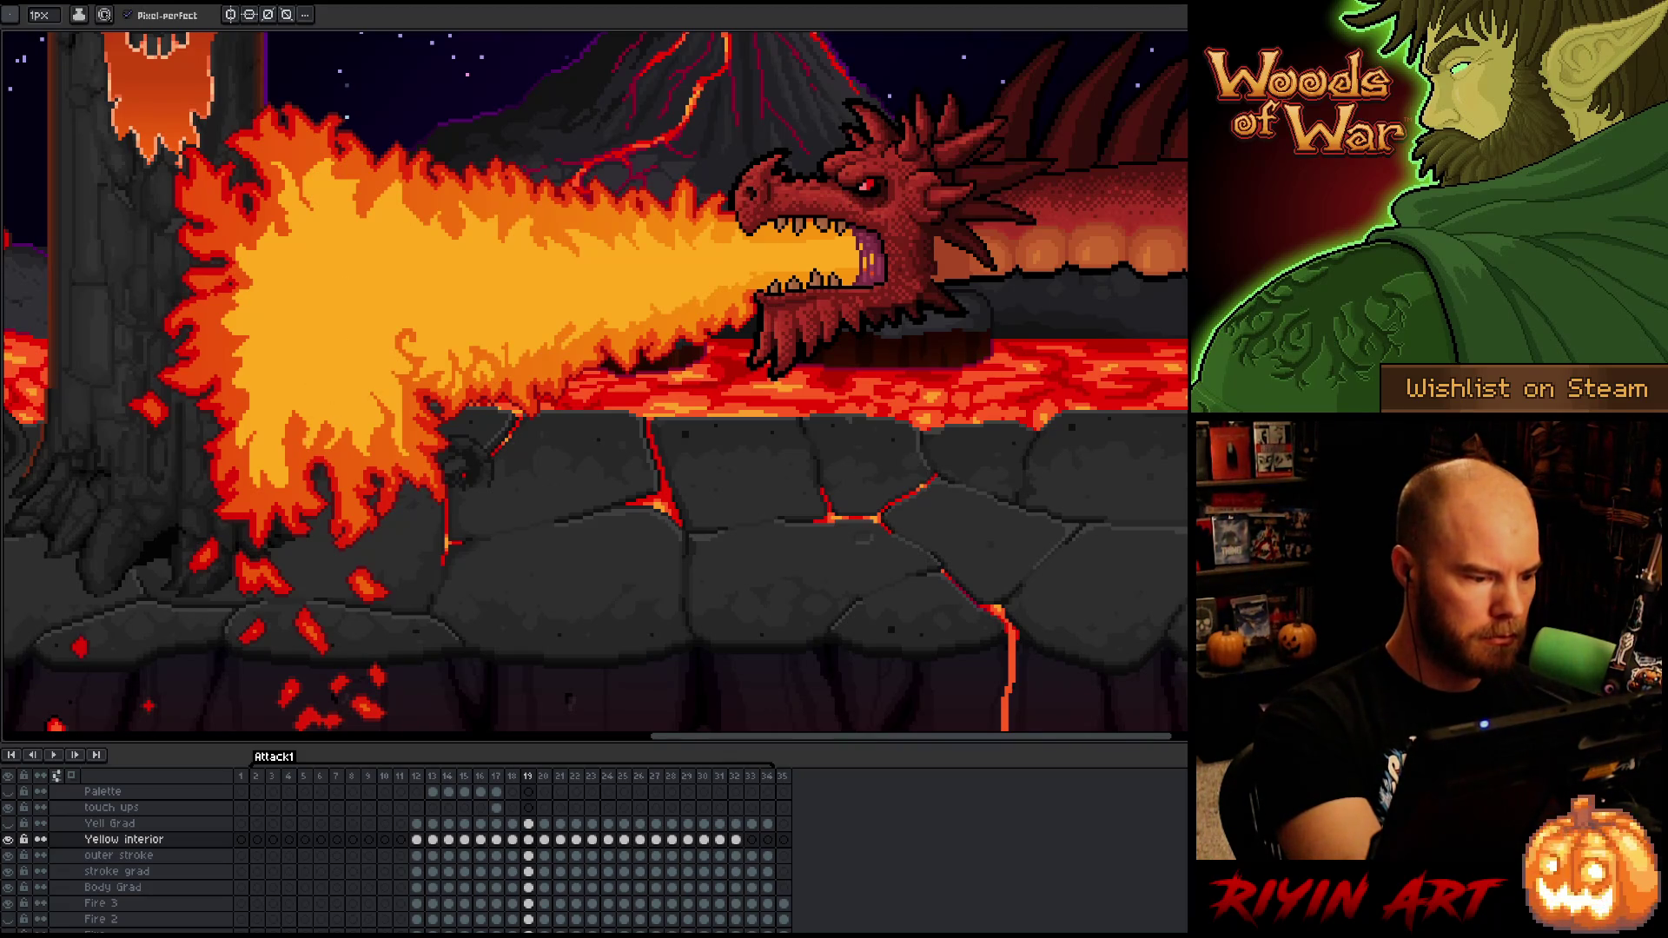
pyautogui.press('e')
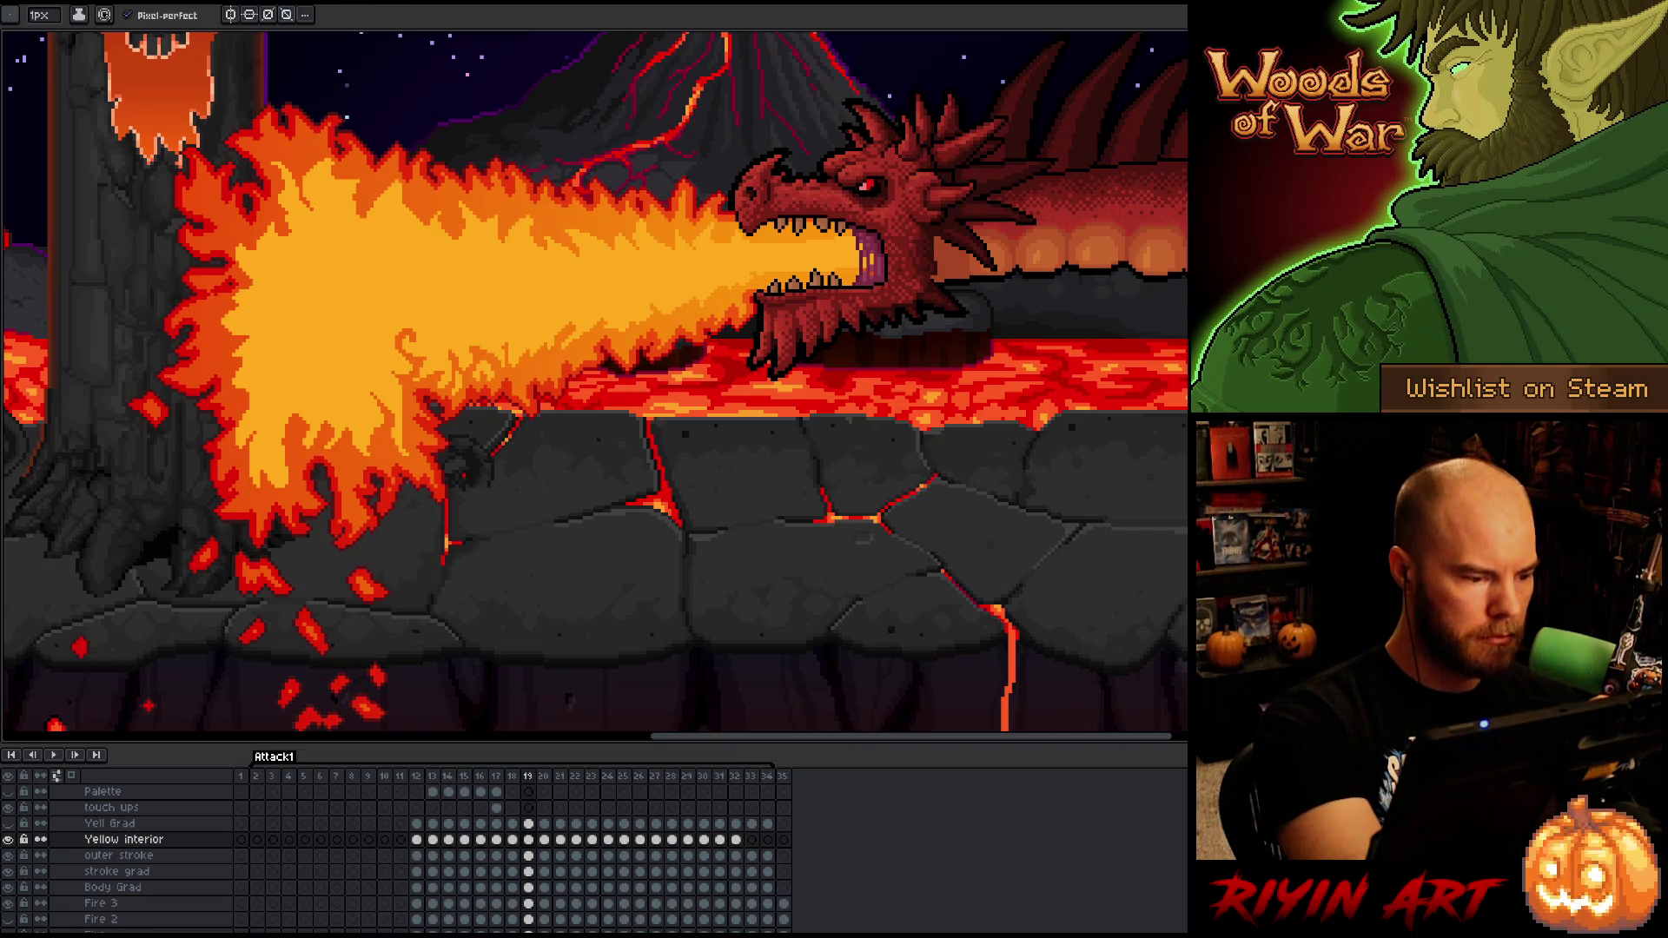
pyautogui.press('b')
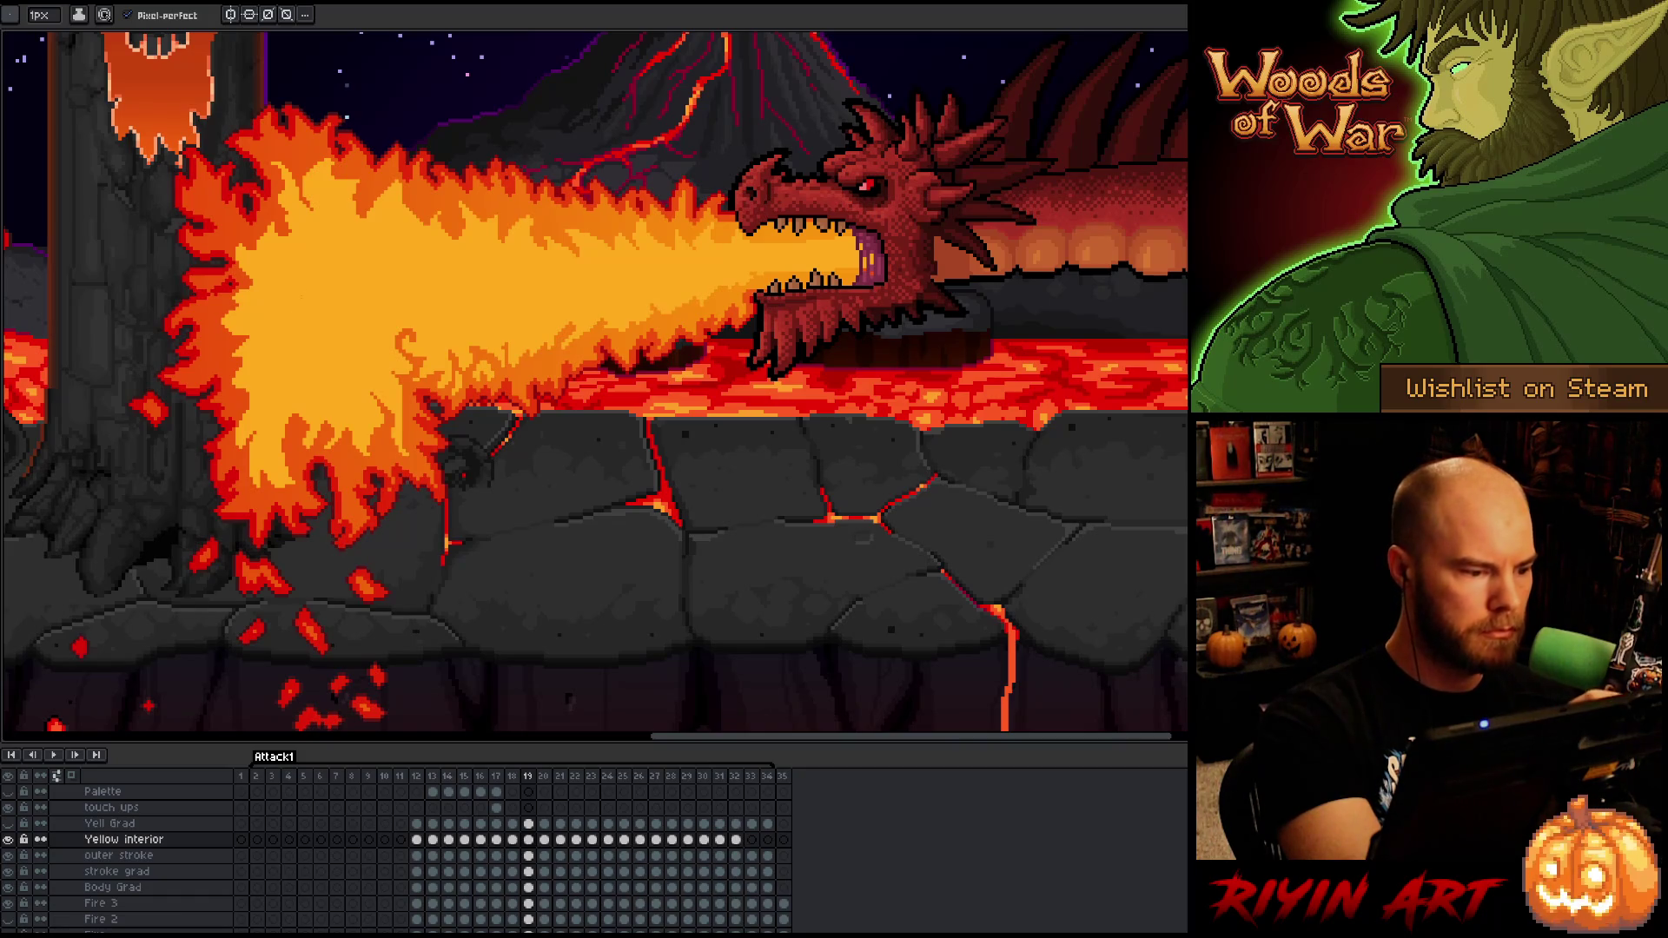
pyautogui.press('e')
pyautogui.press('m')
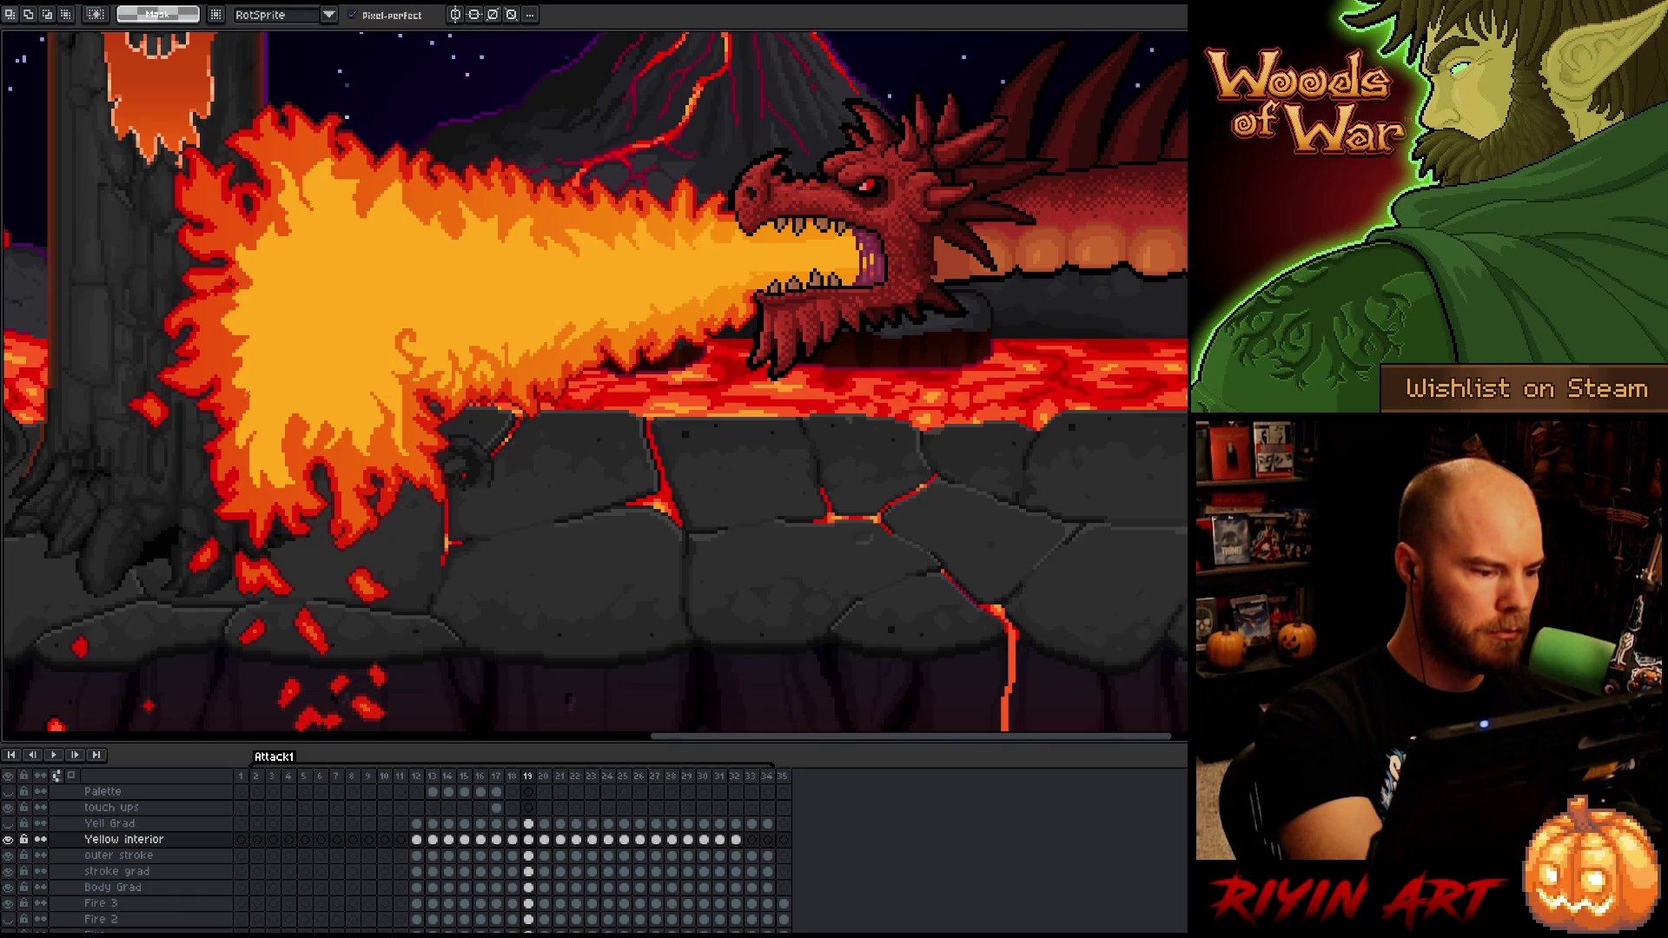
# - Try lasso selections around the lower flame edge, then drop them
pyautogui.moveTo(244, 393)
pyautogui.mouseDown()
pyautogui.moveTo(271, 409)
pyautogui.moveTo(296, 393)
pyautogui.moveTo(293, 477)
pyautogui.moveTo(240, 486)
pyautogui.mouseUp()
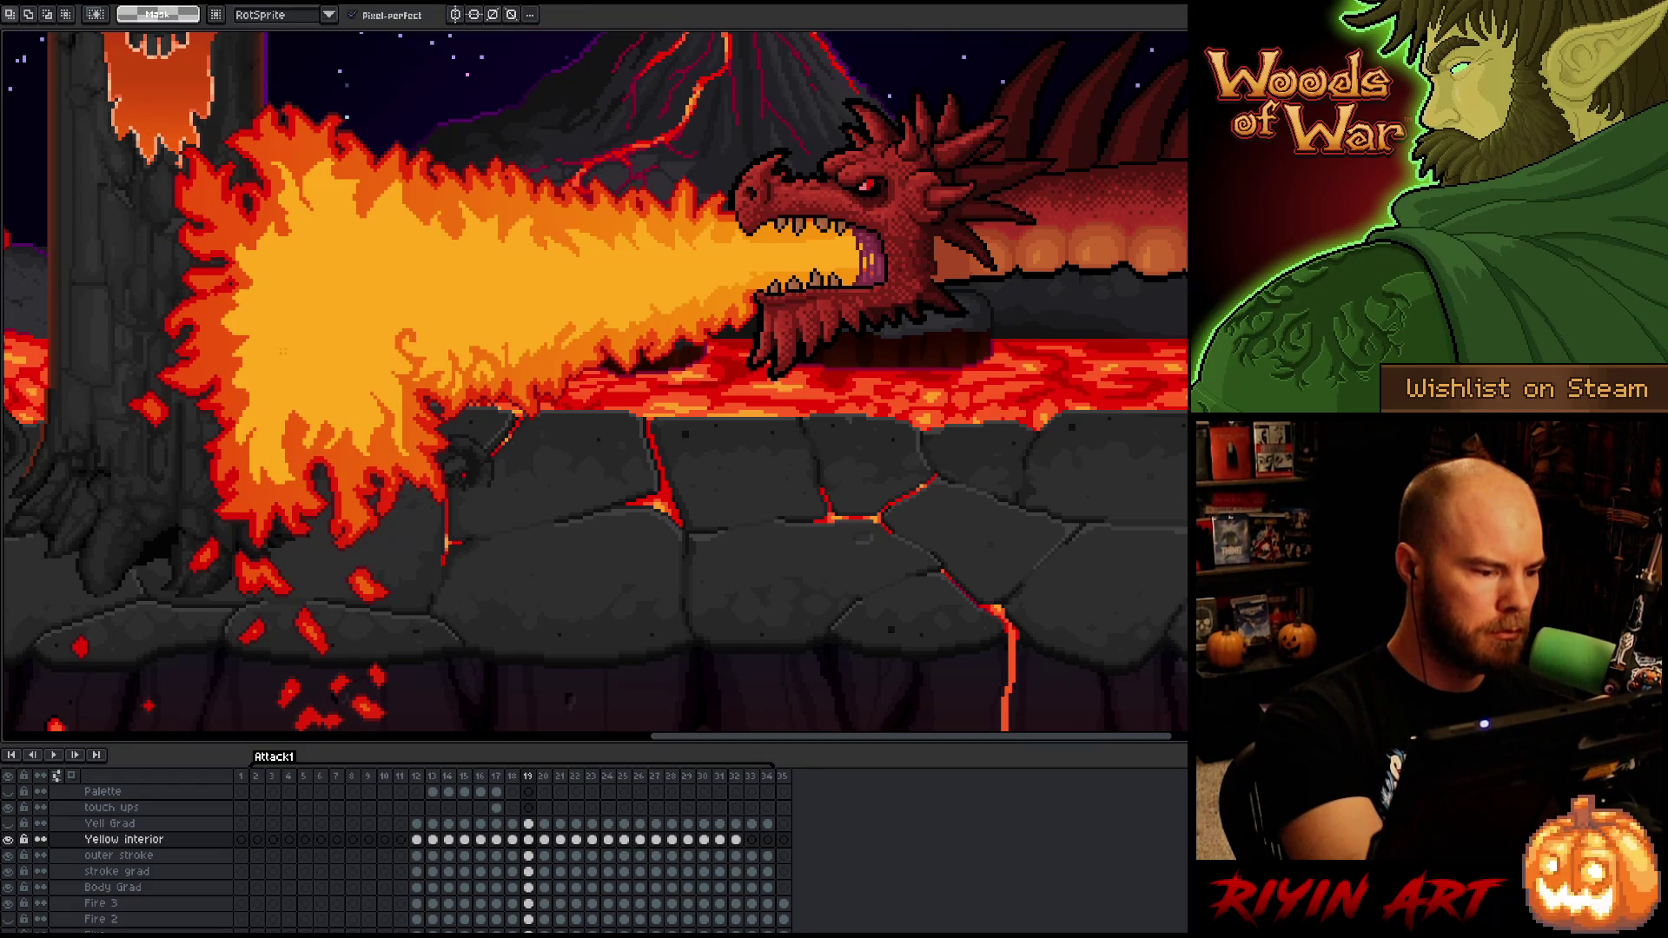
pyautogui.moveTo(236, 396)
pyautogui.mouseDown()
pyautogui.moveTo(269, 401)
pyautogui.moveTo(252, 434)
pyautogui.moveTo(265, 416)
pyautogui.mouseUp()
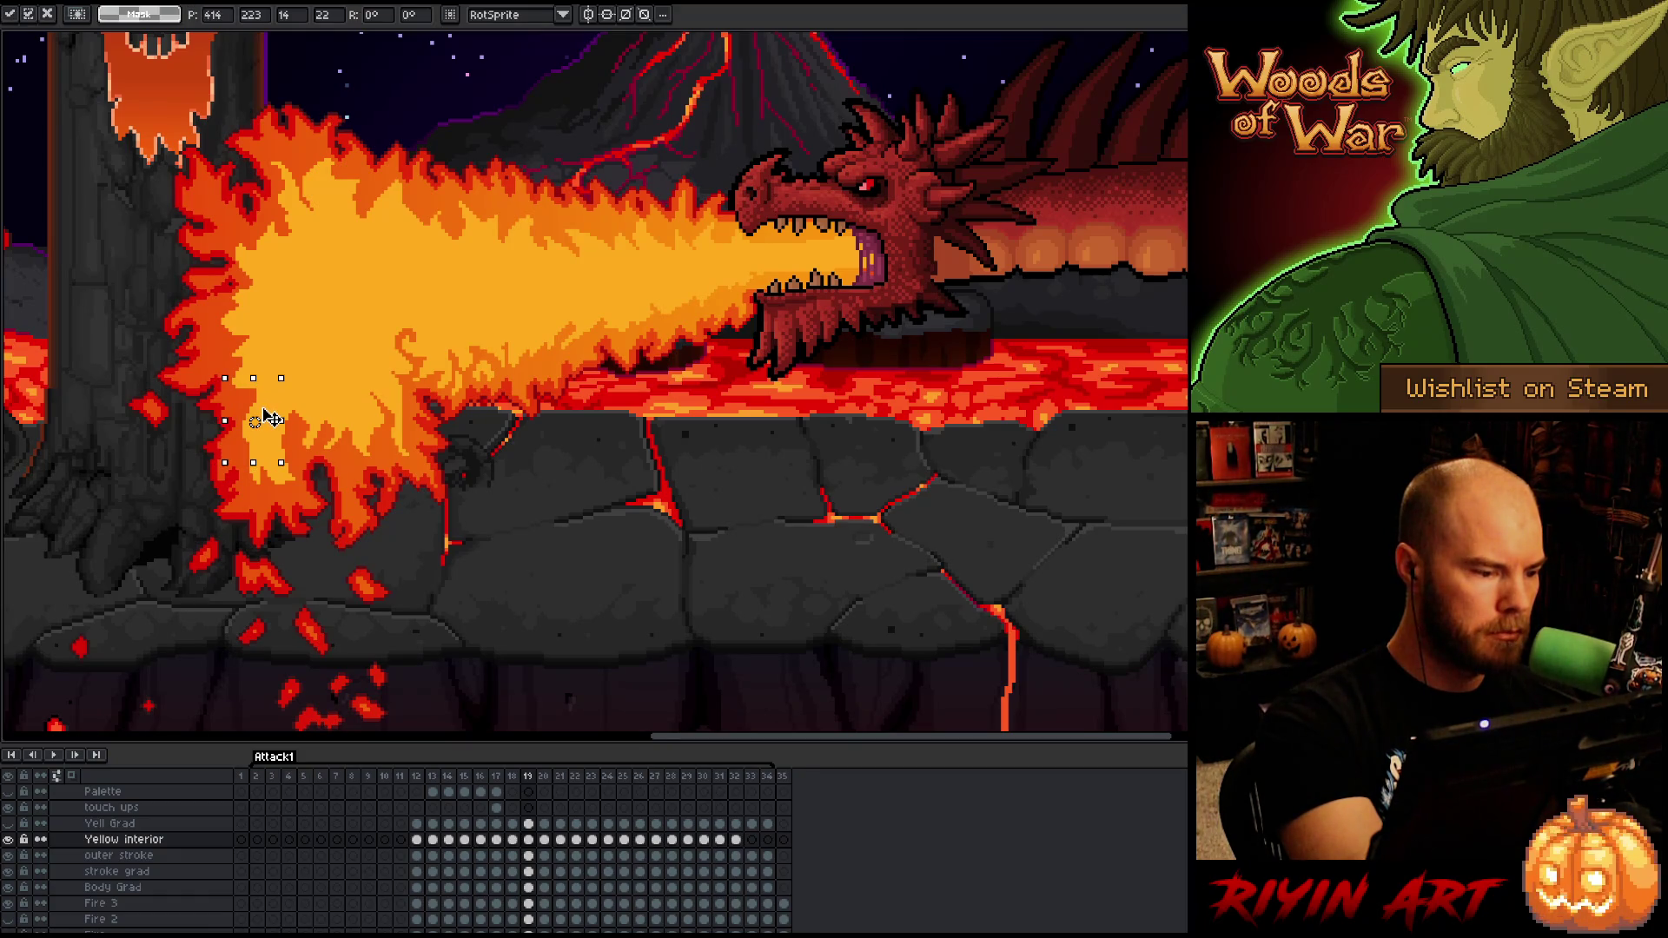
pyautogui.press('b')
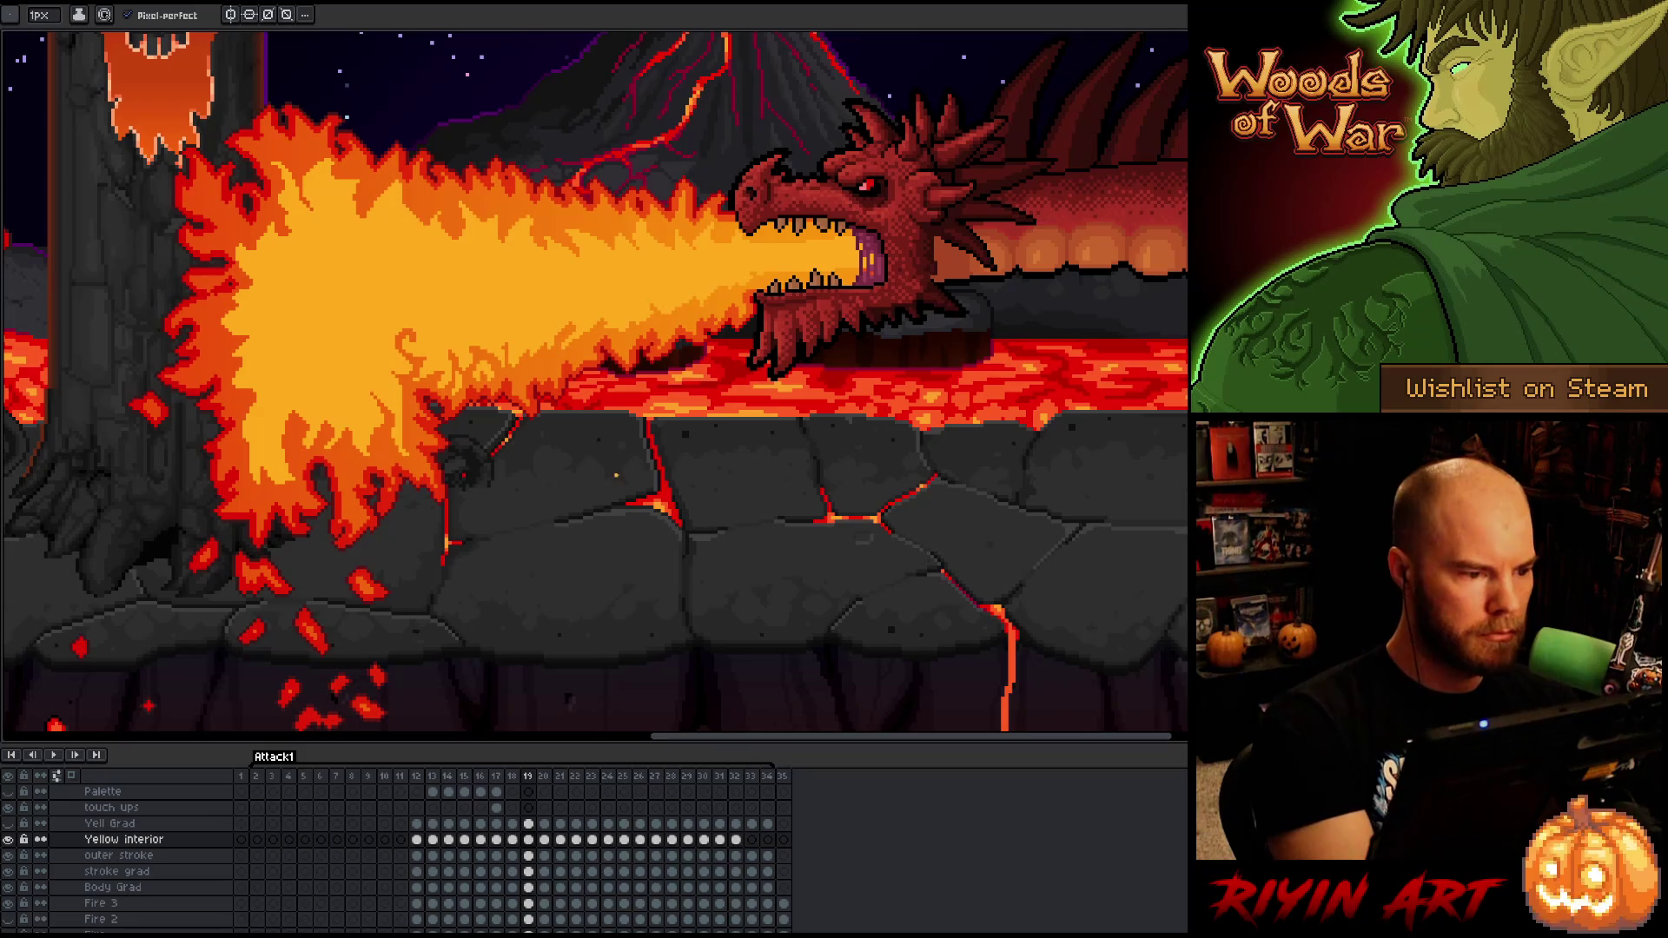
pyautogui.press('q')
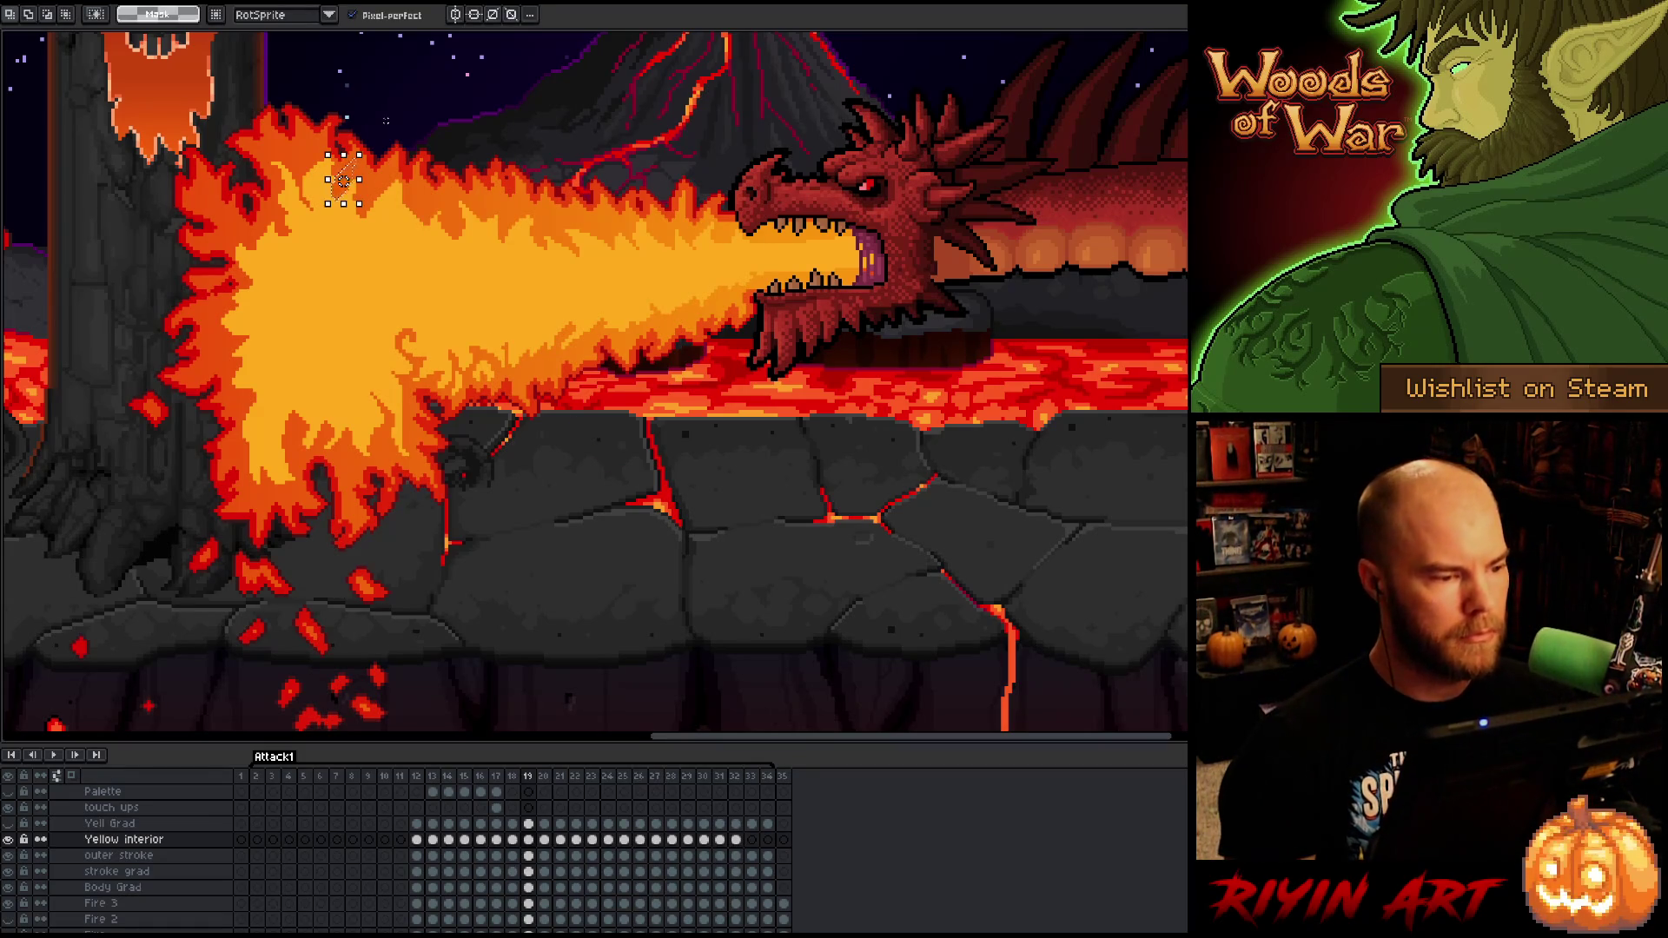
pyautogui.press('b')
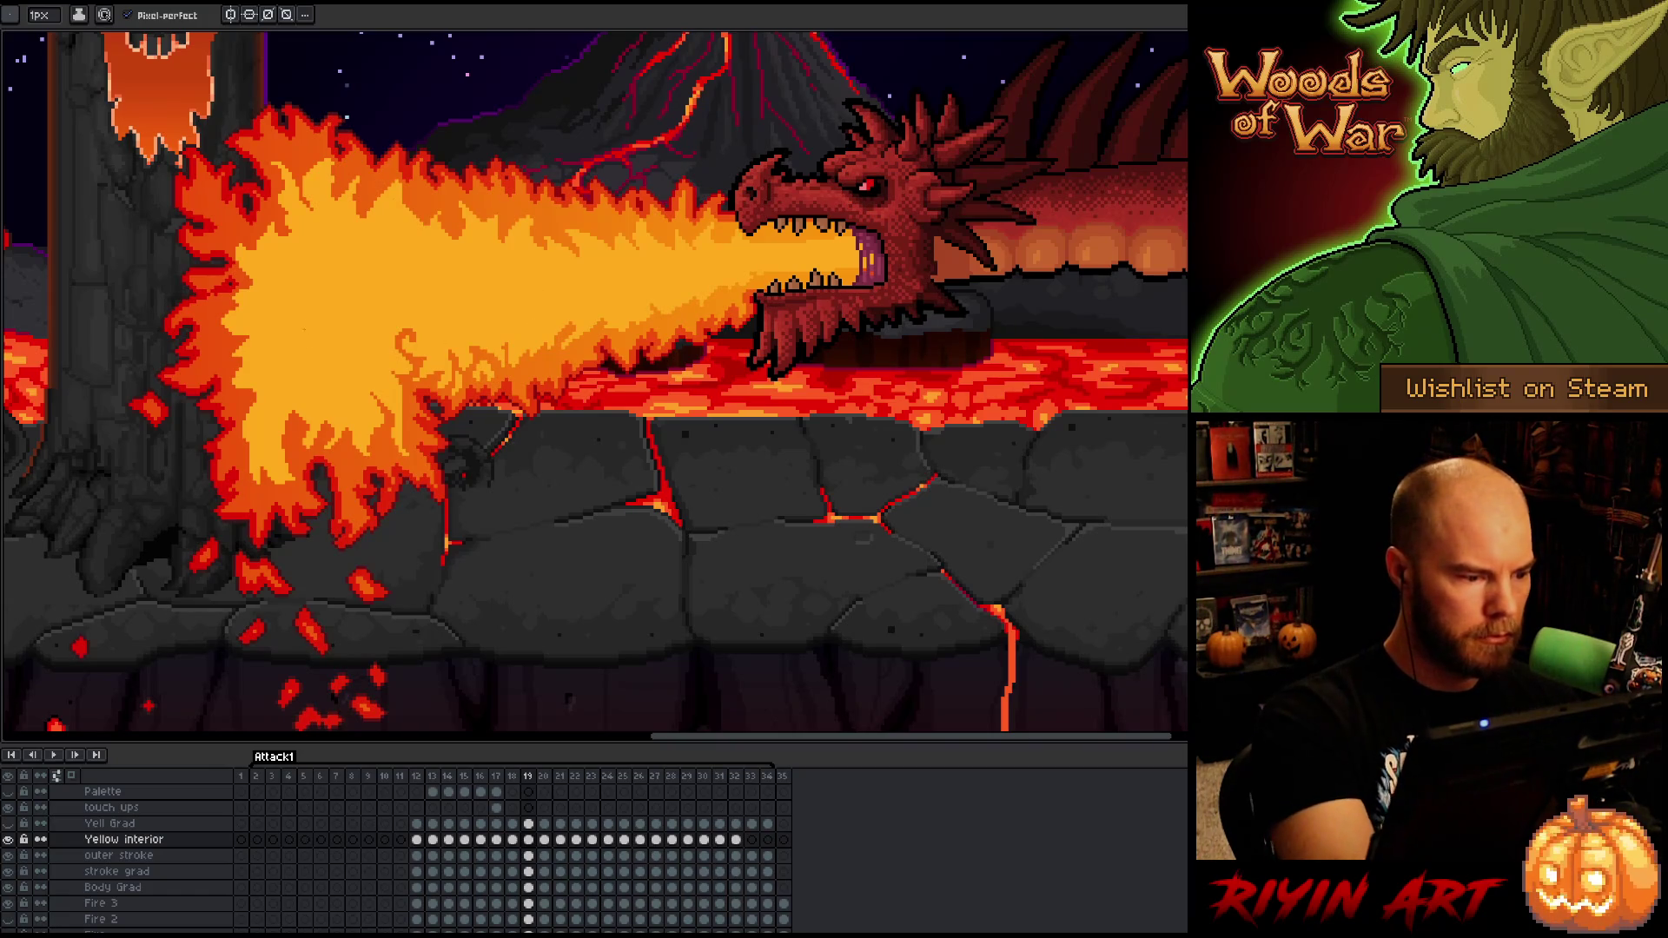
# - Shift the lower flame lobe up about 5px, commit, and compare with frame 18
pyautogui.press('m')
pyautogui.moveTo(291, 391)
pyautogui.mouseDown()
pyautogui.moveTo(300, 465)
pyautogui.moveTo(223, 408)
pyautogui.moveTo(290, 387)
pyautogui.mouseUp()
pyautogui.moveTo(282, 478); pyautogui.dragTo(287, 461)
pyautogui.press('b')
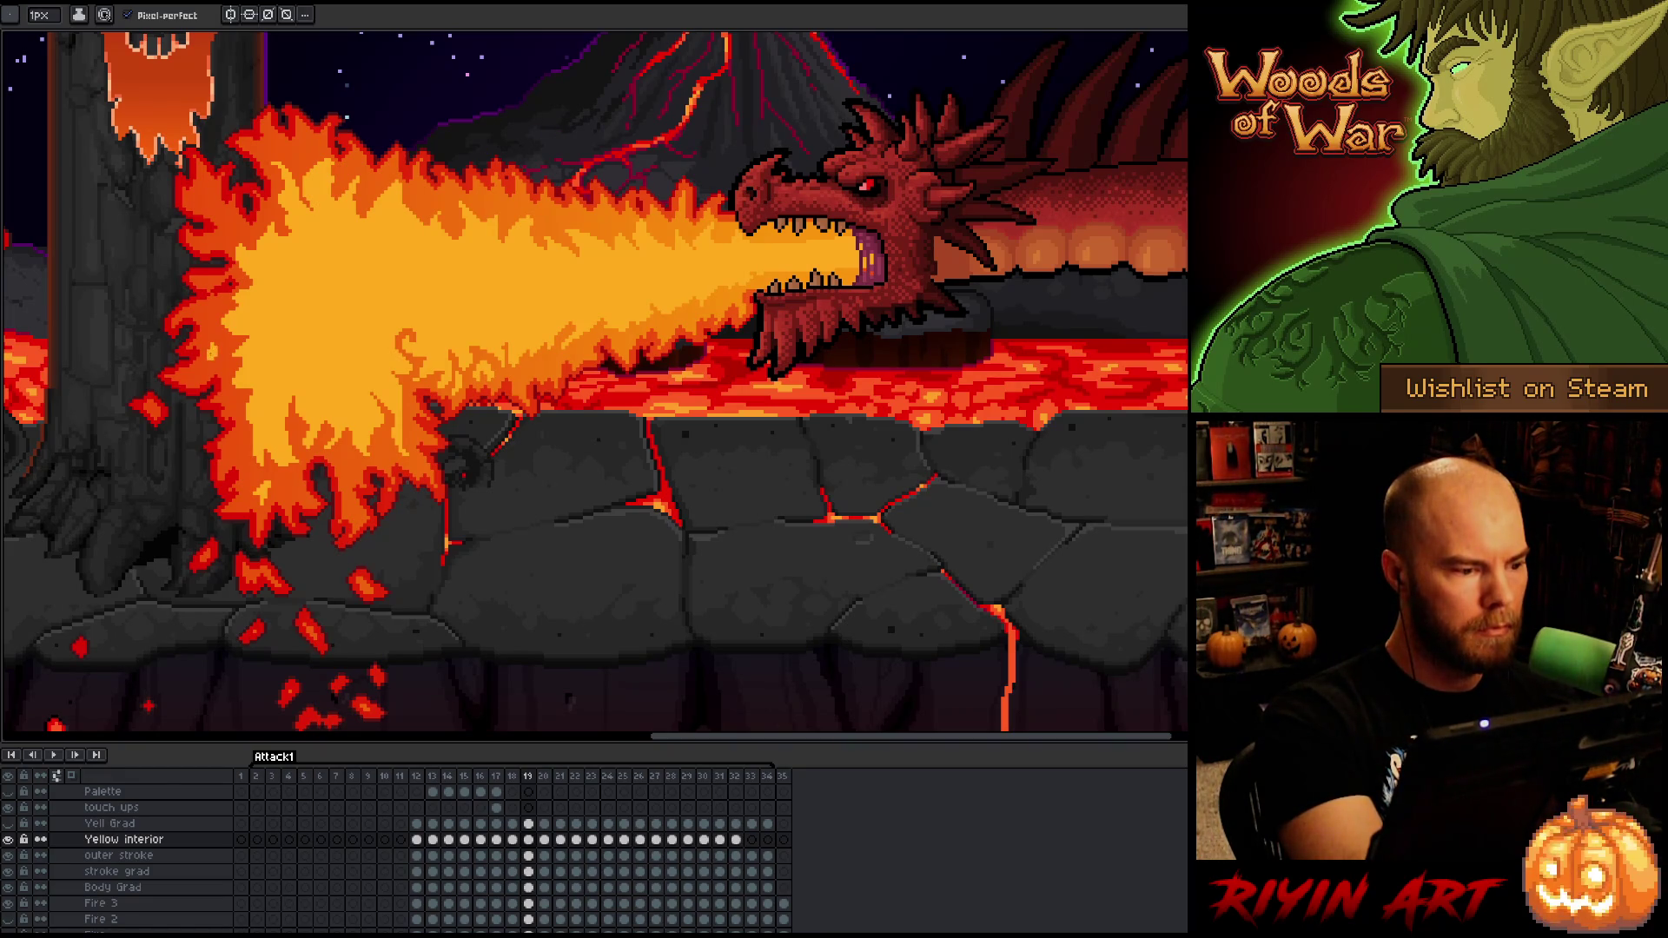
pyautogui.press(',')
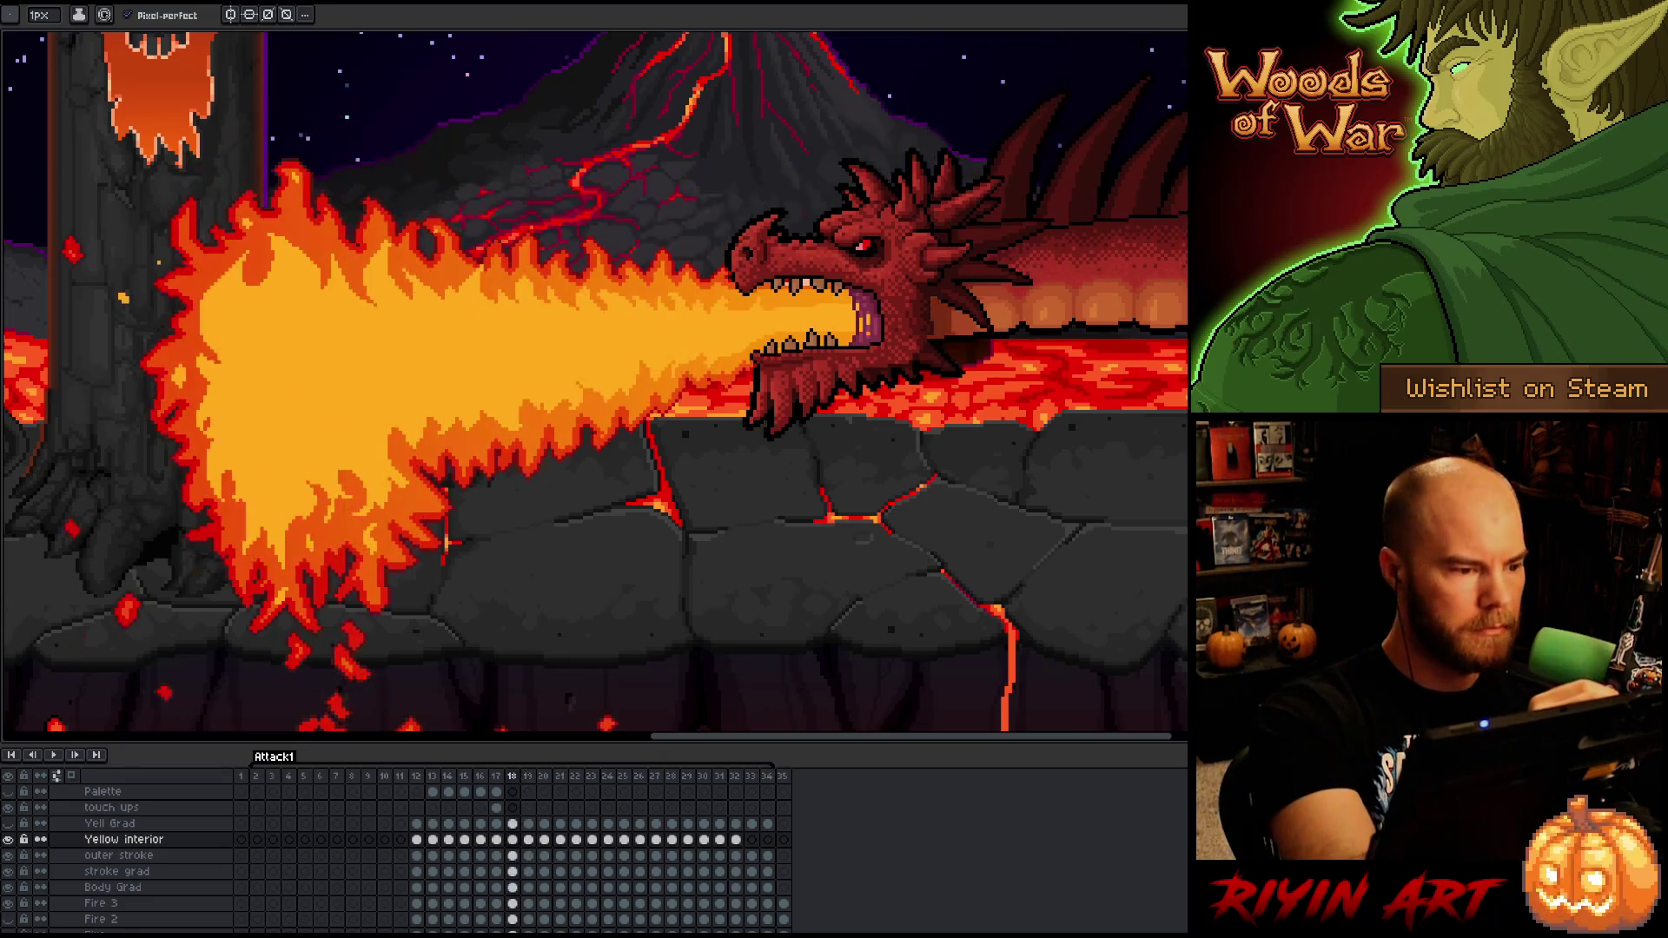
# - Return to frame 19 and touch up its fire with pencil, eraser and move tools
pyautogui.press('.')
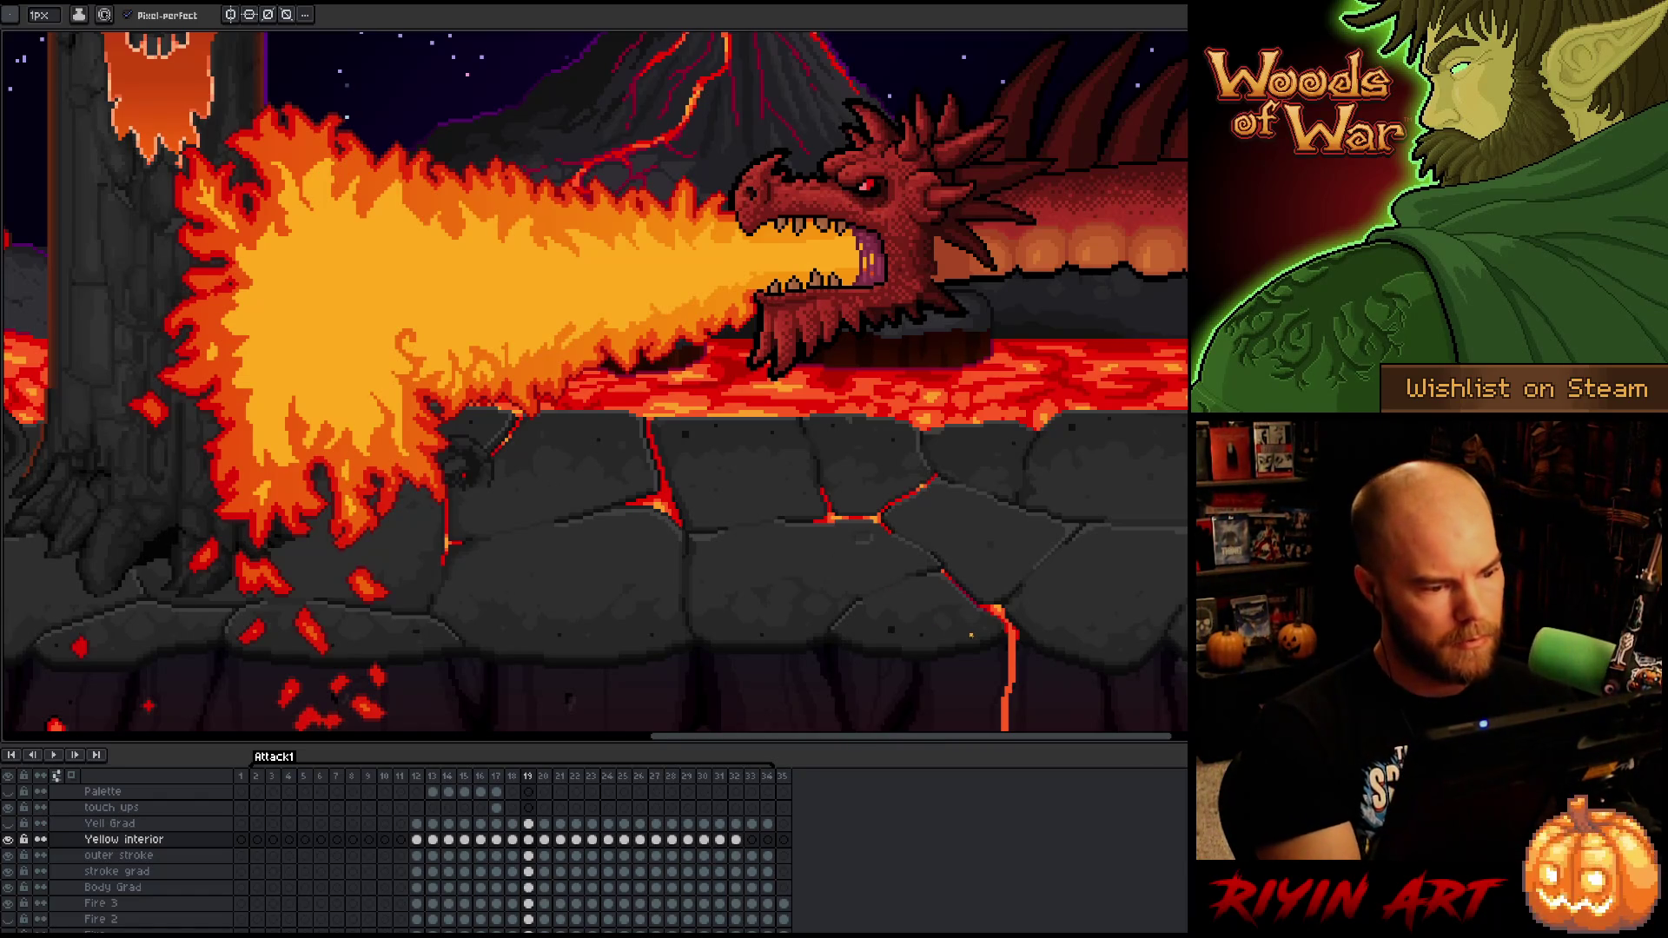
pyautogui.press('alt')
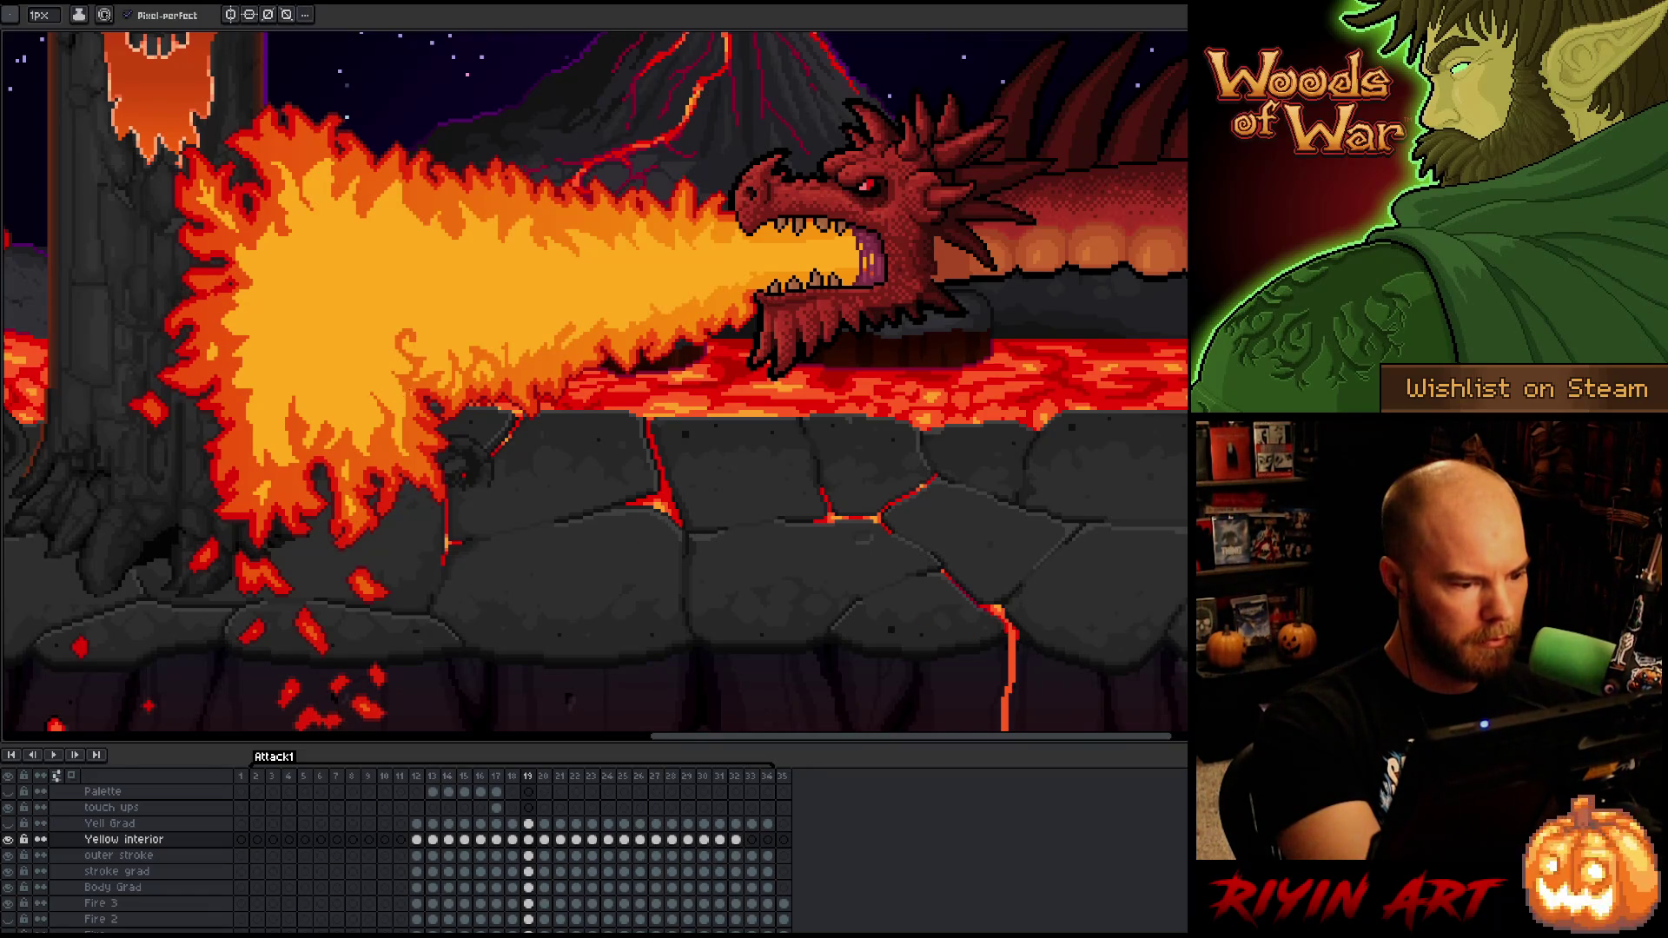
pyautogui.press('b')
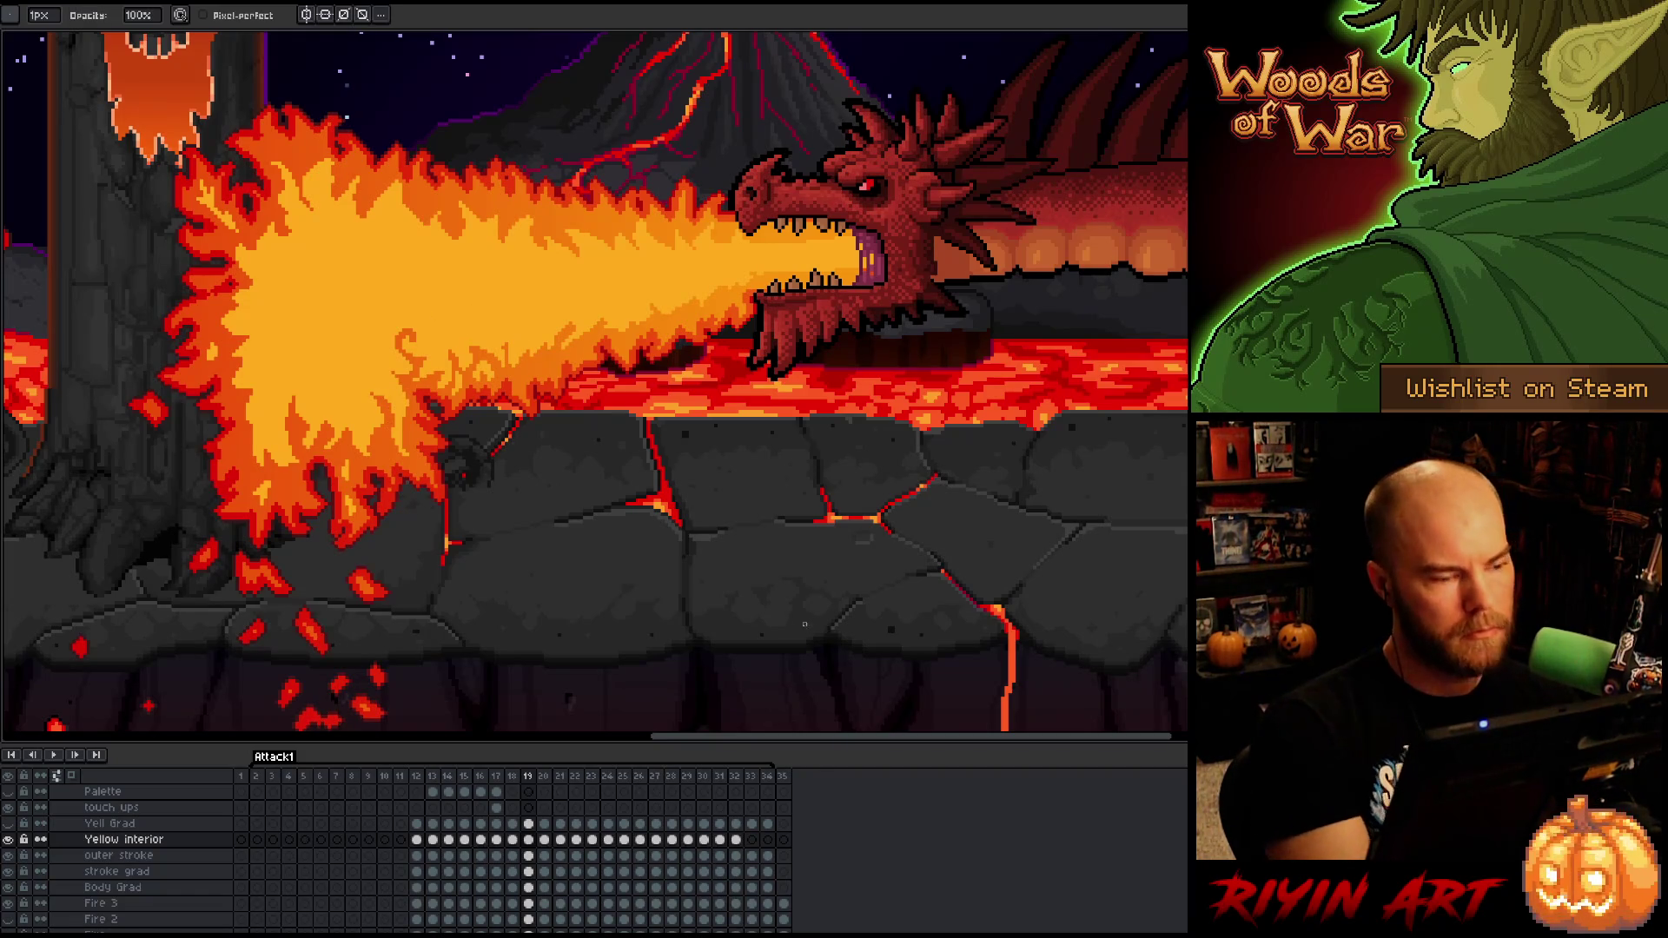
pyautogui.press('v')
pyautogui.press('e')
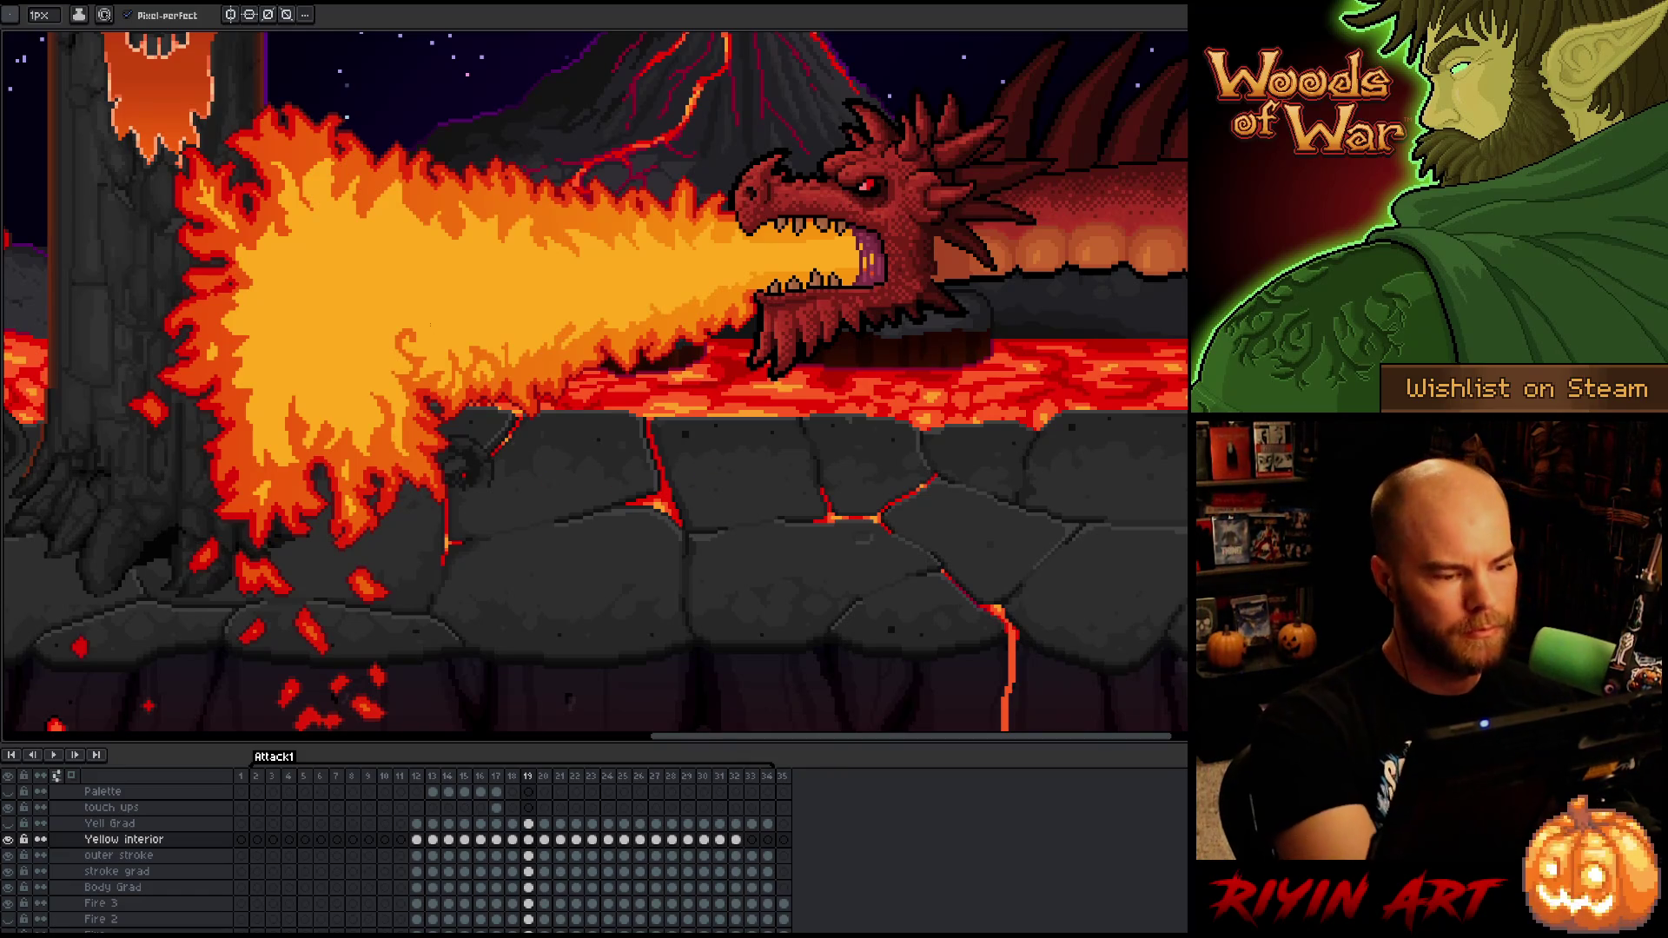
pyautogui.press('b')
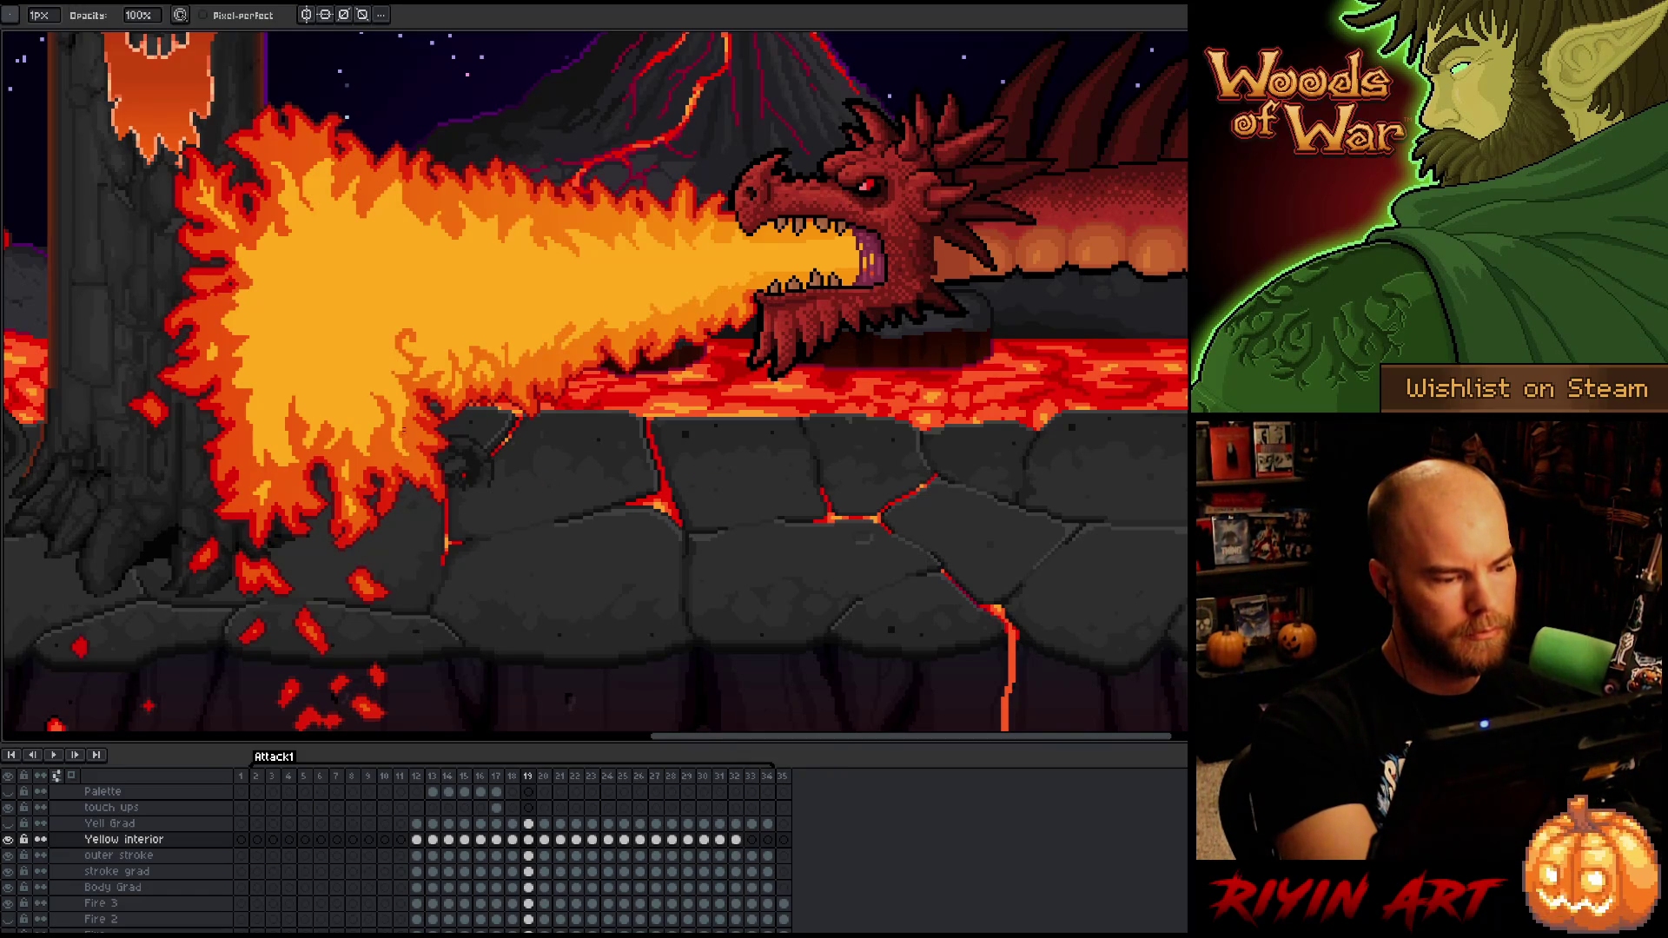
pyautogui.press('v')
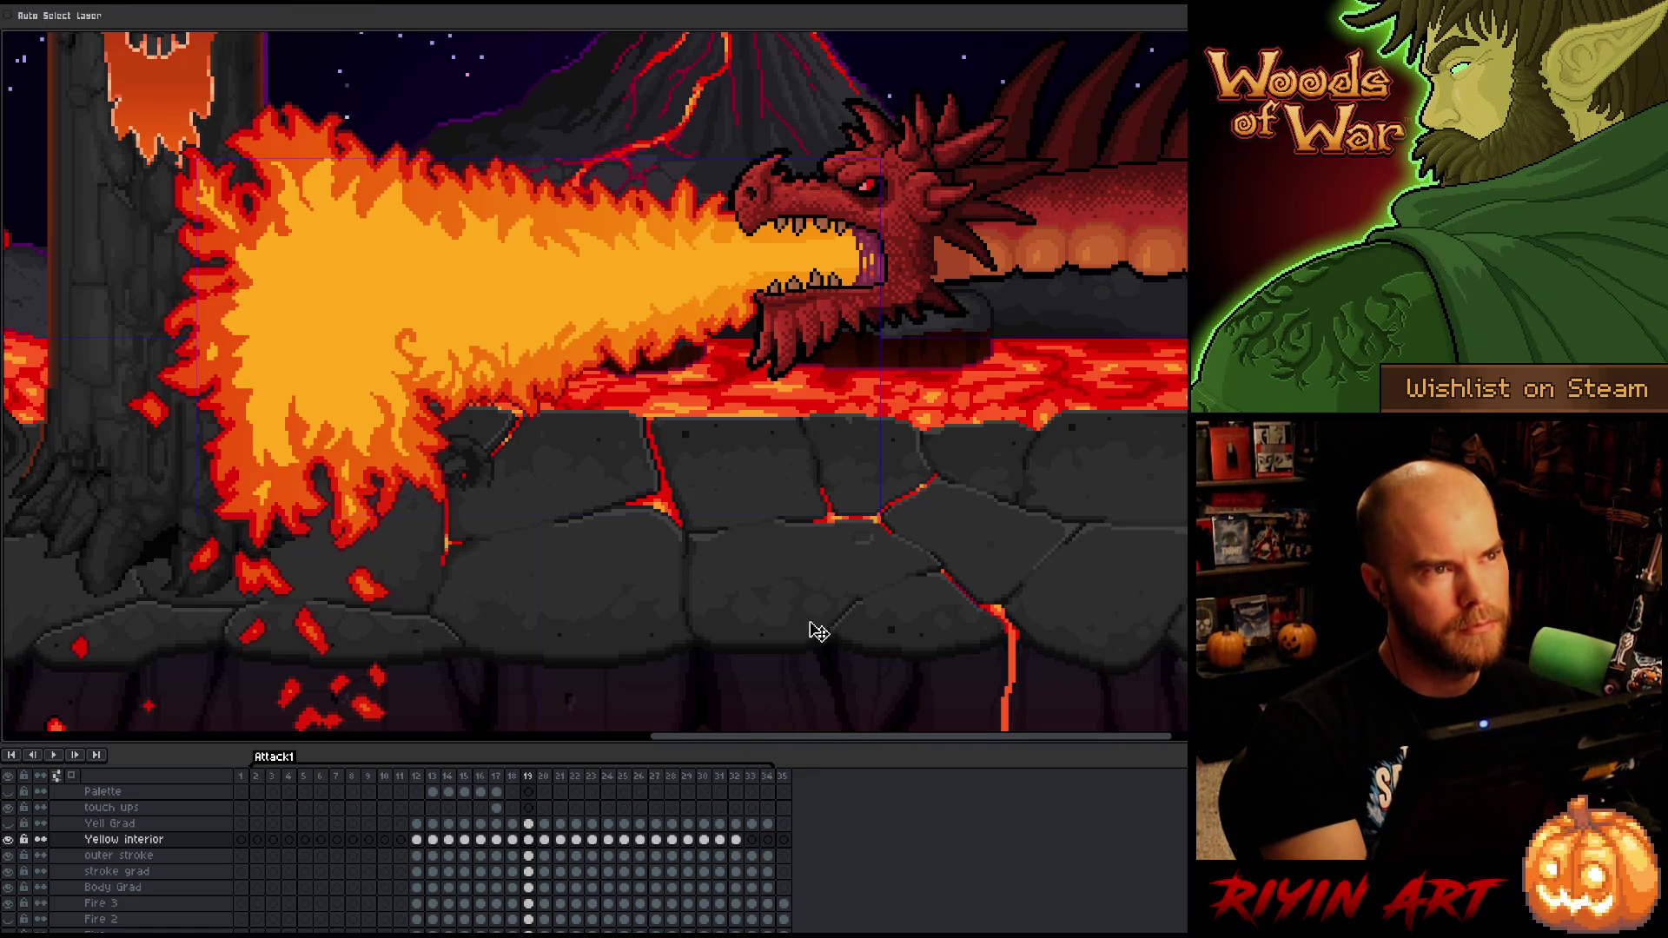
pyautogui.rightClick(946, 421)
pyautogui.press('b')
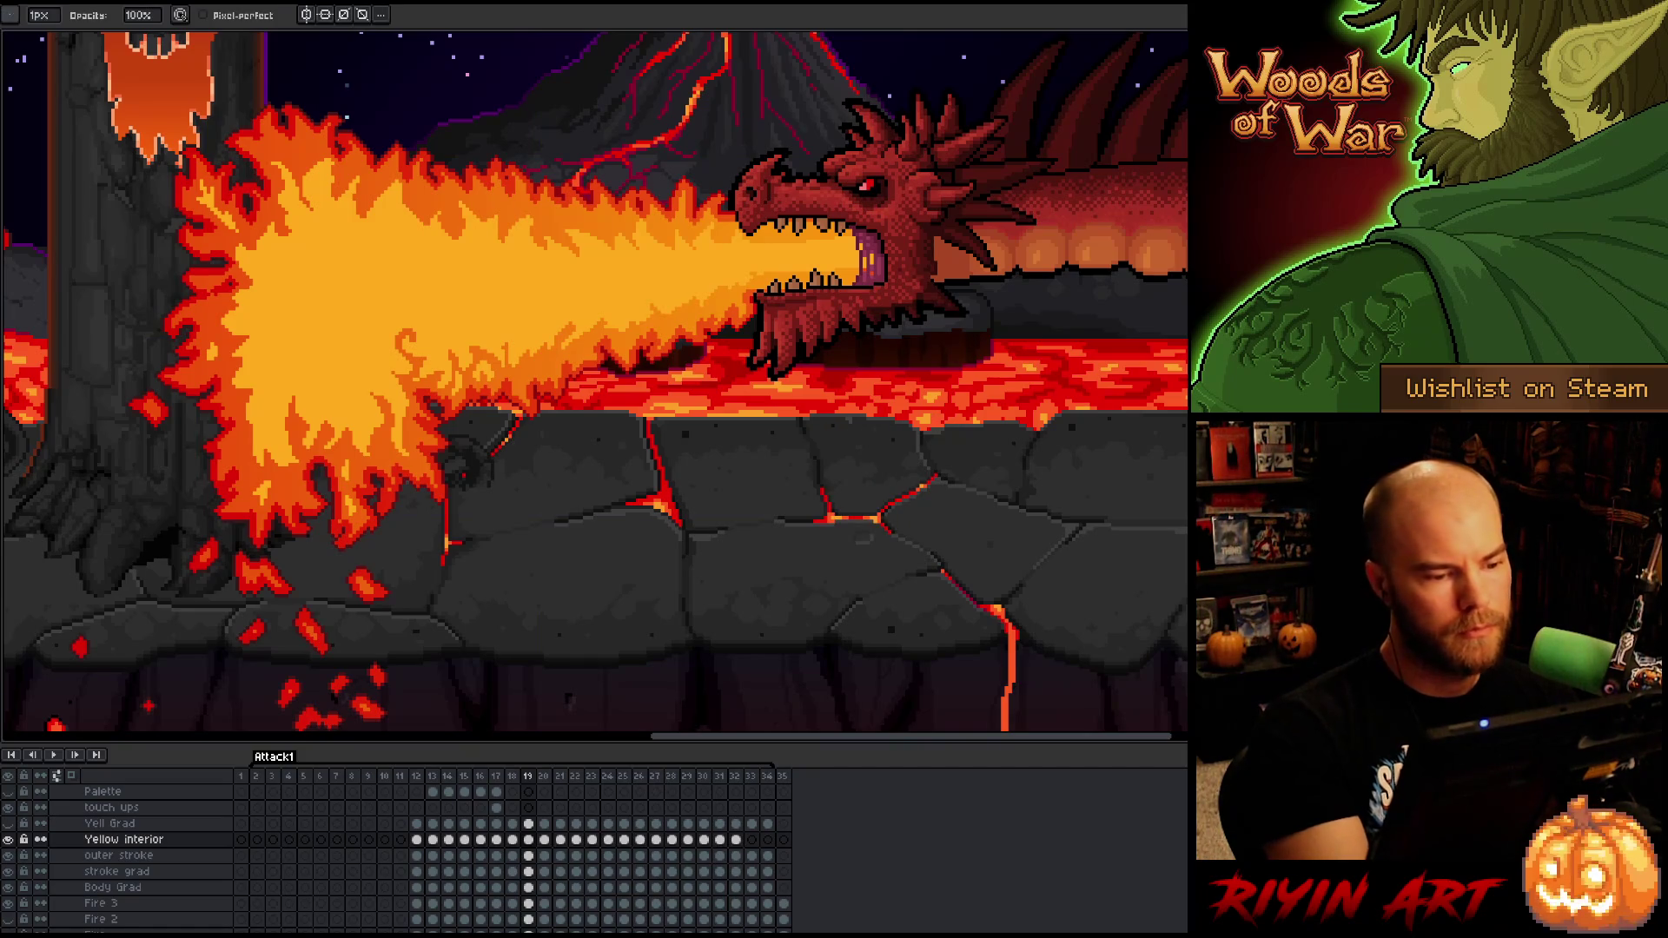
pyautogui.press('e')
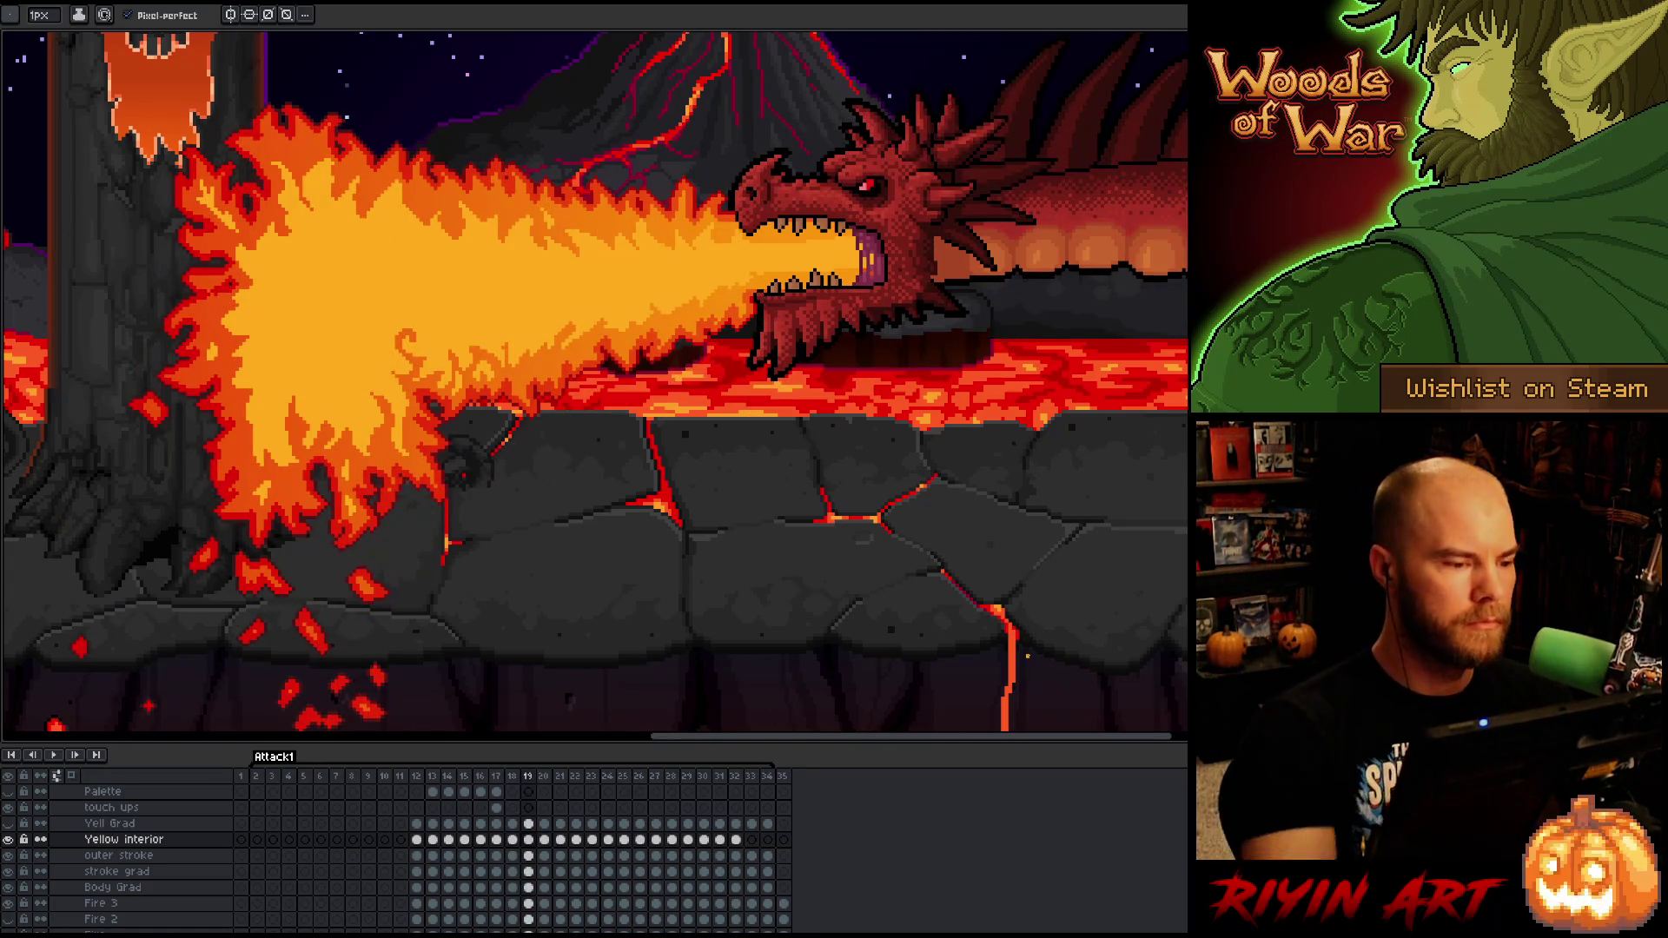
pyautogui.press('q')
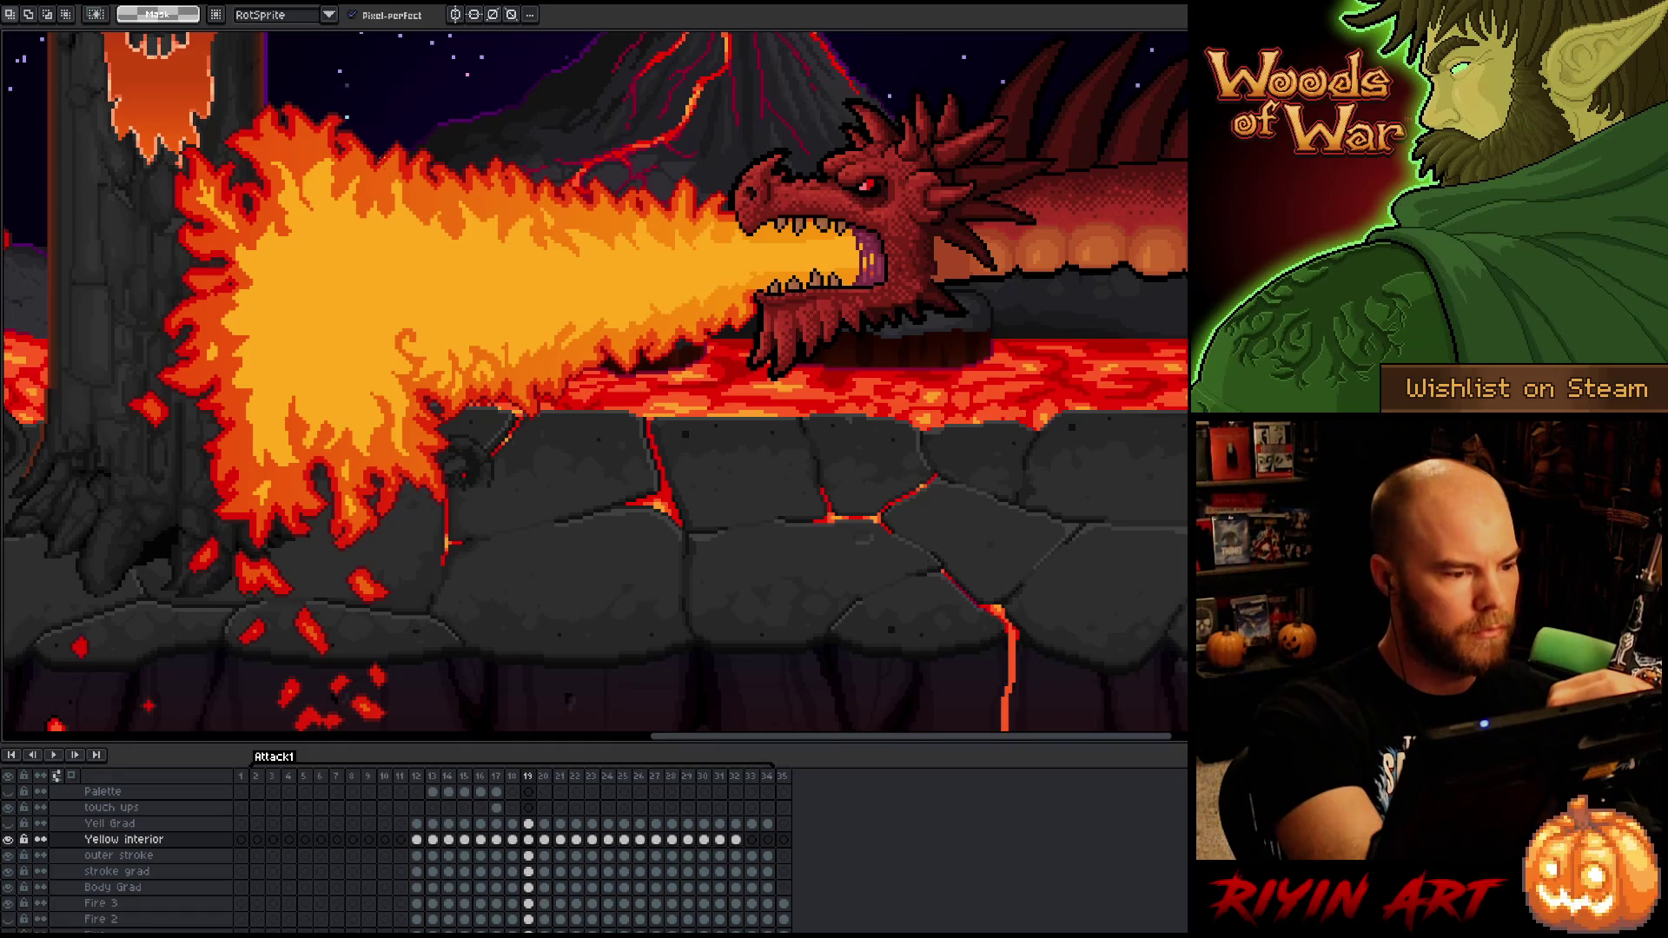
pyautogui.press('b')
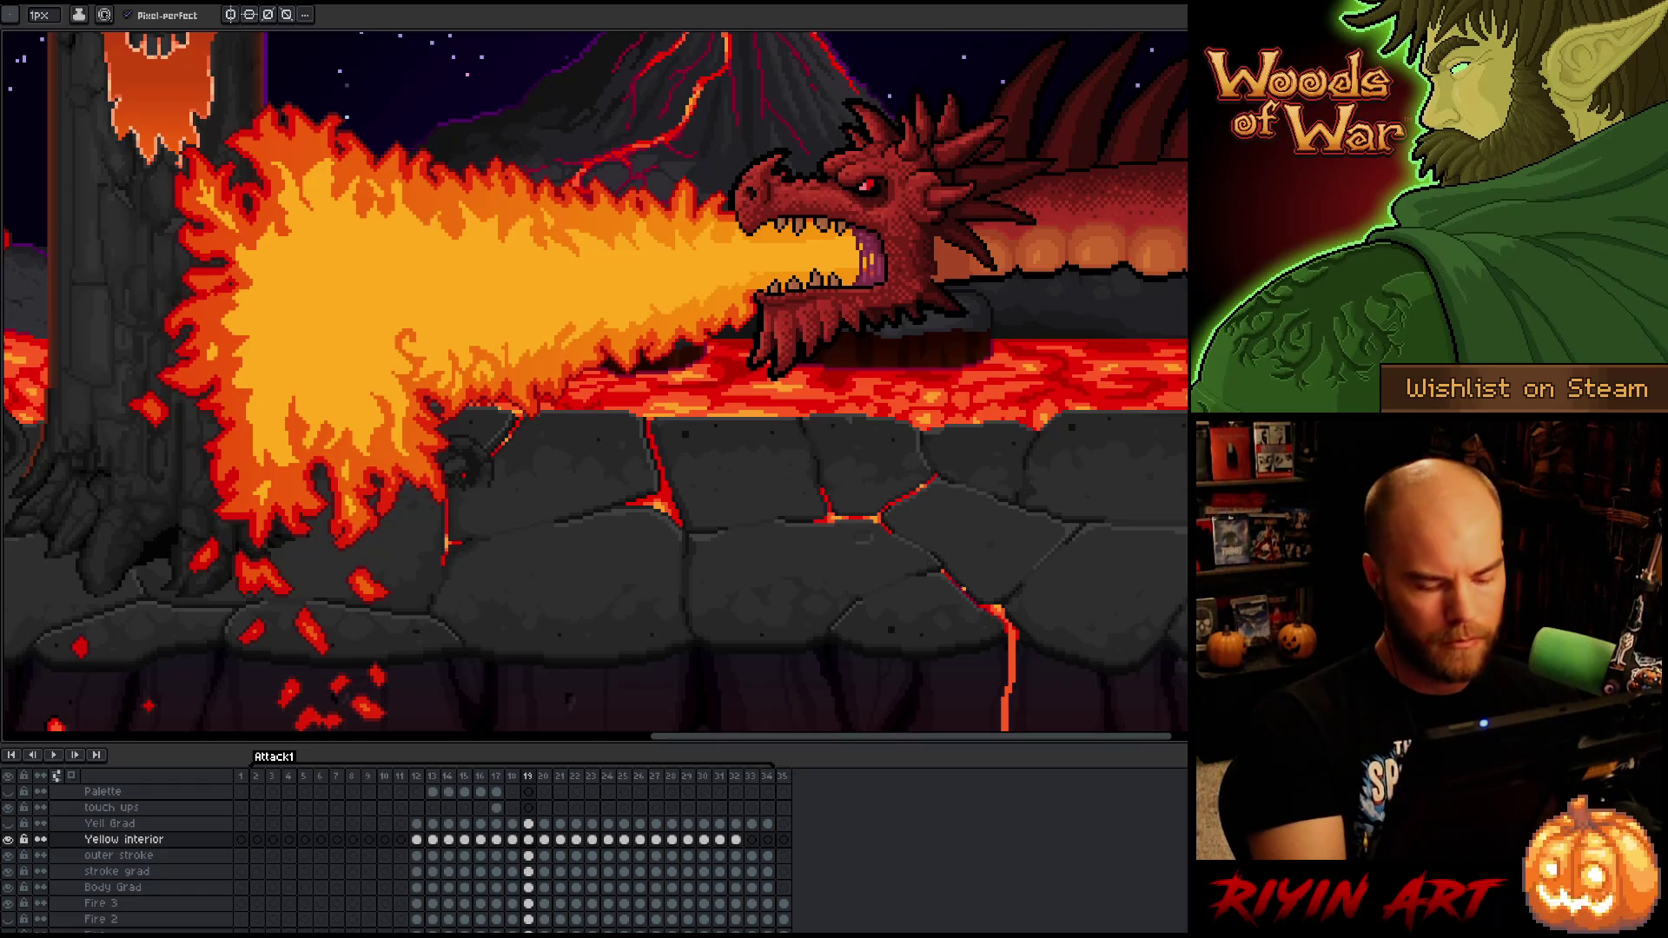
# - On frame 20, lasso-select the flame interior from the mouth down the left edge
pyautogui.press('Right')
pyautogui.press('Right')
pyautogui.press('Left')
pyautogui.press('Left')
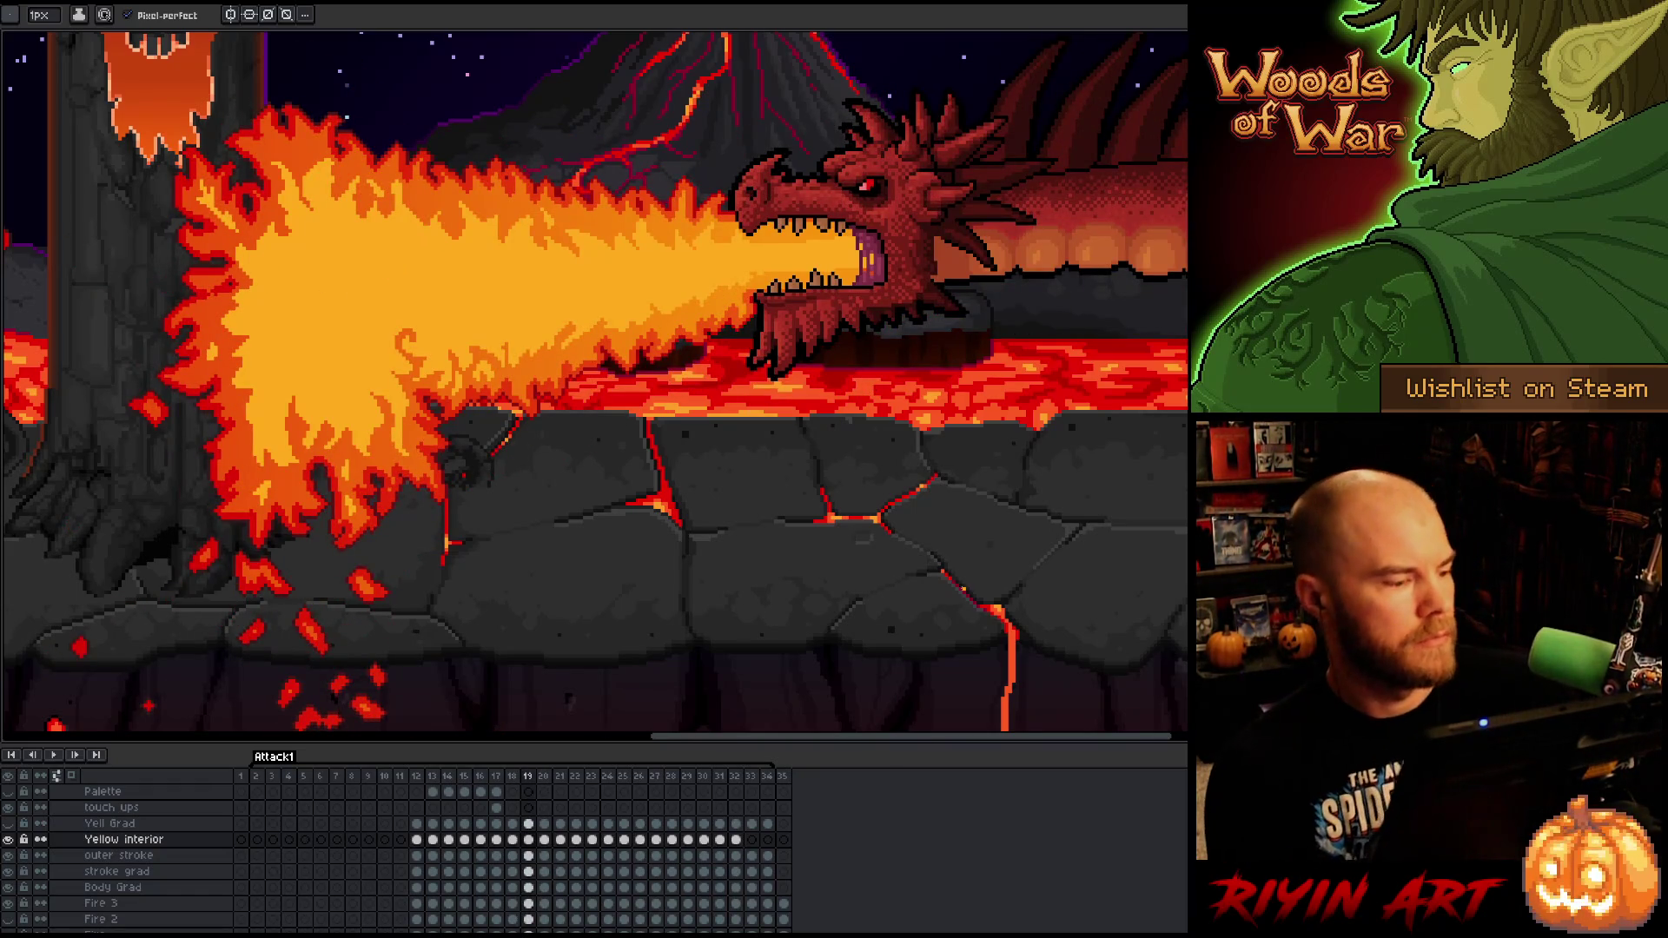
pyautogui.press('Right')
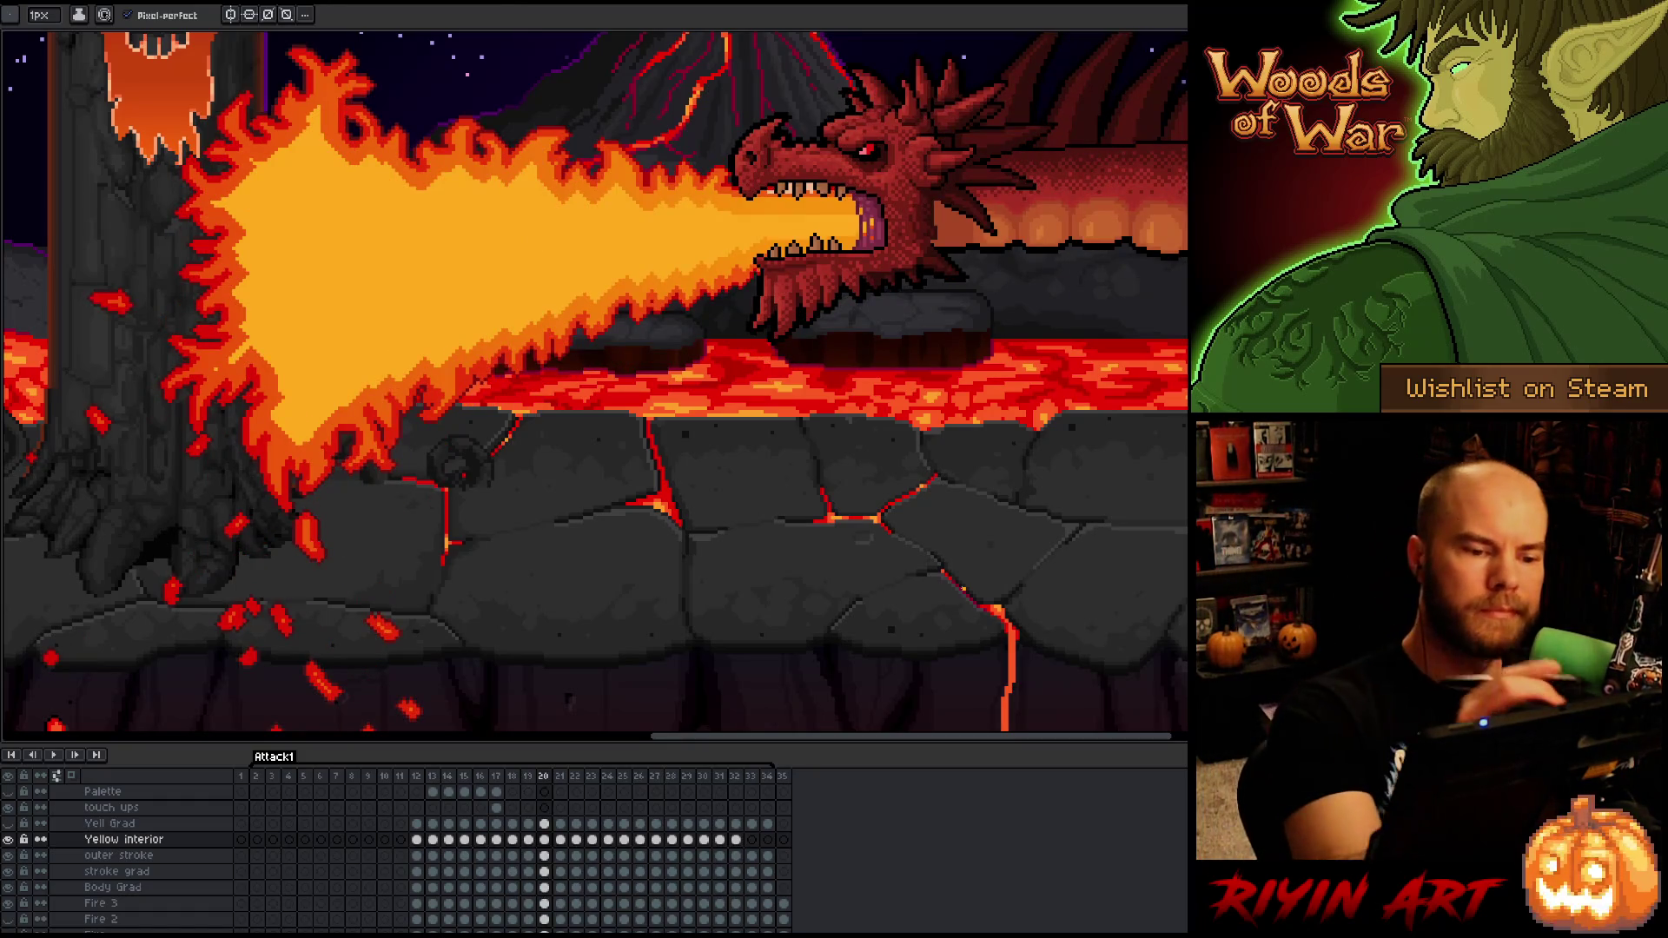
pyautogui.press('m')
pyautogui.moveTo(738, 207)
pyautogui.mouseDown()
pyautogui.moveTo(659, 225)
pyautogui.moveTo(613, 199)
pyautogui.moveTo(569, 206)
pyautogui.moveTo(526, 161)
pyautogui.moveTo(432, 191)
pyautogui.moveTo(329, 174)
pyautogui.moveTo(309, 108)
pyautogui.moveTo(278, 184)
pyautogui.moveTo(247, 182)
pyautogui.moveTo(234, 221)
pyautogui.moveTo(255, 229)
pyautogui.mouseUp()
pyautogui.moveTo(250, 250)
pyautogui.mouseDown()
pyautogui.moveTo(257, 353)
pyautogui.moveTo(284, 376)
pyautogui.moveTo(276, 420)
pyautogui.moveTo(307, 455)
pyautogui.moveTo(353, 363)
pyautogui.moveTo(379, 374)
pyautogui.moveTo(611, 280)
pyautogui.mouseUp()
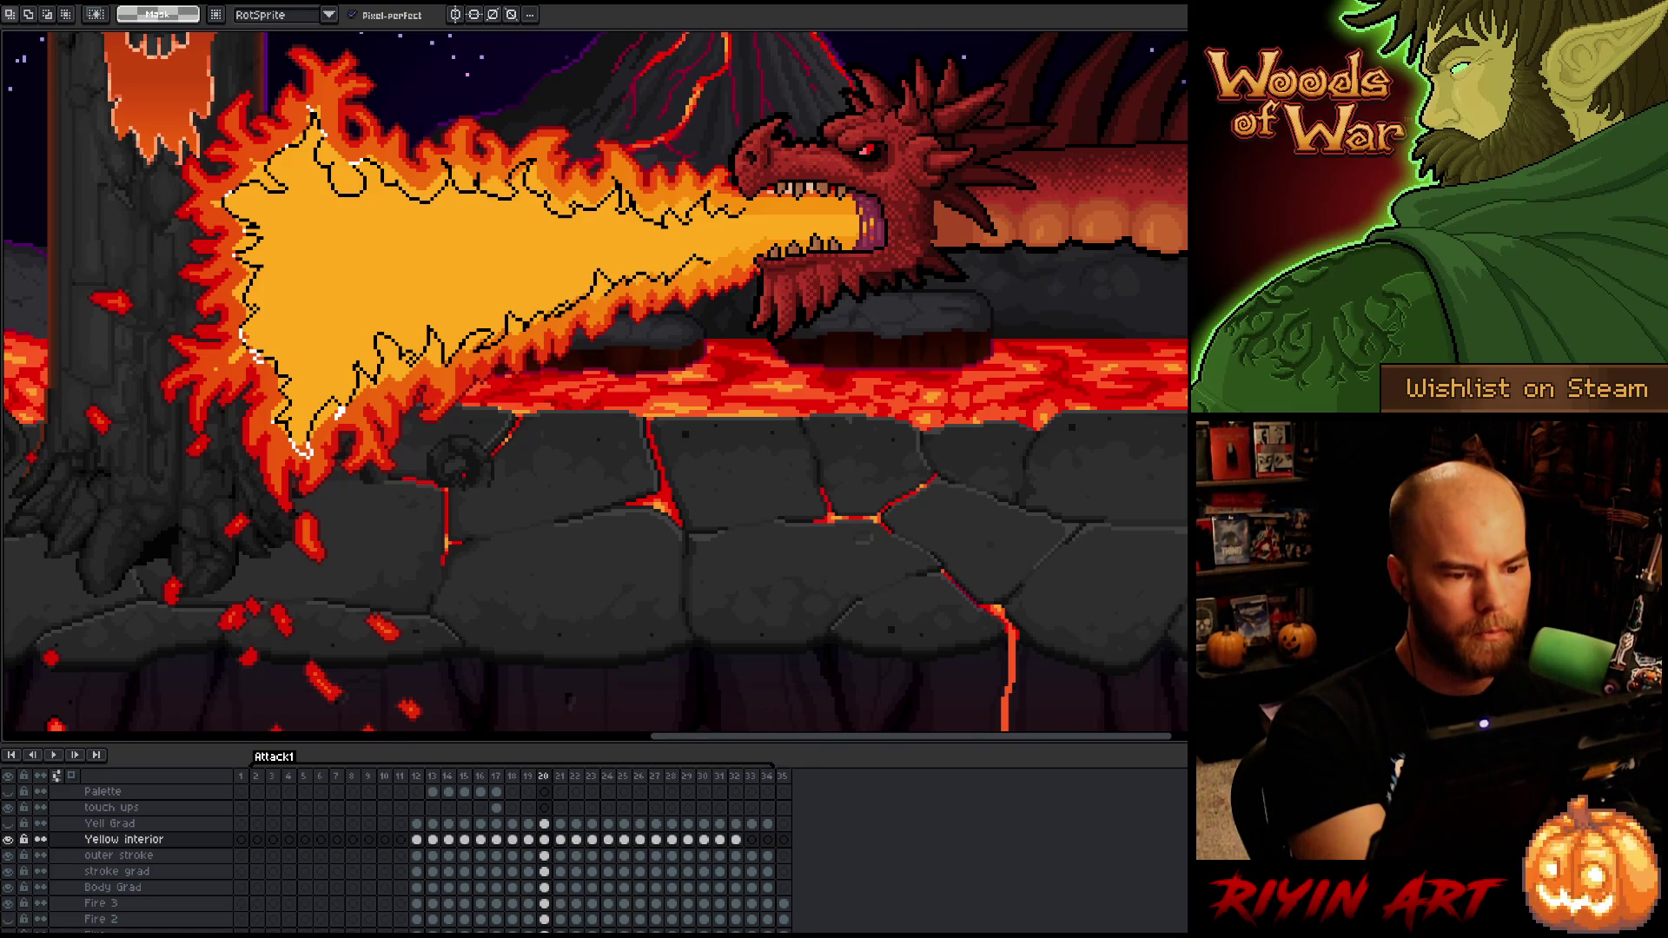
pyautogui.moveTo(743, 217); pyautogui.dragTo(745, 213)
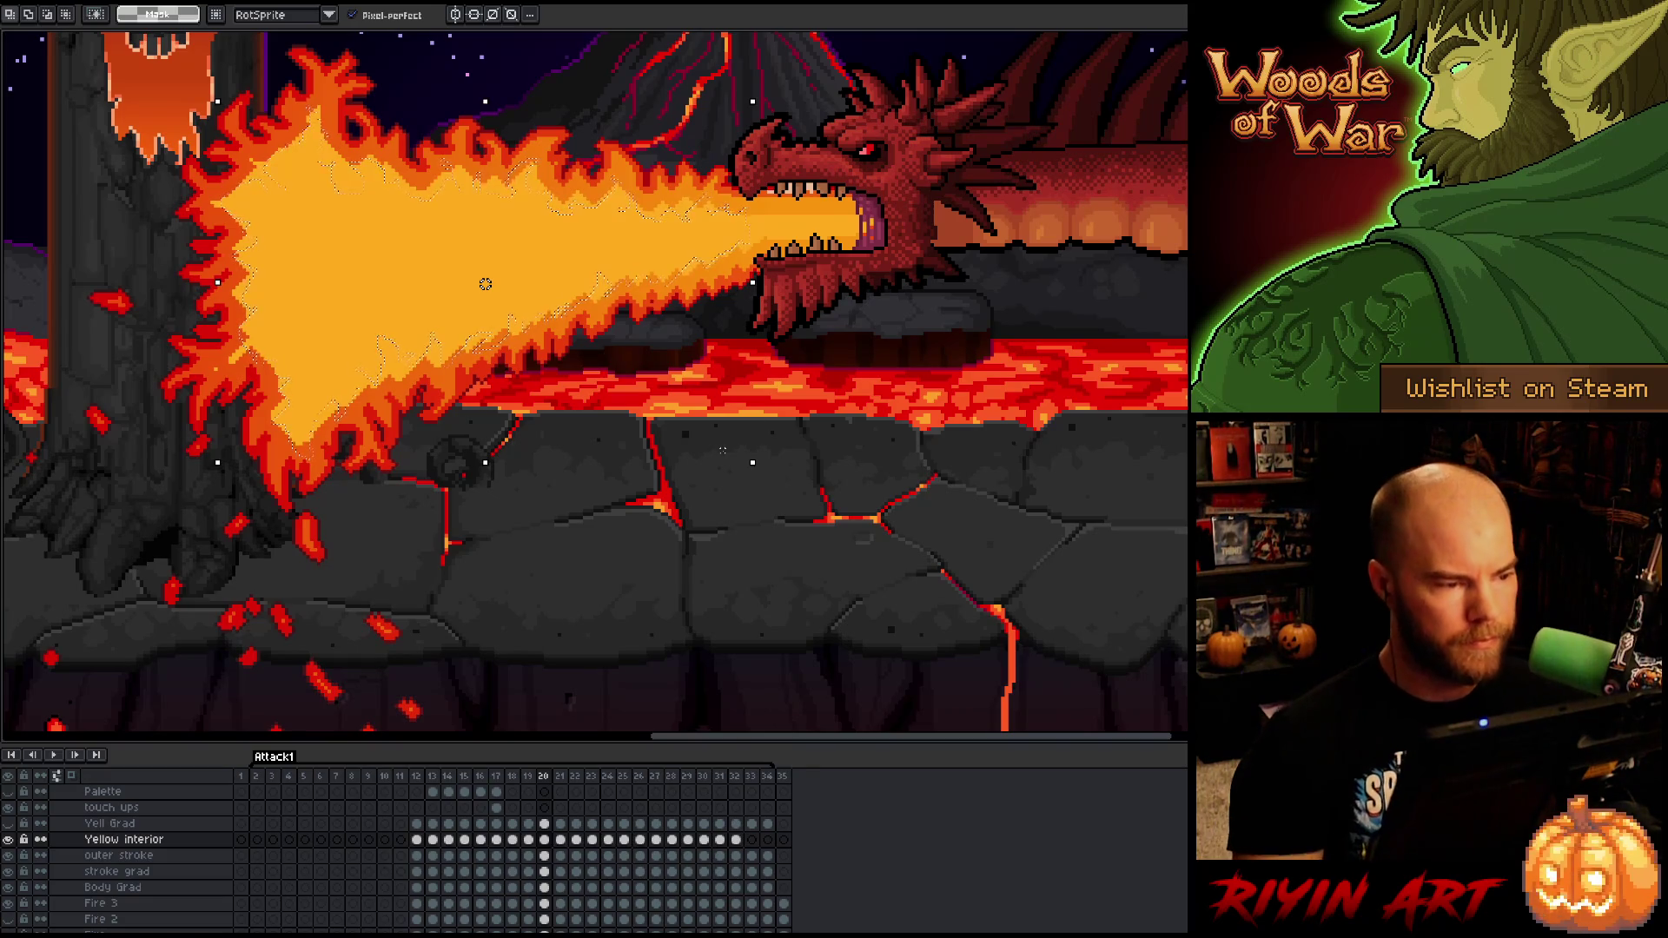
pyautogui.moveTo(722, 450); pyautogui.dragTo(732, 461)
# - Shade the selected interior with lighter yellow using a 29px brush, then compare with frame 19
pyautogui.press('b')
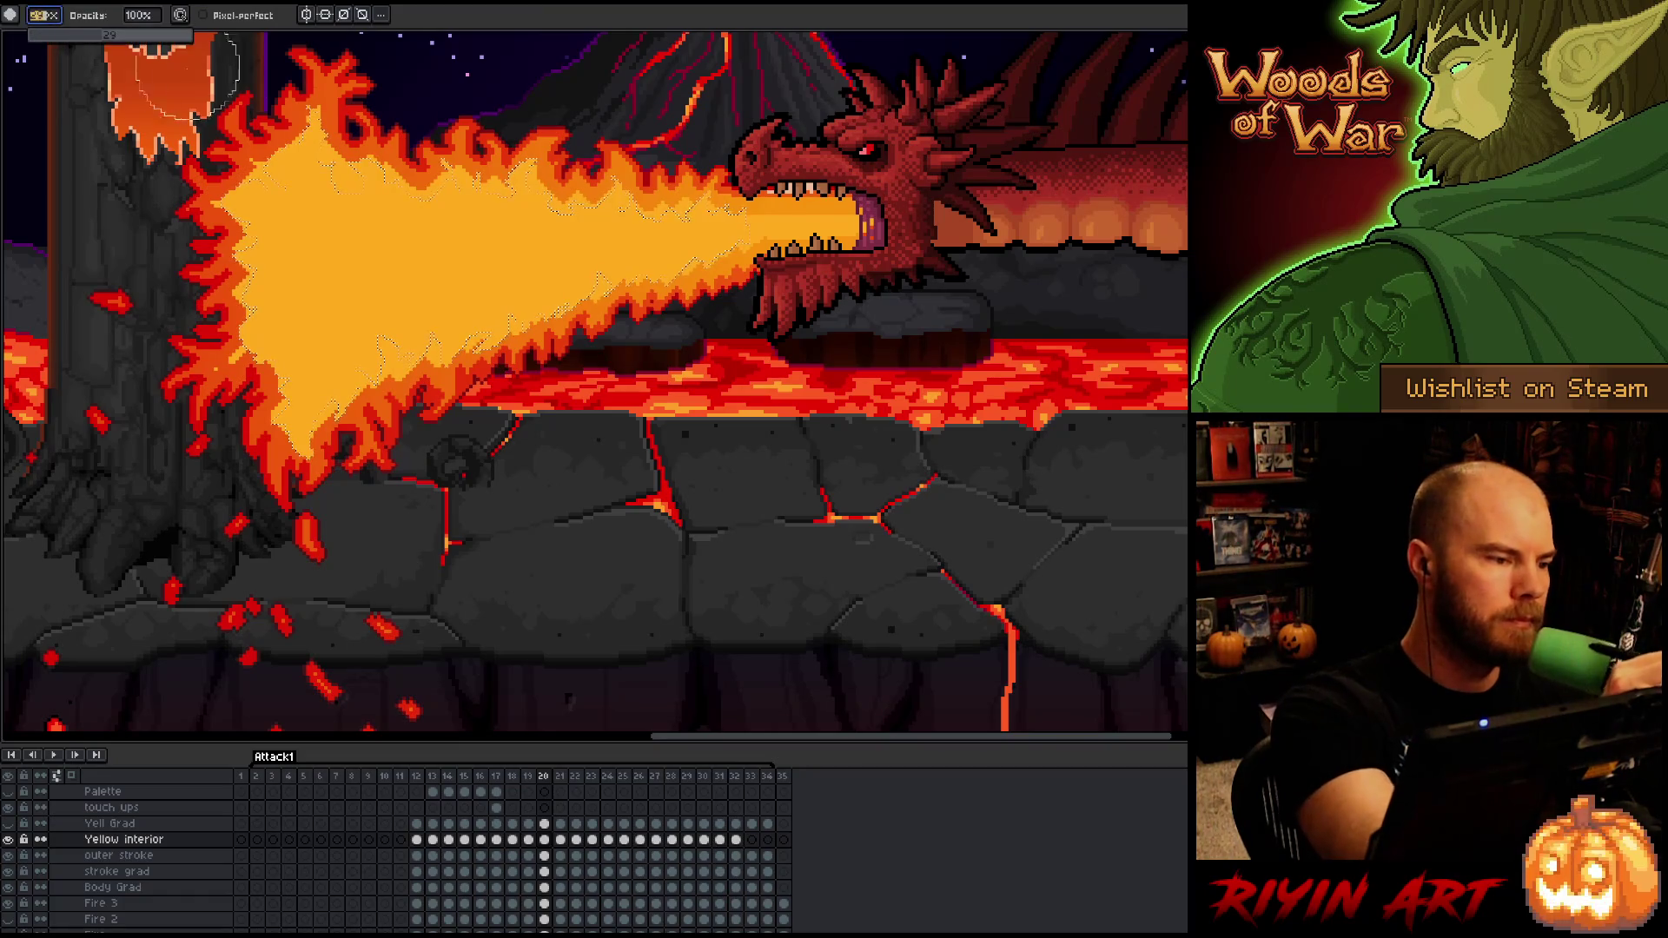
pyautogui.click(320, 432)
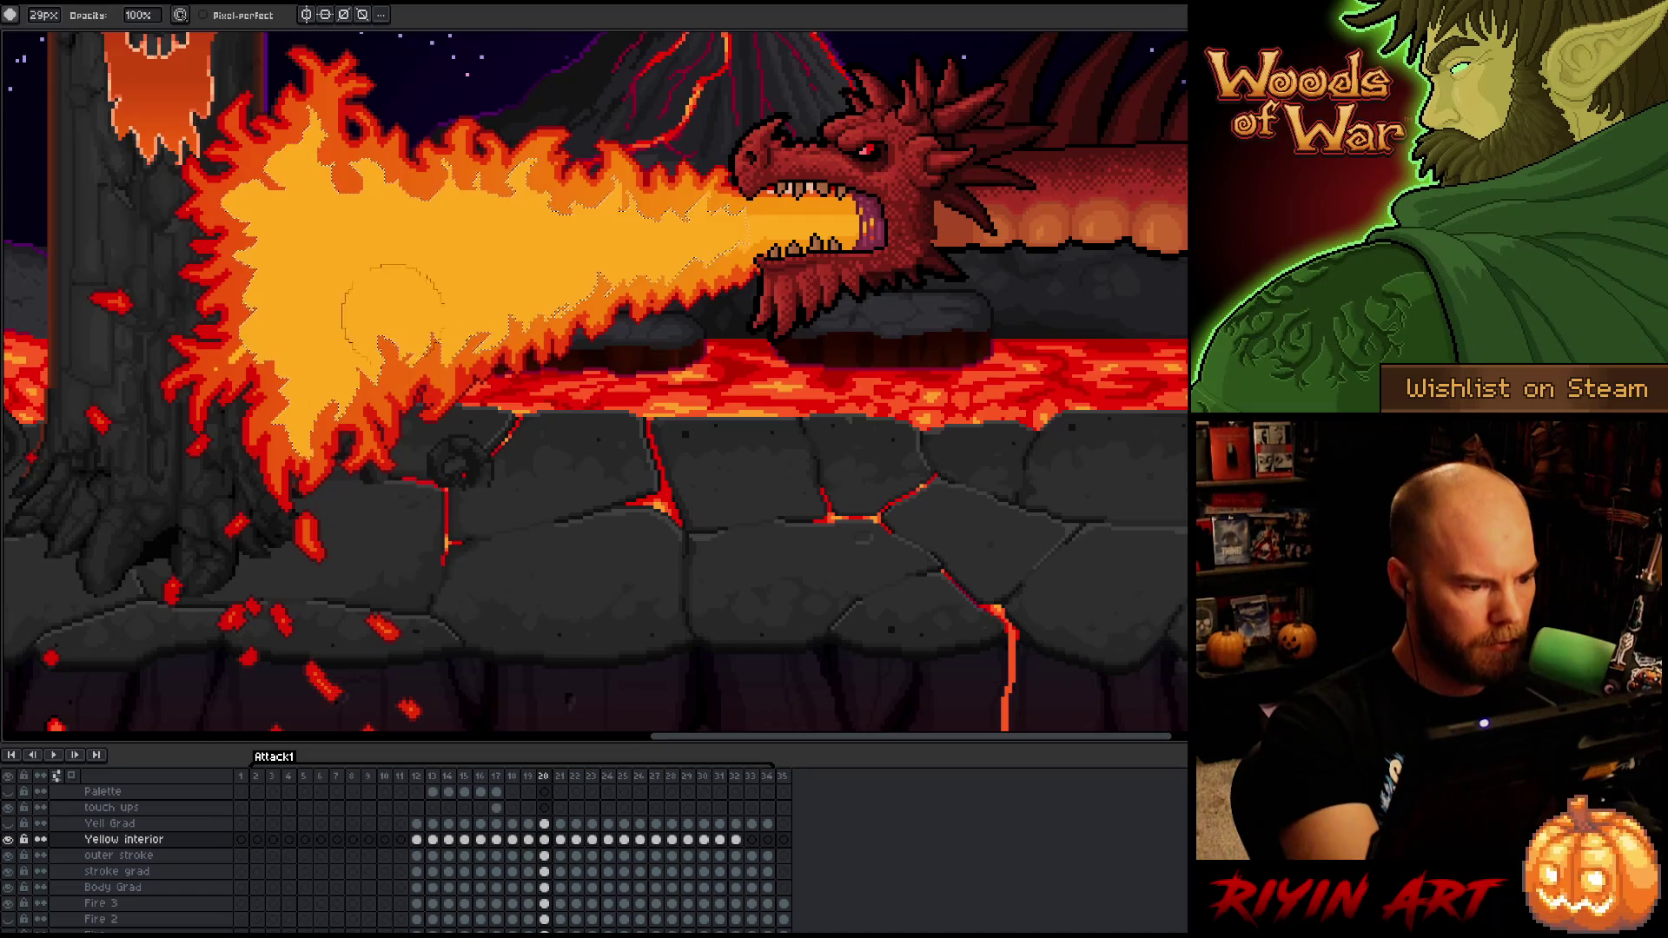
pyautogui.press('v')
pyautogui.press('b')
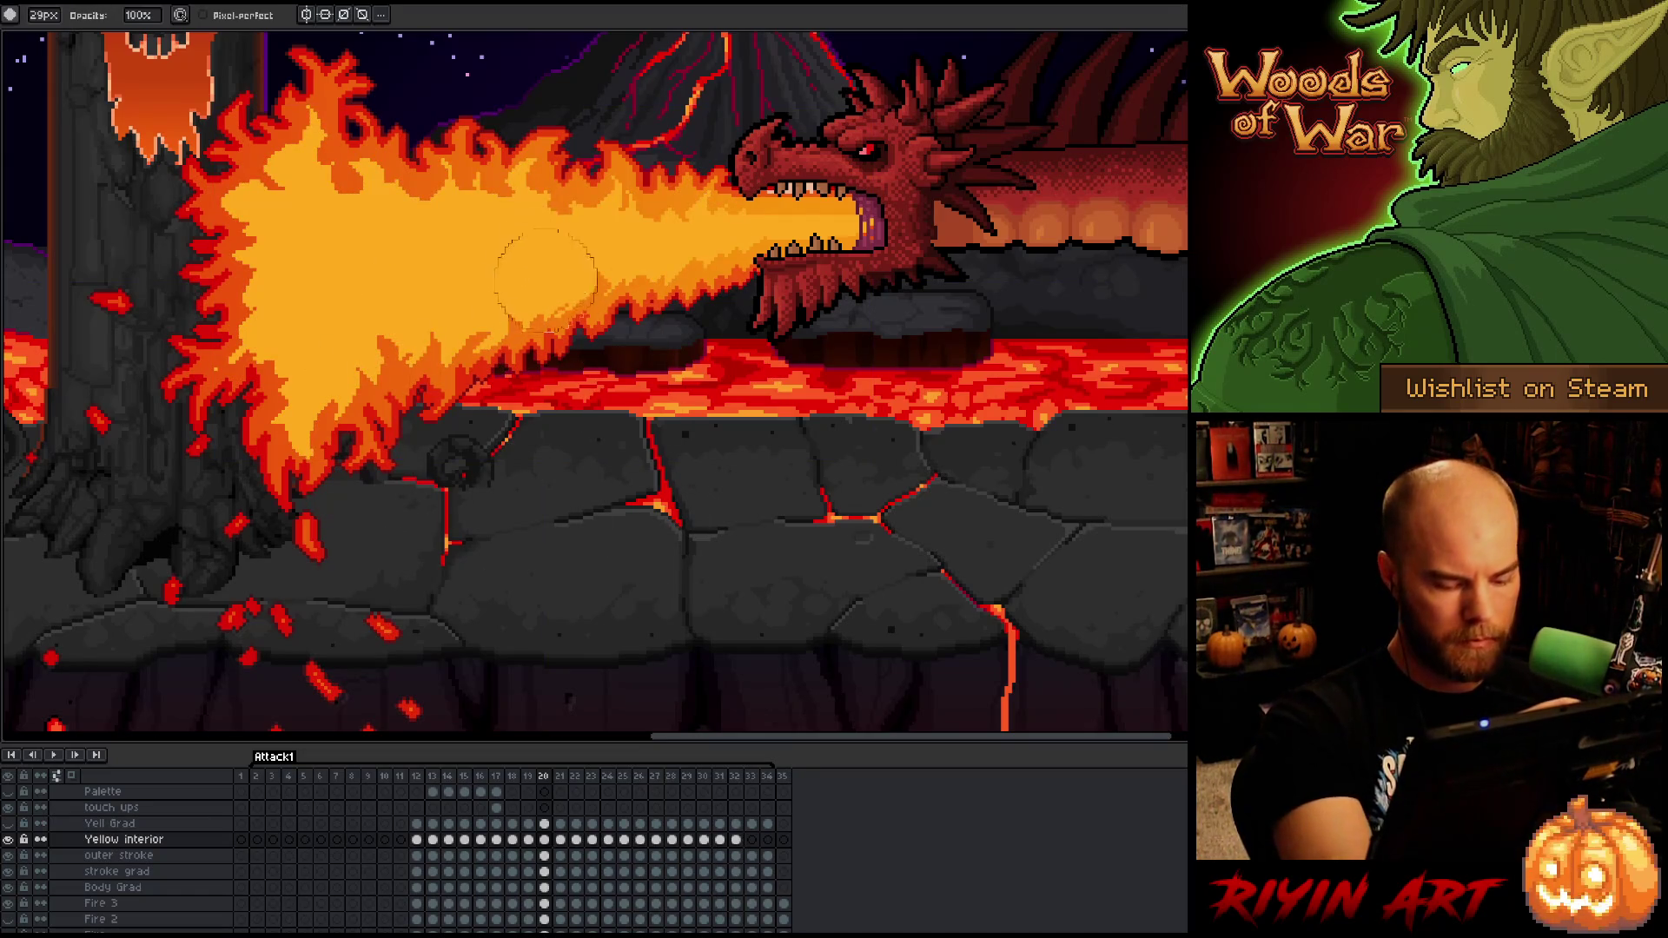
pyautogui.press('m')
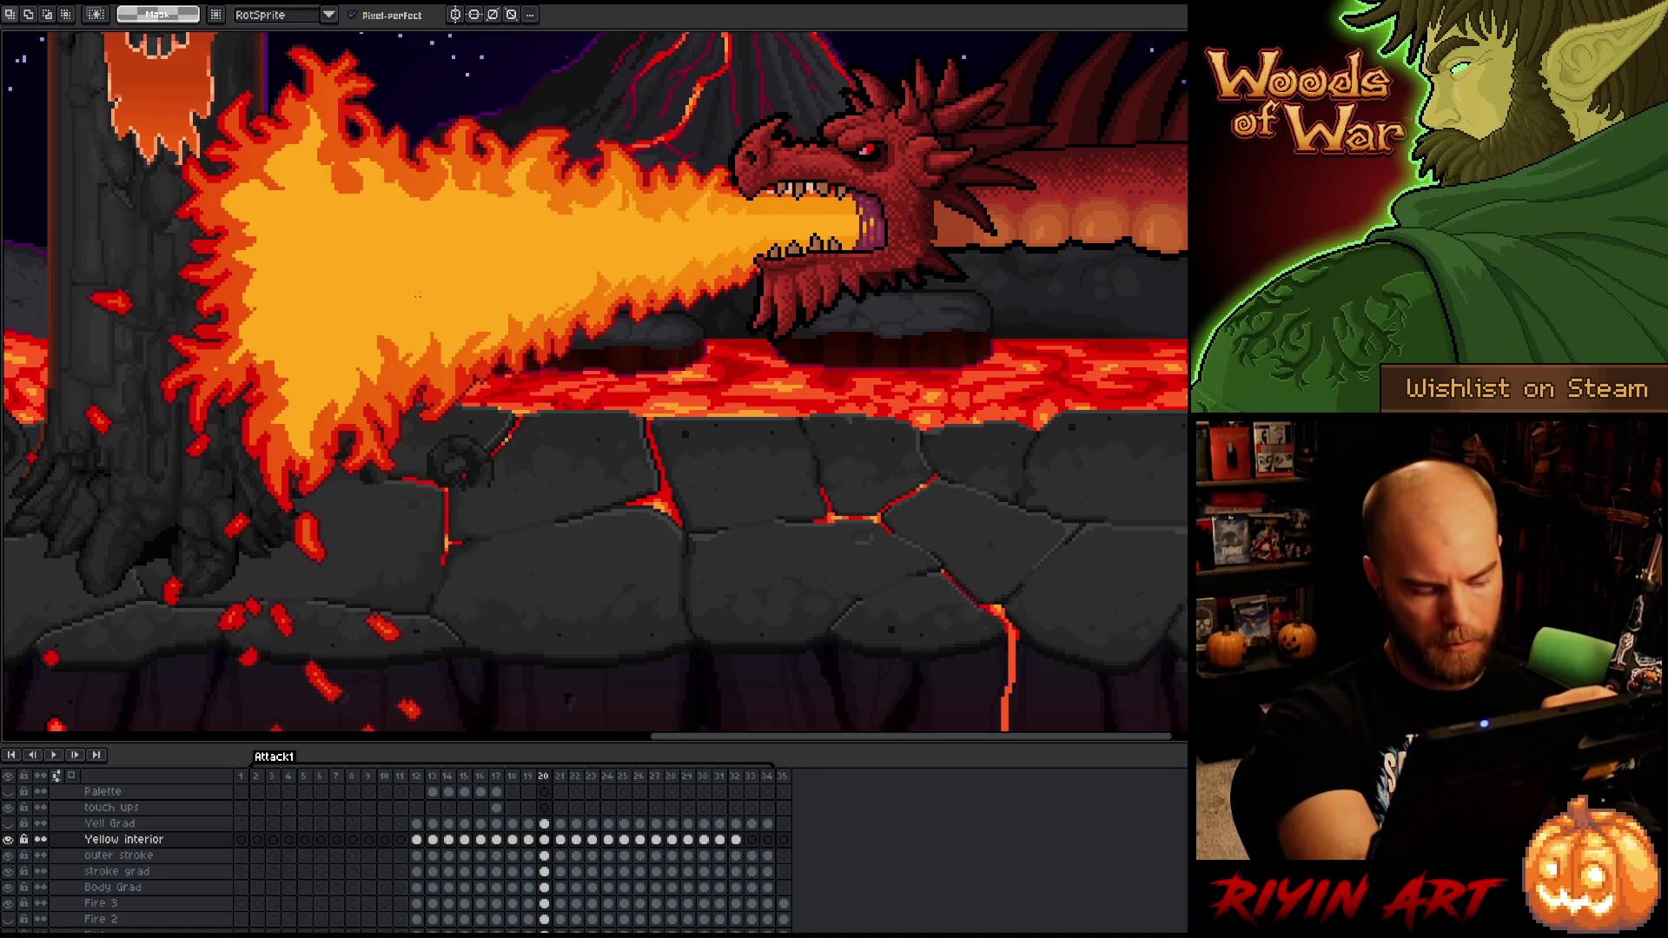
pyautogui.press('b')
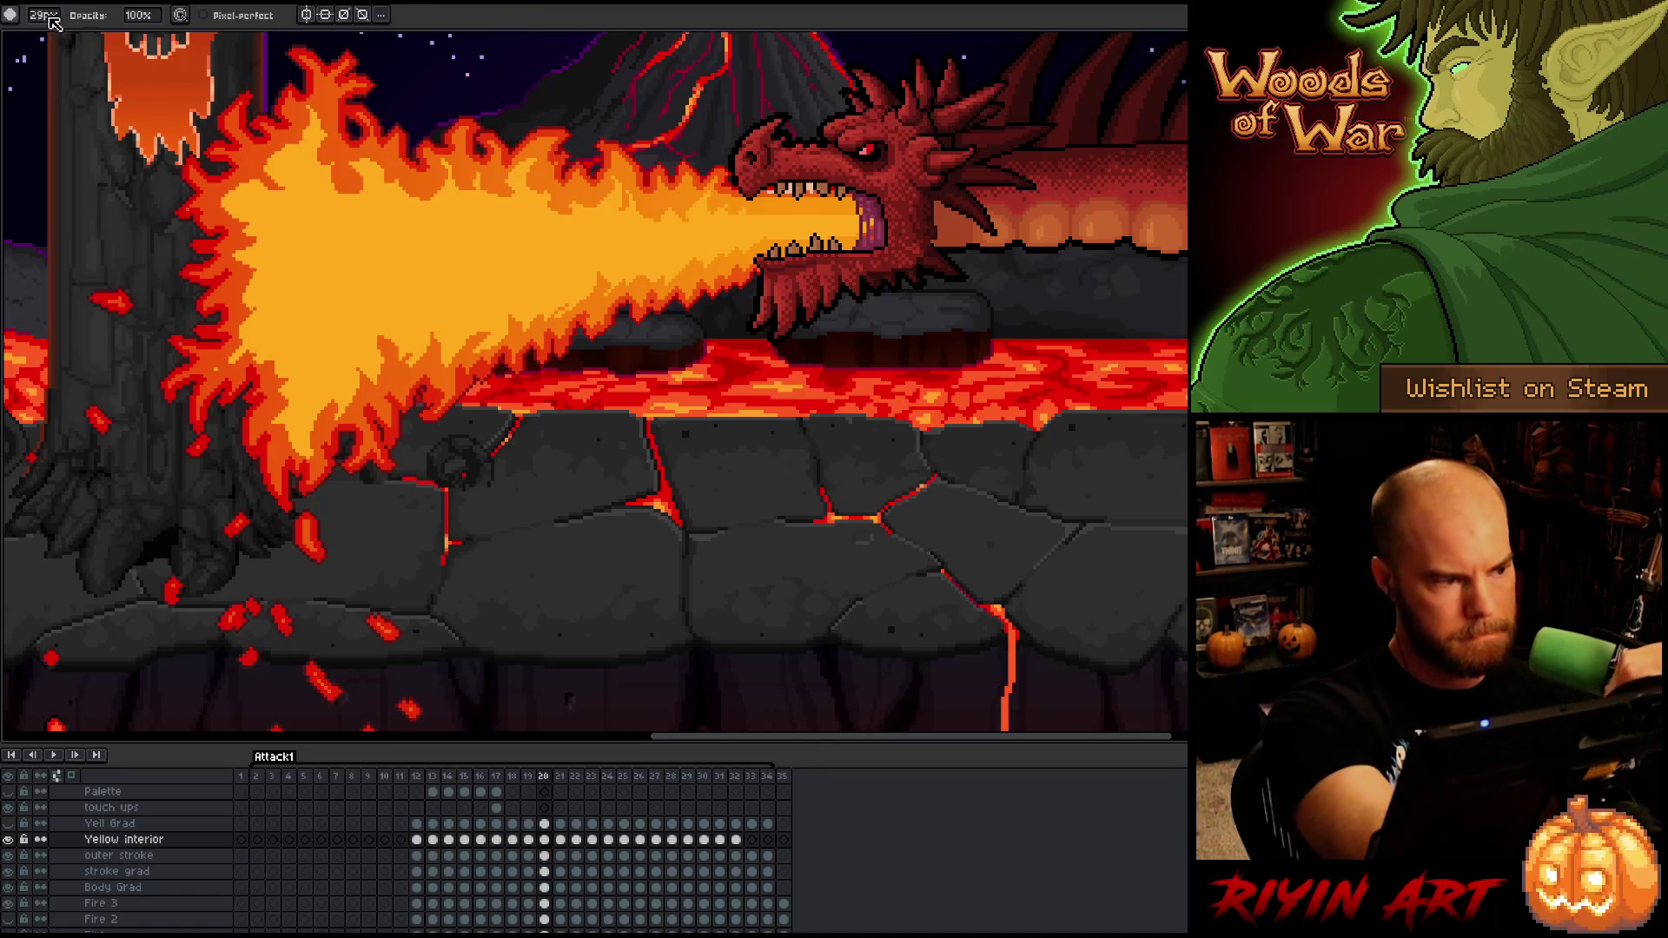
pyautogui.press('Left')
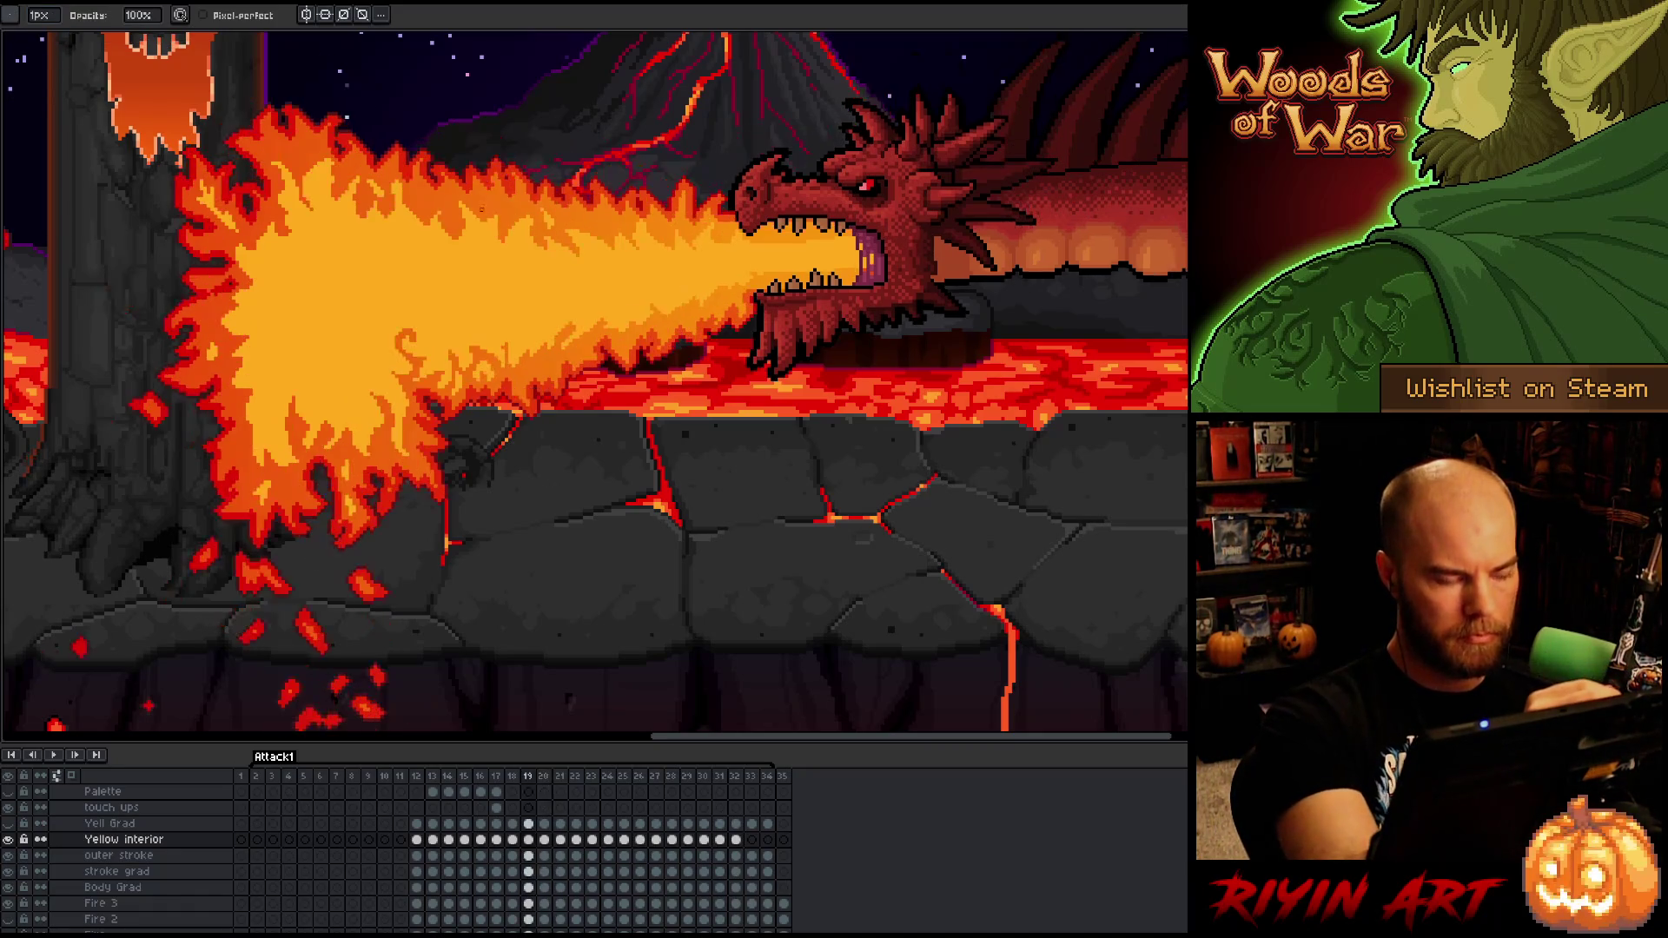
# - Return to frame 20, pick the Eraser, and flip against frame 19 to compare the fire jet
pyautogui.press('Right')
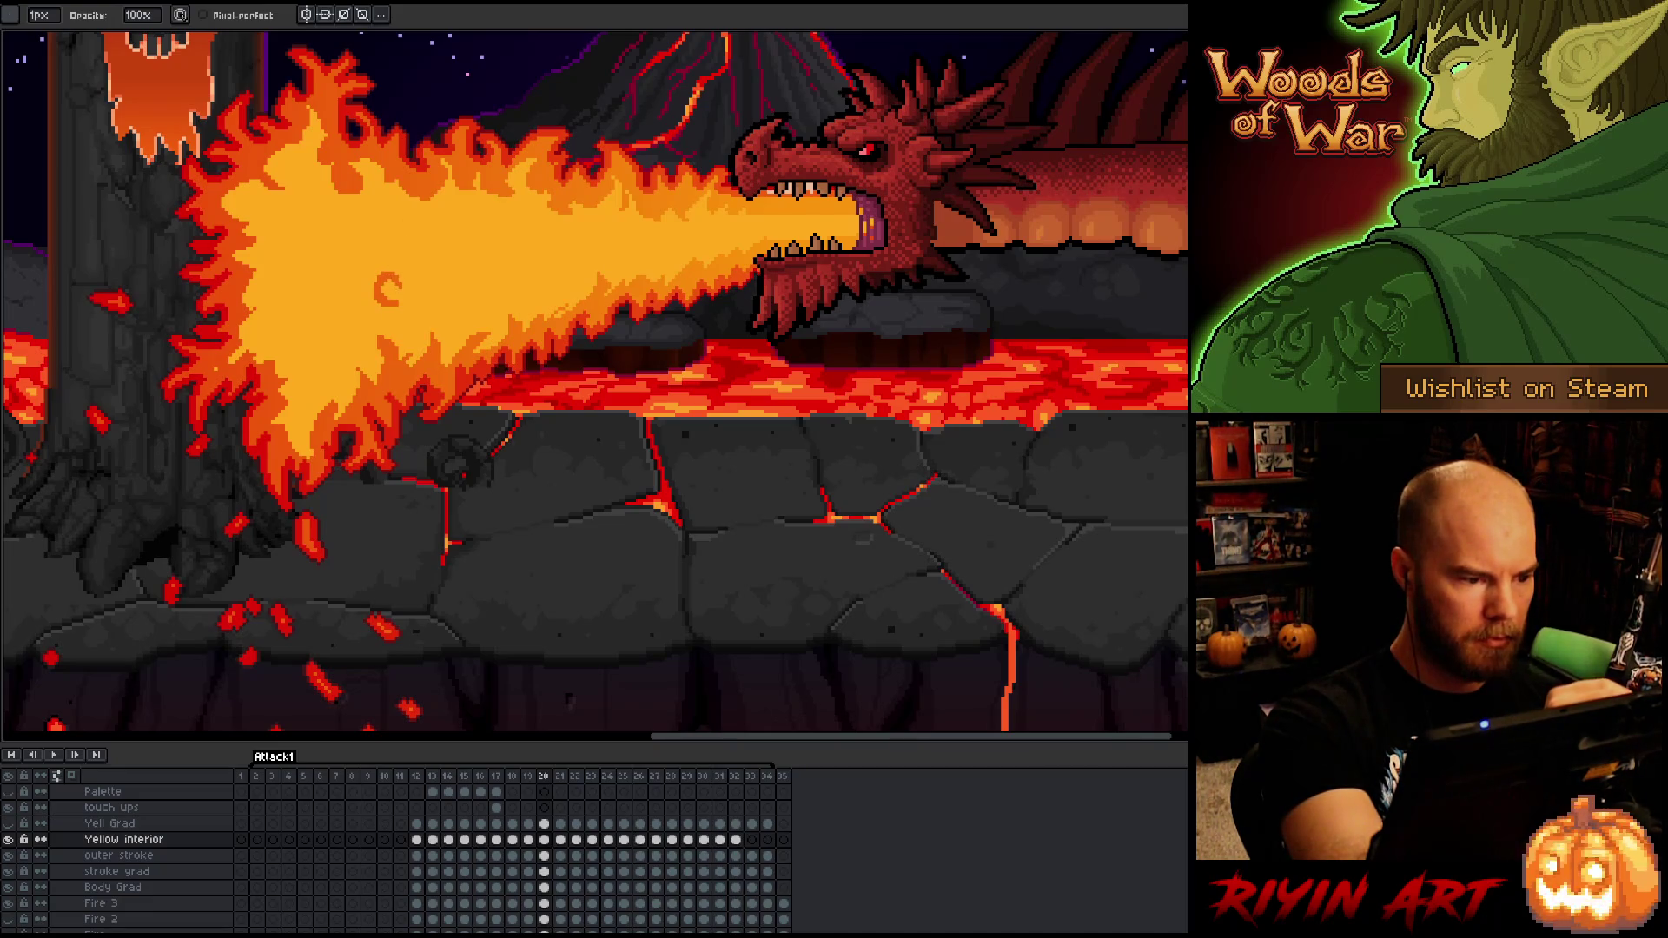
pyautogui.press('e')
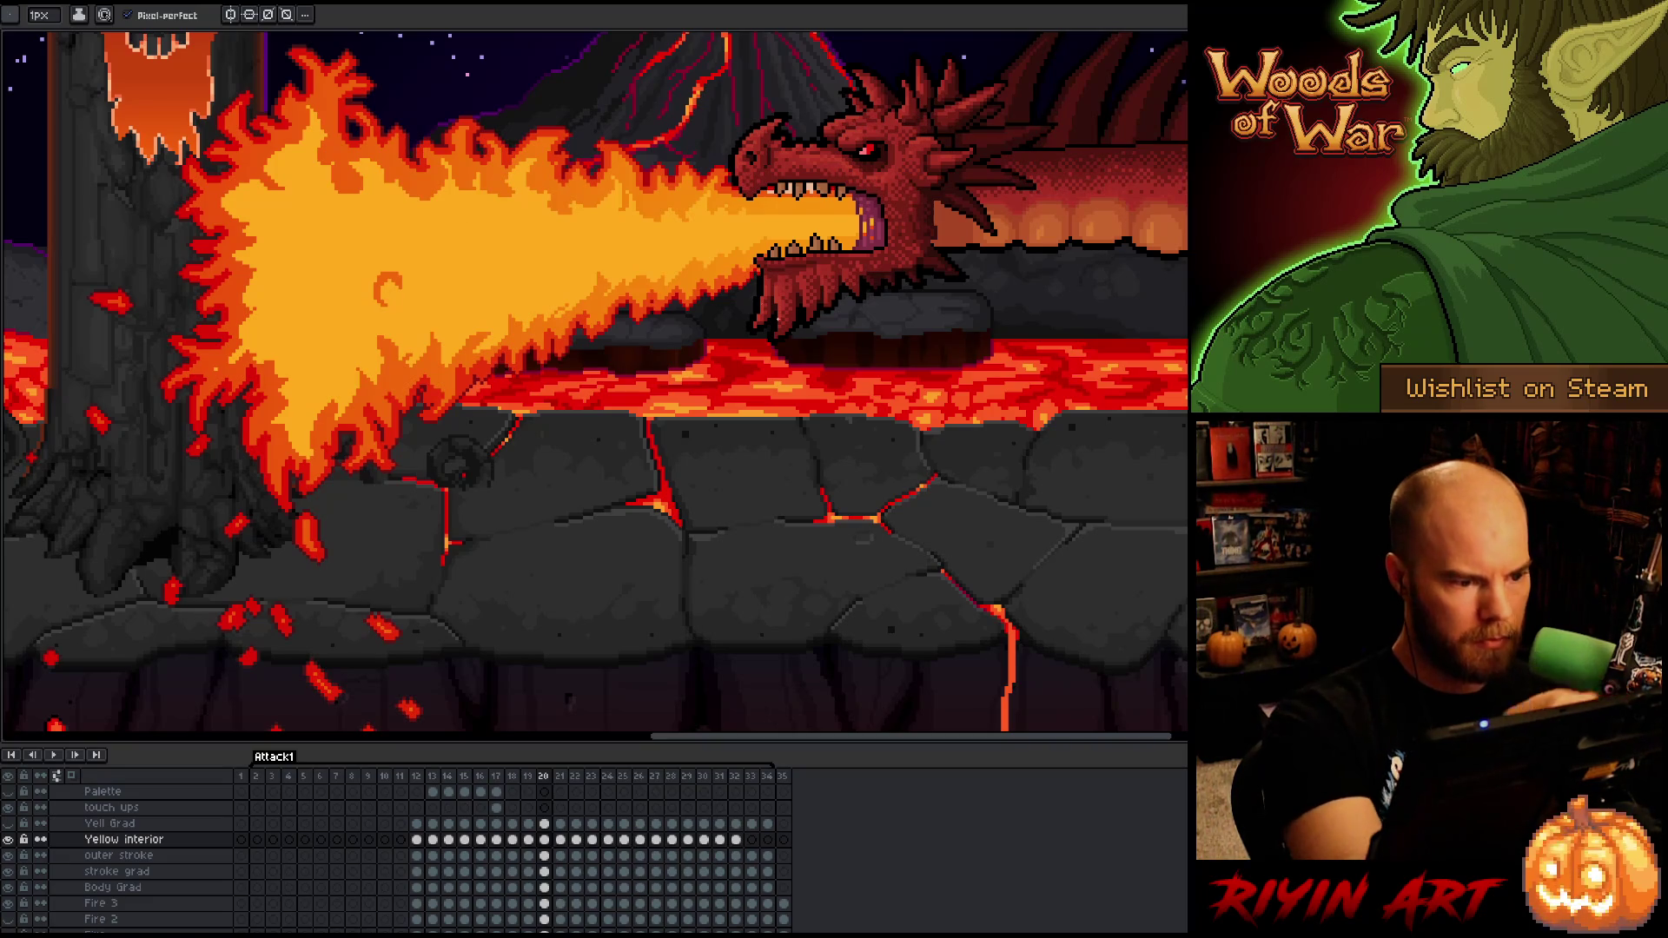
pyautogui.press('Left')
pyautogui.press('Right')
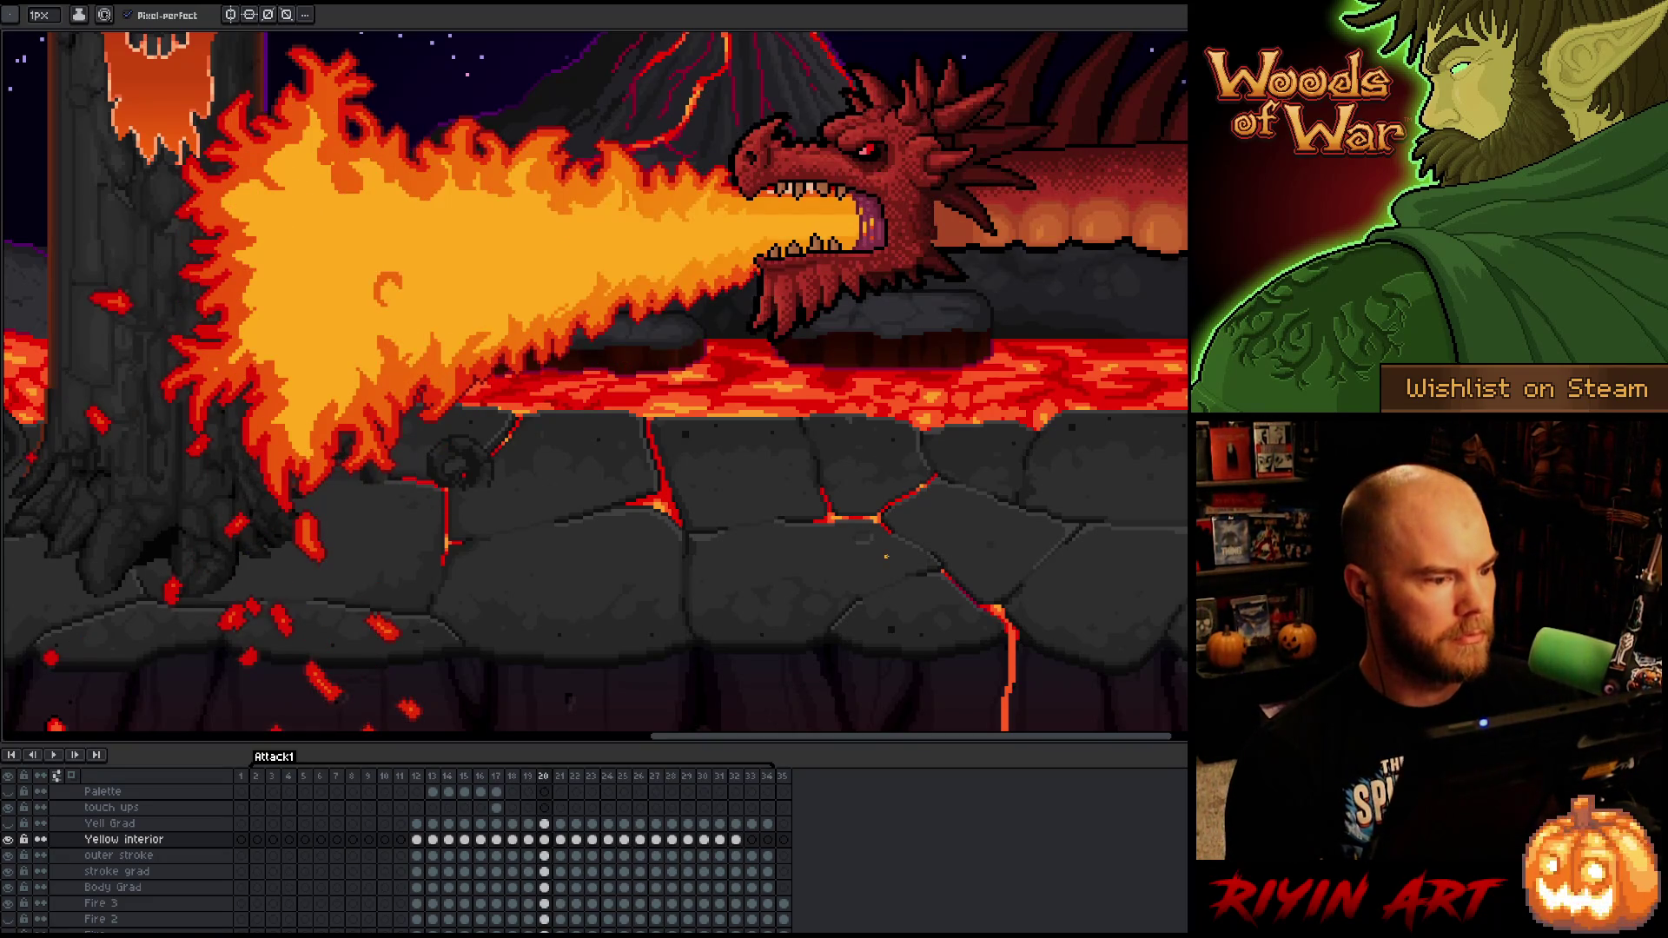
pyautogui.press('Left')
pyautogui.press('Right')
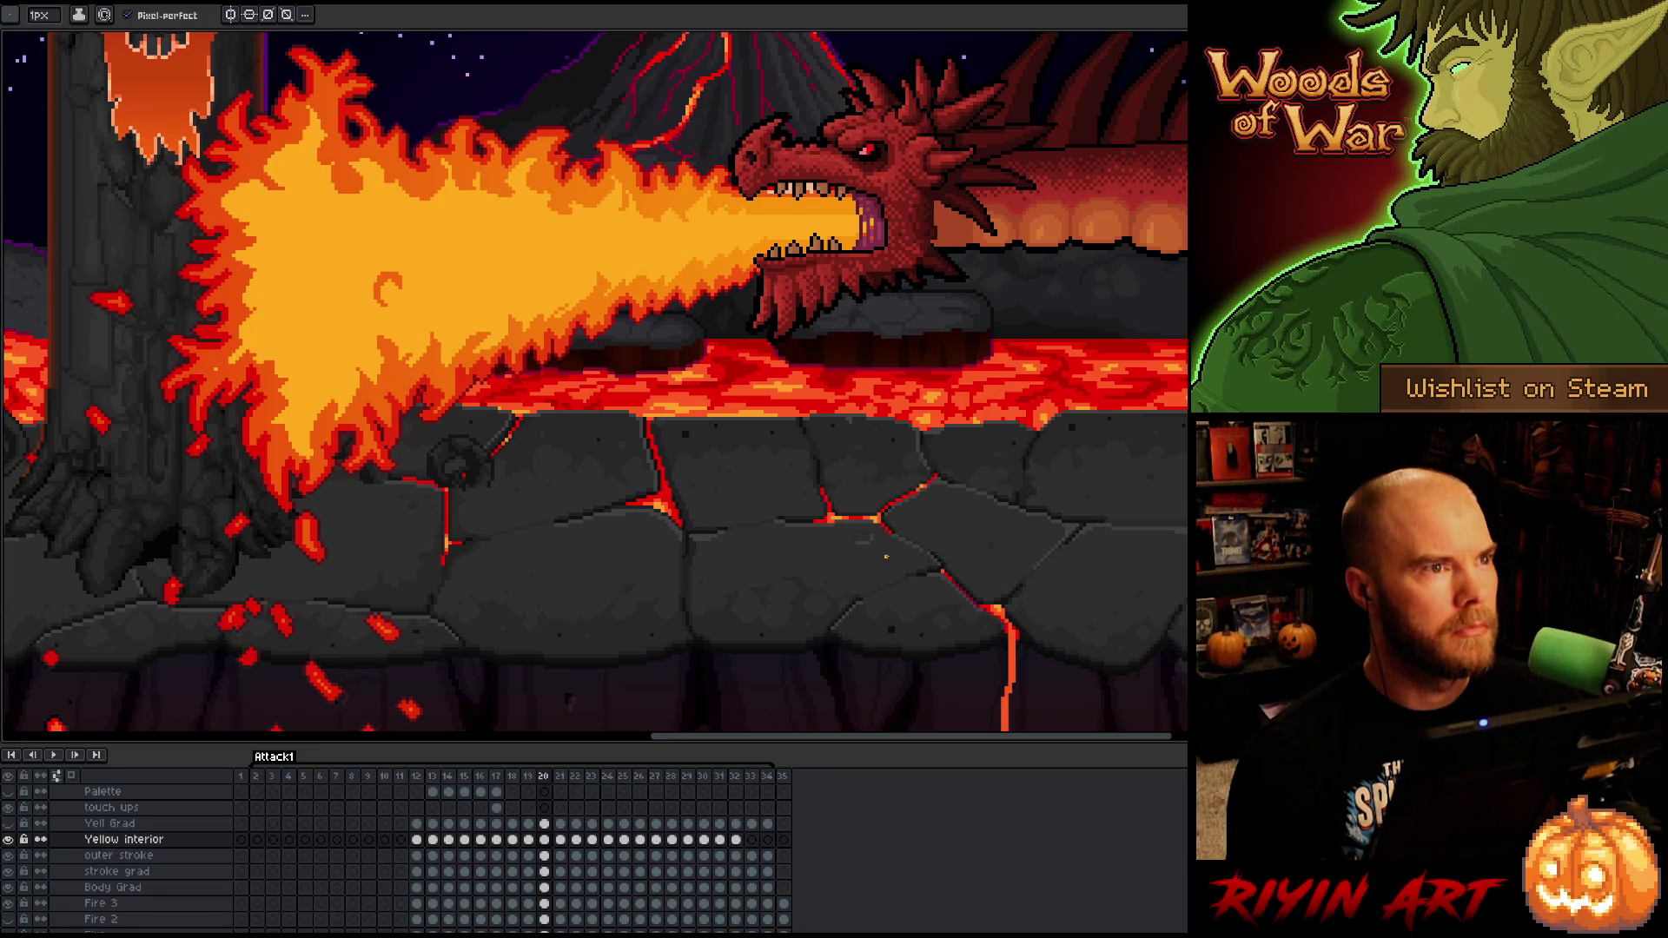
pyautogui.press('Left')
pyautogui.press('Right')
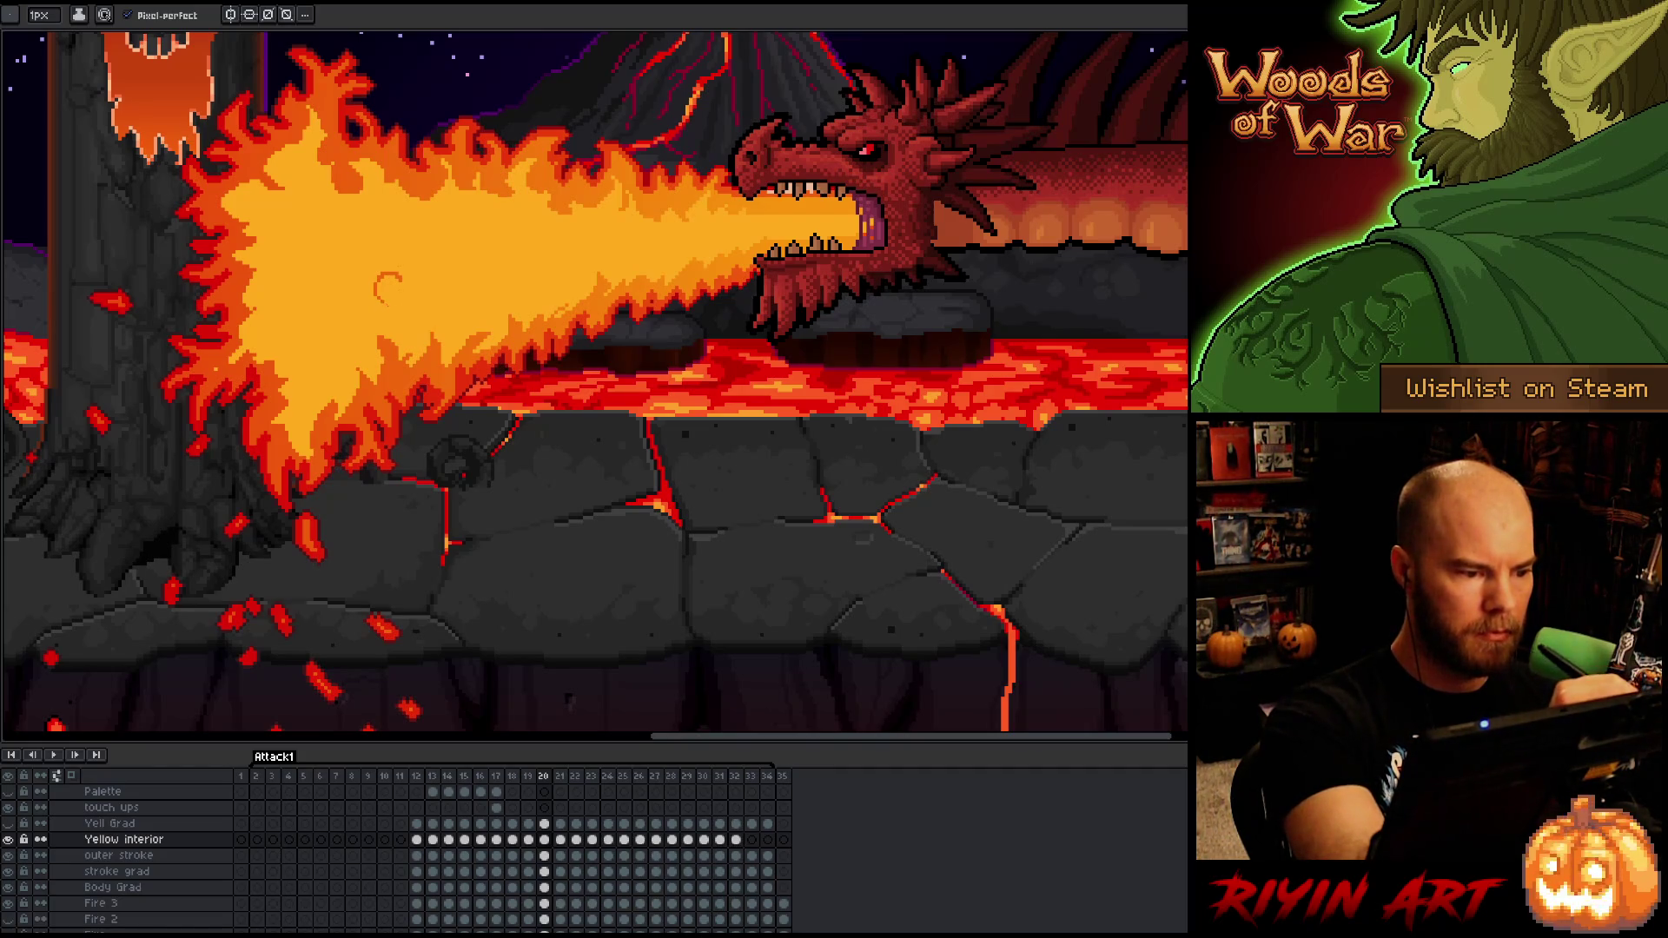
# - Check frame 20's flame against frame 19 a few more times
pyautogui.press('e')
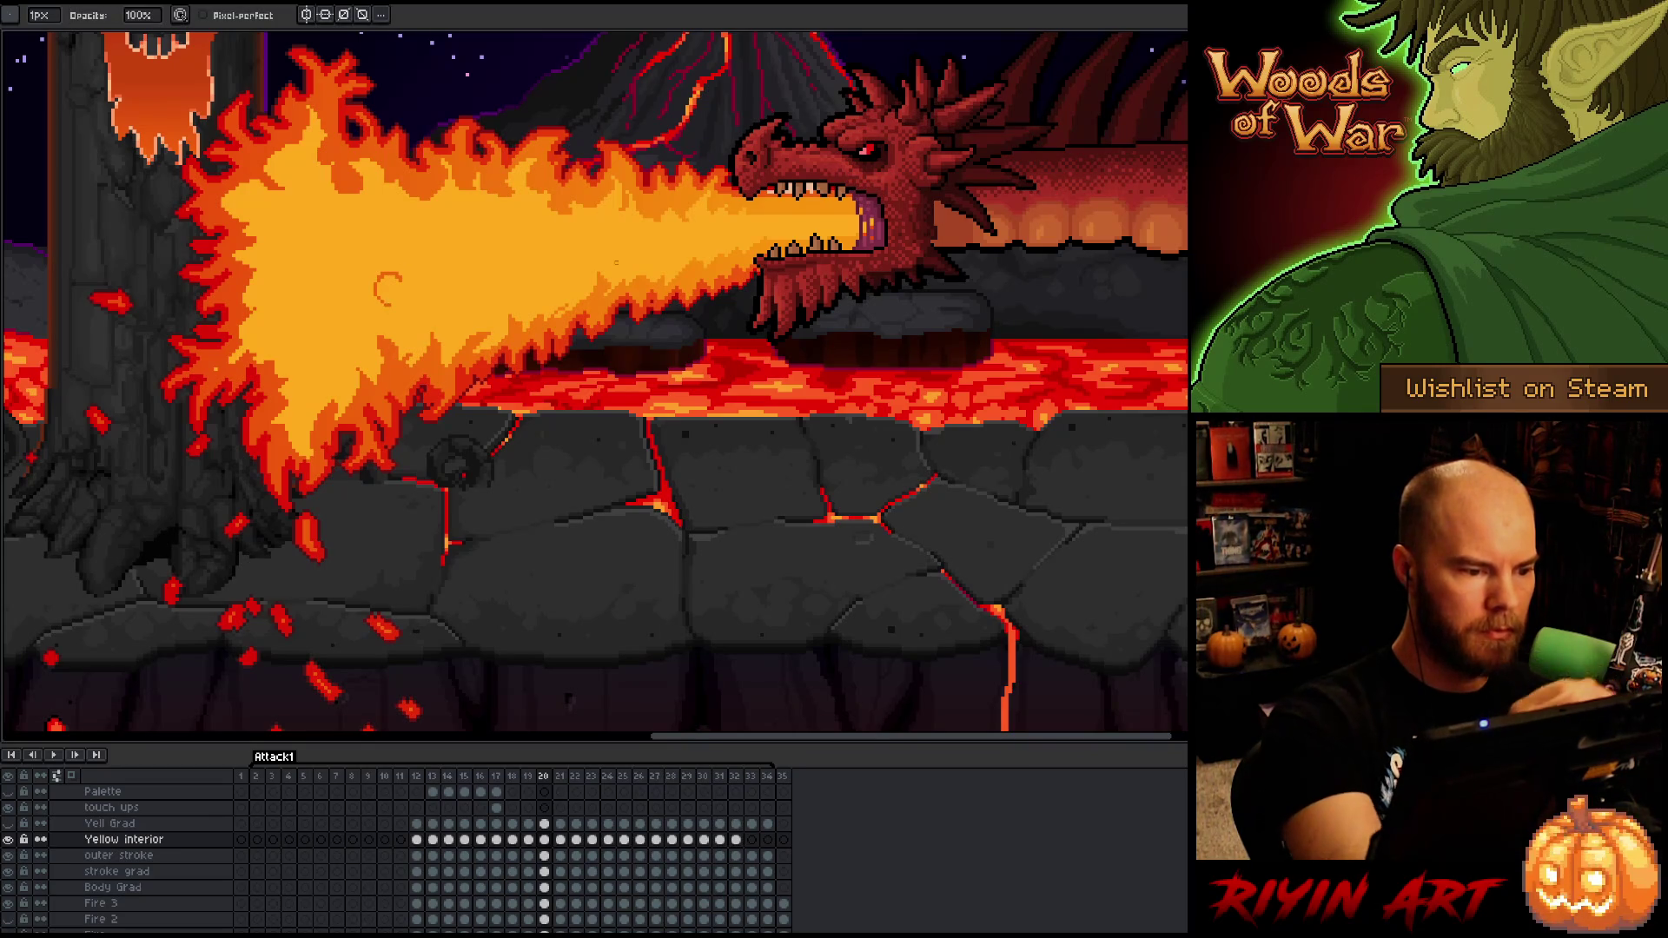
pyautogui.press(',')
pyautogui.press('.')
pyautogui.press(',')
pyautogui.press('.')
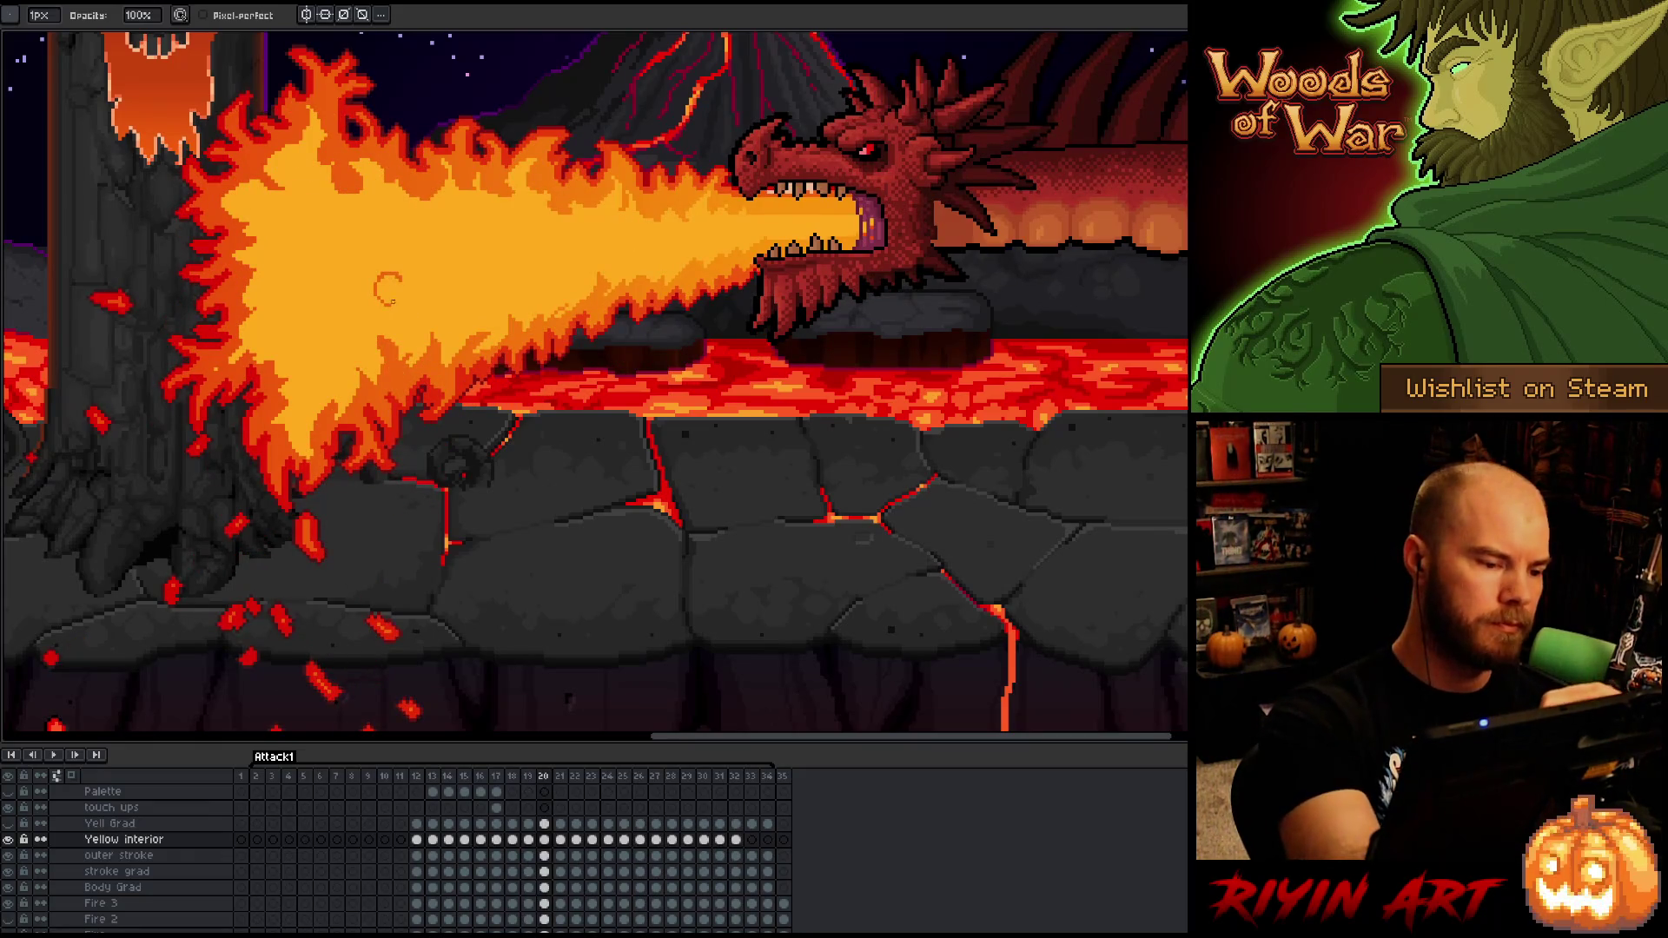
# - Select the small curl inside the flame and rotate it about -68 degrees
pyautogui.press('q')
pyautogui.moveTo(364, 292); pyautogui.dragTo(393, 291)
pyautogui.moveTo(434, 234)
pyautogui.mouseDown()
pyautogui.moveTo(468, 272)
pyautogui.moveTo(463, 319)
pyautogui.mouseUp()
pyautogui.press('Return')
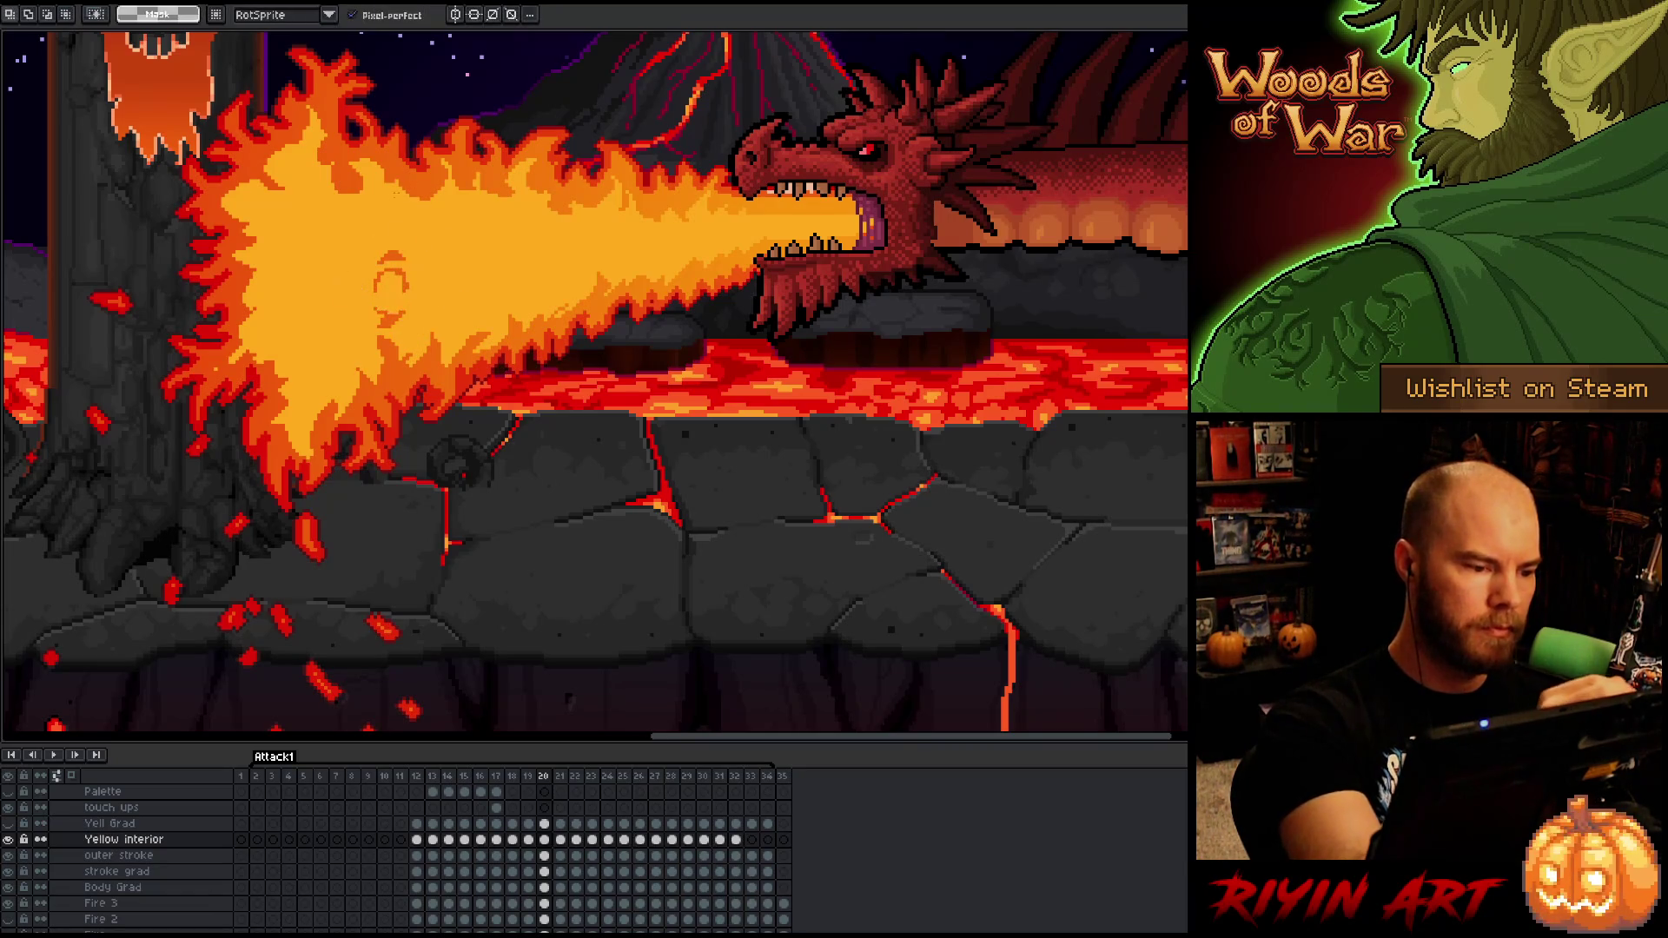
# - Cycle through the Paint Bucket, Pencil and Eraser tools, ending on the Eraser
pyautogui.press('g')
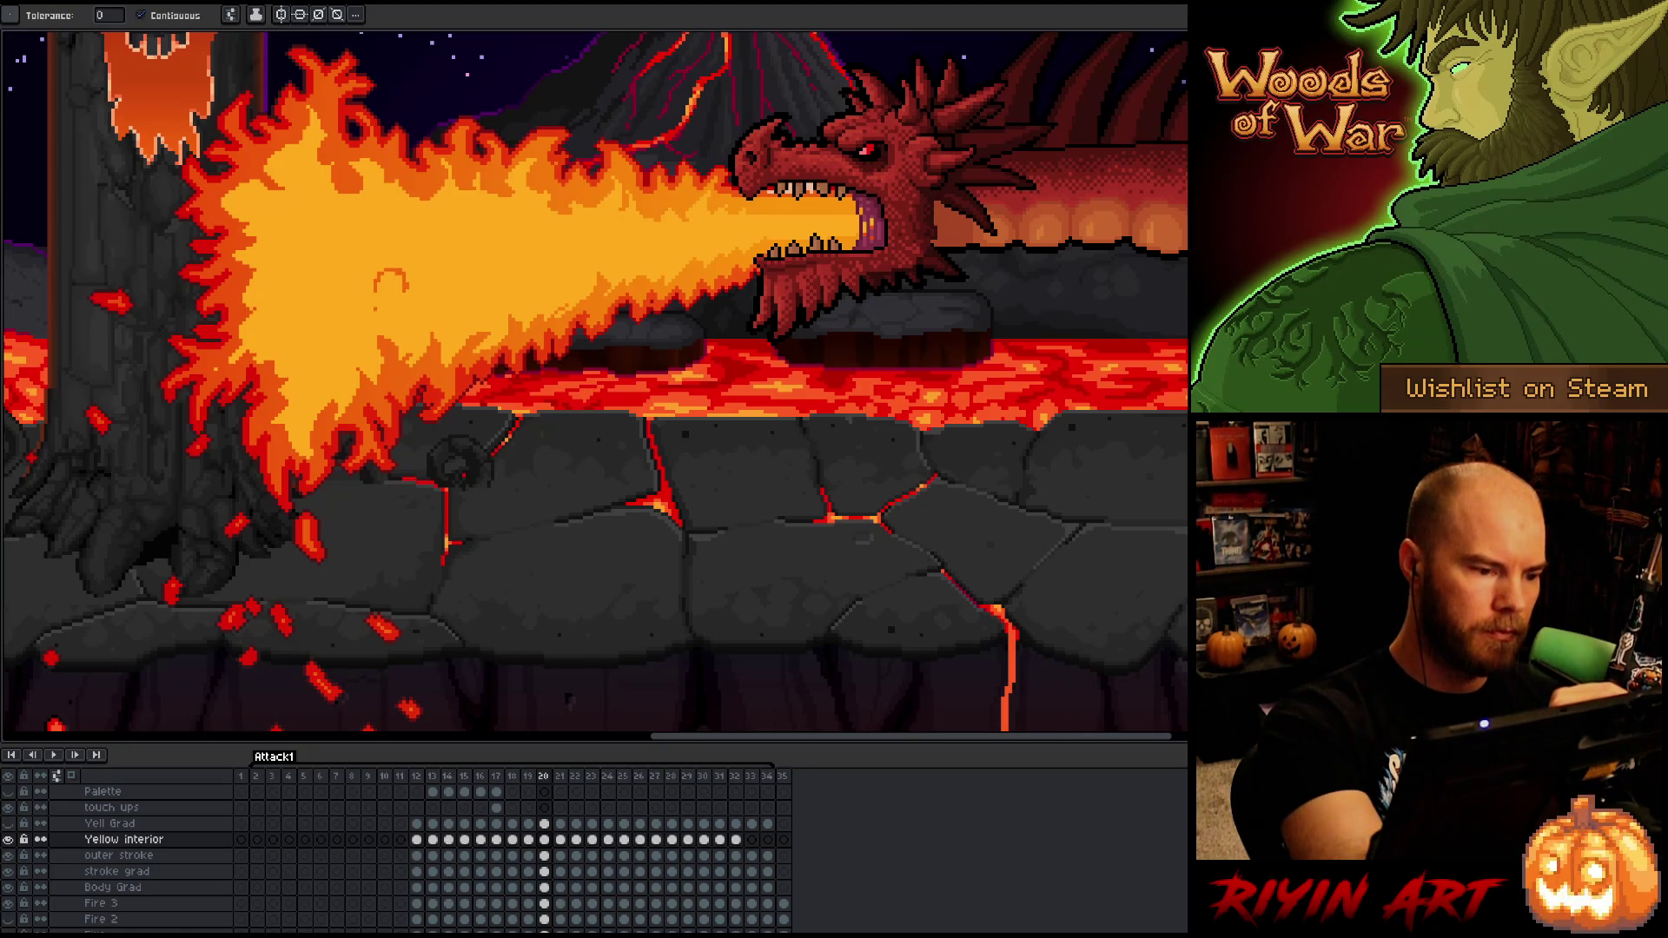
pyautogui.press('b')
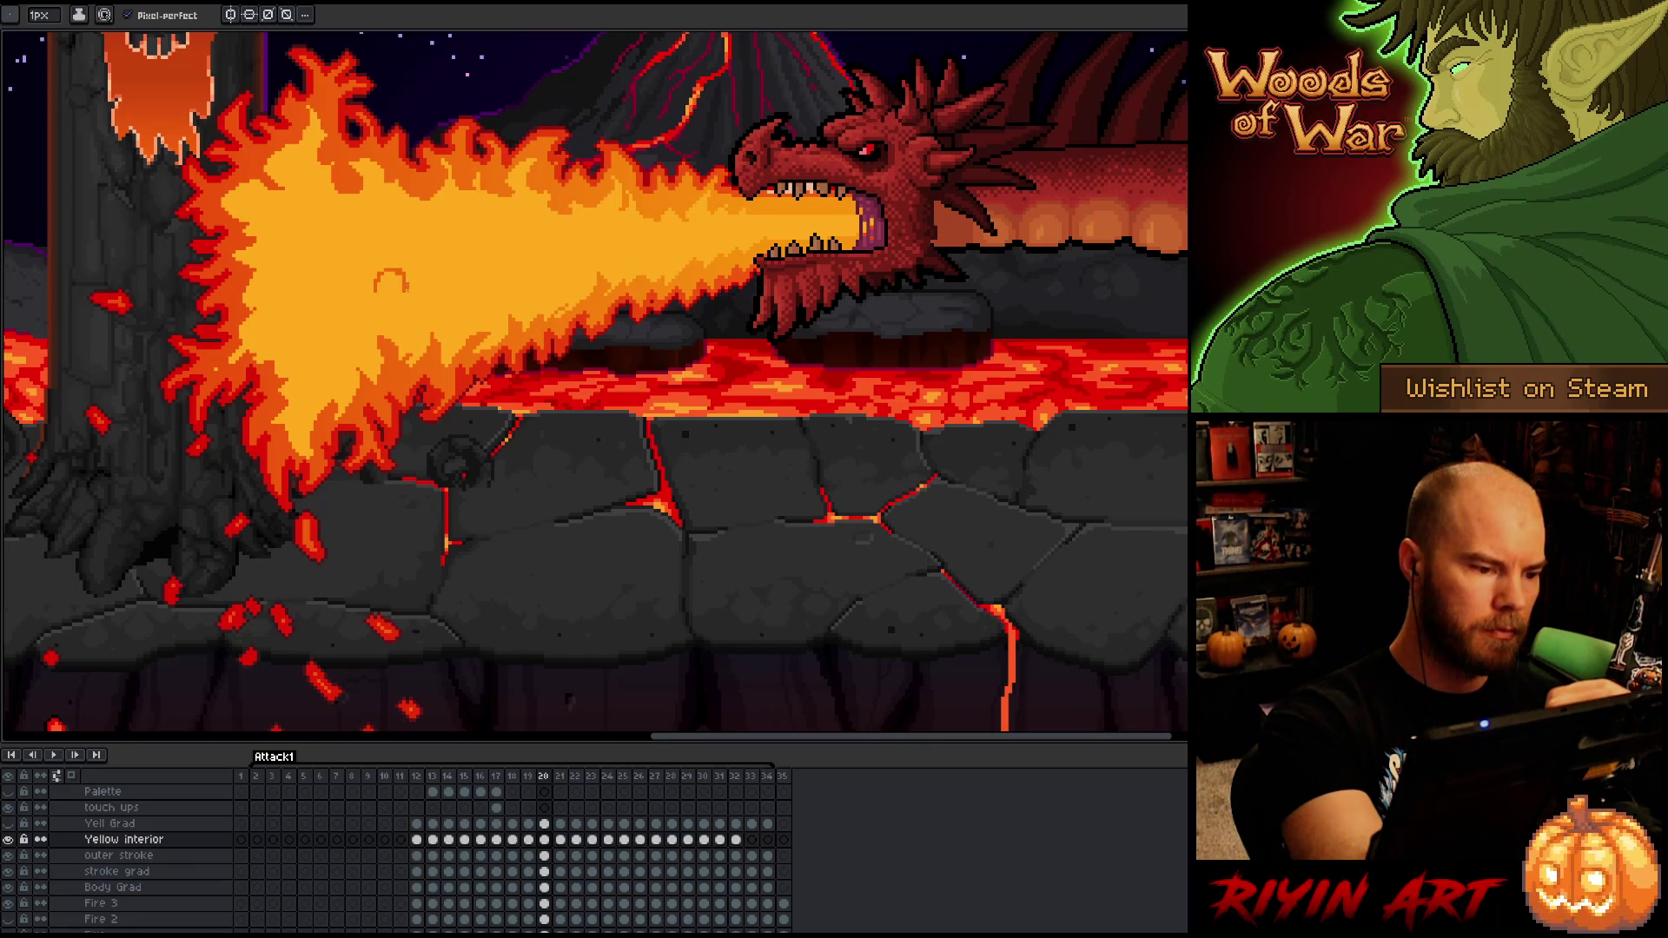
pyautogui.press('e')
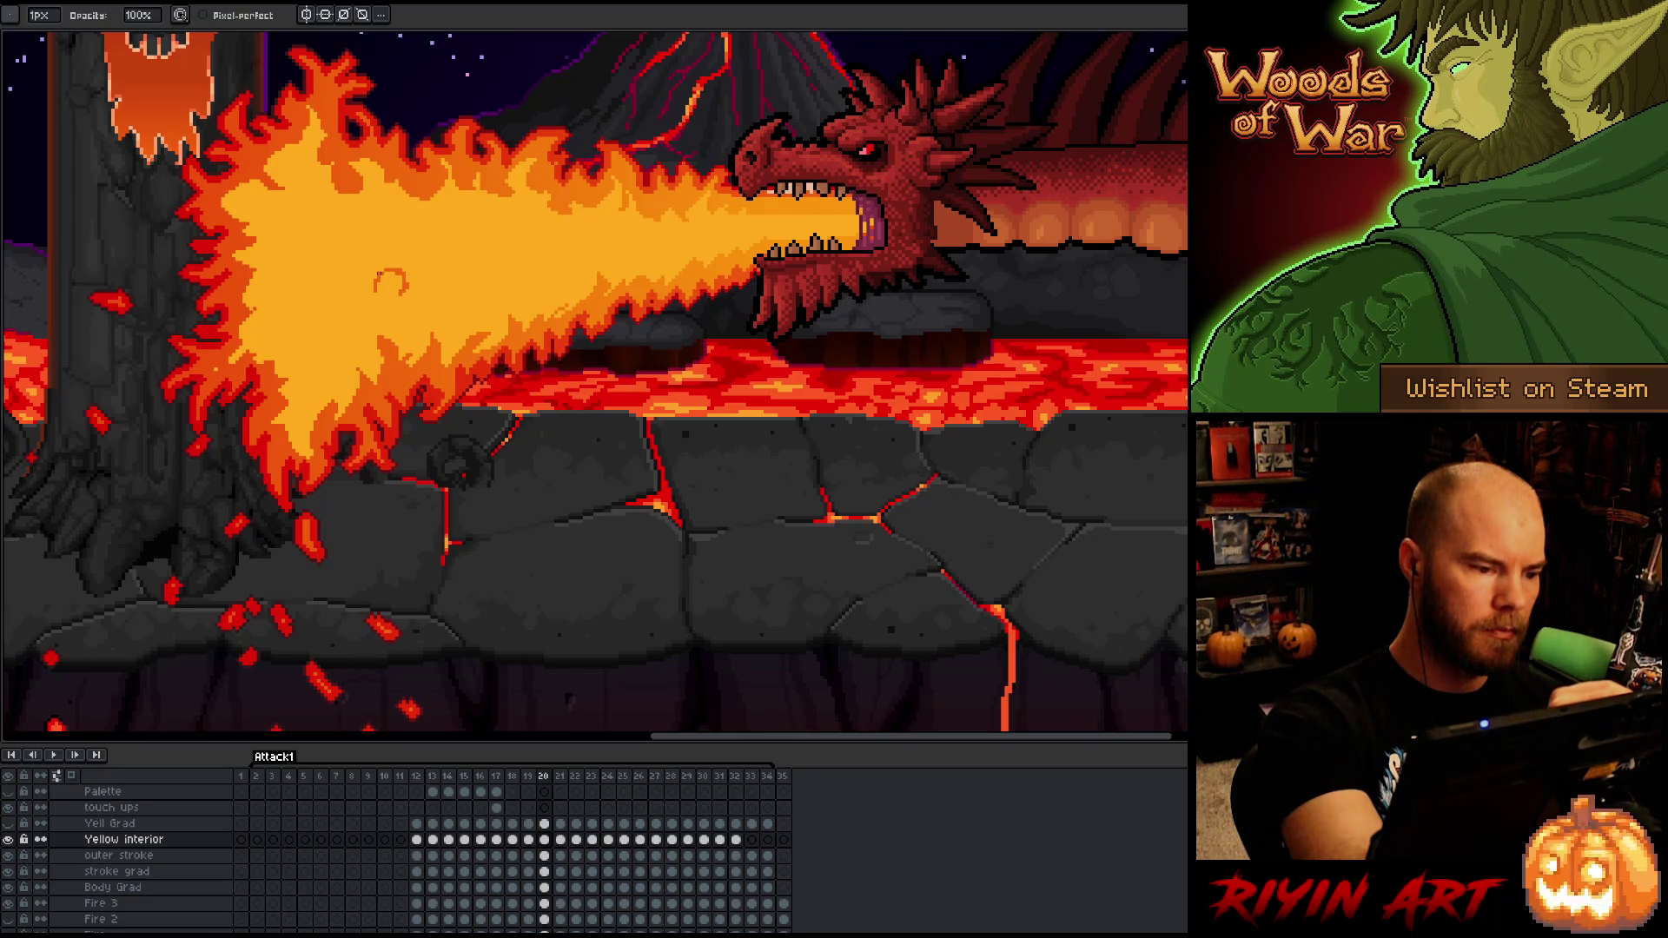
pyautogui.press('b')
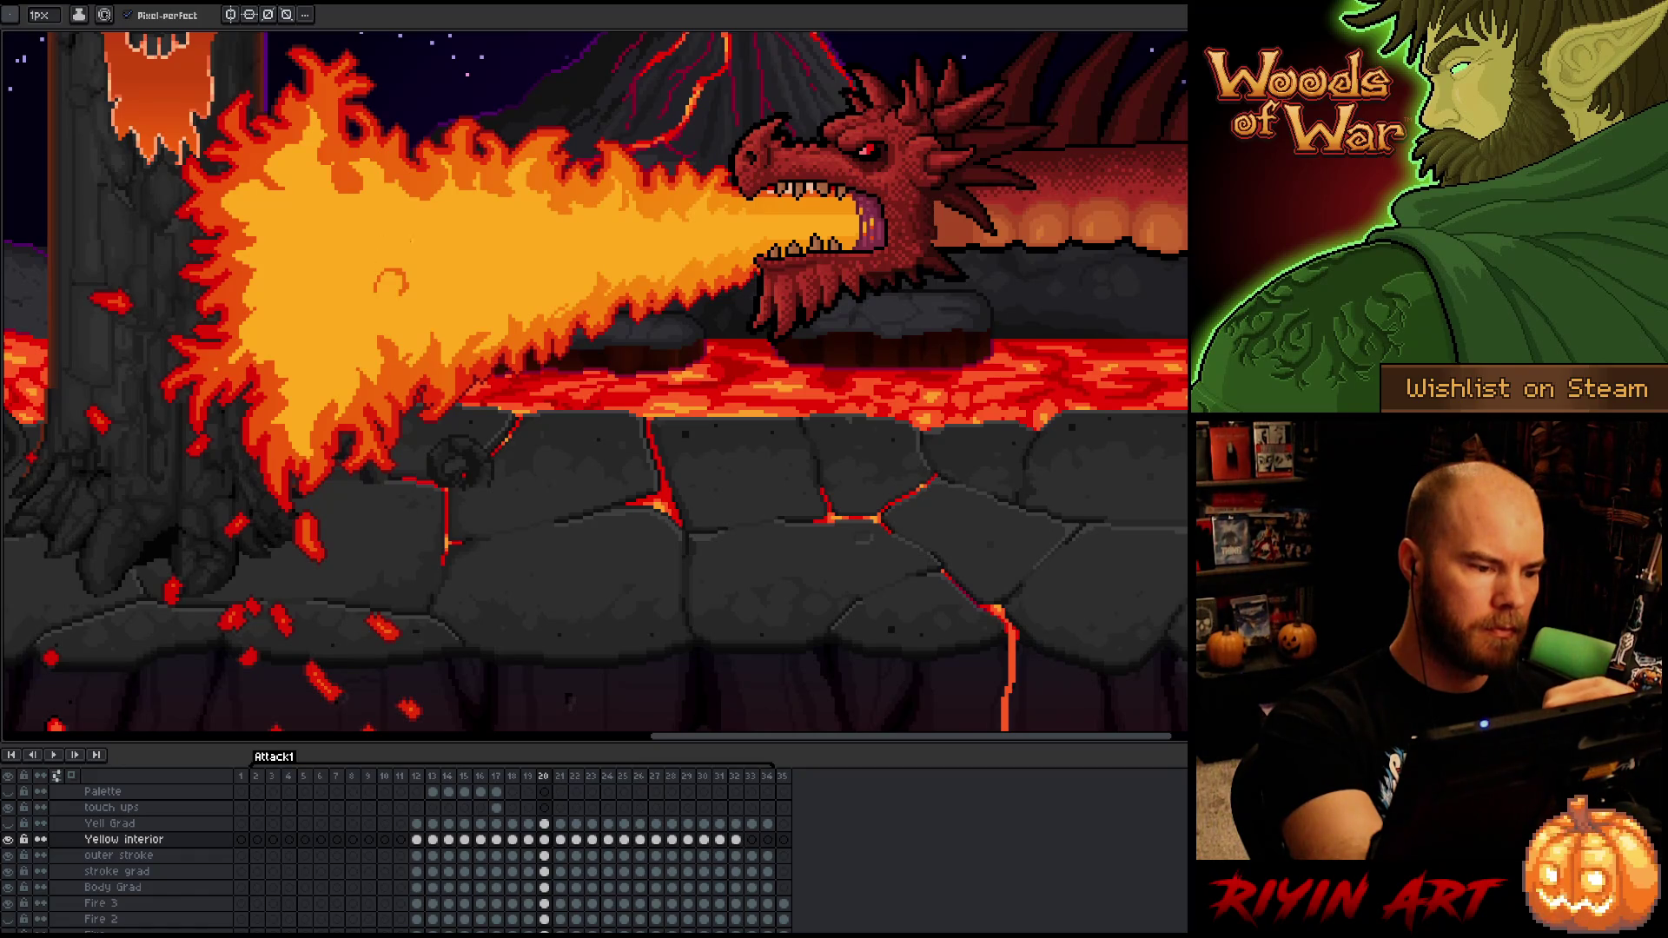
pyautogui.press('e')
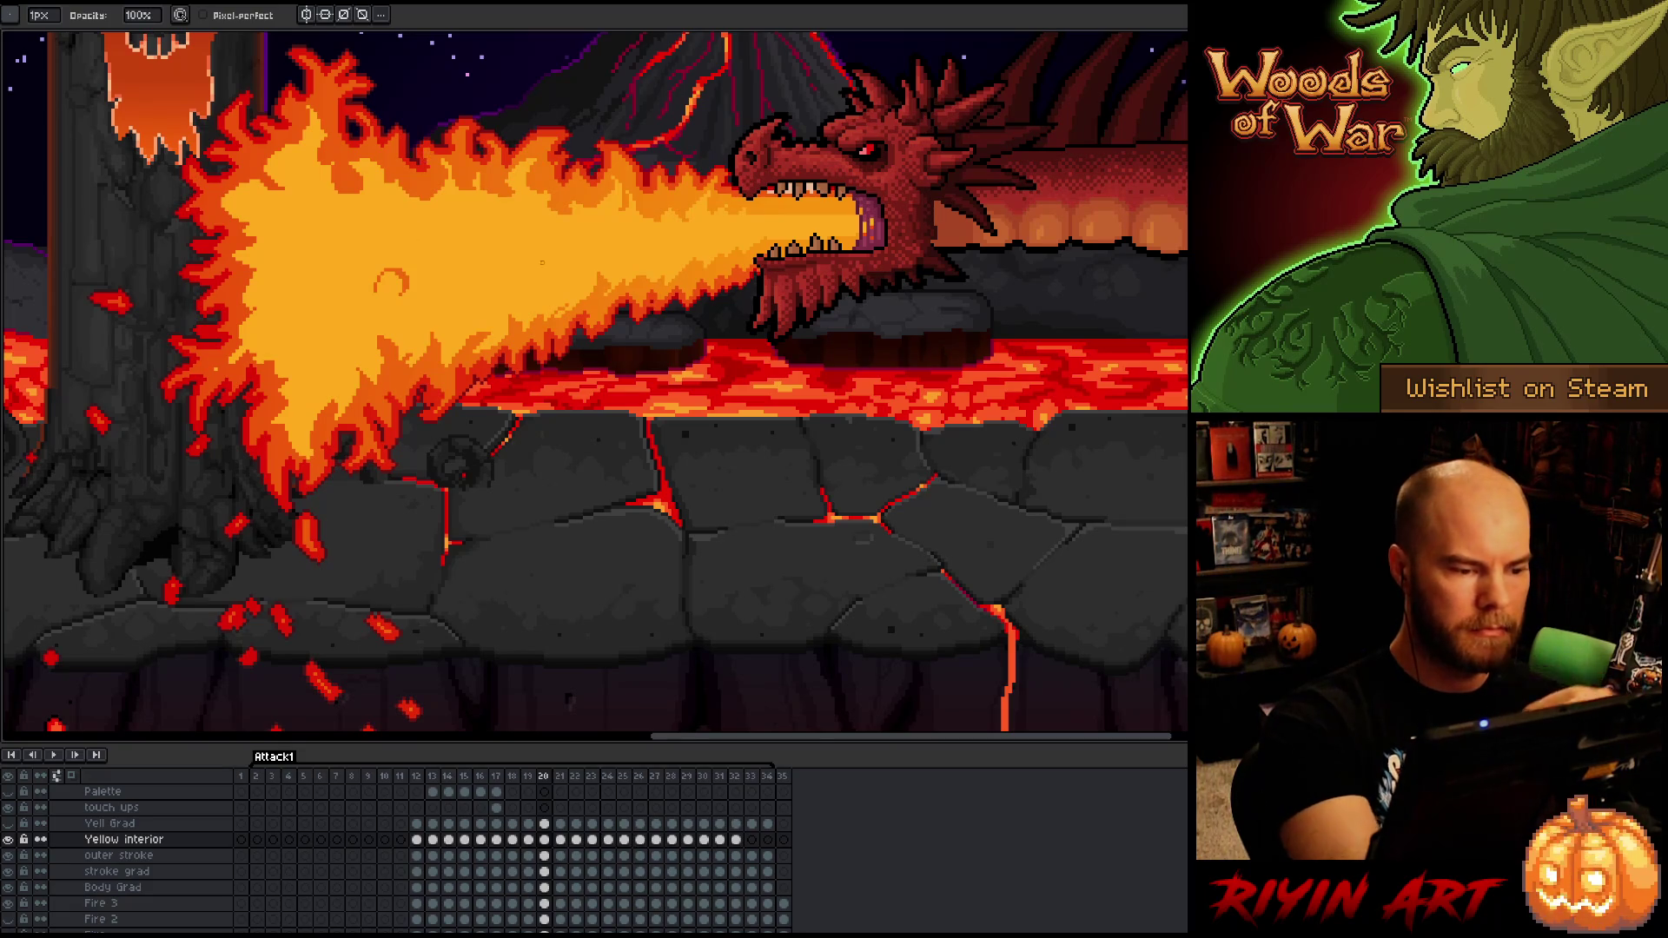
# - Compare flame frames 19 and 20 once more, then advance to frame 21
pyautogui.press(',')
pyautogui.press('.')
pyautogui.press(',')
pyautogui.press('.')
pyautogui.press(',')
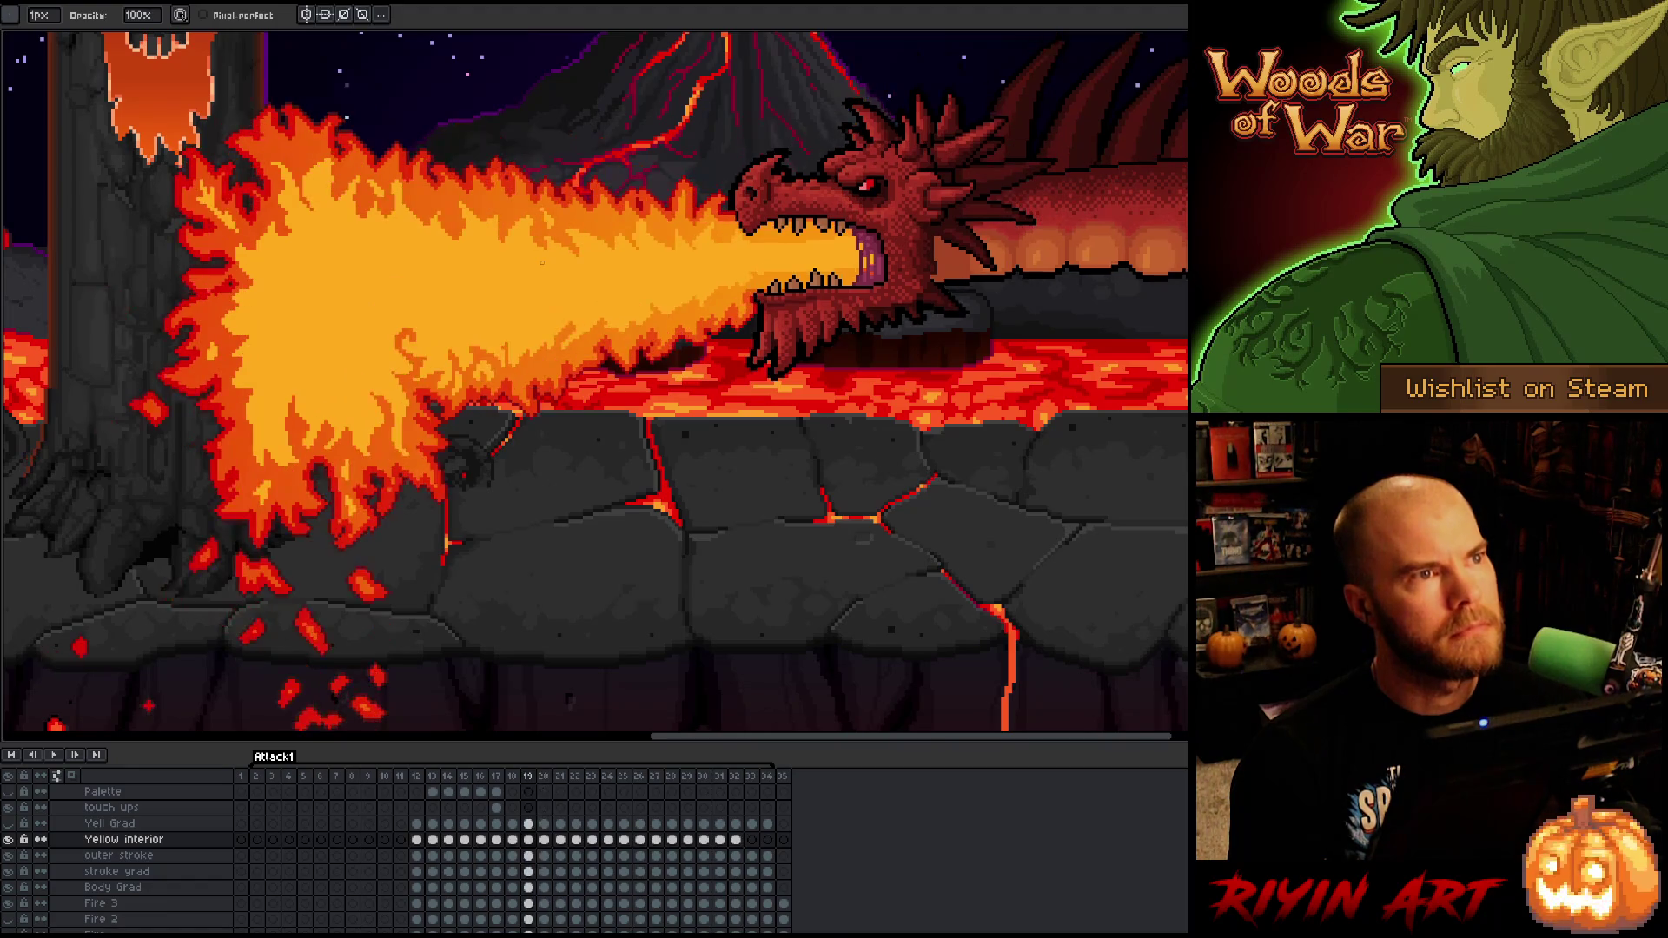
pyautogui.press('.')
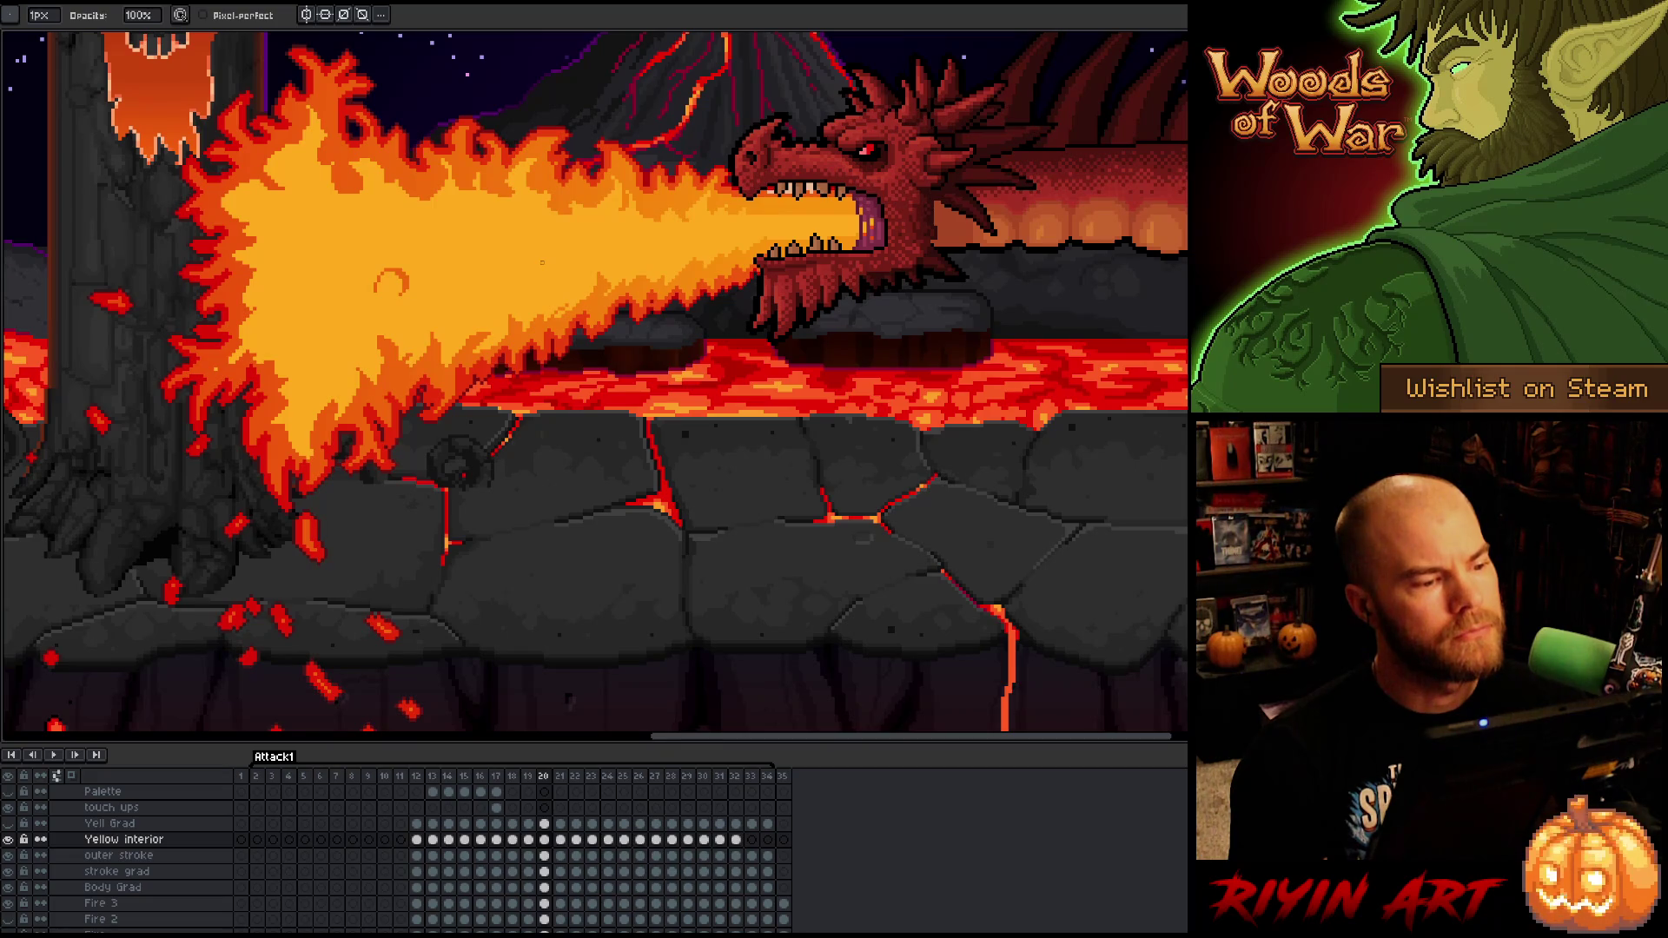
pyautogui.press(',')
pyautogui.press('.')
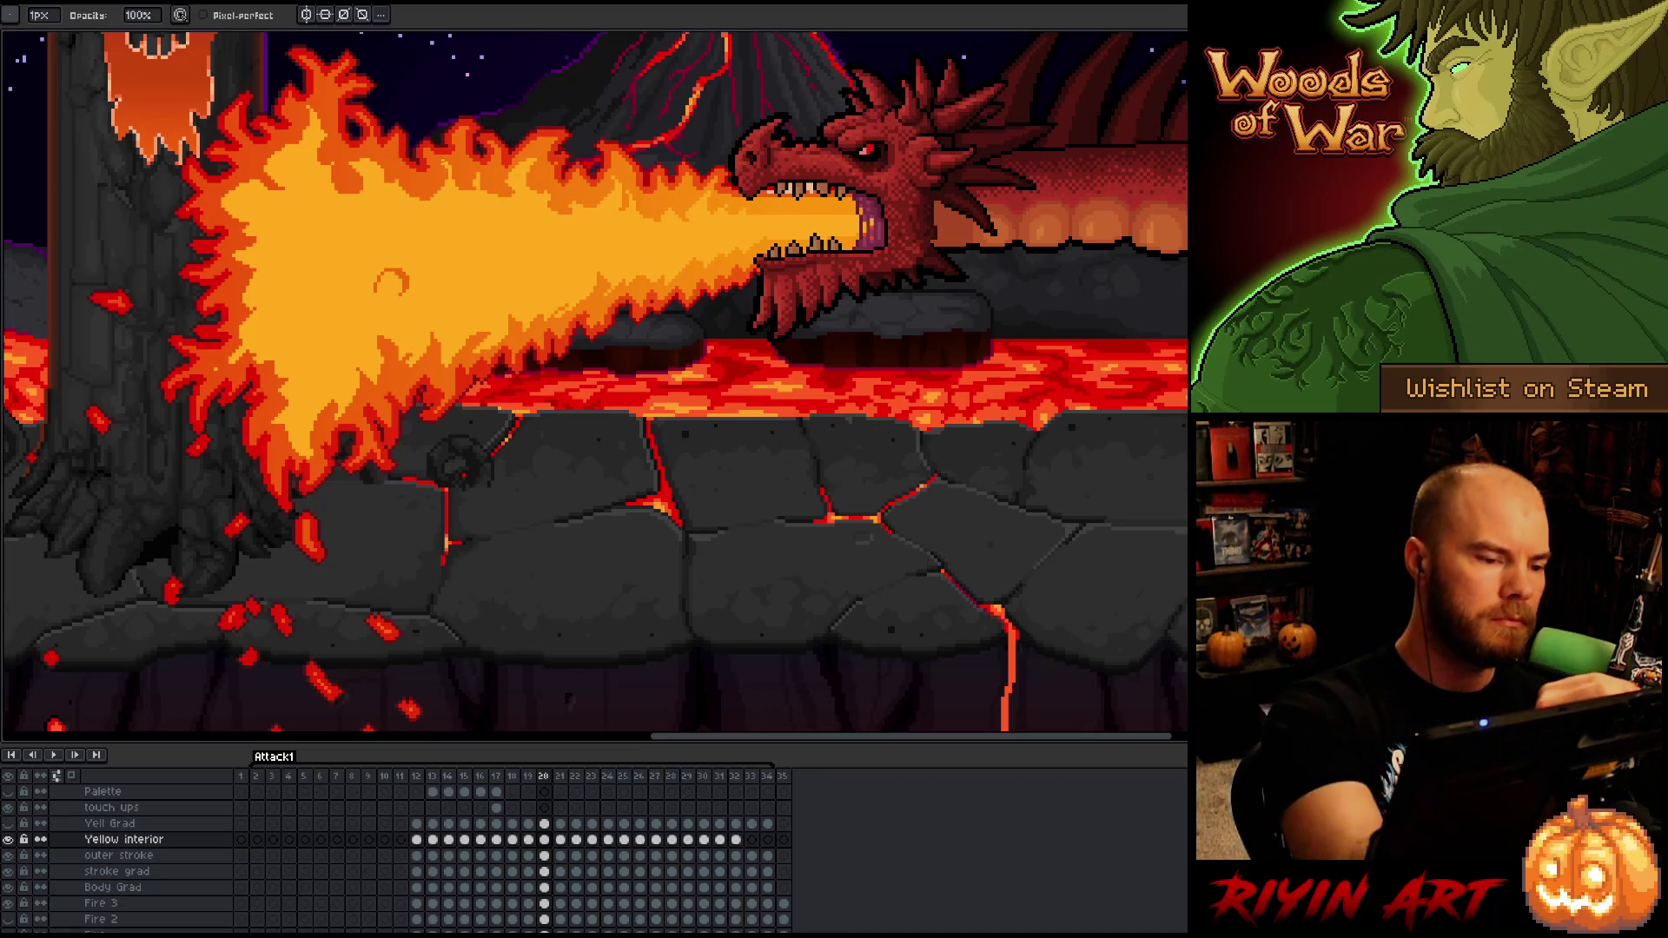
pyautogui.press('.')
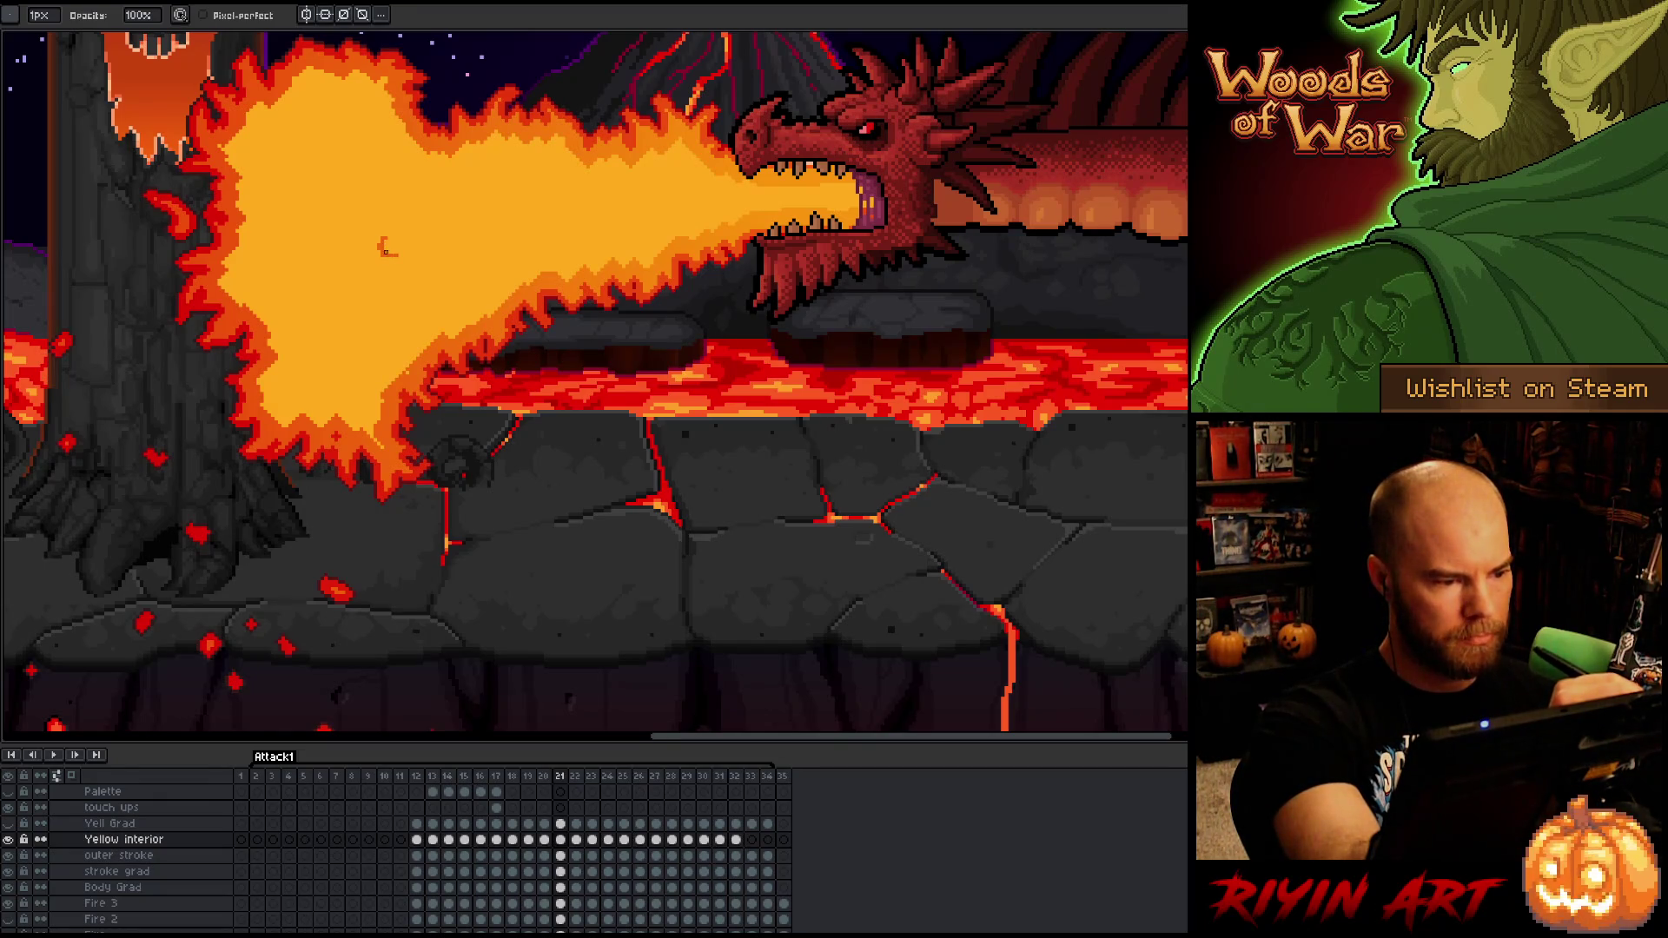
# - Compare frame 21's flame with the previous frame, ending on frame 21
pyautogui.press('e')
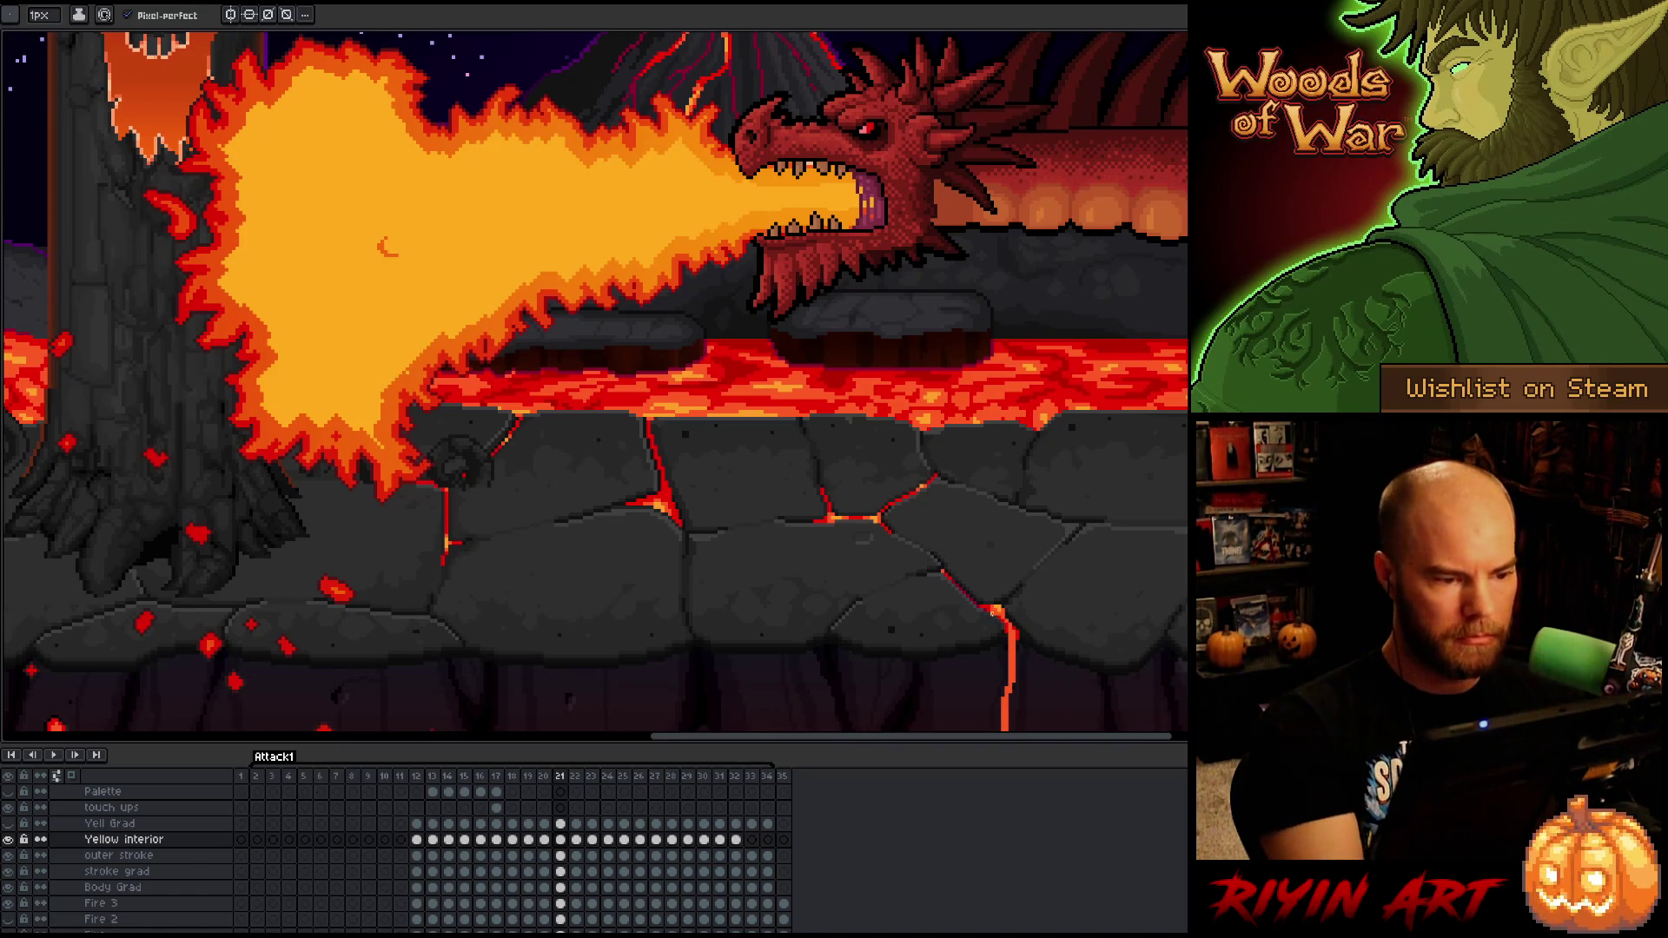
pyautogui.press('Left')
pyautogui.press('Left')
pyautogui.press('Right')
pyautogui.press('Right')
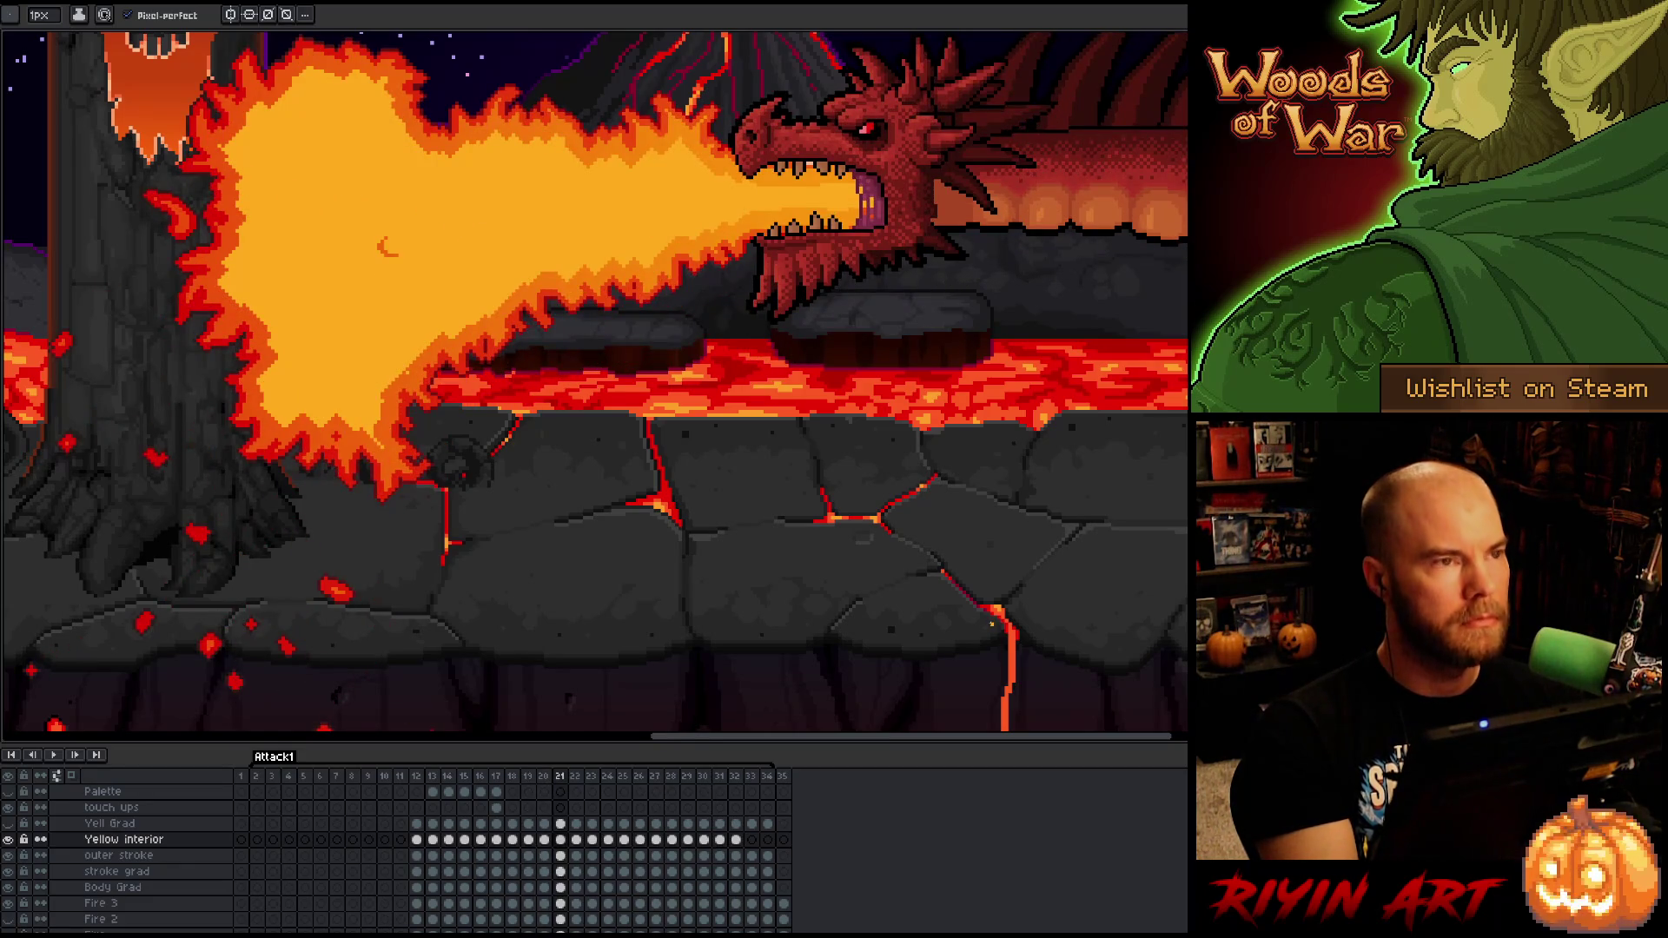
pyautogui.press('Left')
pyautogui.press('Left')
pyautogui.press('Right')
pyautogui.press('Right')
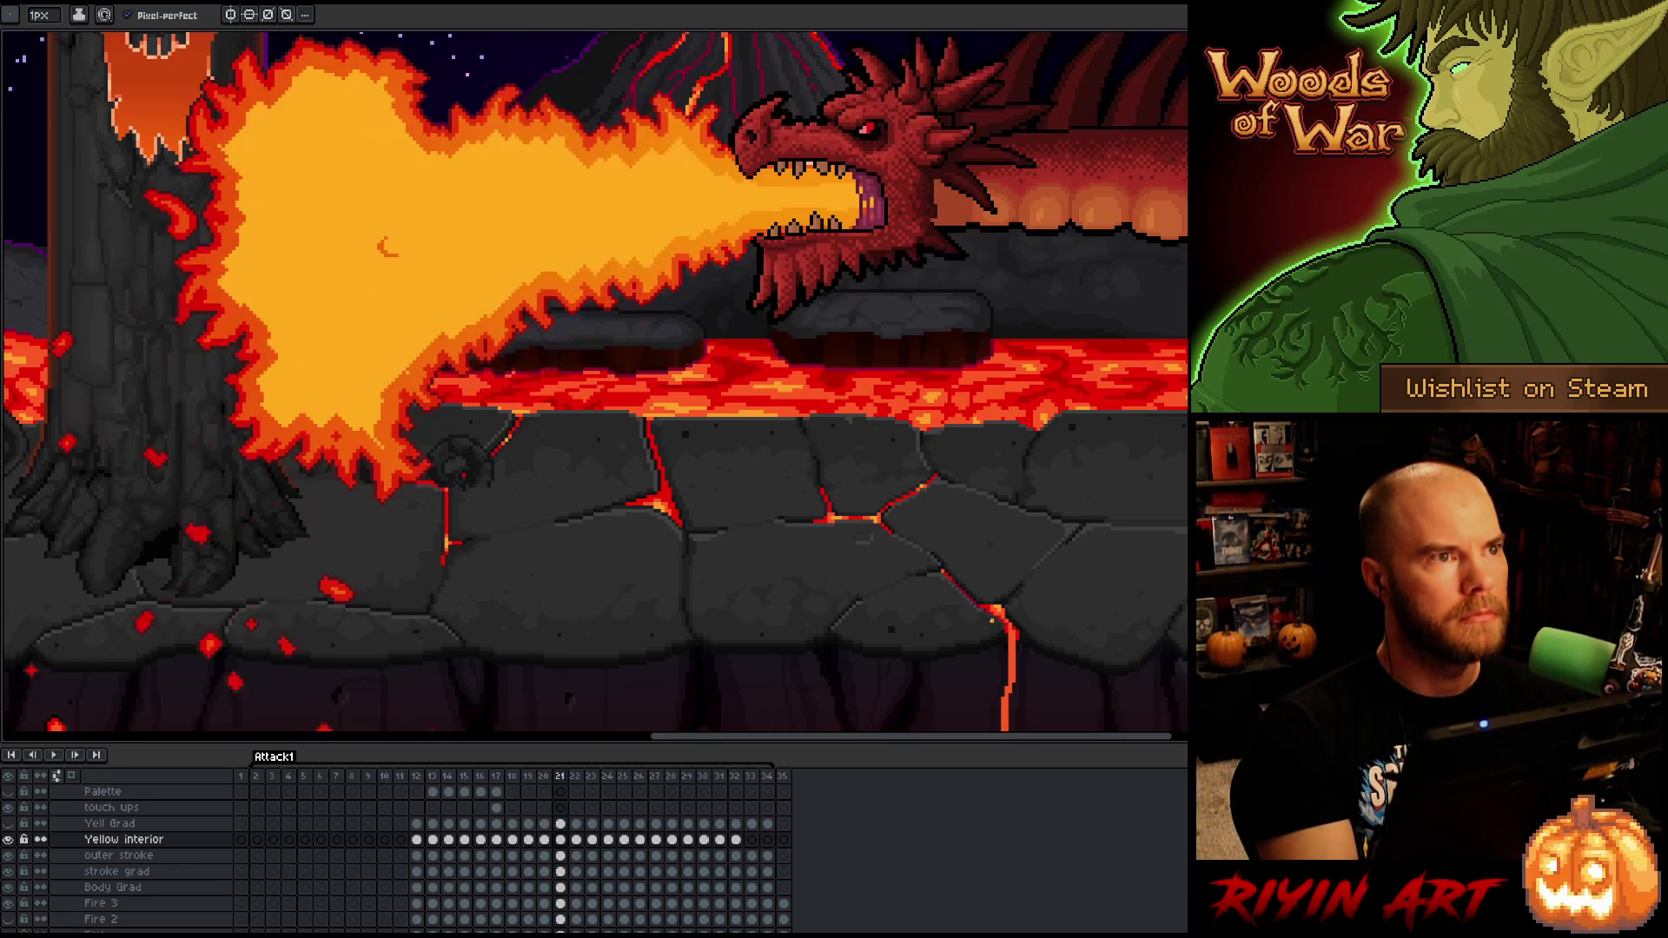
pyautogui.press('Left')
pyautogui.press('Right')
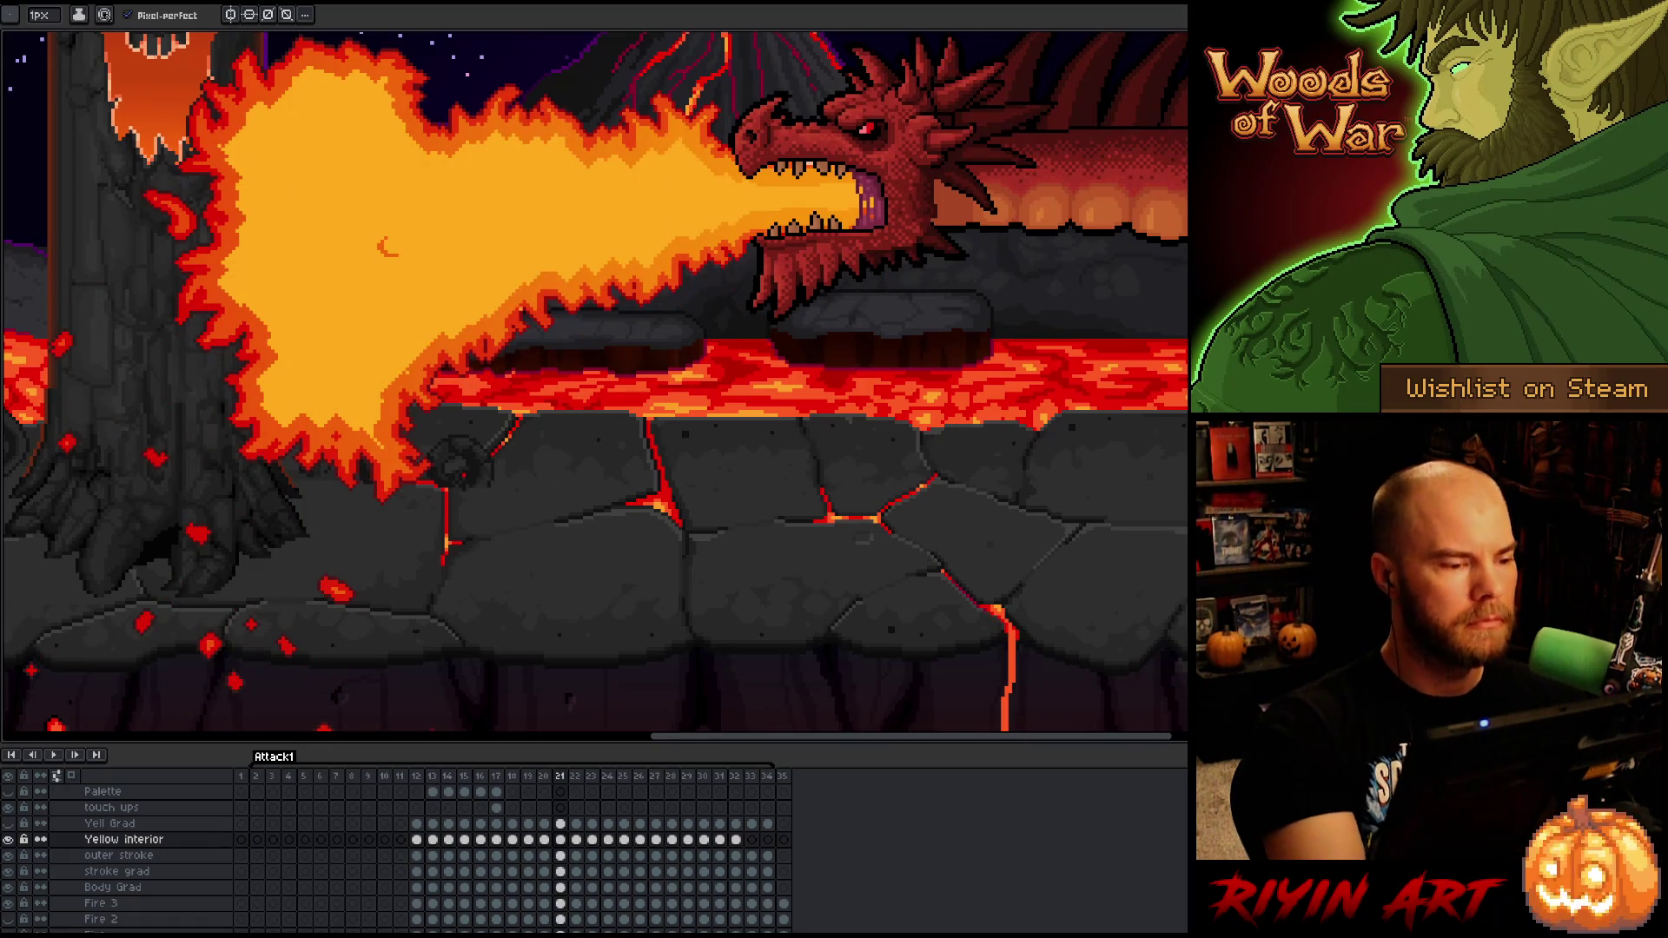
# - Lasso the orange crescent, rotate it 90 degrees, and check it against frame 20
pyautogui.press('q')
pyautogui.moveTo(382, 288); pyautogui.dragTo(384, 290)
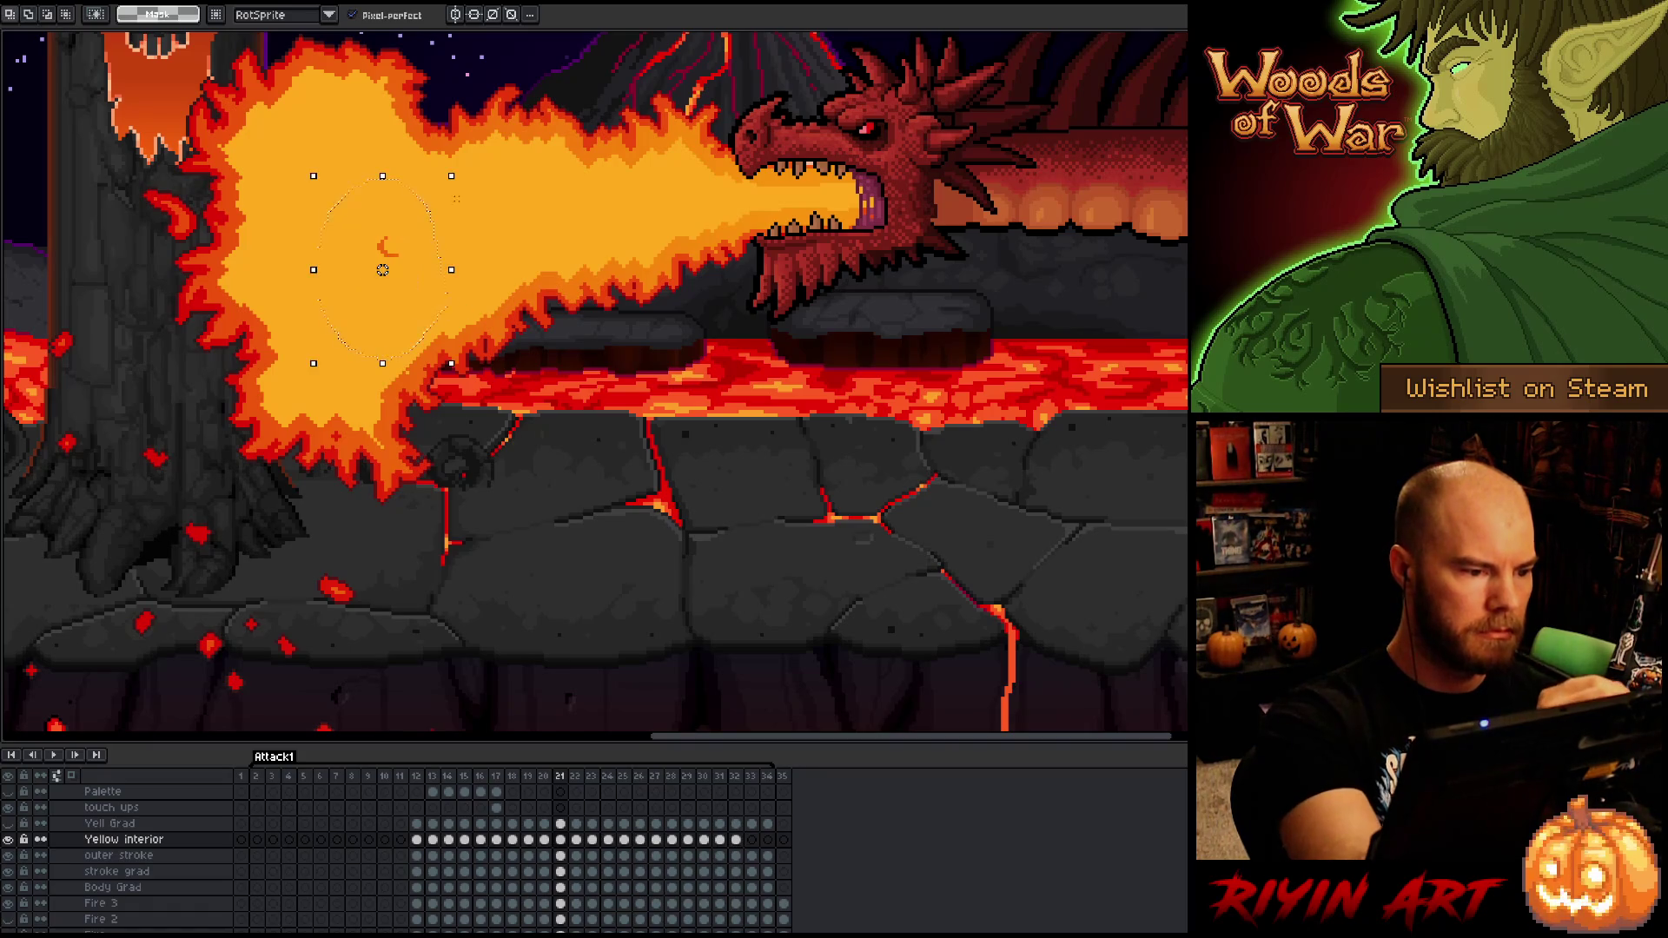
pyautogui.moveTo(434, 199)
pyautogui.mouseDown()
pyautogui.moveTo(439, 212)
pyautogui.moveTo(403, 194)
pyautogui.moveTo(341, 213)
pyautogui.mouseUp()
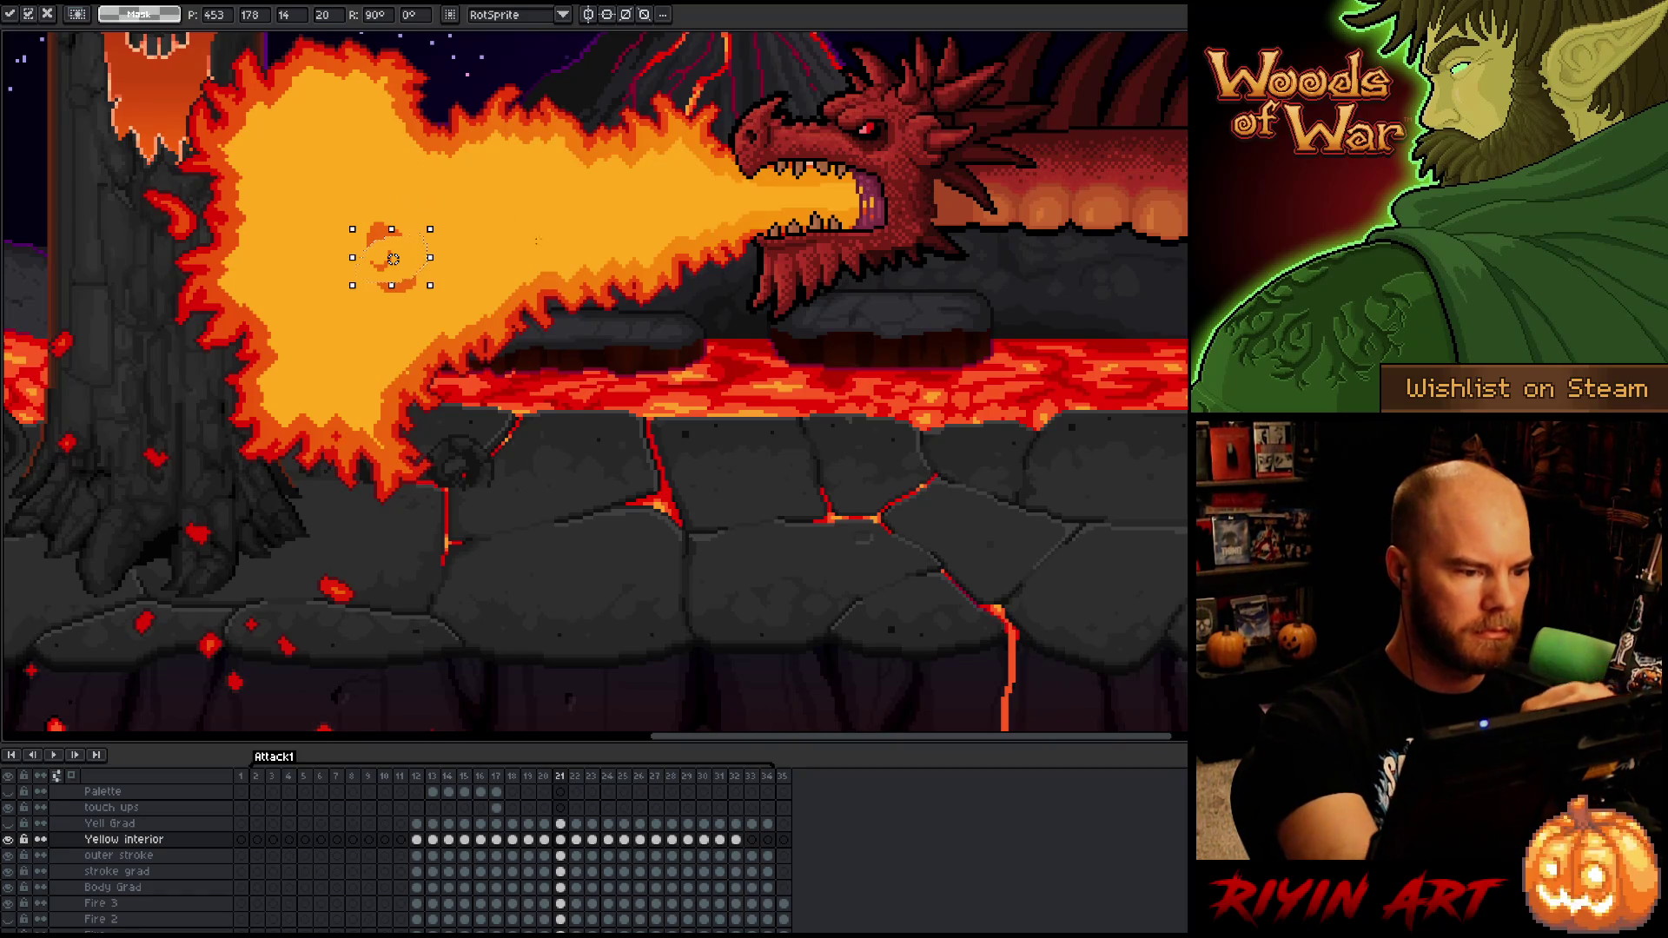
pyautogui.press('Return')
pyautogui.press(',')
pyautogui.press('.')
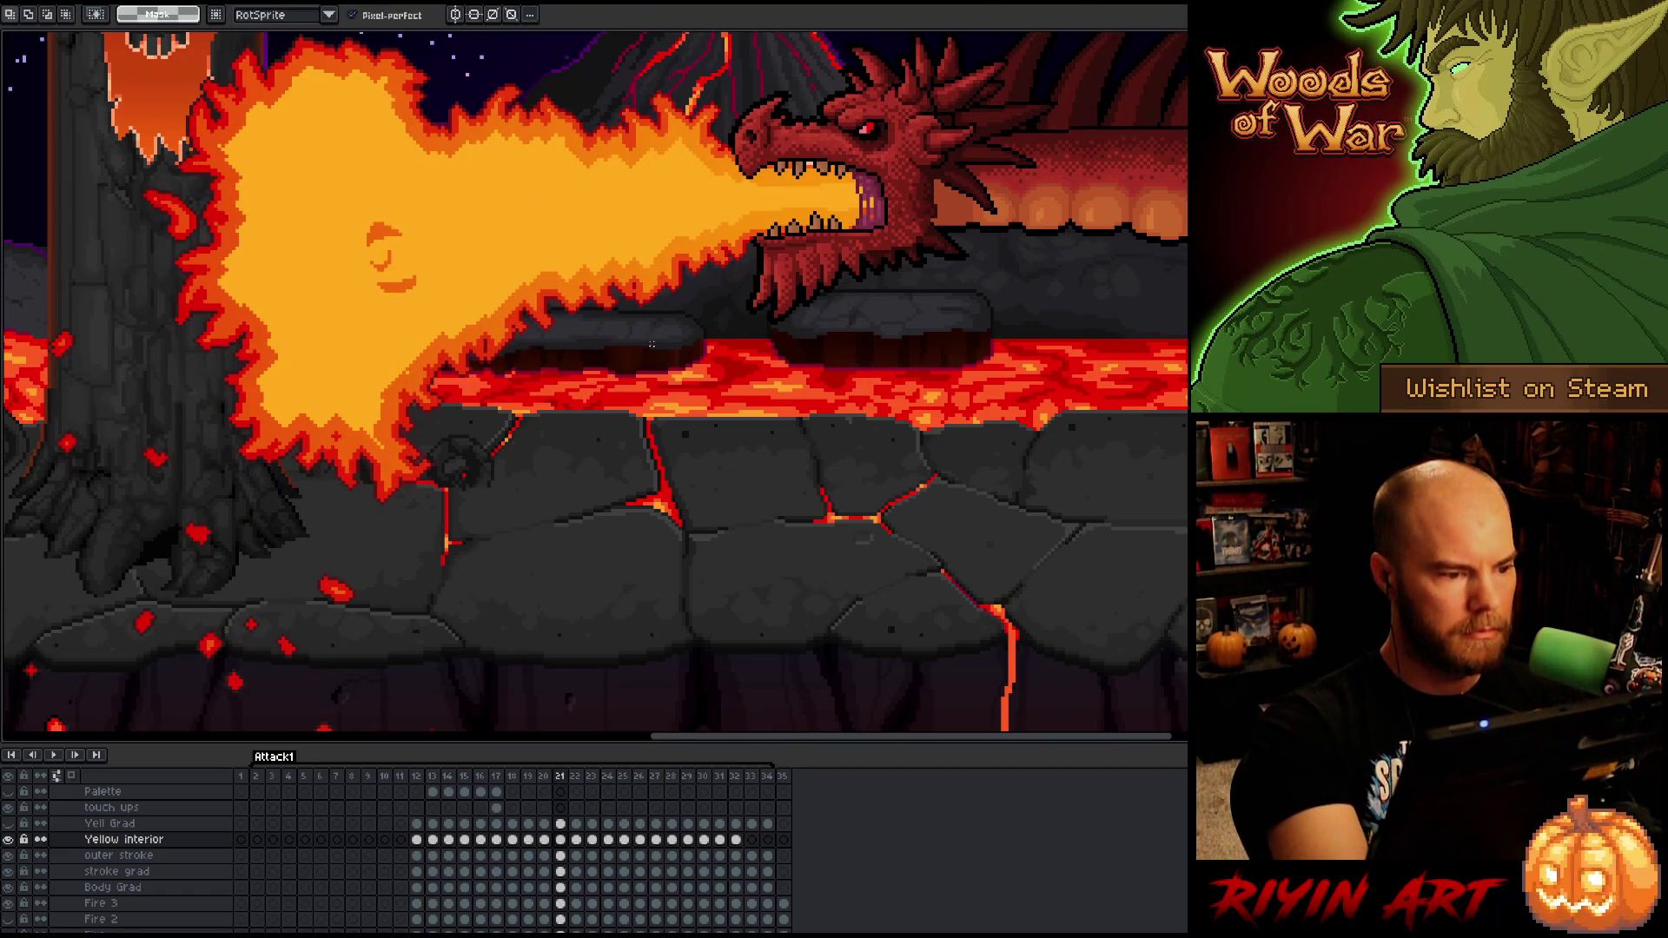
# - Lasso-select the yellow flame interior near the dragon's snout
pyautogui.press('w')
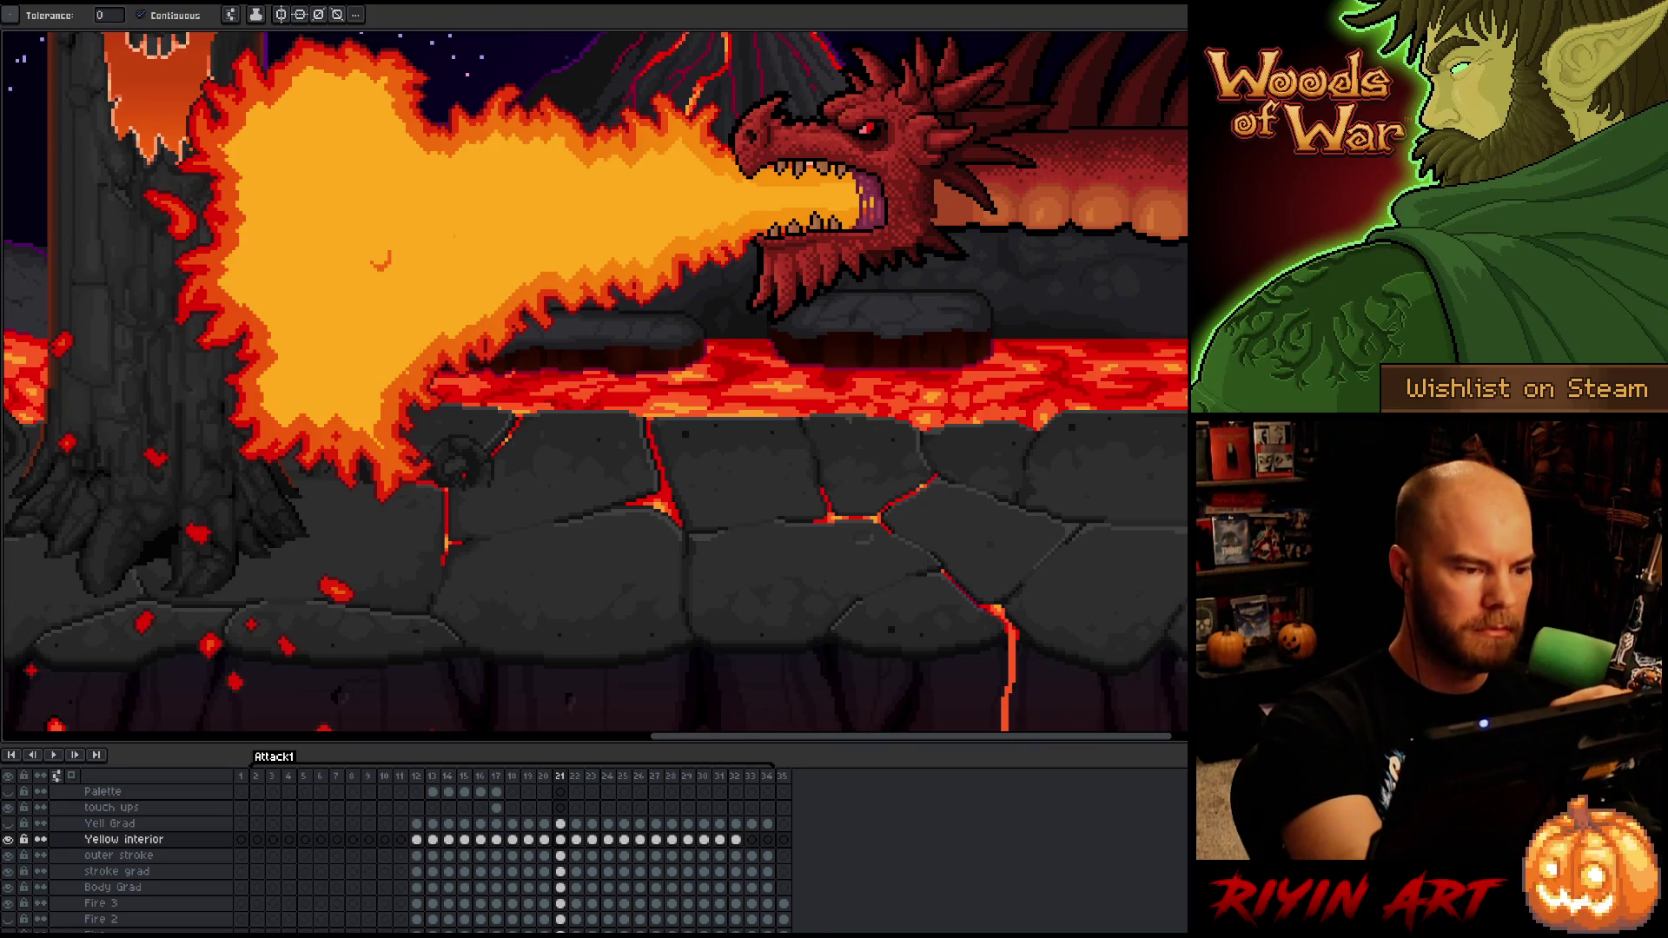
pyautogui.press('m')
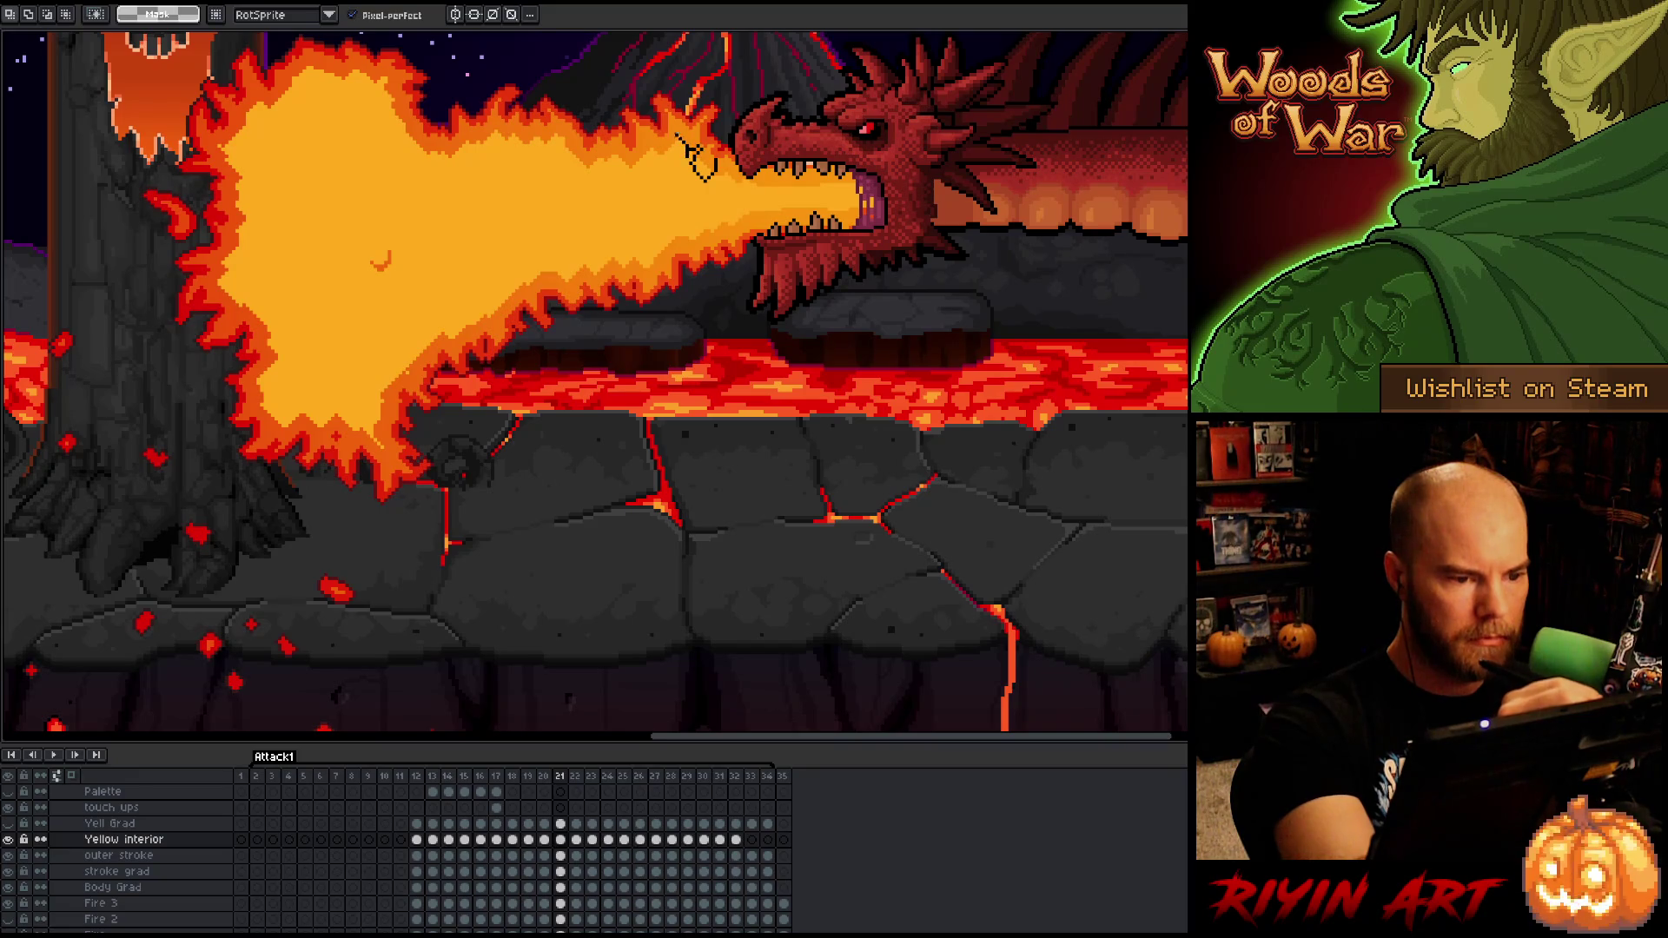
pyautogui.moveTo(660, 148)
pyautogui.mouseDown()
pyautogui.moveTo(604, 165)
pyautogui.moveTo(533, 139)
pyautogui.moveTo(388, 164)
pyautogui.moveTo(398, 120)
pyautogui.moveTo(379, 78)
pyautogui.moveTo(347, 102)
pyautogui.moveTo(309, 78)
pyautogui.moveTo(324, 105)
pyautogui.moveTo(246, 139)
pyautogui.moveTo(282, 191)
pyautogui.moveTo(261, 200)
pyautogui.moveTo(238, 263)
pyautogui.moveTo(286, 356)
pyautogui.moveTo(278, 410)
pyautogui.moveTo(309, 367)
pyautogui.moveTo(321, 419)
pyautogui.moveTo(336, 414)
pyautogui.moveTo(402, 310)
pyautogui.moveTo(429, 345)
pyautogui.moveTo(443, 303)
pyautogui.moveTo(734, 204)
pyautogui.mouseUp()
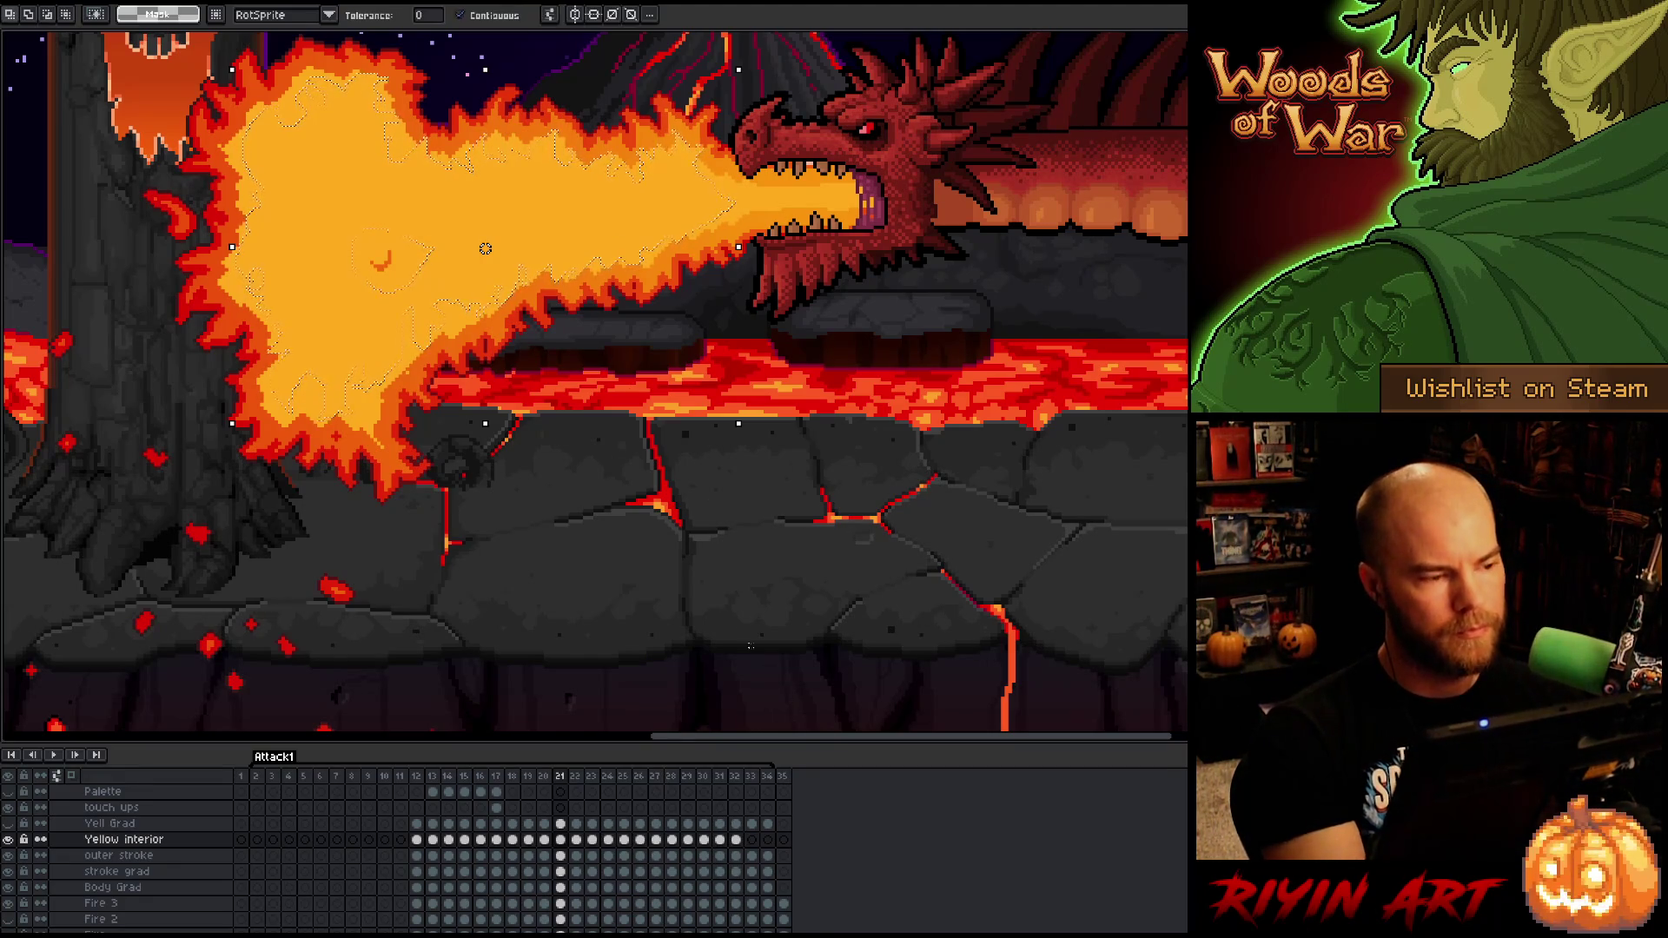
pyautogui.press('b')
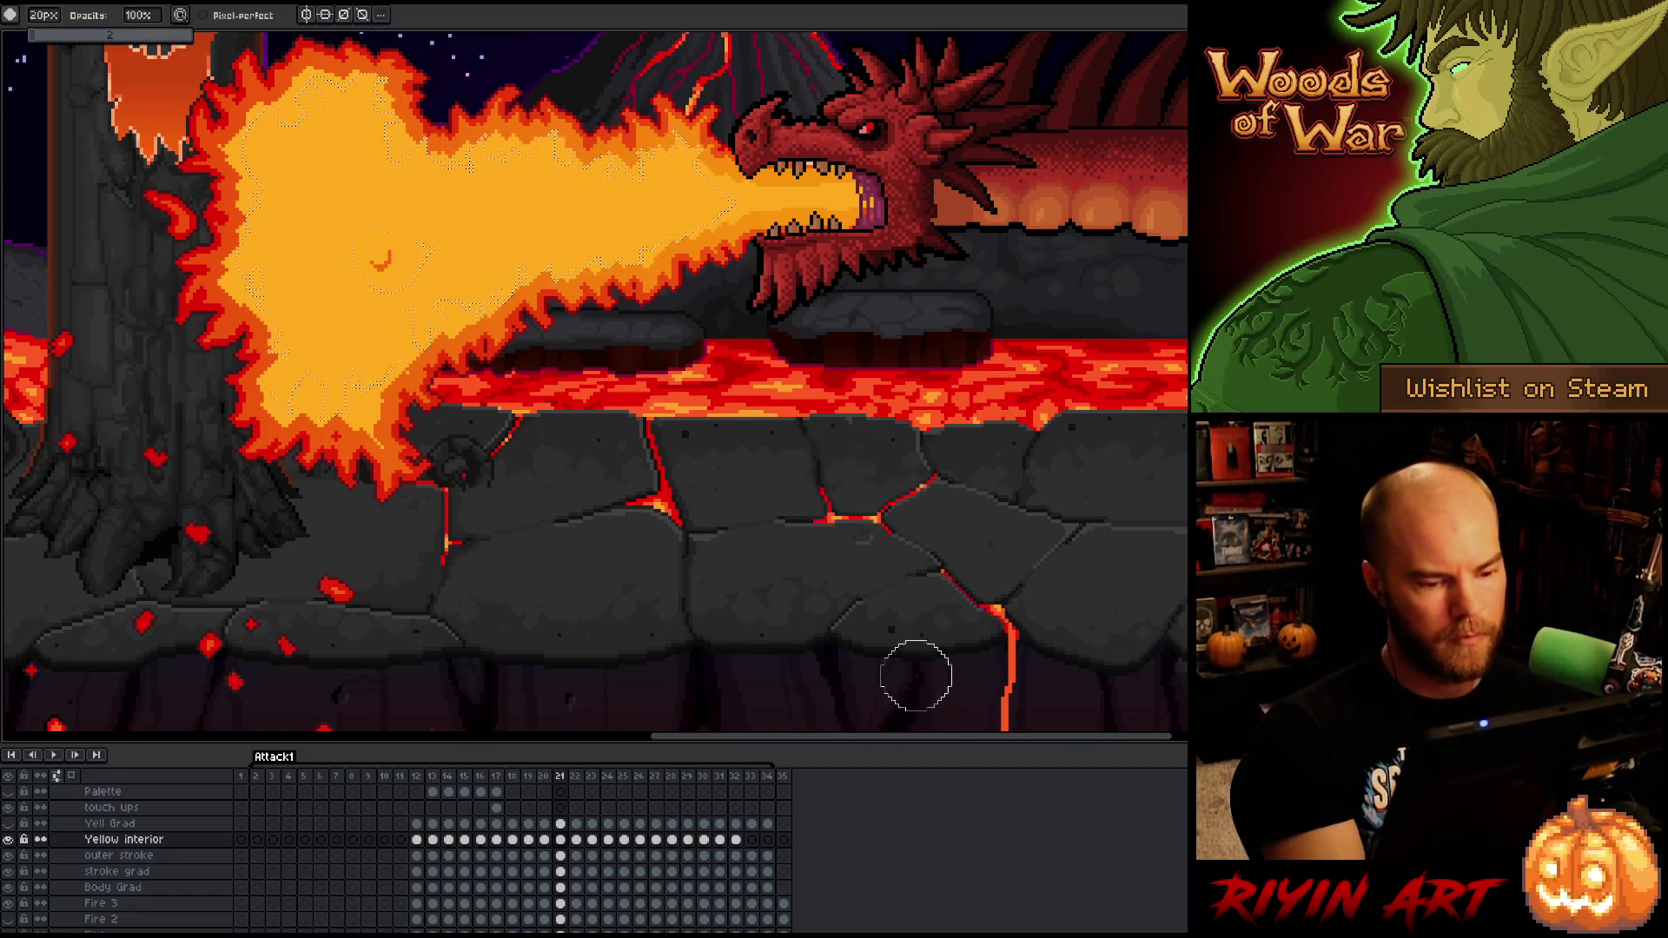
pyautogui.moveTo(326, 322); pyautogui.dragTo(335, 409)
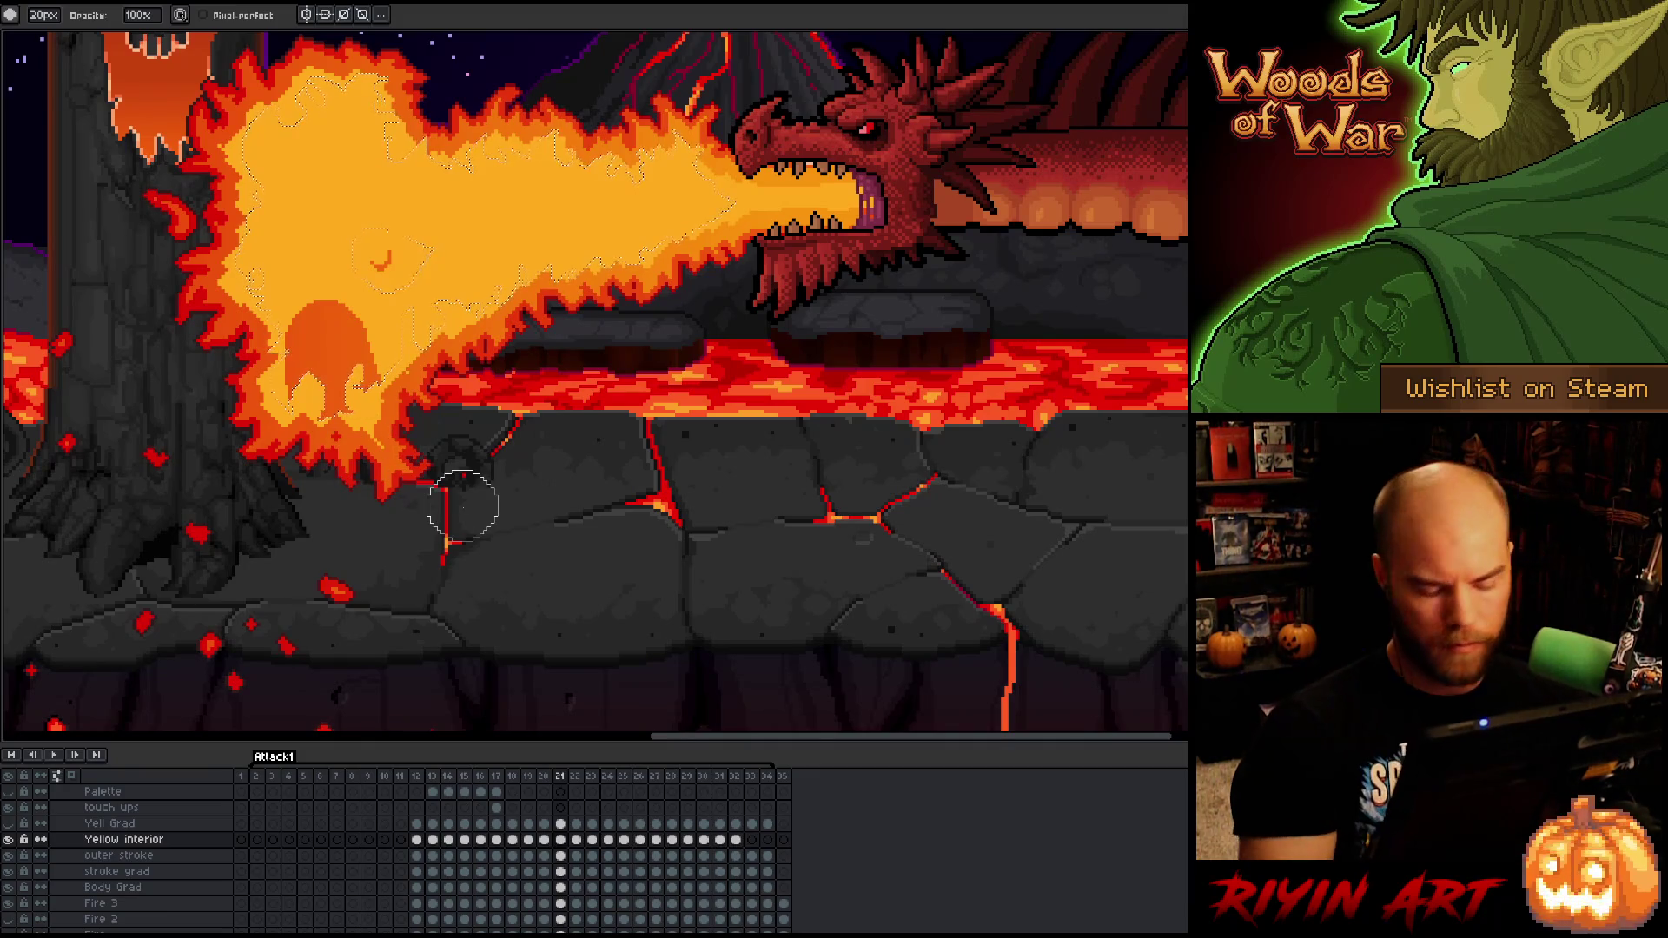
pyautogui.hotkey('ctrl', 'z')
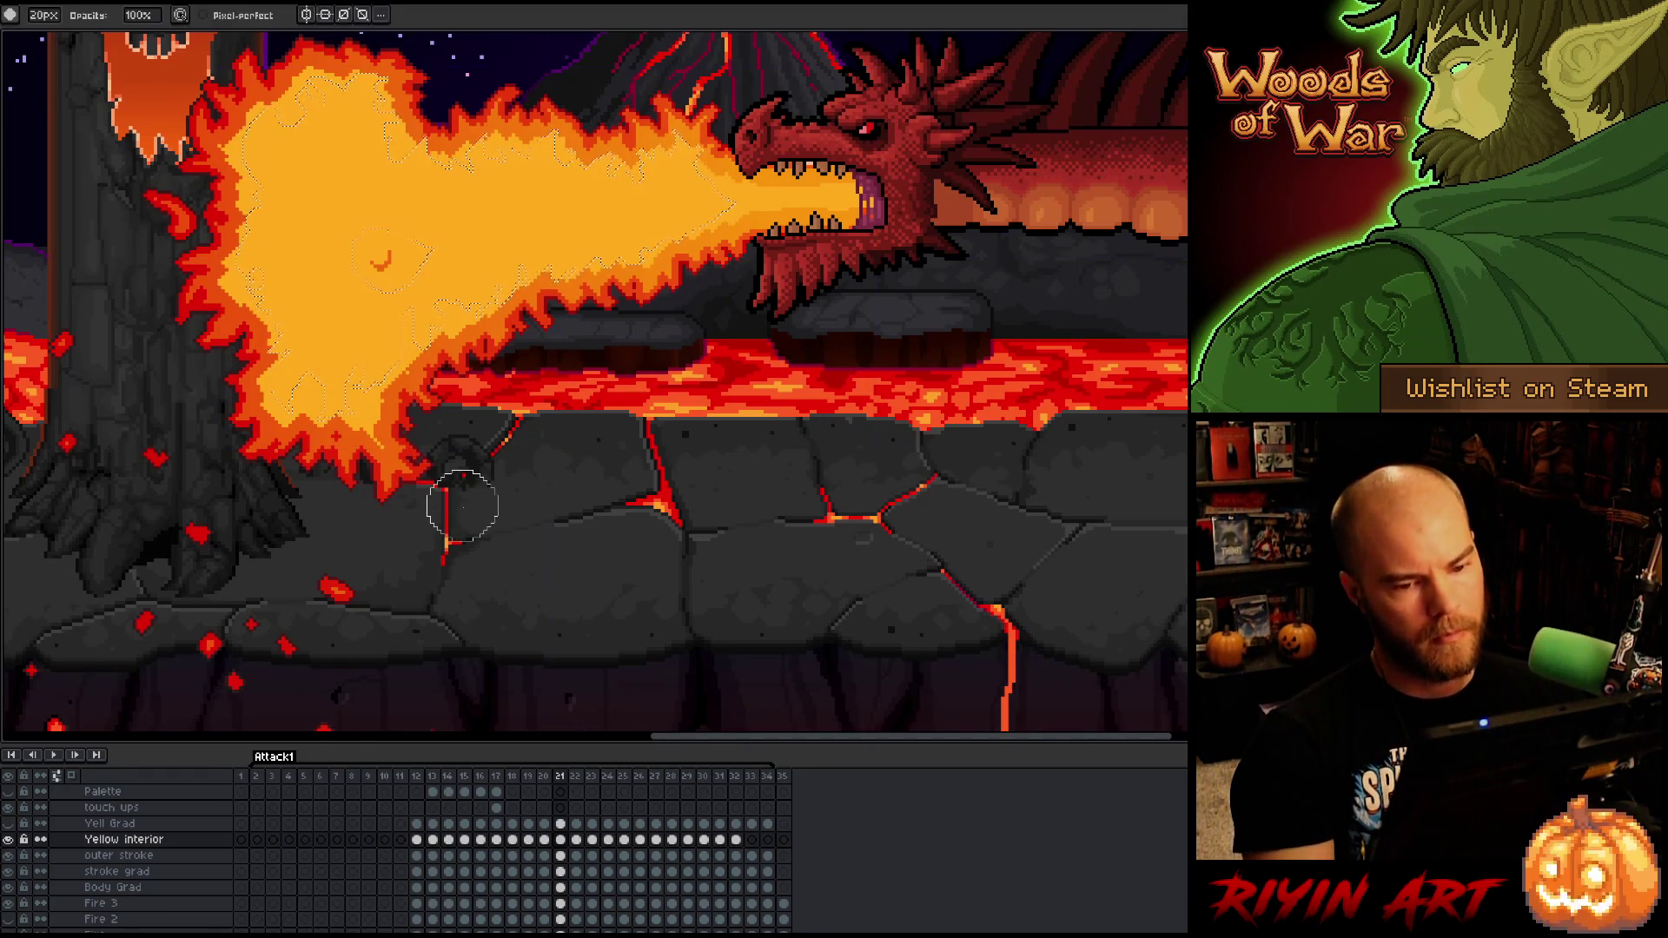
pyautogui.press('ctrl')
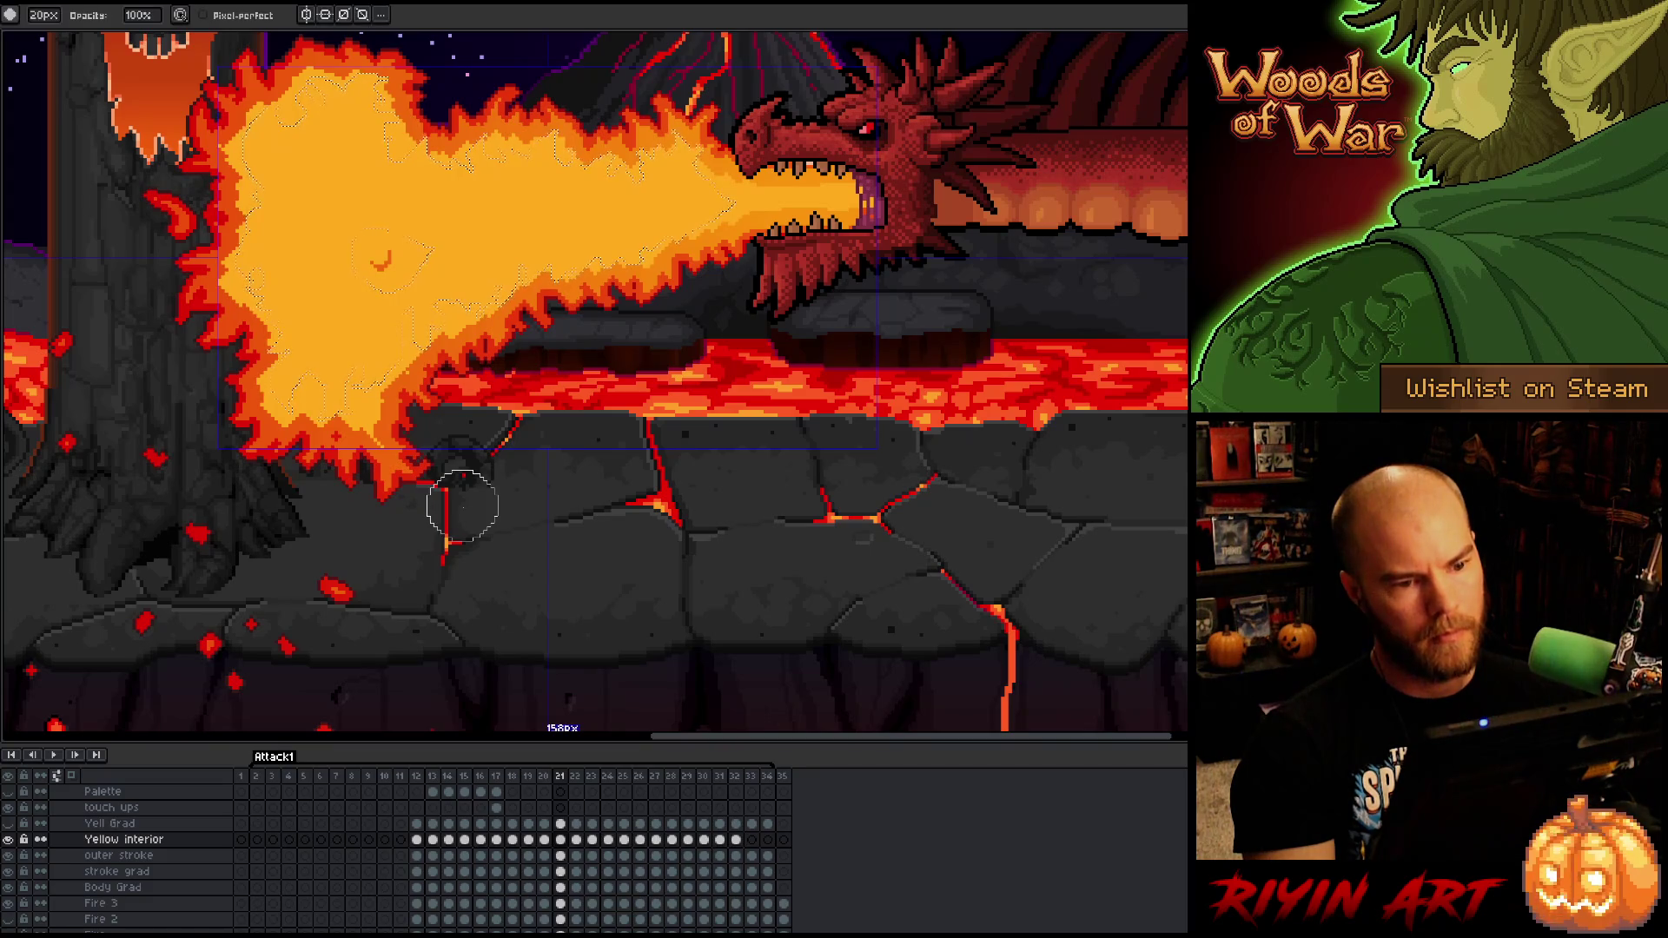
pyautogui.scroll(-2, 469, 511)
pyautogui.scroll(3, 481, 514)
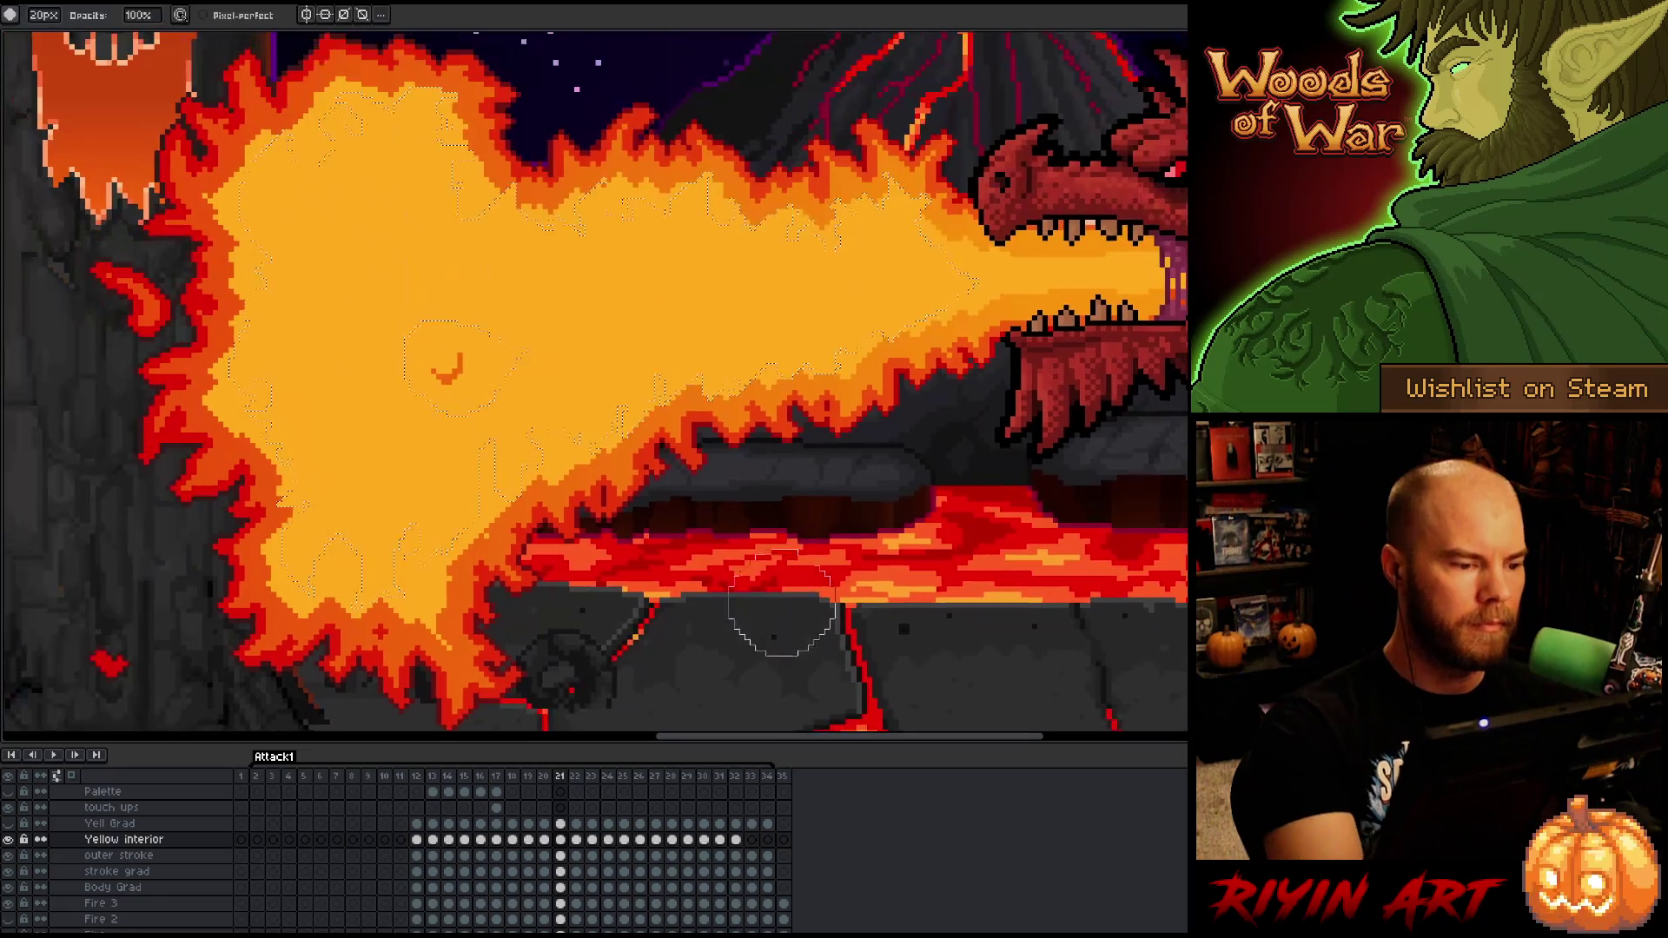
pyautogui.moveTo(514, 384); pyautogui.dragTo(657, 636)
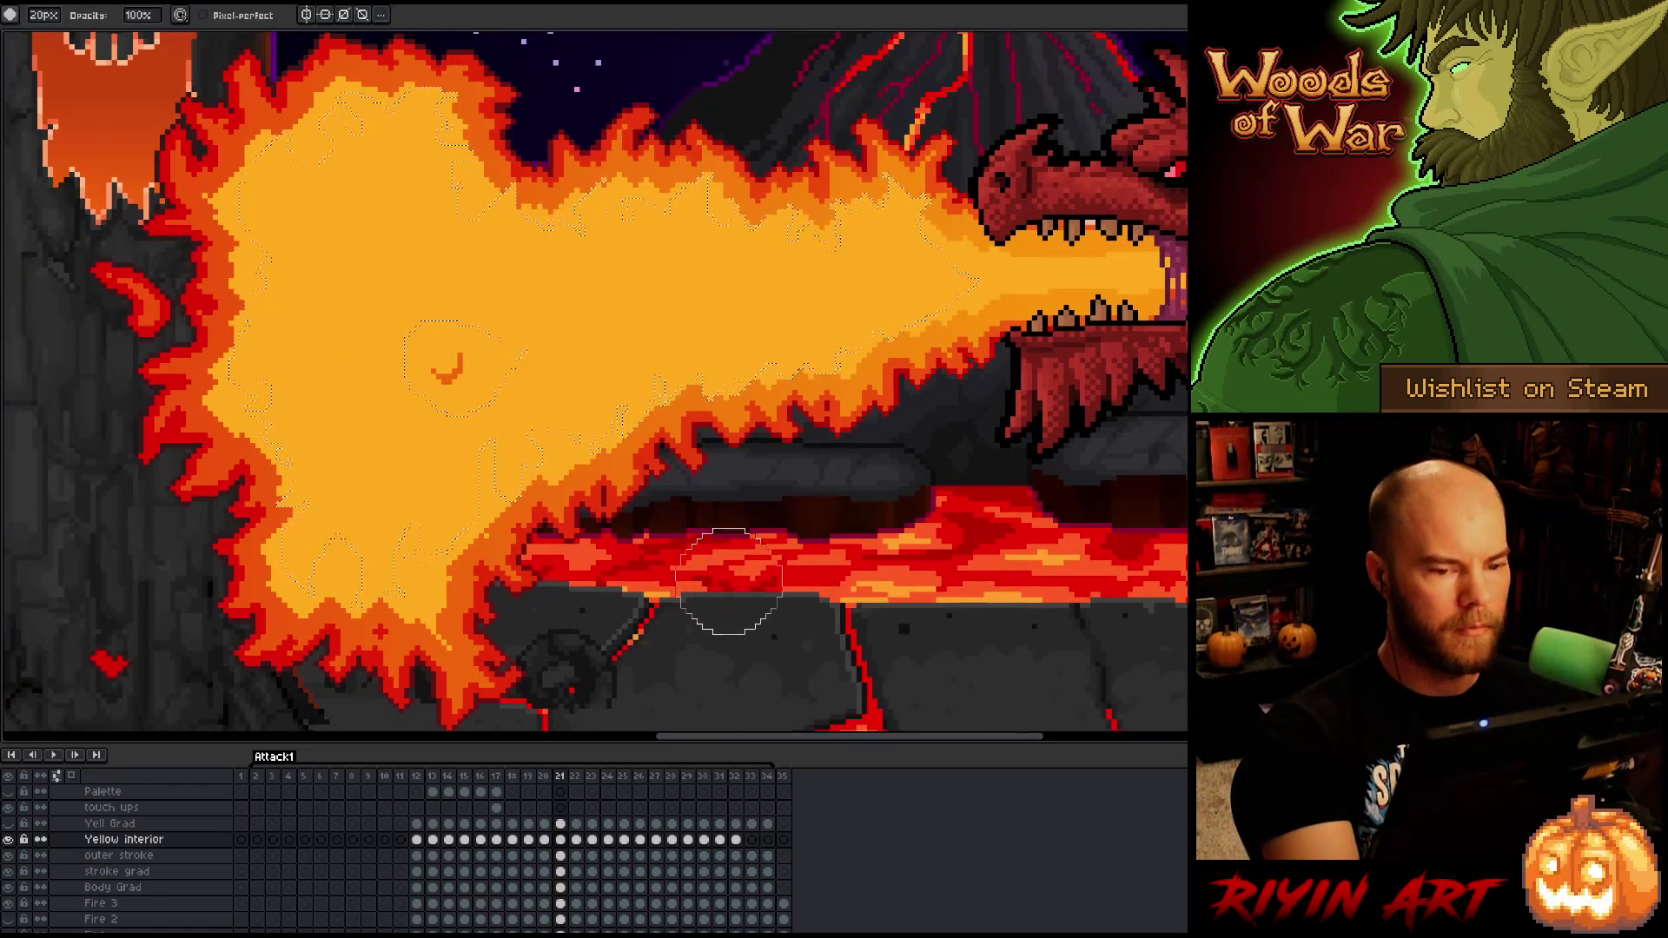
pyautogui.scroll(-1, 728, 581)
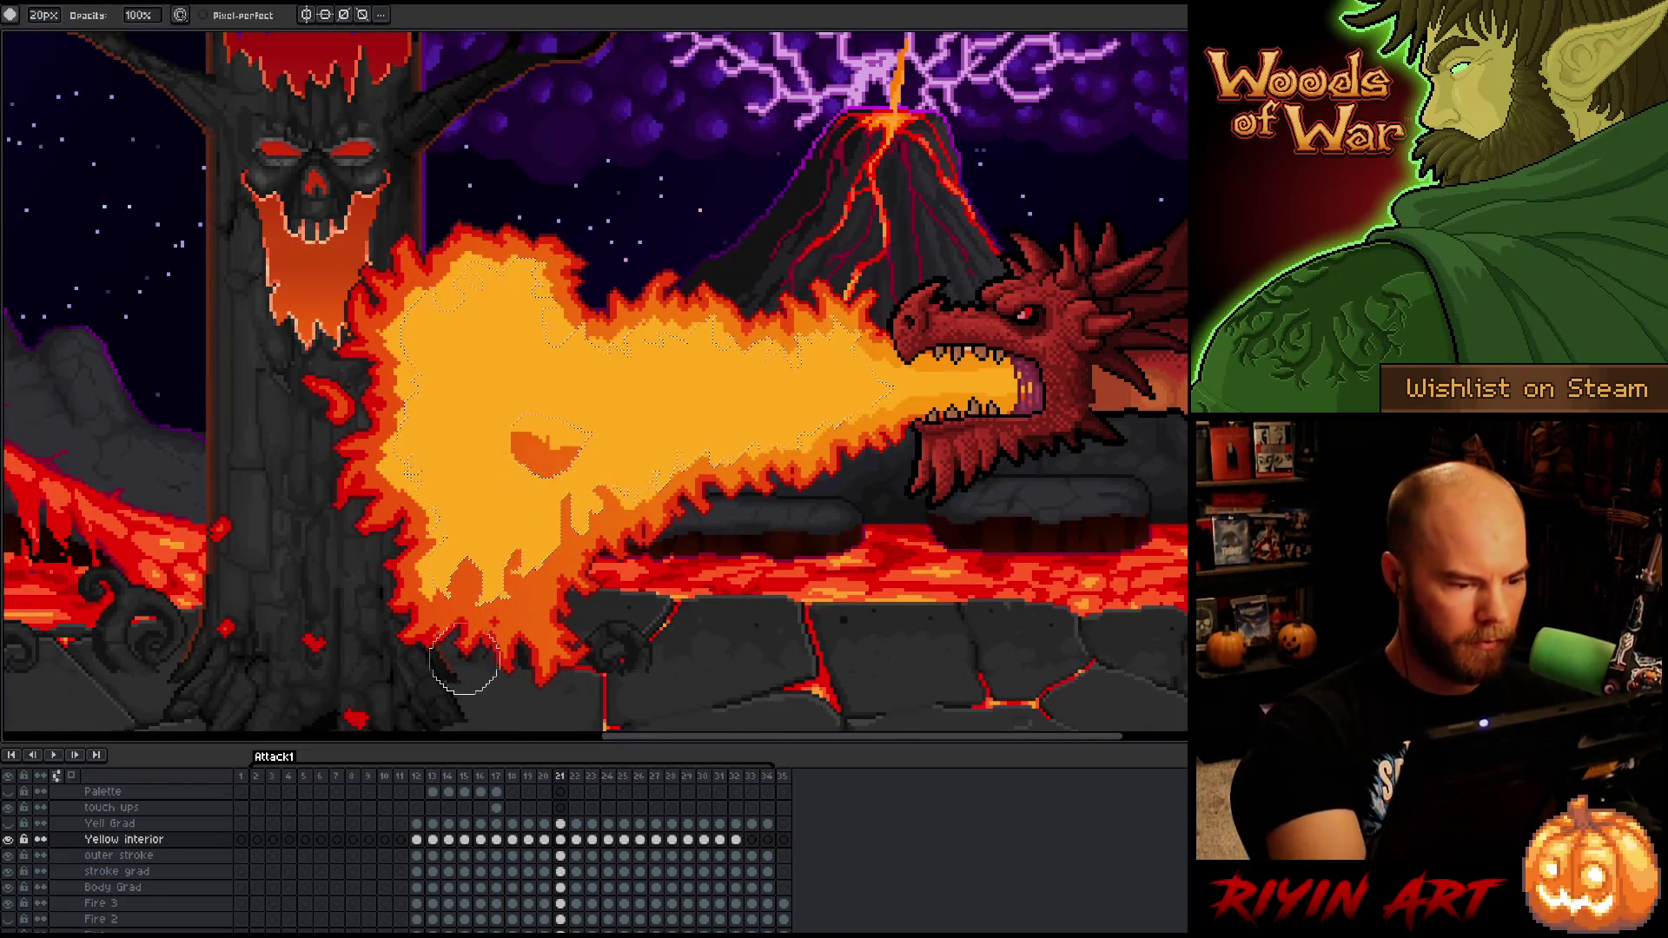
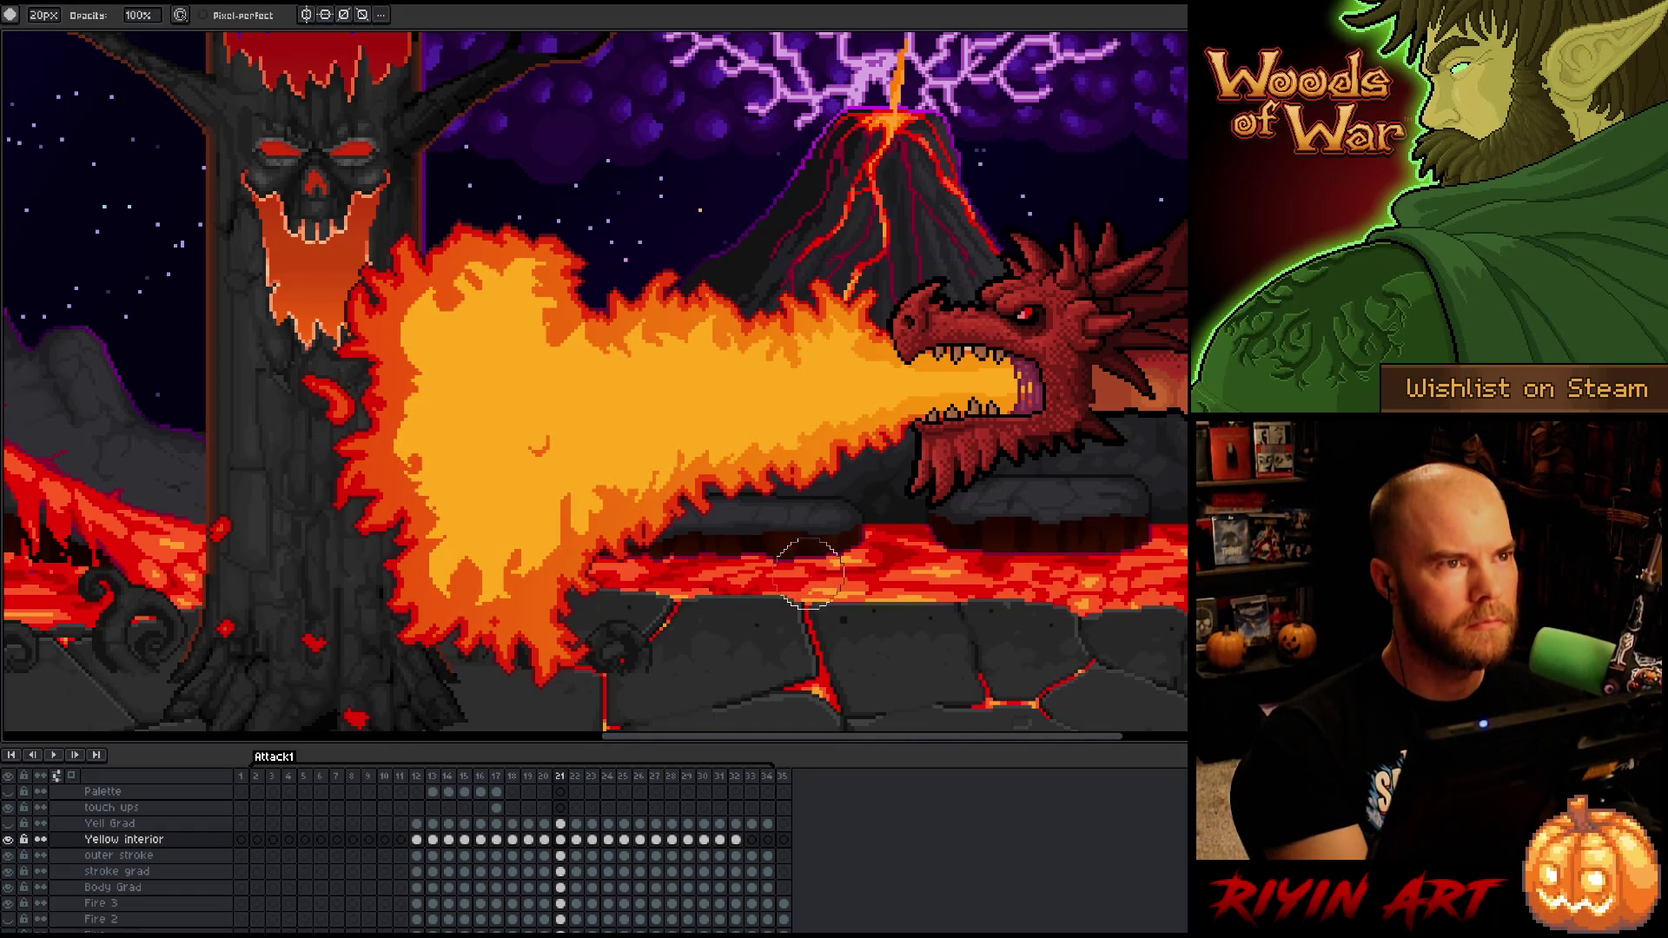
# - Fix flame pixels on fire frame 21 with pencil and eraser, then go back to frame 20
pyautogui.press('b')
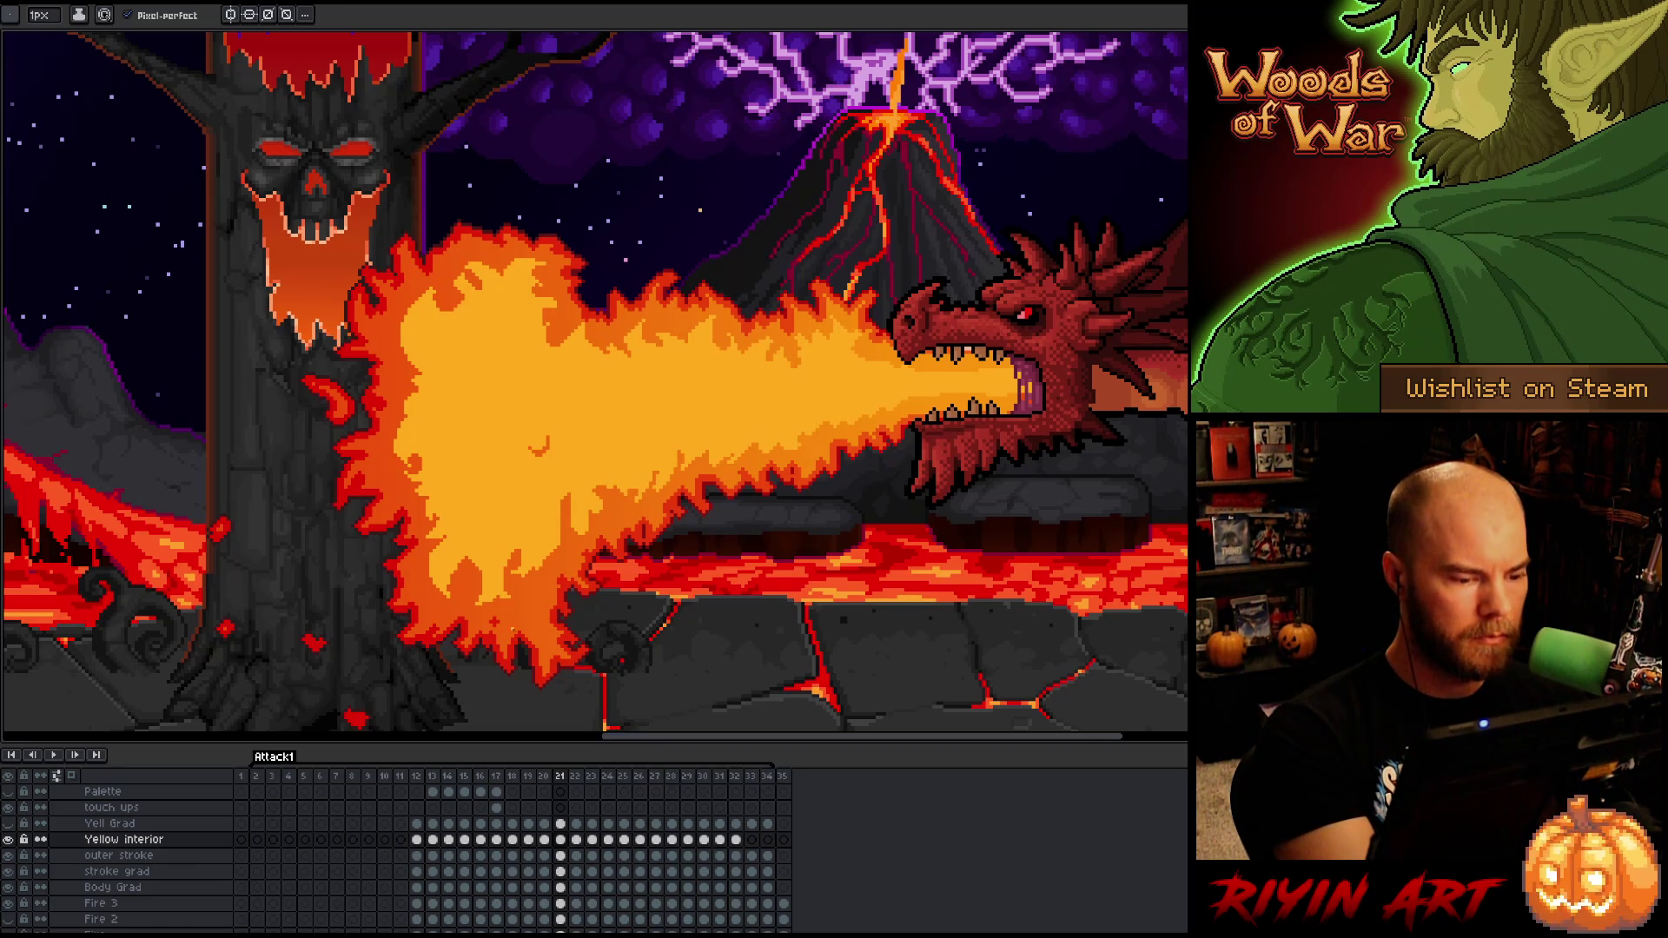
pyautogui.press('e')
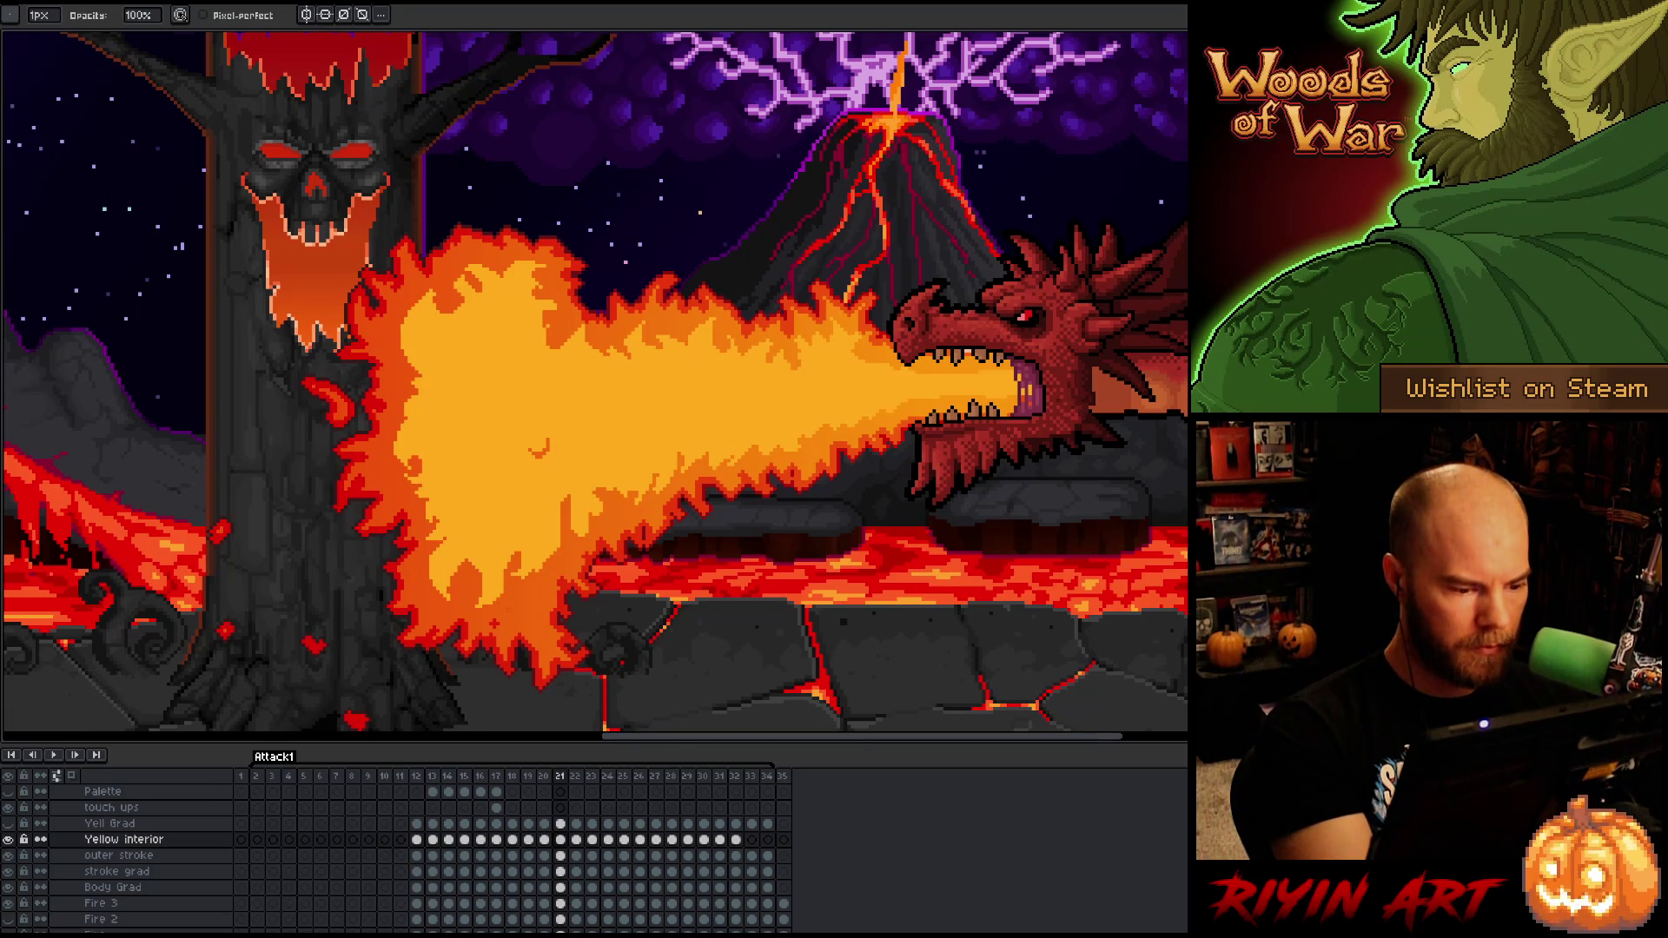
pyautogui.press('b')
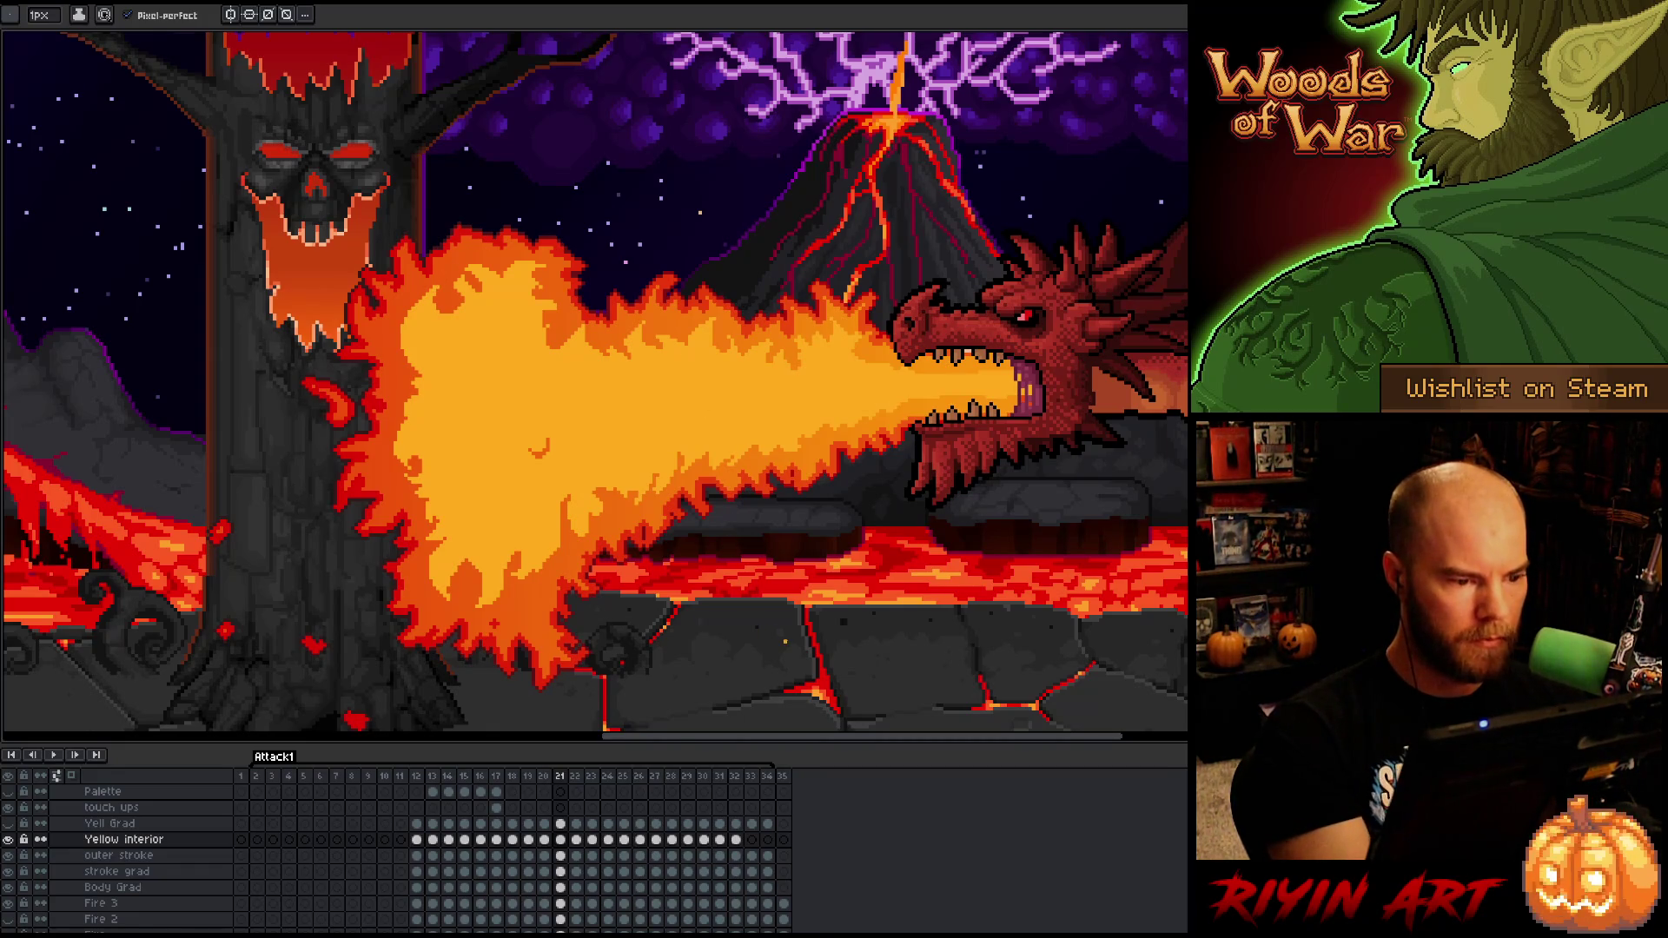
pyautogui.press('Left')
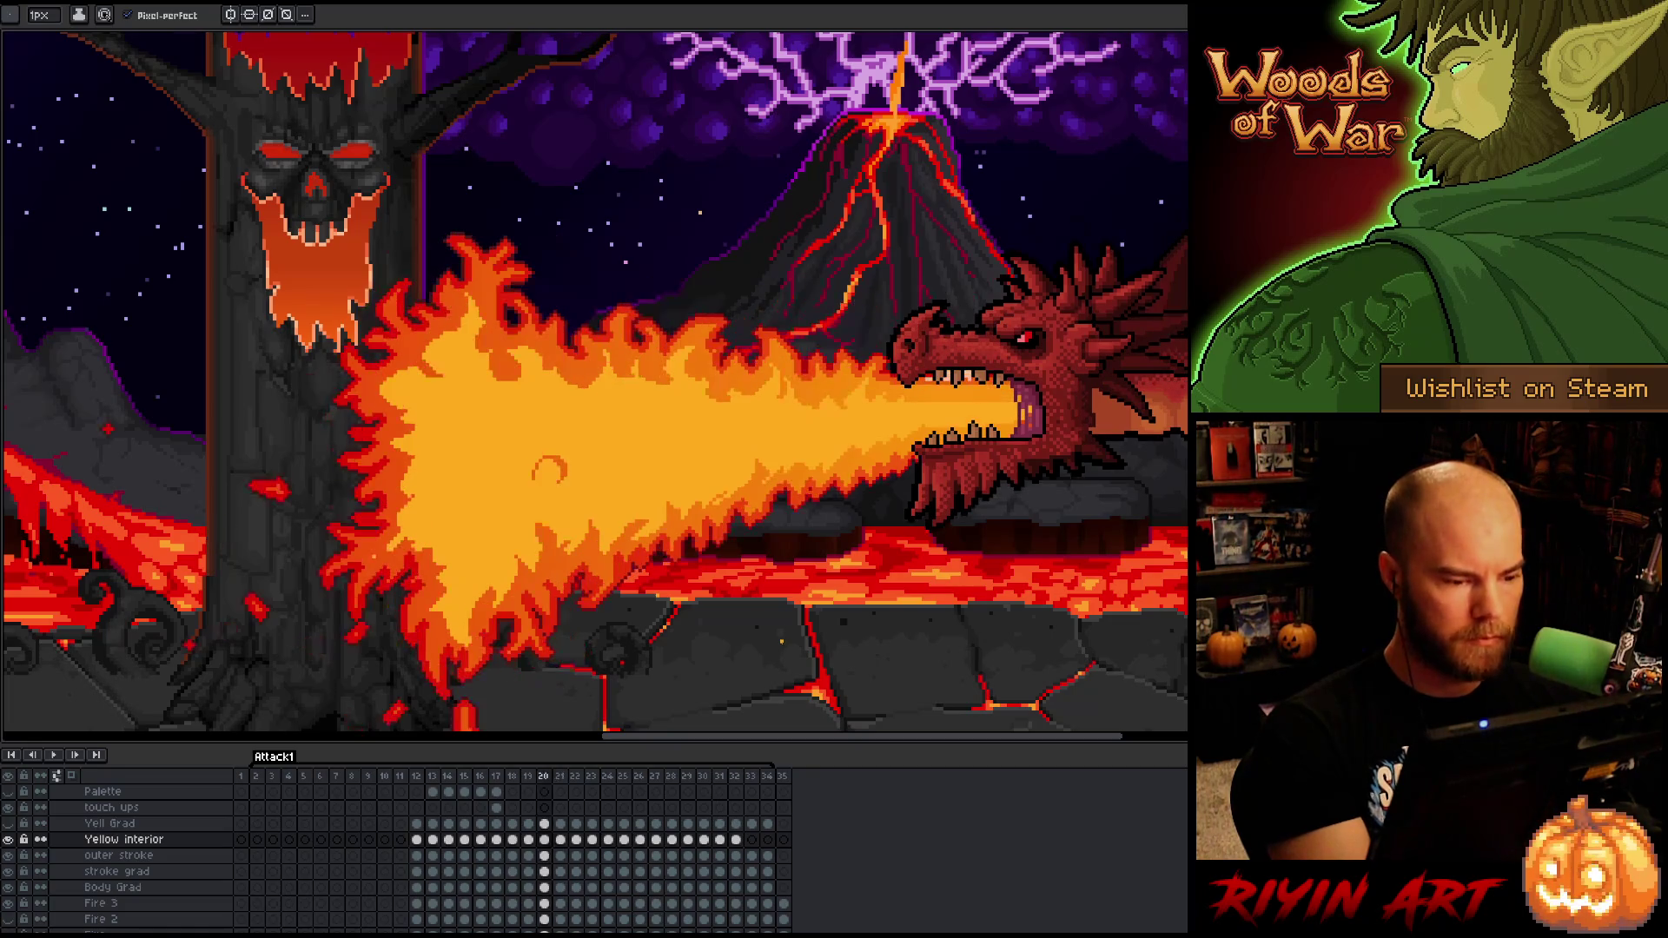
# - Flip back and forth between fire frames 20 and 21 to compare, ending on frame 21
pyautogui.press('Right')
pyautogui.press('Left')
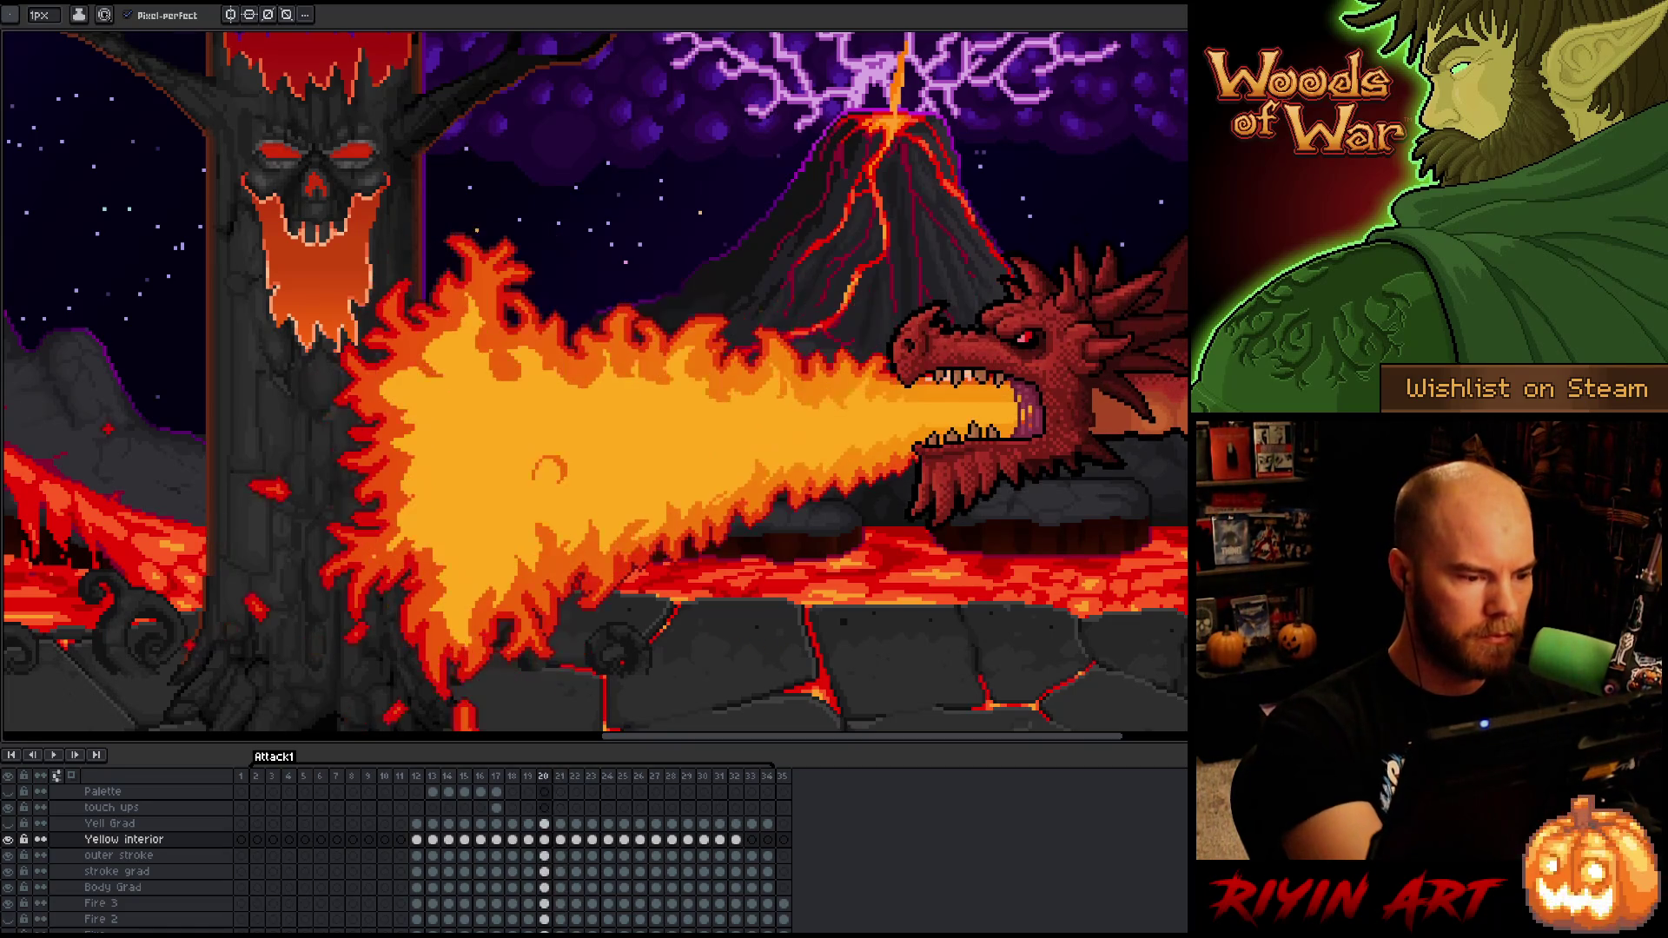
pyautogui.press('Right')
pyautogui.press('Left')
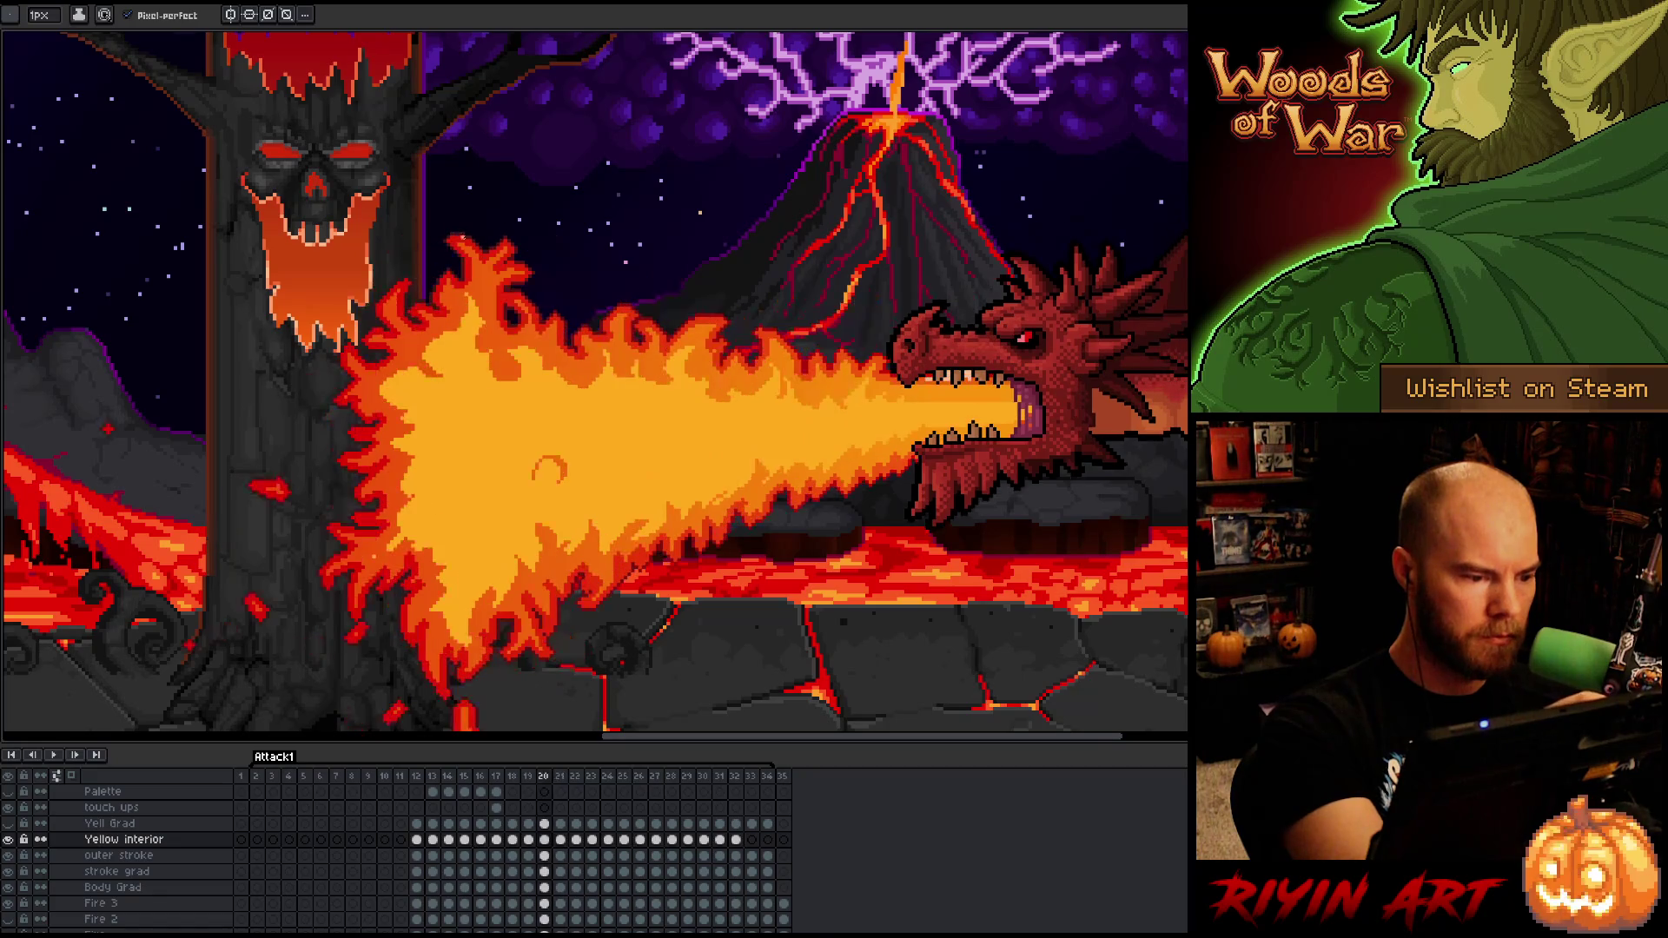
pyautogui.press('Right')
pyautogui.press('Left')
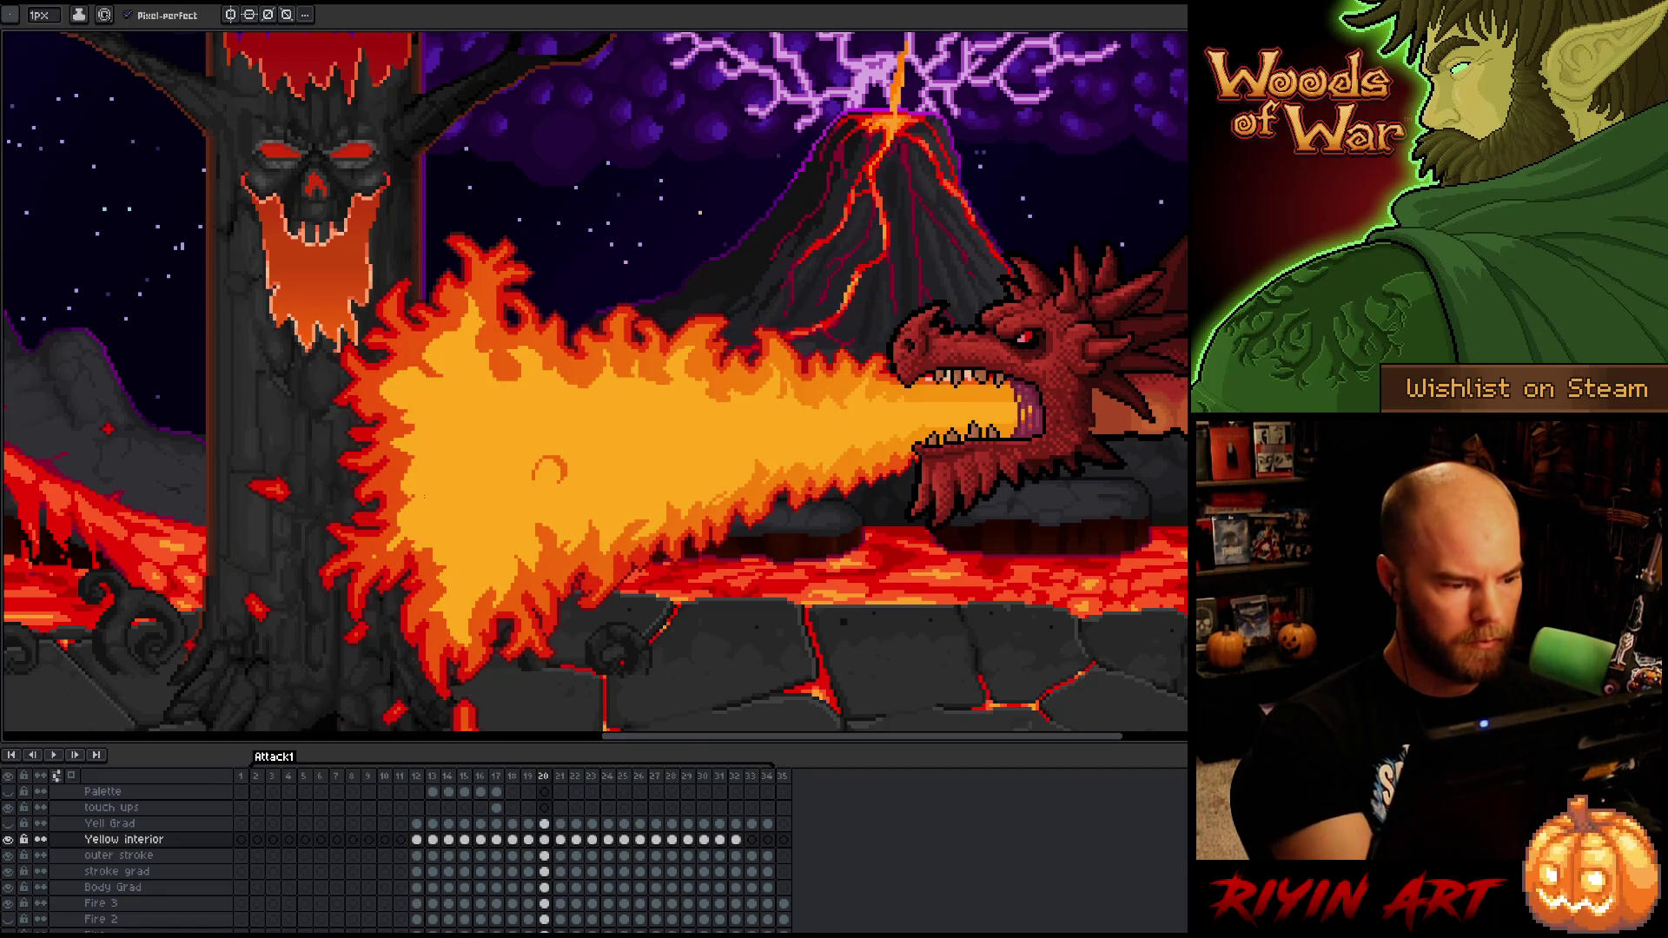
pyautogui.press('Right')
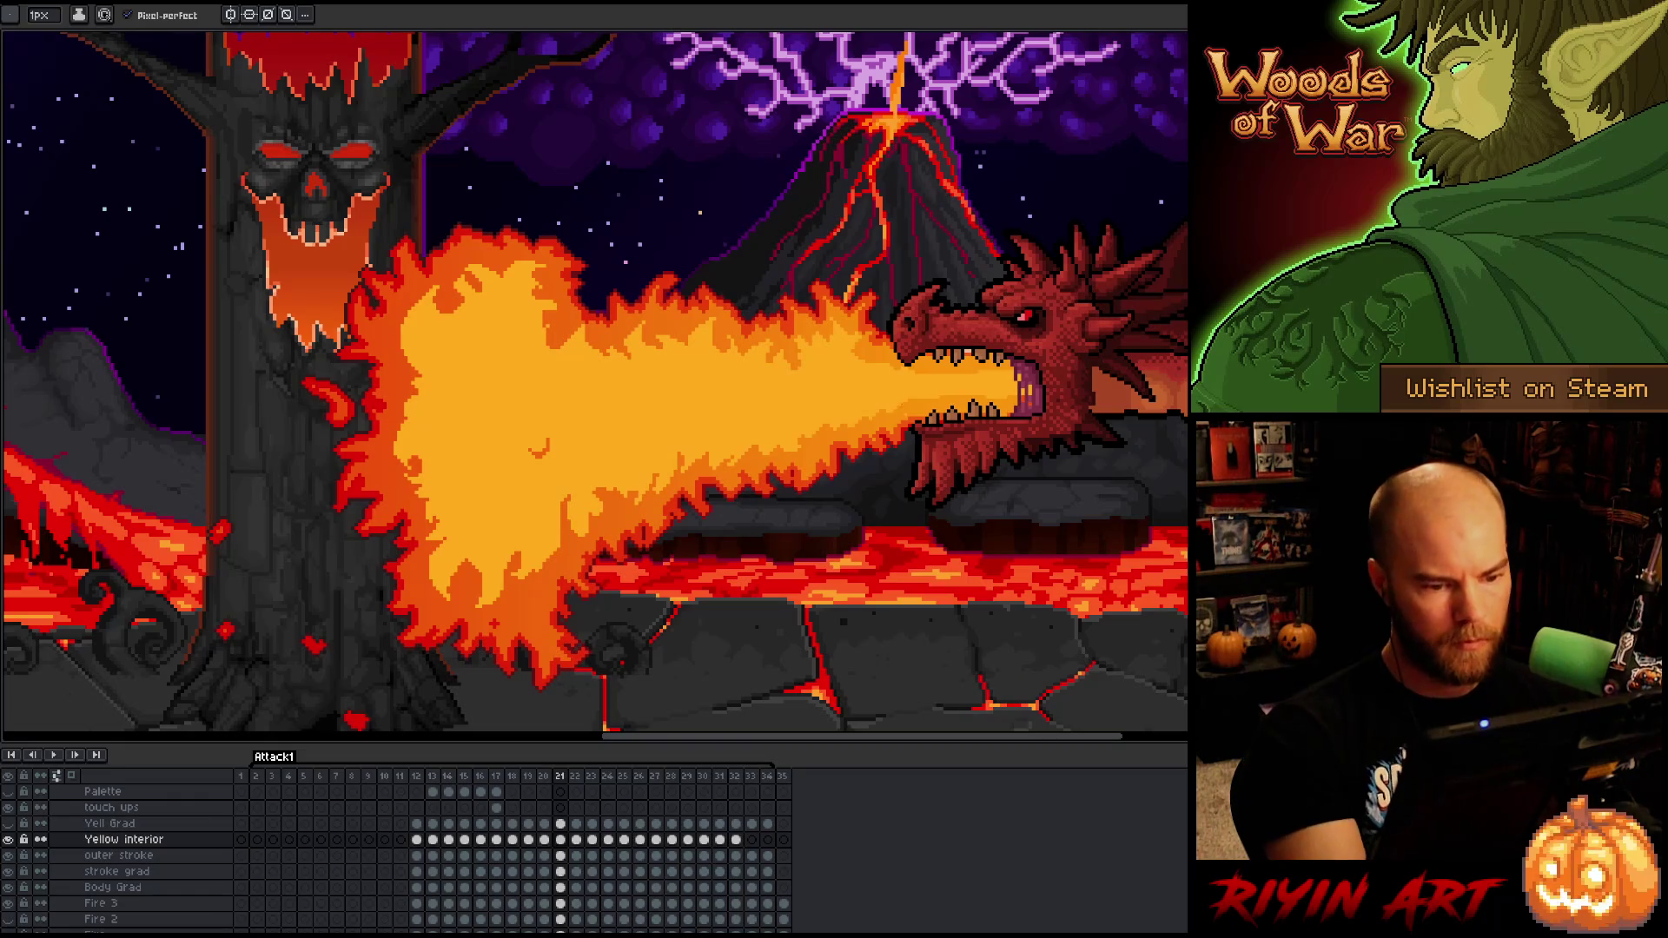
# - Lasso a small flame piece on frame 21, move and commit it, touch up, then advance to frame 22
pyautogui.press('m')
pyautogui.moveTo(817, 365)
pyautogui.mouseDown()
pyautogui.moveTo(871, 348)
pyautogui.moveTo(838, 354)
pyautogui.mouseUp()
pyautogui.click(845, 358)
pyautogui.press('Return')
pyautogui.press('b')
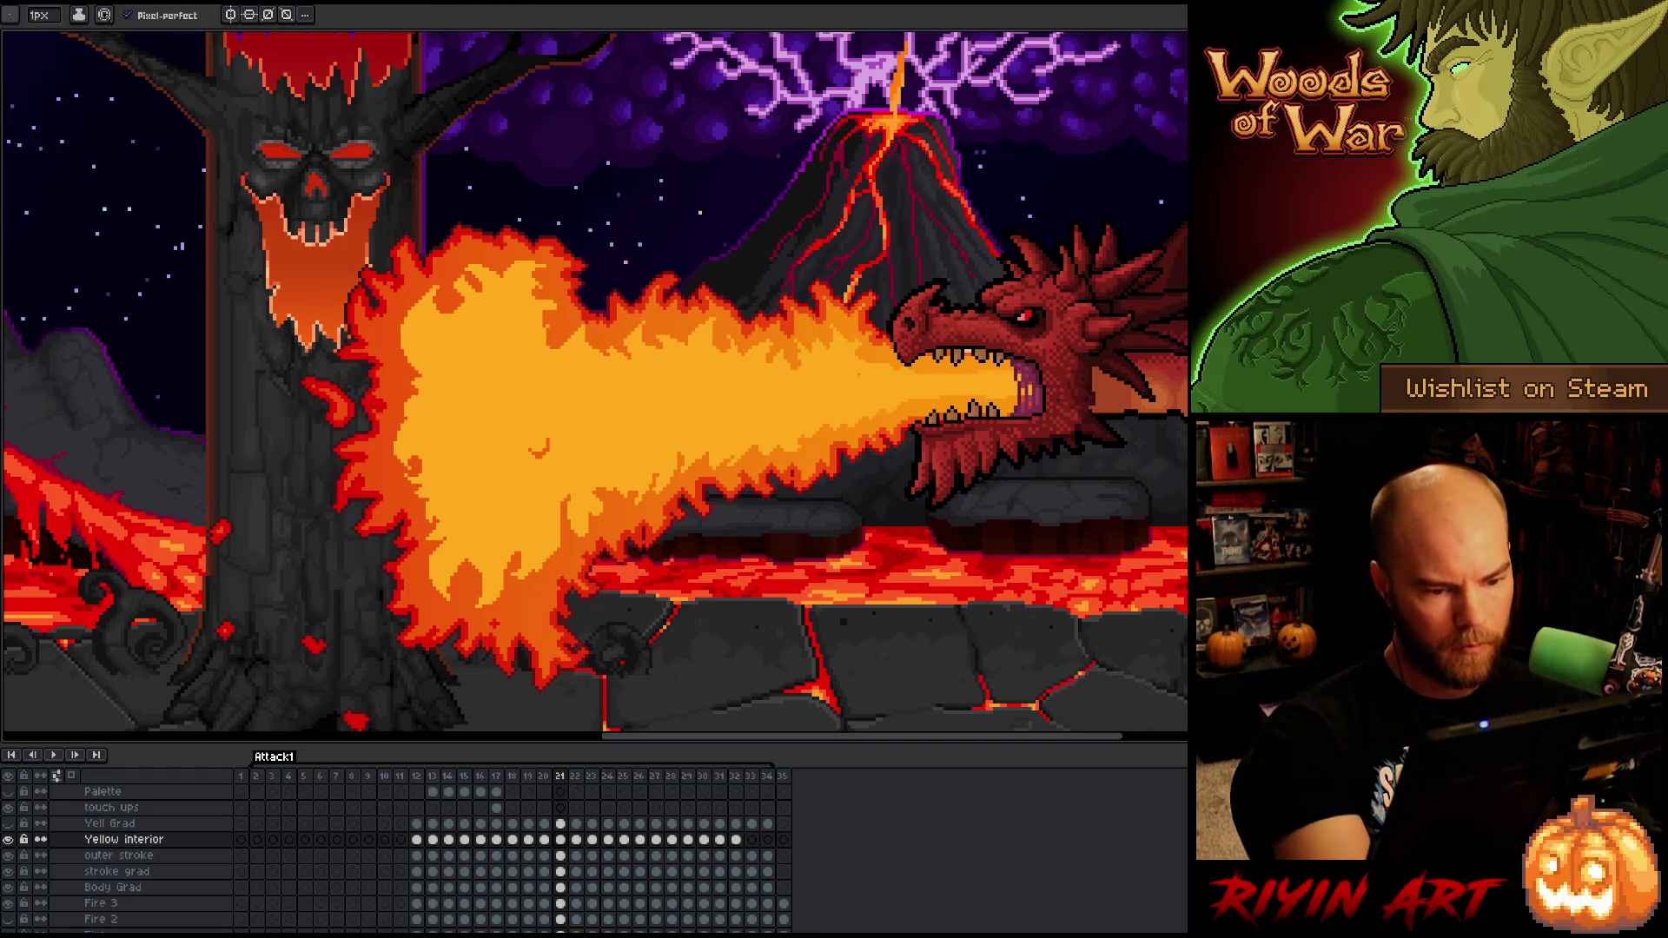
pyautogui.press('e')
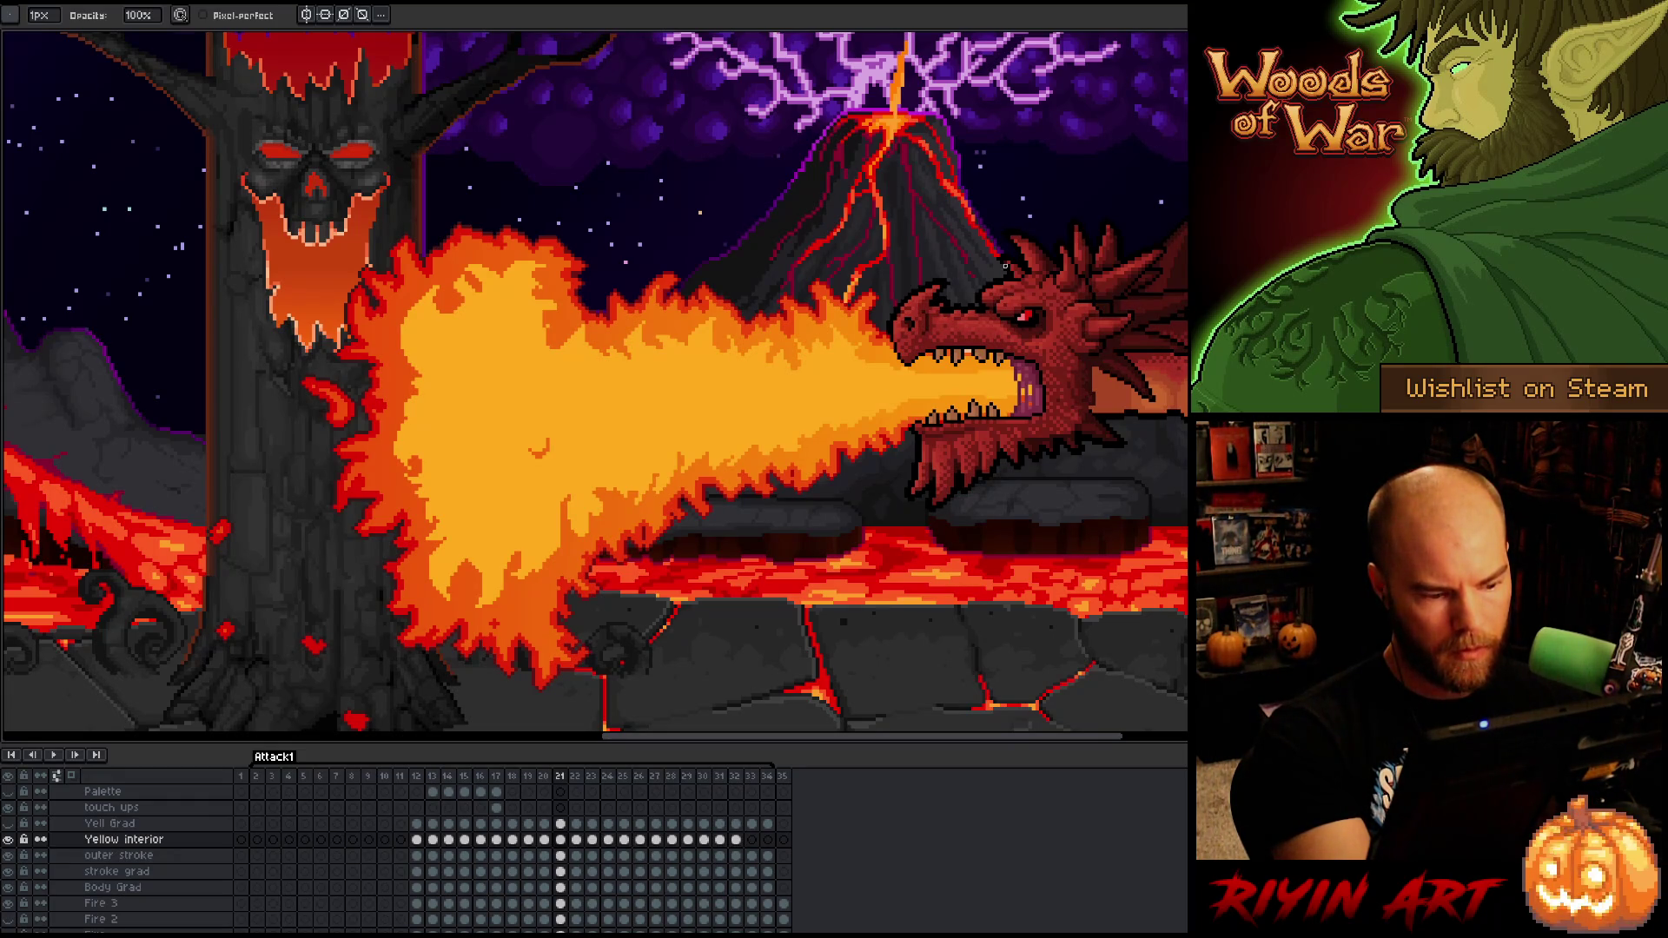
pyautogui.press('e')
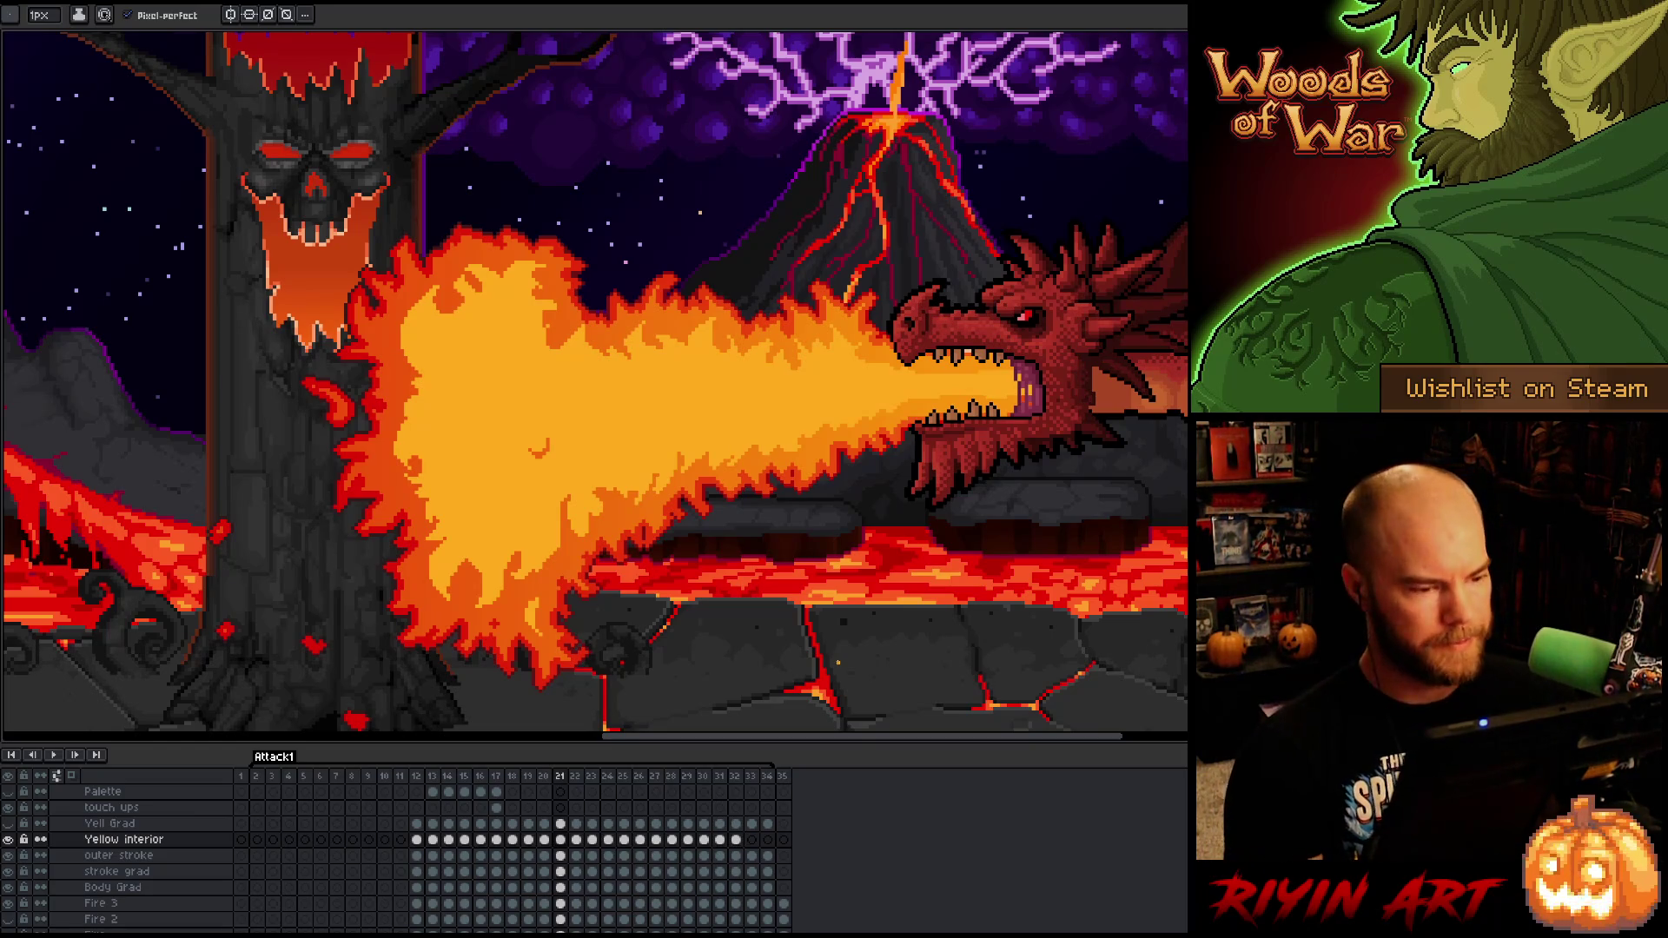
pyautogui.press('.')
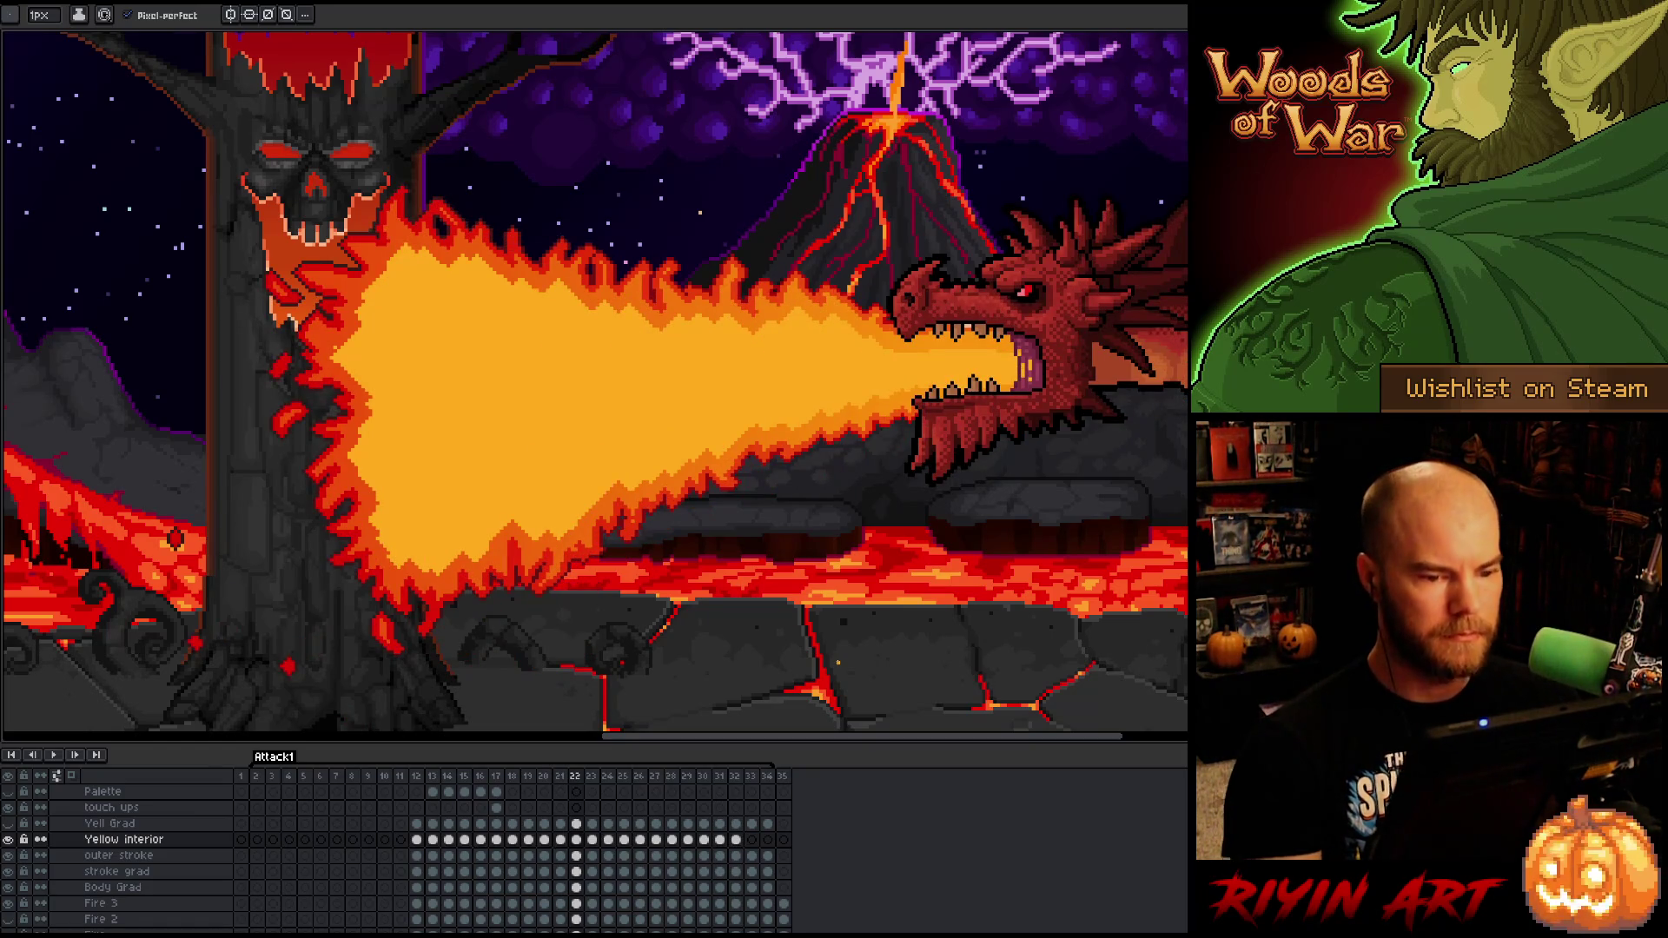
# - Save the dragon animation, then lasso a section of the frame 22 flame blast
pyautogui.rightClick(838, 662)
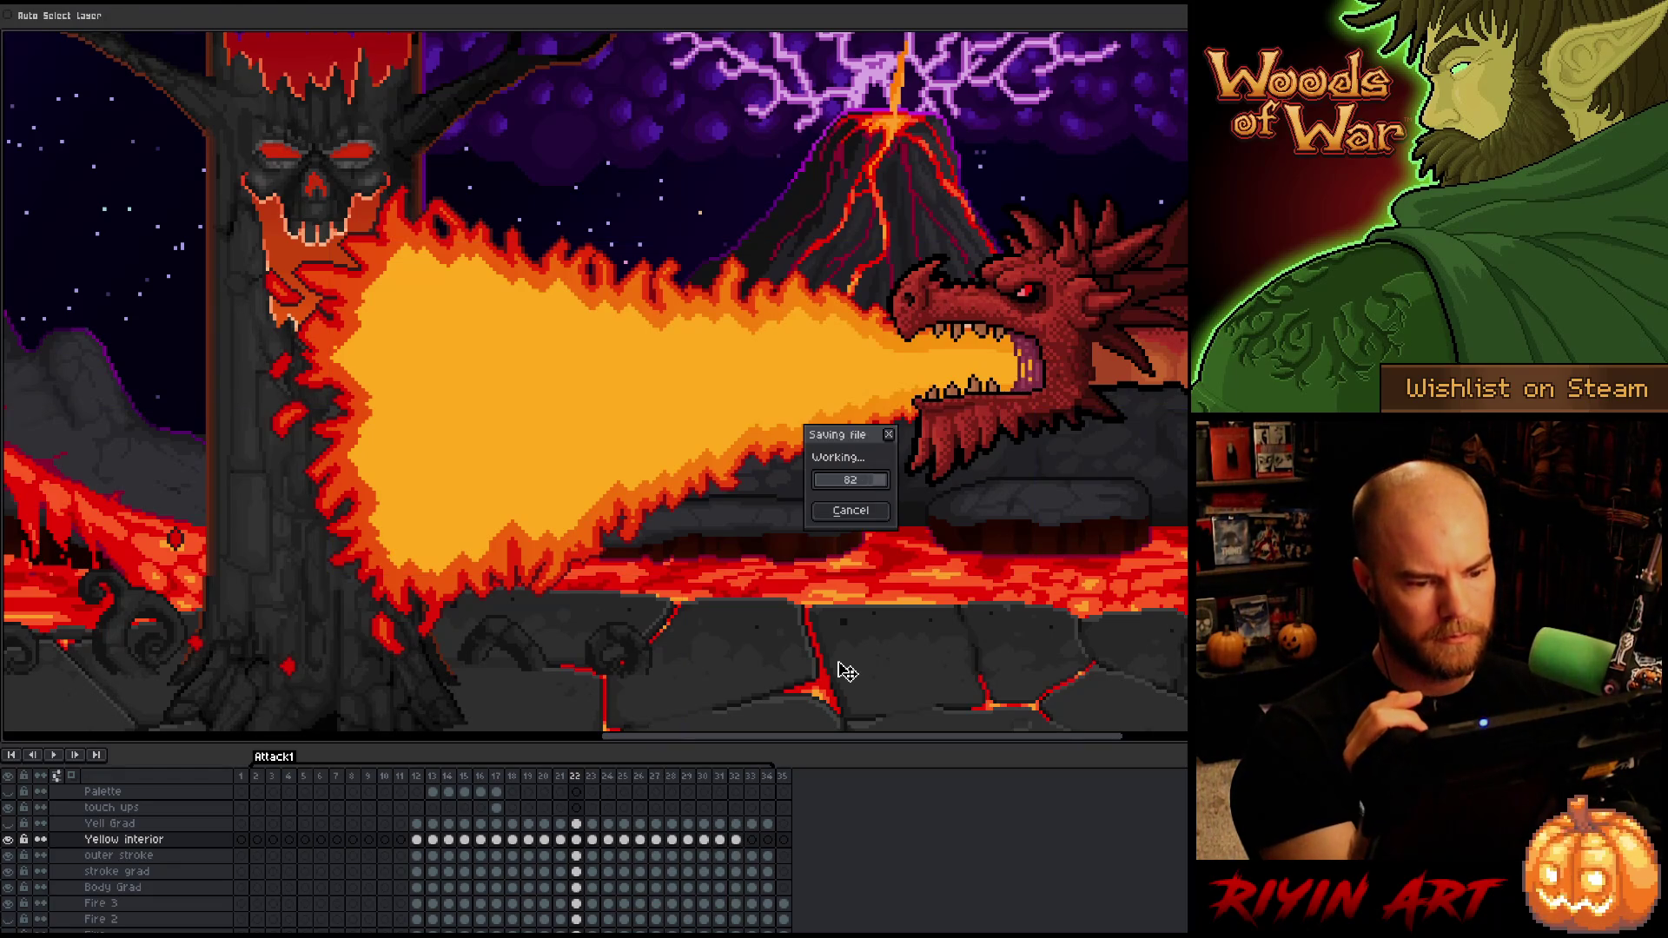
pyautogui.press('Escape')
pyautogui.press('b')
pyautogui.press('e')
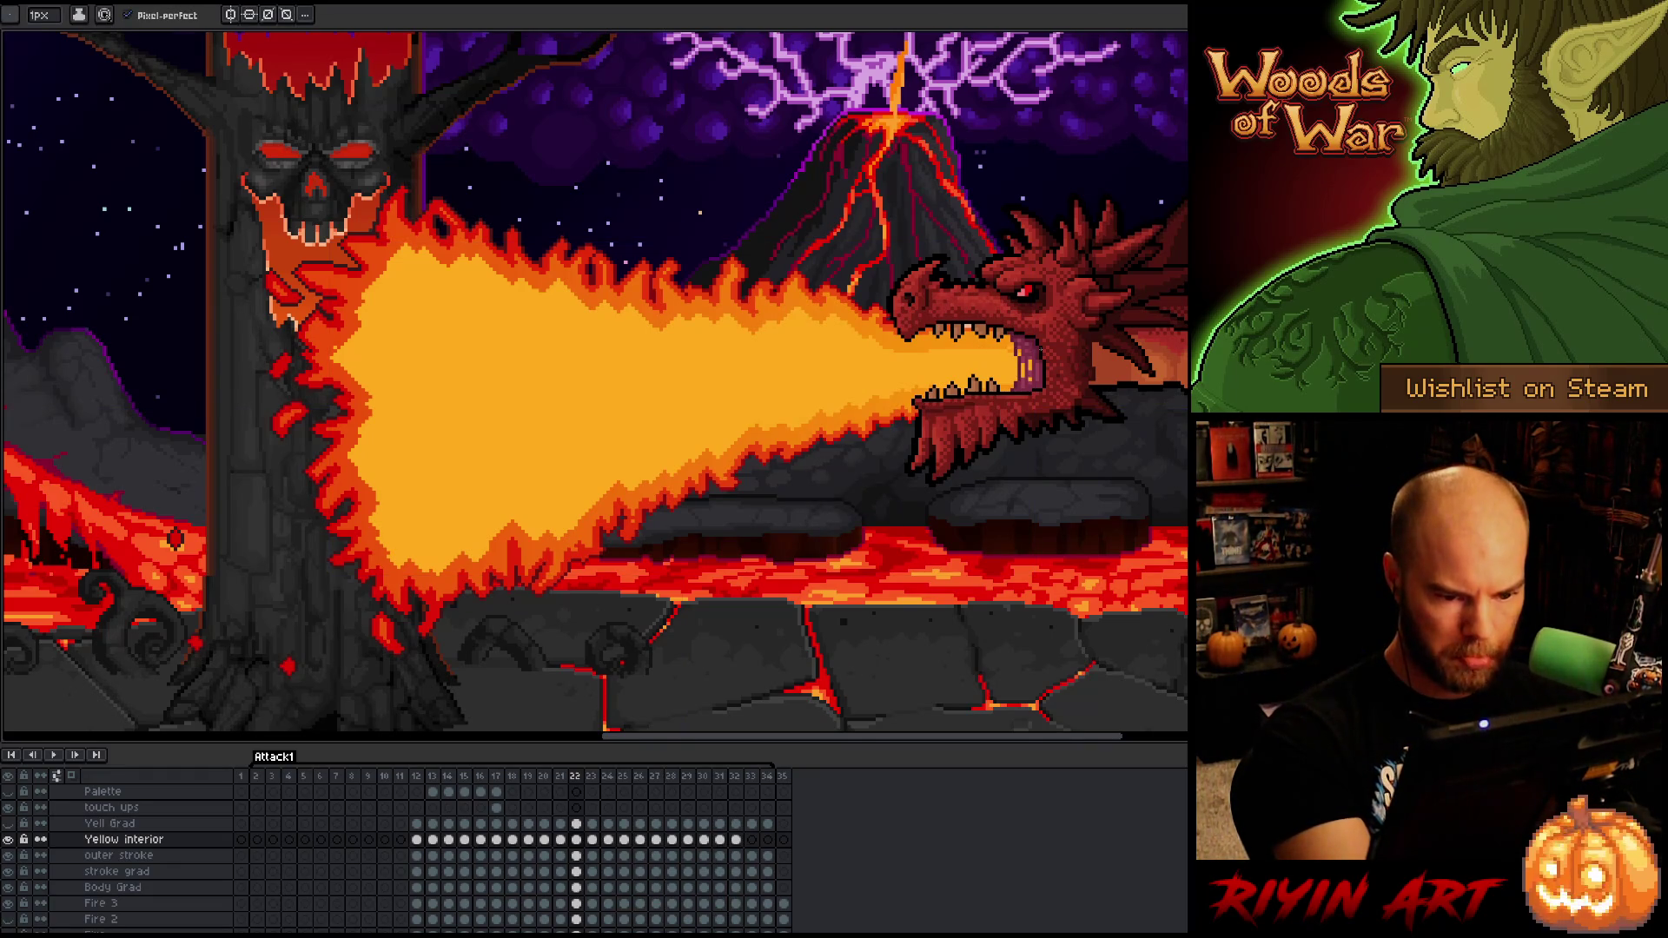
pyautogui.press('m')
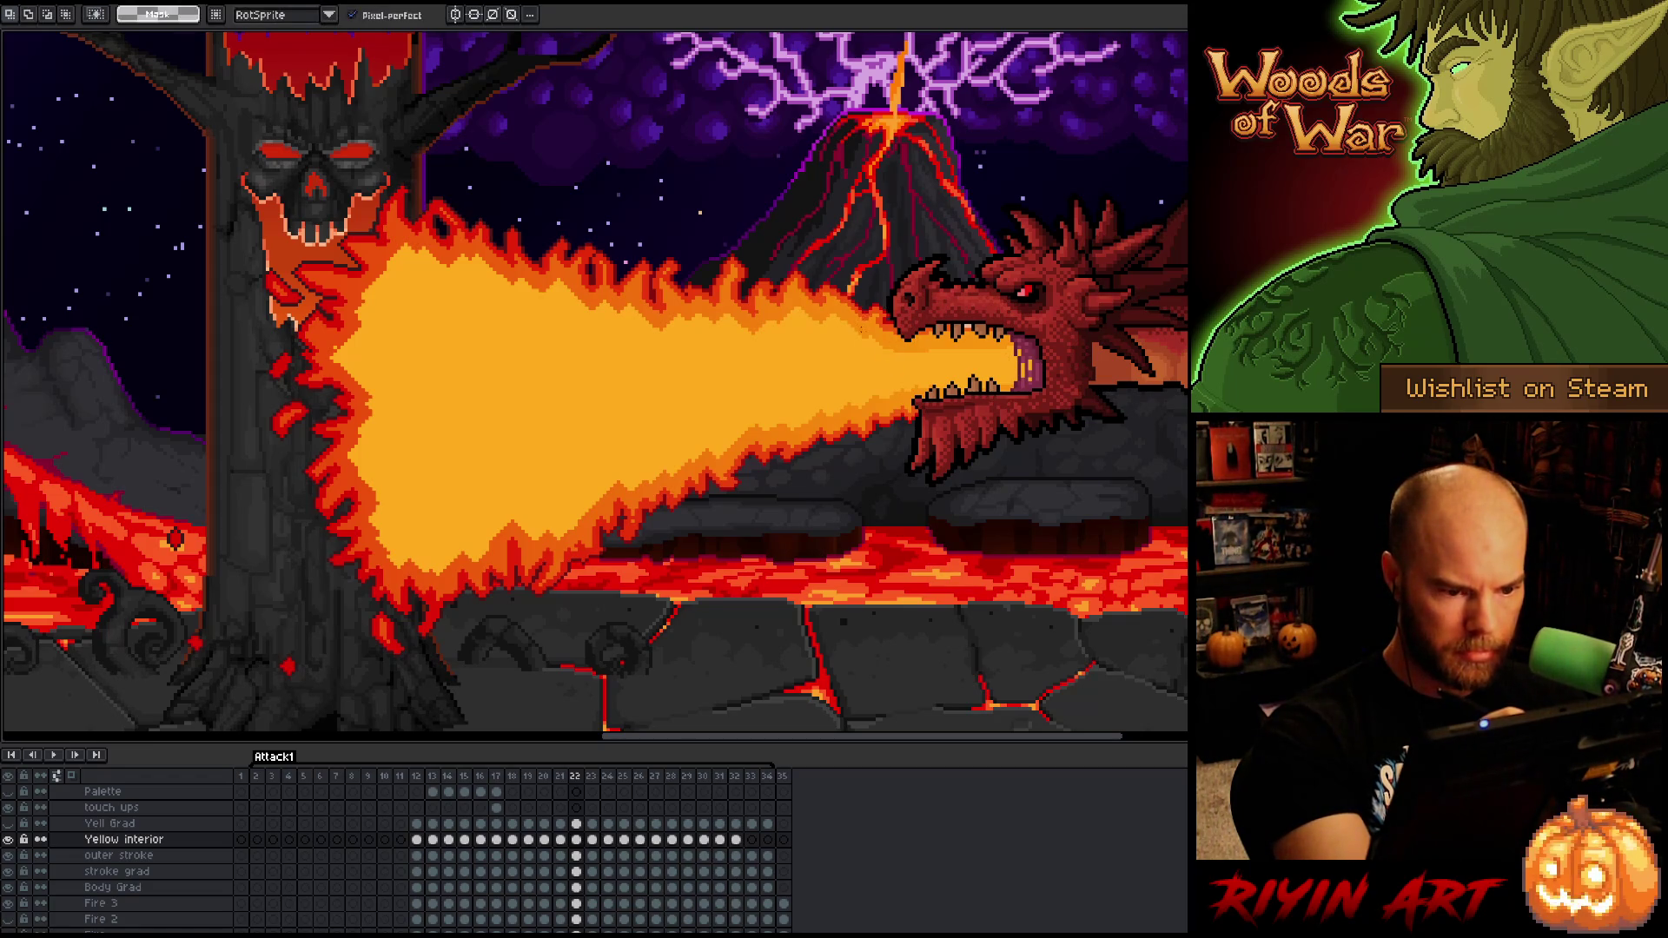
pyautogui.moveTo(854, 326)
pyautogui.mouseDown()
pyautogui.moveTo(821, 313)
pyautogui.moveTo(765, 341)
pyautogui.moveTo(667, 326)
pyautogui.moveTo(651, 341)
pyautogui.moveTo(618, 300)
pyautogui.moveTo(591, 337)
pyautogui.moveTo(570, 306)
pyautogui.moveTo(521, 326)
pyautogui.moveTo(473, 260)
pyautogui.moveTo(445, 318)
pyautogui.moveTo(436, 267)
pyautogui.moveTo(406, 245)
pyautogui.moveTo(415, 267)
pyautogui.moveTo(363, 302)
pyautogui.moveTo(363, 341)
pyautogui.moveTo(382, 349)
pyautogui.moveTo(356, 363)
pyautogui.moveTo(382, 442)
pyautogui.moveTo(374, 500)
pyautogui.moveTo(414, 545)
pyautogui.moveTo(426, 512)
pyautogui.moveTo(434, 546)
pyautogui.moveTo(479, 548)
pyautogui.moveTo(492, 518)
pyautogui.moveTo(500, 530)
pyautogui.moveTo(540, 505)
pyautogui.moveTo(550, 524)
pyautogui.moveTo(563, 478)
pyautogui.moveTo(578, 508)
pyautogui.moveTo(739, 426)
pyautogui.moveTo(908, 388)
pyautogui.moveTo(852, 363)
pyautogui.mouseUp()
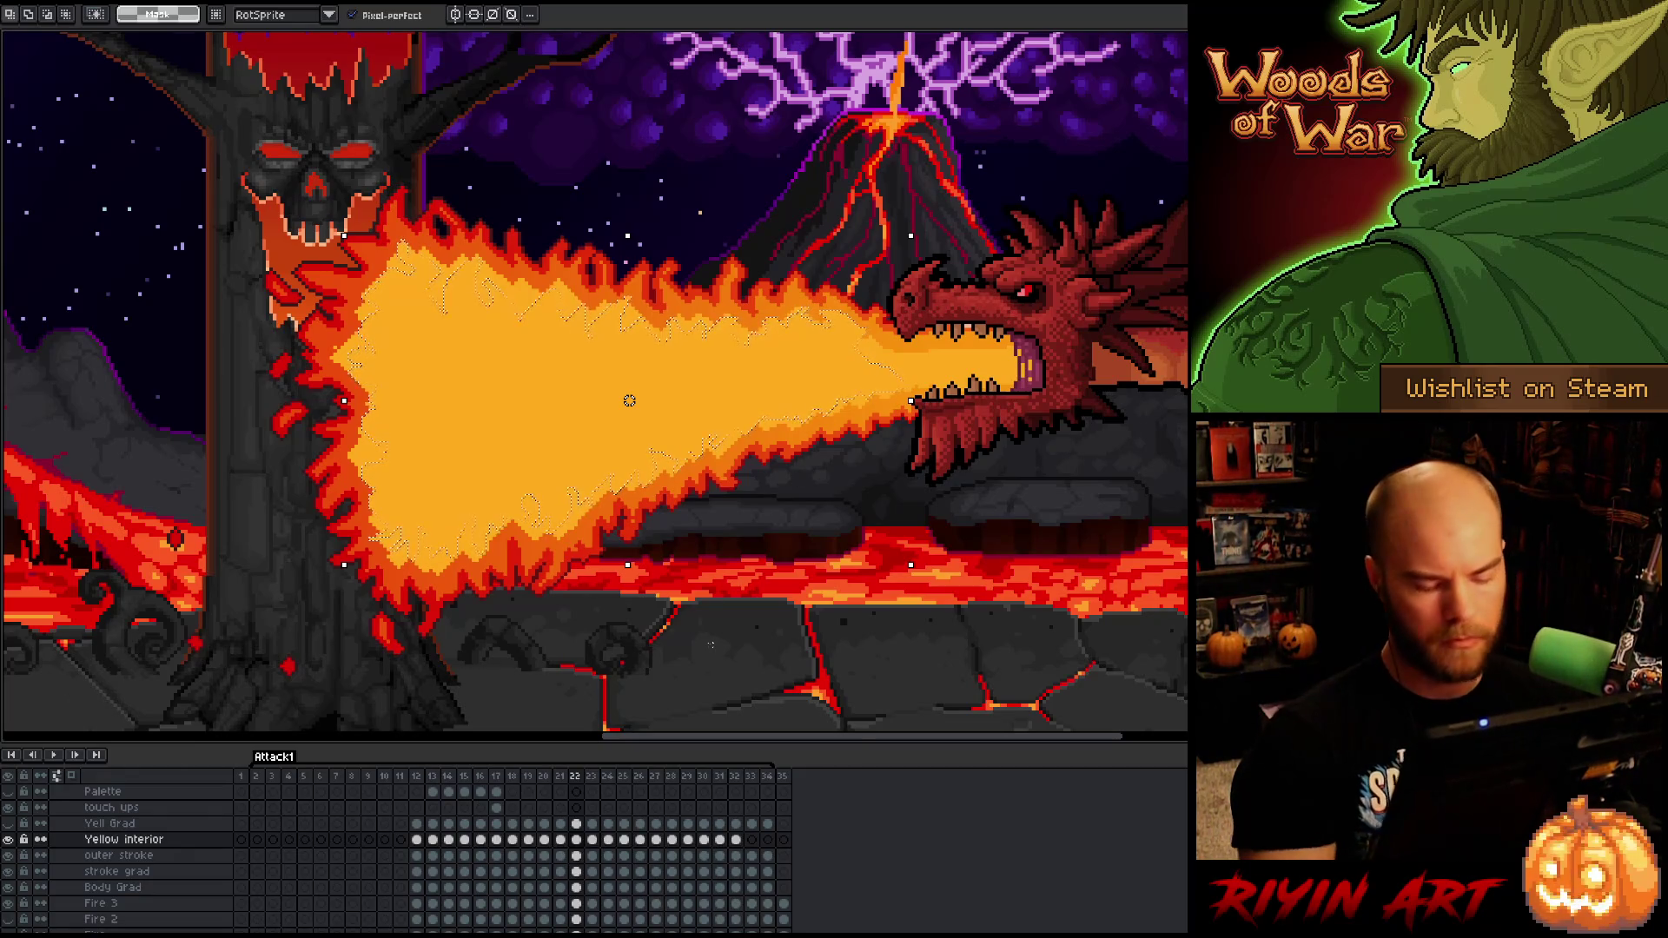
# - Commit the transformed flame and erase its yellow with a 31px eraser to reveal orange, then resize the eraser
pyautogui.press('b')
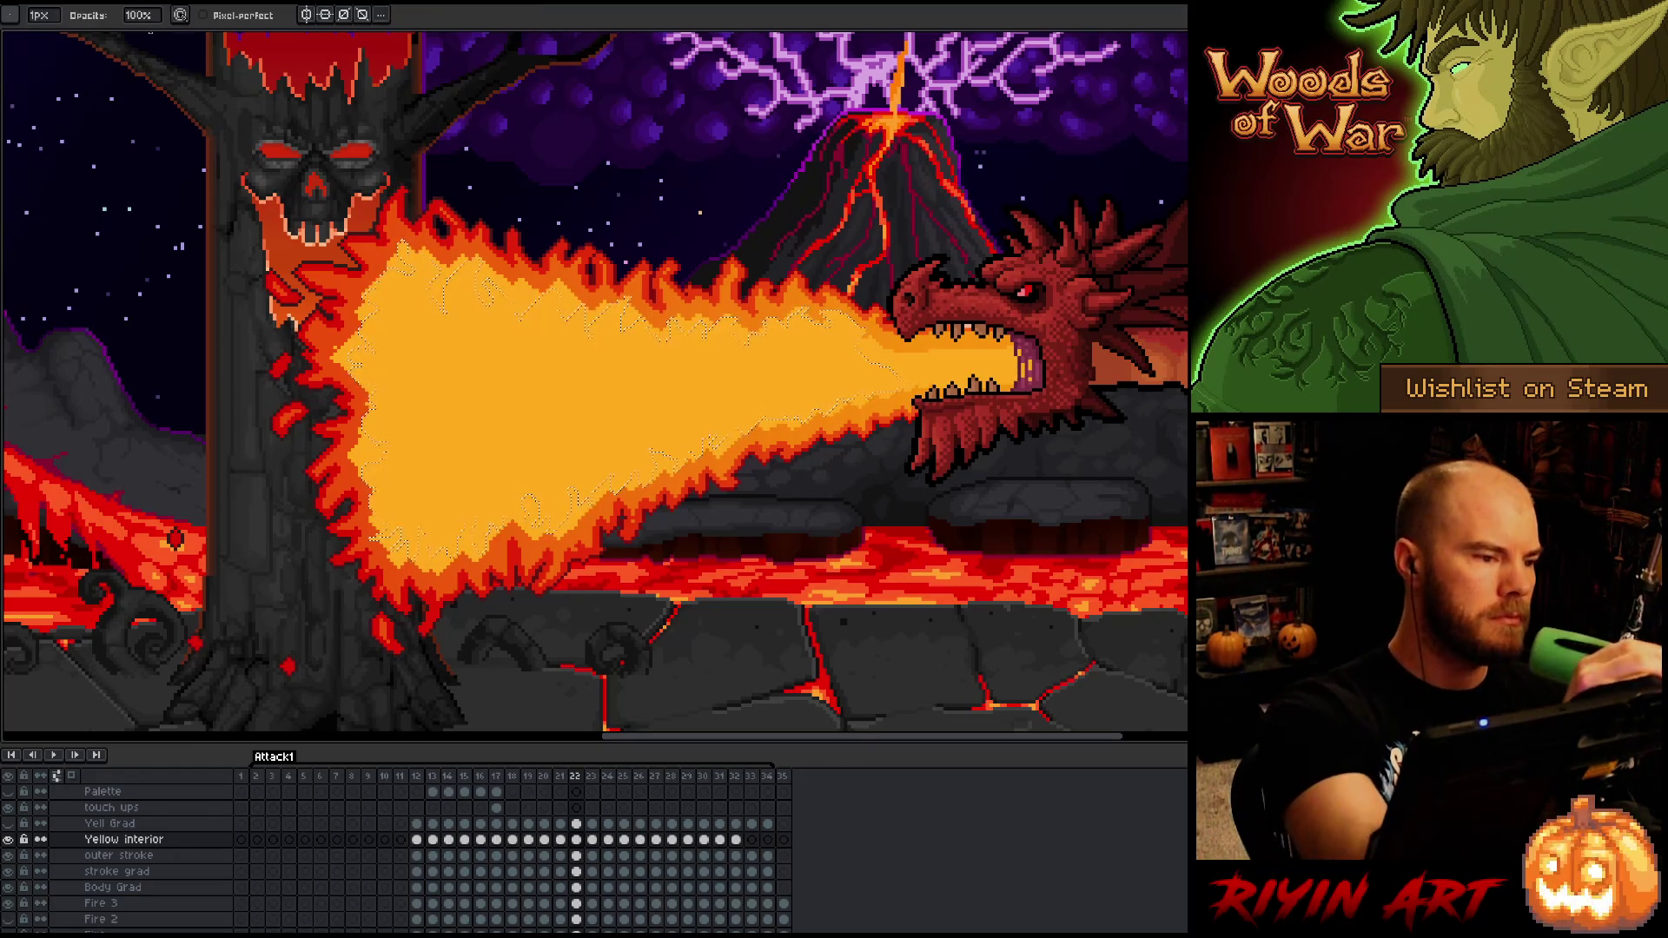
pyautogui.press('e')
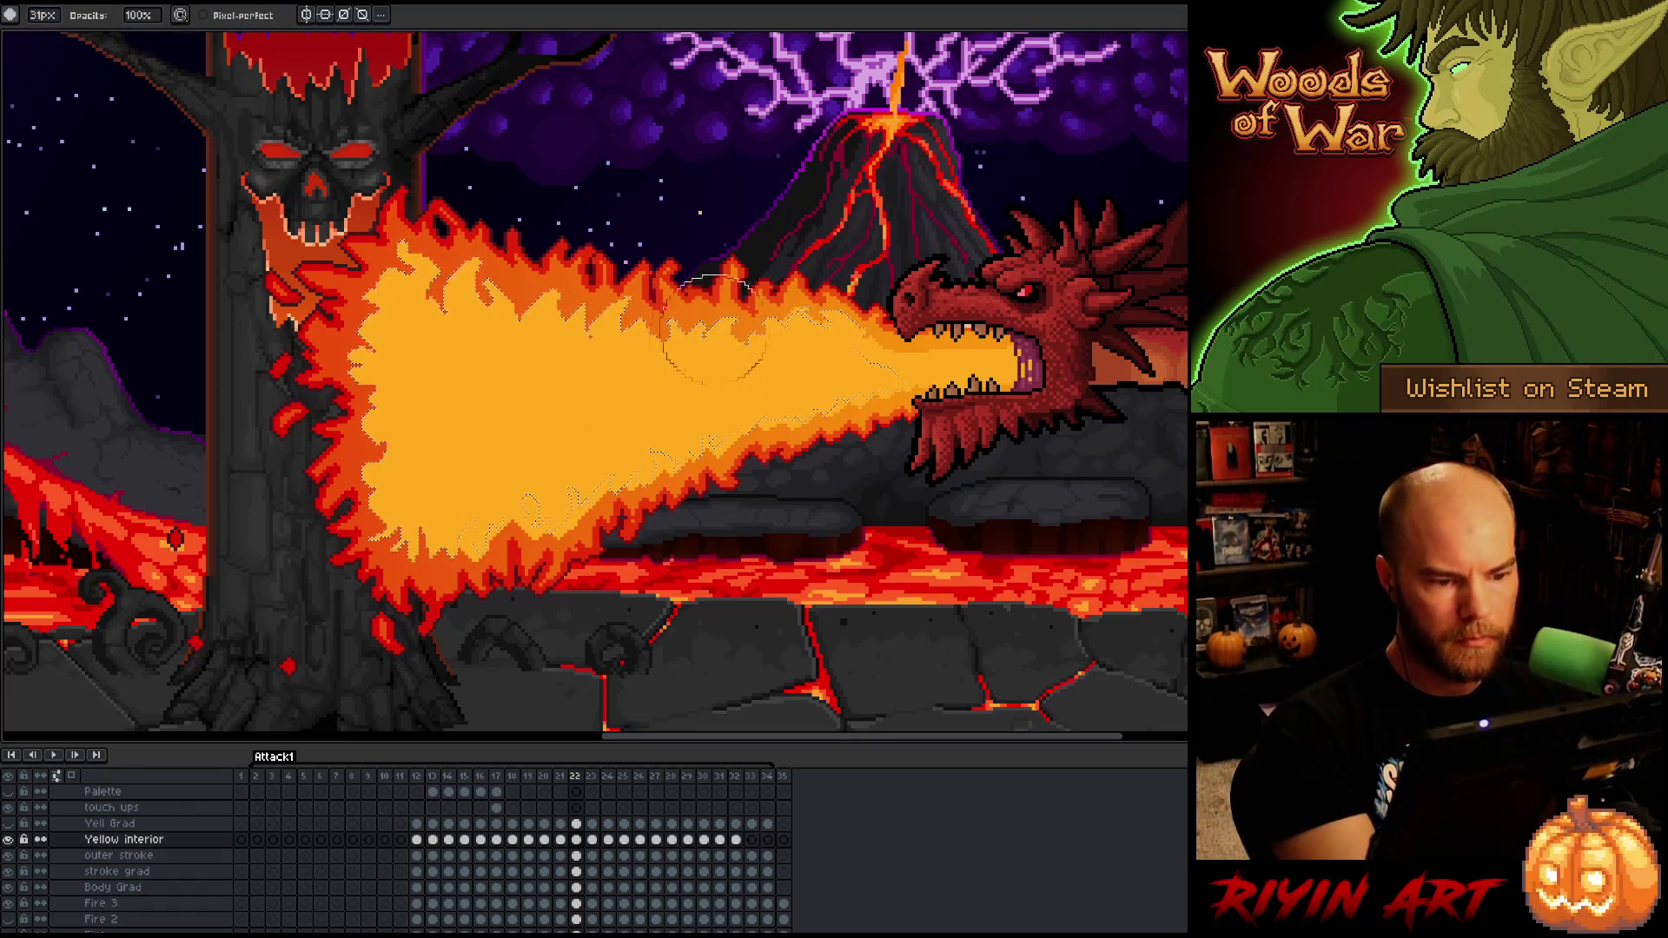
pyautogui.moveTo(779, 325)
pyautogui.mouseDown()
pyautogui.moveTo(474, 583)
pyautogui.moveTo(556, 521)
pyautogui.moveTo(737, 454)
pyautogui.mouseUp()
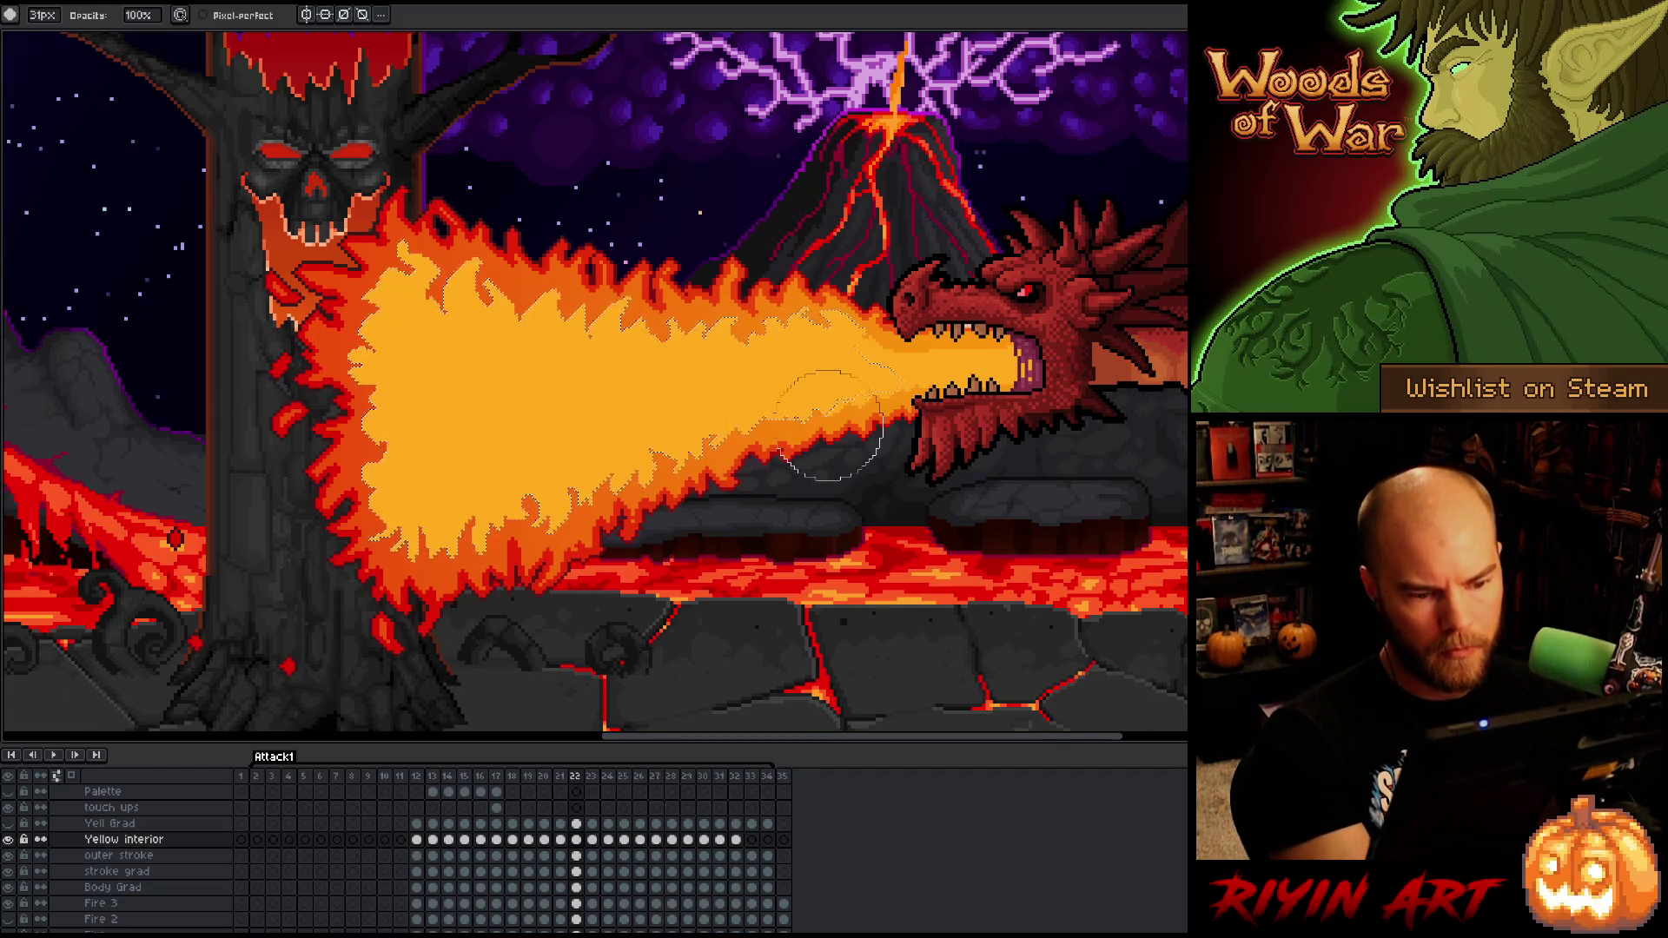
pyautogui.press('b')
pyautogui.press('e')
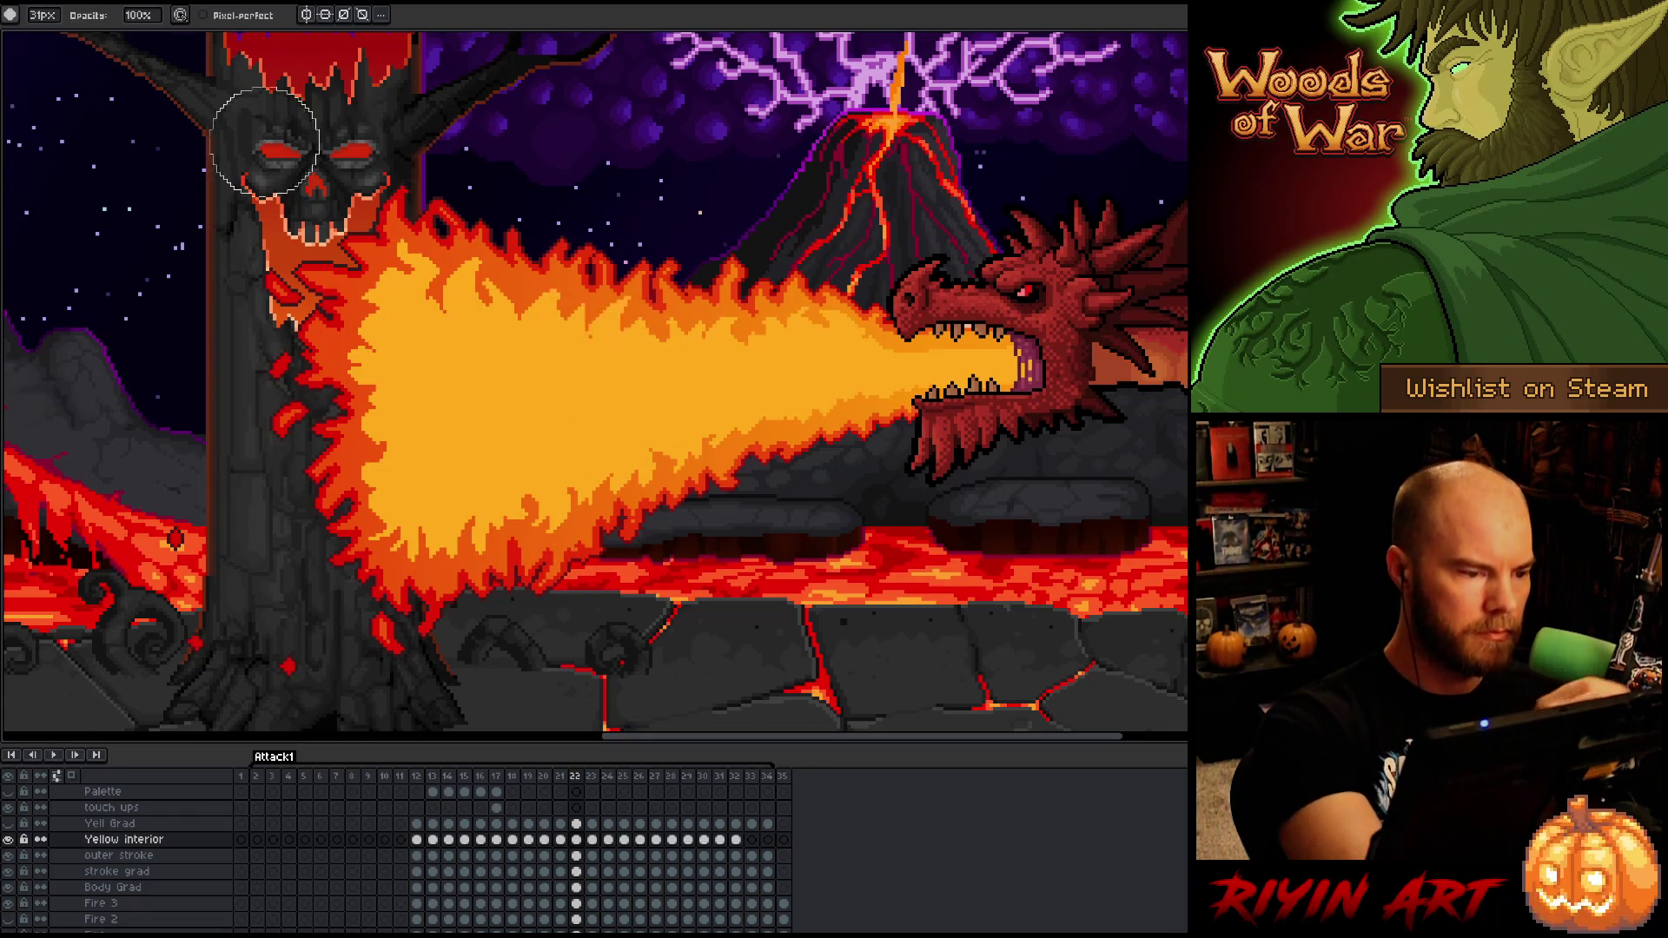
pyautogui.click(49, 16)
pyautogui.write('1')
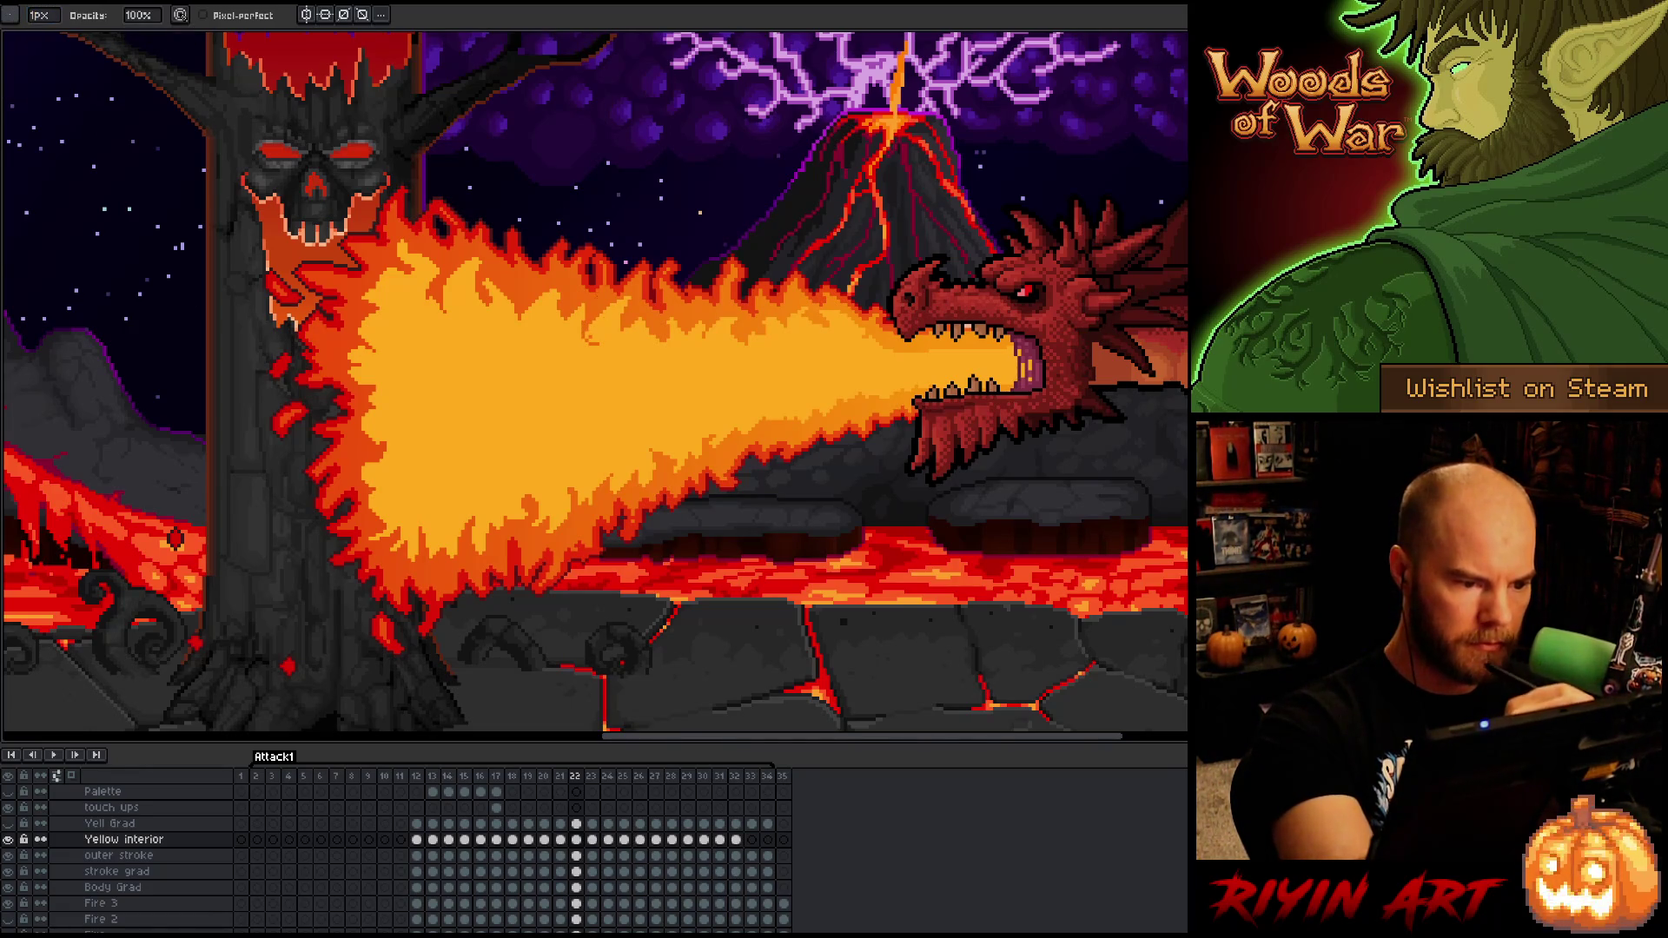
pyautogui.write('e')
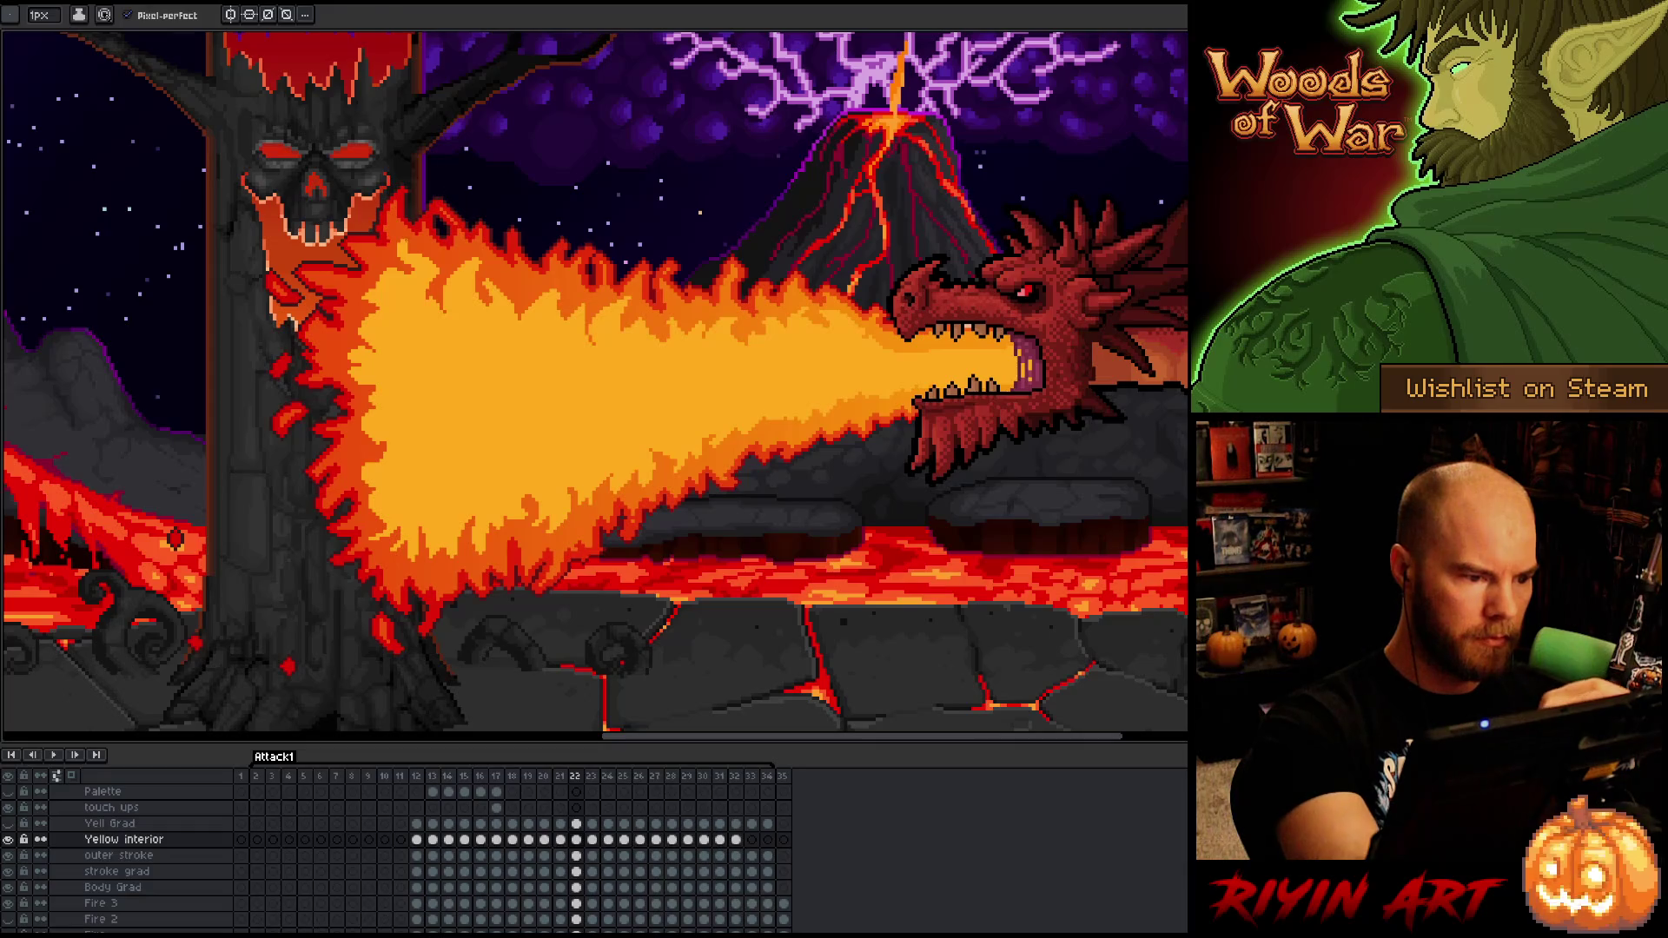
# - Refine the flame pixels with pencil, eraser and bucket fill
pyautogui.press('b')
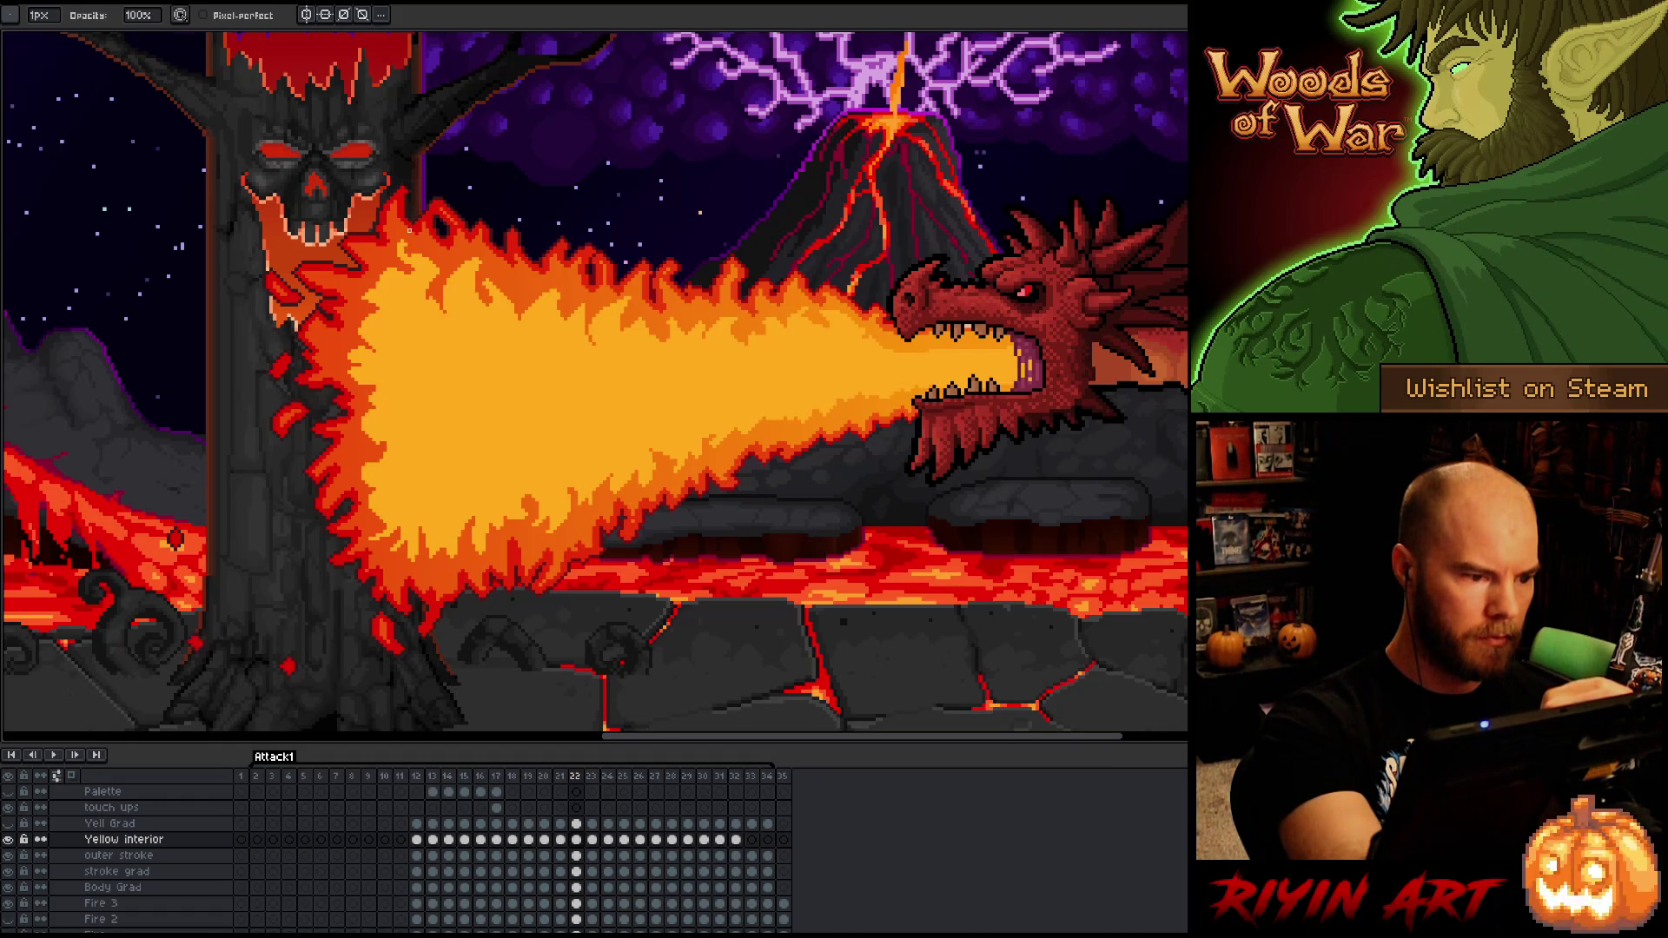
pyautogui.press('e')
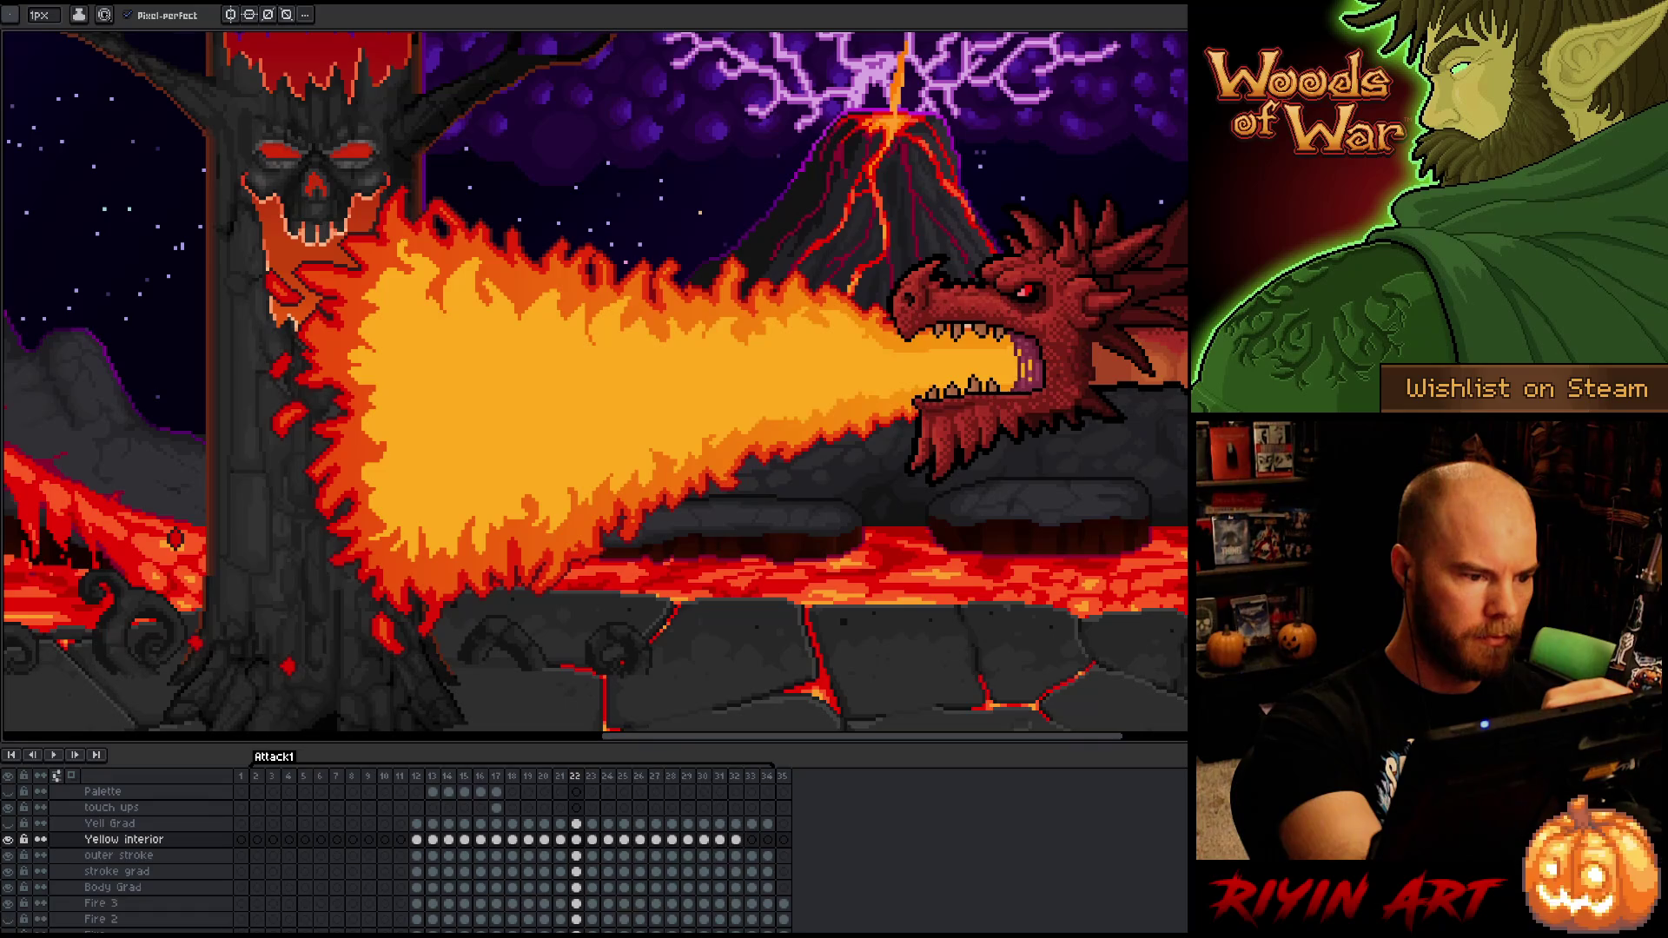
pyautogui.press('b')
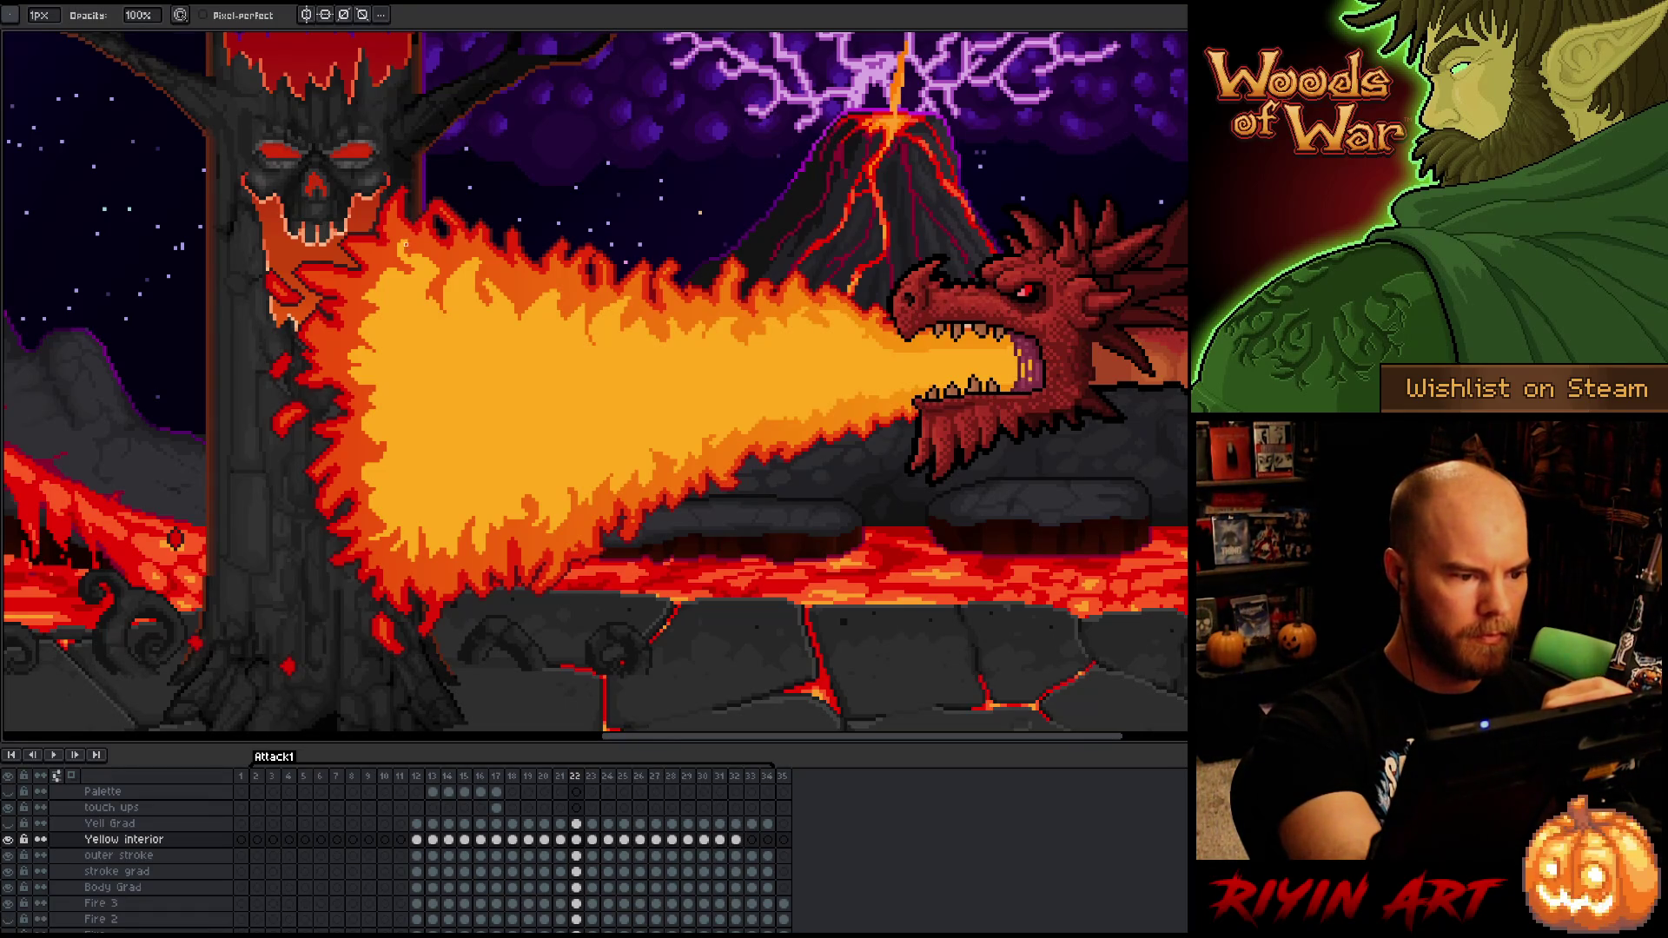
pyautogui.press('e')
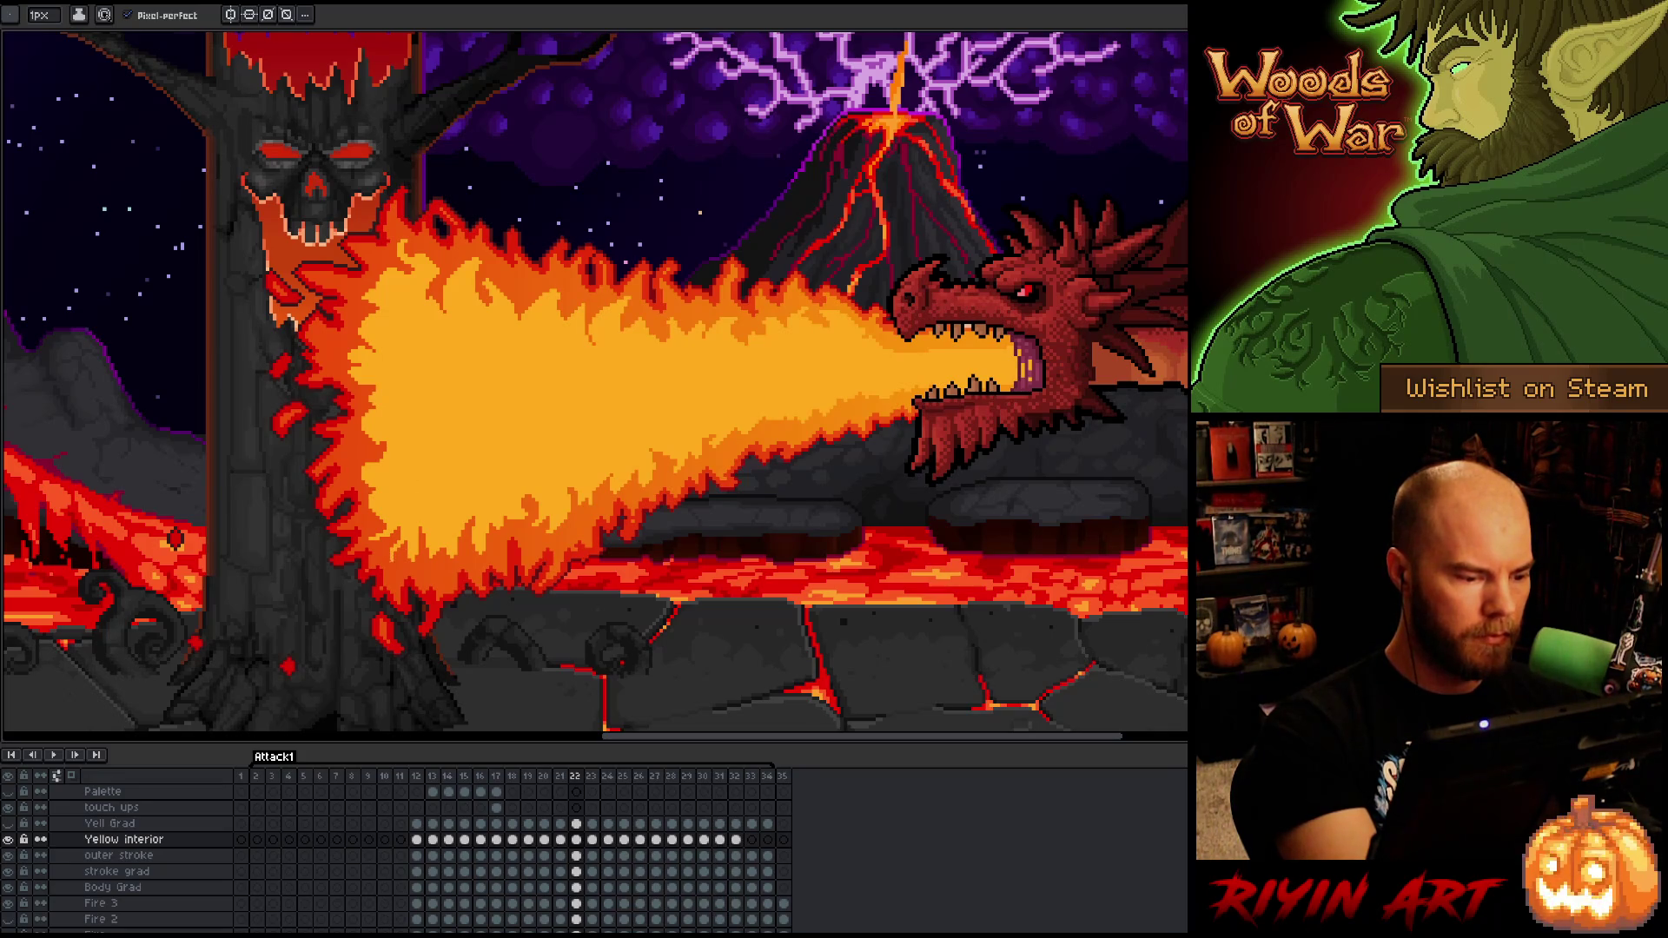
pyautogui.press('g')
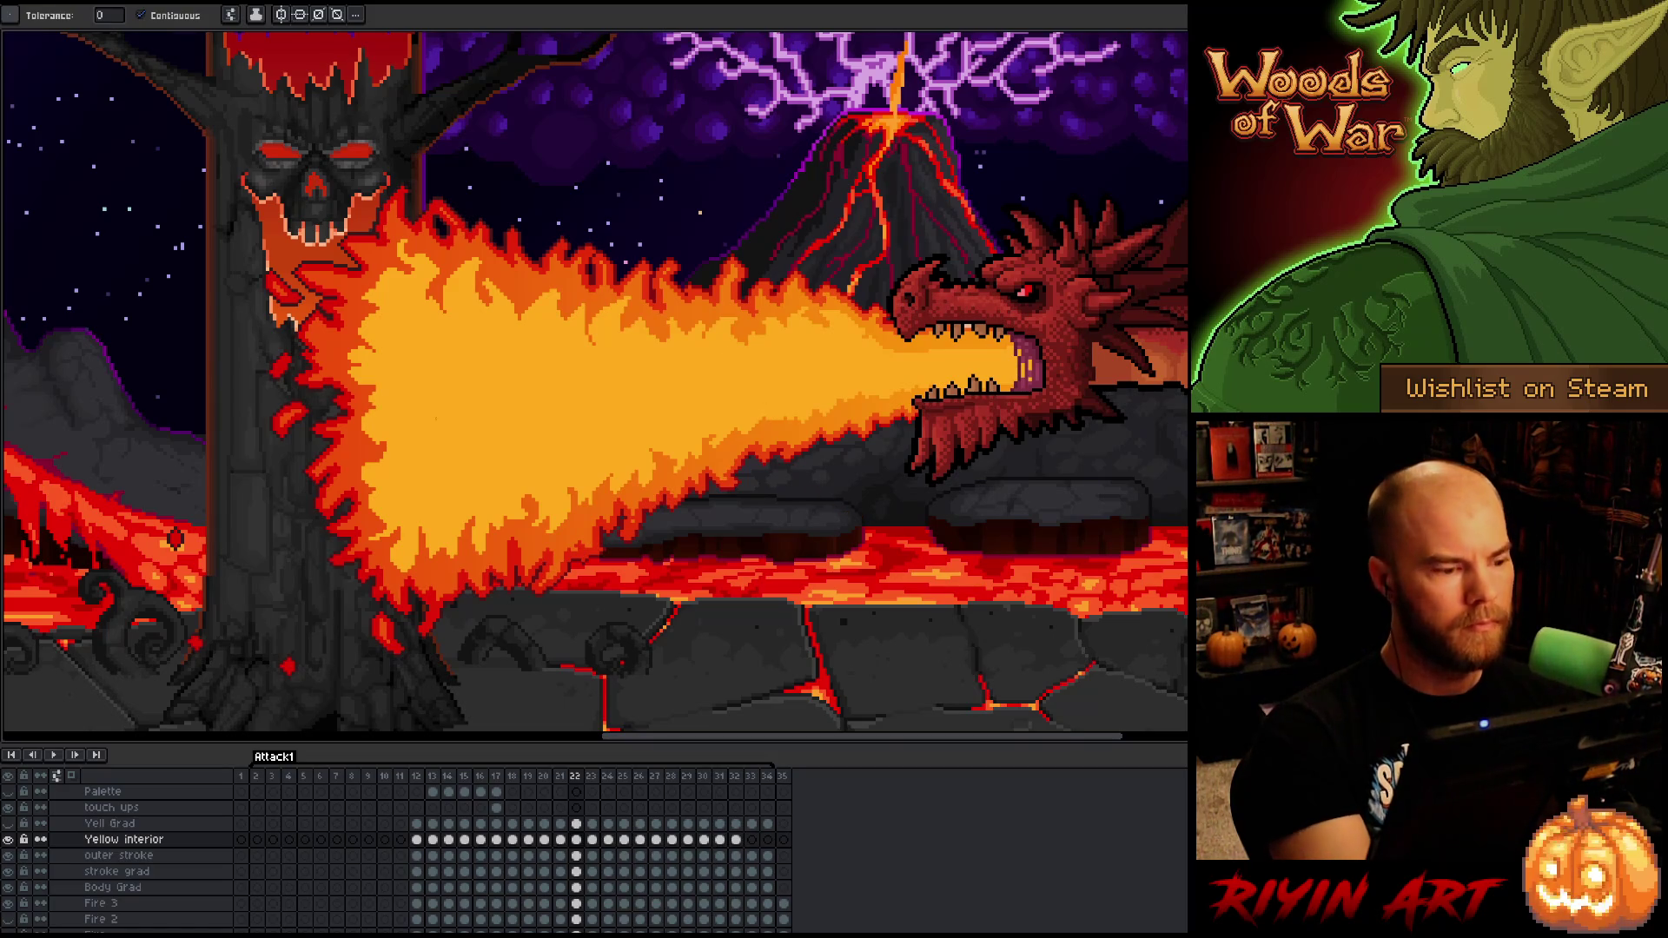
pyautogui.press('b')
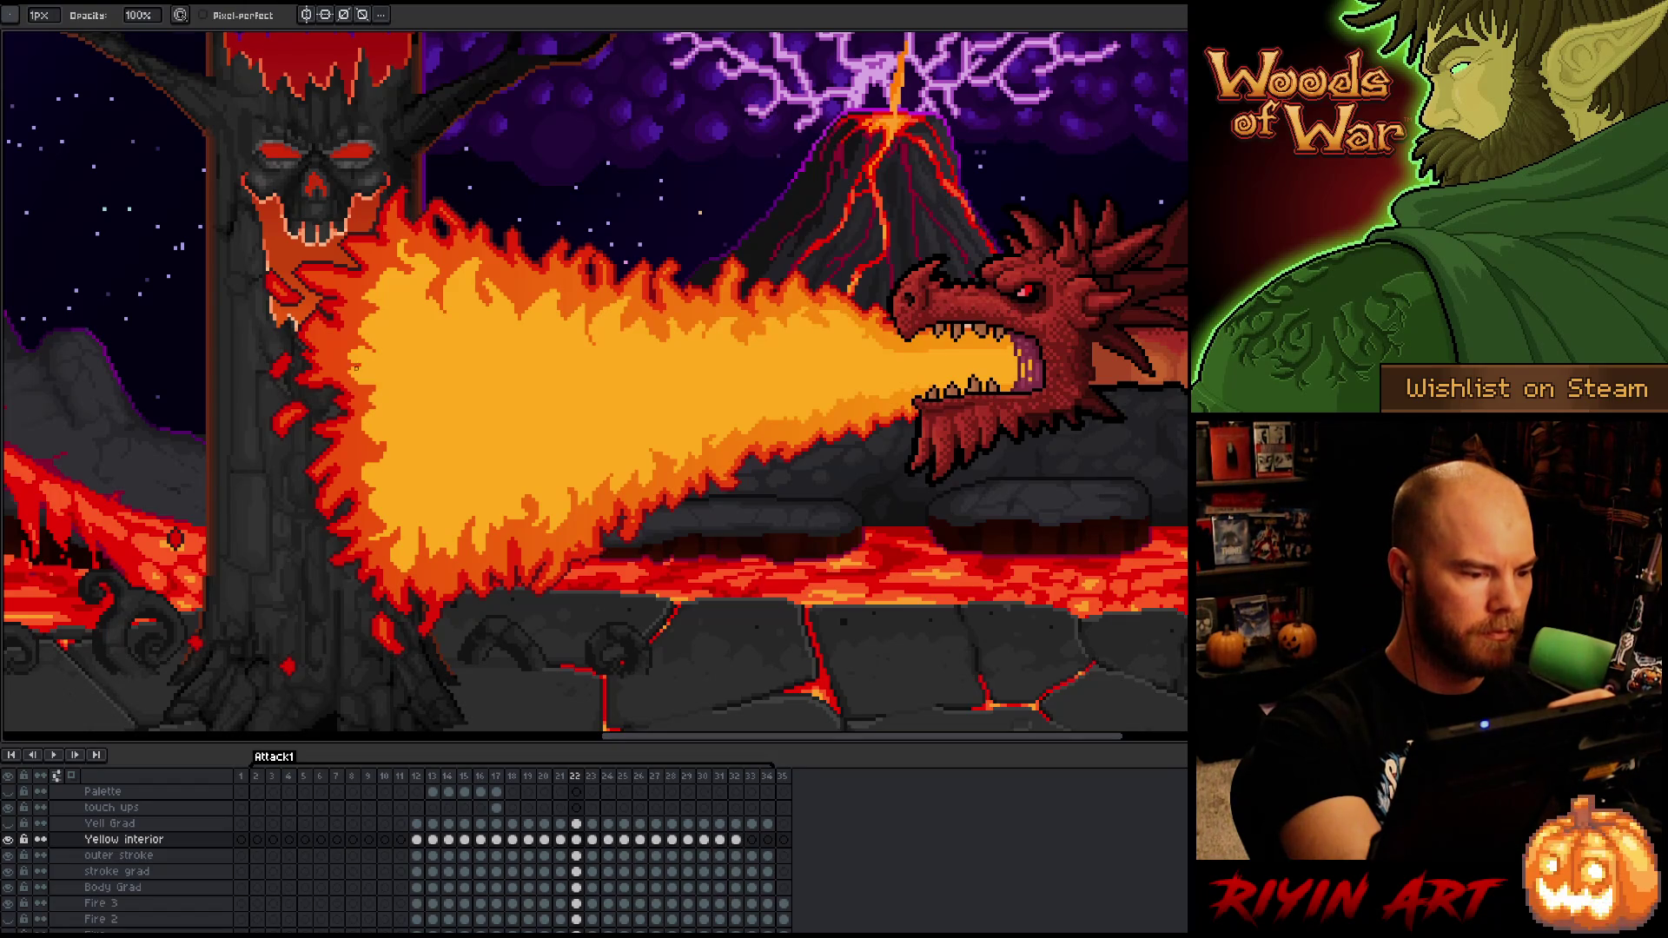
pyautogui.press('e')
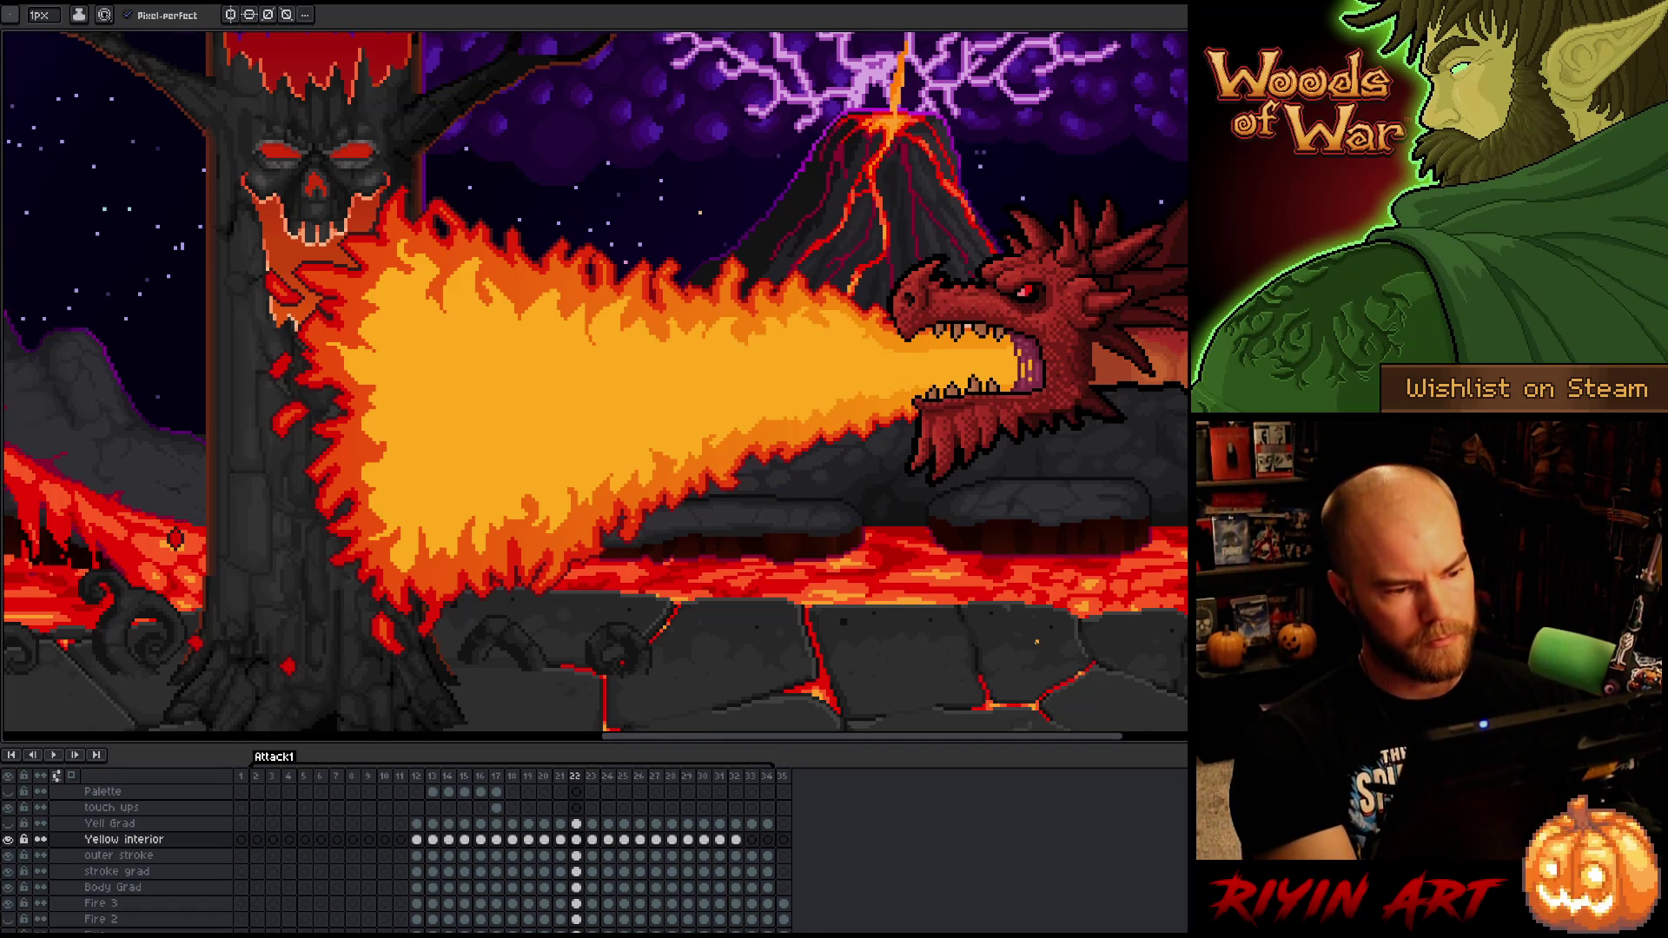
# - Go to frame 23 and lasso a section of the flame
pyautogui.press('Right')
pyautogui.press('m')
pyautogui.moveTo(882, 345)
pyautogui.mouseDown()
pyautogui.moveTo(813, 323)
pyautogui.moveTo(630, 311)
pyautogui.moveTo(629, 329)
pyautogui.moveTo(587, 295)
pyautogui.moveTo(567, 314)
pyautogui.moveTo(439, 259)
pyautogui.moveTo(423, 321)
pyautogui.moveTo(382, 279)
pyautogui.moveTo(400, 330)
pyautogui.moveTo(365, 374)
pyautogui.moveTo(374, 427)
pyautogui.moveTo(439, 514)
pyautogui.moveTo(509, 497)
pyautogui.moveTo(525, 514)
pyautogui.moveTo(556, 456)
pyautogui.moveTo(584, 488)
pyautogui.moveTo(596, 439)
pyautogui.moveTo(691, 395)
pyautogui.moveTo(717, 408)
pyautogui.moveTo(904, 380)
pyautogui.mouseUp()
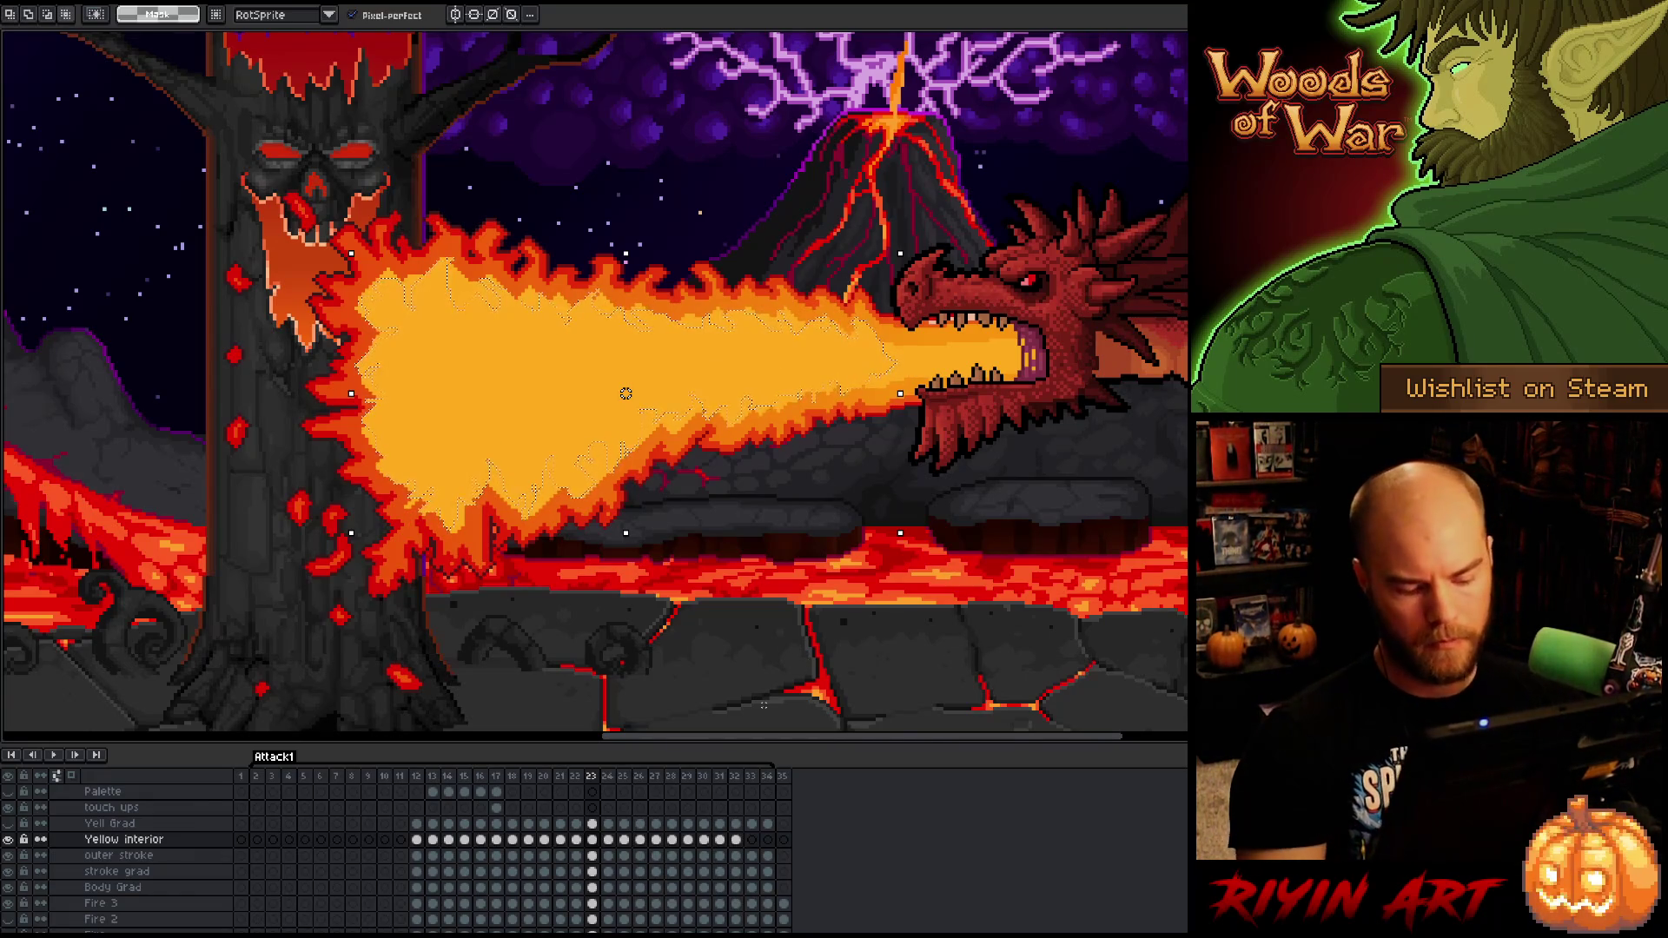
# - Drop the selection and set the brush to 19 pixels, then back to 1 pixel
pyautogui.press('b')
pyautogui.press('+')
pyautogui.press('+')
pyautogui.press('+')
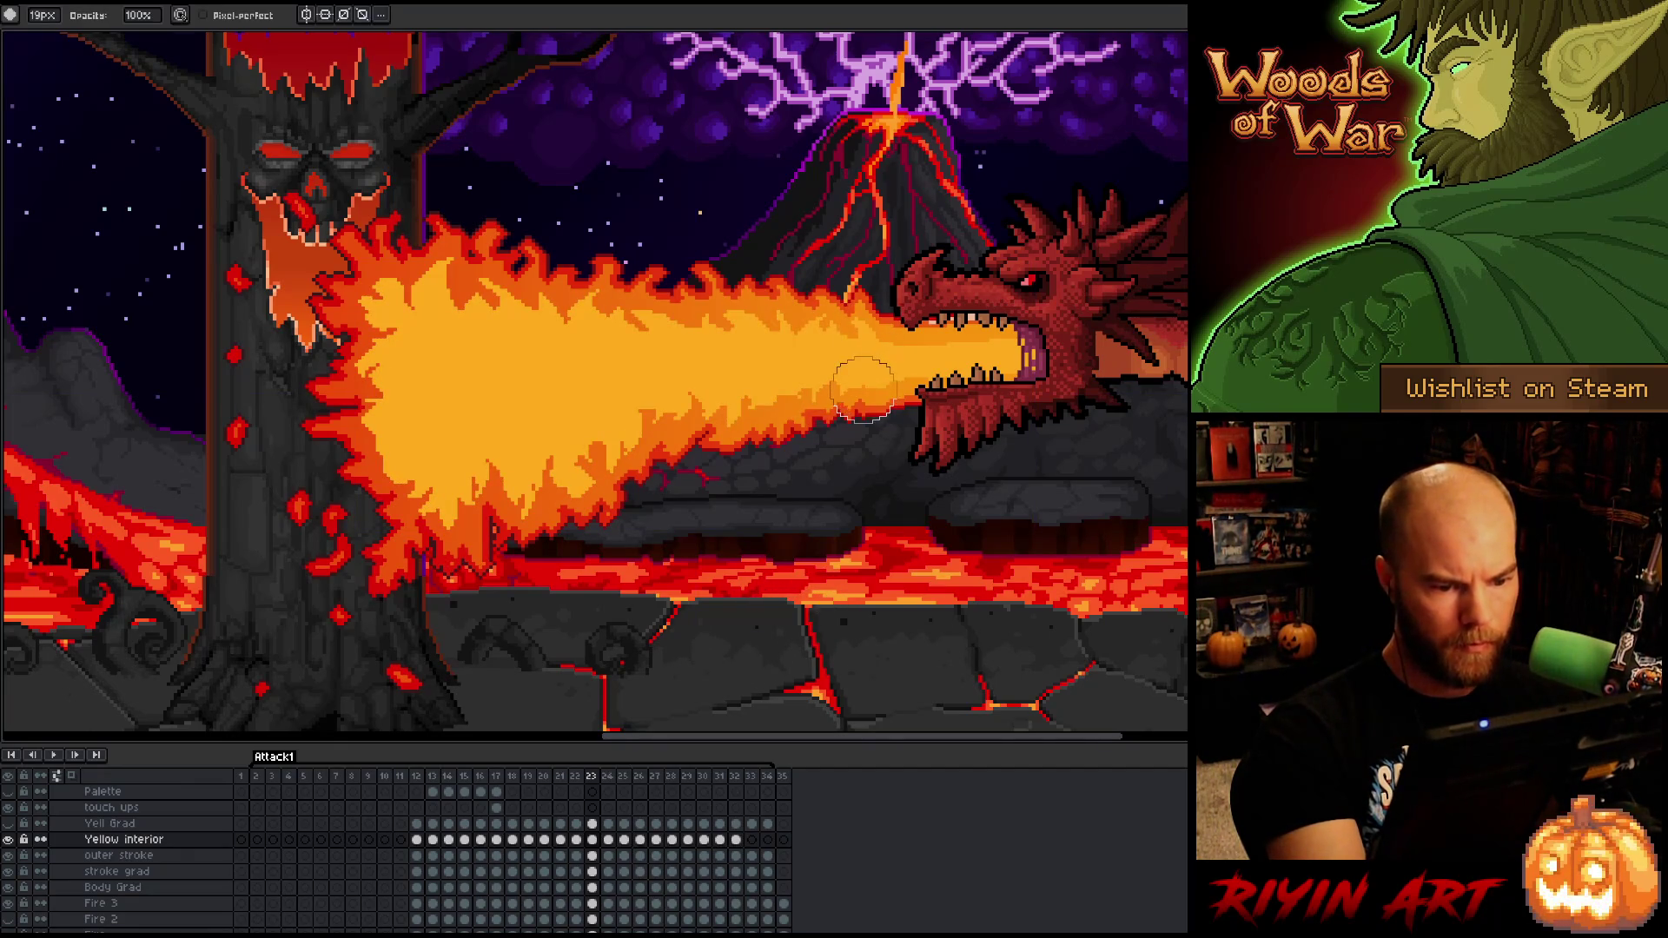
pyautogui.click(43, 15)
pyautogui.write('1')
pyautogui.press('Return')
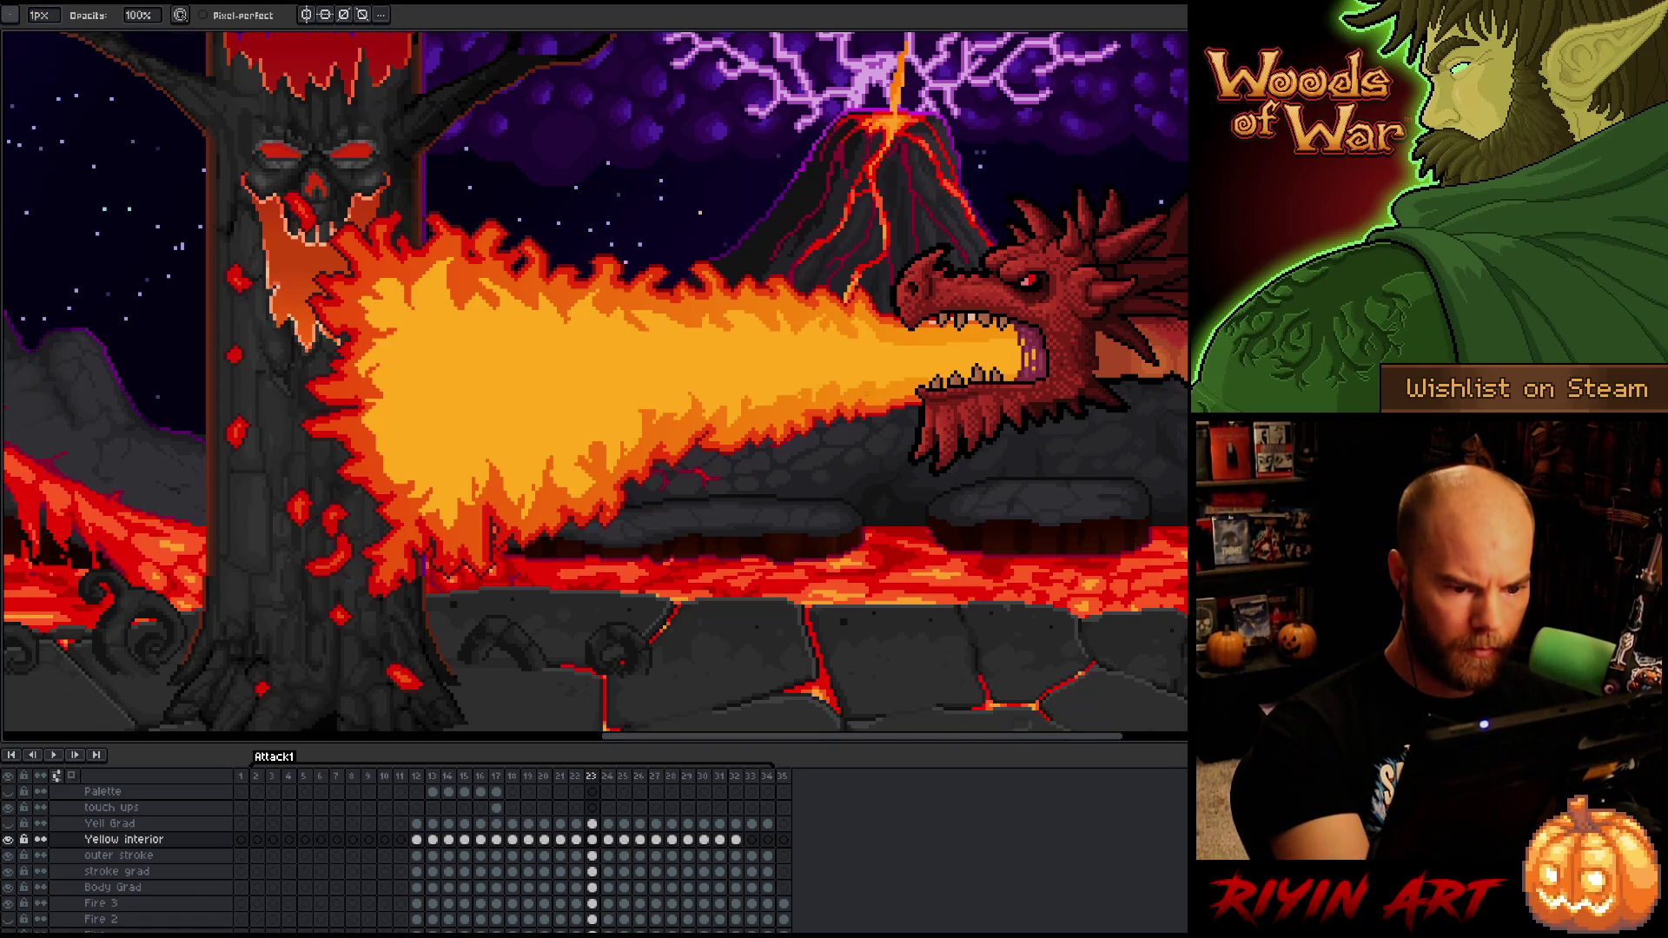
# - Touch up frame 23's flame with pencil and eraser, comparing against frame 22
pyautogui.press('e')
pyautogui.keyDown('alt'); pyautogui.click(798, 400); pyautogui.keyUp('alt')
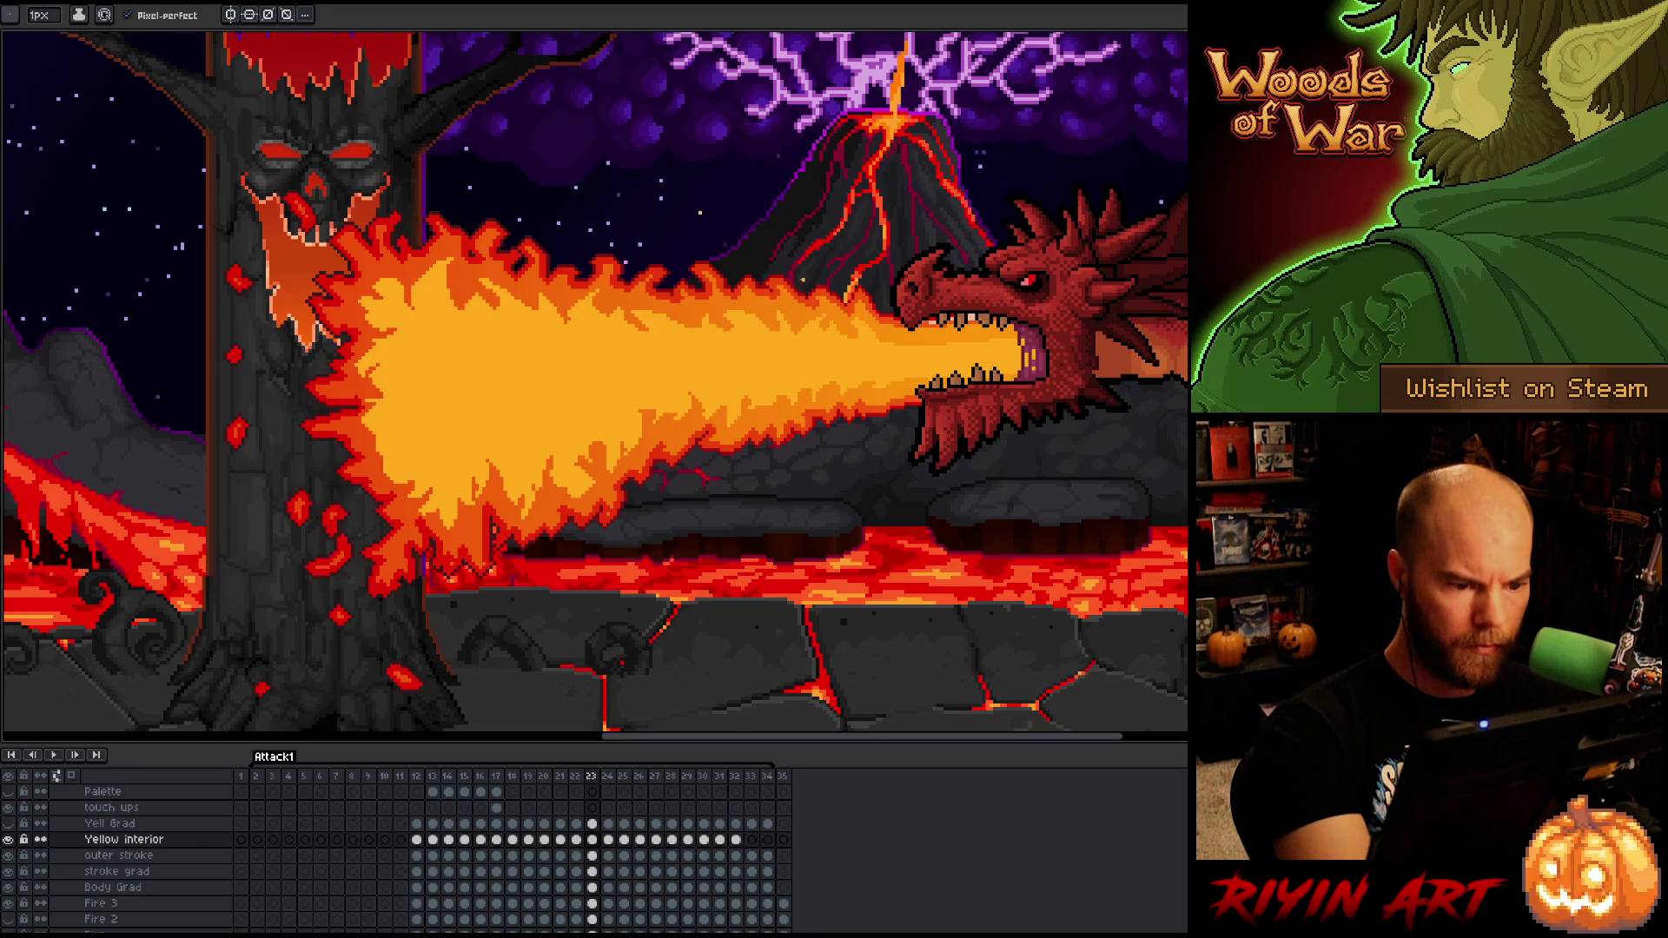
pyautogui.press('b')
pyautogui.press('e')
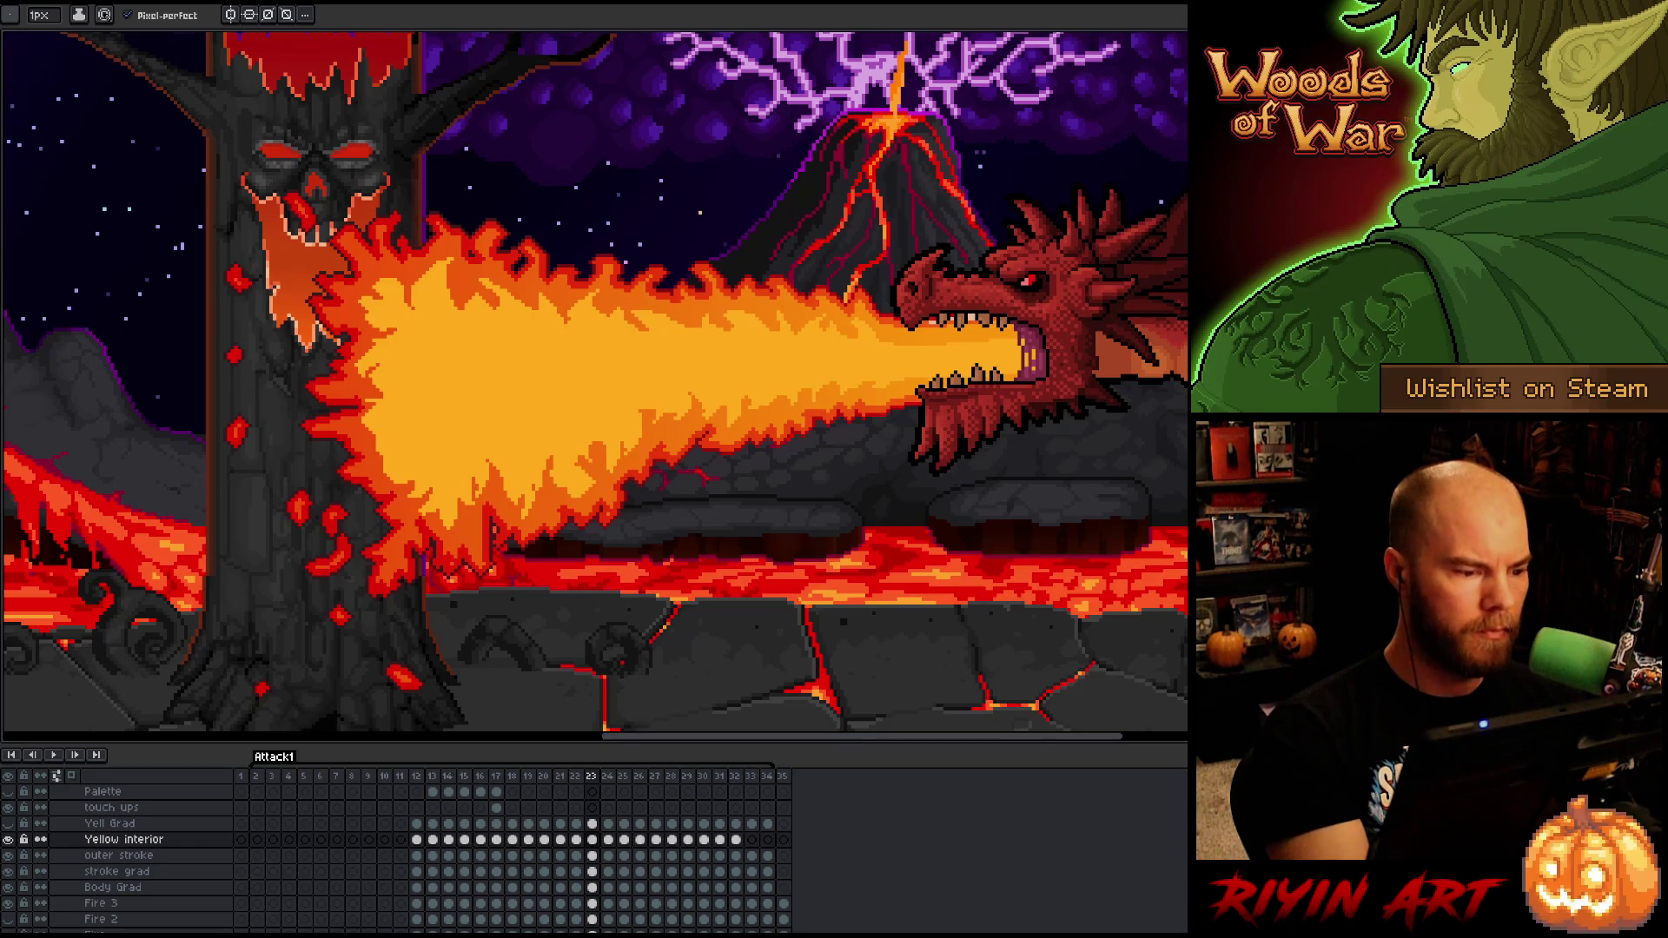
pyautogui.press('b')
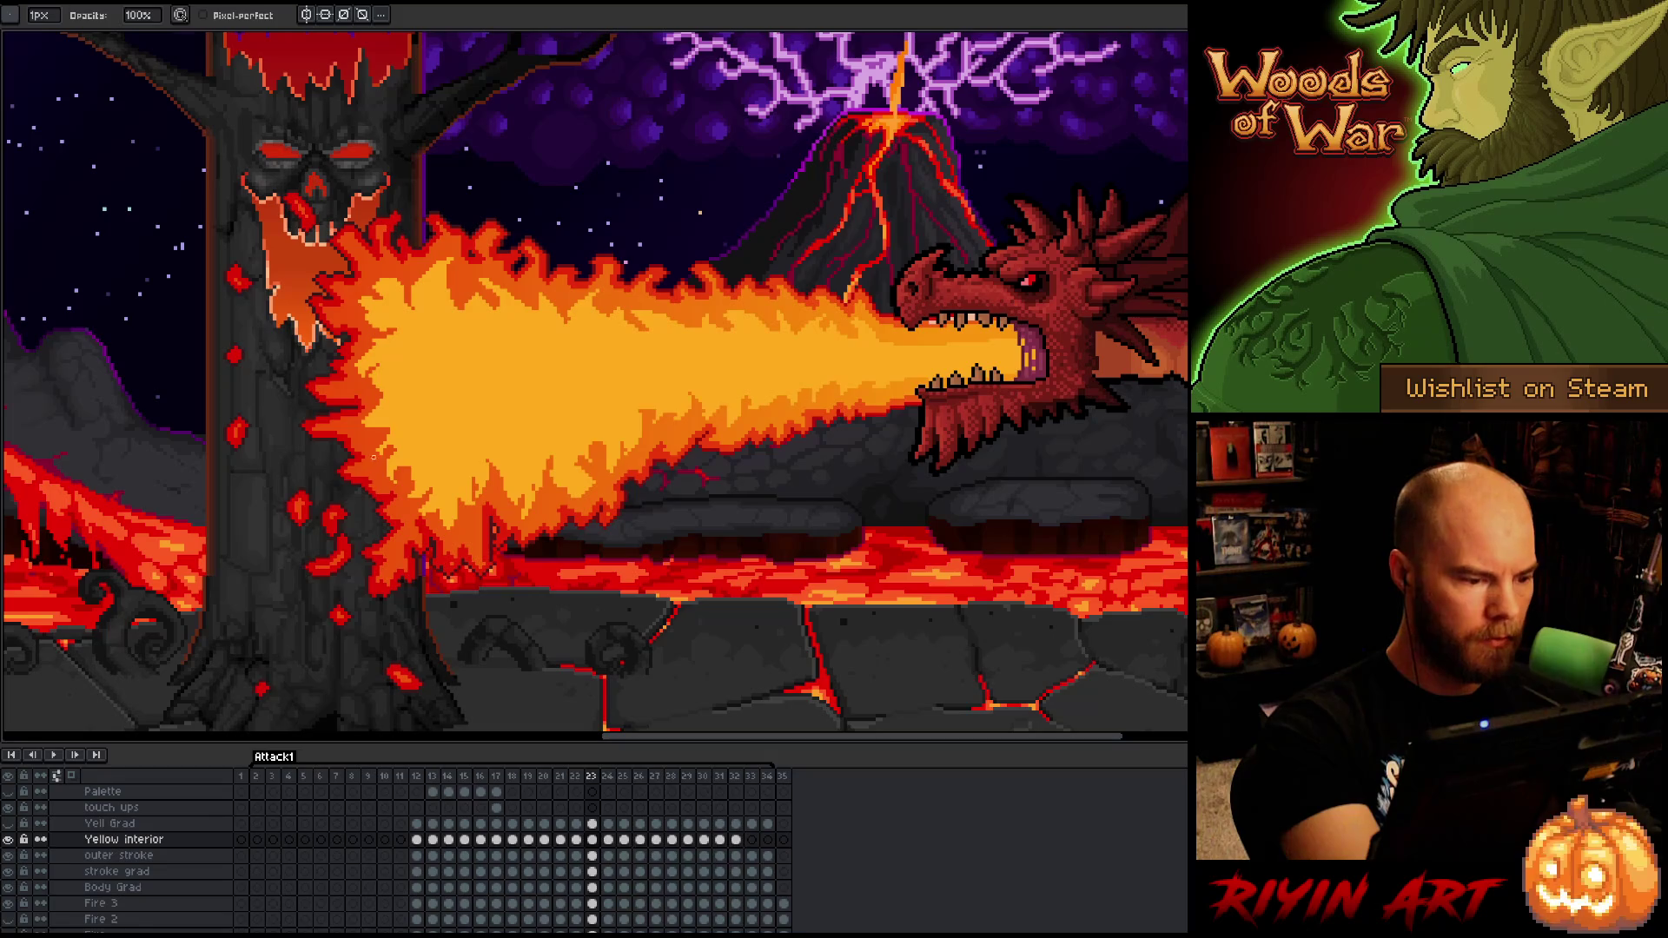
pyautogui.press('e')
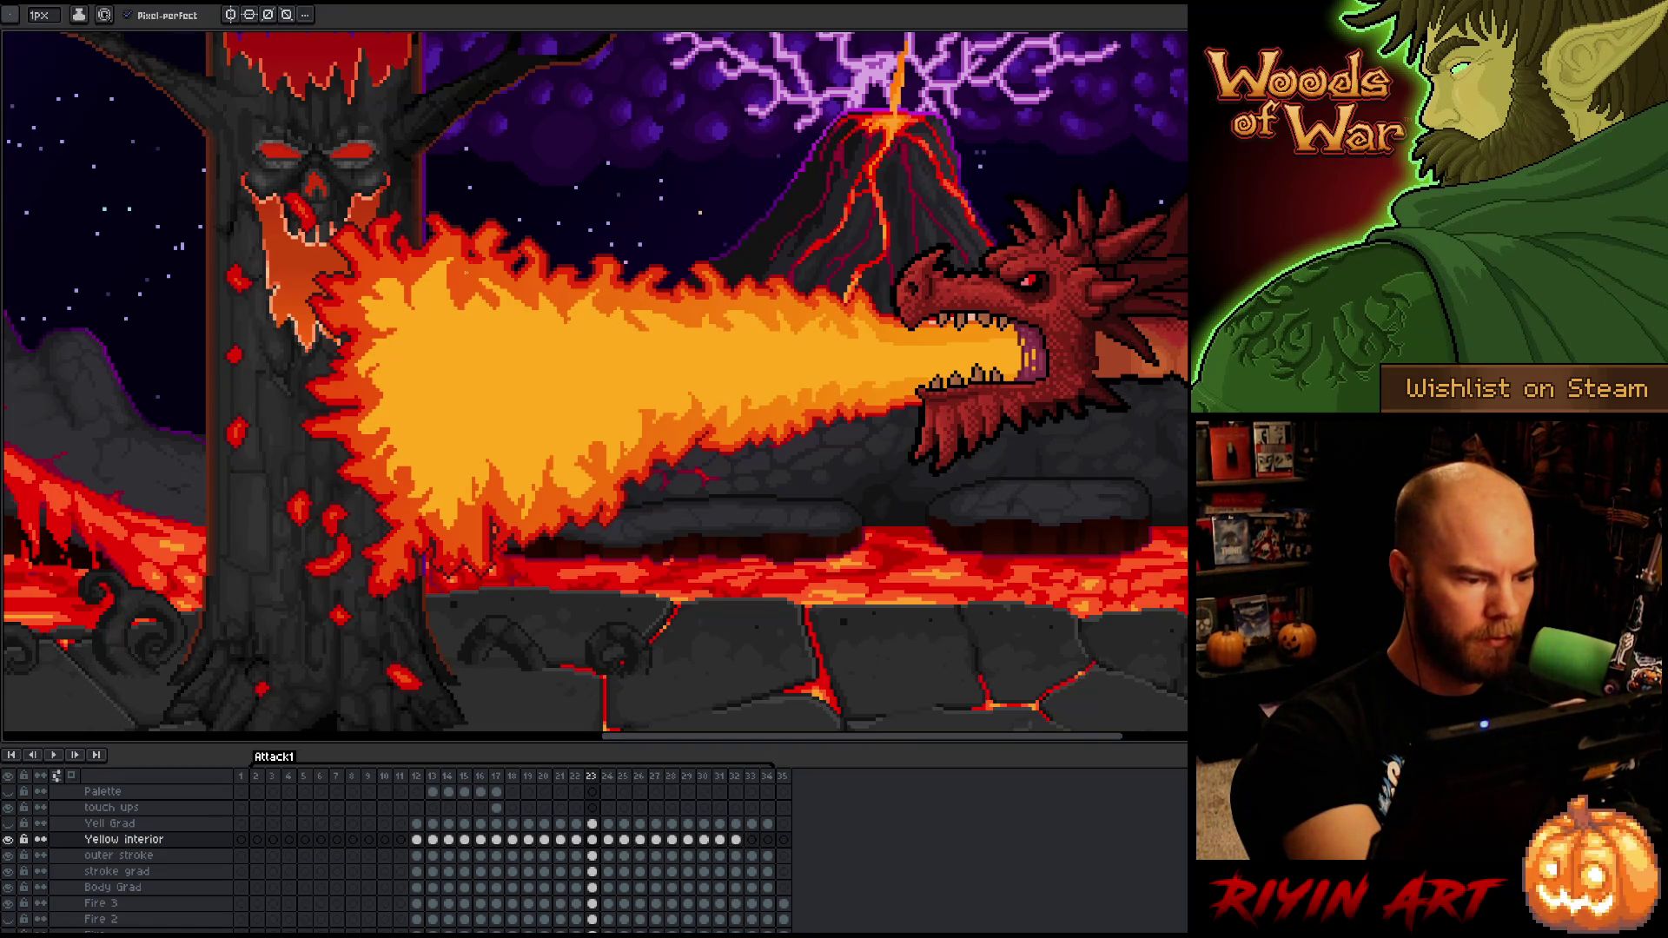
pyautogui.press('b')
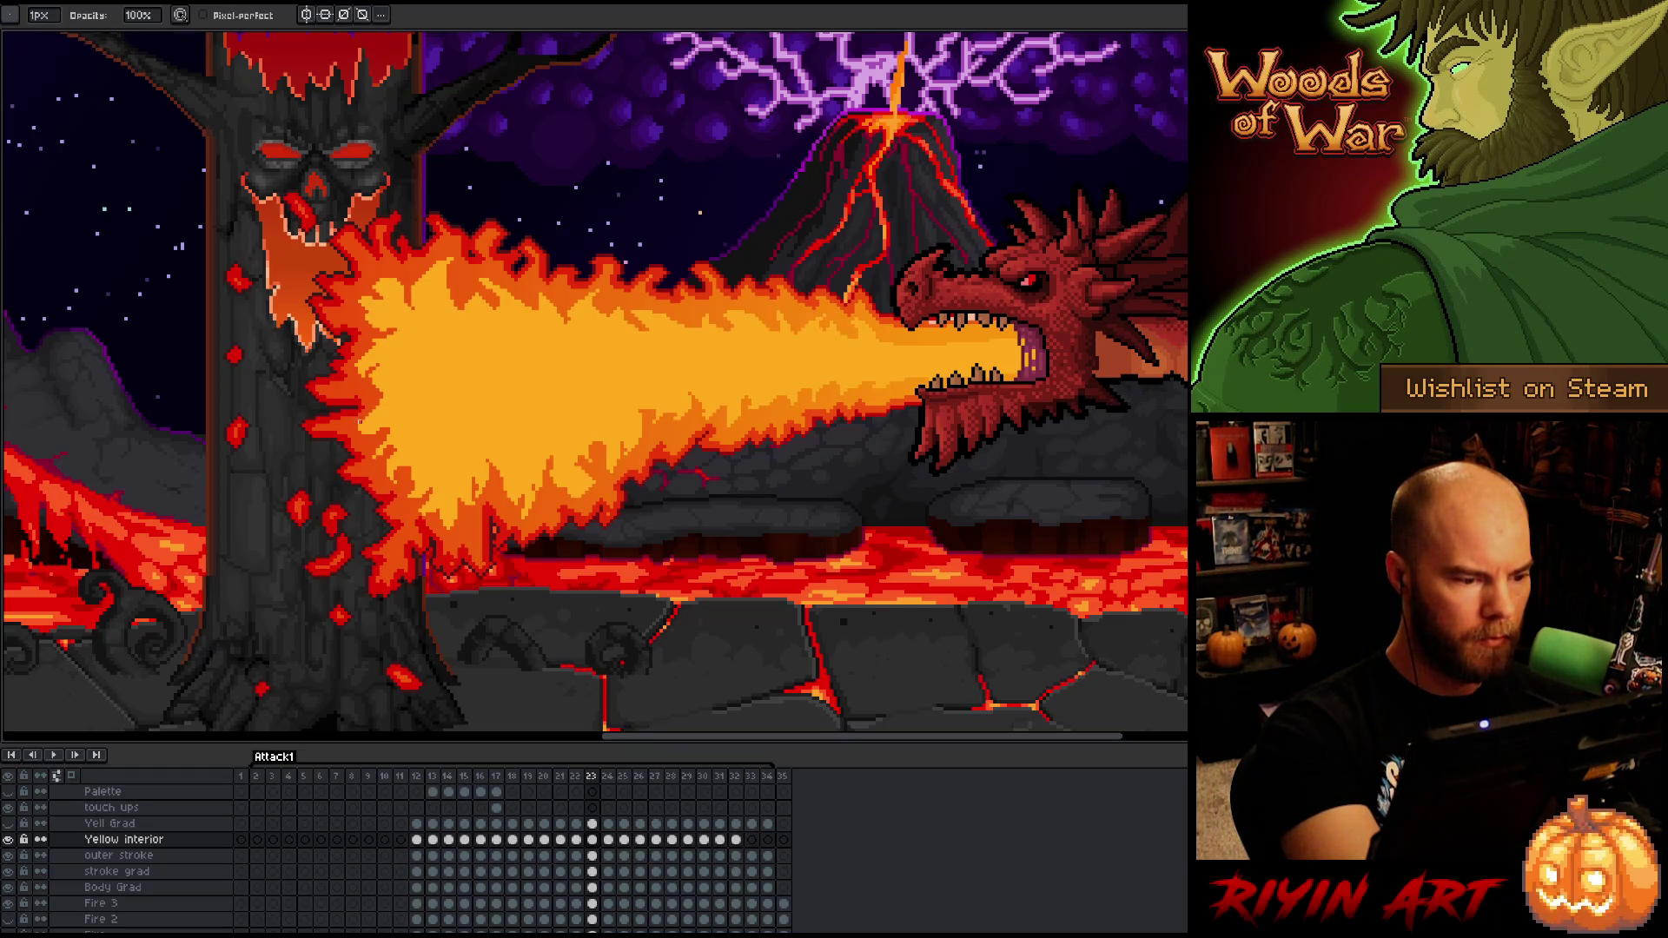
pyautogui.press('e')
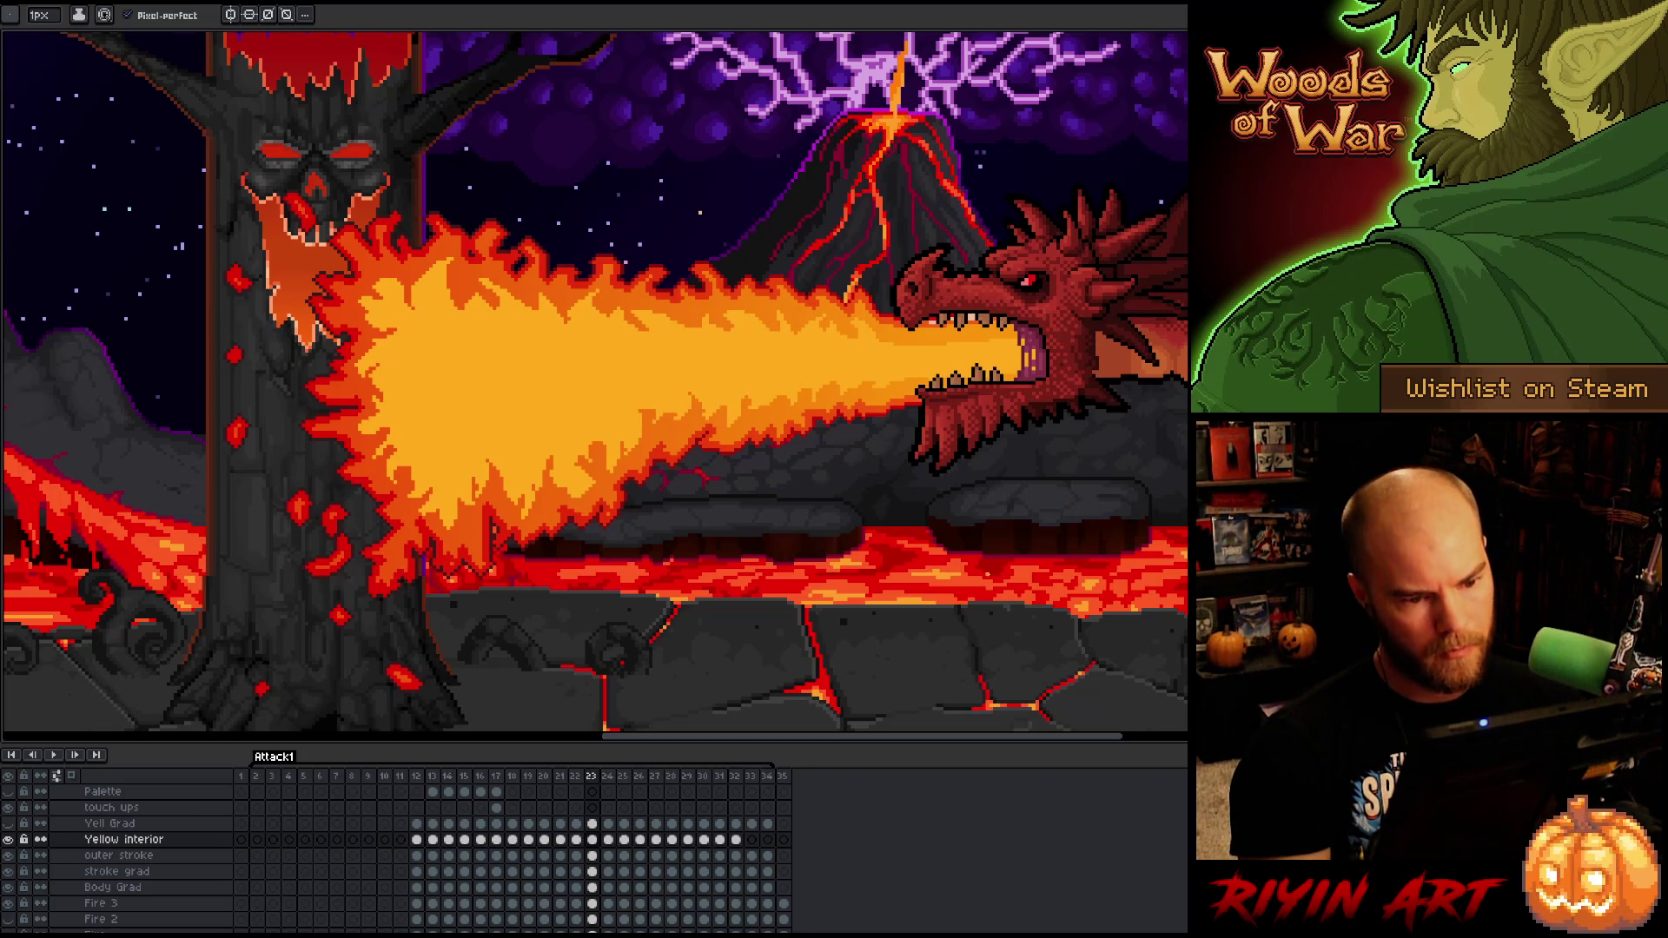
pyautogui.press('Left')
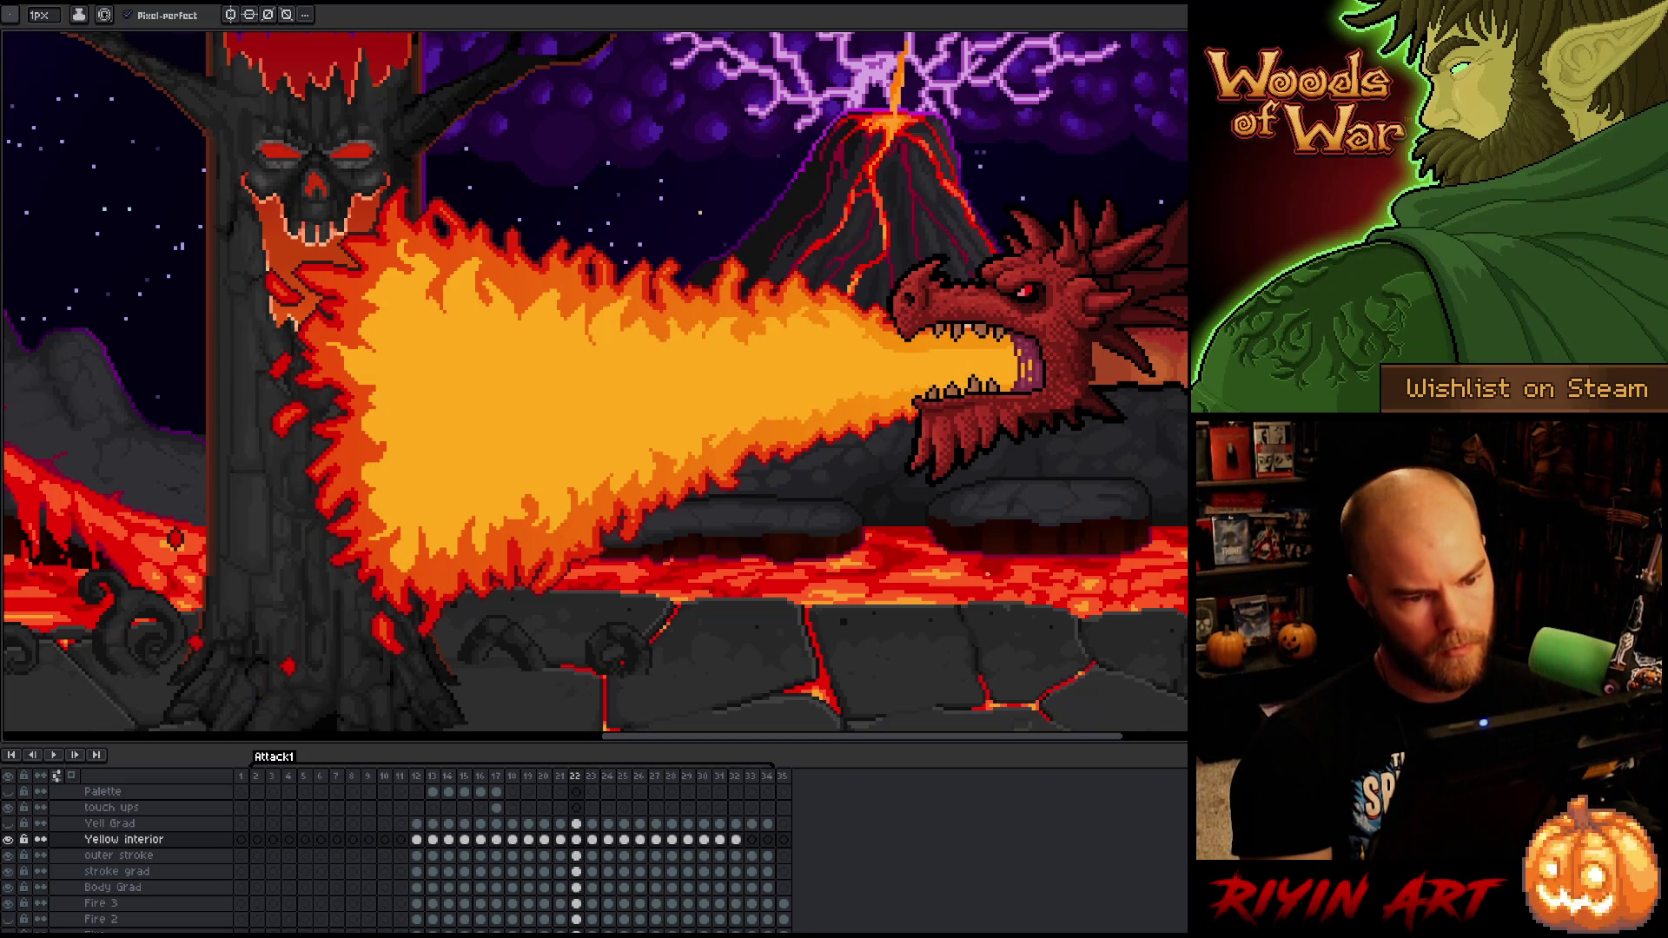
pyautogui.press('Right')
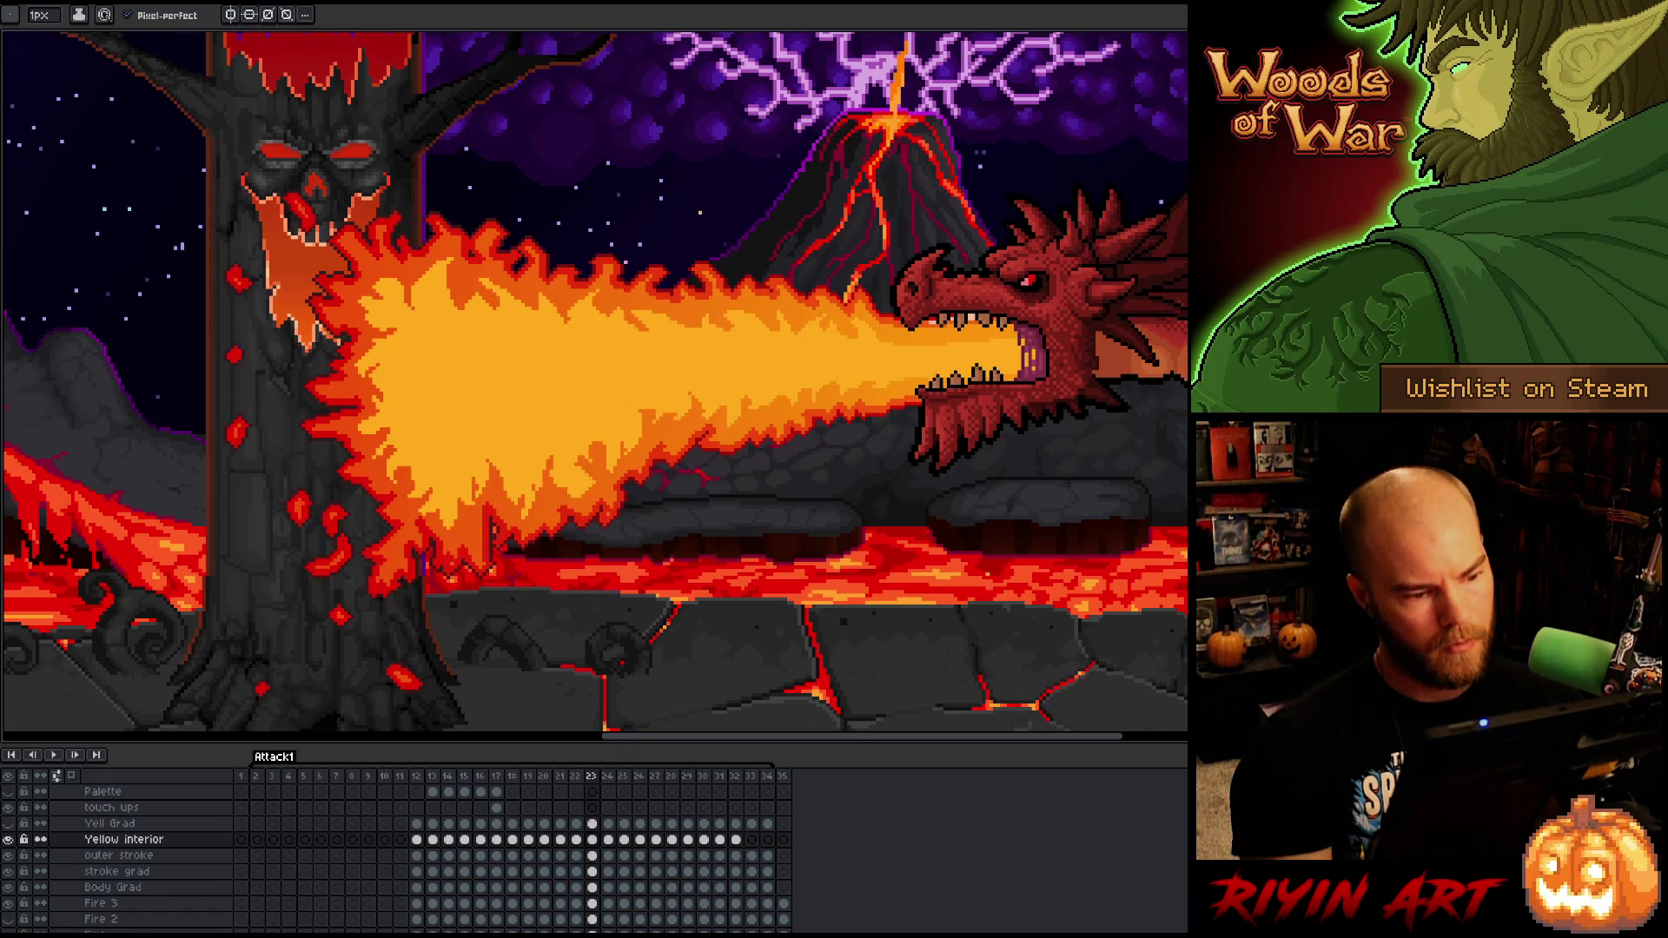
# - Lasso the flame base, nudge it up one pixel, commit, and save the file
pyautogui.press('q')
pyautogui.moveTo(467, 562)
pyautogui.mouseDown()
pyautogui.moveTo(448, 471)
pyautogui.moveTo(407, 563)
pyautogui.mouseUp()
pyautogui.click(451, 510)
pyautogui.press('Up')
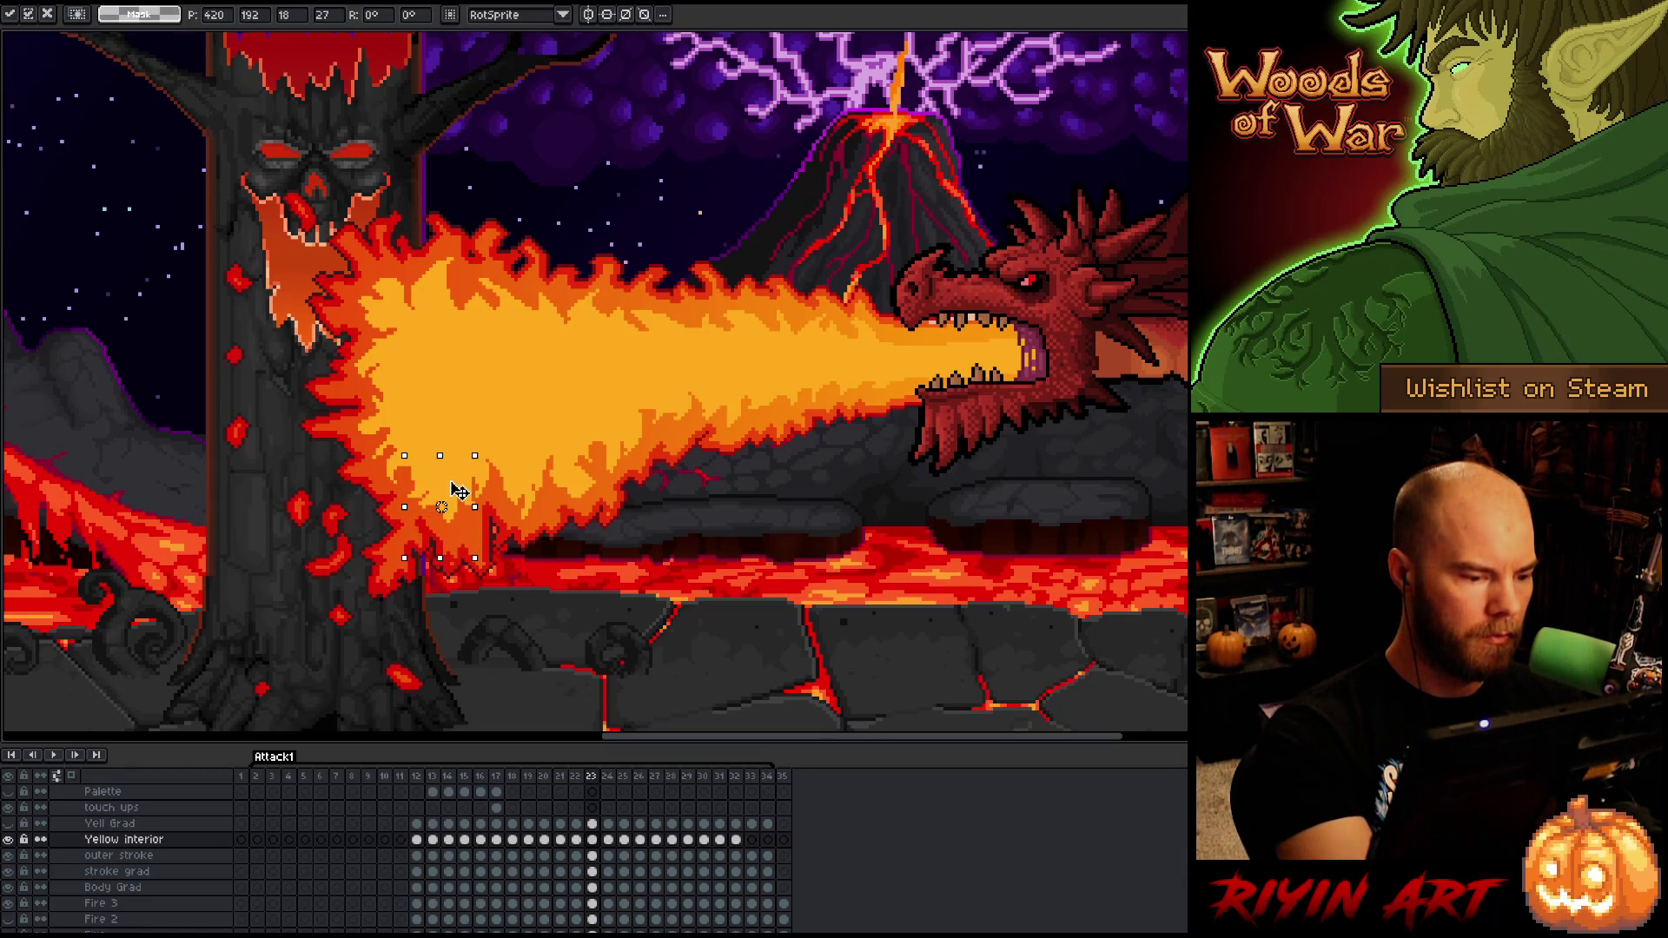
pyautogui.press('Return')
pyautogui.press('b')
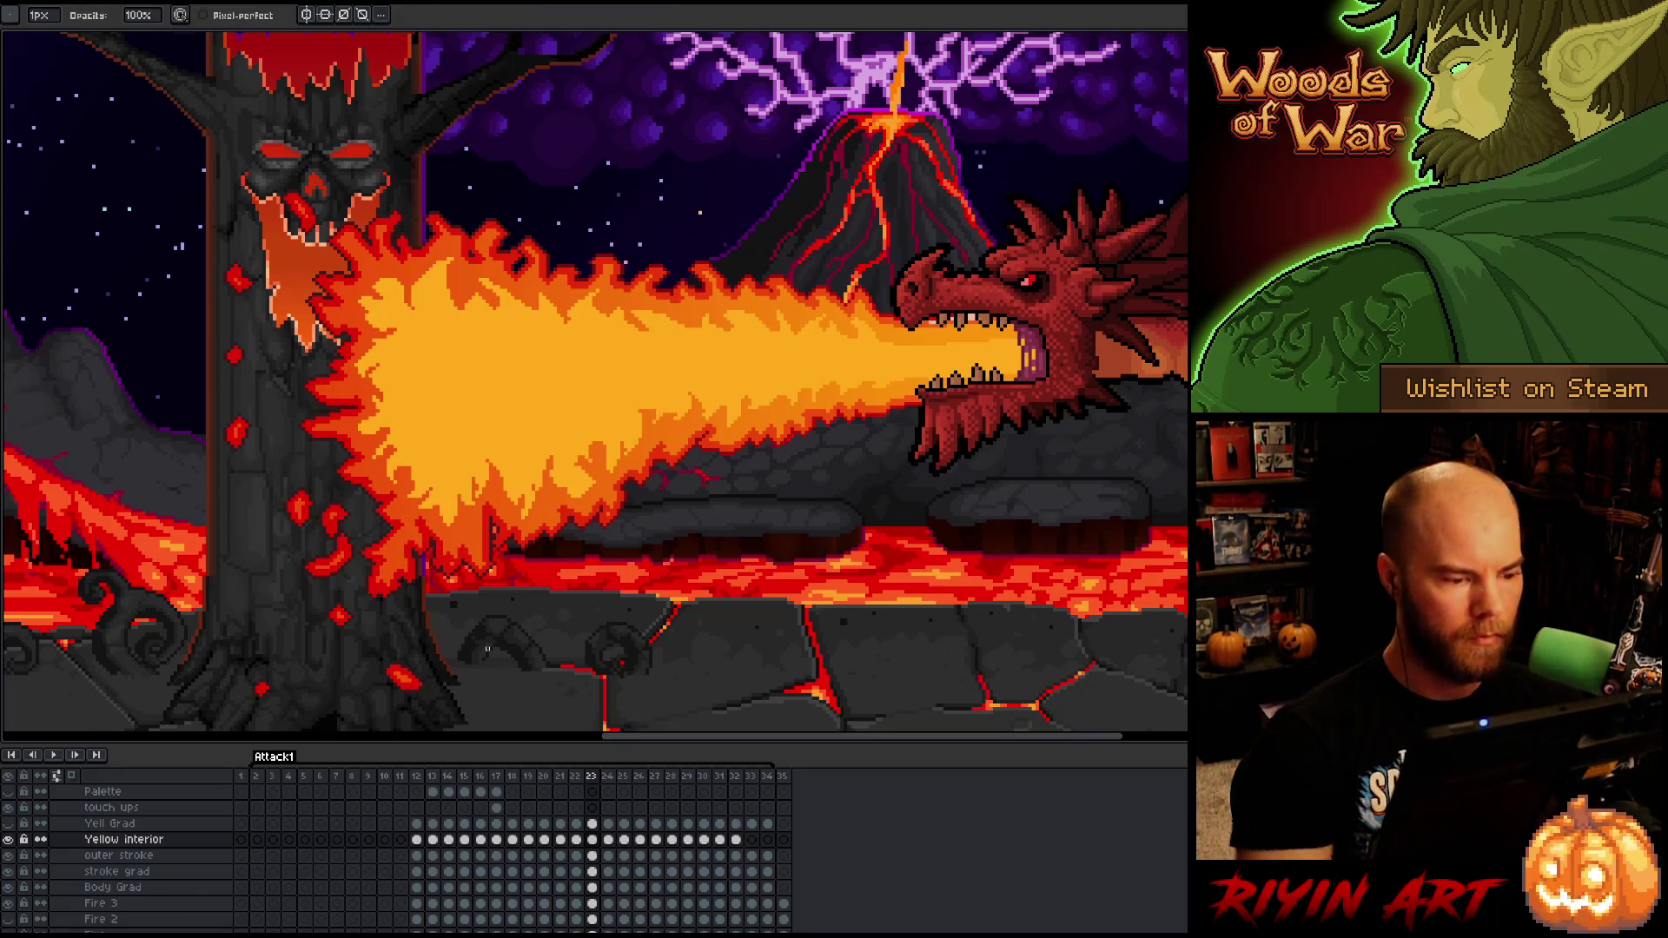
pyautogui.hotkey('ctrl', 's')
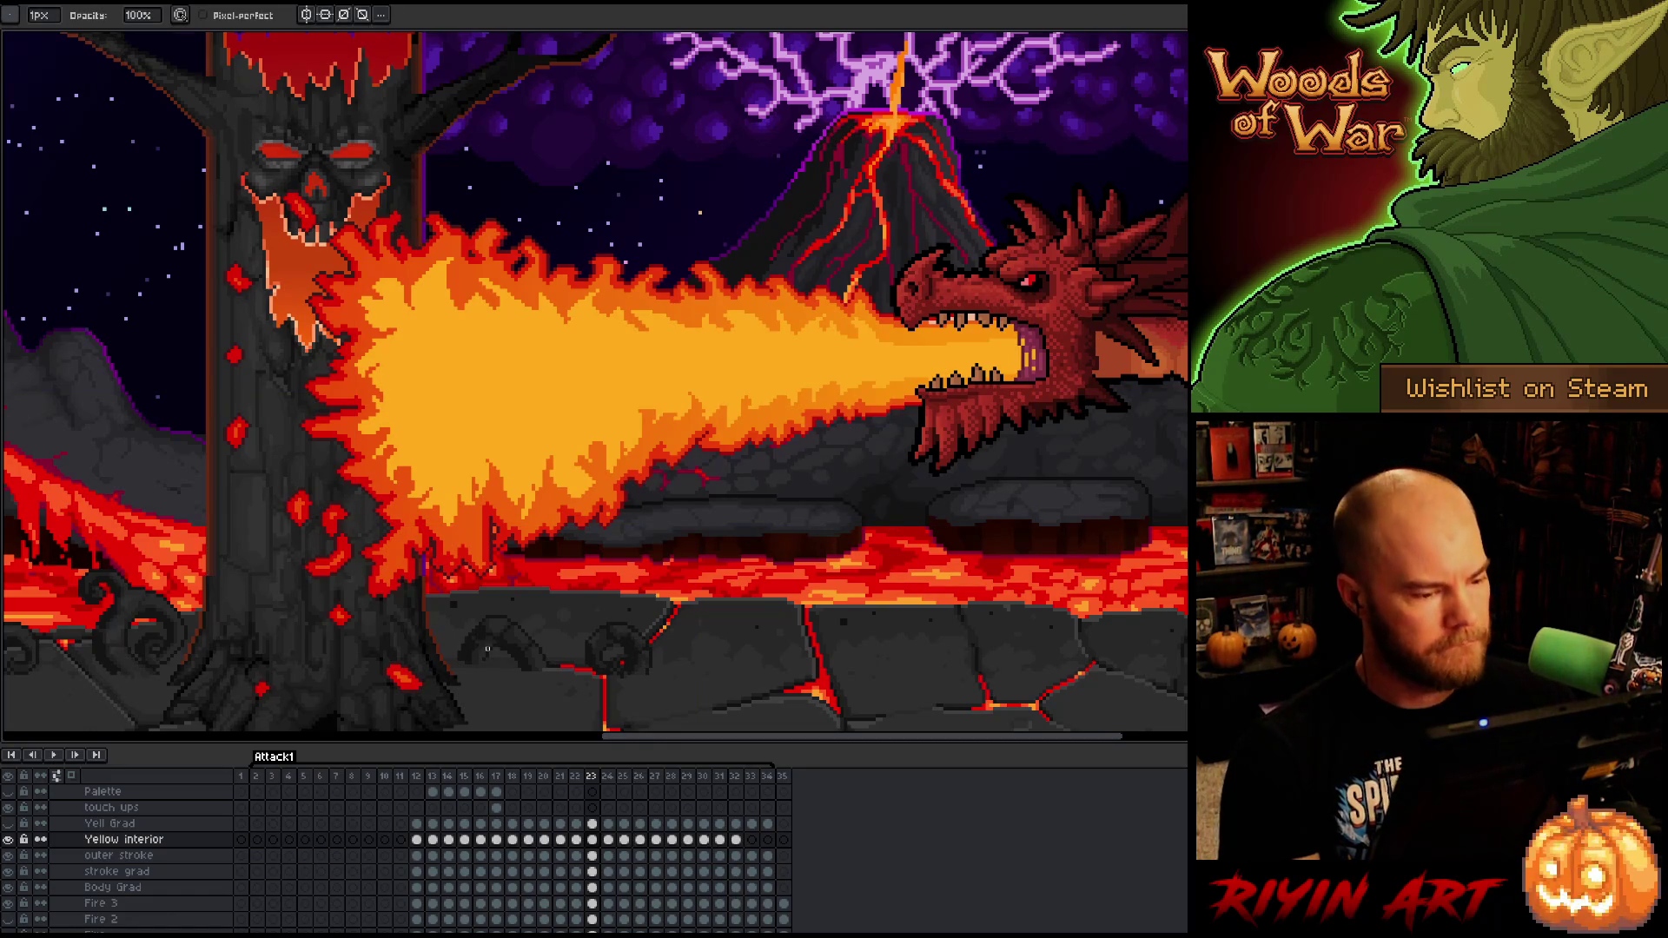
pyautogui.press('Right')
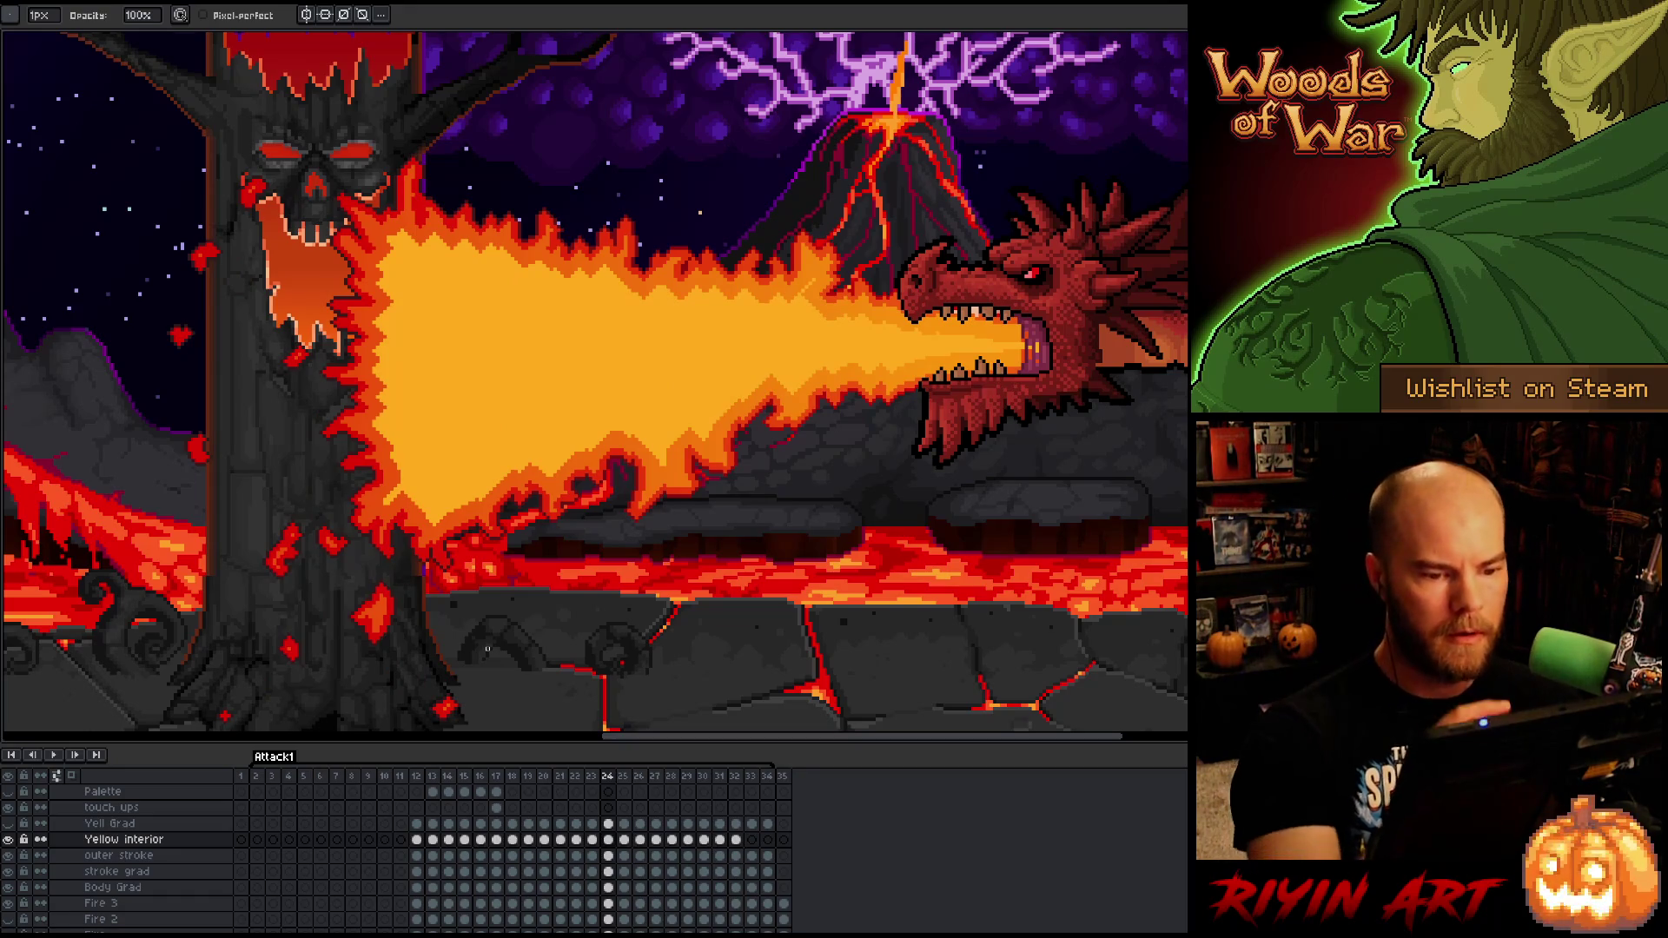
# - Lasso and transform the flame near the dragon's mouth on frame 24
pyautogui.press('e')
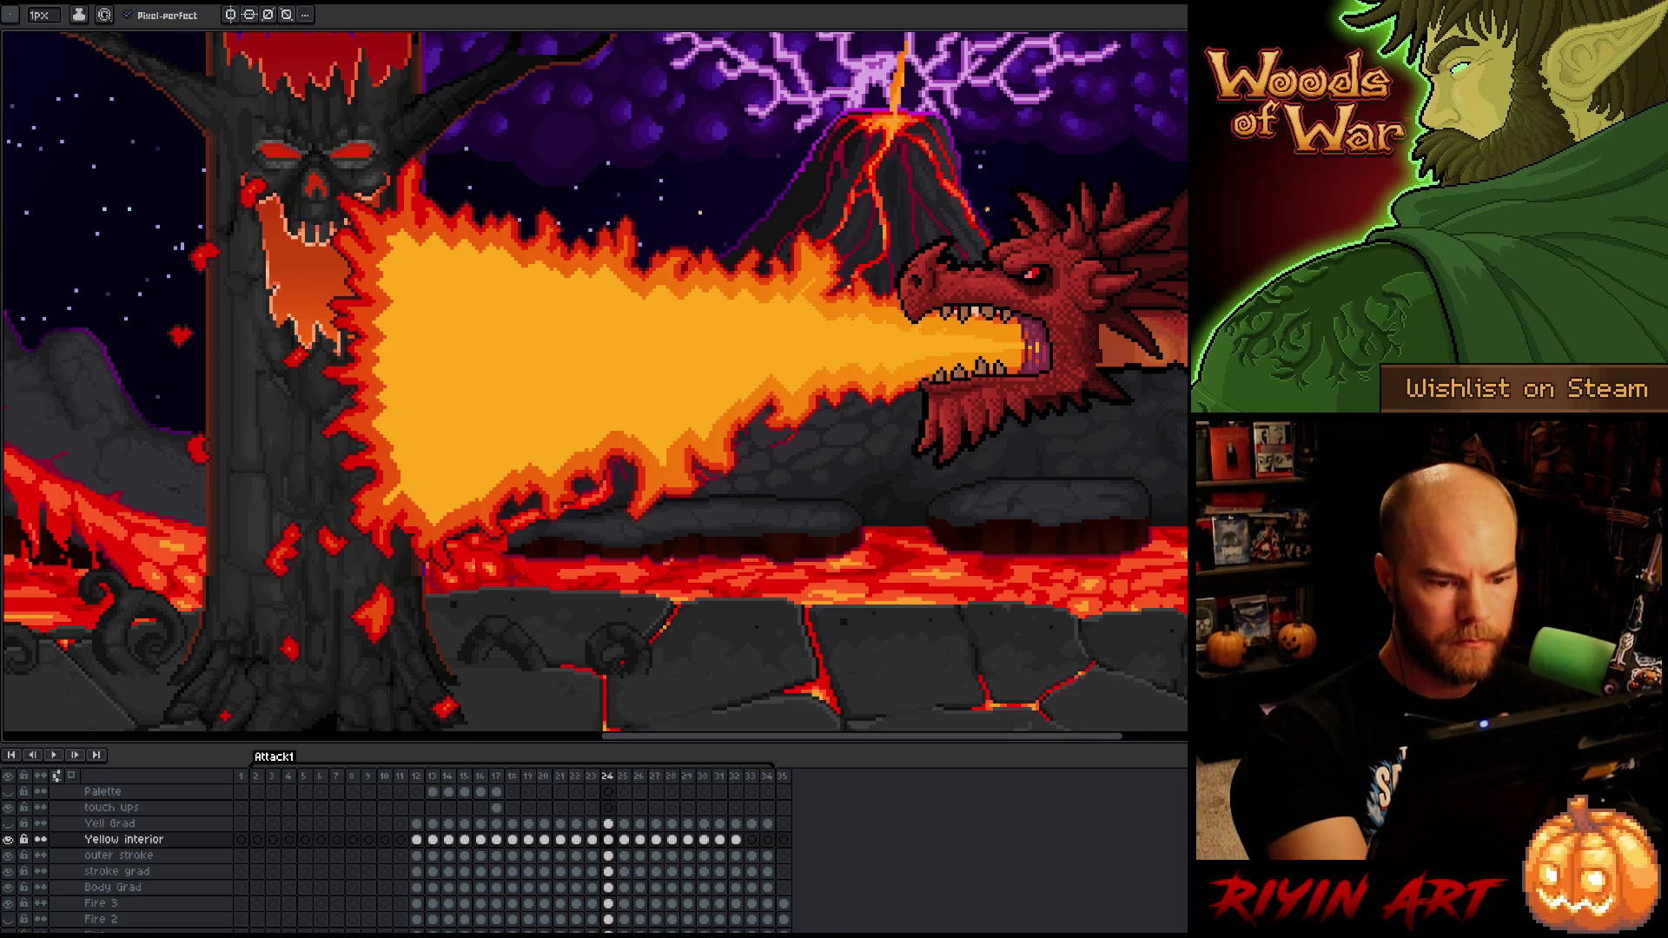
pyautogui.press('m')
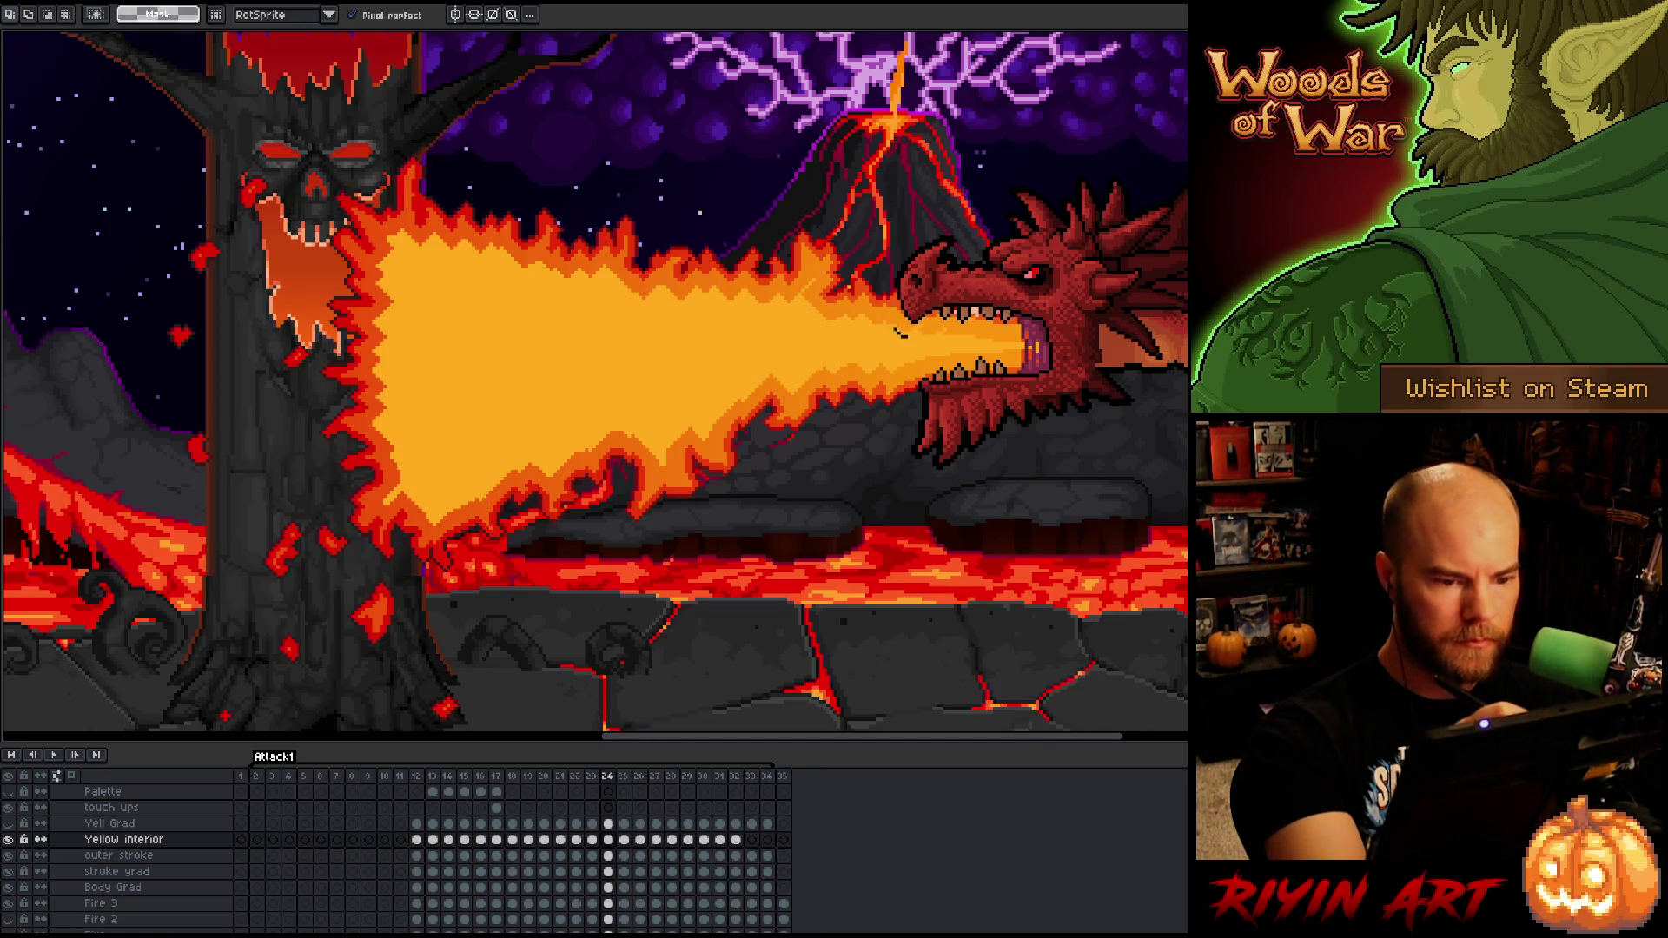
pyautogui.moveTo(830, 315)
pyautogui.mouseDown()
pyautogui.moveTo(807, 295)
pyautogui.moveTo(601, 263)
pyautogui.moveTo(549, 286)
pyautogui.moveTo(525, 271)
pyautogui.moveTo(456, 282)
pyautogui.moveTo(423, 236)
pyautogui.moveTo(382, 235)
pyautogui.moveTo(421, 309)
pyautogui.moveTo(383, 347)
pyautogui.moveTo(407, 404)
pyautogui.moveTo(395, 487)
pyautogui.moveTo(435, 506)
pyautogui.moveTo(513, 456)
pyautogui.moveTo(569, 461)
pyautogui.moveTo(630, 407)
pyautogui.moveTo(682, 443)
pyautogui.moveTo(761, 379)
pyautogui.moveTo(945, 346)
pyautogui.mouseUp()
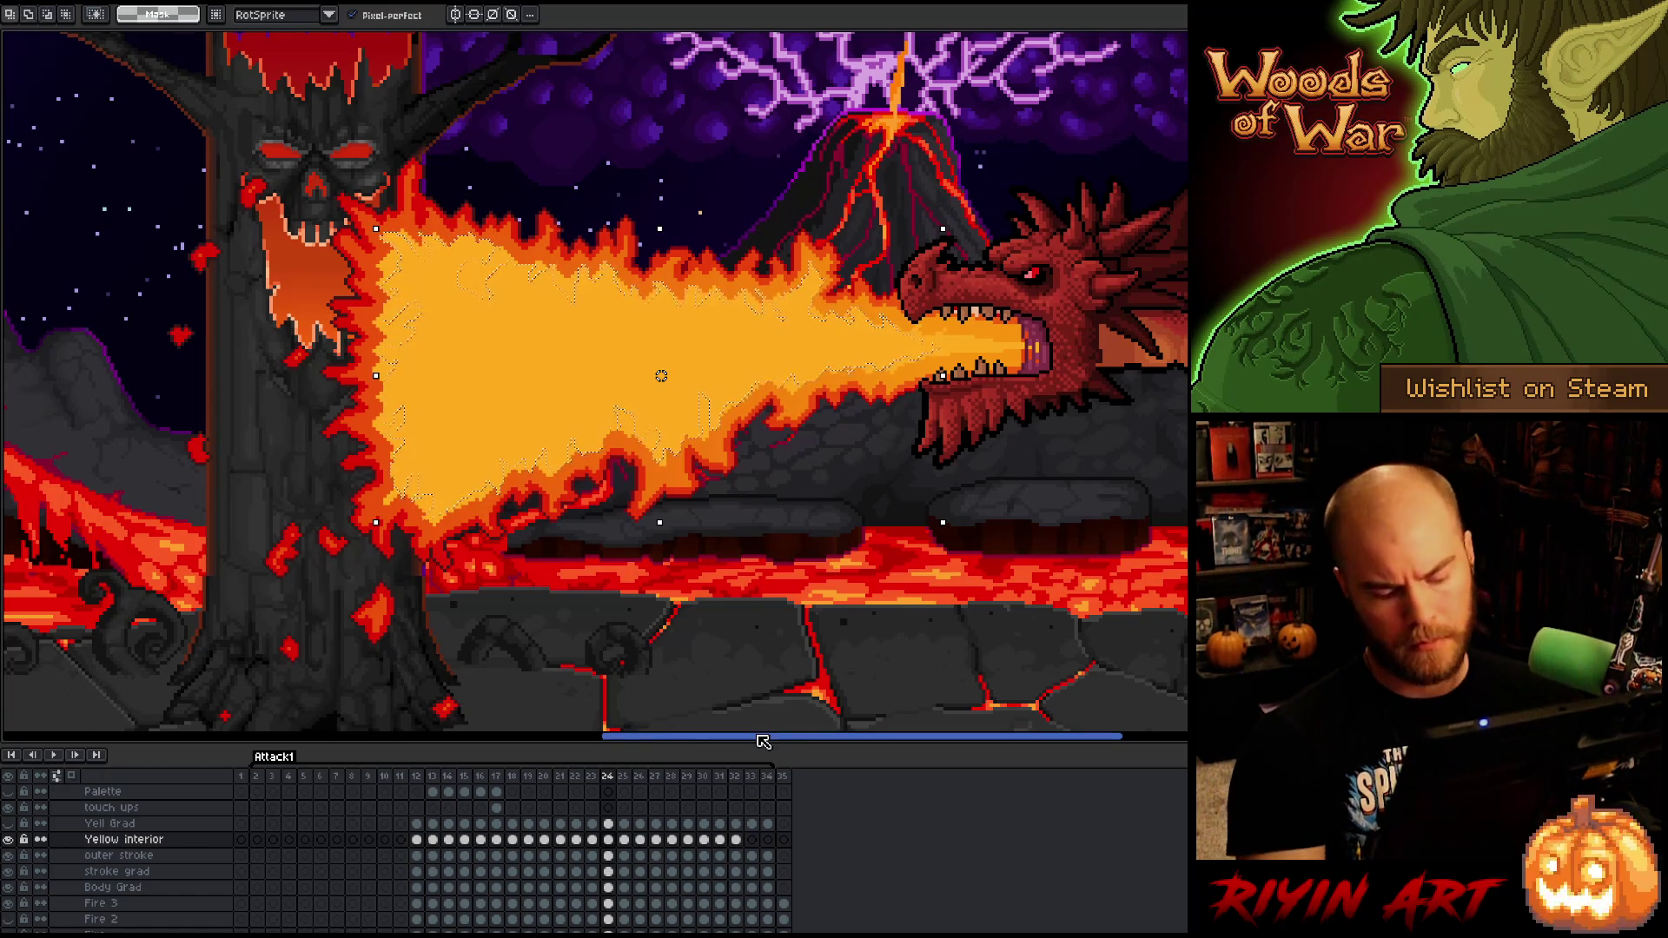
pyautogui.hotkey('ctrl', 'd')
pyautogui.press('b')
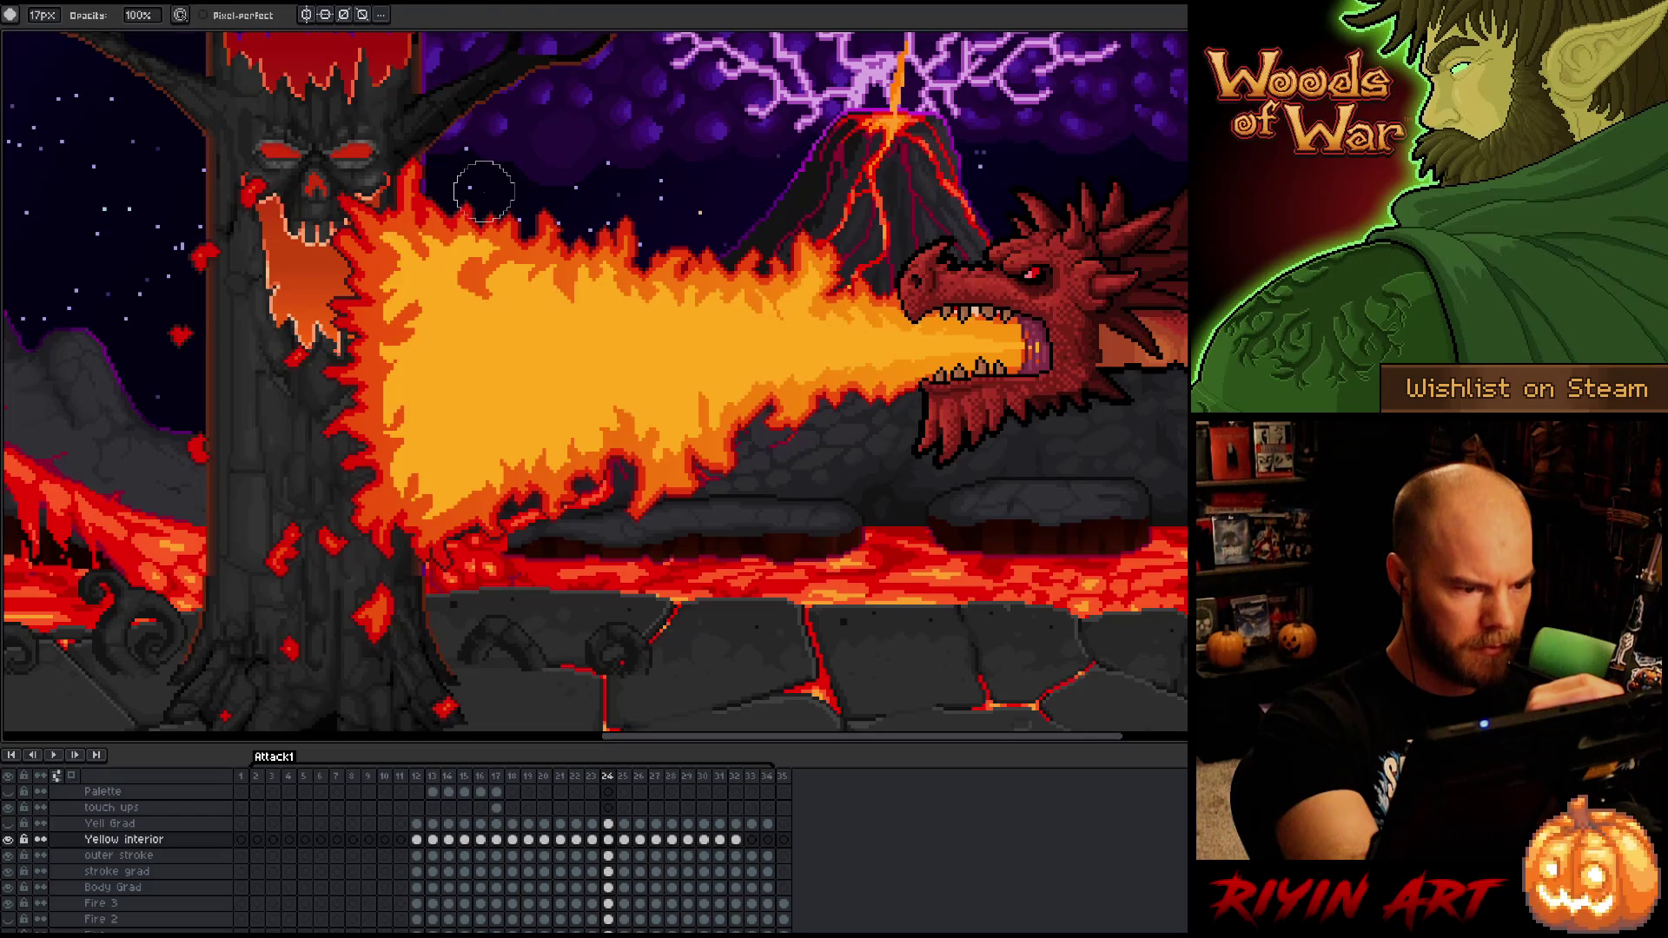
# - Reshape a flame tongue on the blast's top edge and roughen edges with pencil and 17px eraser
pyautogui.press('q')
pyautogui.moveTo(486, 193)
pyautogui.mouseDown()
pyautogui.moveTo(502, 236)
pyautogui.moveTo(469, 276)
pyautogui.moveTo(504, 135)
pyautogui.mouseUp()
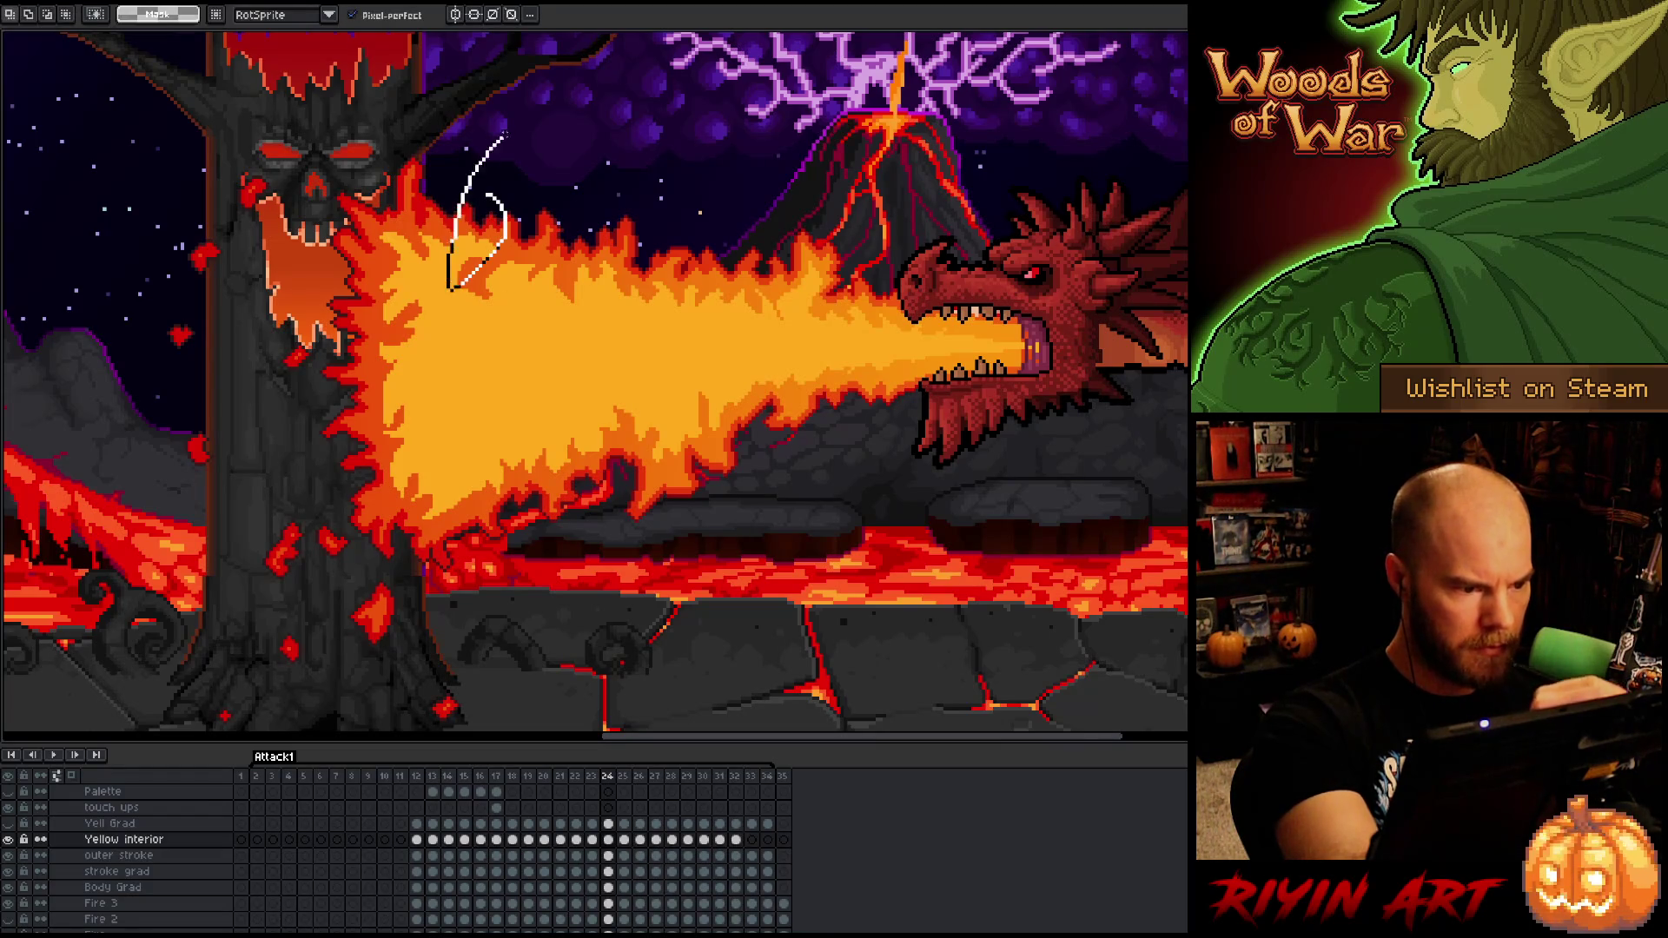
pyautogui.click(496, 185)
pyautogui.hotkey('ctrl', 'd')
pyautogui.press('b')
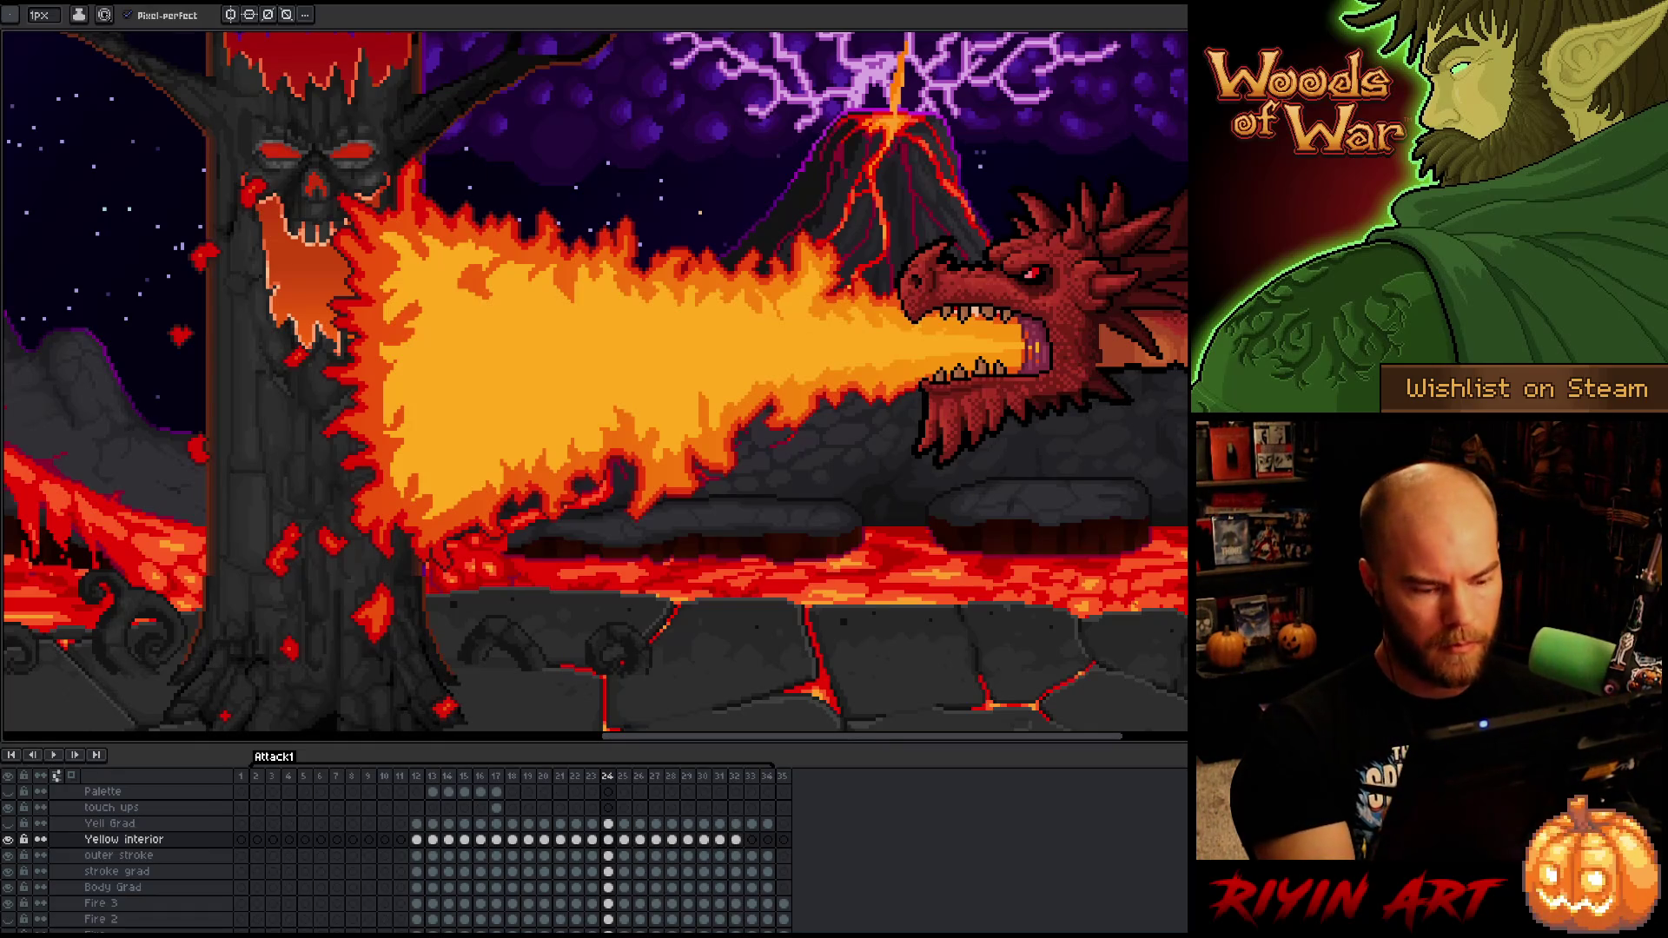
pyautogui.press('e')
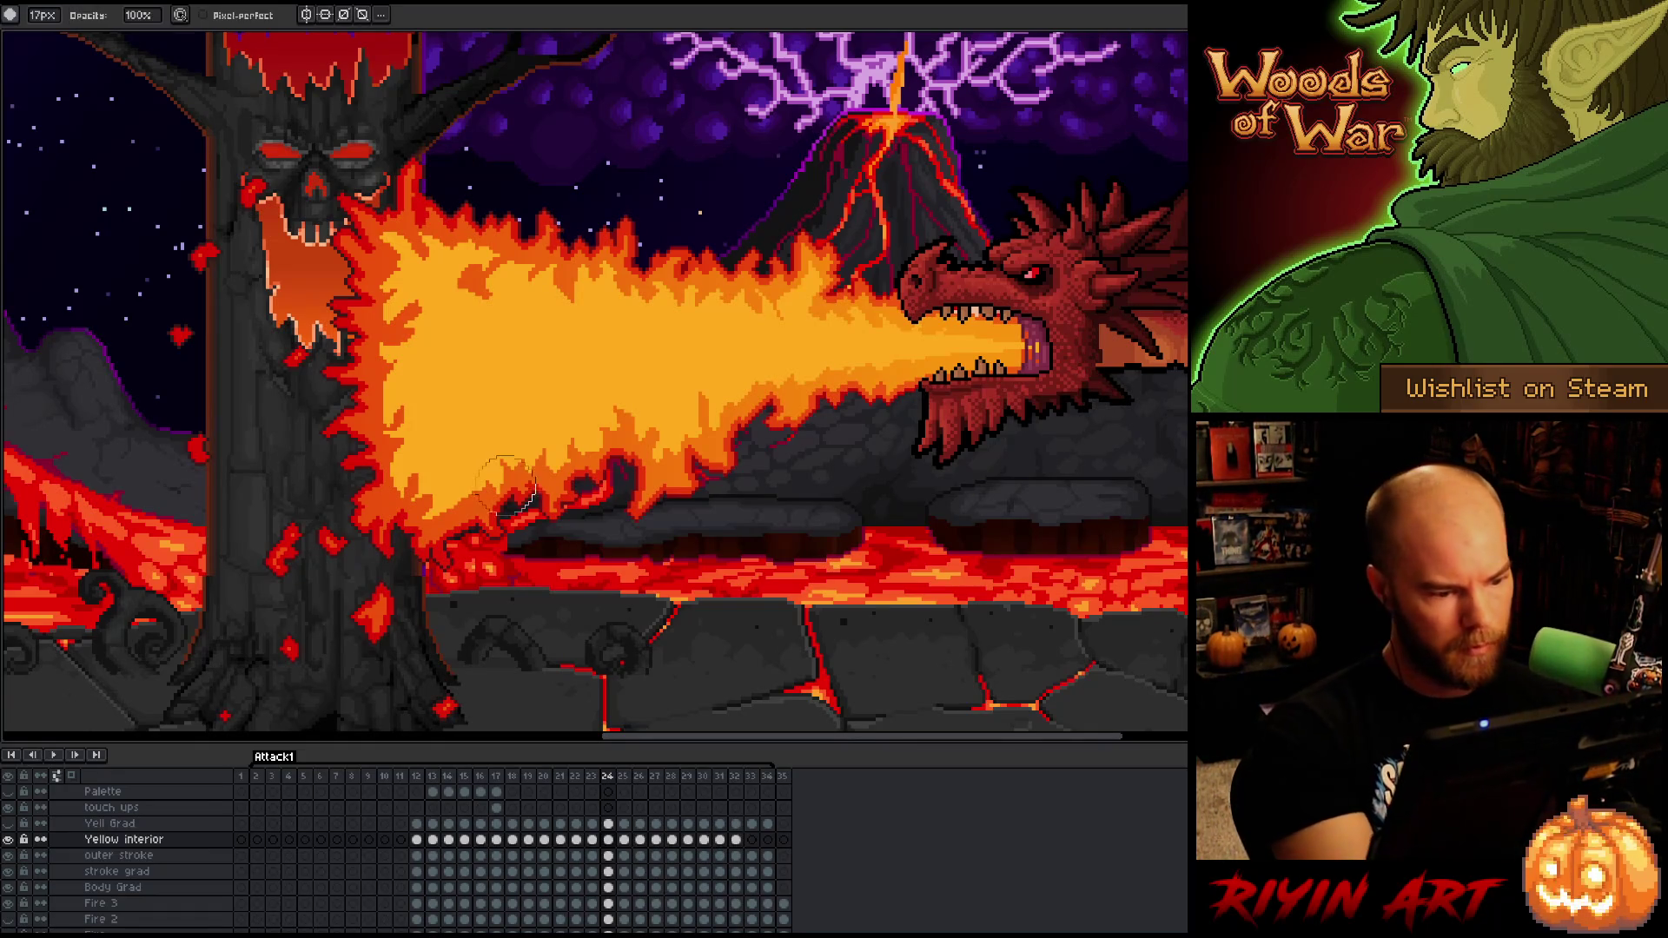
pyautogui.press('b')
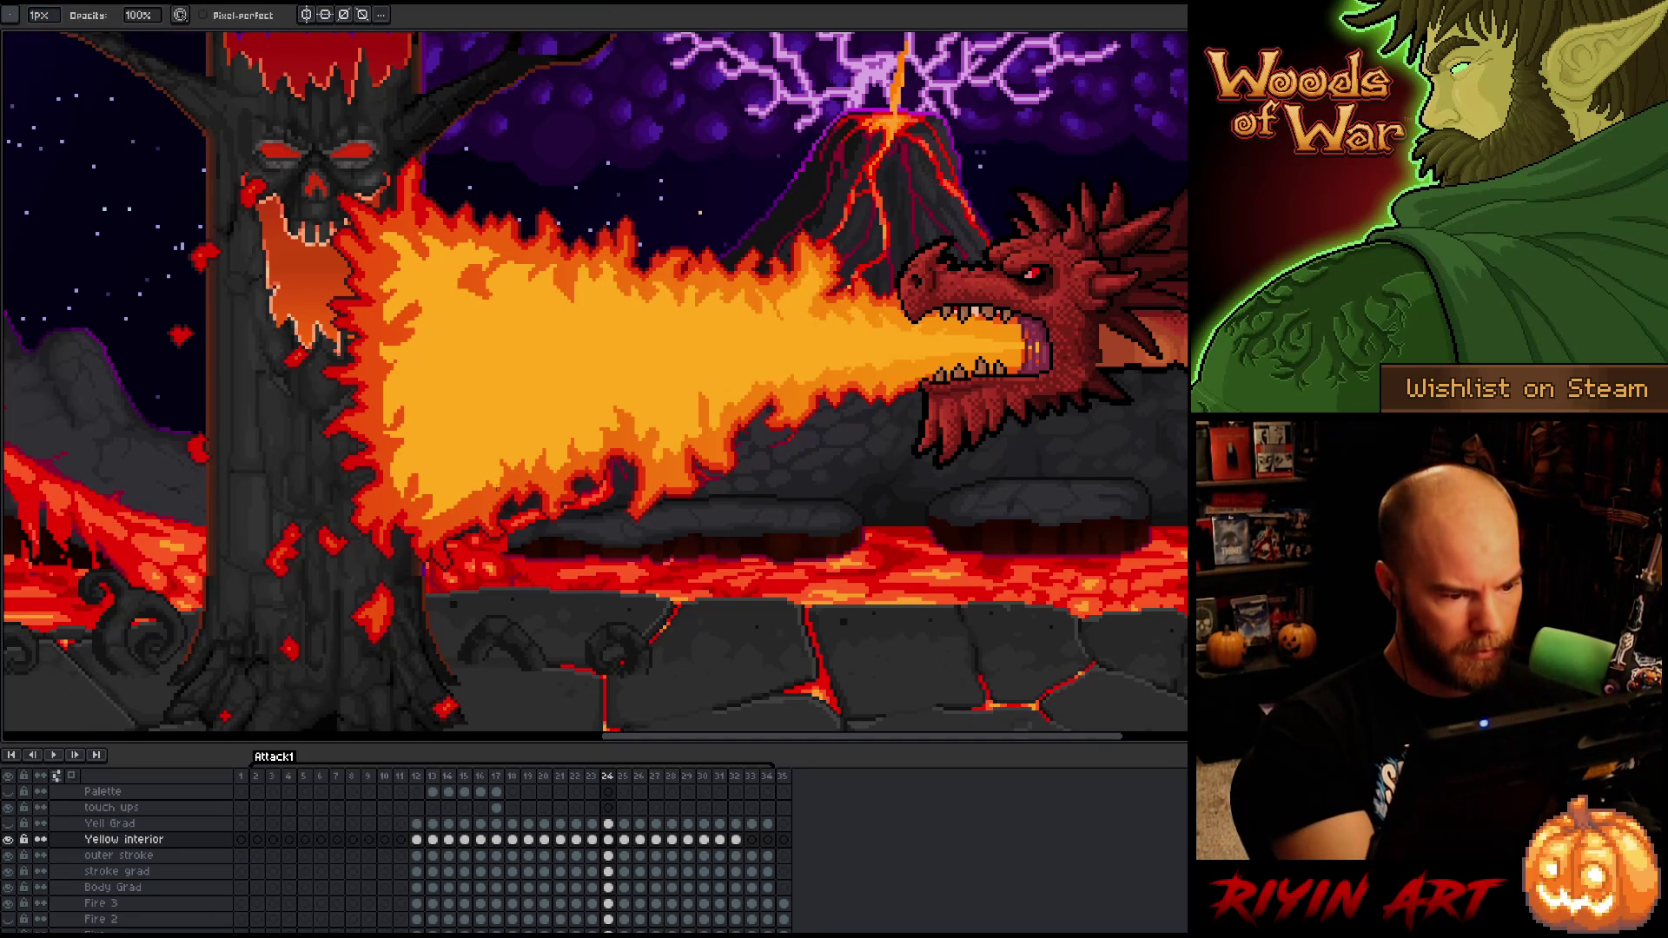
pyautogui.press('b')
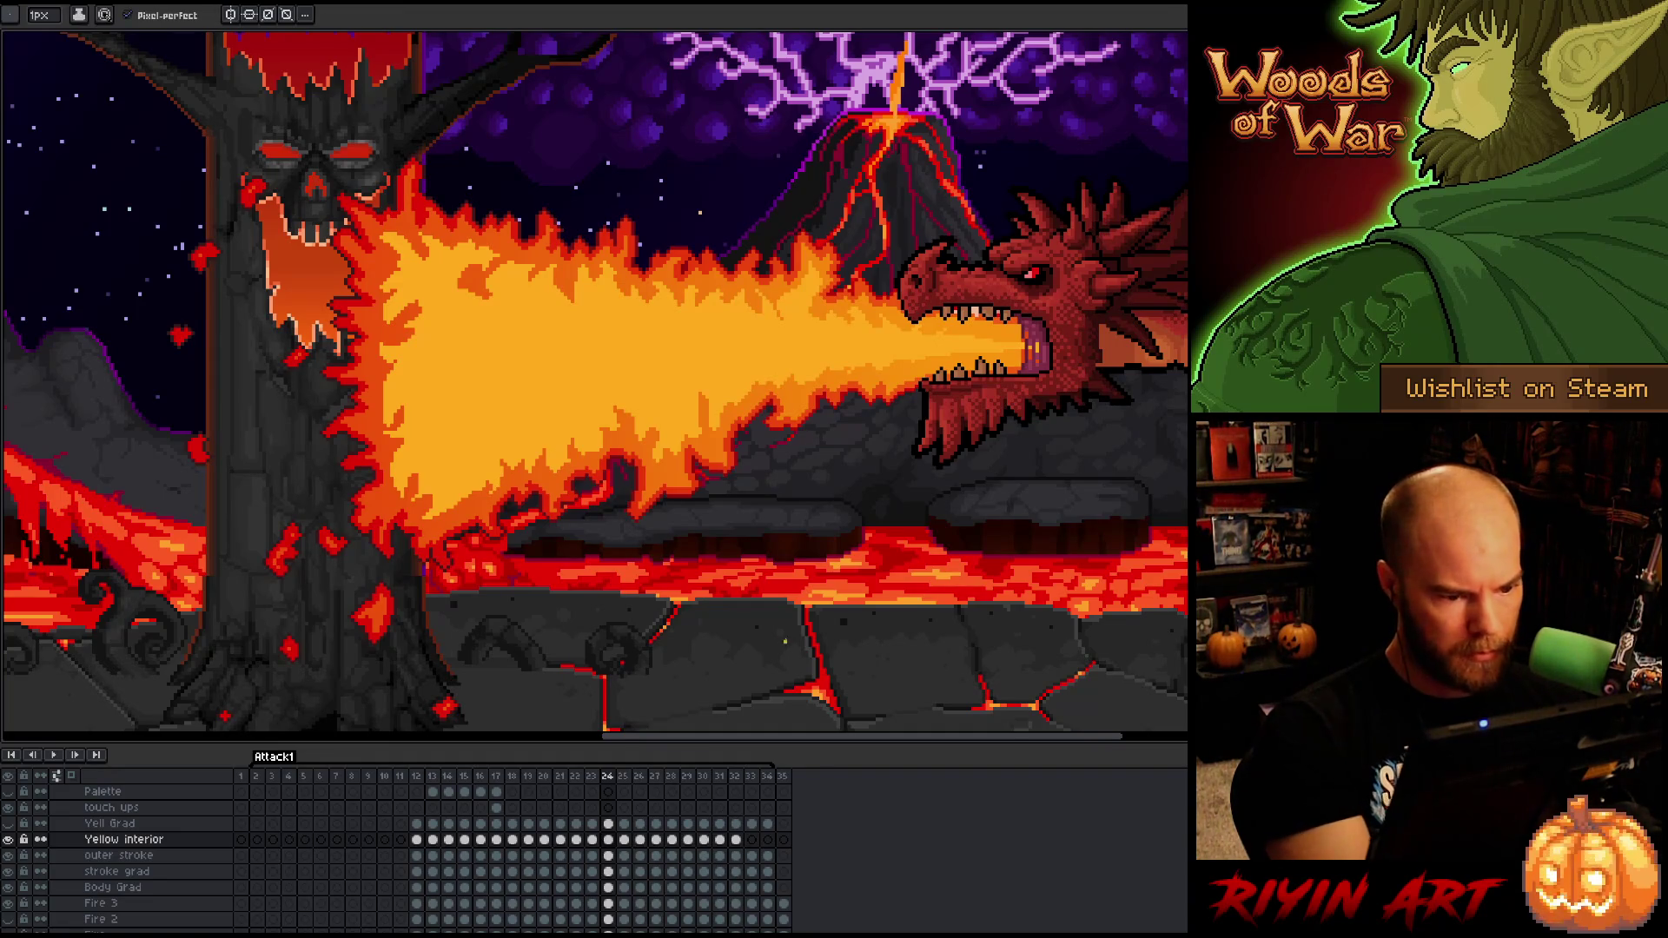
pyautogui.press('e')
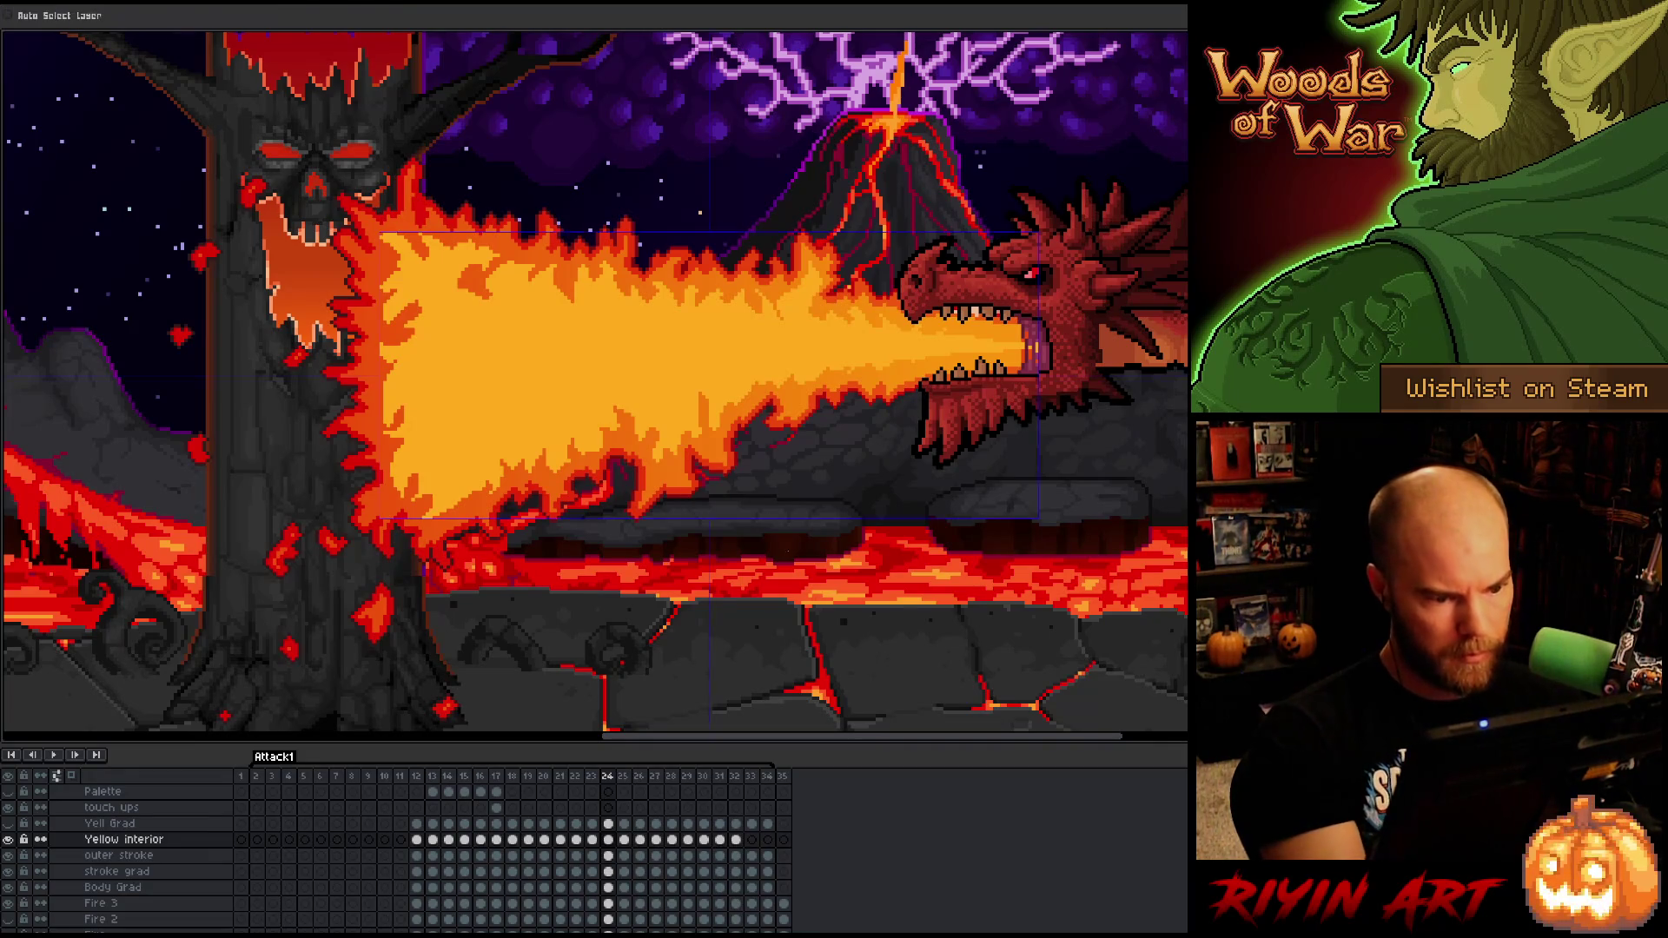
pyautogui.press('b')
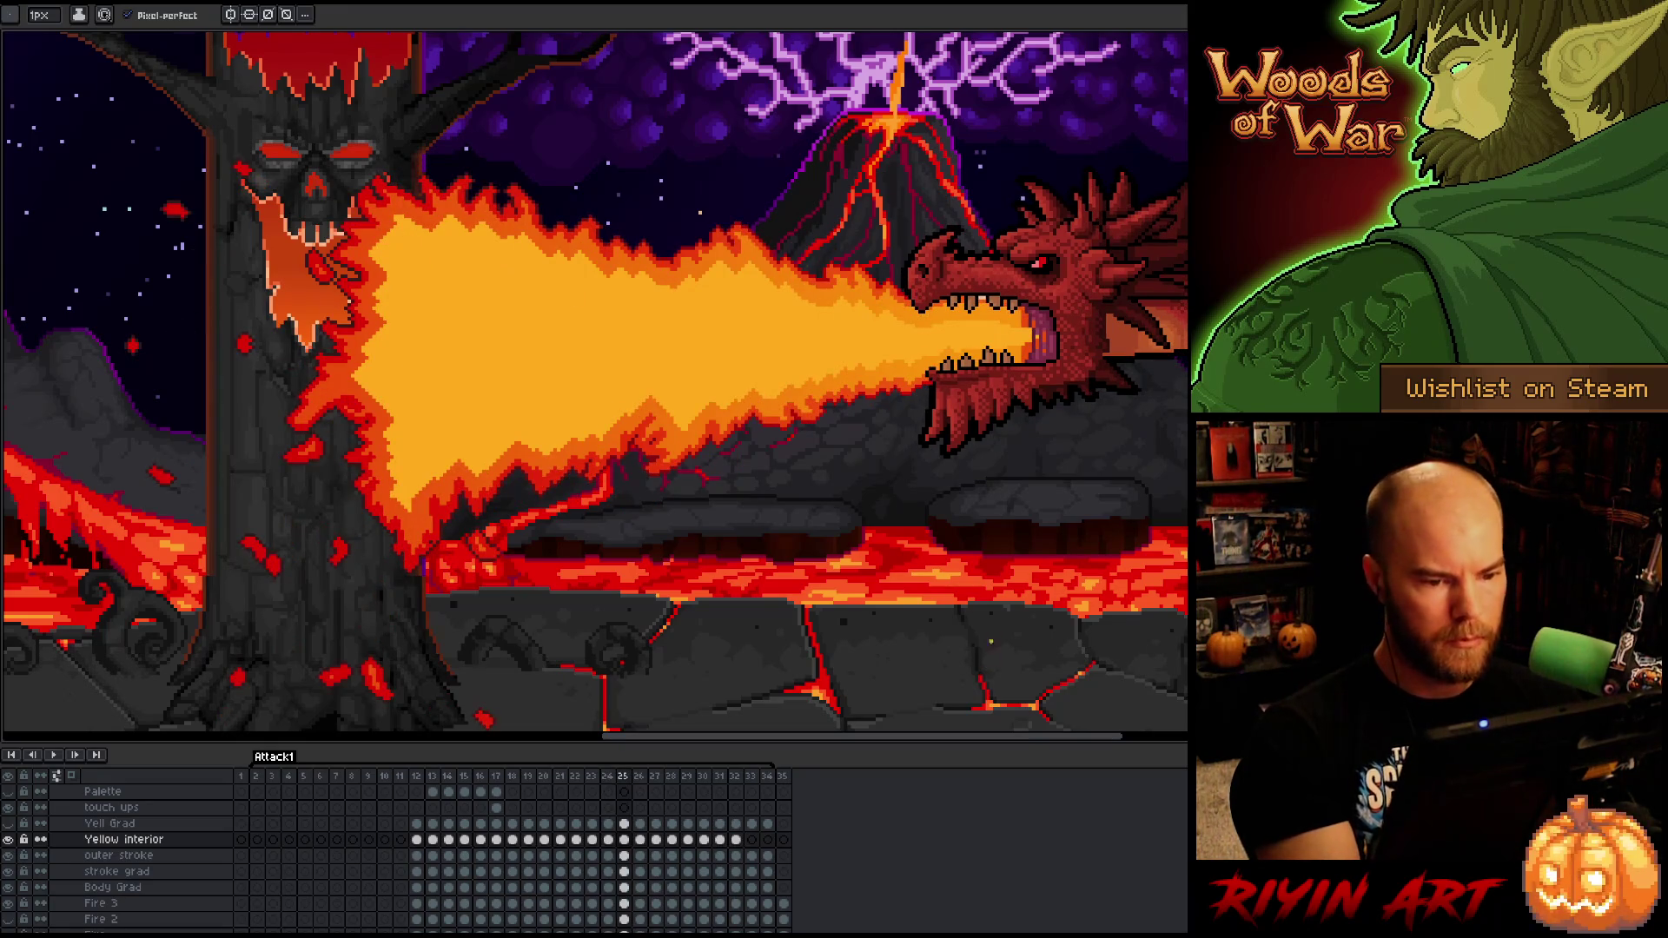
# - Save the Attack1 file with fire frame 25's tapered flame beam in place
pyautogui.press('e')
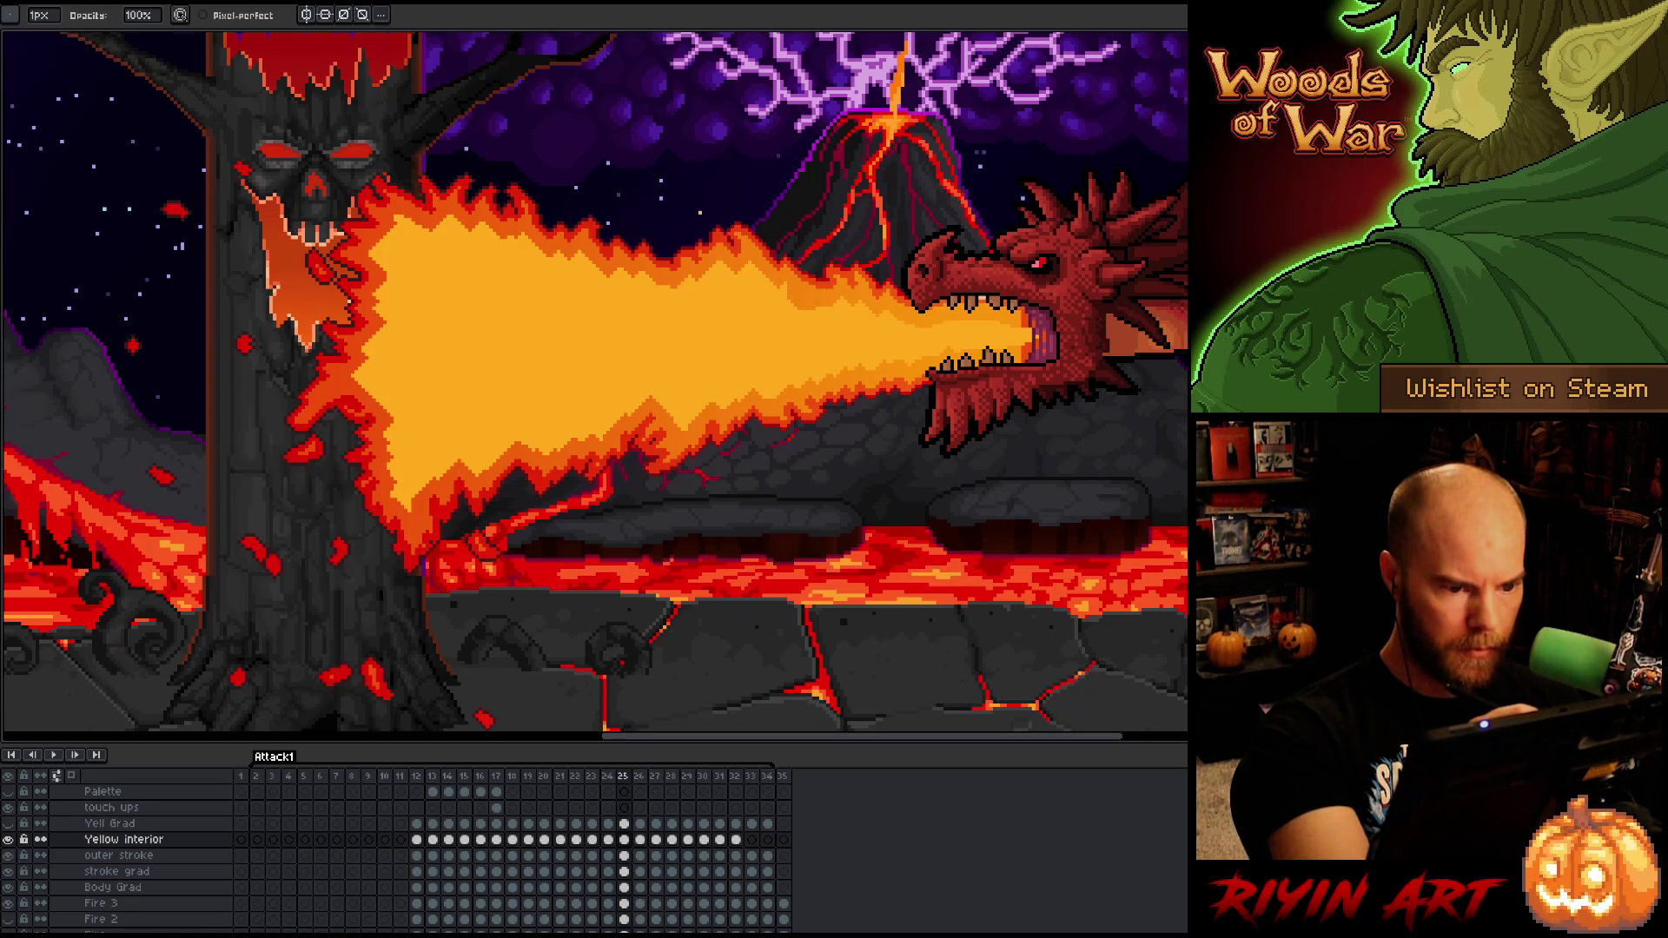
pyautogui.press('m')
pyautogui.rightClick(803, 424)
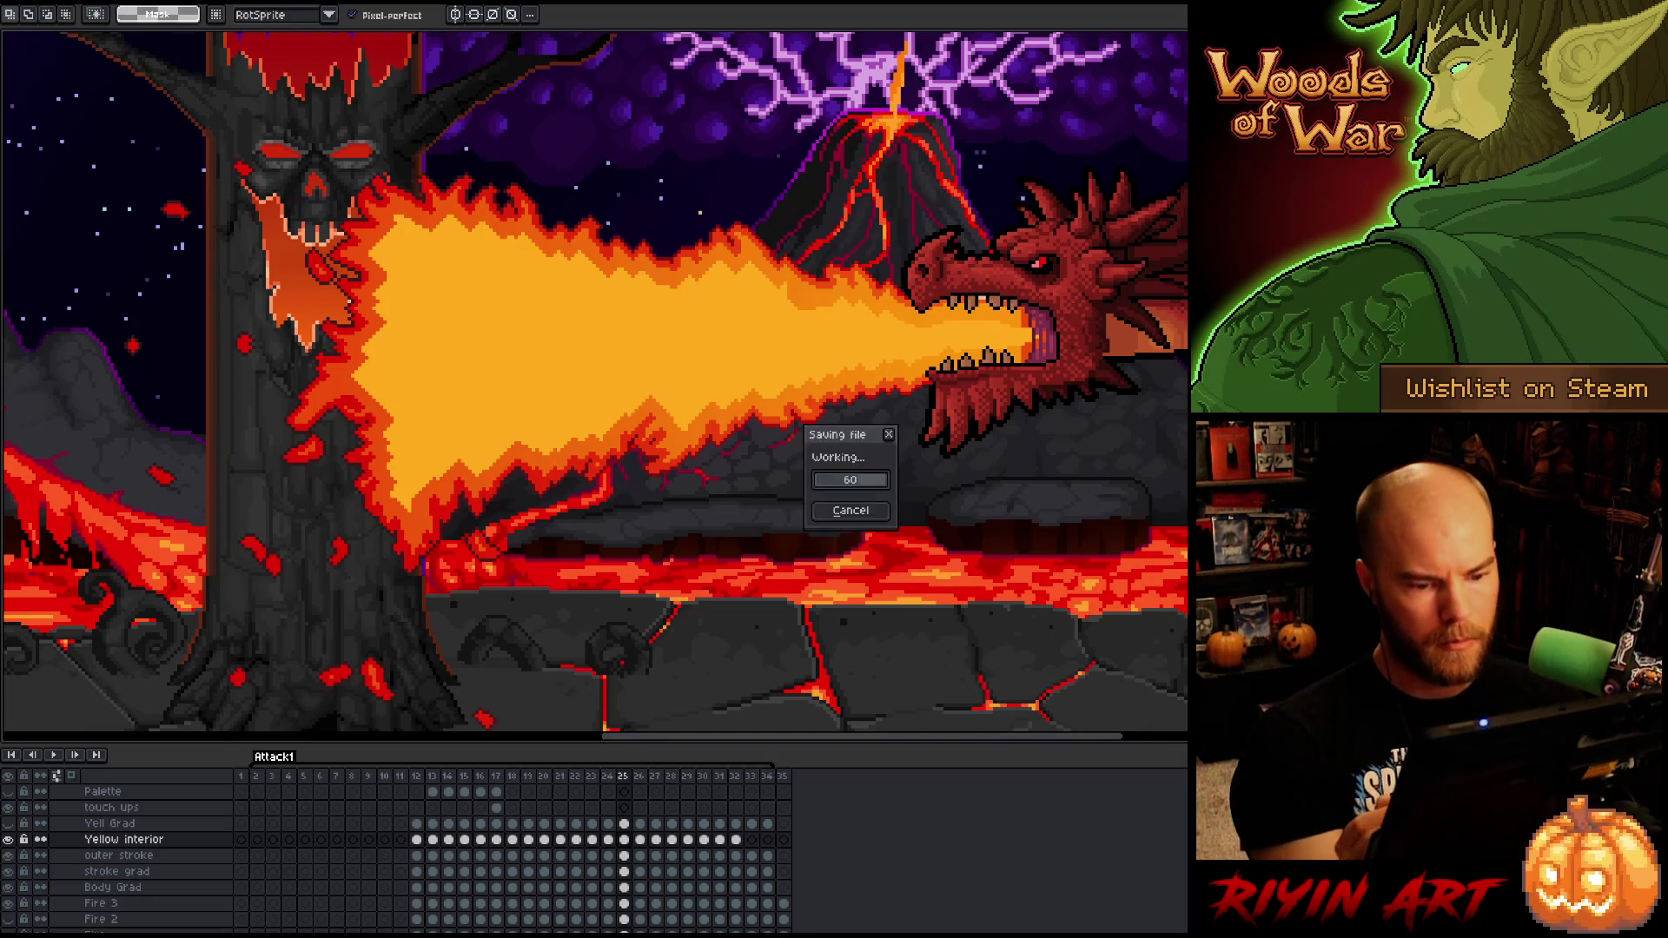